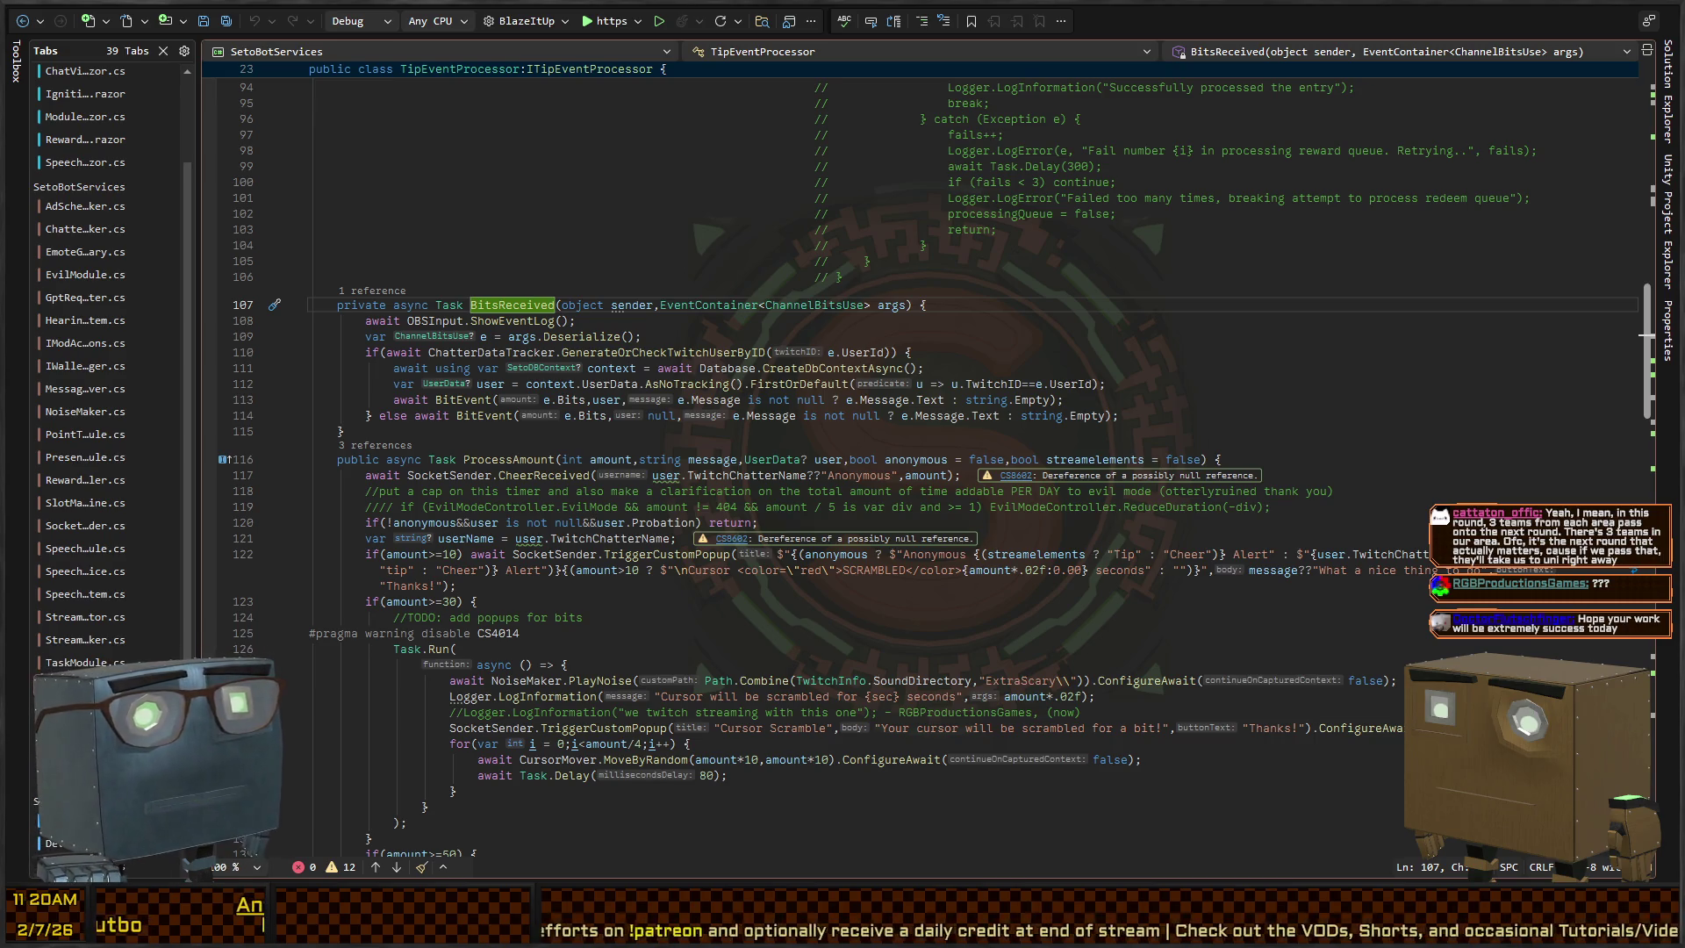
Go to the definition of the BitEvent call inside BitsReceived in TipEventProcessor with F12
left_click(1051, 338)
scroll(1050, 414, "up", 10)
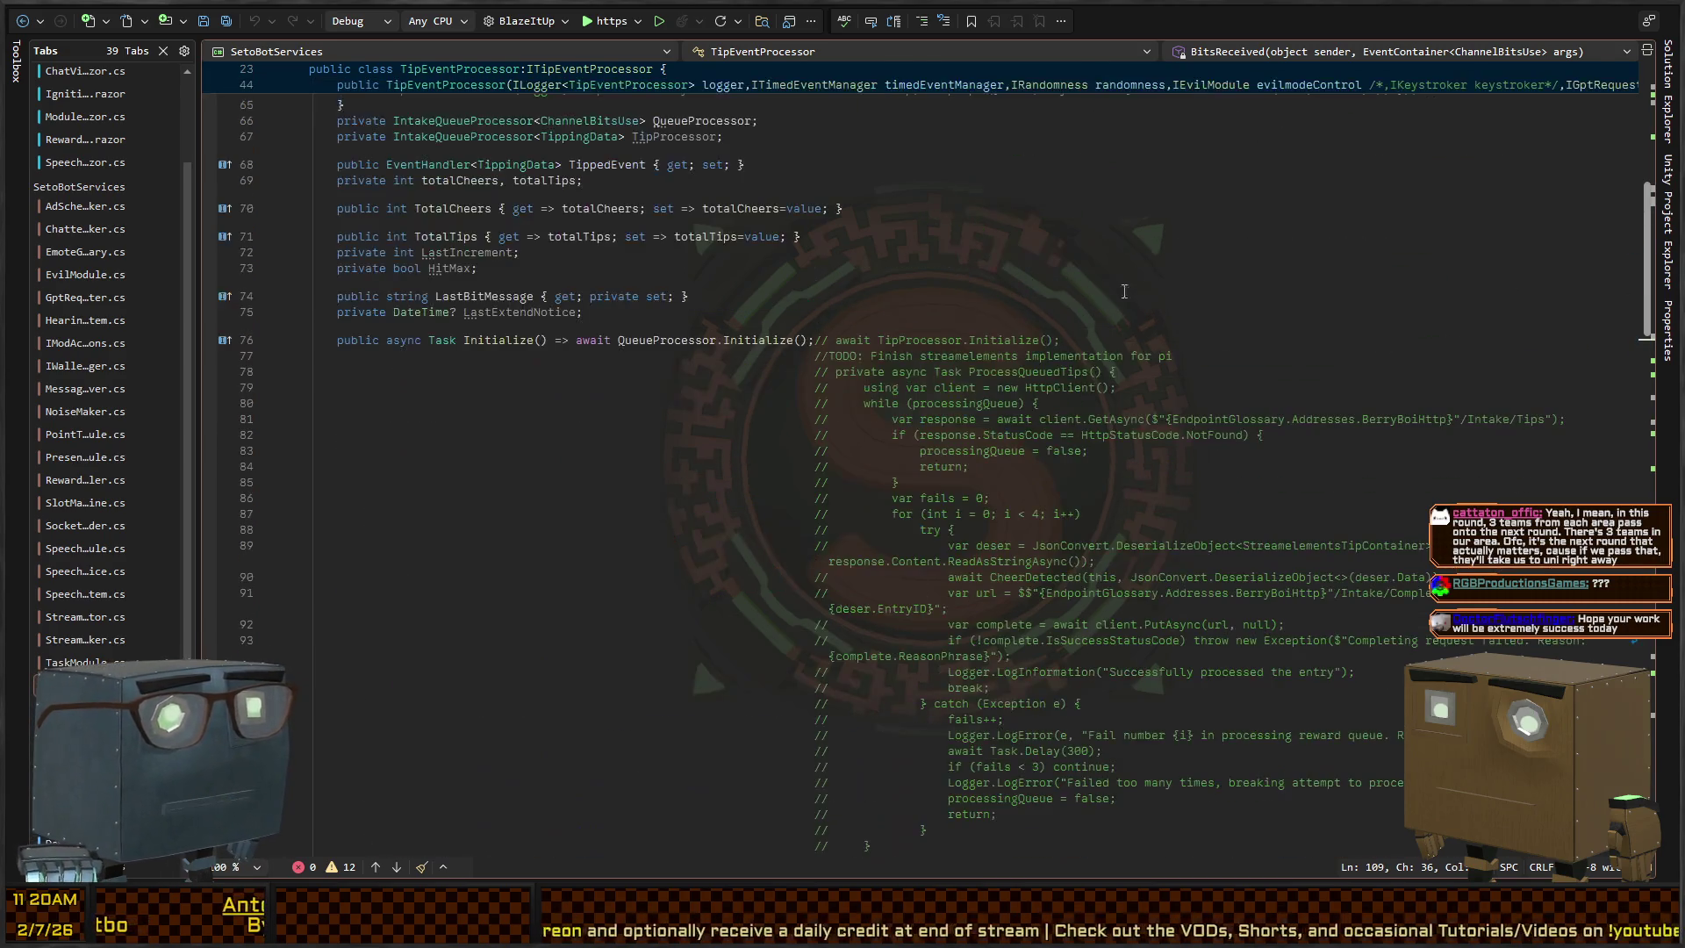
scroll(634, 317, "down", 5)
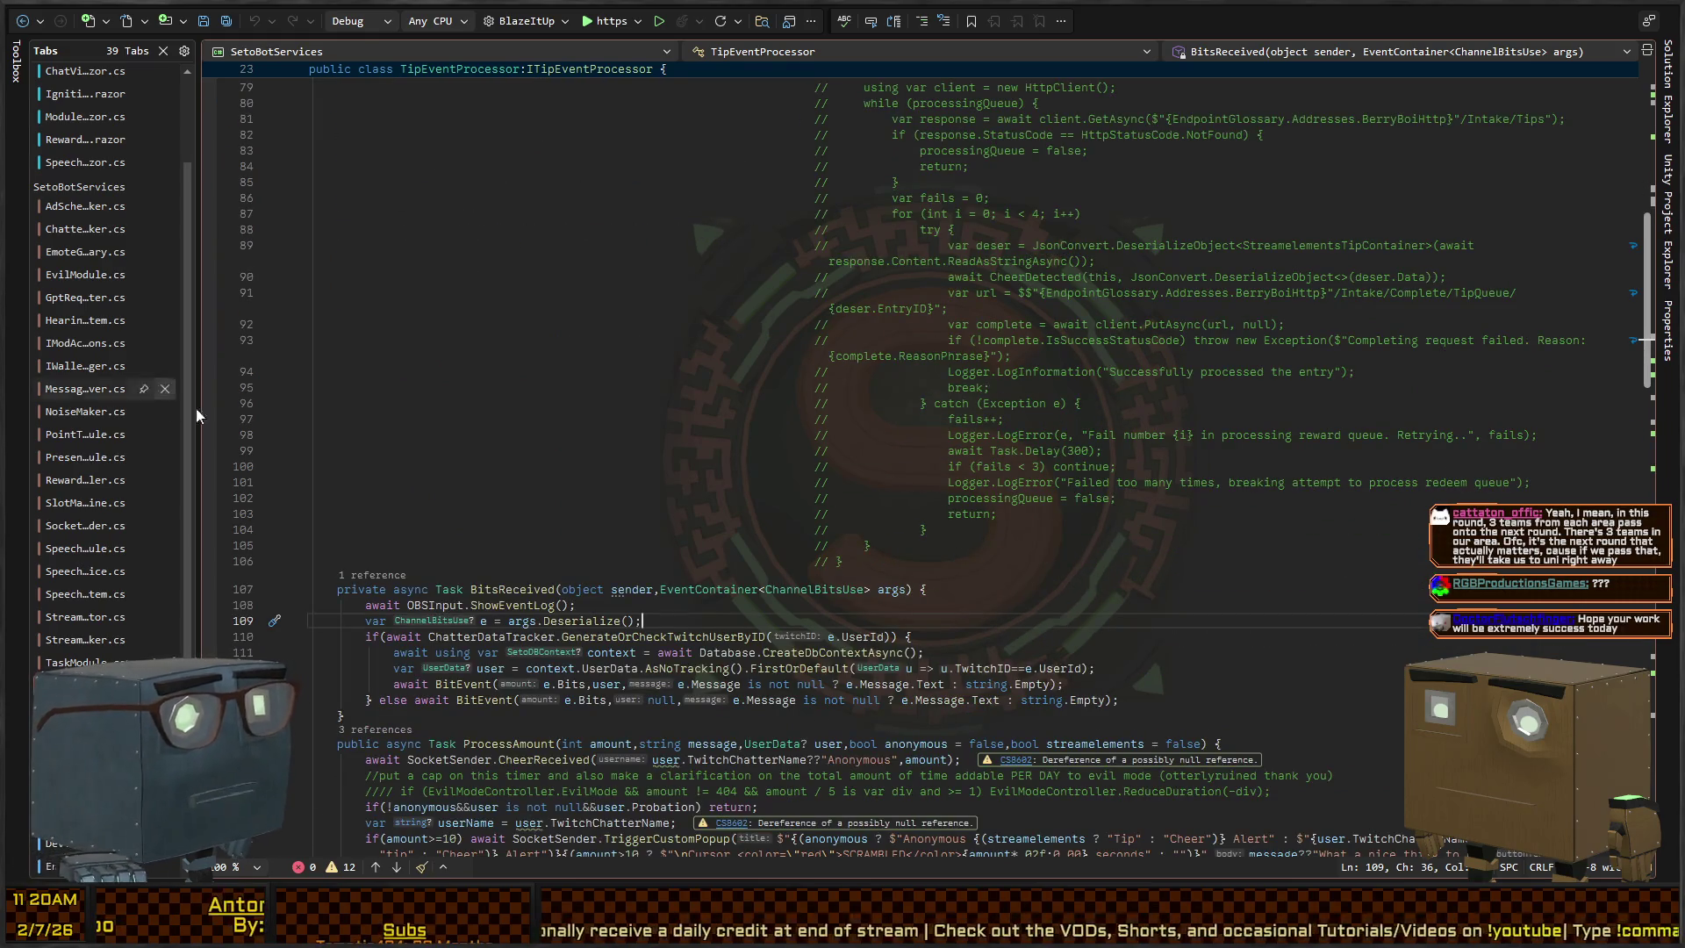
left_click(752, 560)
left_click(461, 589)
scroll(545, 404, "down", 8)
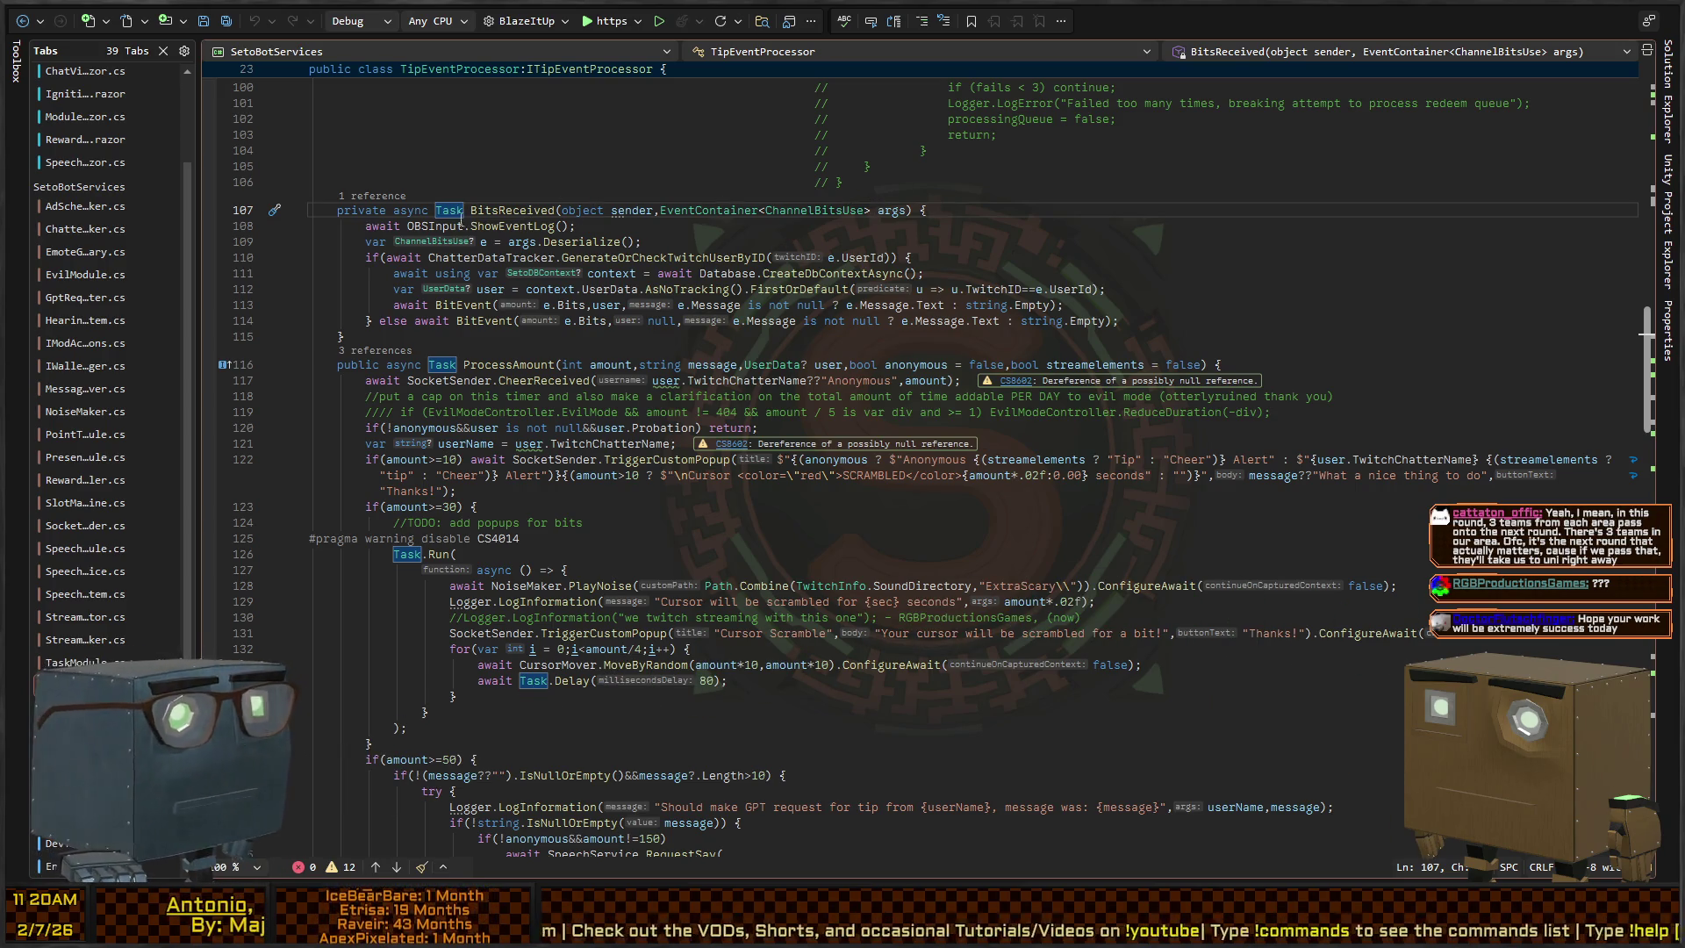
key("Down")
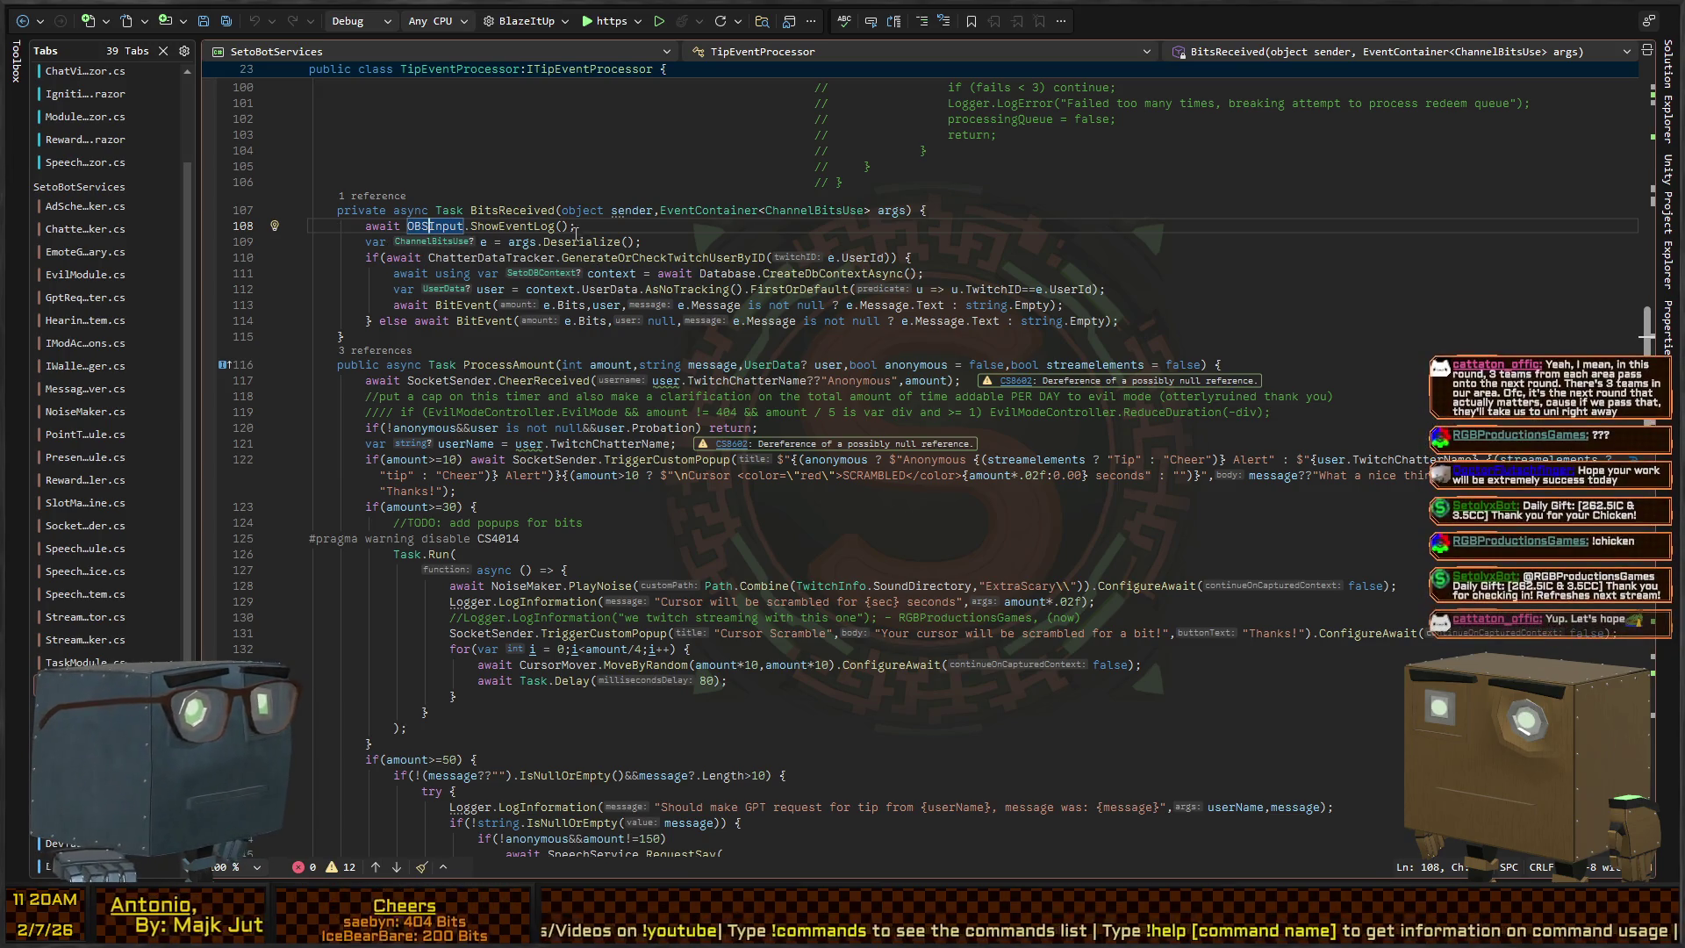
key("Down")
key("End")
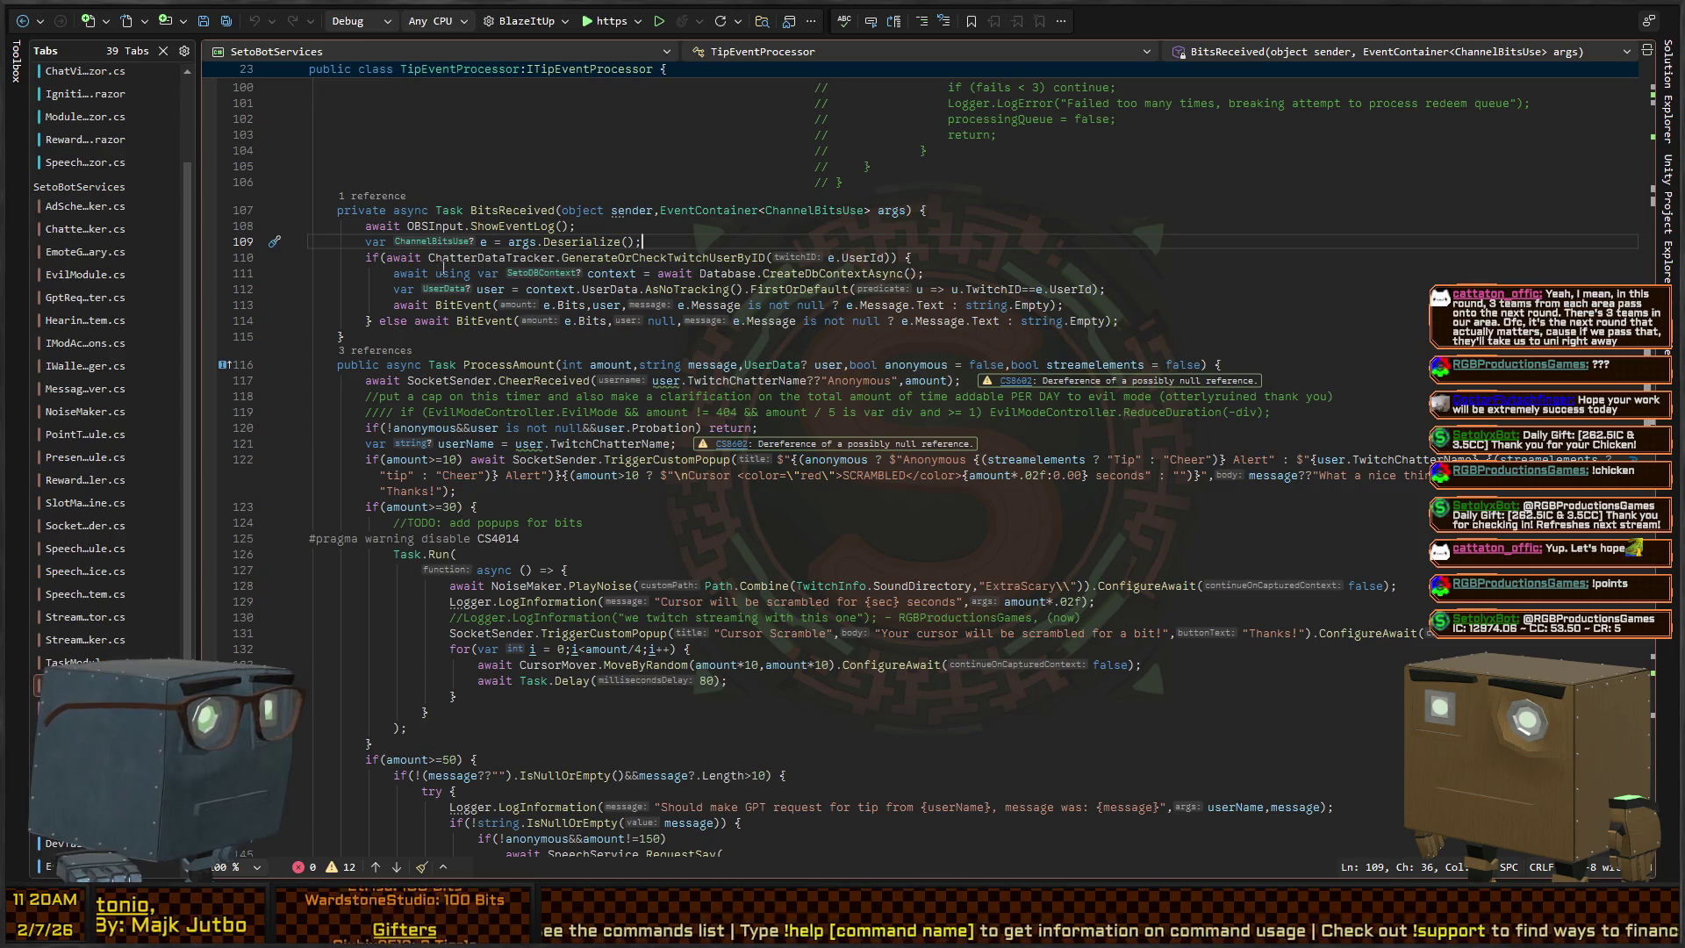
left_click(481, 307)
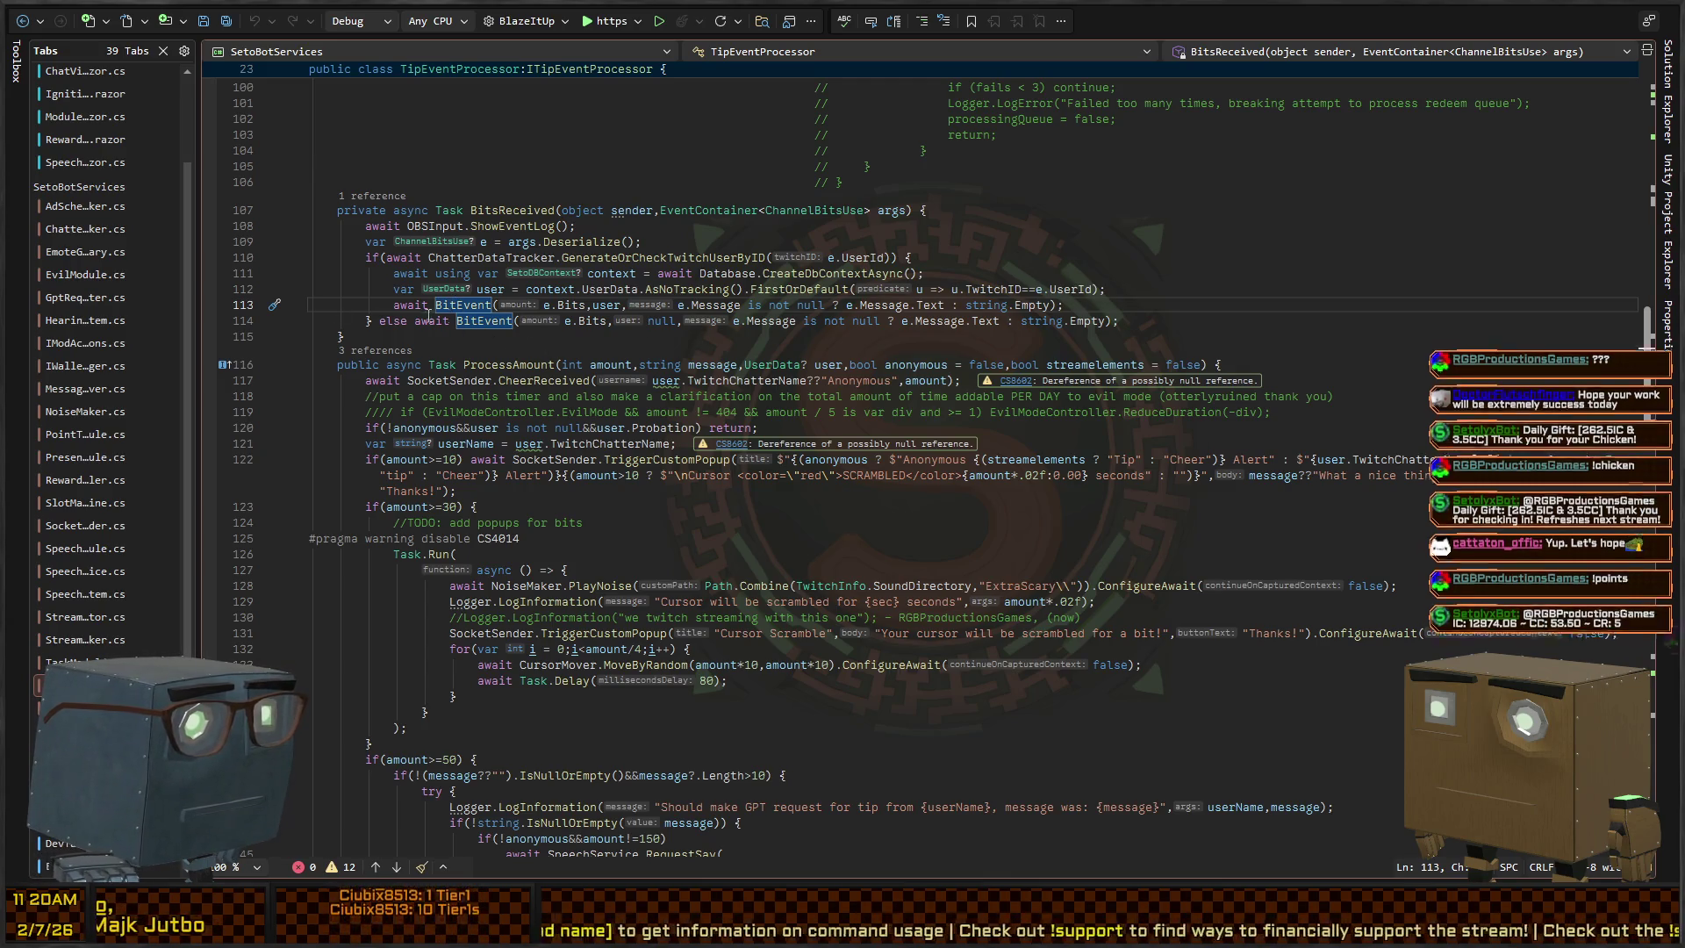
left_click(479, 322)
key("F12")
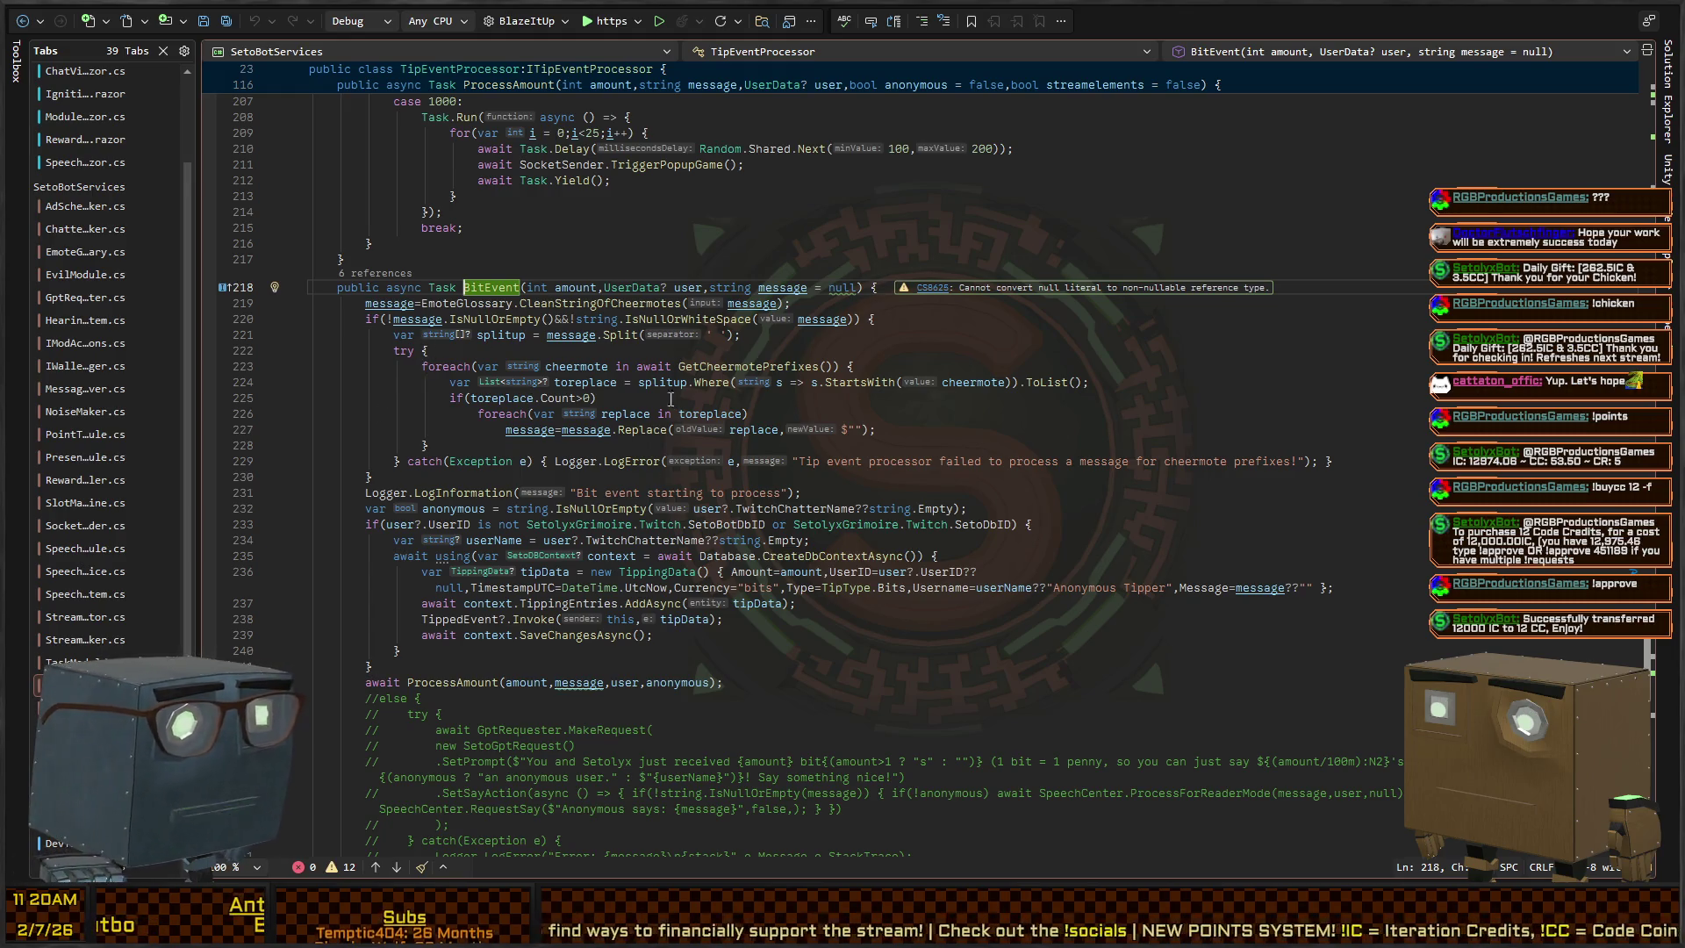
scroll(669, 323, "down", 4)
scroll(669, 323, "down", 2)
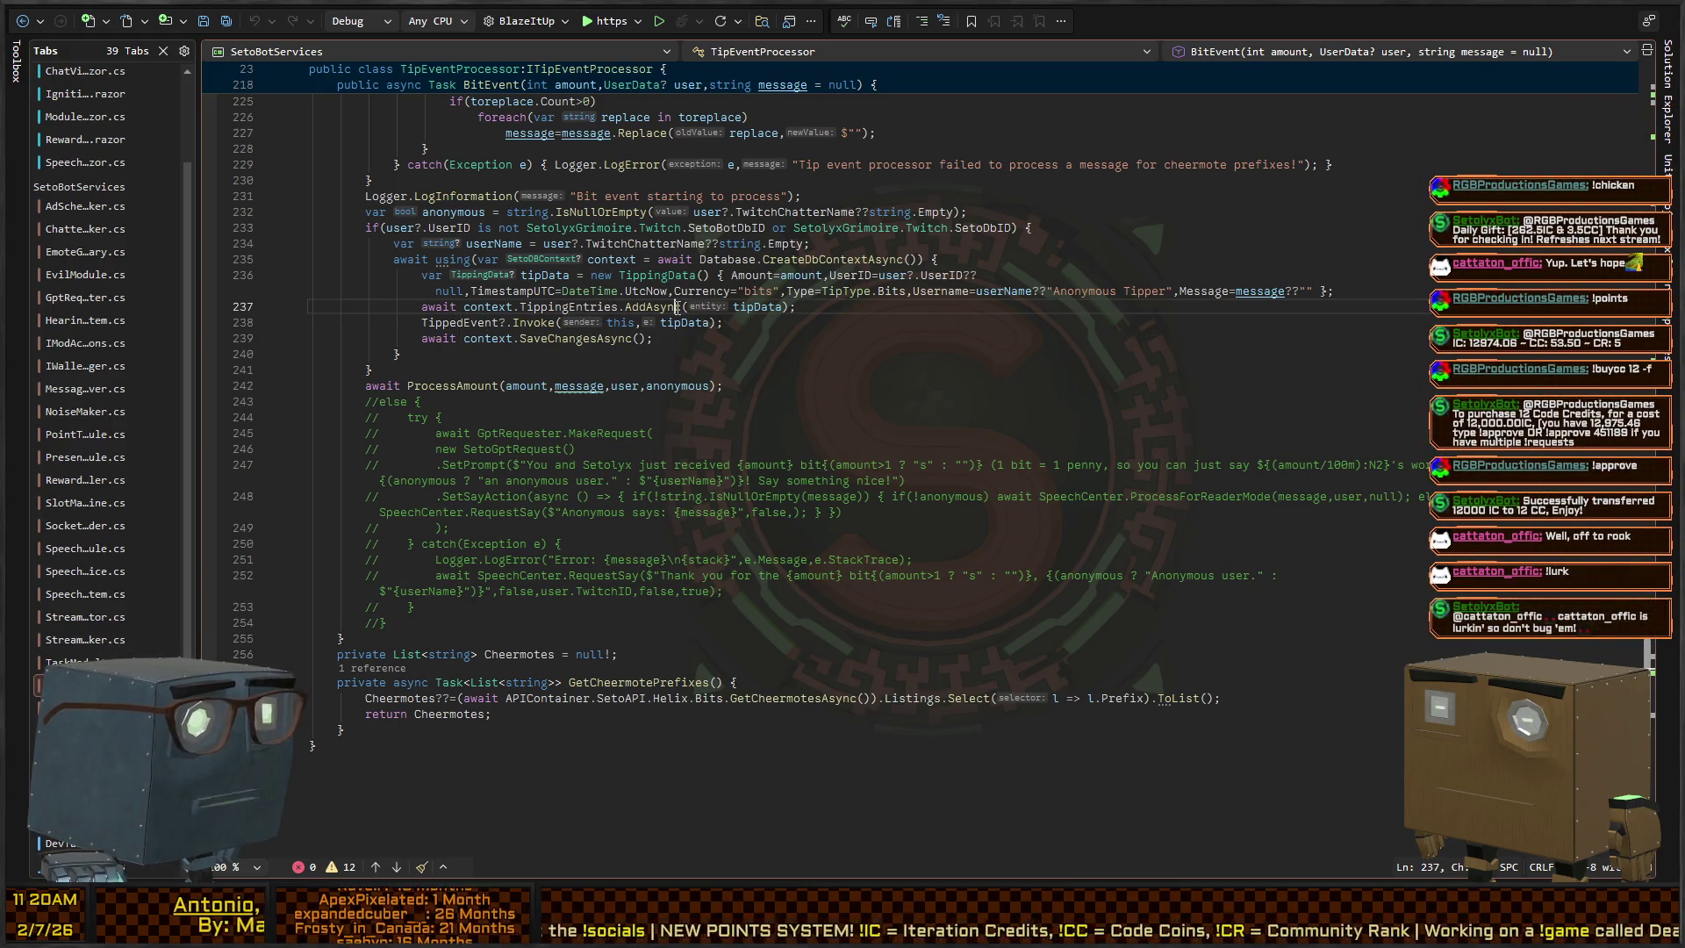
left_click(510, 306)
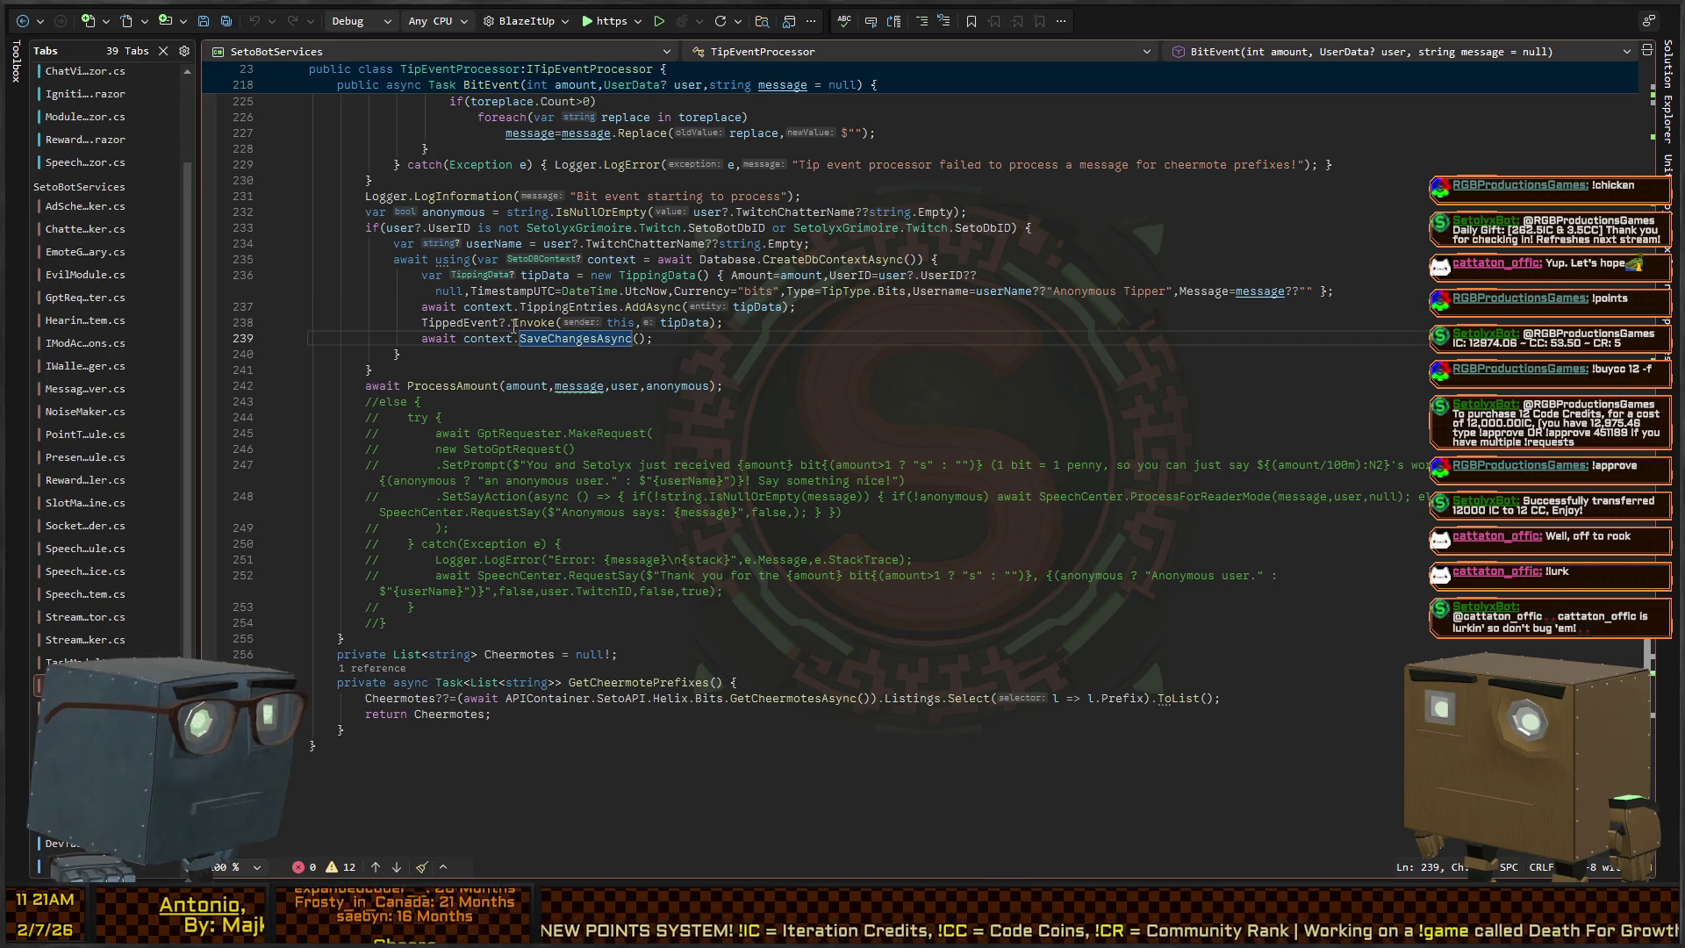
left_click(465, 386)
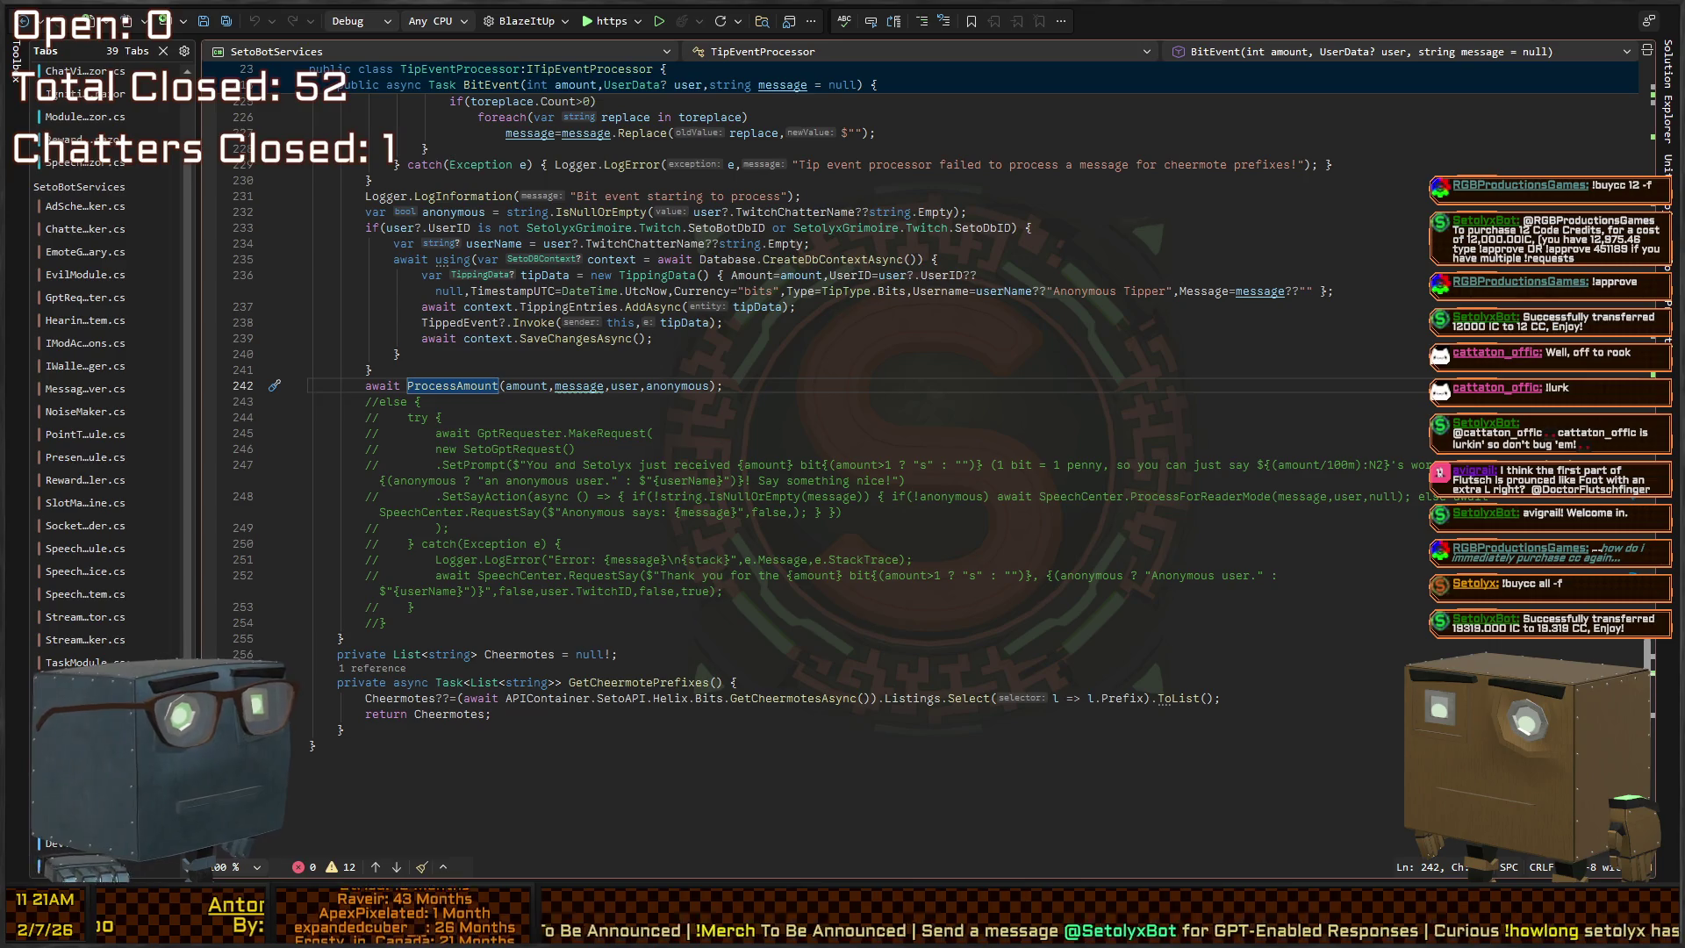
Follow ProcessAmount to its definition, then jump to SocketSender.CheerReceived from line 117
left_click(448, 387, "ctrl")
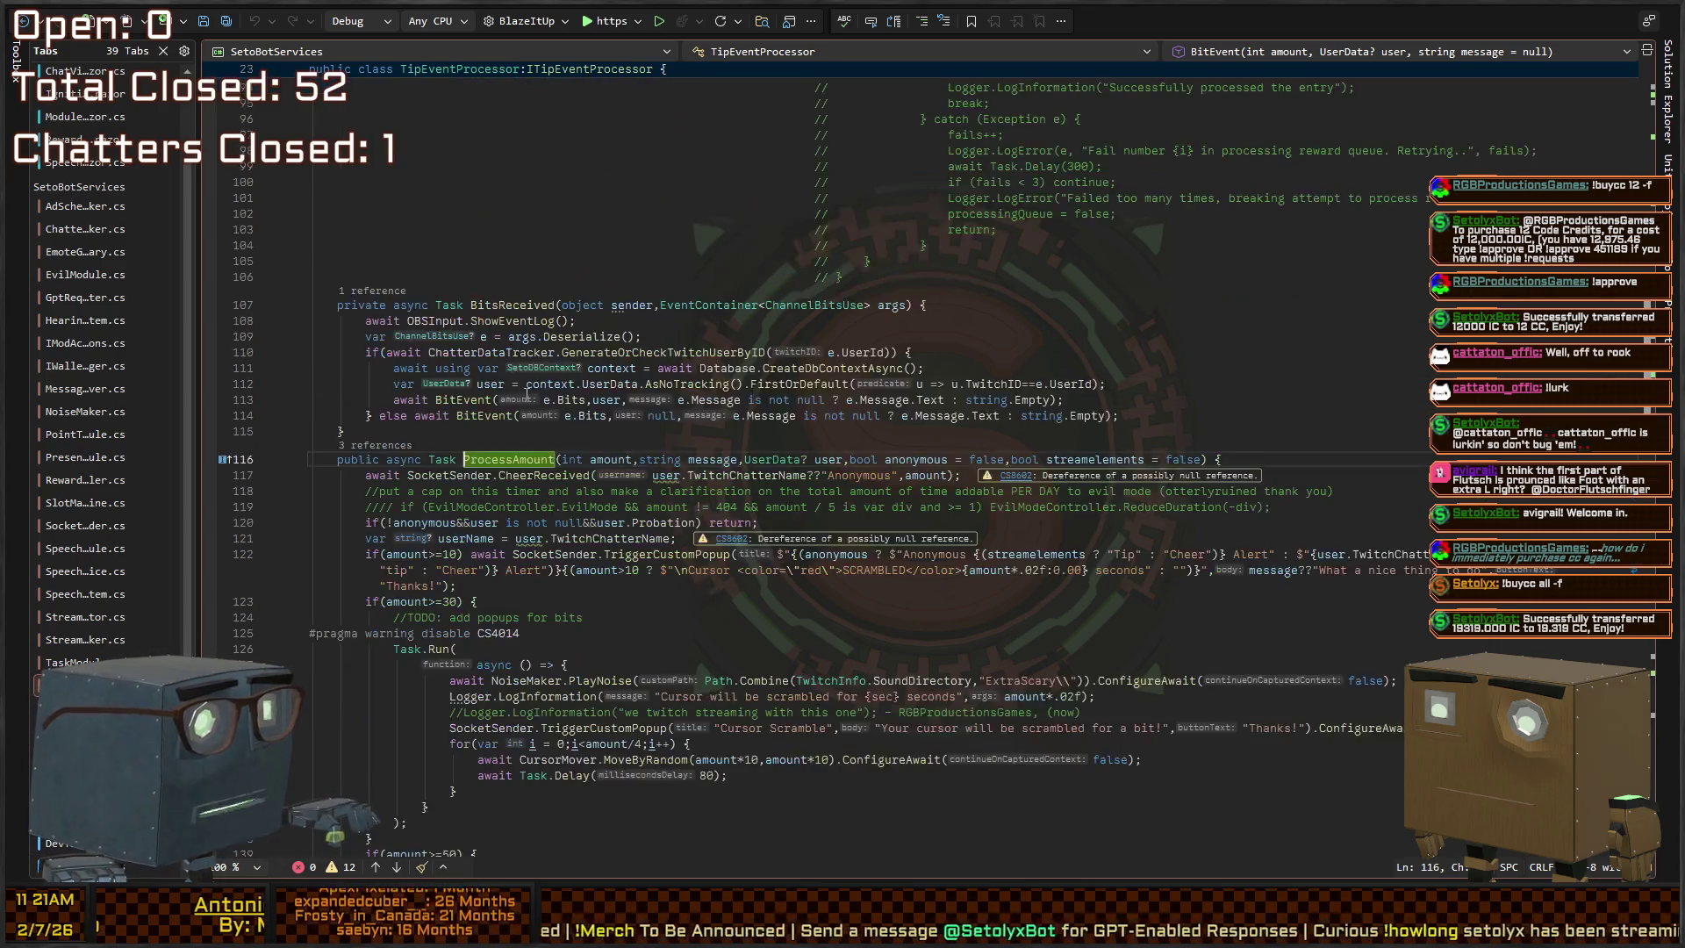
scroll(500, 523, "down", 2)
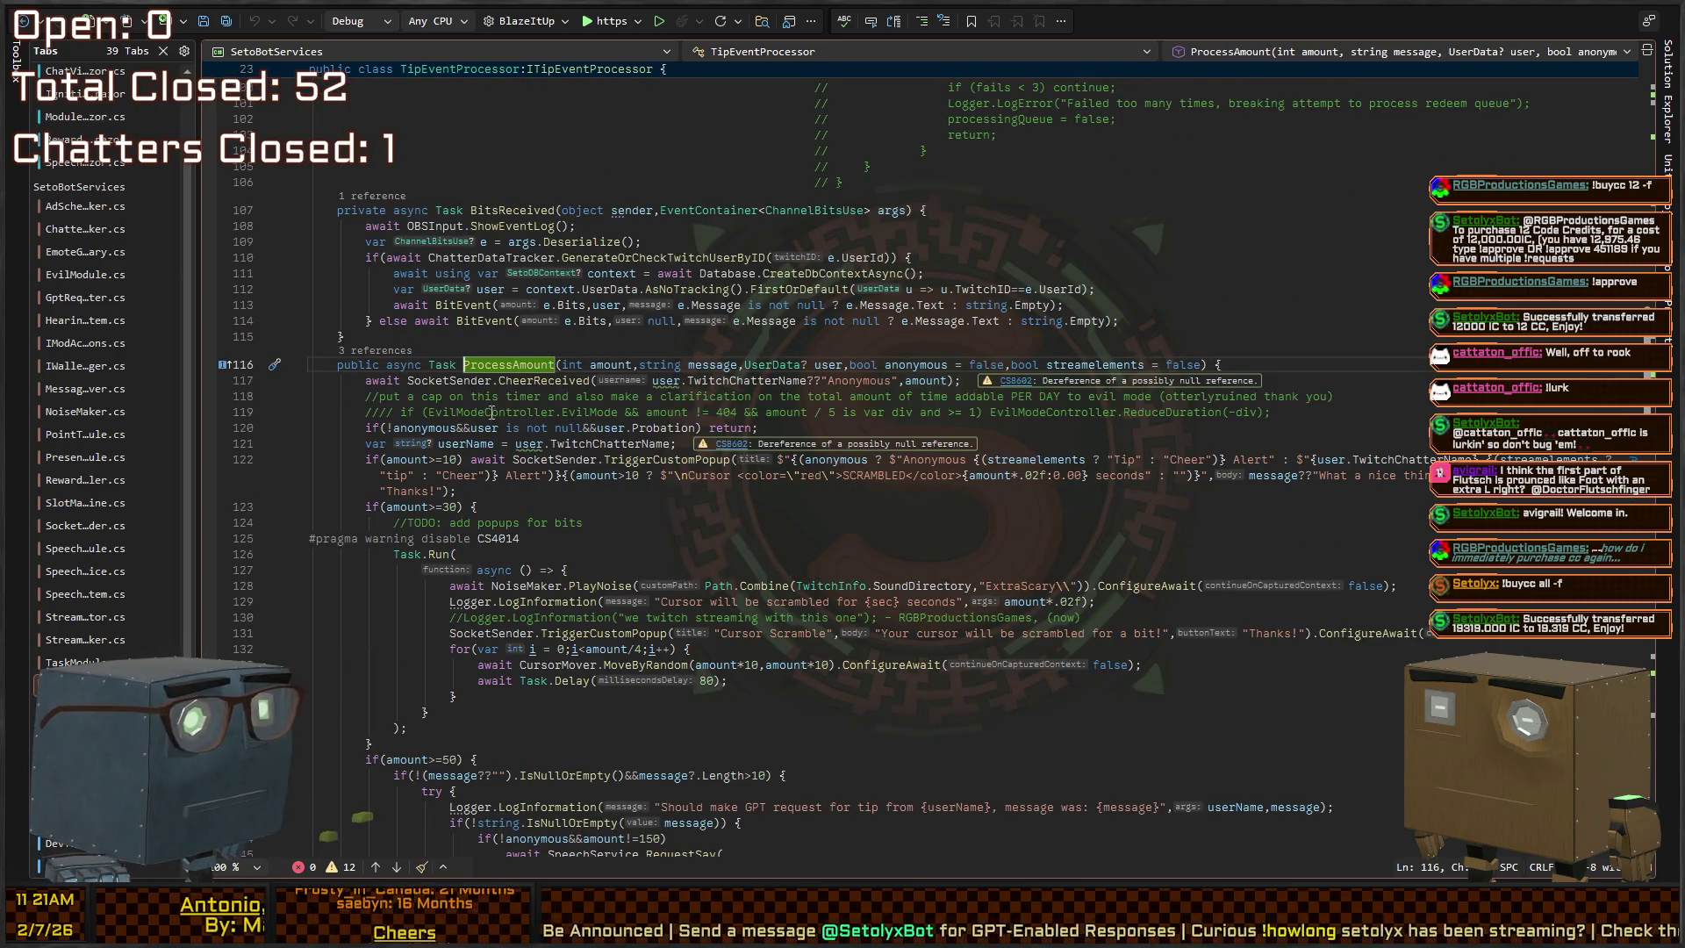
left_click(418, 380)
left_click(512, 382)
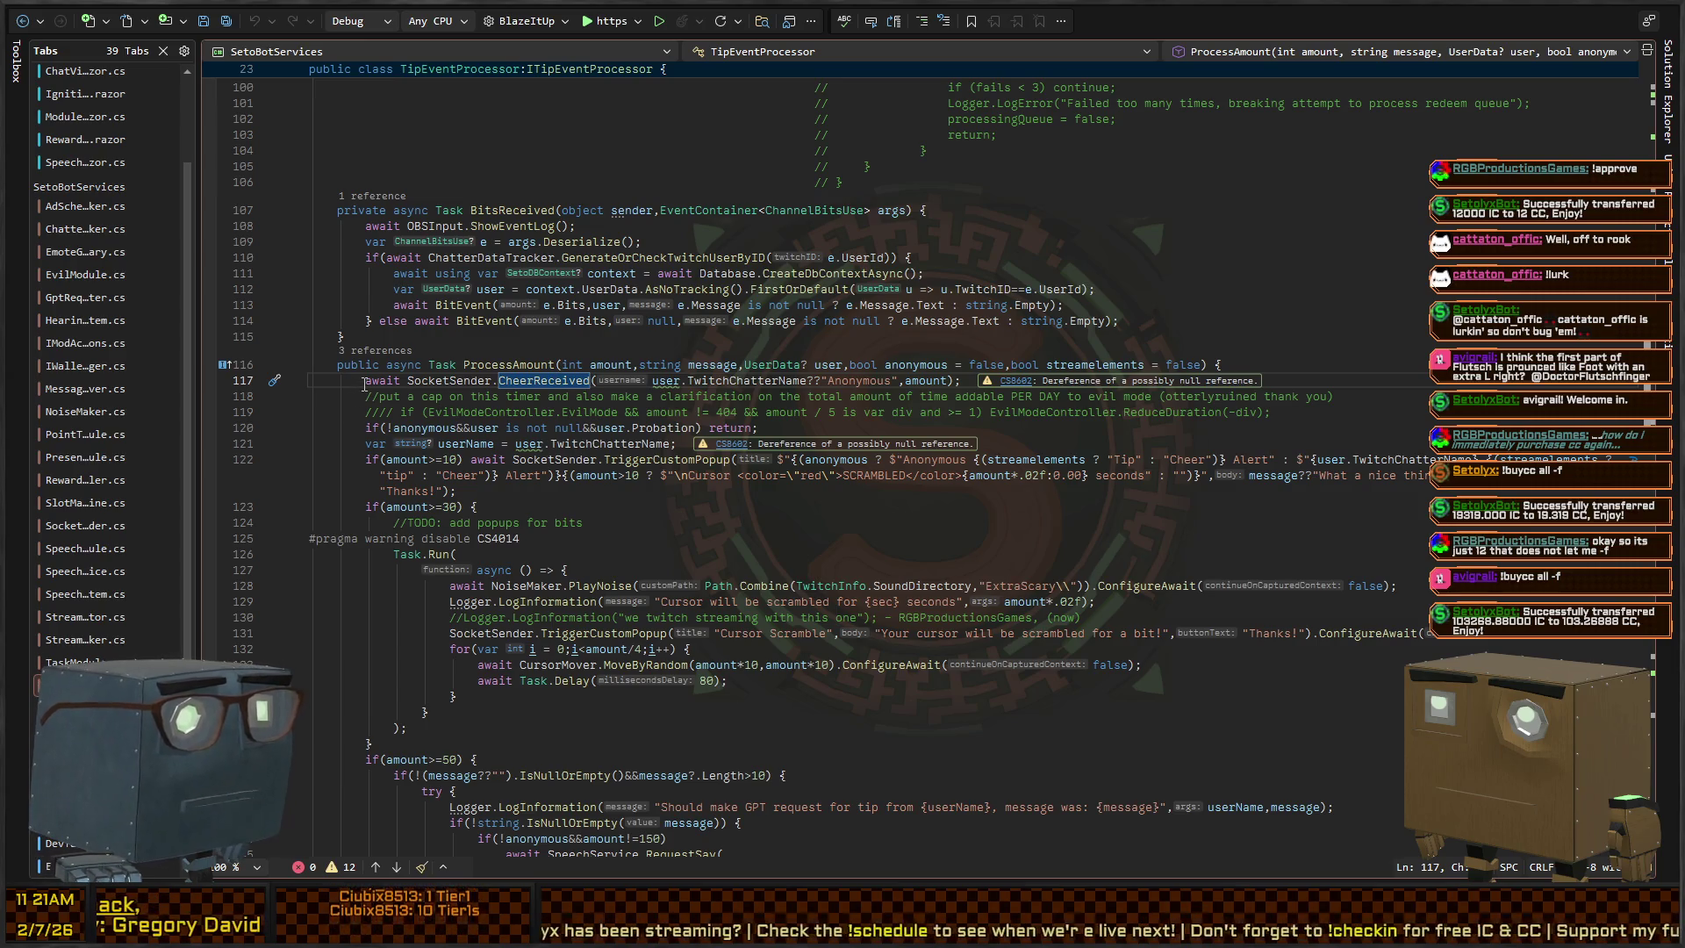
left_click(542, 374)
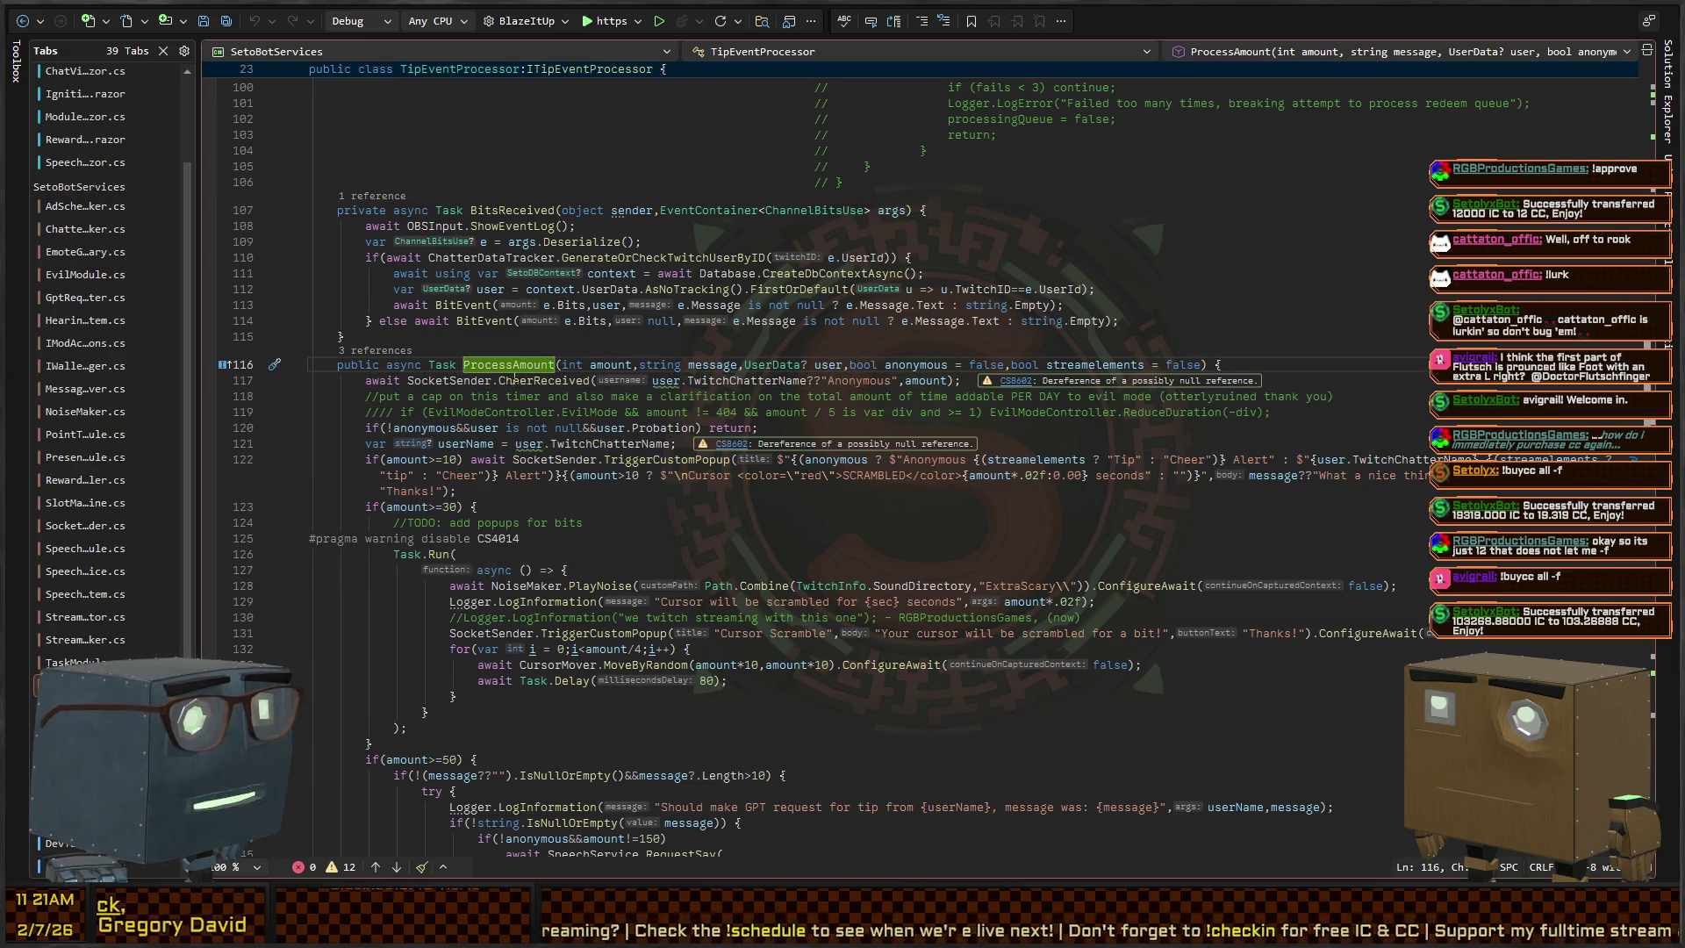
left_click(524, 381, "ctrl")
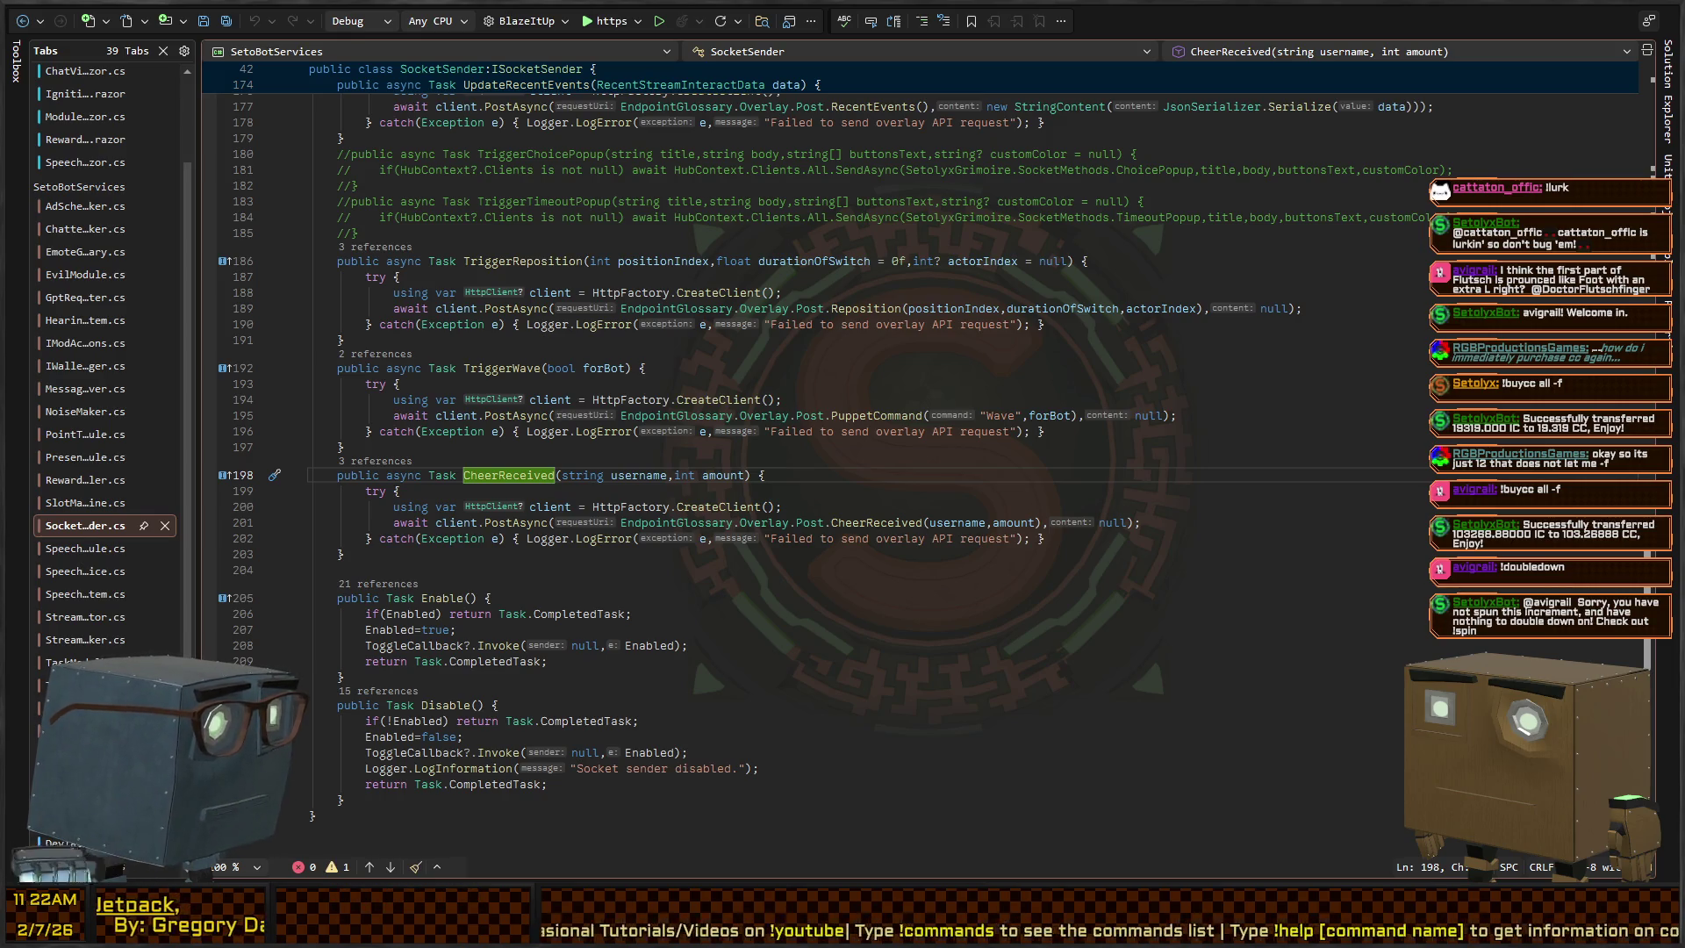
Jump from the Overlay.Post.CheerReceived call on line 201 to its EndpointGlossary definition
key("Up")
key("Up")
key("Up")
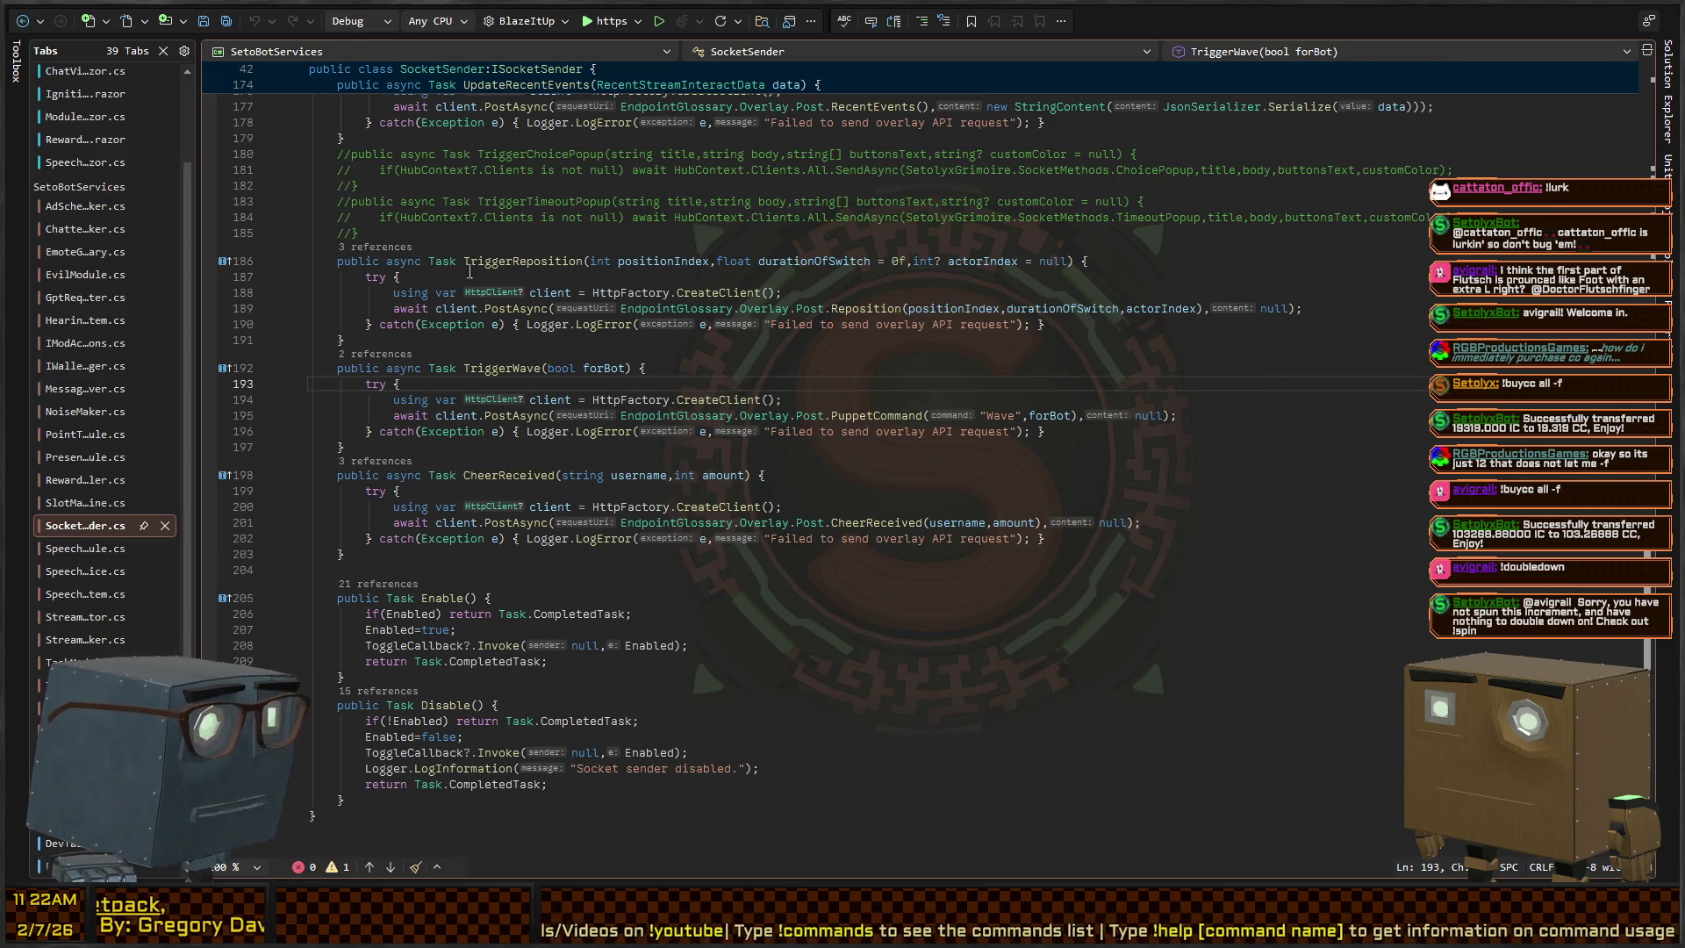
key("Down")
key("Down")
key("Down")
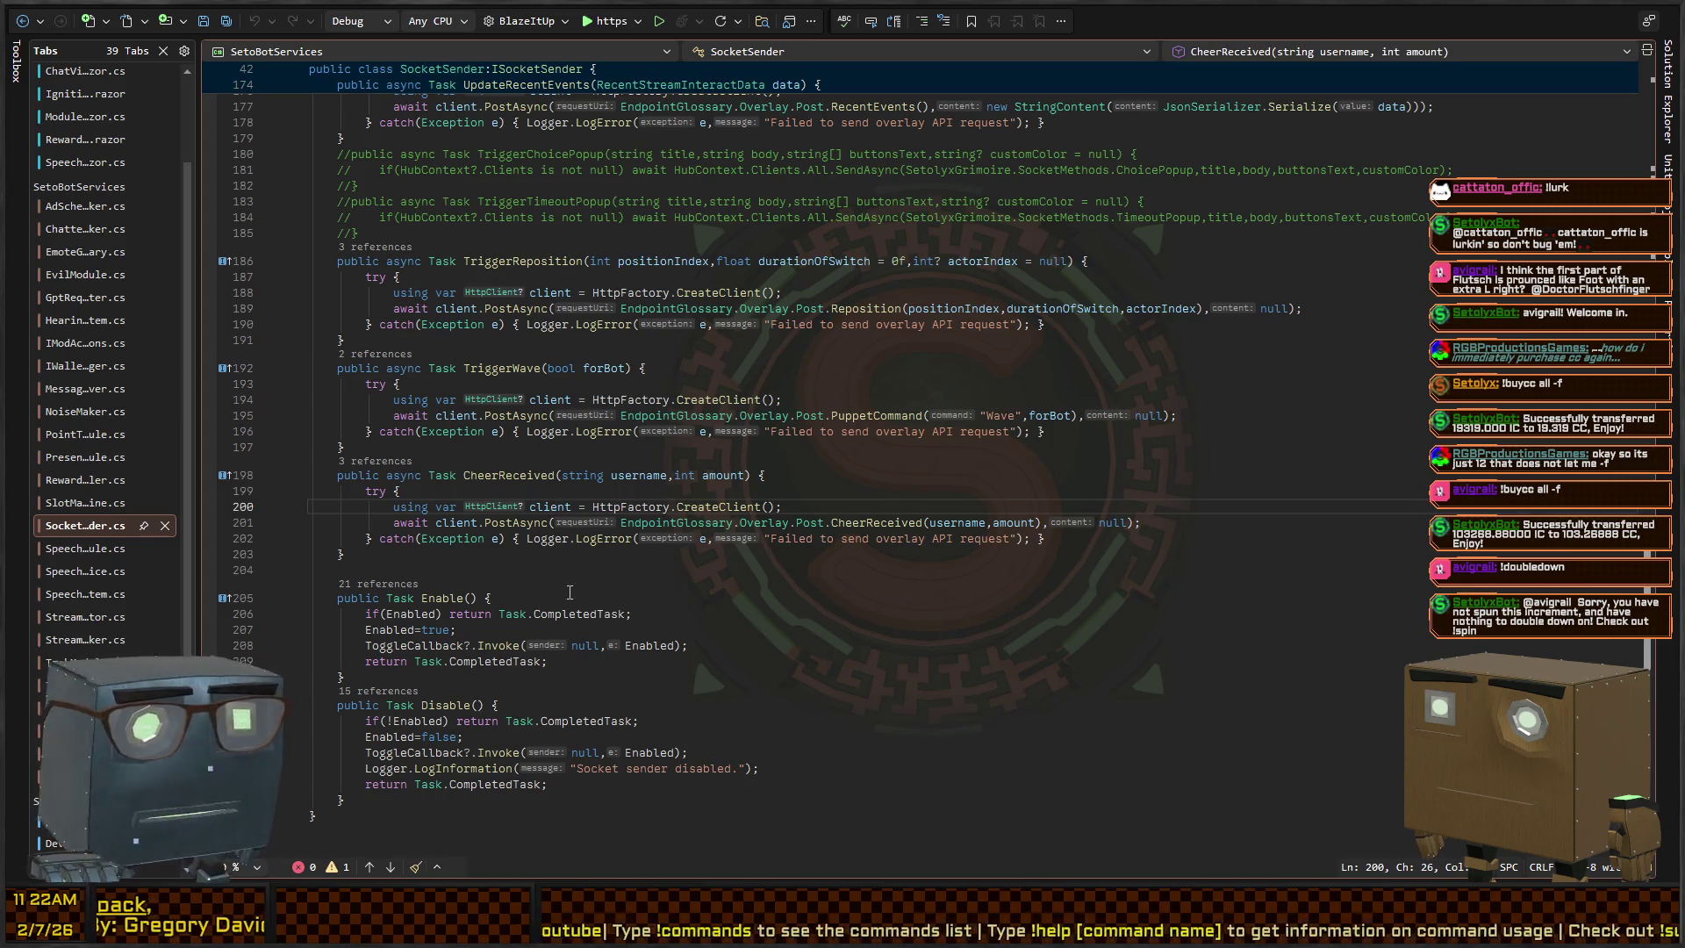
left_click(873, 520)
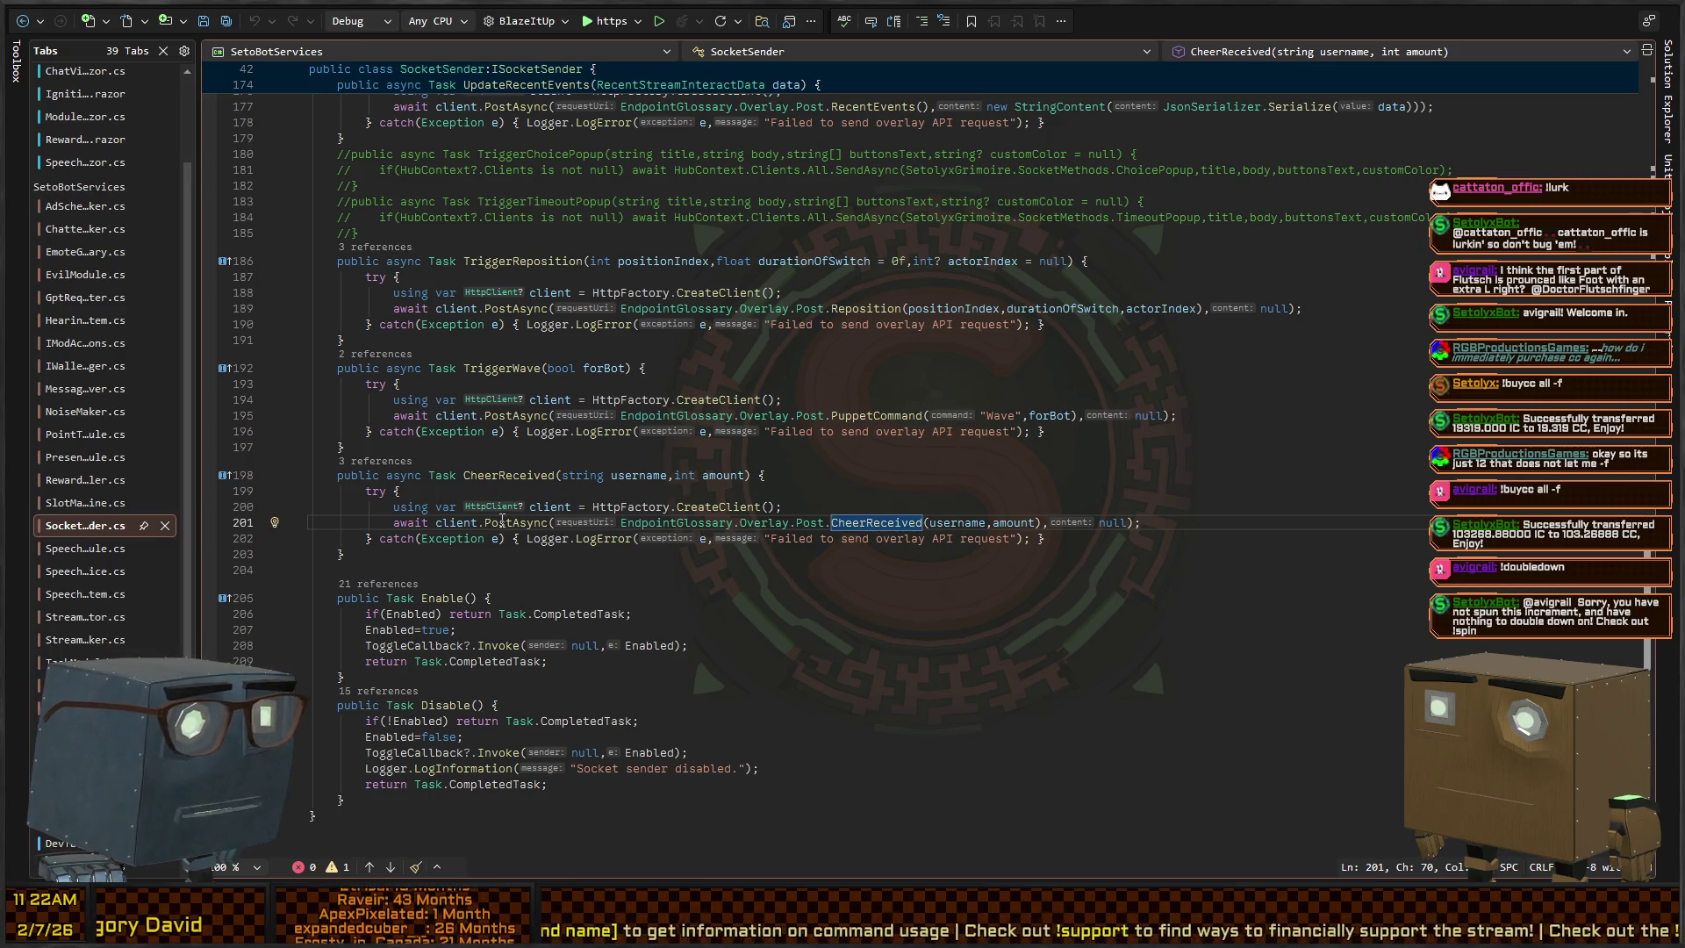
left_click(911, 519)
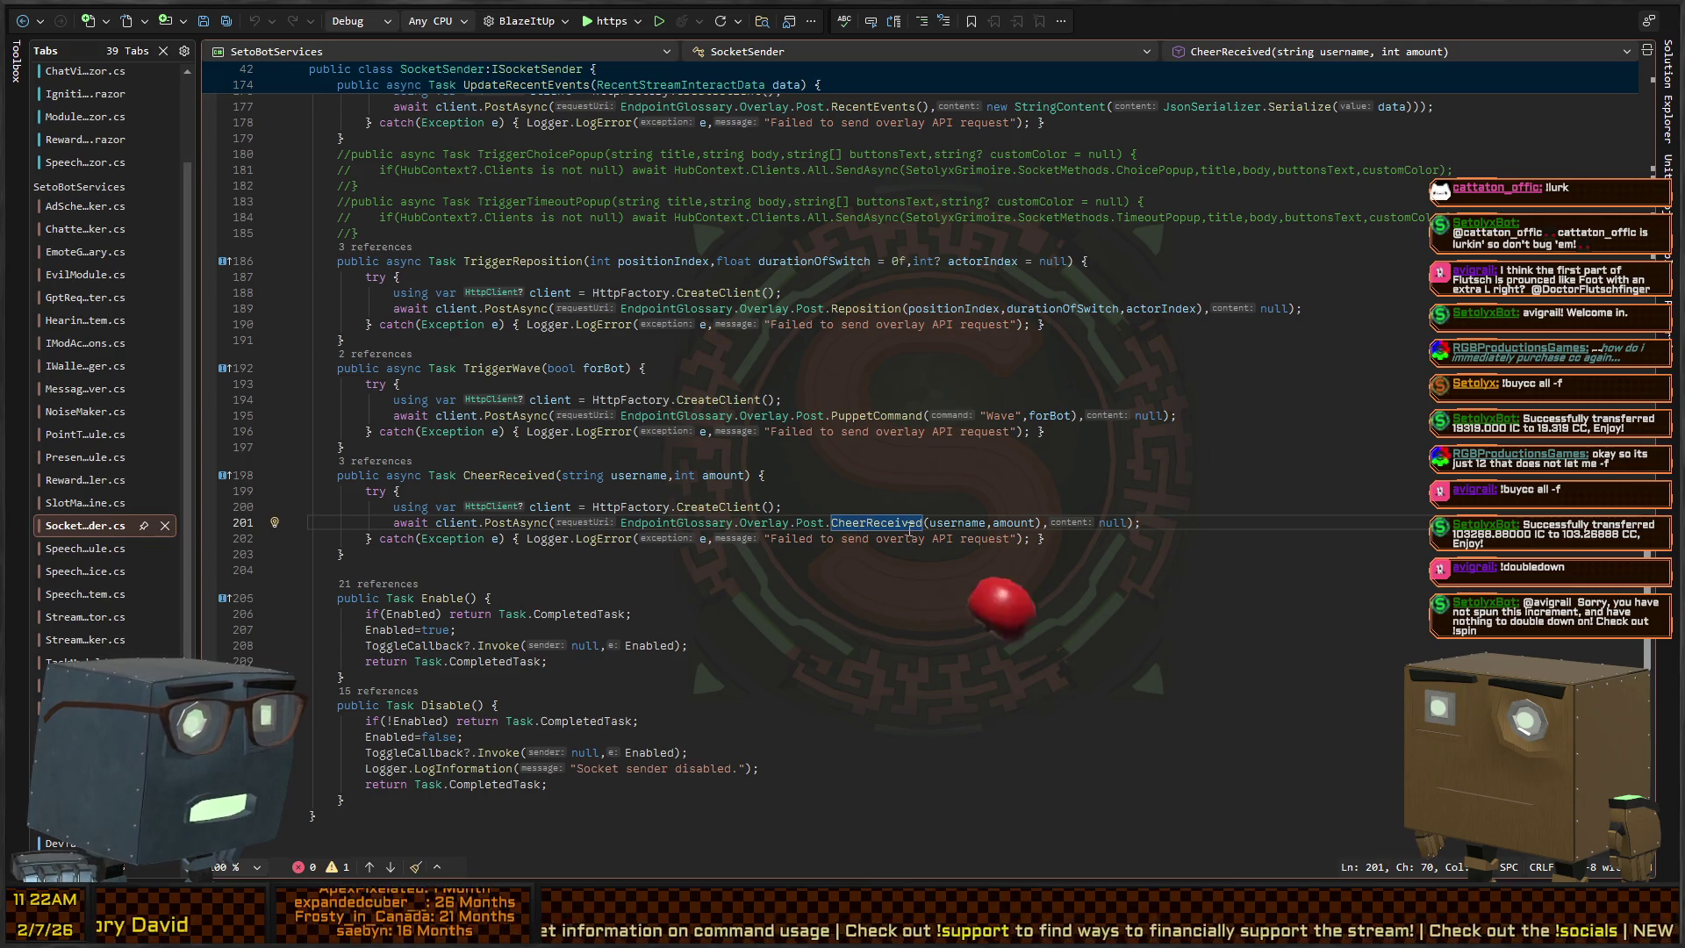
left_click(911, 518, "ctrl")
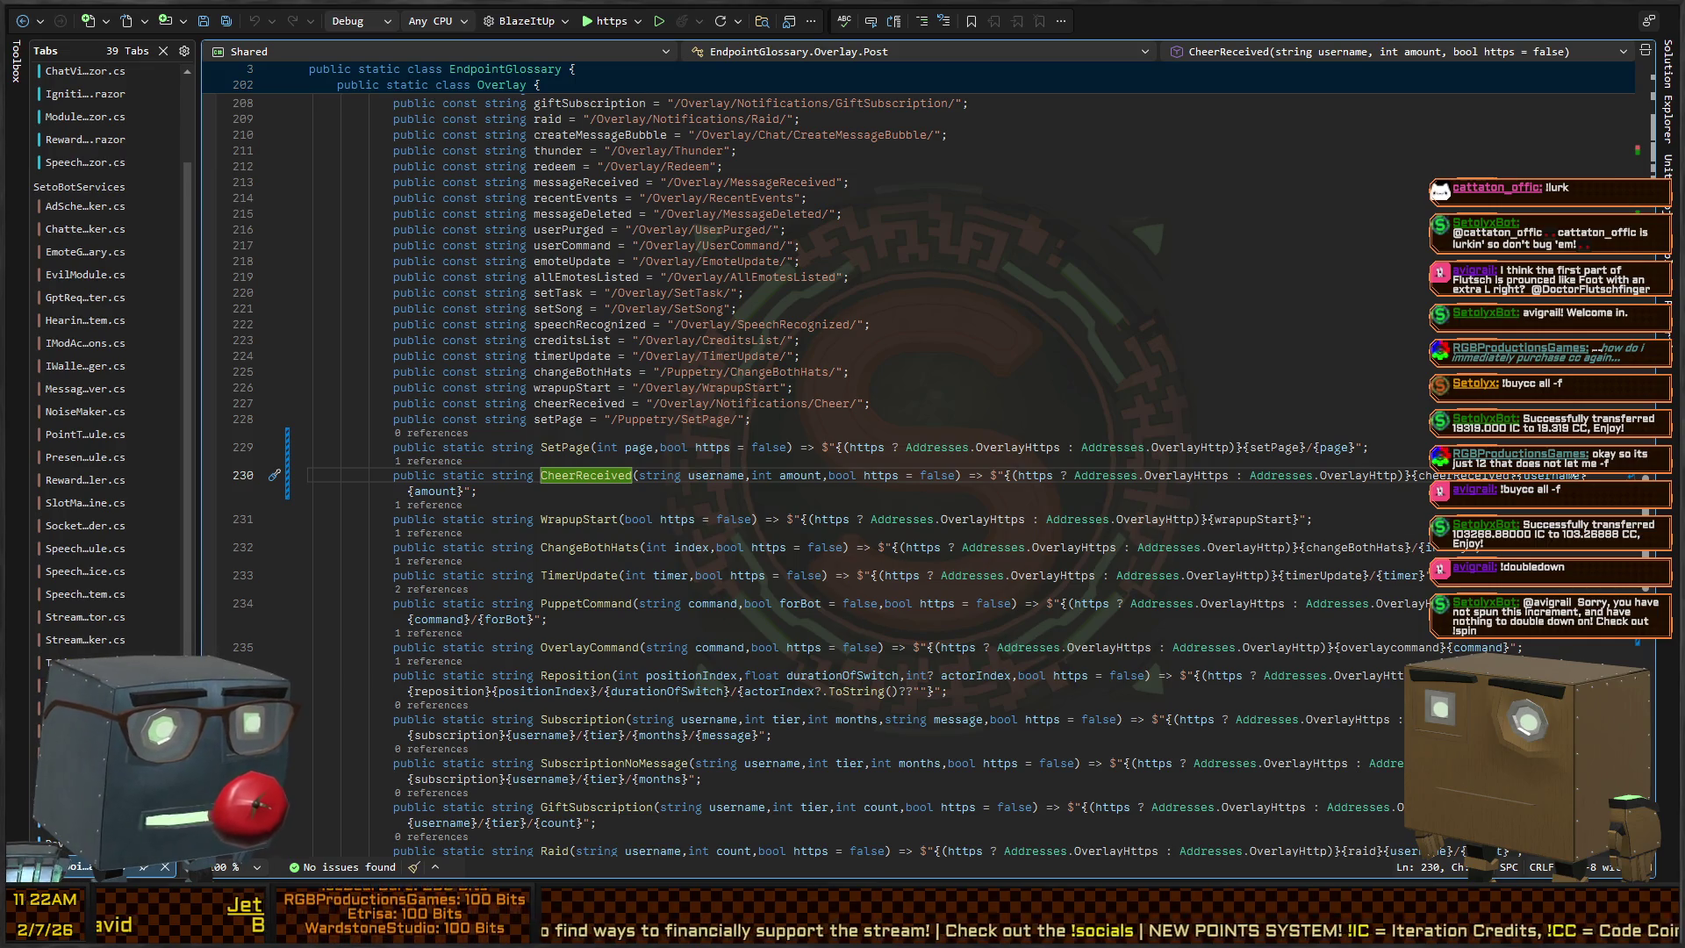
Review the cheerReceived, timerUpdate, setSong and setPage constants, then navigate back to SocketSender
left_click(463, 491)
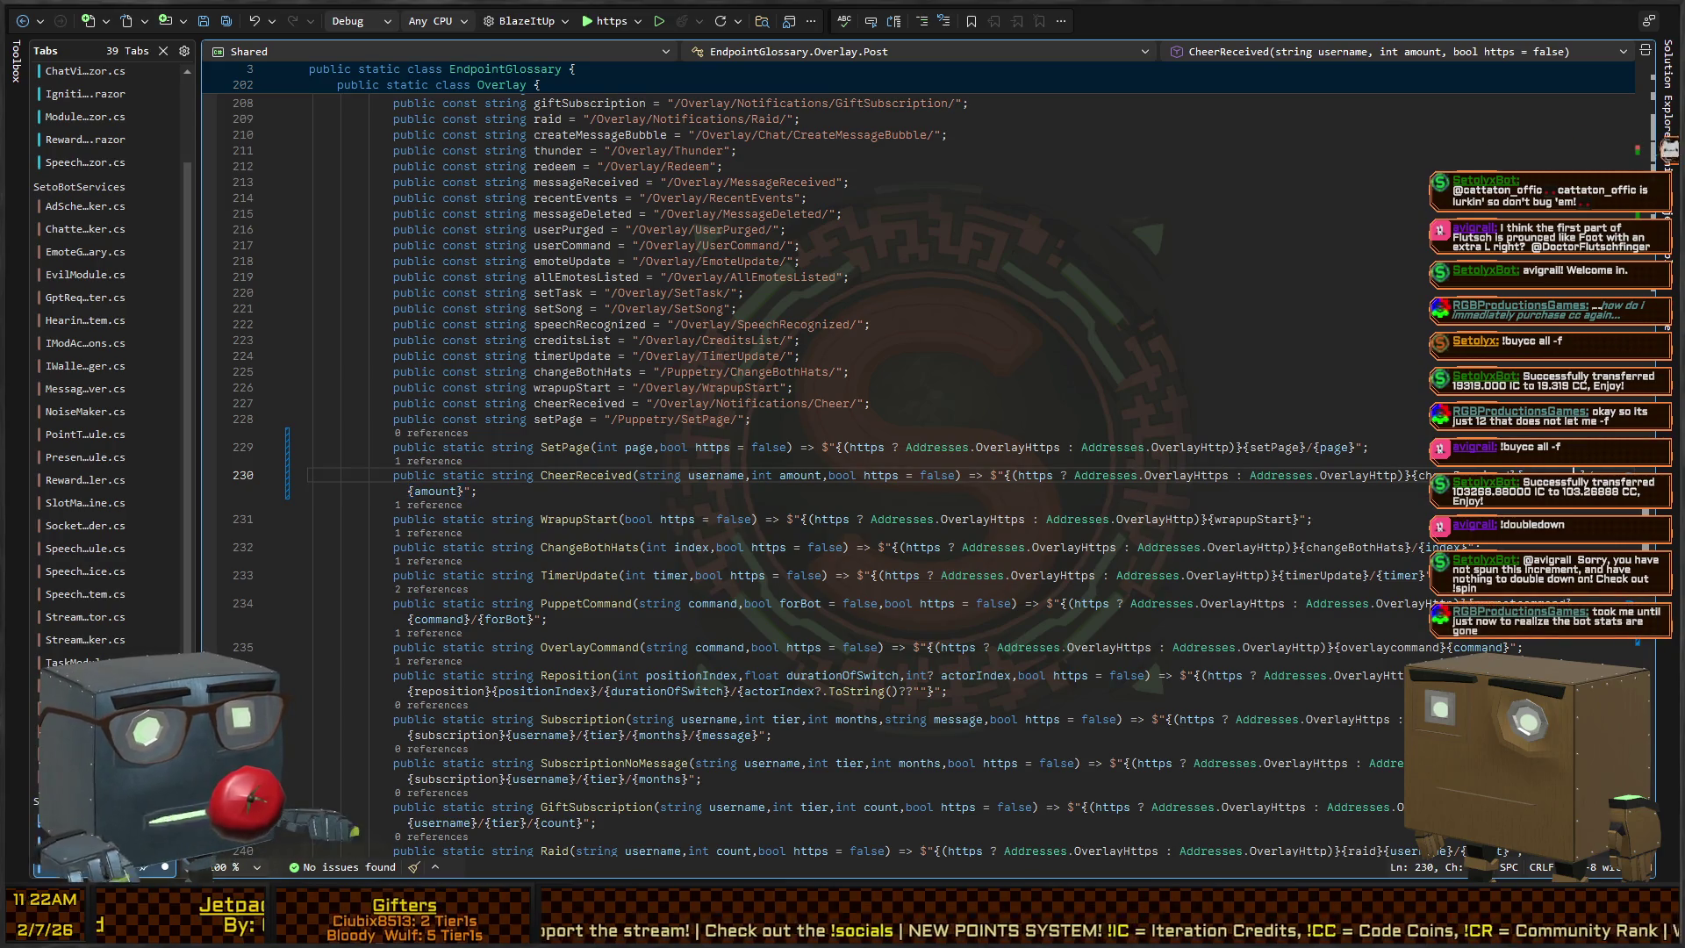
left_click(1426, 475)
key("End")
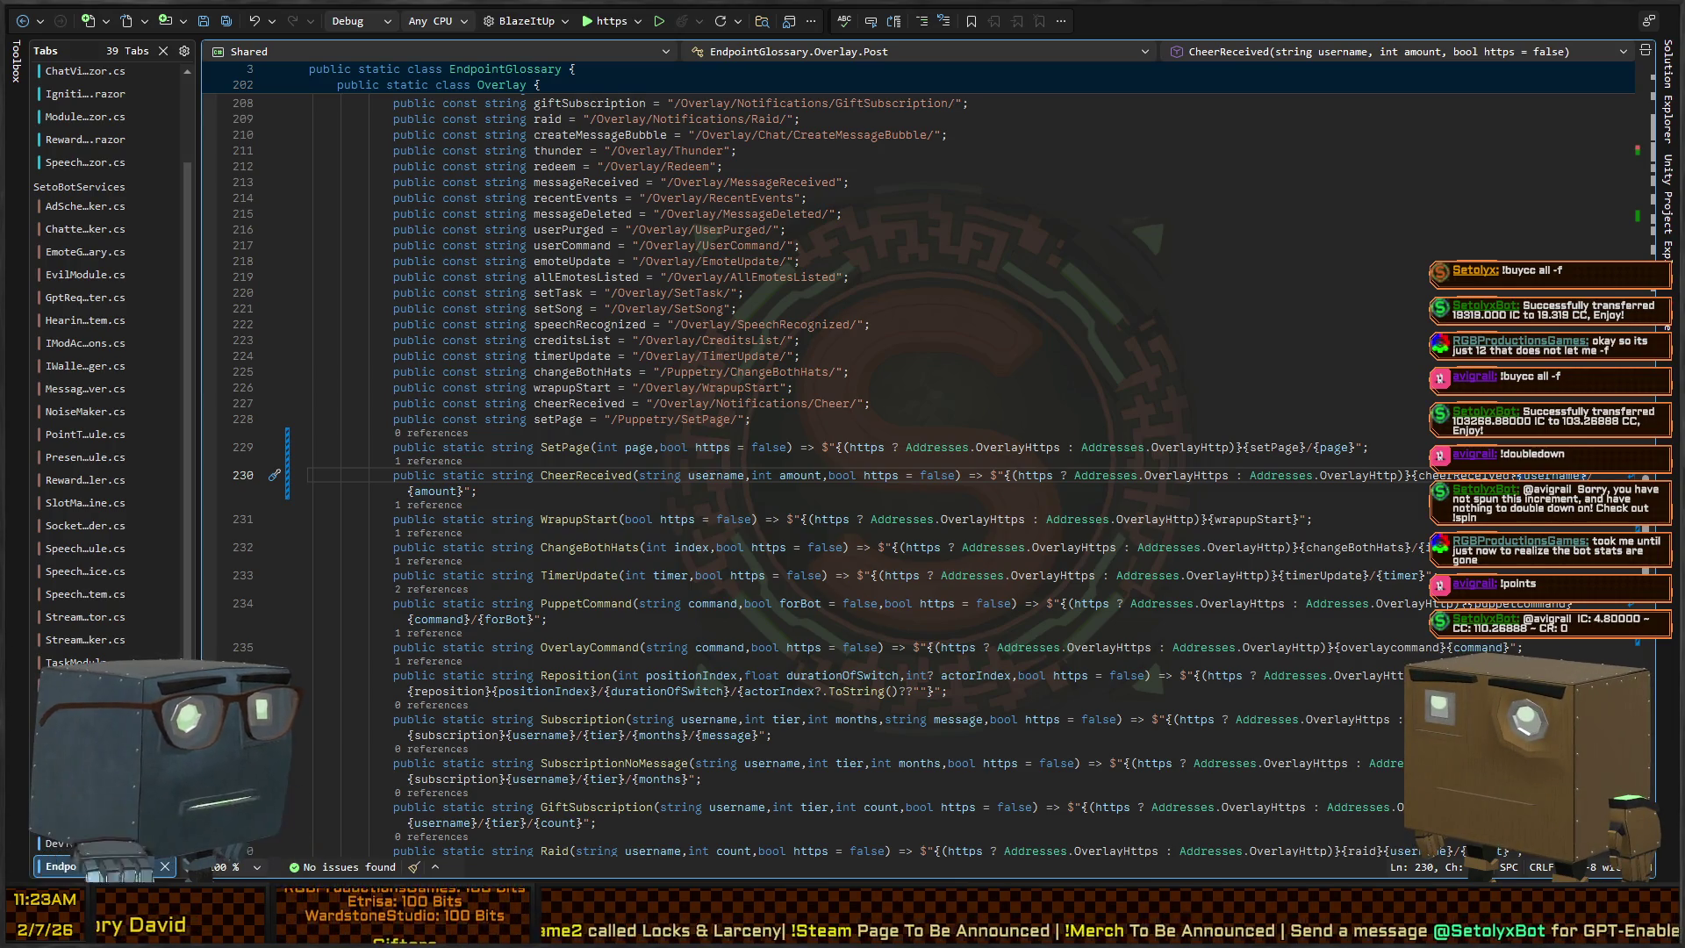
left_click(894, 355)
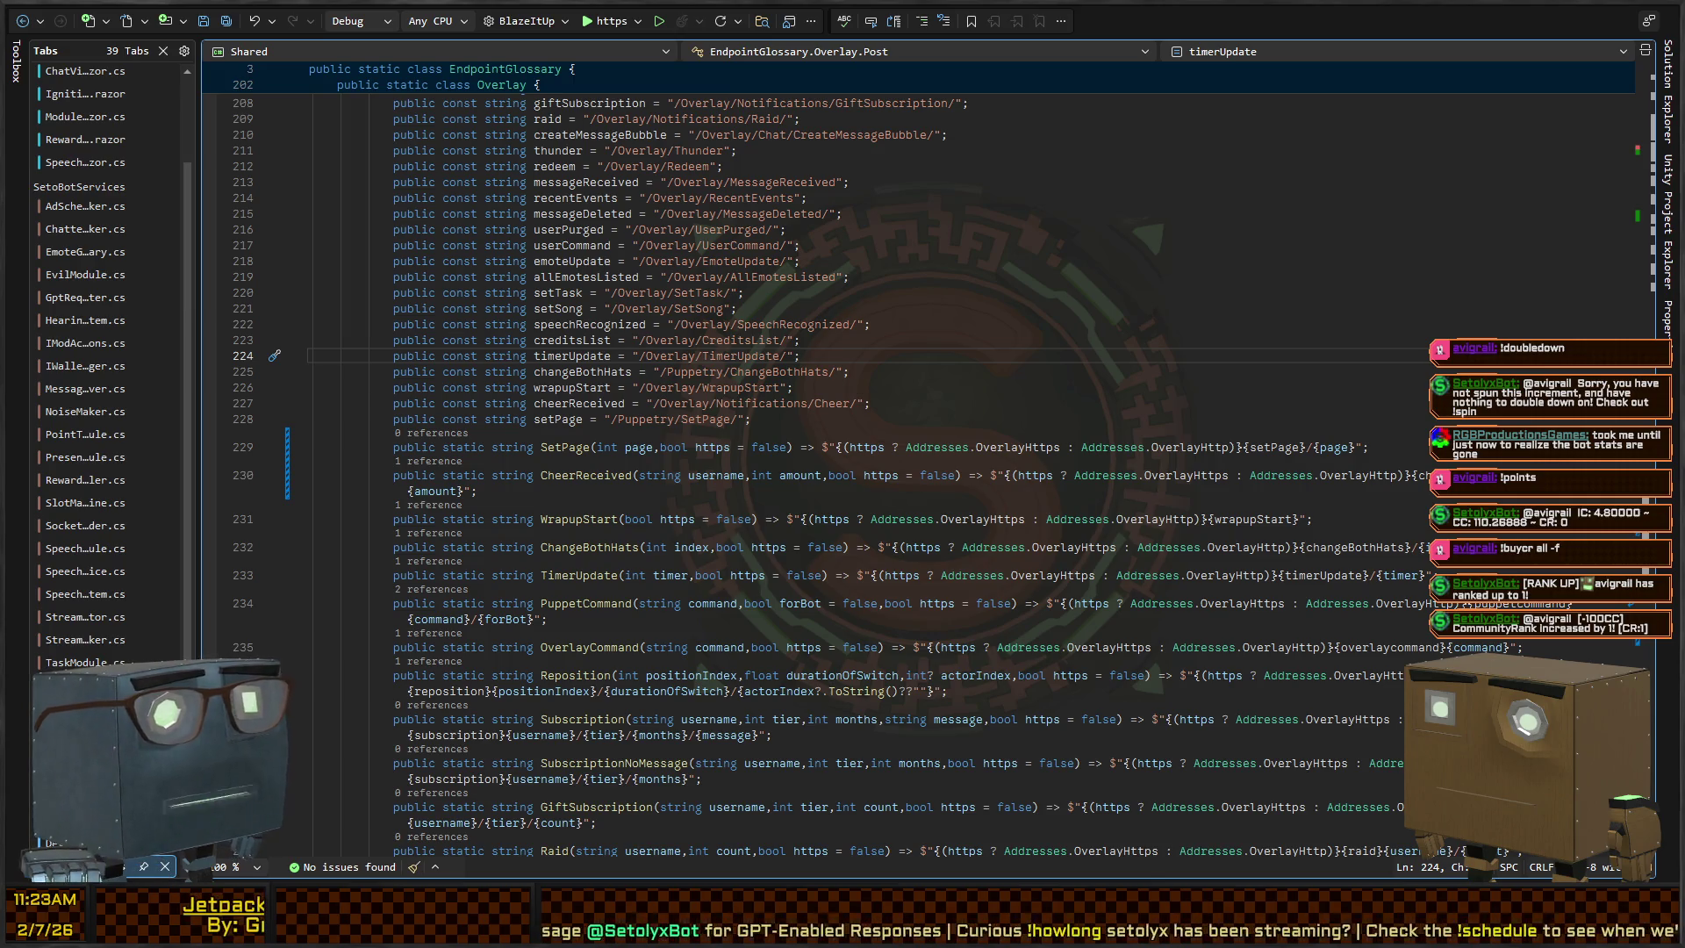
left_click(614, 309)
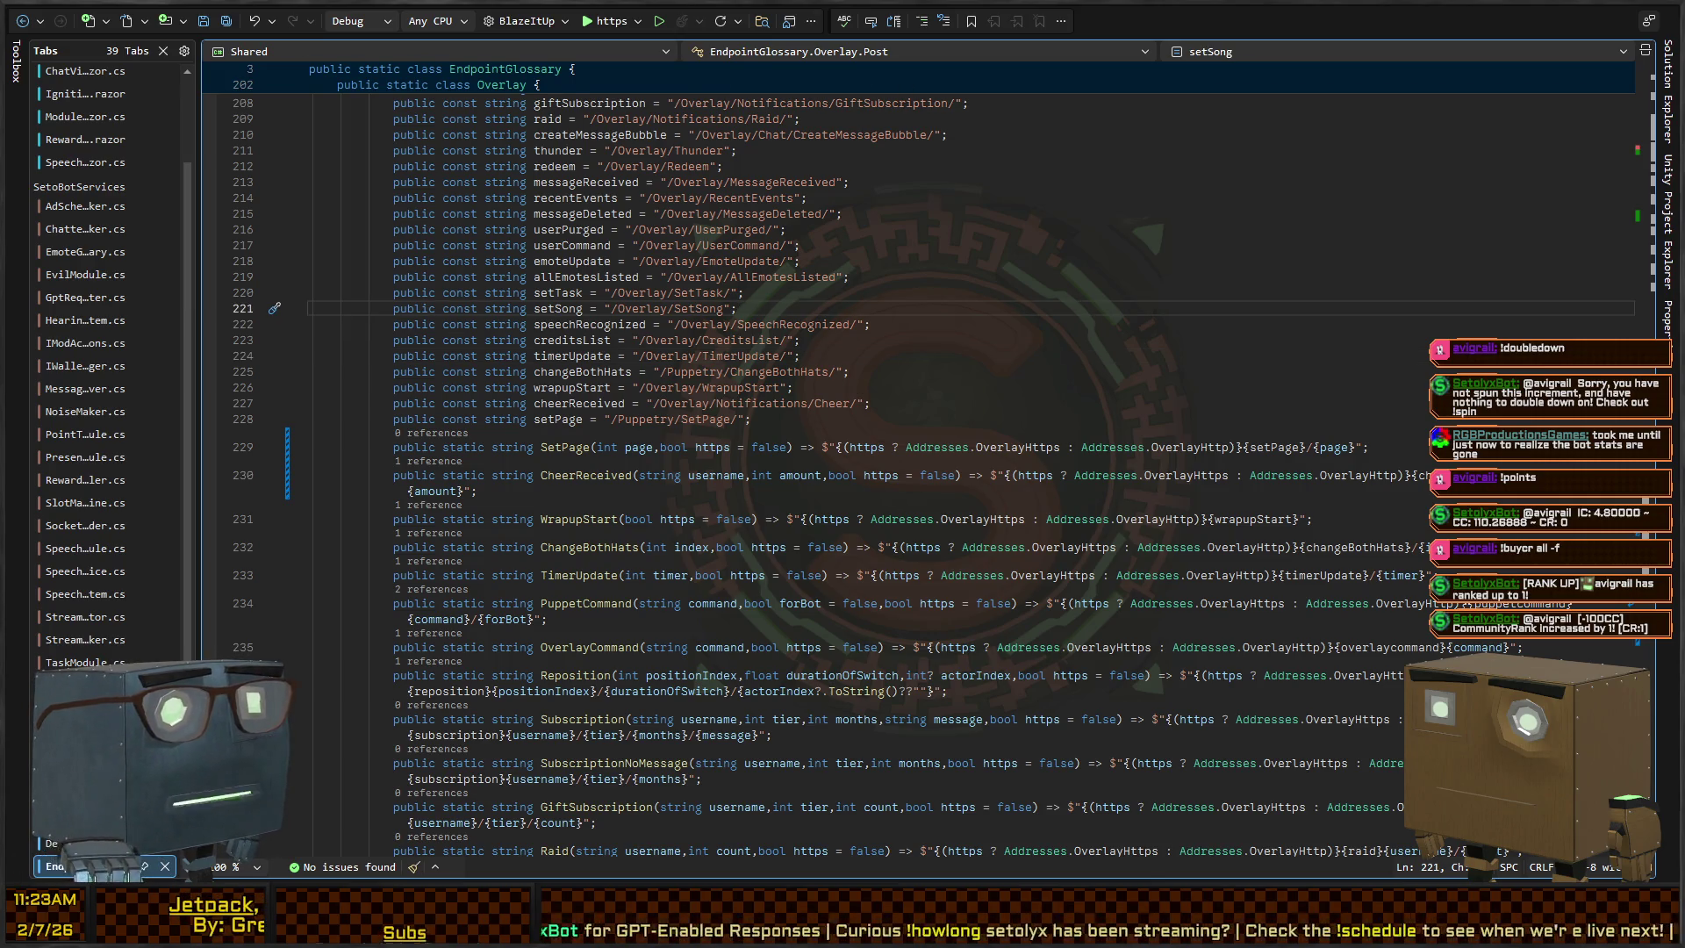
key("Down")
key("Down")
key("Down")
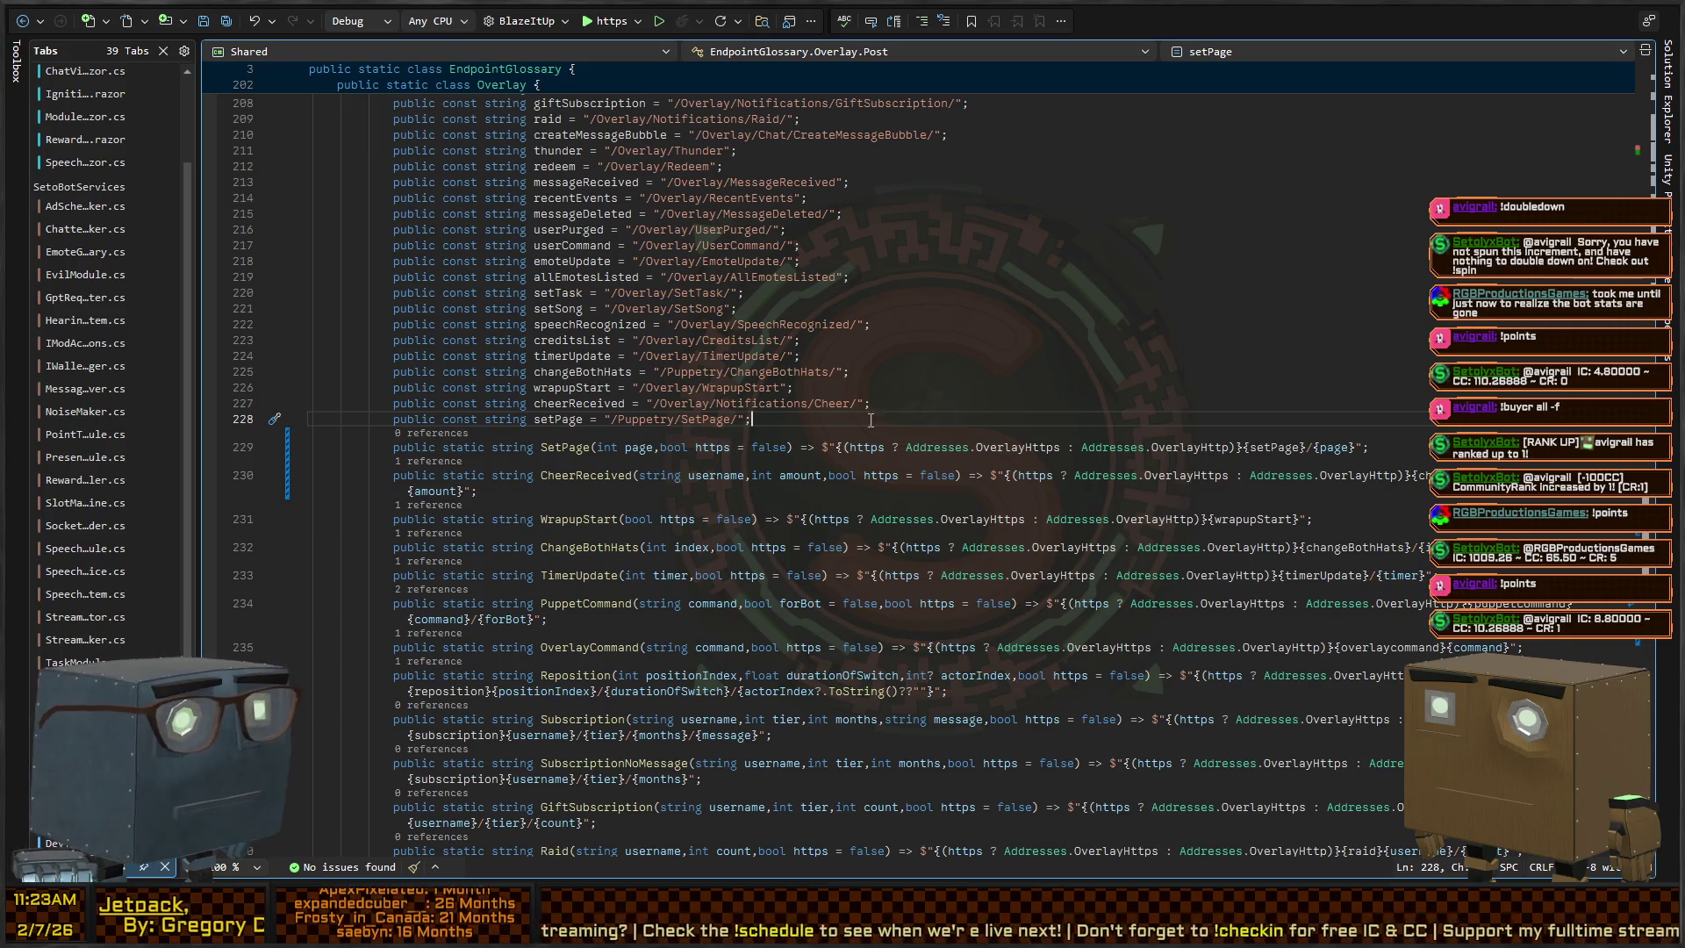
left_click(588, 478)
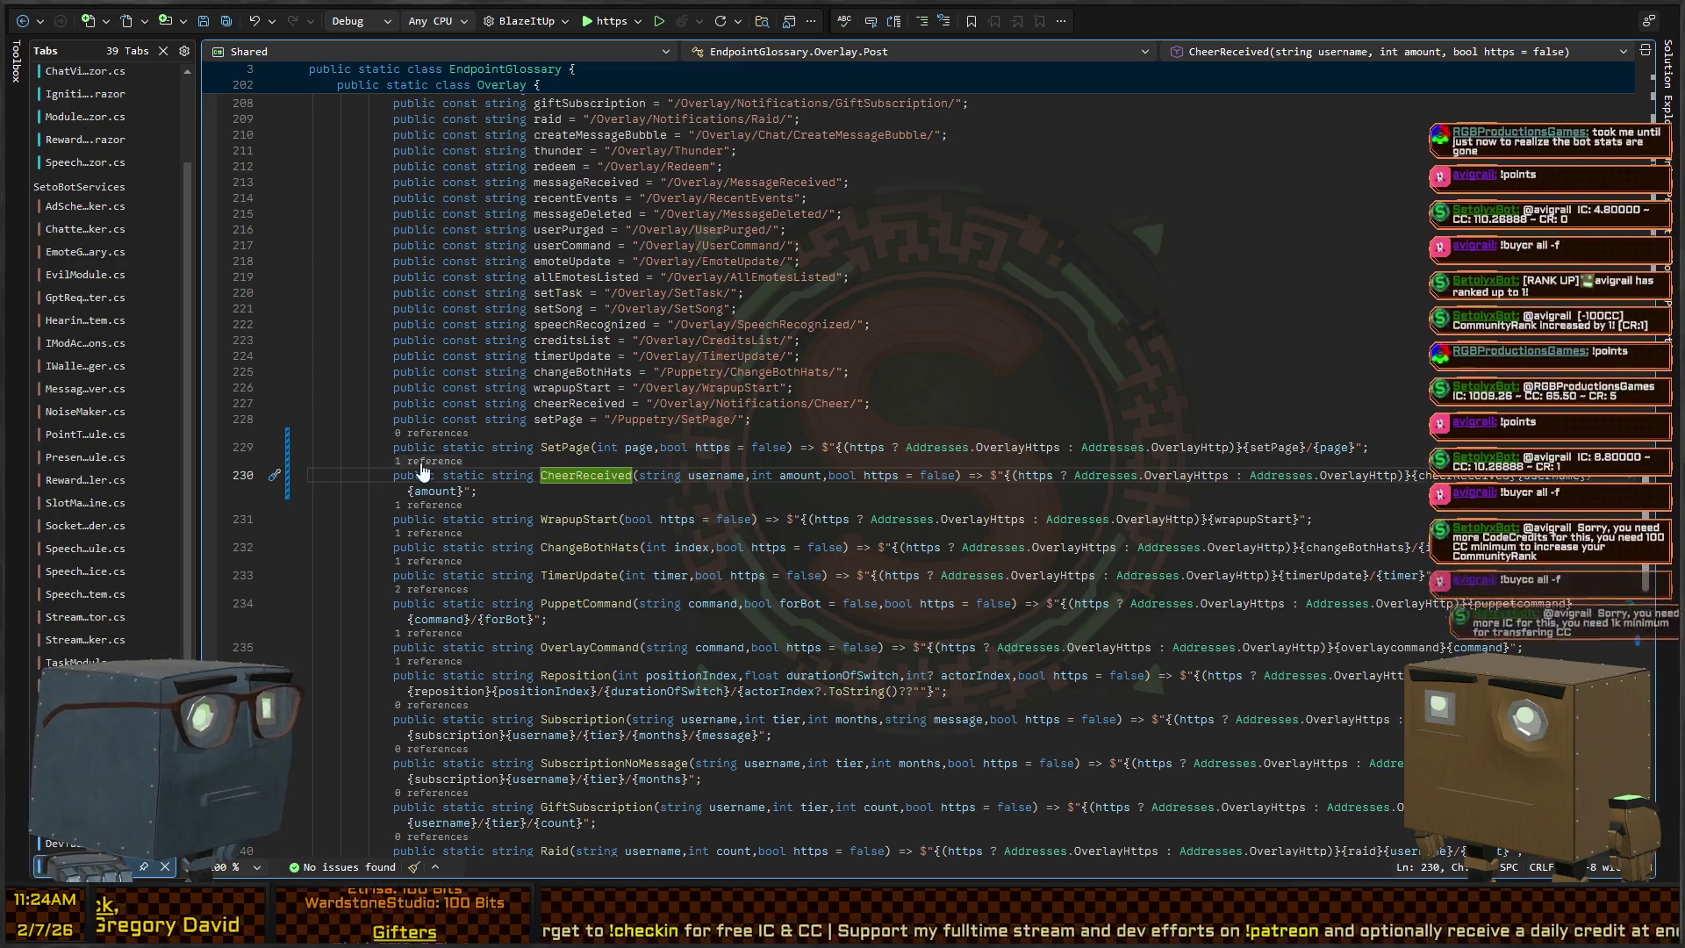
key("ctrl+minus")
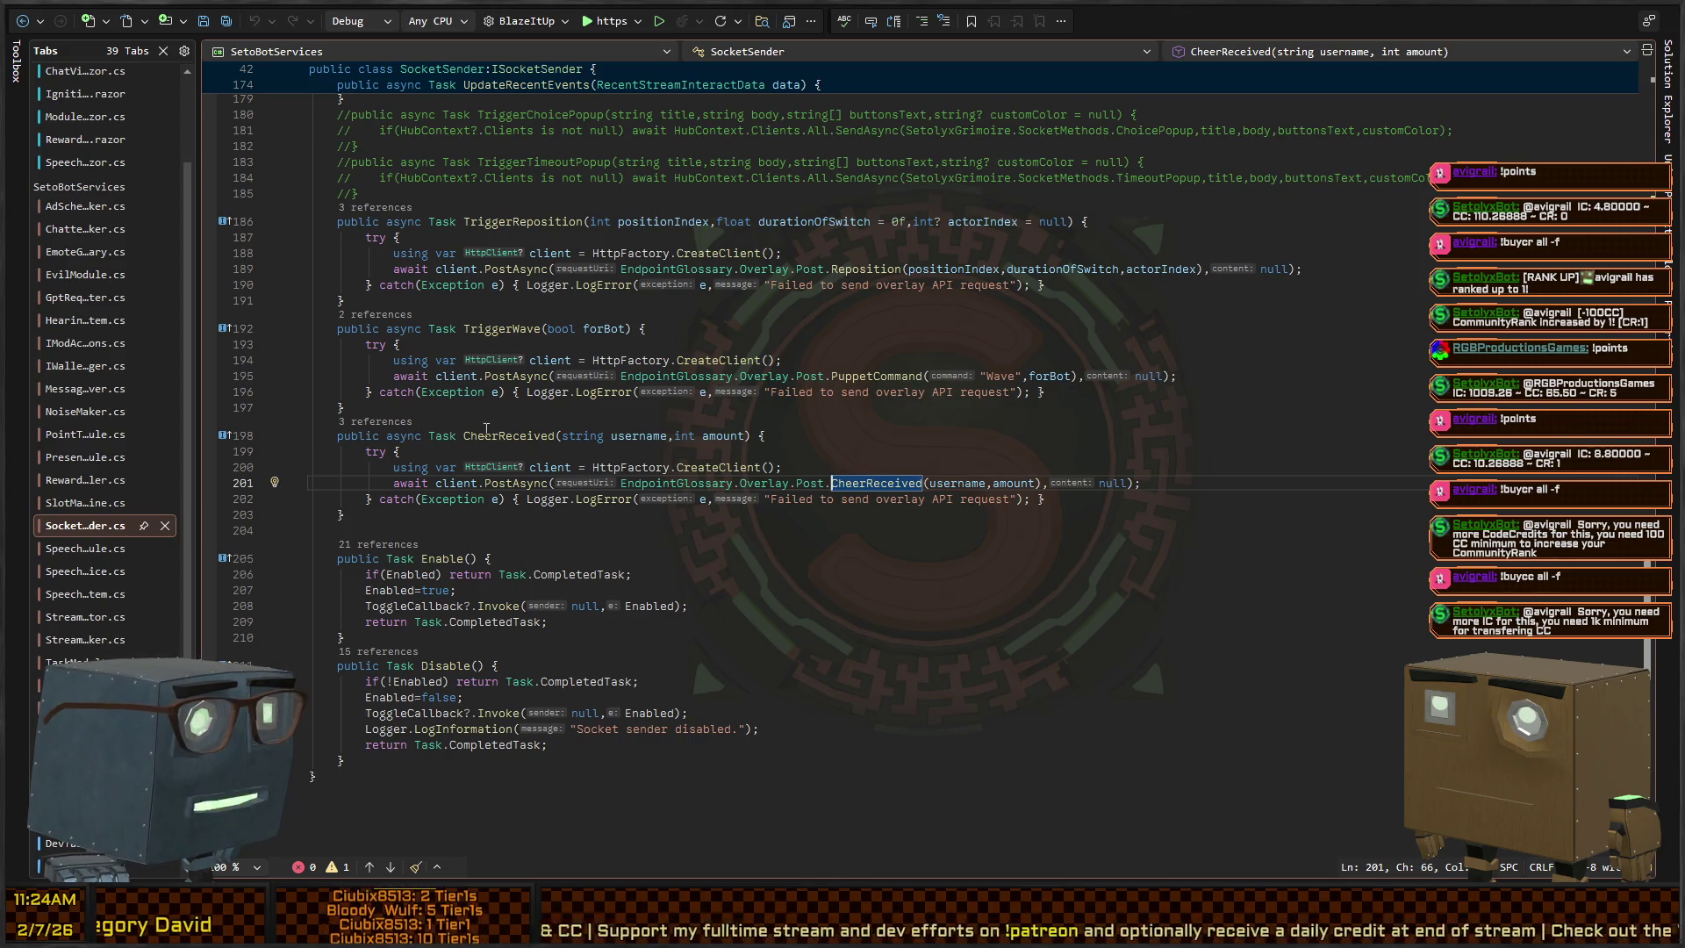
Add a constructor line after HttpFactory = httpFactory; reading _ = Task.Run(async () => await CheerReceived())
left_click(487, 434)
scroll(456, 439, "up", 20)
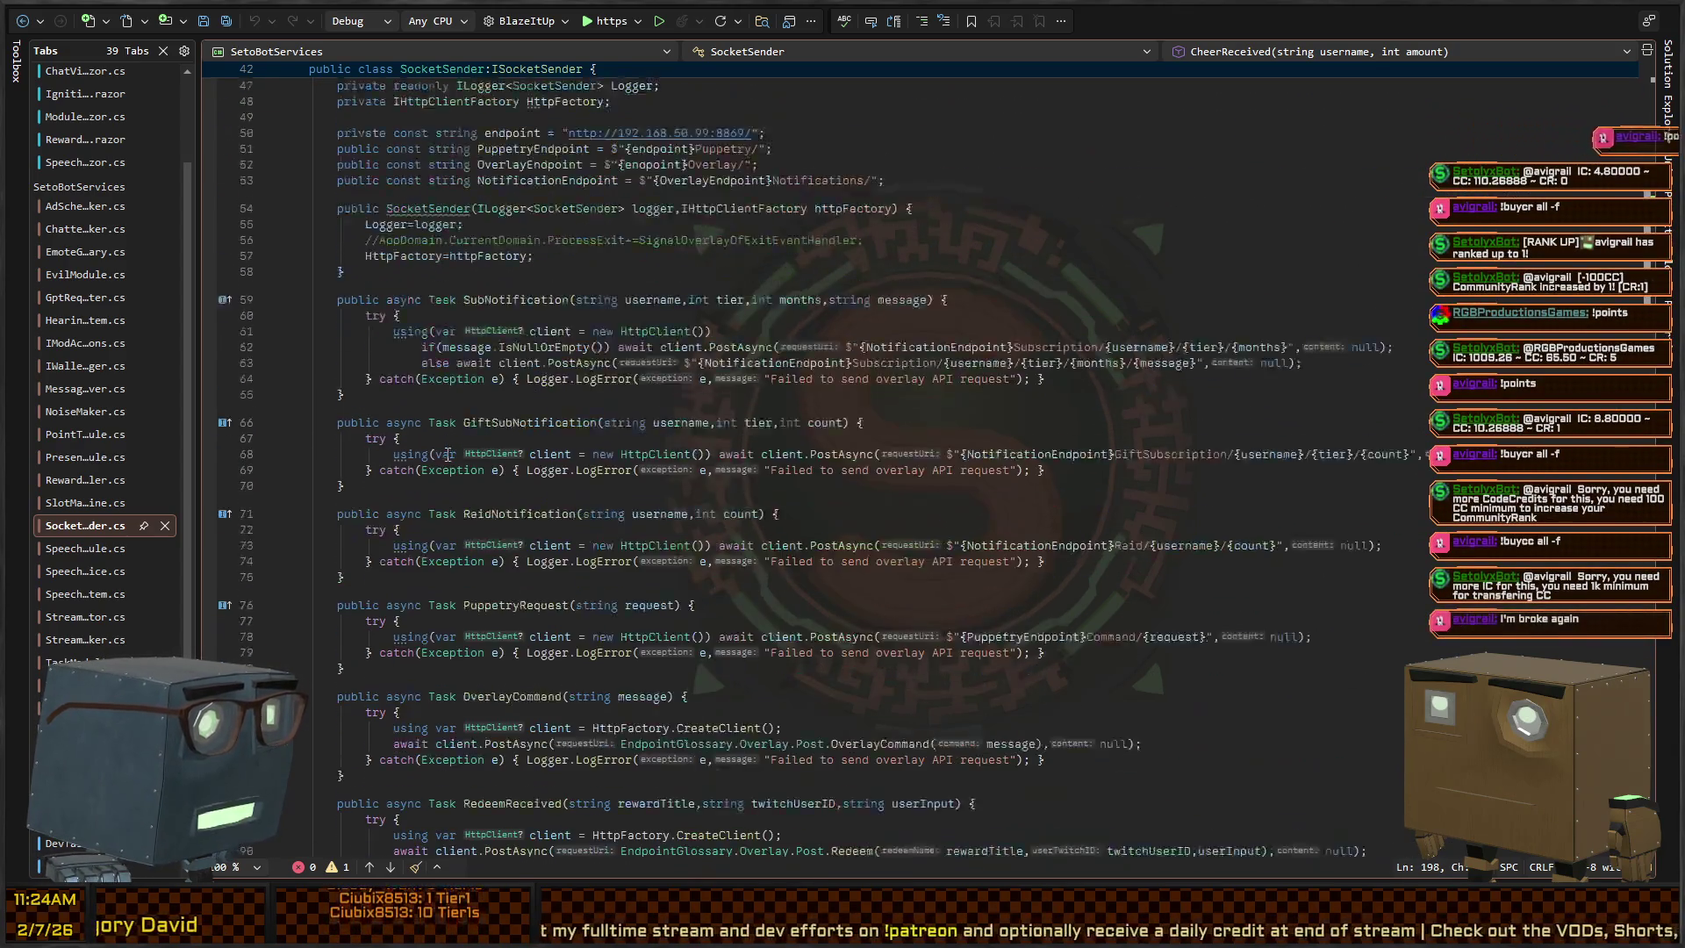
scroll(448, 453, "up", 2)
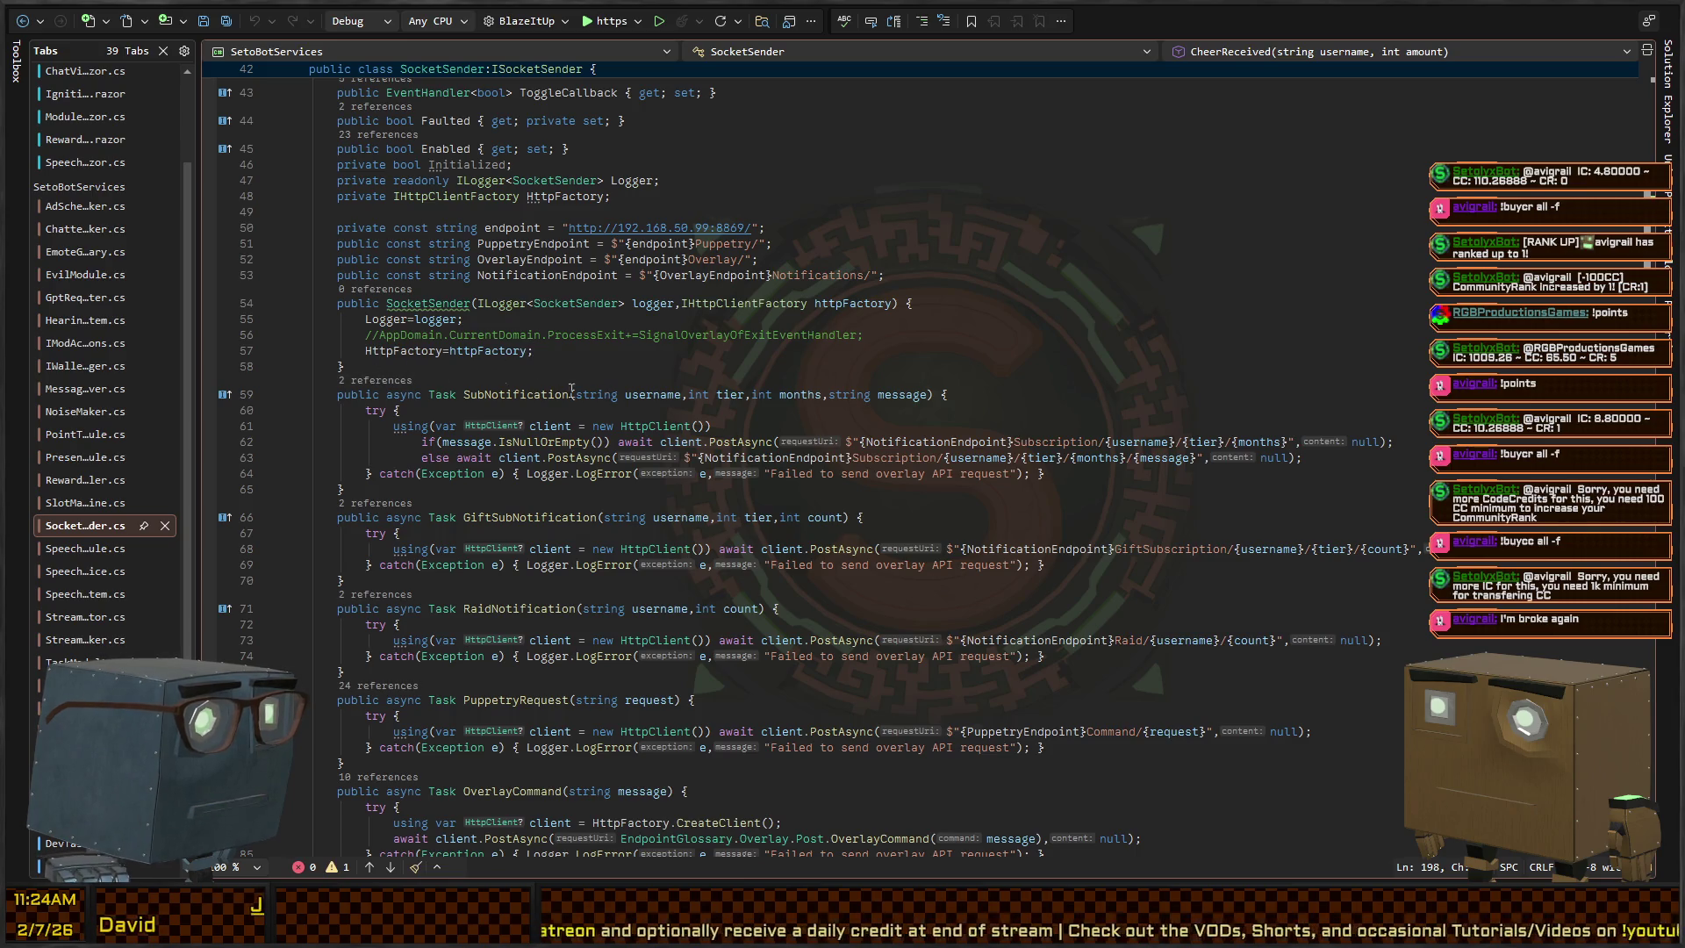
left_click(640, 352)
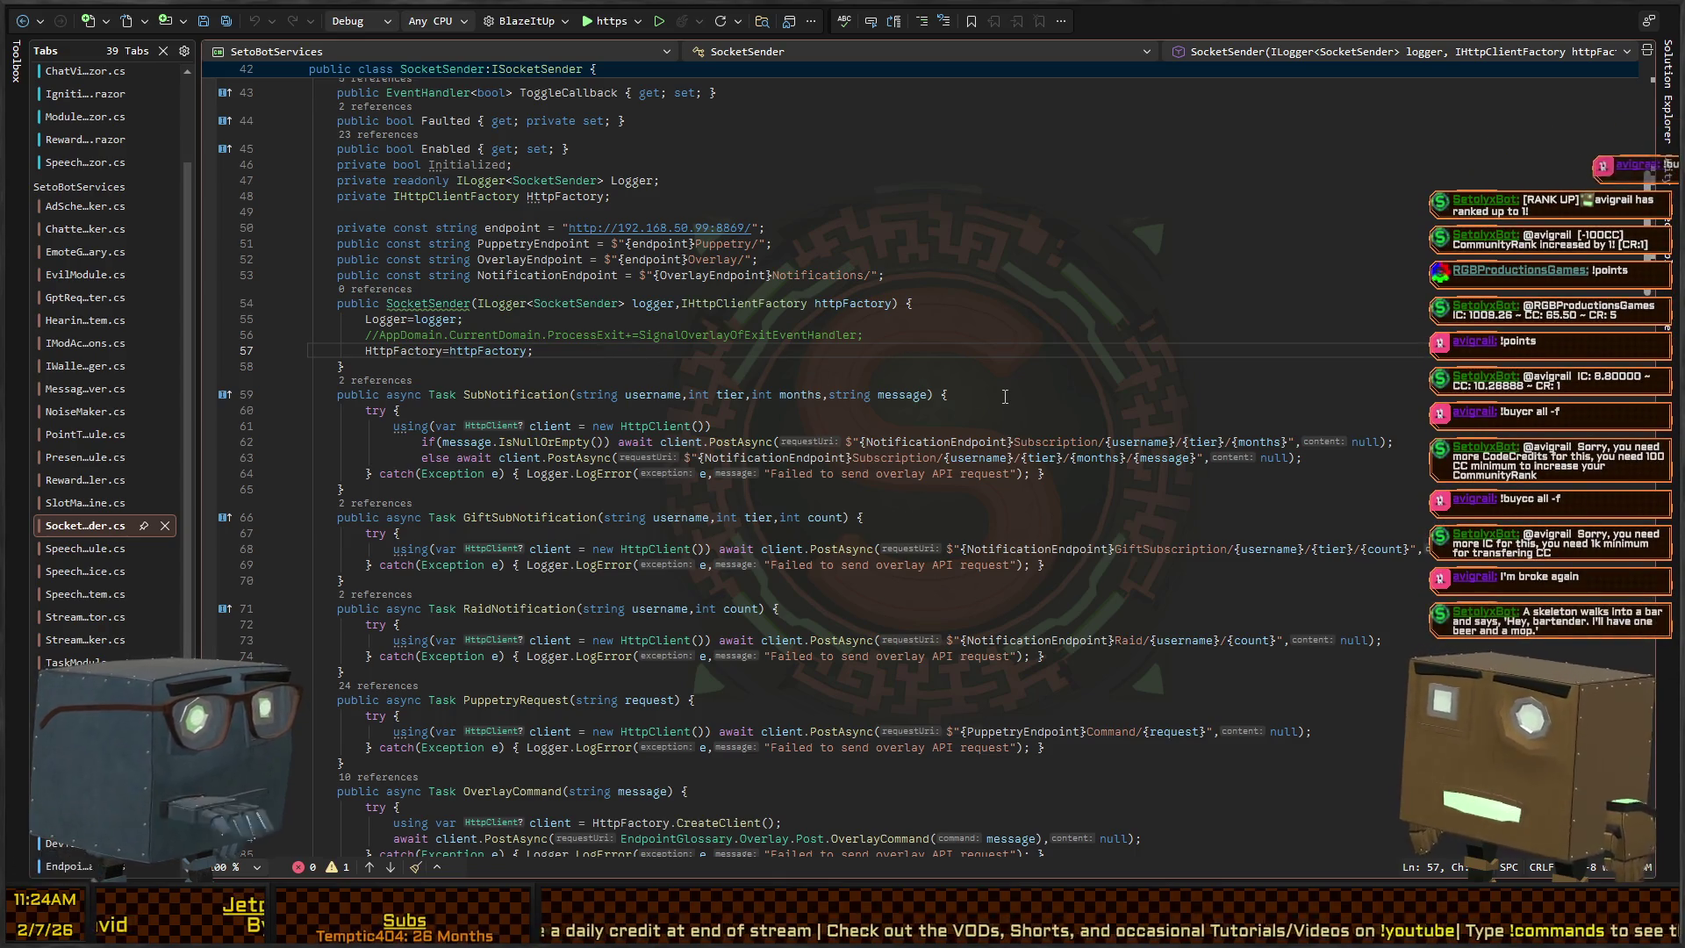
key("Return")
type("Task.Run(")
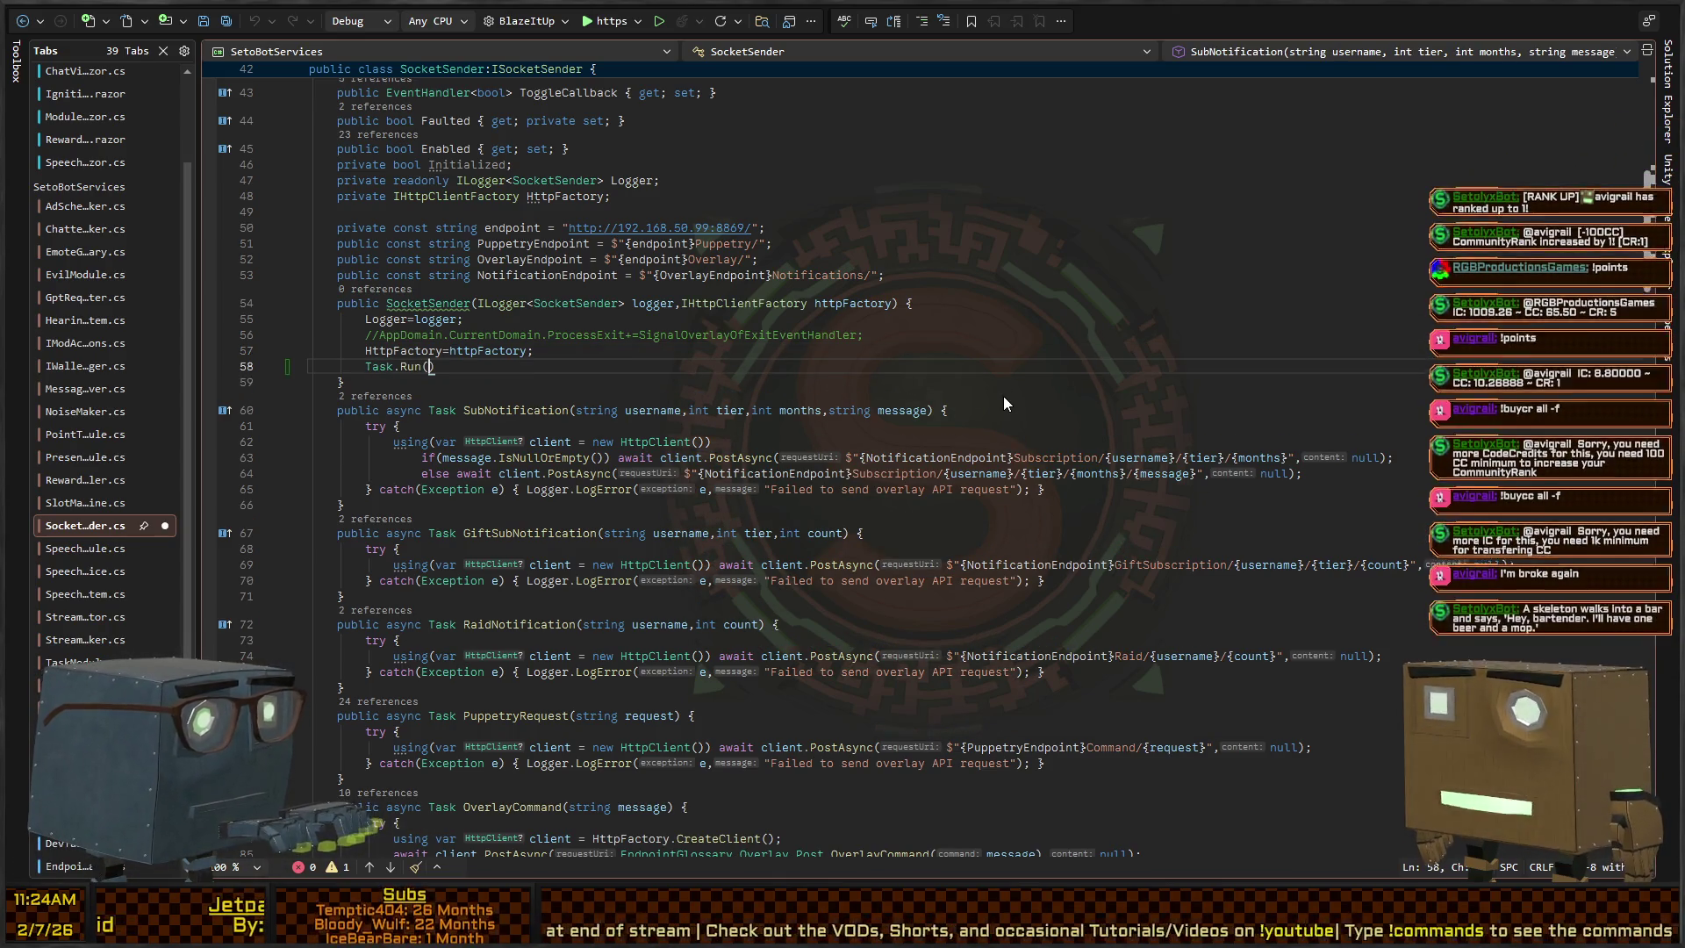
type("CheerReceived")
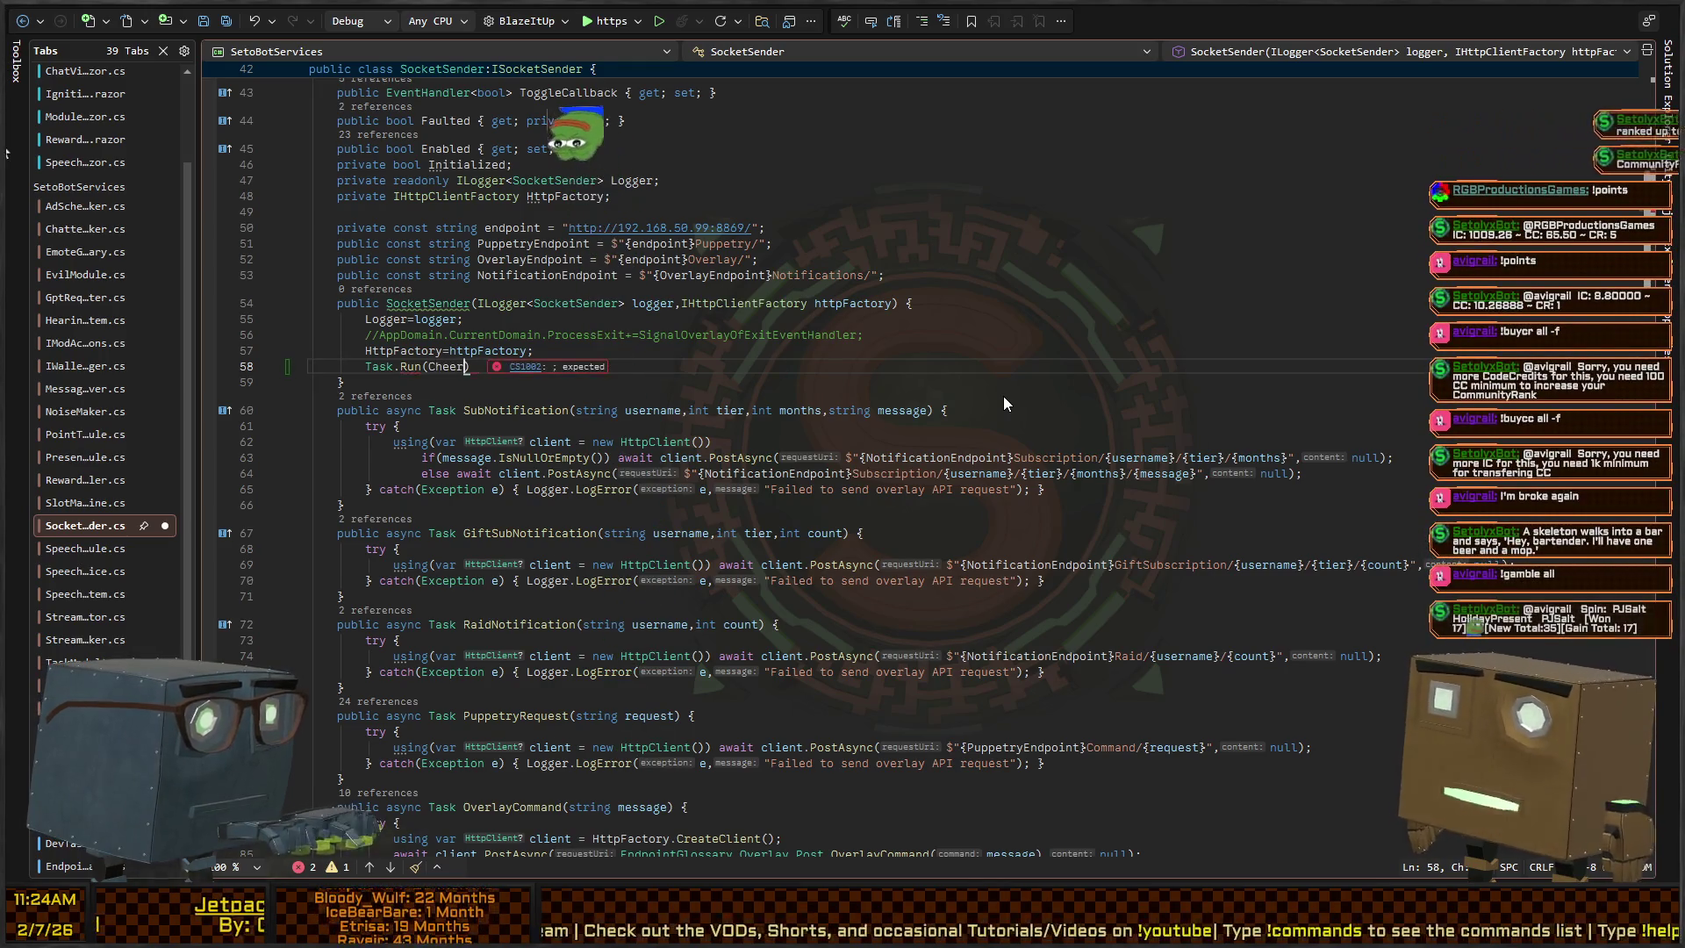
type("()")
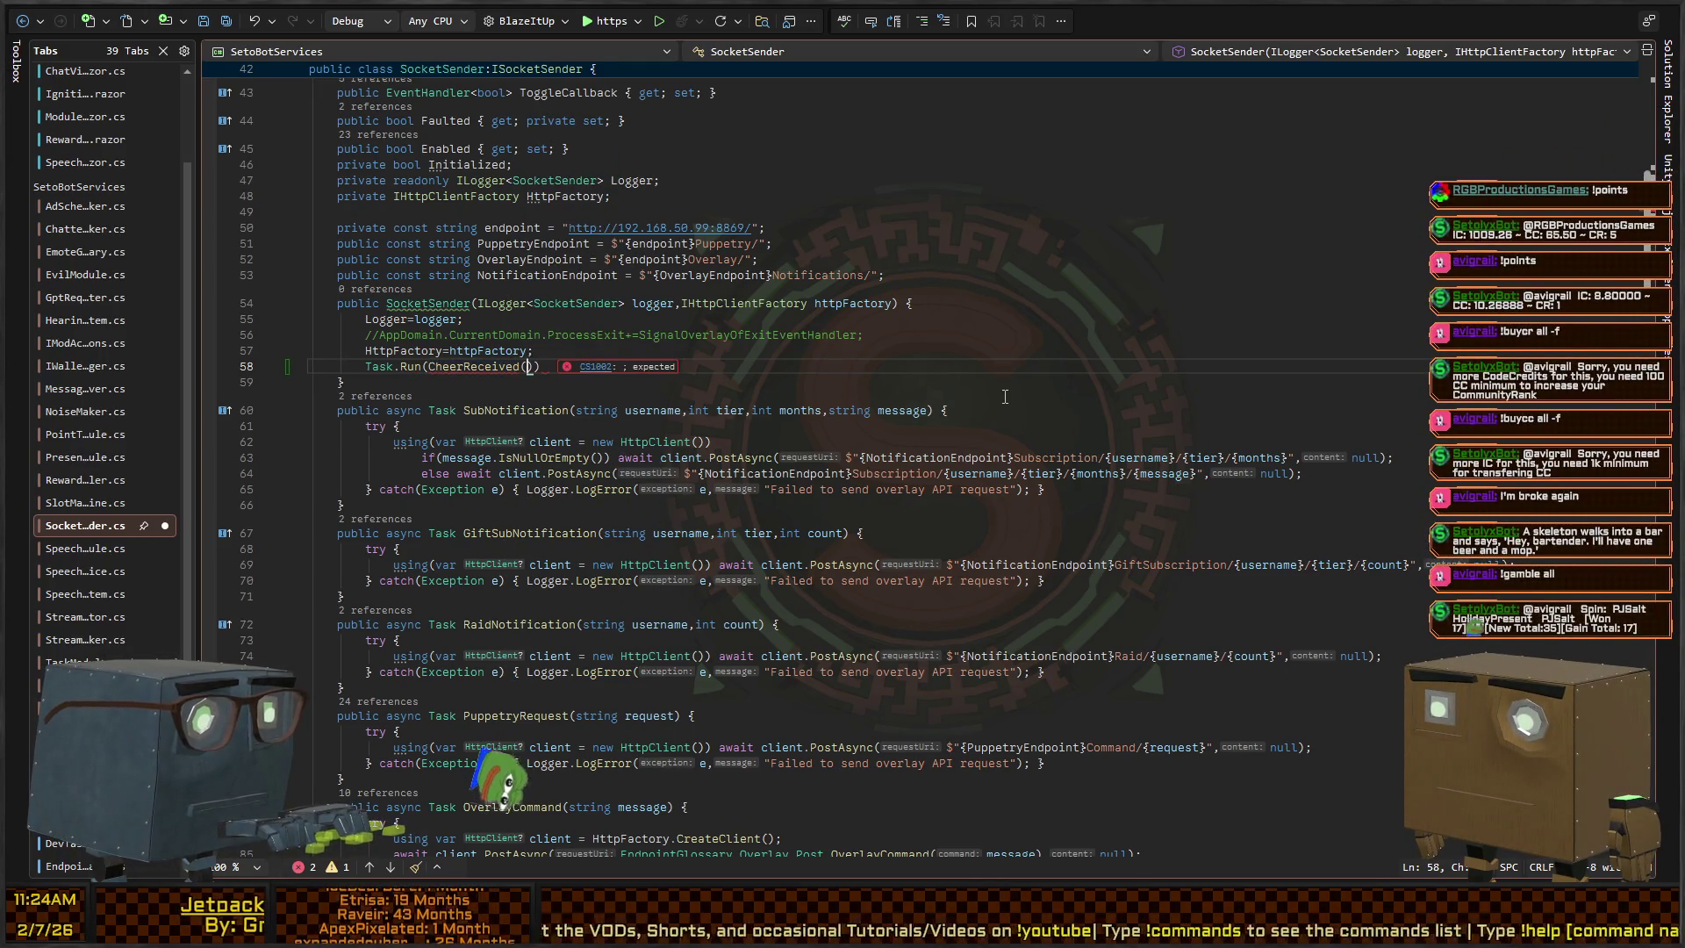
key("ctrl+Left")
key("ctrl+Left")
type("async()=> aw")
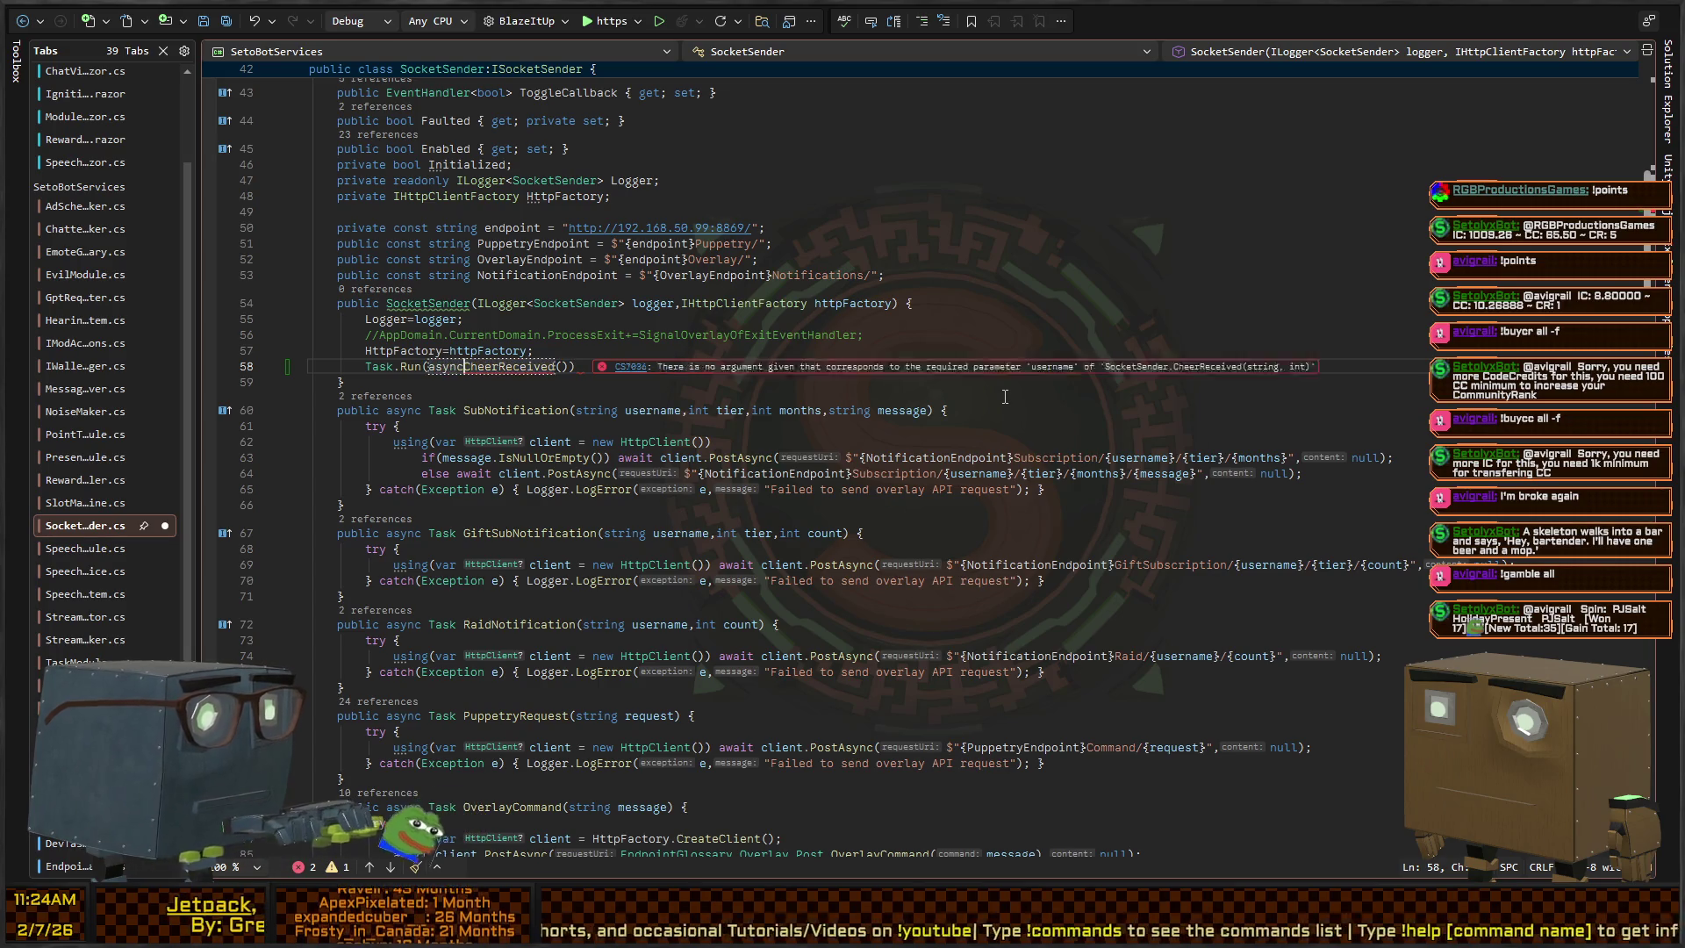
type("ait")
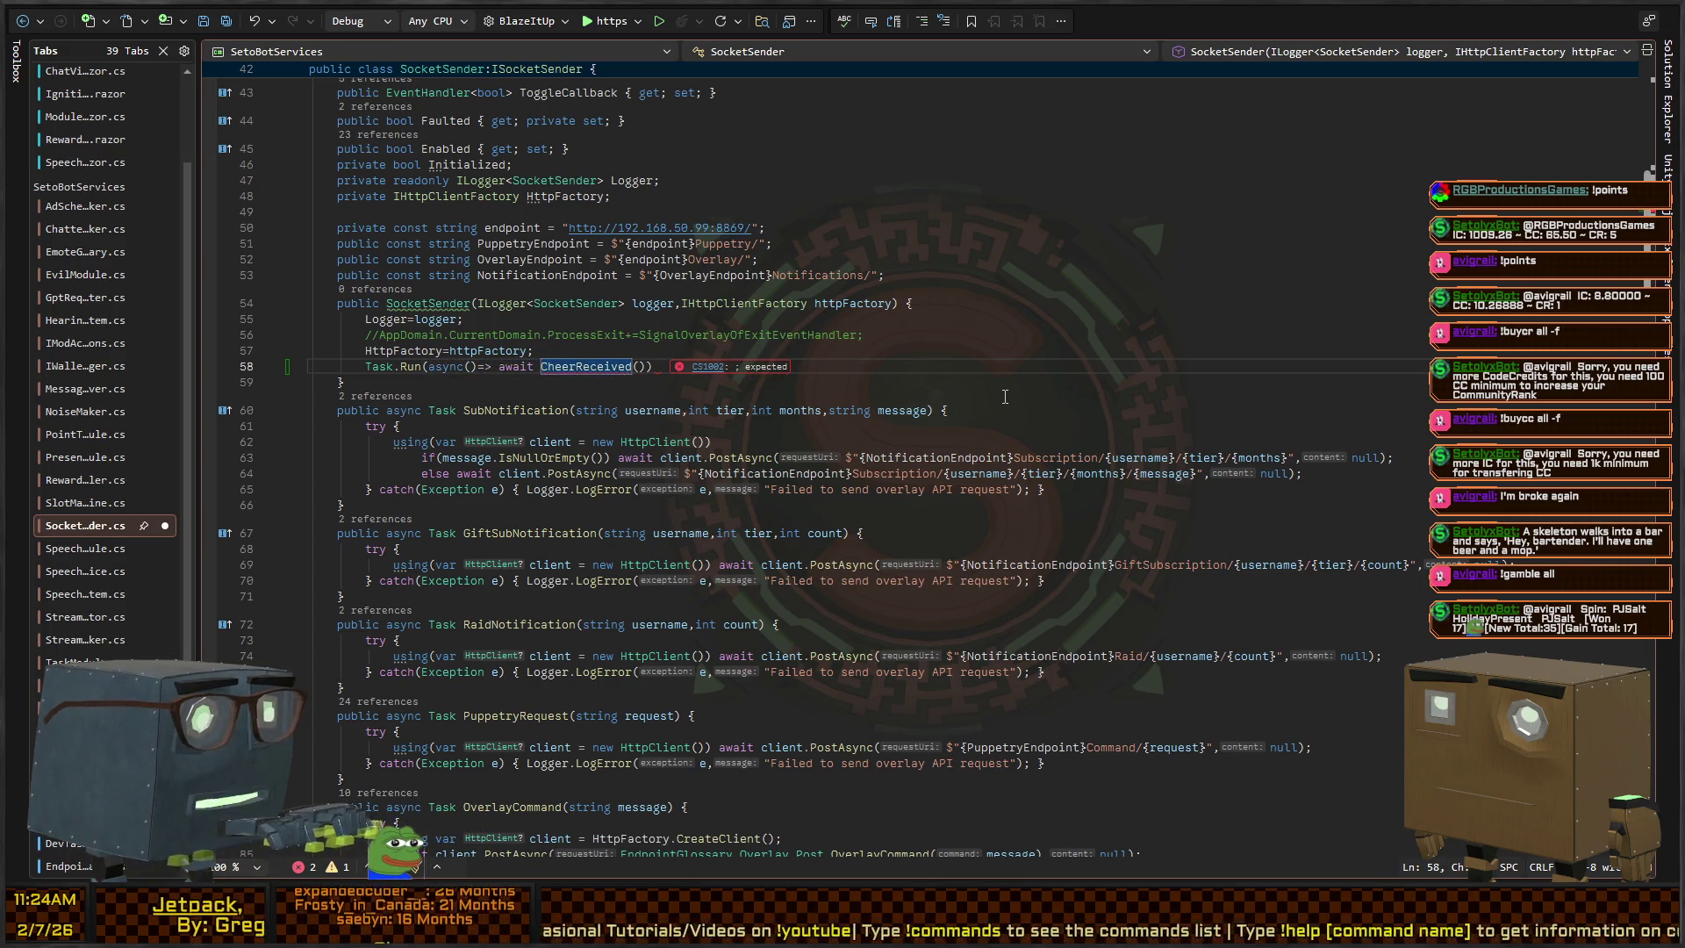
key("Home")
type("_ =")
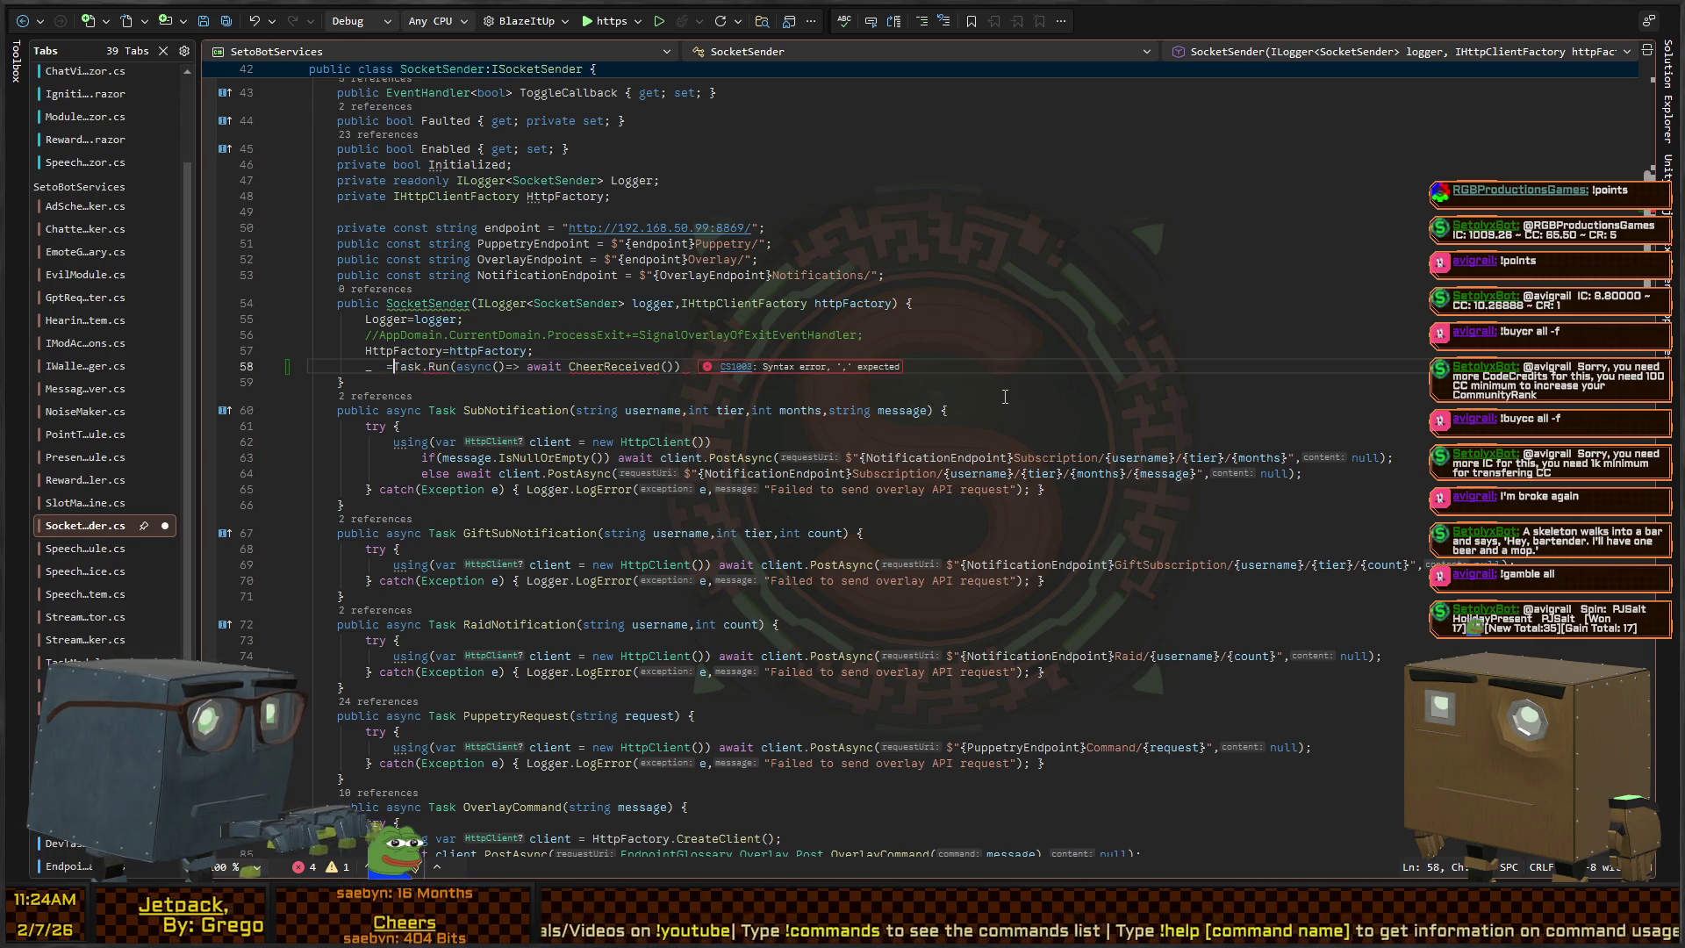
Pass "TestUser" and 100 to CheerReceived, end the line with a semicolon, and save
key("End")
key("Left")
key("Left")
type("100,")
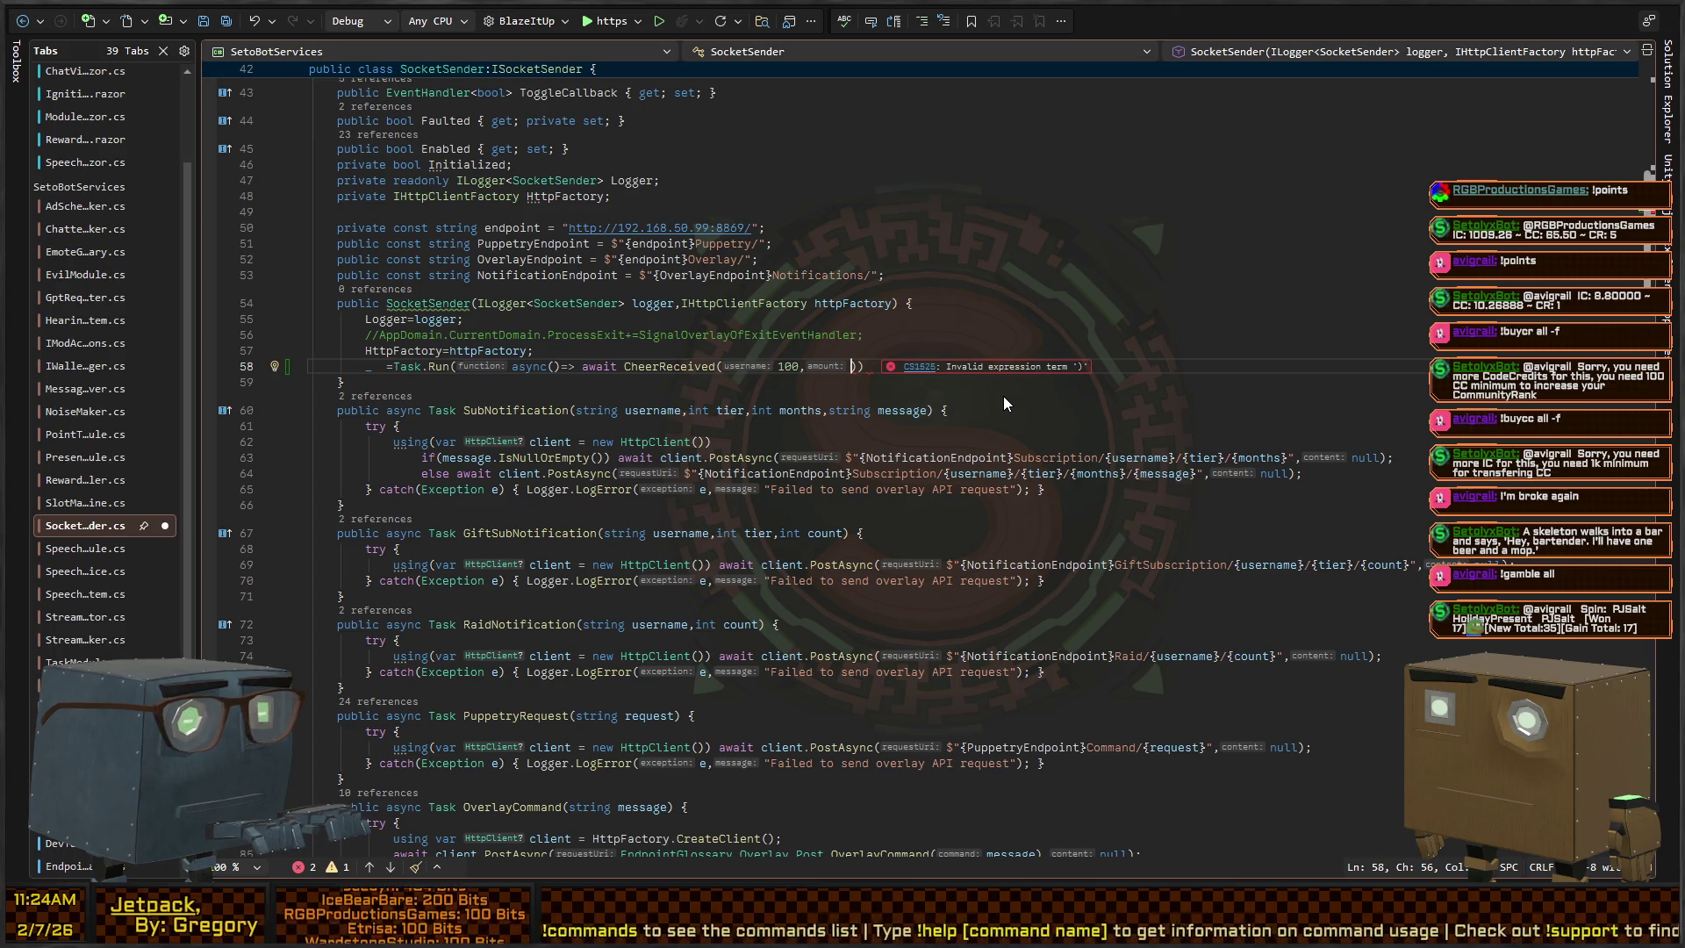
key("BackSpace")
key("BackSpace")
key("Left")
key("Left")
key("Left")
type("\"TestUser\",")
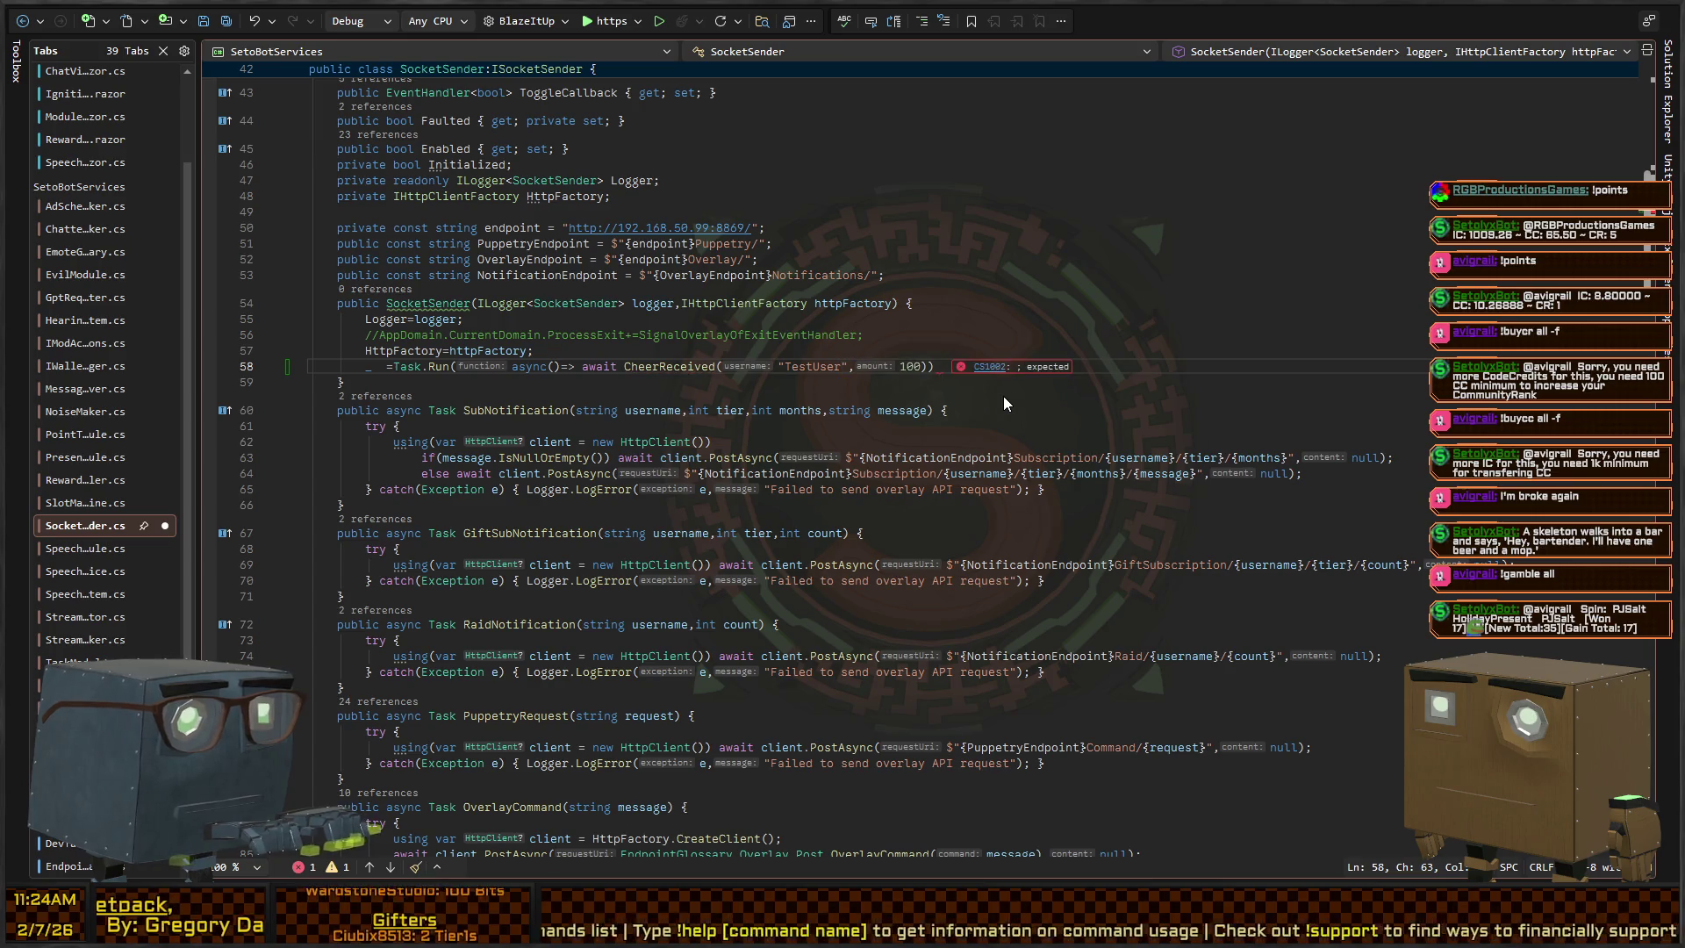
key("End")
type(";")
key("ctrl+s")
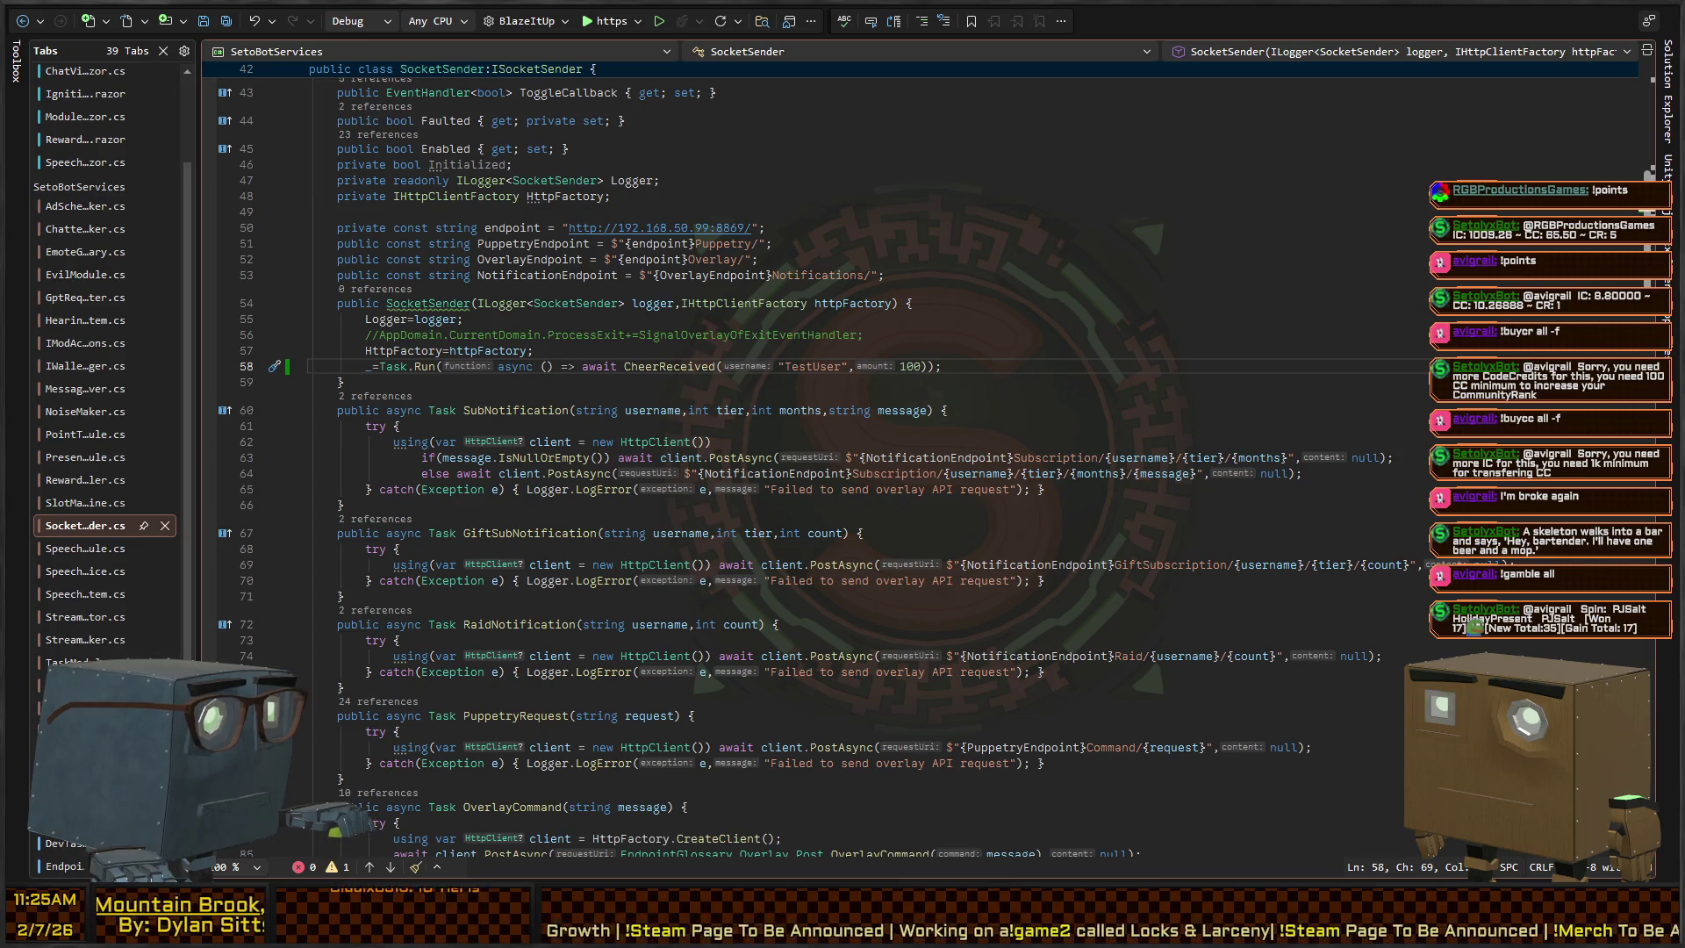
Delete the test Task.Run line 58, then switch to the Assembly-CSharp NavAgentController.cs window
left_click_drag(1222, 319, 1226, 300)
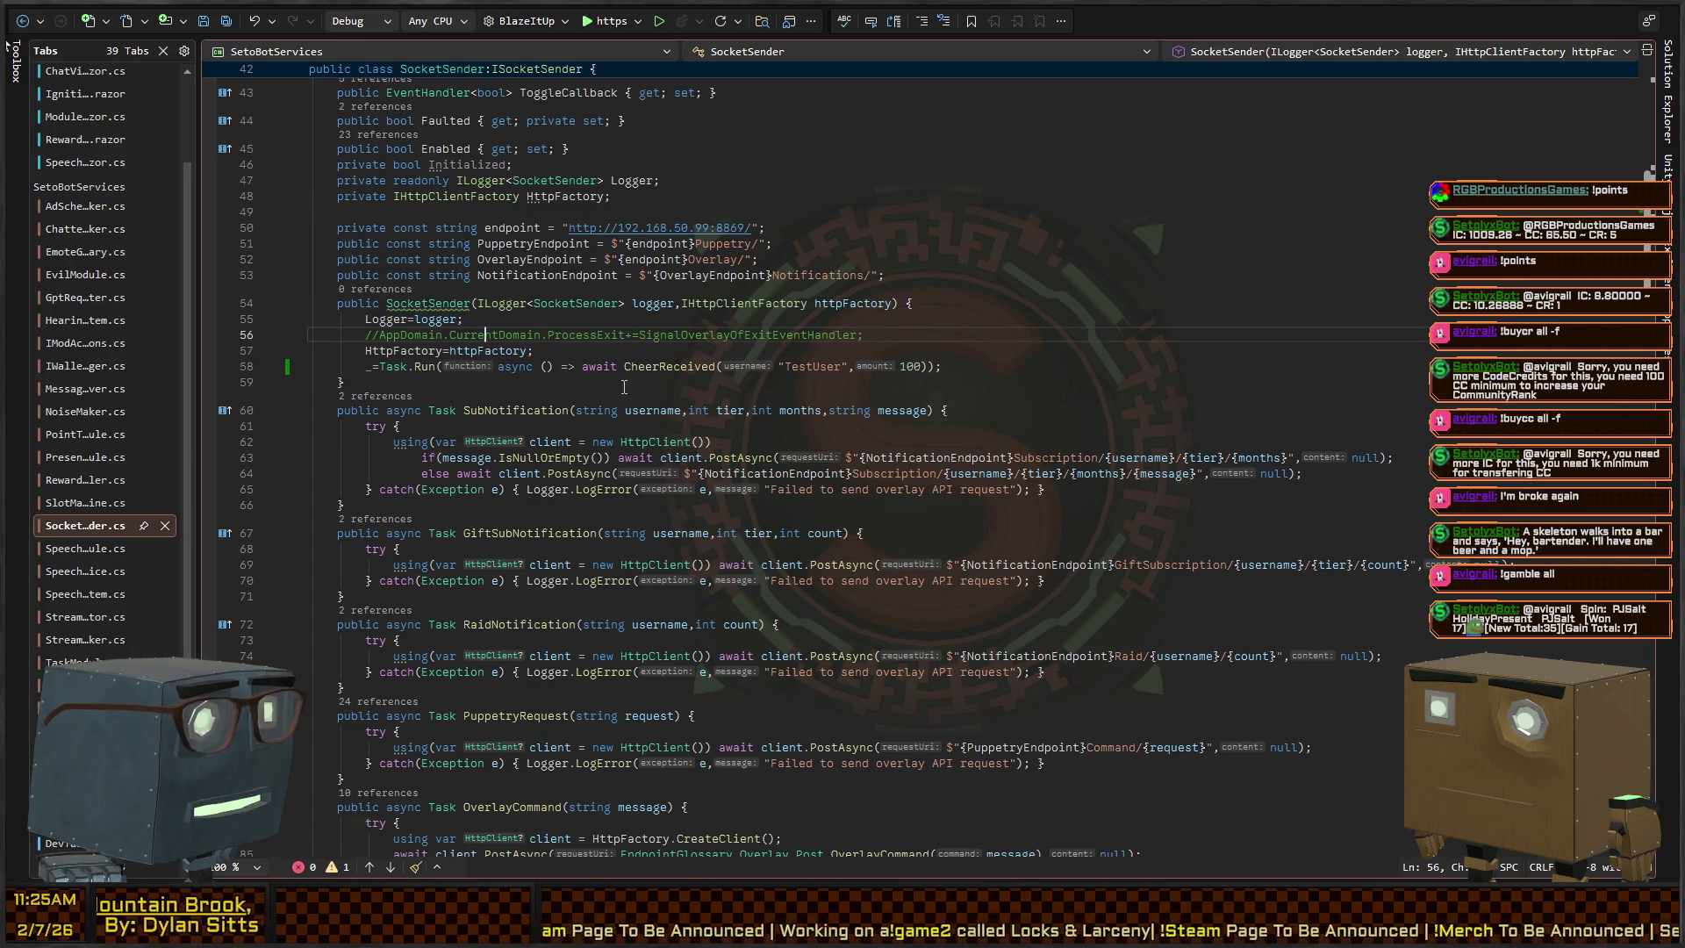
left_click(650, 367)
key("End")
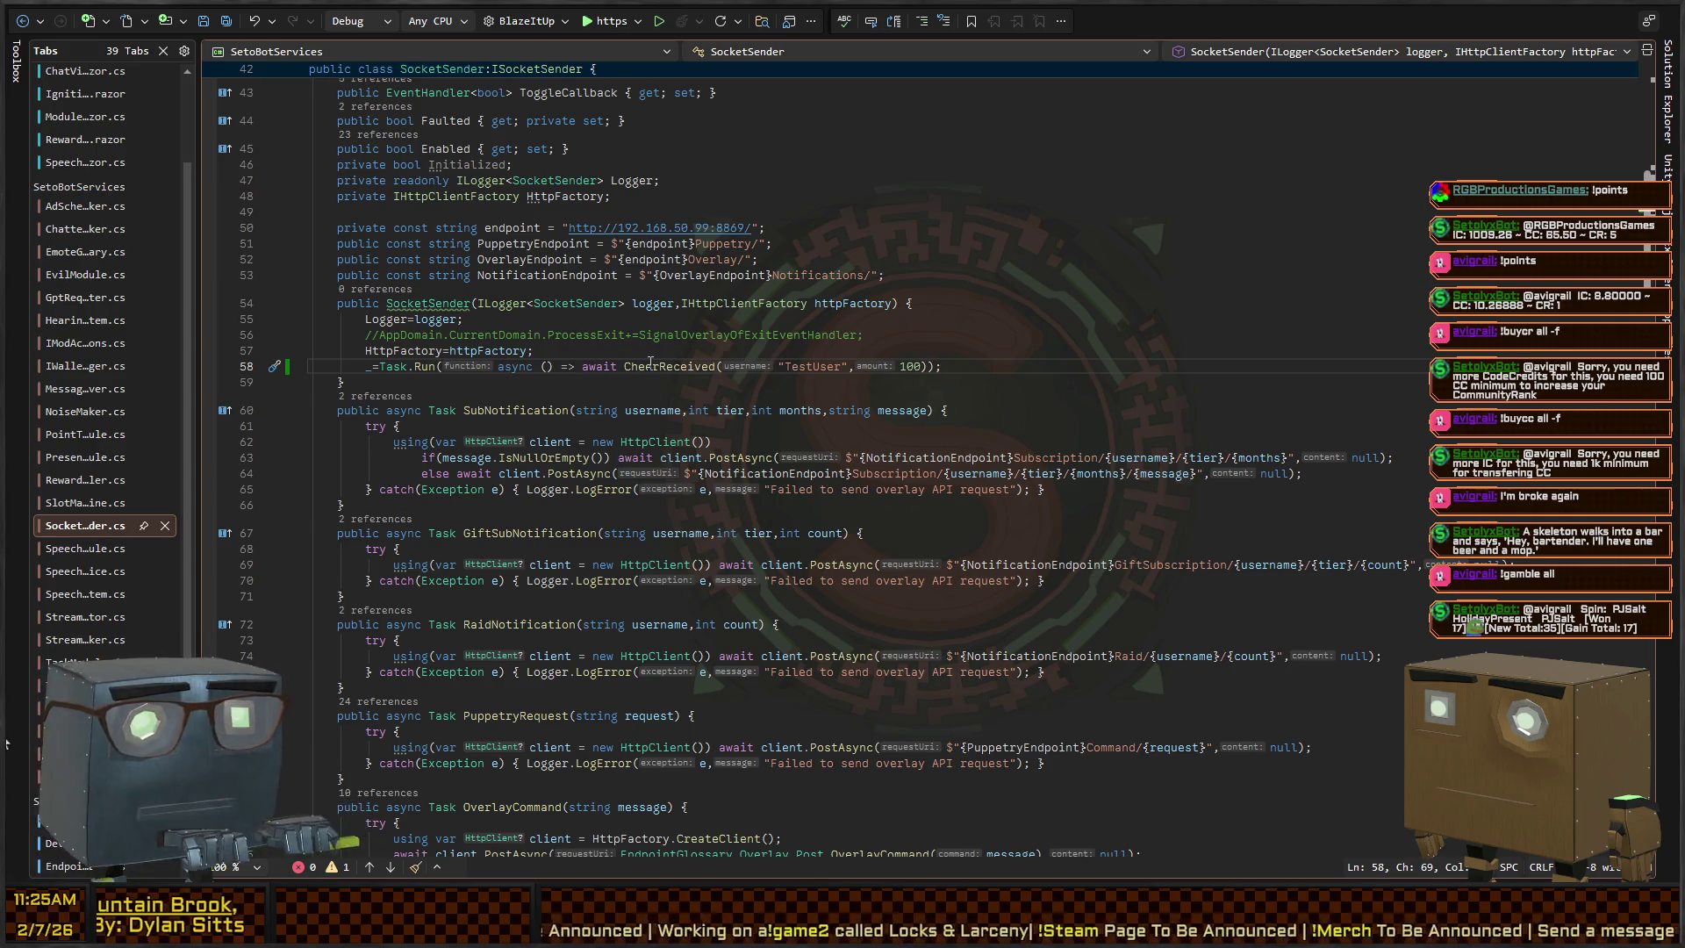
key("shift+Home")
key("BackSpace")
key("BackSpace")
key("BackSpace")
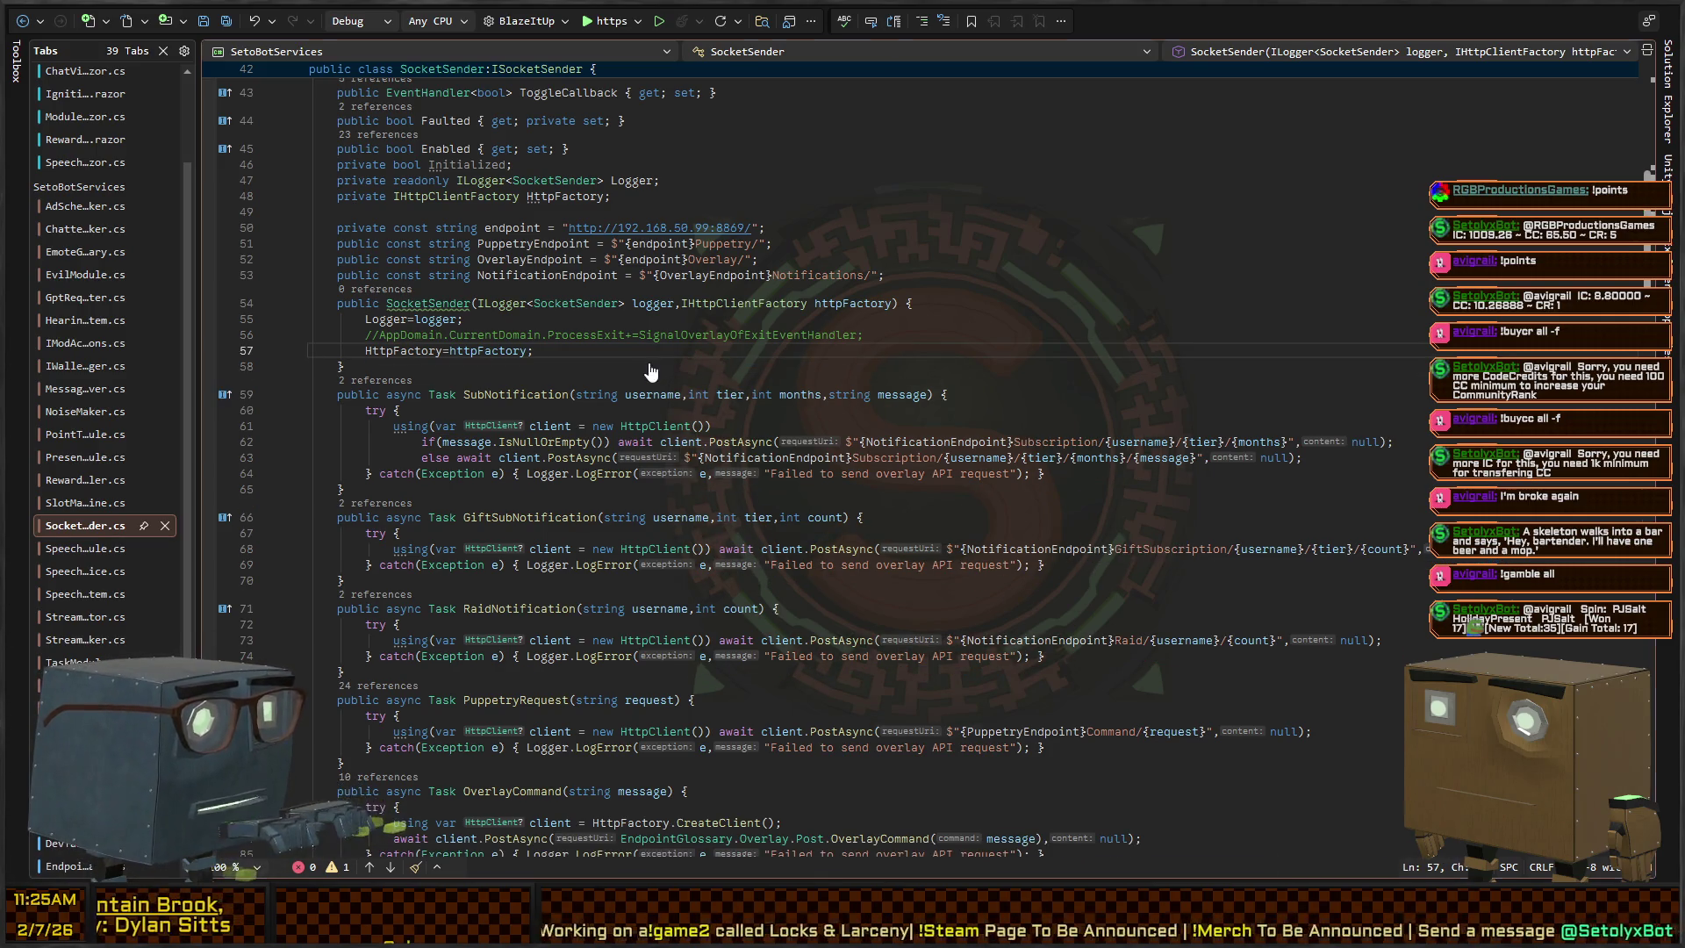
key("ctrl+Tab")
key("ctrl+Tab")
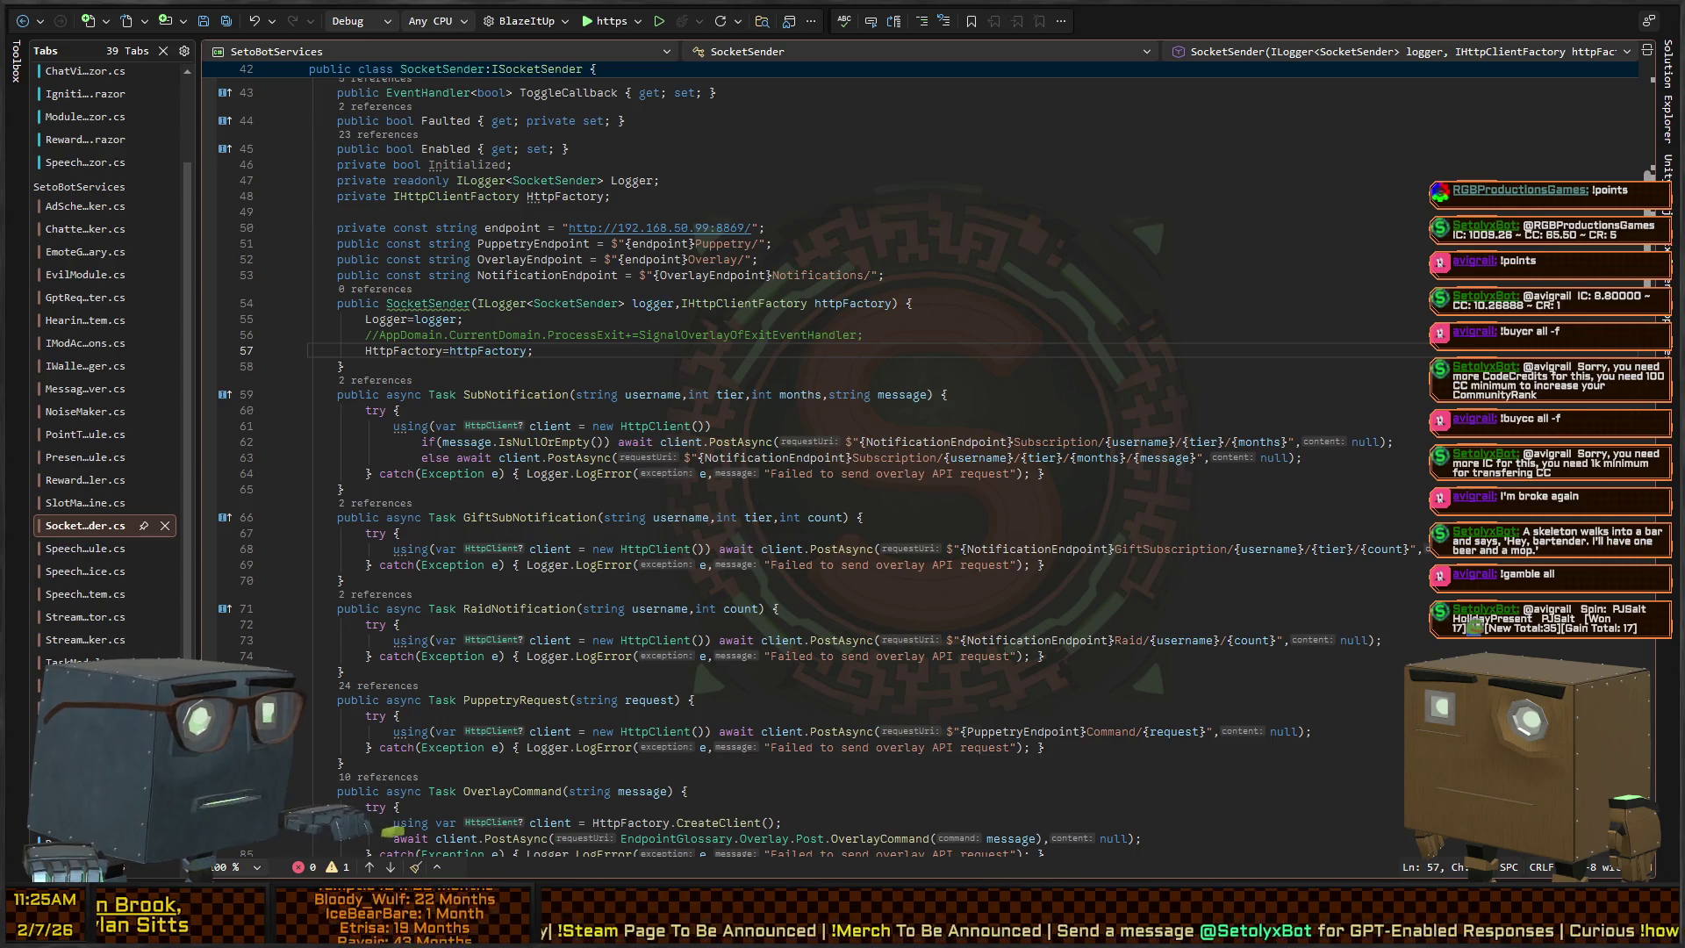
key("alt+Tab")
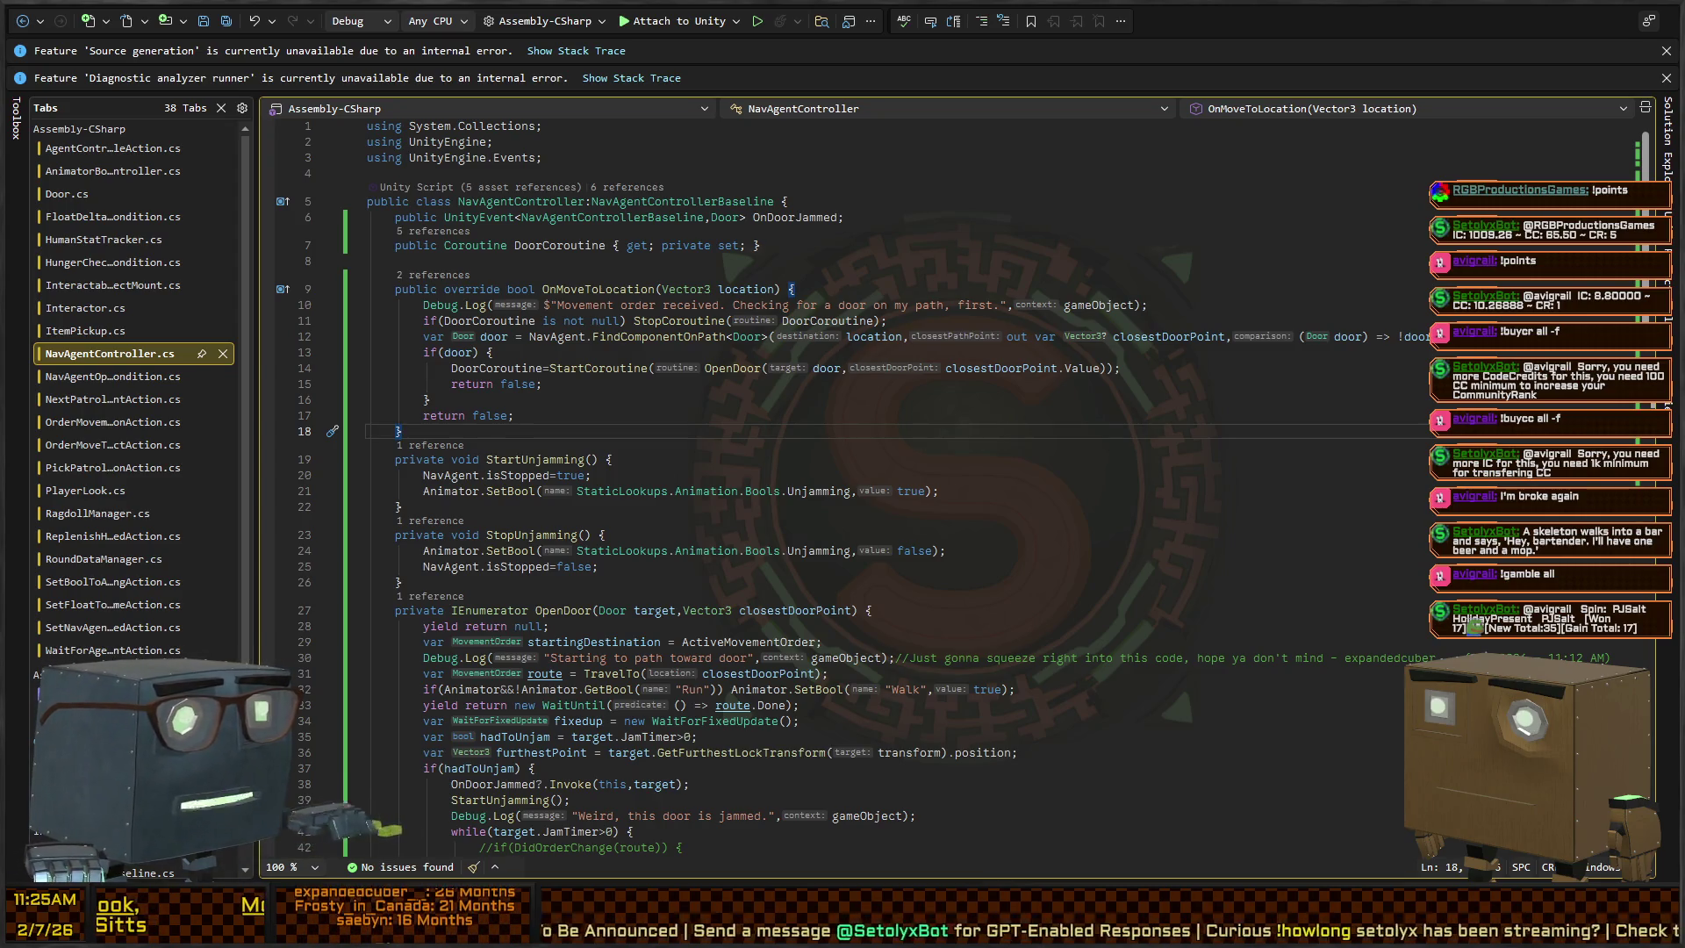
Inspect NavAgentController's jammed-door debug line and StartUnjamming method, then return to the Unity editor
key("alt+Tab")
mouse_move(1141, 351)
left_mouse_down()
mouse_move(1224, 335)
mouse_move(1039, 309)
mouse_move(1266, 325)
left_mouse_up()
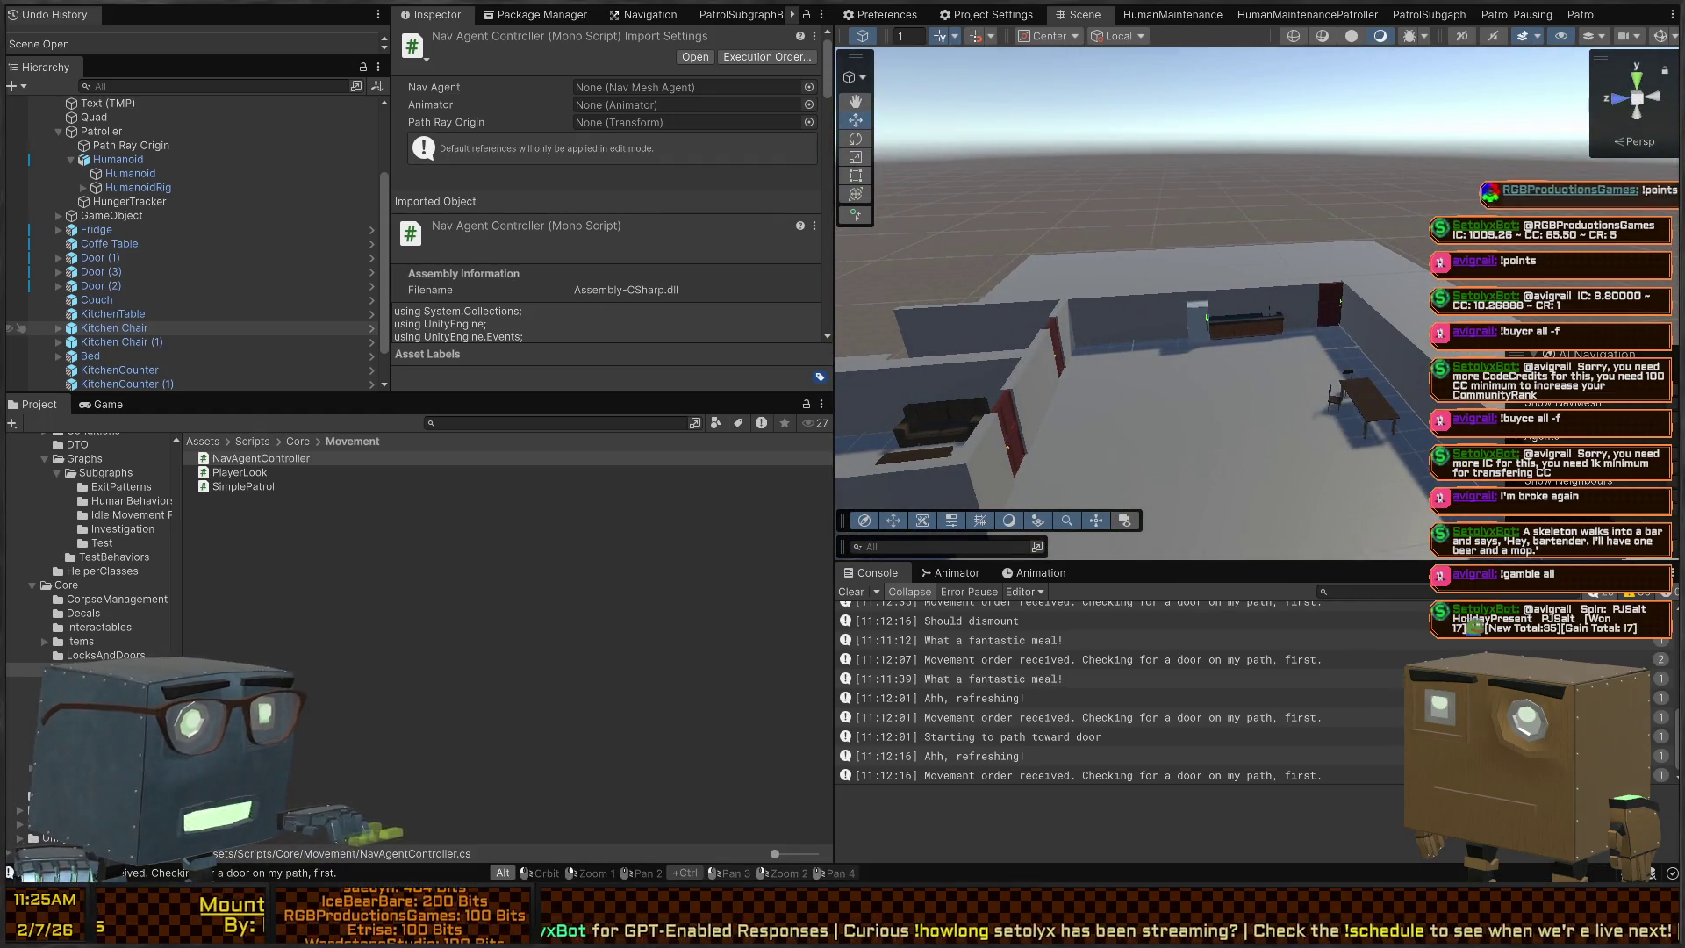
key("alt+Tab")
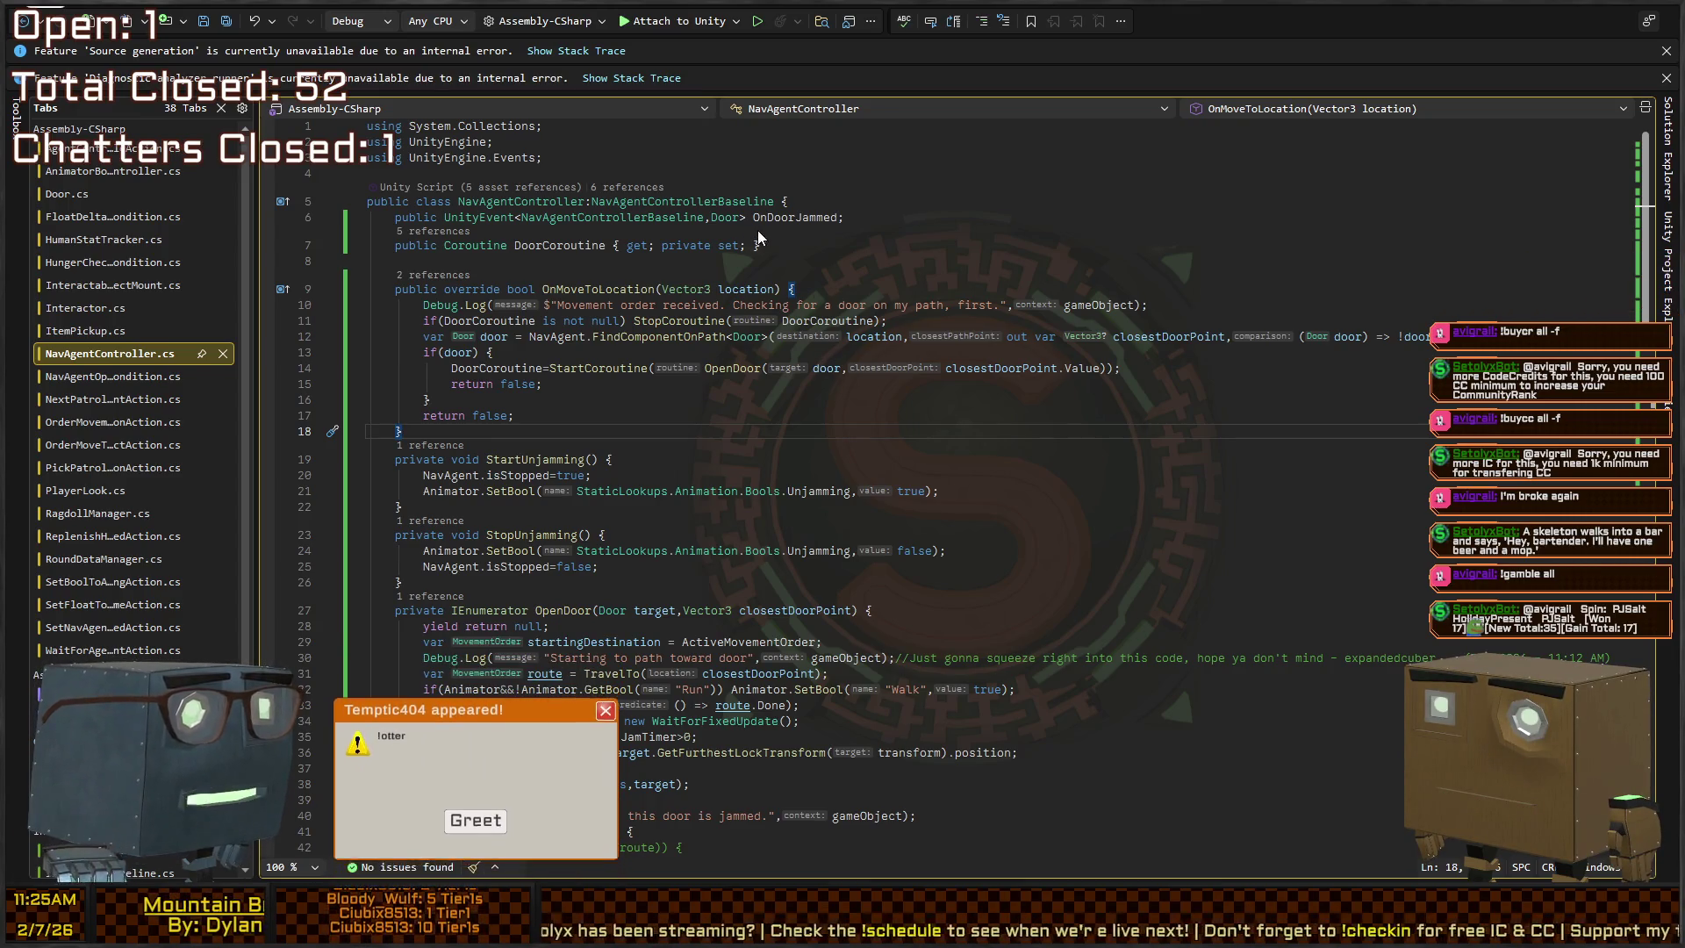
left_click(467, 816)
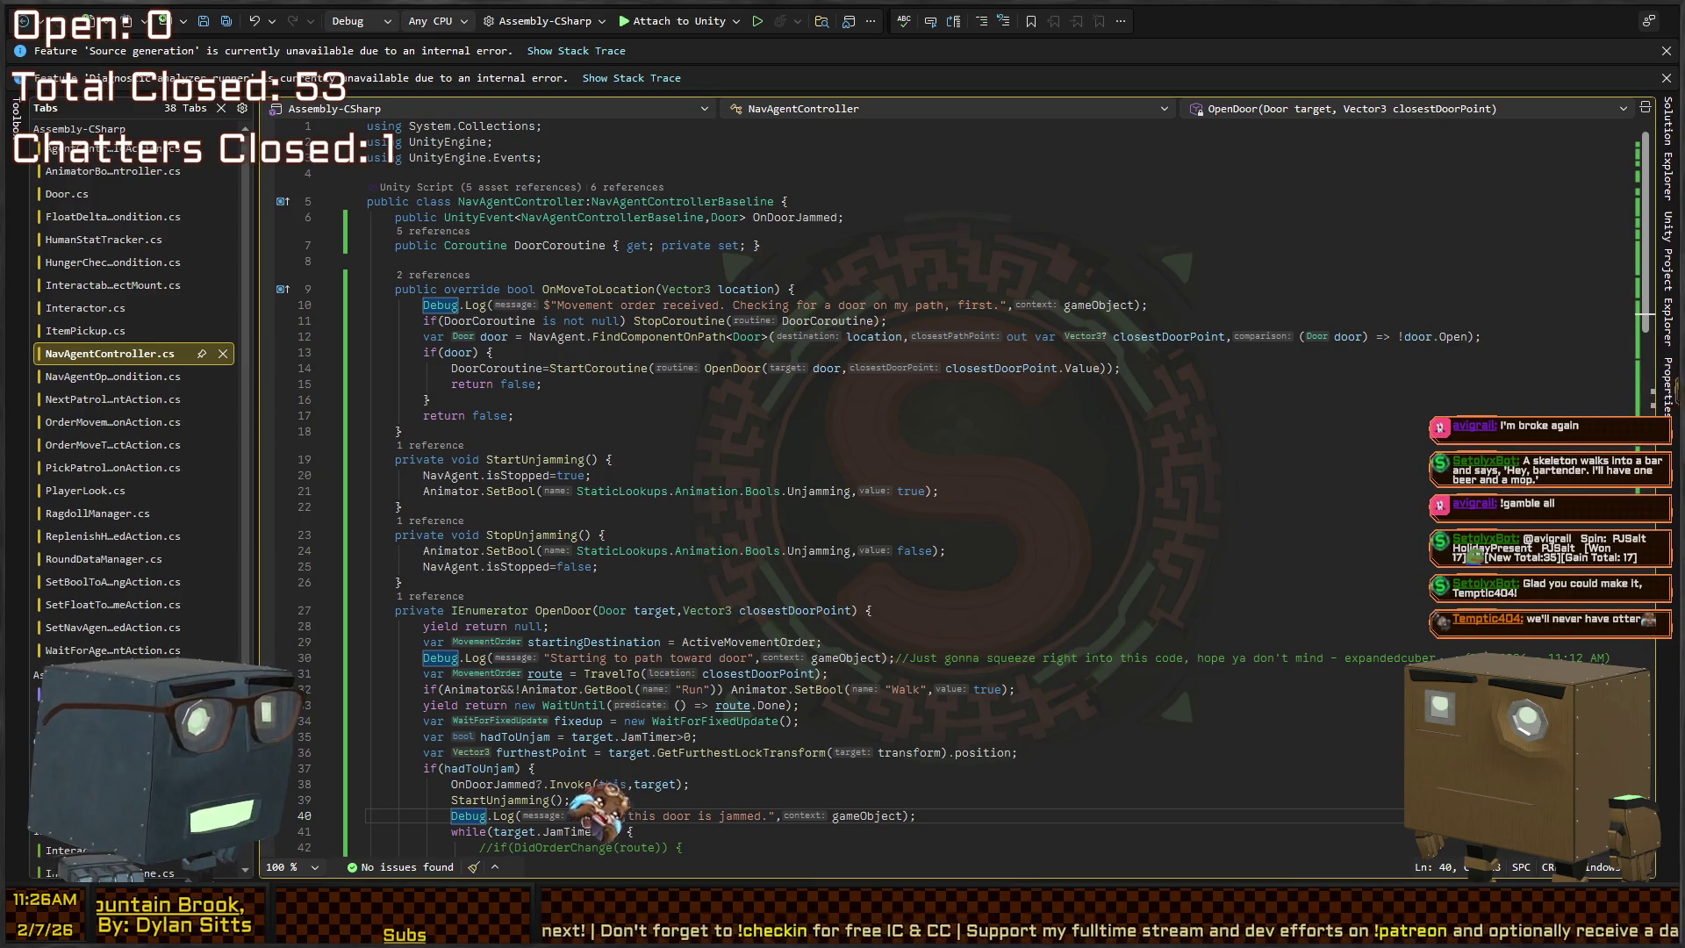
left_click(613, 460)
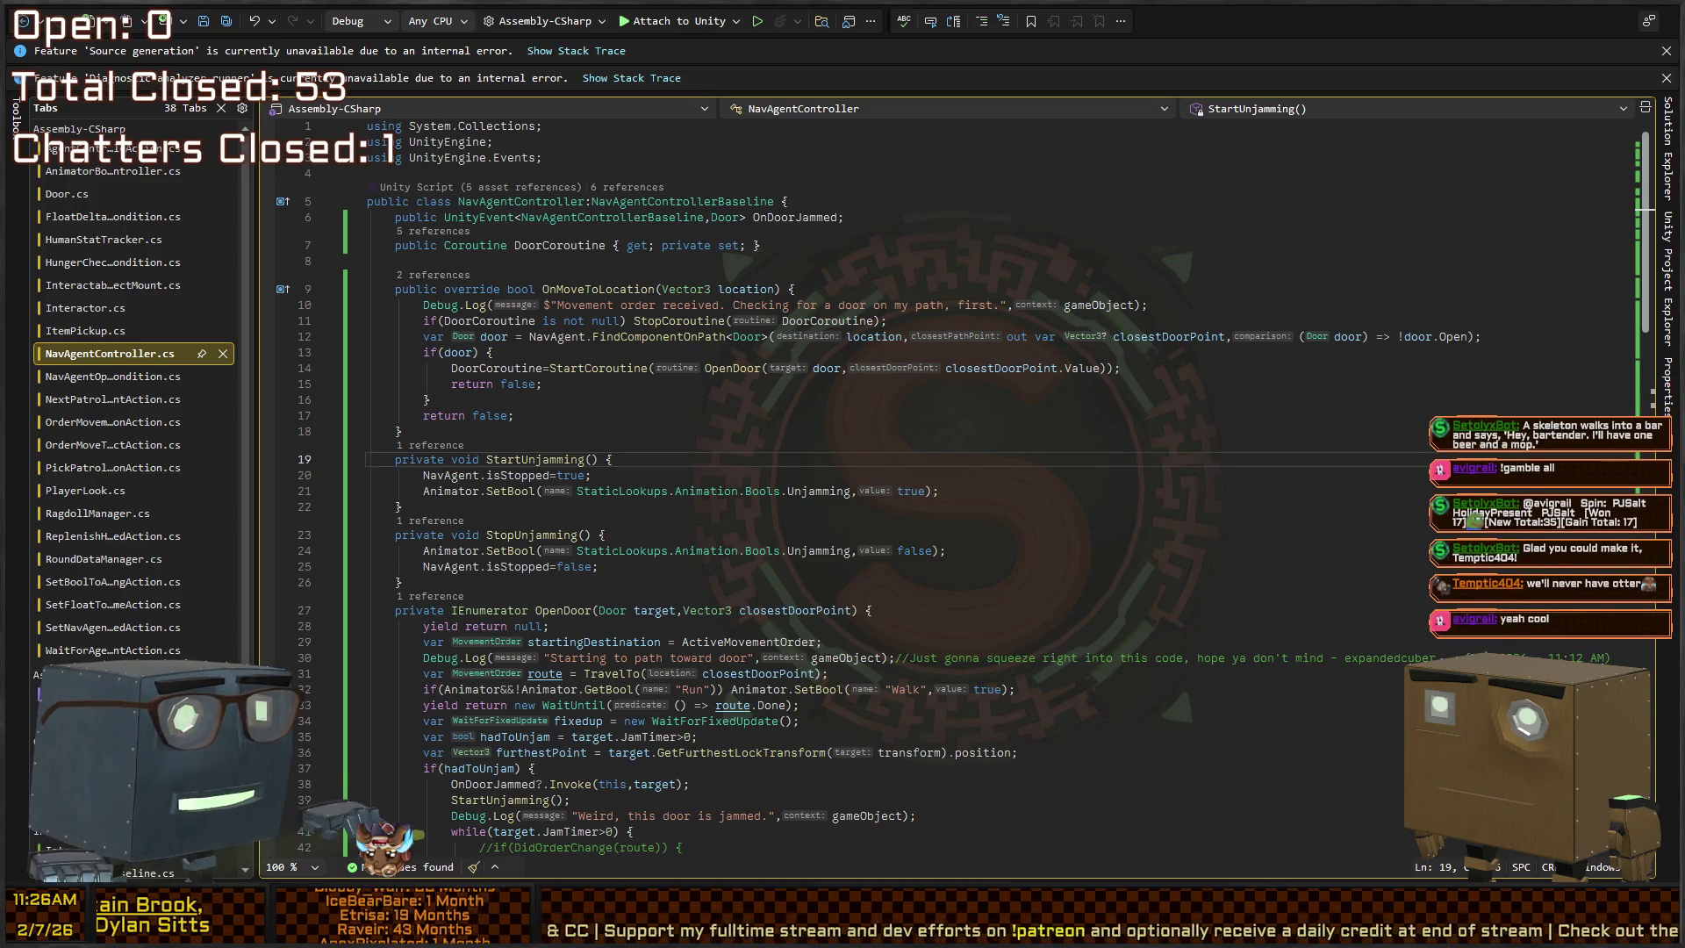
key("alt+Tab")
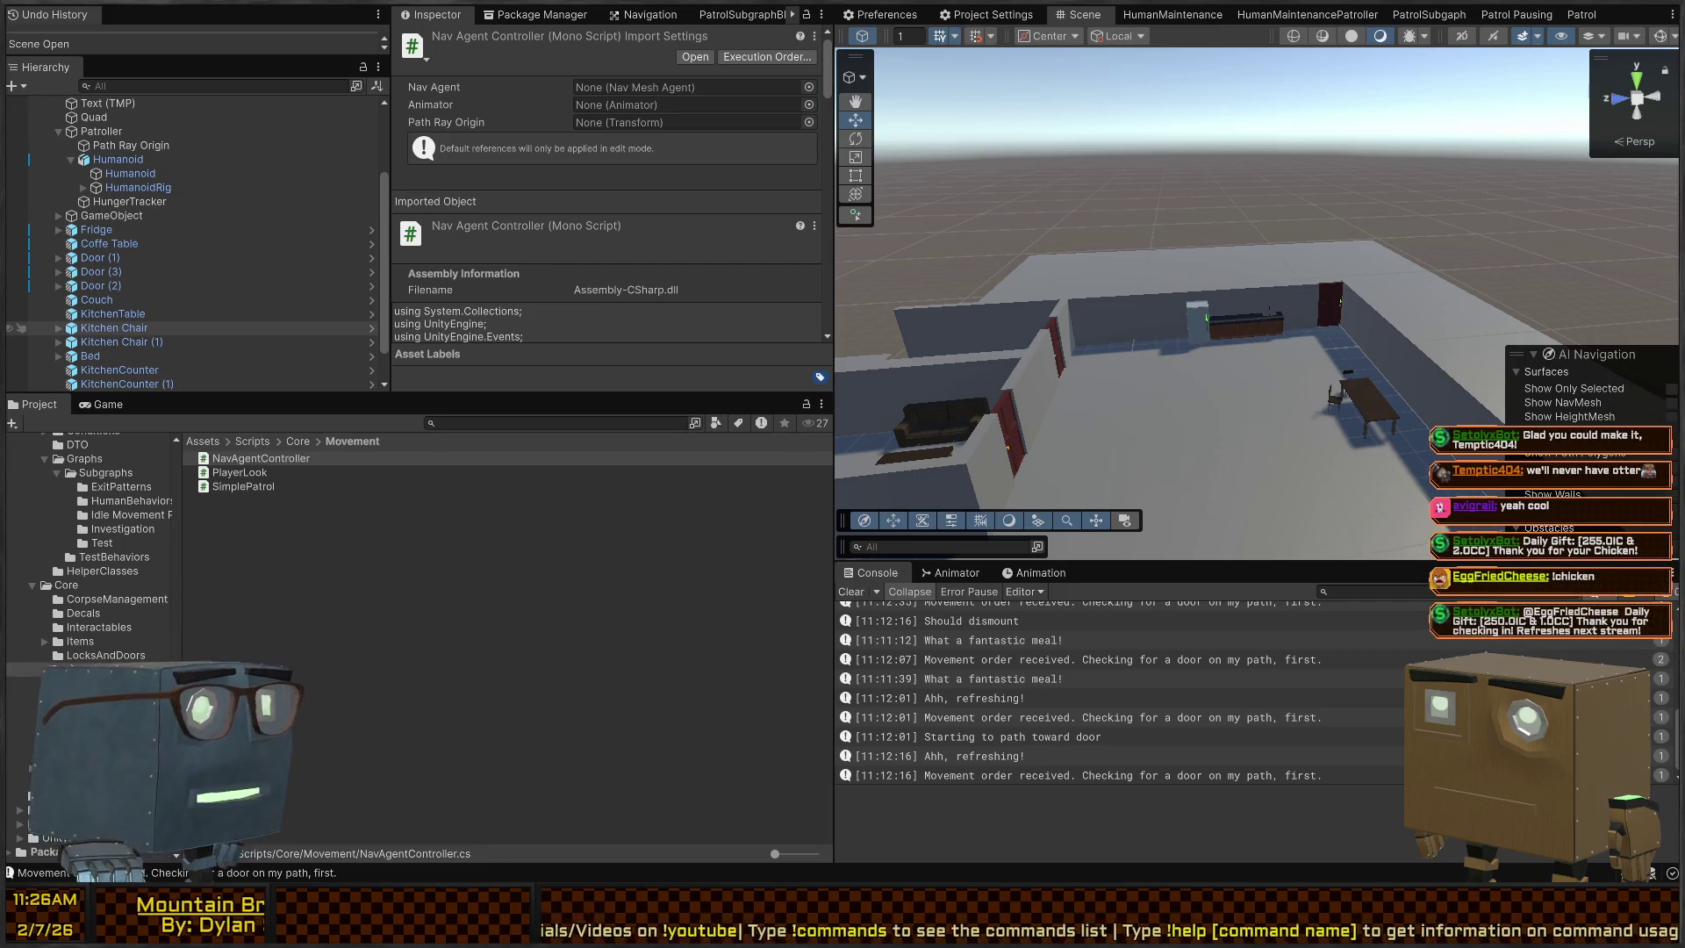
left_click_drag(1264, 290, 1267, 243)
scroll(1268, 243, "down", 6)
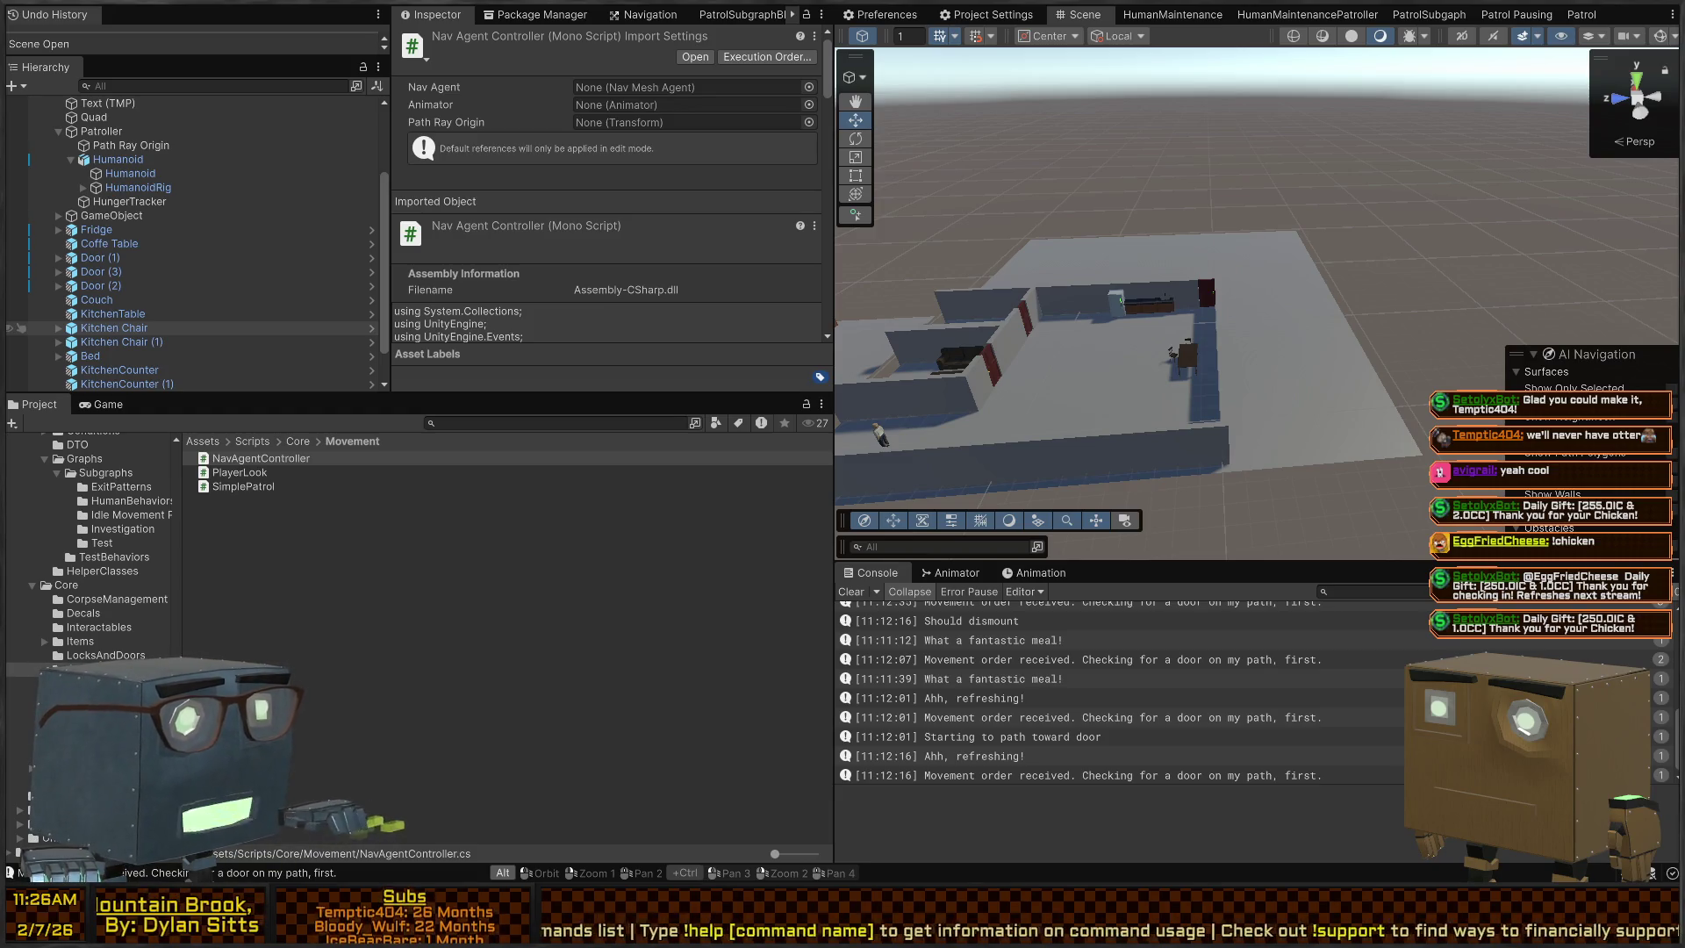
left_click_drag(1261, 198, 1143, 358)
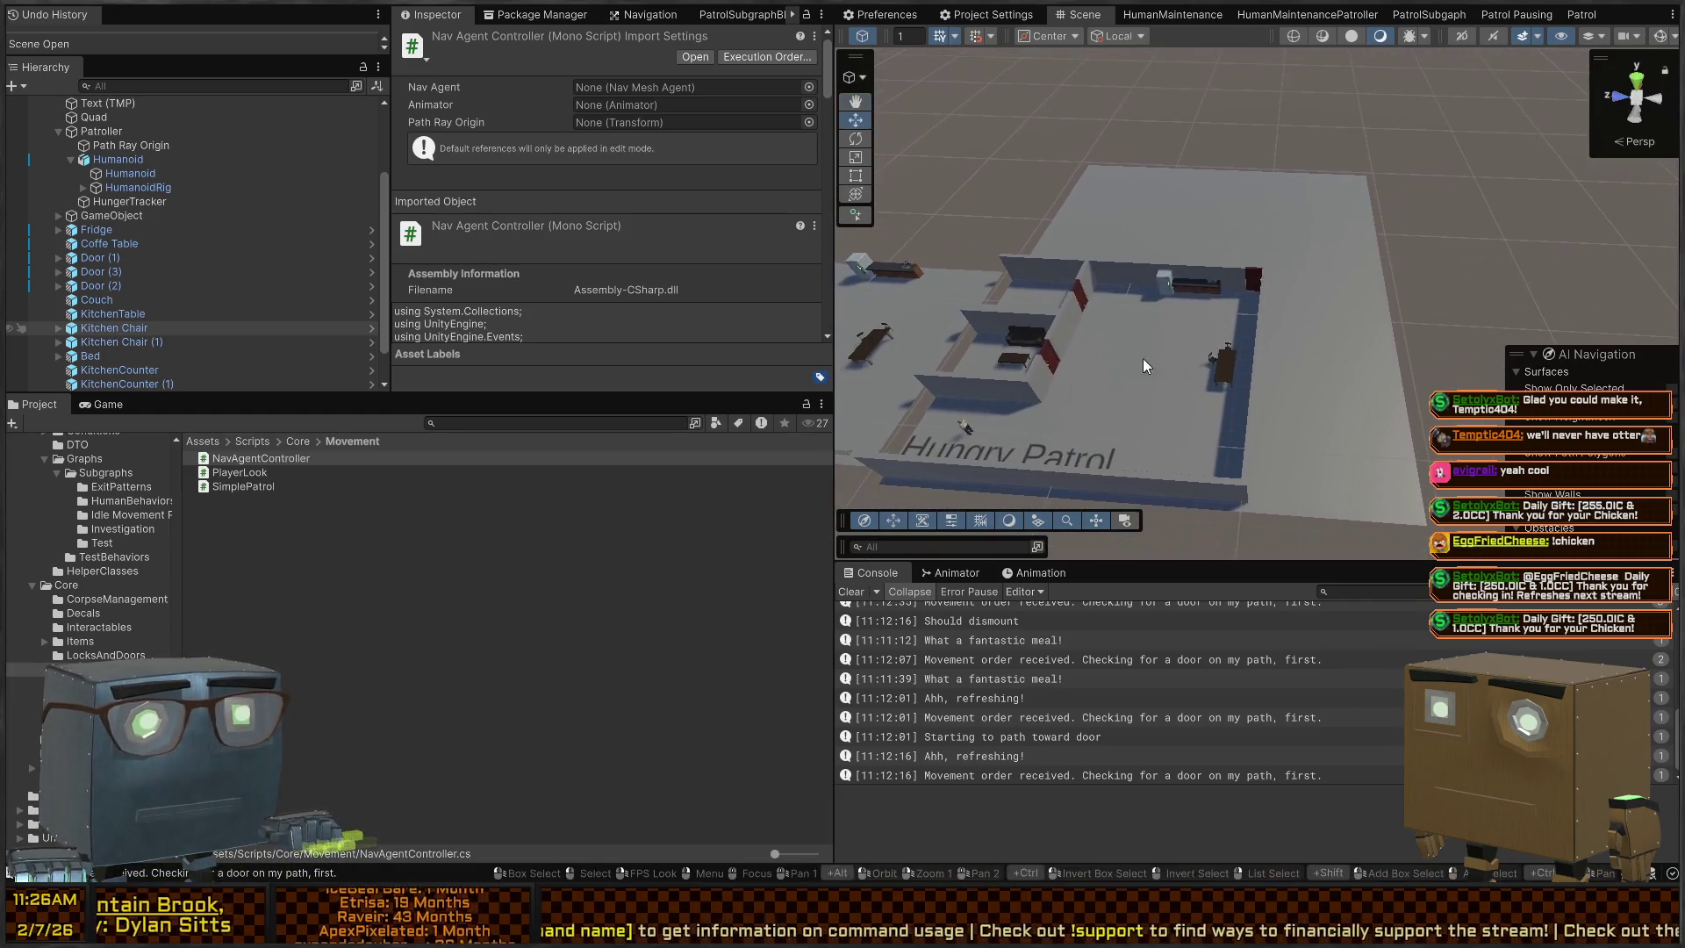
left_click(1366, 381)
Rename HumanBehaviors (1) in the Hierarchy to 'Hungry Patroller'
scroll(176, 106, "up", 3)
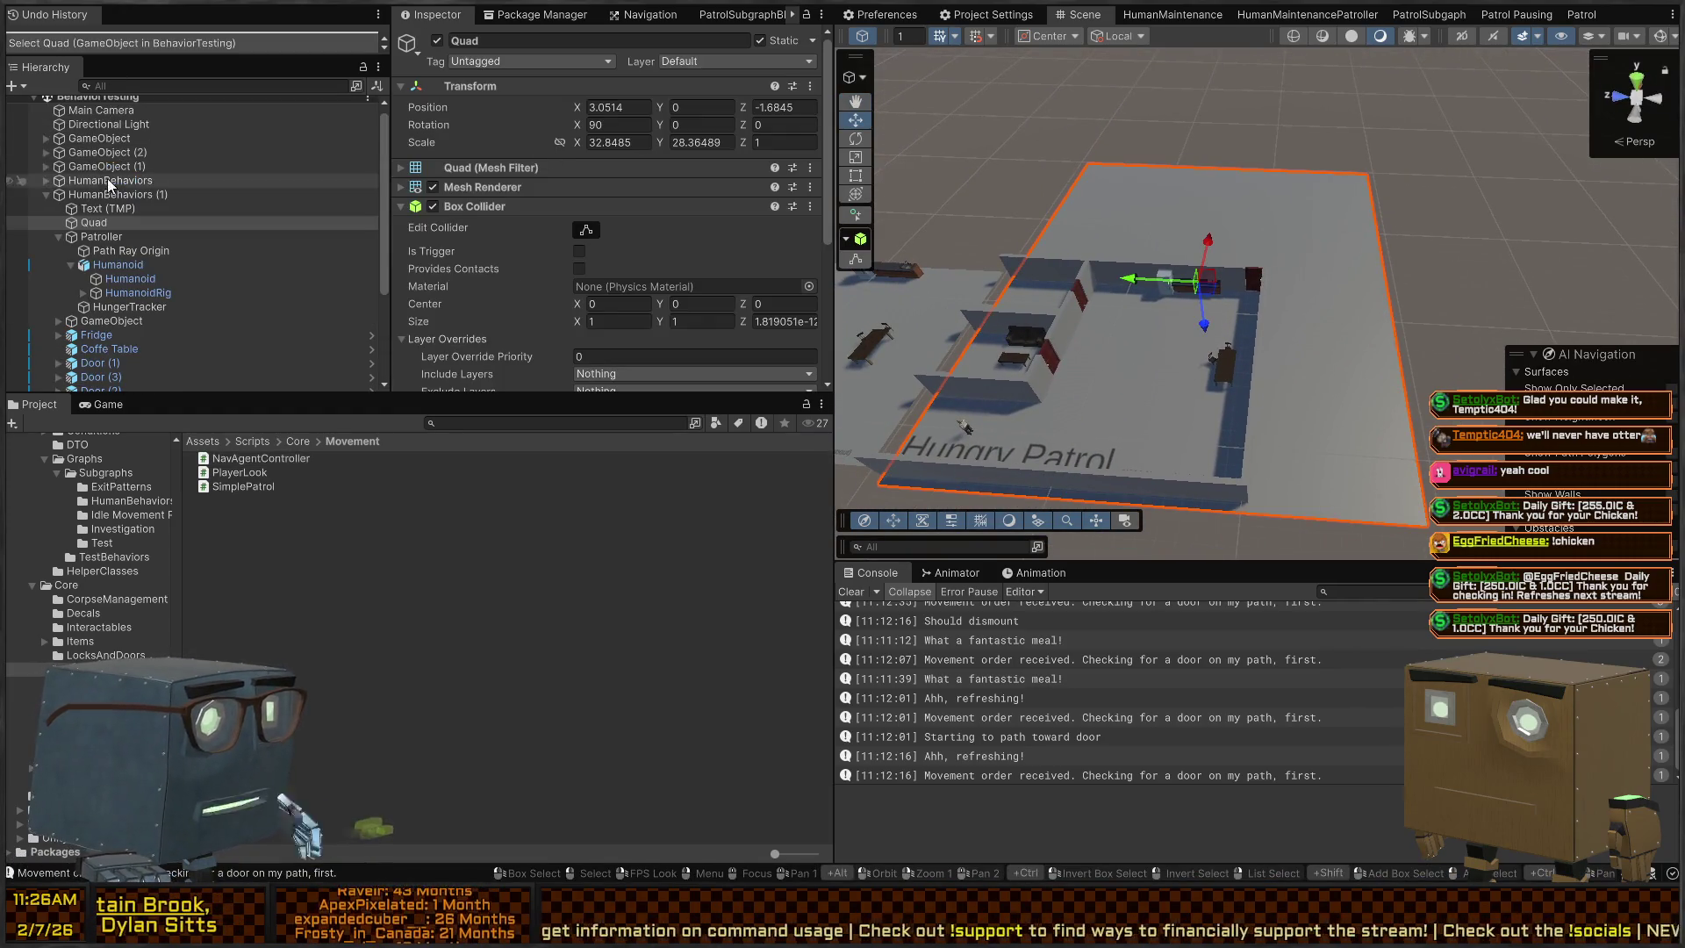
left_click(211, 194)
key("F2")
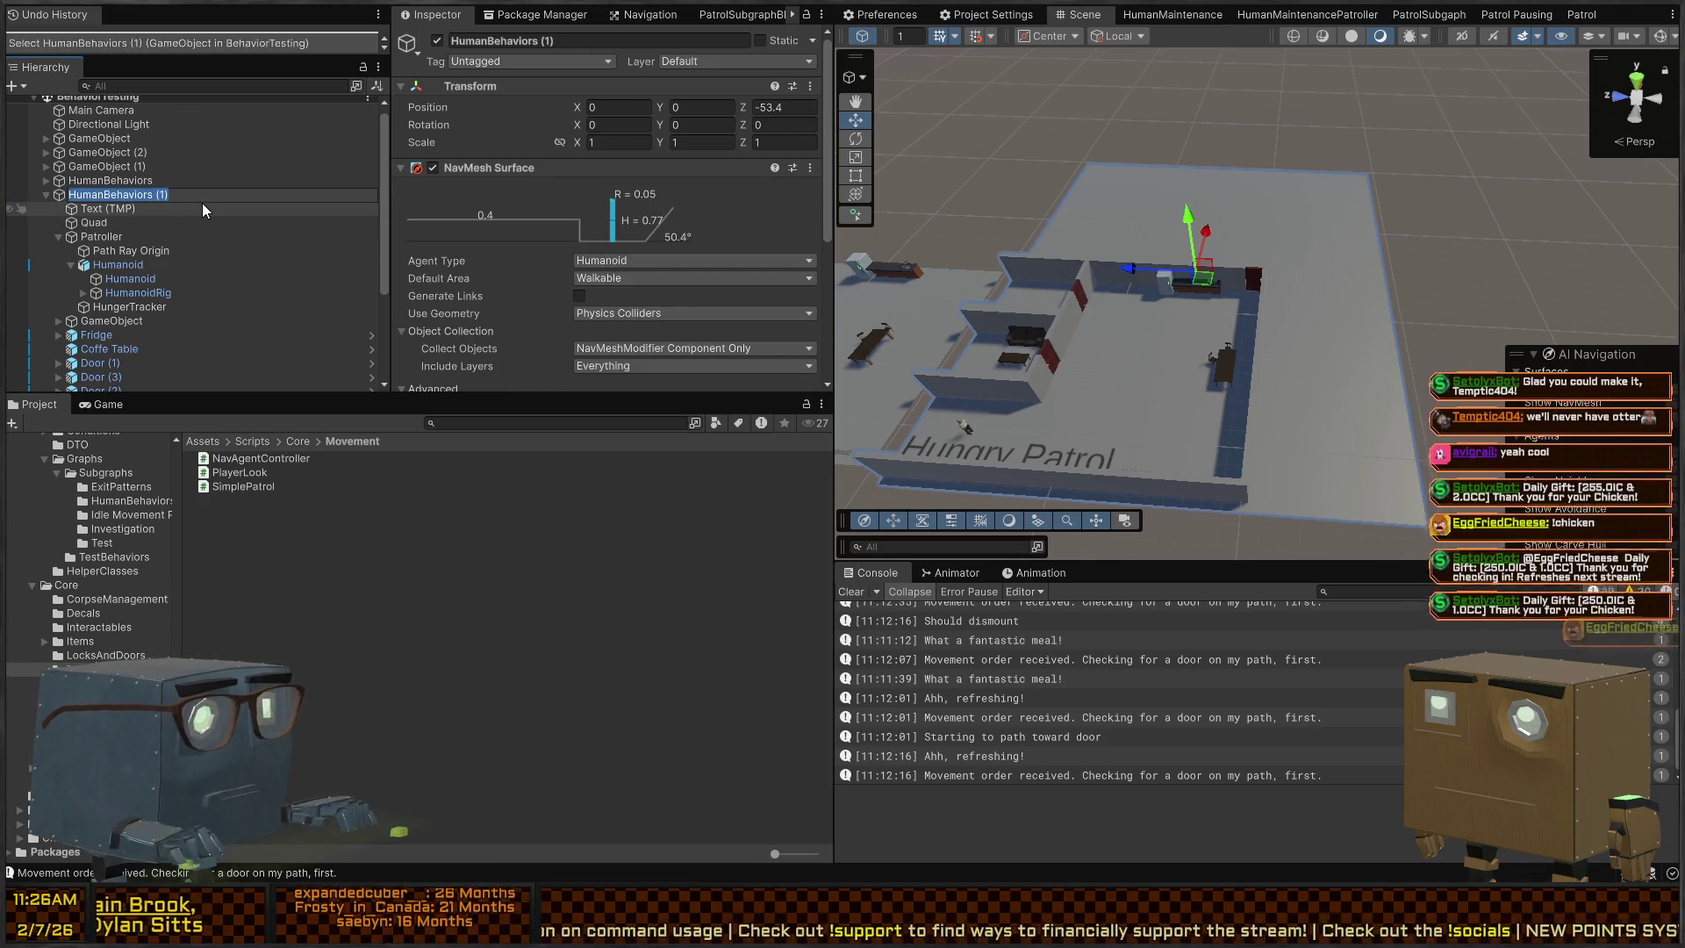
key("End")
key("BackSpace")
key("BackSpace")
key("ctrl+a")
key("BackSpace")
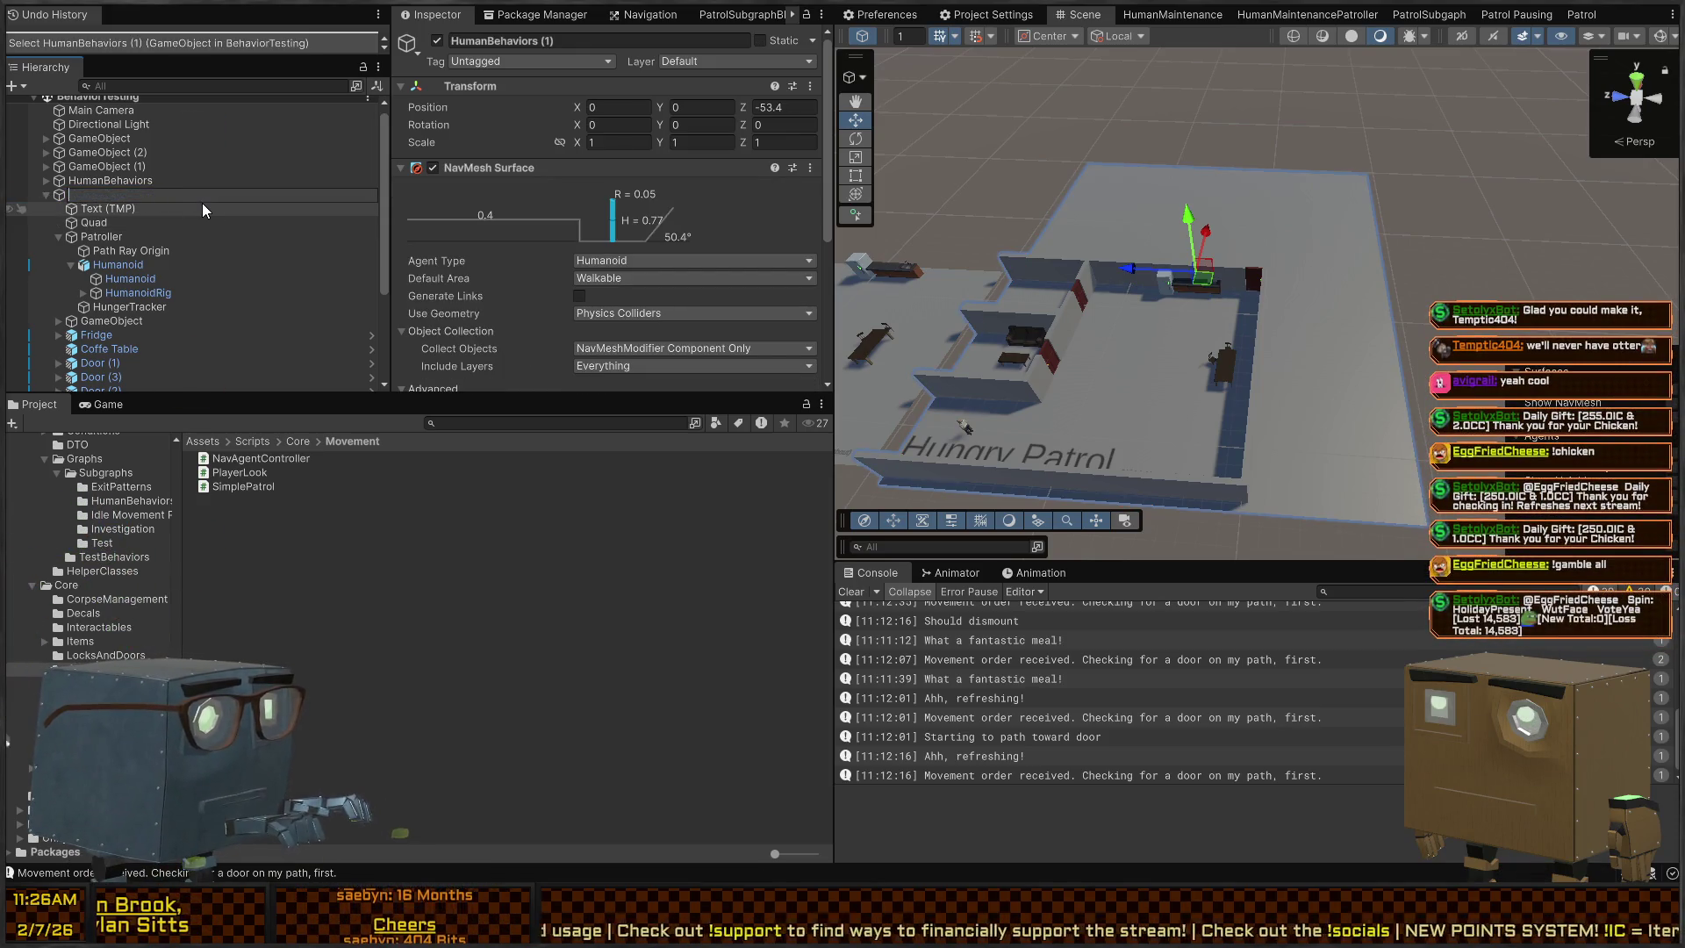
type("Hungry Patroller")
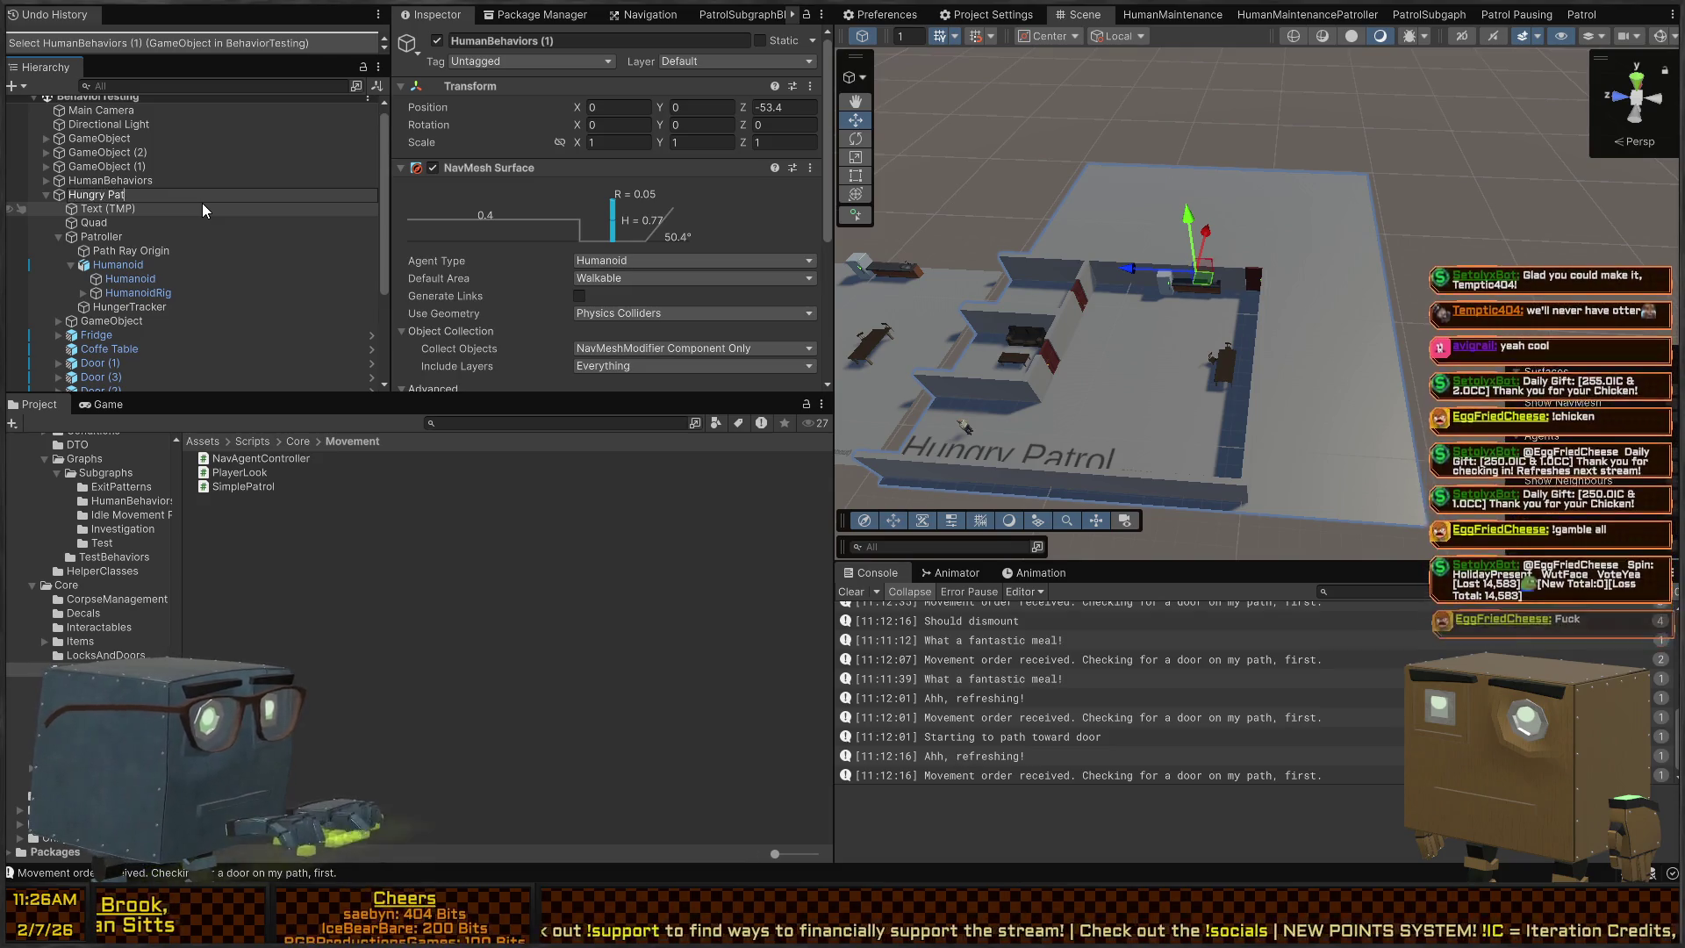
key("Return")
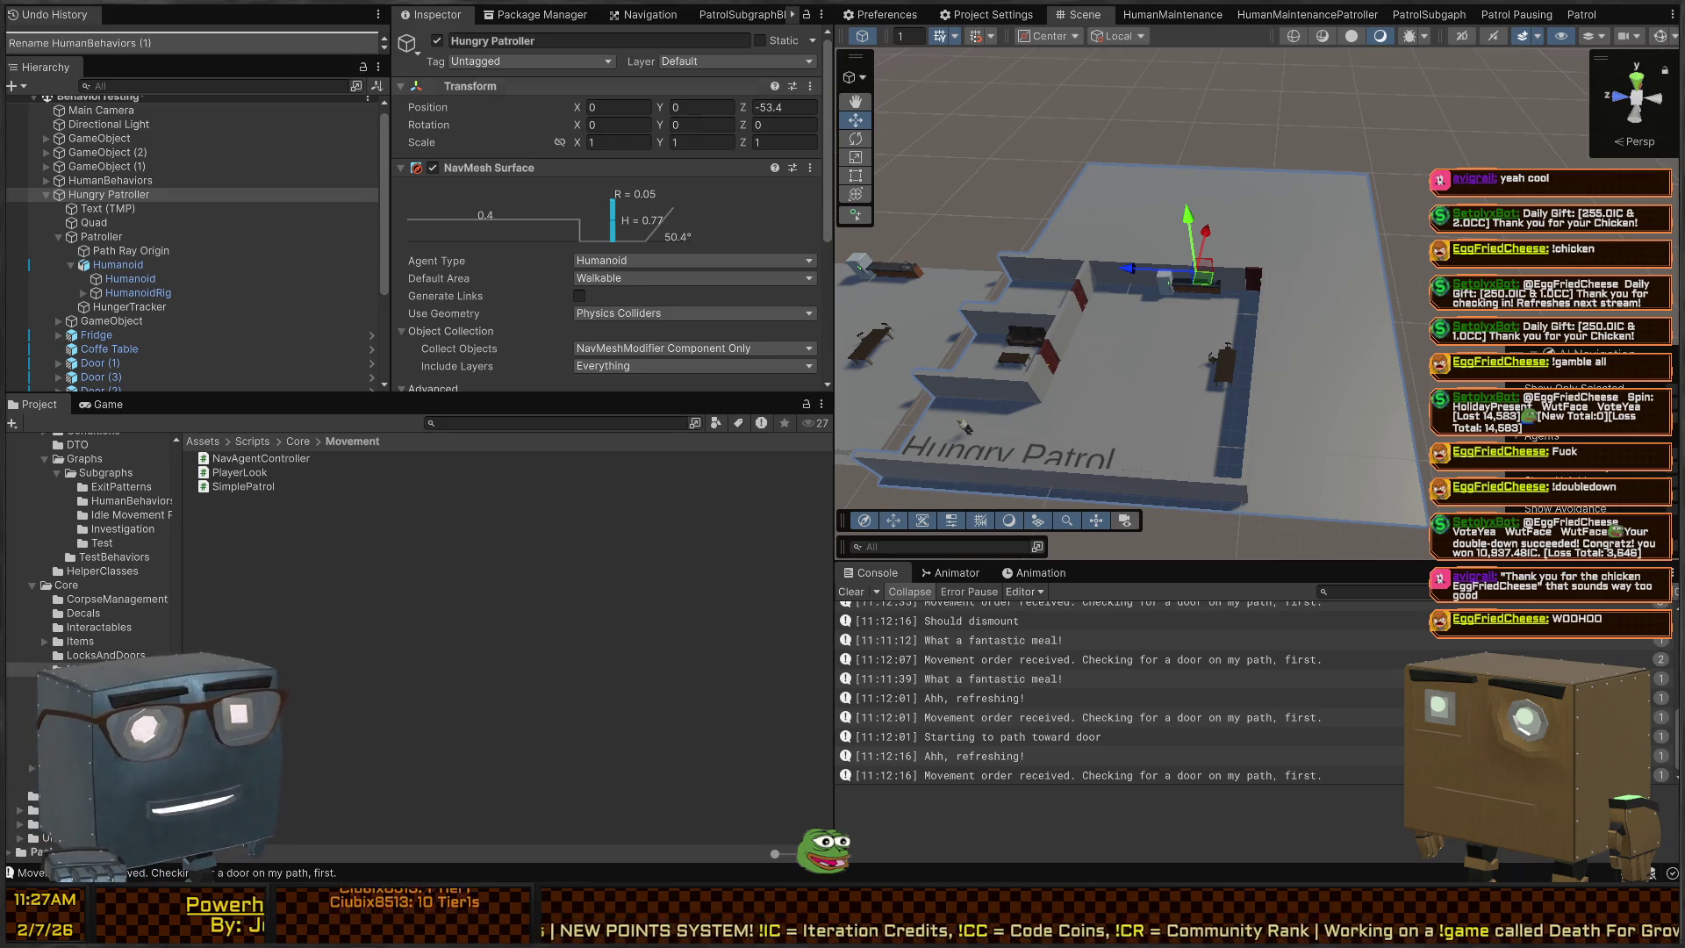
Copy and paste Hungry Patroller to create a duplicate, Hungry Patroller (1)
mouse_move(1133, 351)
left_mouse_down()
mouse_move(1097, 334)
mouse_move(1254, 176)
left_mouse_up()
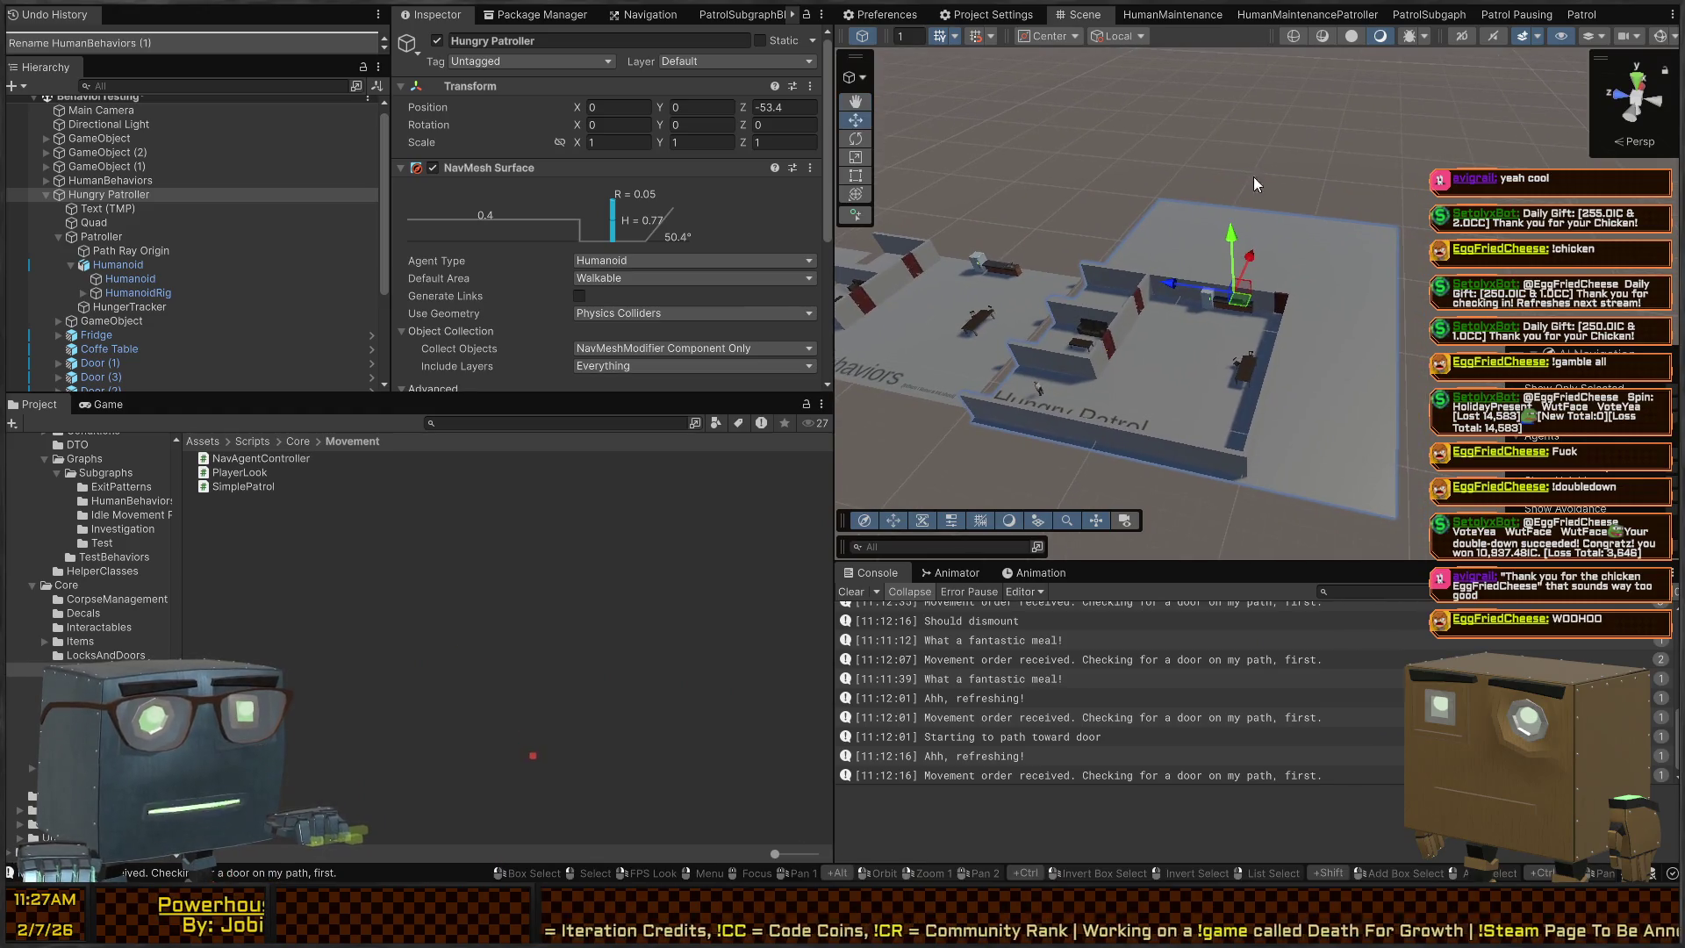
mouse_move(1327, 290)
left_mouse_down()
mouse_move(1405, 299)
mouse_move(1275, 290)
left_mouse_up()
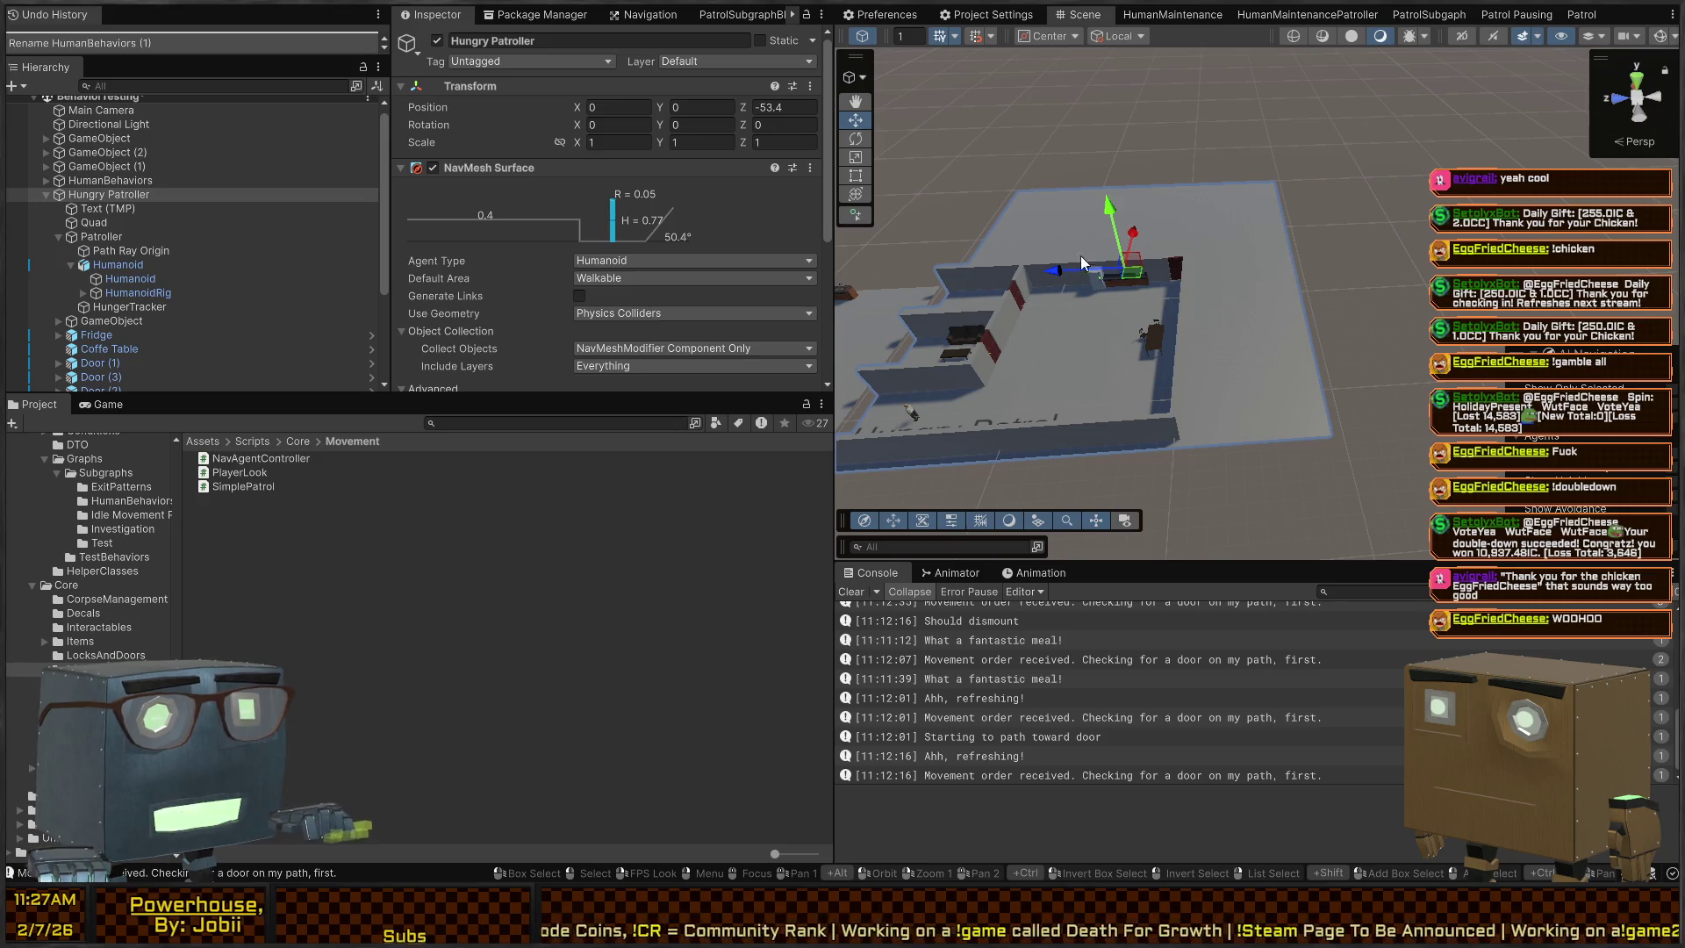
left_click(107, 194)
key("ctrl+c")
key("ctrl+v")
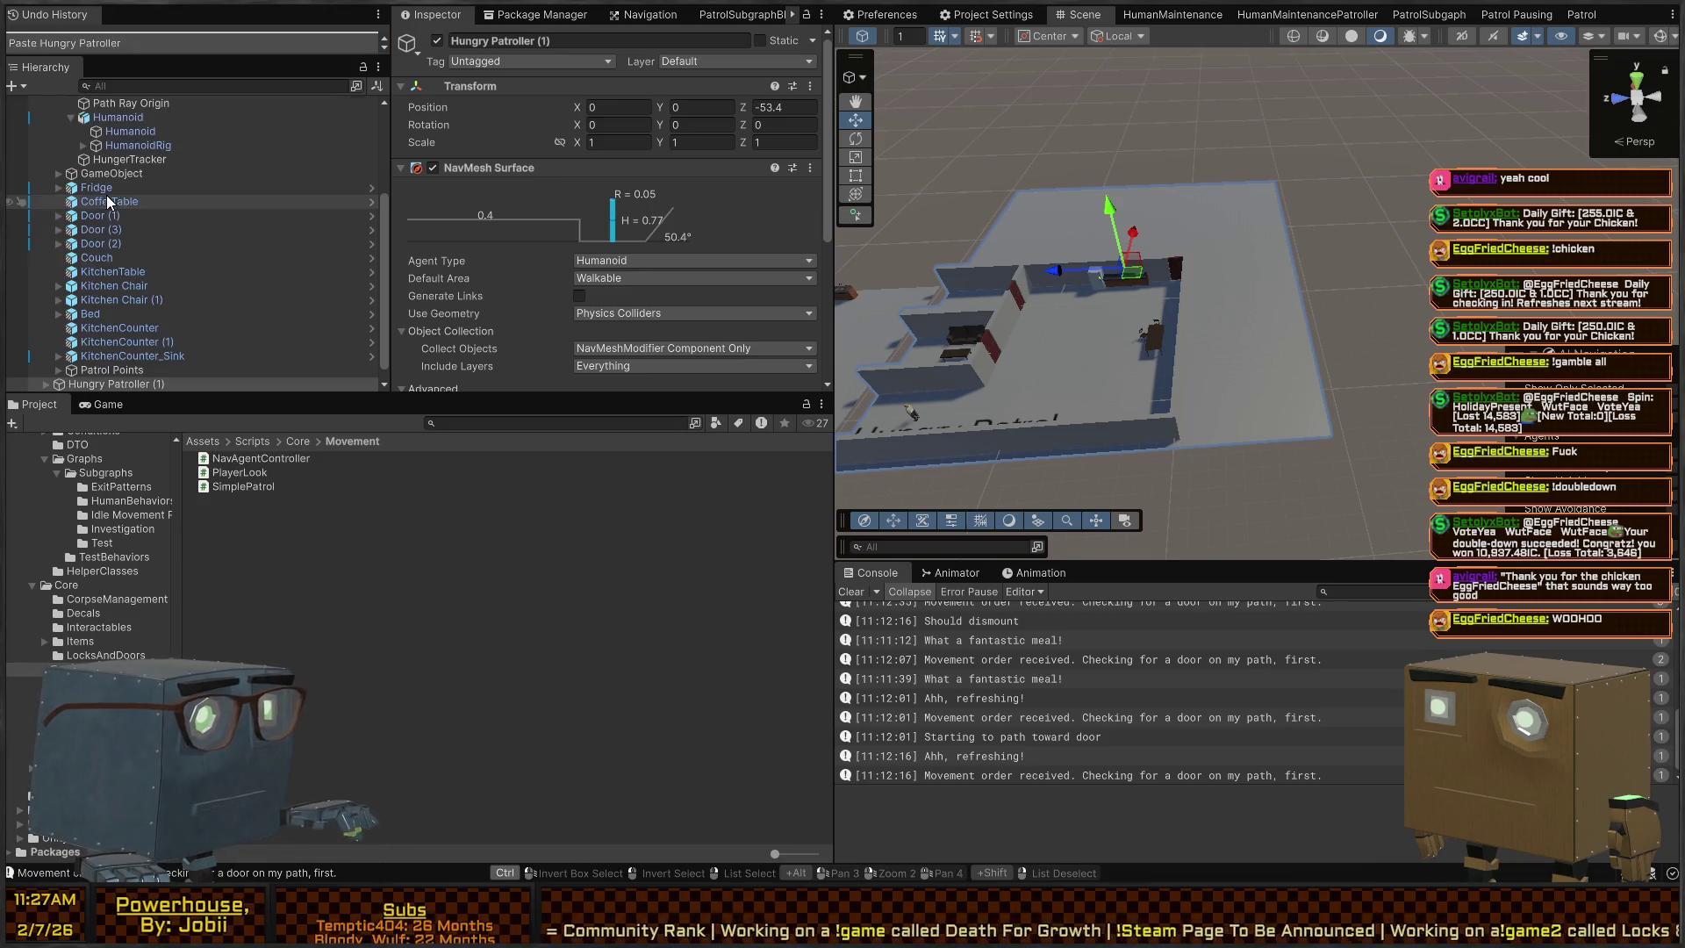
Move the Hungry Patroller (1) copy to Z -88.32, frame it, and look down on the kitchen
mouse_move(1097, 279)
left_mouse_down()
mouse_move(1185, 255)
mouse_move(1177, 201)
mouse_move(899, 218)
mouse_move(996, 218)
left_mouse_up()
key("f")
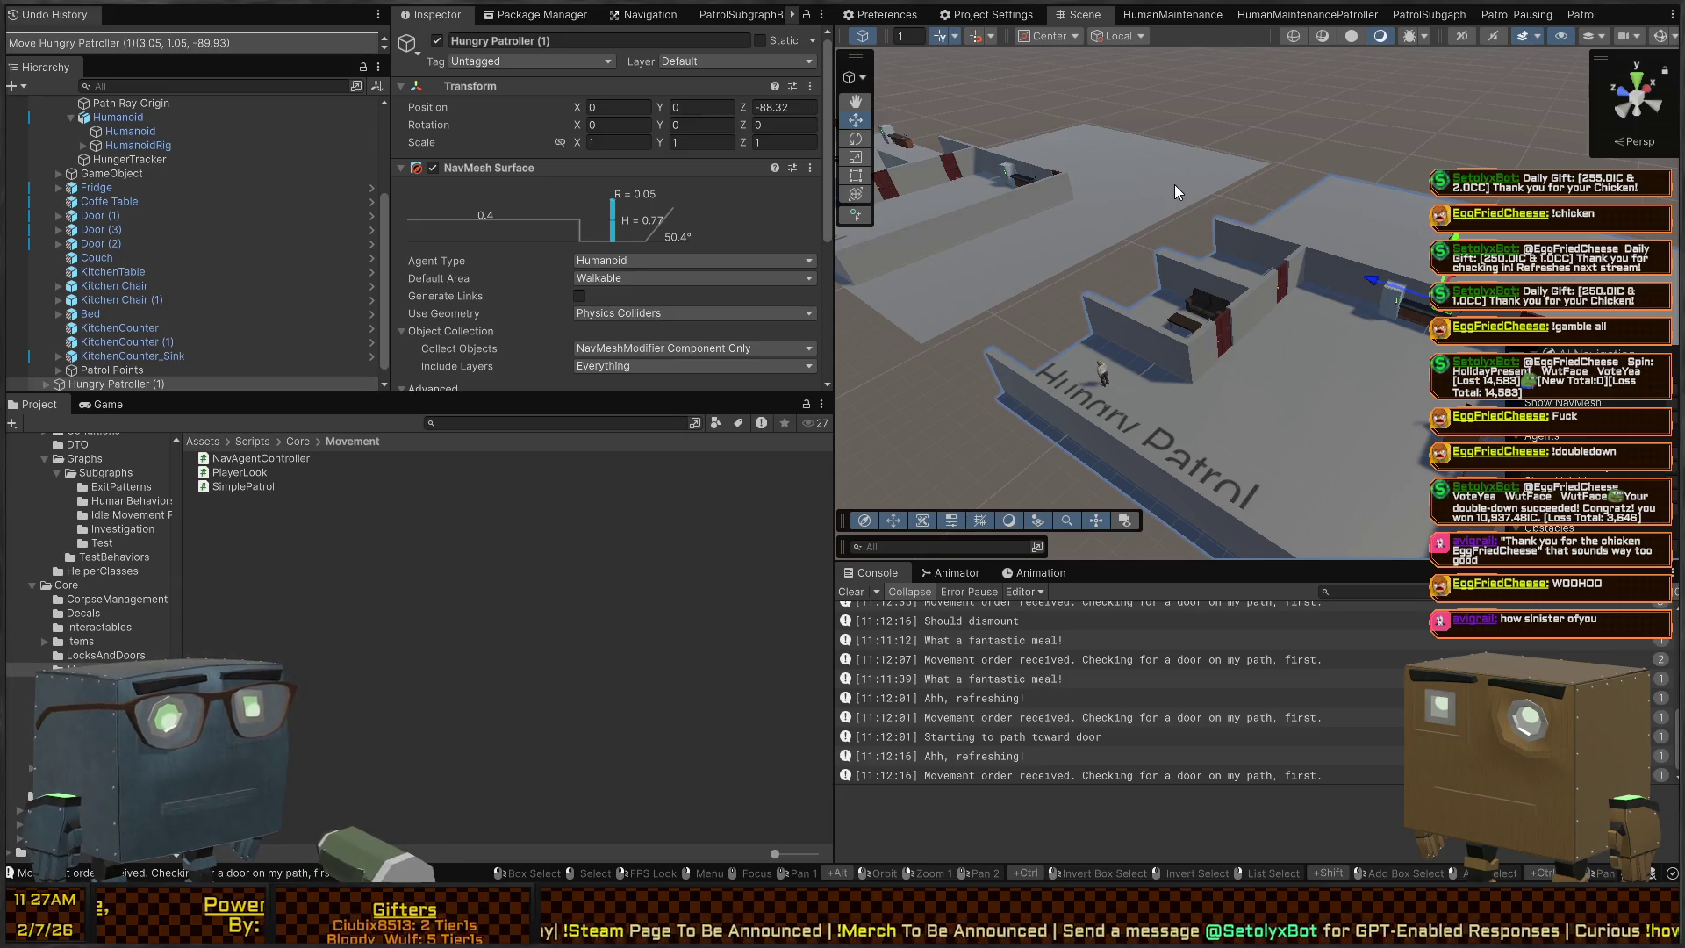
mouse_move(1214, 347)
left_mouse_down()
mouse_move(1167, 241)
mouse_move(1220, 219)
mouse_move(1220, 289)
mouse_move(1283, 189)
mouse_move(1206, 204)
mouse_move(1206, 261)
left_mouse_up()
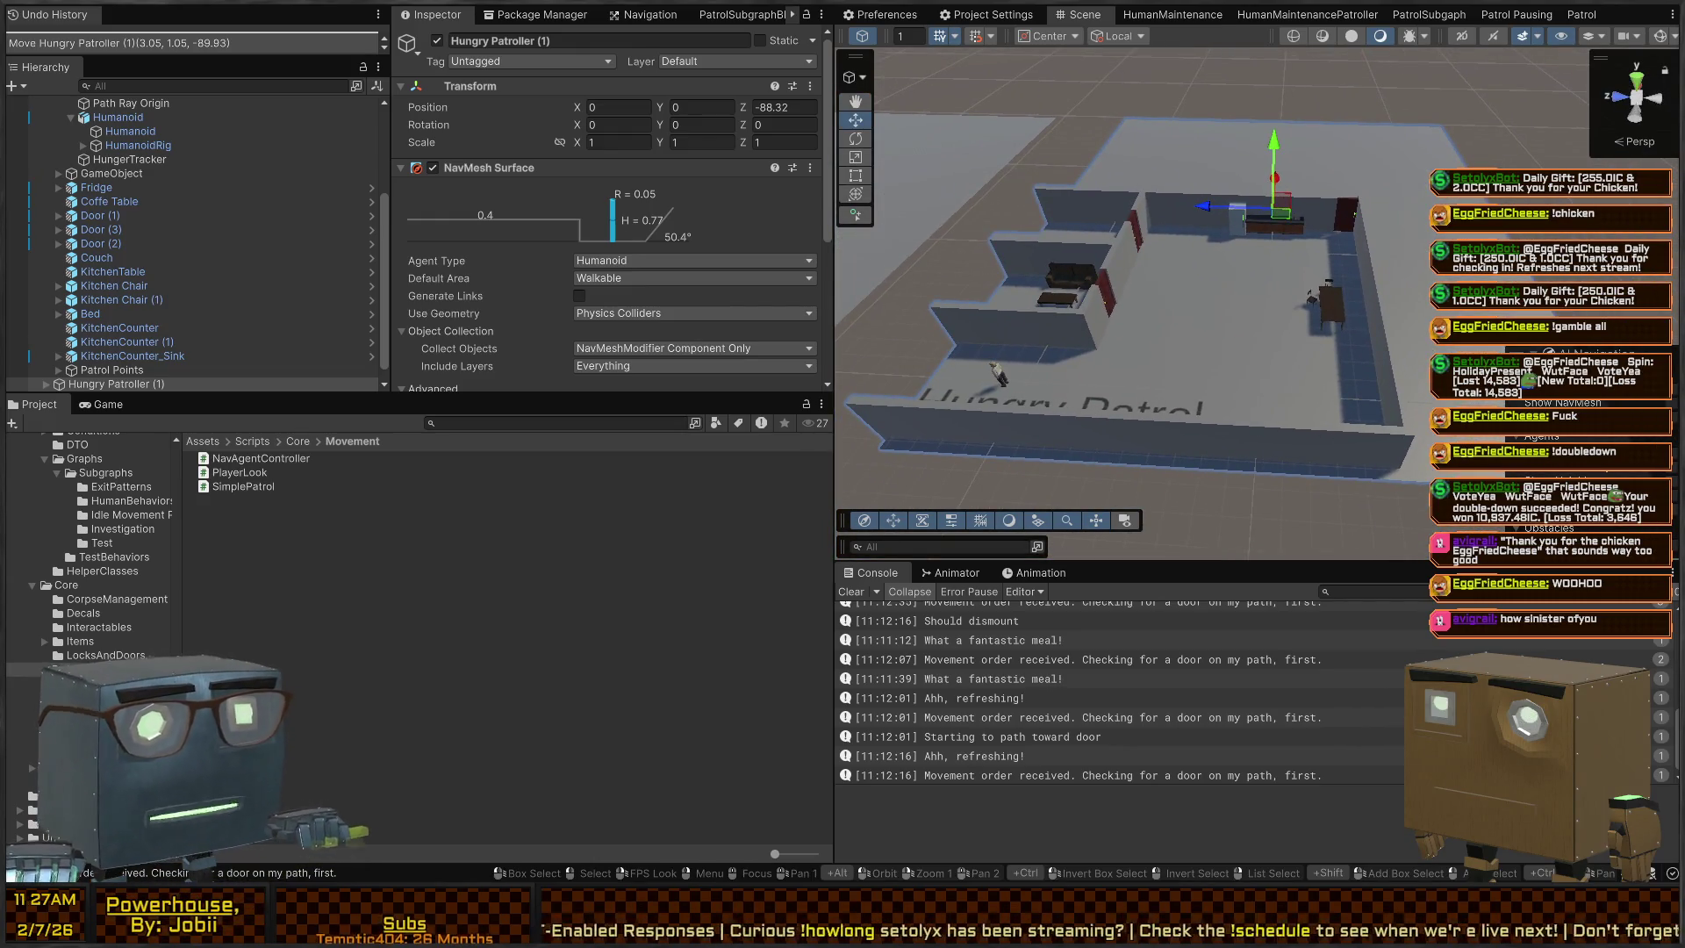
mouse_move(1141, 202)
left_mouse_down()
mouse_move(1085, 182)
mouse_move(1181, 317)
mouse_move(1212, 259)
mouse_move(1201, 244)
mouse_move(1223, 275)
mouse_move(1216, 252)
mouse_move(1208, 277)
mouse_move(1039, 251)
mouse_move(1203, 197)
left_mouse_up()
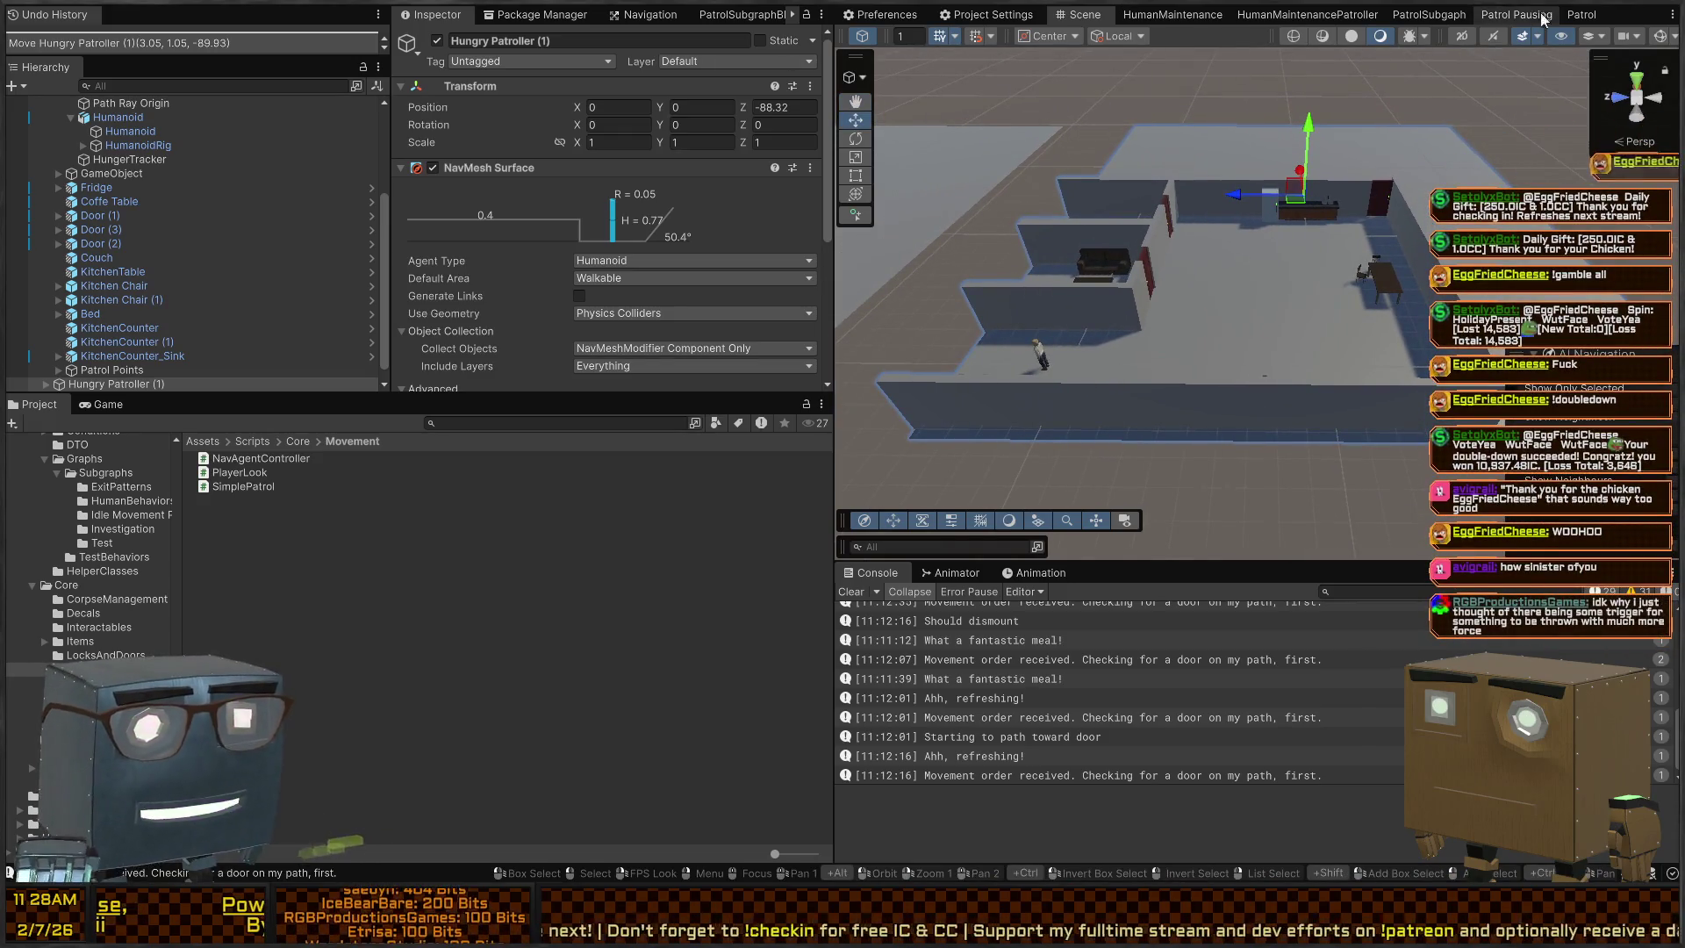
mouse_move(1112, 246)
left_mouse_down()
mouse_move(1334, 307)
mouse_move(1317, 334)
left_mouse_up()
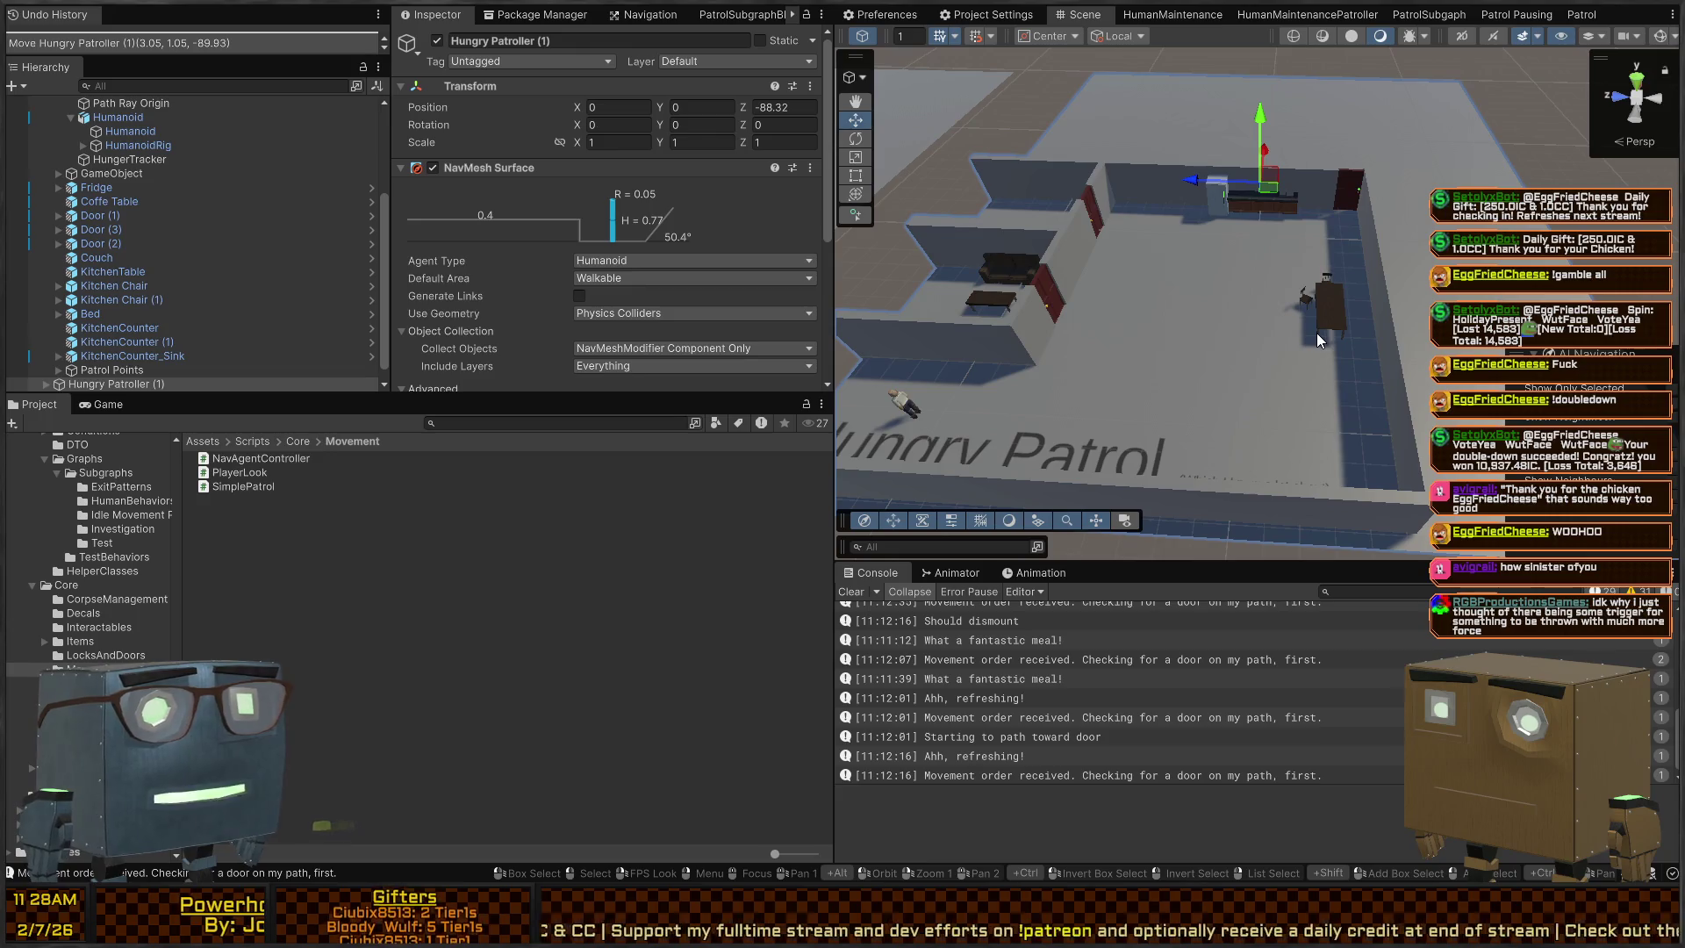
mouse_move(1220, 313)
left_mouse_down()
mouse_move(1063, 260)
mouse_move(1131, 342)
mouse_move(1320, 324)
left_mouse_up()
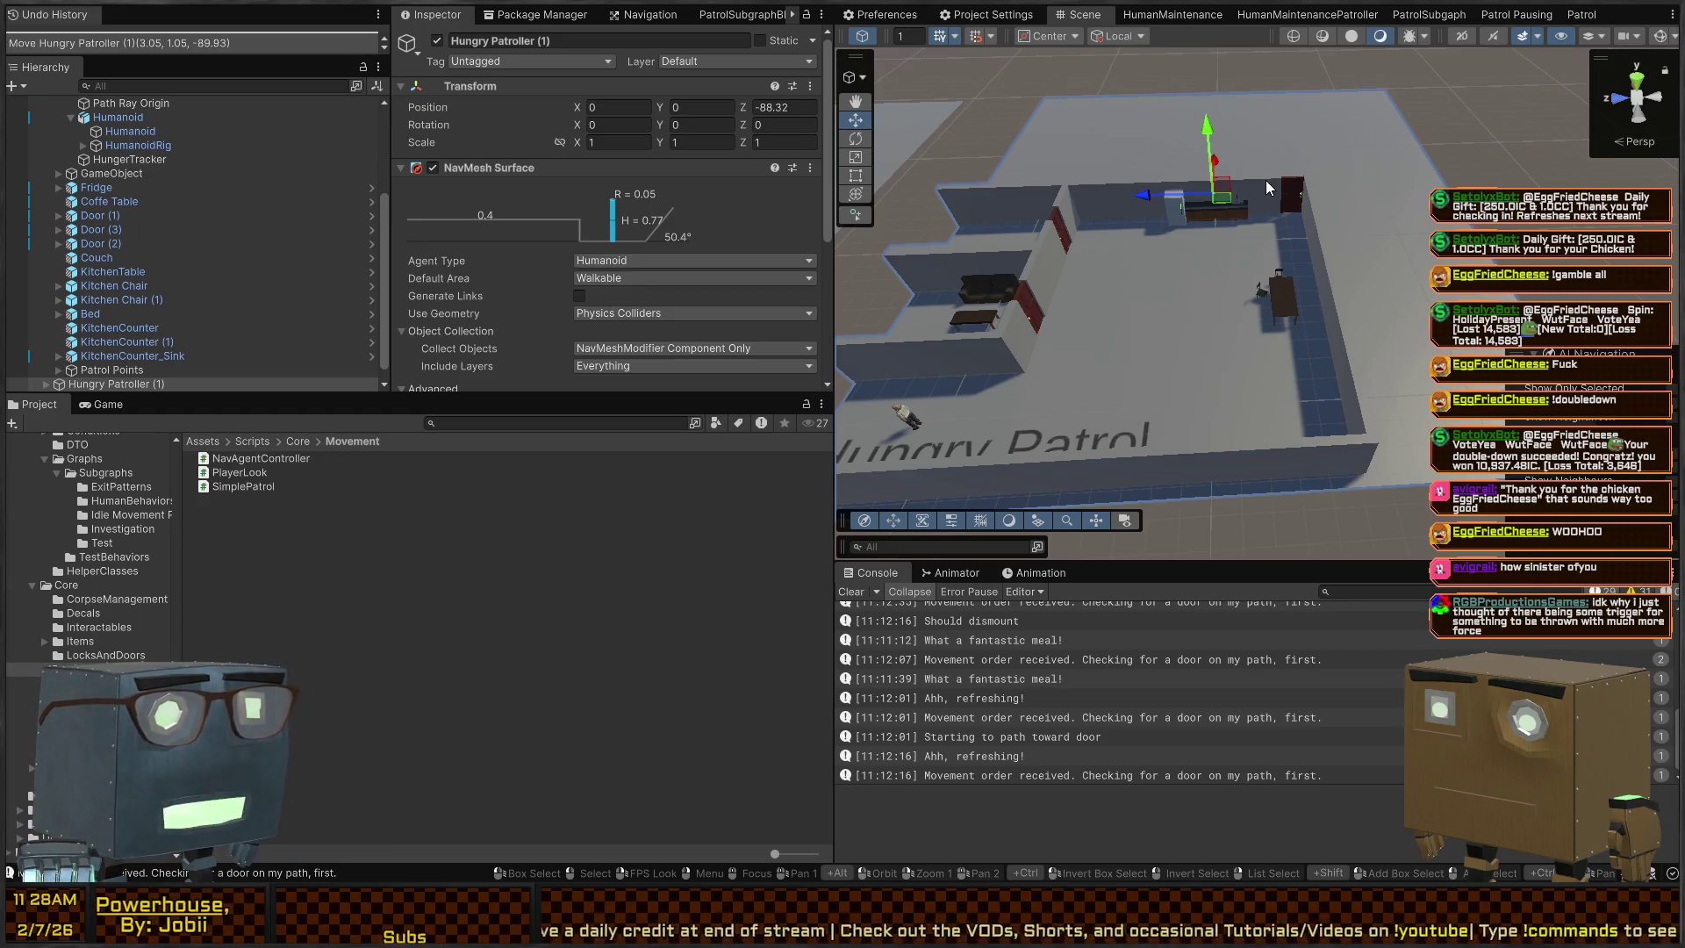
mouse_move(1287, 254)
left_mouse_down()
mouse_move(1268, 168)
mouse_move(1261, 231)
mouse_move(1311, 251)
mouse_move(1266, 250)
left_mouse_up()
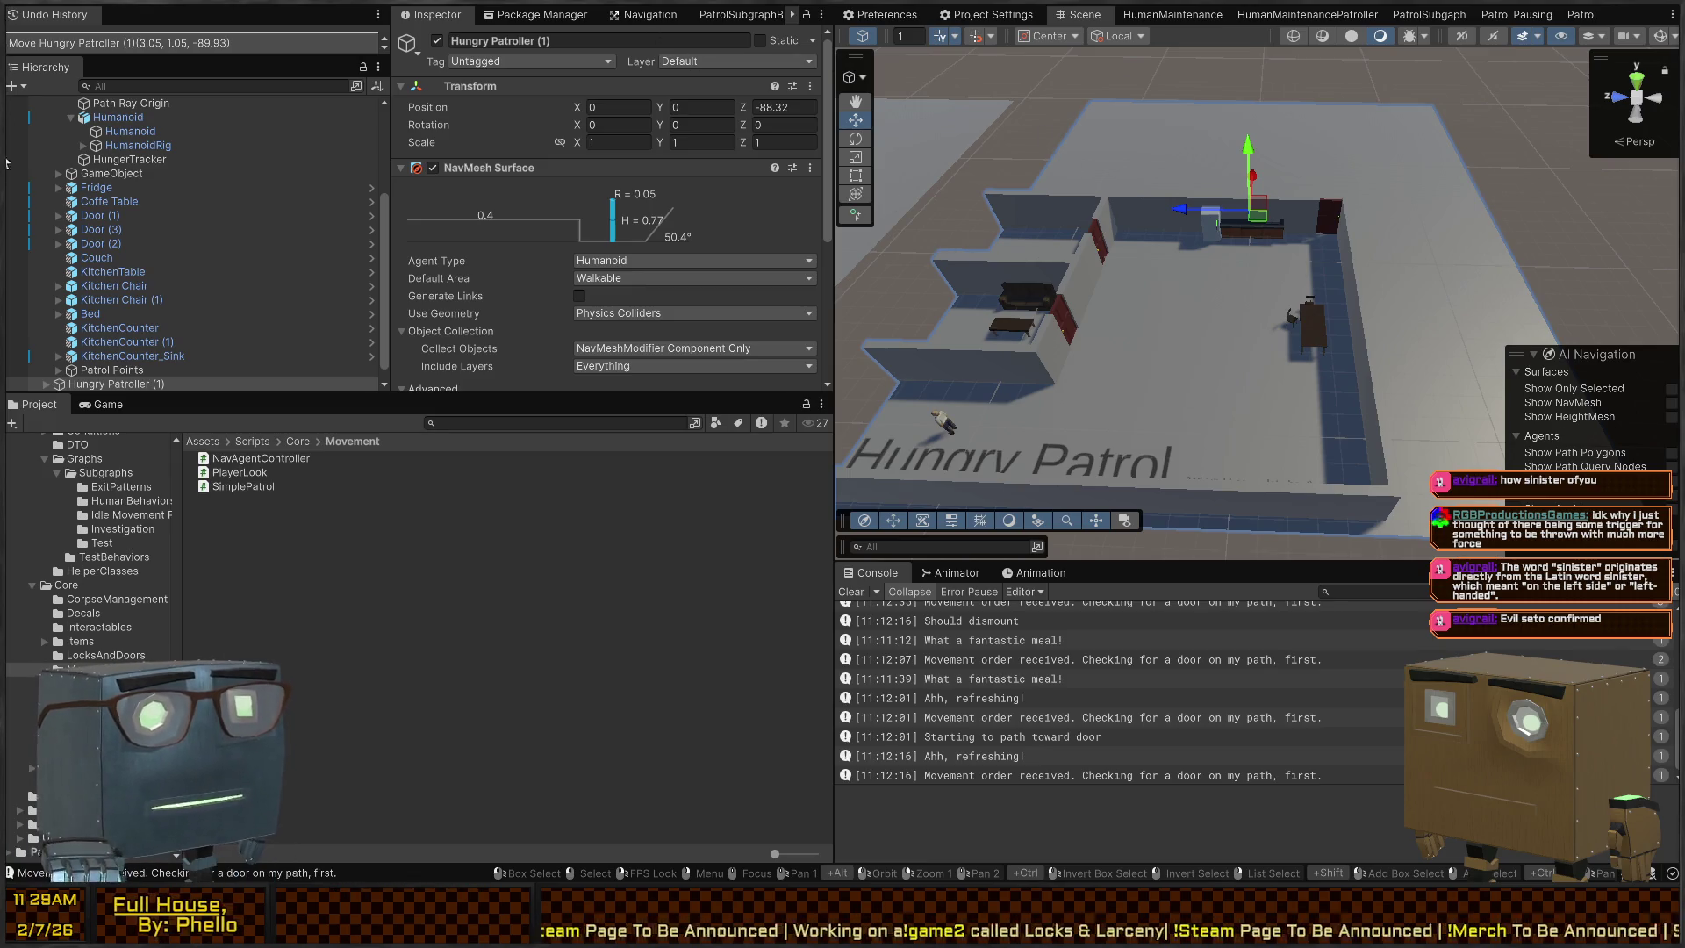
mouse_move(1085, 212)
left_mouse_down()
mouse_move(1315, 220)
mouse_move(1124, 266)
mouse_move(1168, 228)
mouse_move(1240, 250)
left_mouse_up()
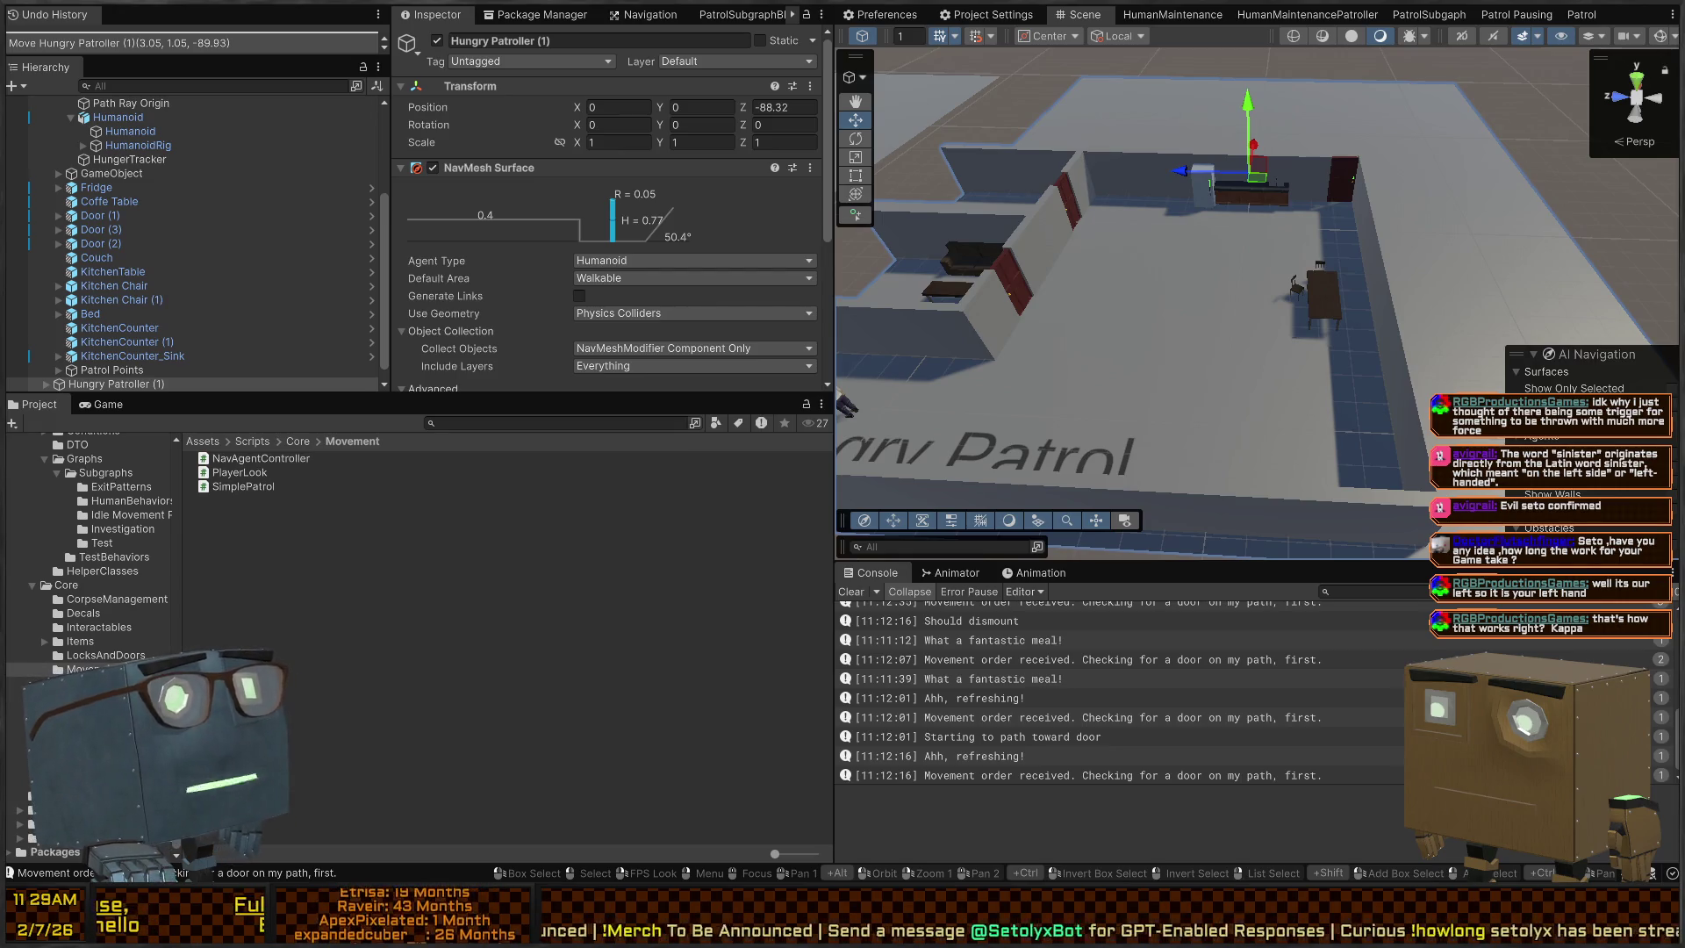
key("w")
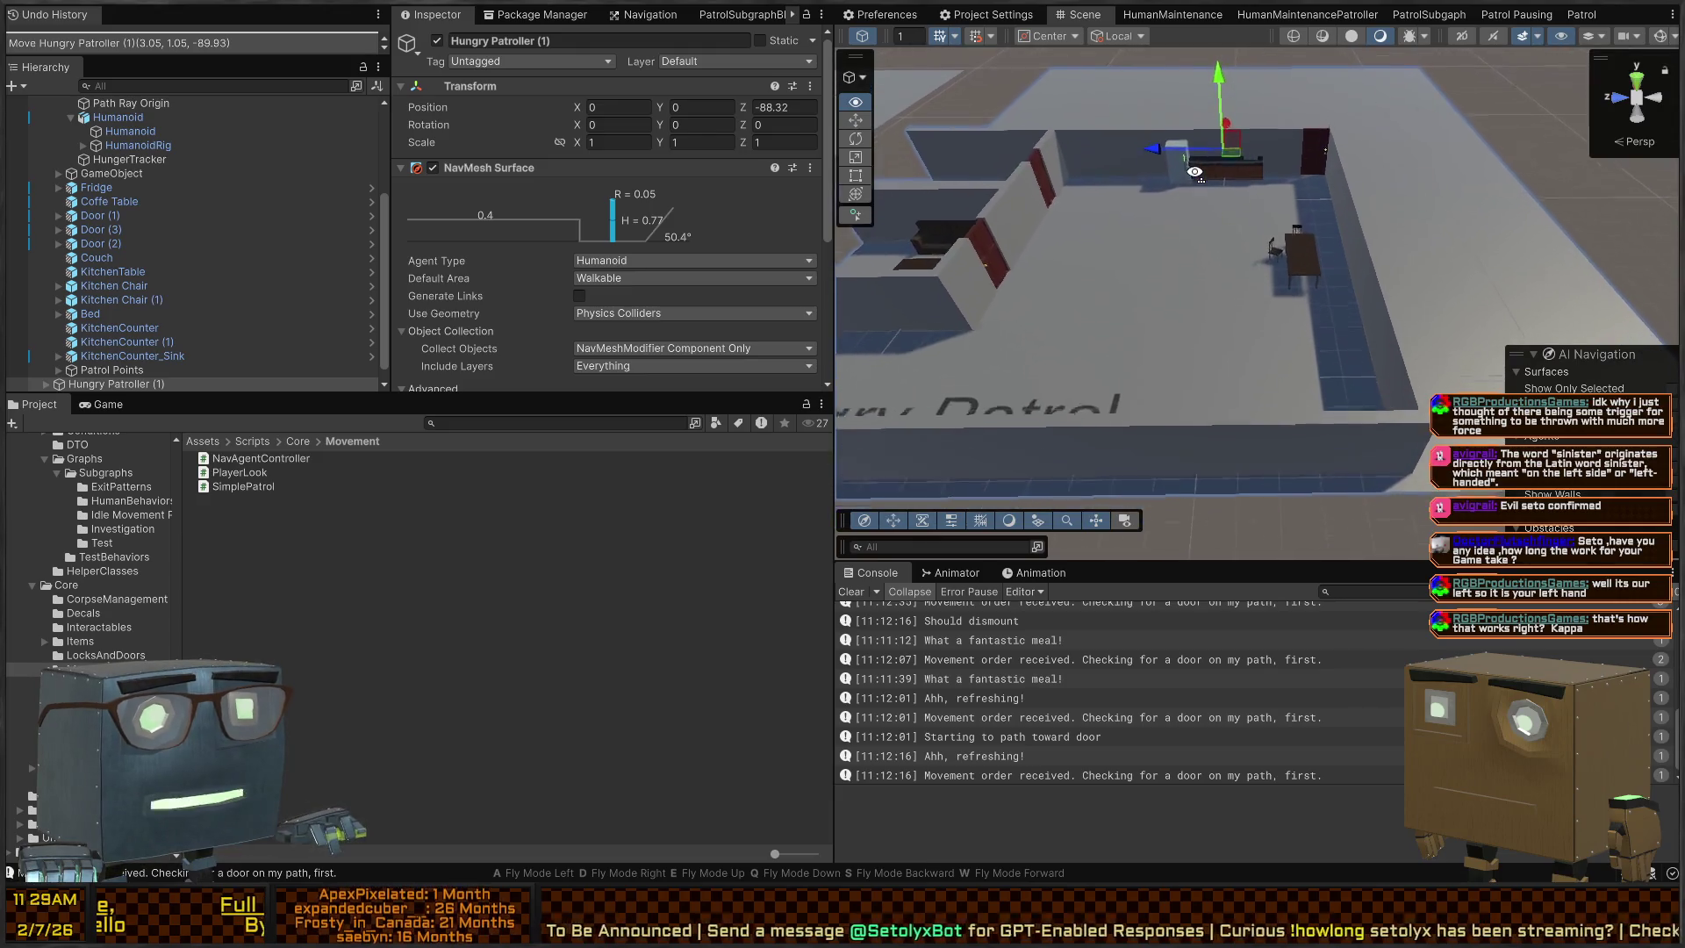
key("s")
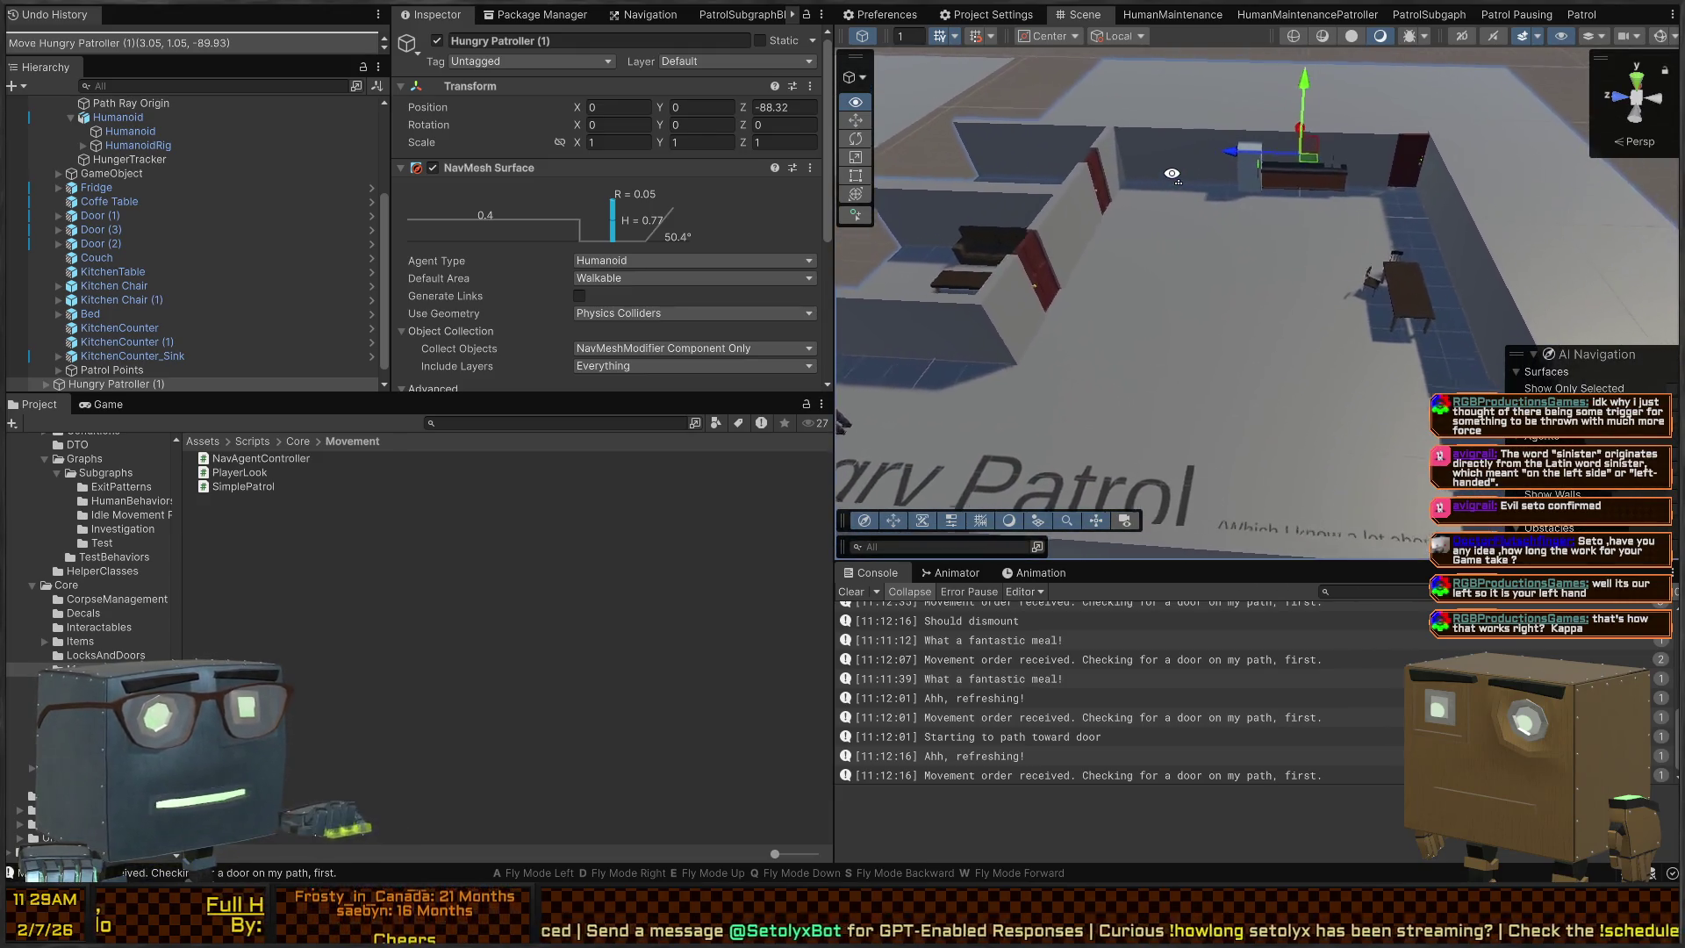
key("a")
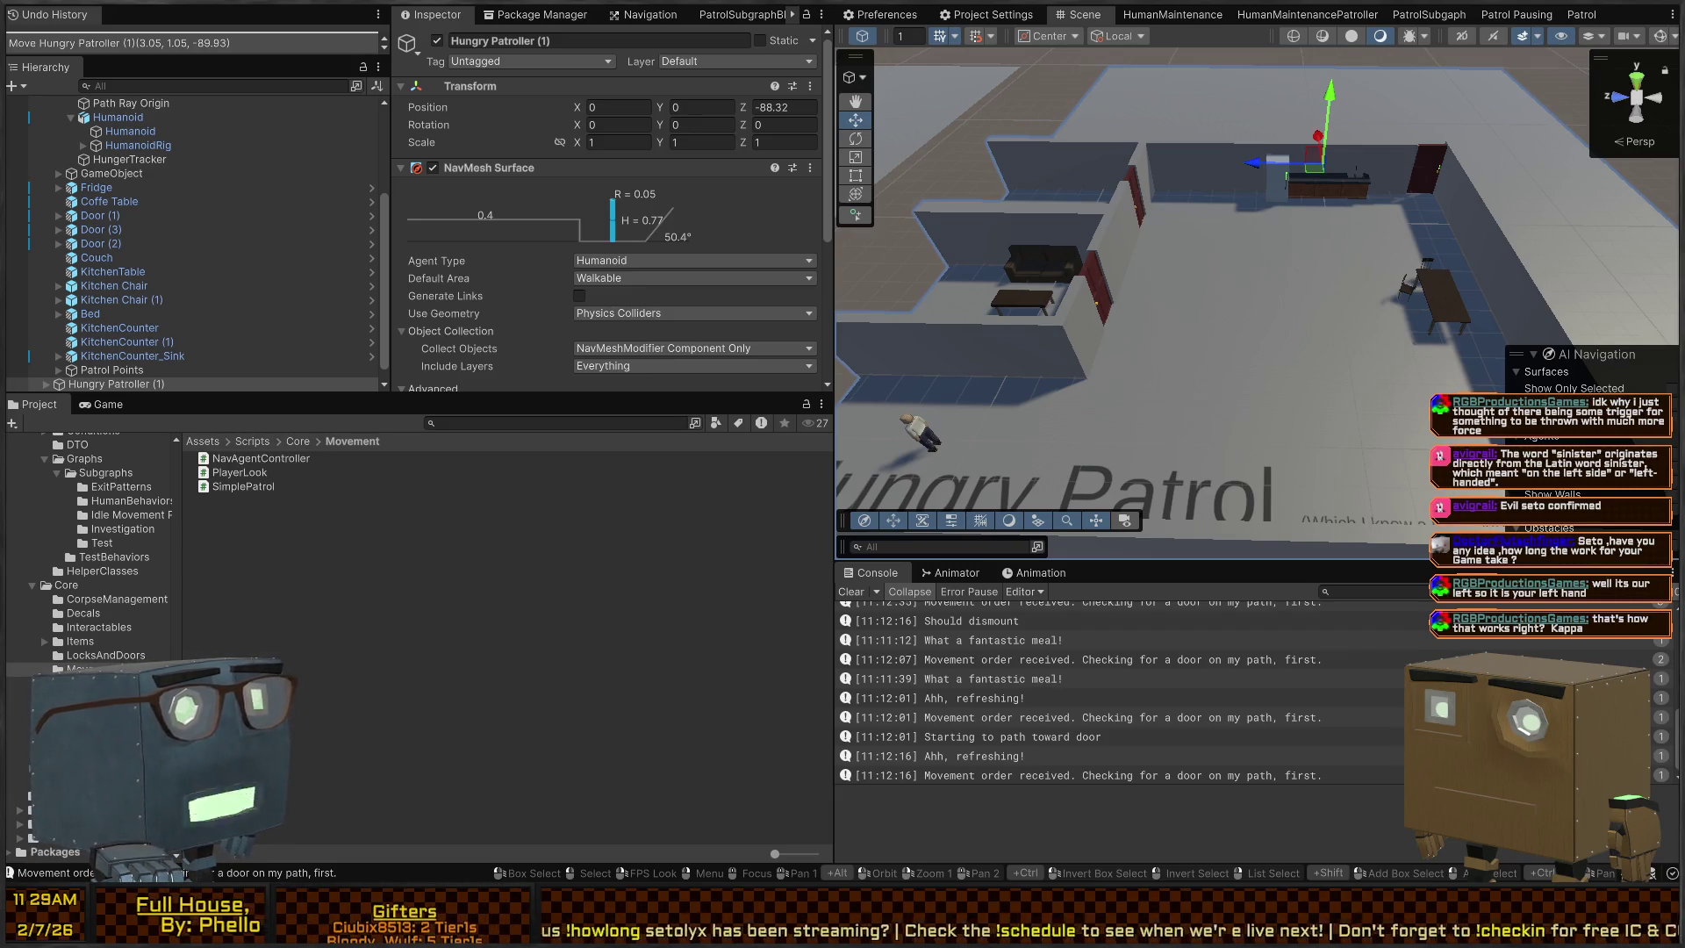
mouse_move(1131, 285)
left_mouse_down()
mouse_move(1129, 211)
mouse_move(1155, 188)
left_mouse_up()
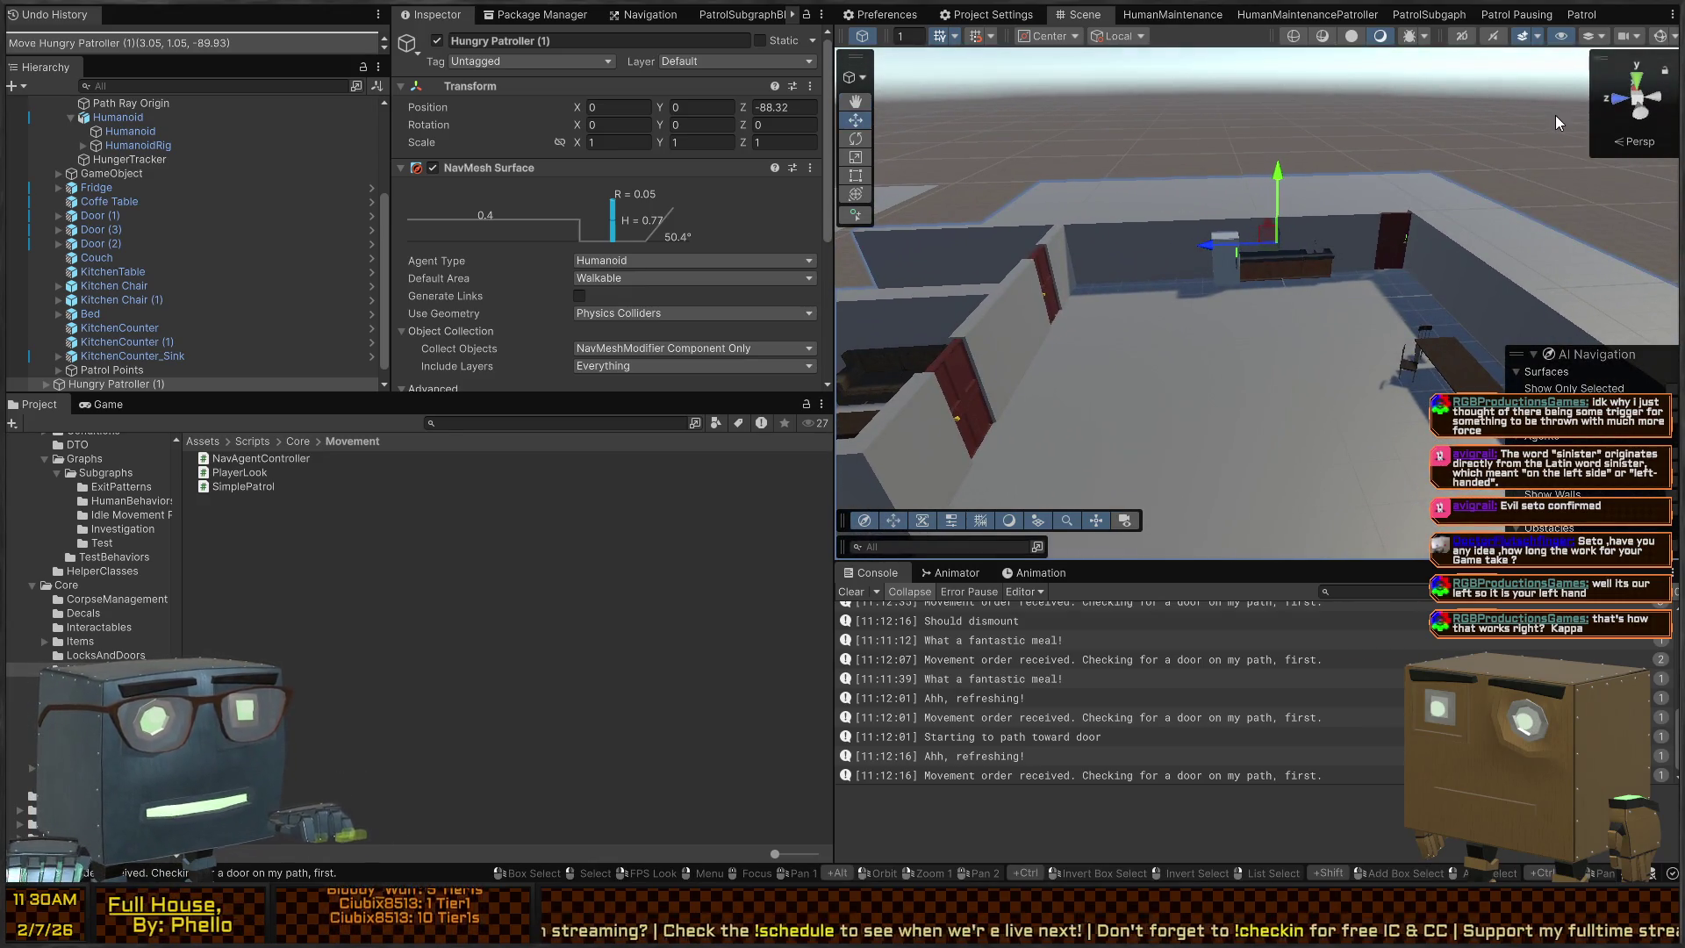
mouse_move(956, 182)
left_mouse_down()
mouse_move(1114, 225)
mouse_move(1082, 284)
mouse_move(951, 281)
left_mouse_up()
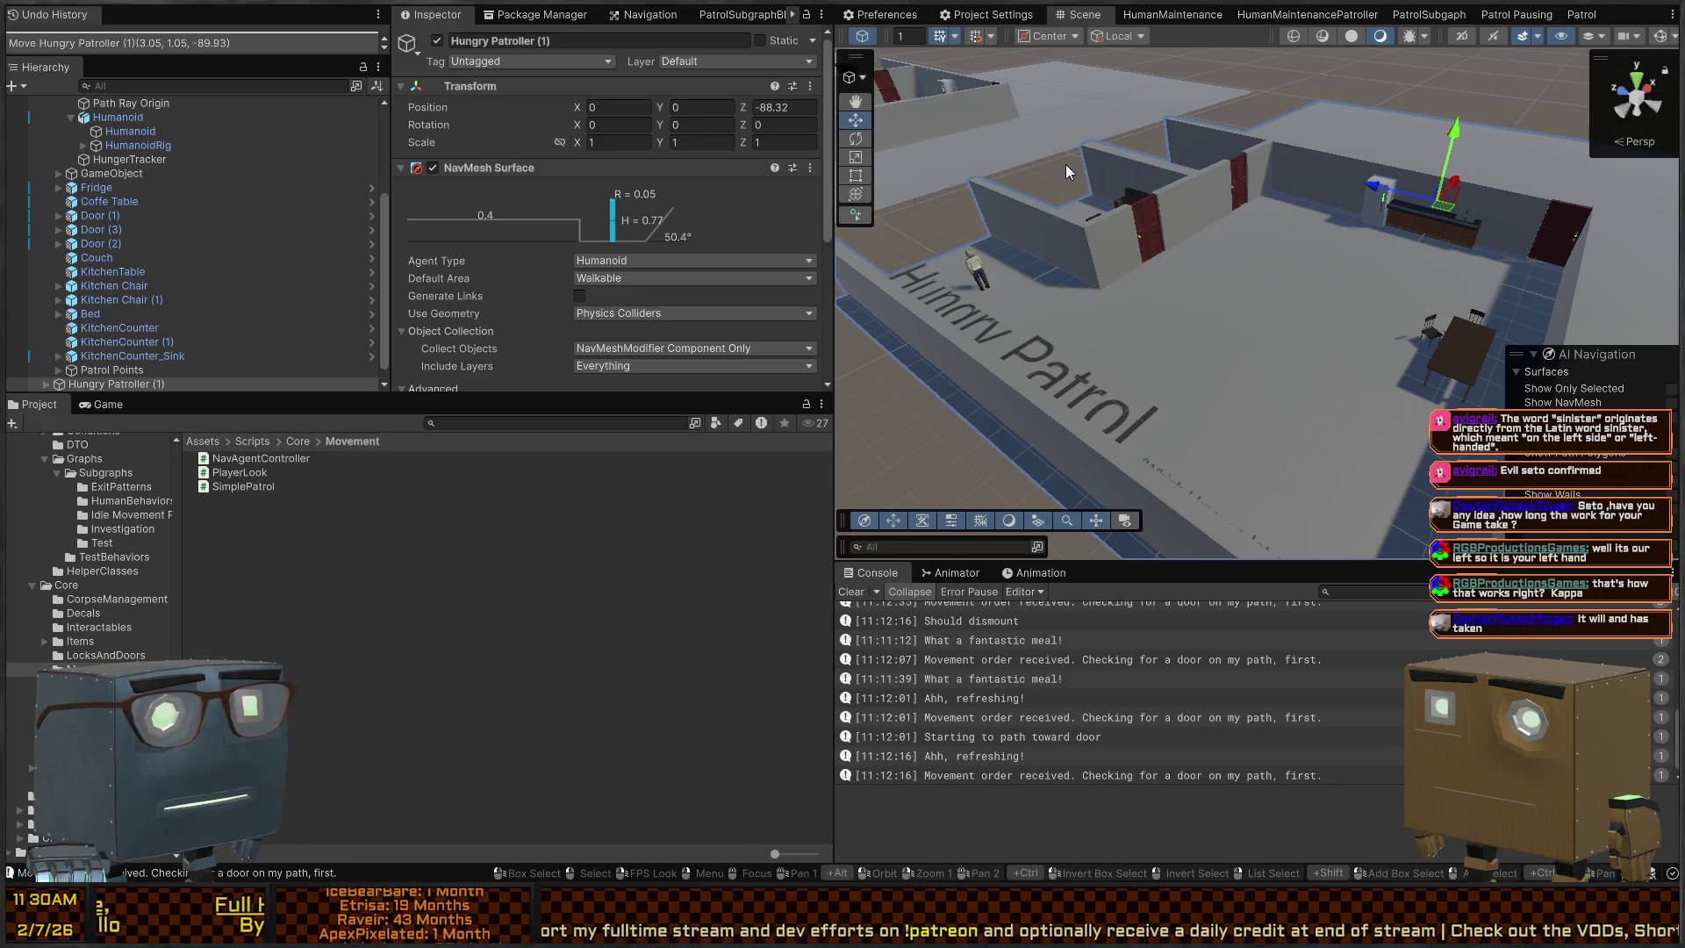
mouse_move(1065, 198)
left_mouse_down()
mouse_move(1233, 254)
mouse_move(1177, 300)
left_mouse_up()
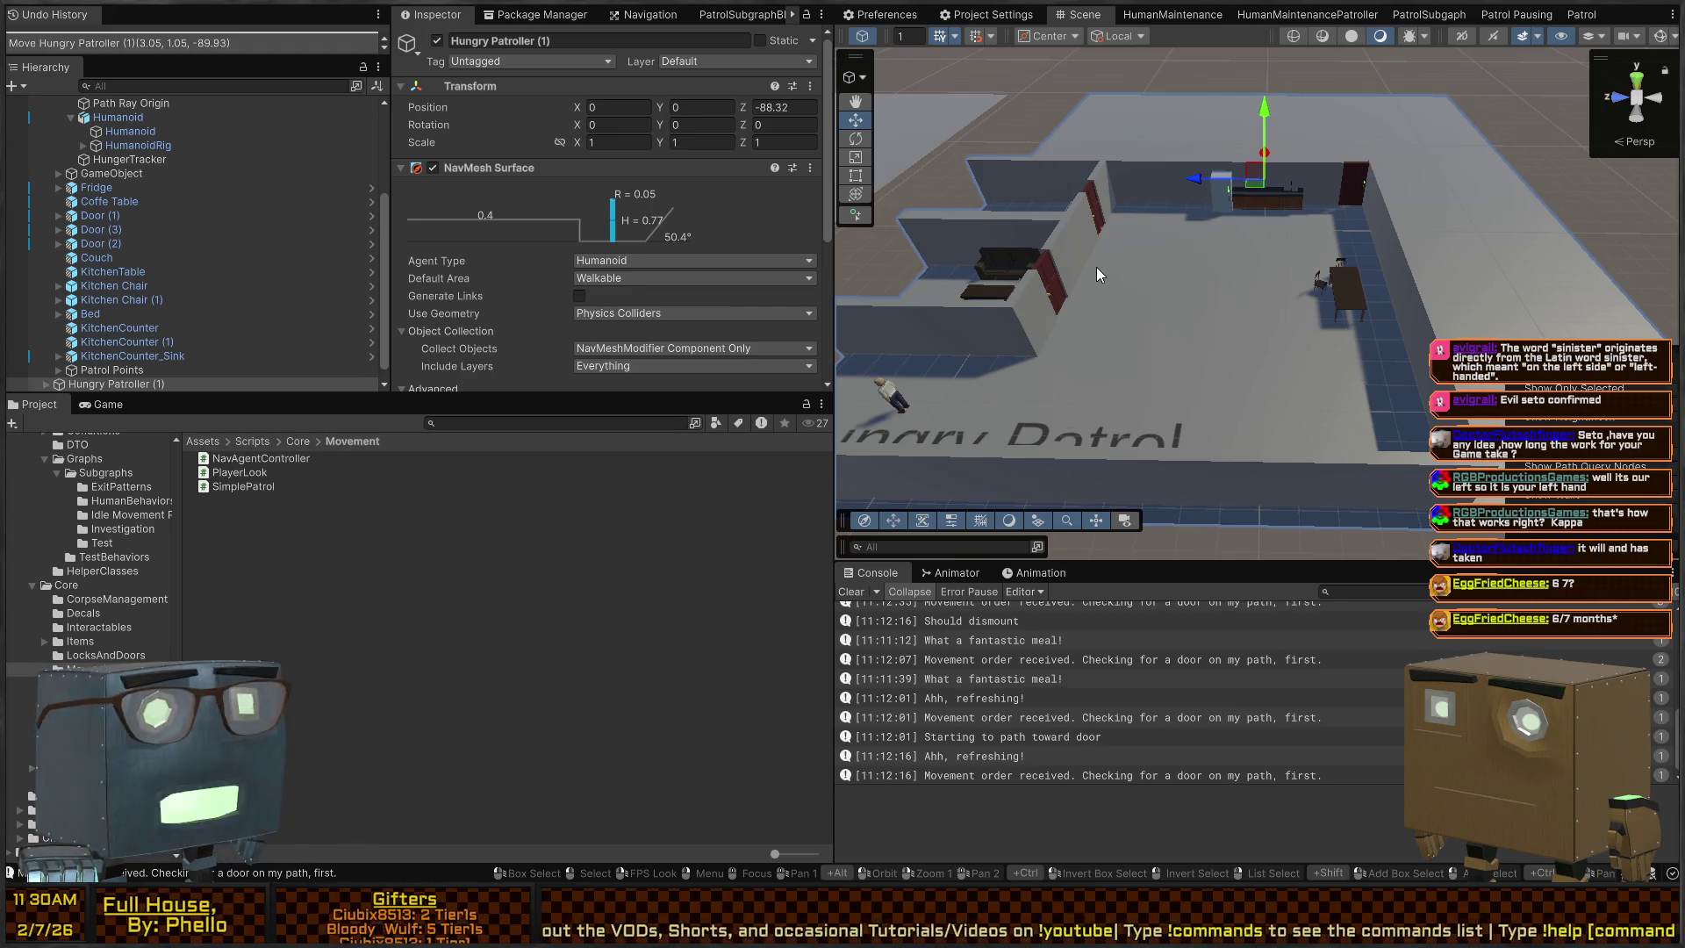
mouse_move(1098, 266)
left_mouse_down()
mouse_move(1125, 266)
mouse_move(1104, 265)
left_mouse_up()
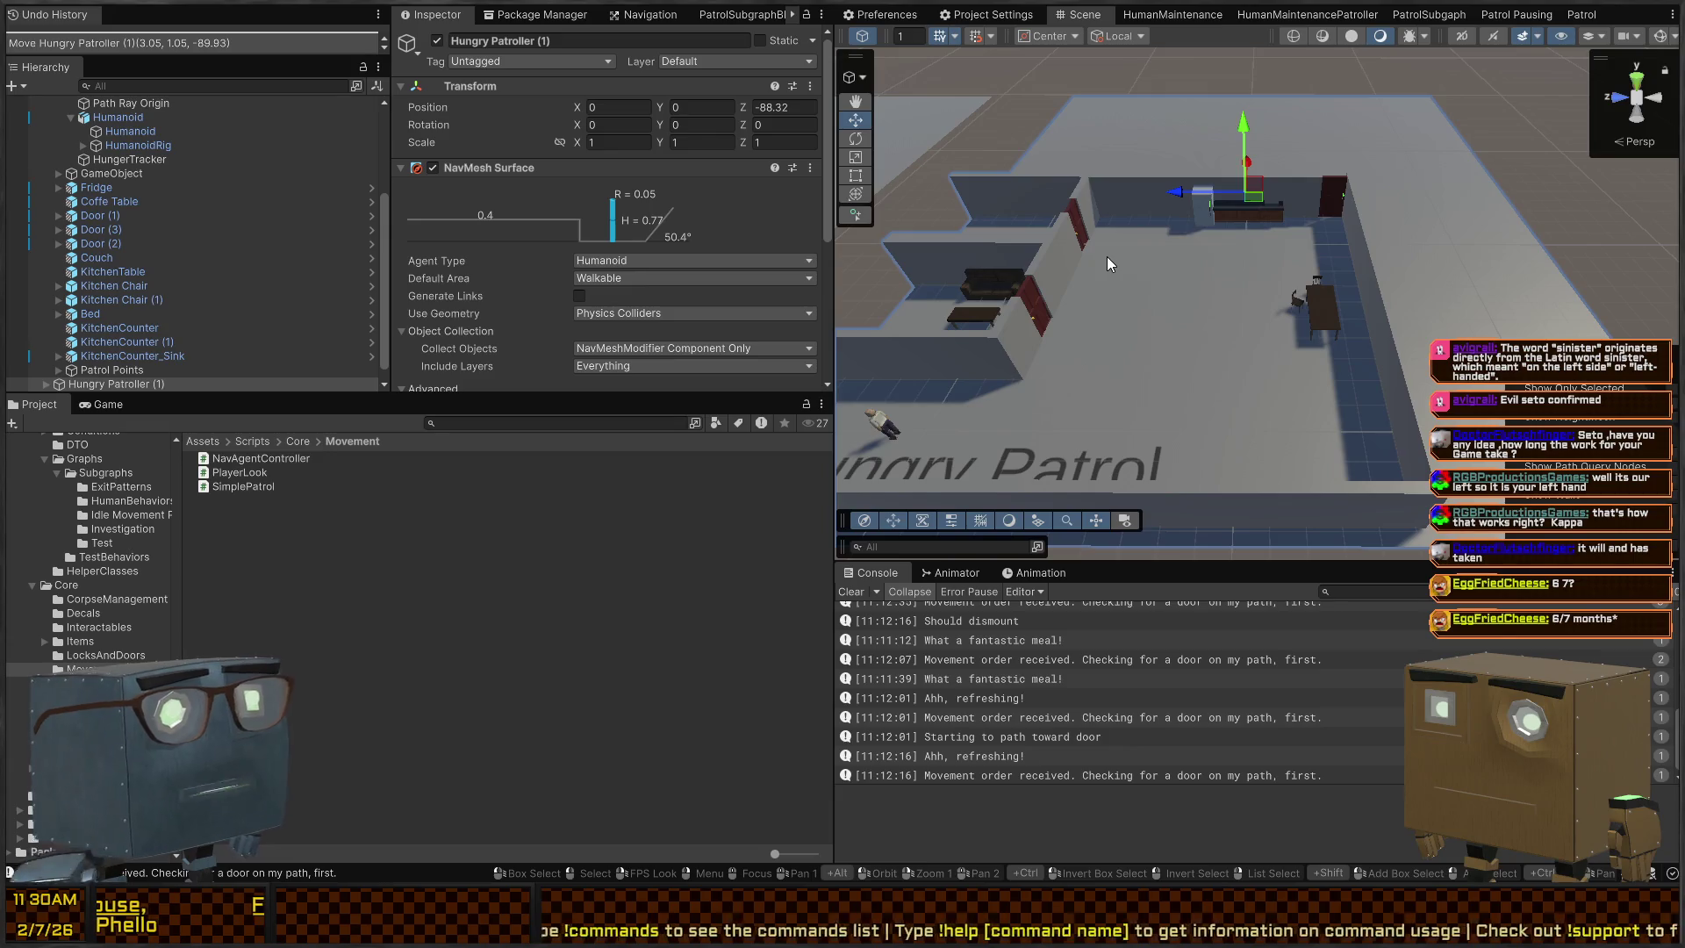
left_click_drag(1108, 257, 1103, 243)
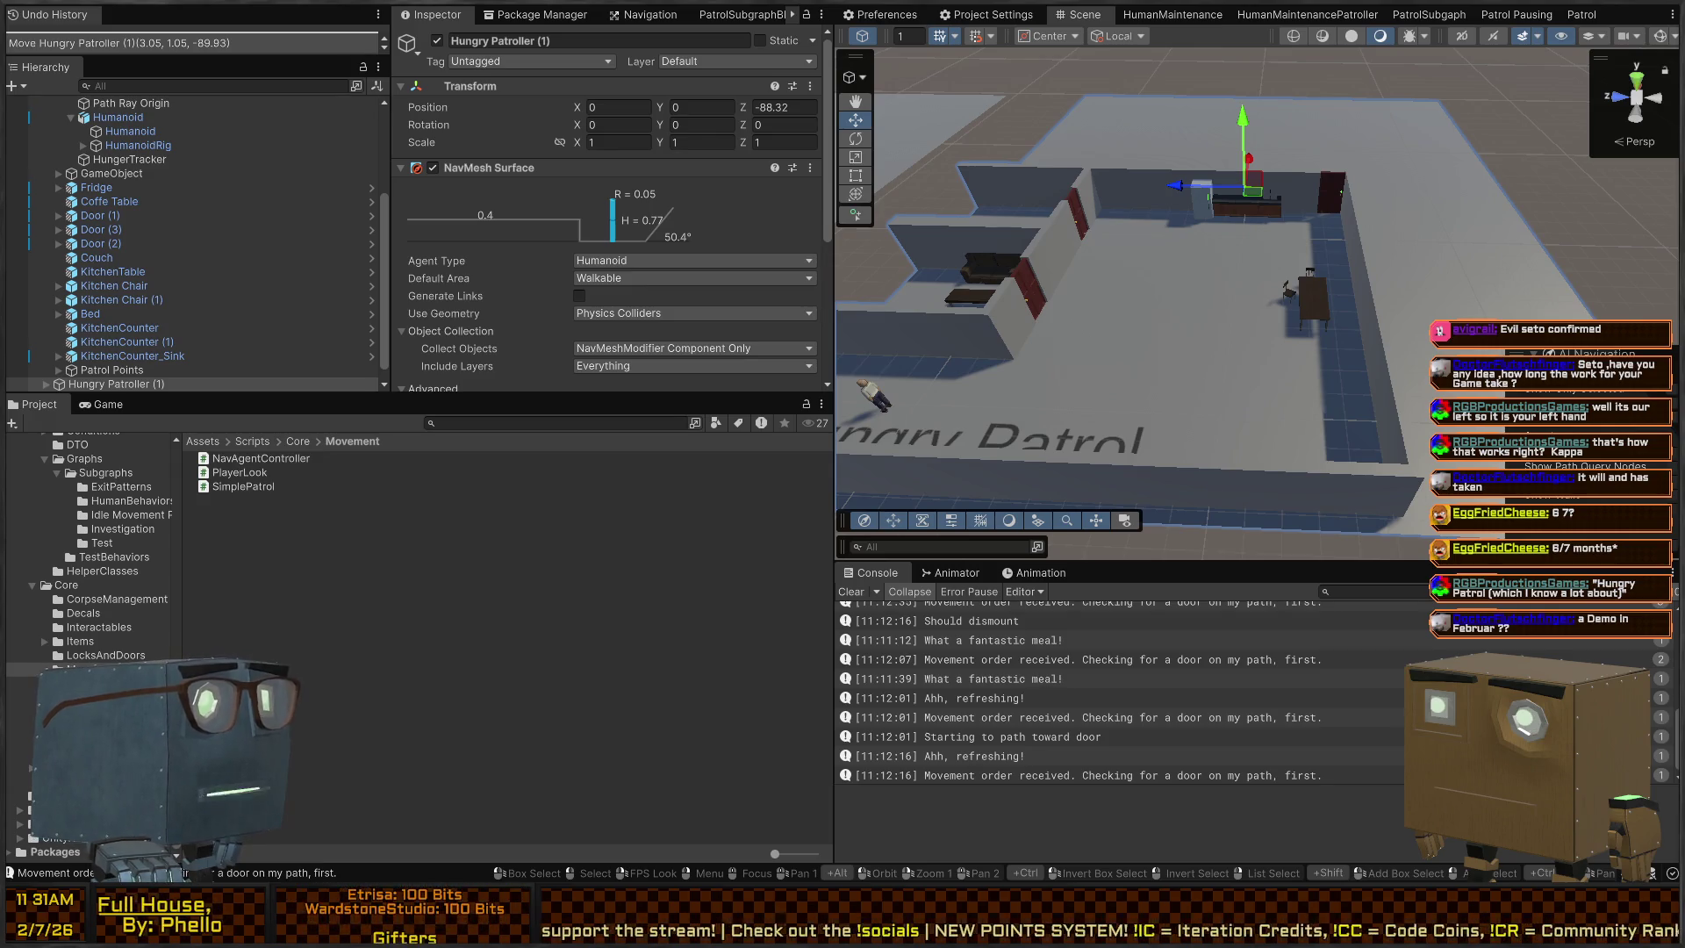
Fly the camera over the house, then collapse the NavMesh Surface component on Hungry Patroller (1)
left_click_drag(1229, 264, 1230, 261)
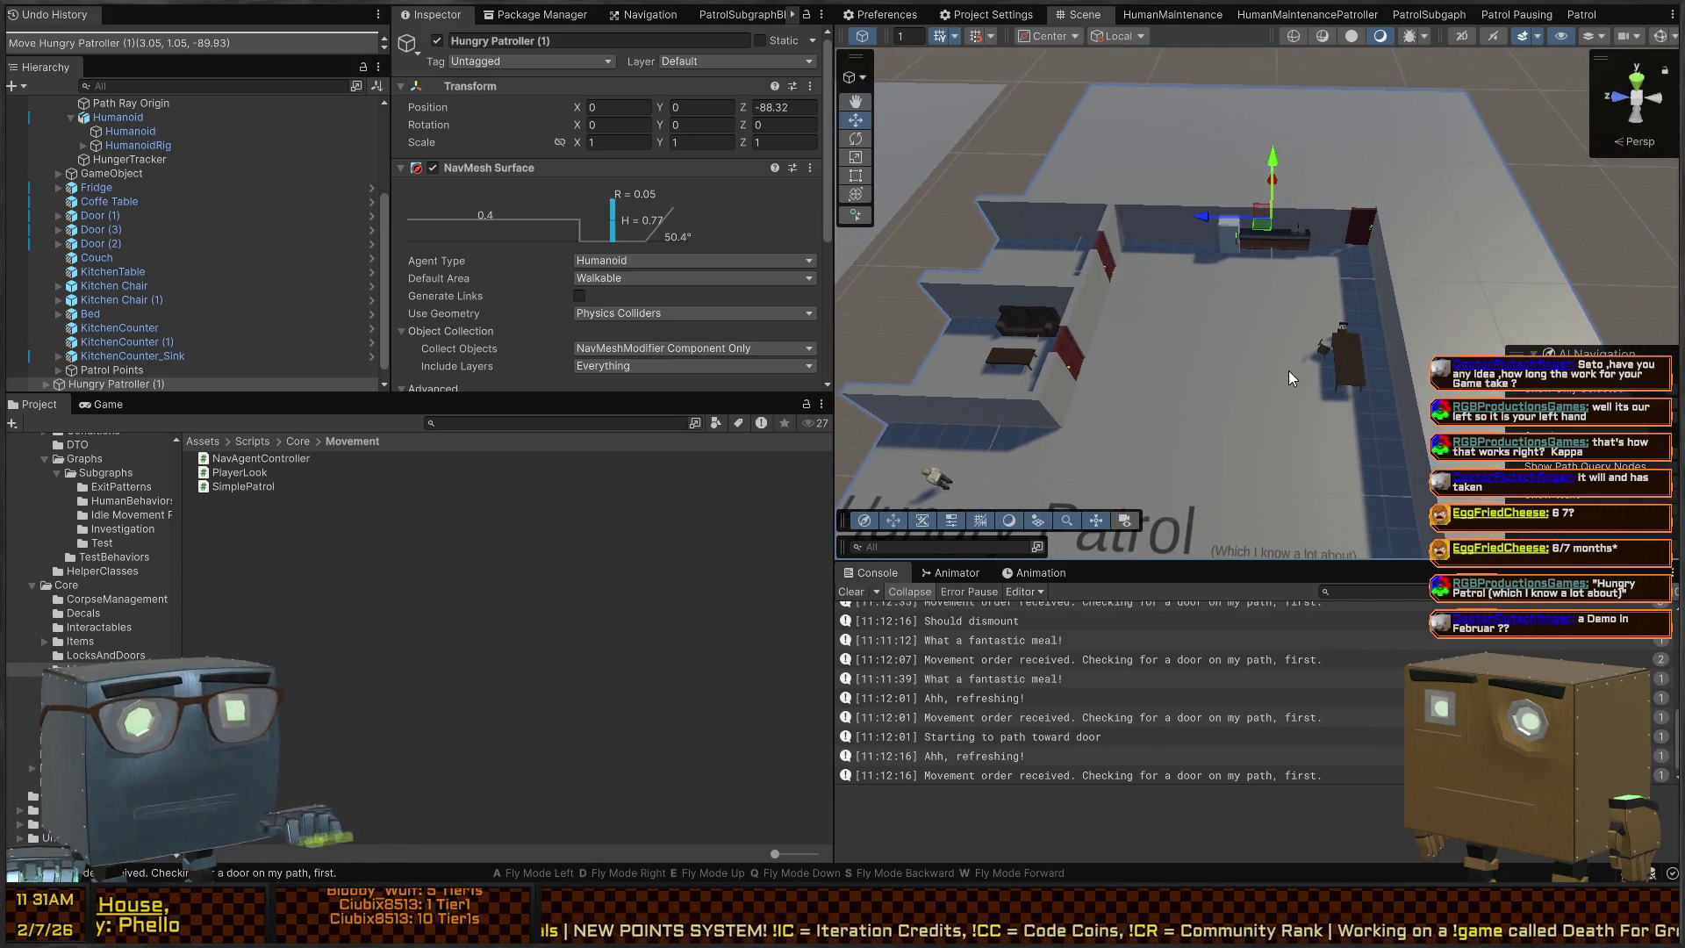
key("Up")
key("Up")
key("Up")
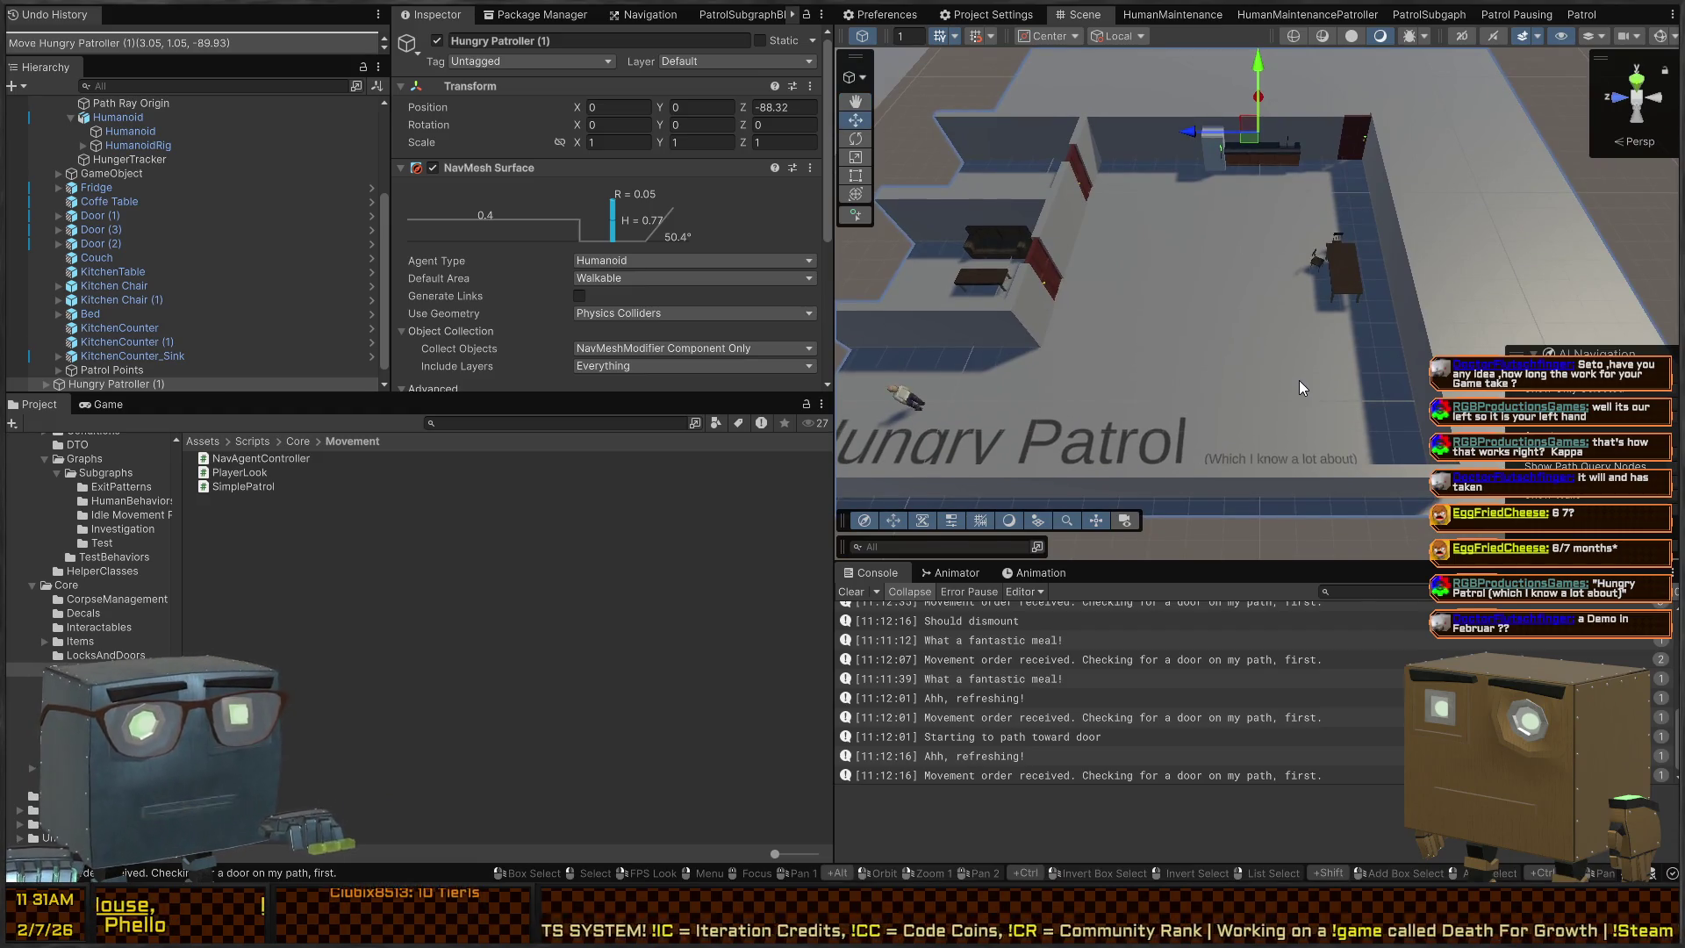
mouse_move(1435, 325)
left_mouse_down()
mouse_move(1137, 95)
mouse_move(1379, 139)
mouse_move(1380, 181)
left_mouse_up()
key("w")
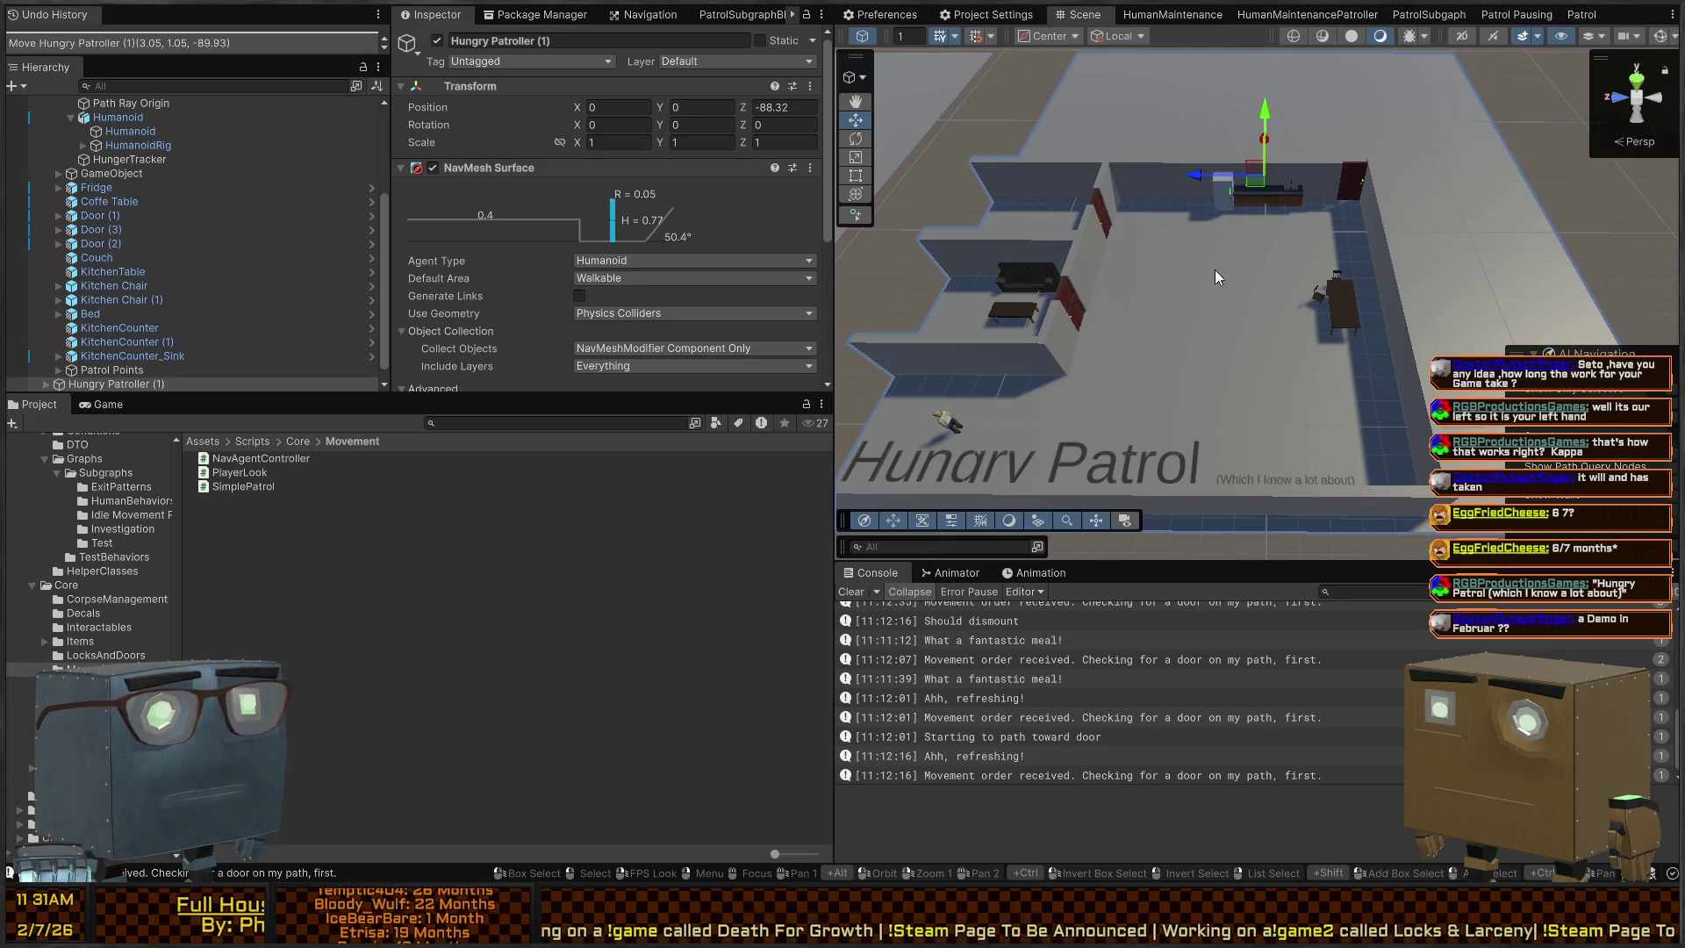
mouse_move(1206, 258)
left_mouse_down()
mouse_move(1180, 204)
mouse_move(1261, 224)
left_mouse_up()
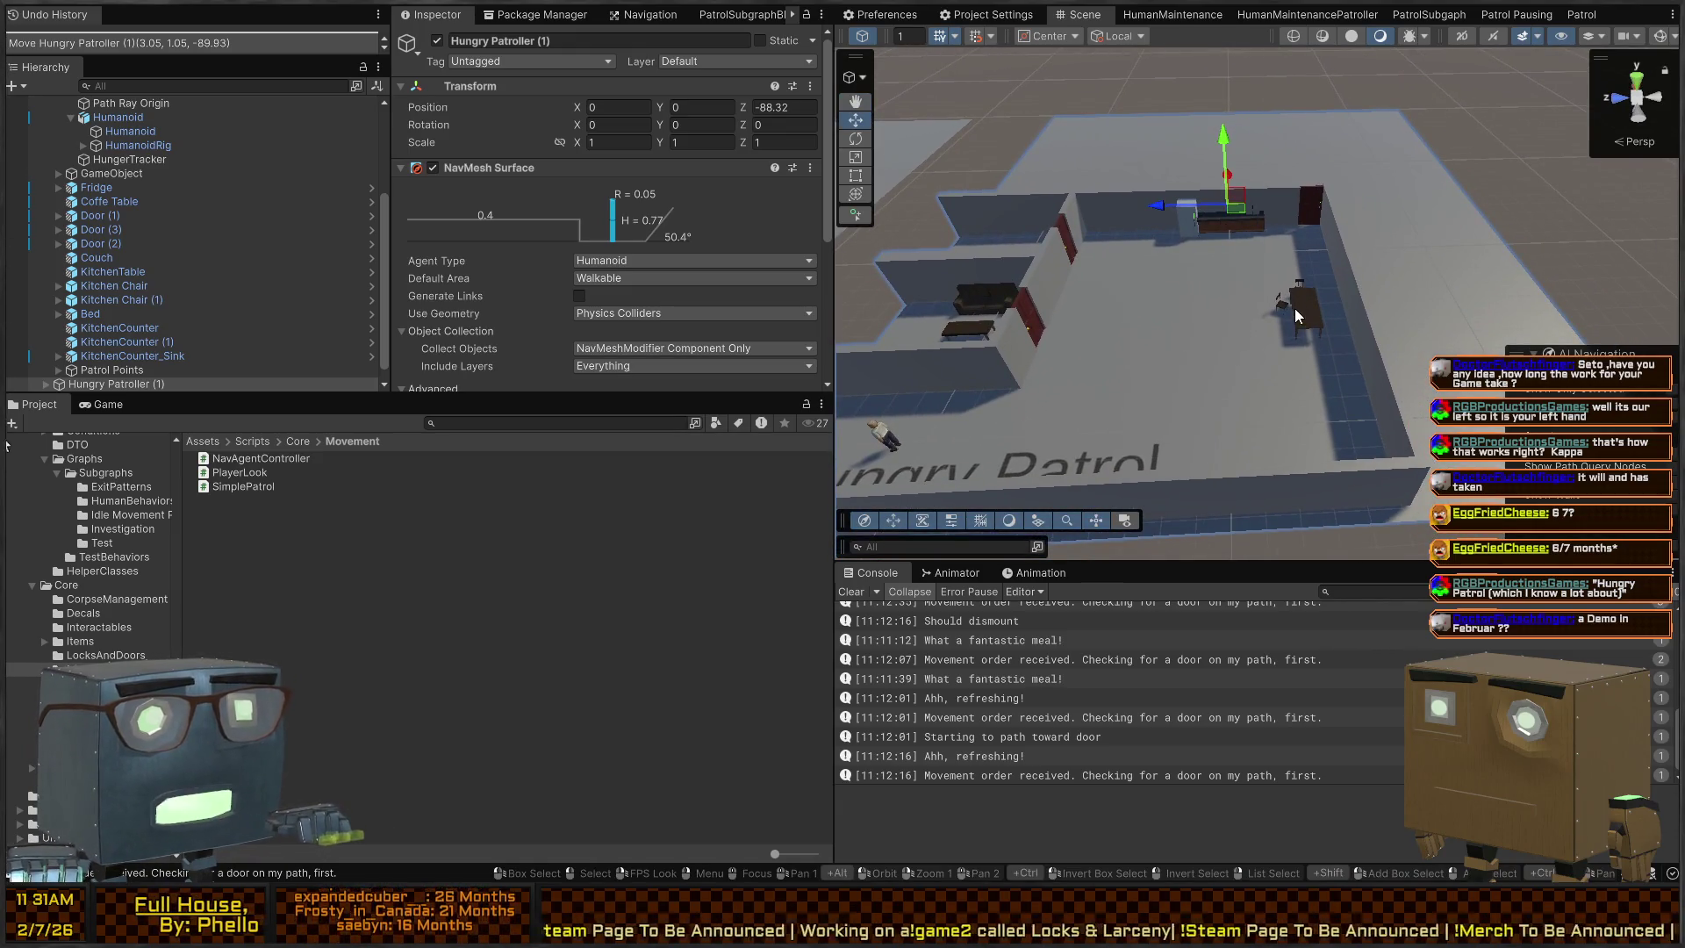
mouse_move(1296, 316)
left_mouse_down()
mouse_move(1245, 295)
mouse_move(1172, 450)
left_mouse_up()
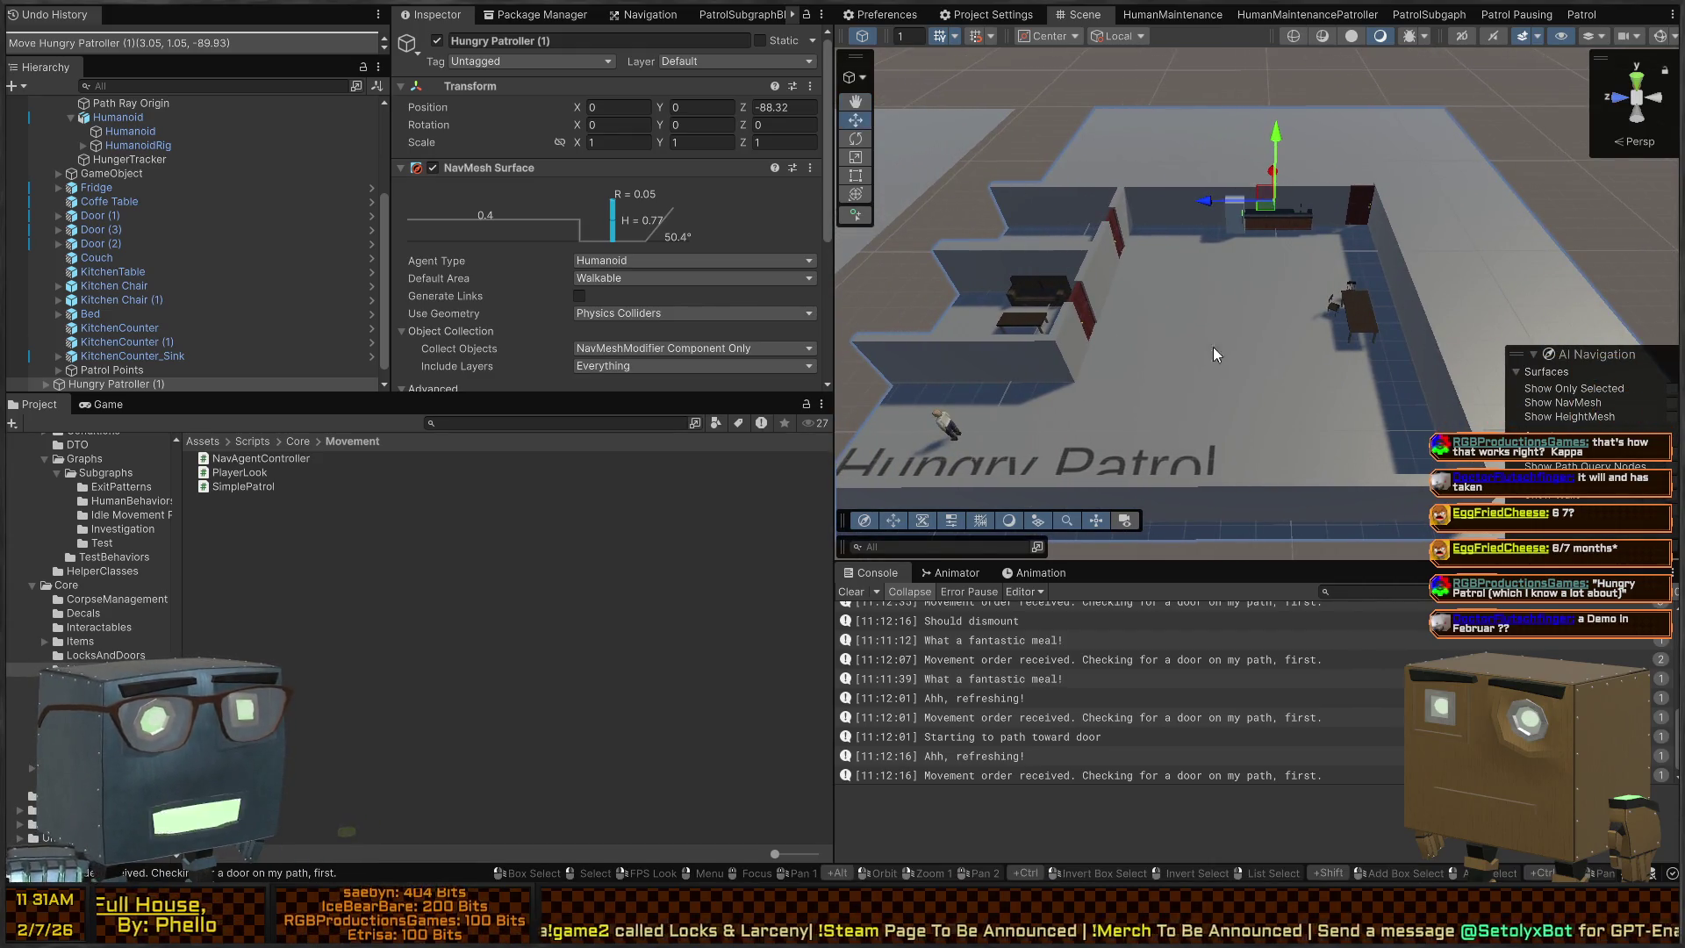
mouse_move(1545, 212)
left_mouse_down()
mouse_move(1273, 223)
mouse_move(1282, 241)
left_mouse_up()
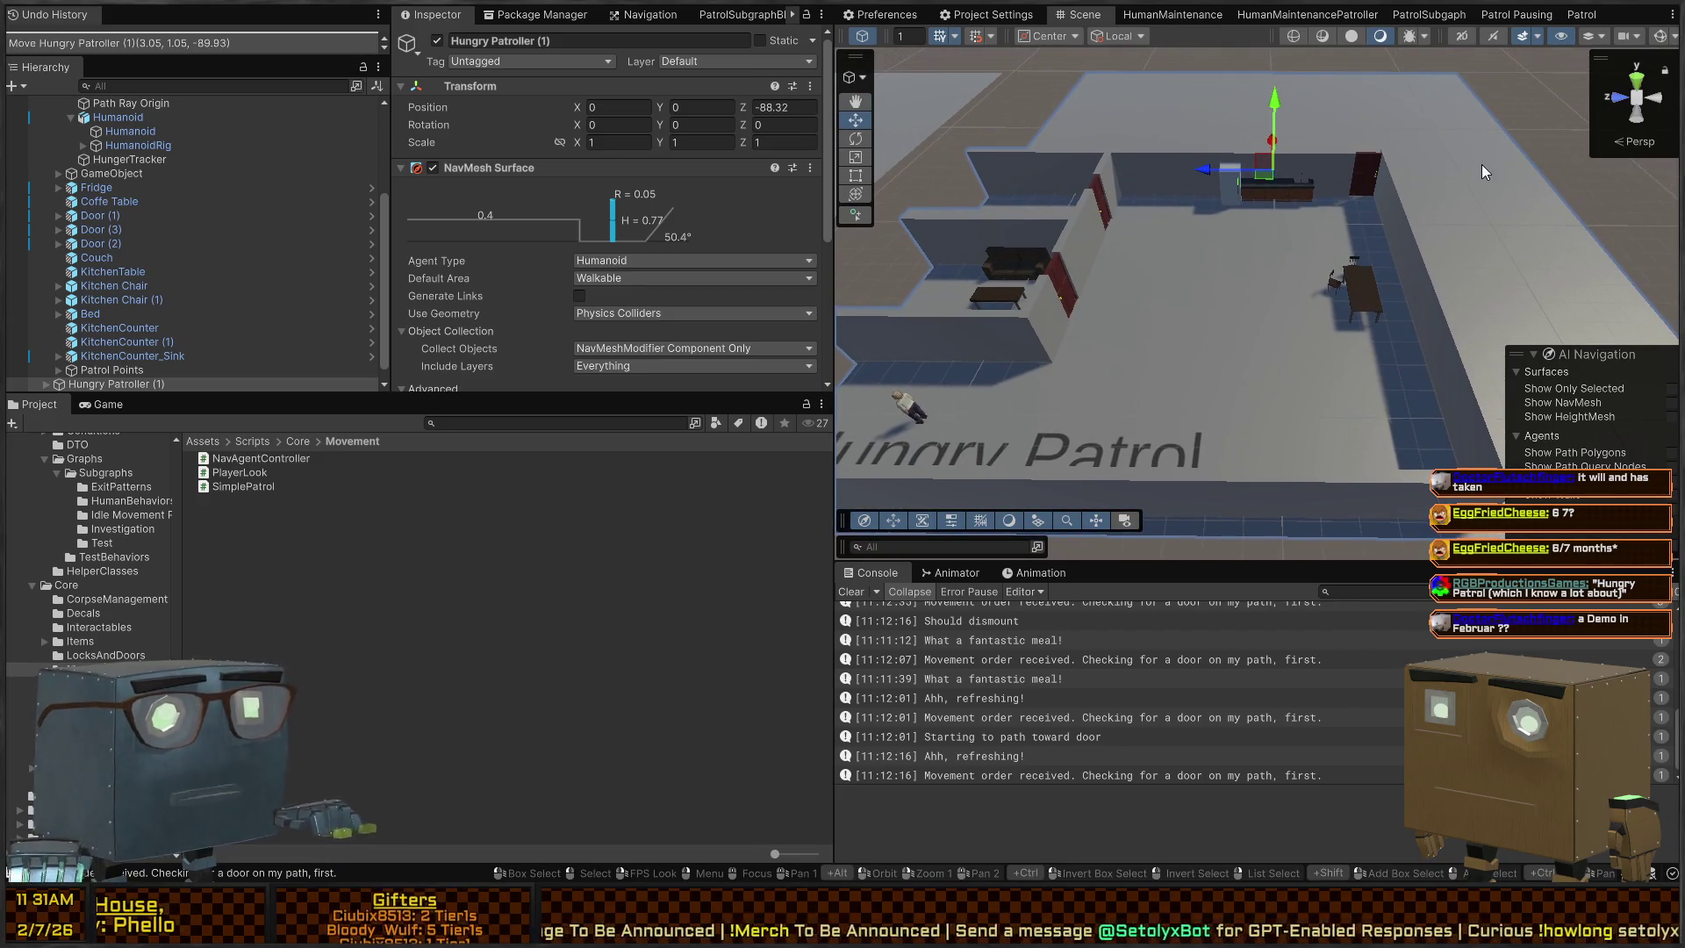
left_click_drag(1155, 199, 1147, 234)
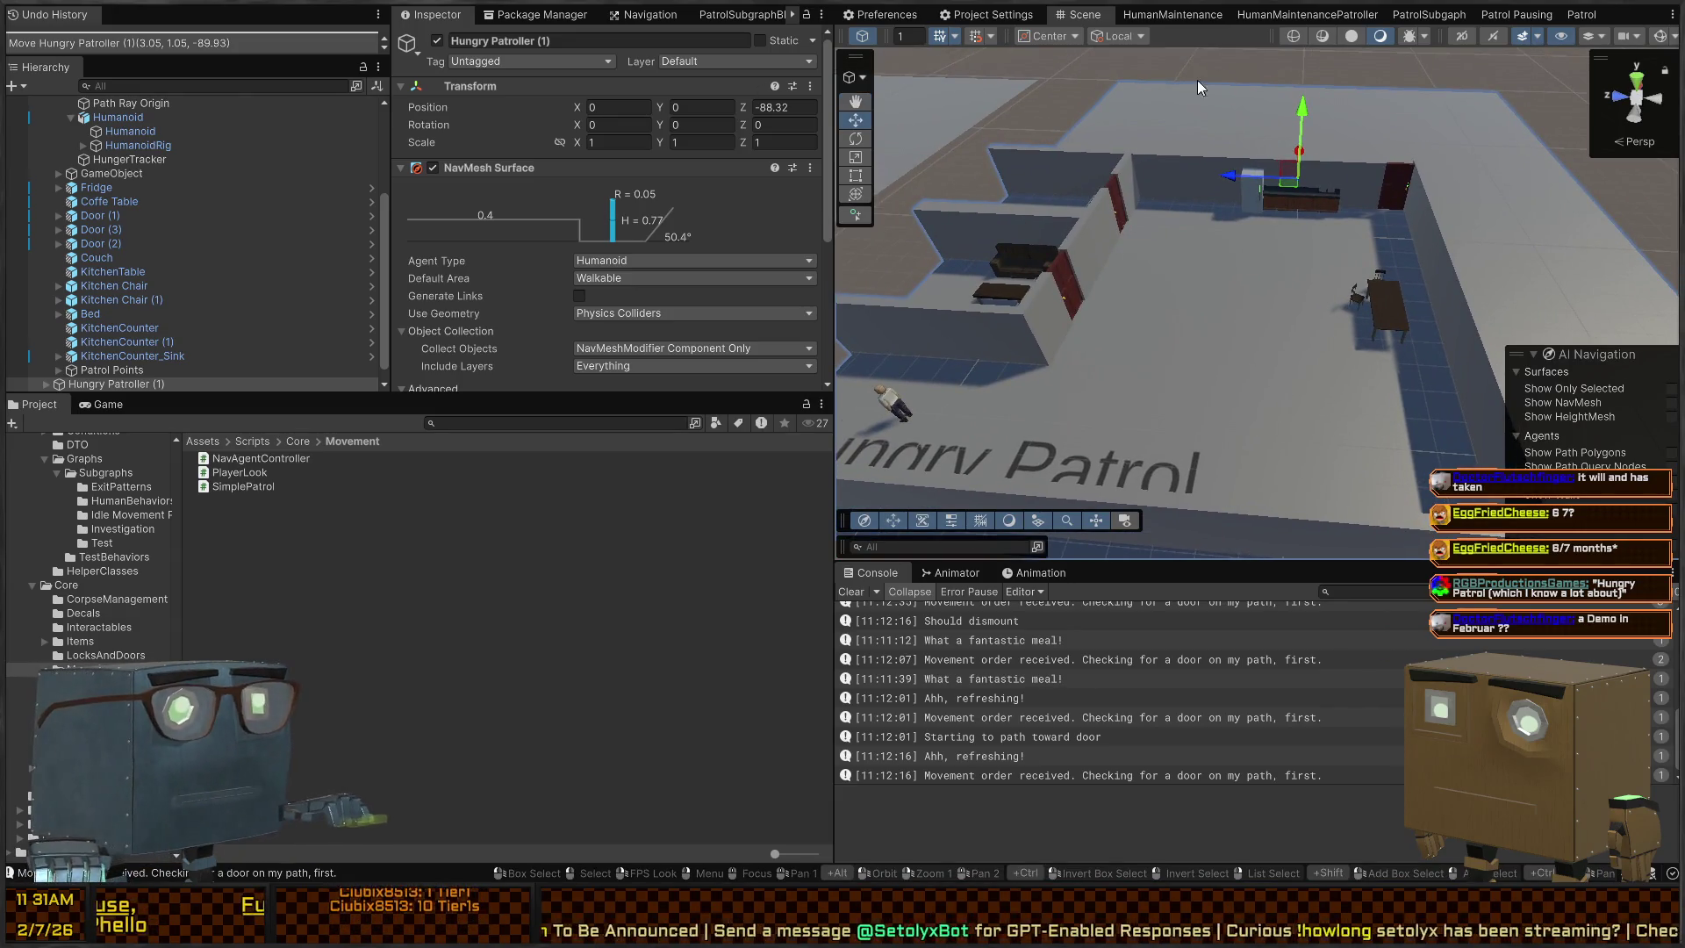
left_click_drag(1231, 272, 1208, 231)
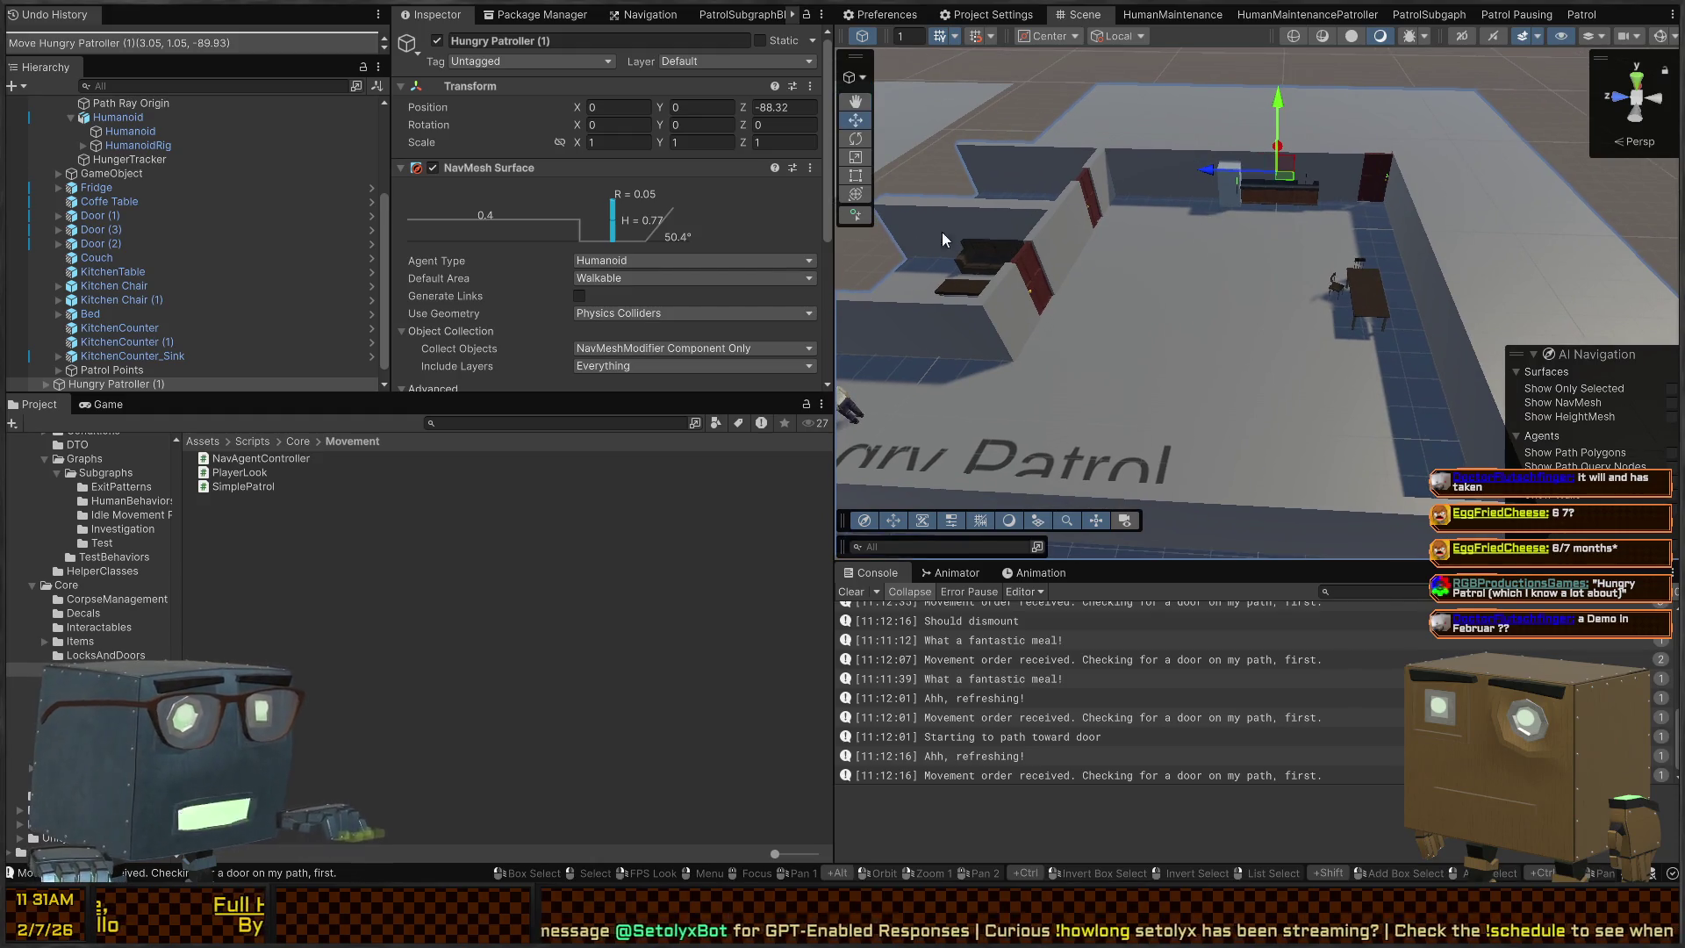
left_click_drag(1107, 261, 1089, 250)
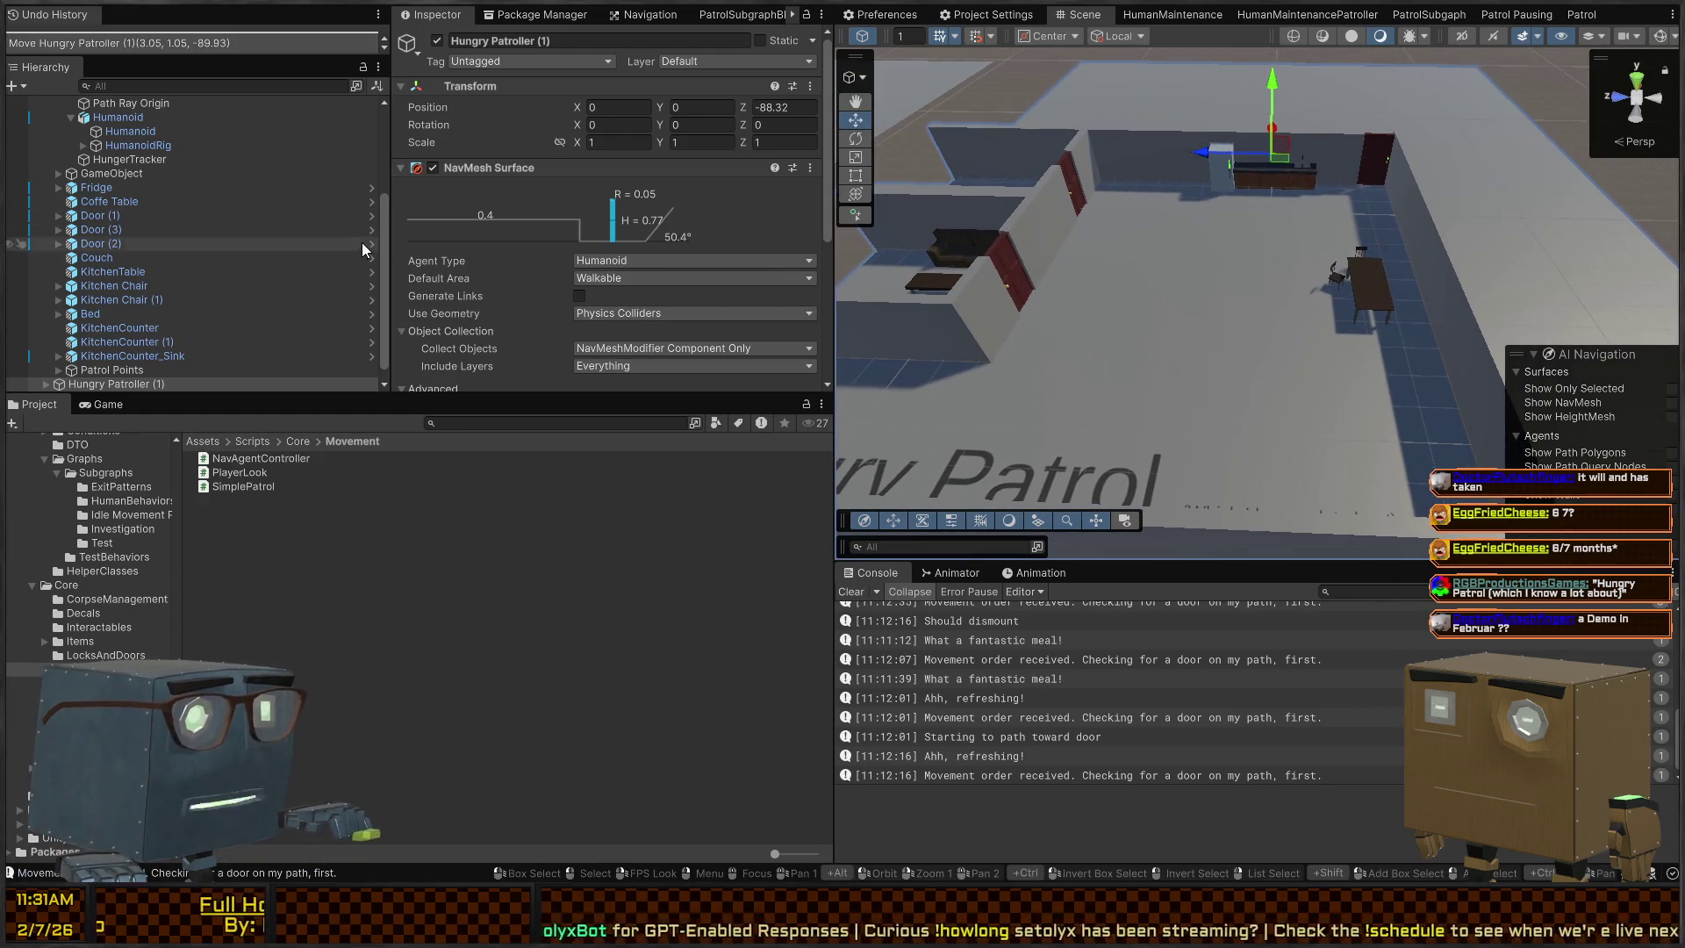
scroll(433, 220, "down", 5)
scroll(434, 219, "up", 5)
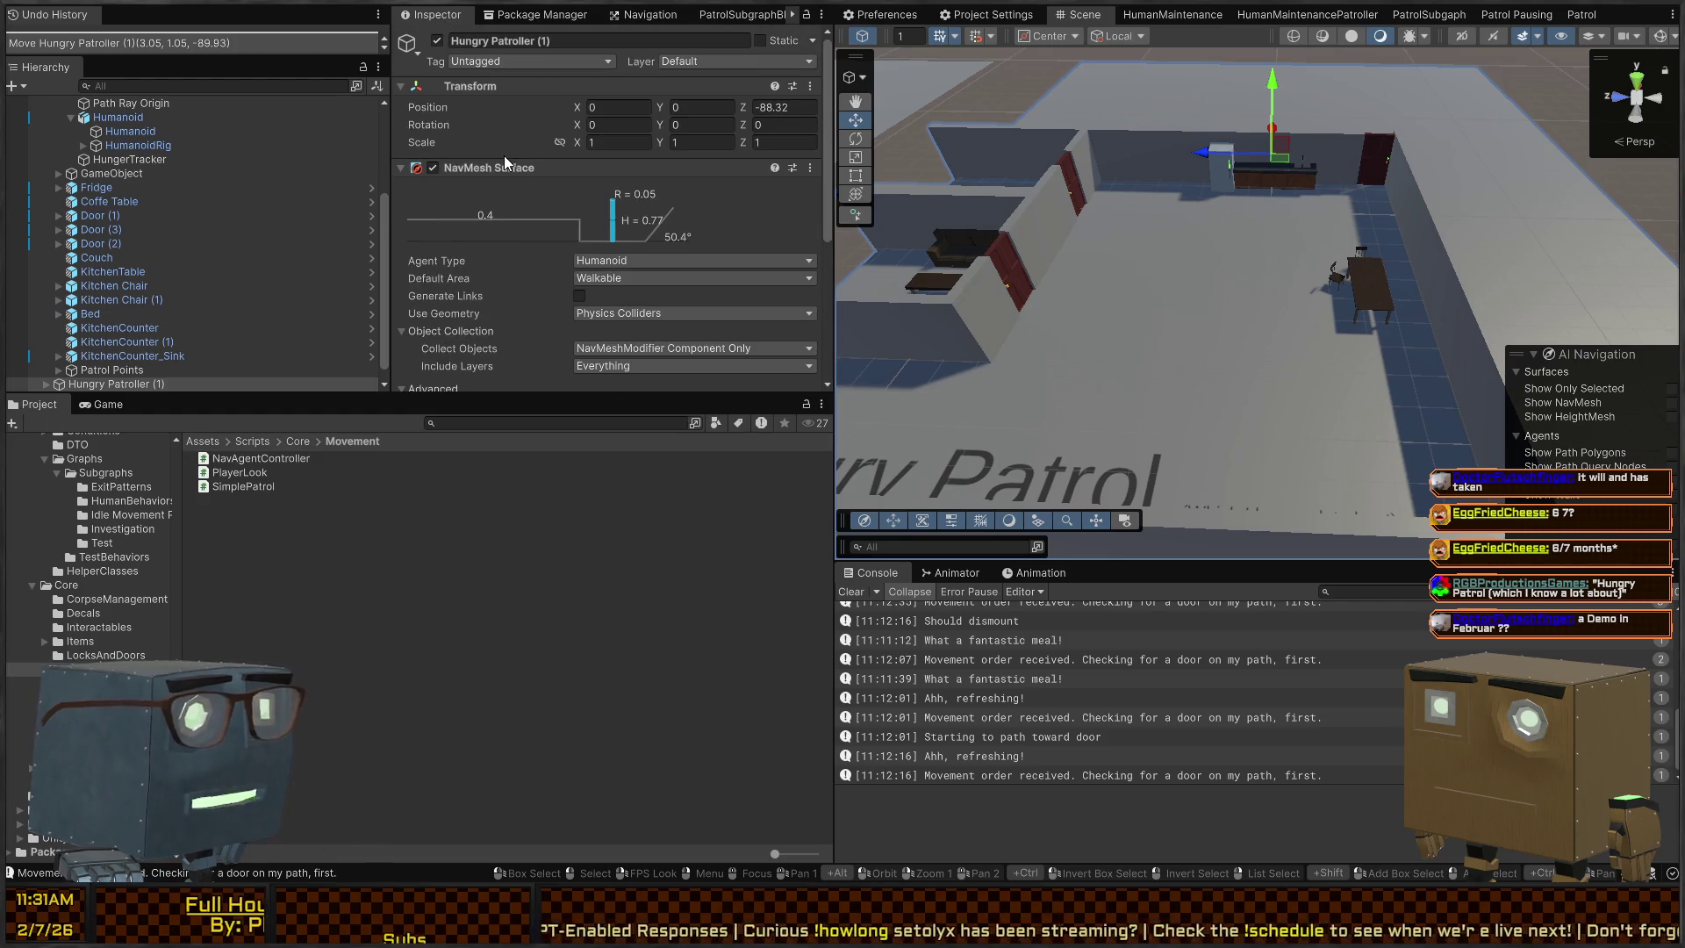
left_click(483, 167)
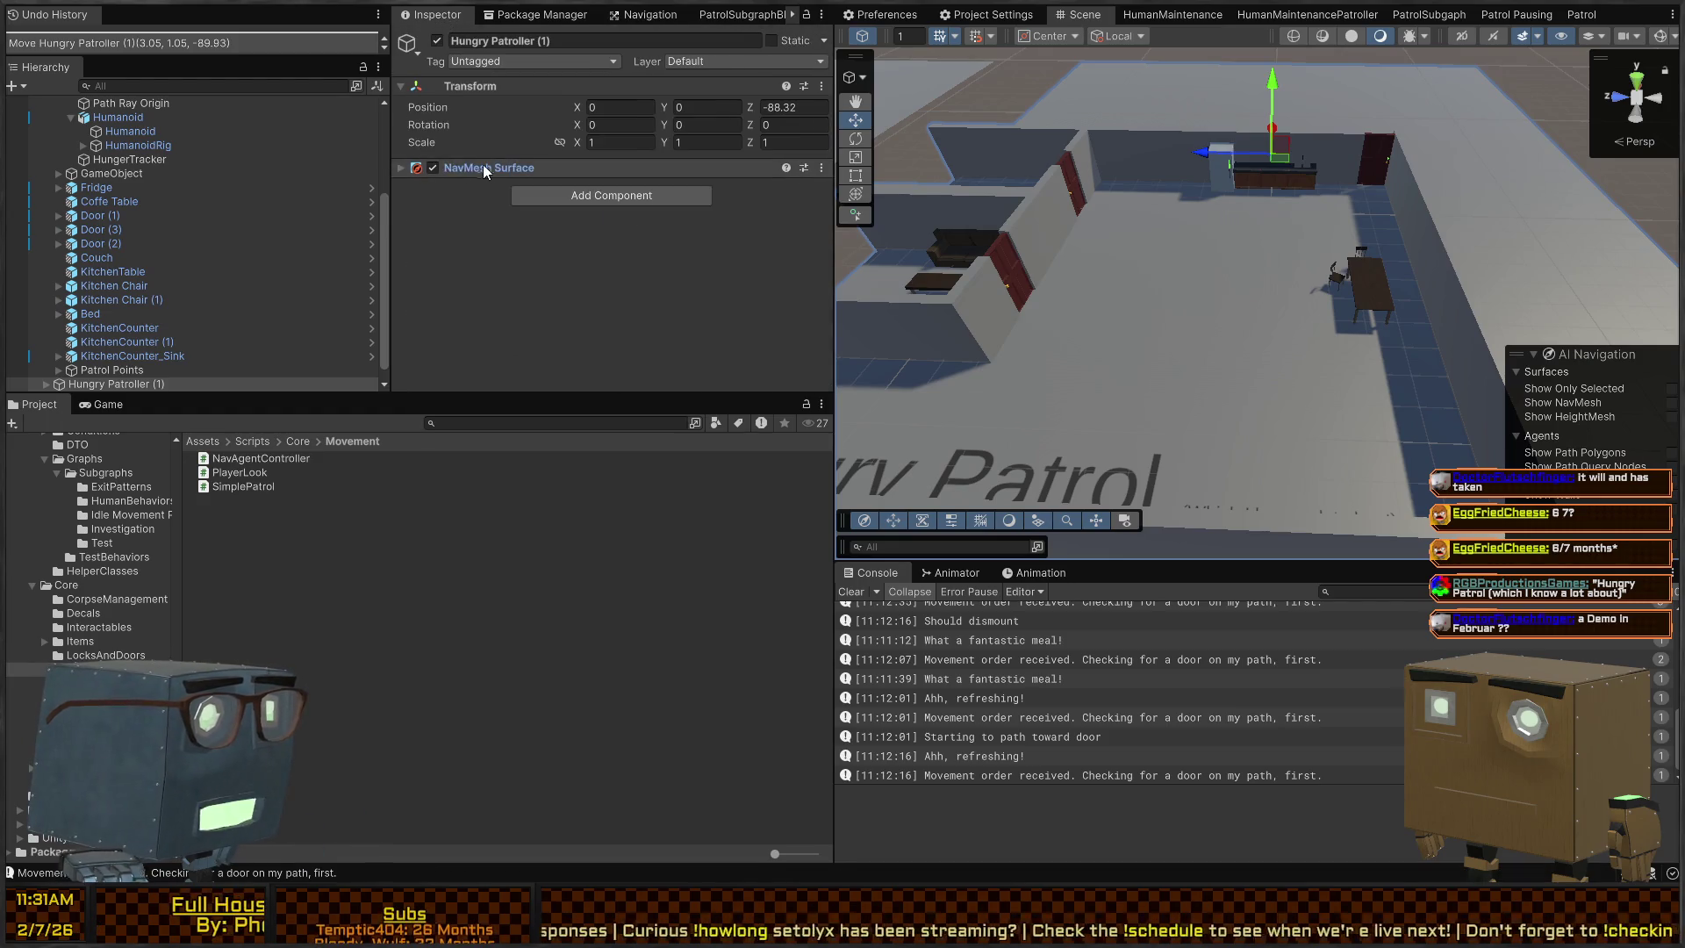
Re-angle the Scene camera over the level and fly up to the kitchen counter, tilting upward
mouse_move(1214, 191)
left_mouse_down()
mouse_move(1375, 239)
mouse_move(1216, 286)
mouse_move(1325, 230)
mouse_move(1115, 168)
mouse_move(1237, 202)
mouse_move(540, 194)
left_mouse_up()
left_click_drag(692, 170, 1264, 134)
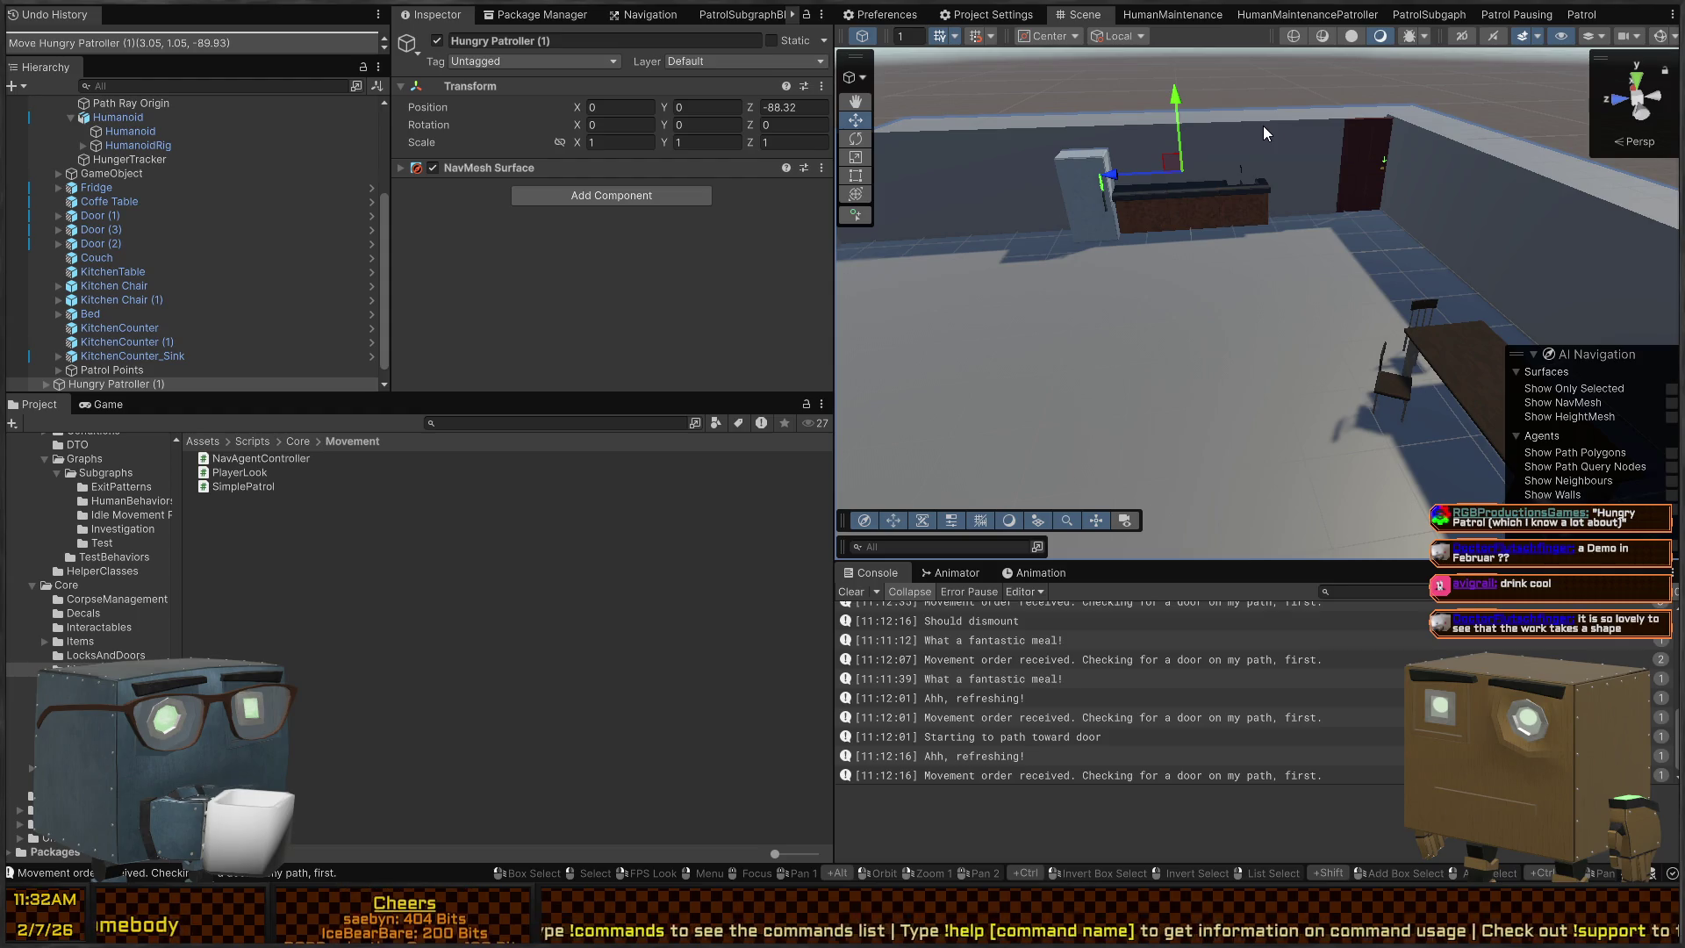
right_click(1134, 311)
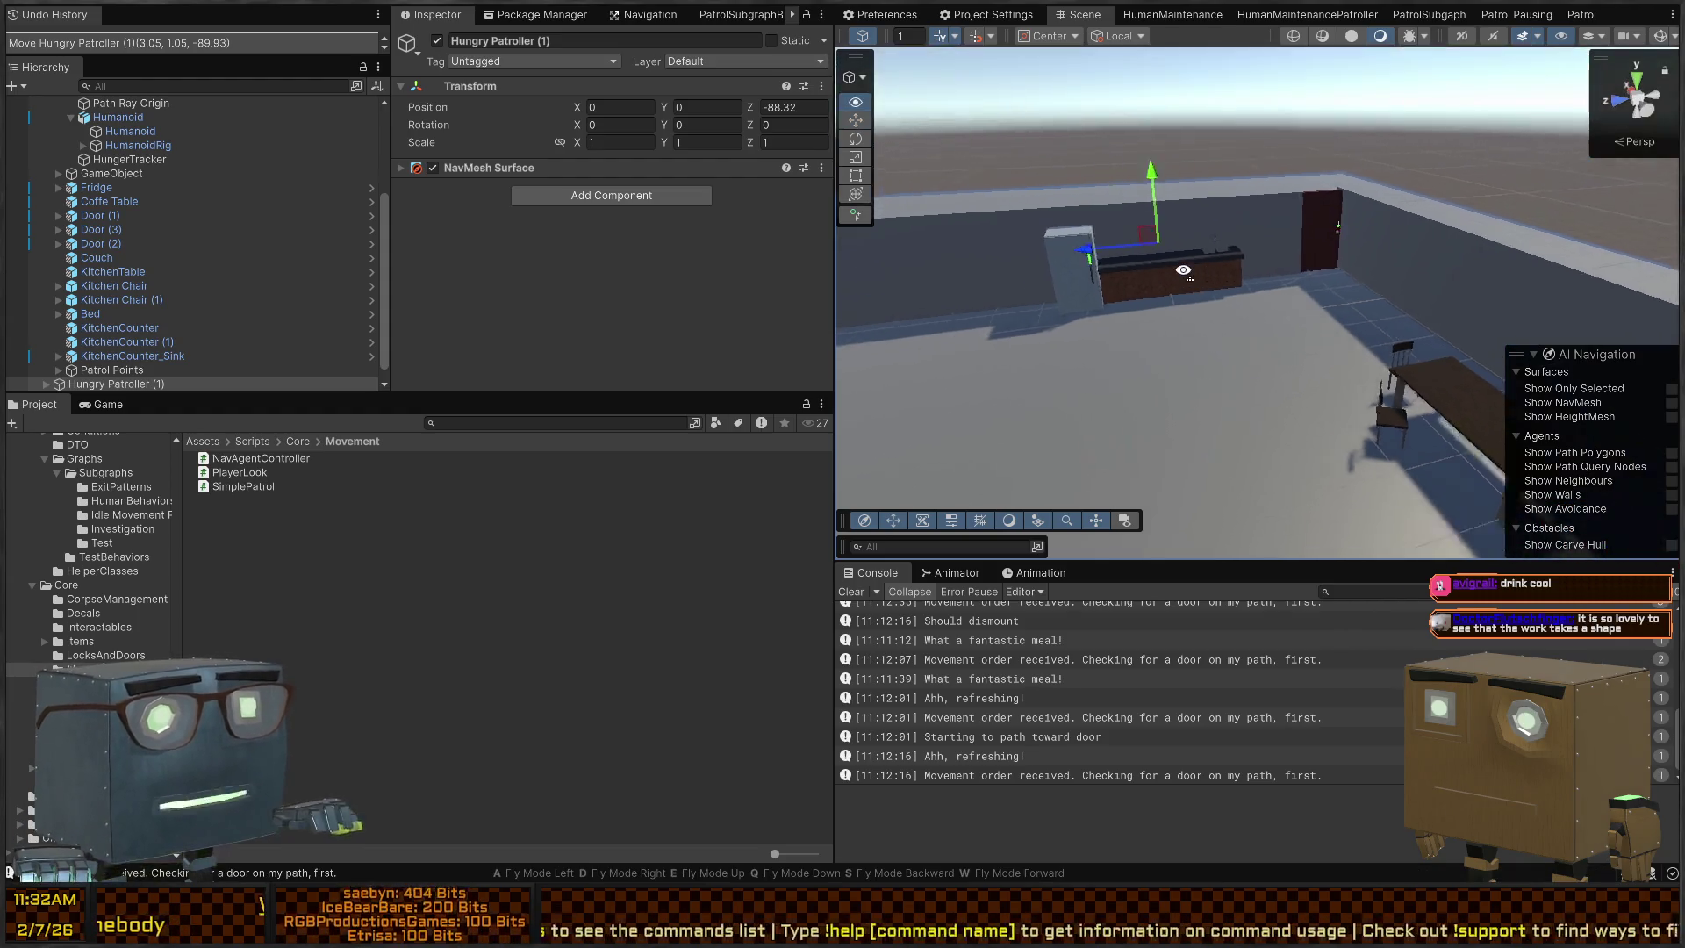
key("s")
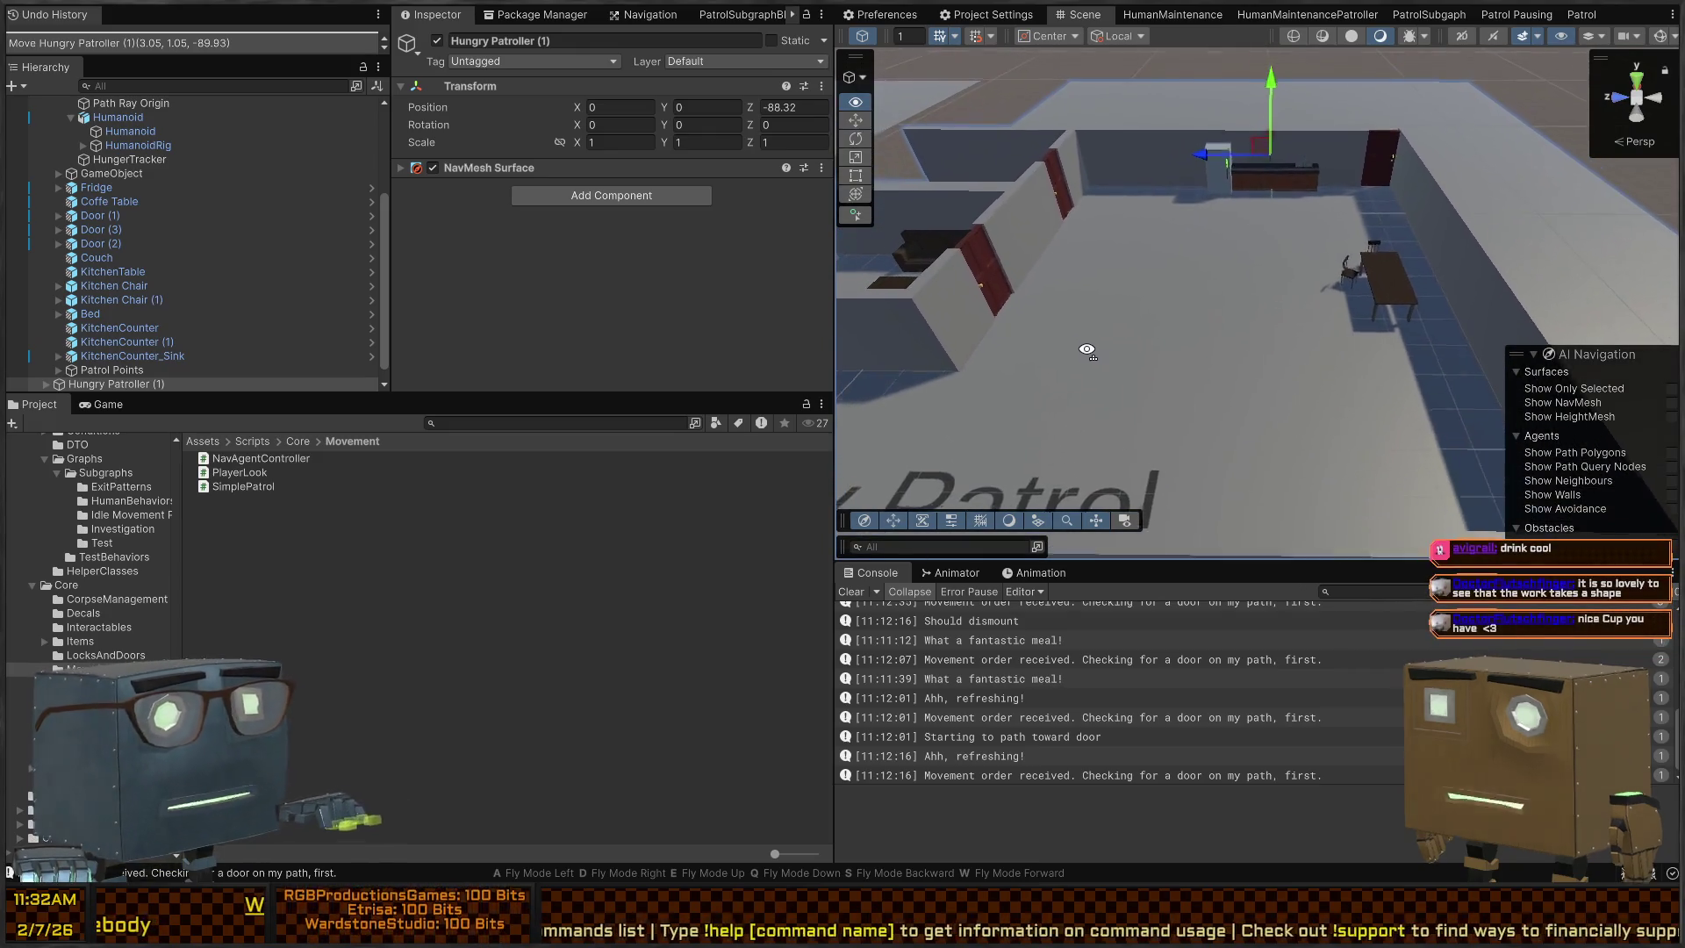
right_click(1206, 373)
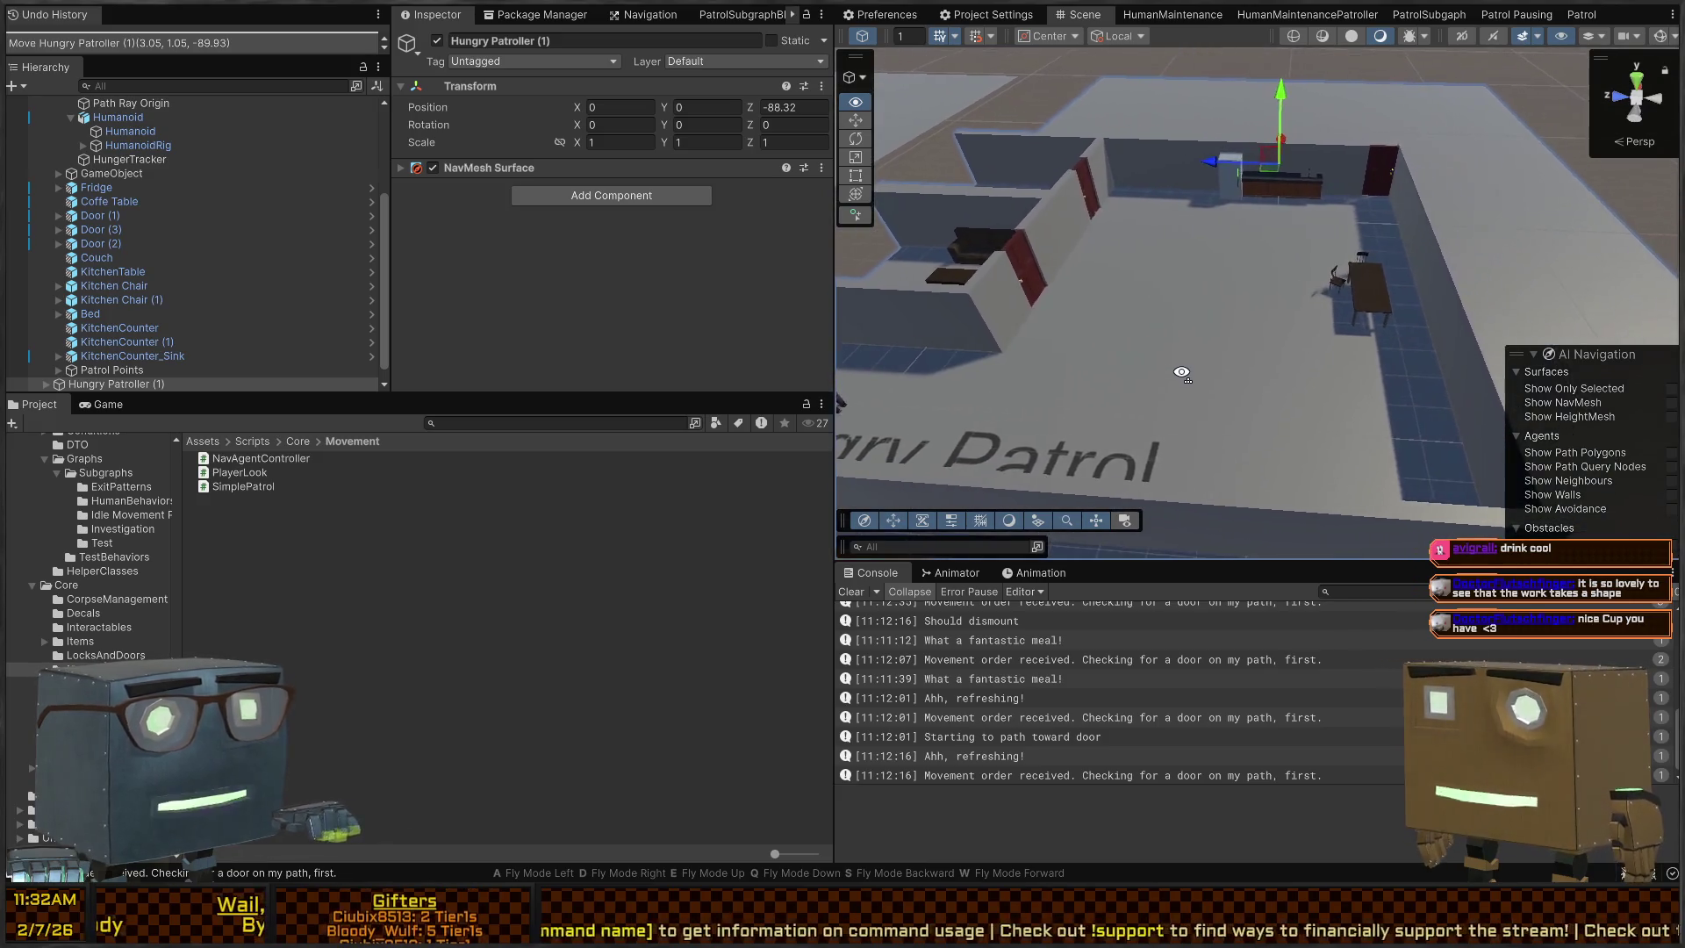
key("a")
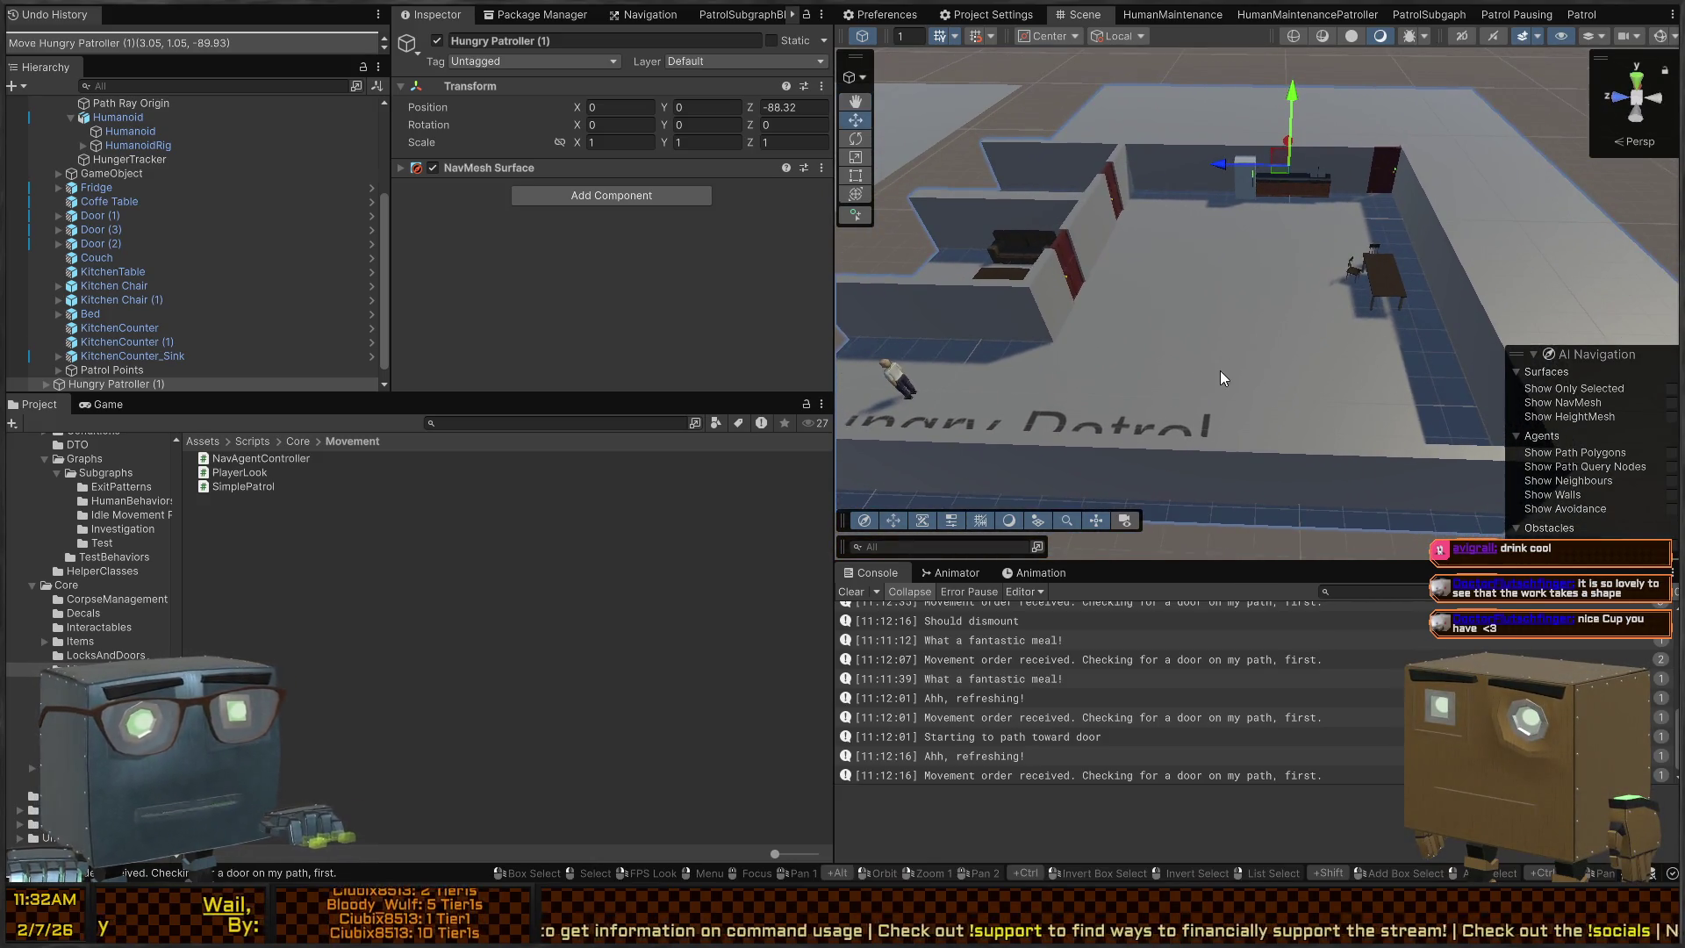
right_click(1248, 222)
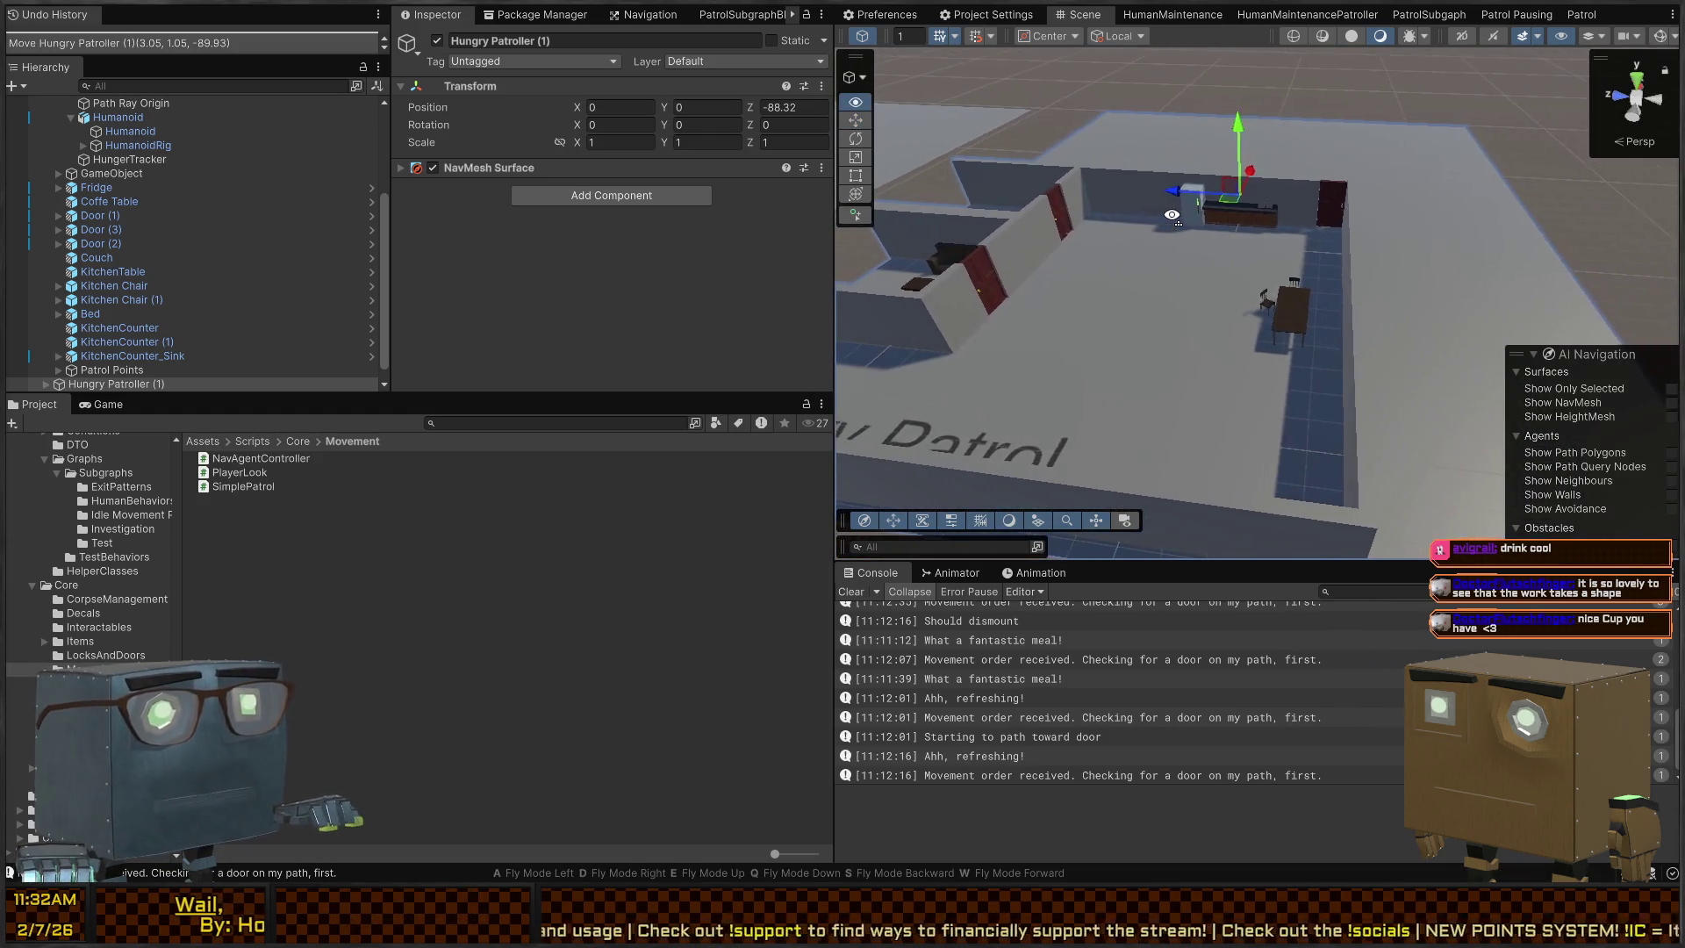
key("a")
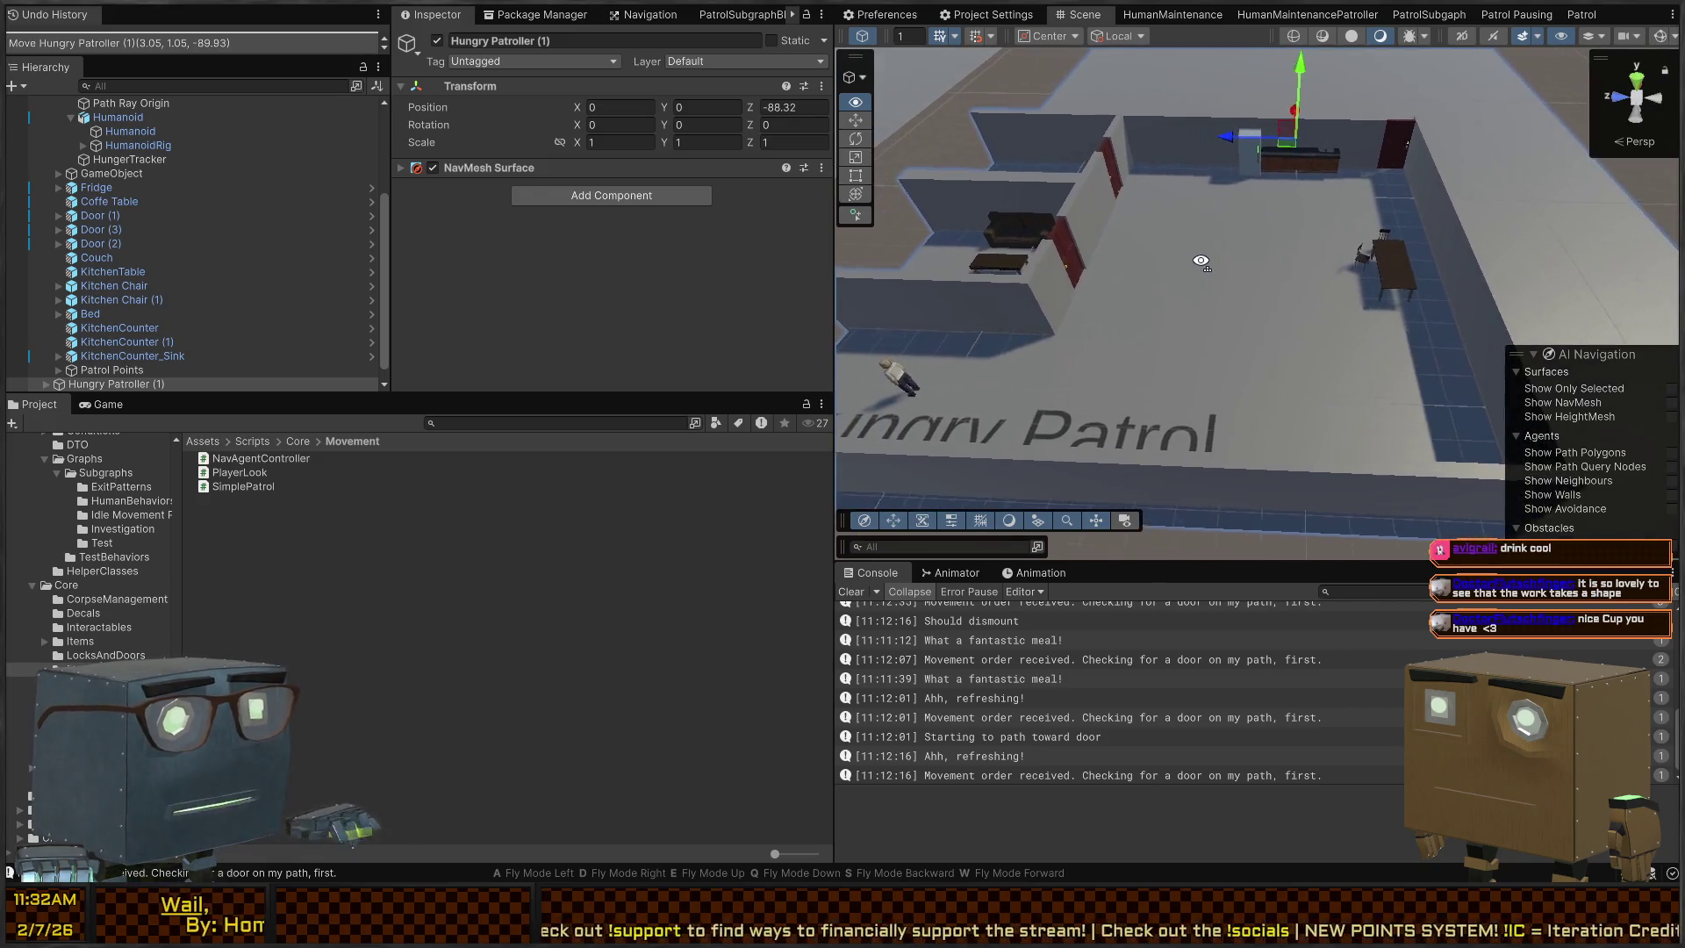
key("d")
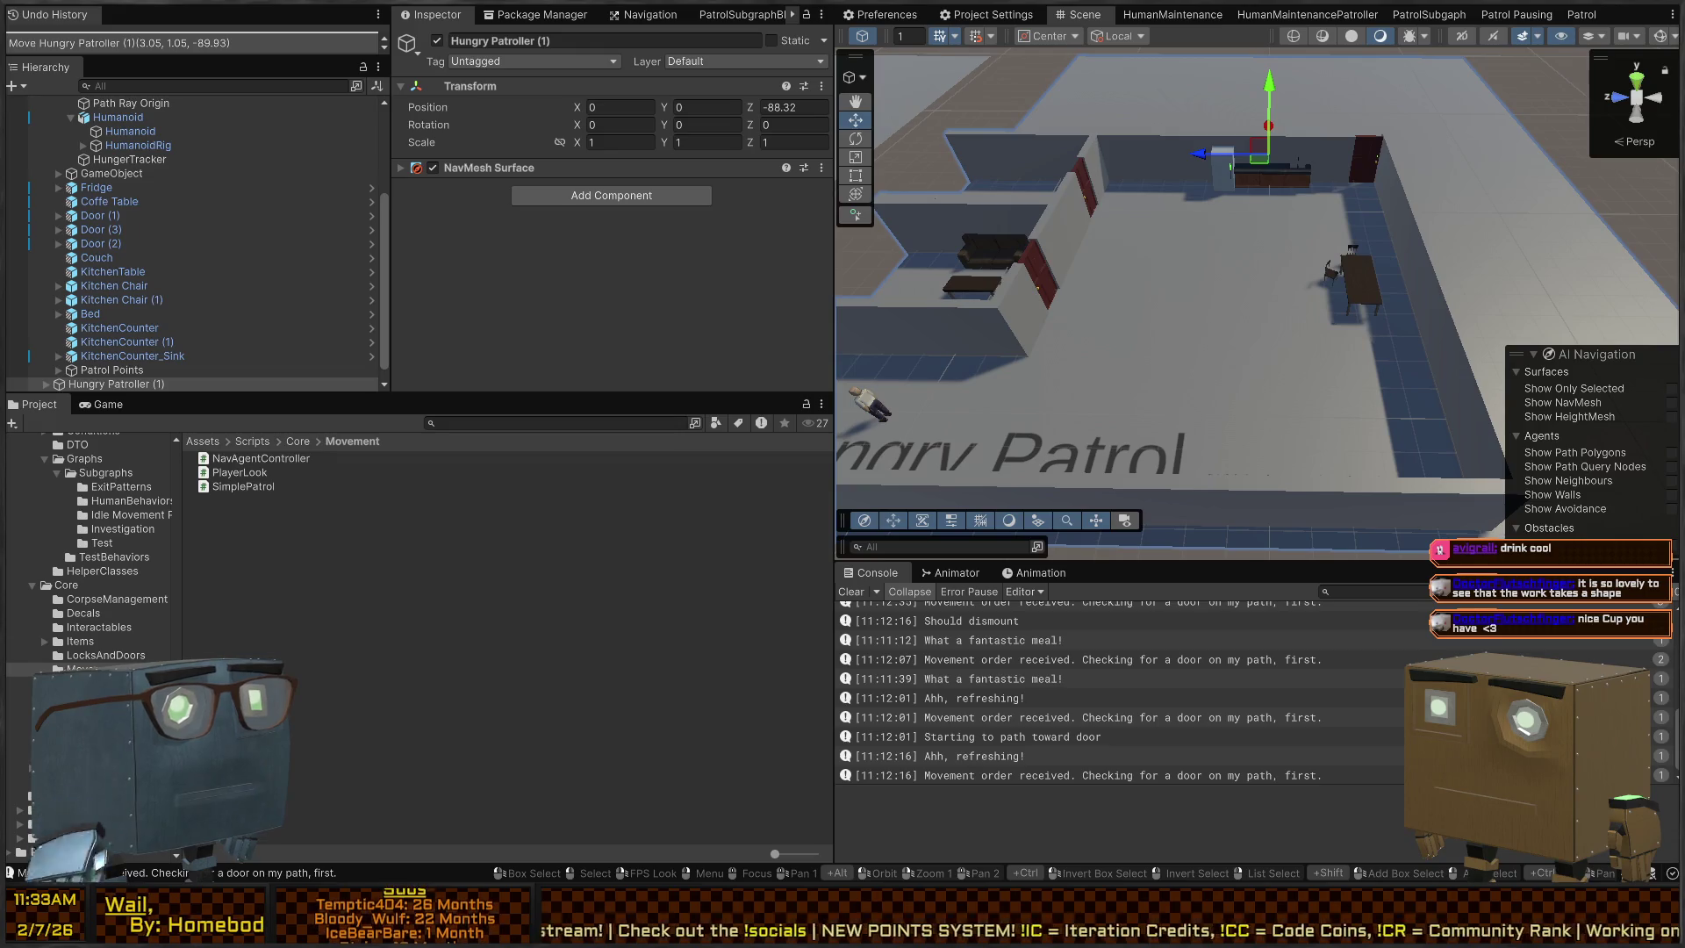
mouse_move(1272, 290)
left_mouse_down()
mouse_move(1309, 233)
mouse_move(1198, 222)
mouse_move(1196, 307)
left_mouse_up()
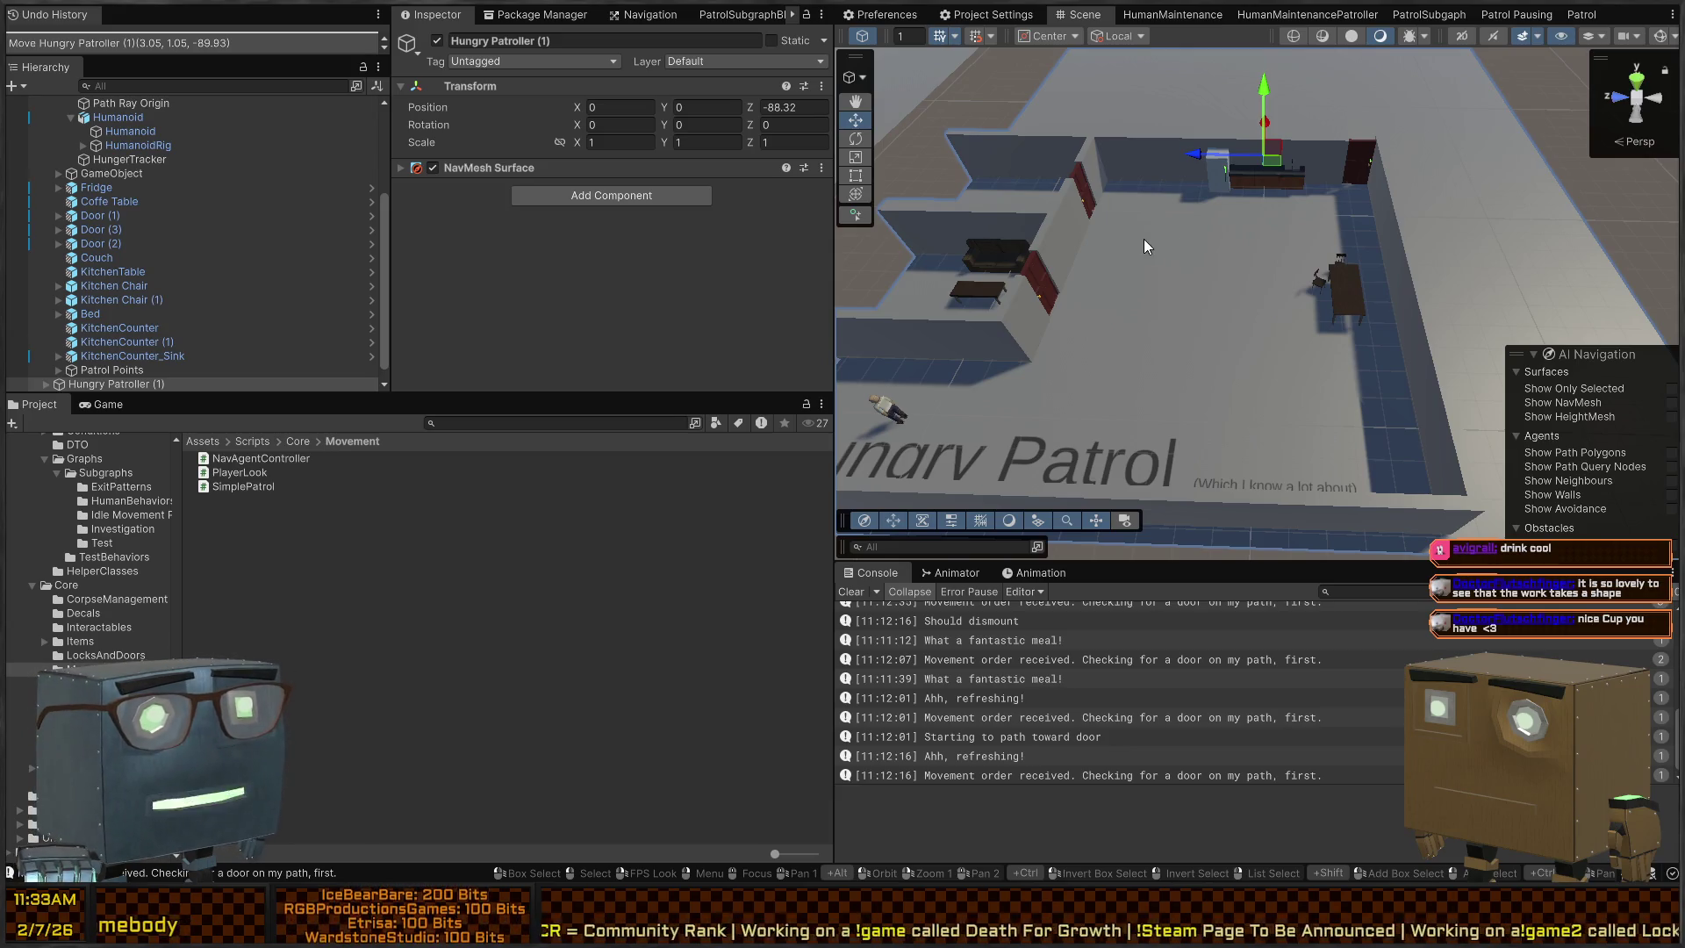
mouse_move(1088, 221)
left_mouse_down()
mouse_move(1118, 249)
mouse_move(1098, 236)
left_mouse_up()
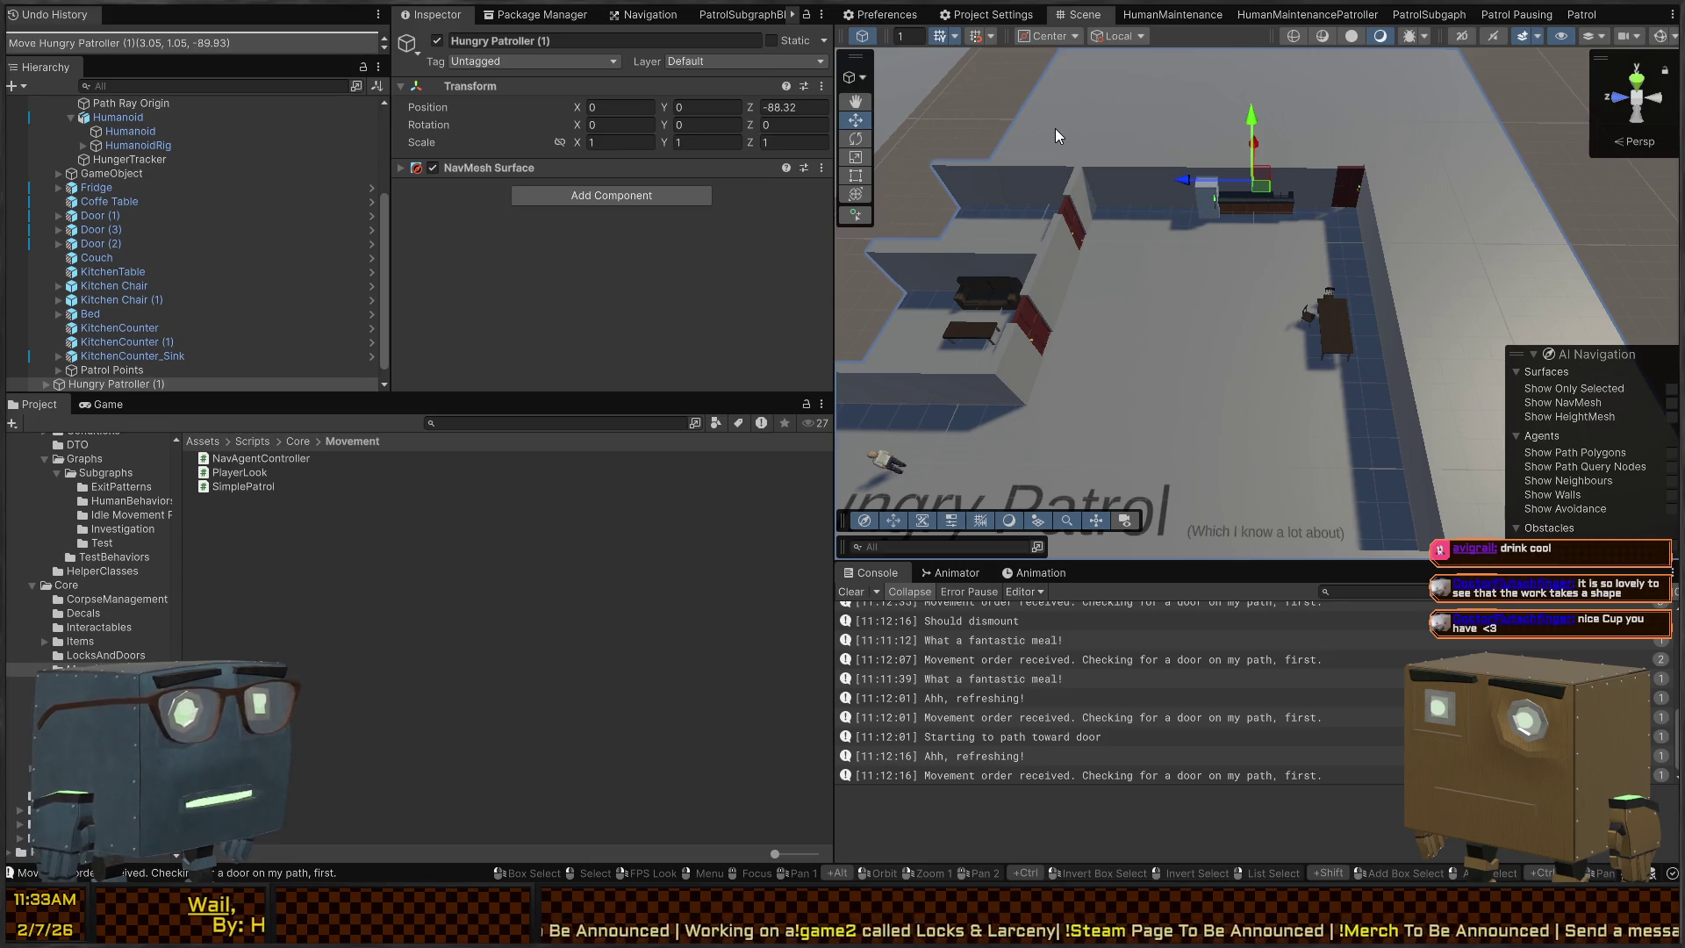
mouse_move(1247, 332)
left_mouse_down()
mouse_move(1257, 285)
mouse_move(1278, 303)
mouse_move(1243, 299)
left_mouse_up()
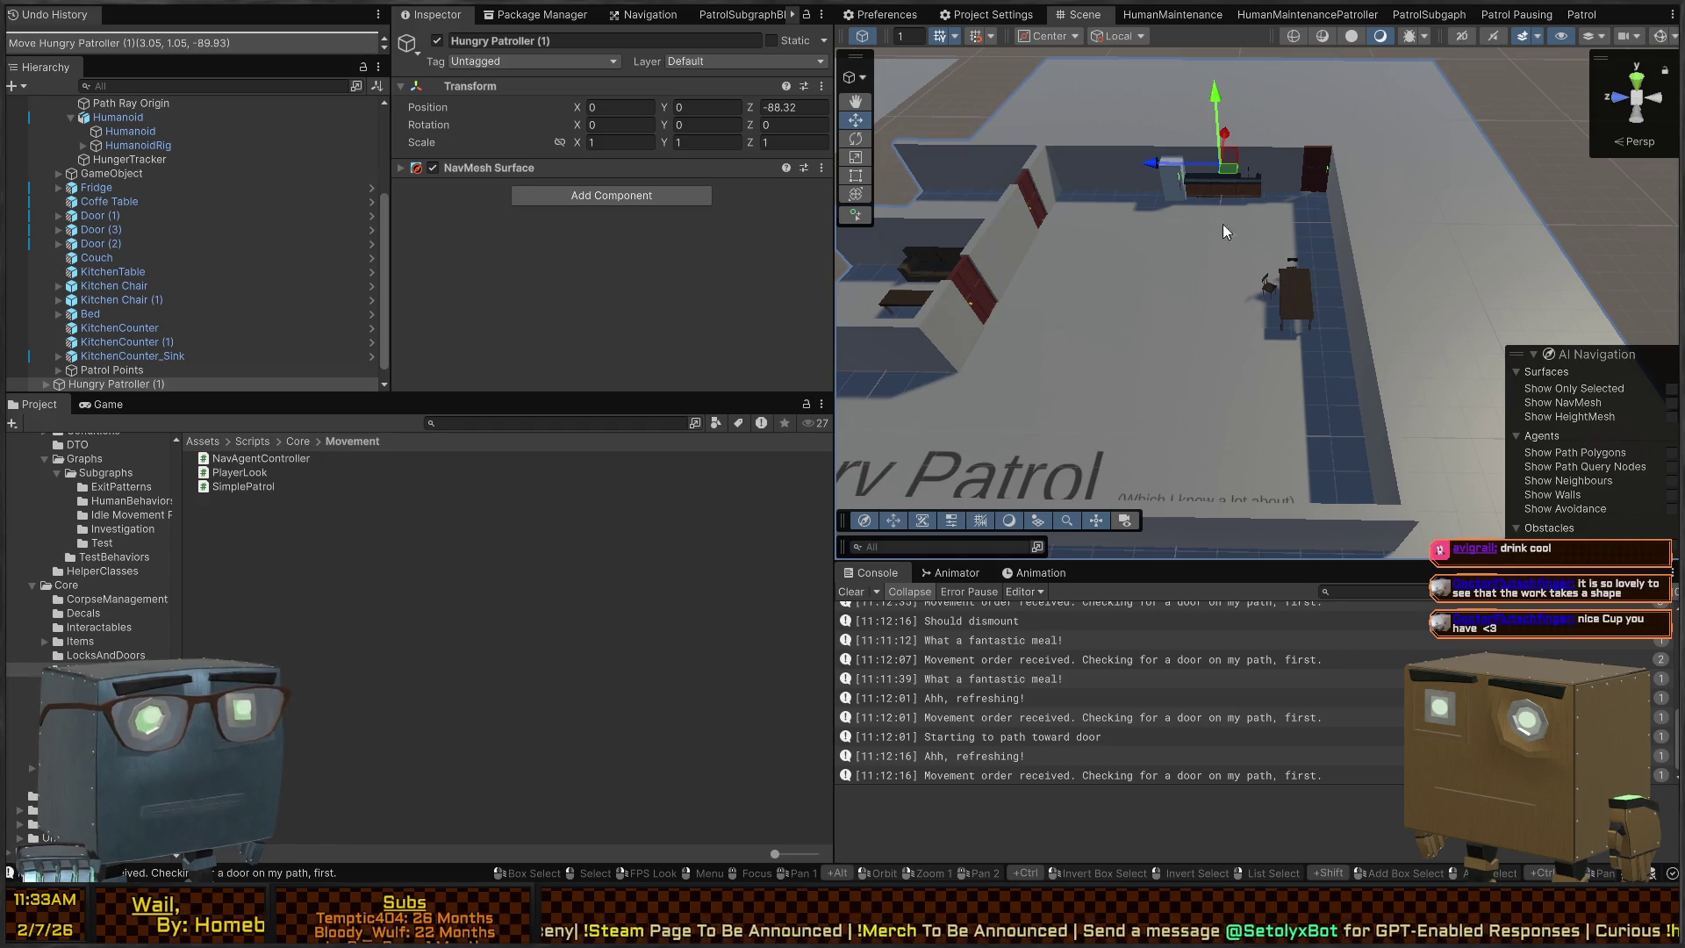
mouse_move(1188, 285)
left_mouse_down()
mouse_move(1255, 258)
mouse_move(1181, 211)
left_mouse_up()
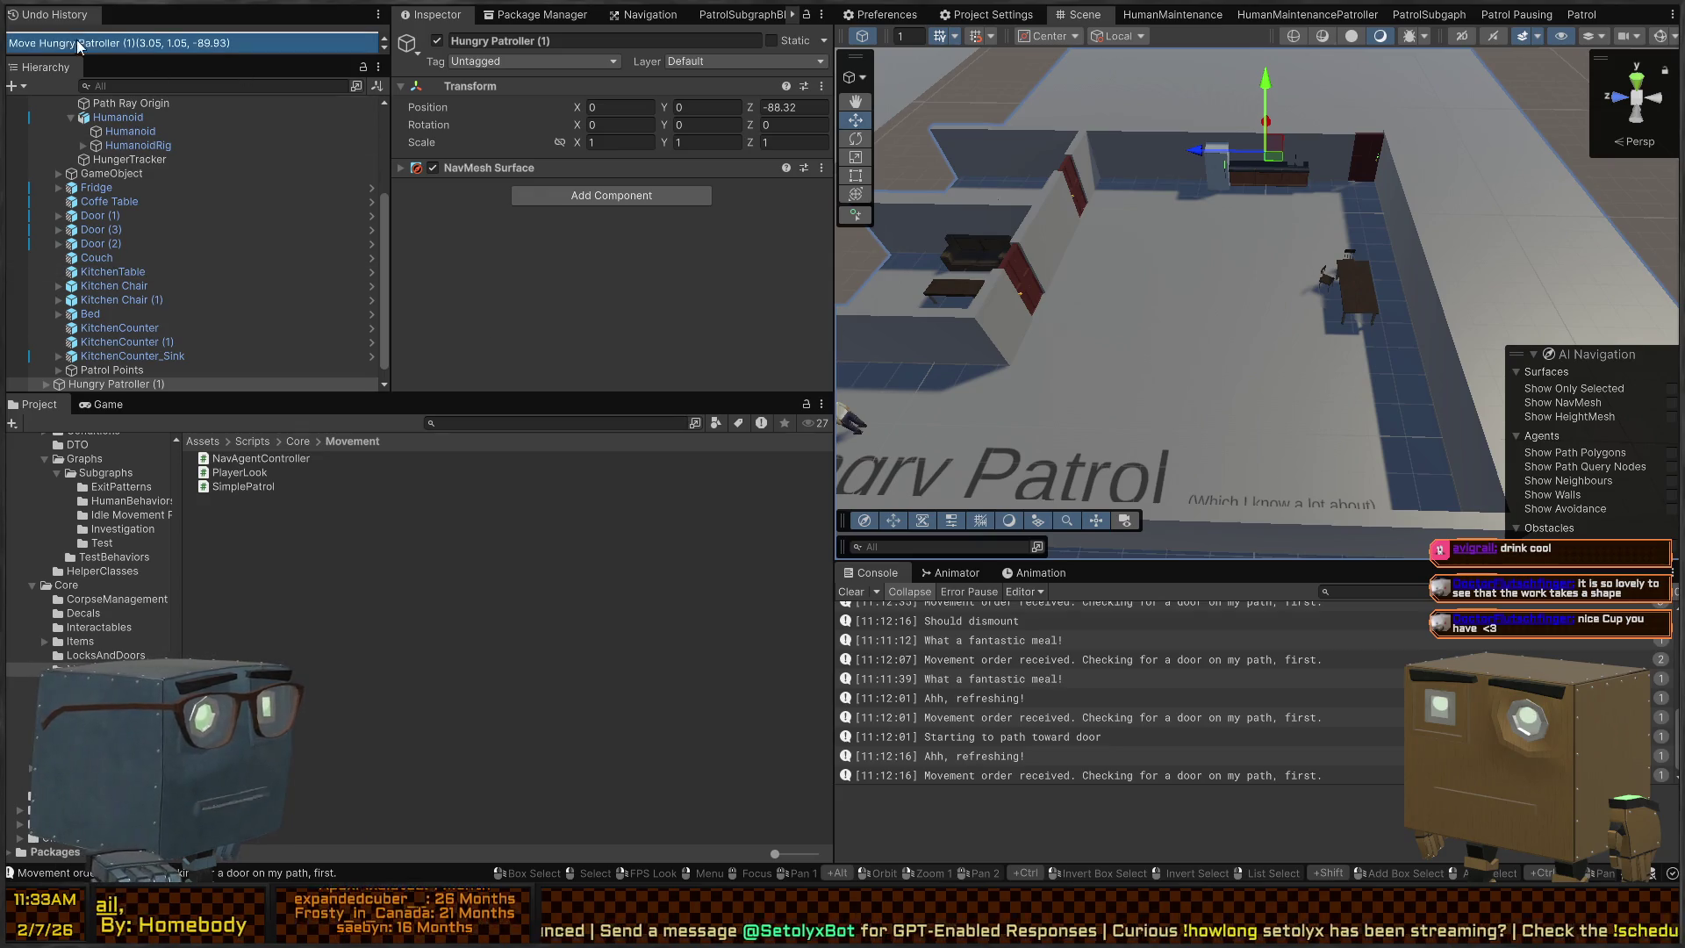
key("ctrl+p")
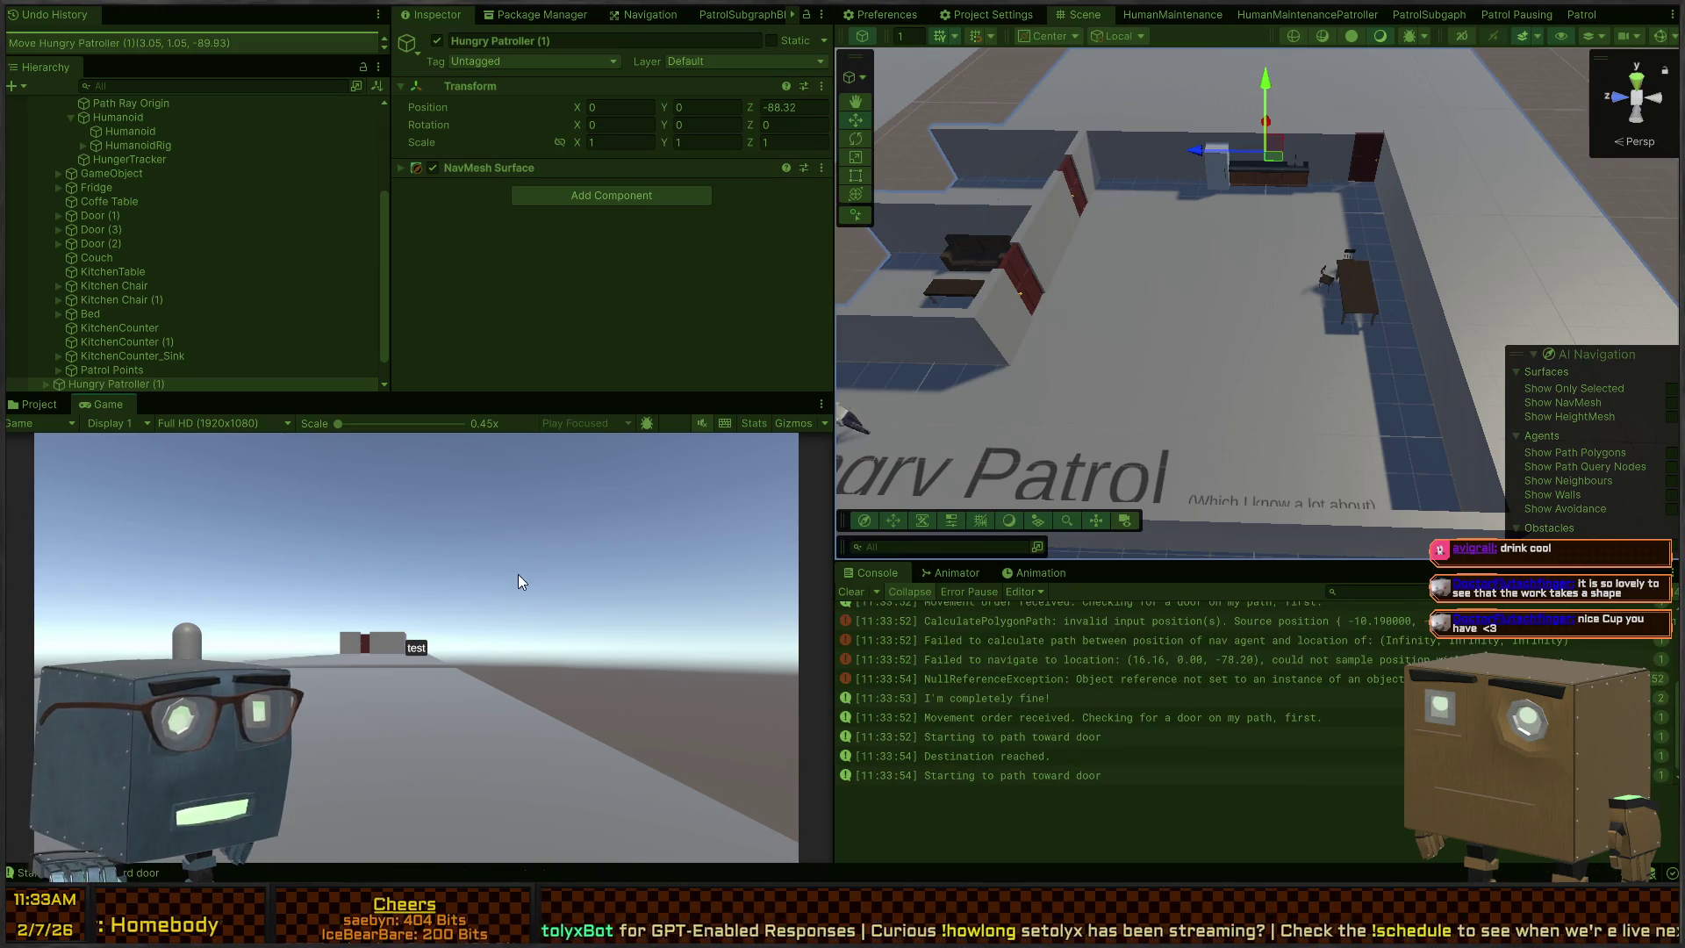
Watch the walking humanoid, stop Play, and view the NullReferenceException's stack trace in the Console
key("w")
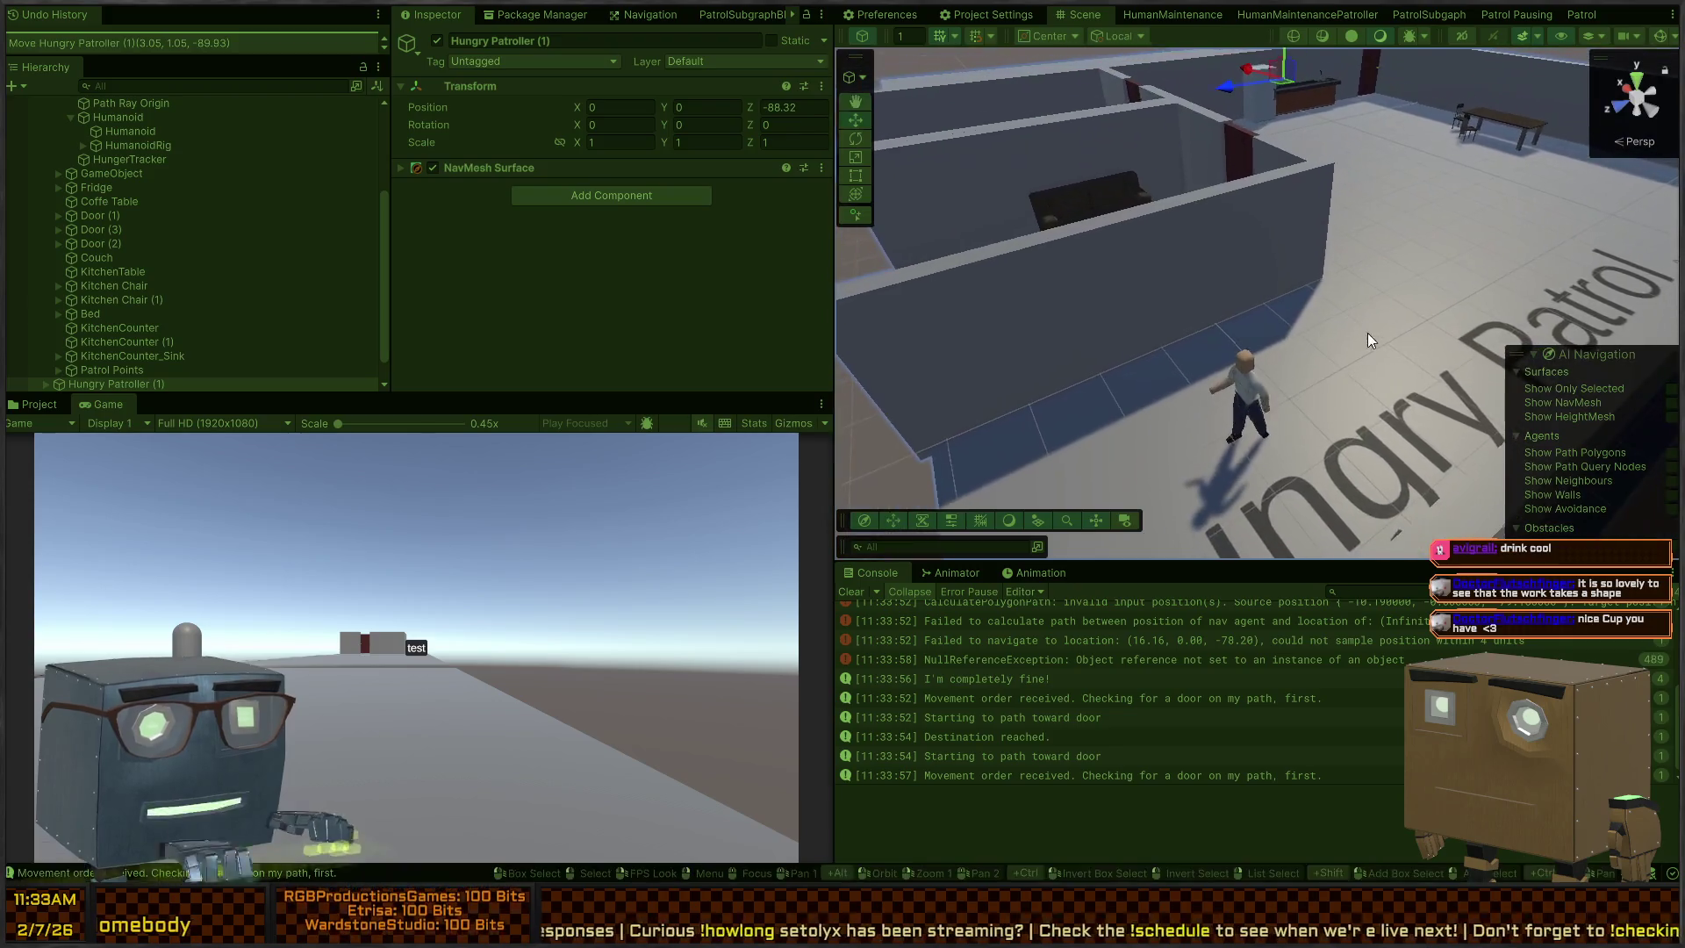
key("ctrl+p")
left_click(260, 458)
left_click(1097, 659)
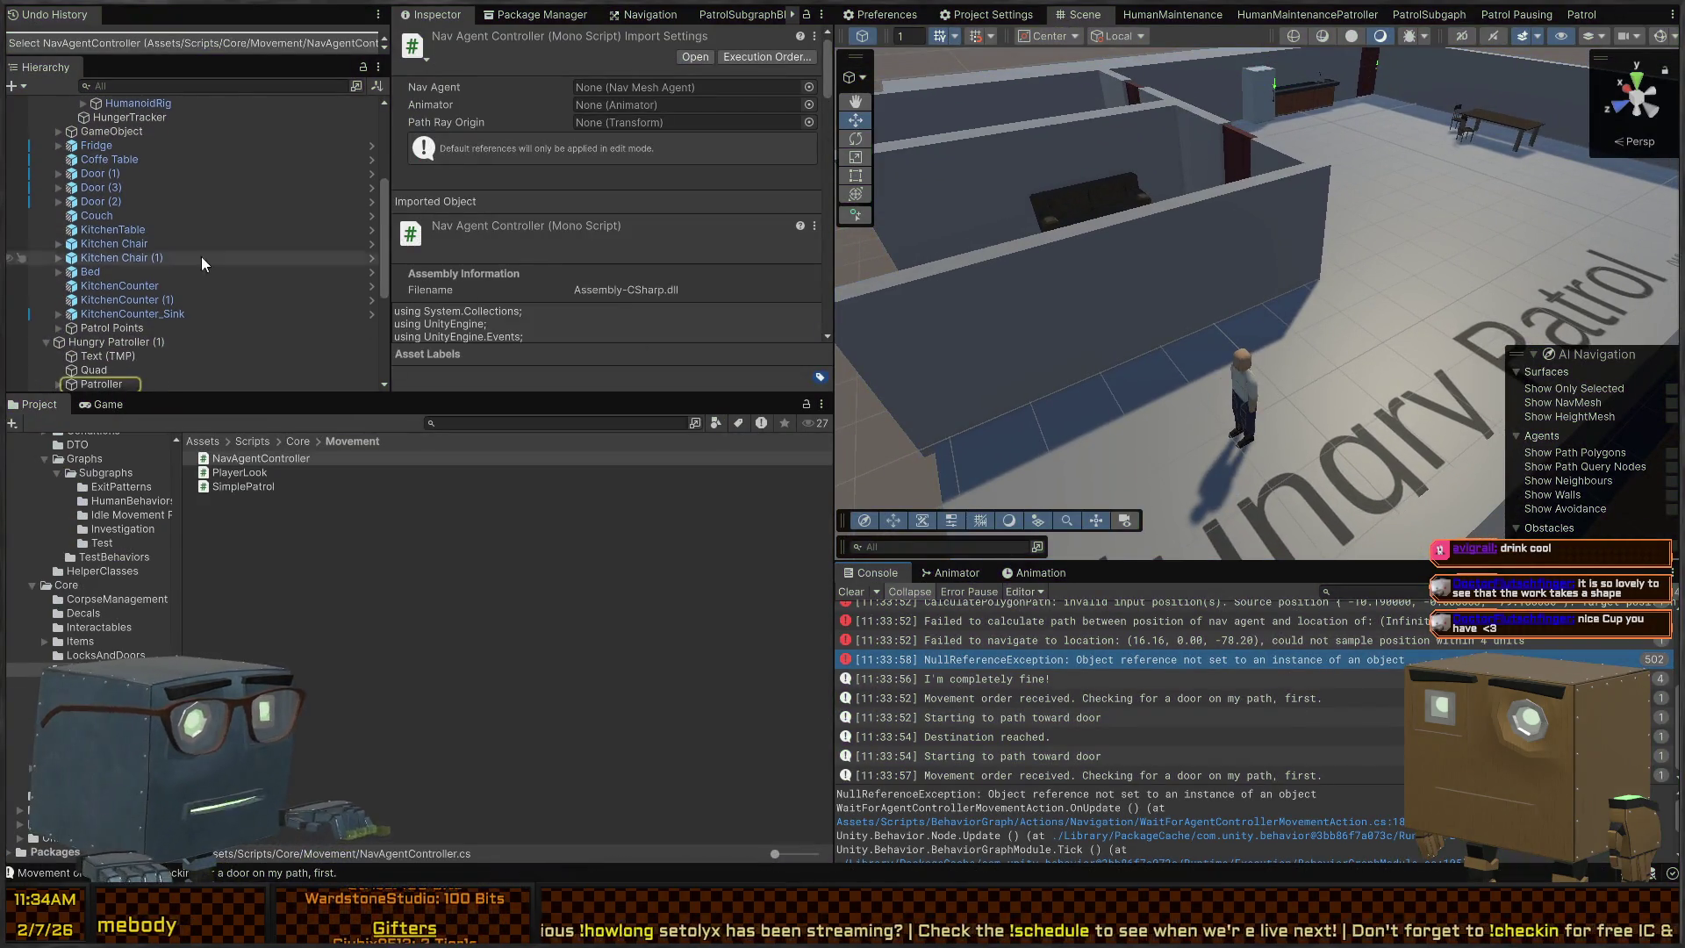
Review the Patroller's components, then open WaitForAgentControllerMovementAction.cs from the error in Visual Studio
left_click(101, 279)
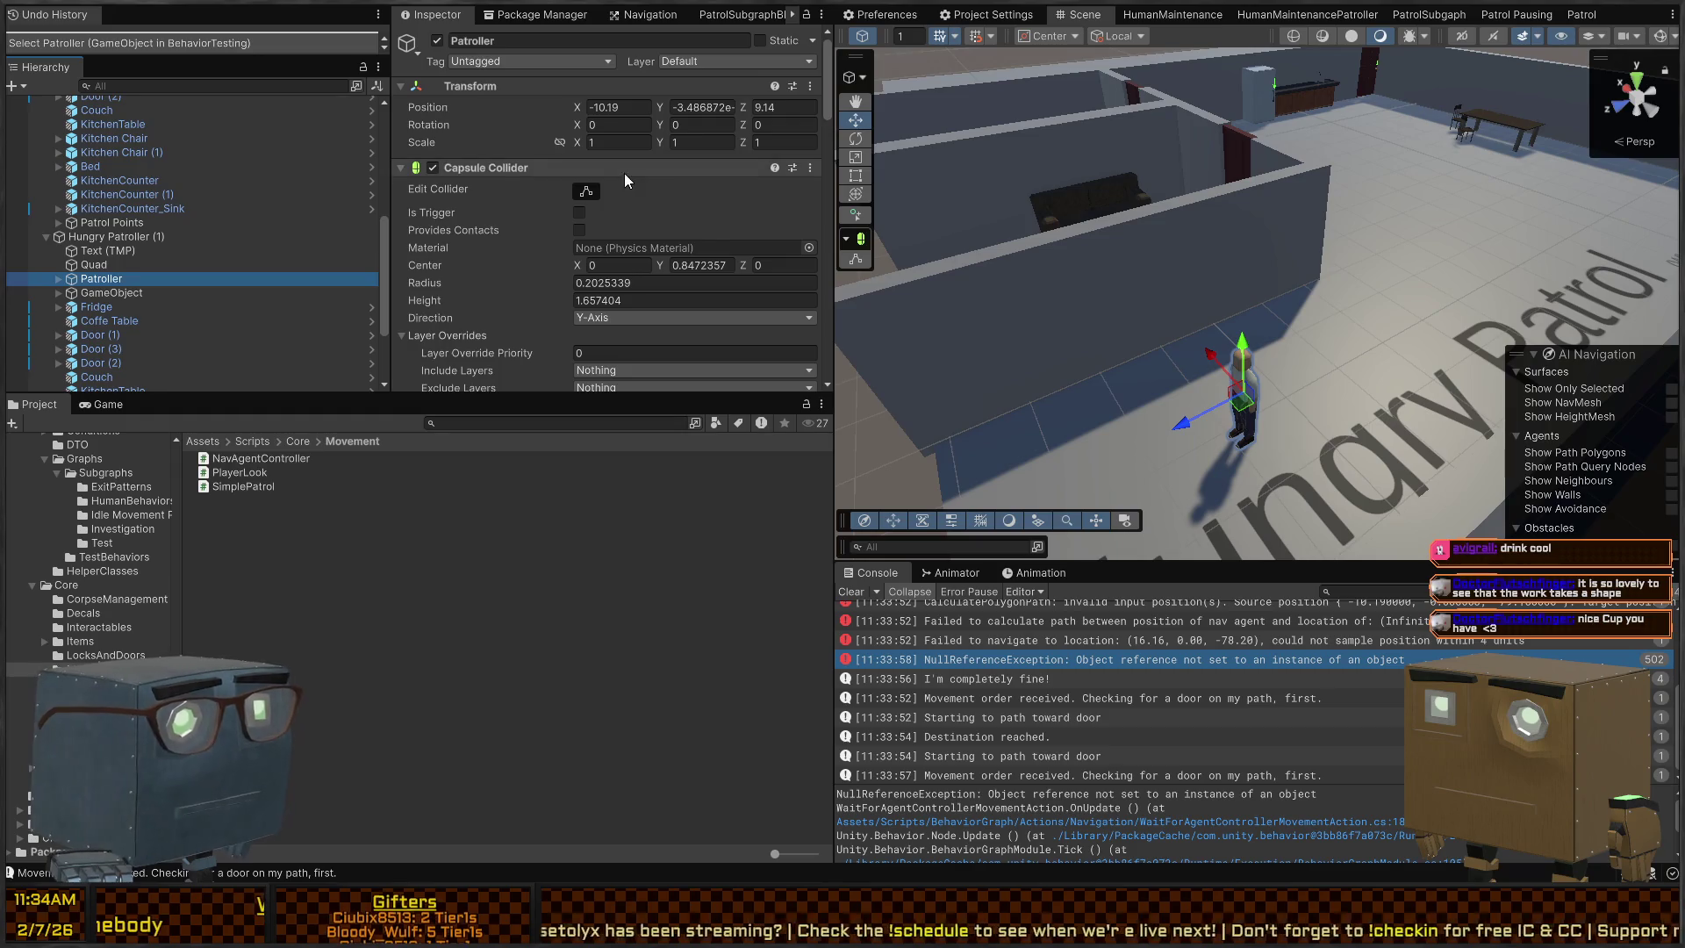
scroll(467, 195, "down", 5)
scroll(467, 195, "down", 5)
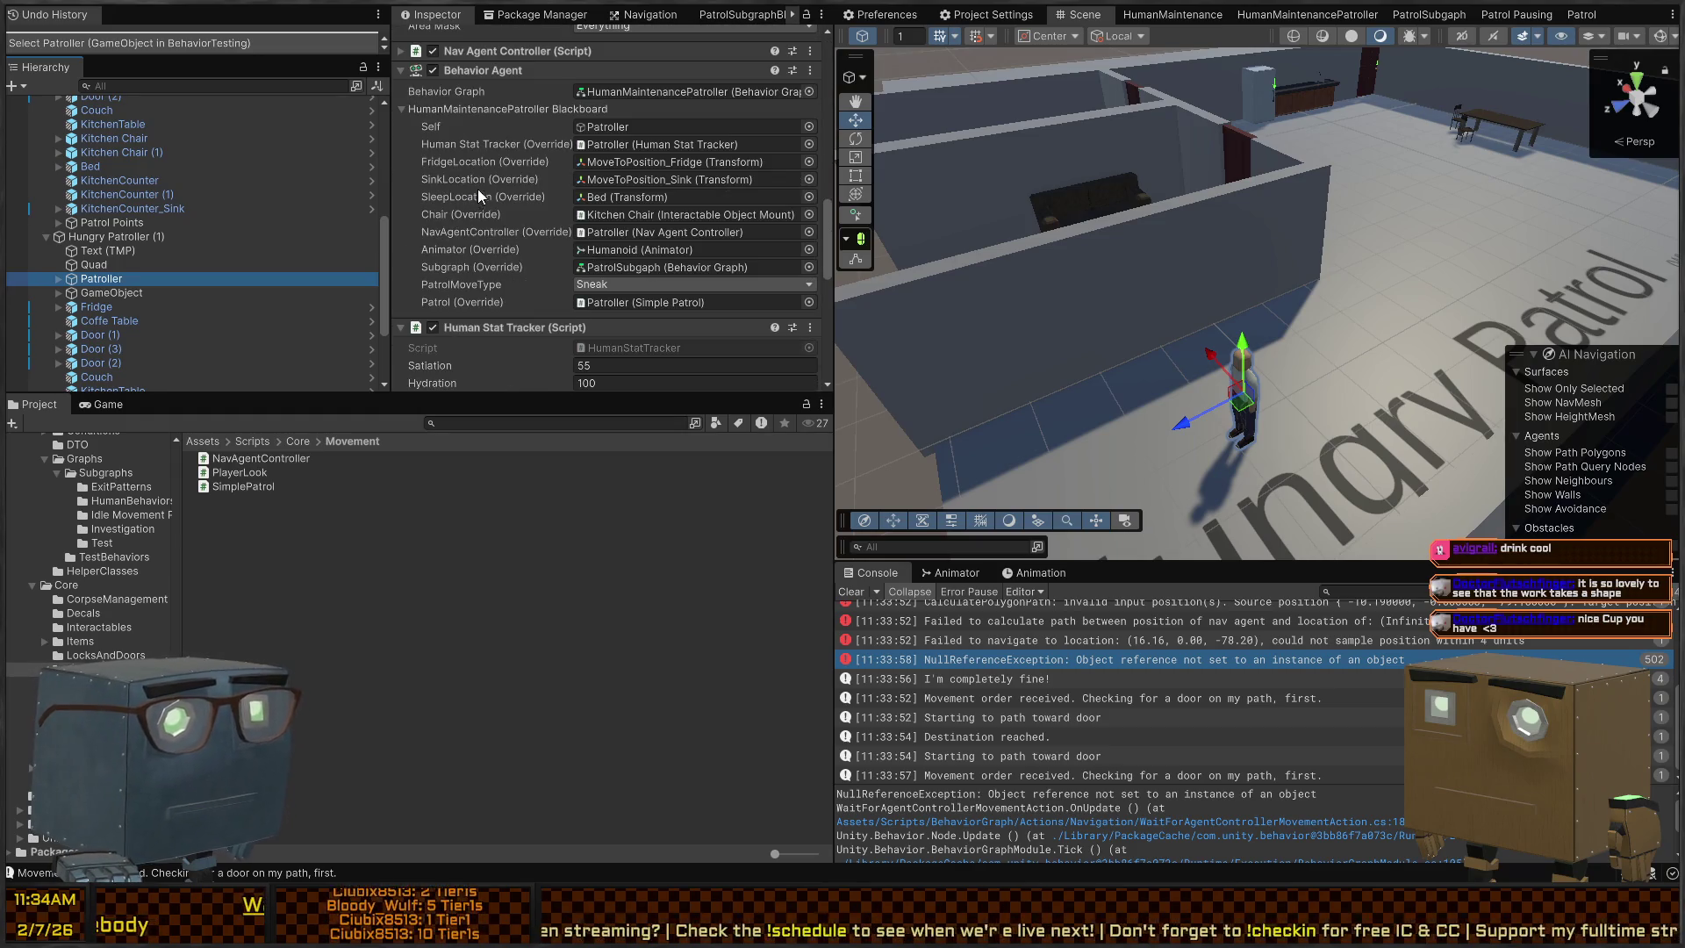
scroll(481, 198, "down", 3)
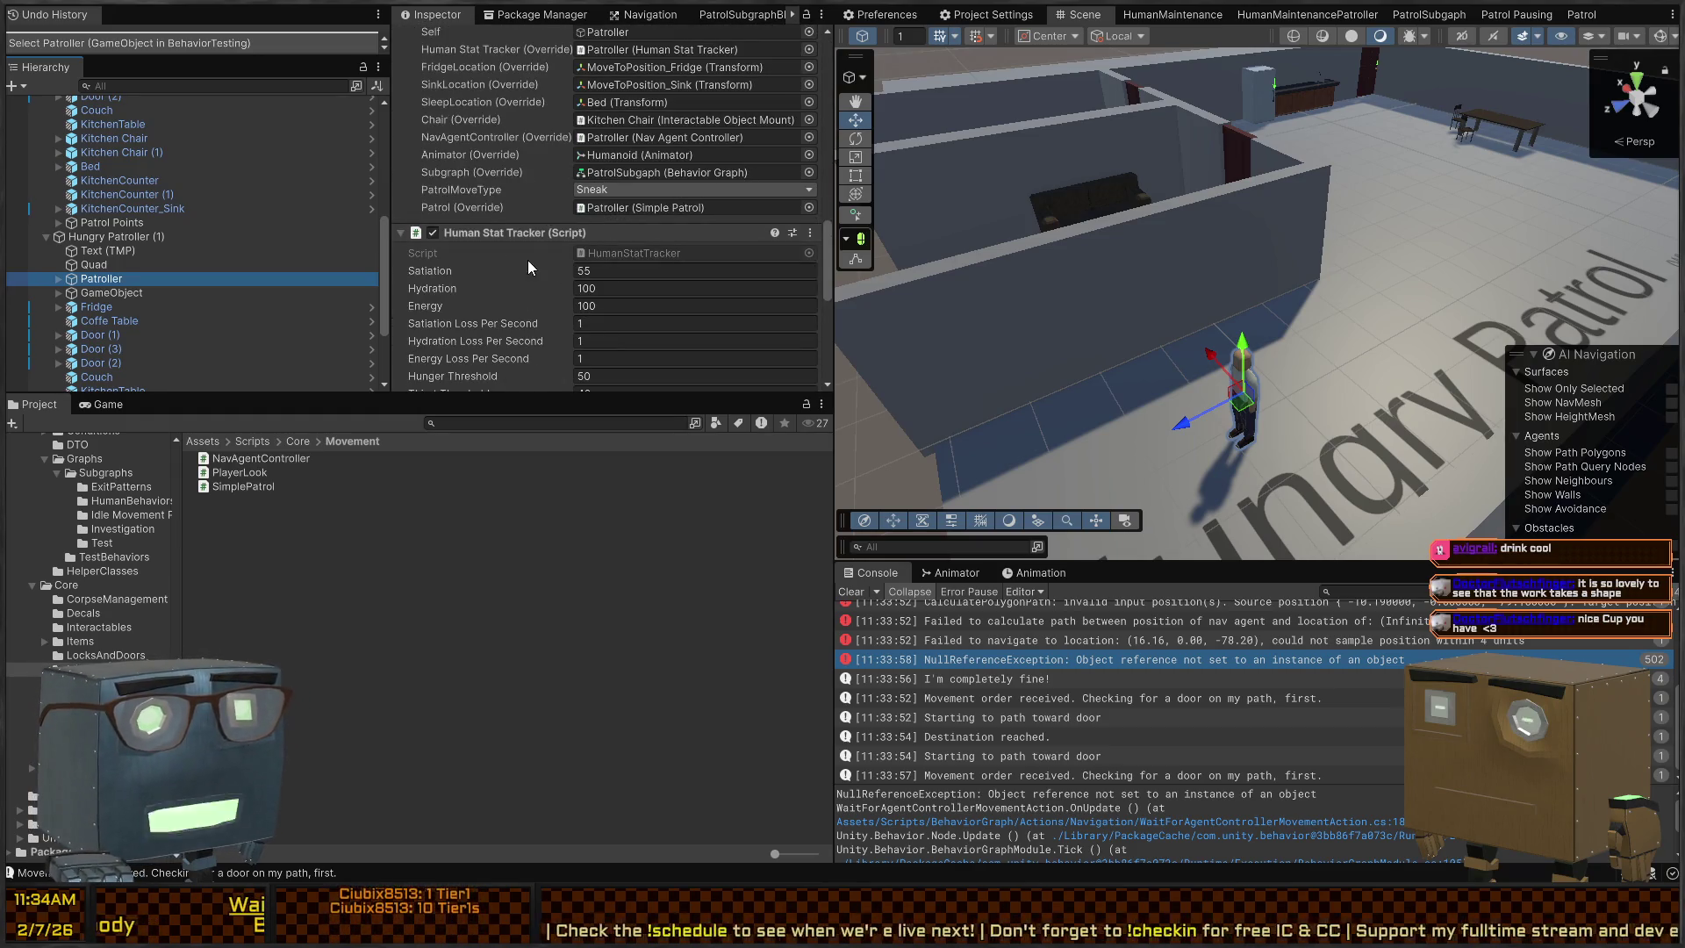
scroll(527, 219, "down", 6)
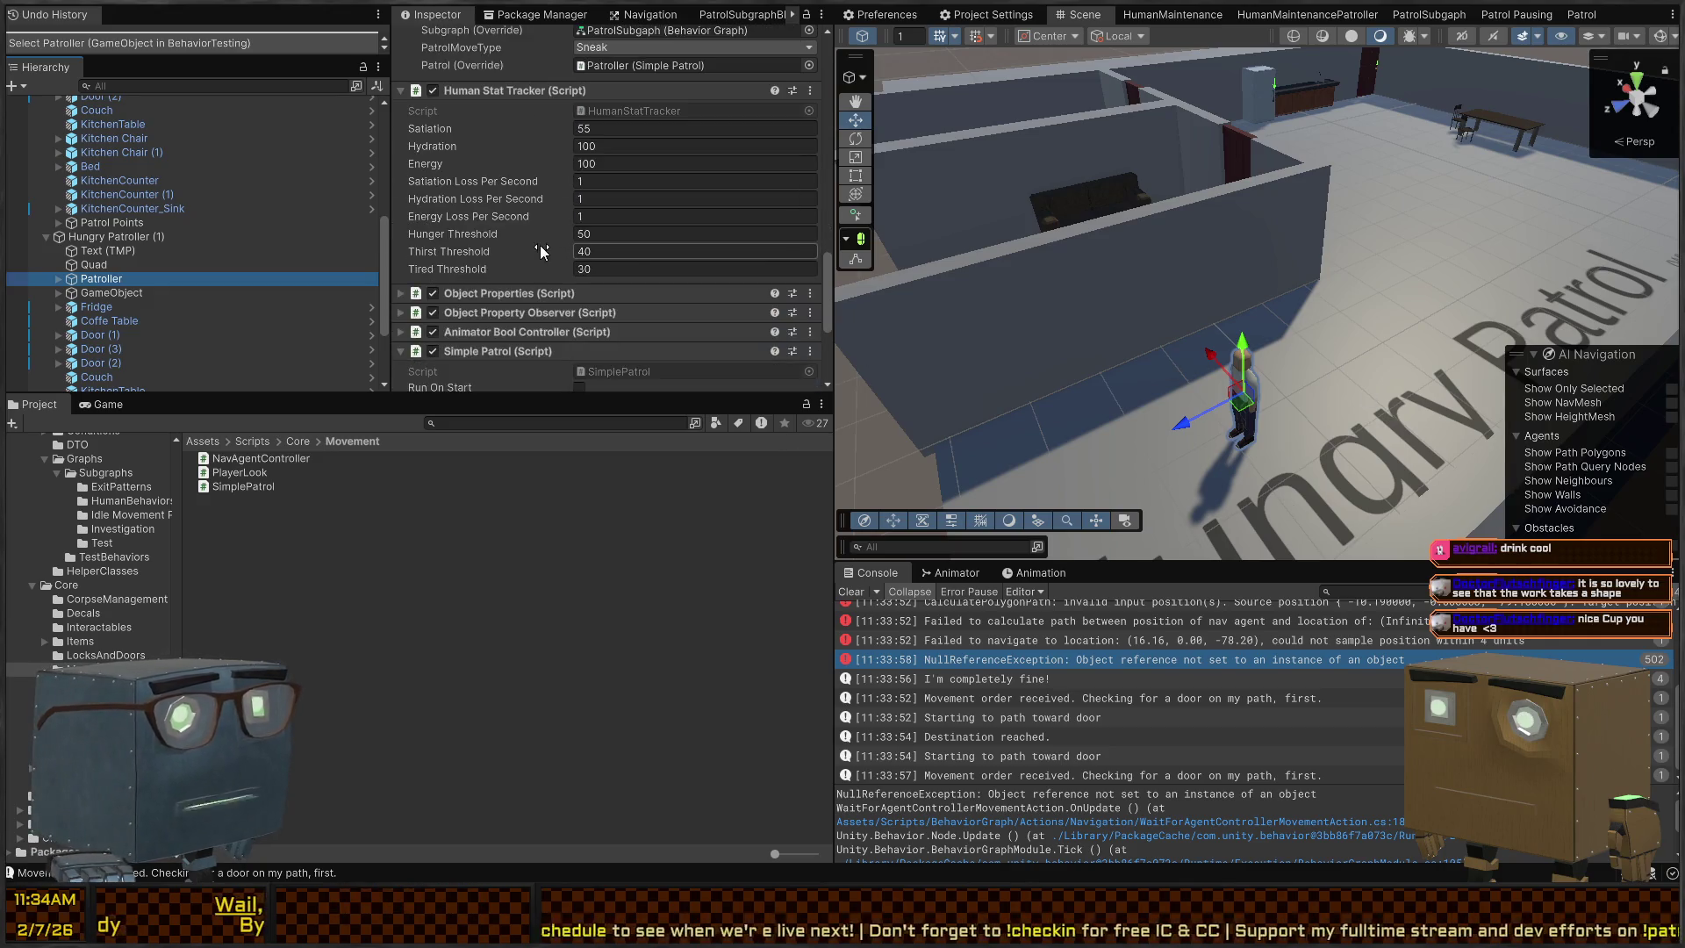
scroll(477, 210, "down", 3)
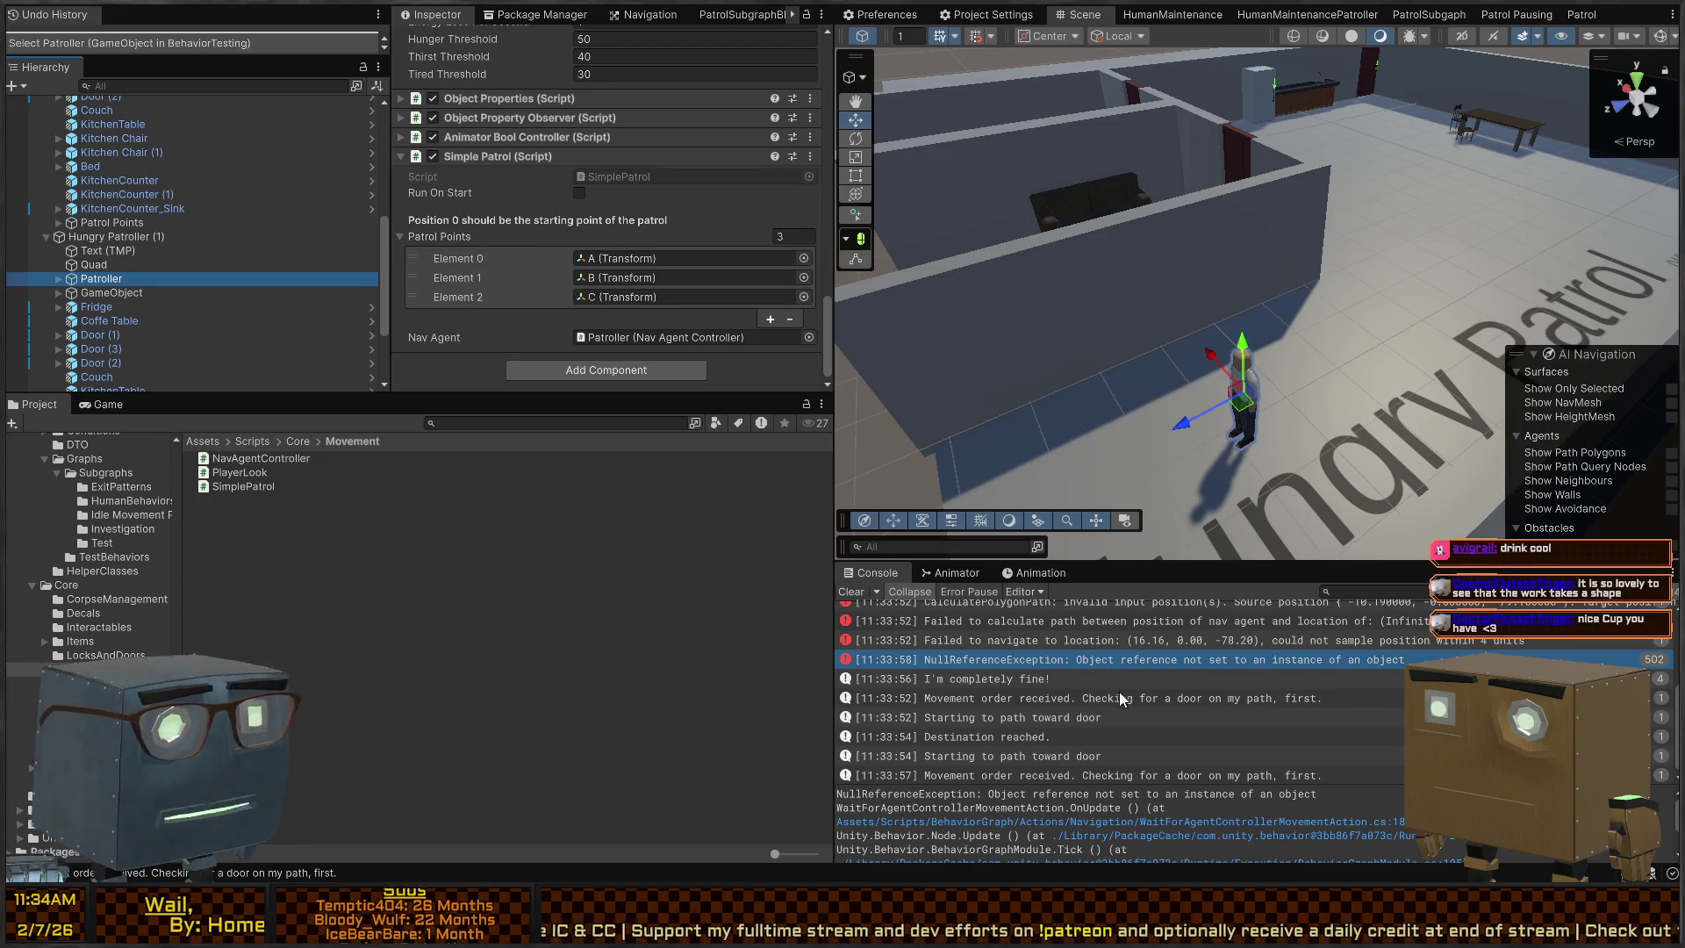
left_click(1064, 661)
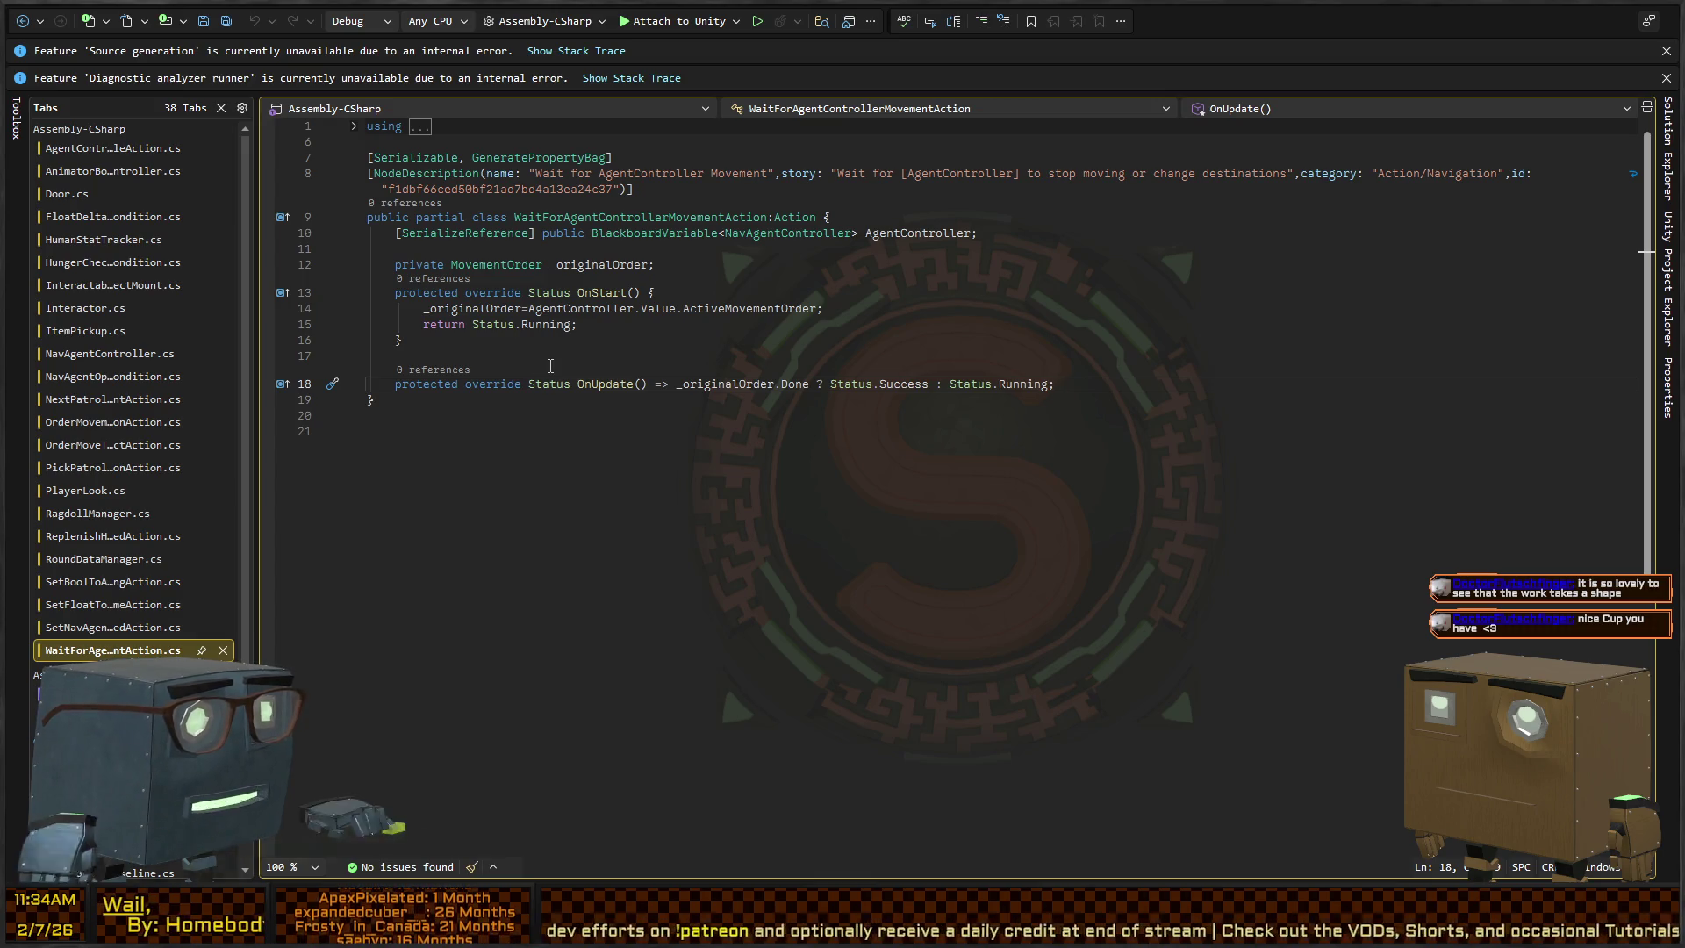
Leave the OnUpdate code and return to Unity, where the NullReferenceException is still listed
key("alt+Tab")
scroll(1135, 668, "up", 3)
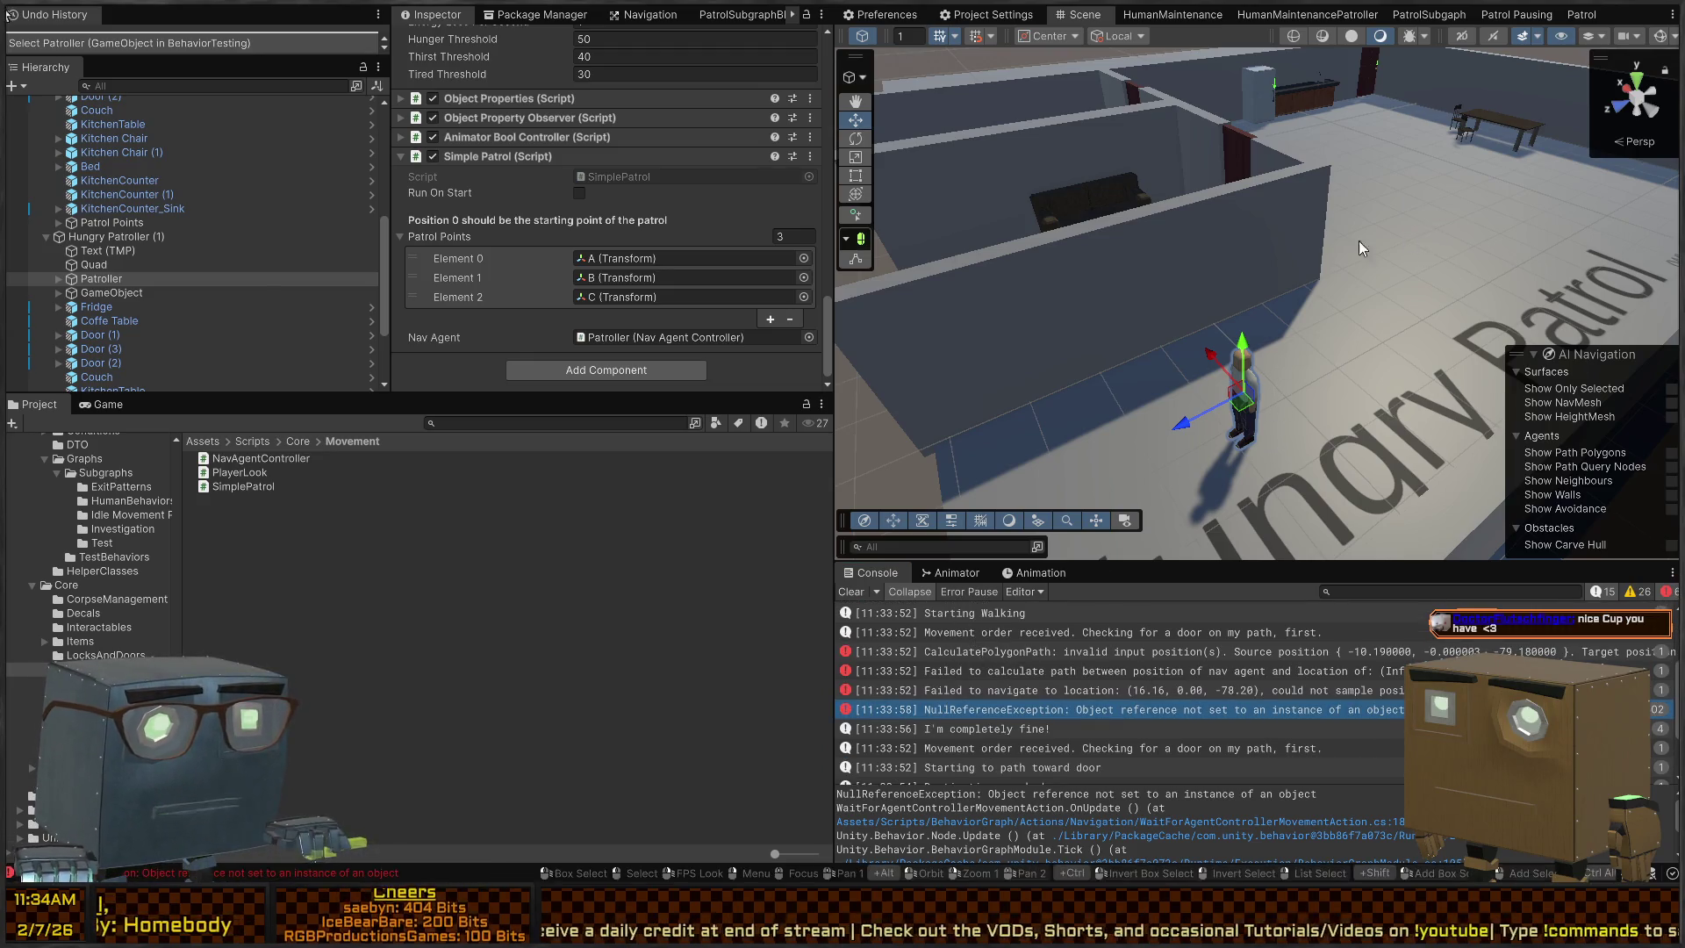
Select the Hungry Patroller (1) level root in the Hierarchy
left_click(1227, 212)
scroll(1220, 216, "down", 6)
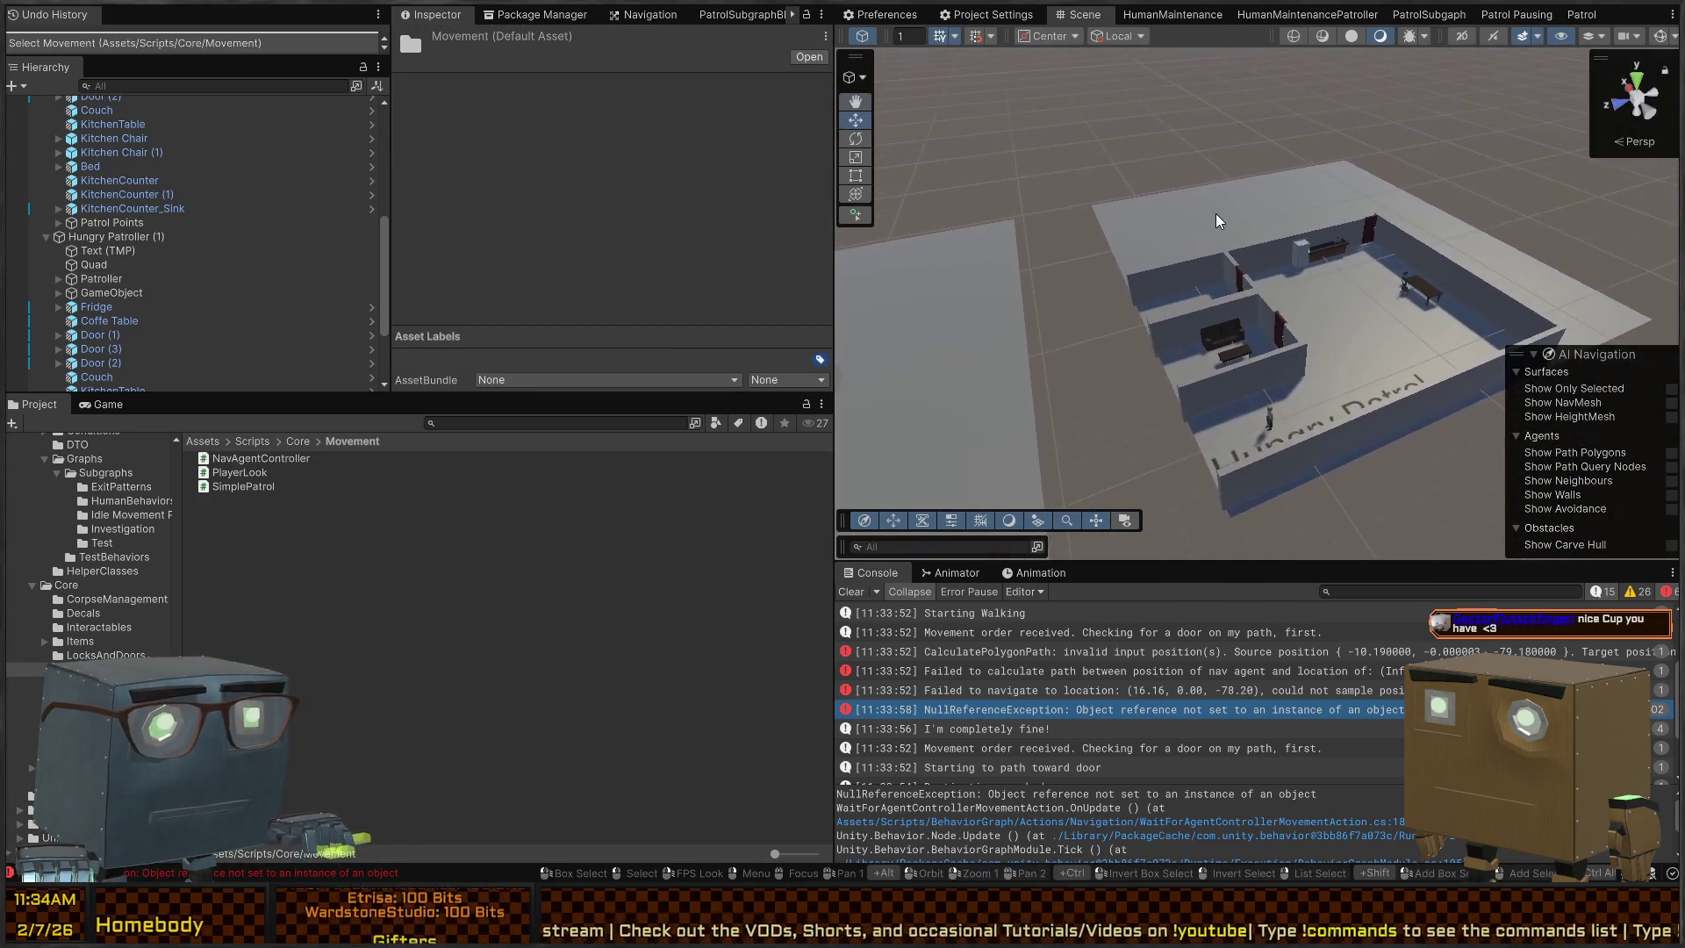
left_click(1216, 220)
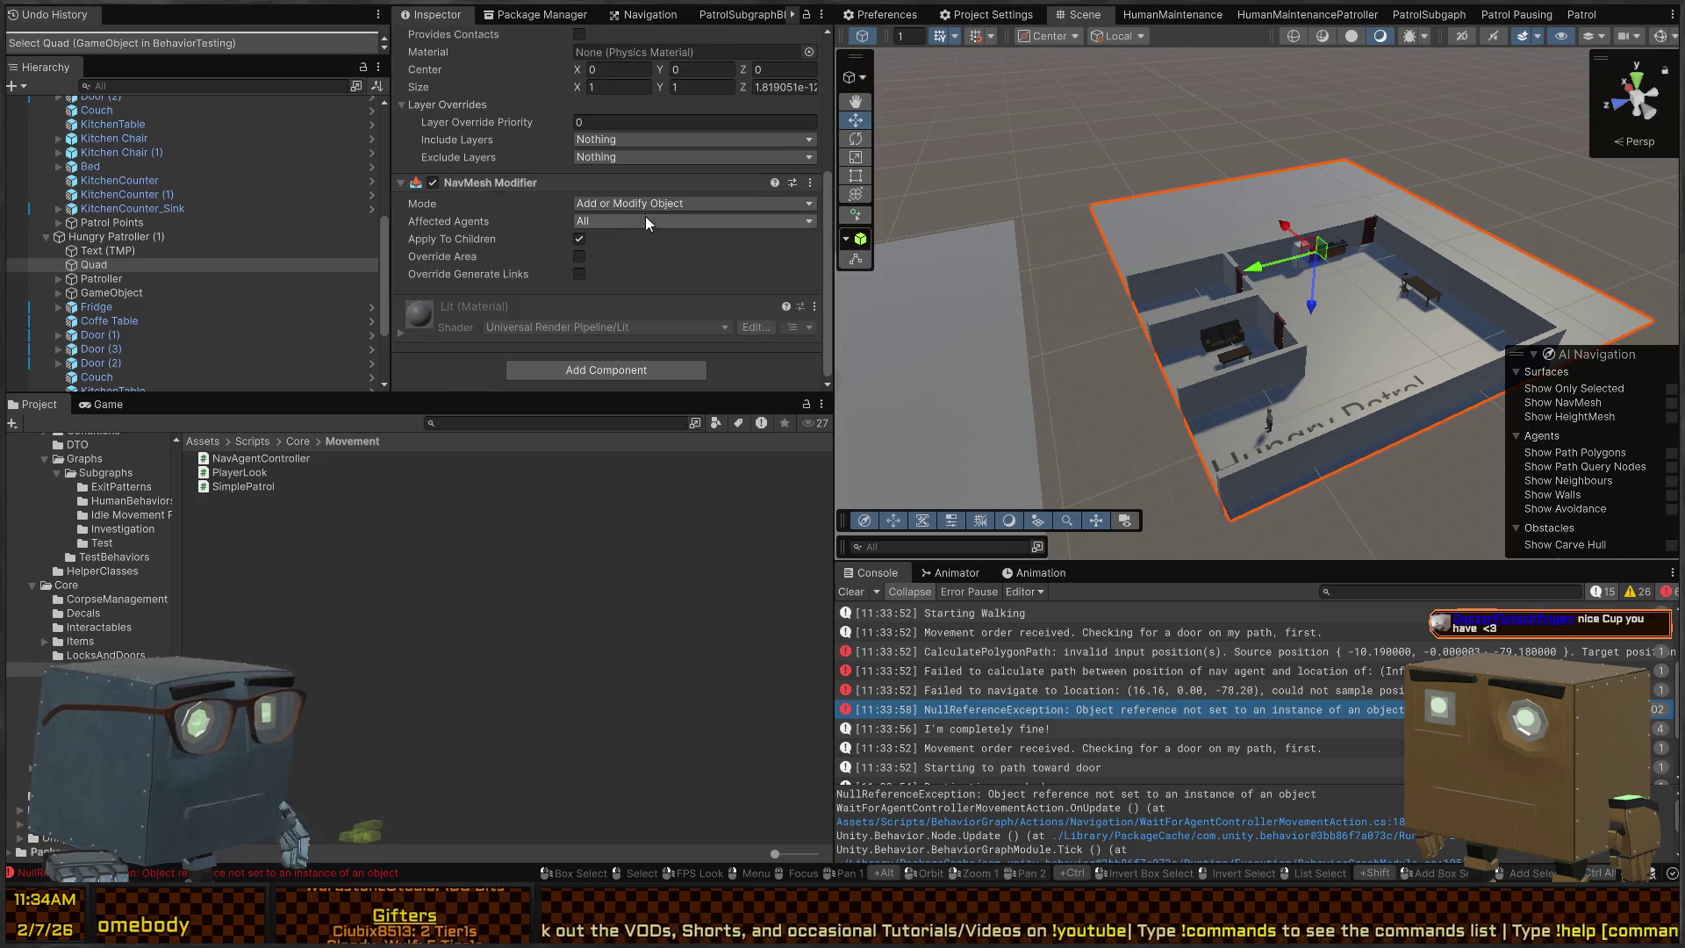
left_click(115, 237)
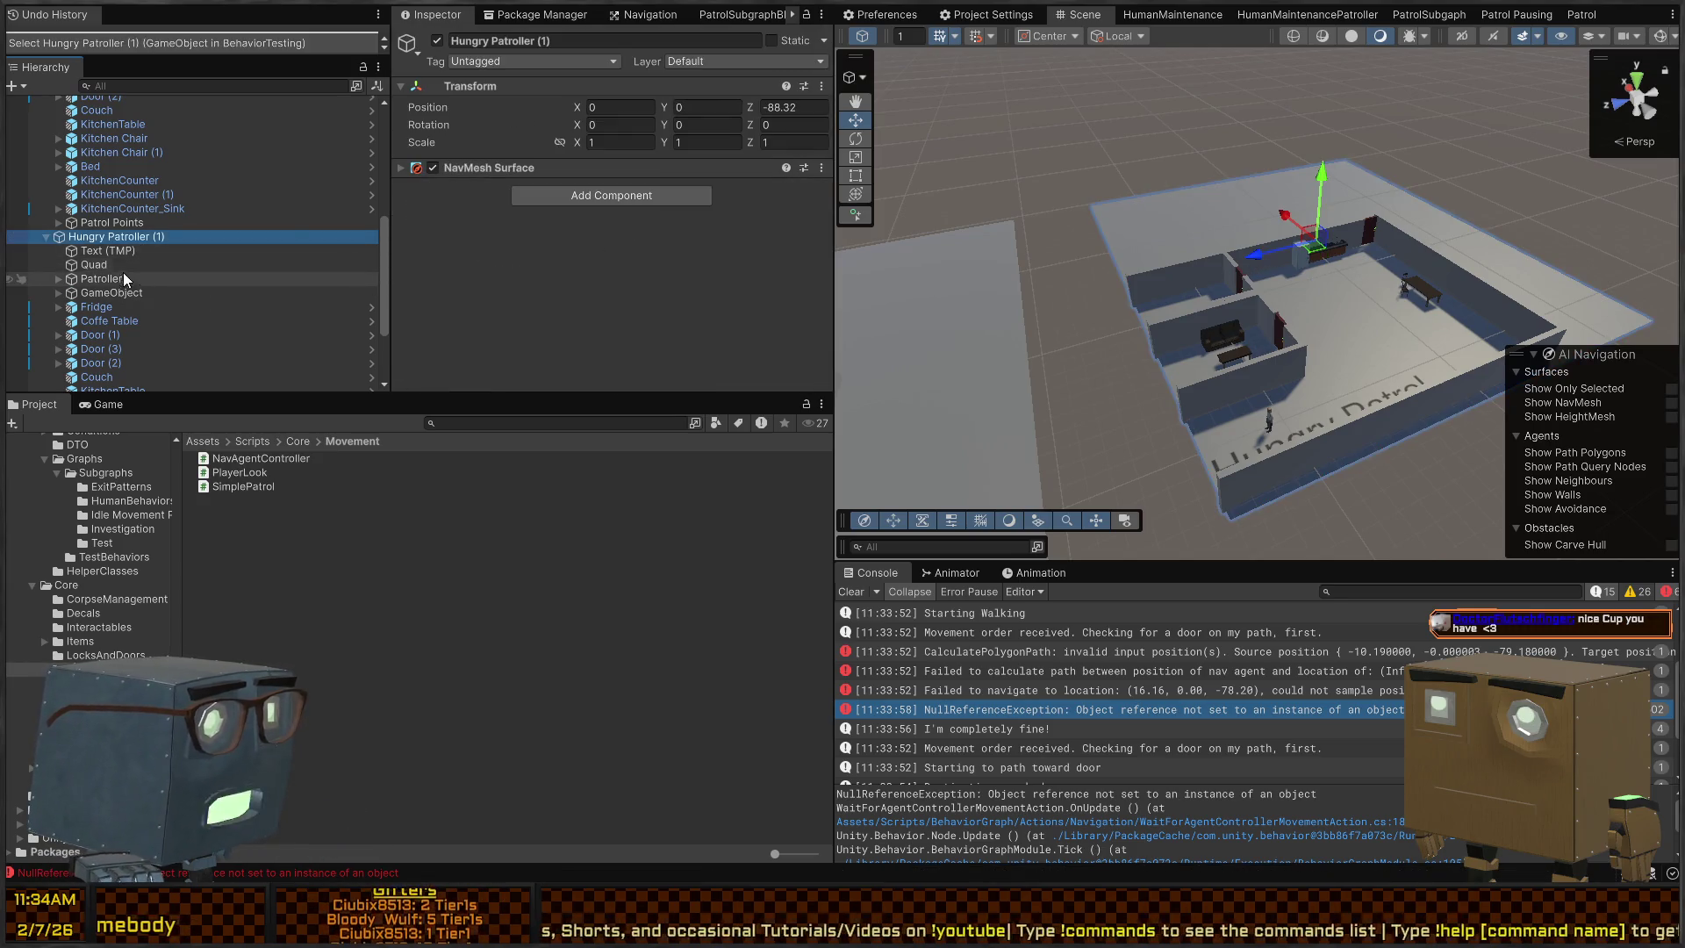
Expand its NavMesh Surface settings and turn on Show NavMesh to overlay the floors
left_click(491, 180)
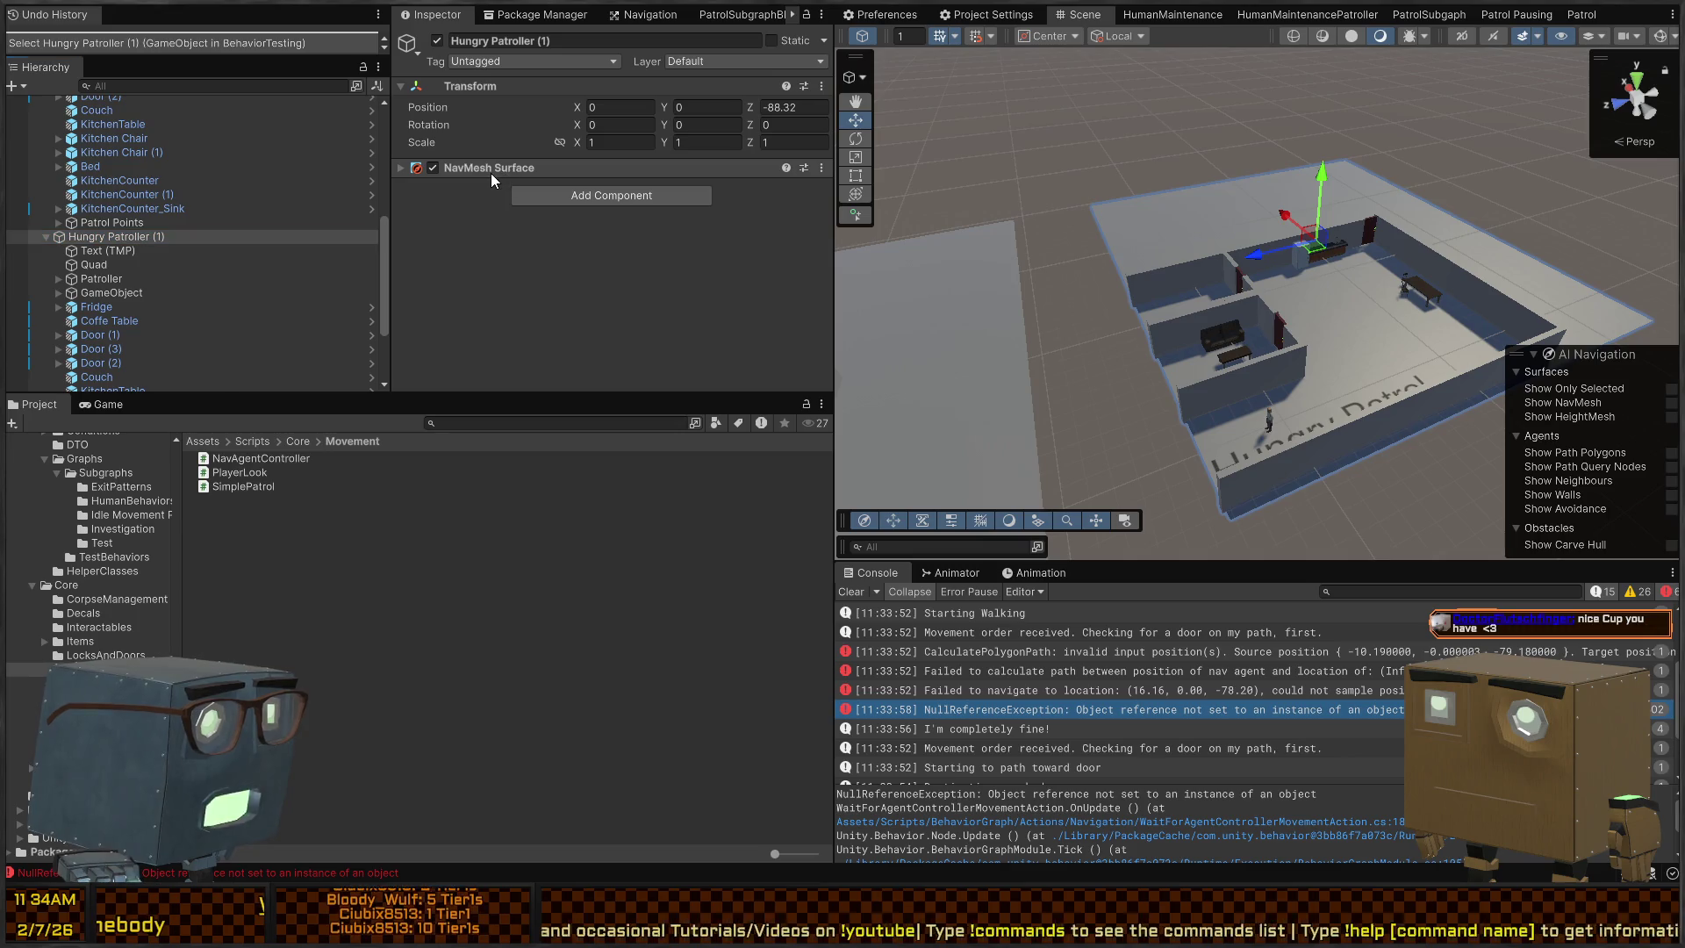
left_click(551, 169)
scroll(561, 219, "down", 5)
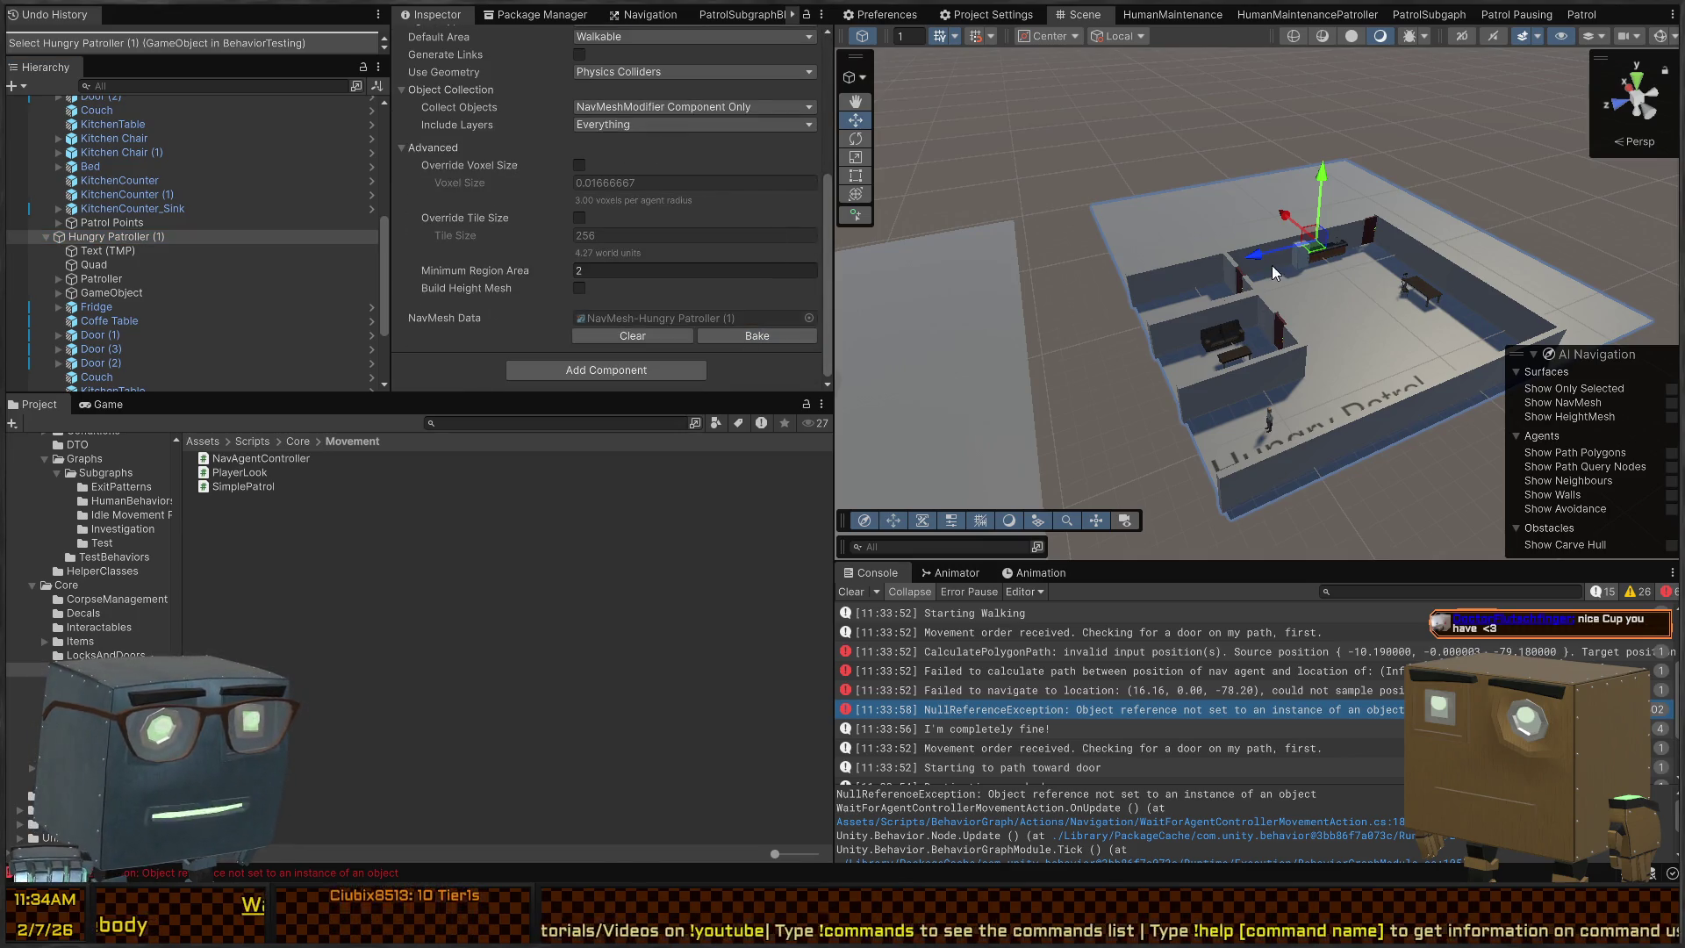
scroll(1275, 273, "up", 5)
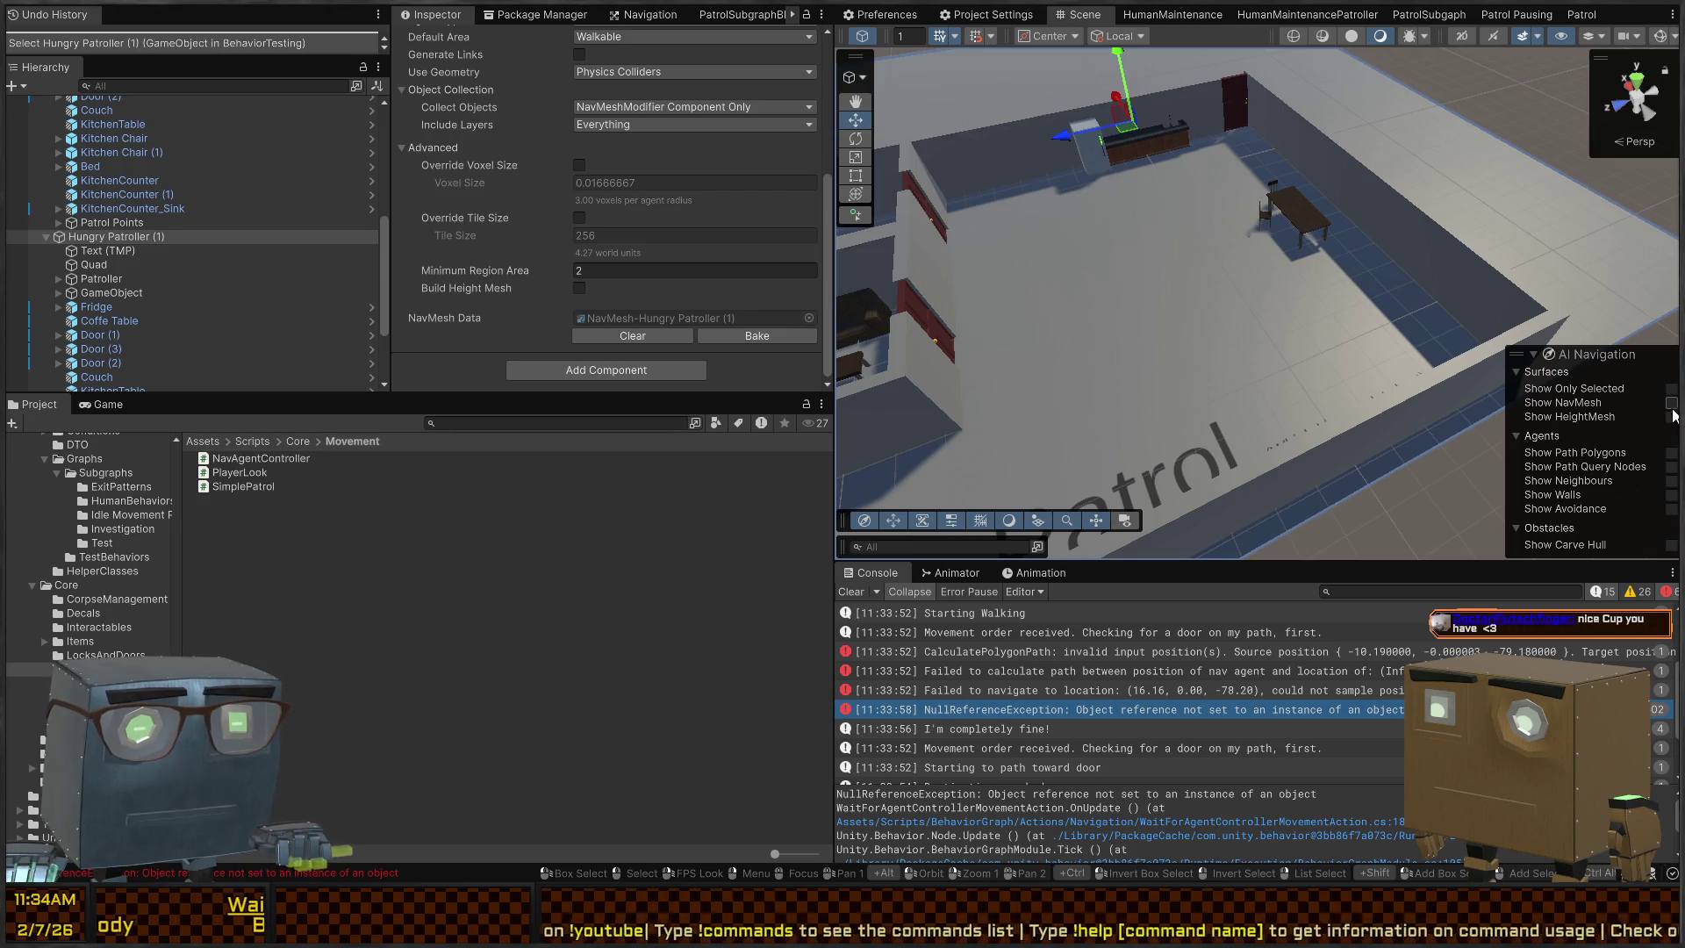
left_click(1672, 404)
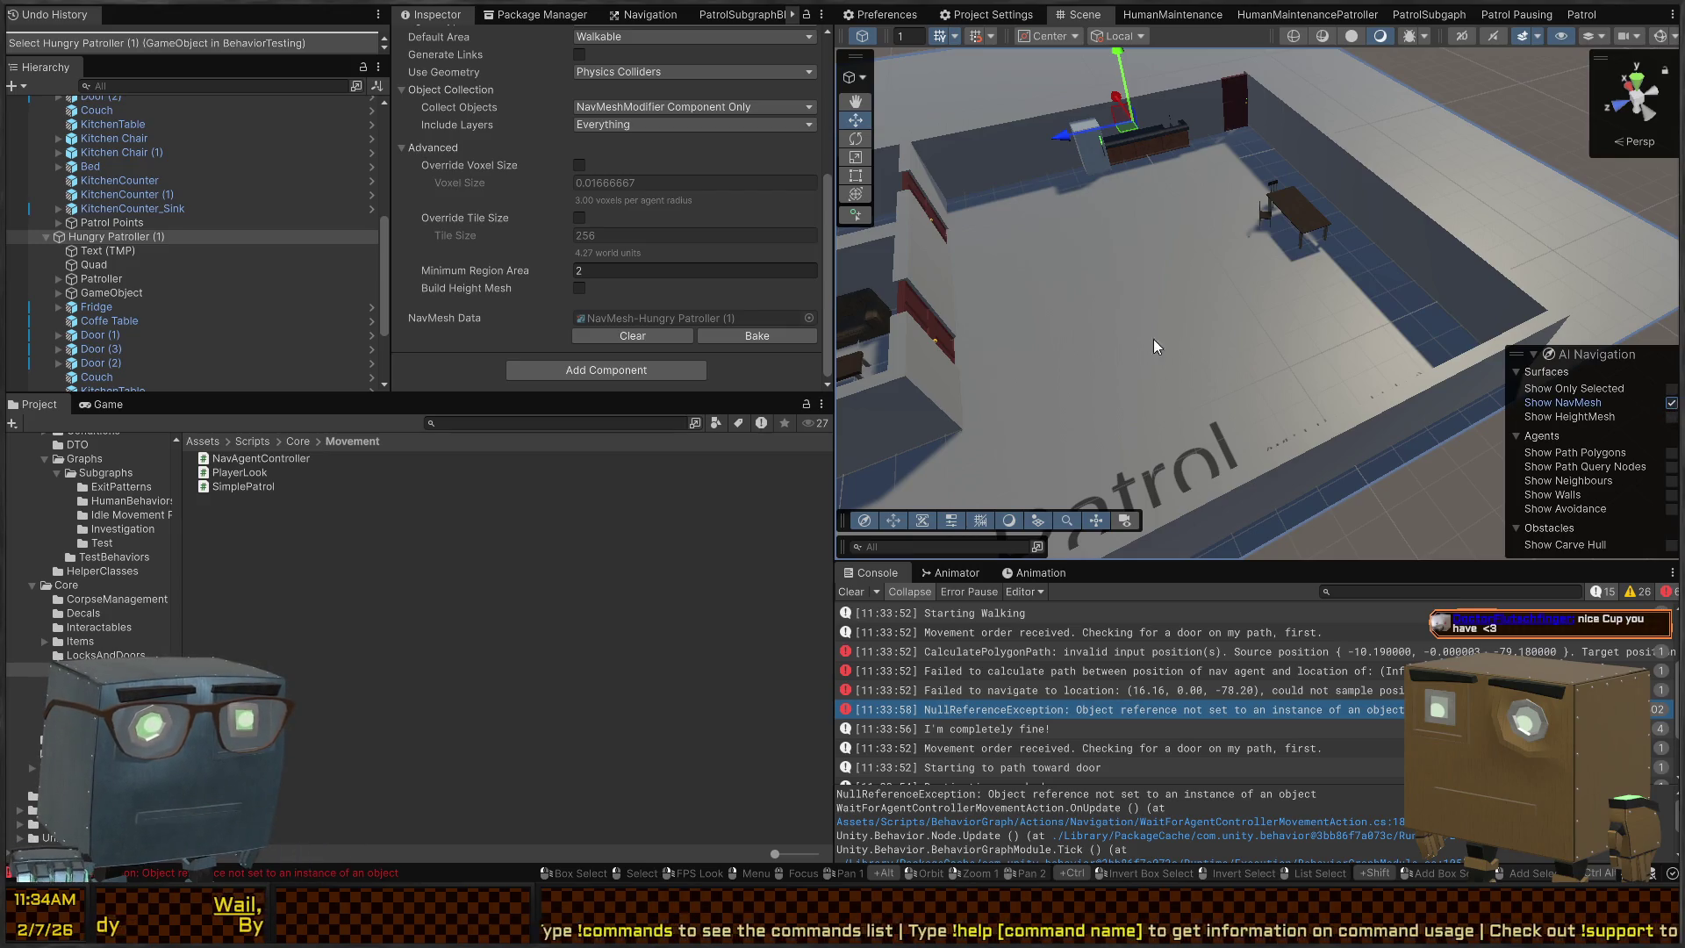
scroll(1051, 295, "down", 8)
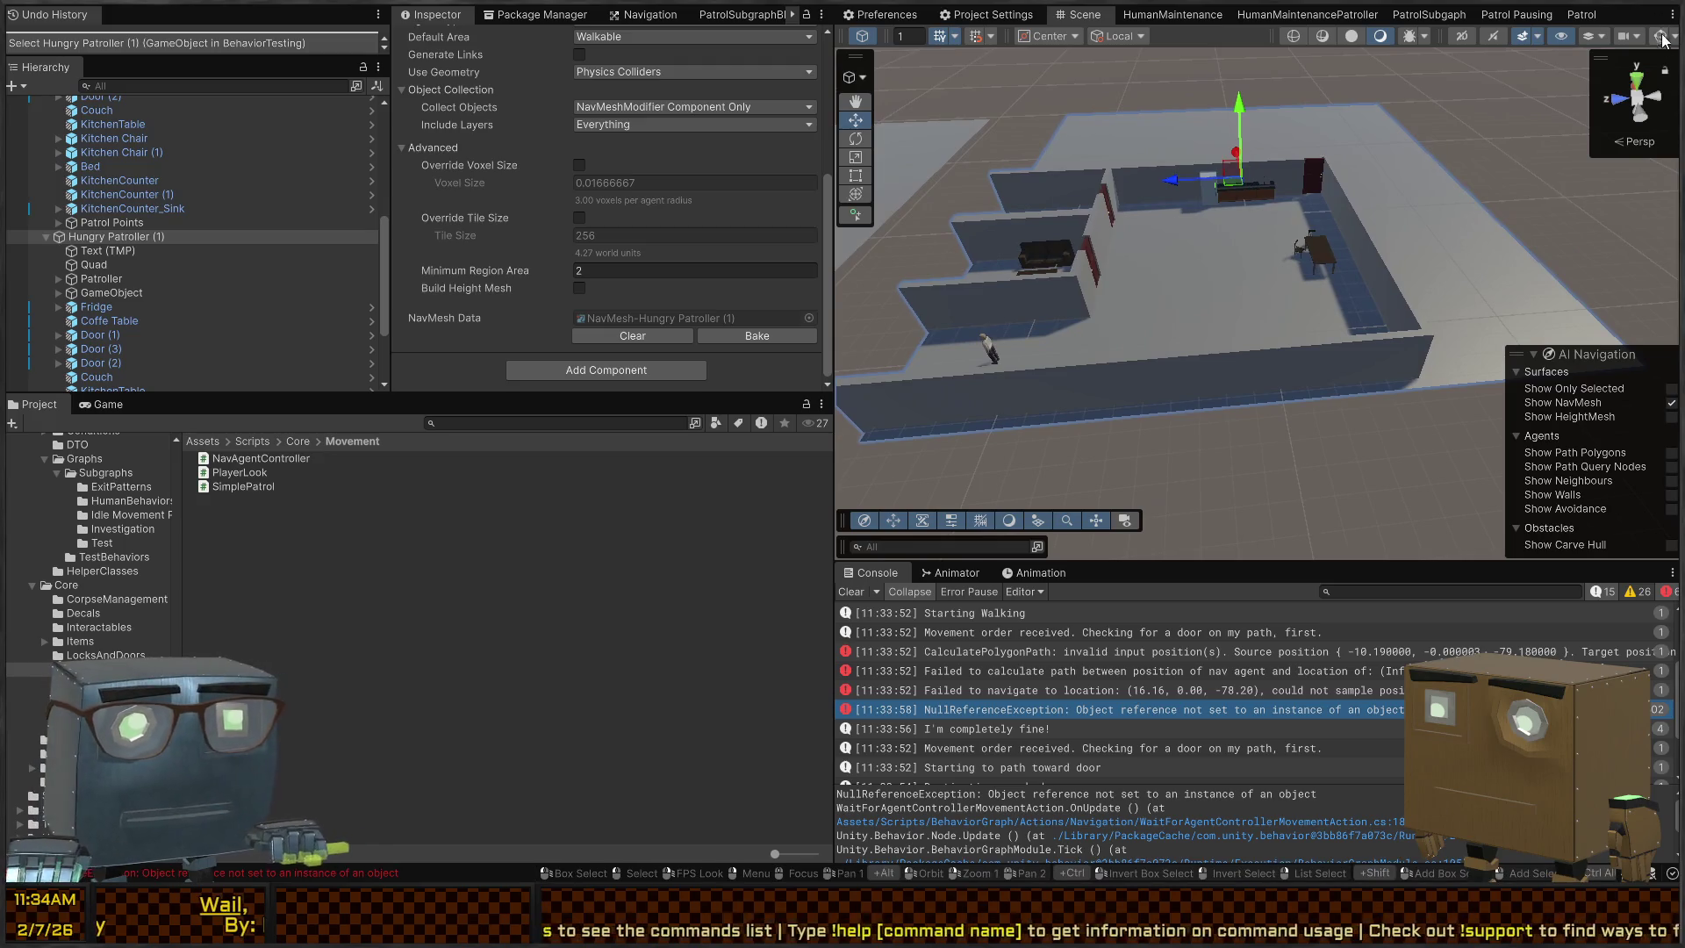
scroll(1100, 226, "up", 6)
scroll(1101, 226, "up", 3)
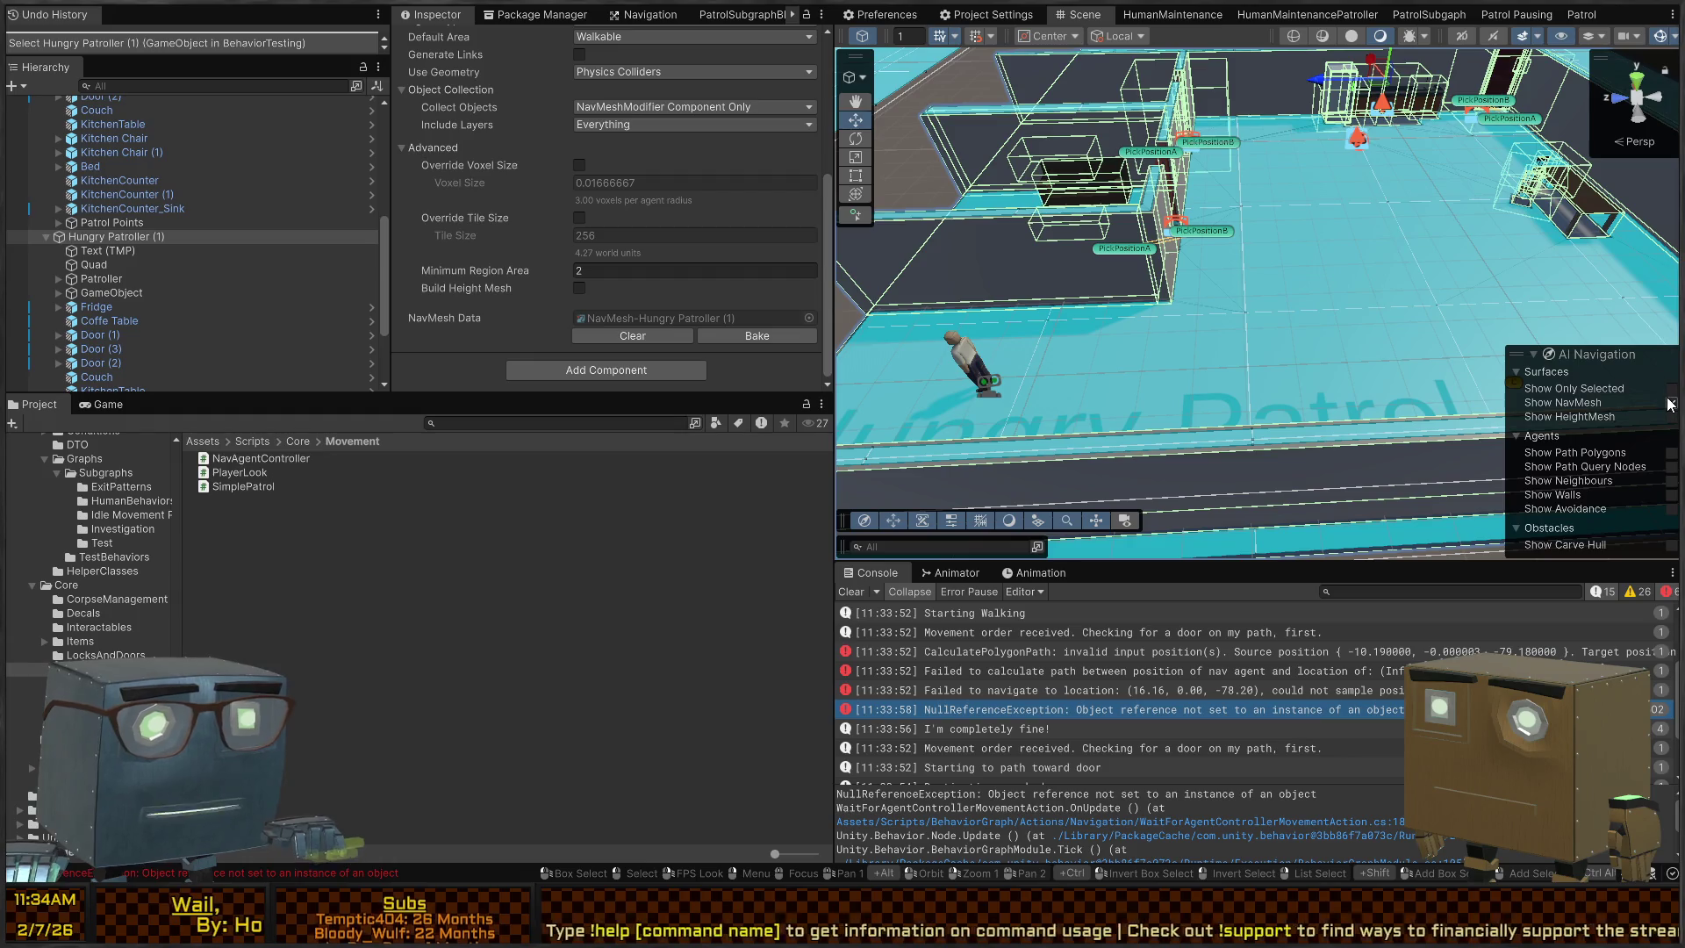
Frame the room, check the Kitchen Chair's carving box Nav Mesh Obstacle, then switch to Visual Studio
mouse_move(1369, 188)
left_mouse_down()
mouse_move(1380, 201)
mouse_move(1010, 339)
mouse_move(1125, 337)
mouse_move(1390, 384)
mouse_move(1407, 337)
mouse_move(1543, 396)
mouse_move(1480, 360)
mouse_move(971, 482)
left_mouse_up()
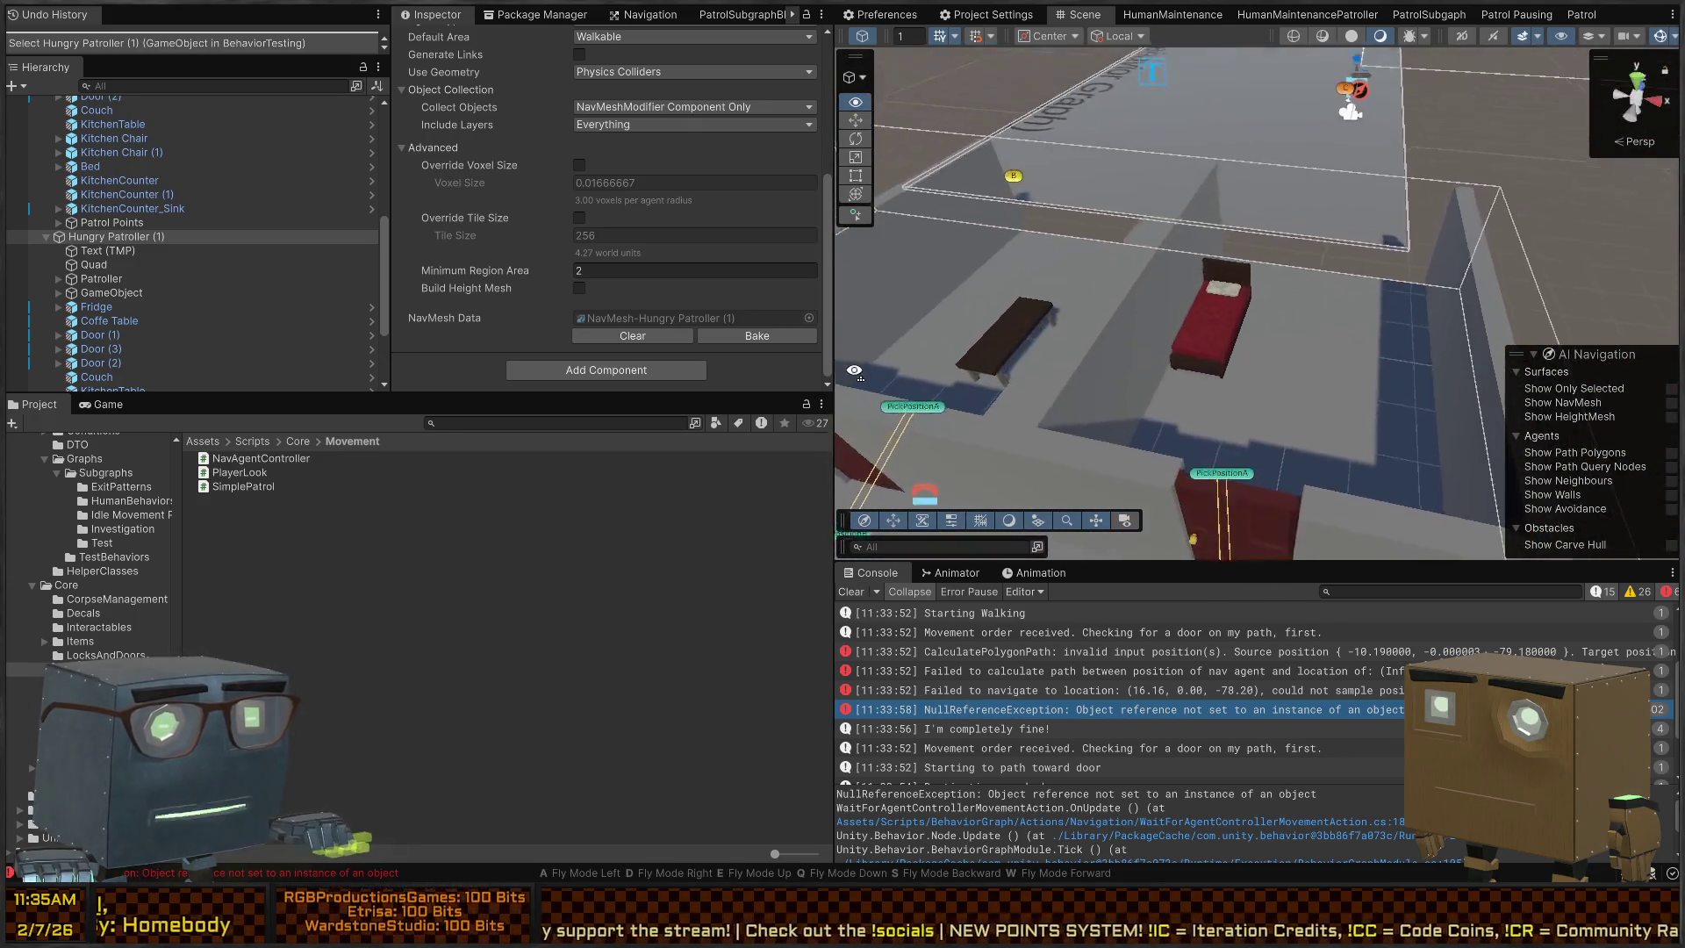
left_click_drag(855, 371, 905, 360)
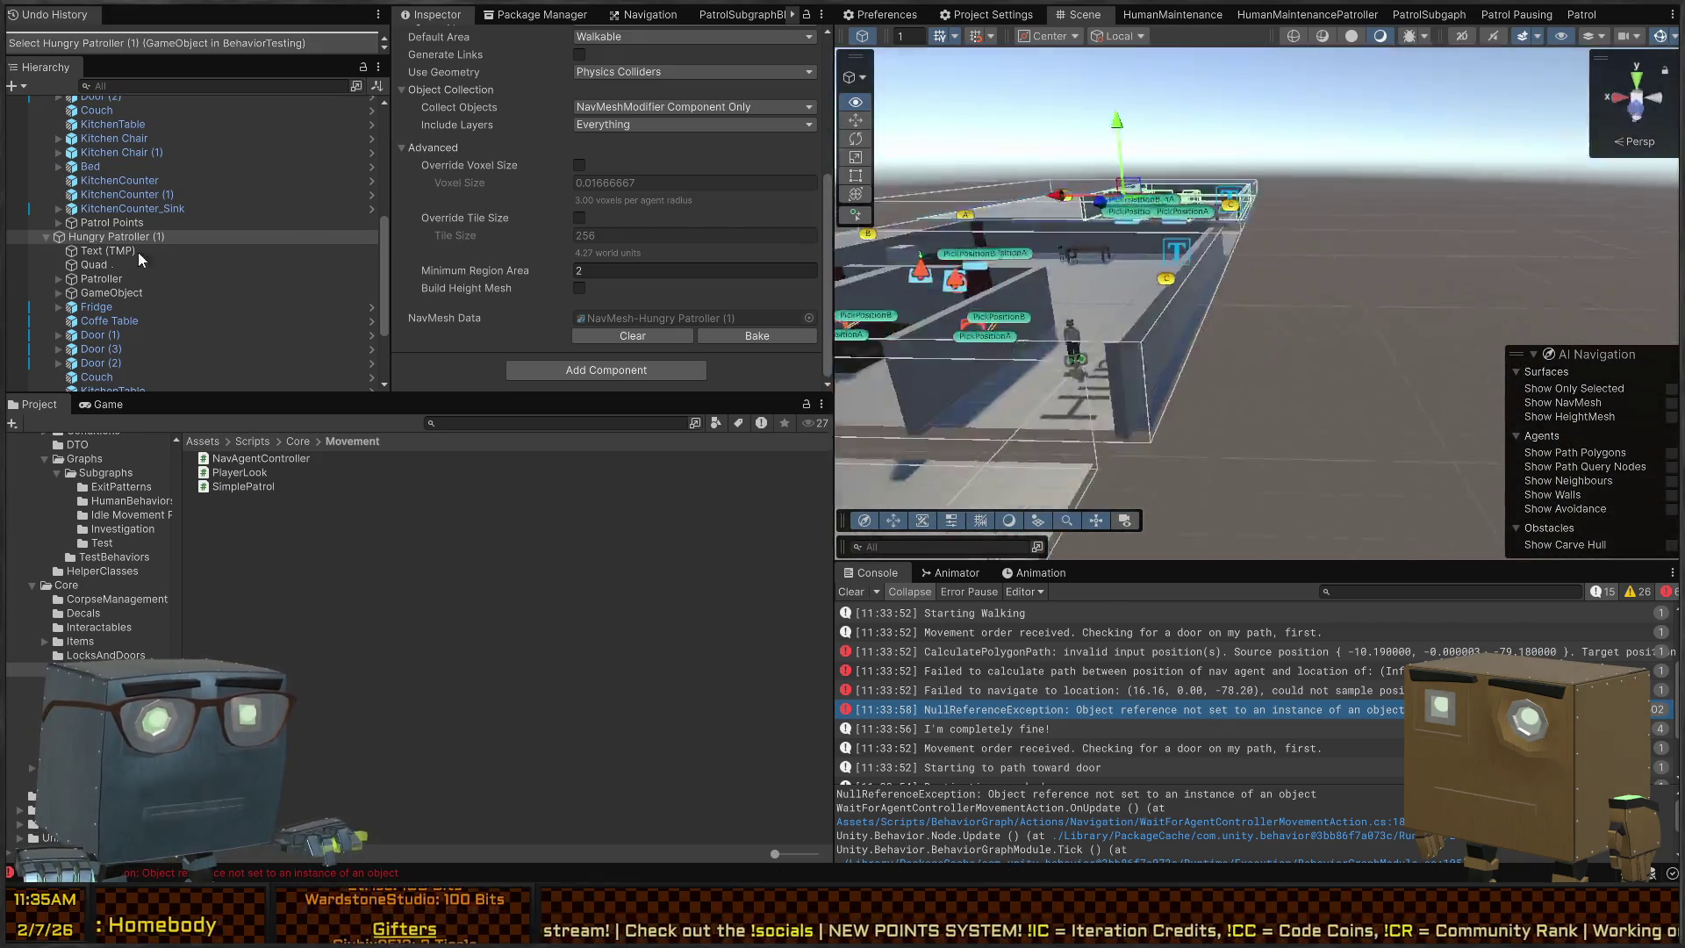
key("f")
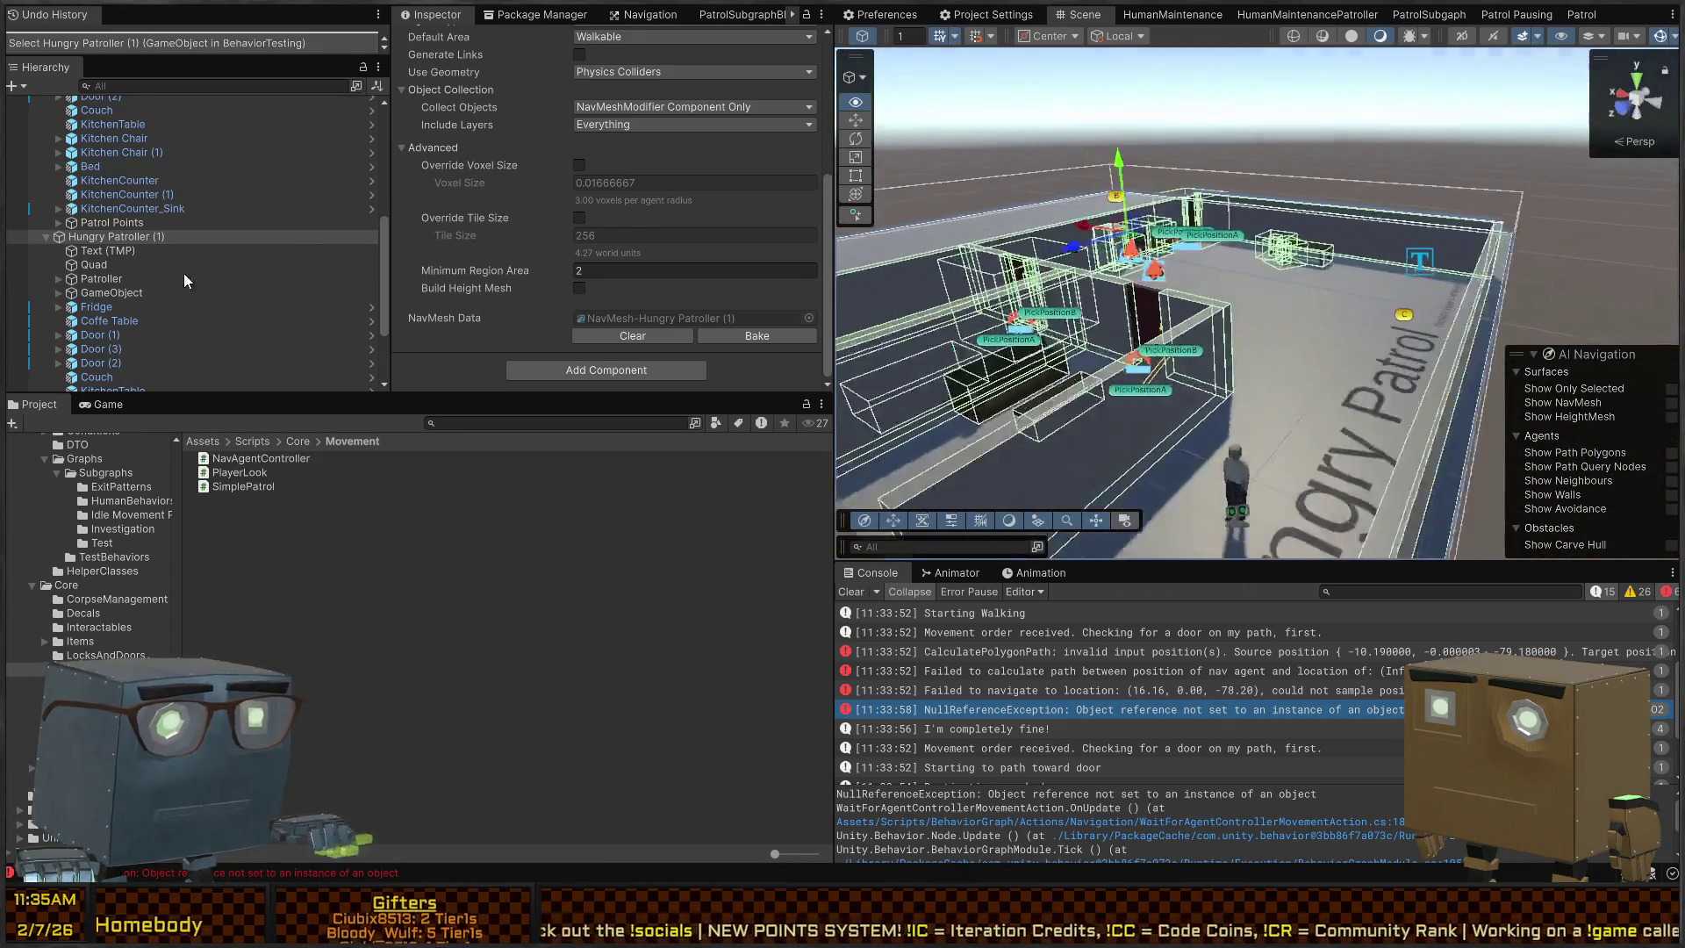
left_click_drag(965, 344, 1301, 301)
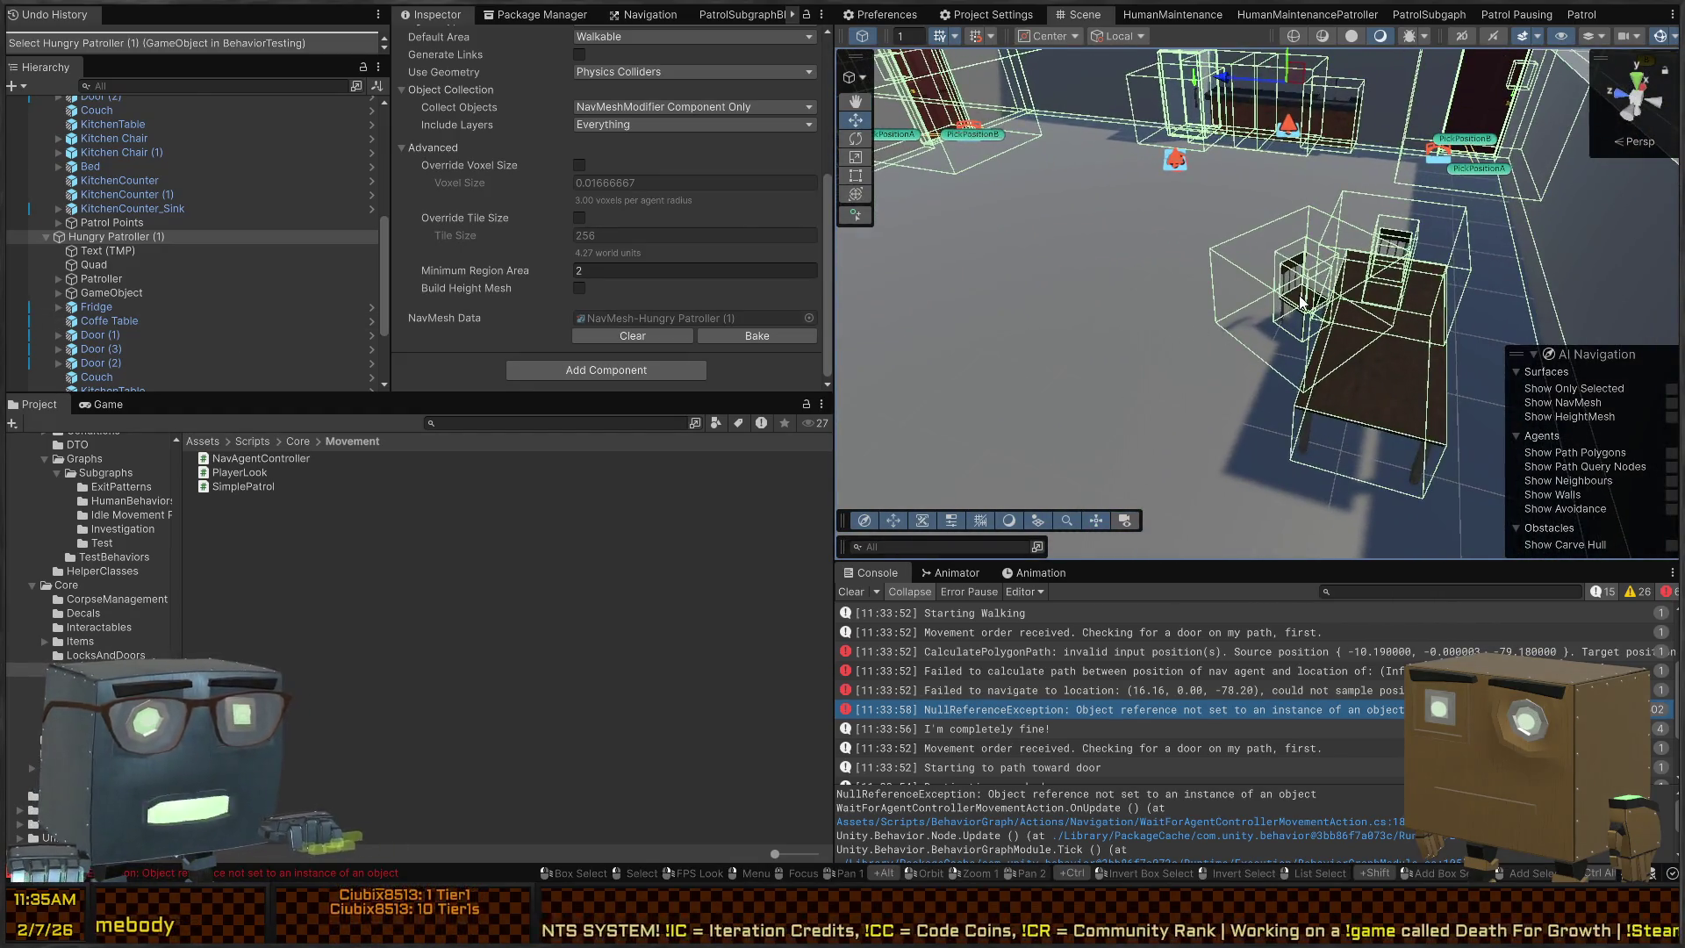
left_click(1302, 301)
scroll(518, 344, "up", 5)
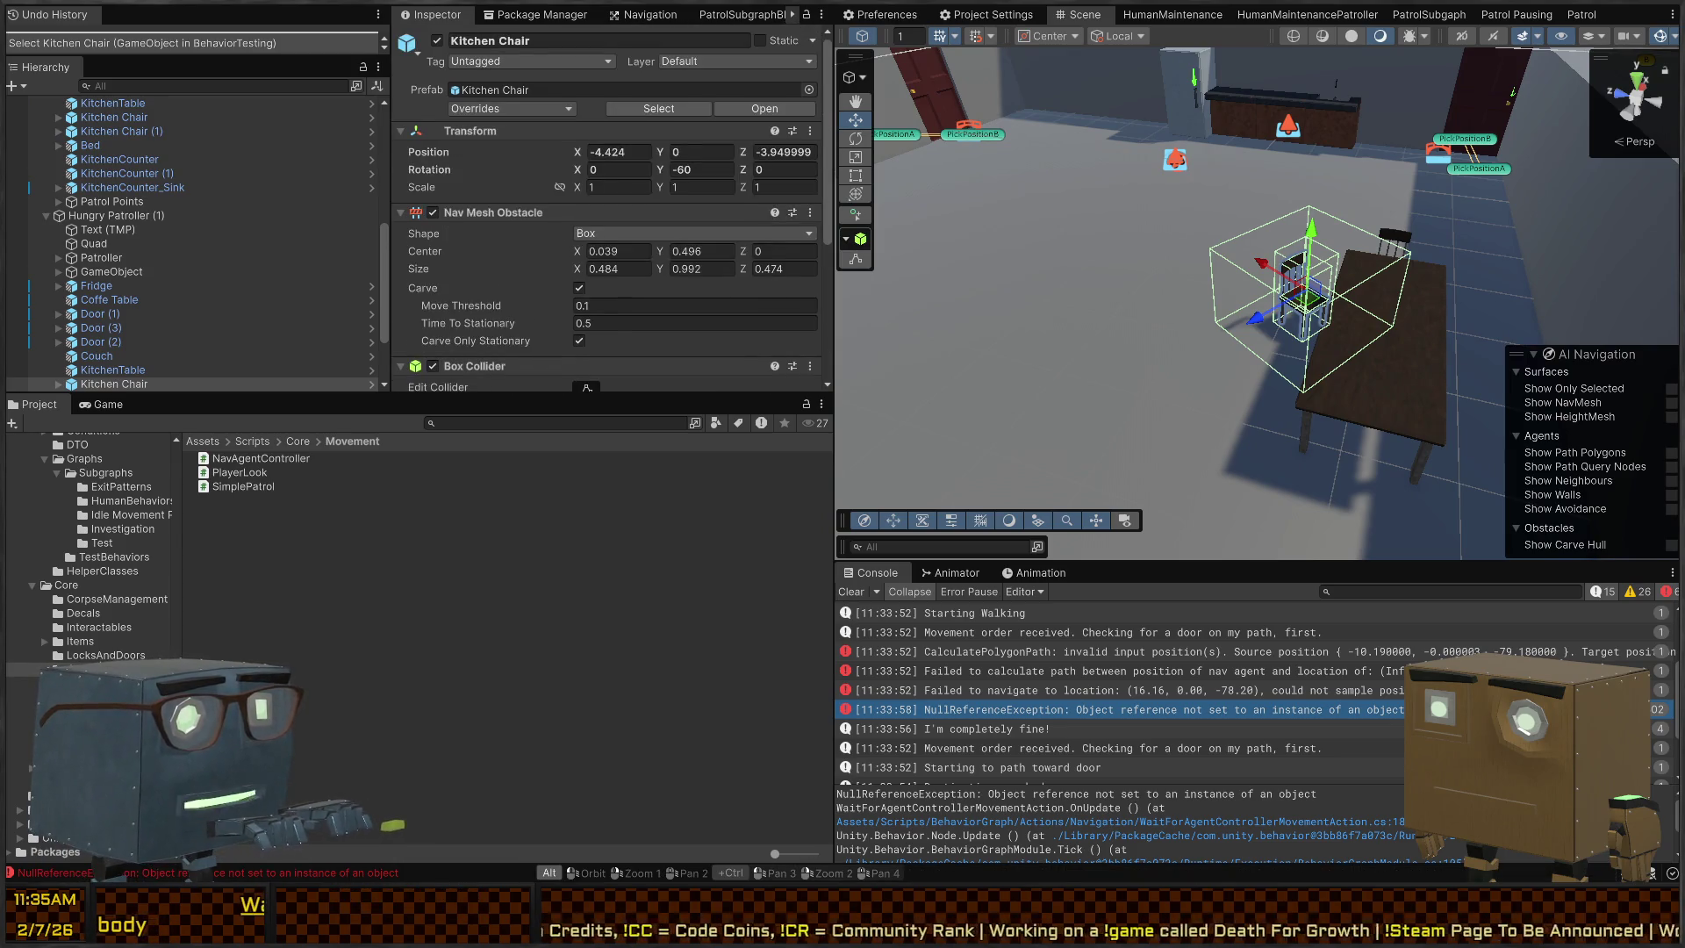
key("alt+Tab")
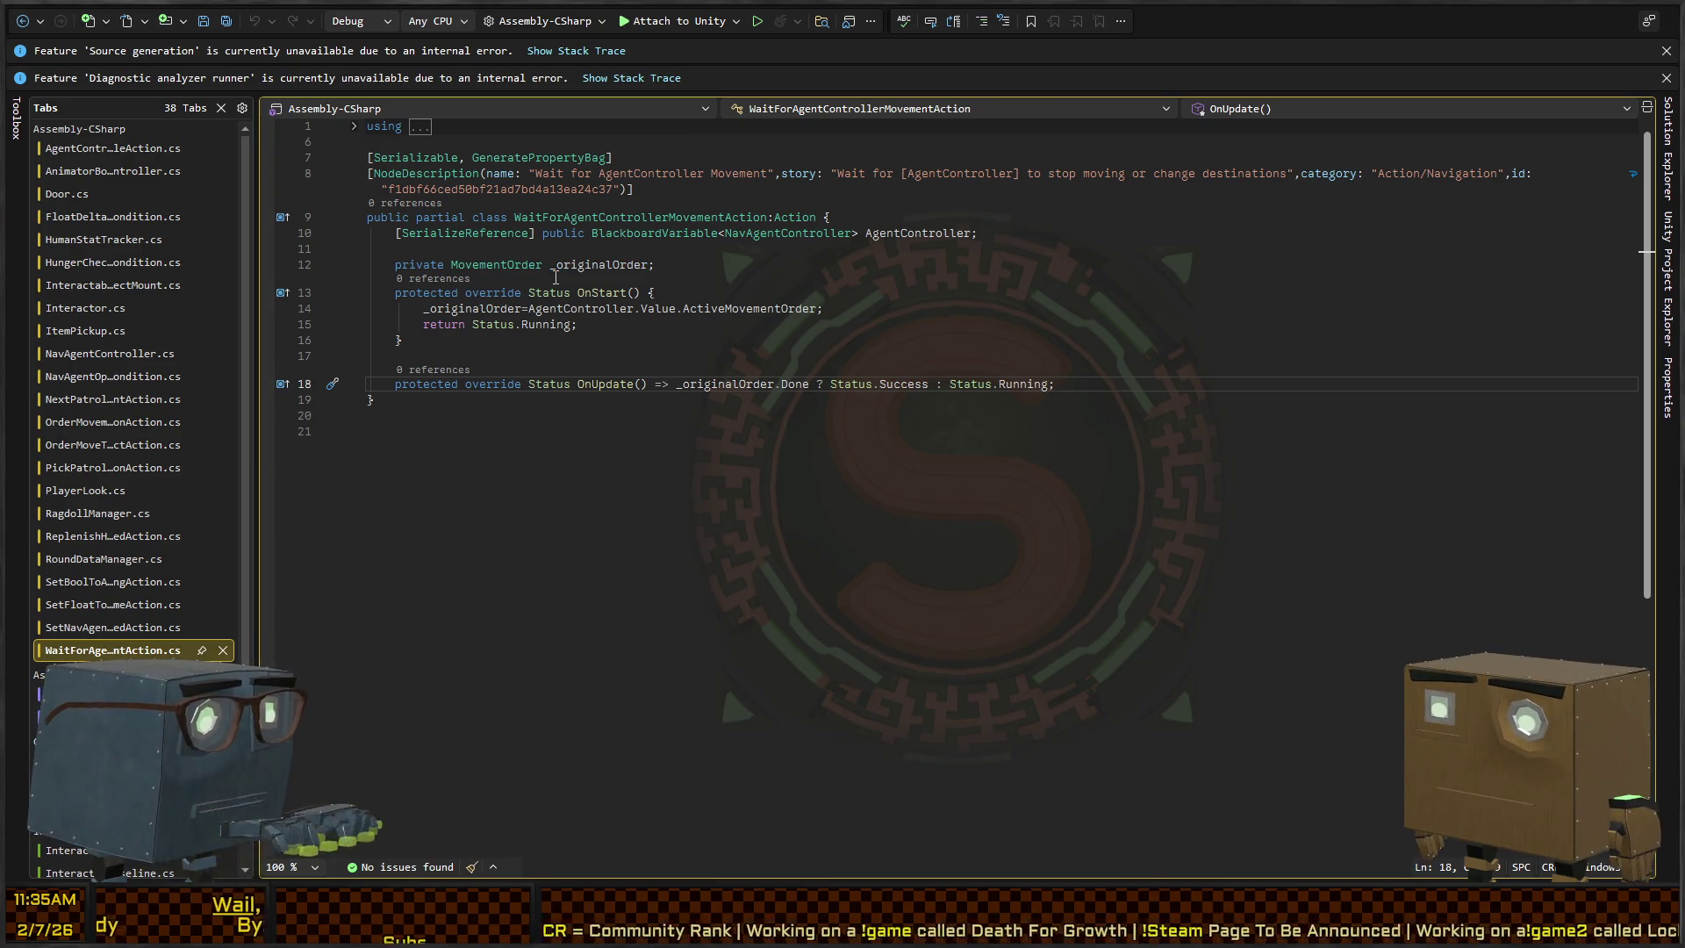
In ObjectMount.cs, add a 'string tag' parameter after TryMount's Transform target
key("ctrl+Tab")
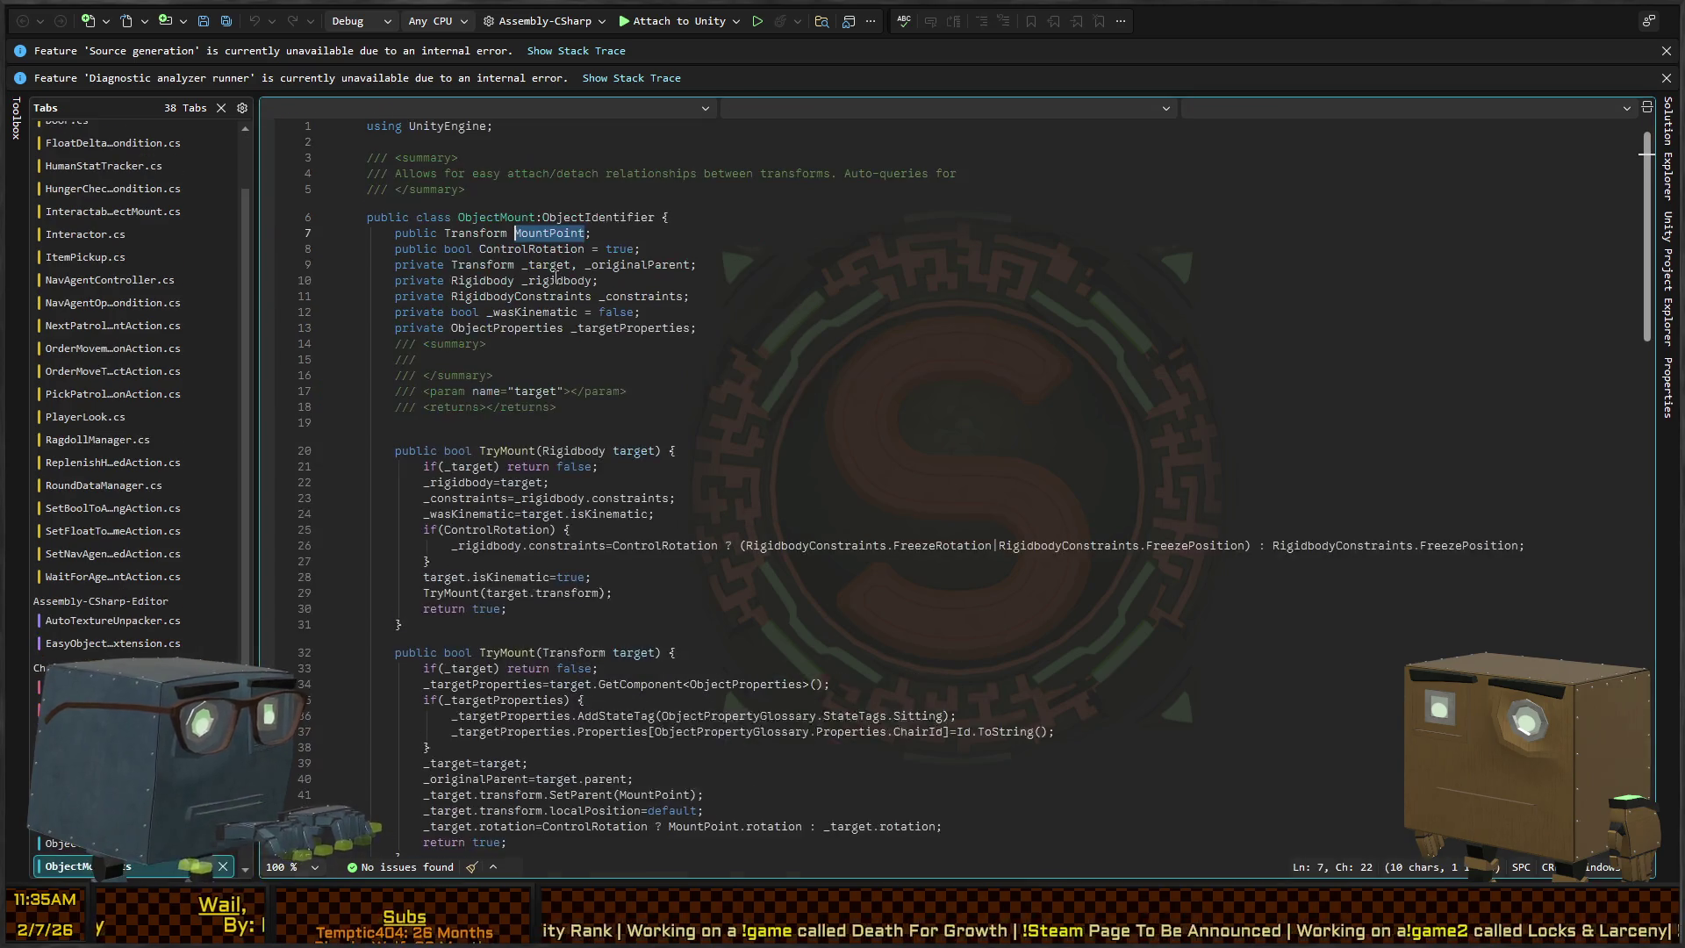
scroll(637, 254, "down", 2)
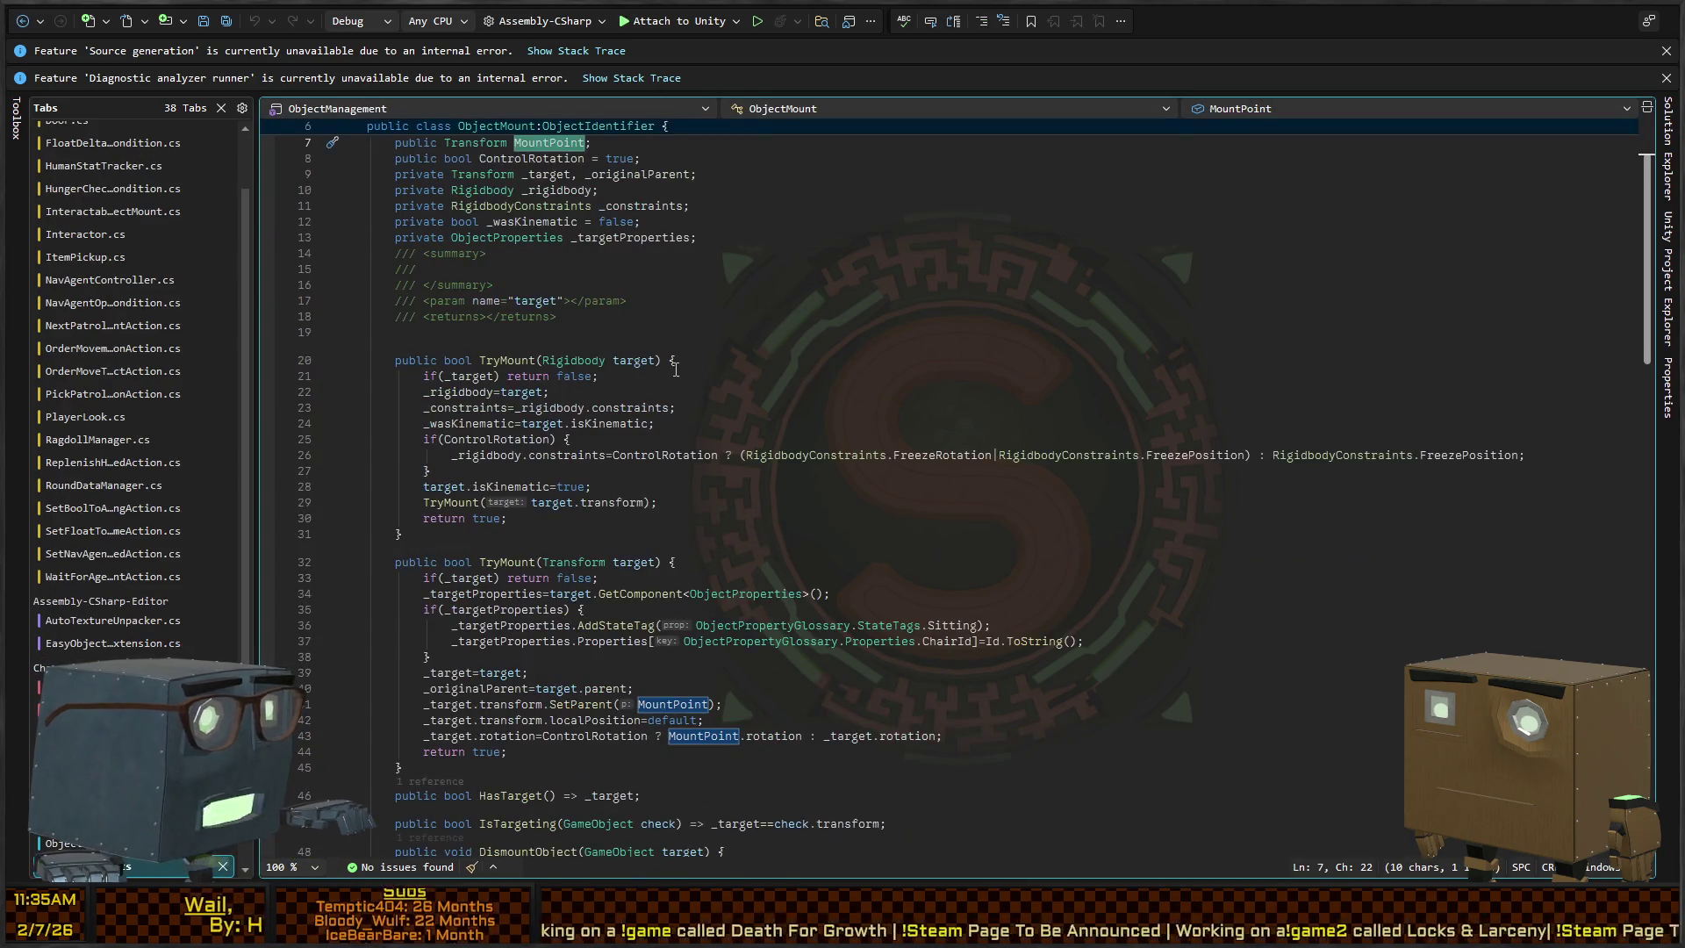
scroll(870, 469, "down", 6)
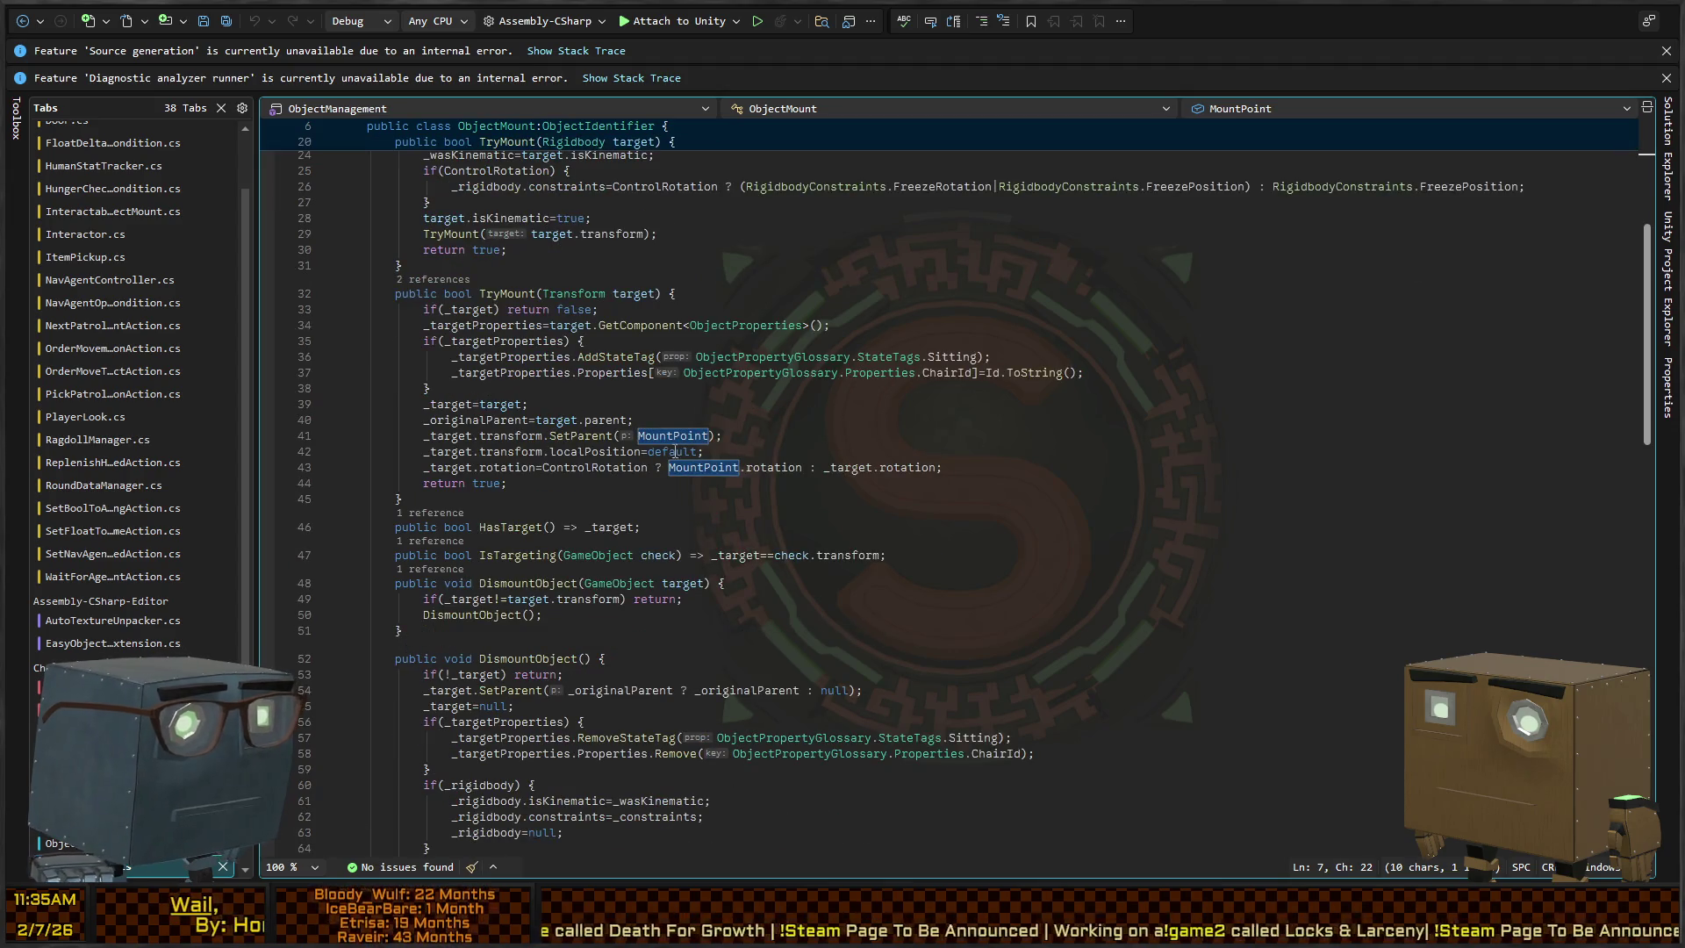
left_click(958, 356)
left_click(657, 293)
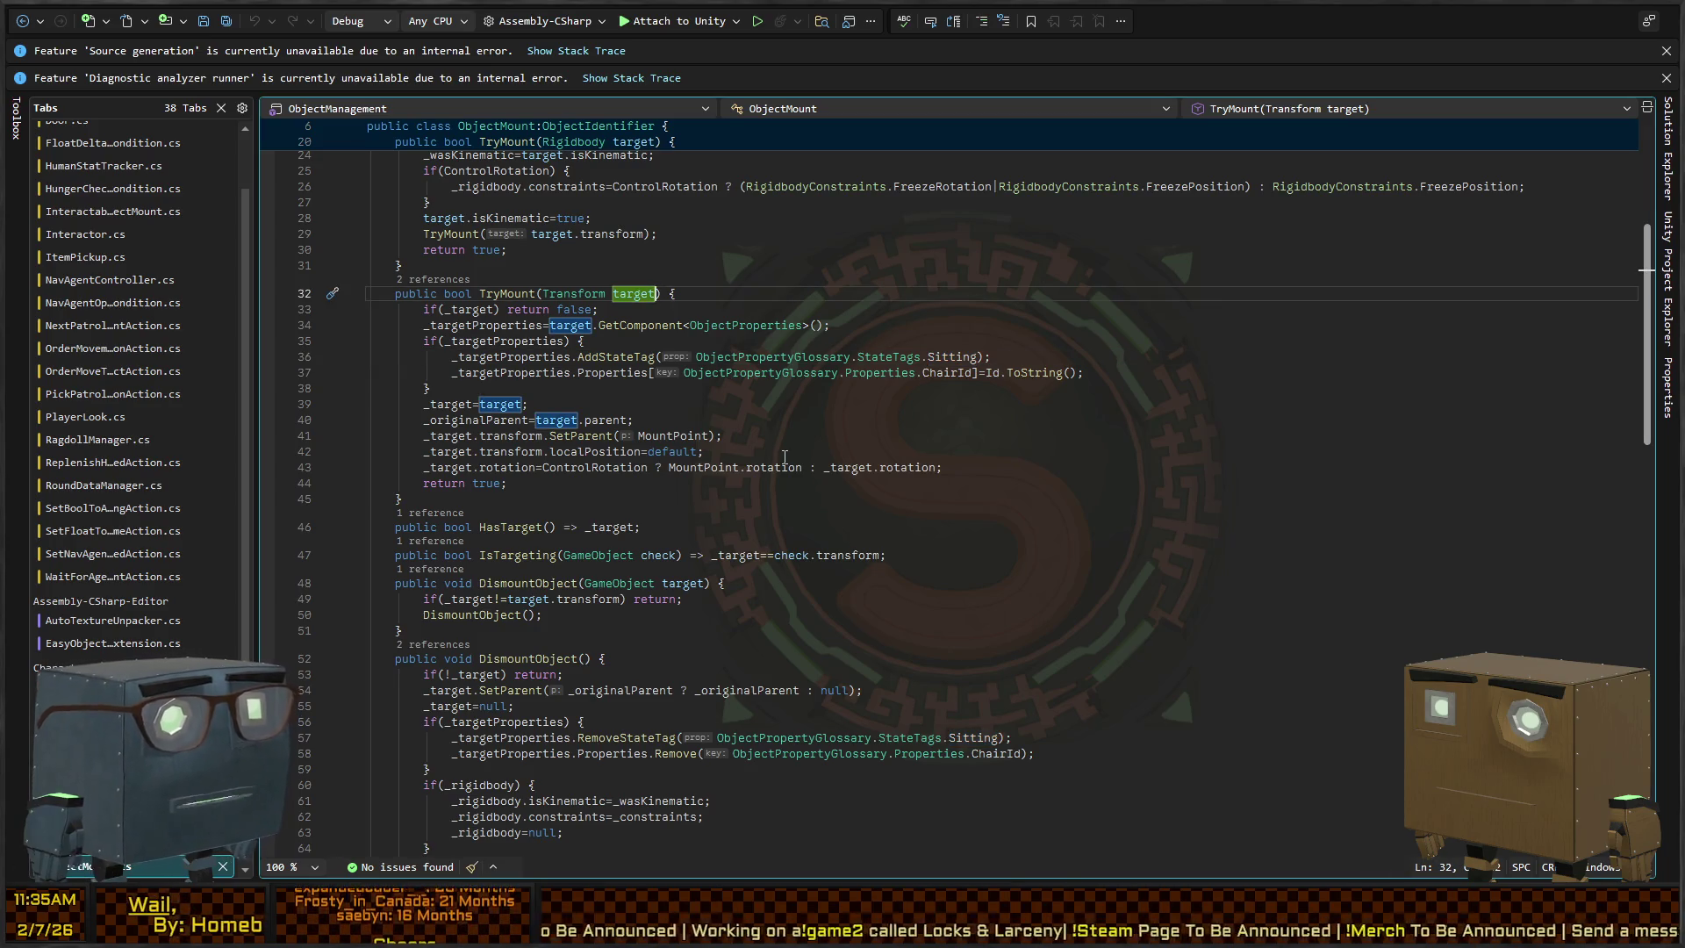
type(",string t")
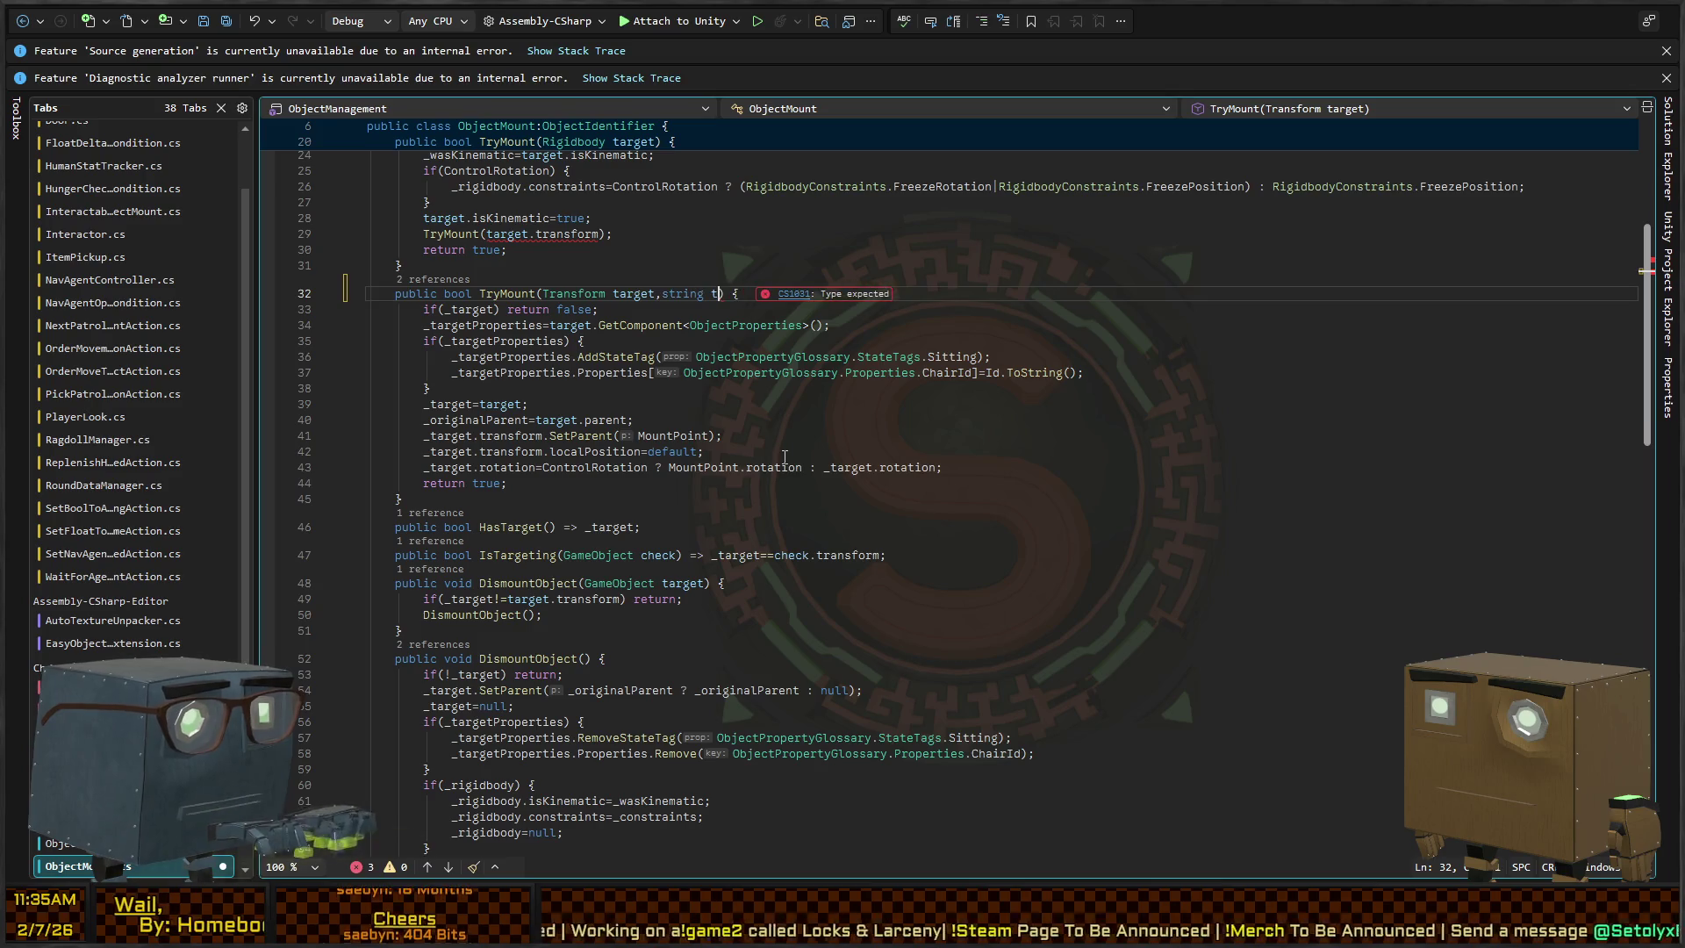
type("ag =")
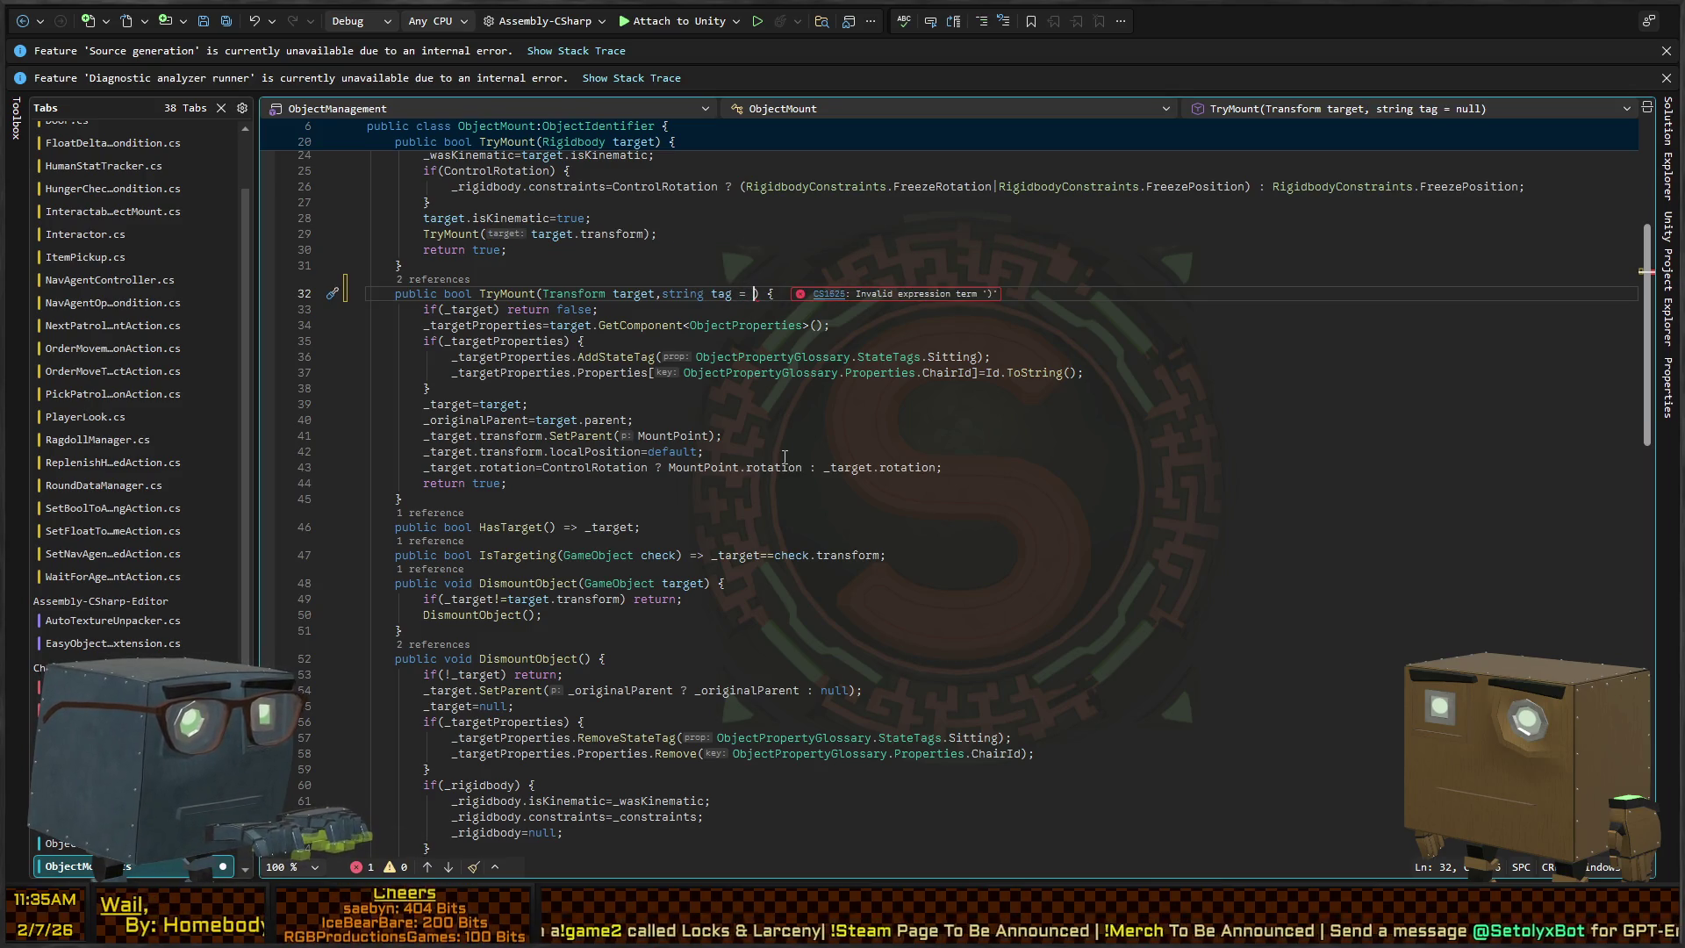
Move the Sitting state tag into the parameter's default and pass tag to AddStateTag
key("Down")
key("Down")
key("Down")
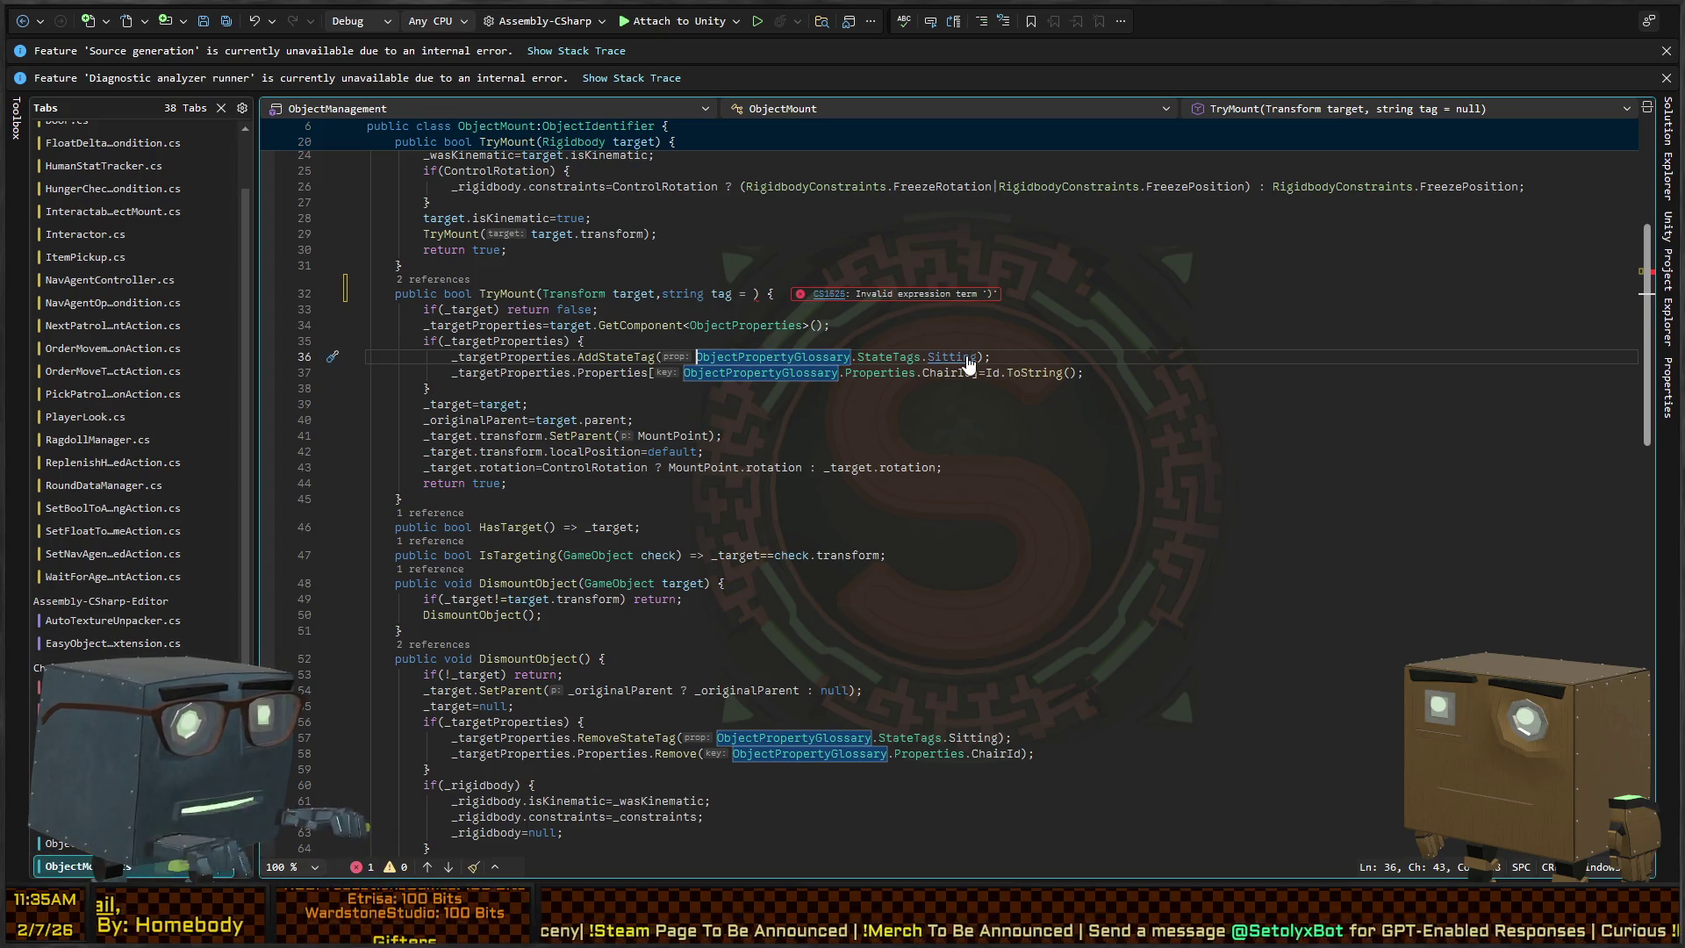
key("ctrl+shift+Right")
key("ctrl+shift+Right")
key("ctrl+shift+Right")
key("Delete")
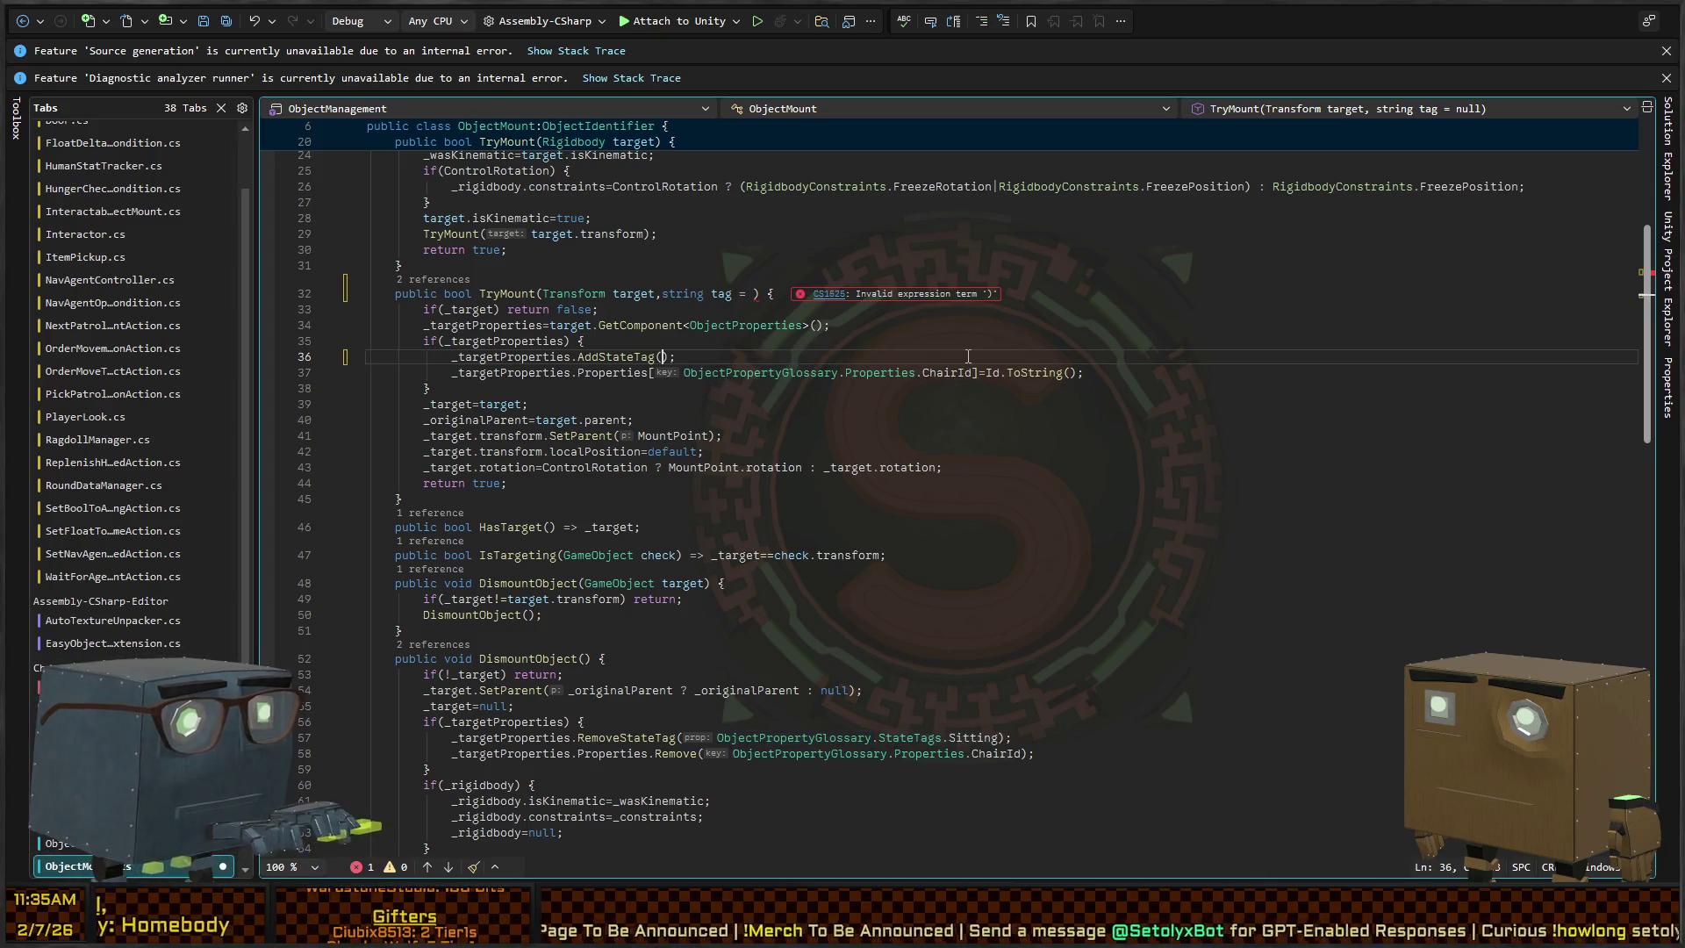
key("Up")
key("Up")
key("Up")
key("ctrl+Right")
key("ctrl+Right")
key("ctrl+Right")
type("ObjectPropertyGlossary.StateTags.Sitting")
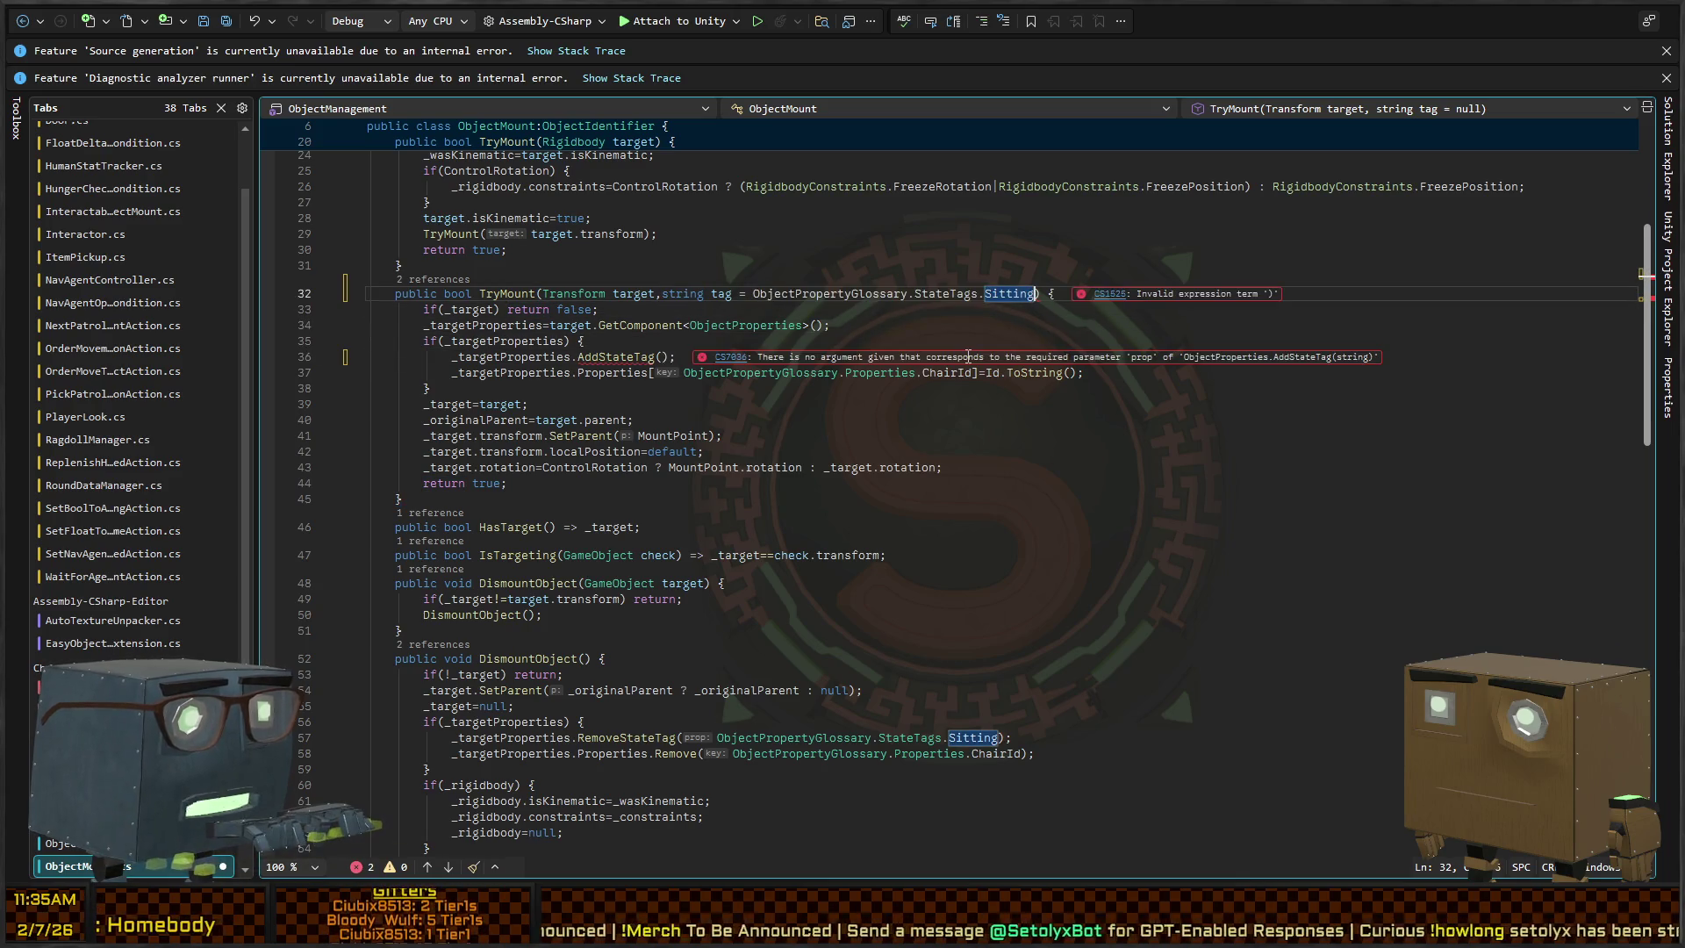
key("Down")
key("Down")
key("Down")
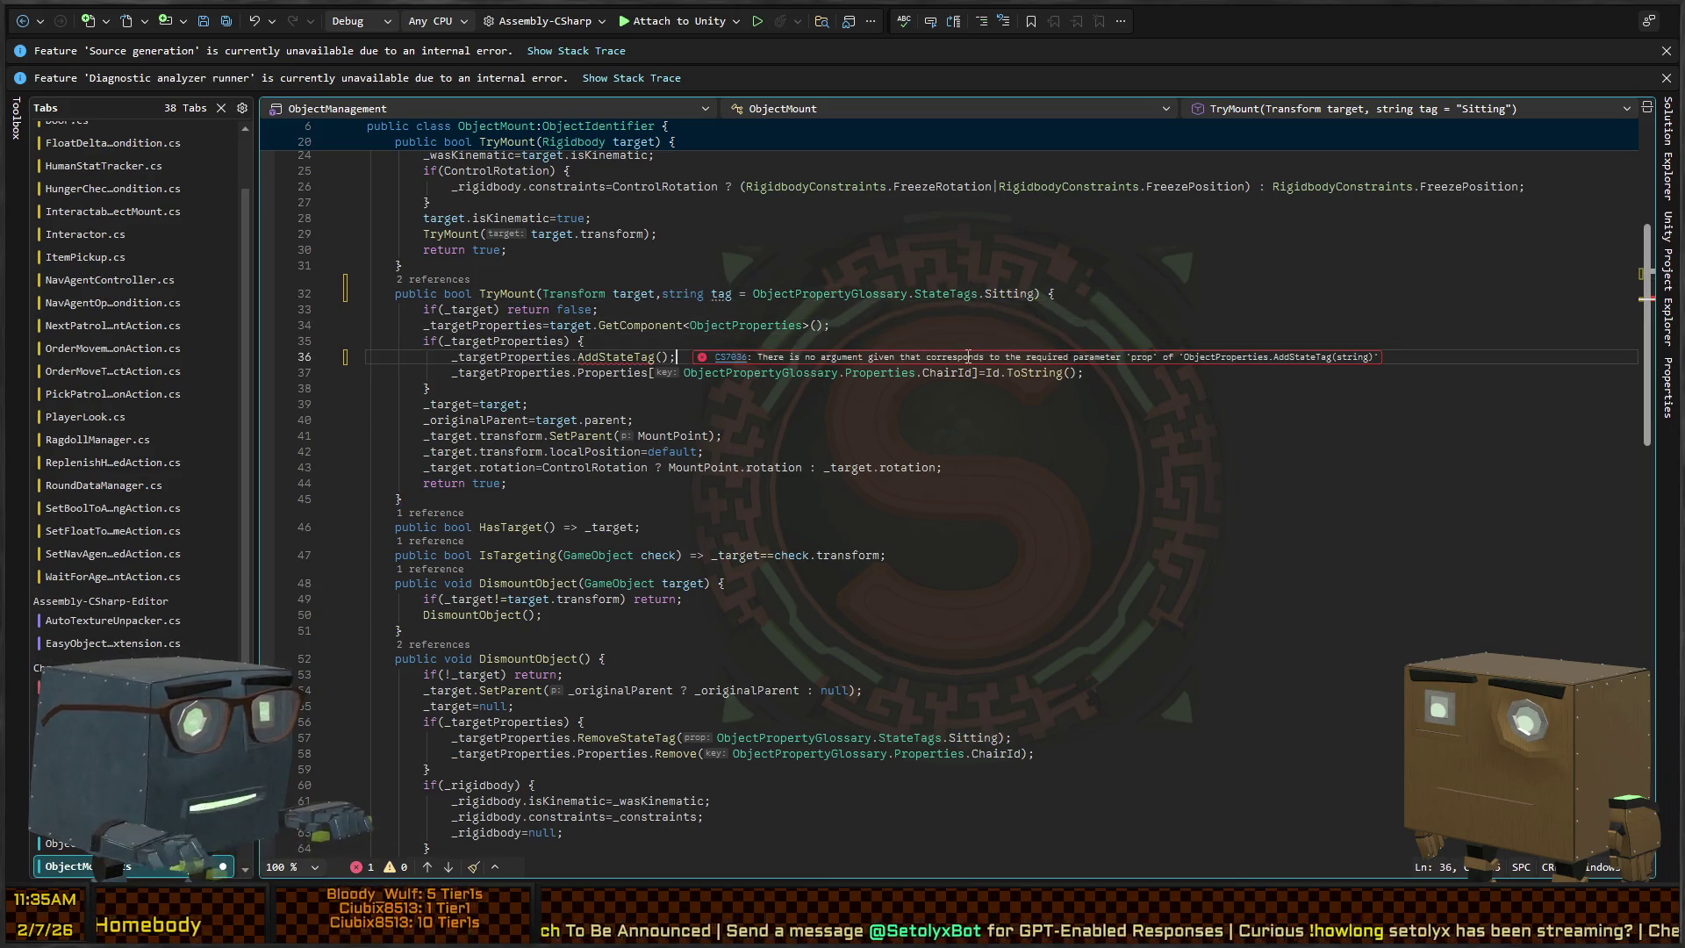
type("tag")
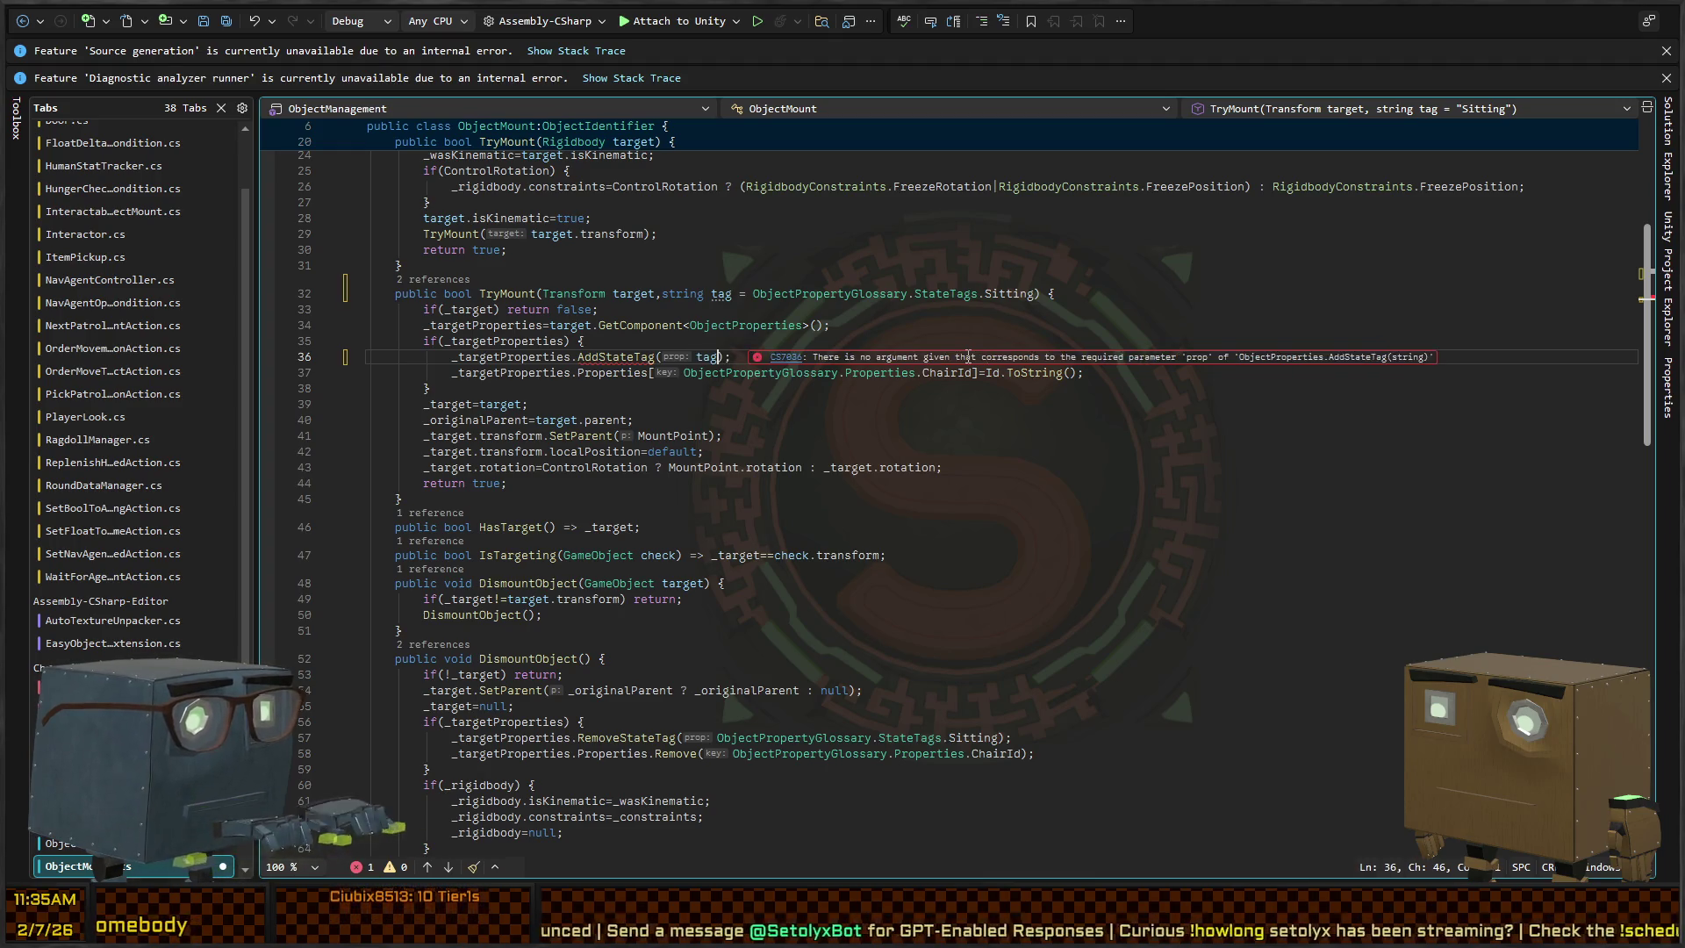
key("Up")
key("Up")
key("Up")
key("Up")
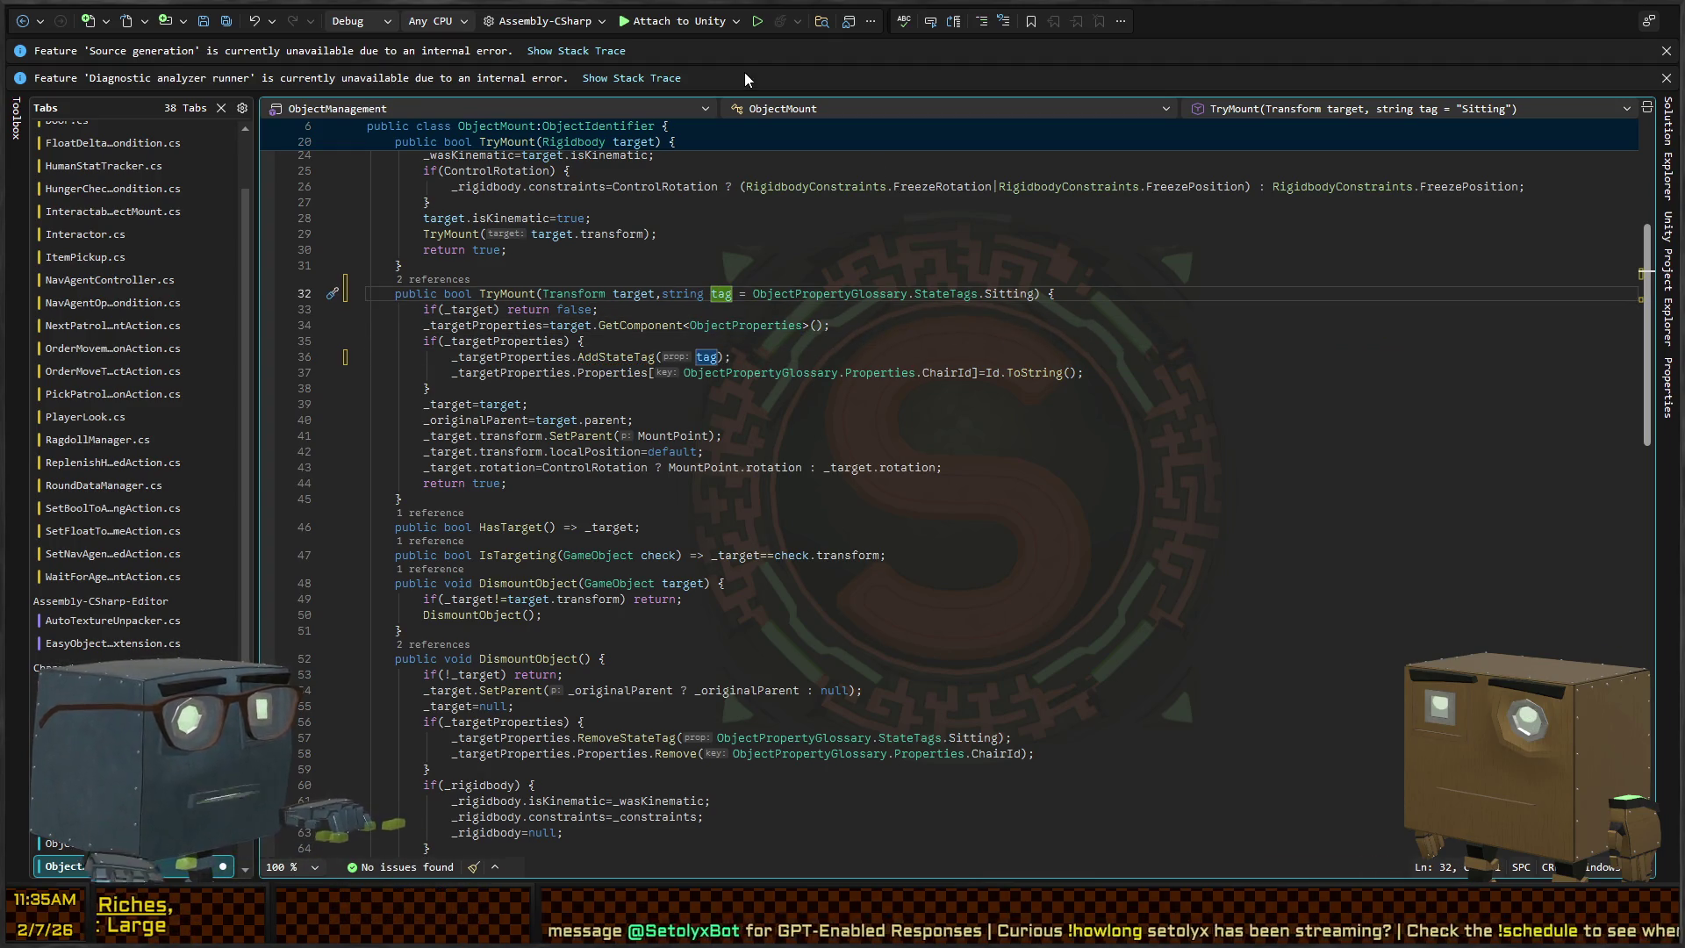
Switch to the InteractableObjectMount.cs script
left_click(503, 295)
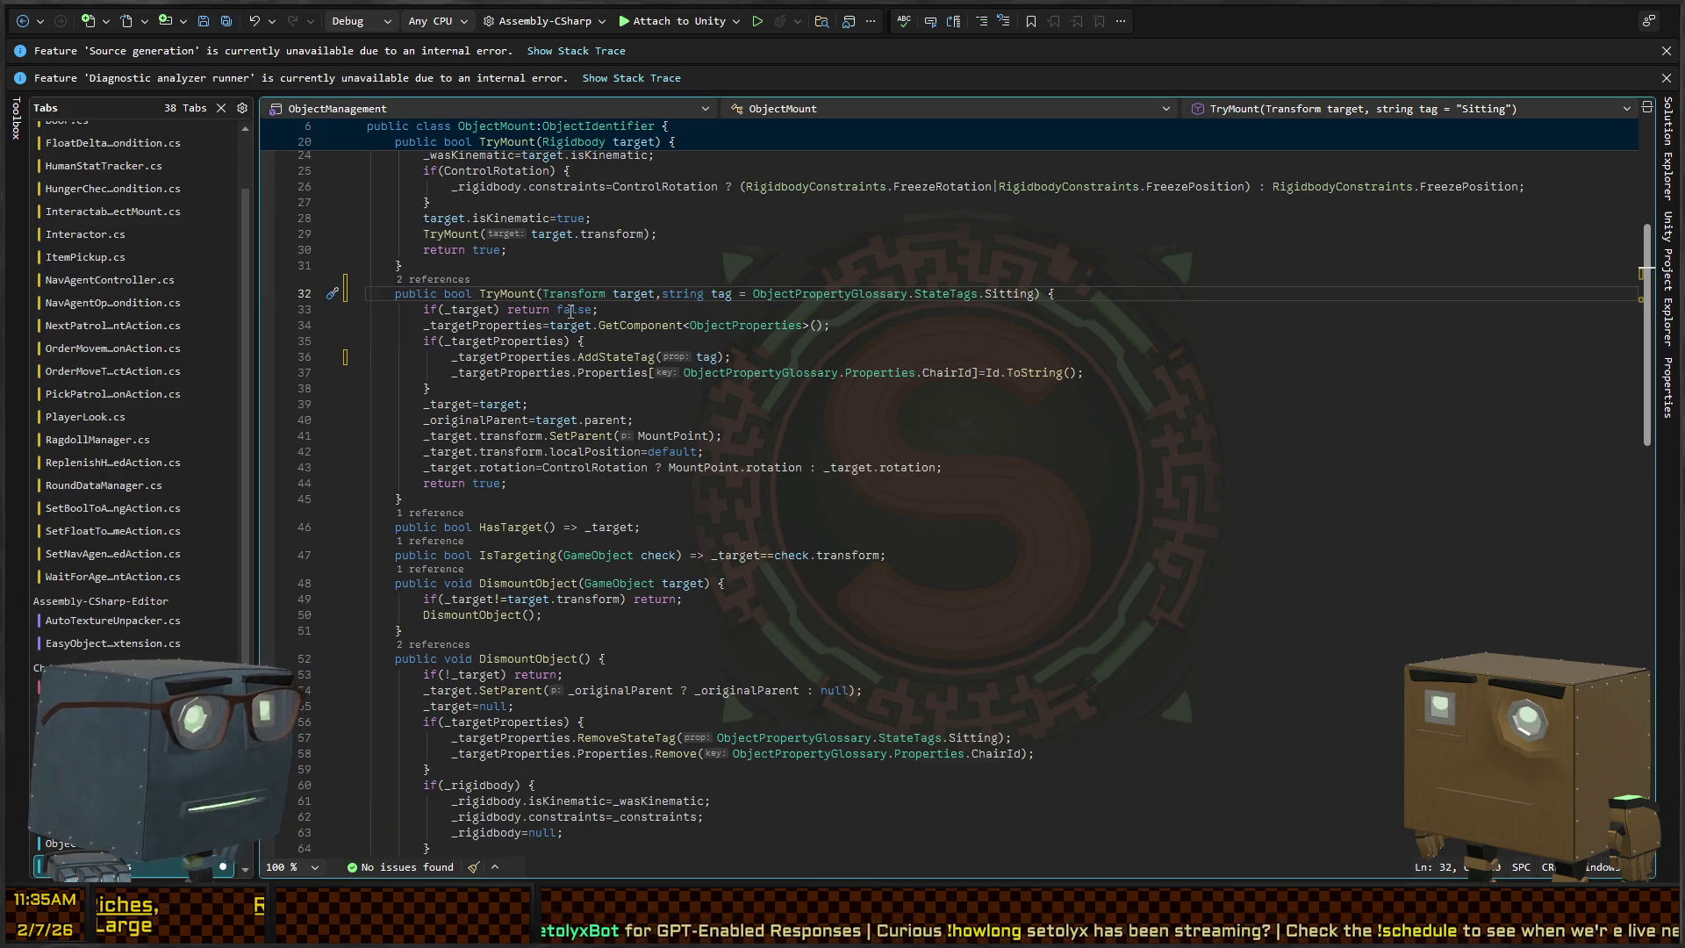
scroll(514, 326, "up", 6)
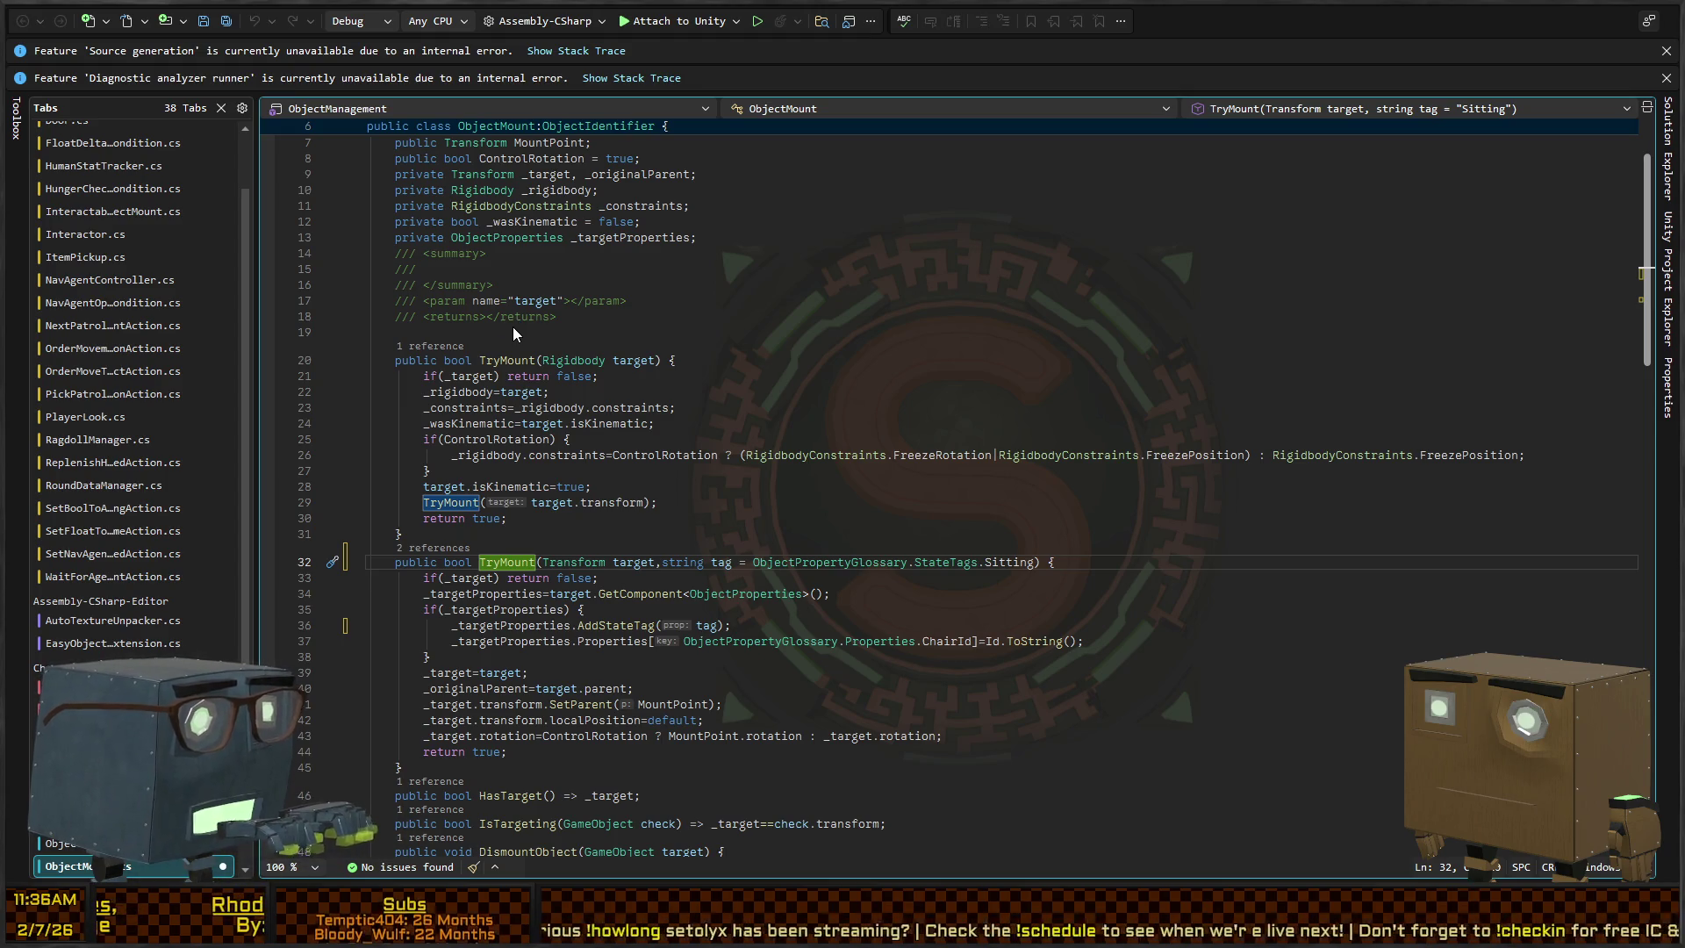
key("ctrl+minus")
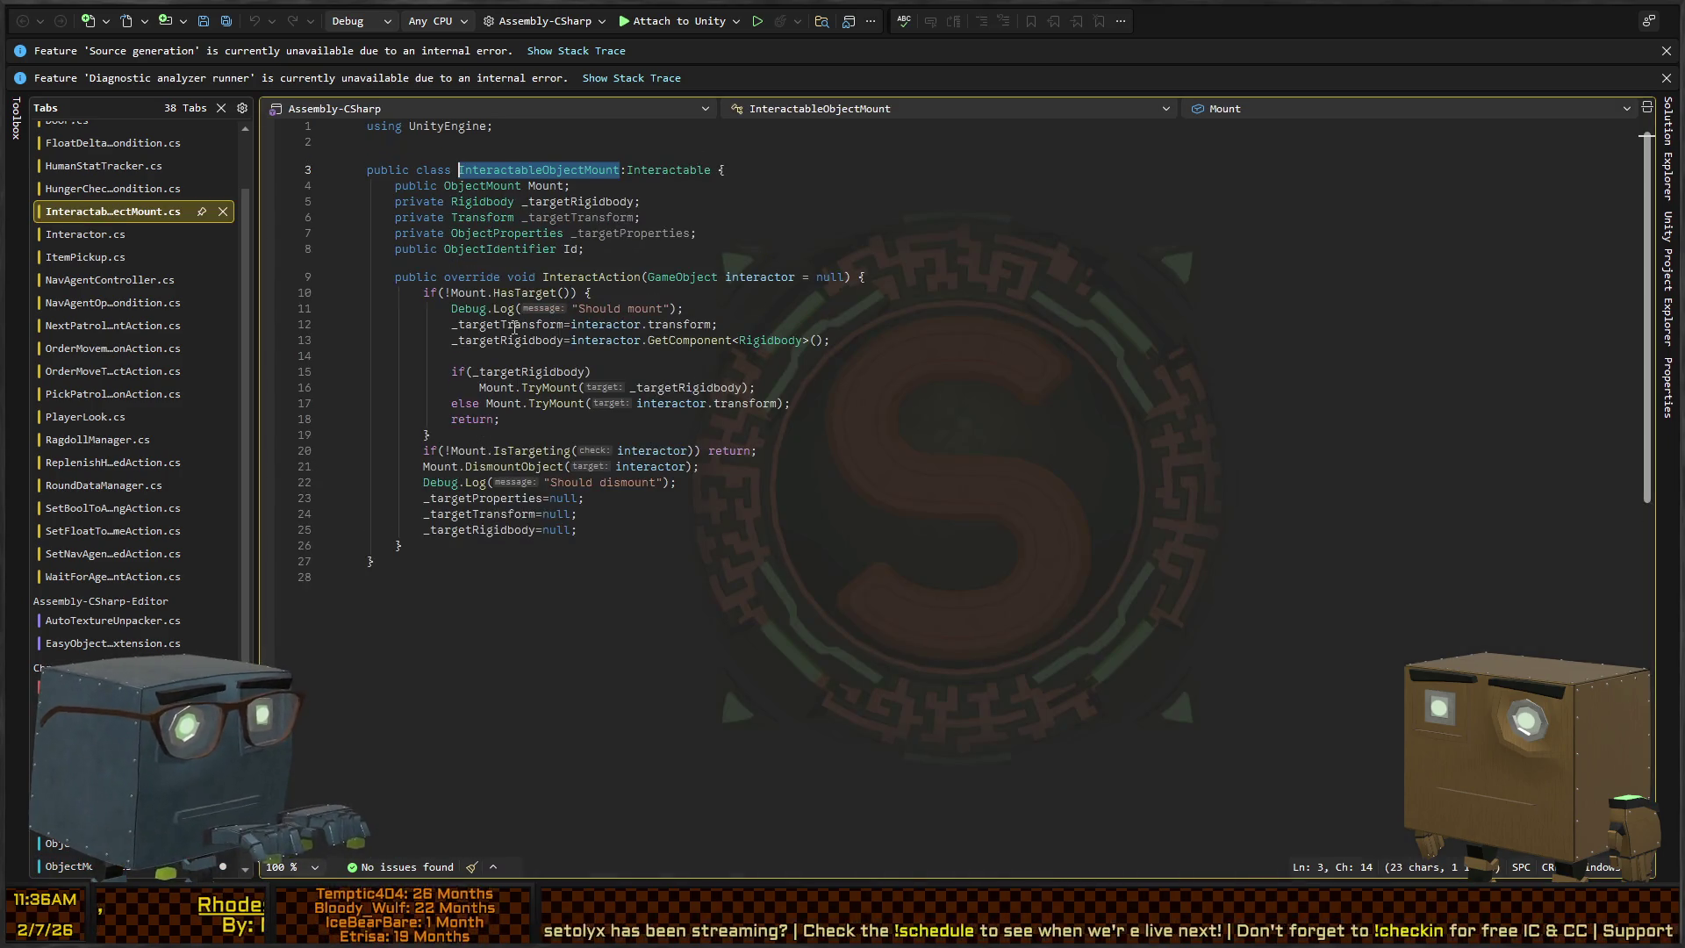
Append 'public enum MountType { Sit, Sleep, Other }' below the class and open a line under the Id field
left_click(632, 233)
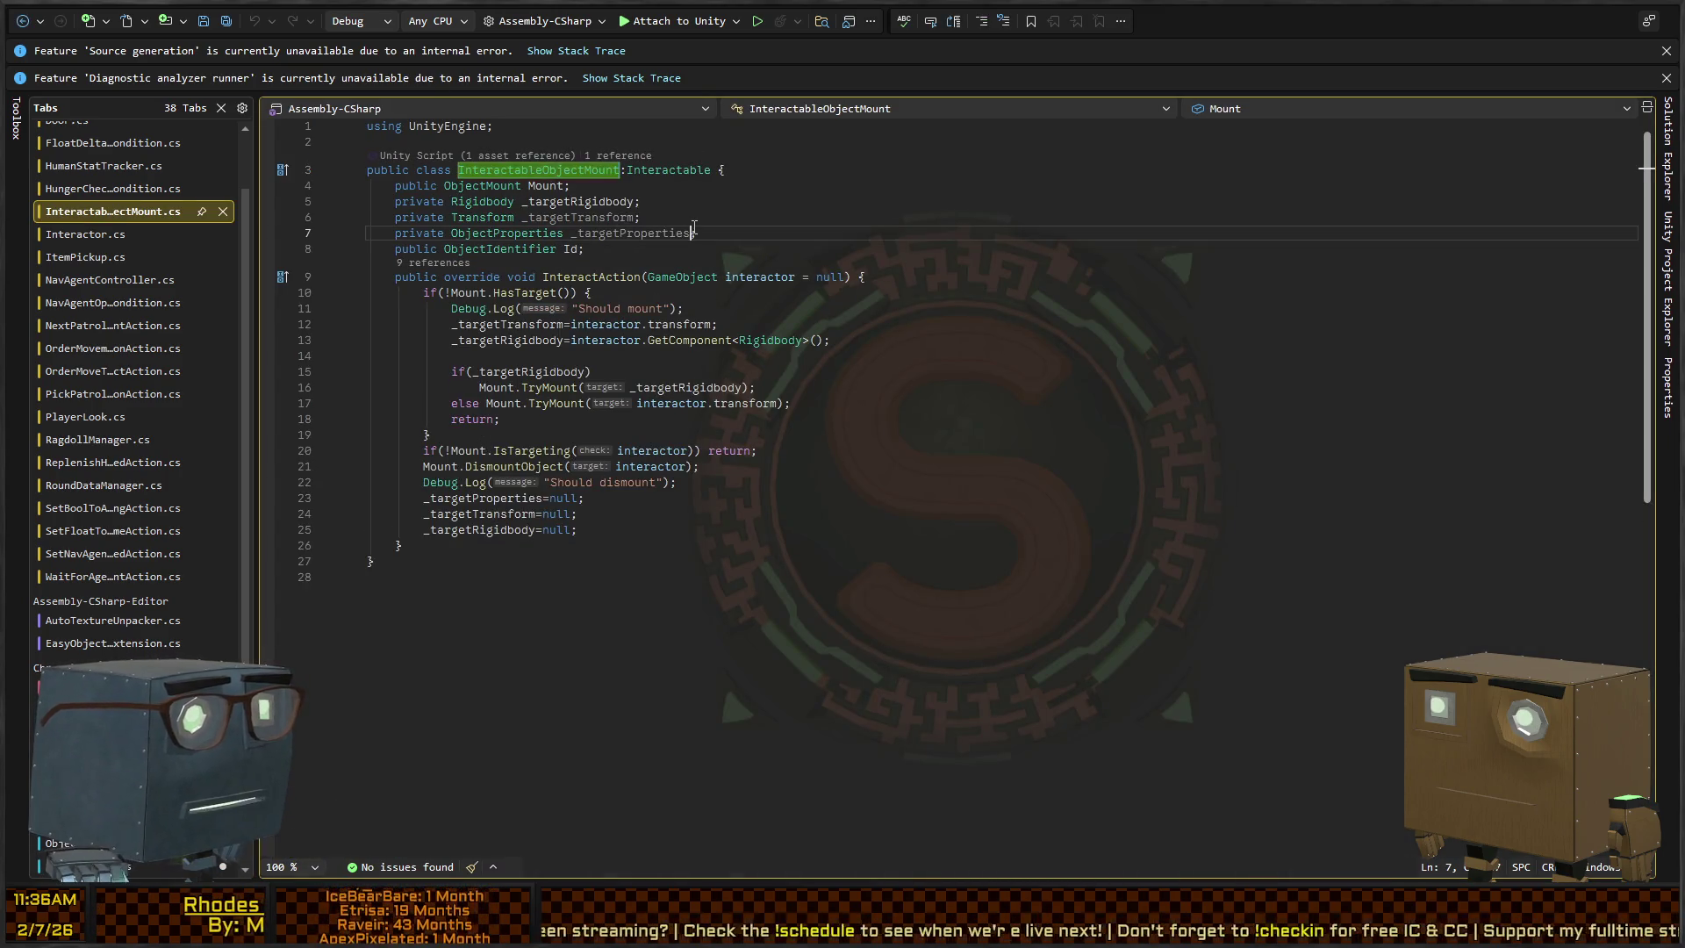
left_click(890, 272)
left_click(855, 257)
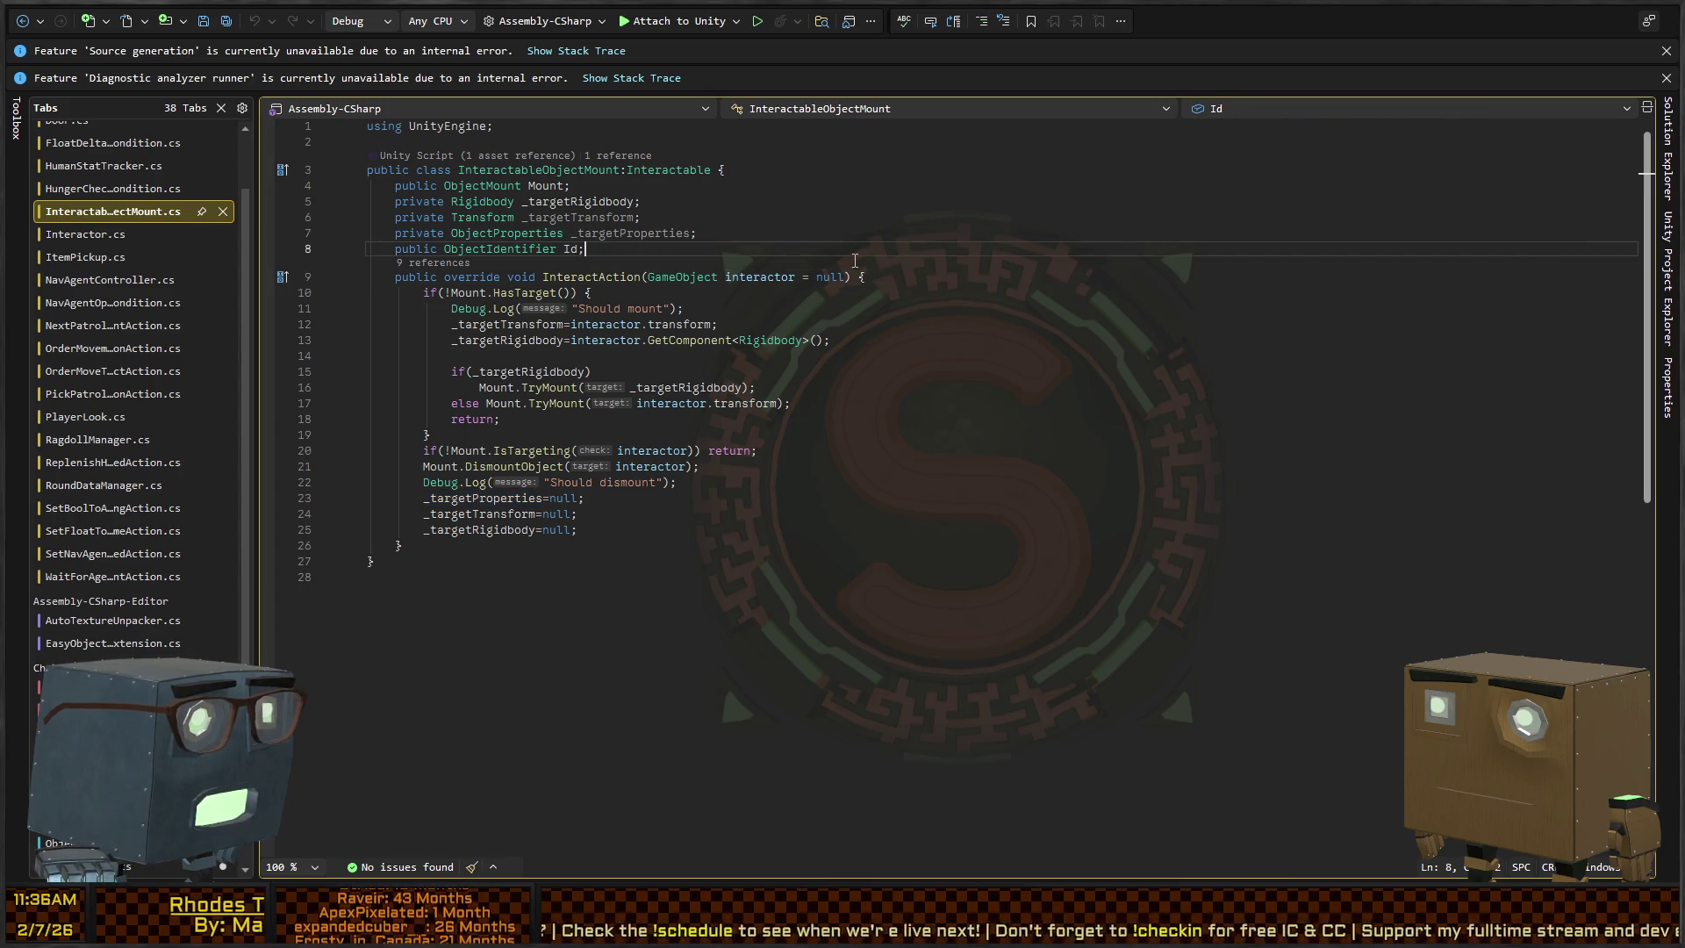
key("Return")
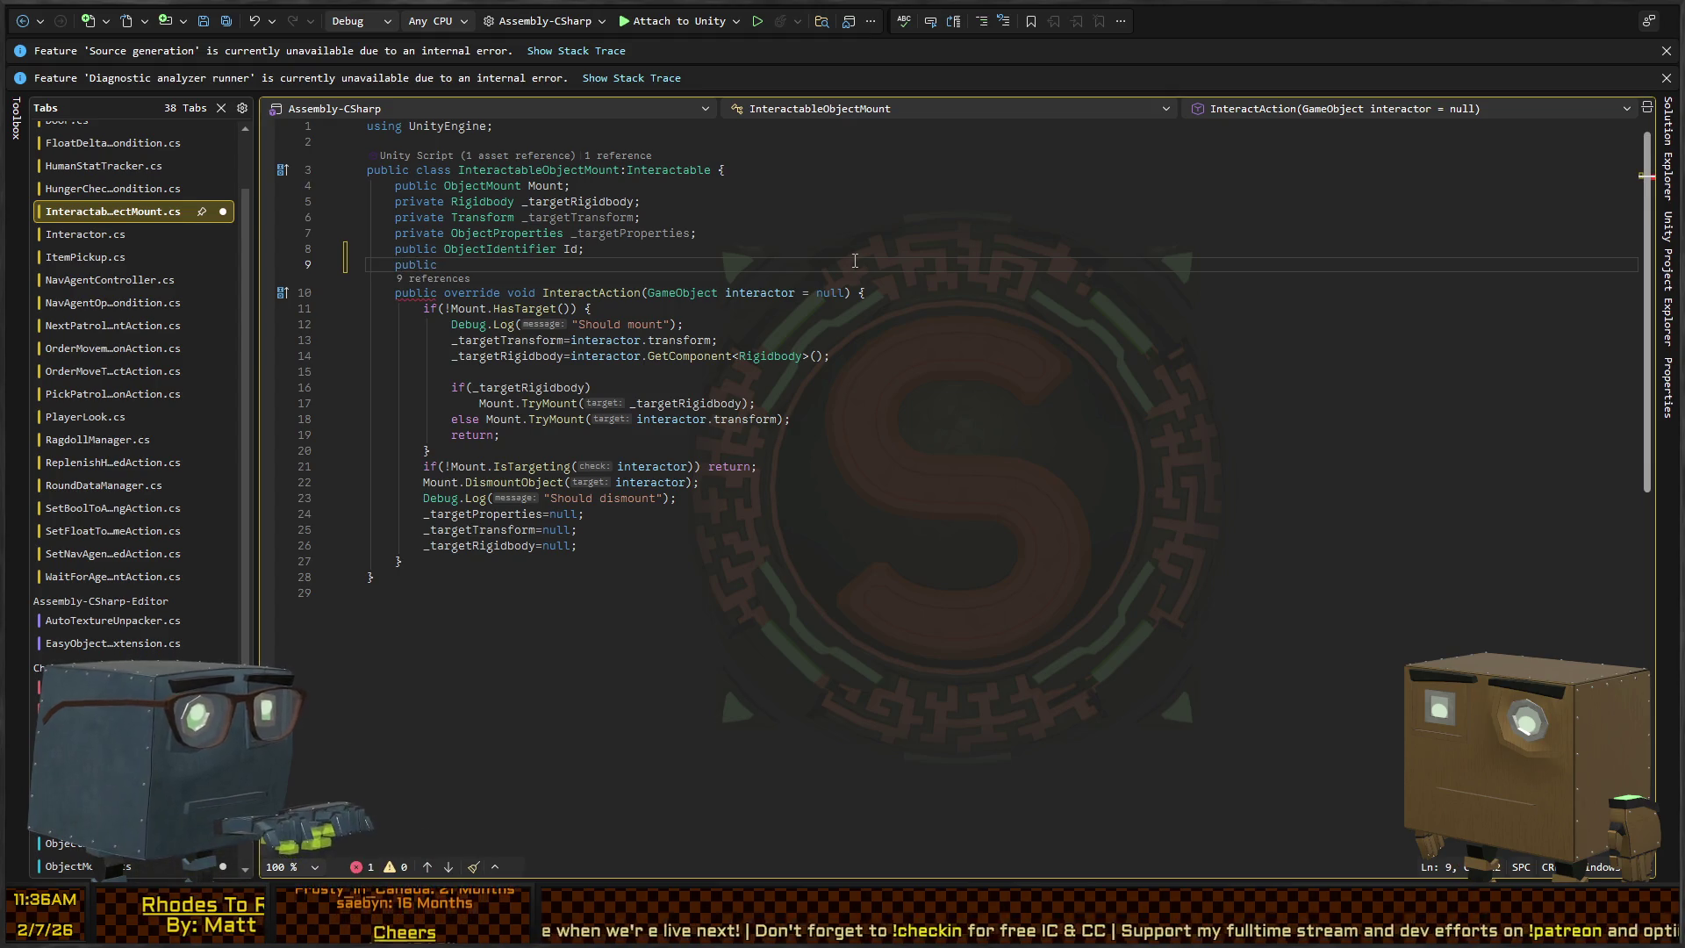
key("Down")
key("Down")
key("Down")
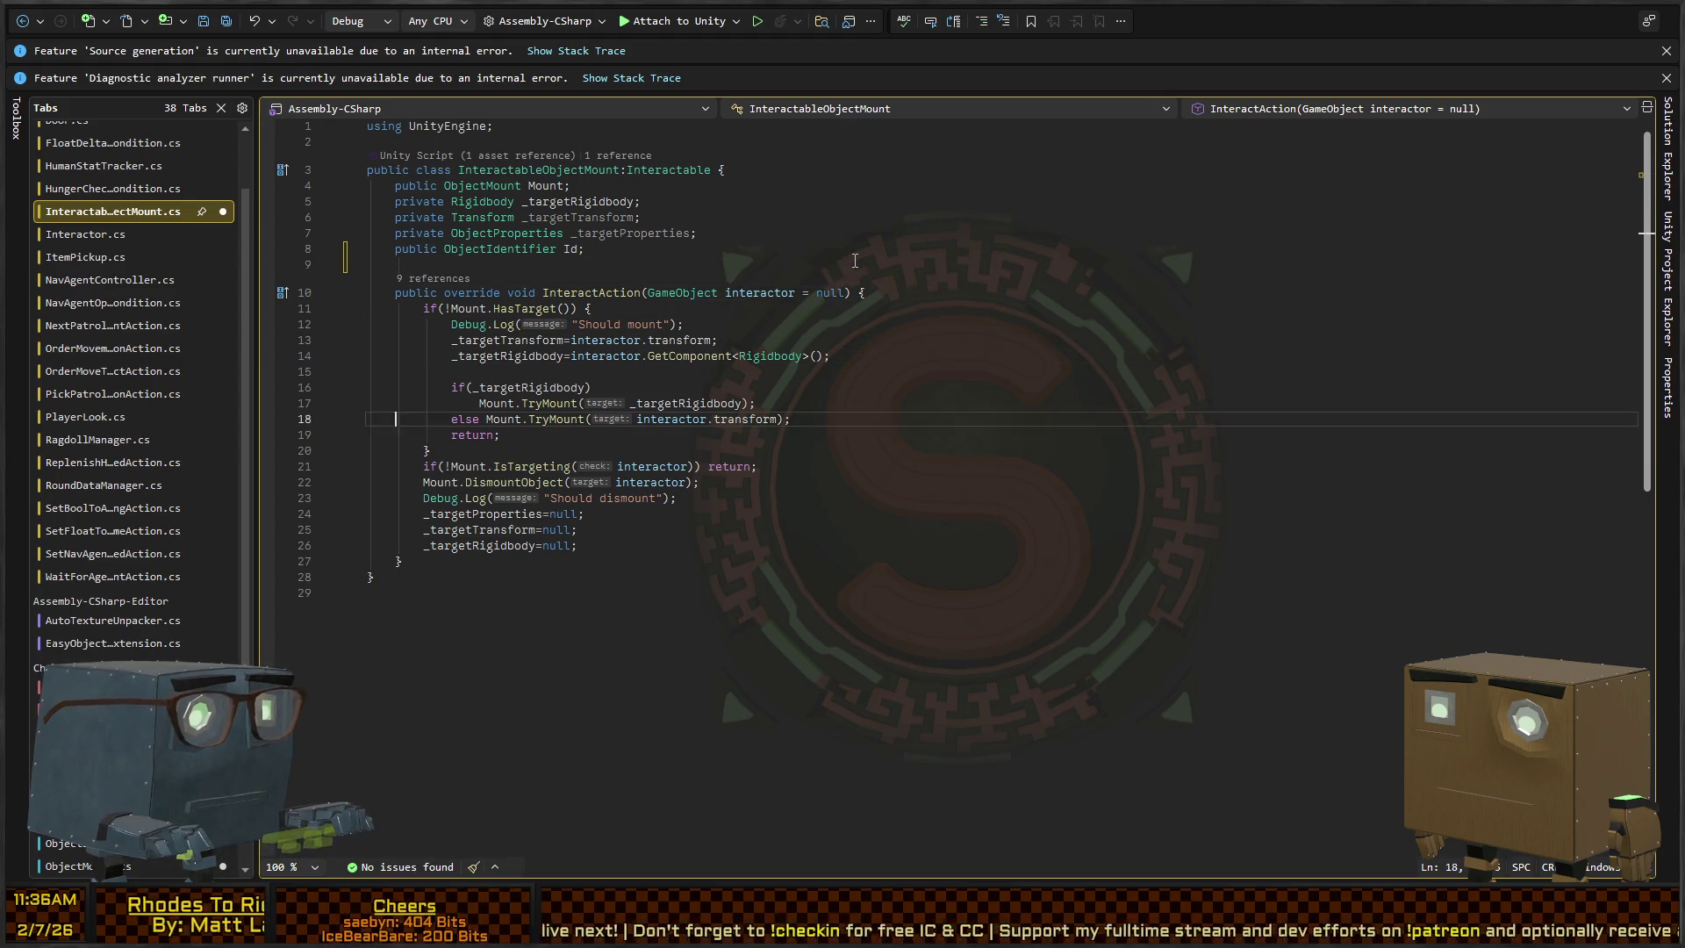
key("Return")
key("Return")
type("public")
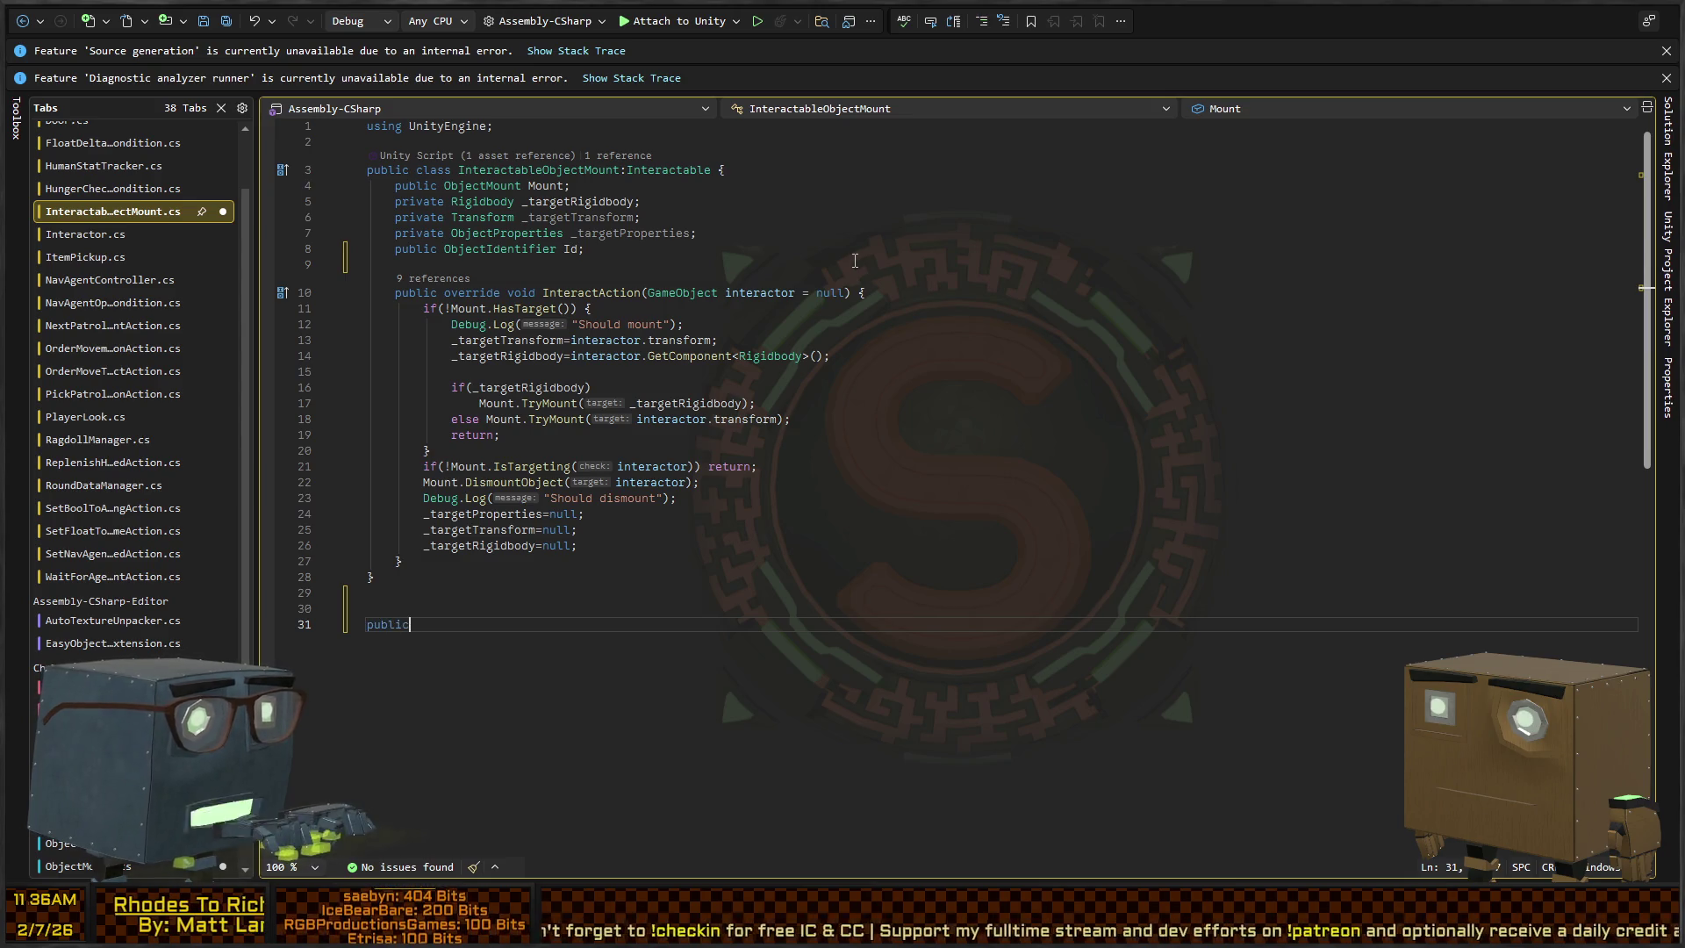
type(" enum ")
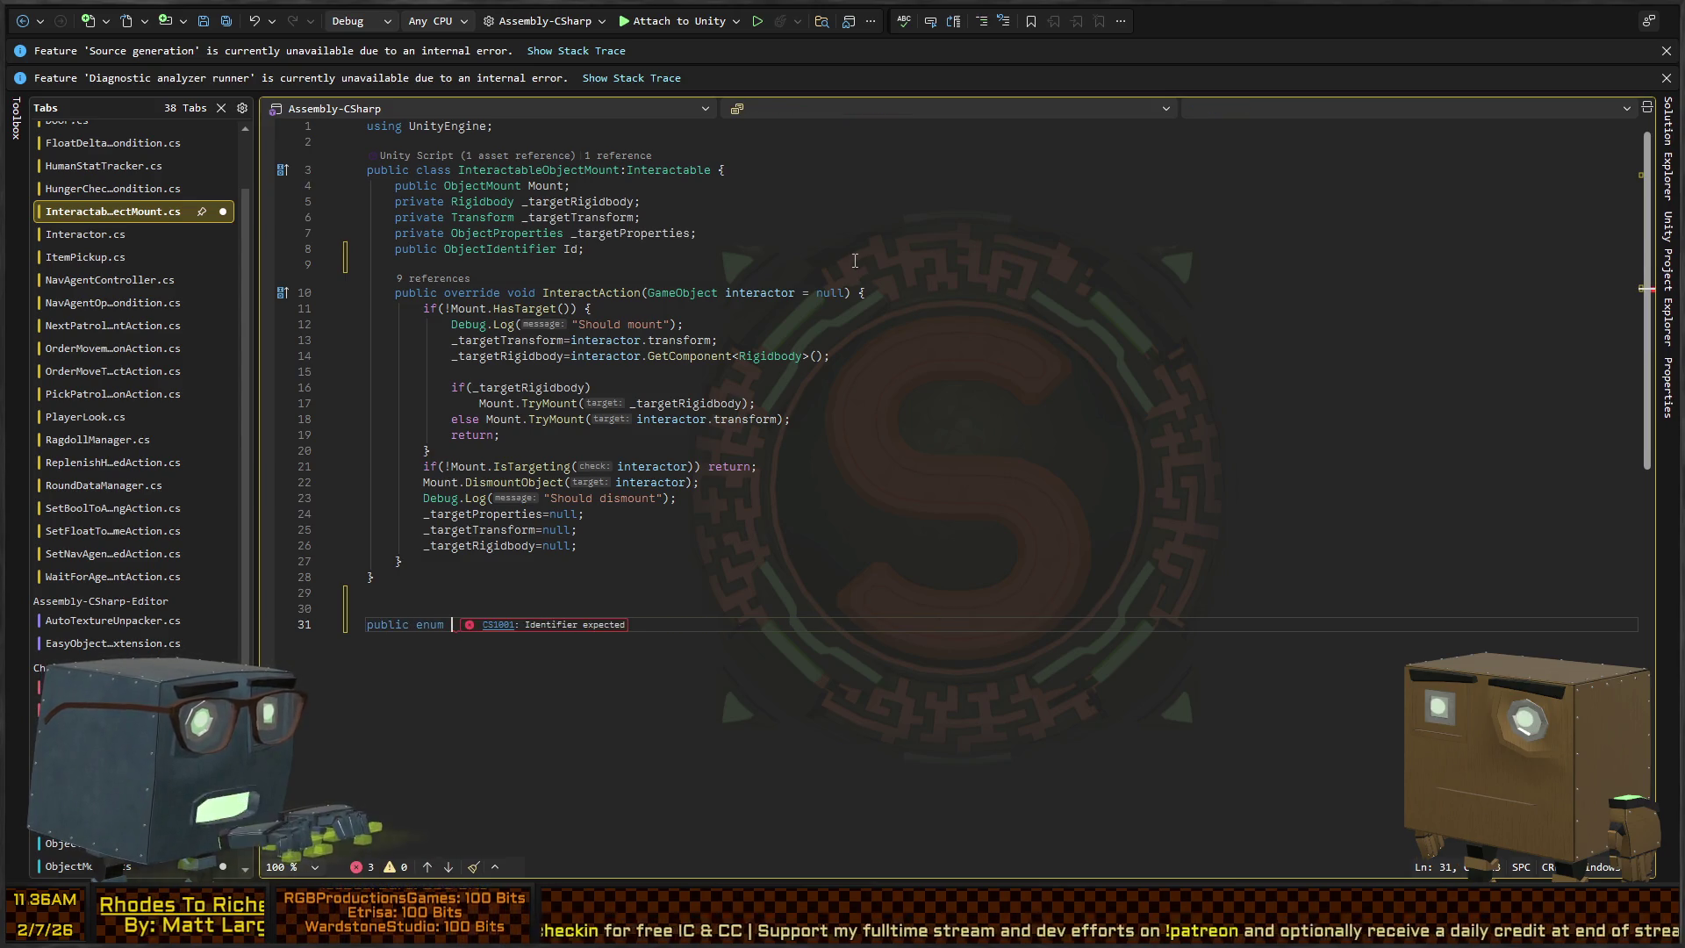
type("MountType { S")
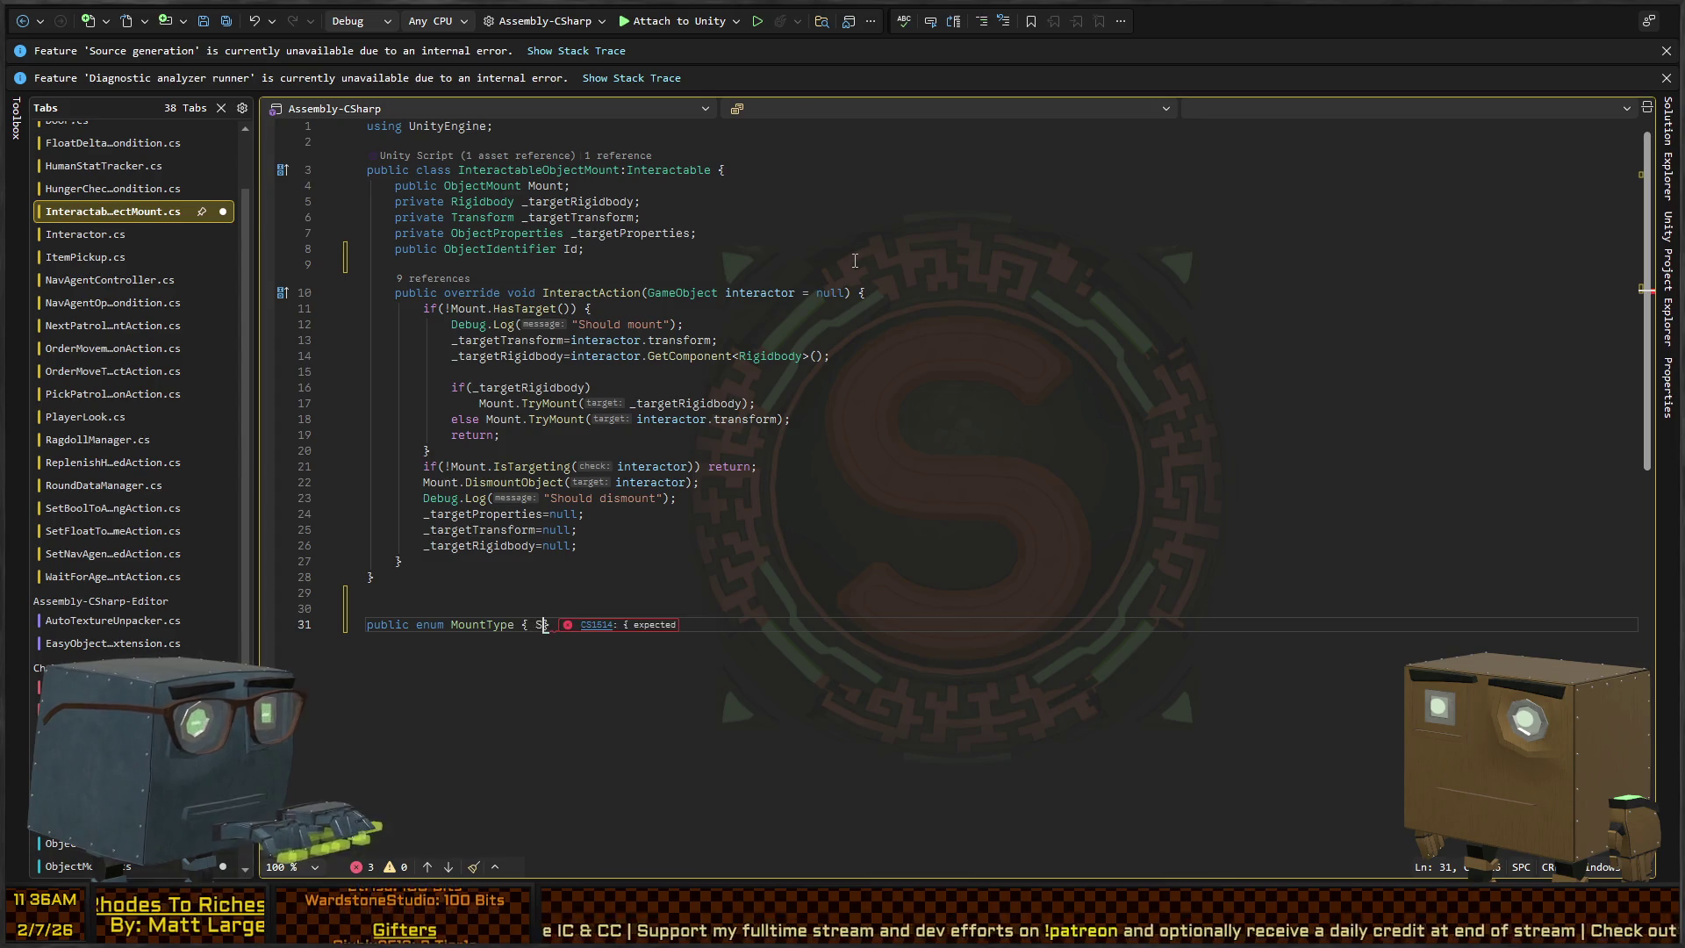
type("it,}")
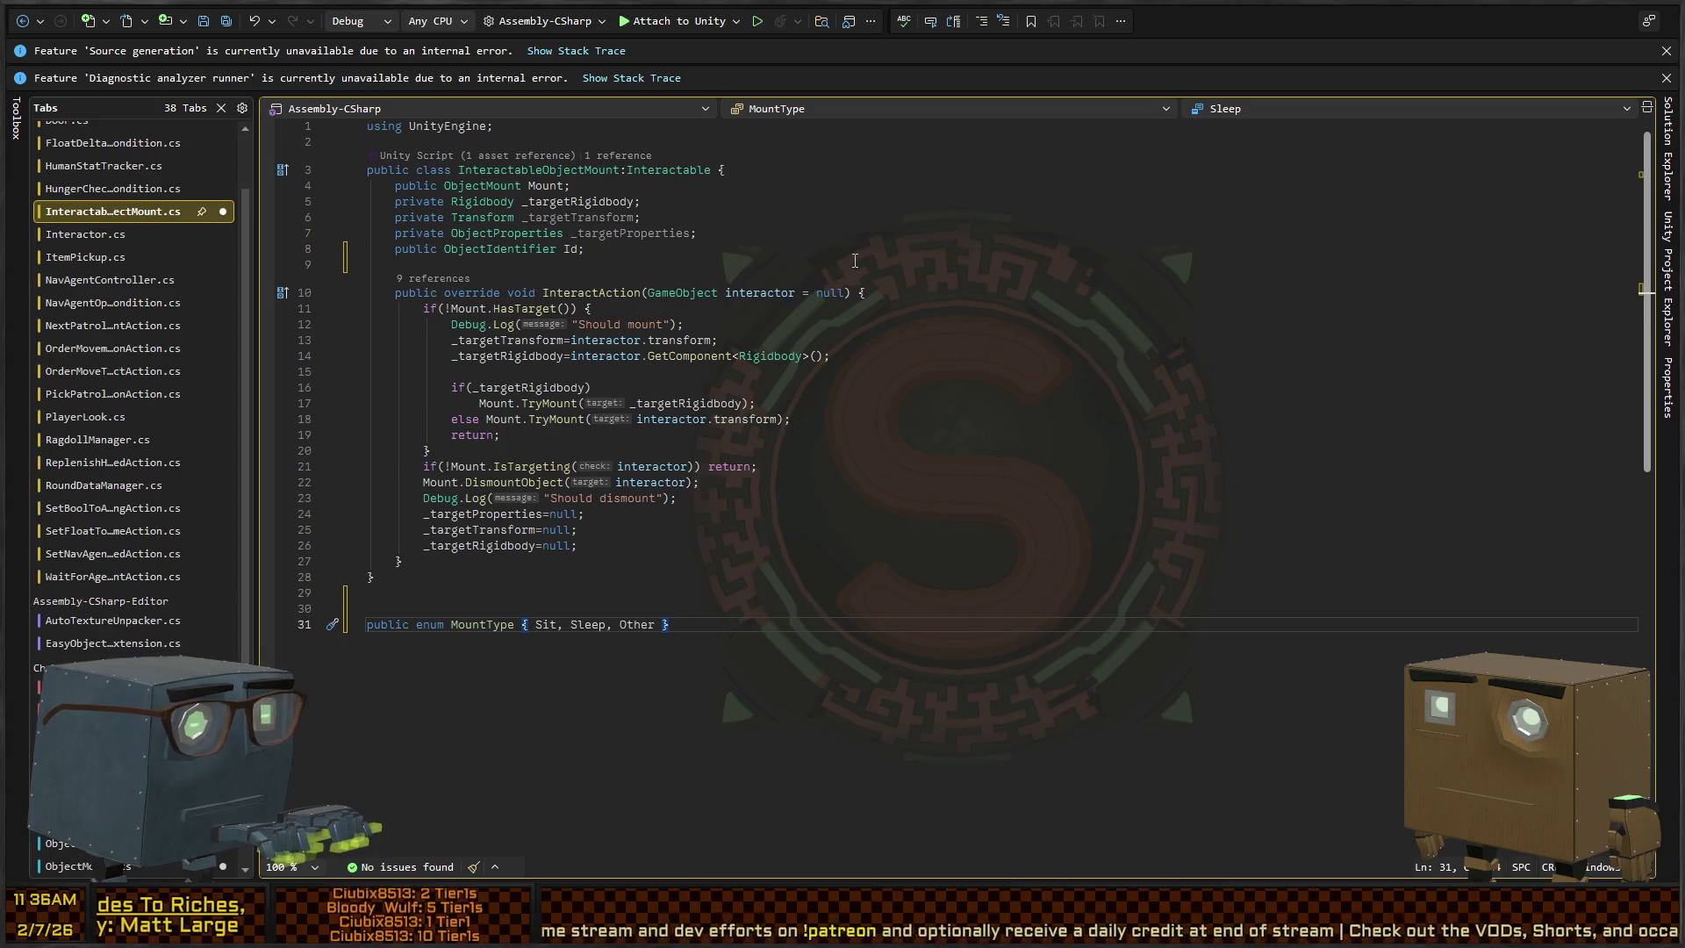
key("Up")
key("Up")
key("Up")
key("Up")
key("Up")
key("Up")
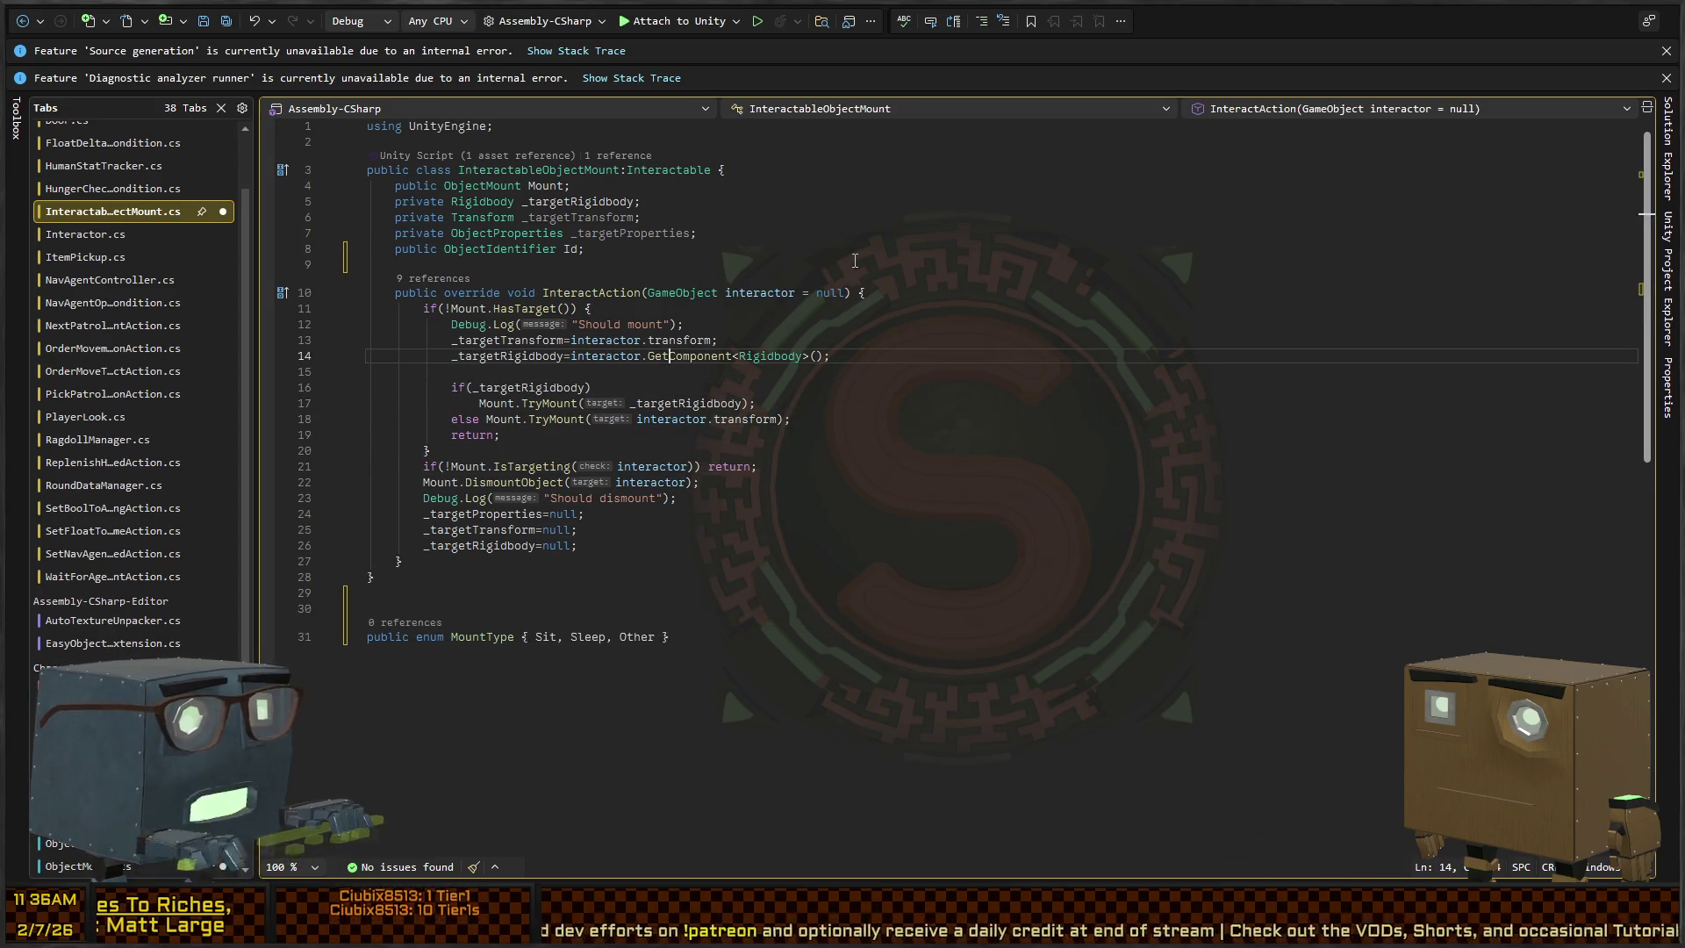
key("Return")
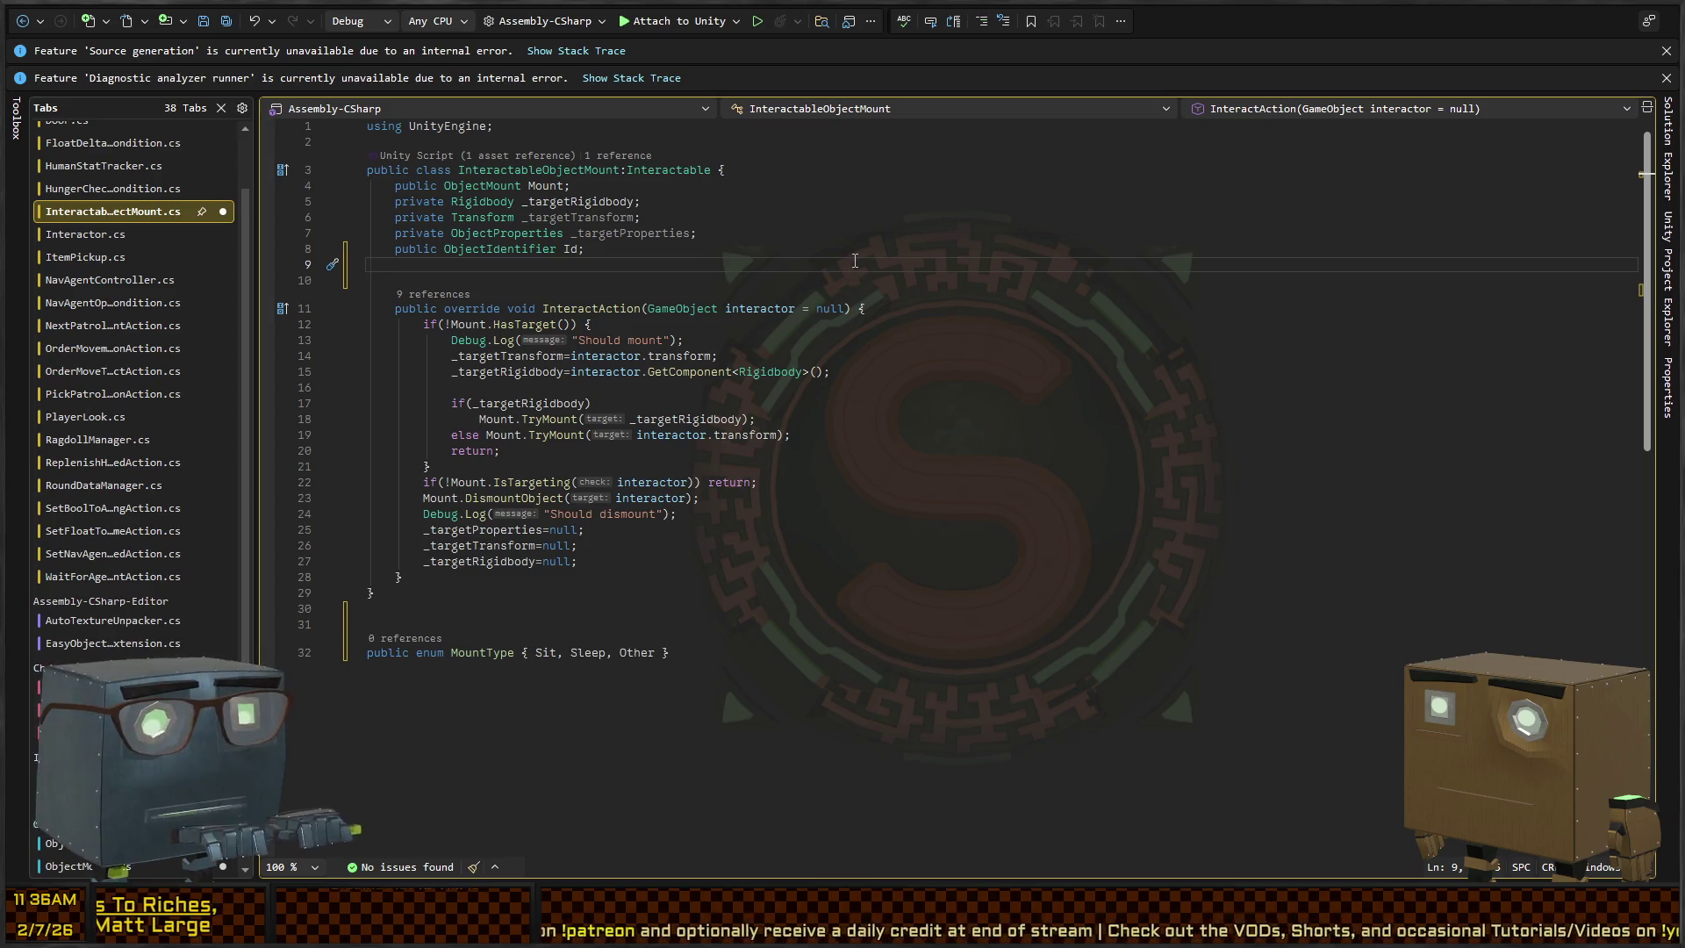
Declare a 'public MountType Type;' field under the Id field
type("public S")
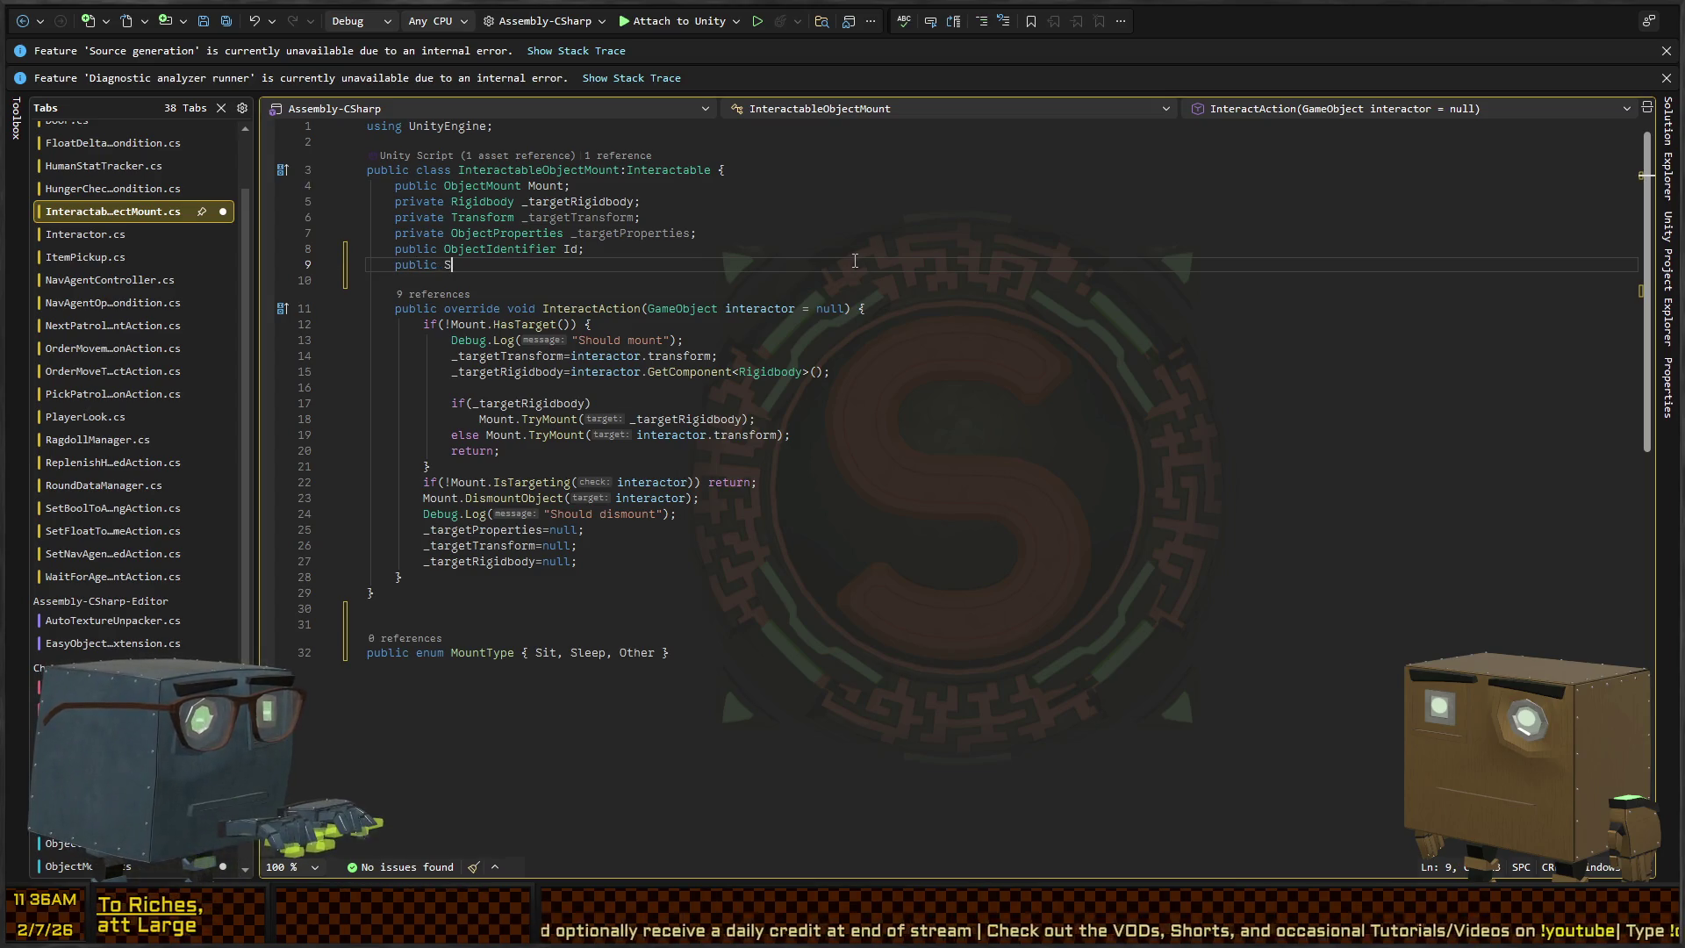
key("BackSpace")
type("MountType Type;")
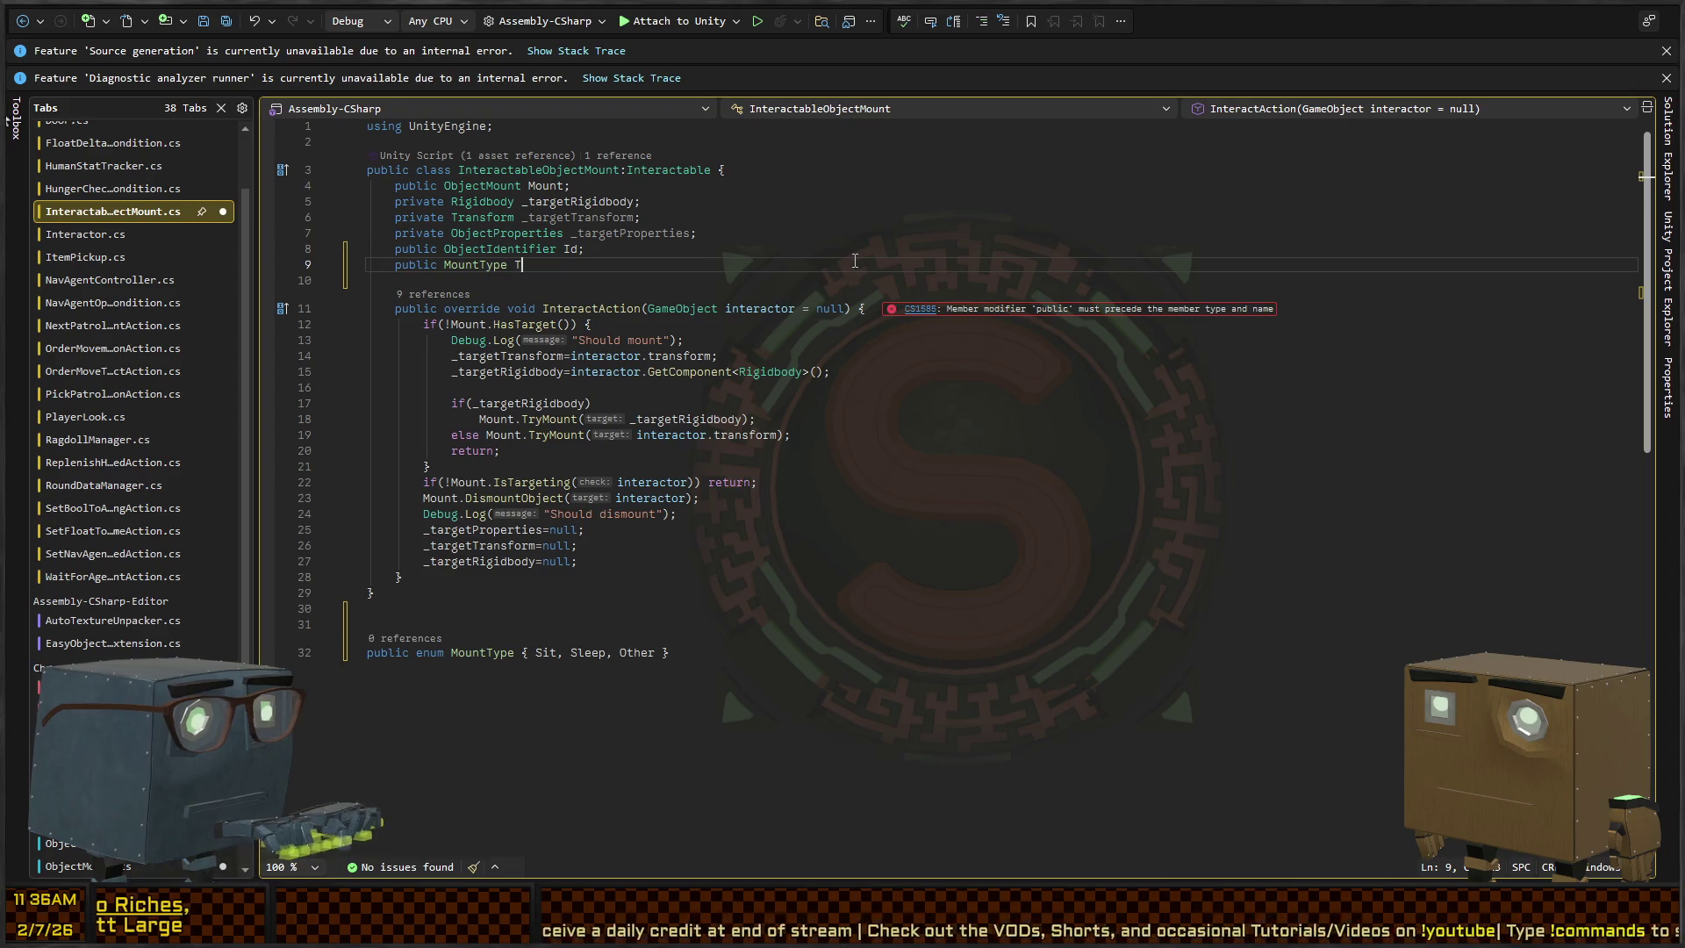
key("Down")
key("Down")
key("Down")
key("Down")
key("Down")
key("Down")
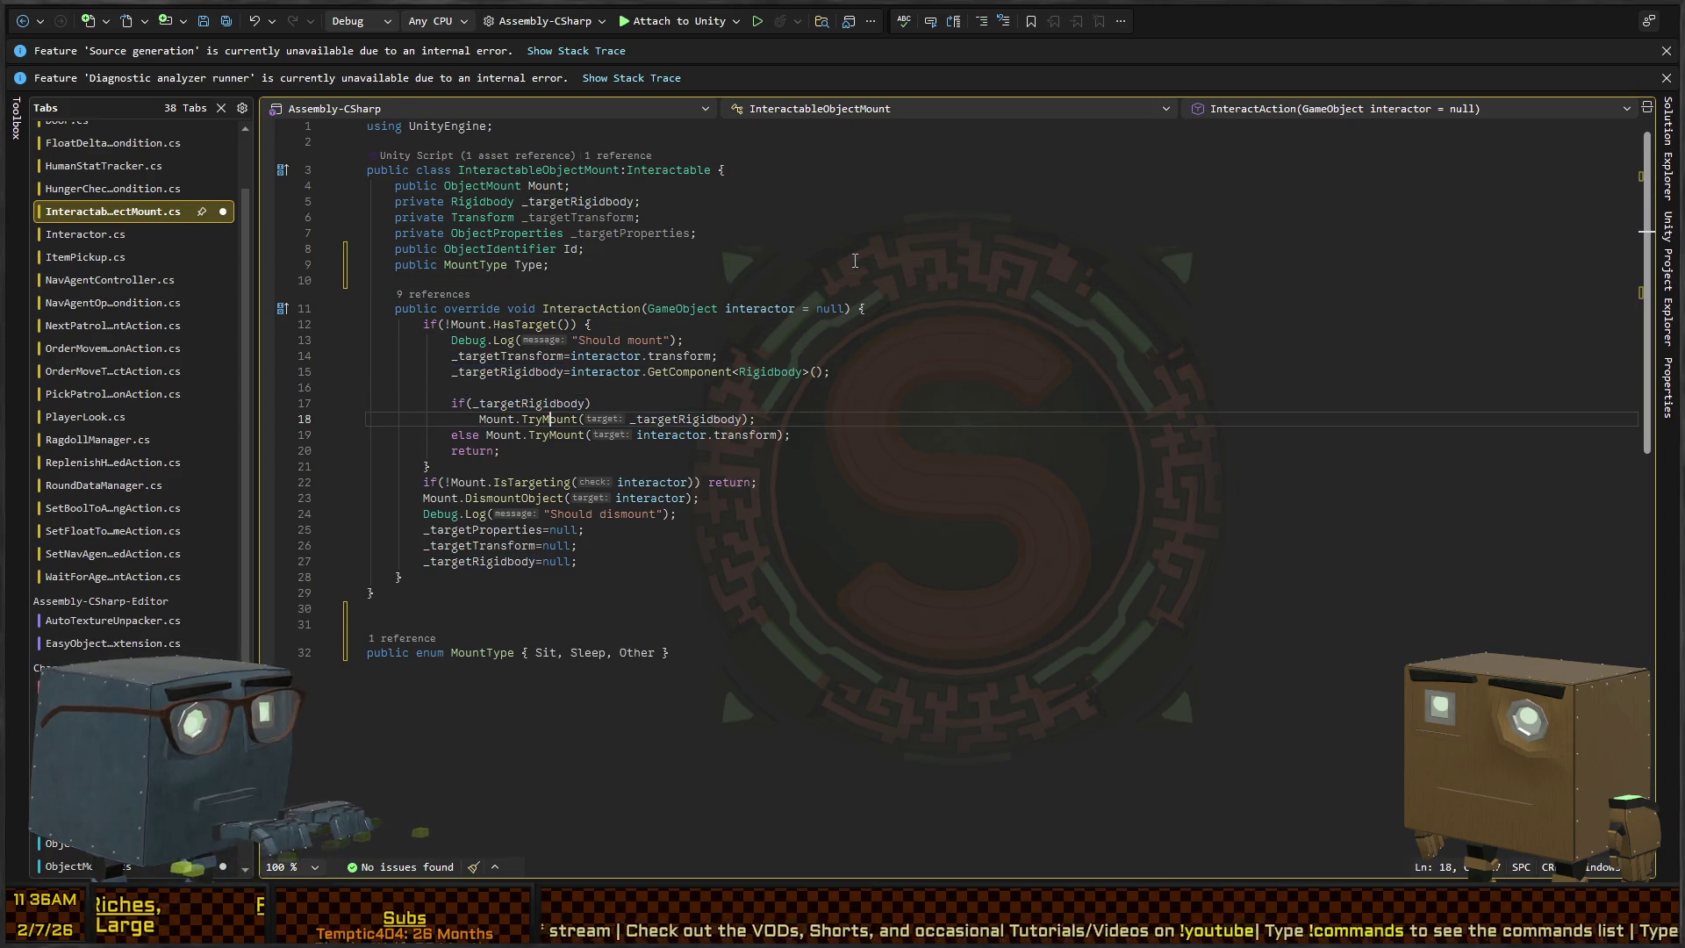
key("Up")
key("Up")
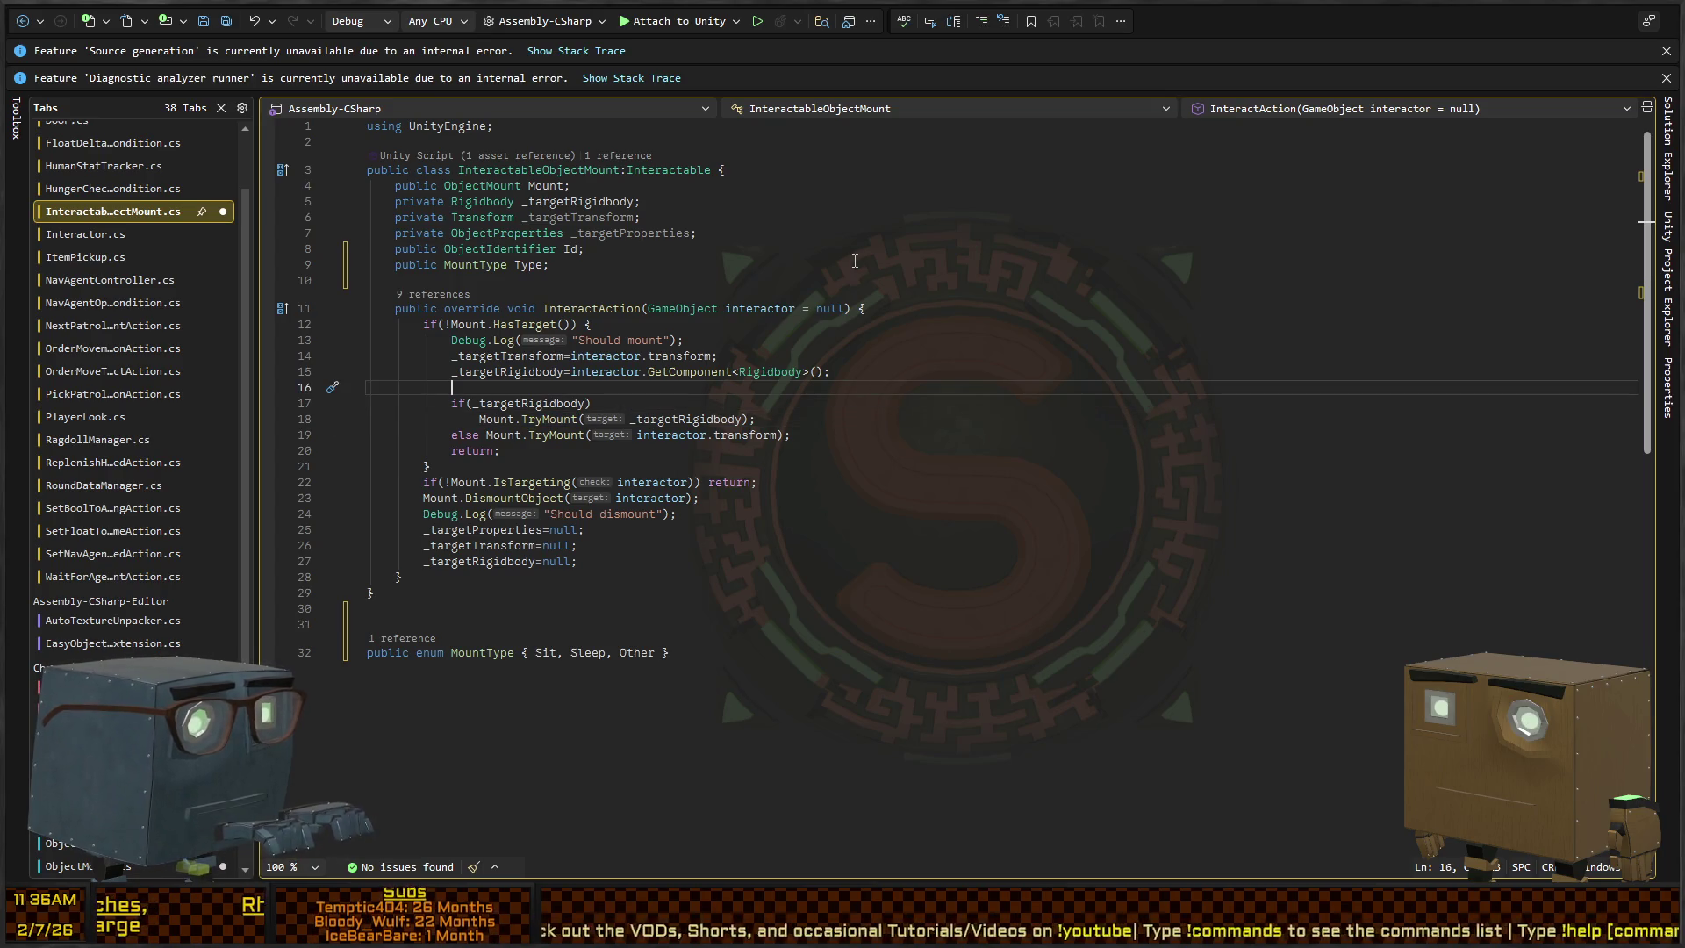
Write 'var tag = Type switch {' and generate Sit, Sleep and Other arms via quick fix
type("var tag = ")
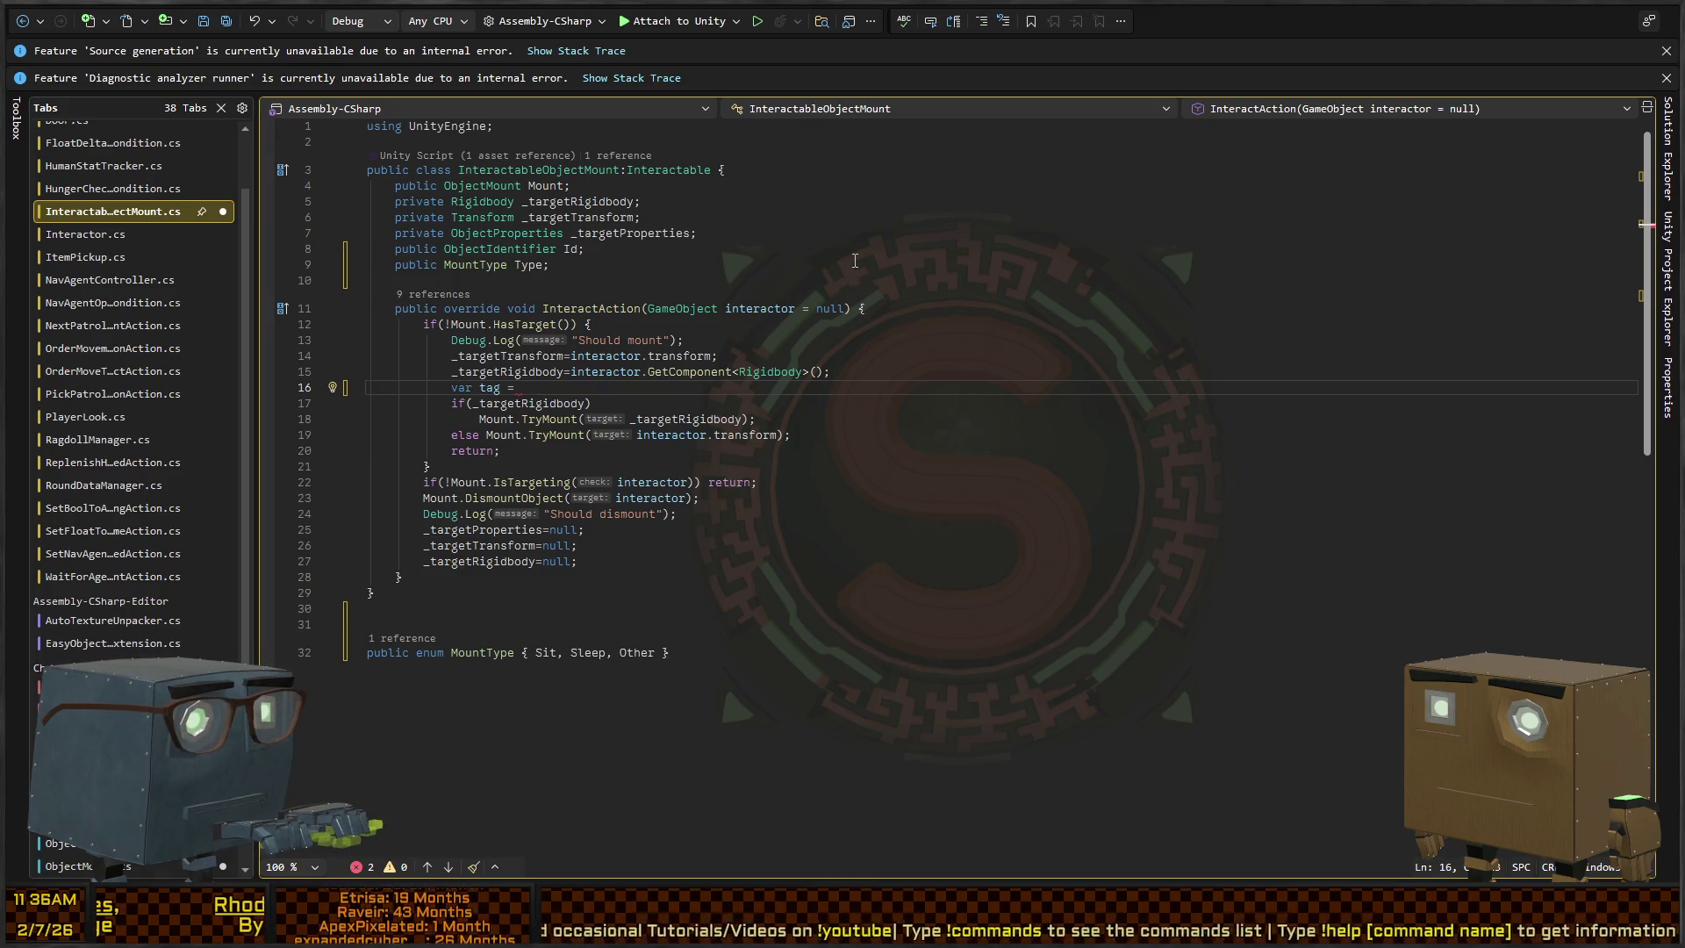
type("Type sw")
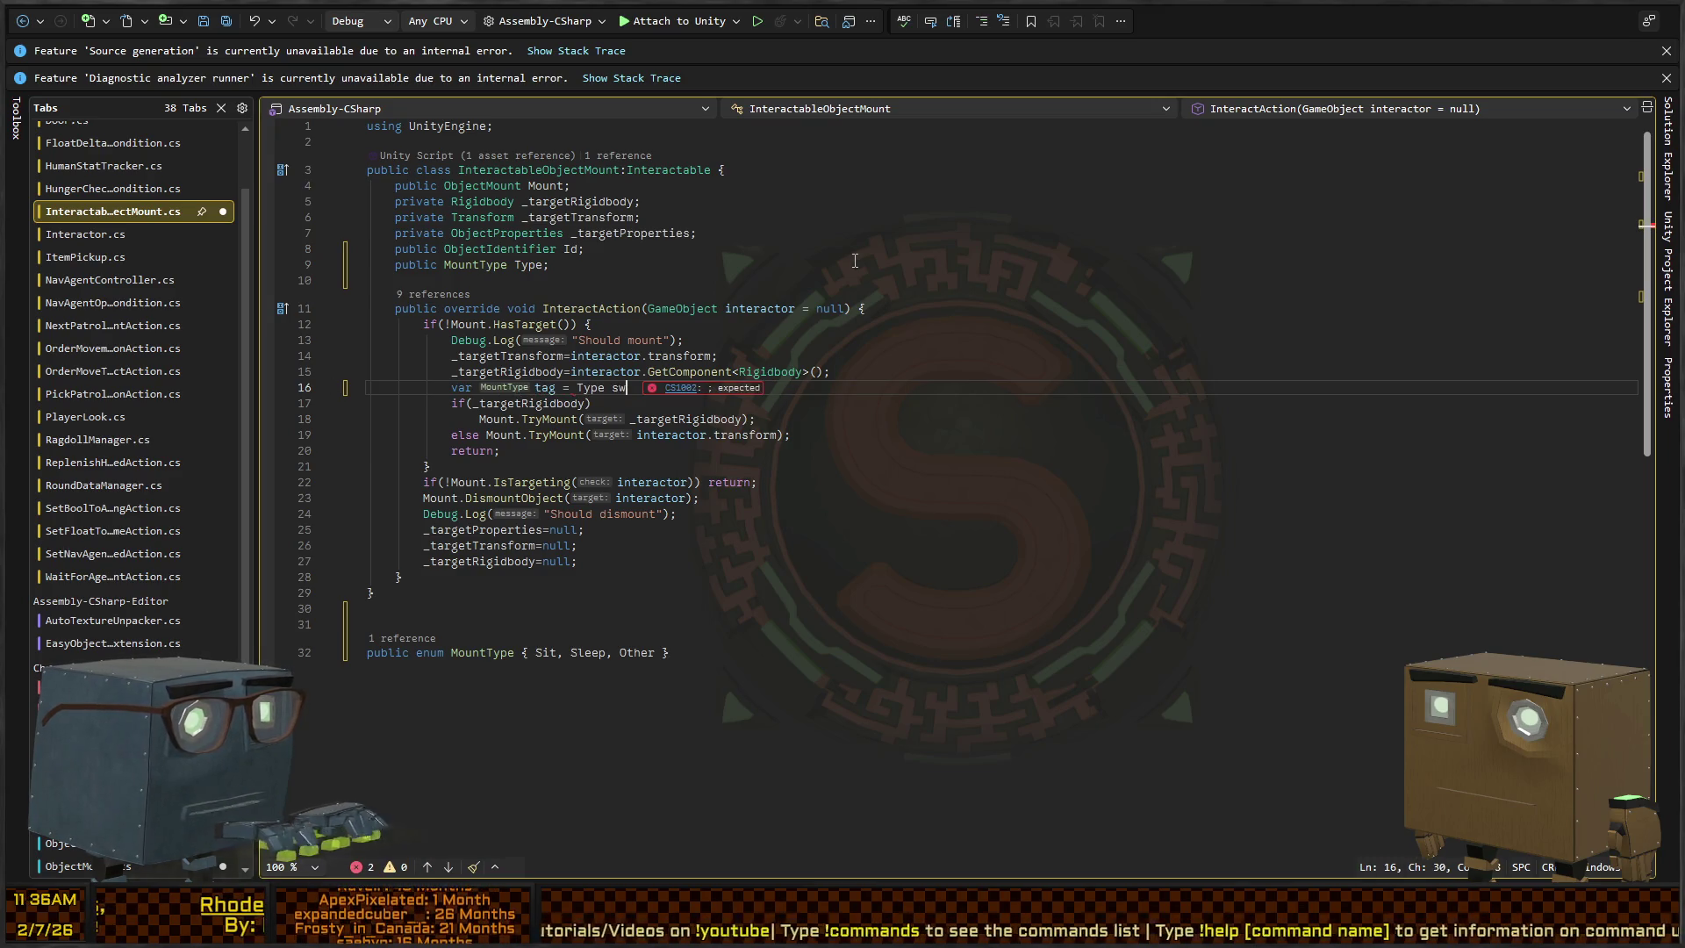
type("itch { MountType")
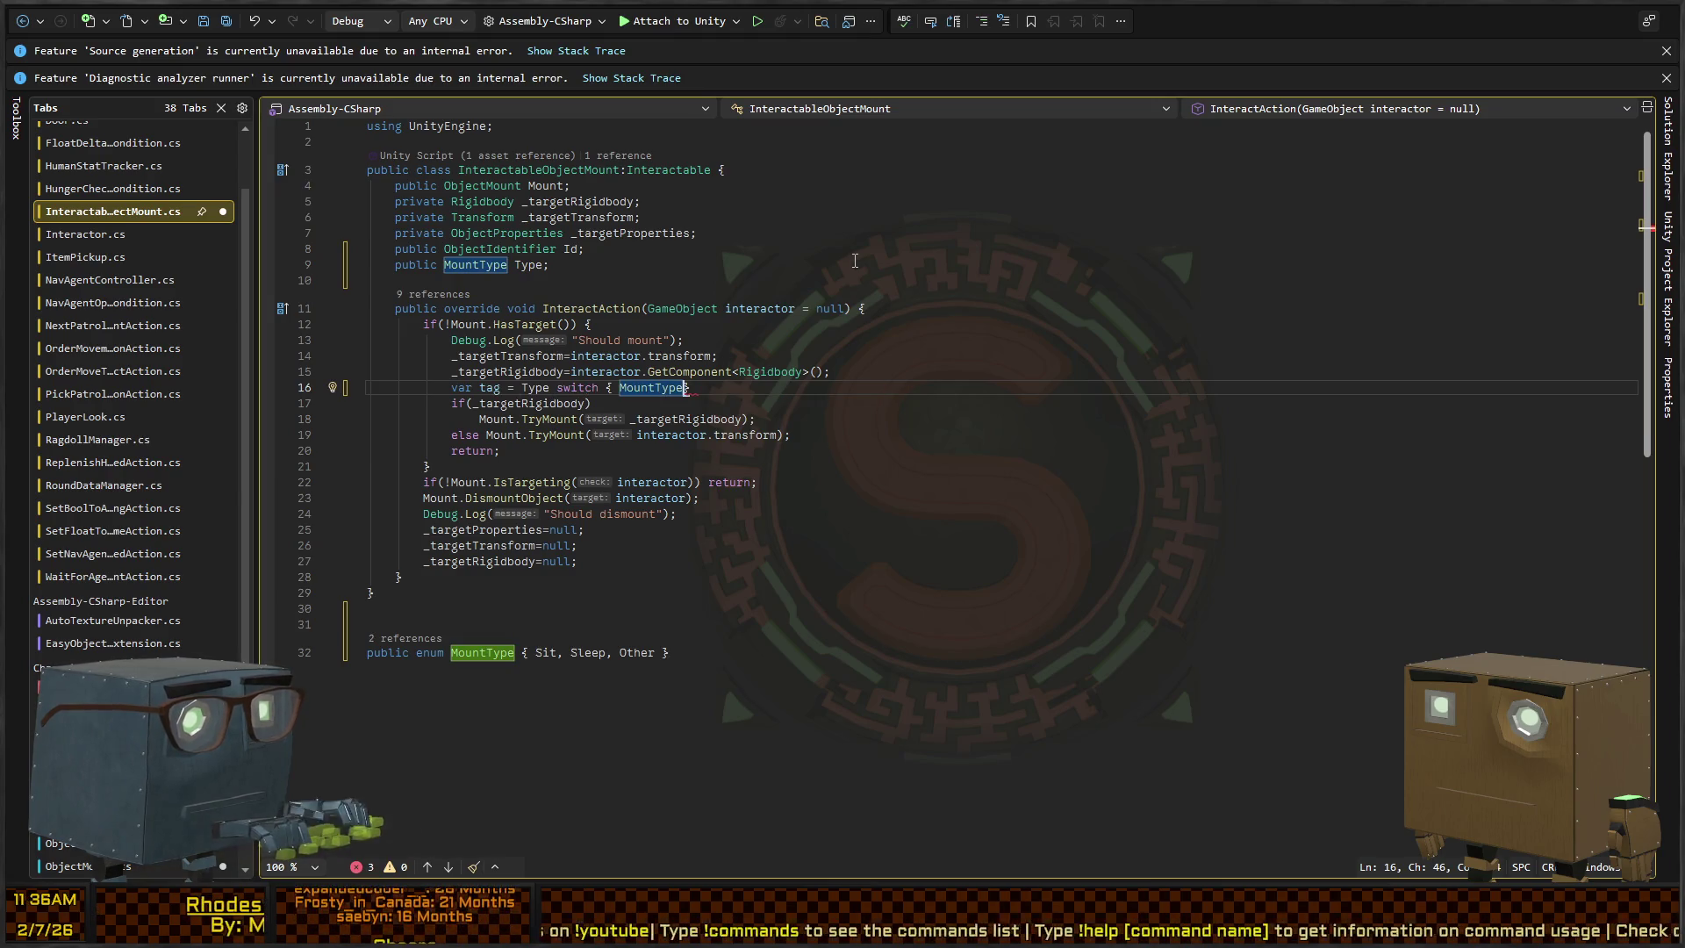
key("ctrl+BackSpace")
key("Return")
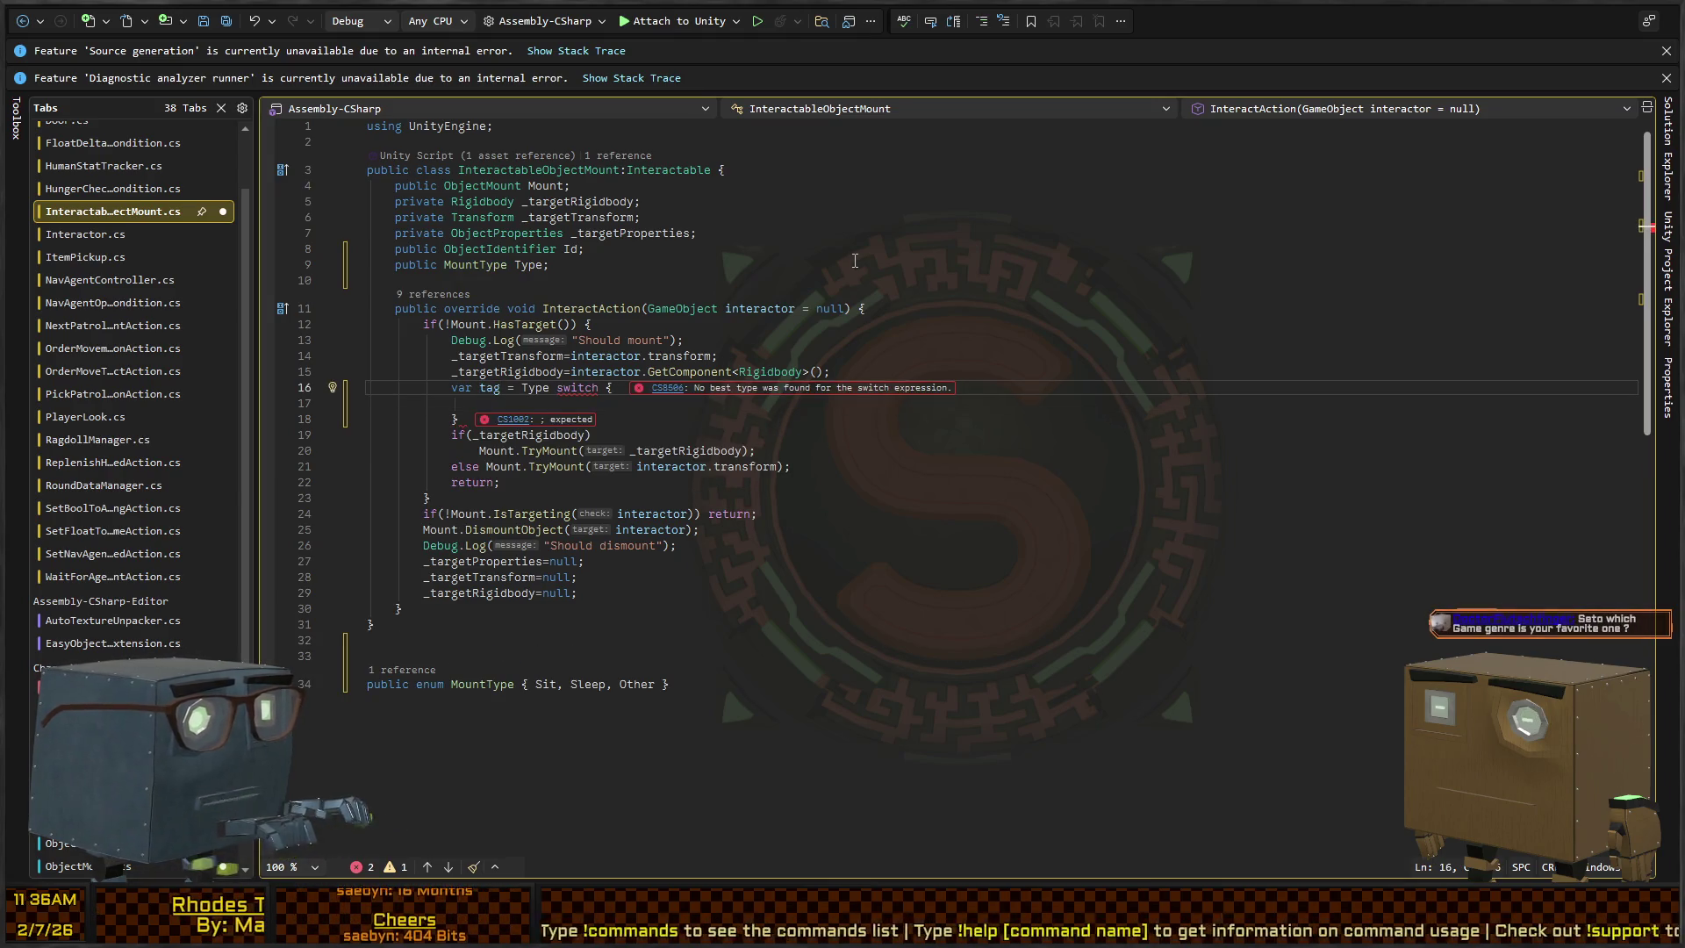
key("ctrl+period")
key("Return")
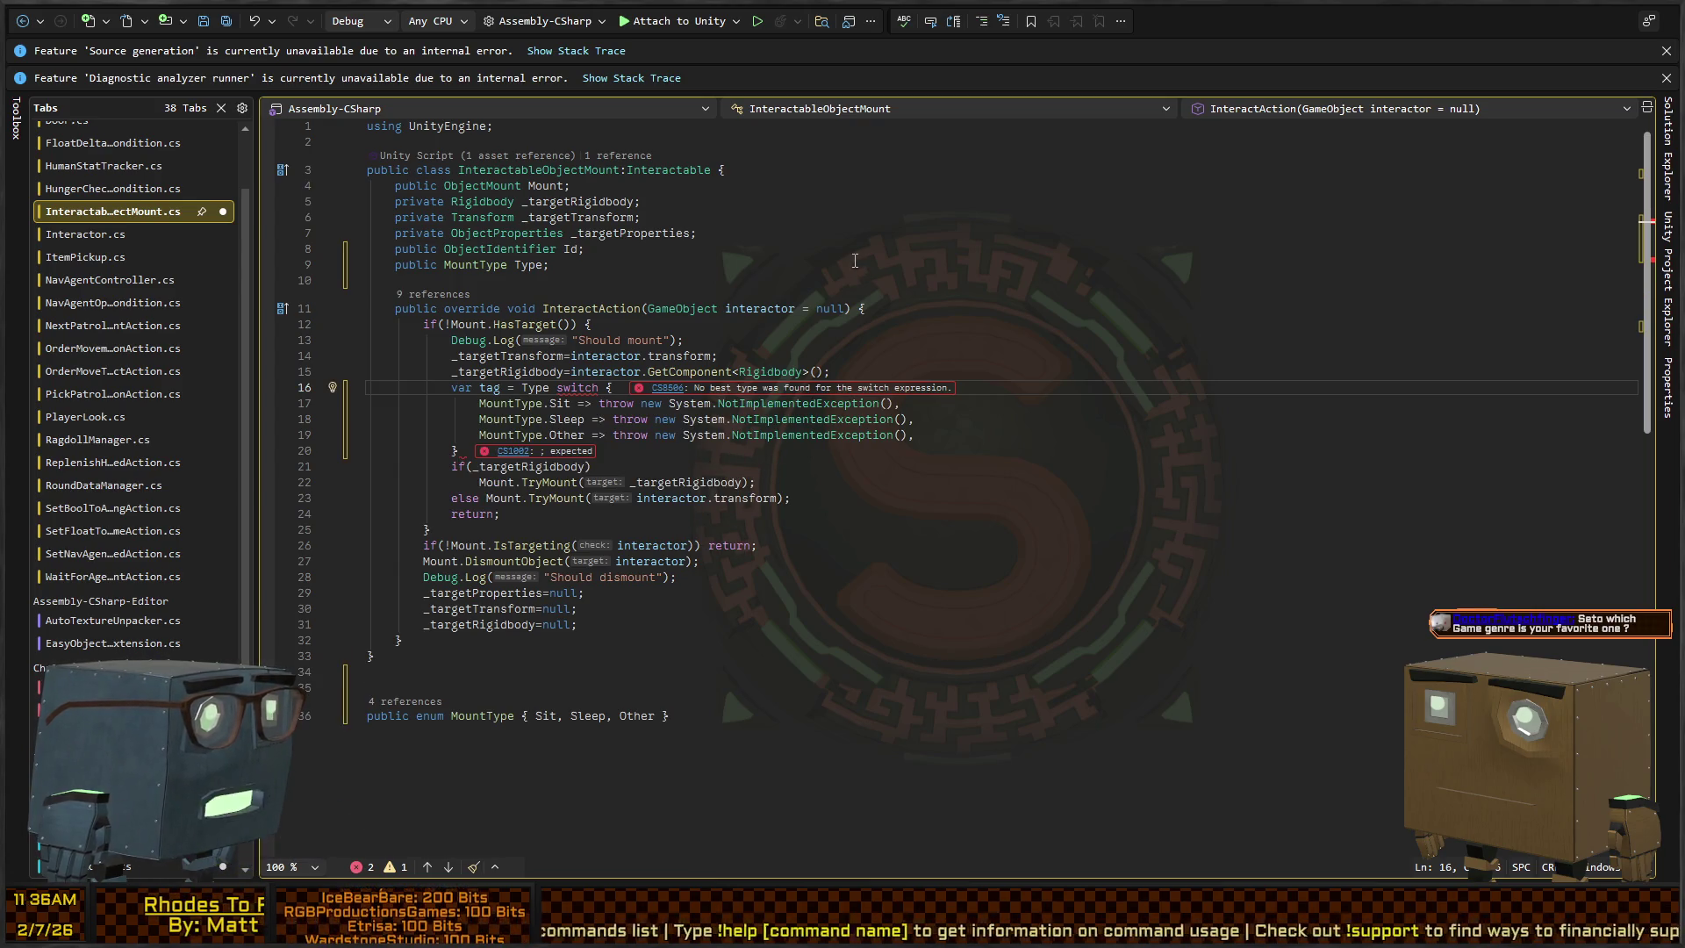
key("Down")
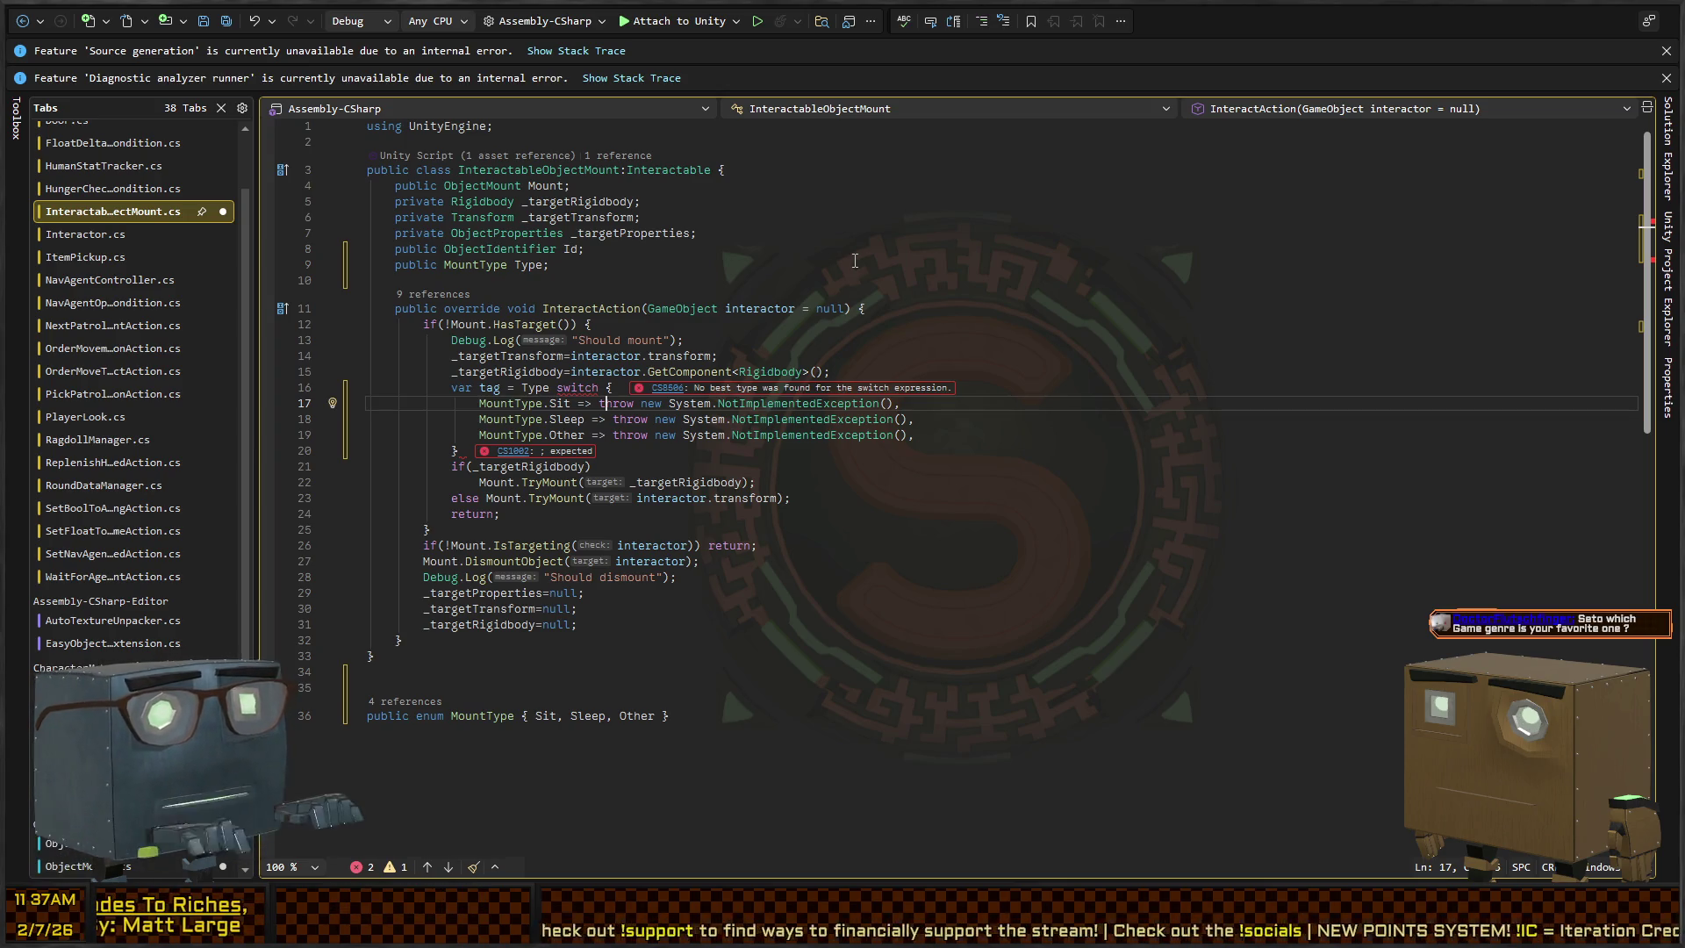
Close the tag switch expression with a semicolon
key("Up")
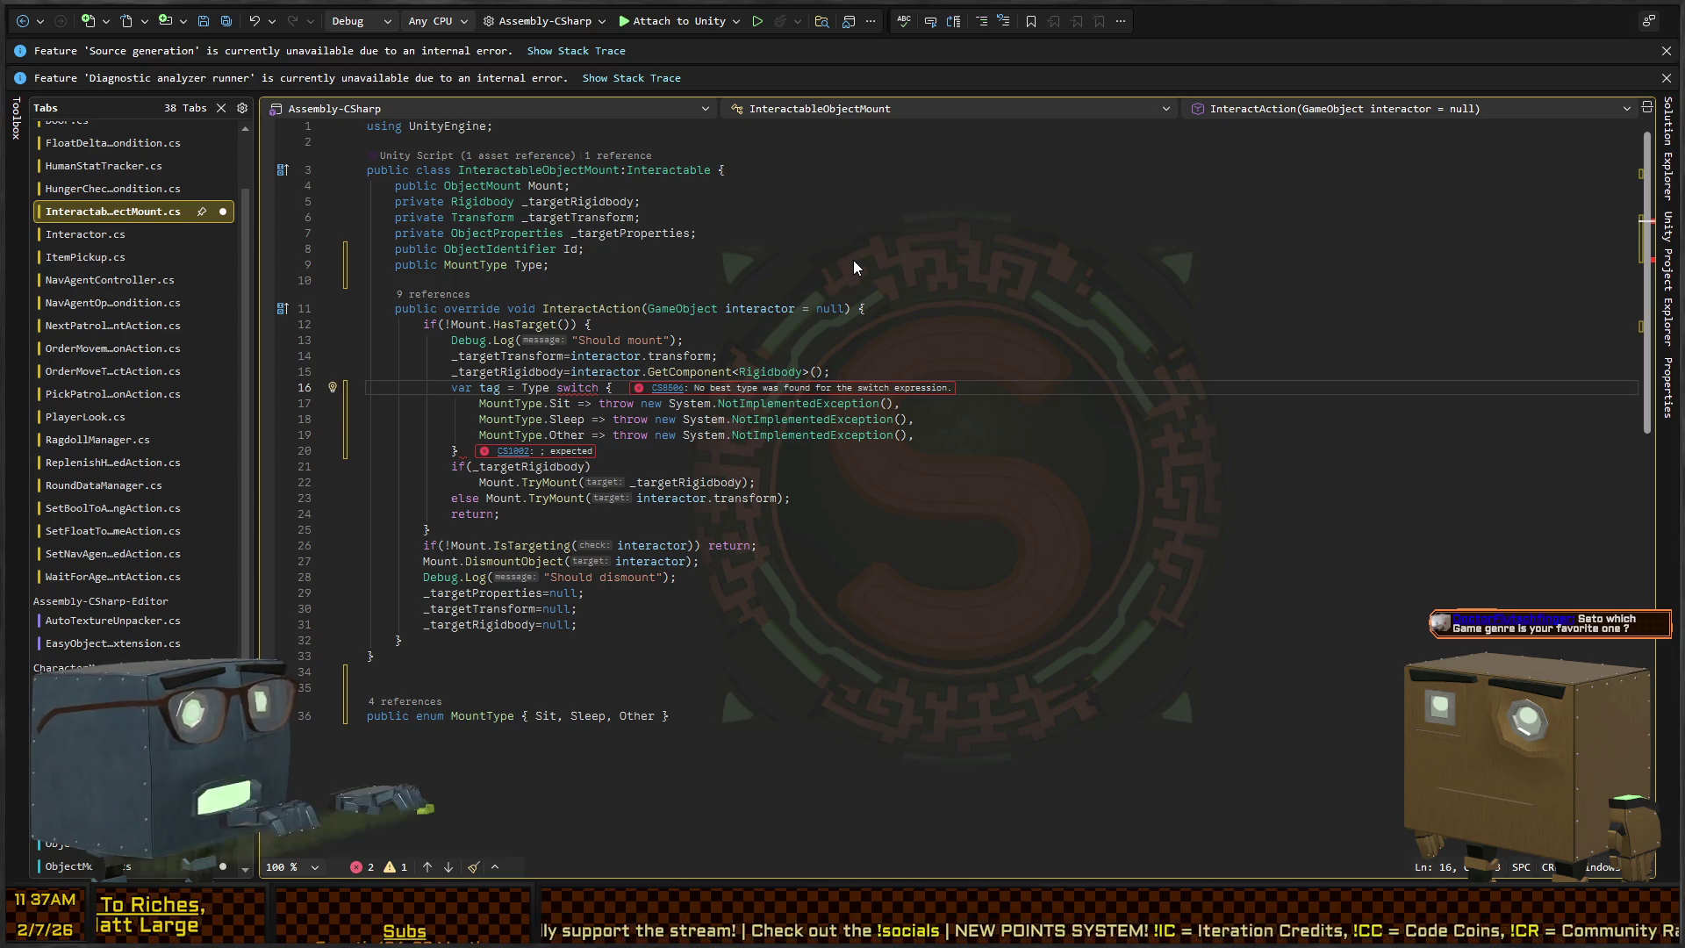
key("Down")
key("Down")
key("Down")
key("Down")
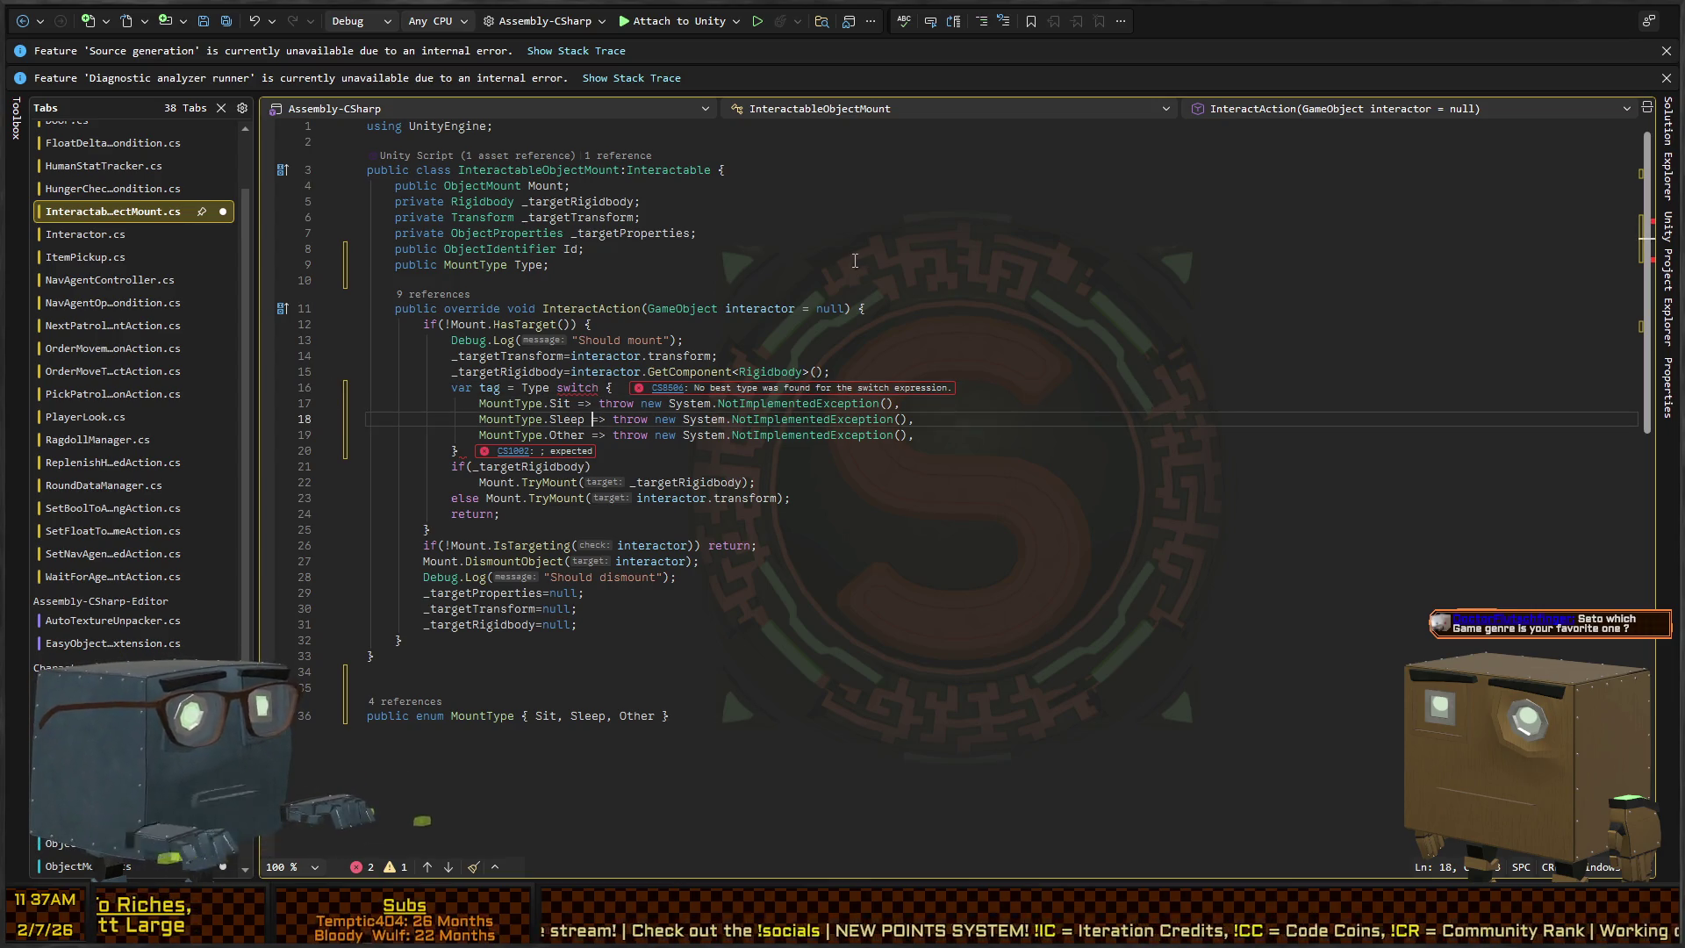
type(";")
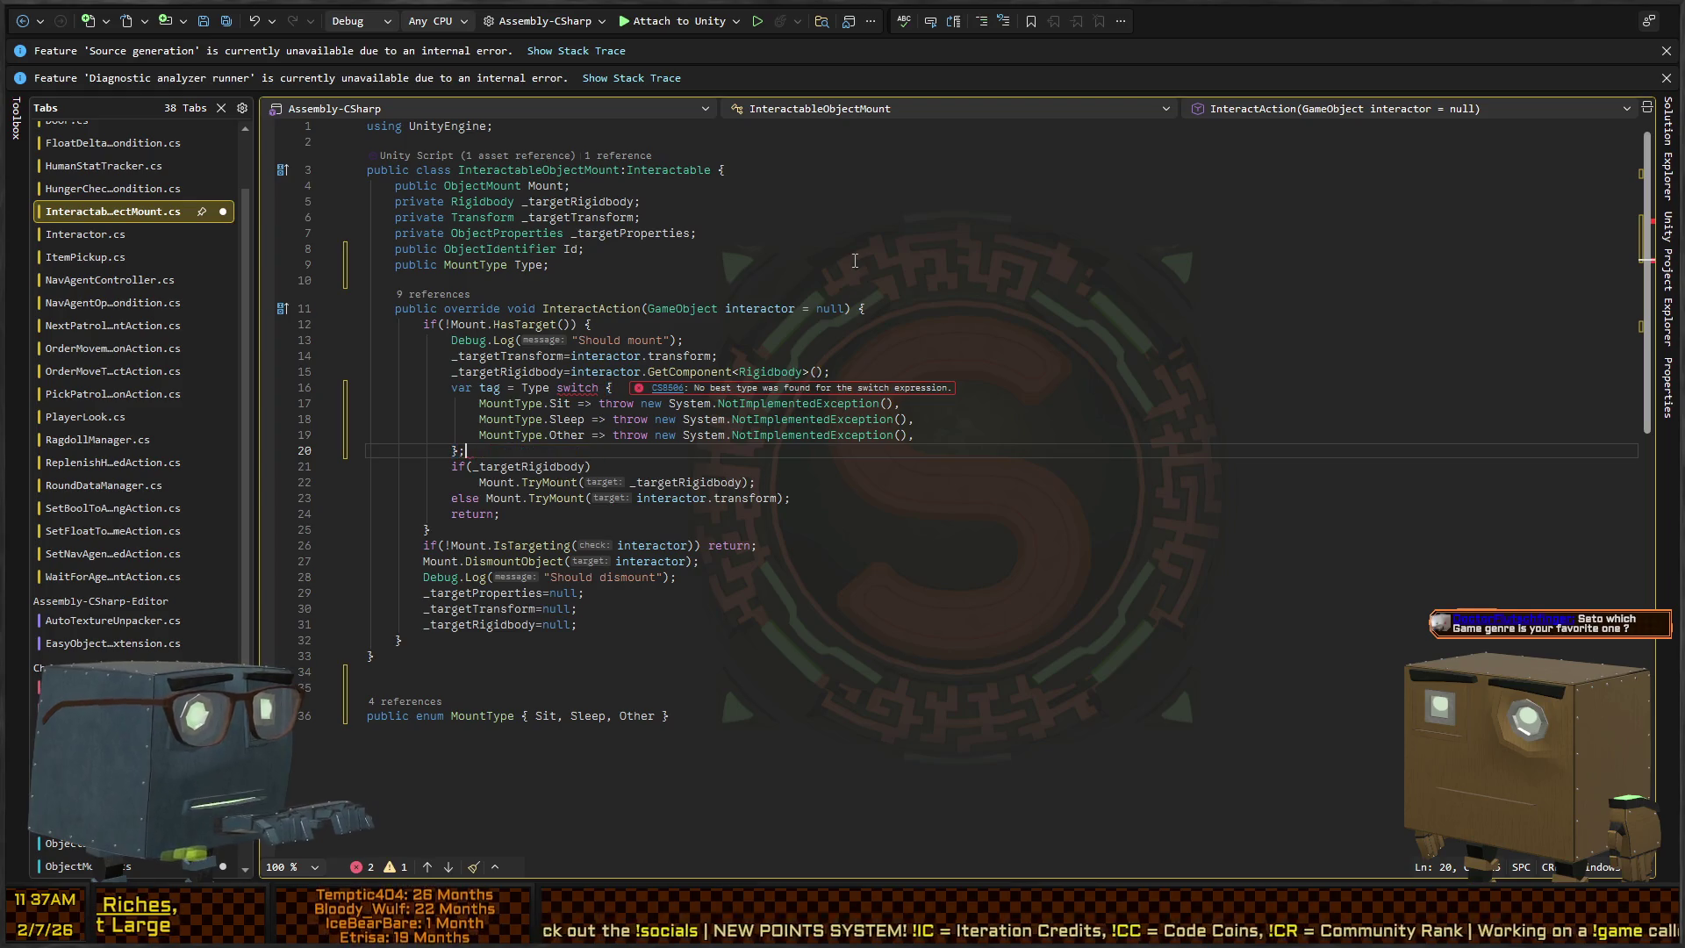
Select all three NotImplementedException throw expressions at once and delete them
key("Up")
key("Up")
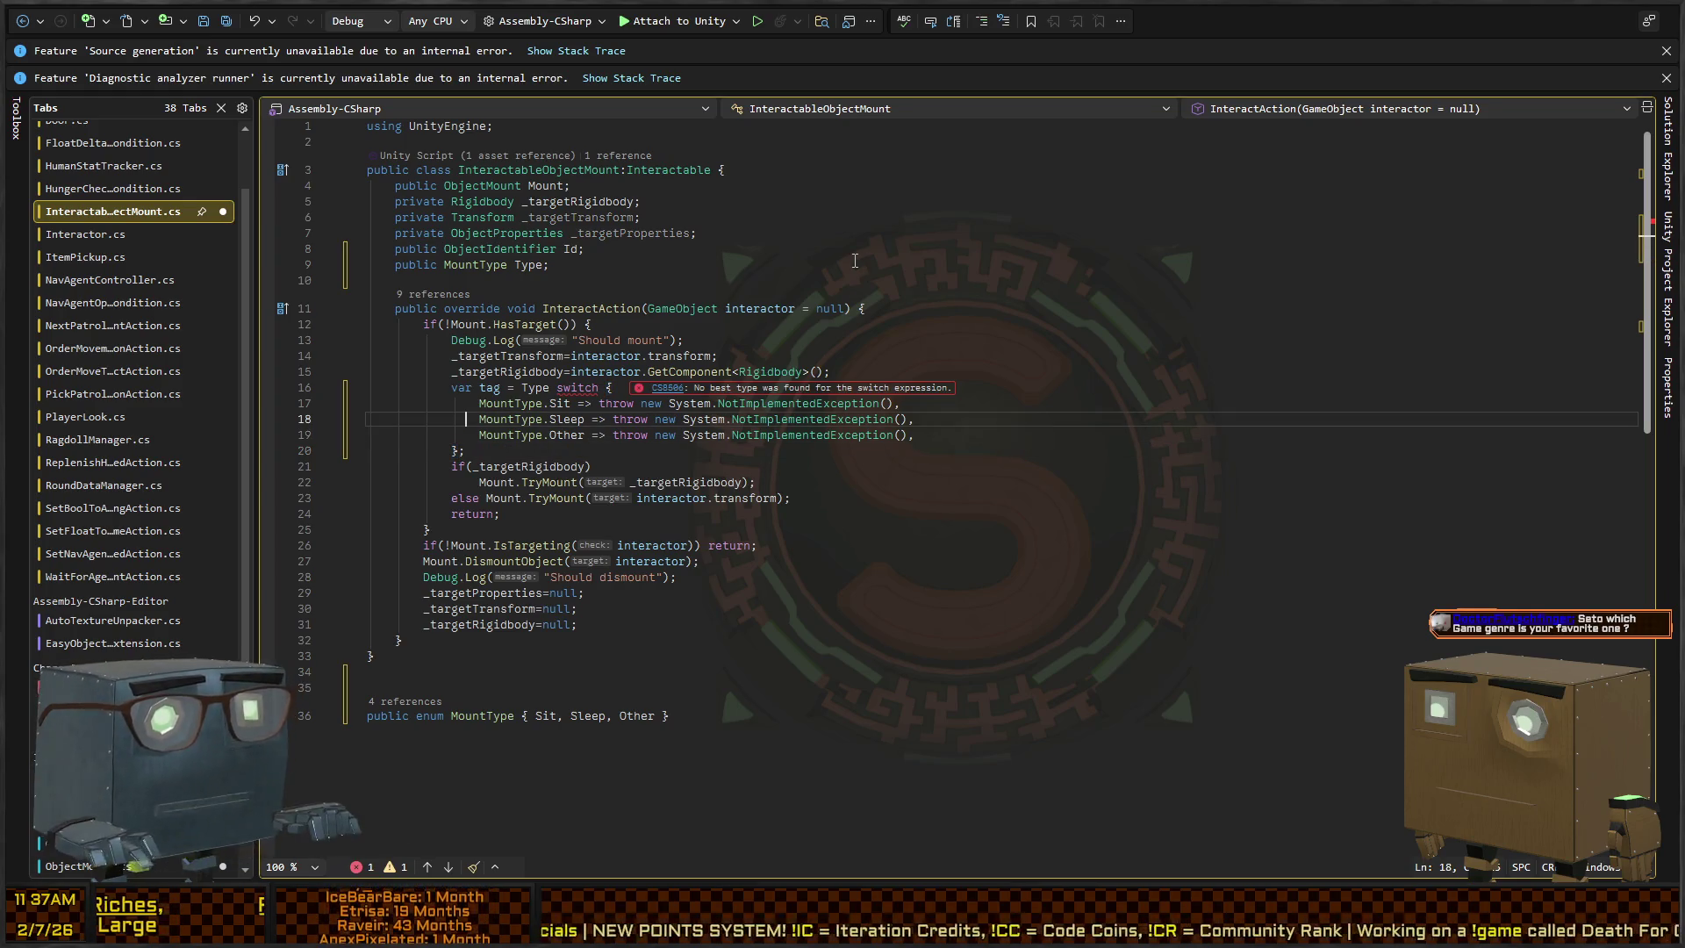
key("Up")
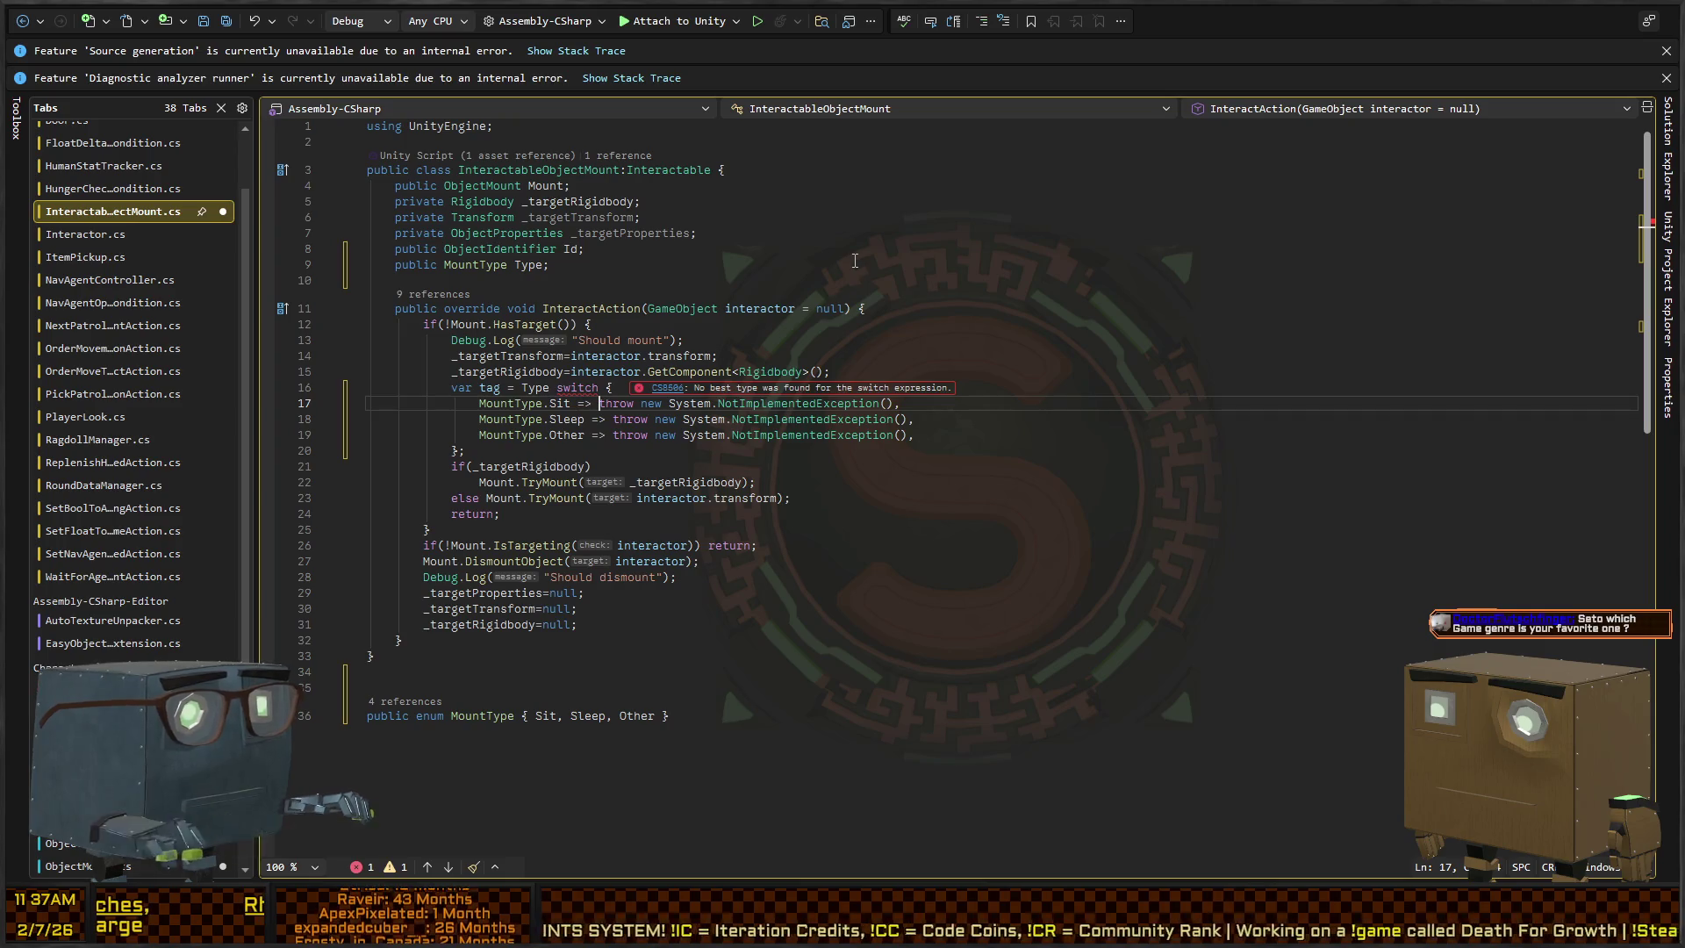
key("shift+End")
key("shift+Left")
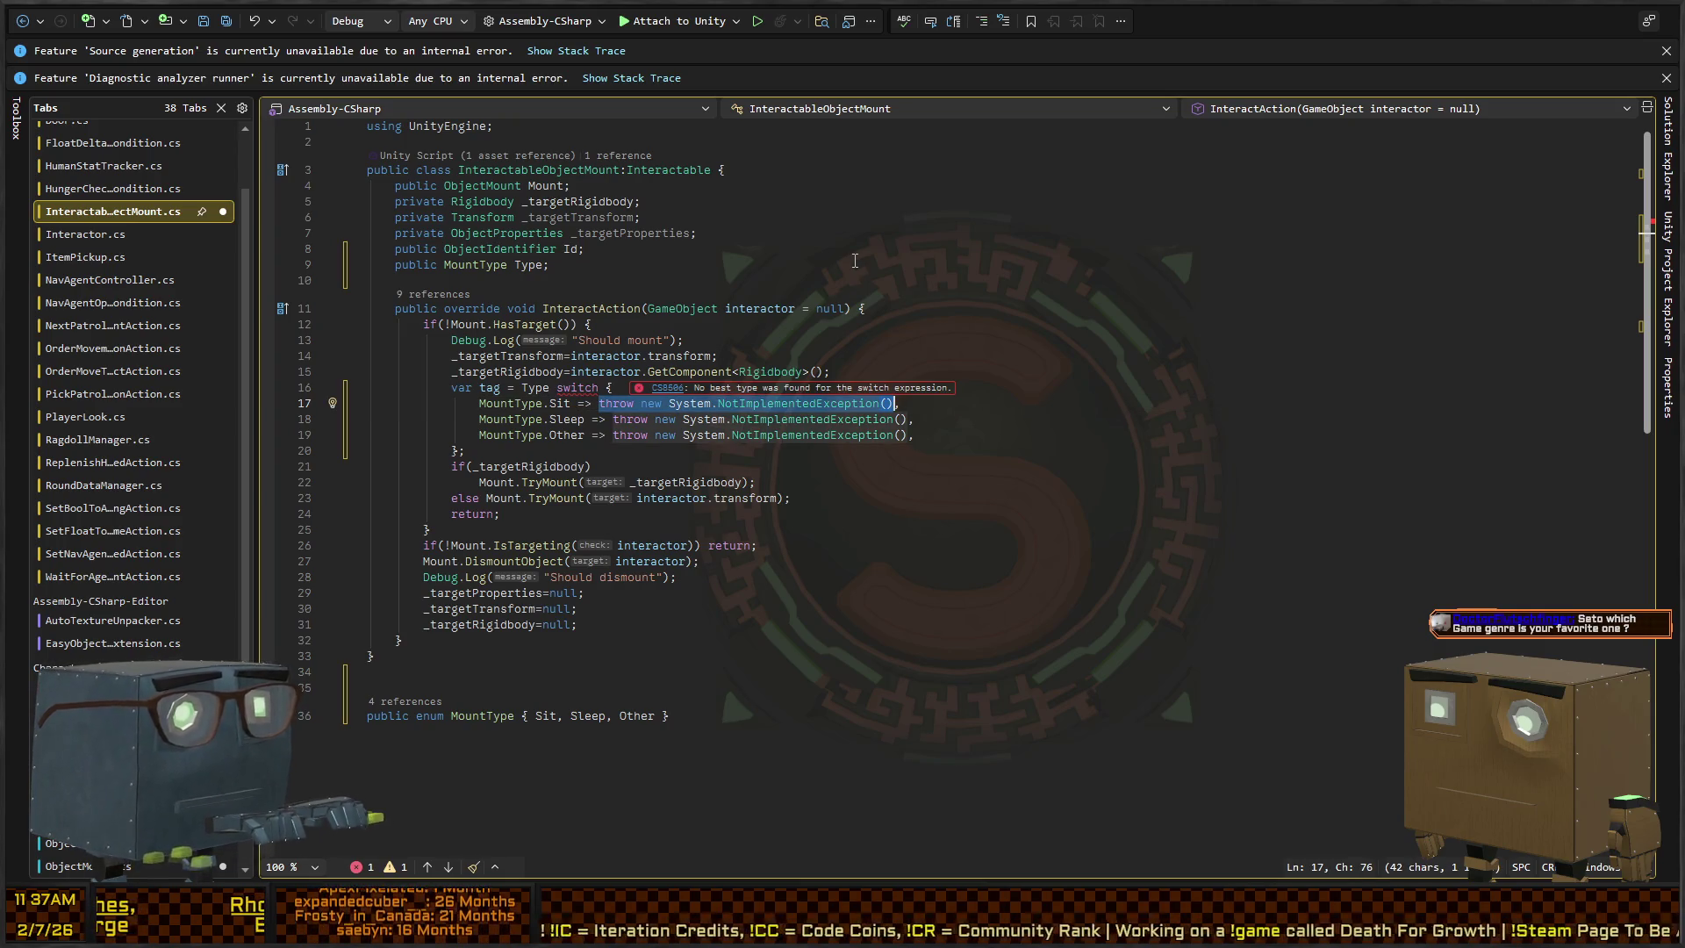
key("alt+shift+period")
key("alt+shift+period")
key("Delete")
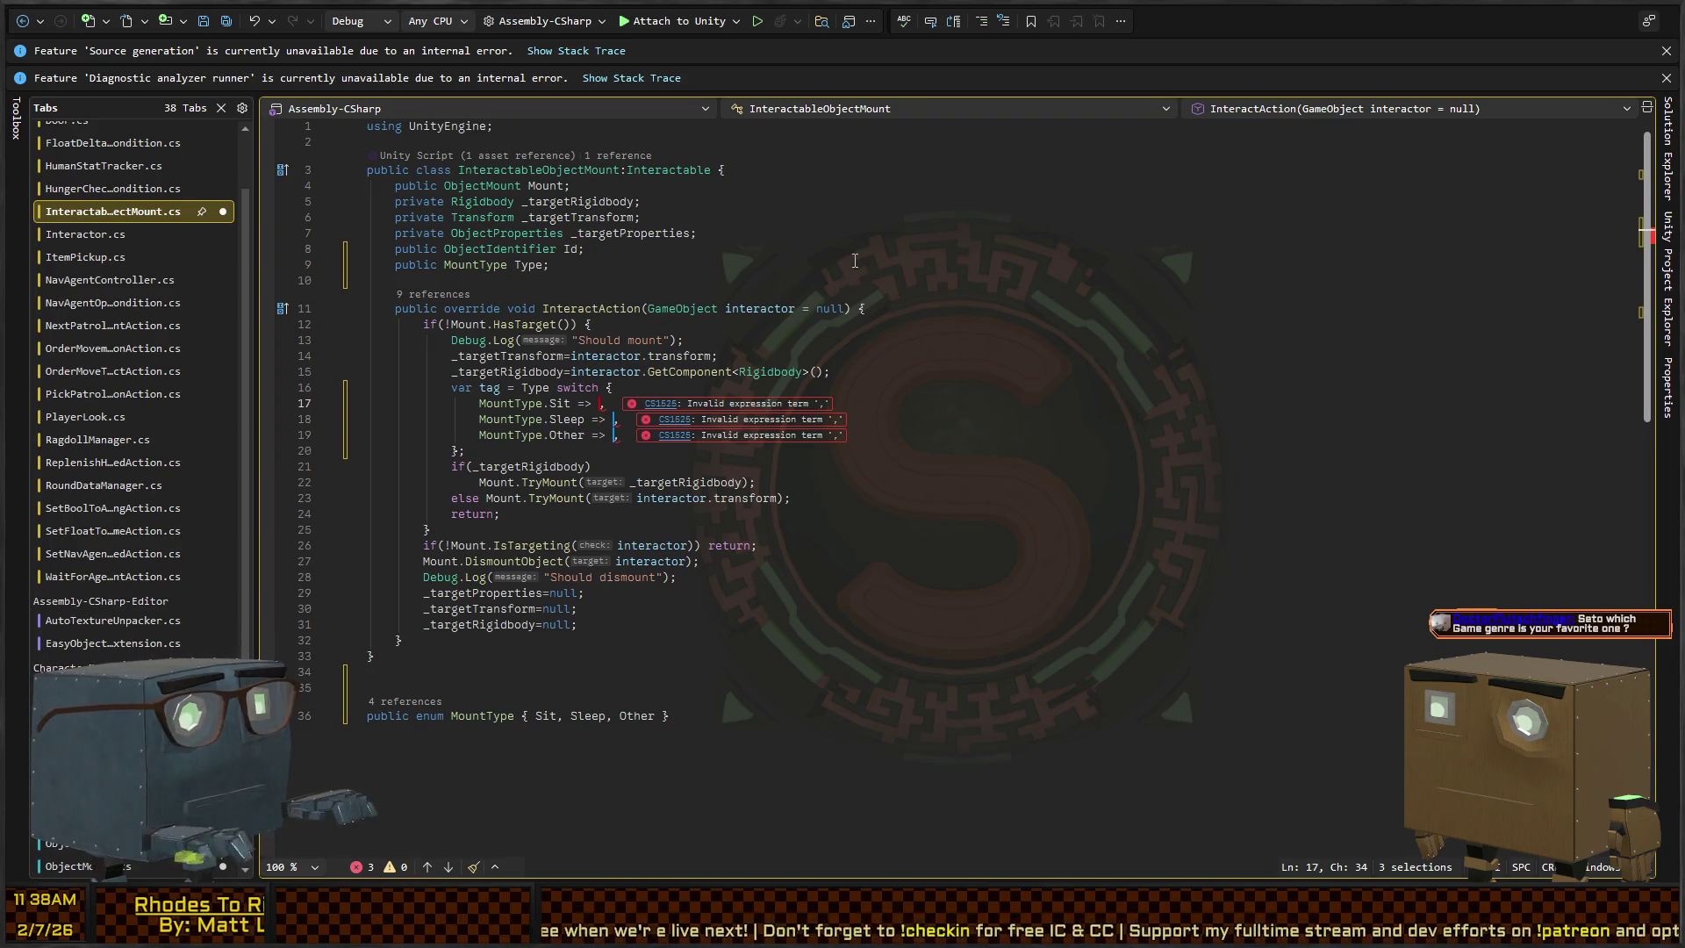
Restore the empty-string arms, then clear those placeholders on all three arms together
key("Escape")
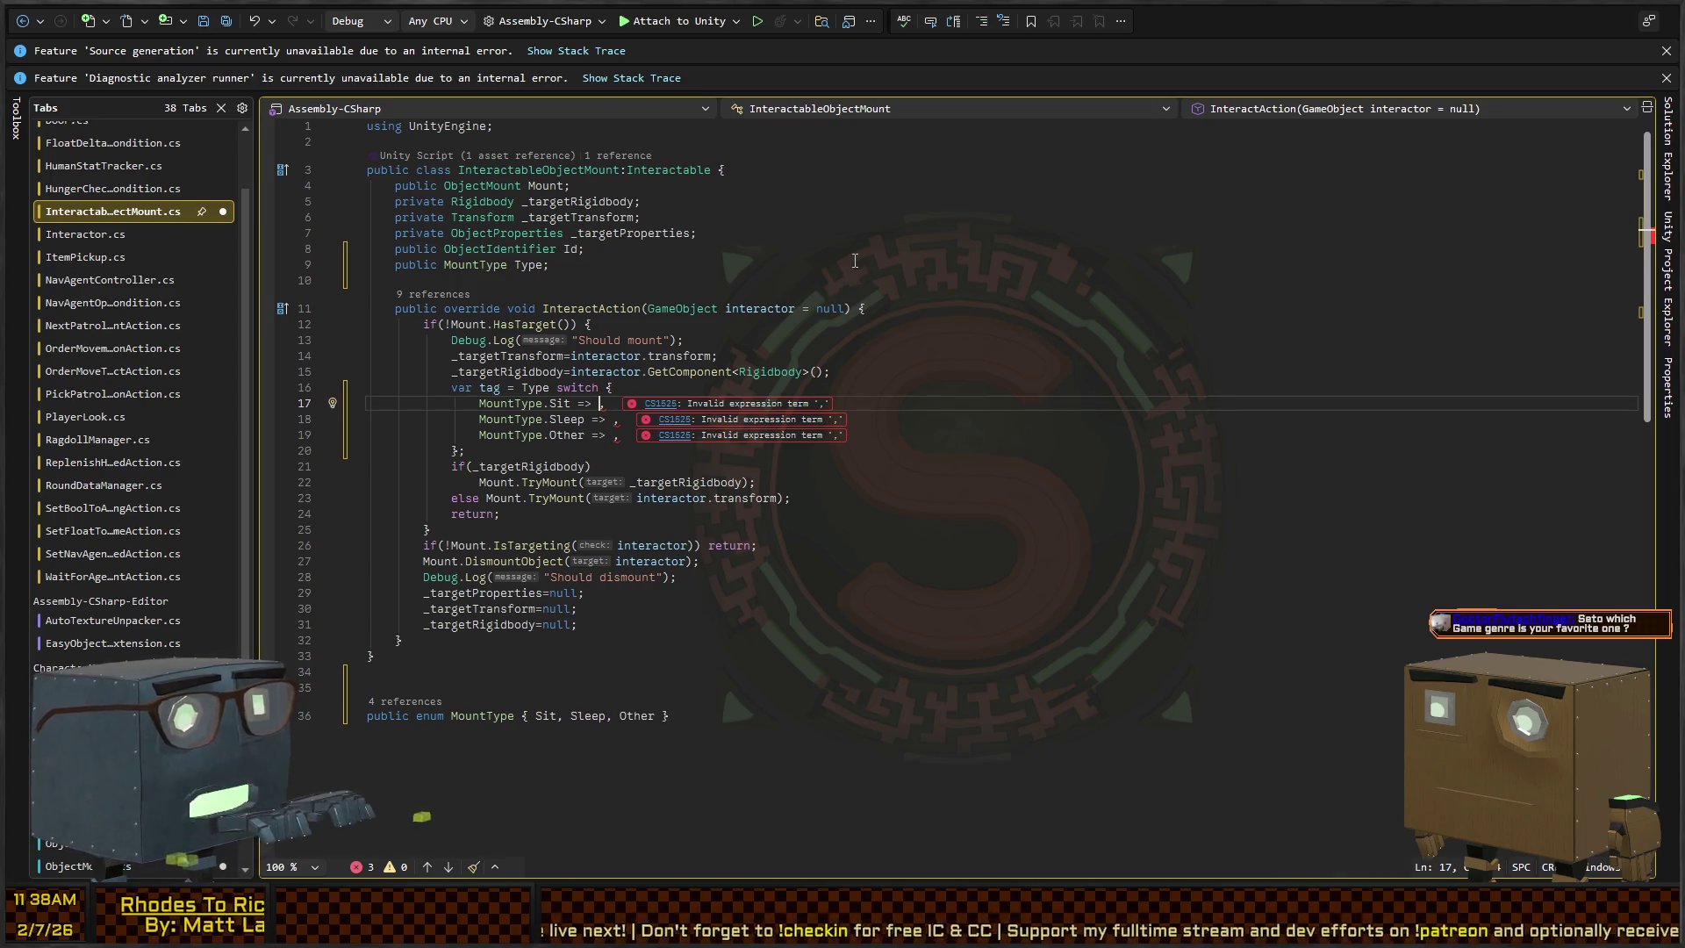
key("ctrl+z")
key("ctrl+z")
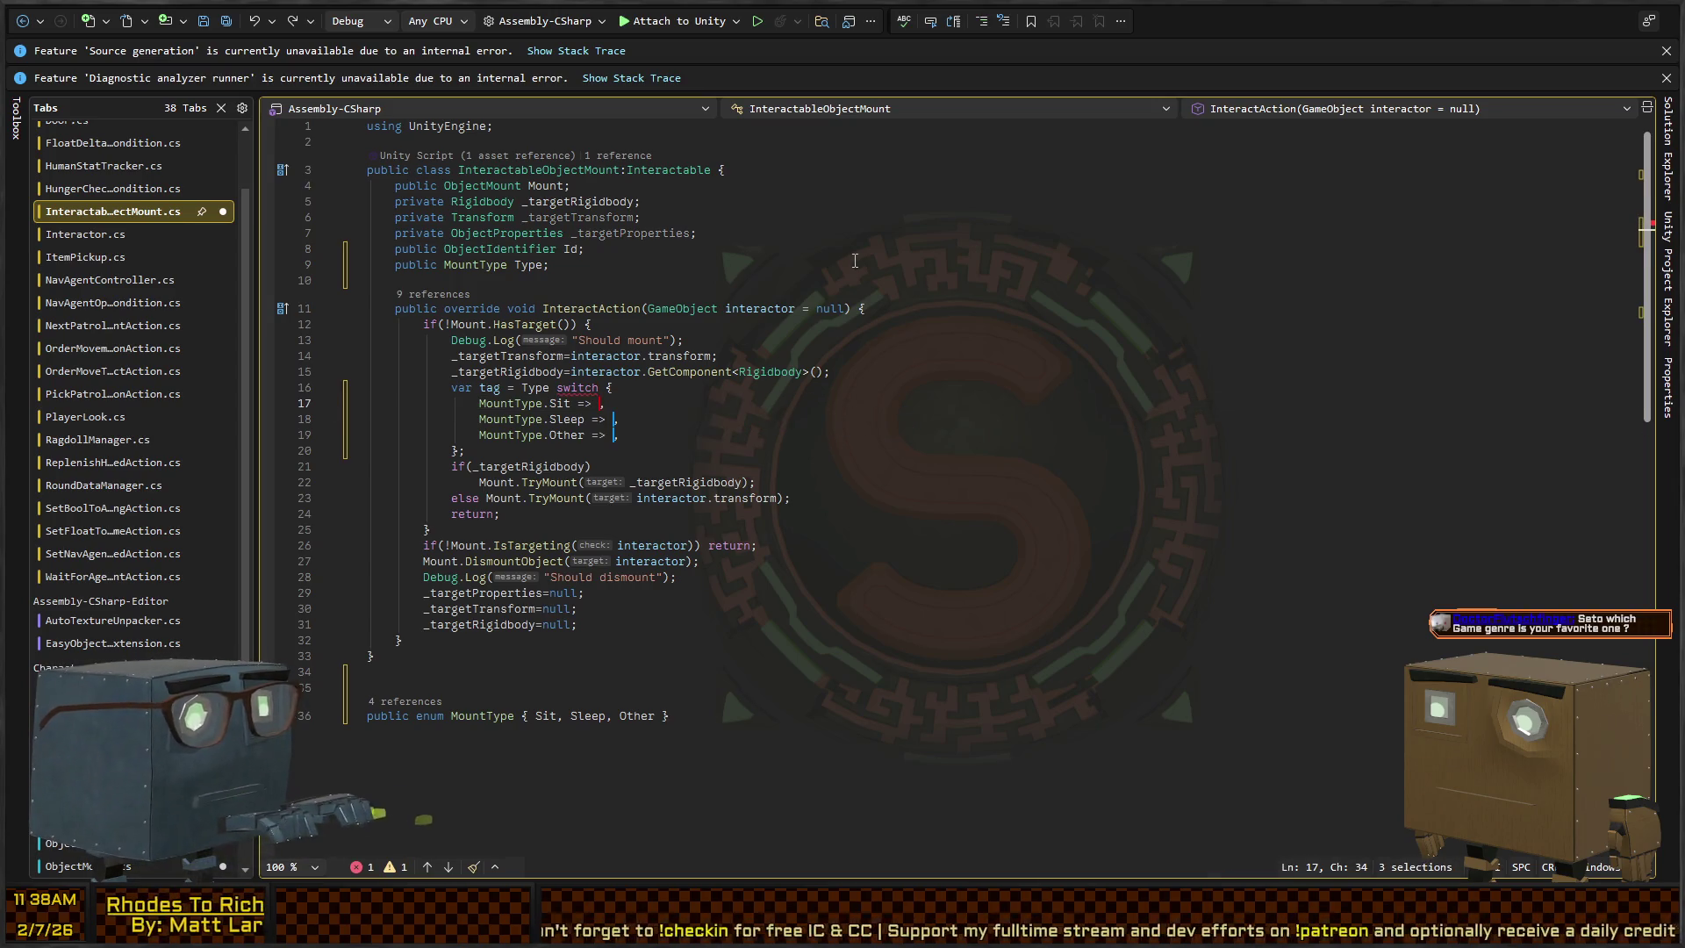
type("\"\"")
type("\"\",")
key("Escape")
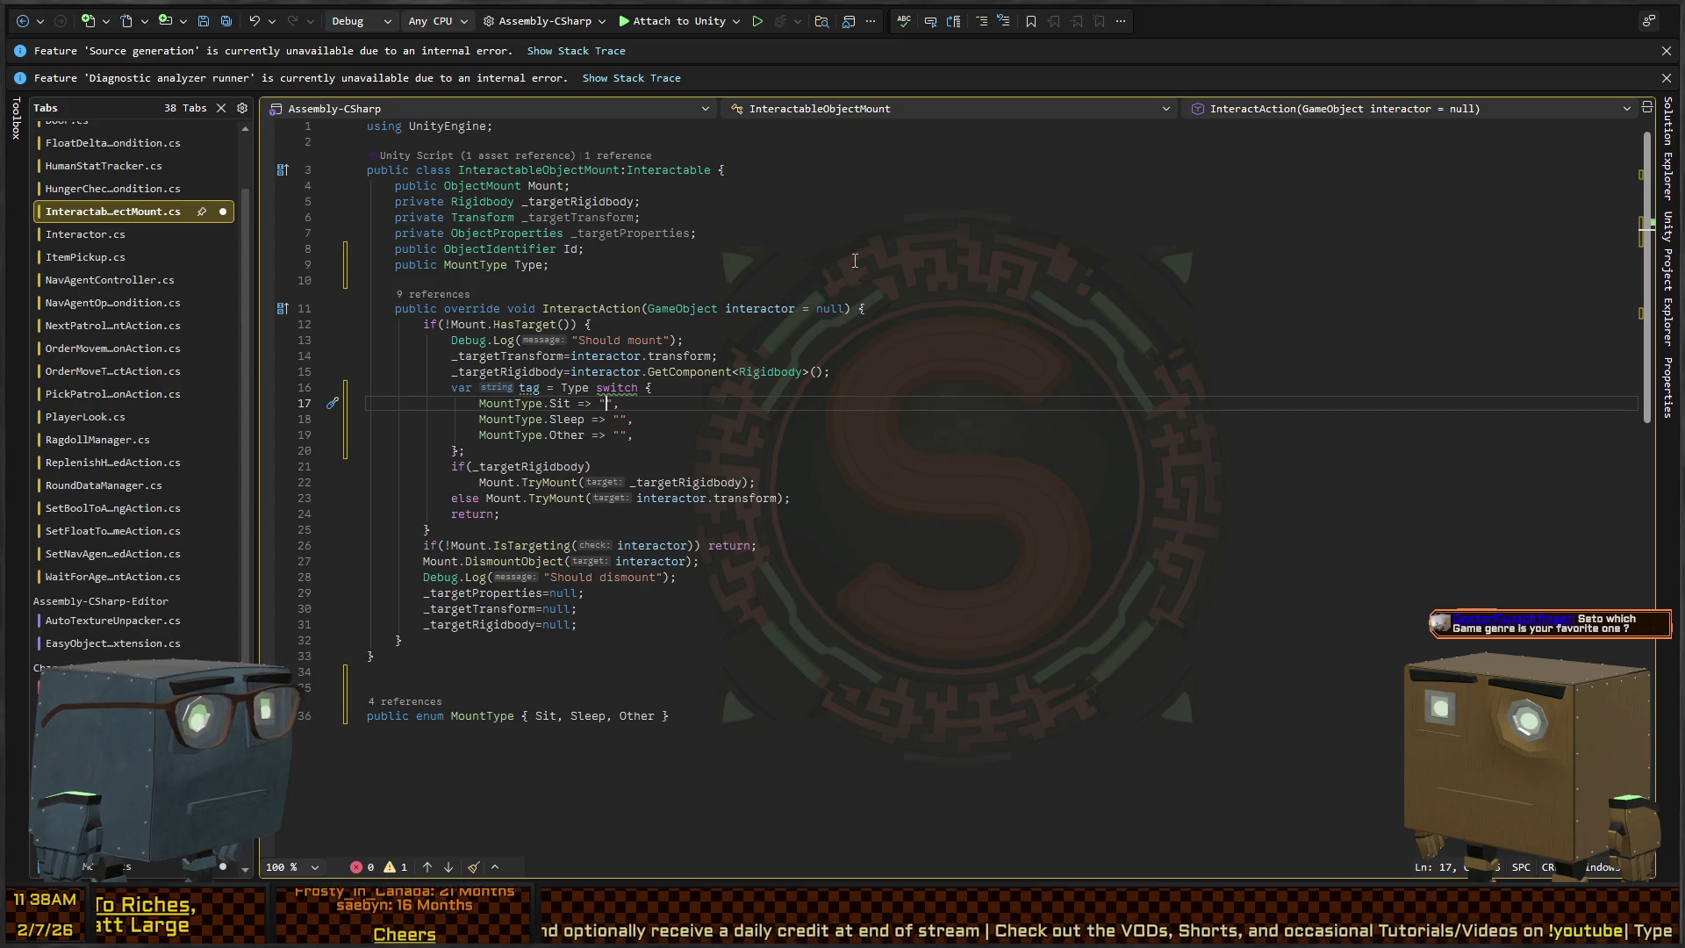
key("shift+alt+Down")
key("shift+alt+Down")
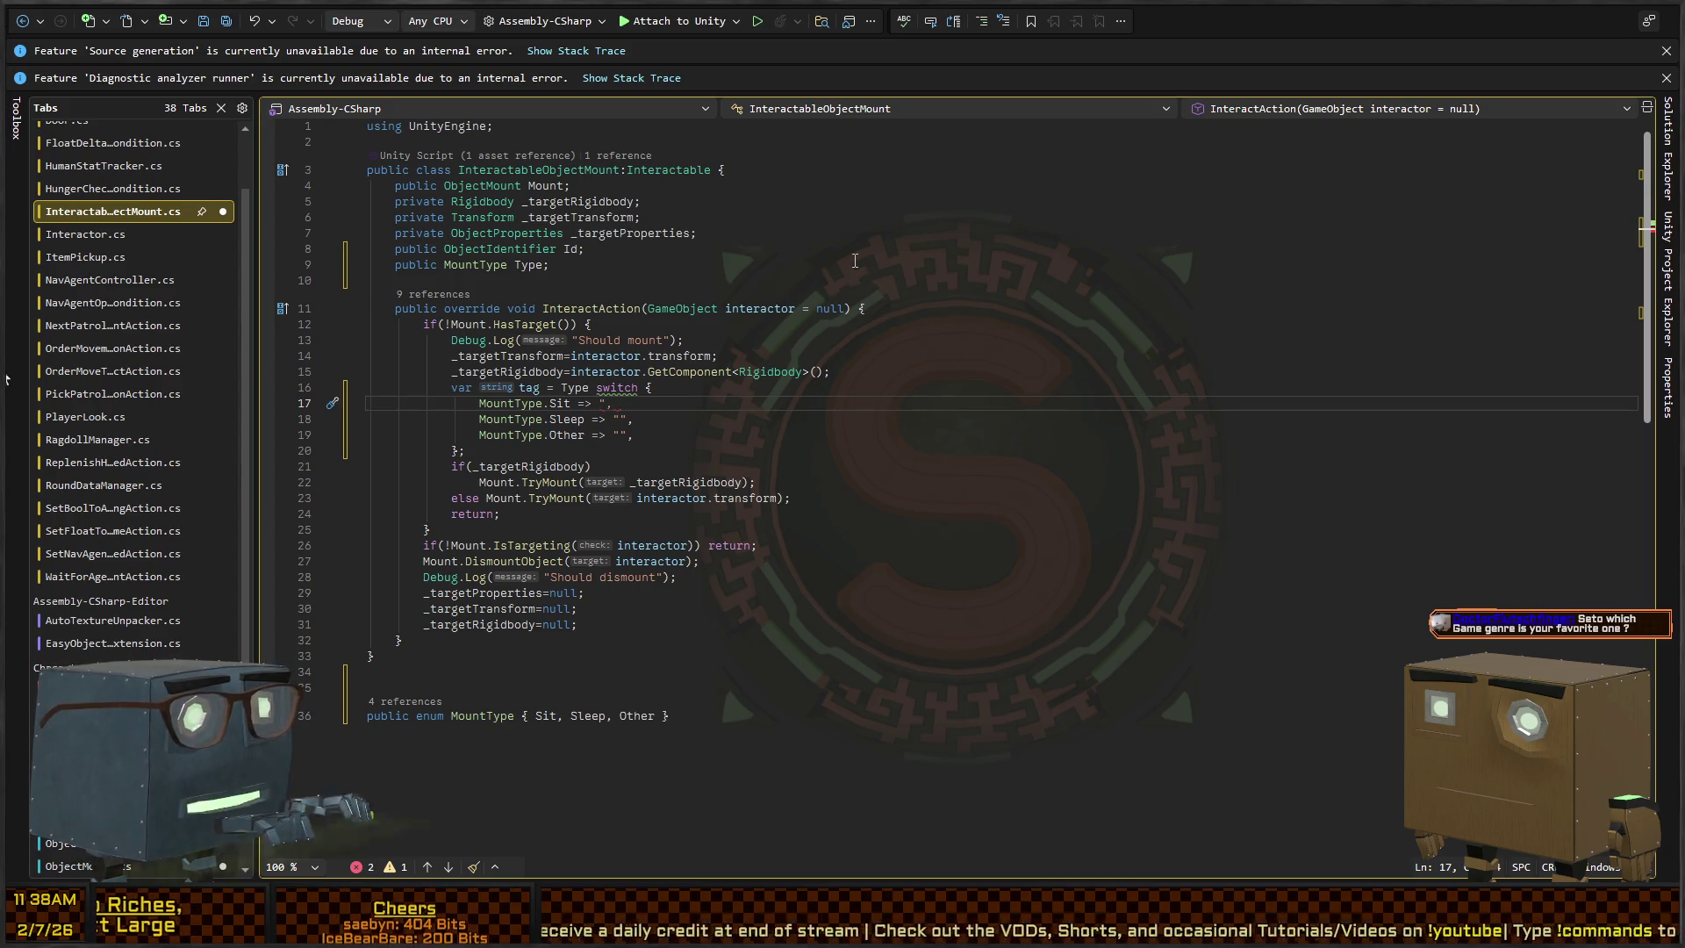
key("BackSpace")
key("Delete")
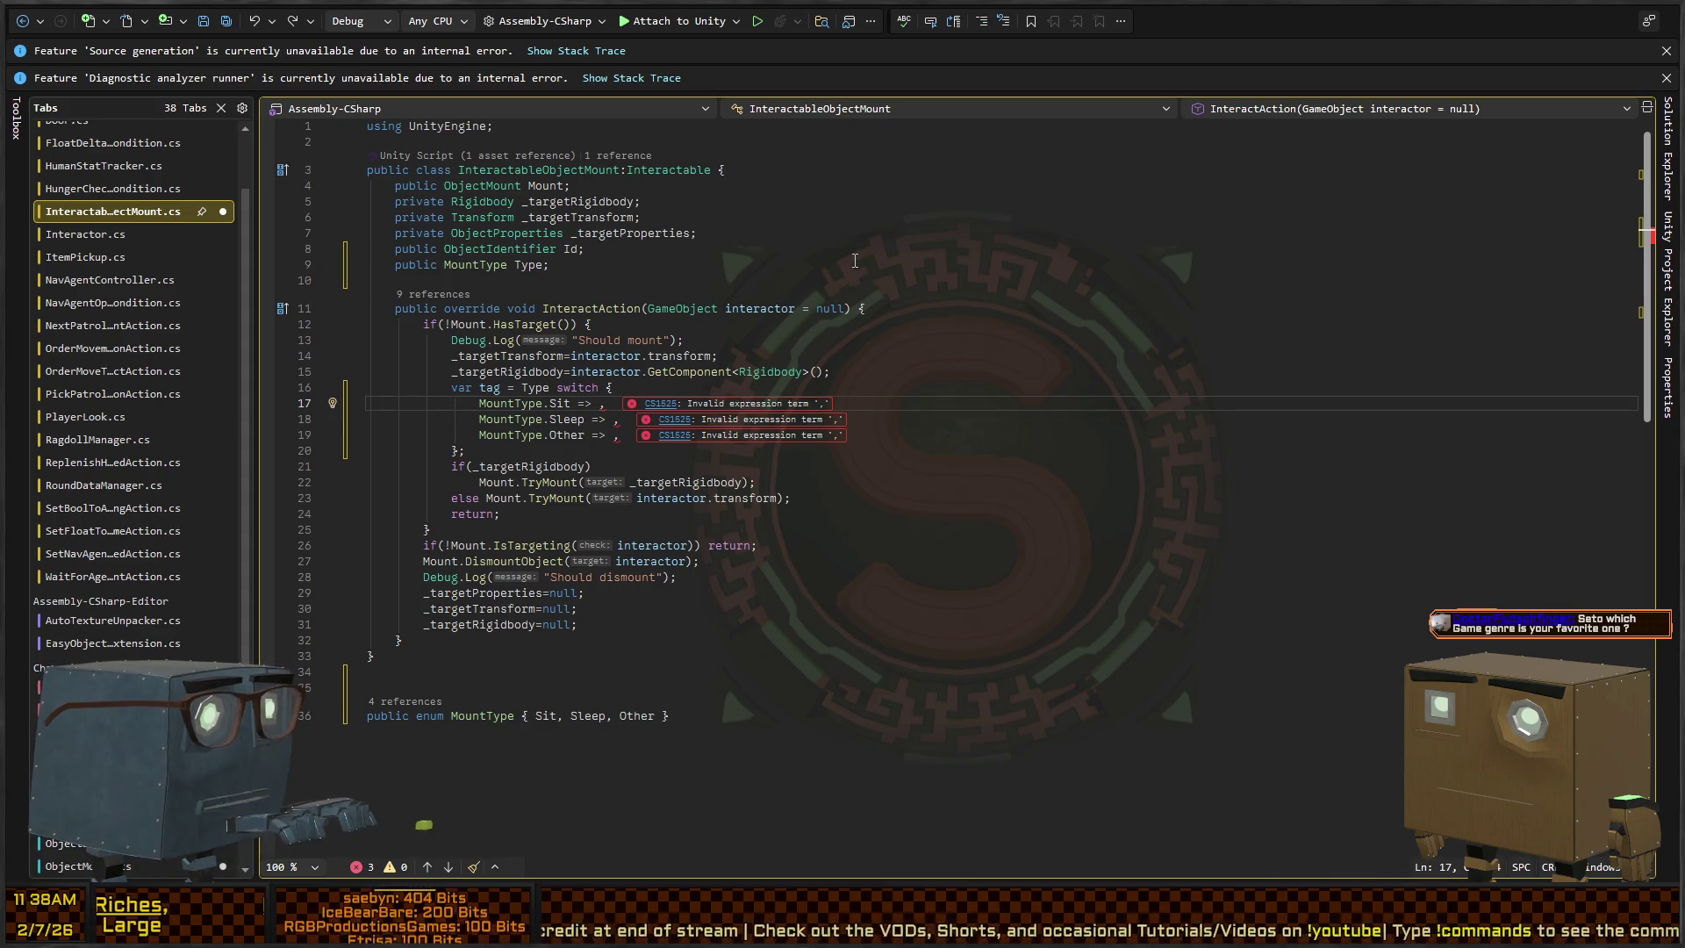
Set the Sit arm to ObjectPropertyGlossary.StateTags.Sitting and the Sleep arm to StateTags.Sleeping
type("ObjectPropertyGlossary.")
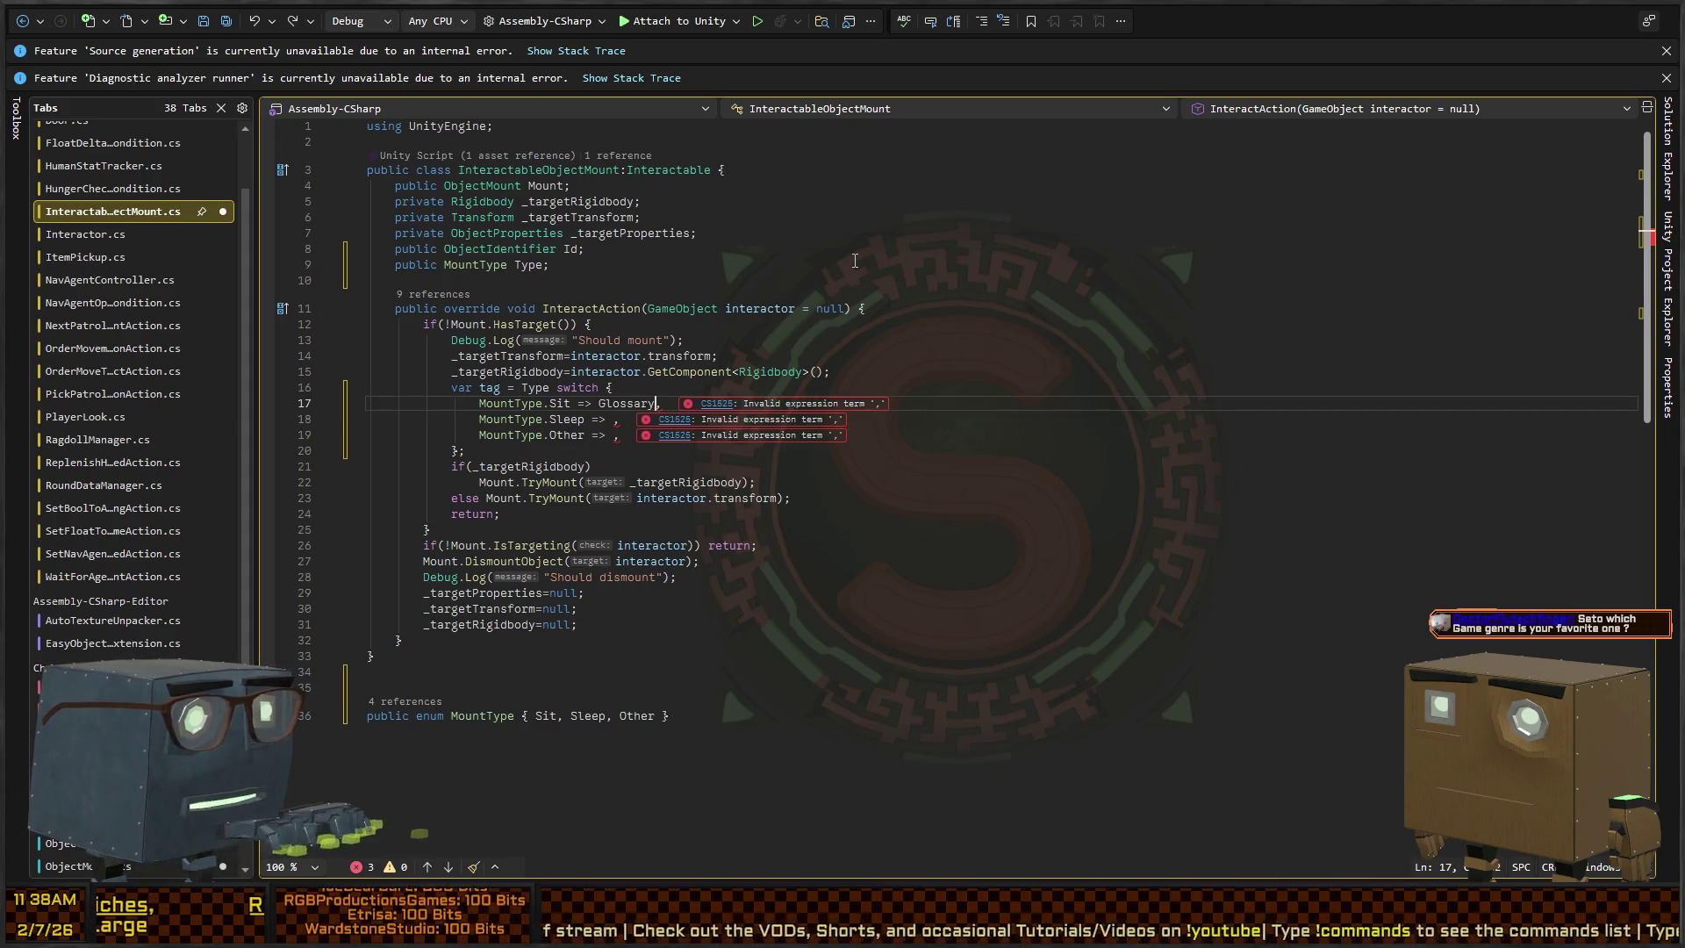
type("StateTags.")
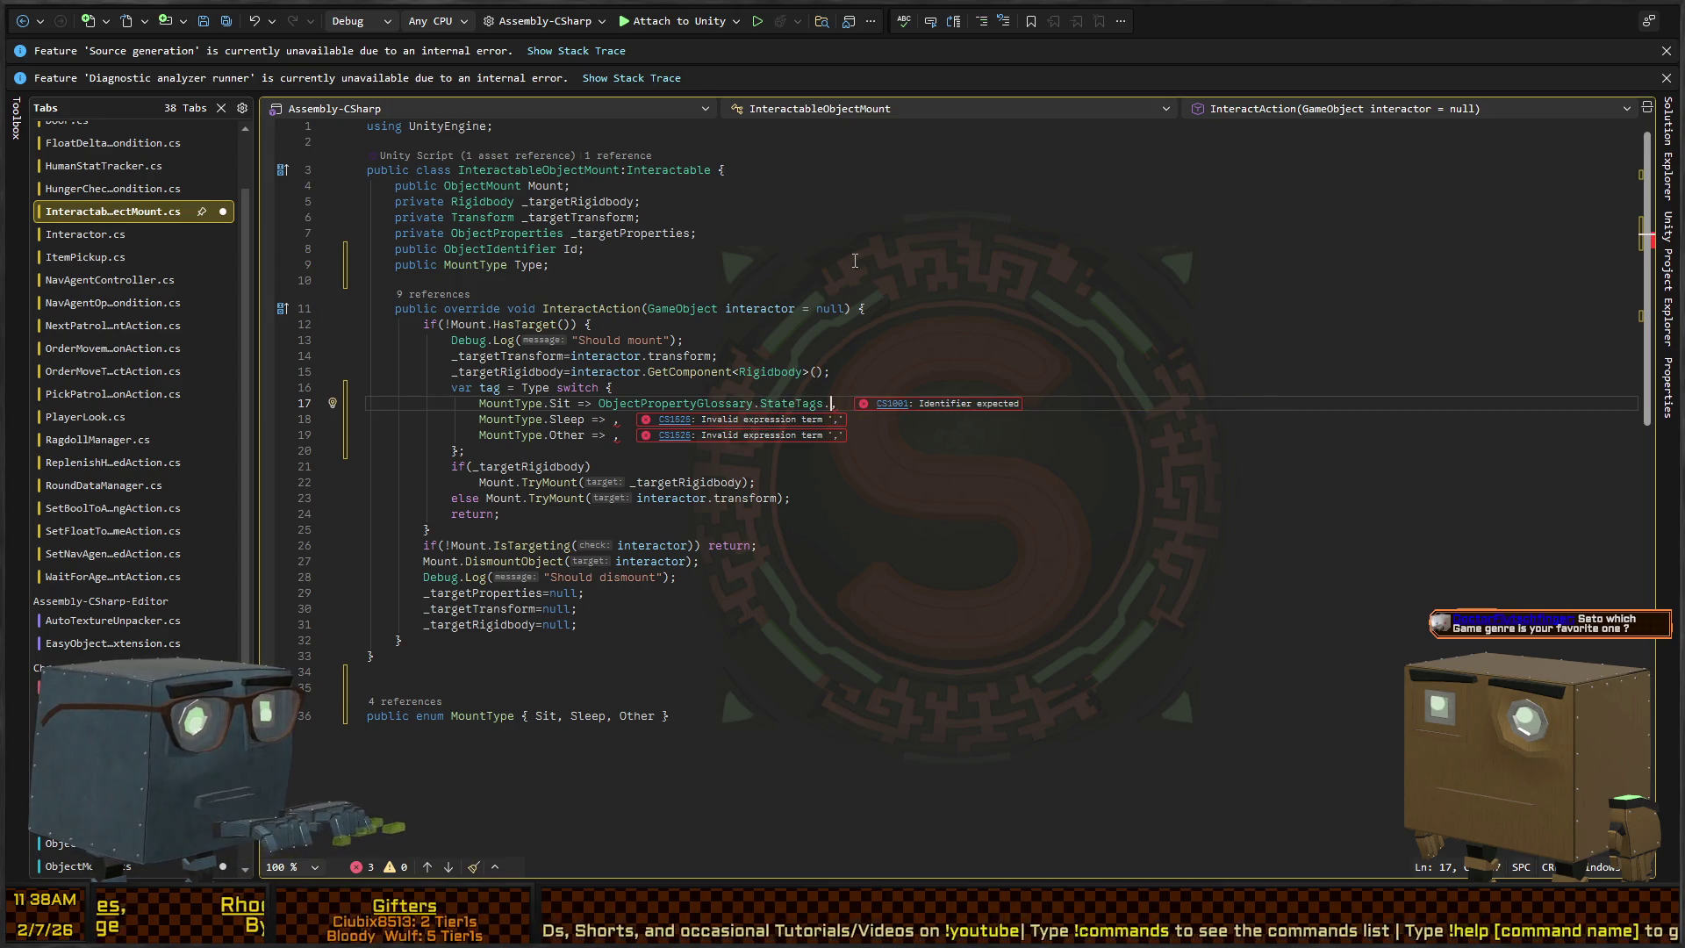
type("Sitting")
key("ctrl+shift+Left")
key("ctrl+shift+Left")
key("ctrl+shift+Left")
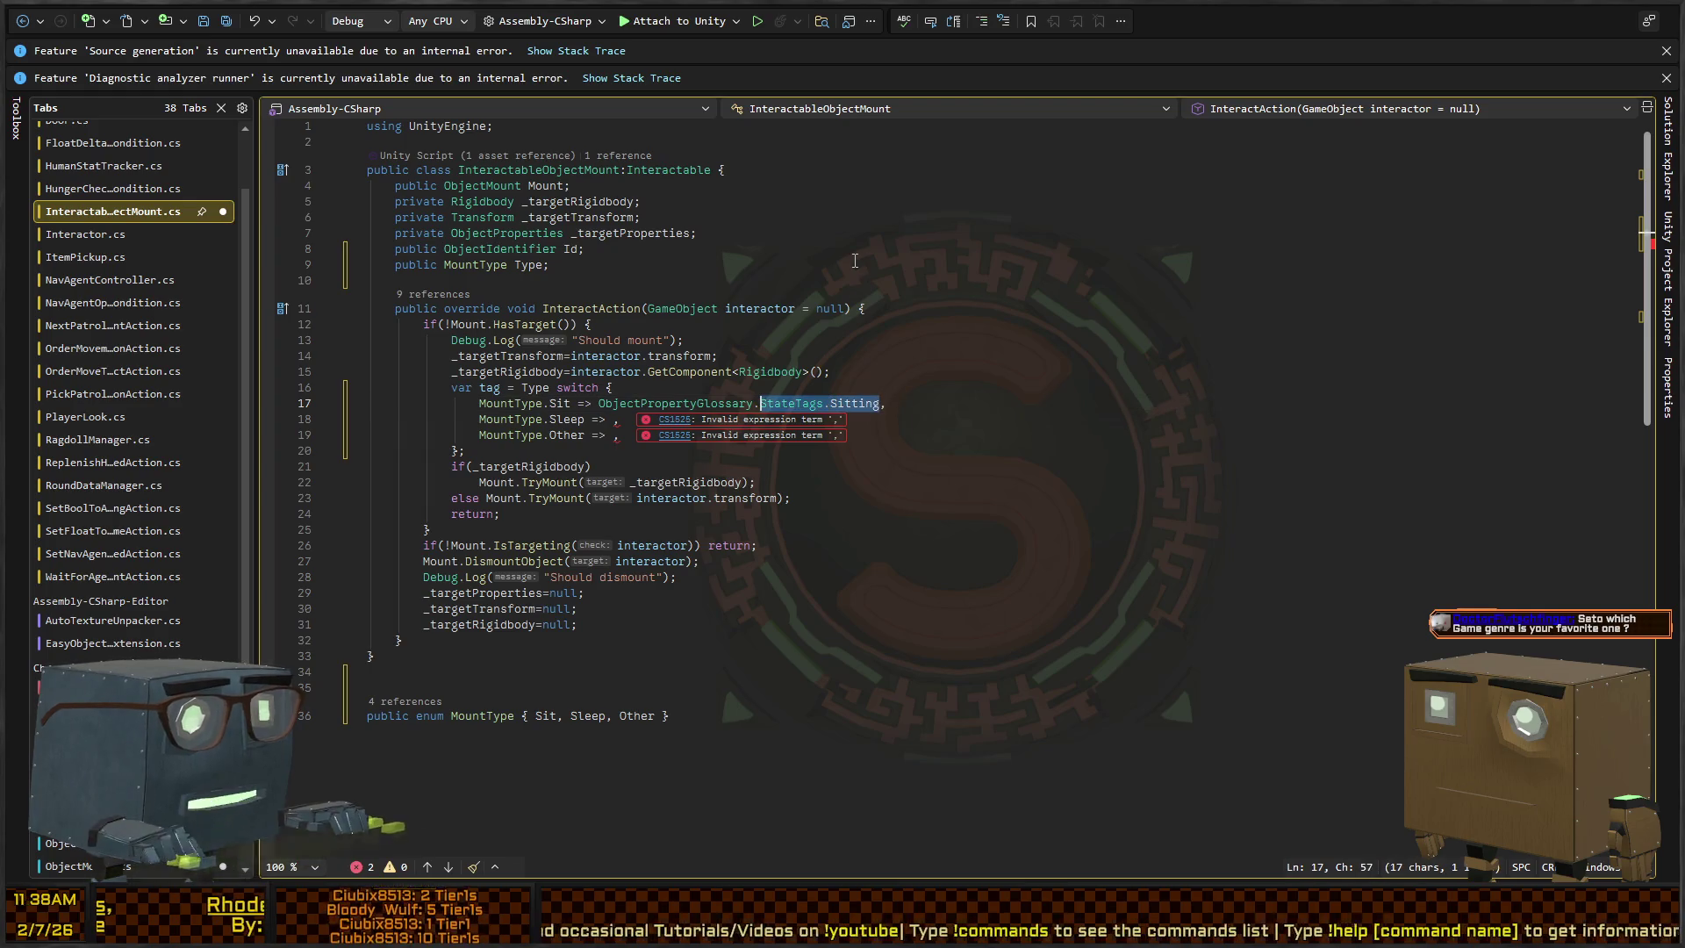
key("ctrl+shift+Left")
key("ctrl+c")
key("Down")
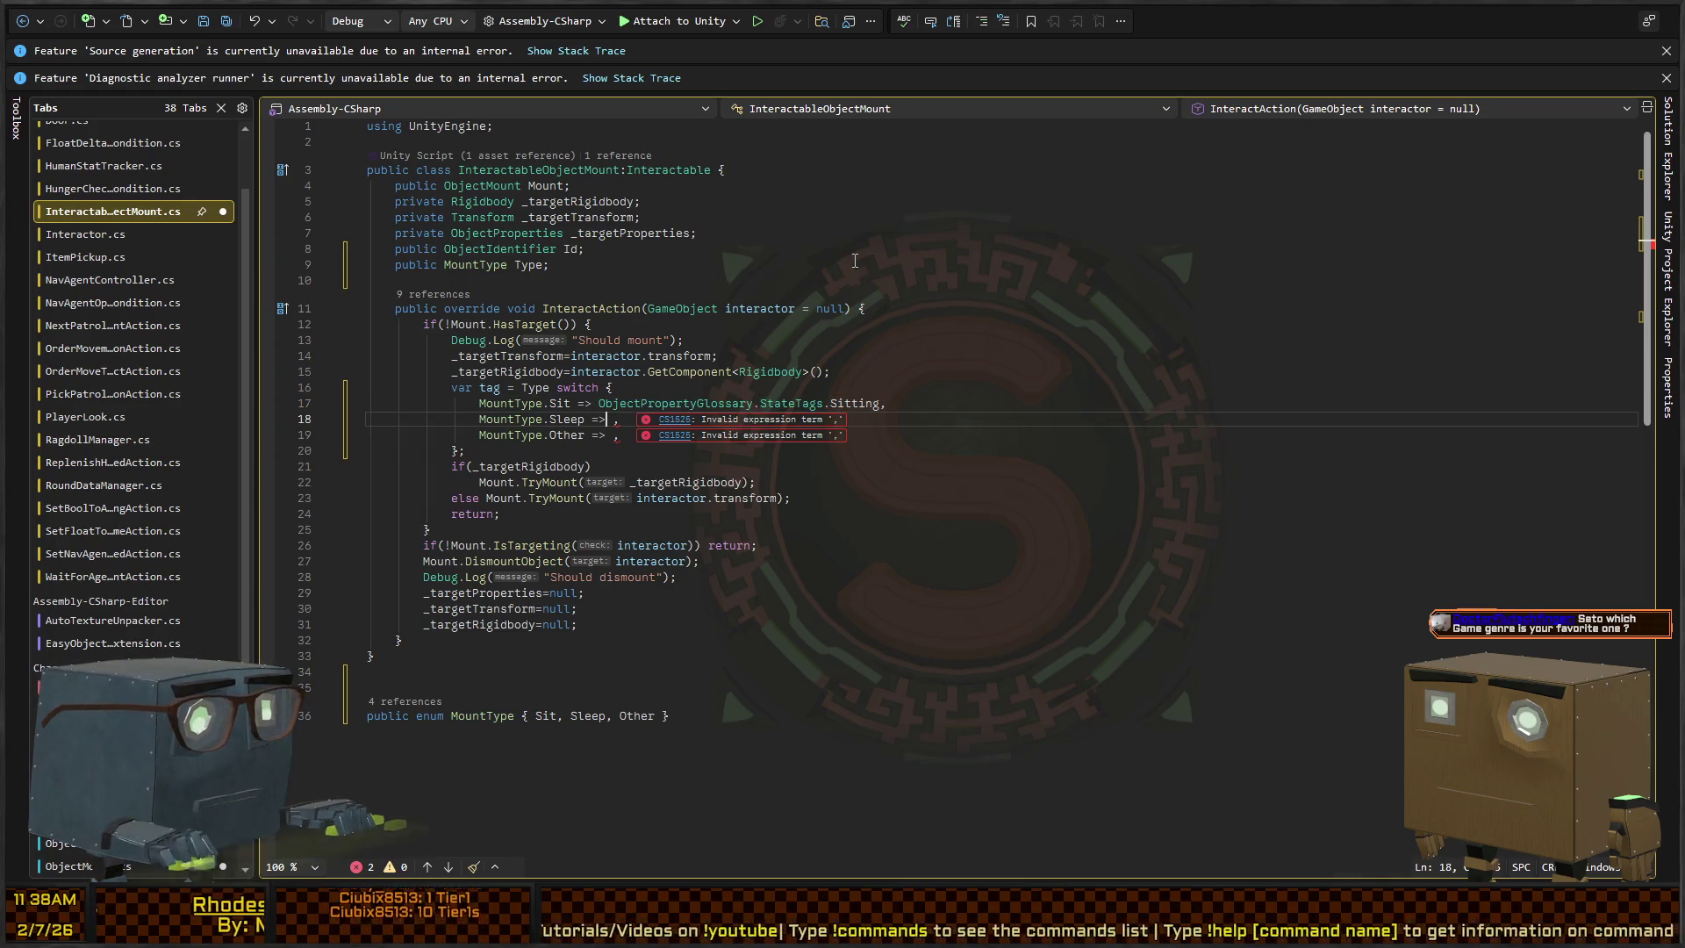
key("ctrl+v")
key("ctrl+shift+Left")
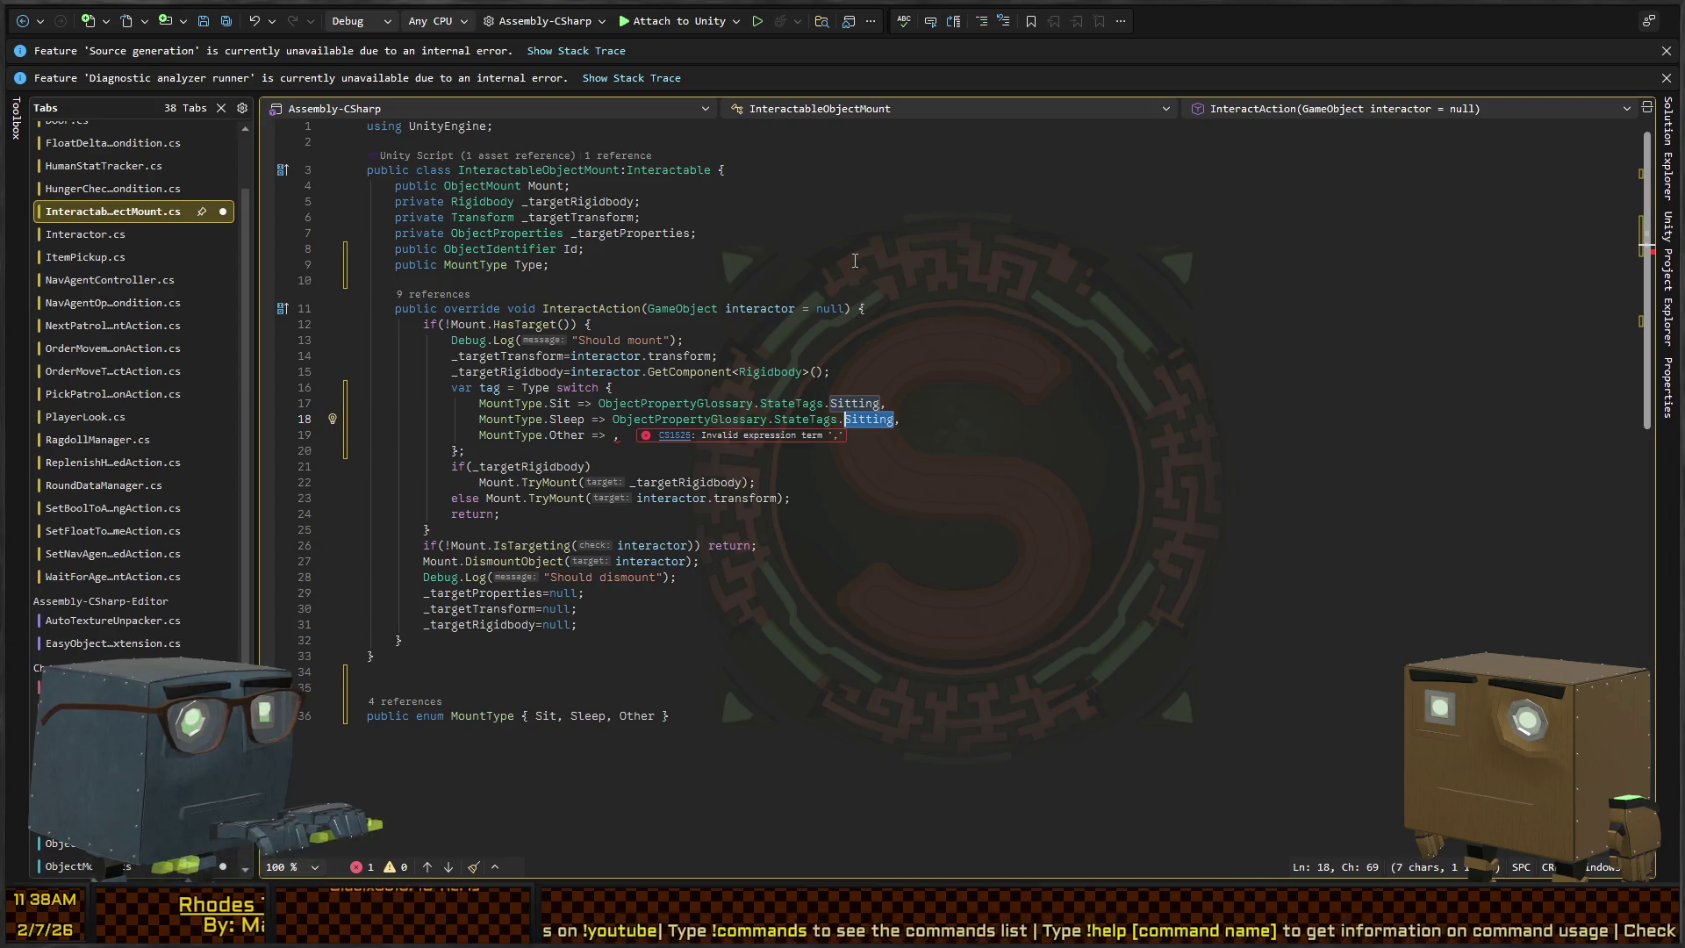
type("Sleeping")
Make the Other arm return string.Empty
key("Down")
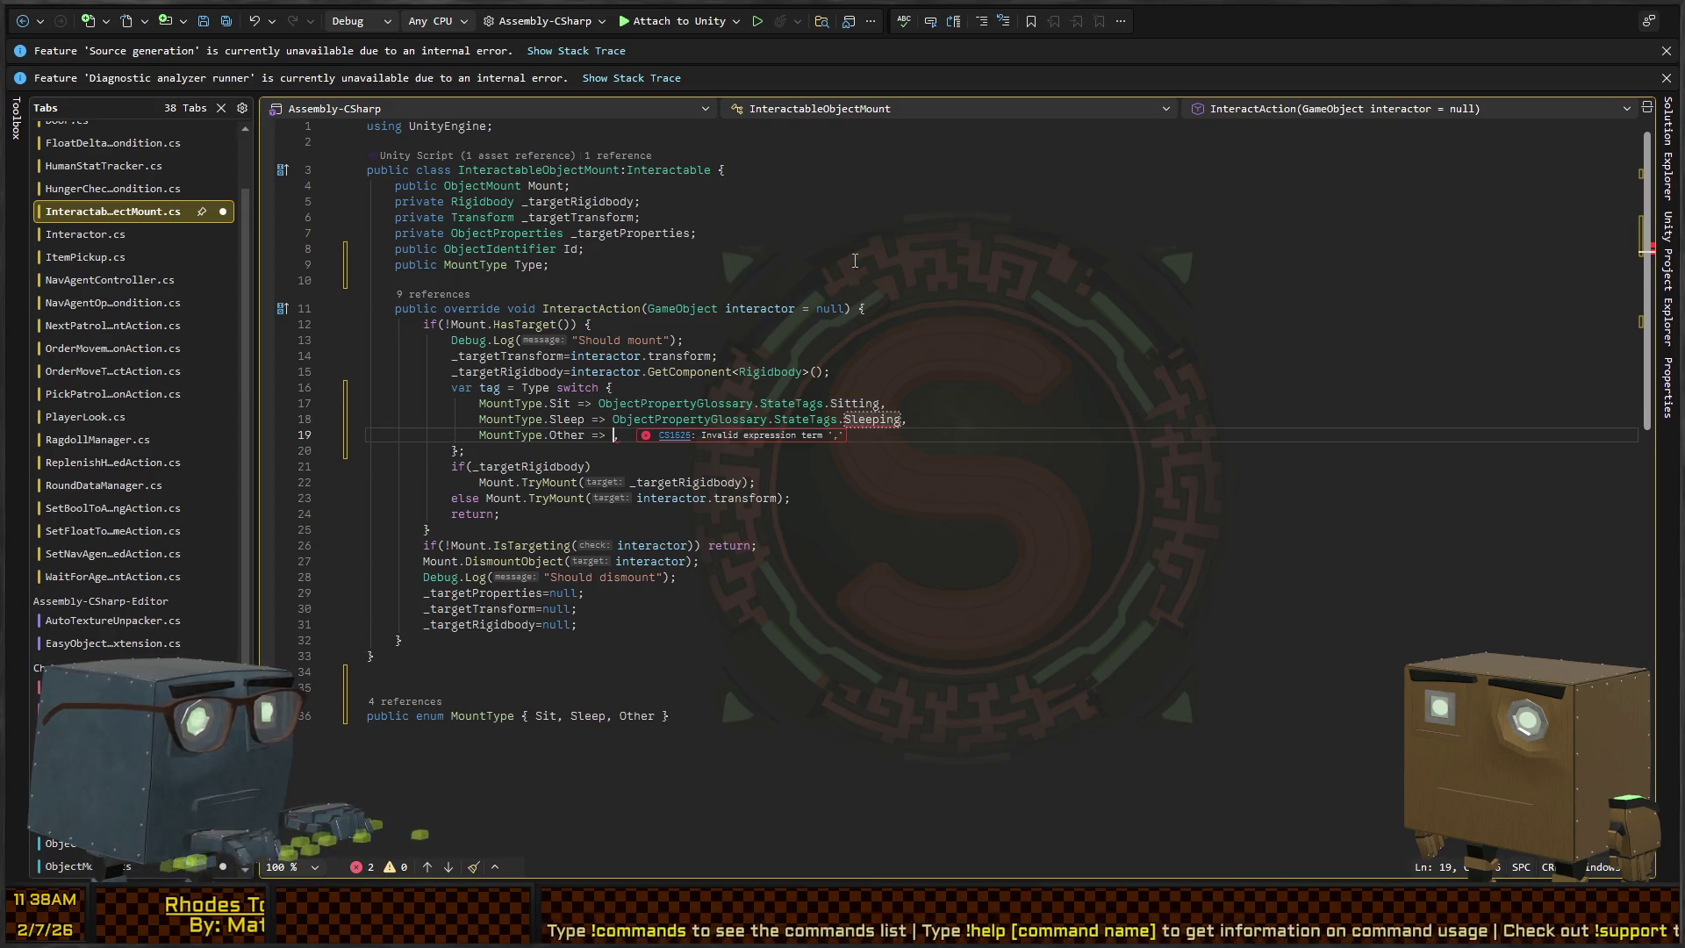
key("ctrl+v")
key("ctrl+shift+Left")
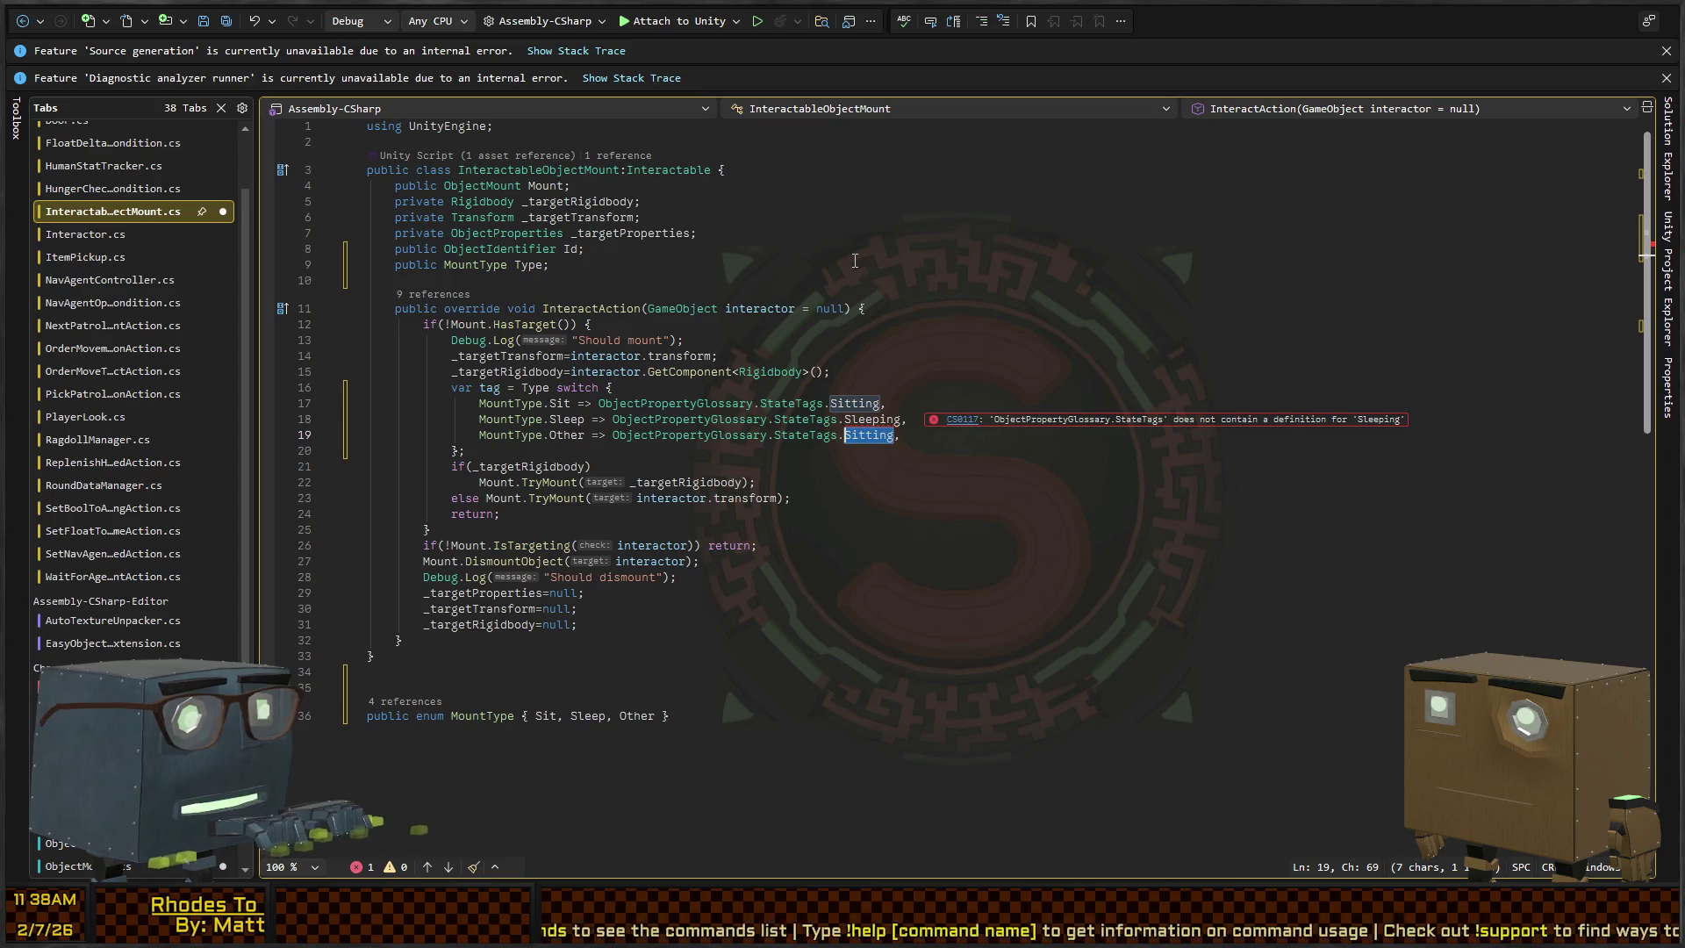
key("BackSpace")
key("ctrl+BackSpace")
key("ctrl+BackSpace")
key("ctrl+BackSpace")
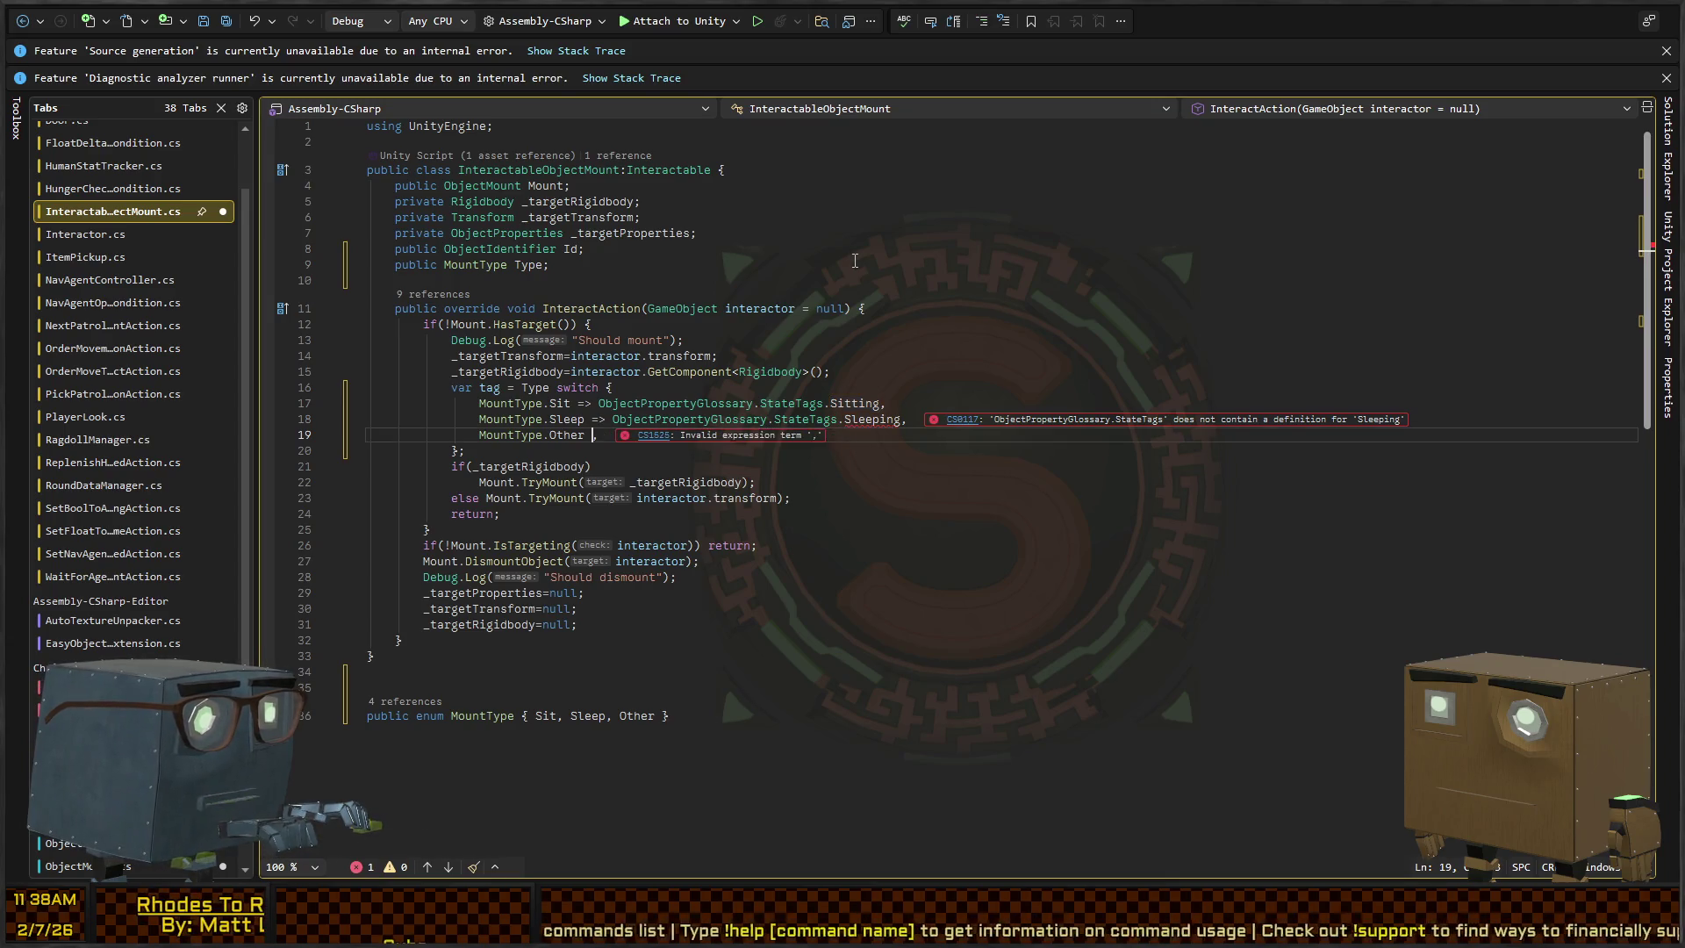
type("=> string")
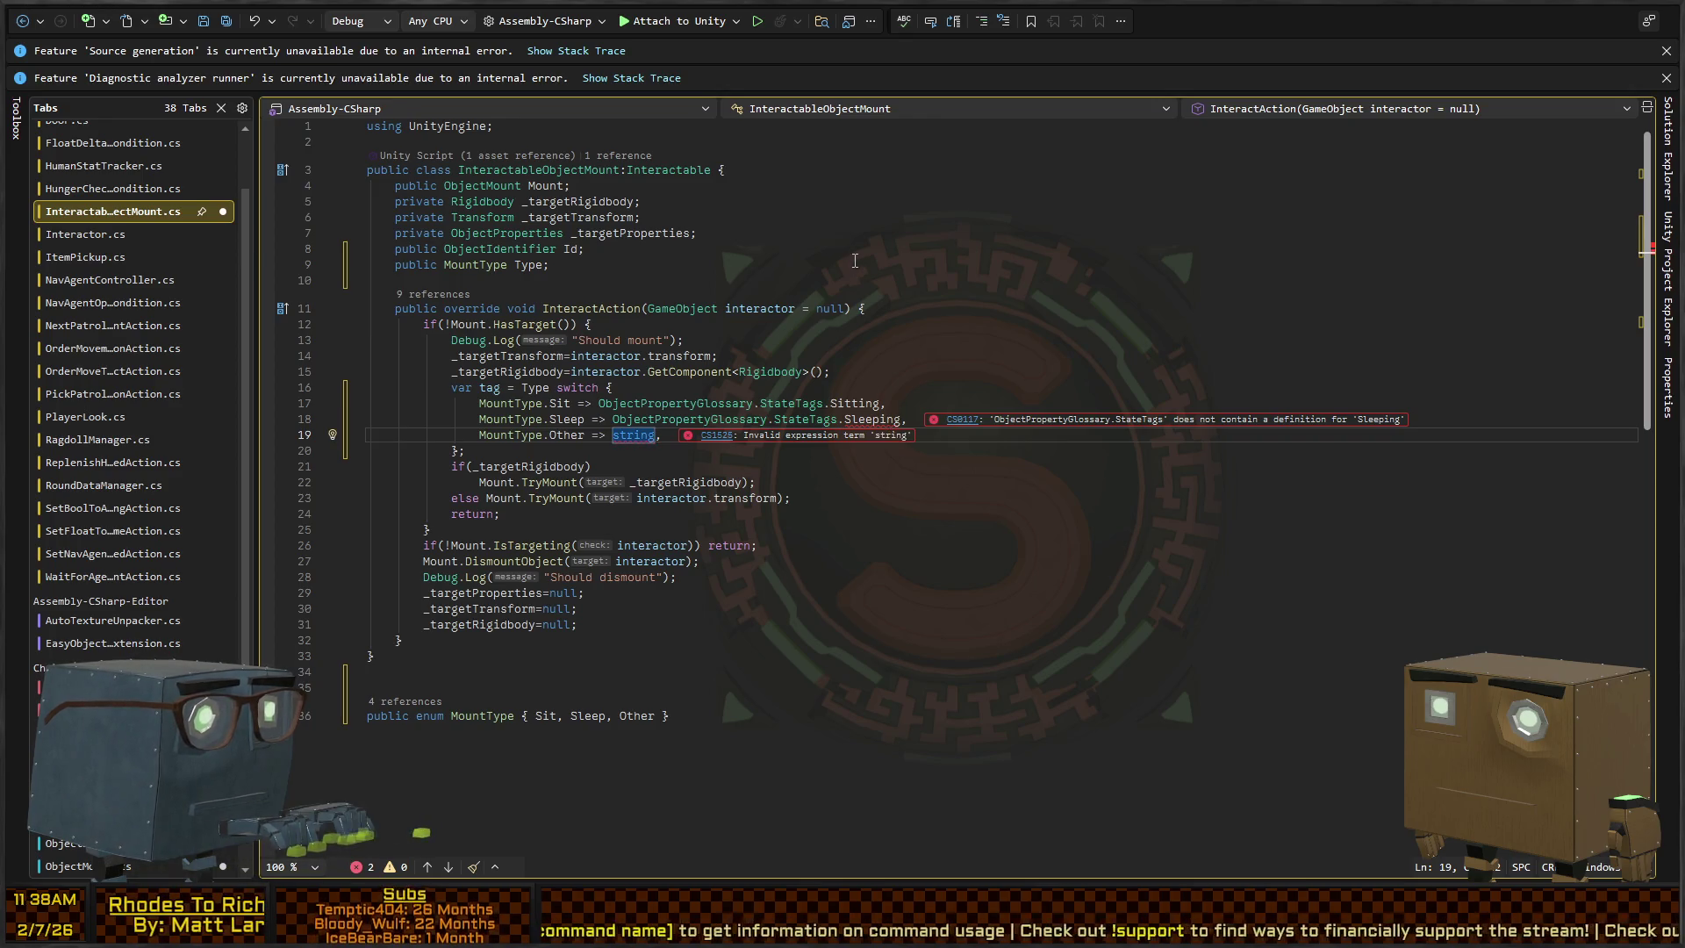
type("empty")
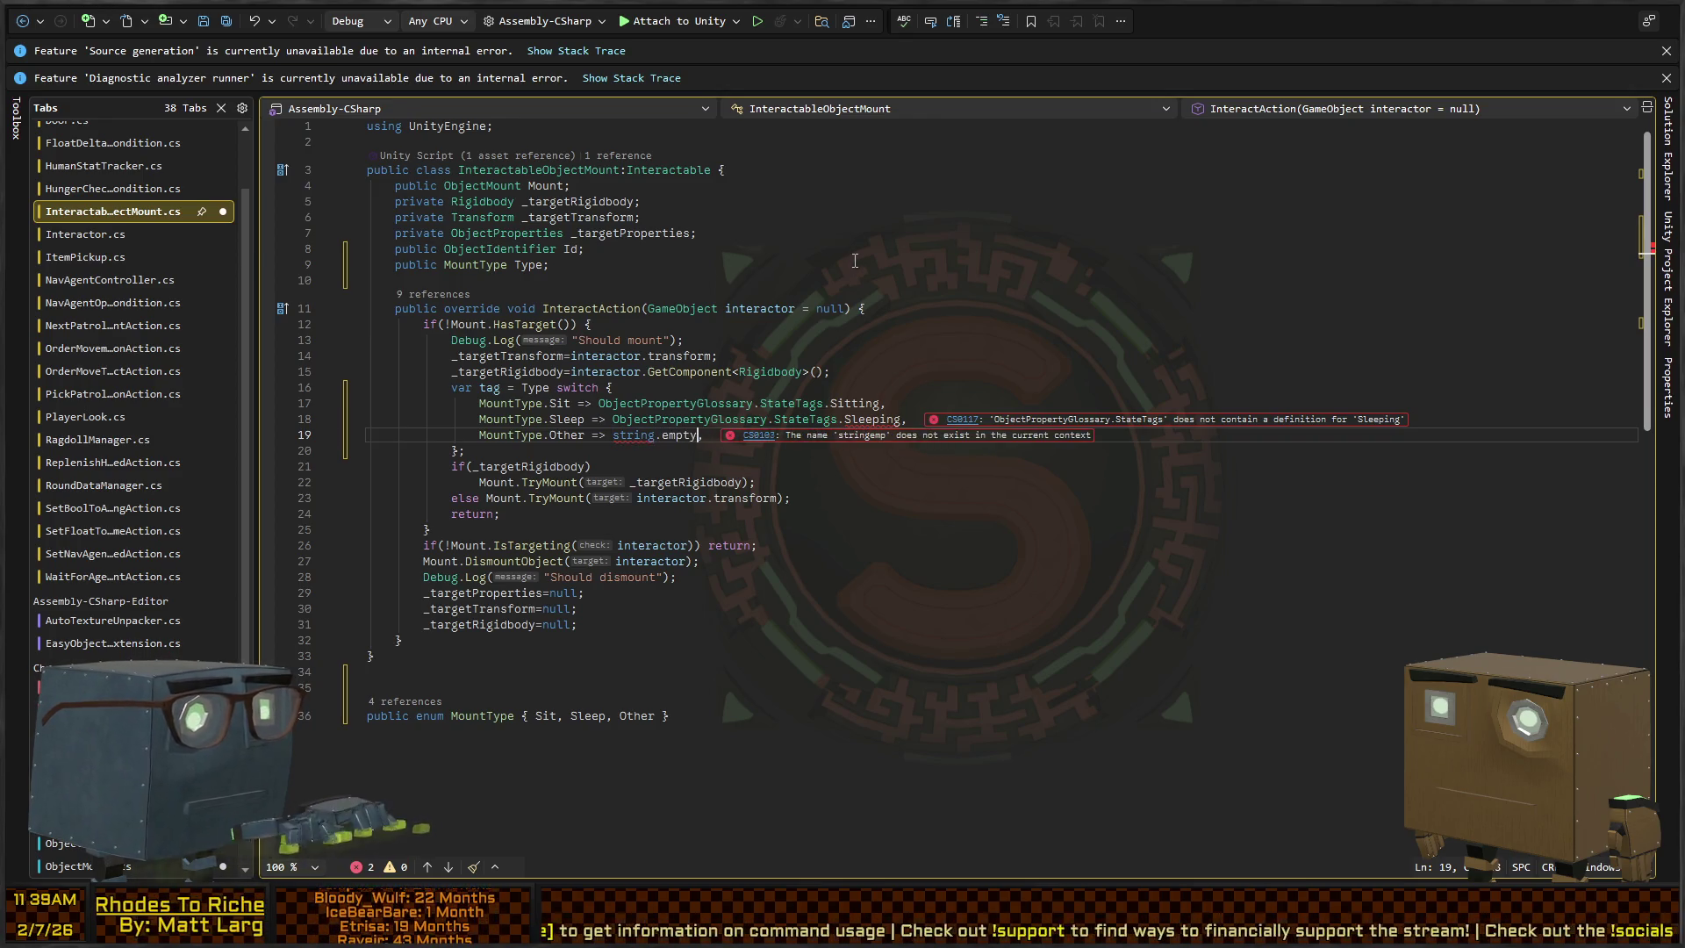
key("Tab")
Save InteractableObjectMount.cs and go to the StateTags definition in ObjectProperties.cs
key("ctrl+s")
double_click(814, 418)
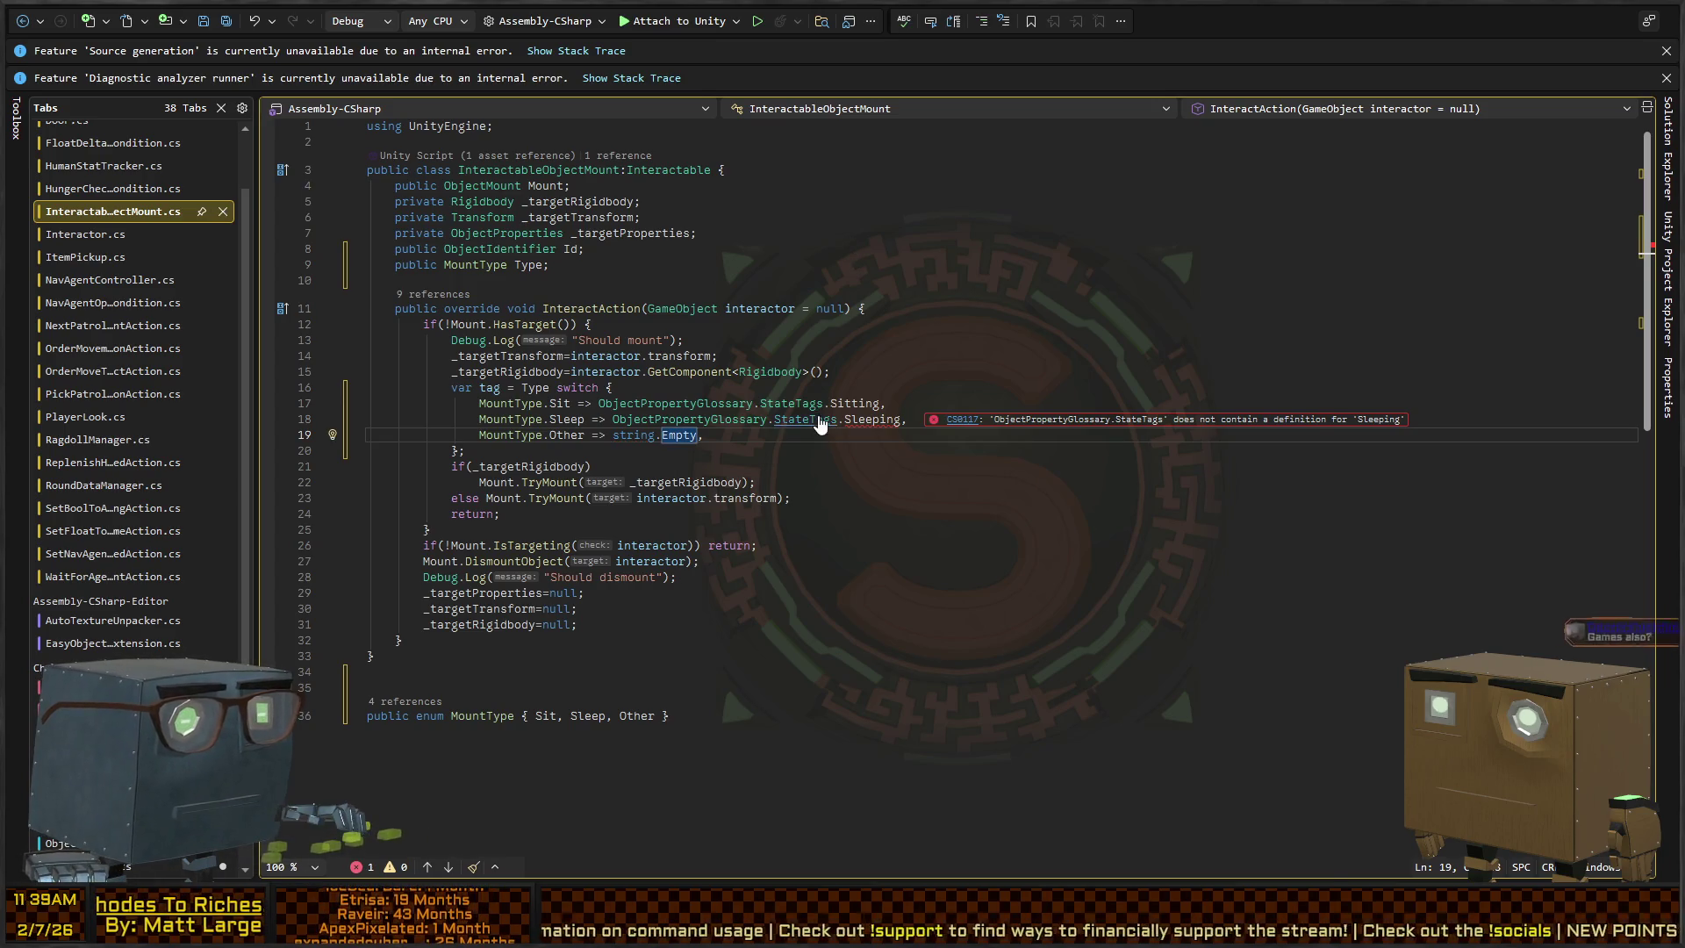
key("F12")
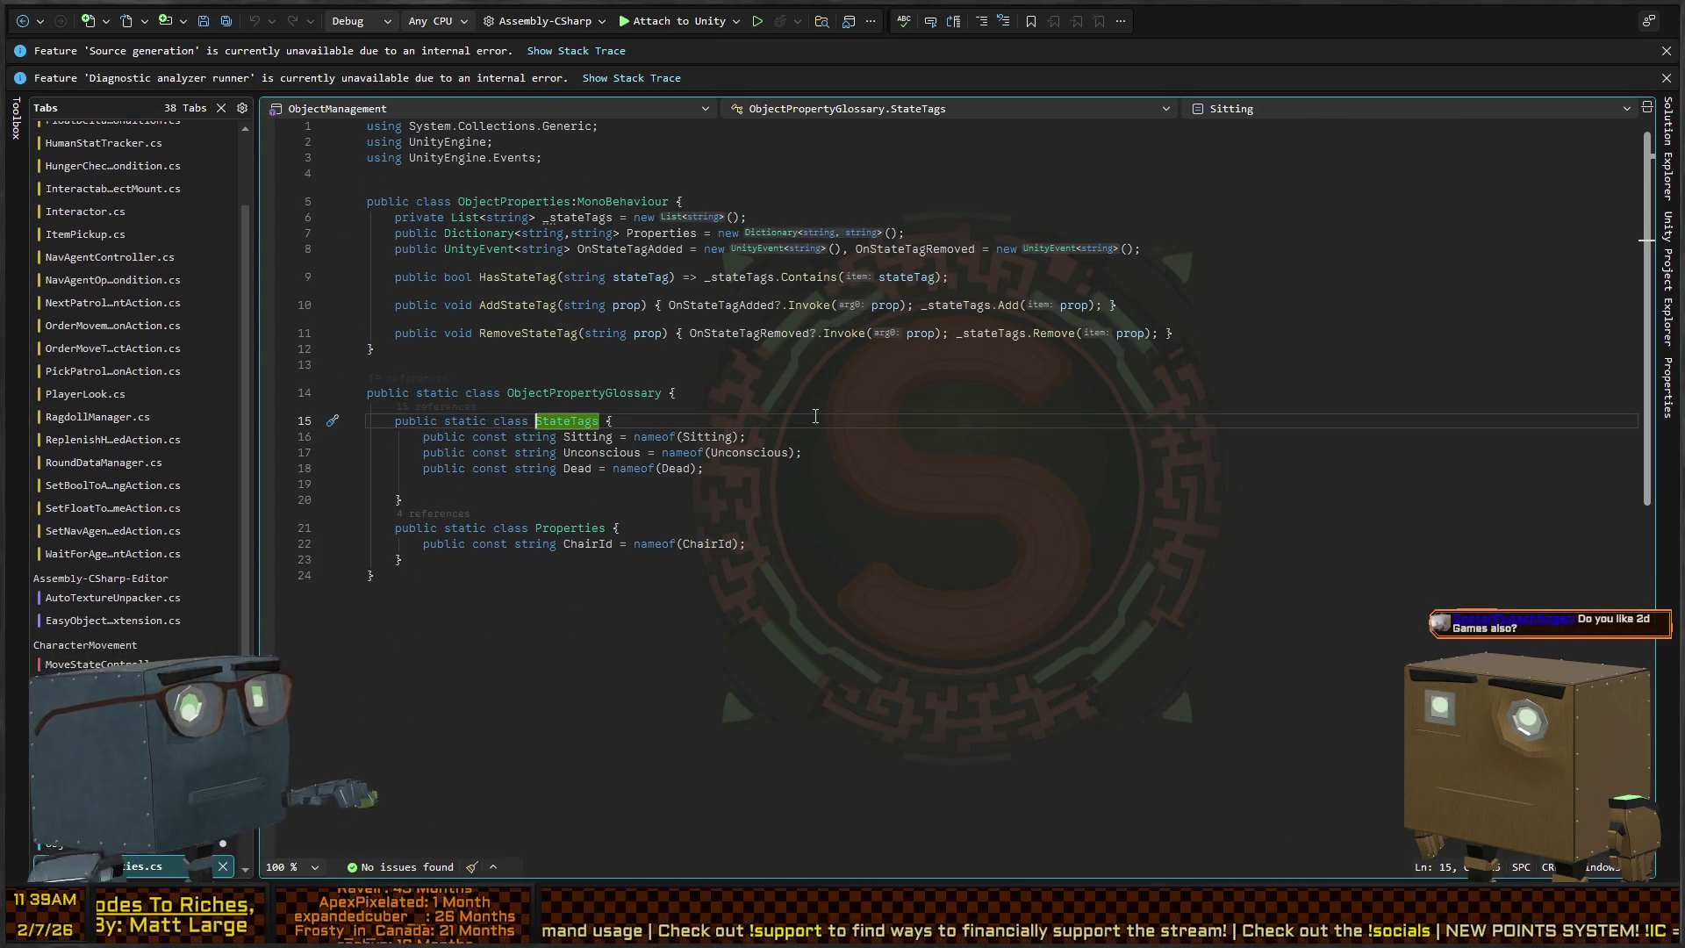
left_click(823, 454)
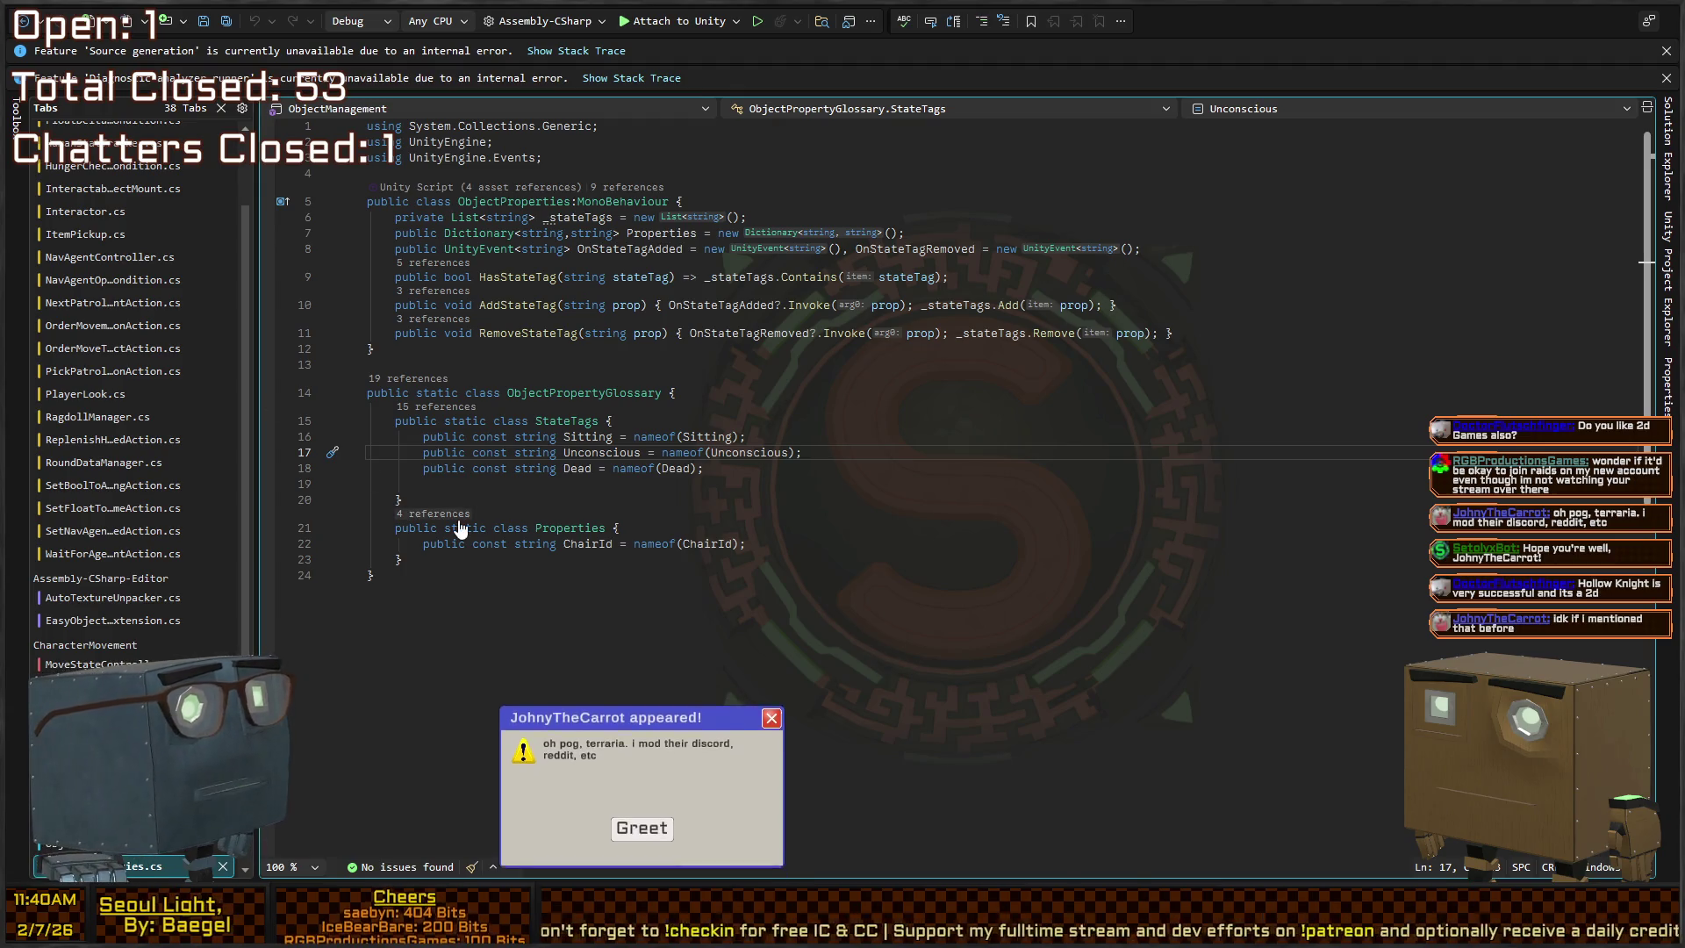
left_click(638, 832)
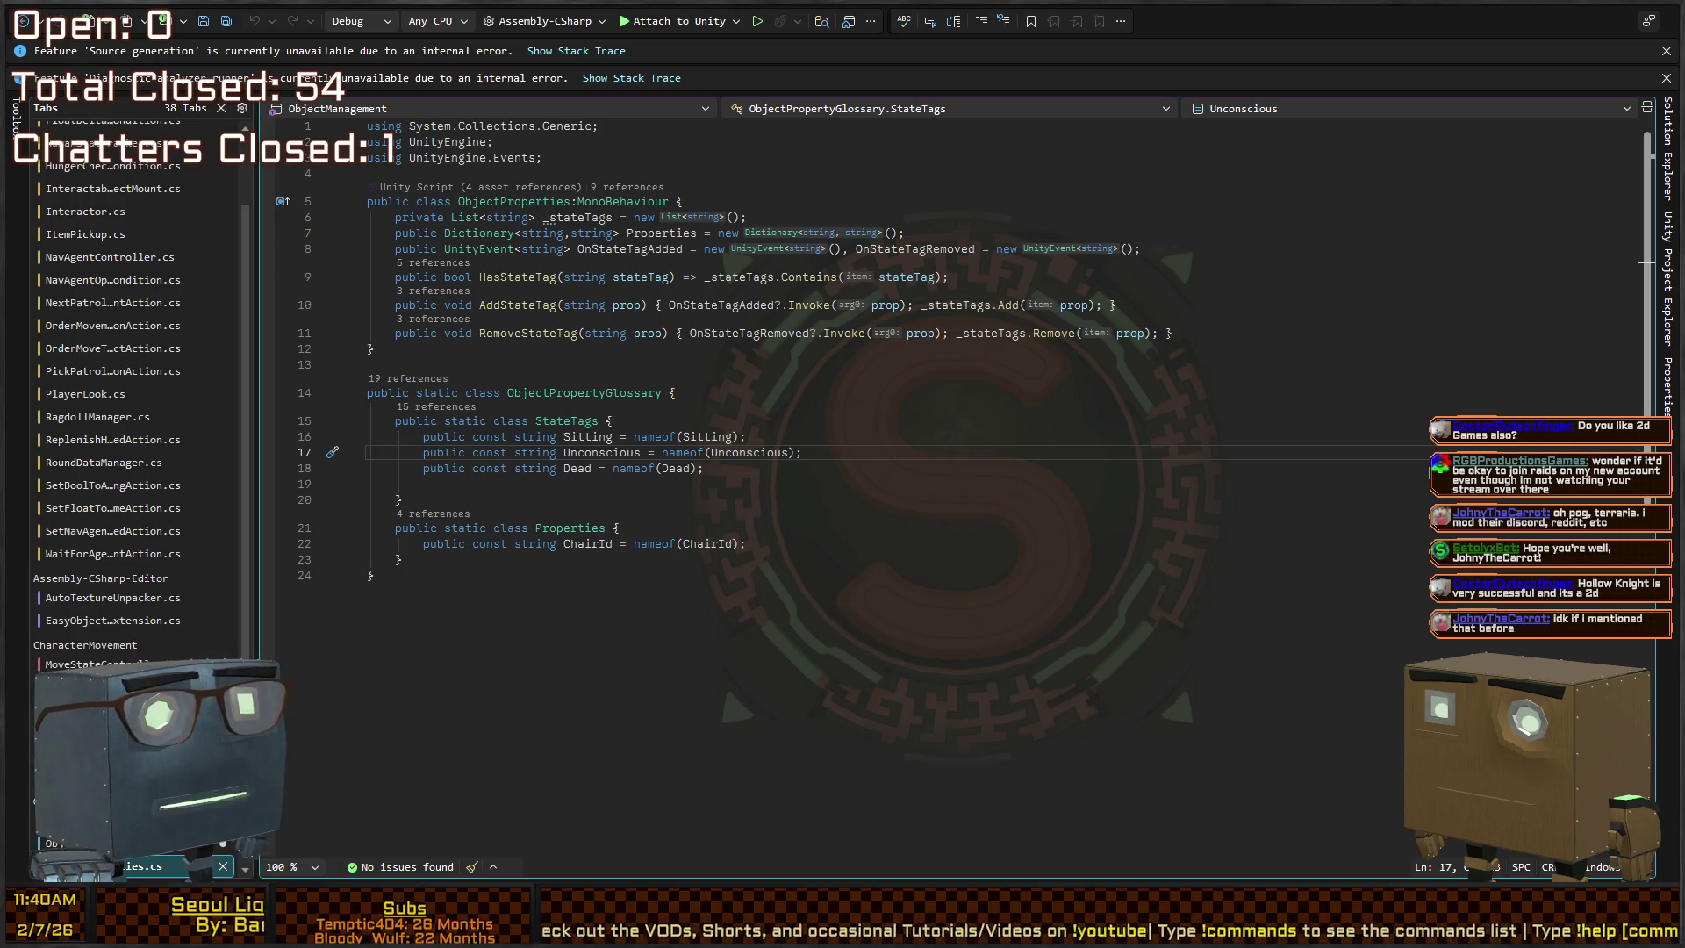
left_click(828, 333)
left_click(828, 392)
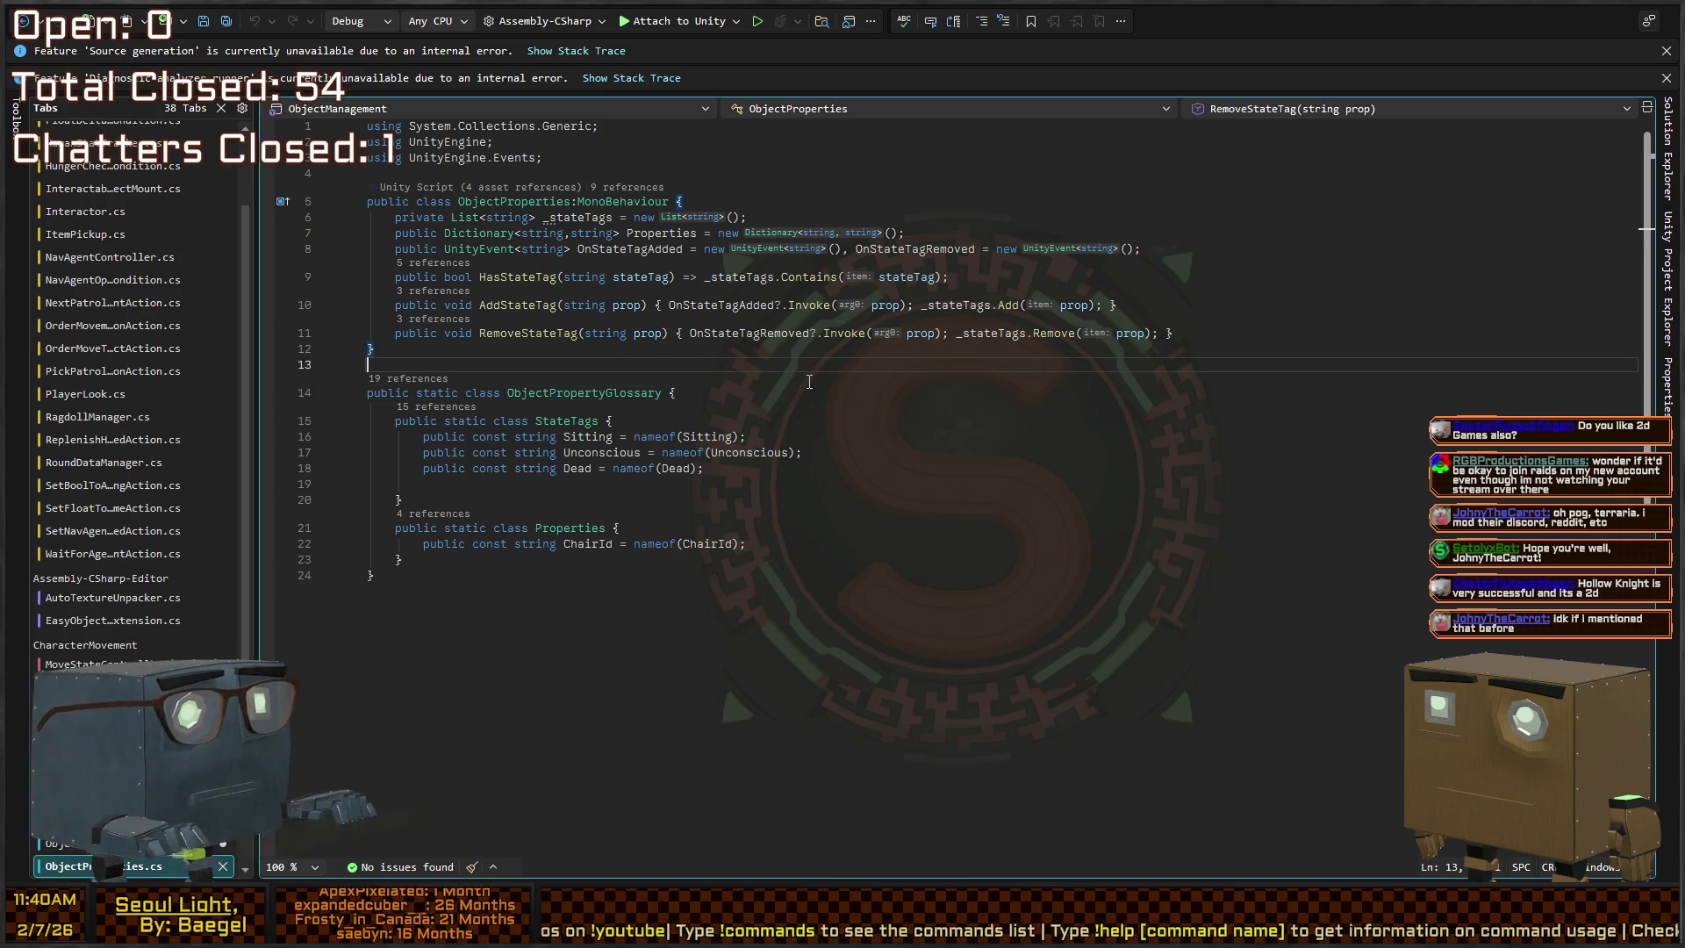
Go back from the glossary code to the StateTags definition with F12
key("Down")
key("Up")
key("Up")
key("Up")
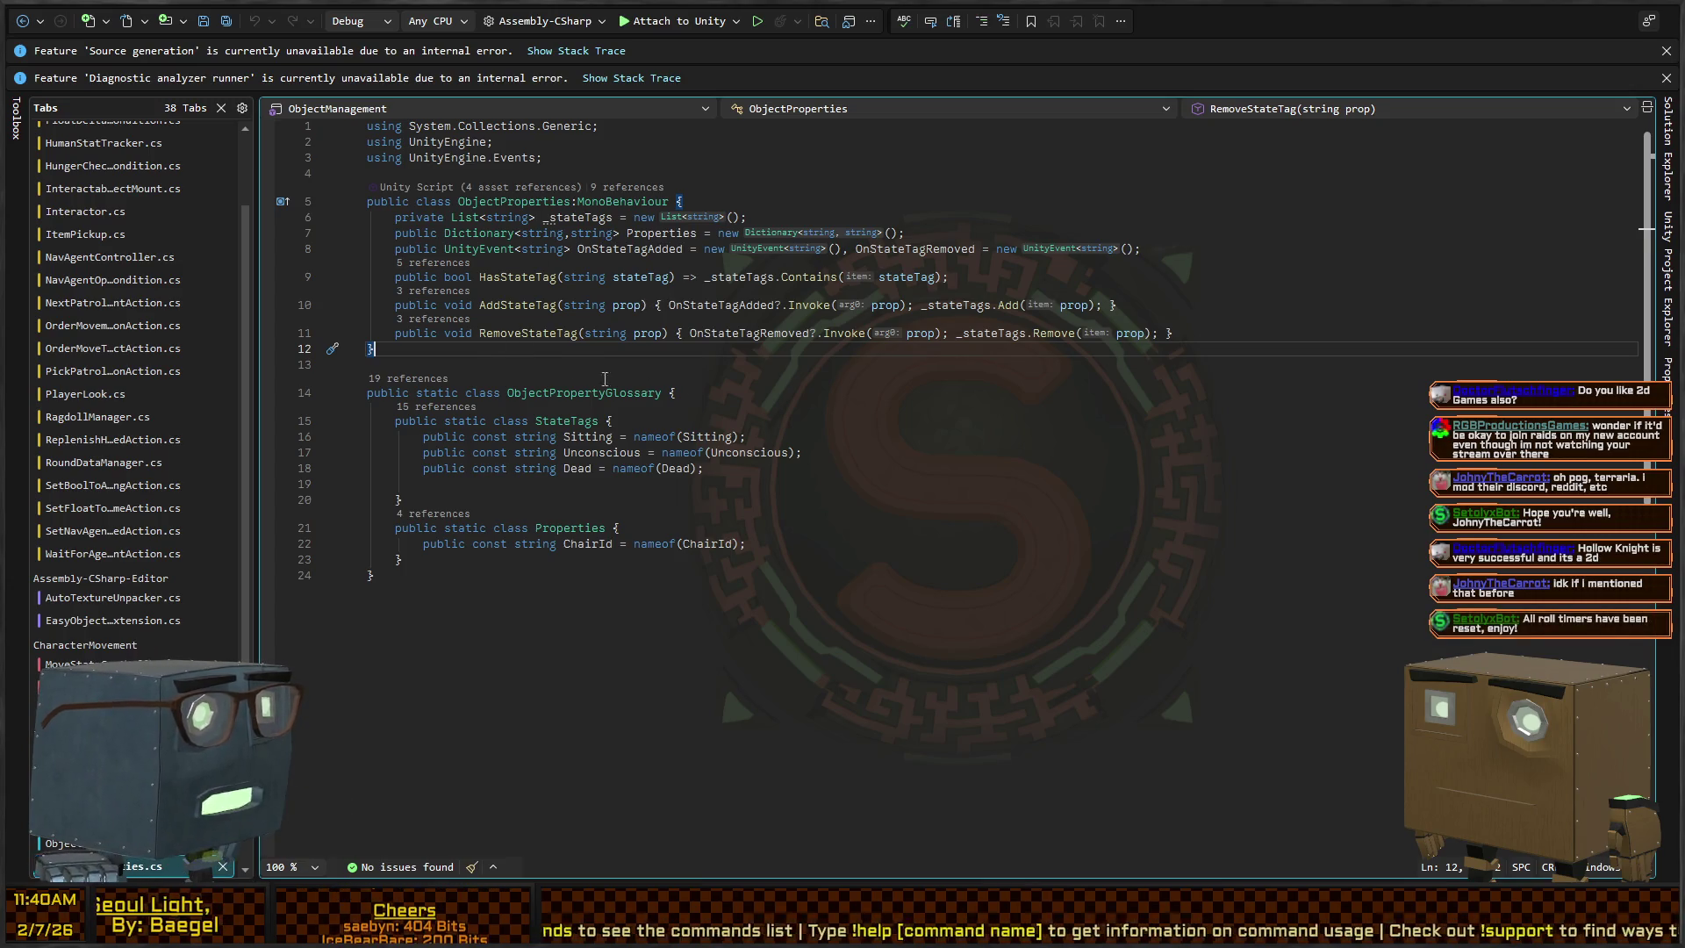
left_click(774, 391)
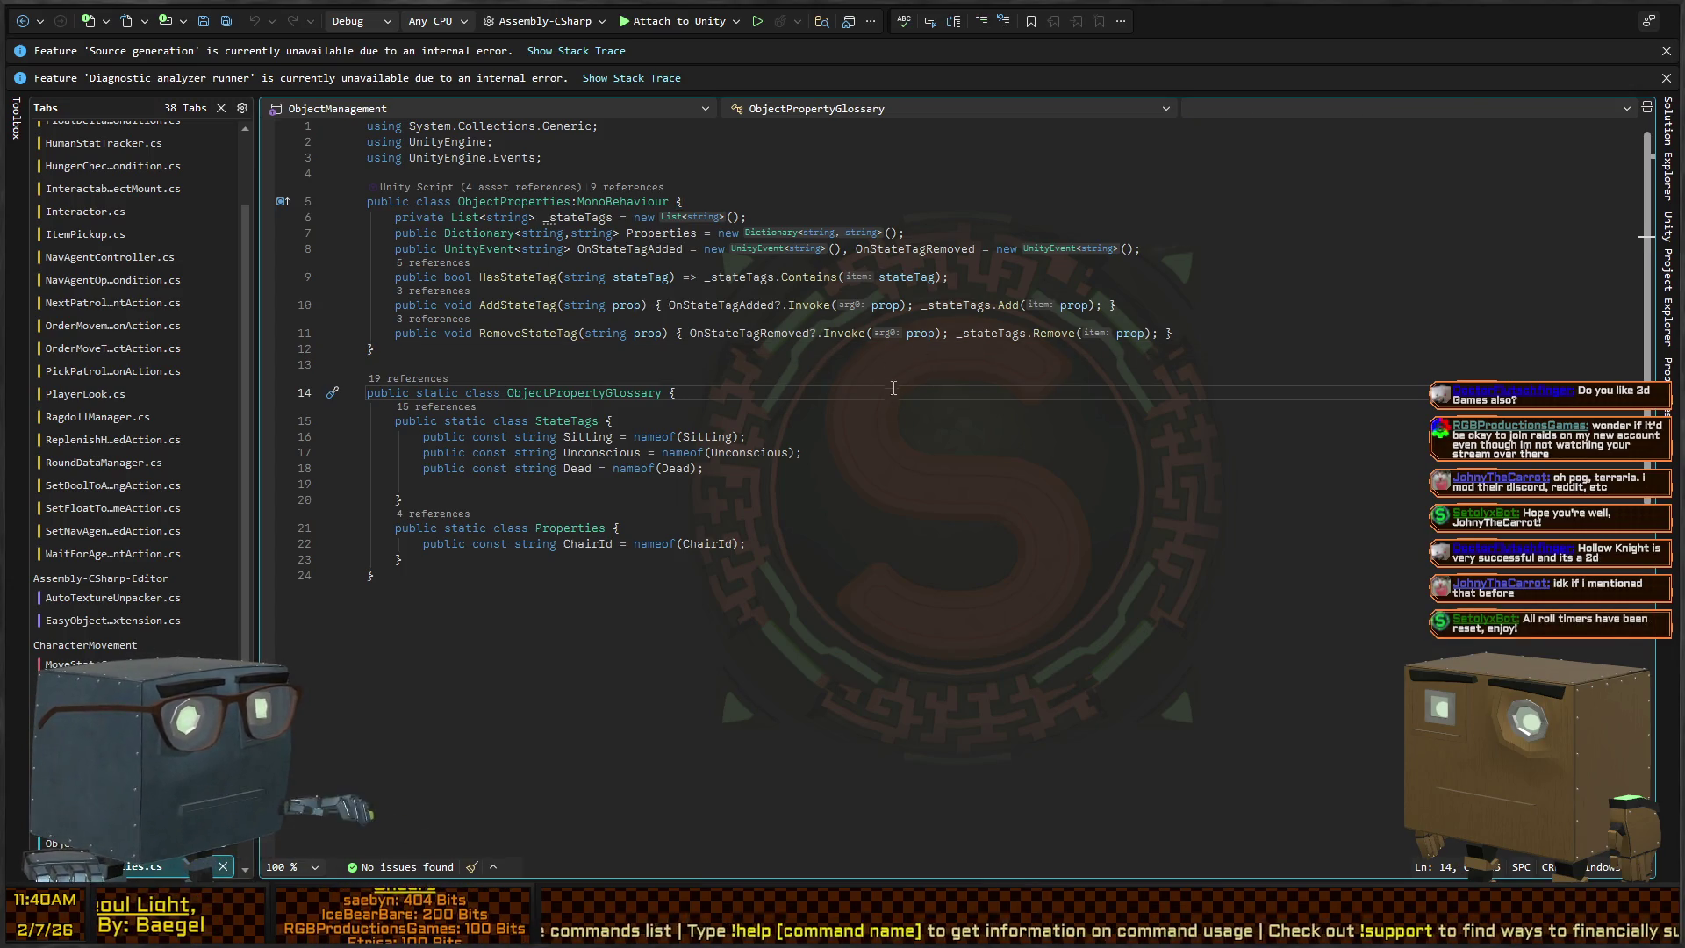
key("ctrl+minus")
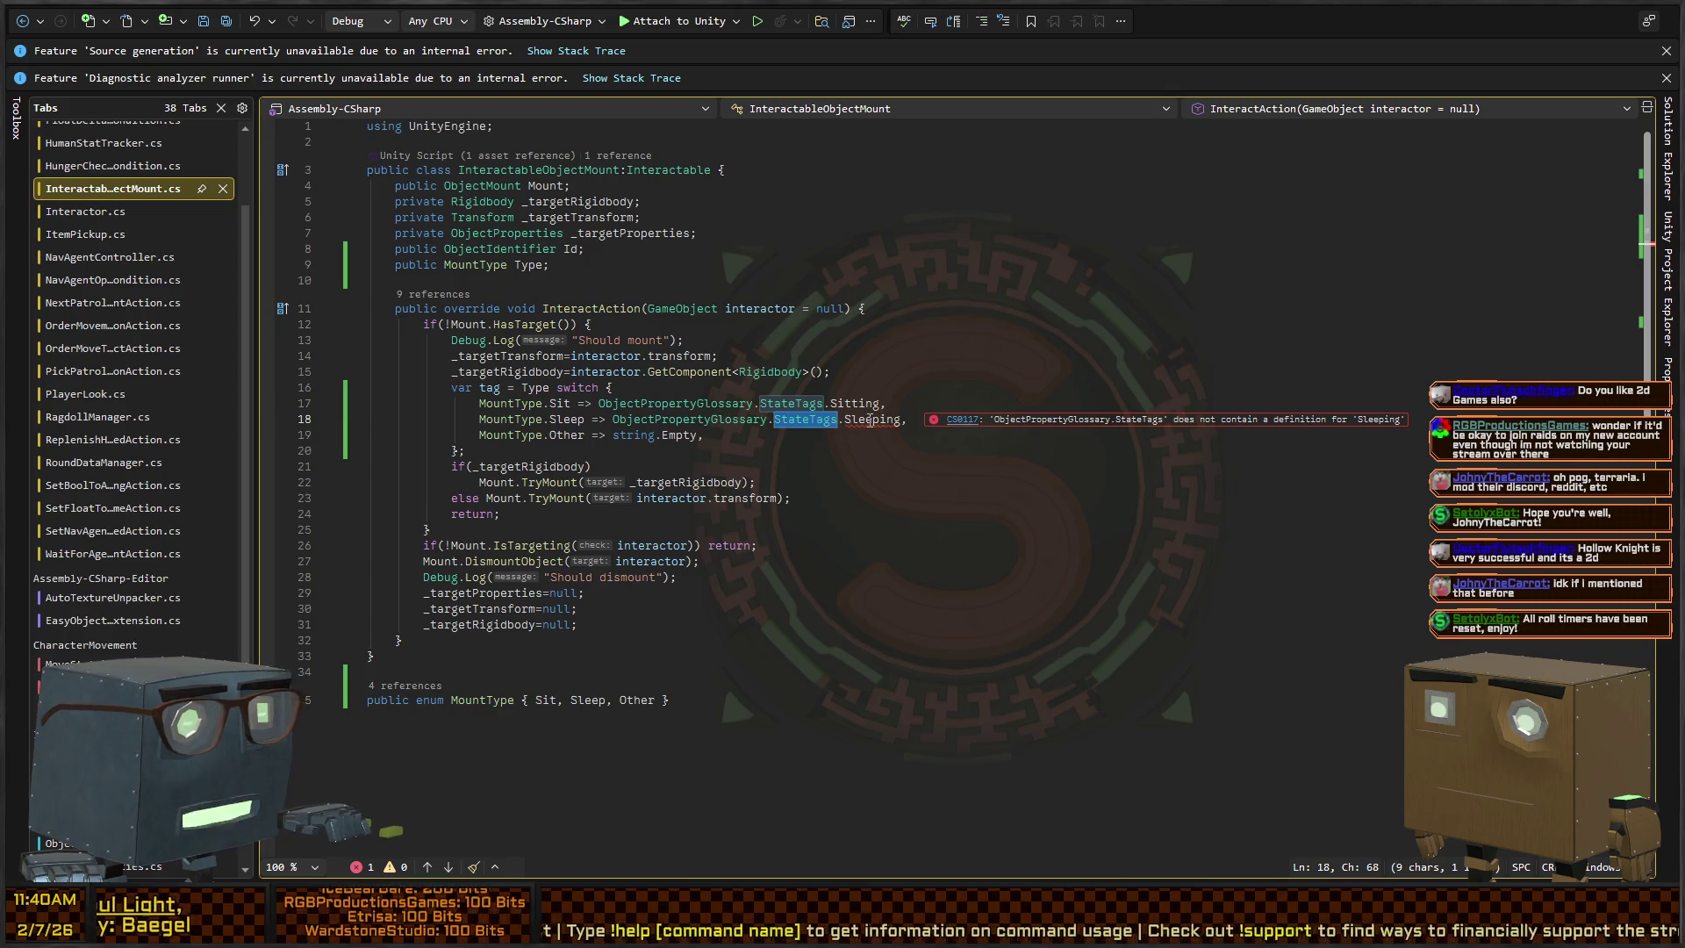
key("F12")
Add 'public const string Sleeping = nameof(Sleeping);' below Dead, save, and return to Unity
left_click(877, 385)
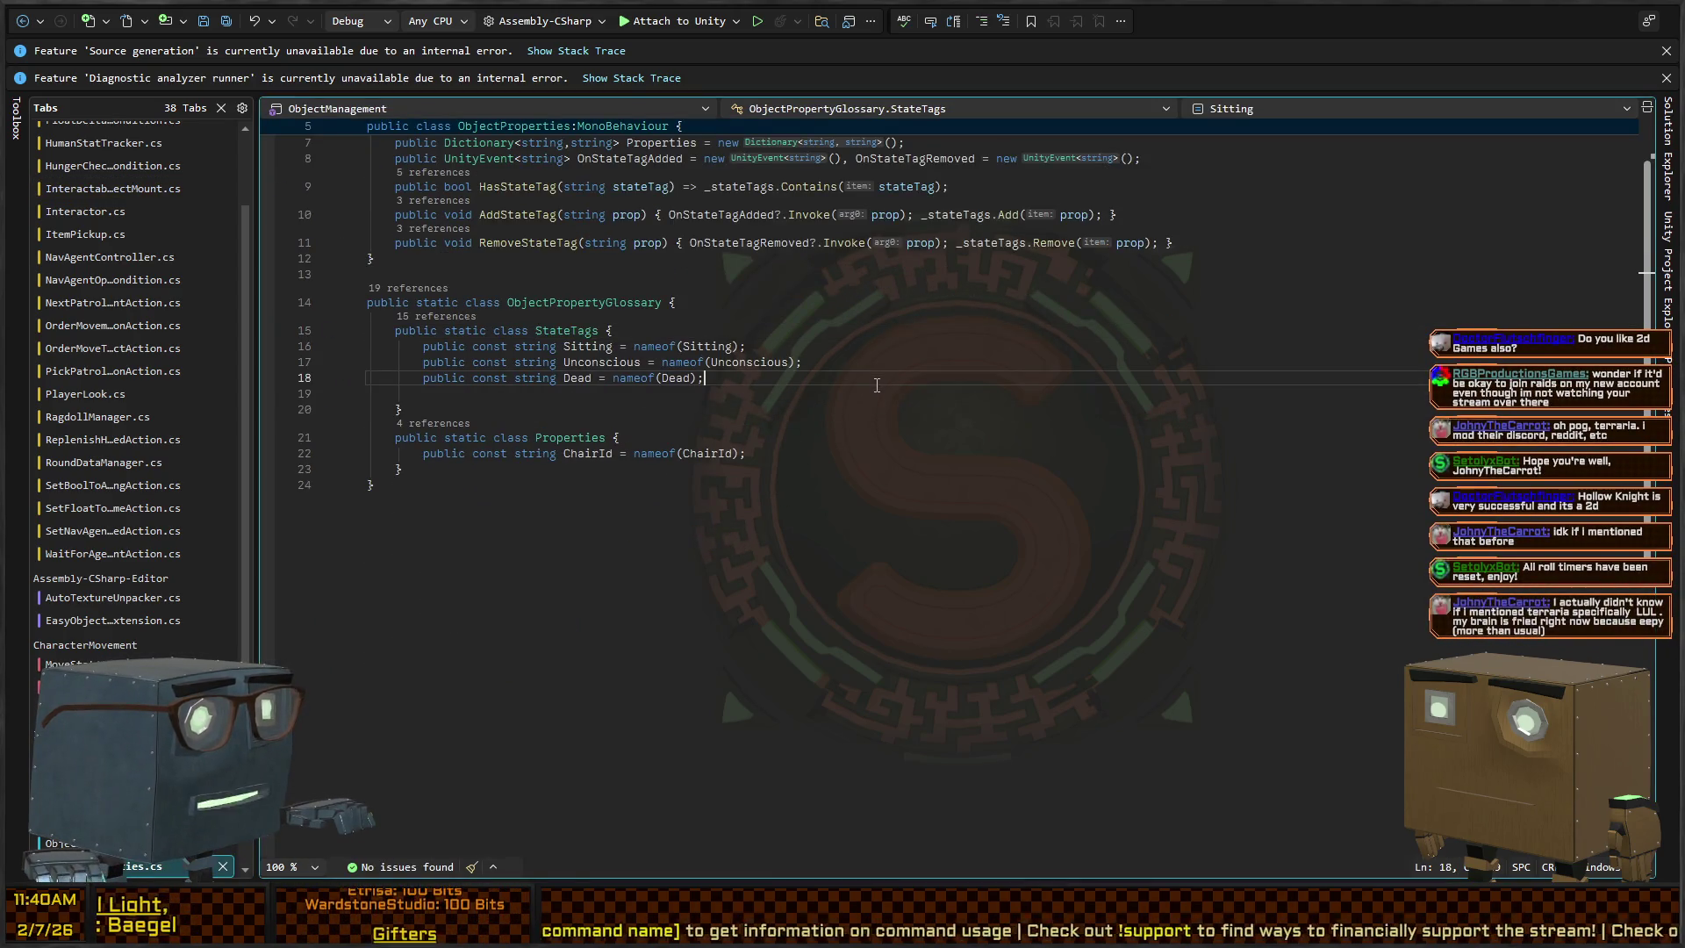
key("Return")
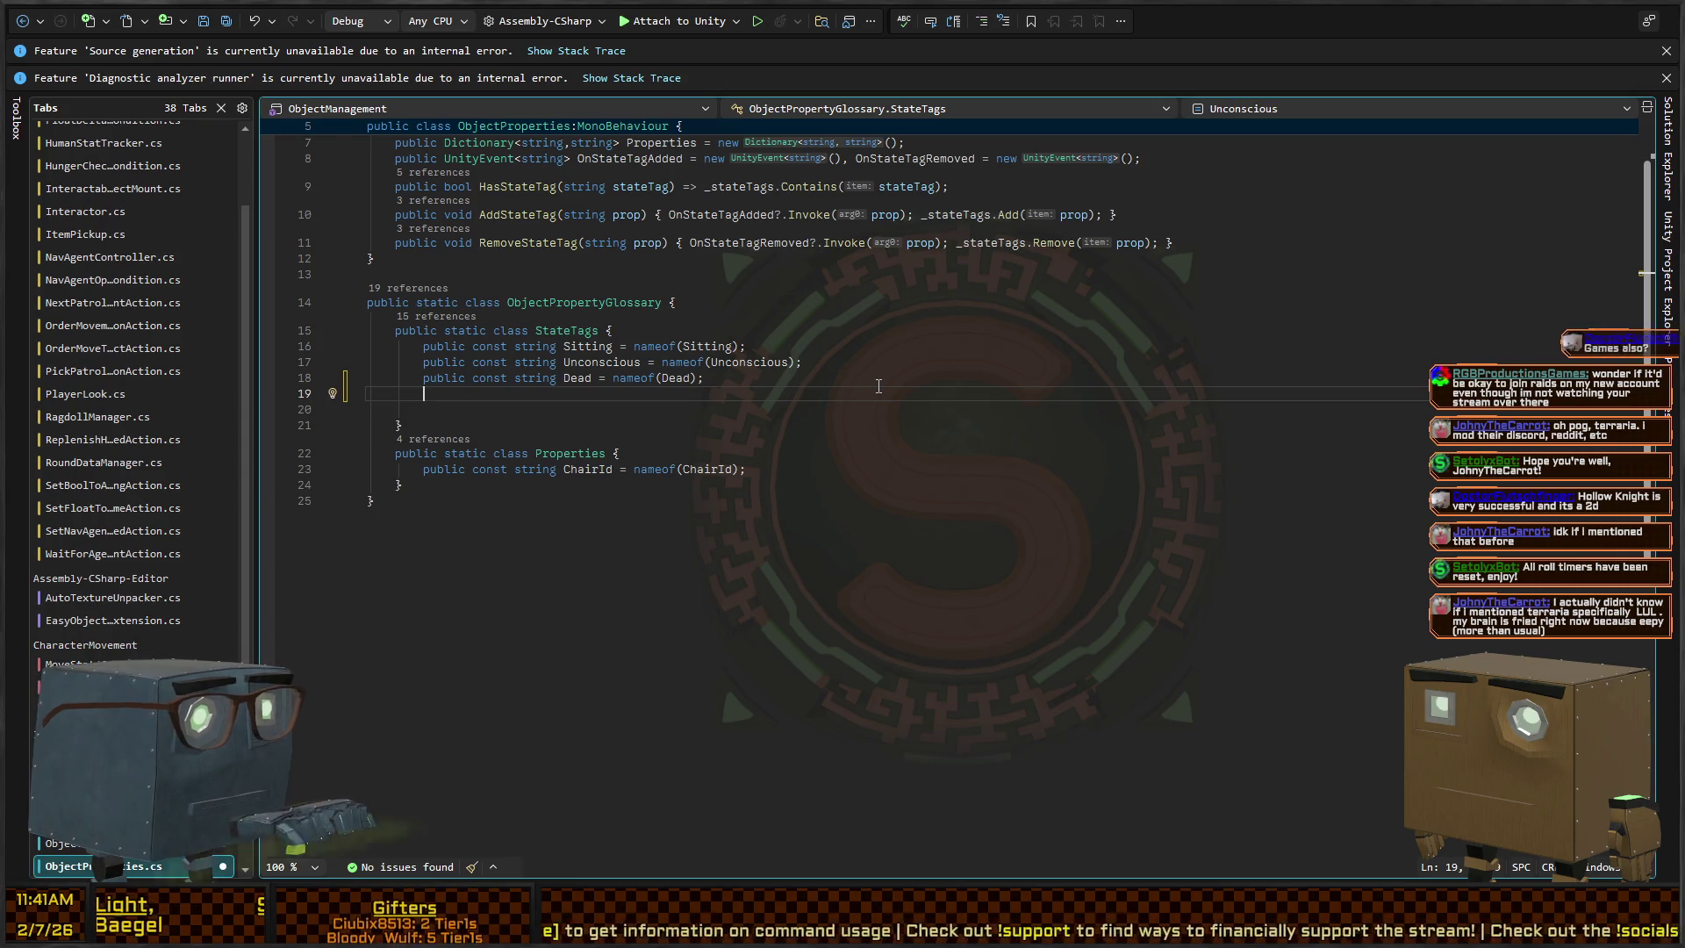
type("public const string Sleeping = ")
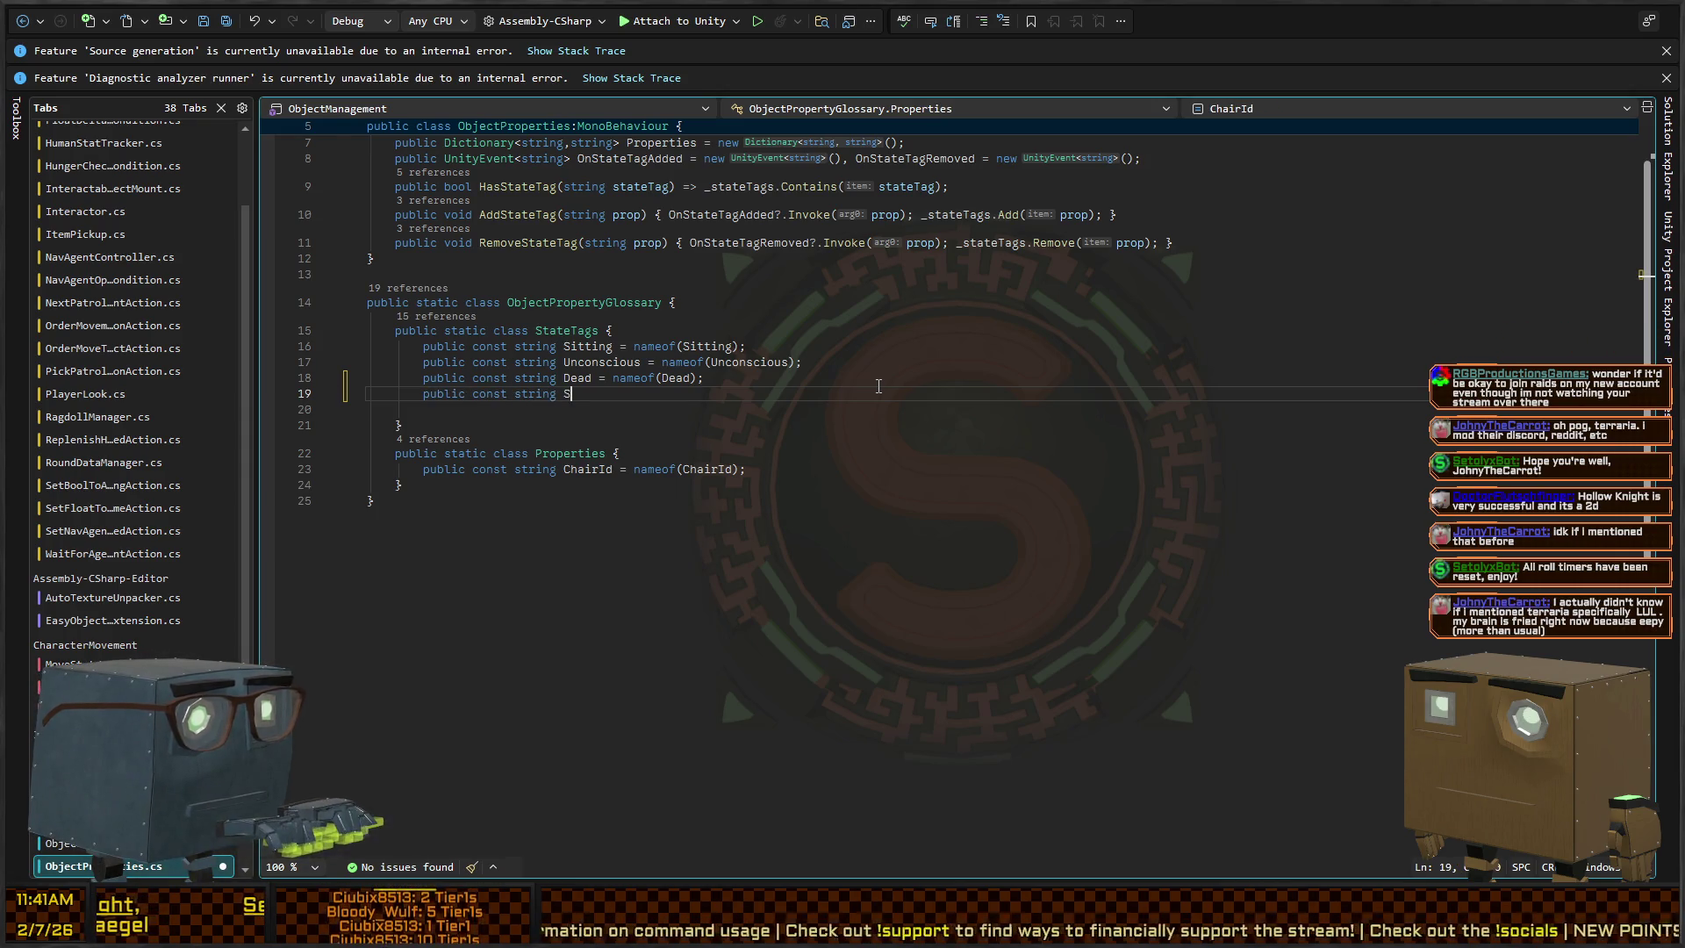
type("nameo")
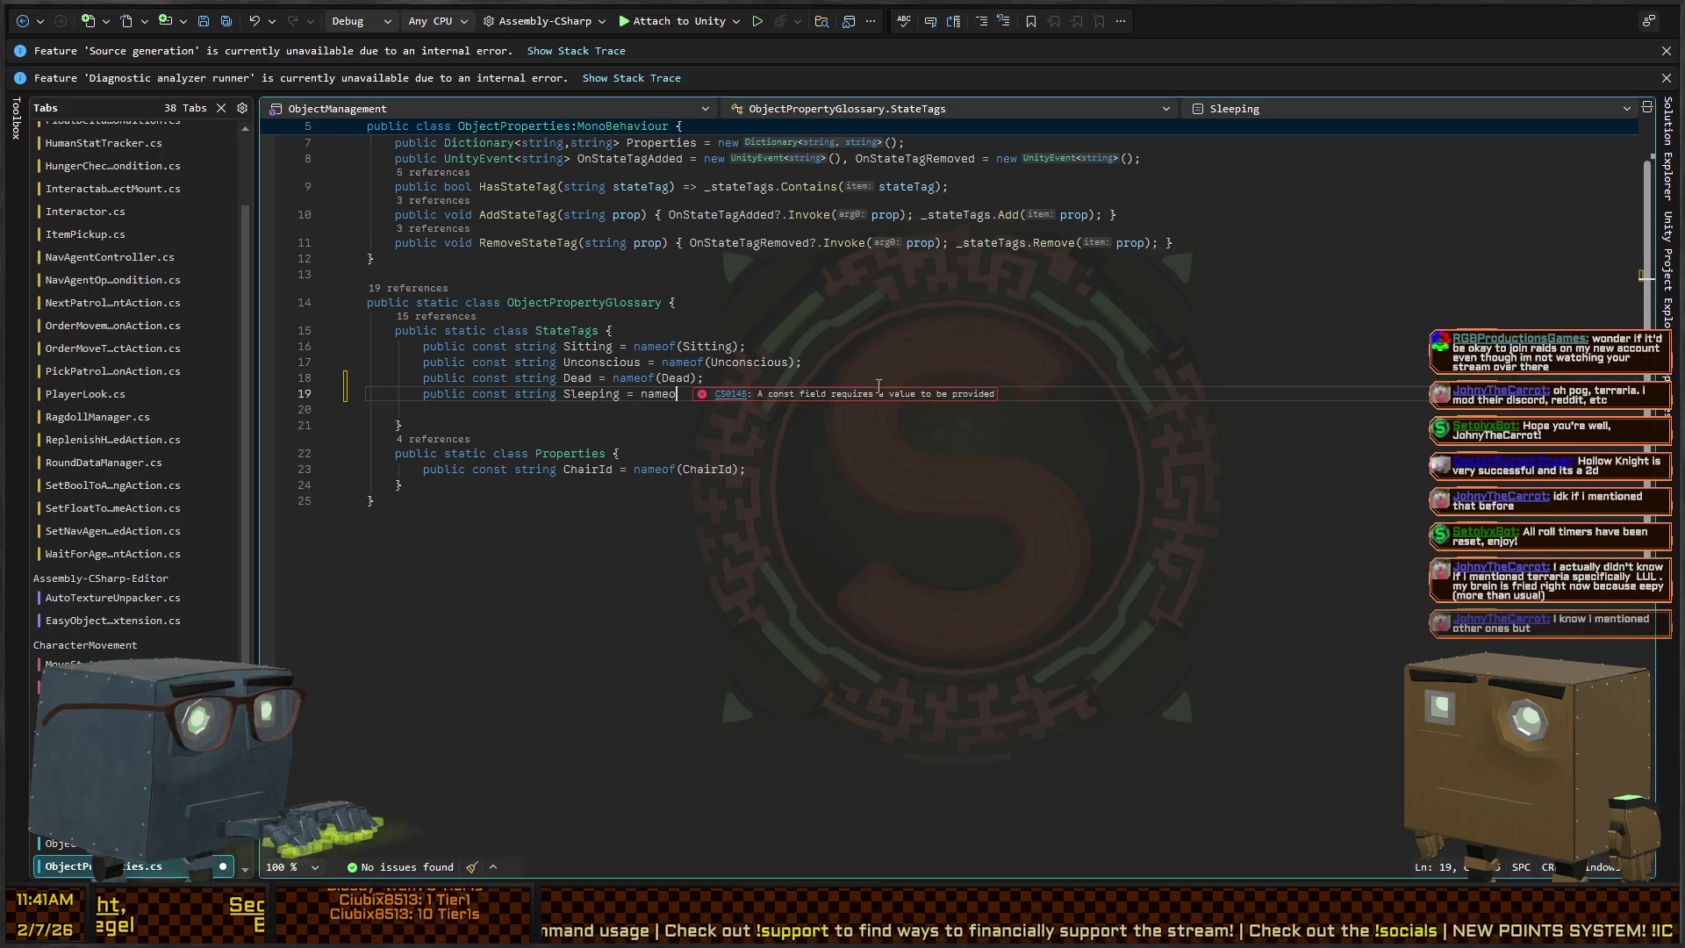
type("f(Sleeping);")
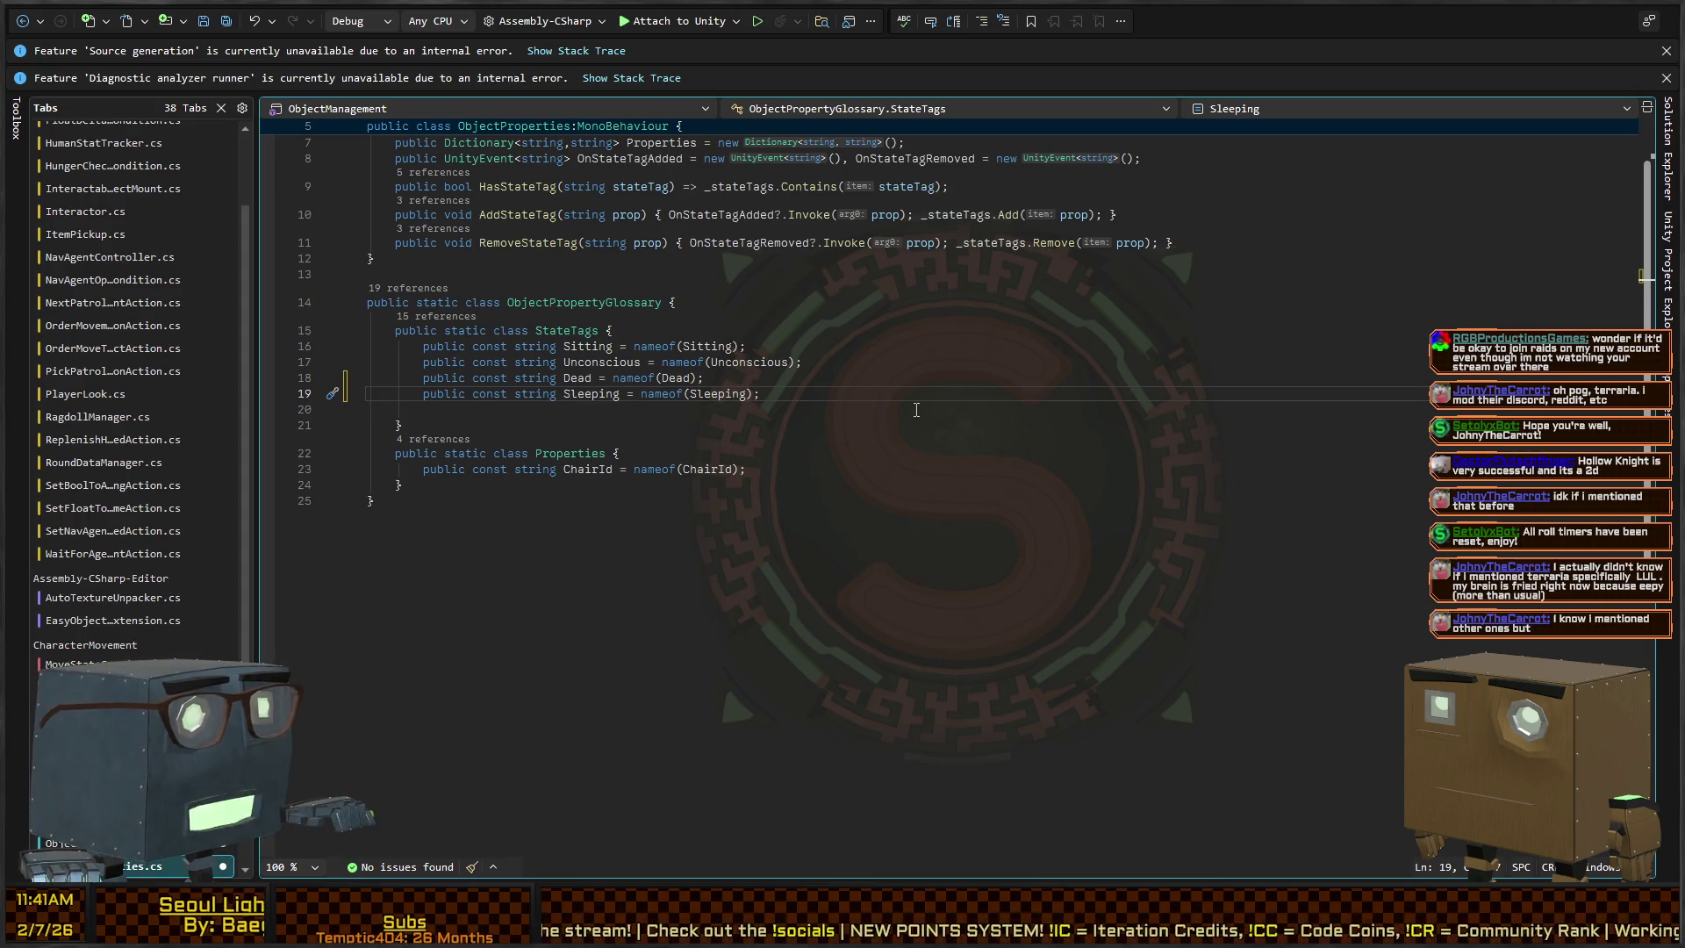
key("Delete")
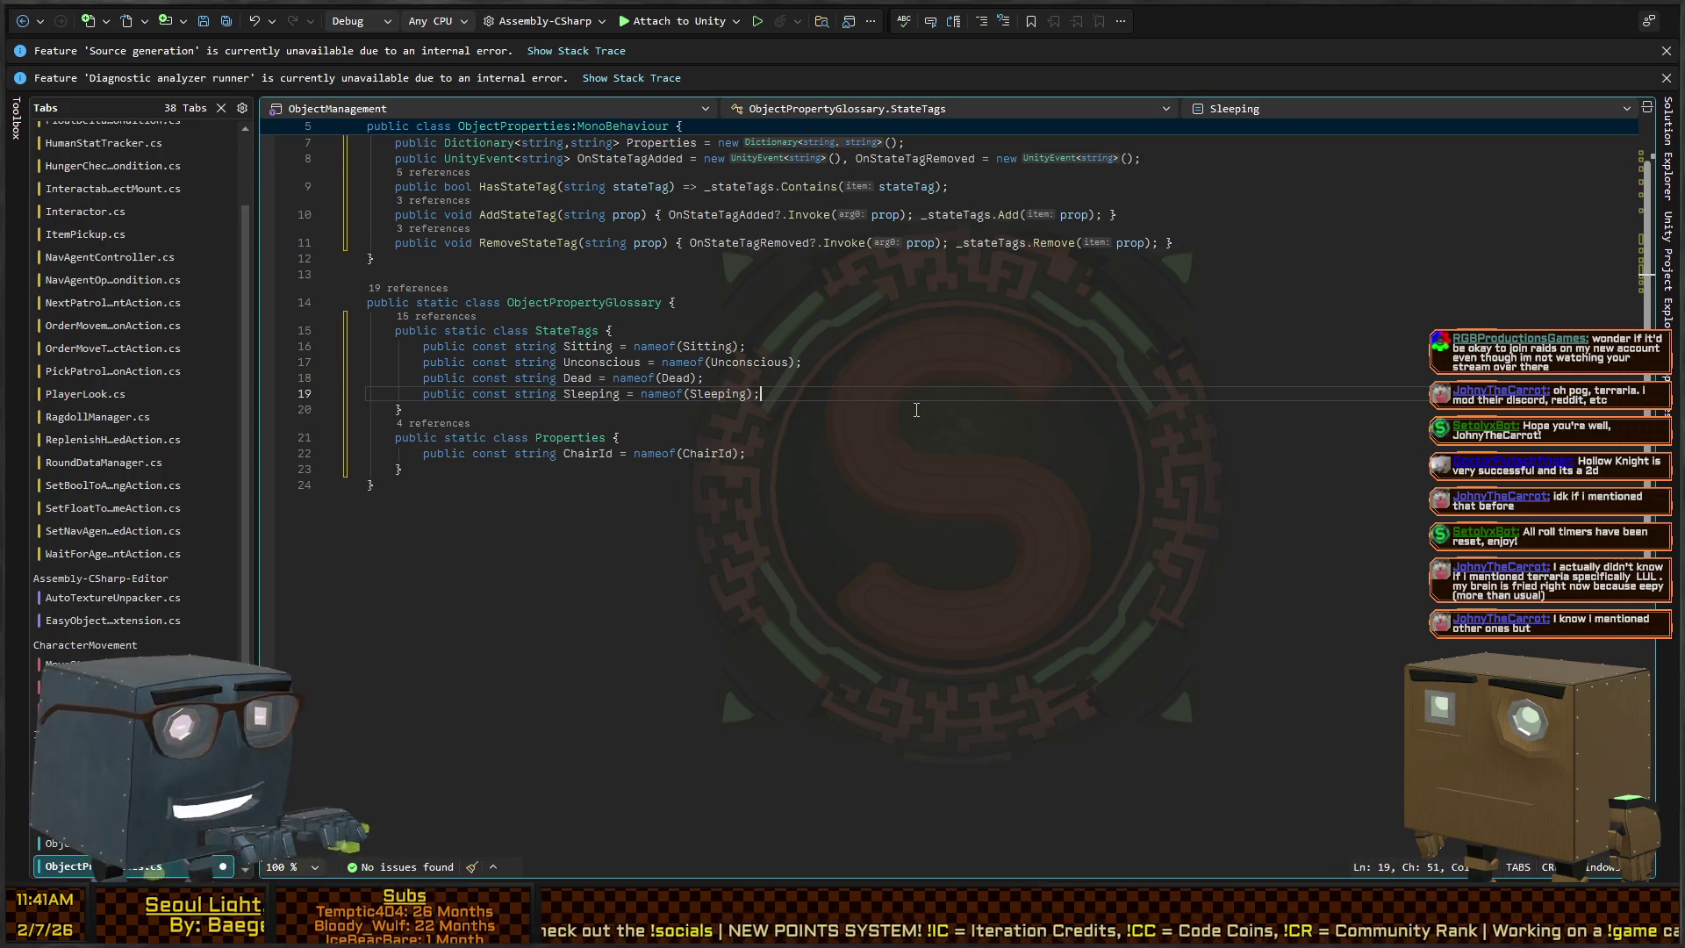
key("ctrl+s")
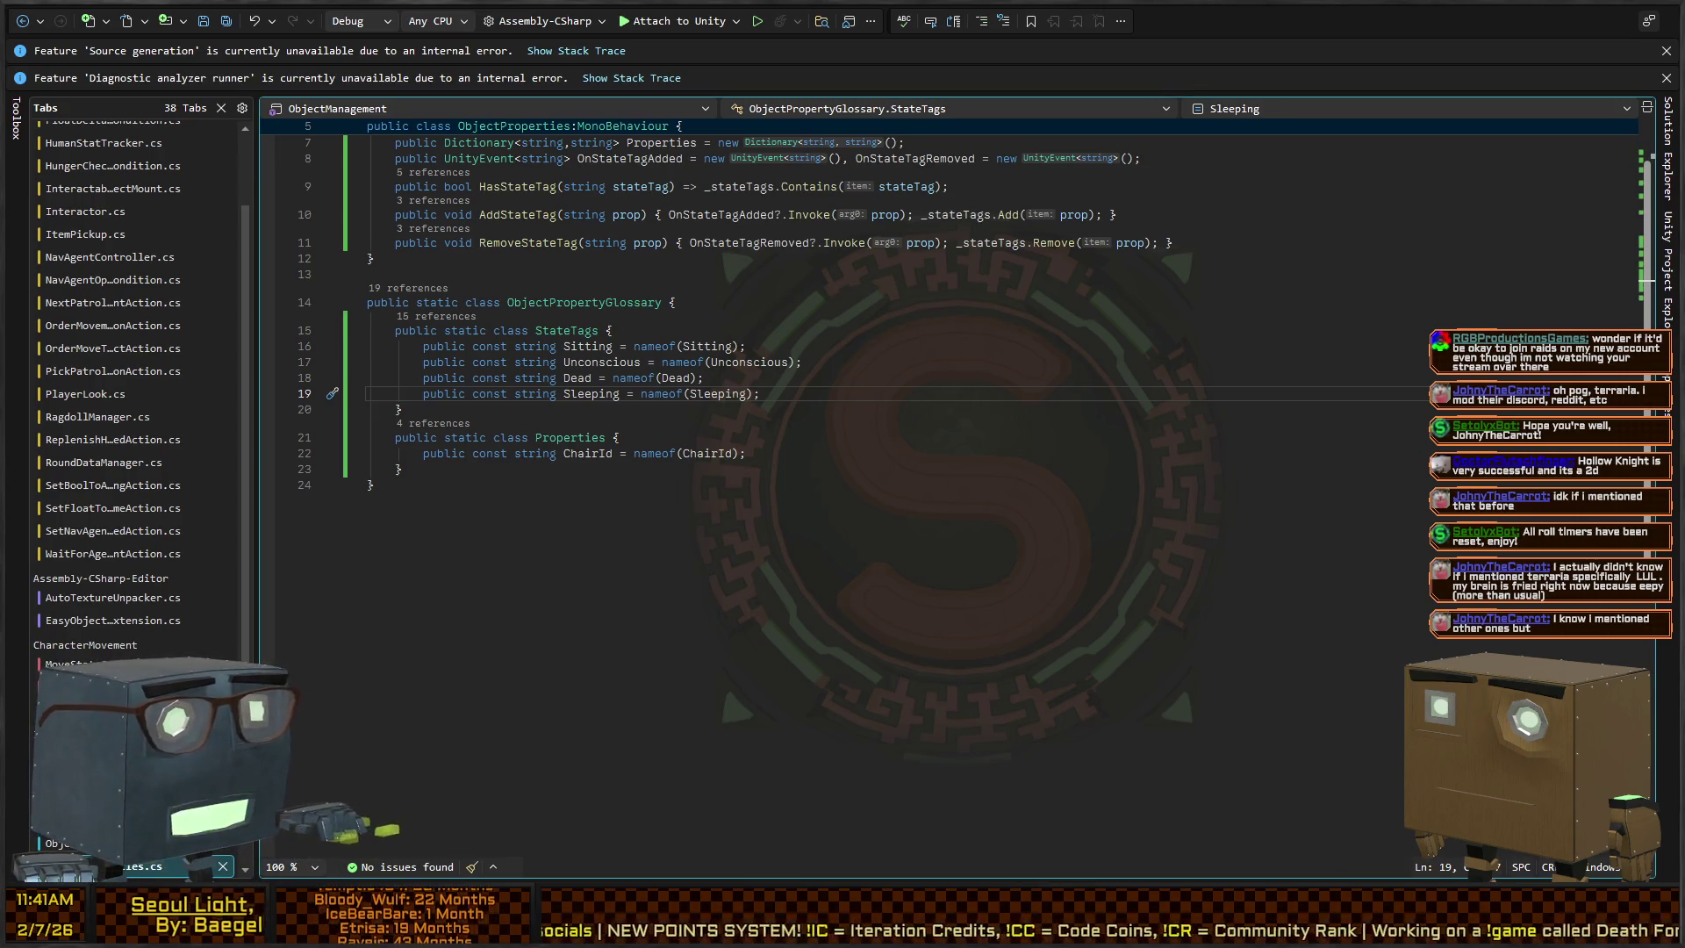
key("alt+Tab")
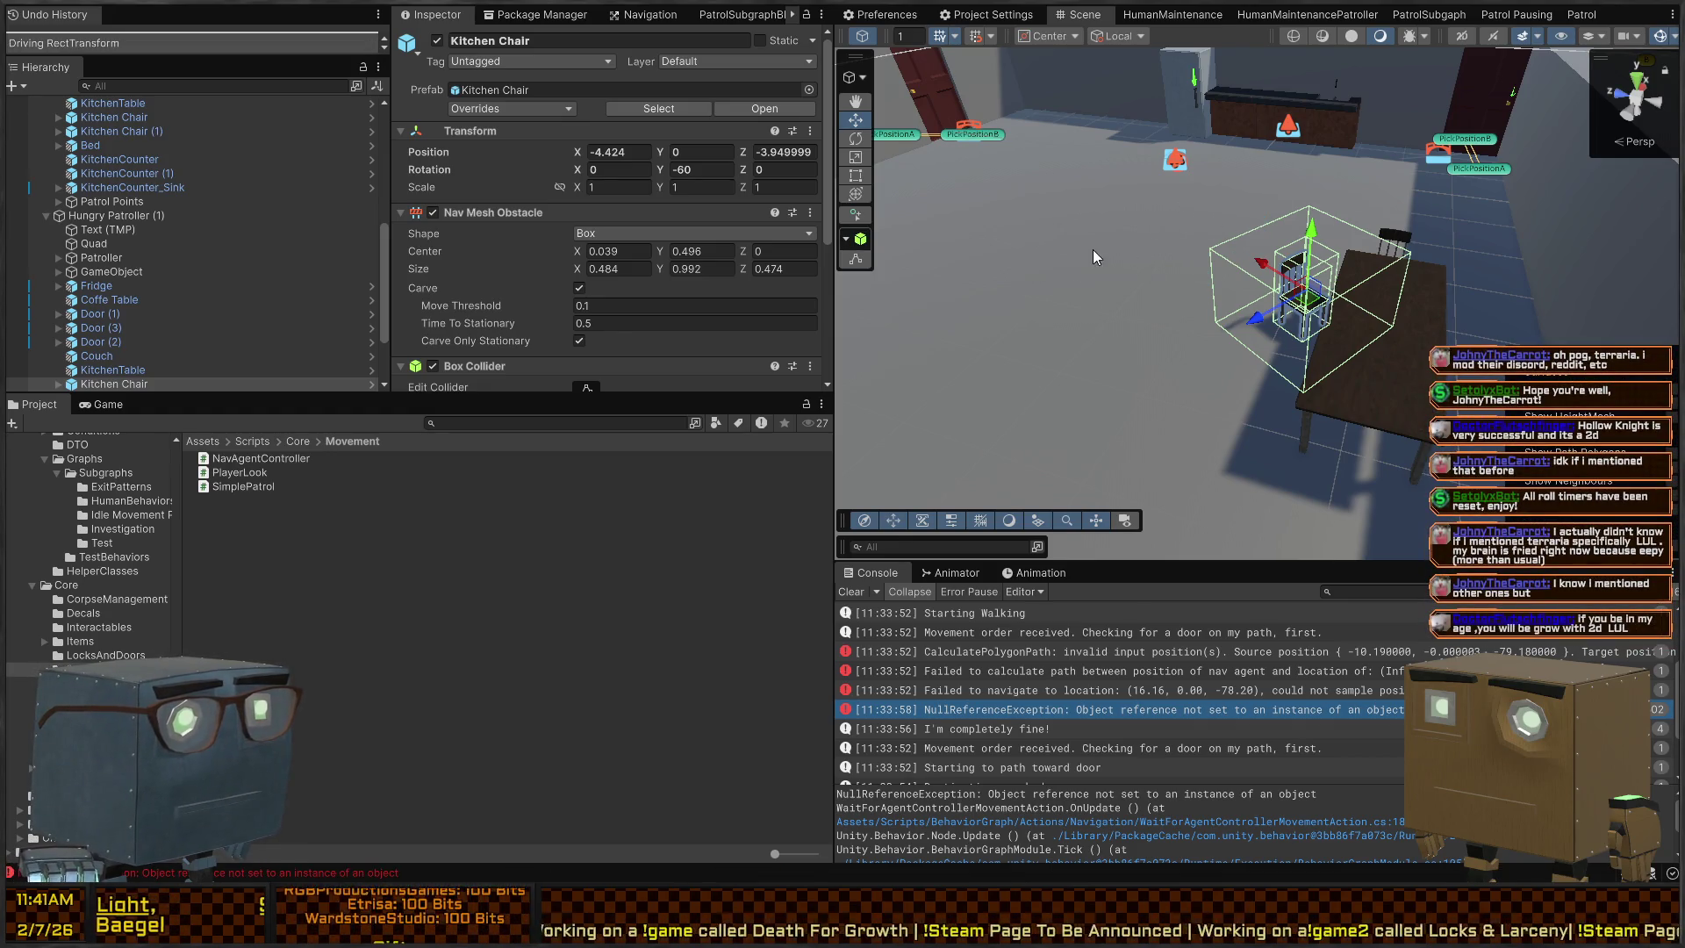
Fly to the kitchen chair and look over its Trigger Detector settings
mouse_move(1045, 270)
left_mouse_down()
mouse_move(1049, 193)
mouse_move(1242, 250)
mouse_move(1277, 222)
mouse_move(1226, 327)
left_mouse_up()
key("w")
key("s")
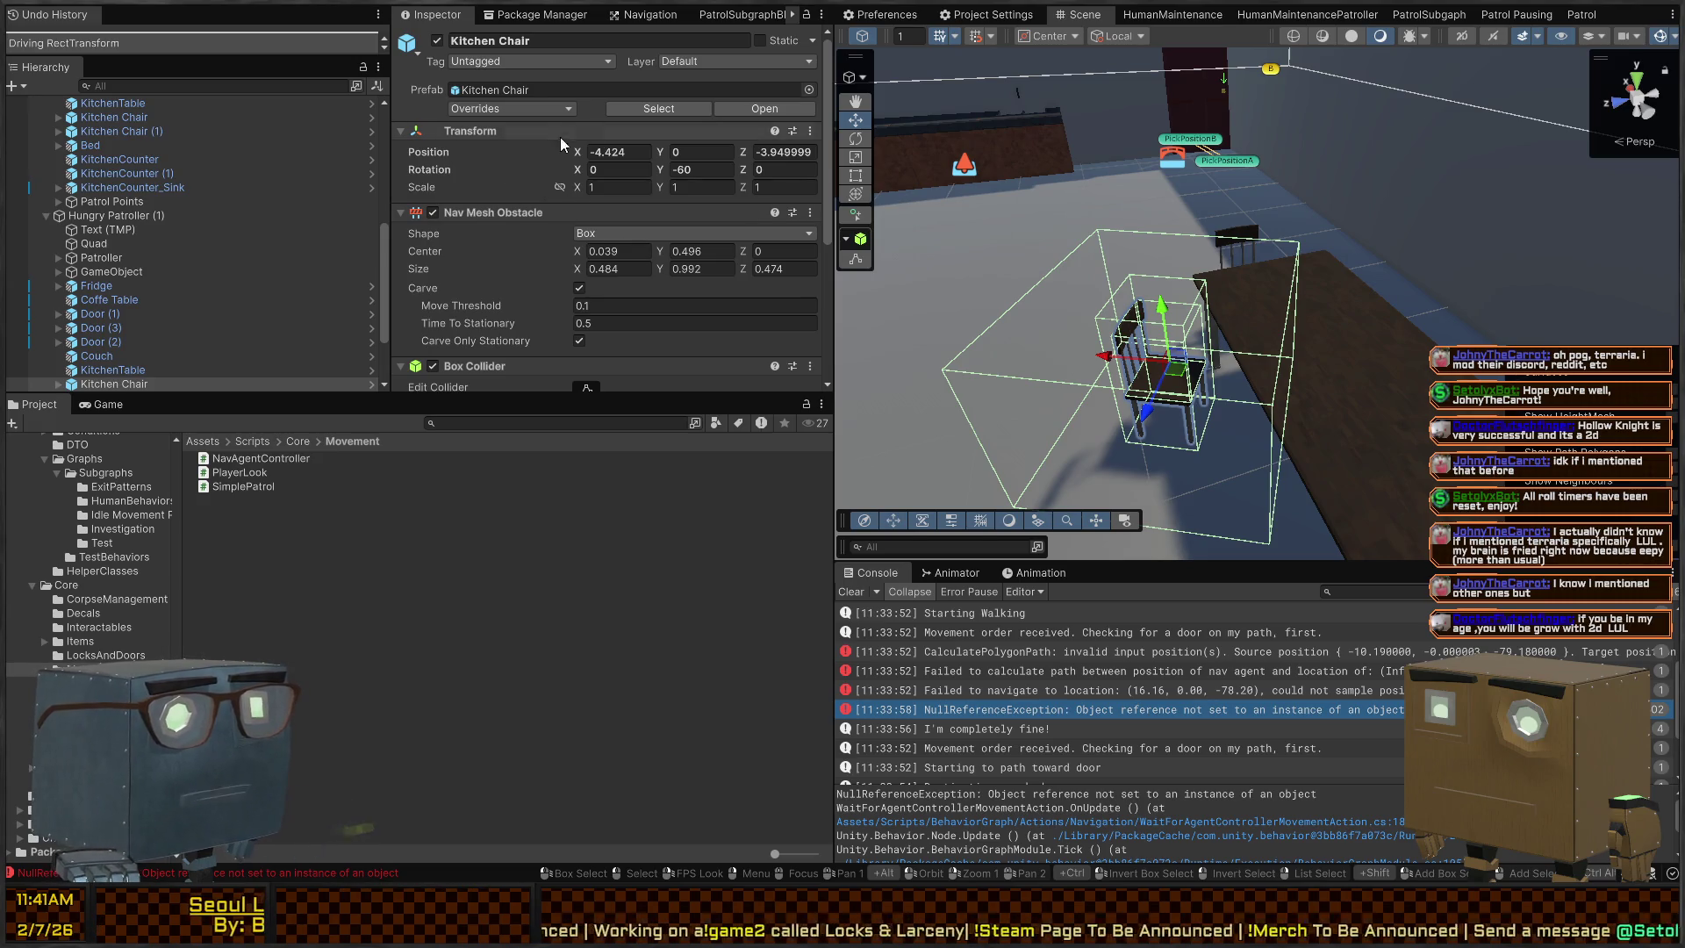
scroll(509, 175, "down", 5)
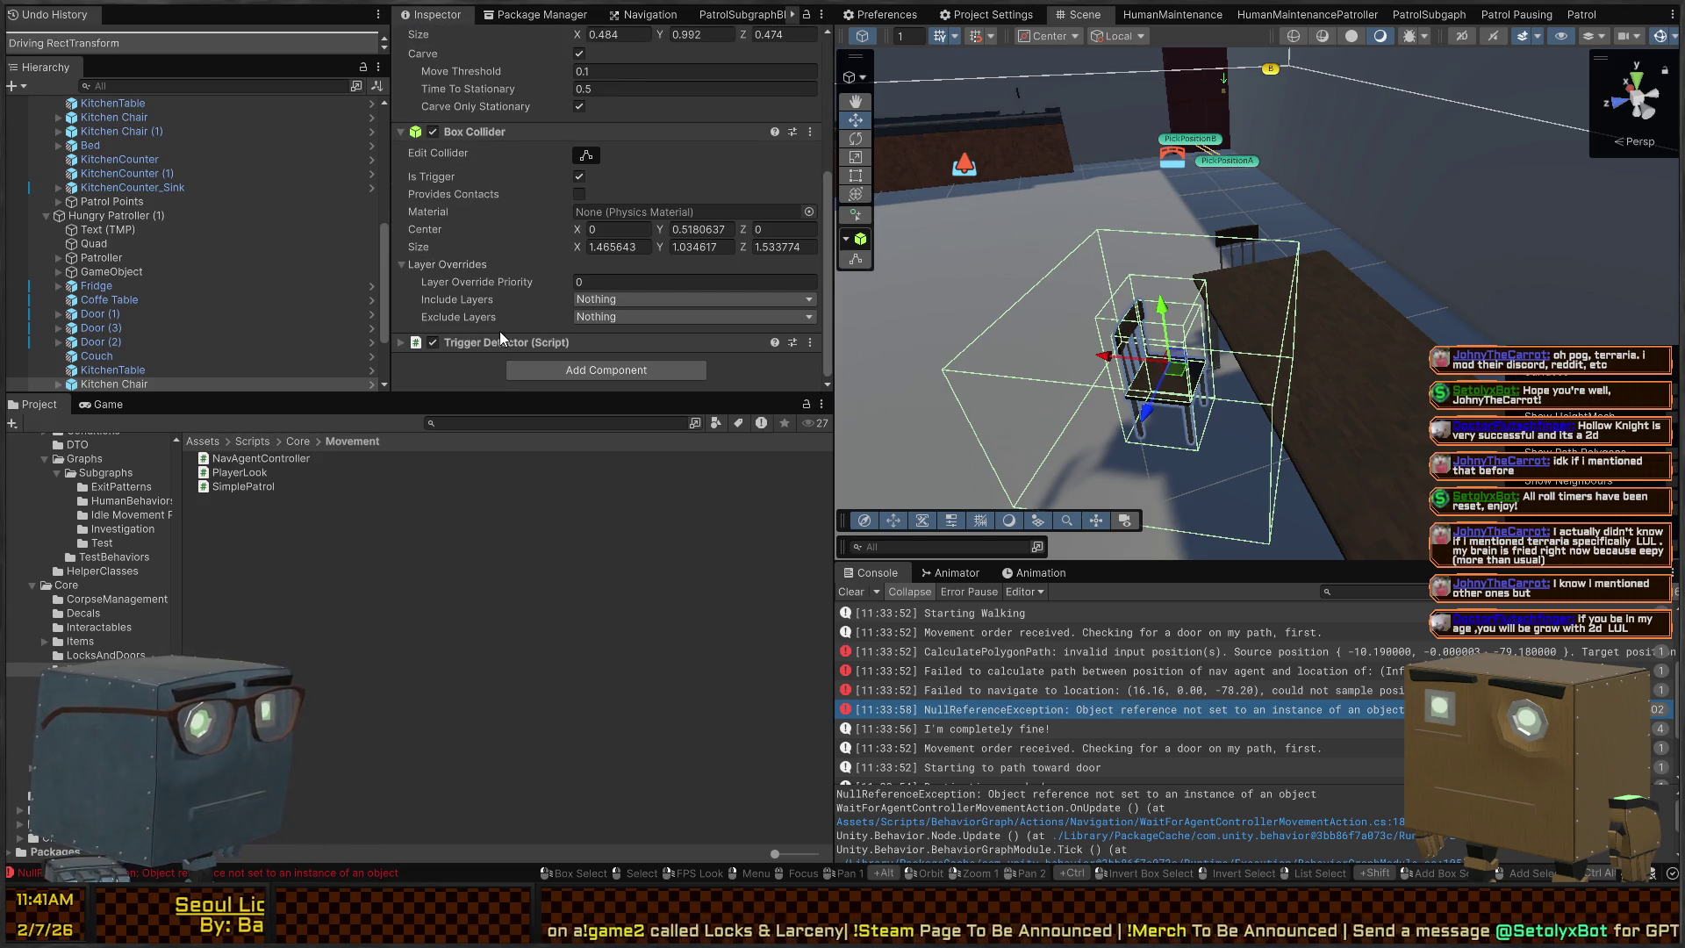
left_click(492, 348)
left_click(497, 295)
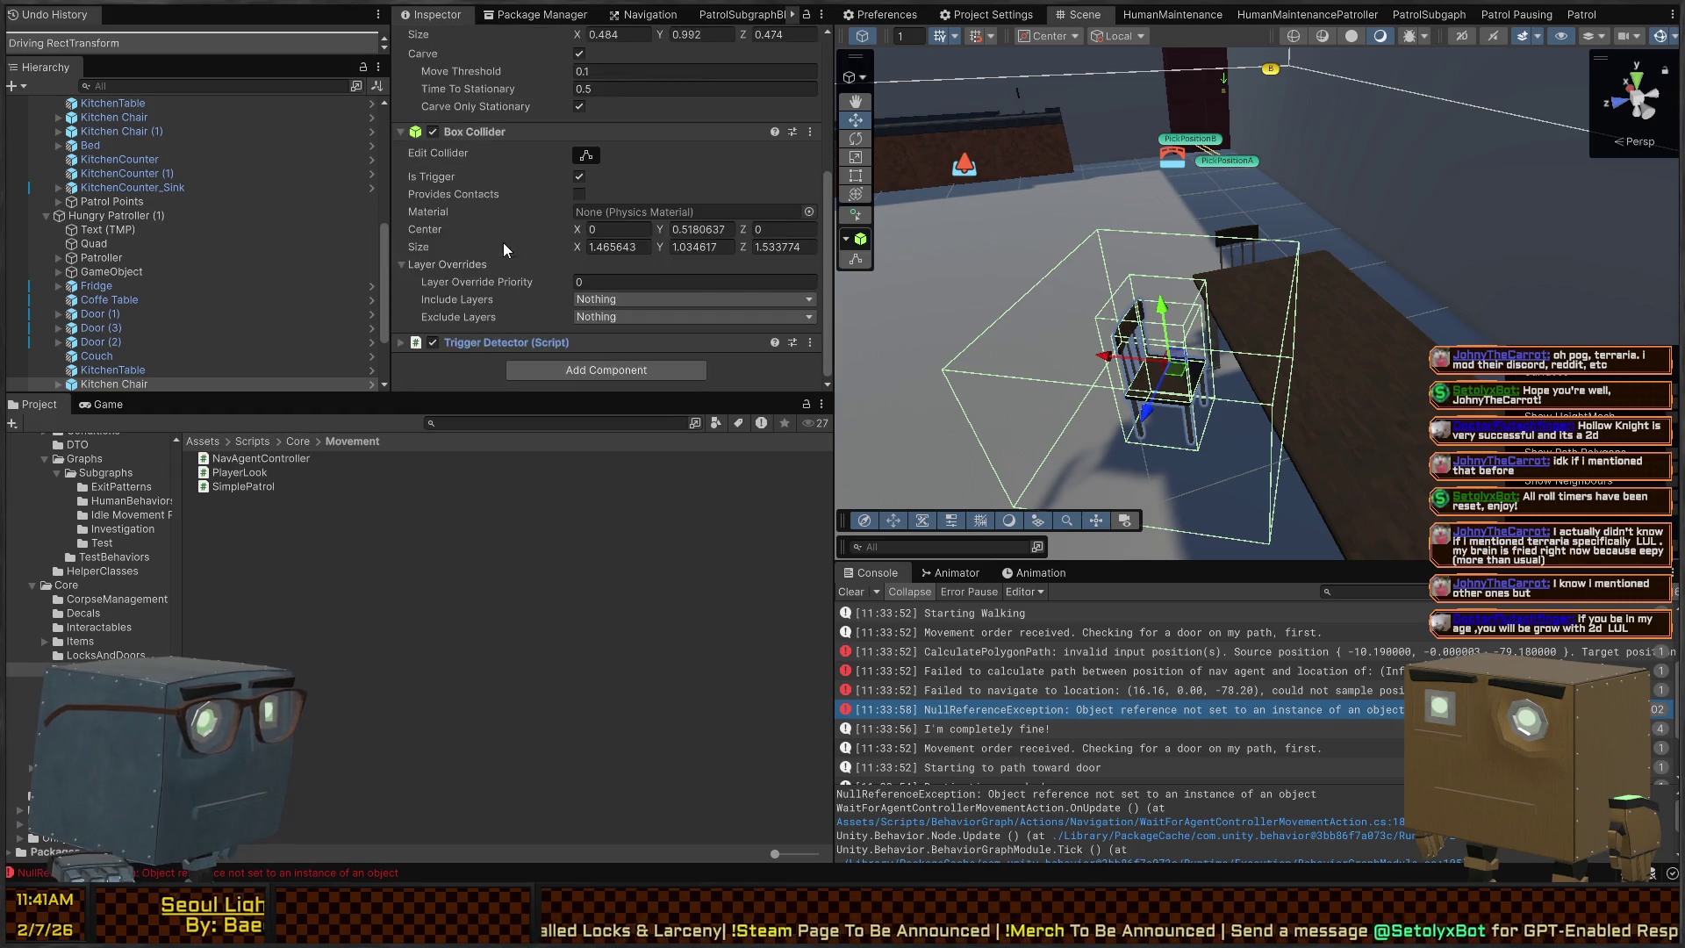
scroll(491, 255, "up", 5)
scroll(326, 316, "down", 2)
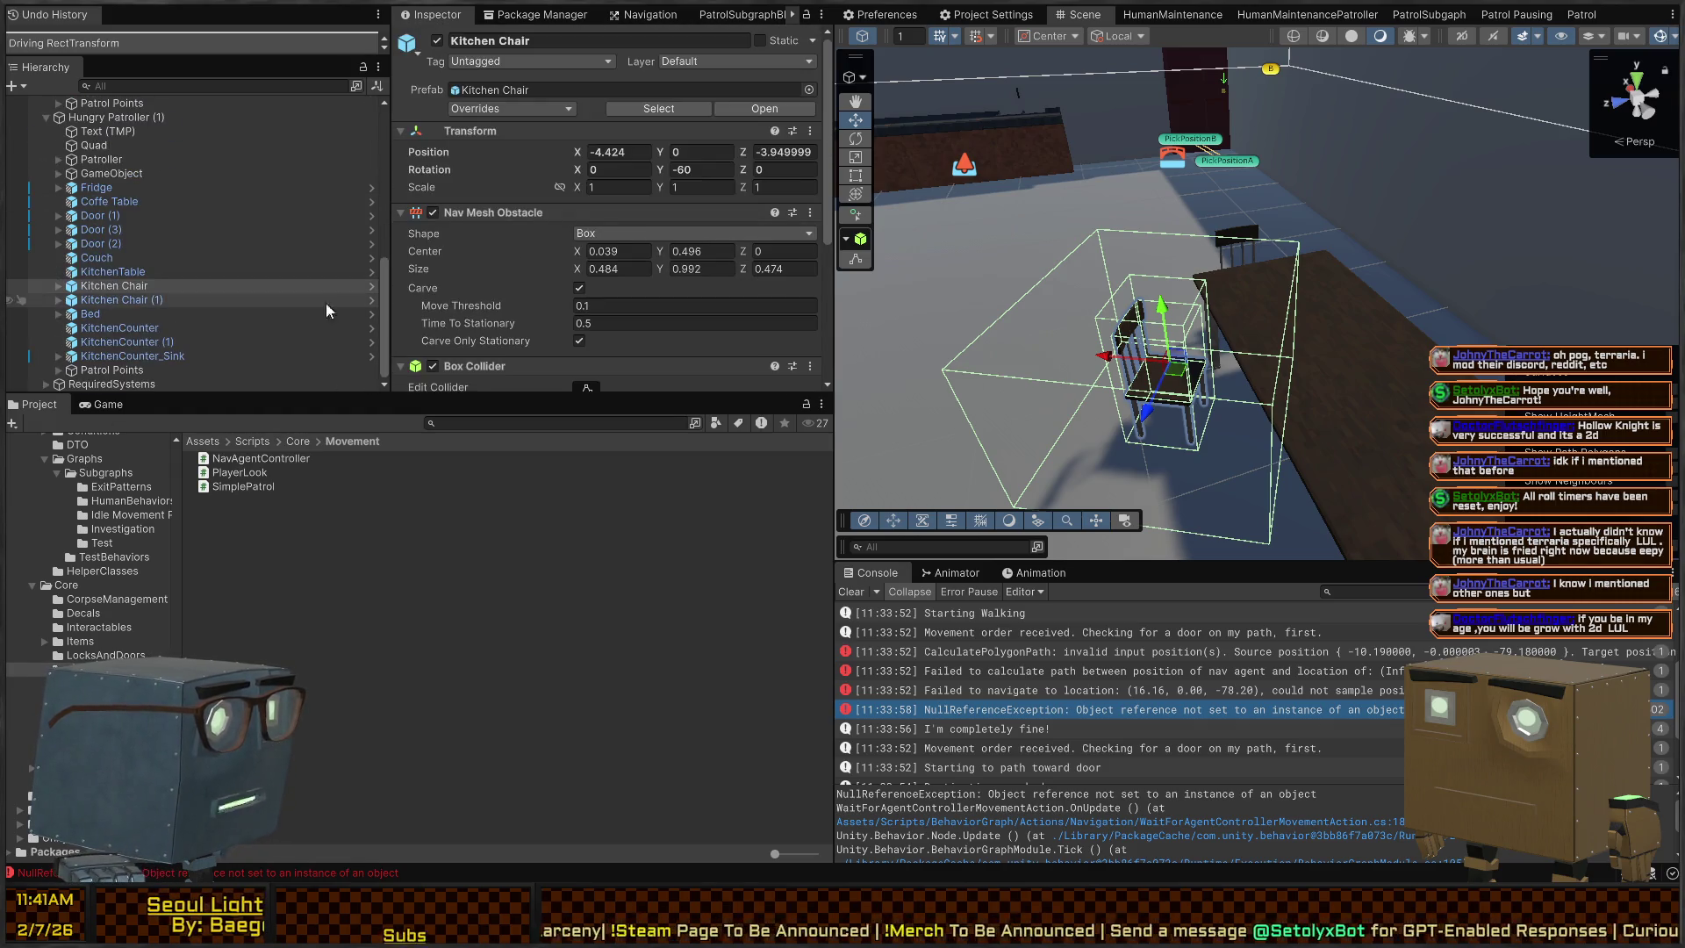
Open the Kitchen Chair prefab to check its Interactable Object Mount Id, then exit
left_click(372, 286)
left_click(115, 152)
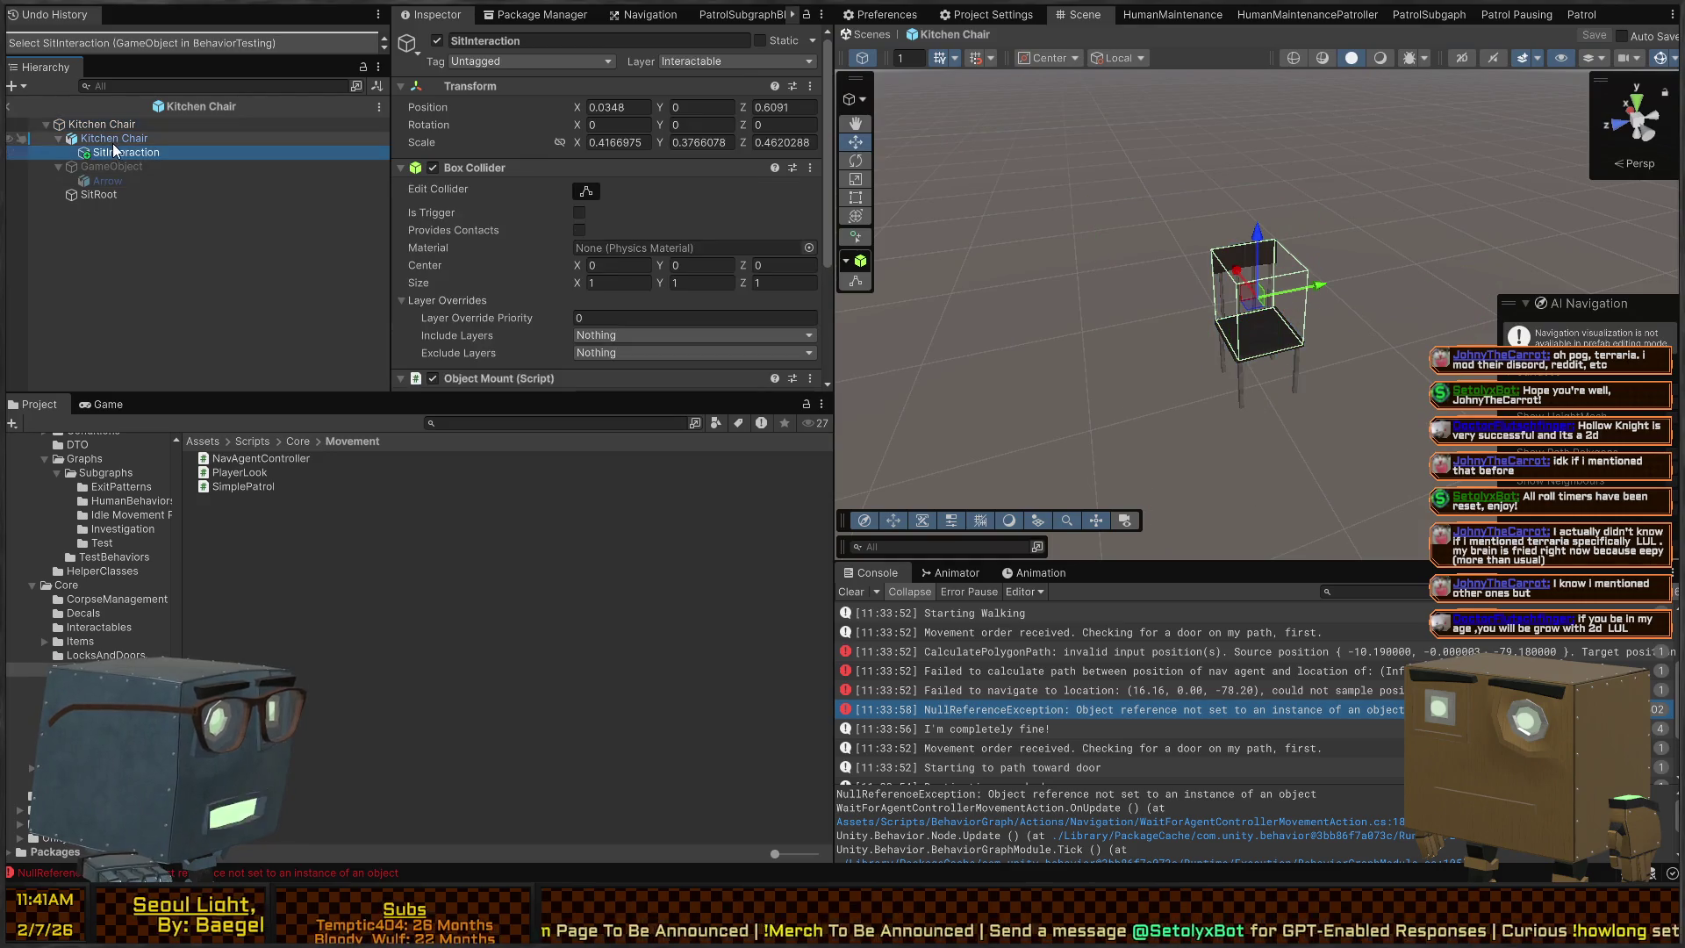
left_click(114, 137)
scroll(588, 254, "down", 5)
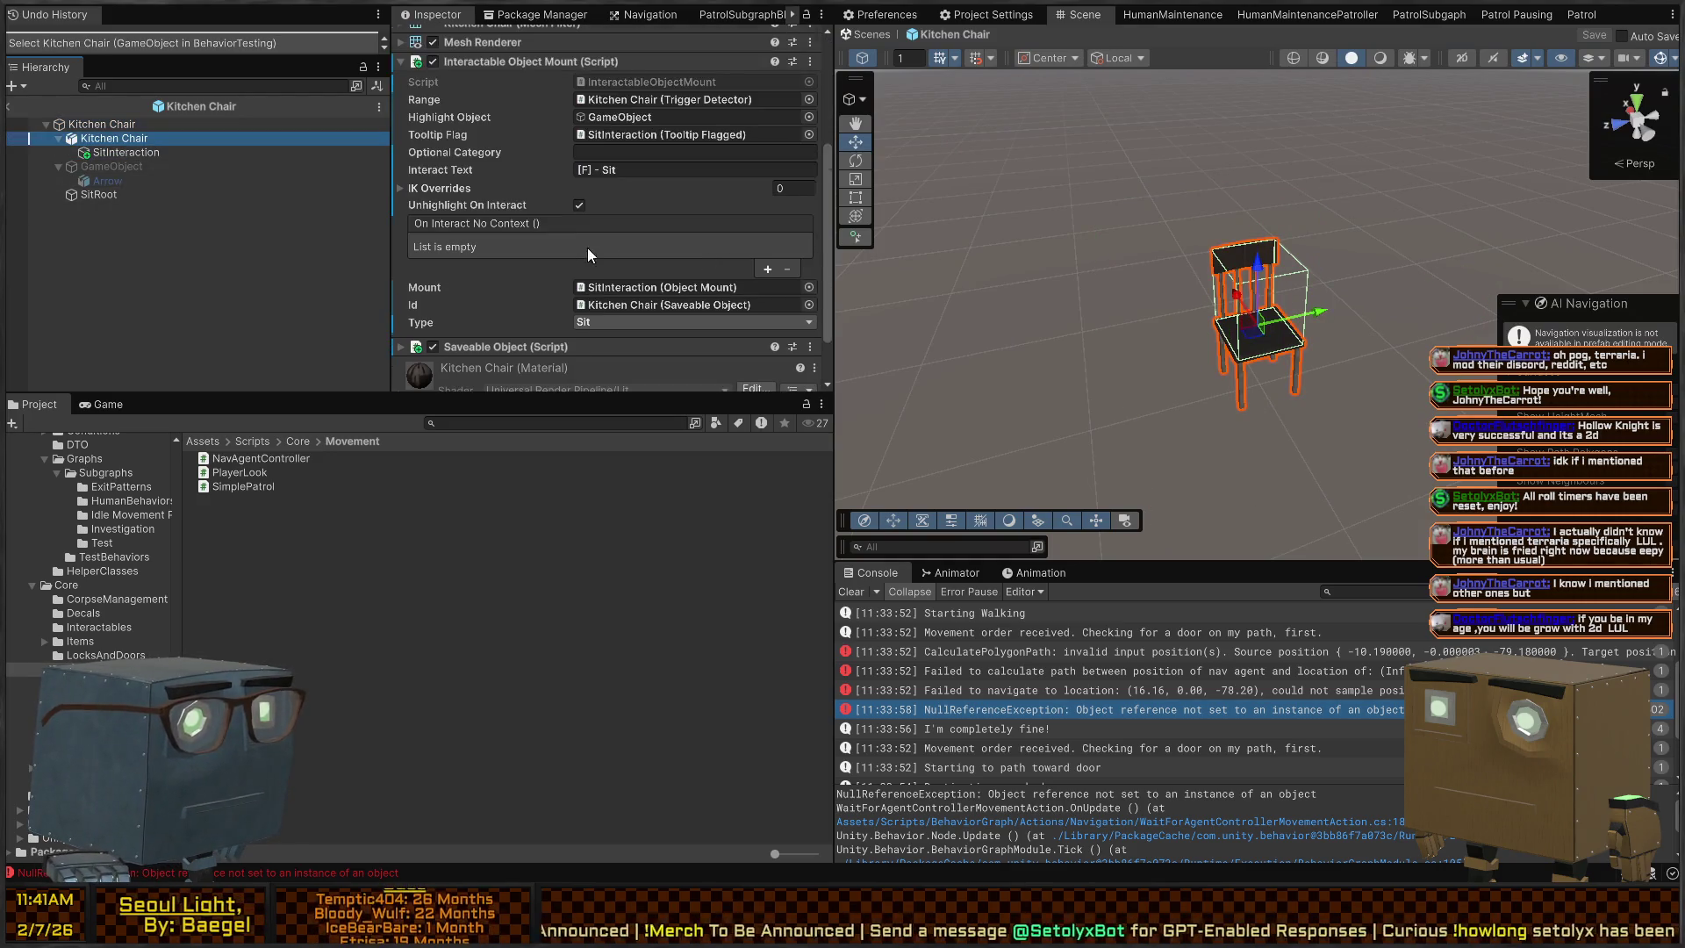
scroll(588, 255, "down", 2)
left_click(651, 243)
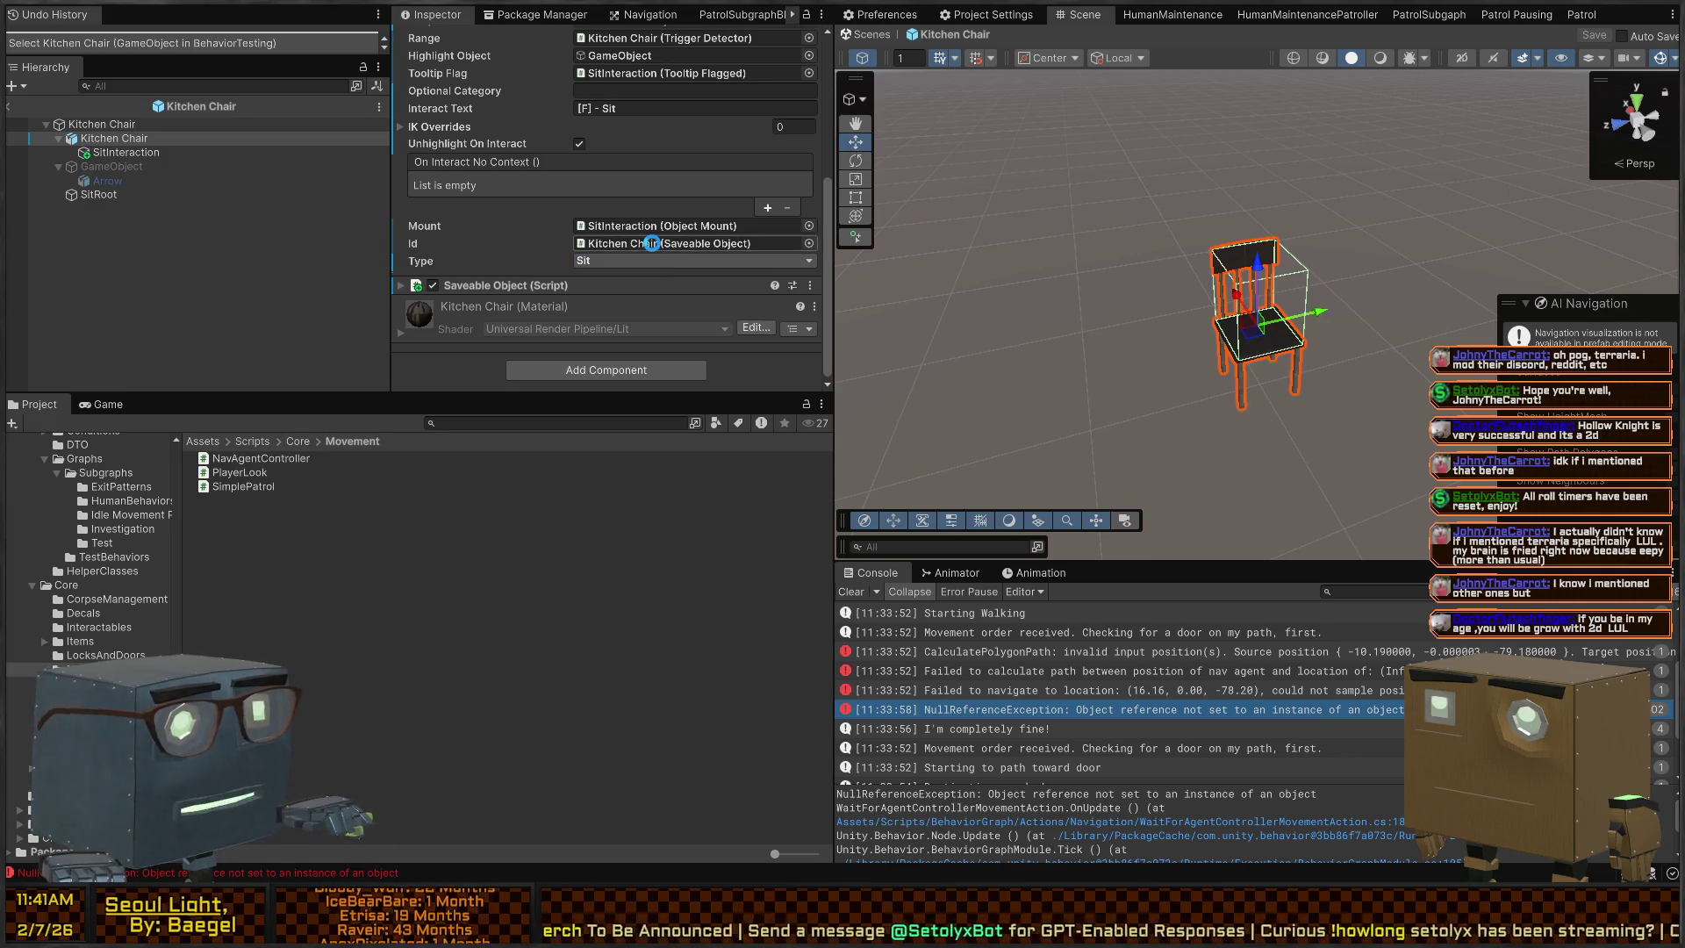
left_click(874, 35)
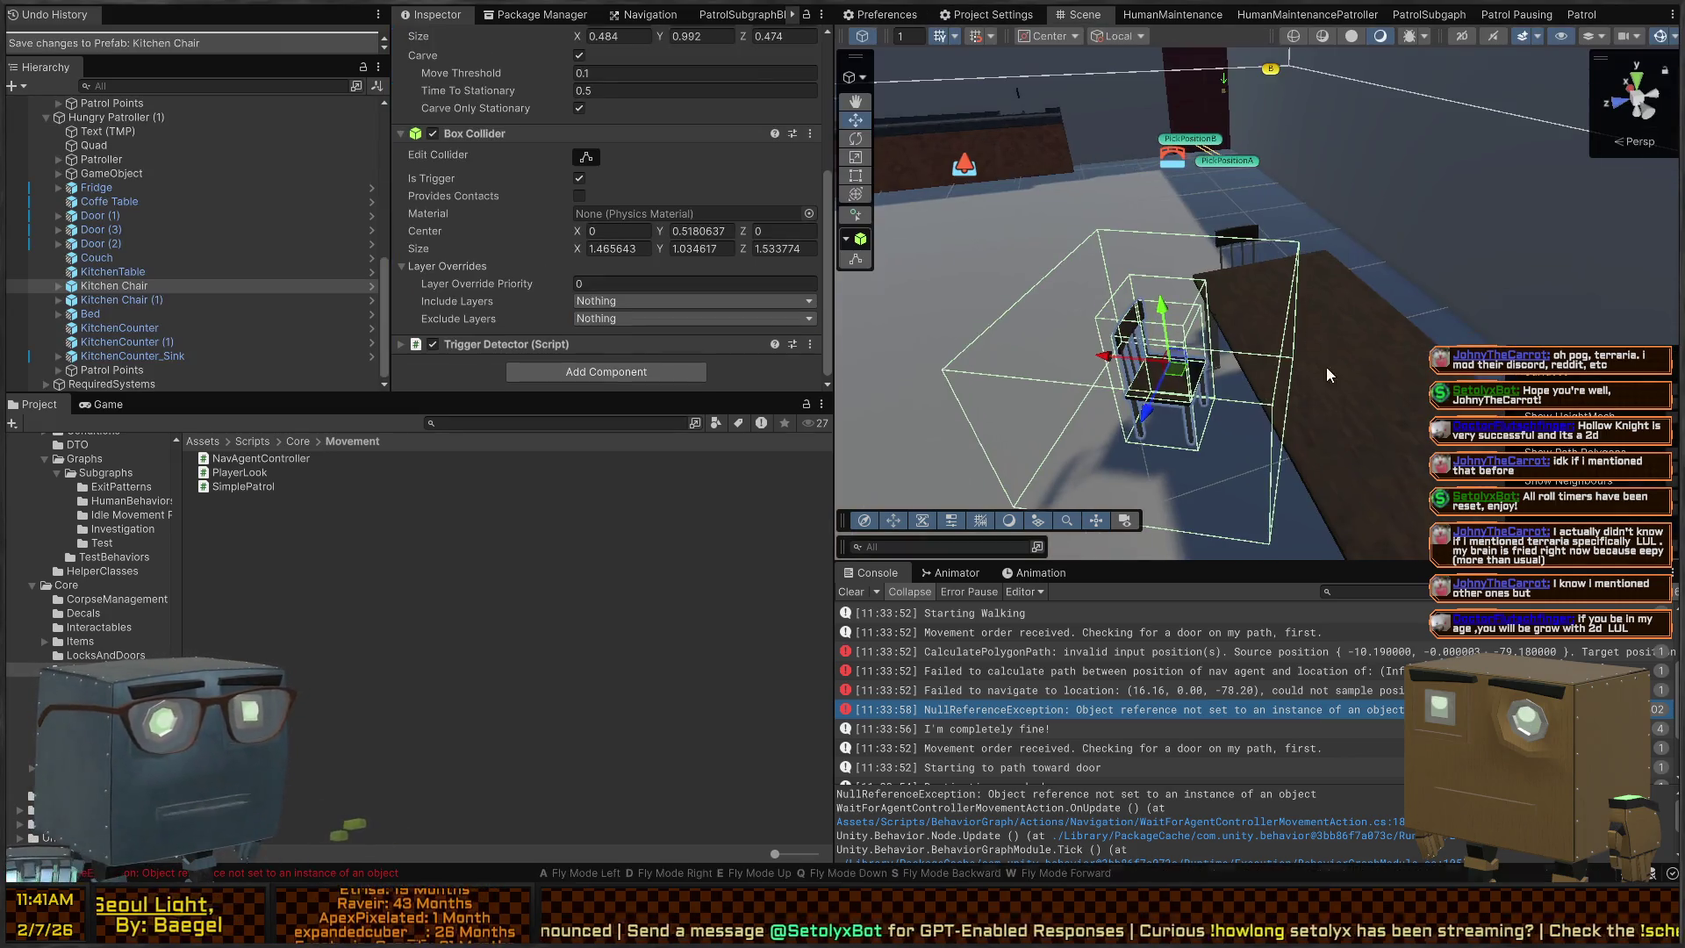
Turn the view to the bed, select it and expand its children
mouse_move(1328, 375)
left_mouse_down()
mouse_move(283, 432)
mouse_move(1166, 365)
left_mouse_up()
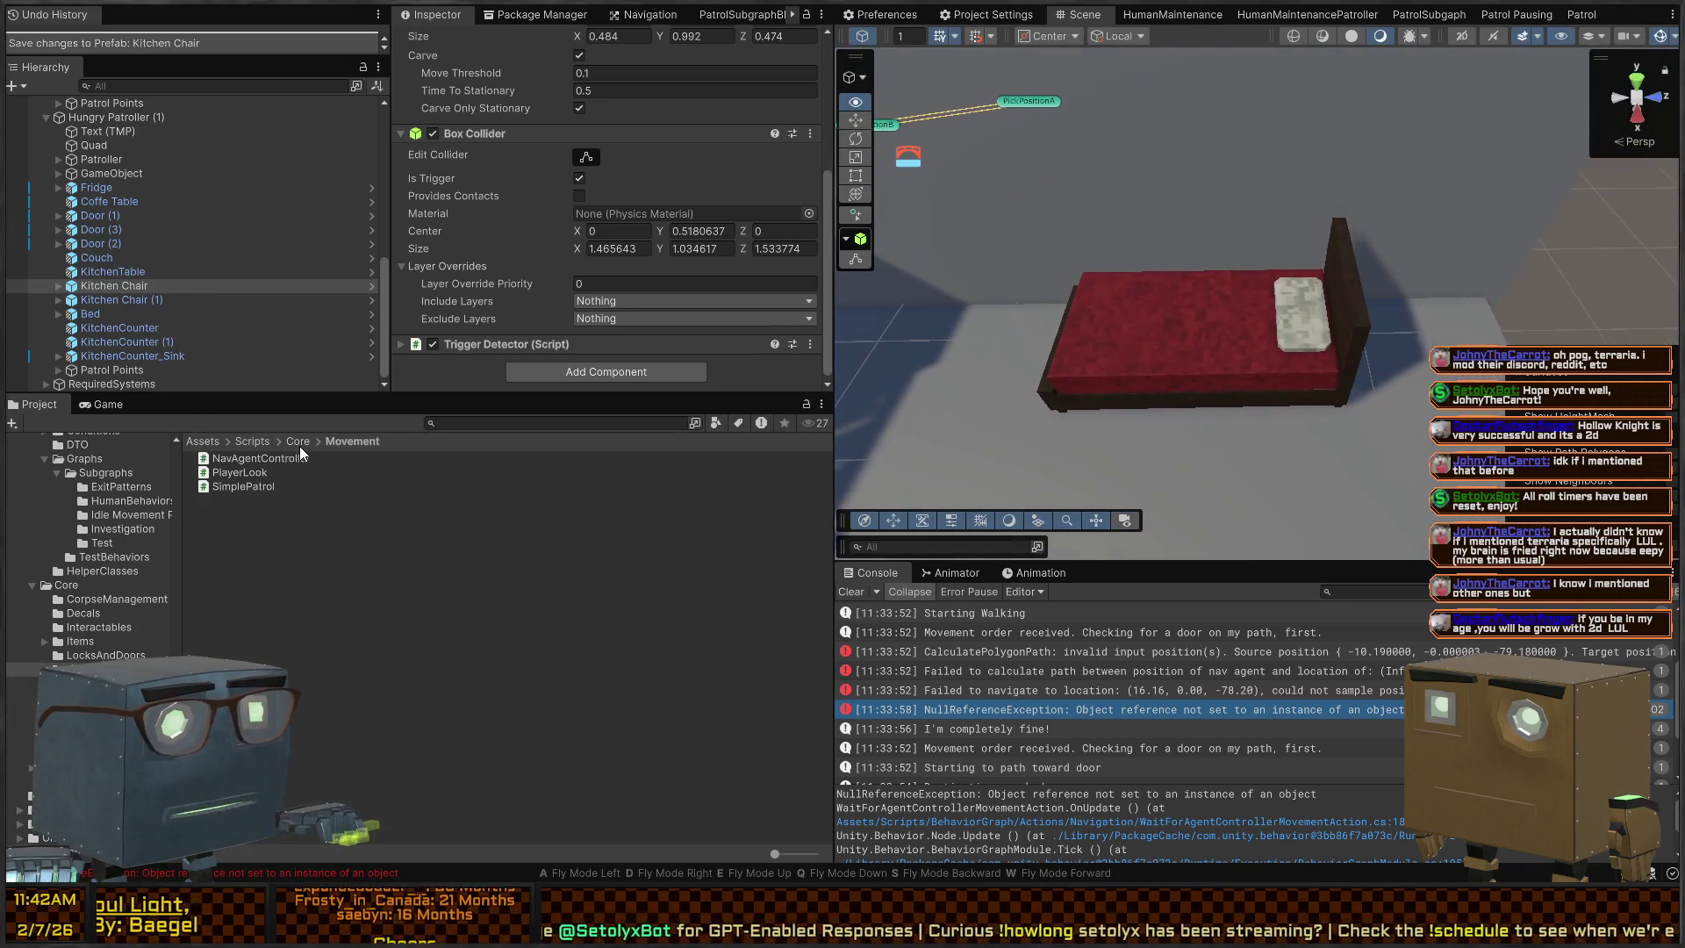
left_click(1166, 365)
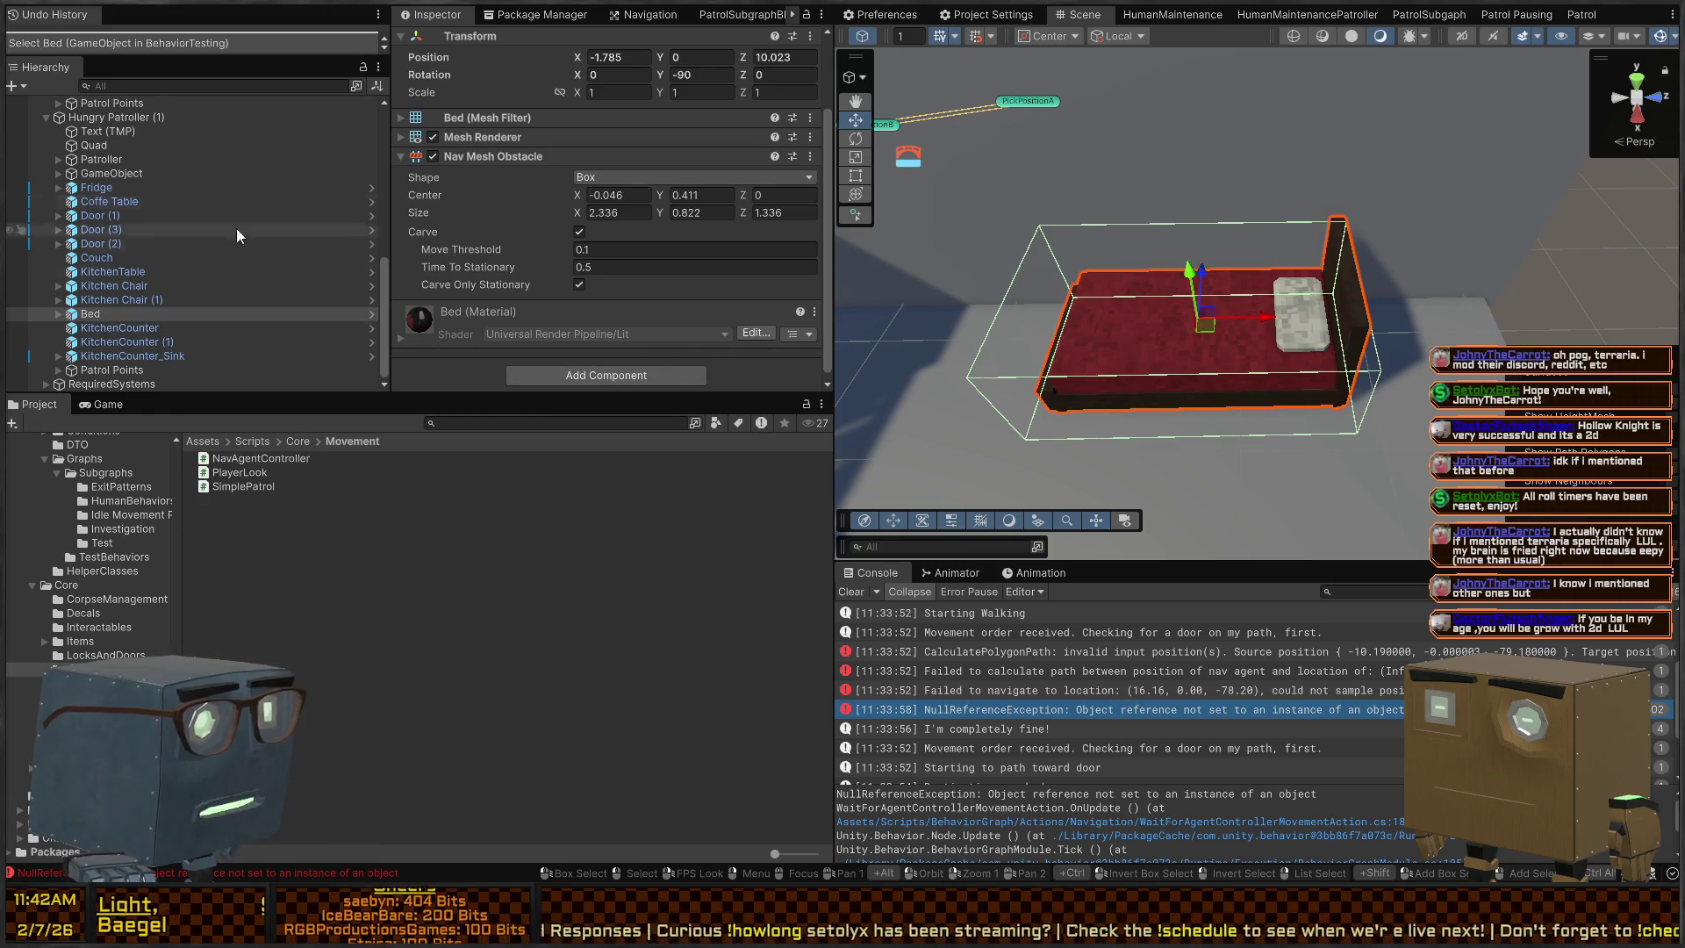
left_click(58, 315)
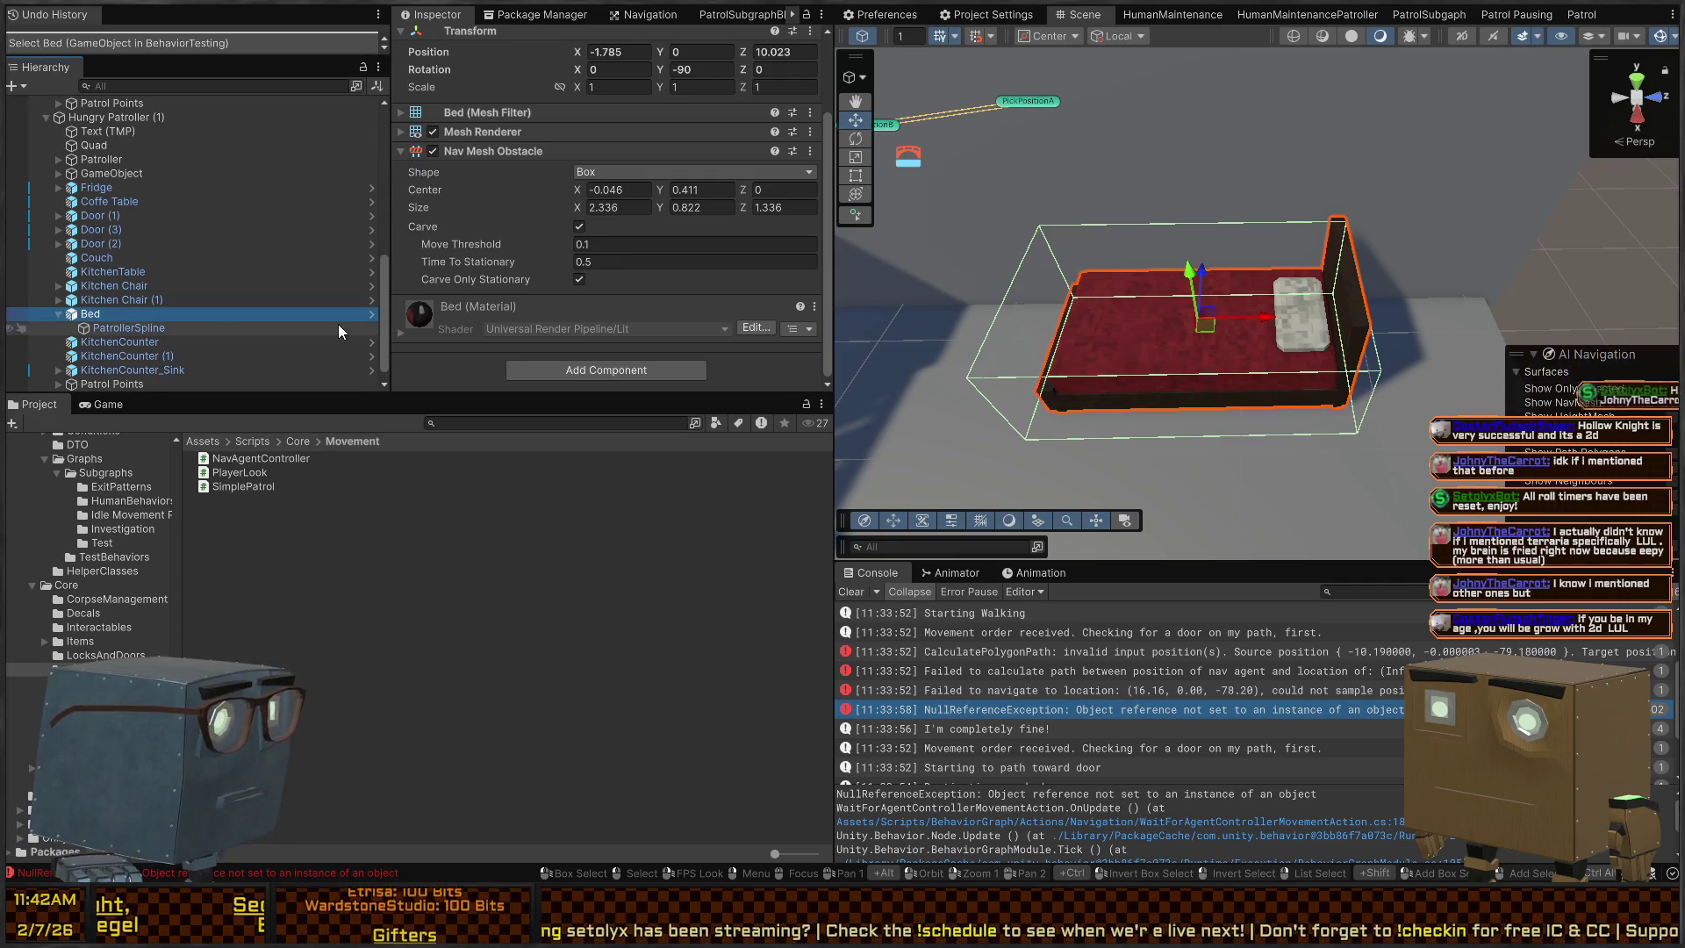
left_click(351, 343)
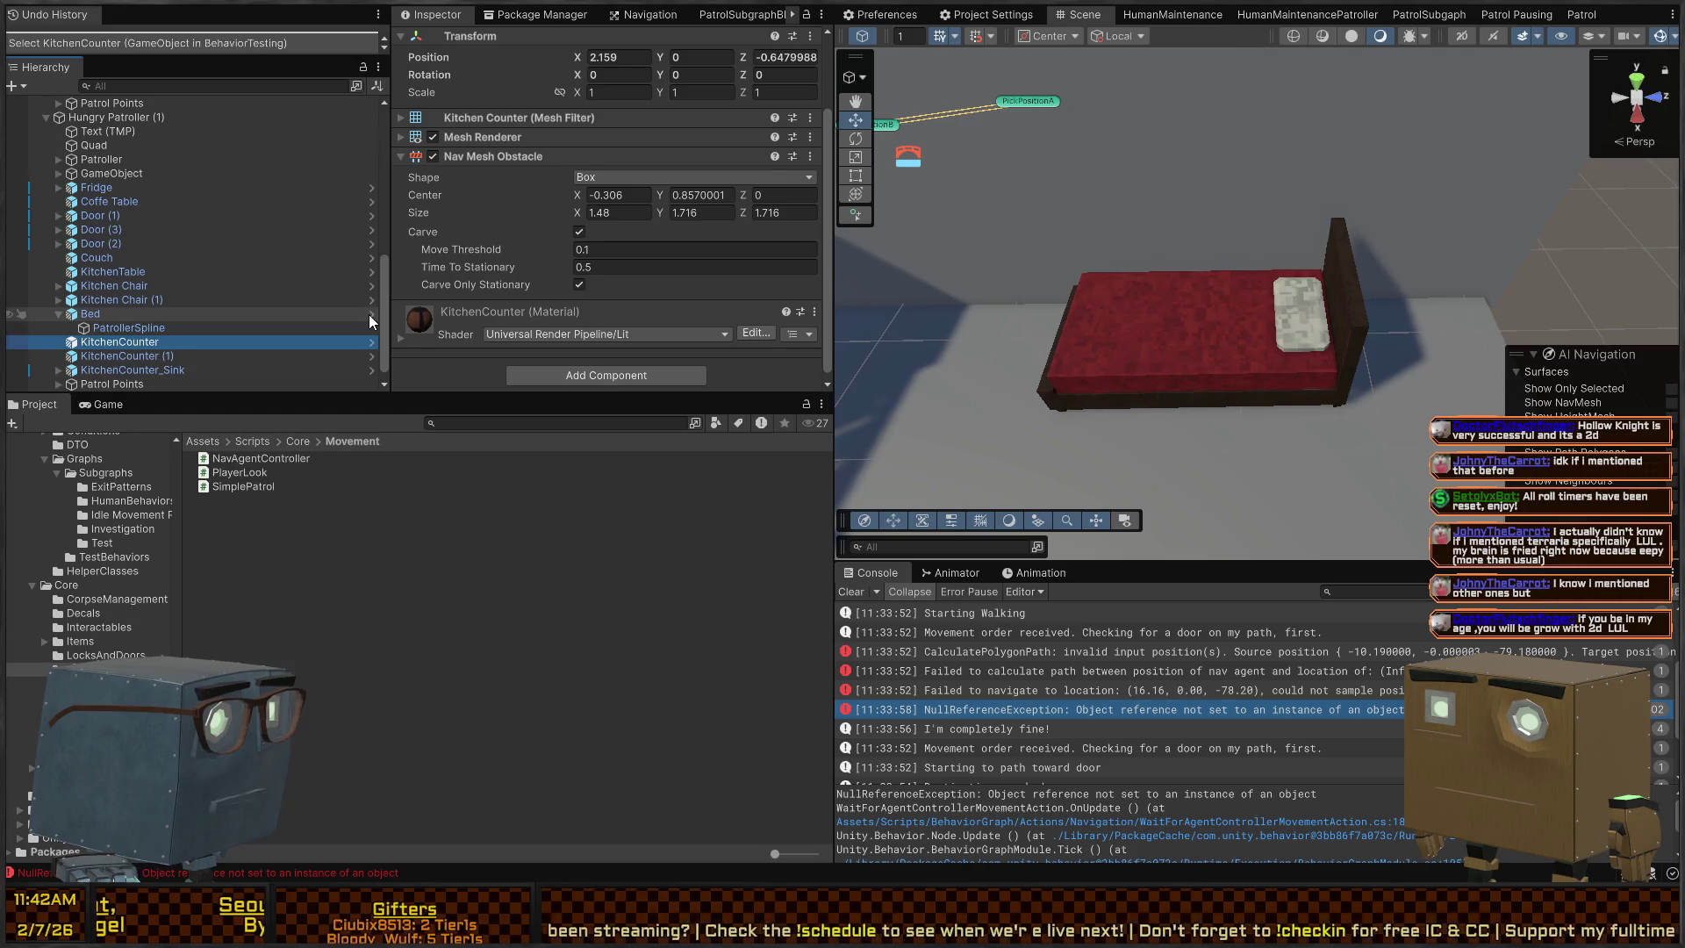
In the Bed prefab, raise, widen and flatten the Cube using Rect handles
left_click(371, 314)
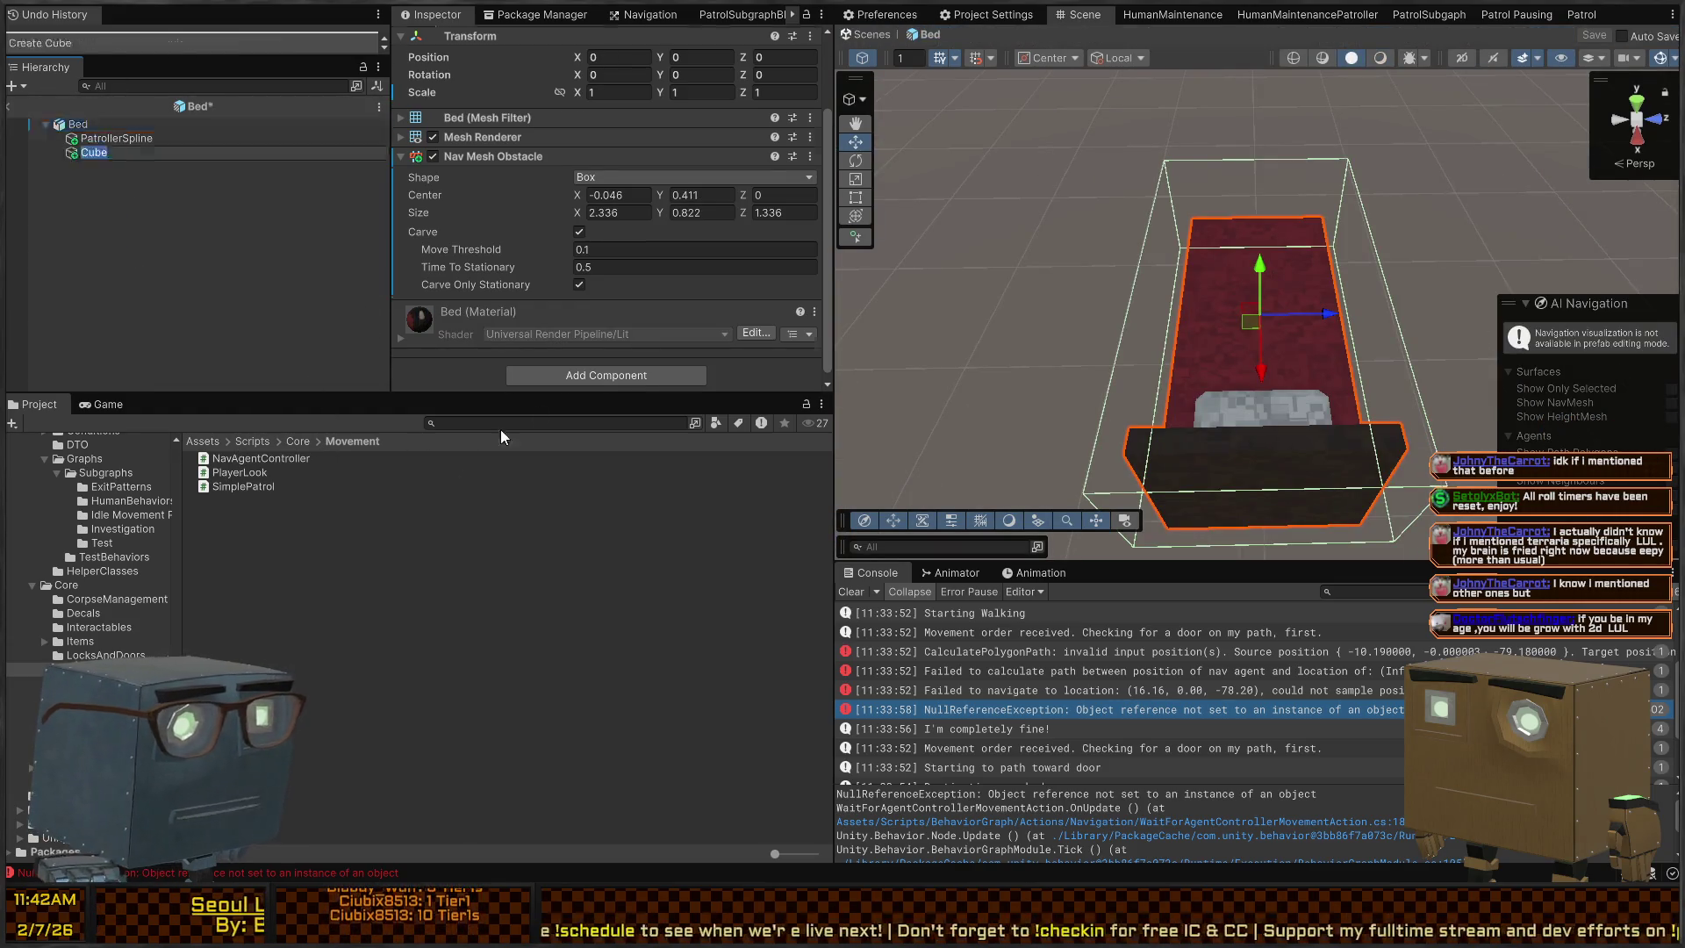
mouse_move(1317, 263)
left_mouse_down()
mouse_move(1527, 184)
mouse_move(1494, 193)
left_mouse_up()
key("t")
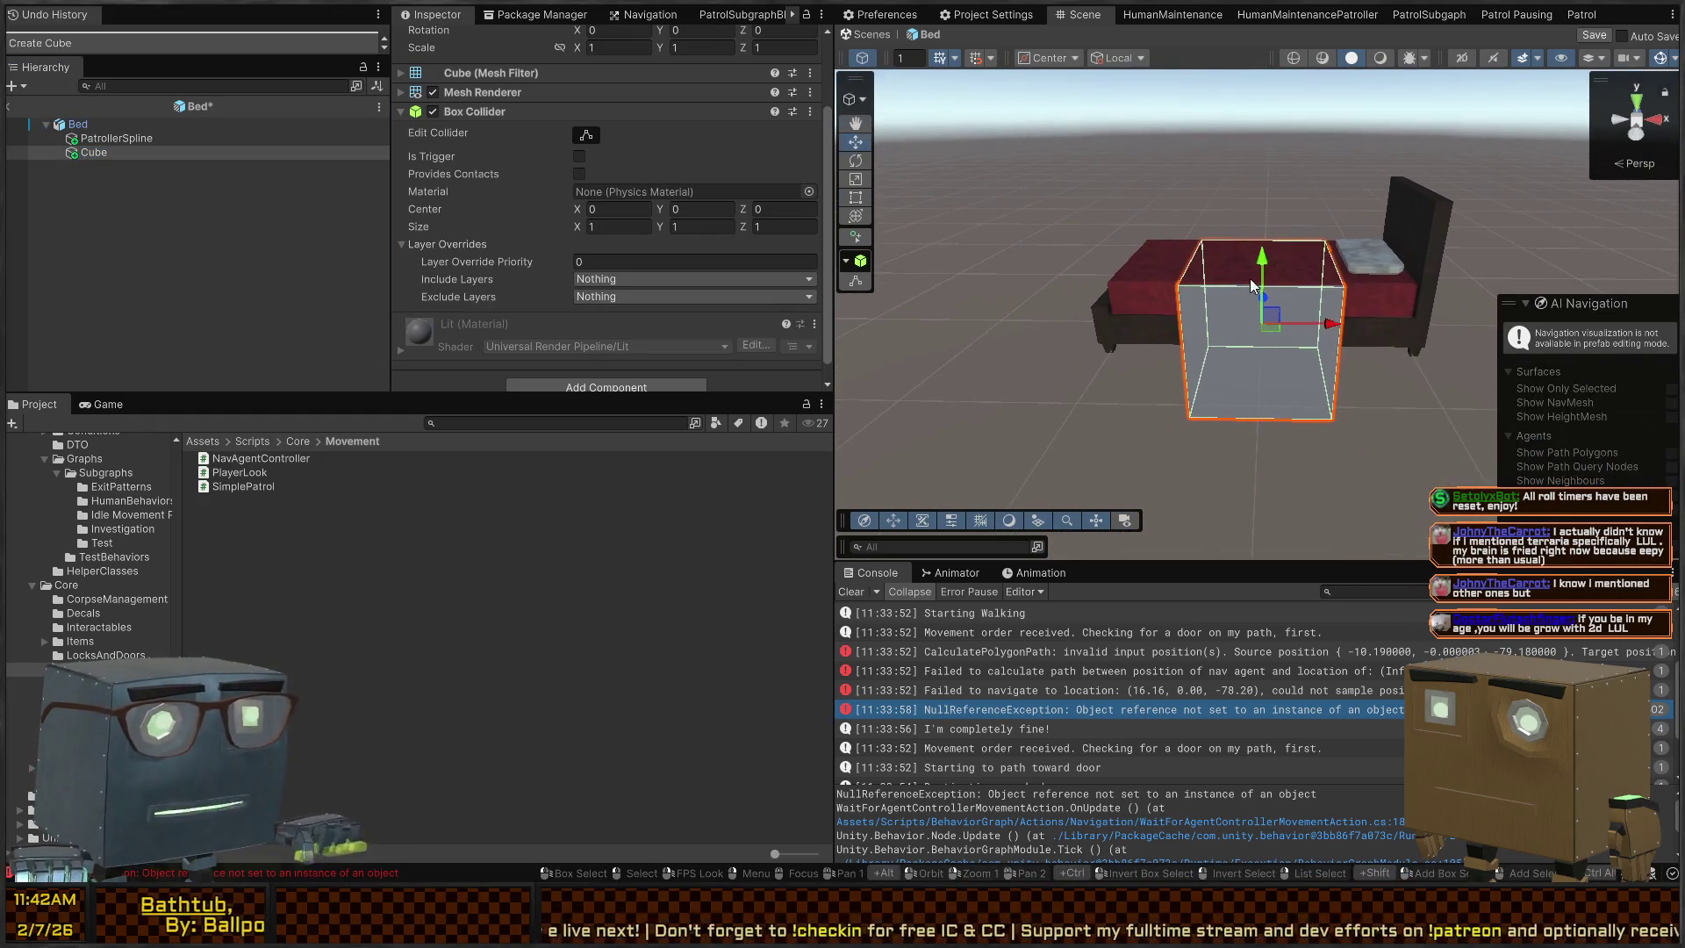
left_click_drag(1262, 263, 1262, 252)
left_click_drag(1326, 319, 1393, 306)
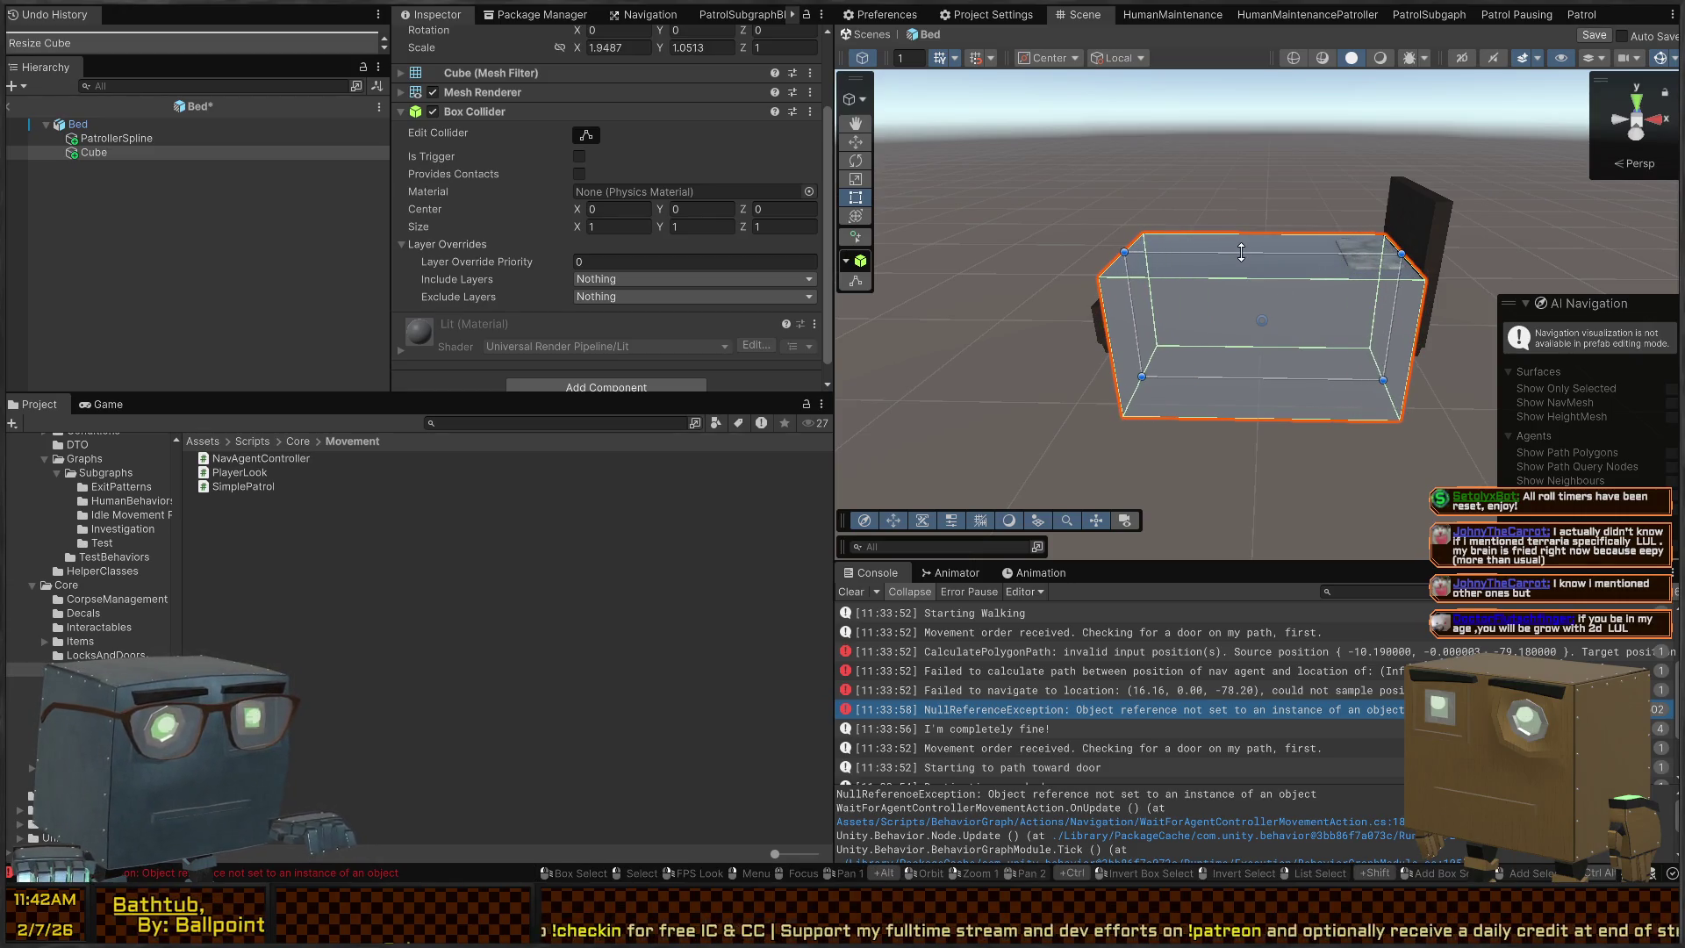
left_click_drag(1241, 251, 1251, 245)
mouse_move(1267, 380)
left_mouse_down()
mouse_move(1274, 297)
mouse_move(1275, 338)
left_mouse_up()
Stretch the Cube leftward and up to bed height, then group it under a new empty parent
right_click(1278, 342)
key("s")
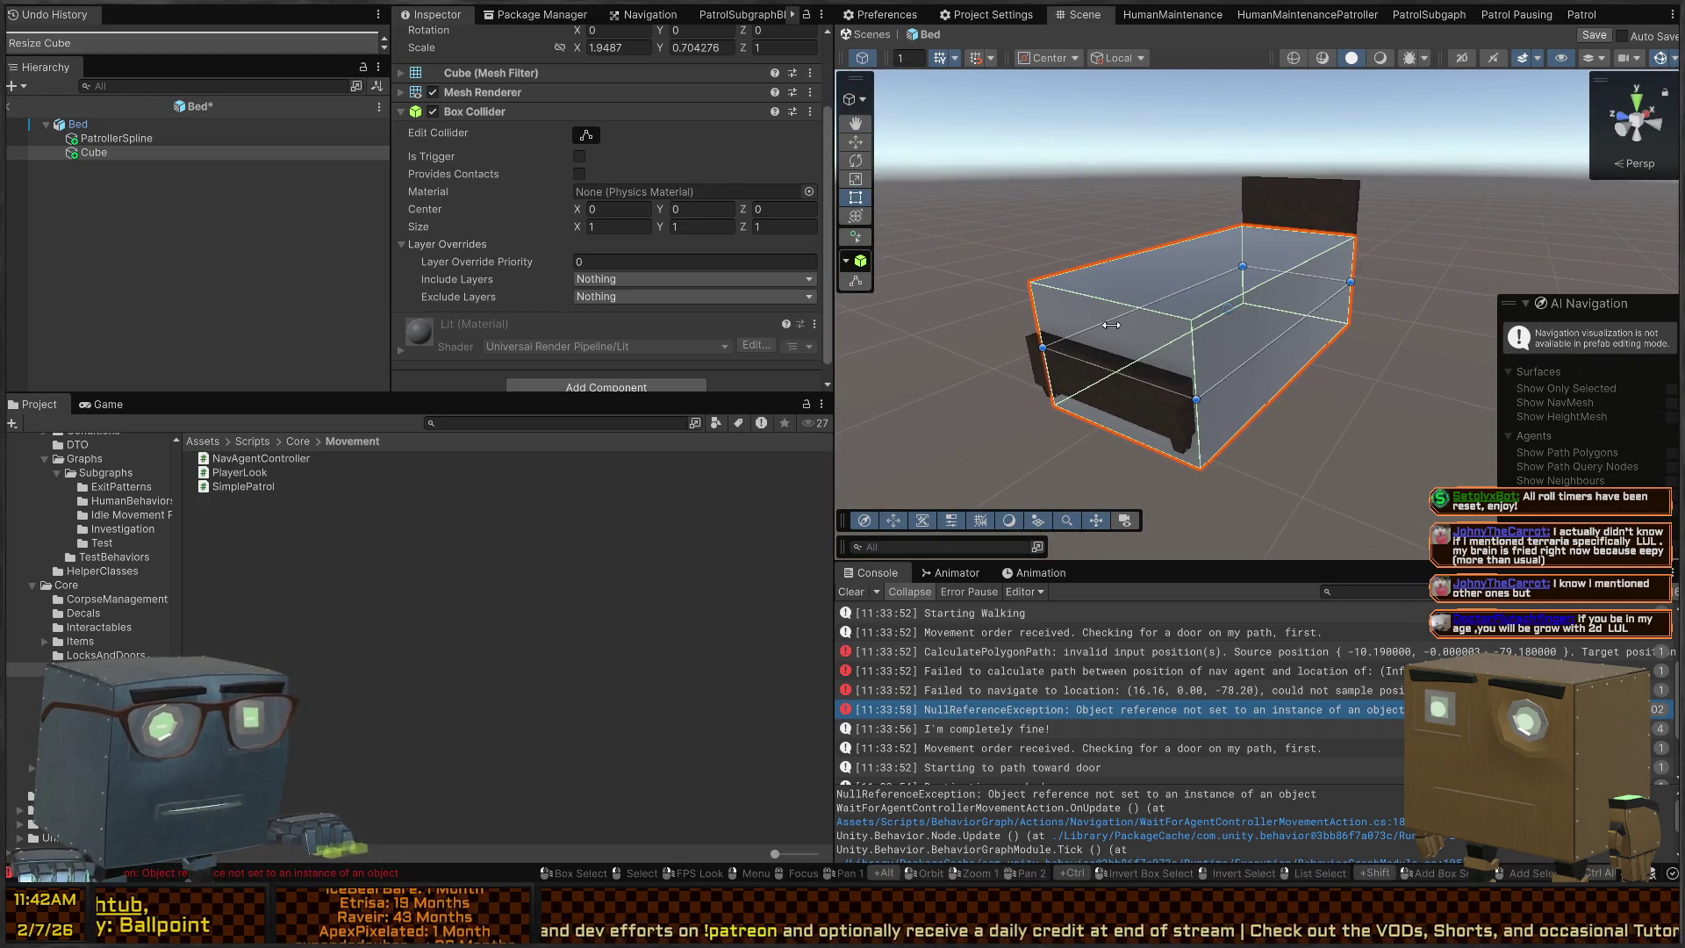
left_click_drag(1119, 373, 1096, 378)
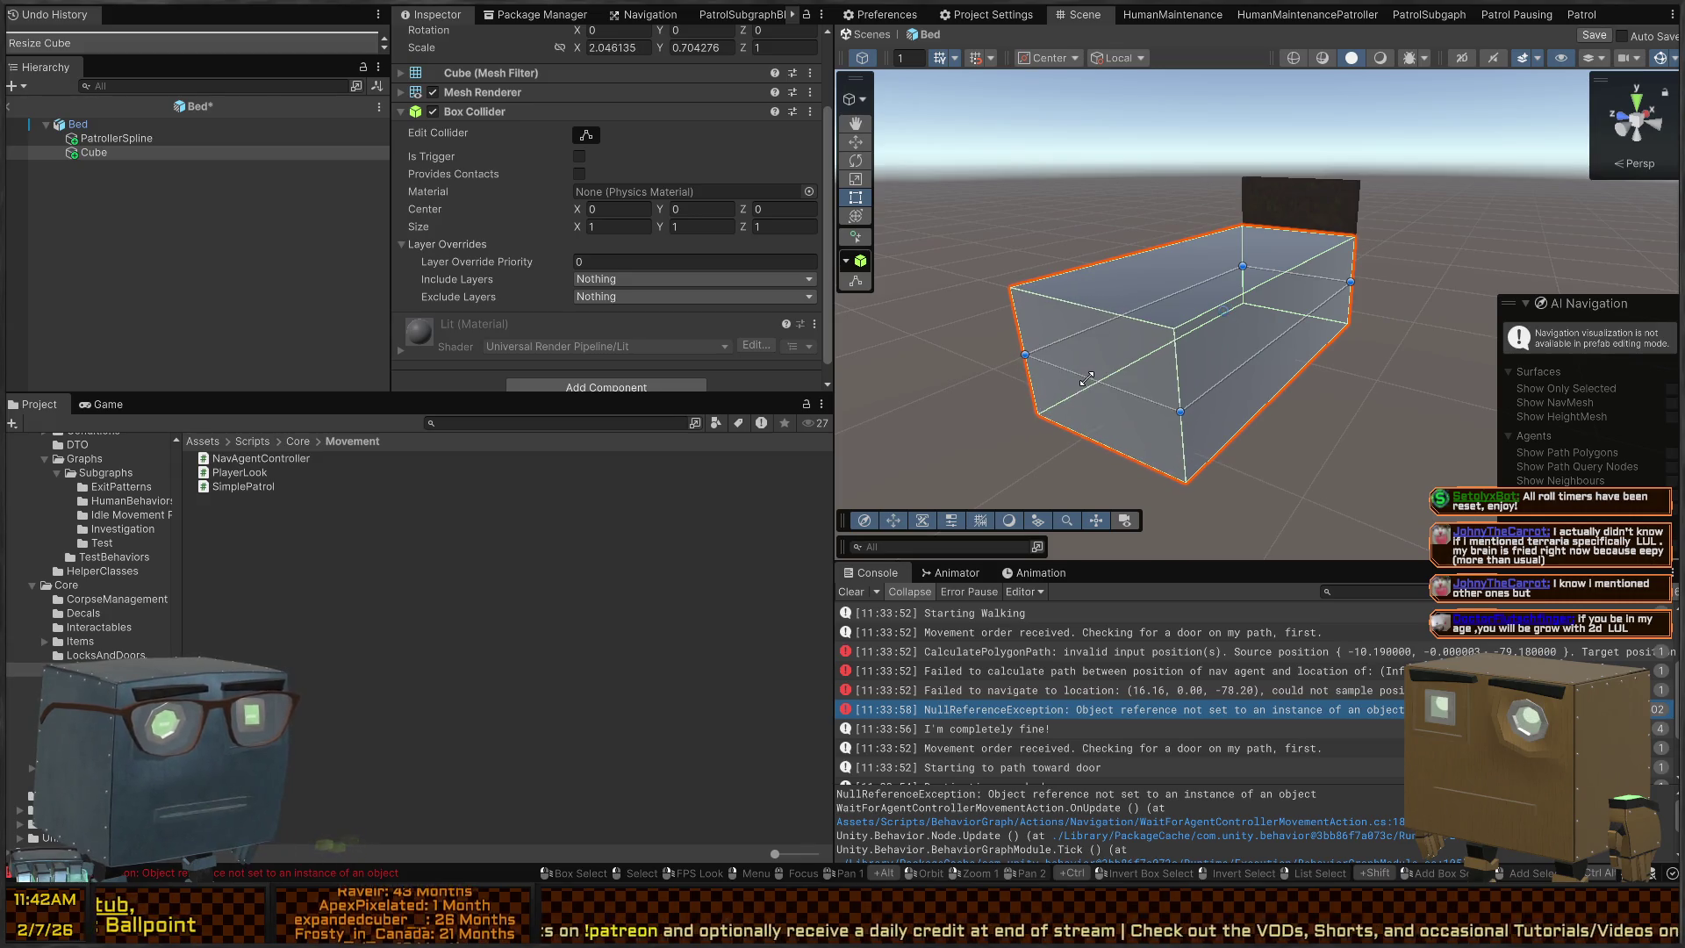
right_click(1089, 373)
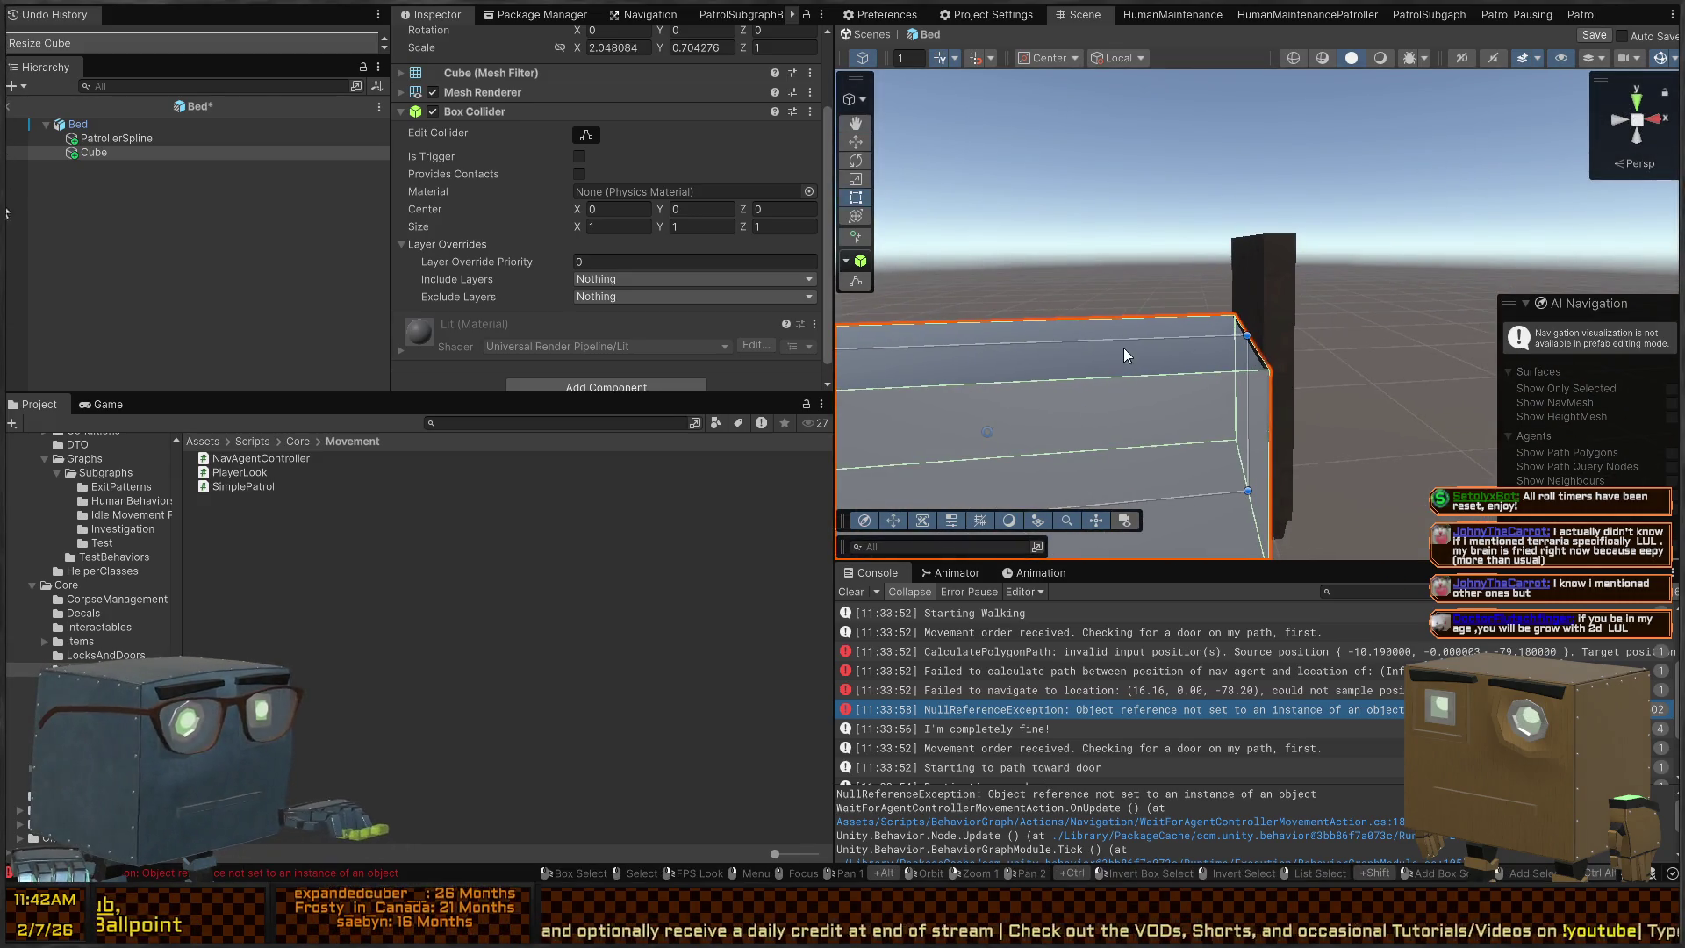
left_click_drag(1132, 319, 1135, 249)
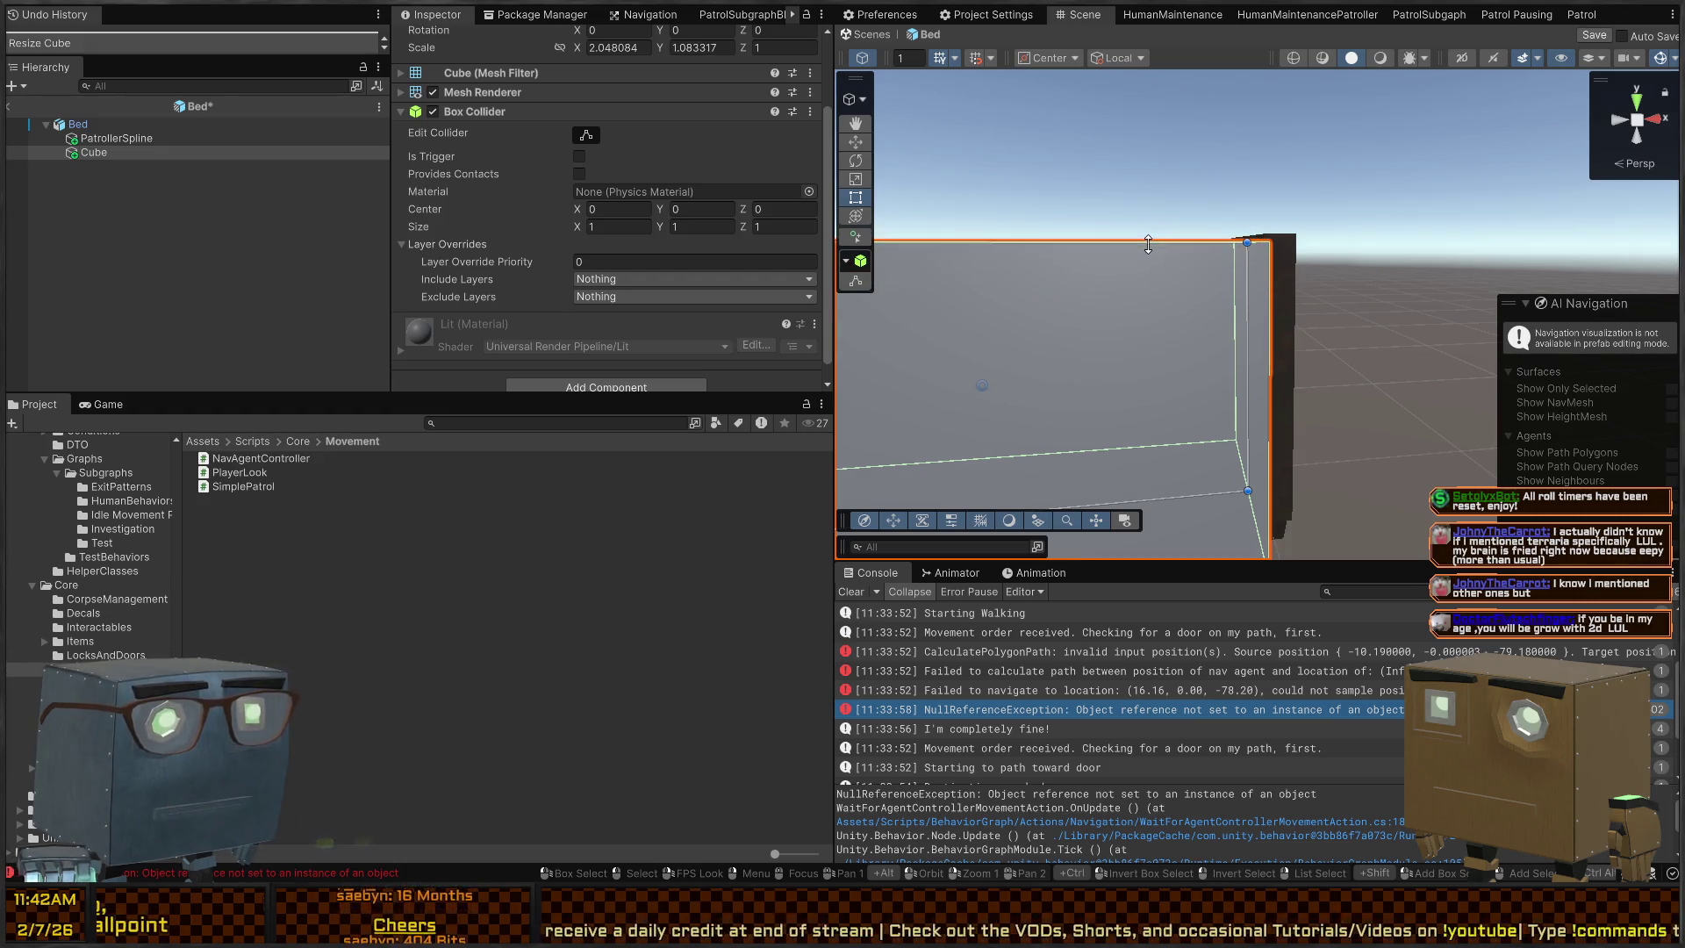
right_click(1120, 330)
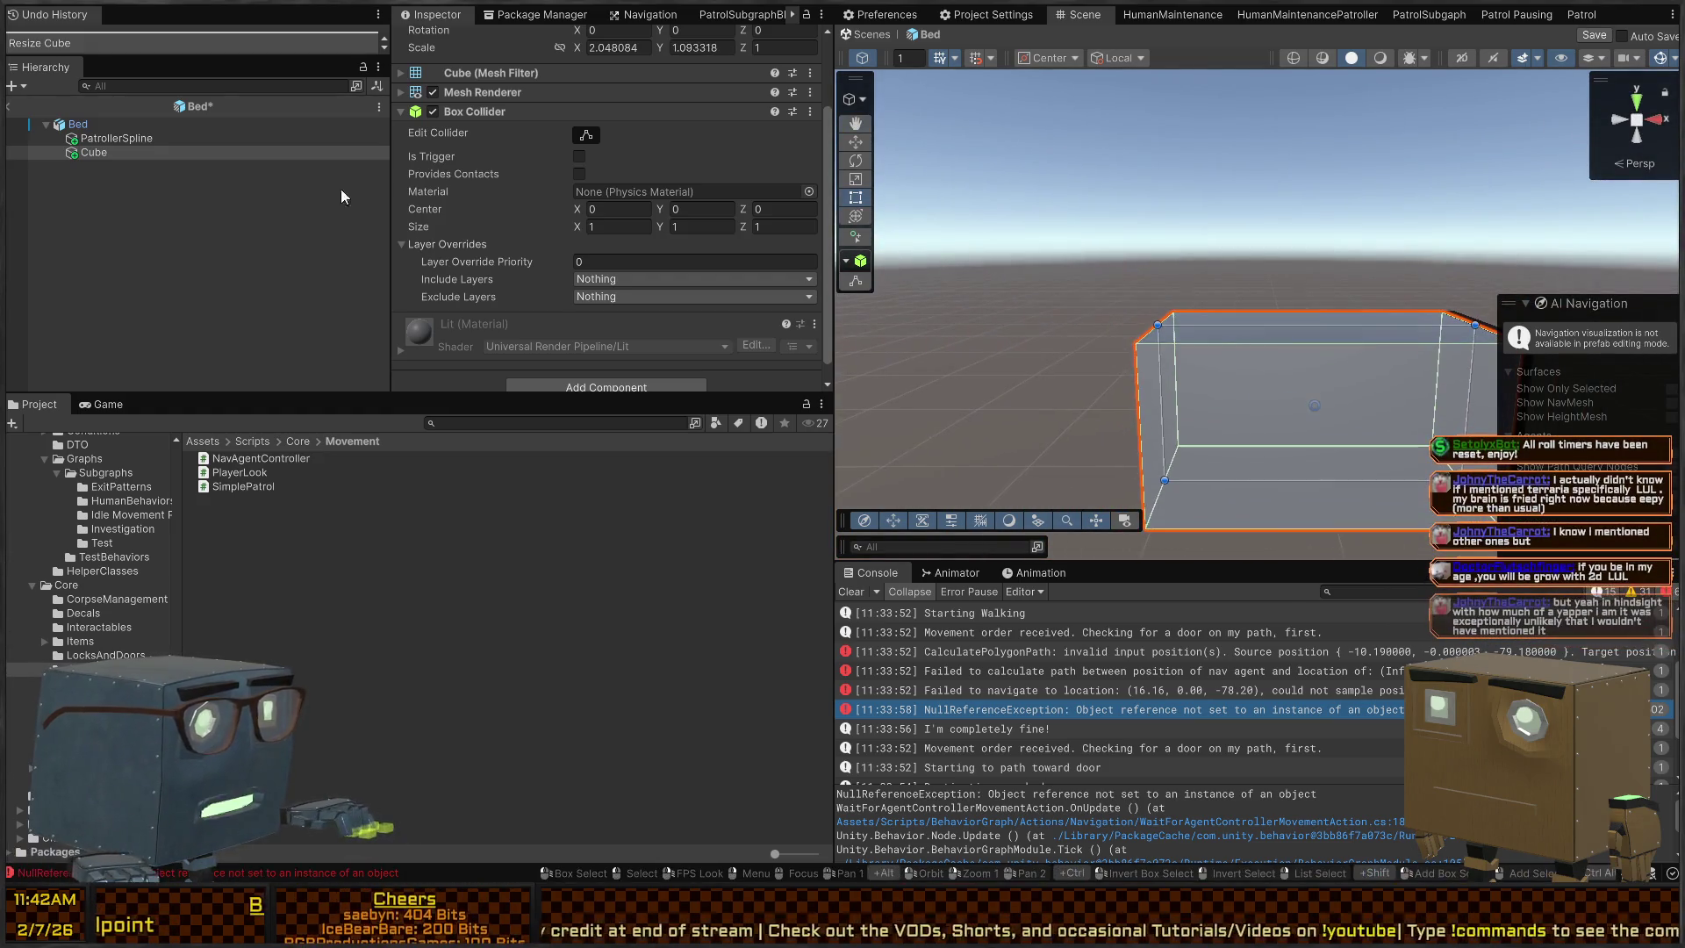
left_click(92, 154)
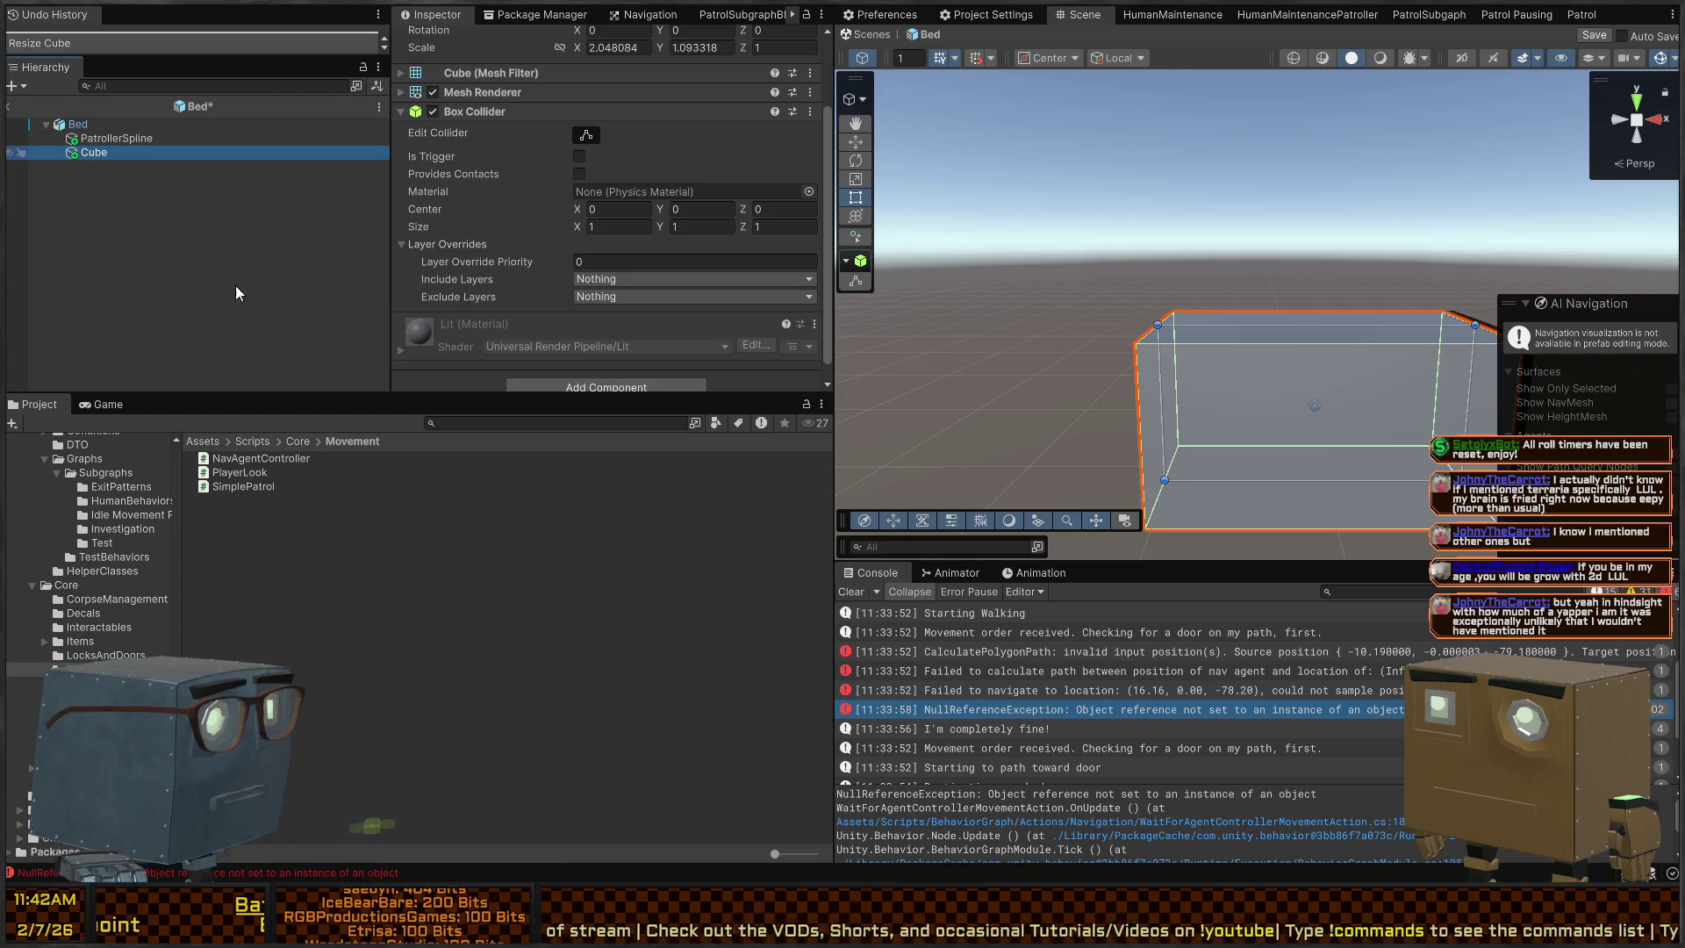
key("ctrl+shift+g")
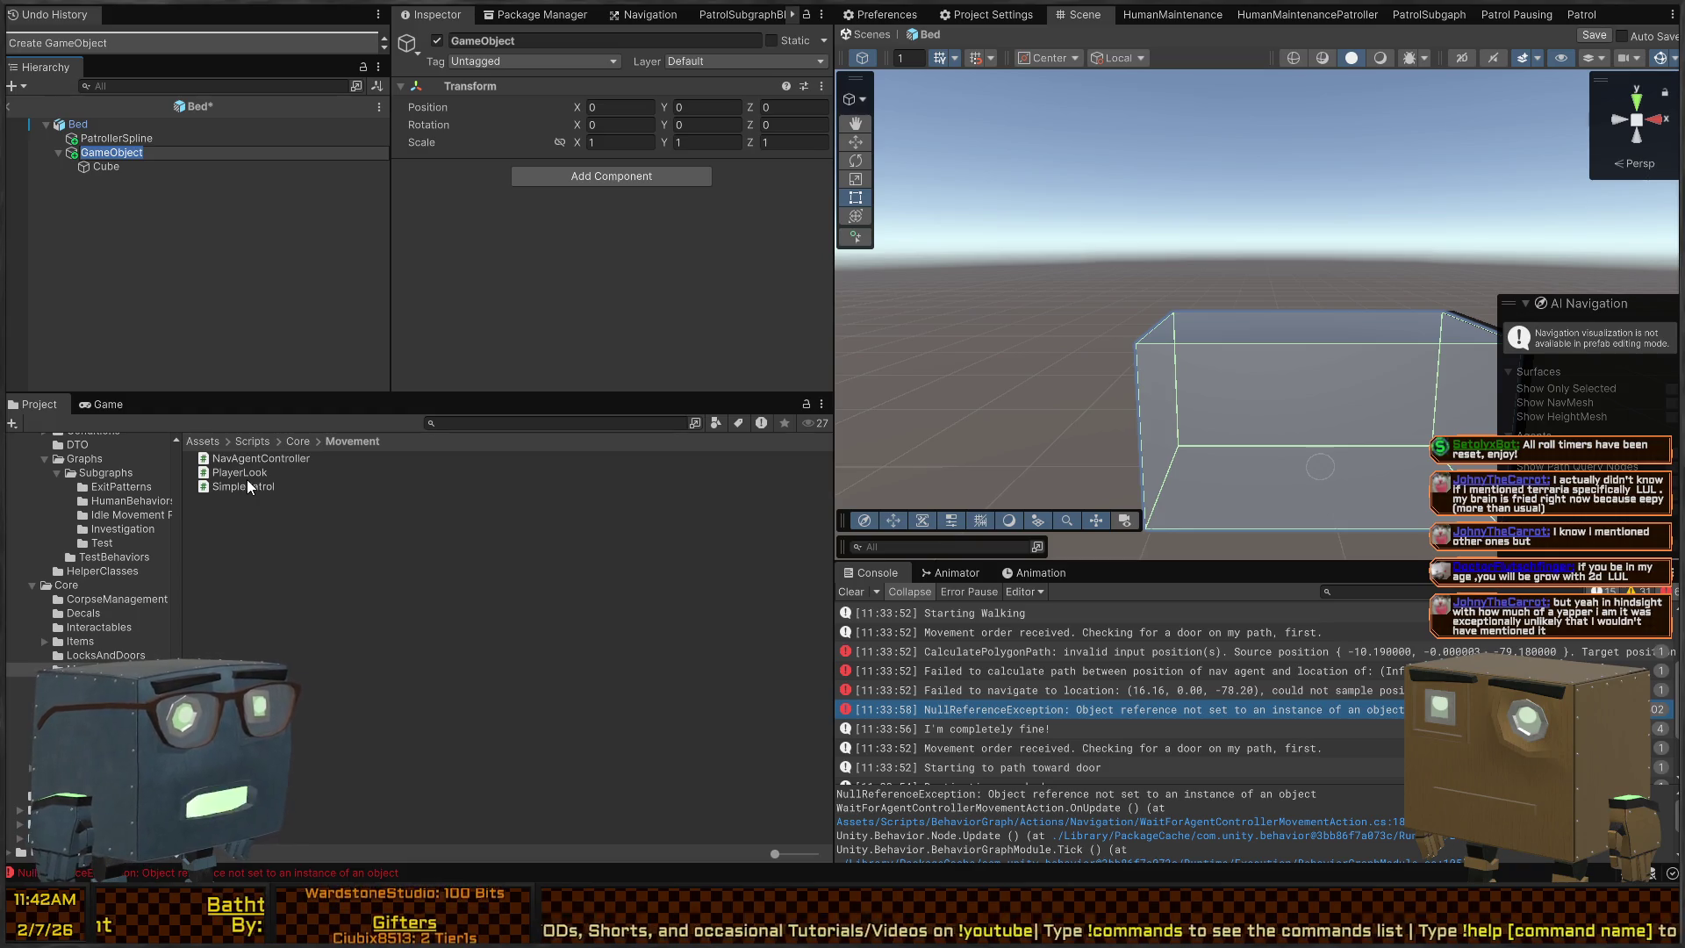
Name the new parent ObjectMountInteractable and add the Interactable Object Mount component
type("Objec")
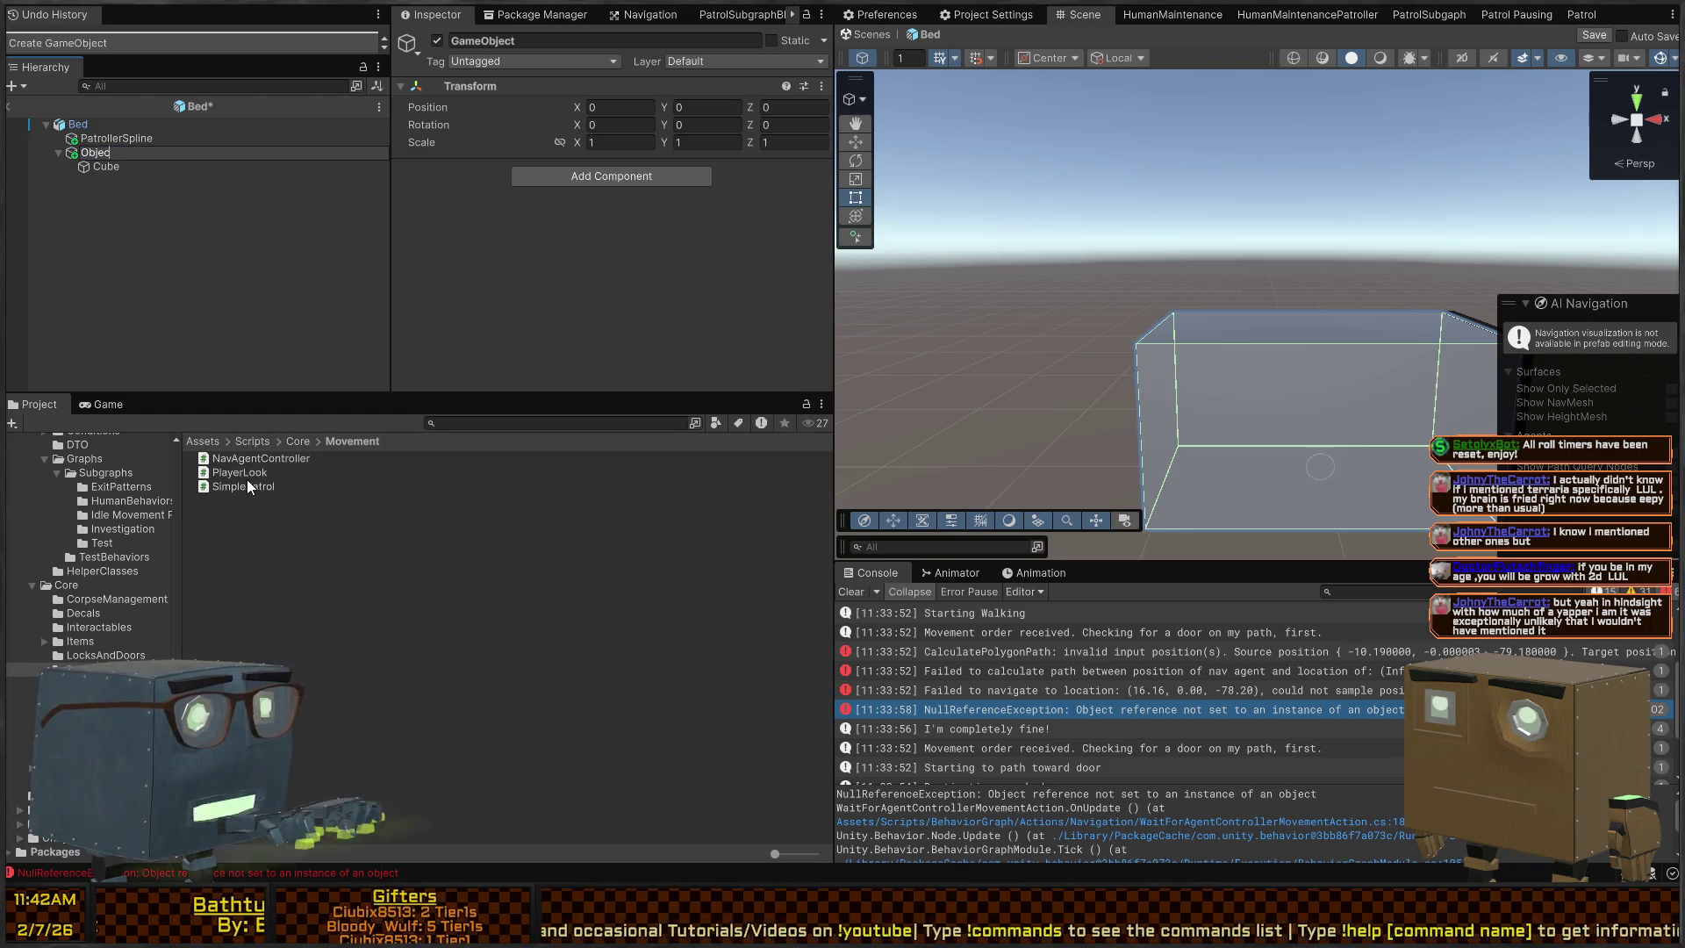
type("tMountInteractable")
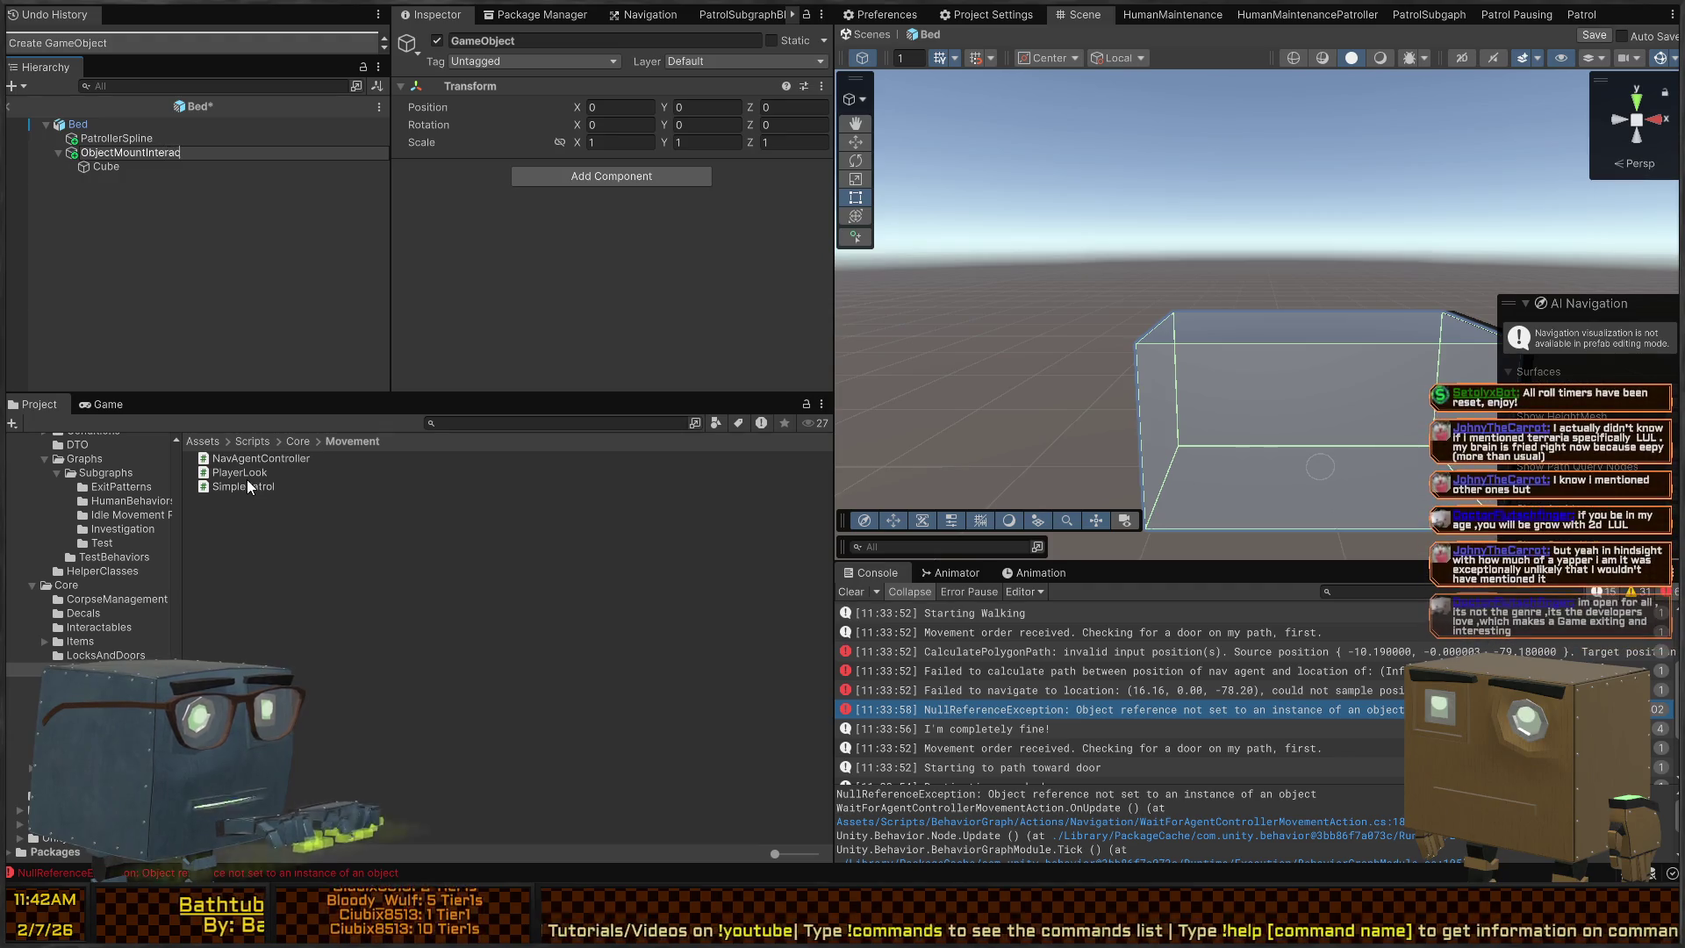
key("Return")
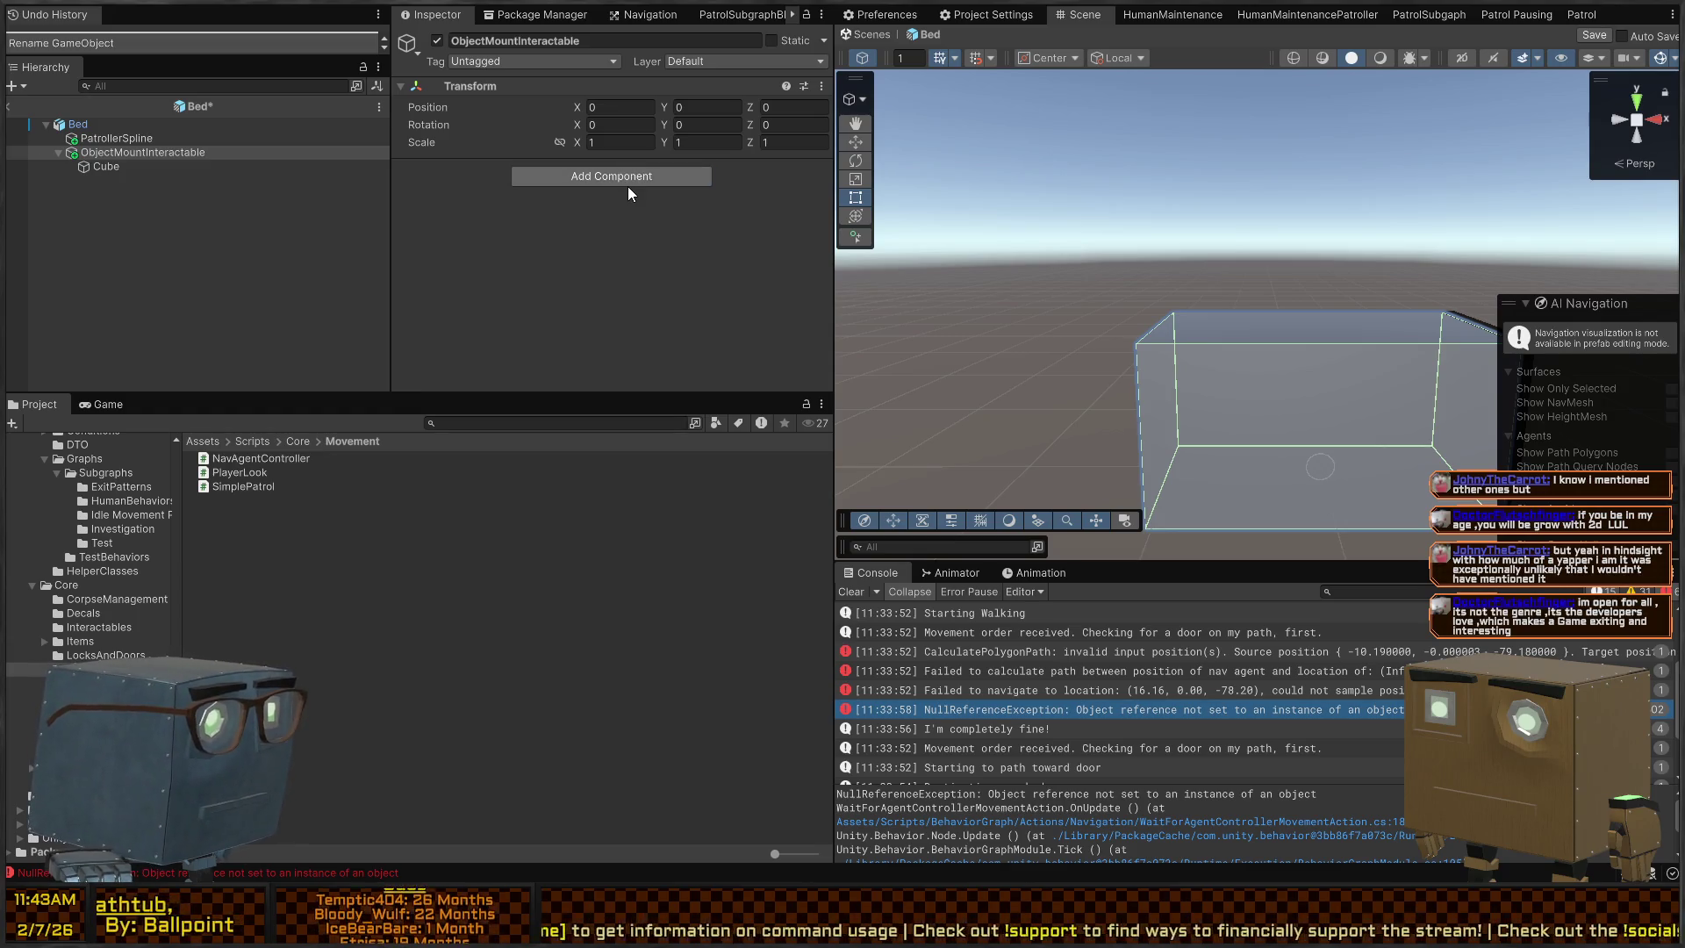
key("ctrl+y")
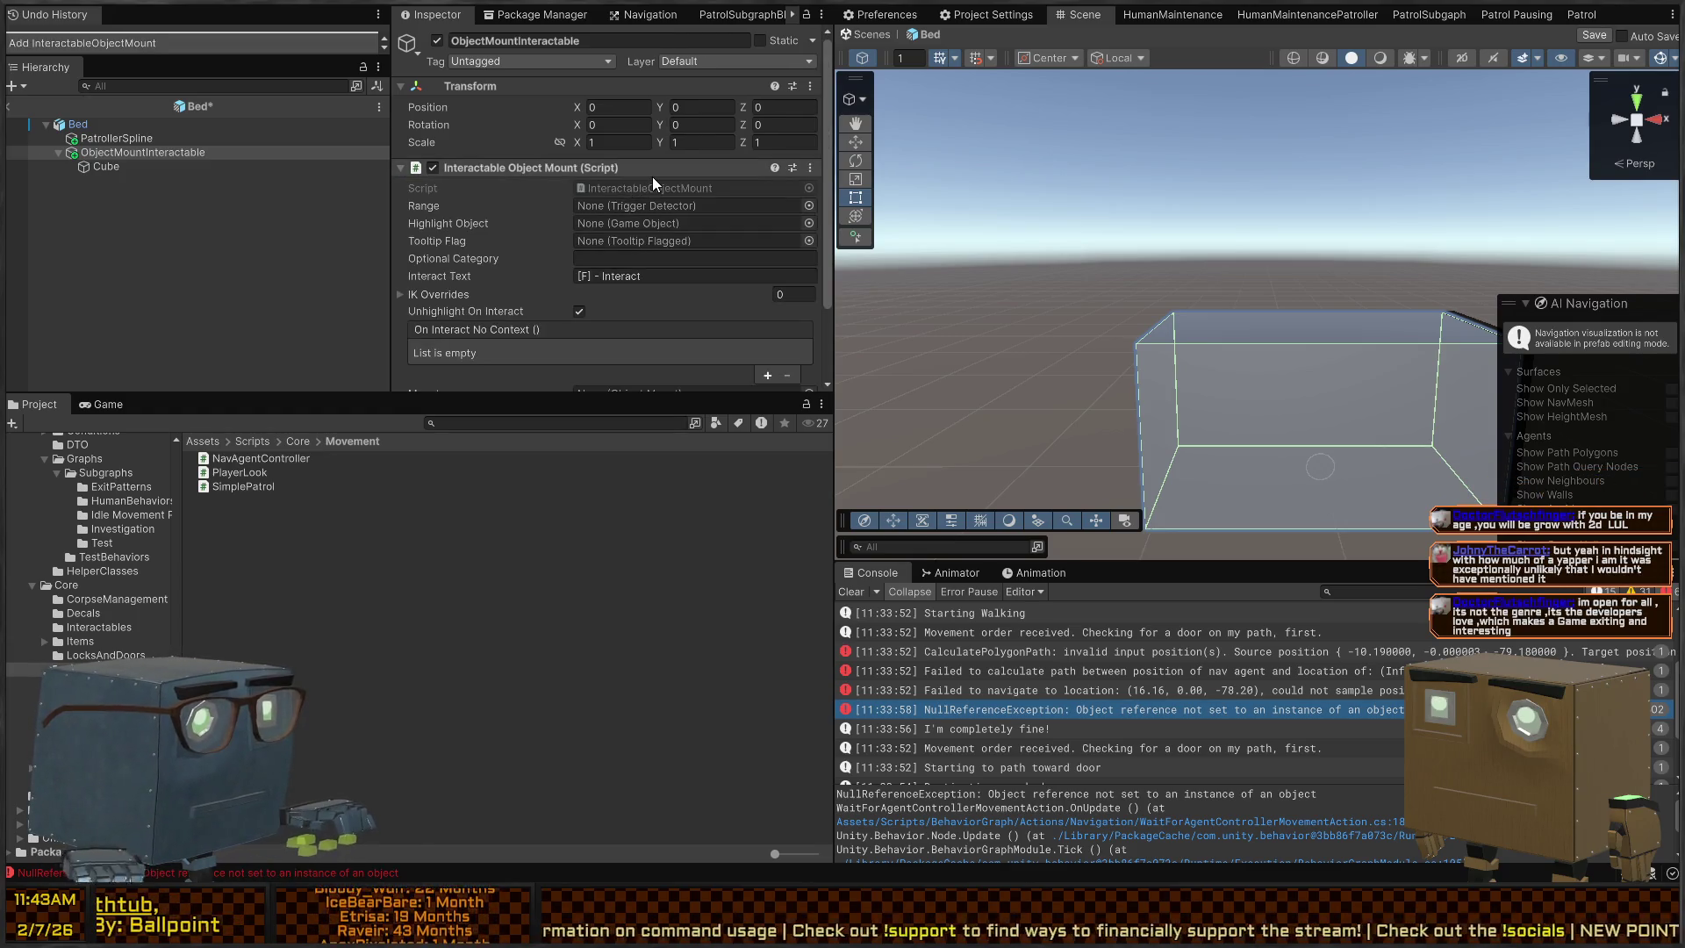
scroll(651, 177, "down", 3)
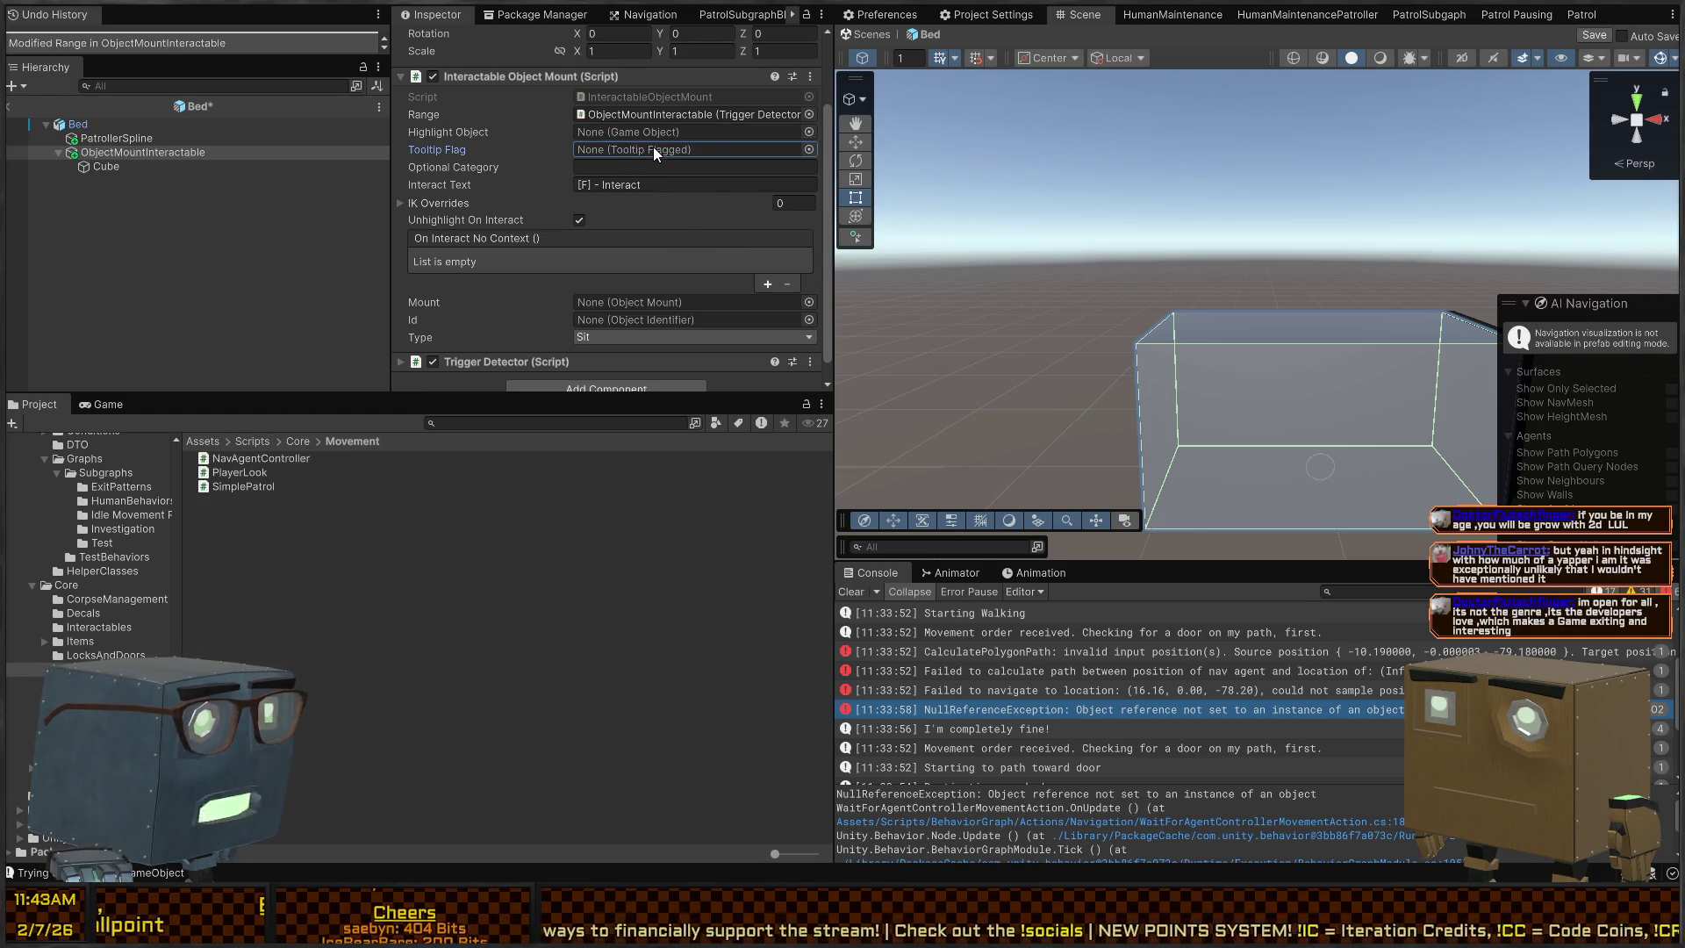
scroll(592, 124, "down", 3)
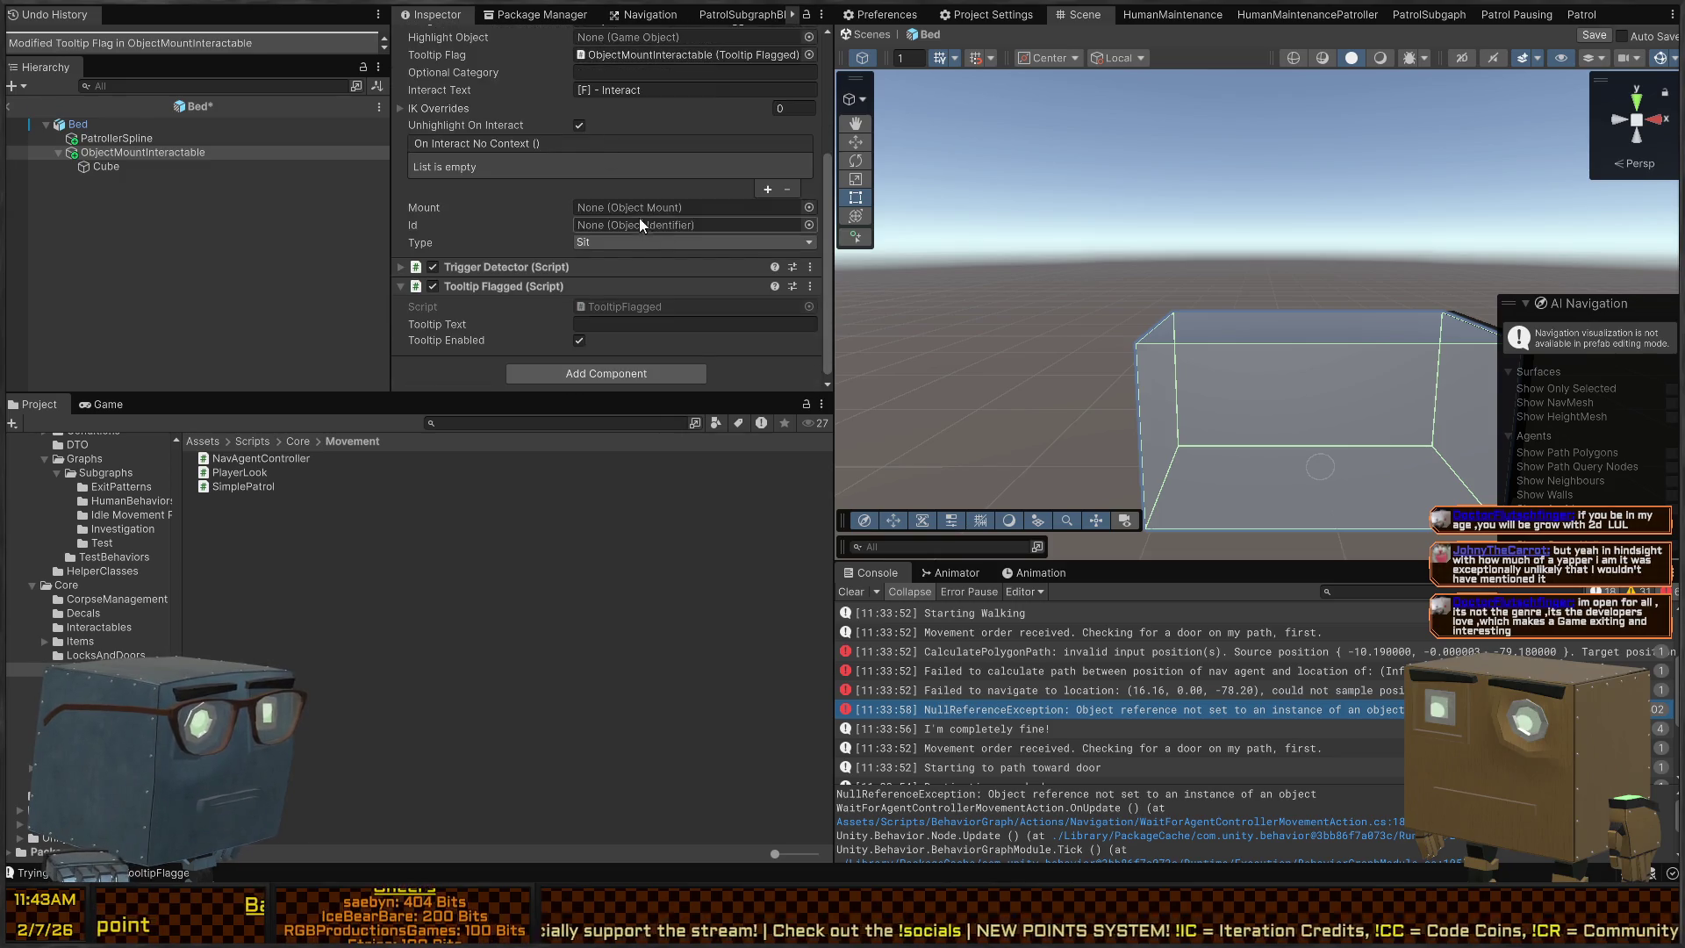
Try filling the Mount and Id reference fields on the Interactable Object Mount
left_click_drag(602, 209, 614, 207)
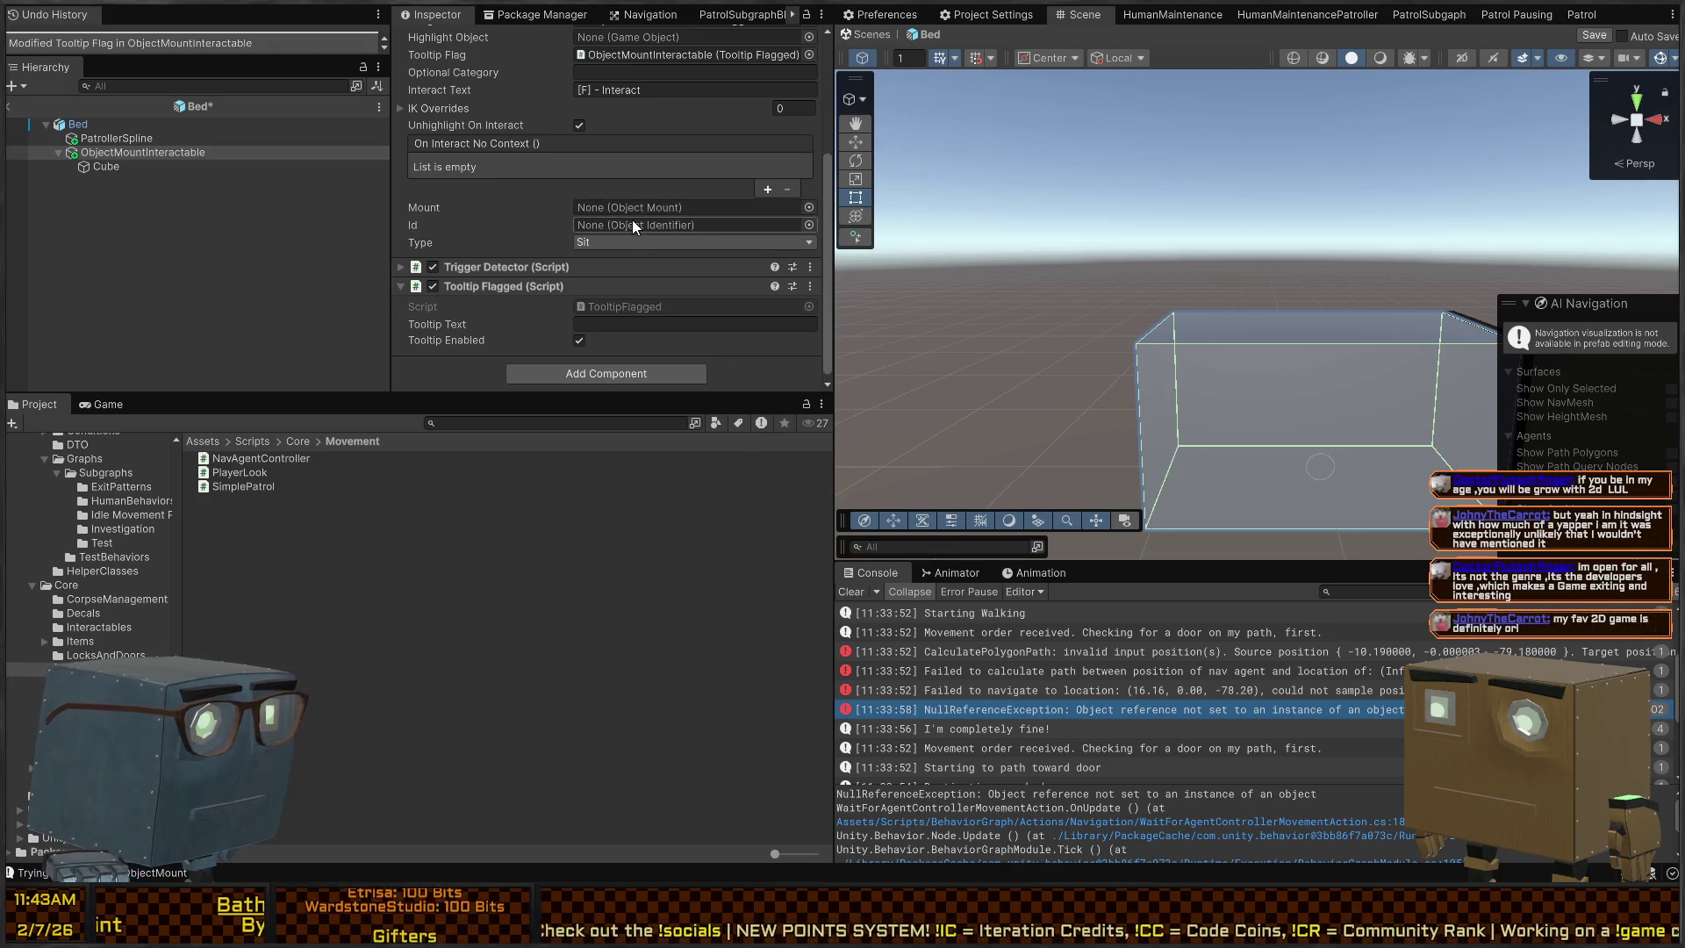
left_click(651, 207)
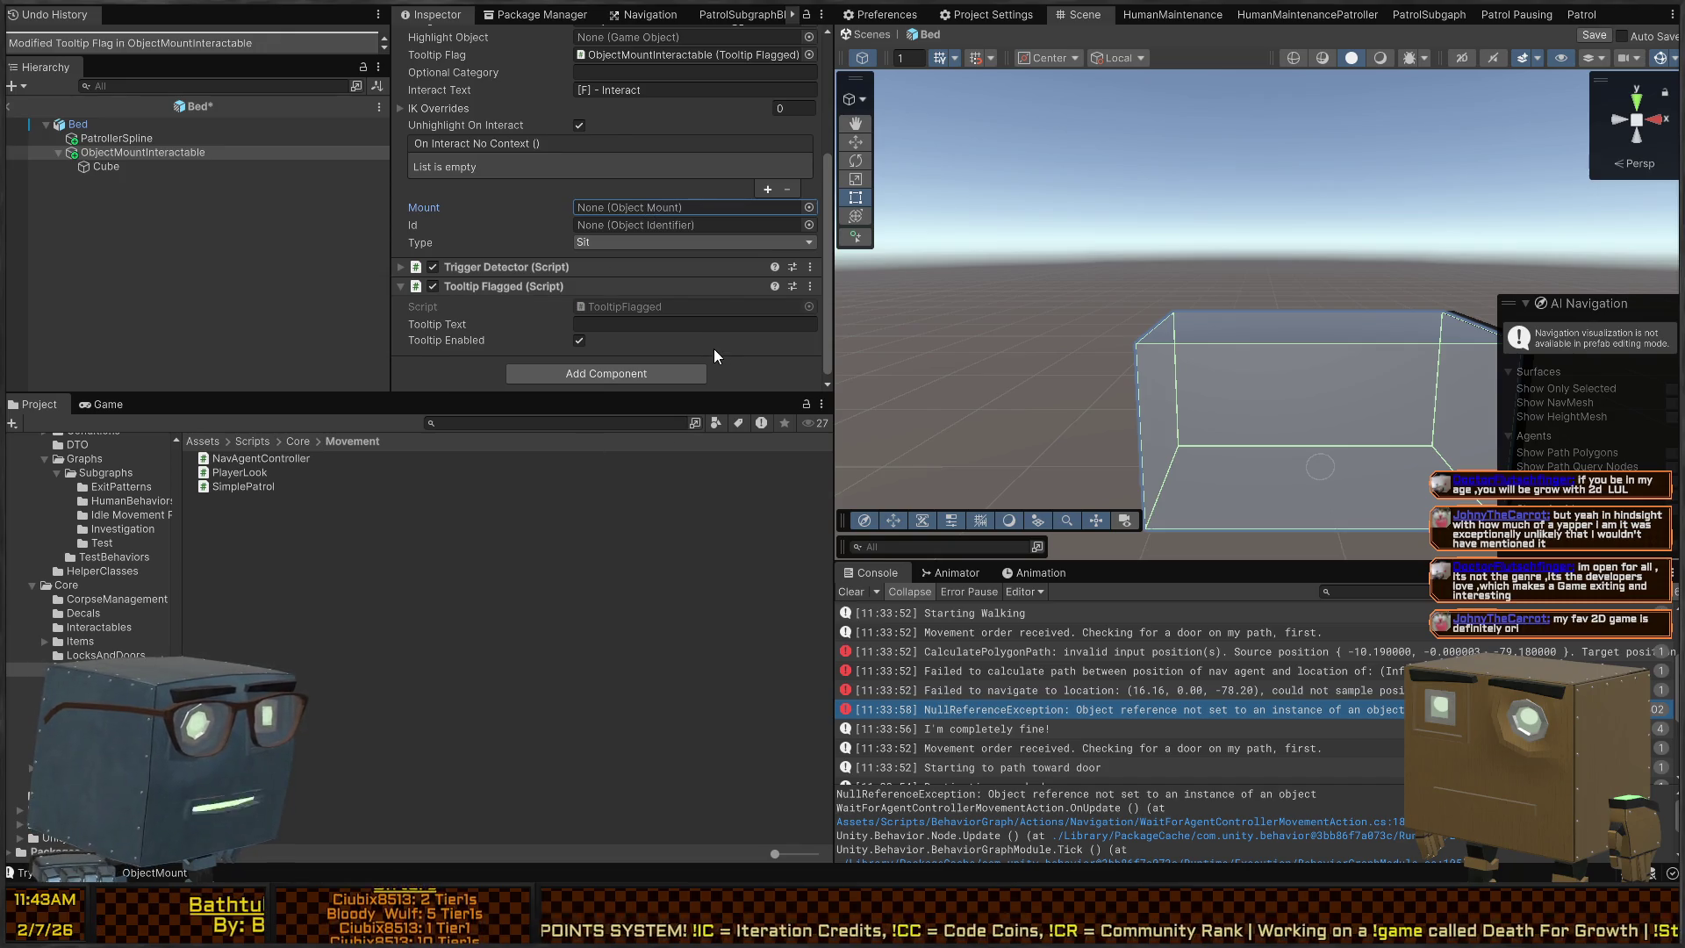
mouse_move(609, 223)
left_mouse_down()
mouse_move(725, 360)
mouse_move(577, 254)
mouse_move(607, 226)
left_mouse_up()
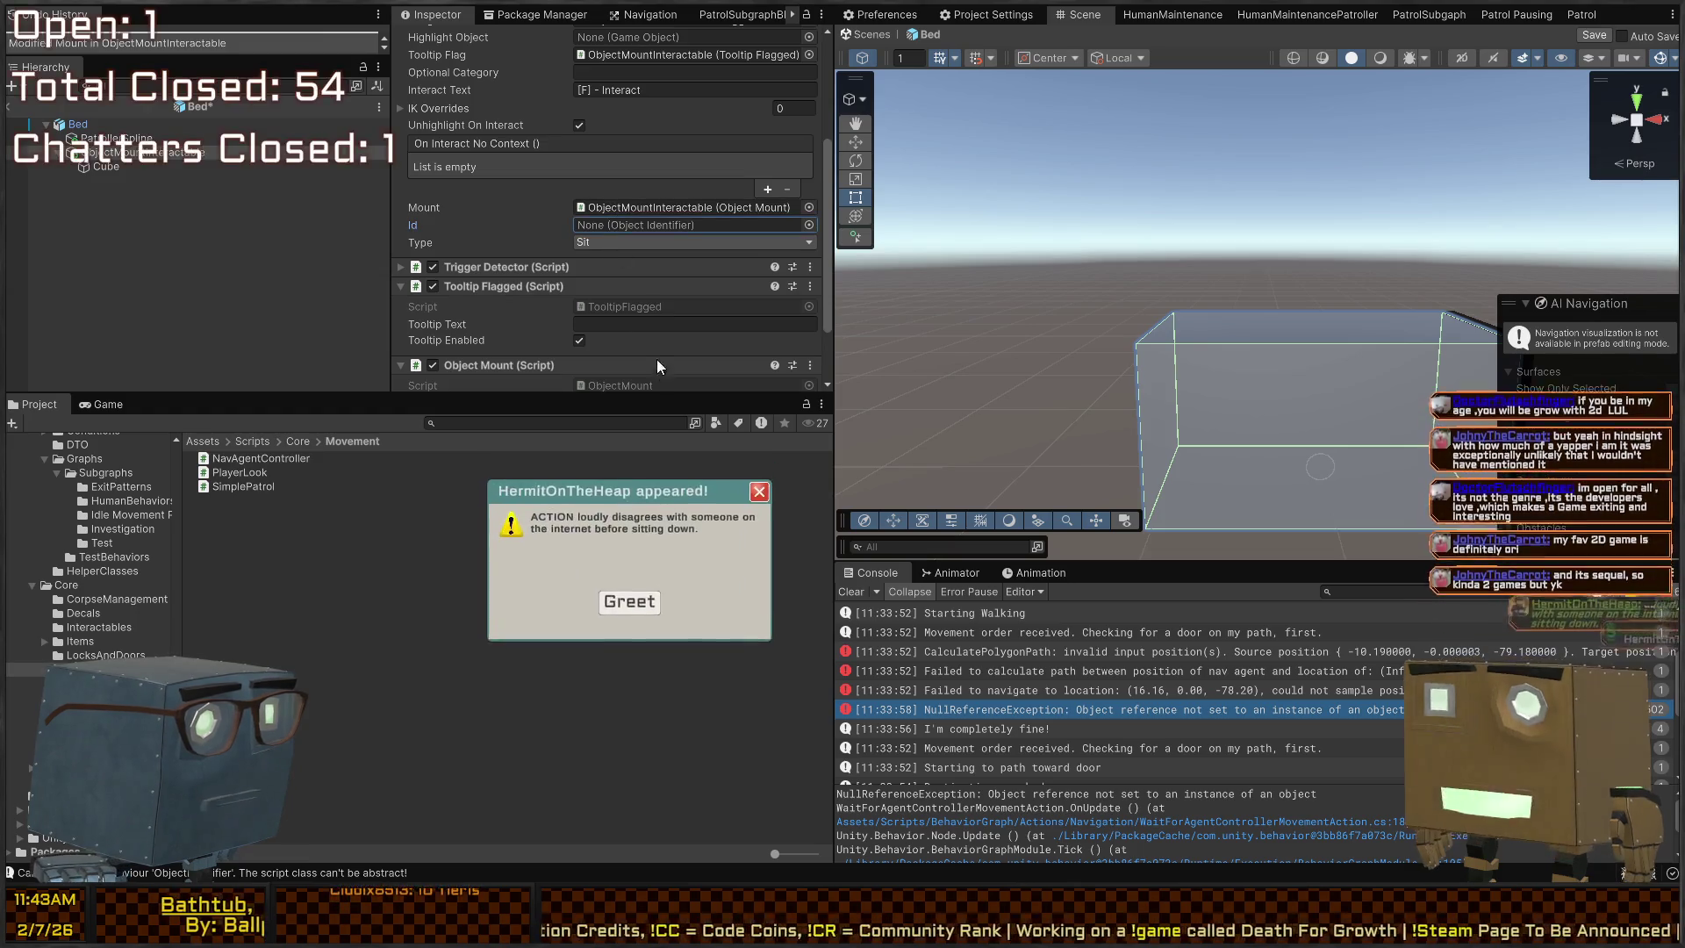
scroll(494, 210, "down", 3)
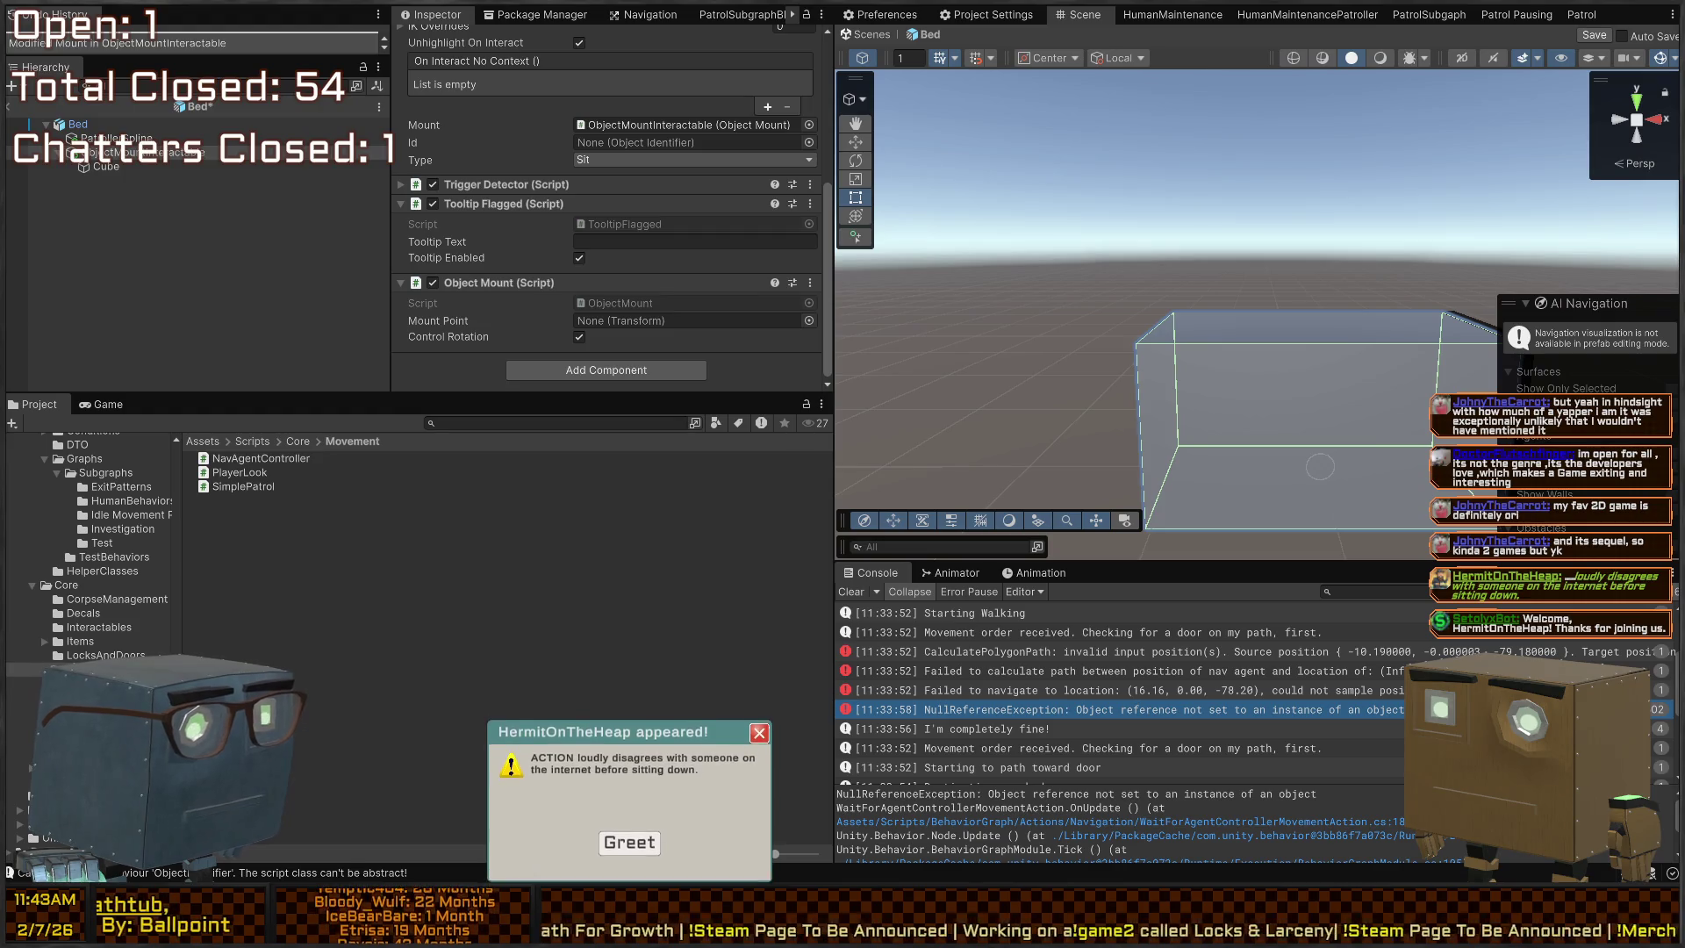
left_click(630, 845)
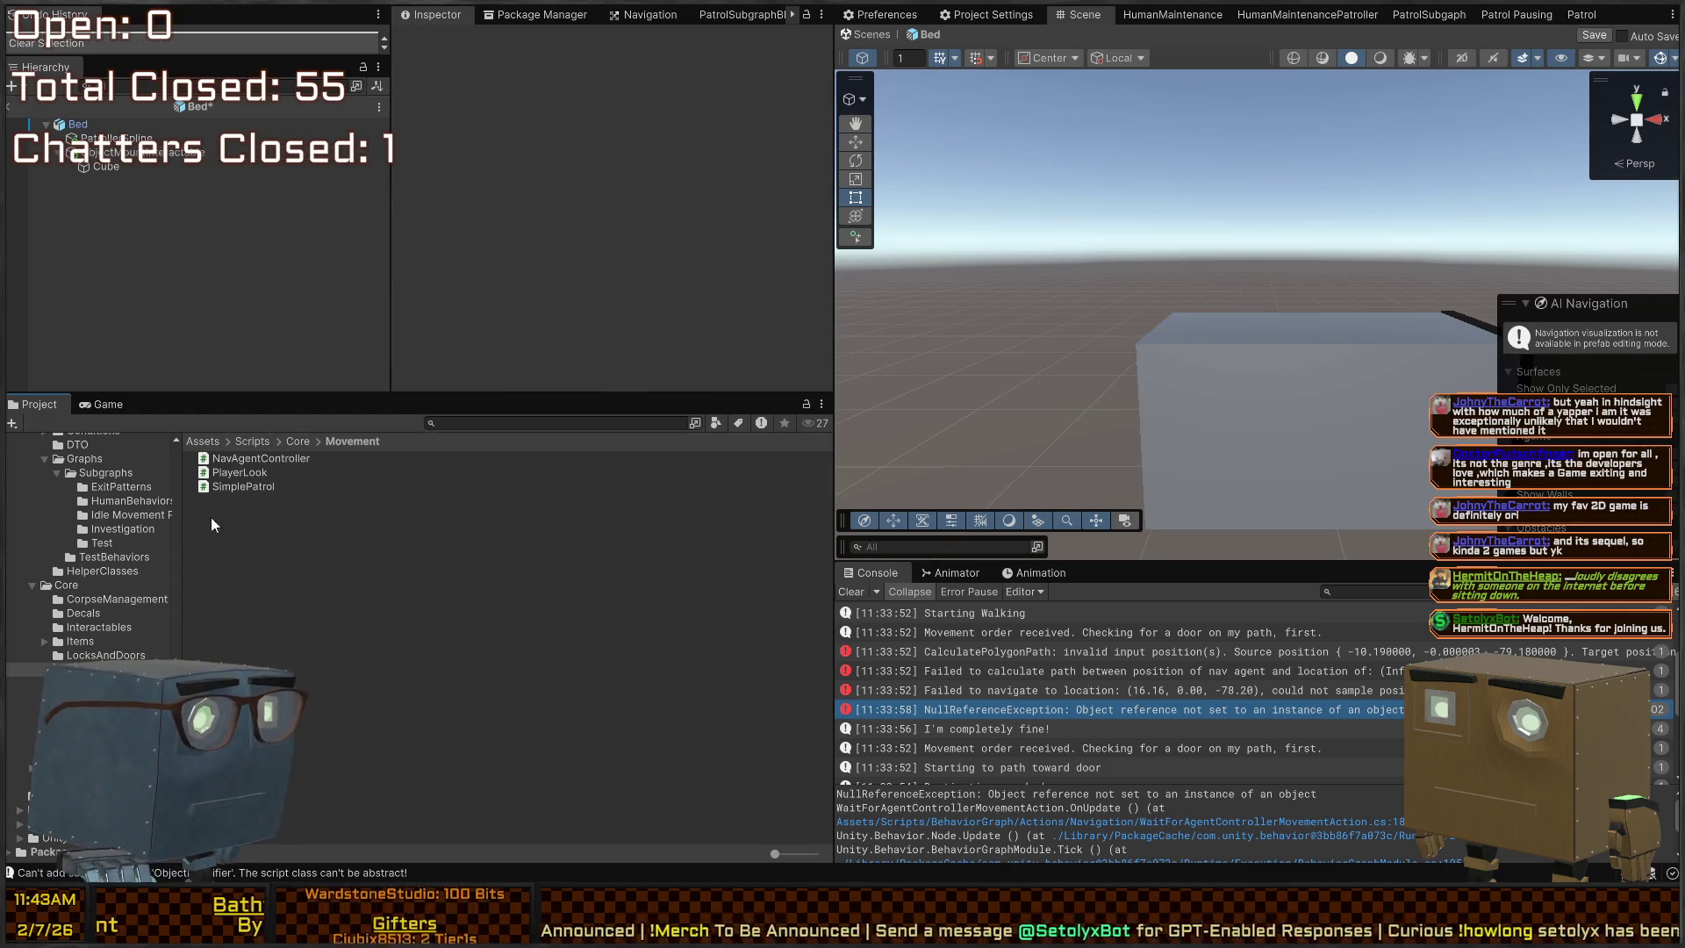
Inspect Bed, PatrollerSpline and Cube components, then revisit the empty Id reference
left_click(95, 125)
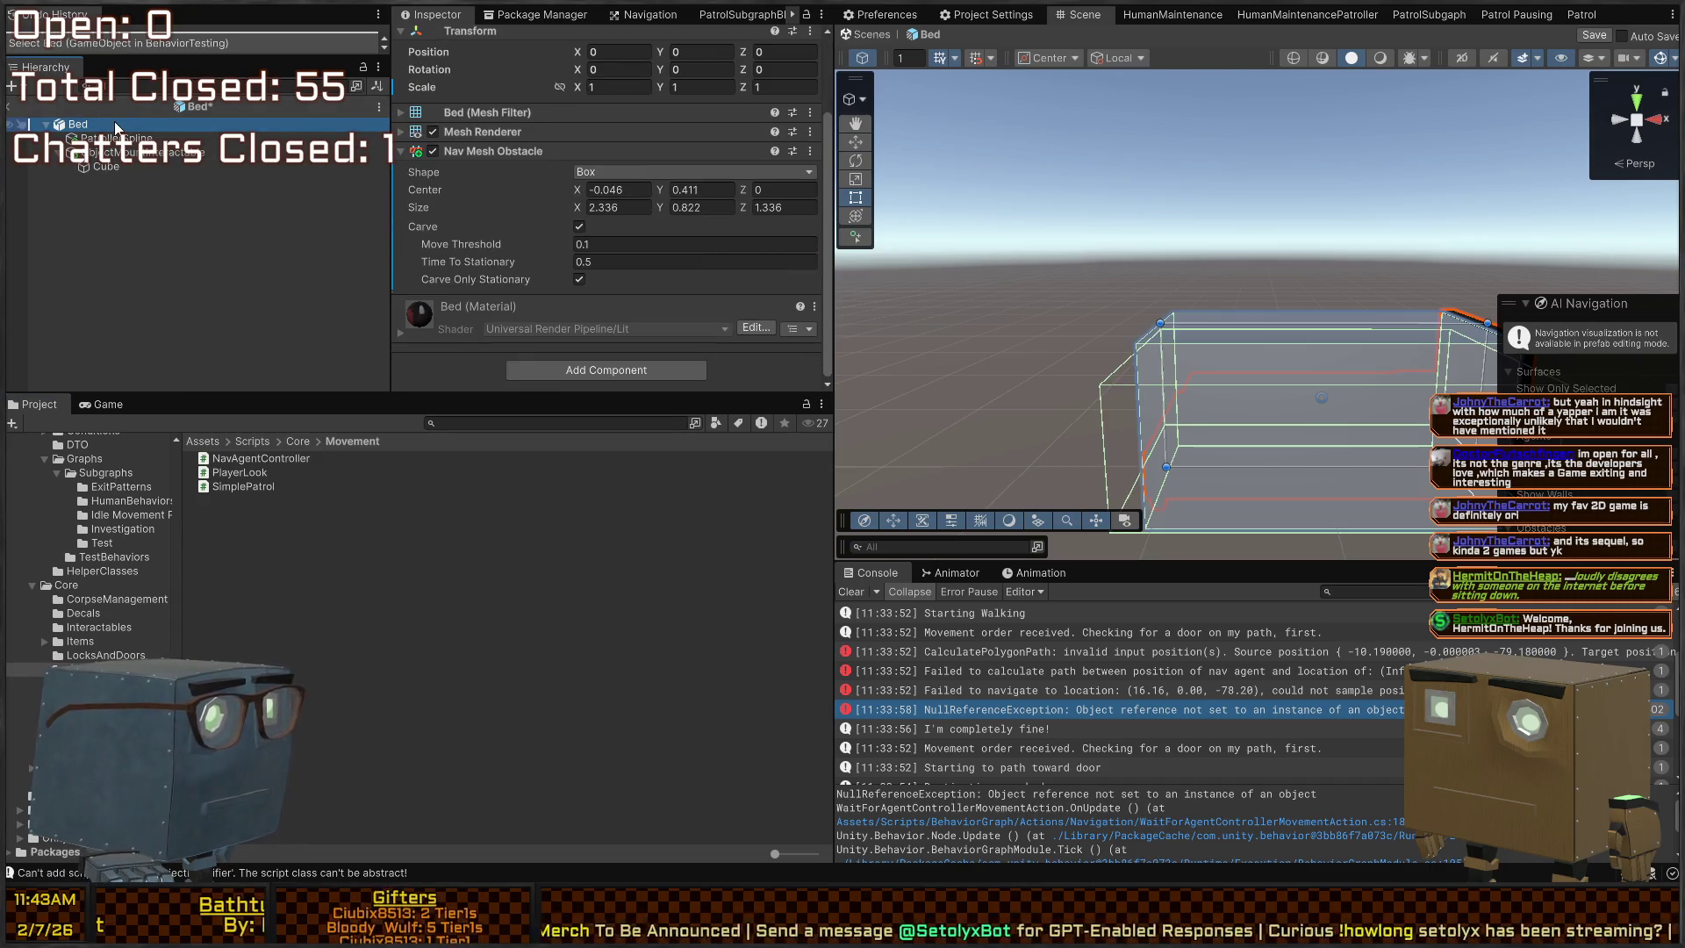
left_click(114, 138)
left_click(114, 152)
left_click(119, 167)
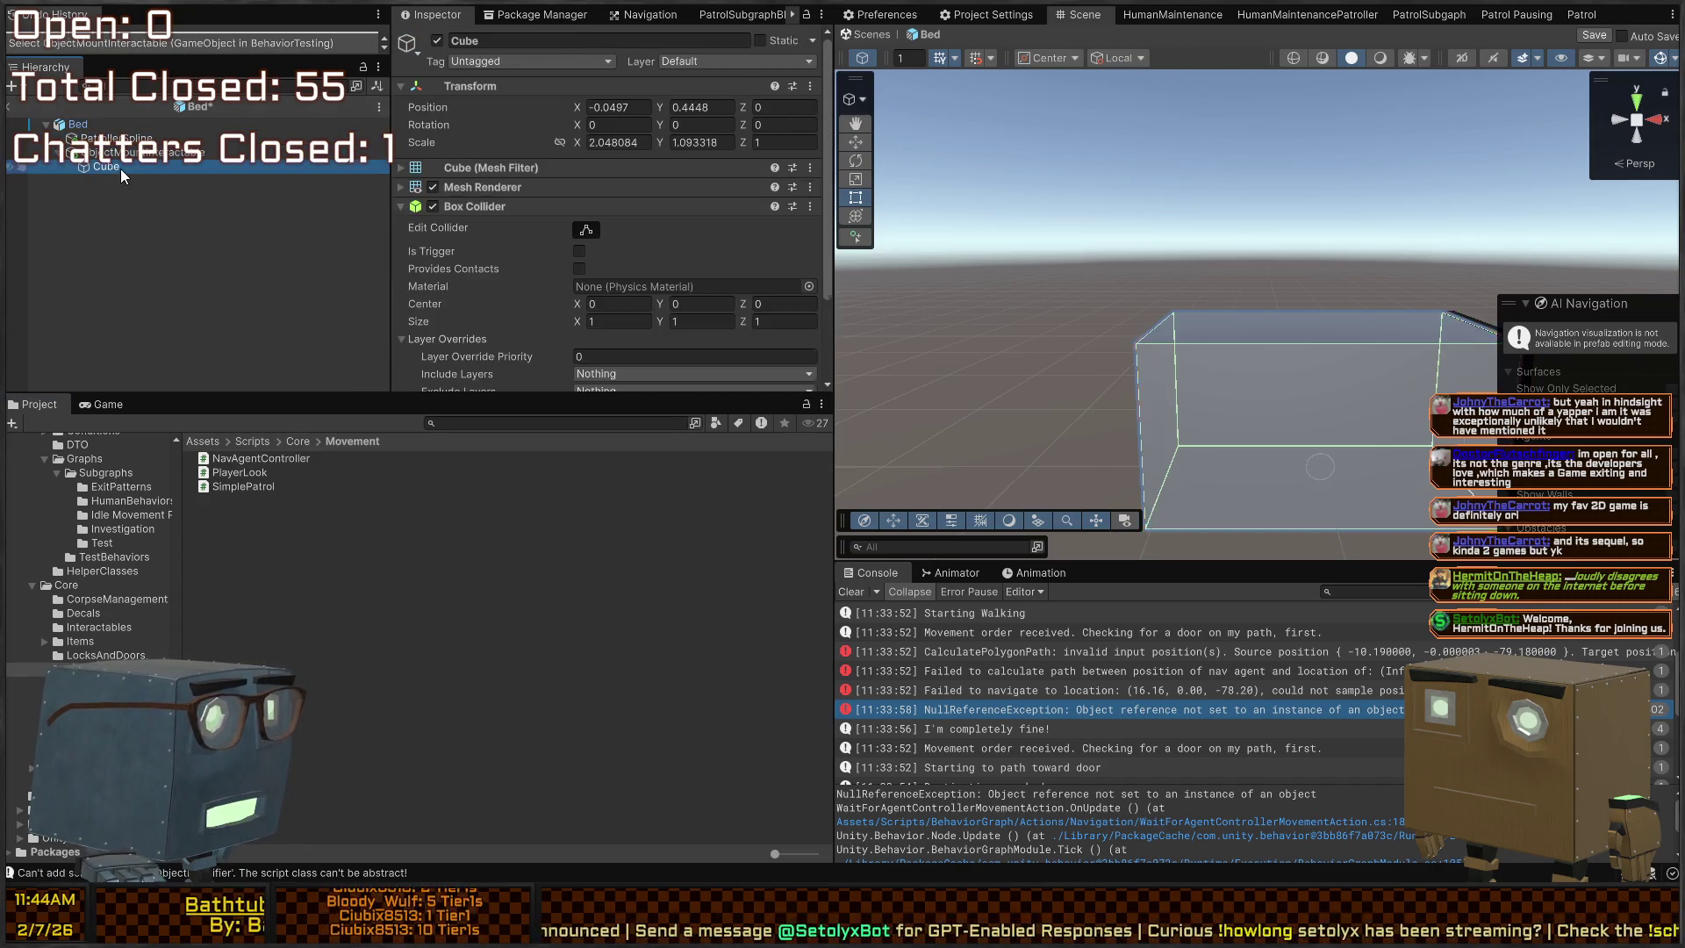
scroll(576, 220, "down", 3)
left_click(114, 152)
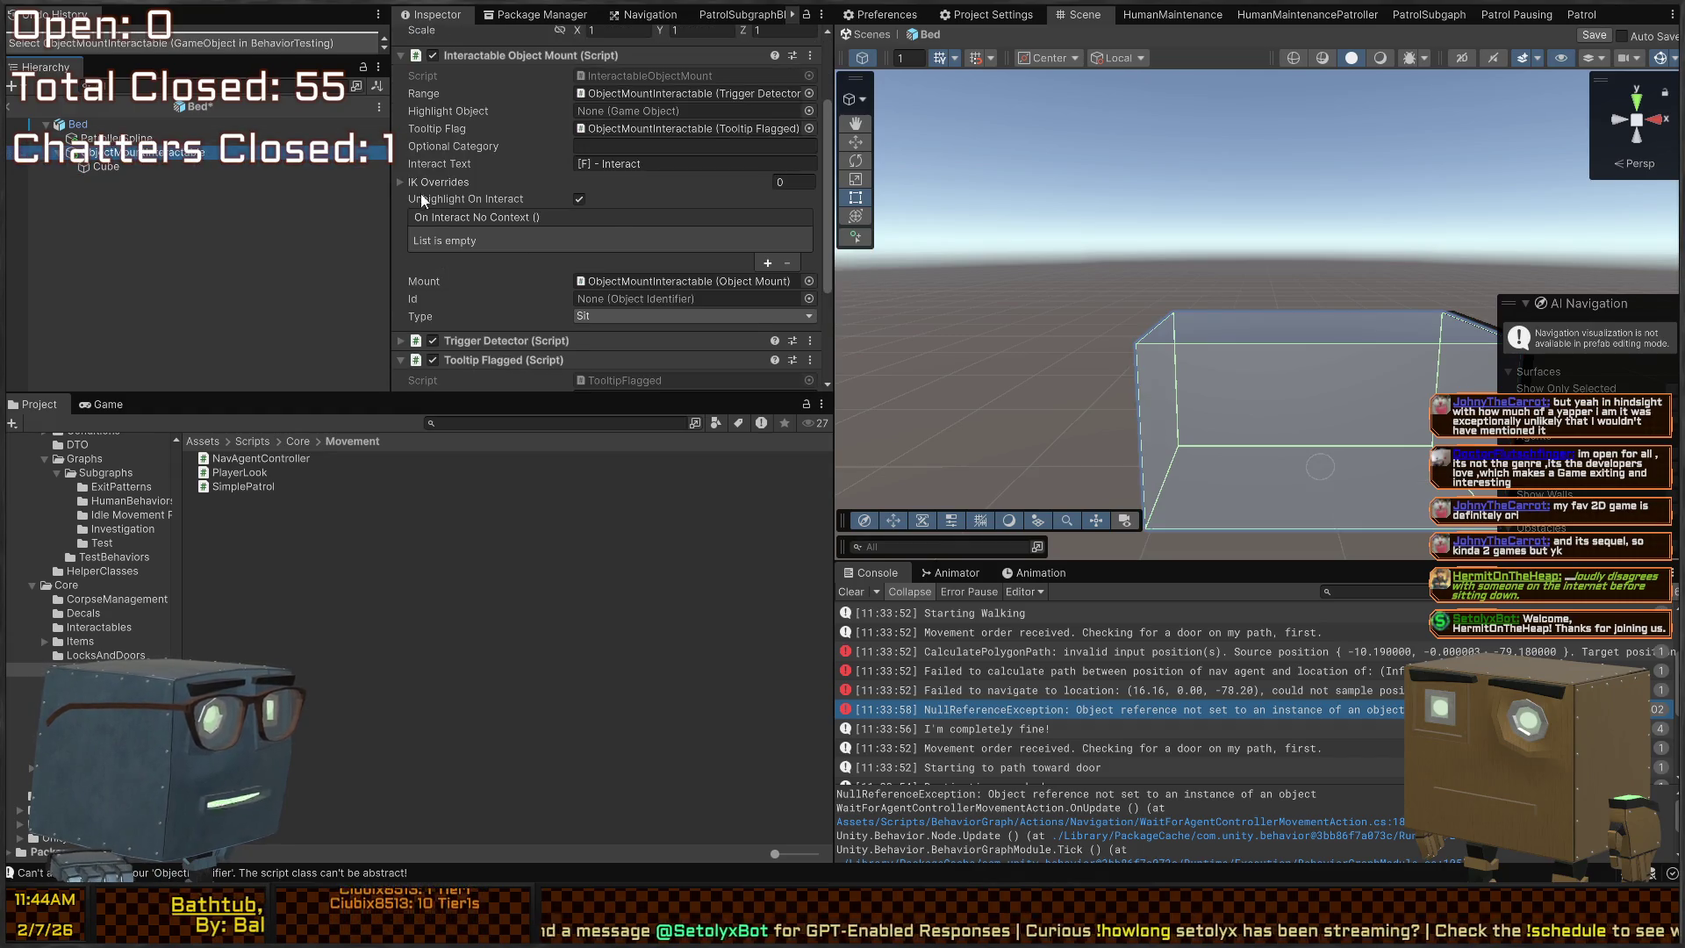
scroll(420, 193, "down", 5)
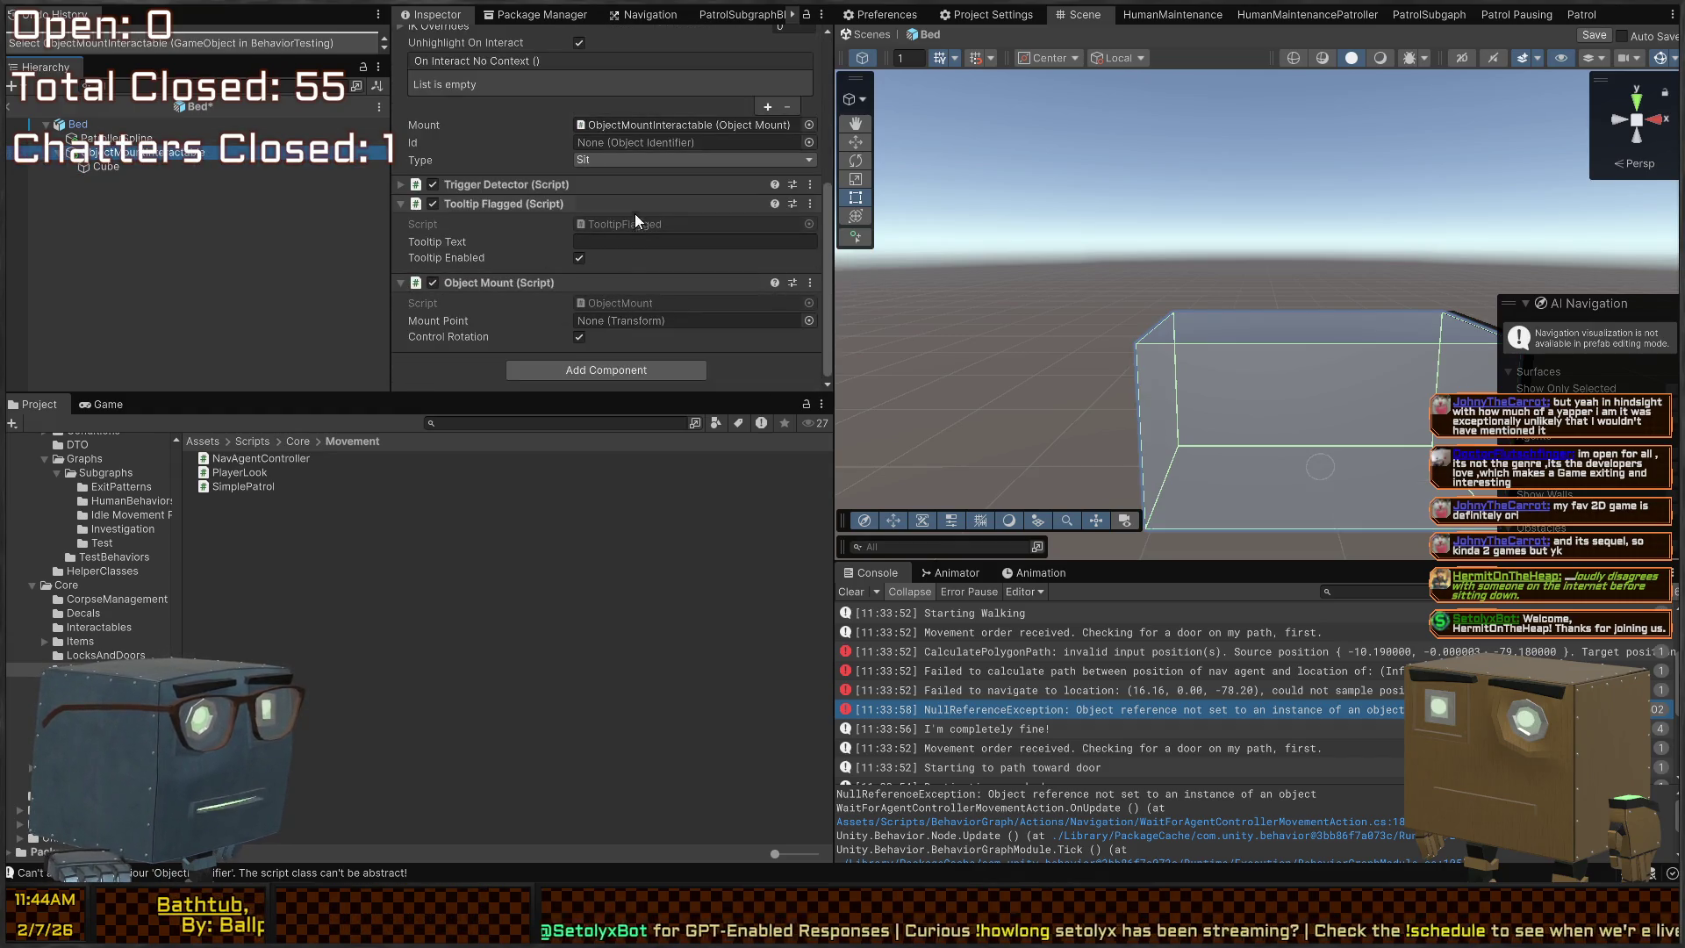
left_click(609, 142)
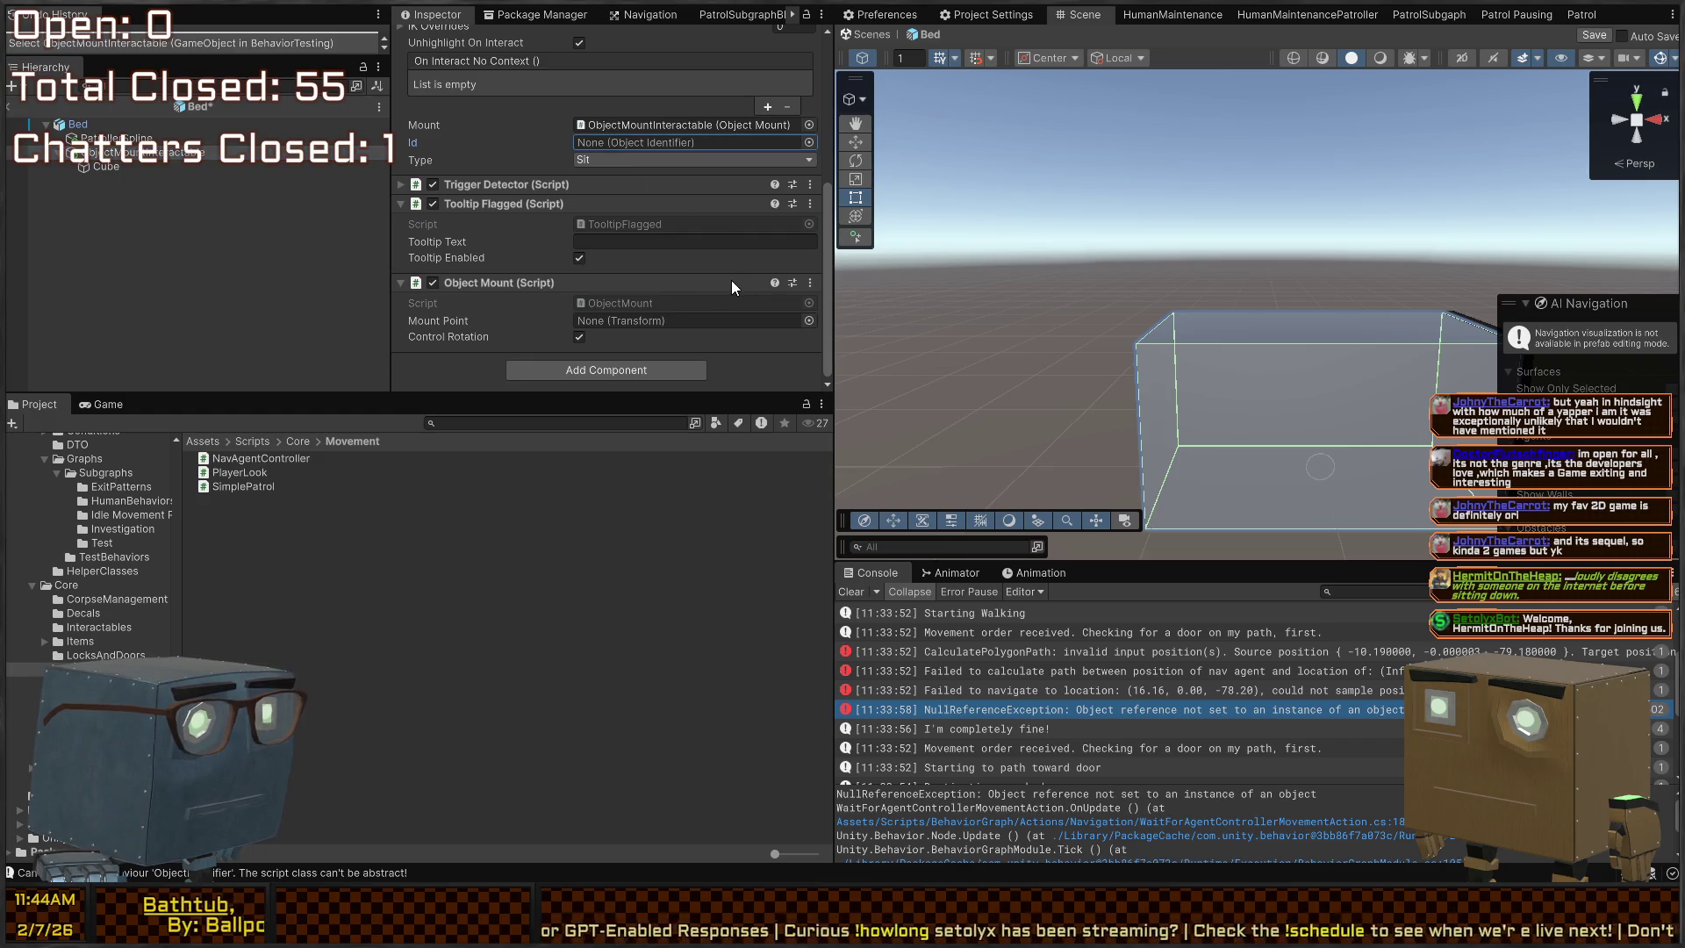
left_click(588, 360)
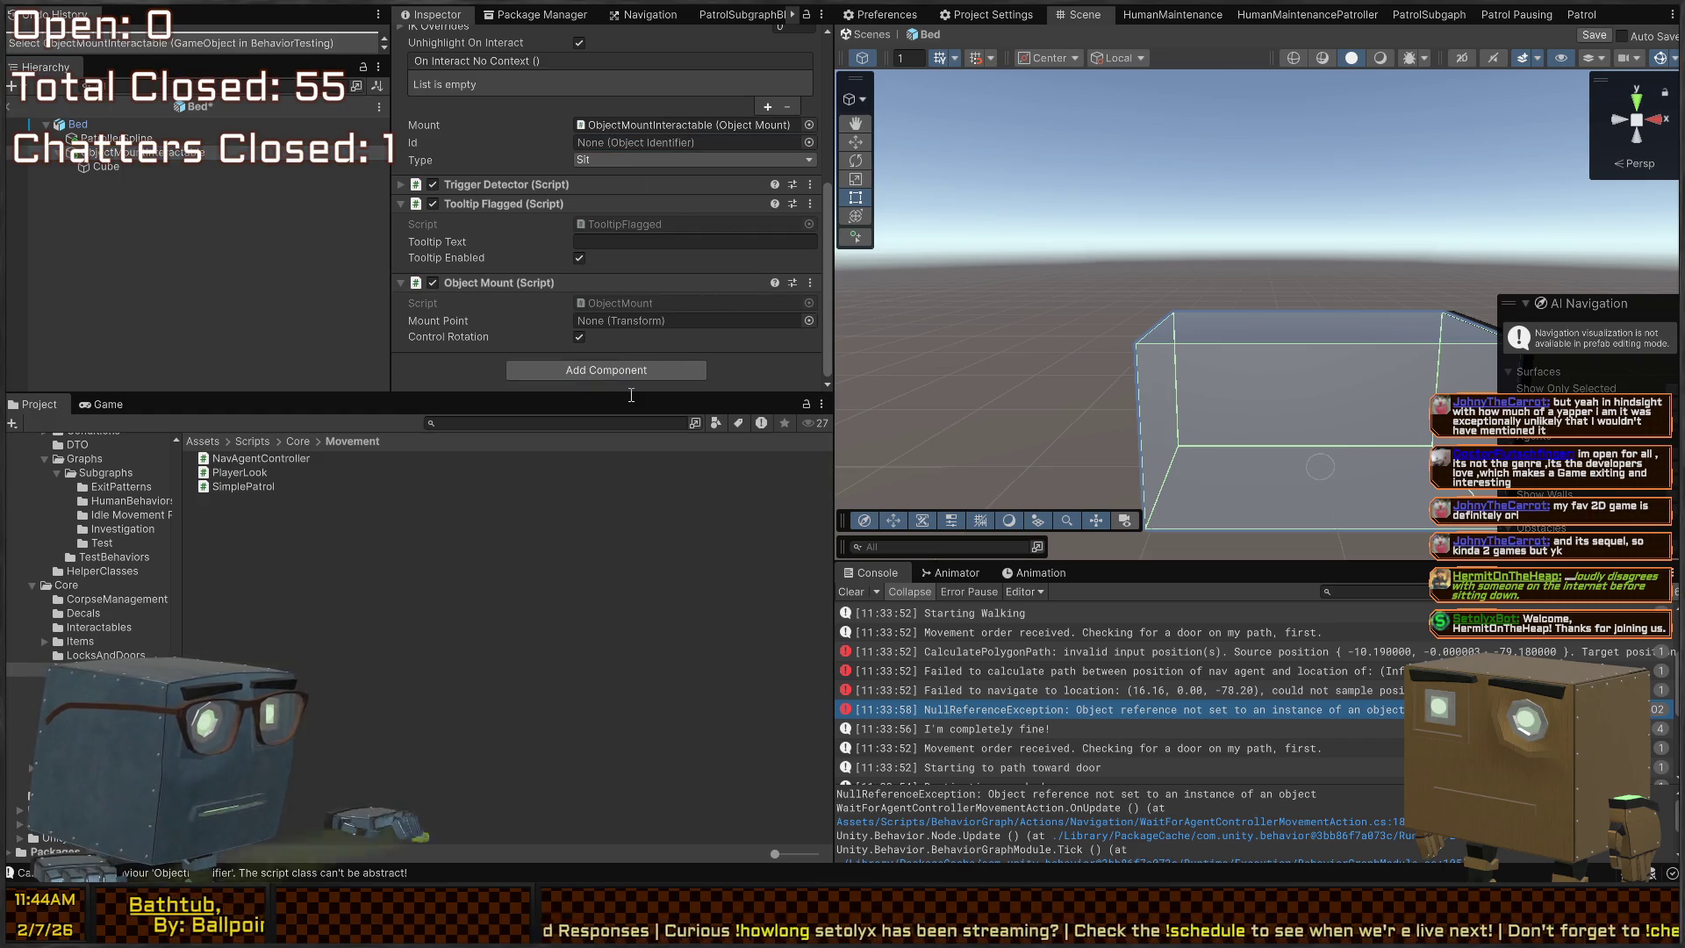
key("alt+Tab")
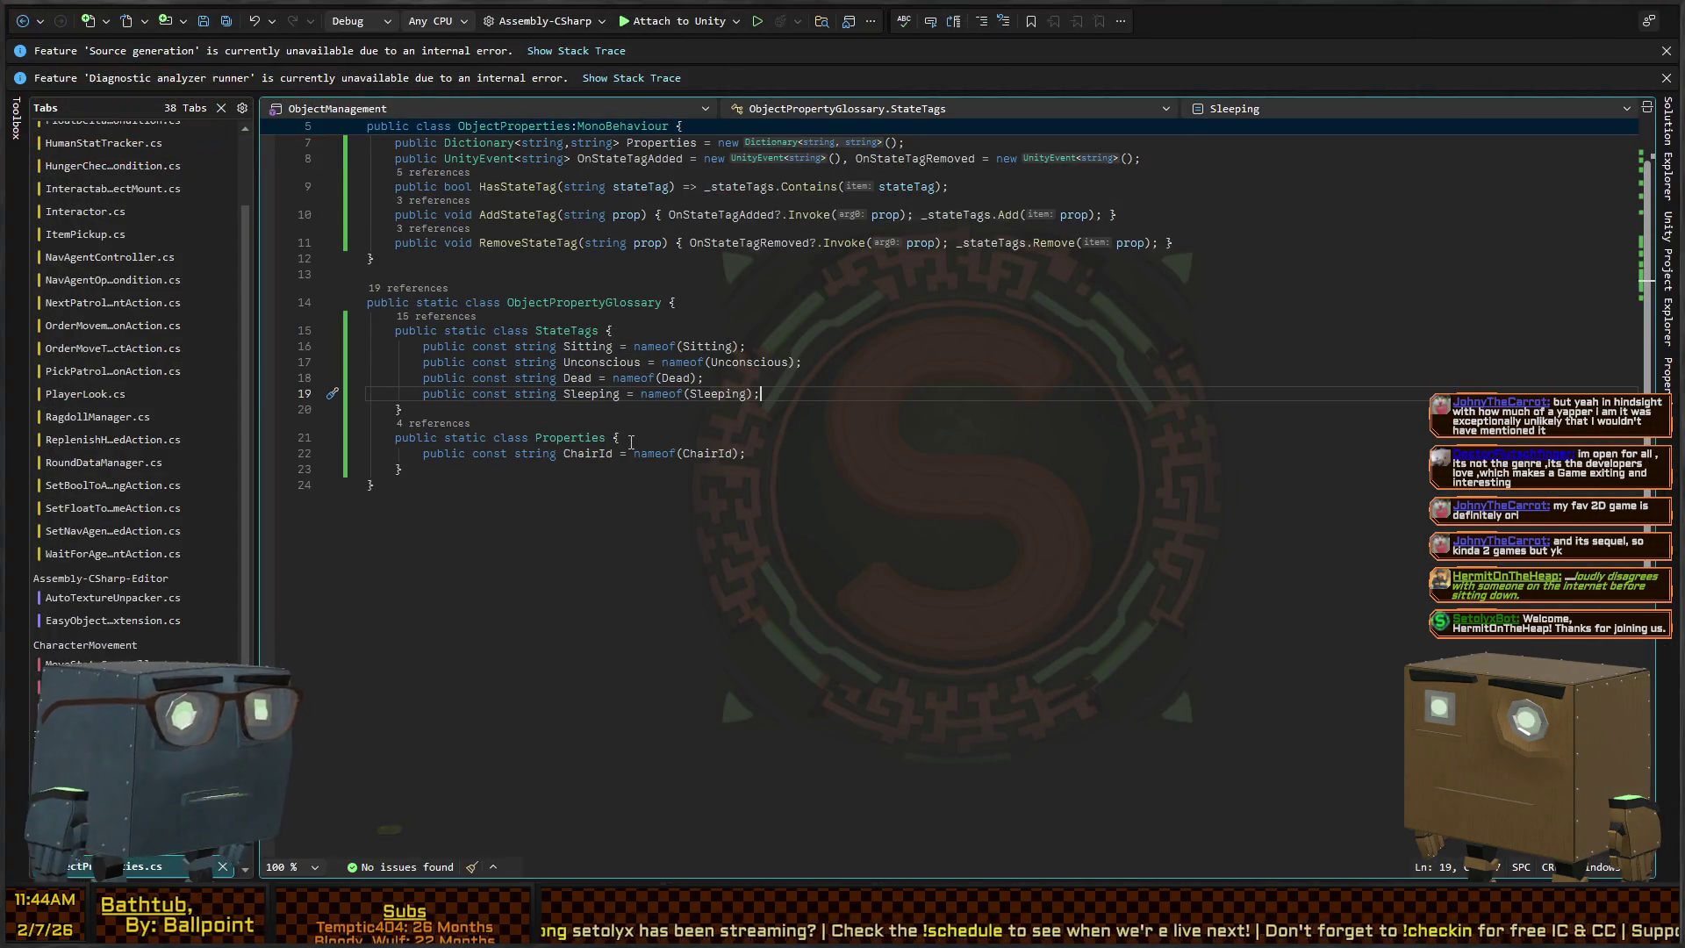
Dismiss the Visual Studio error notices and switch between the code editor and Unity
left_click(1667, 52)
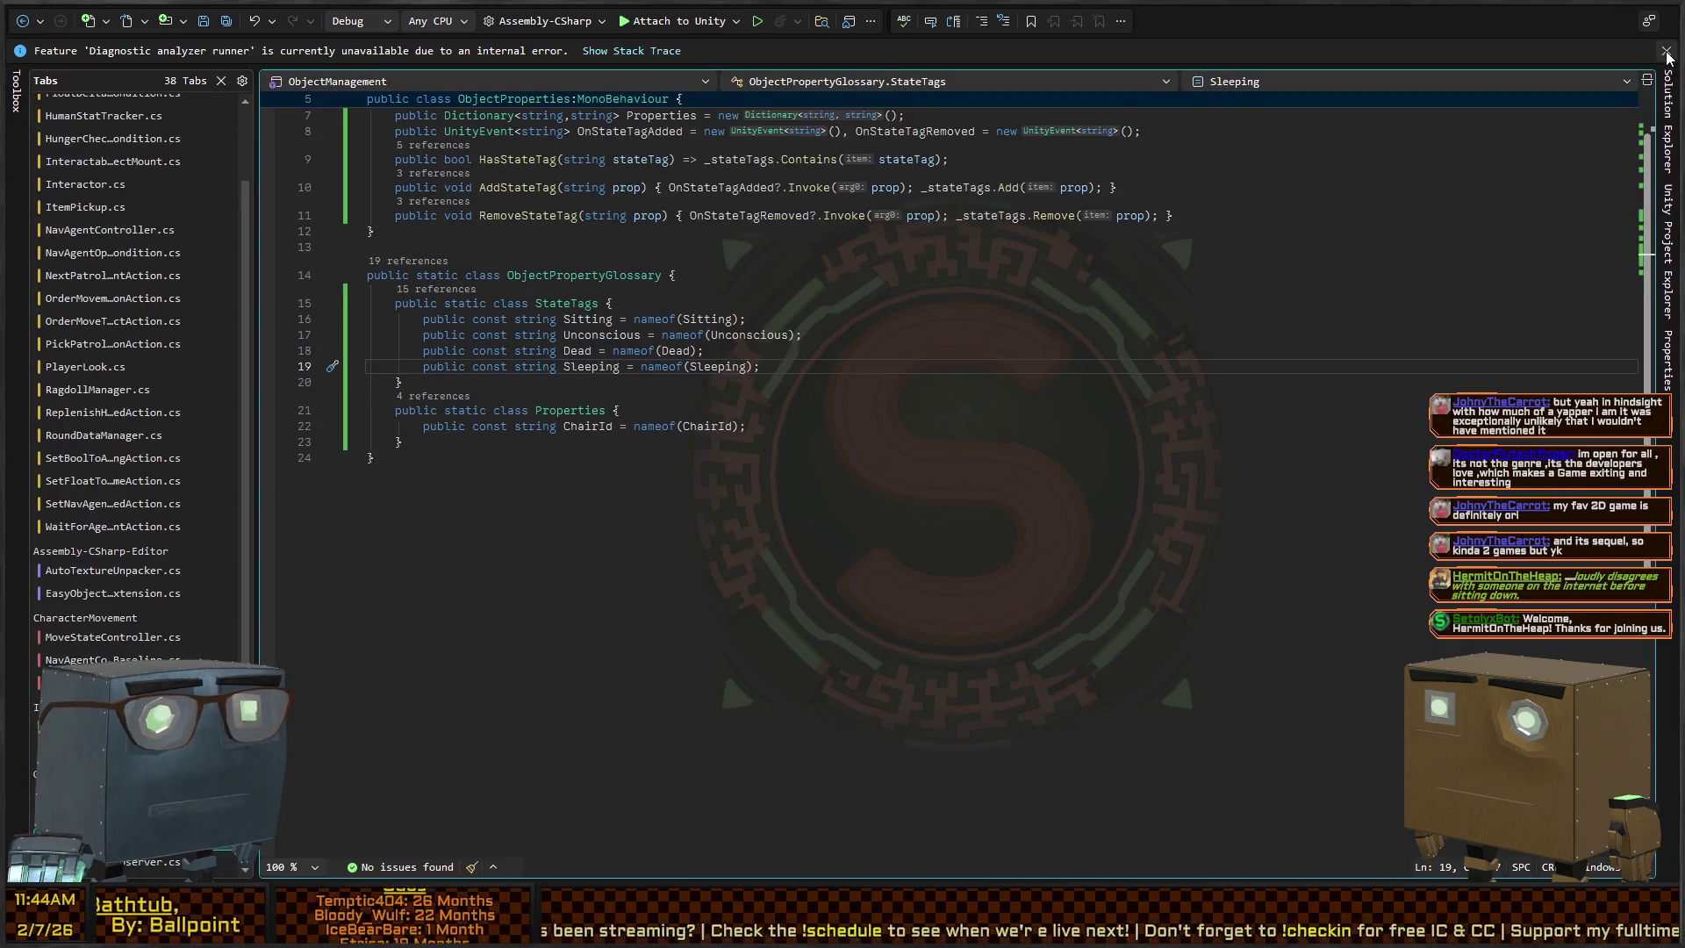
left_click(1667, 52)
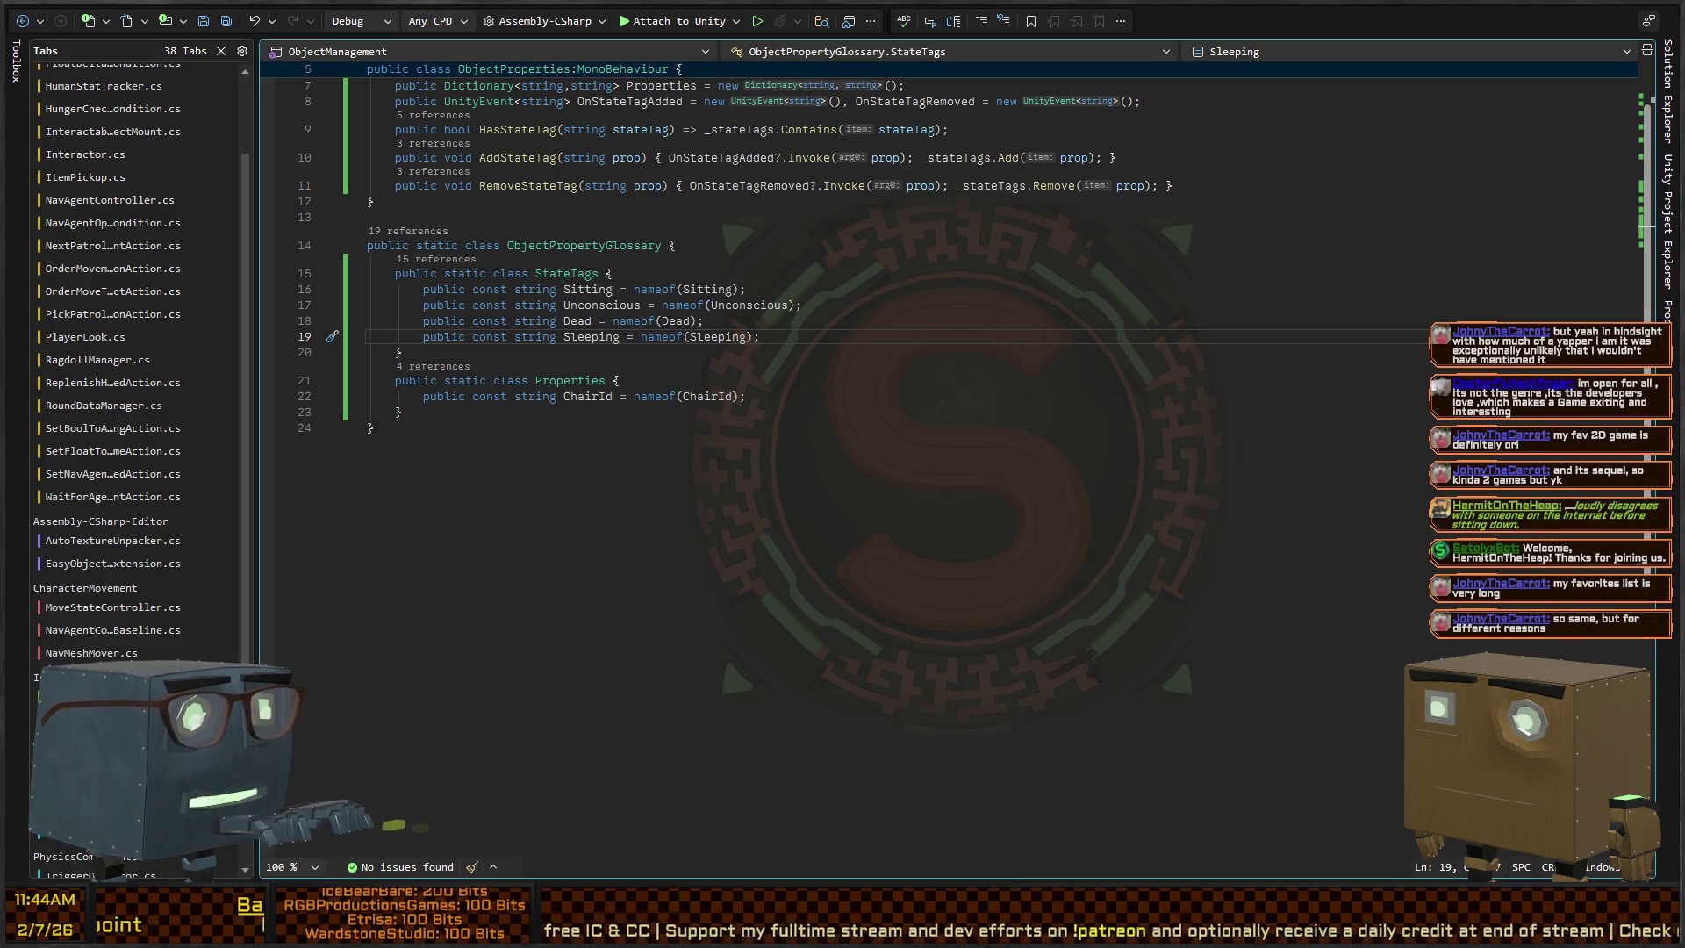
key("alt+Tab")
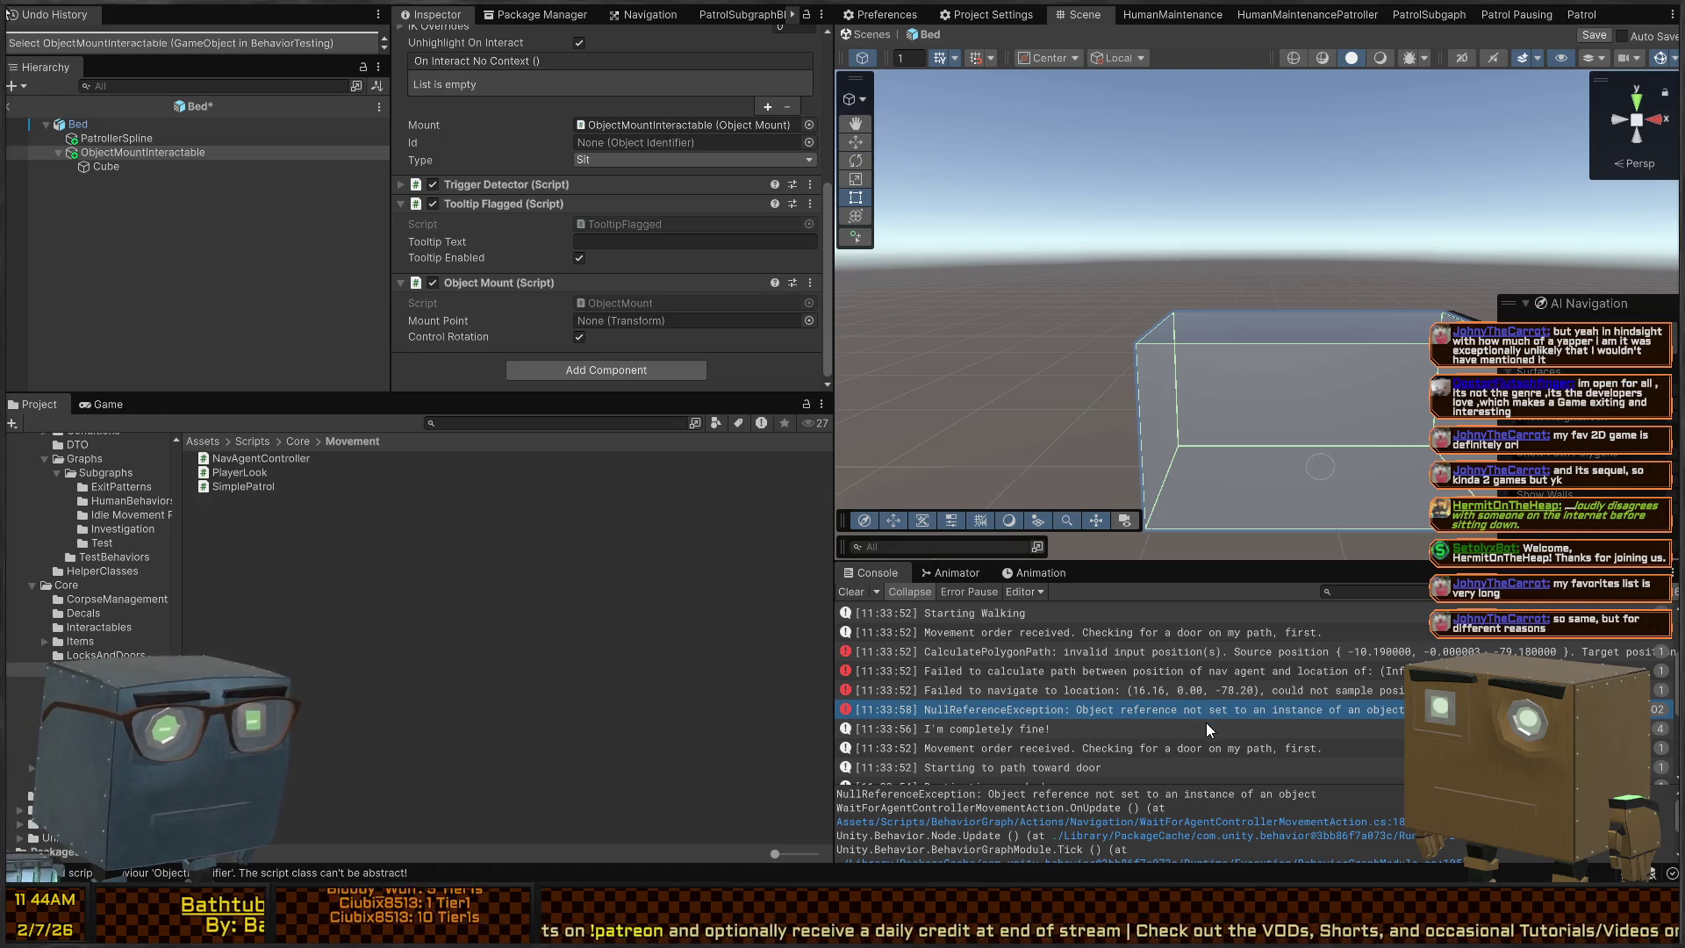
key("alt+Tab")
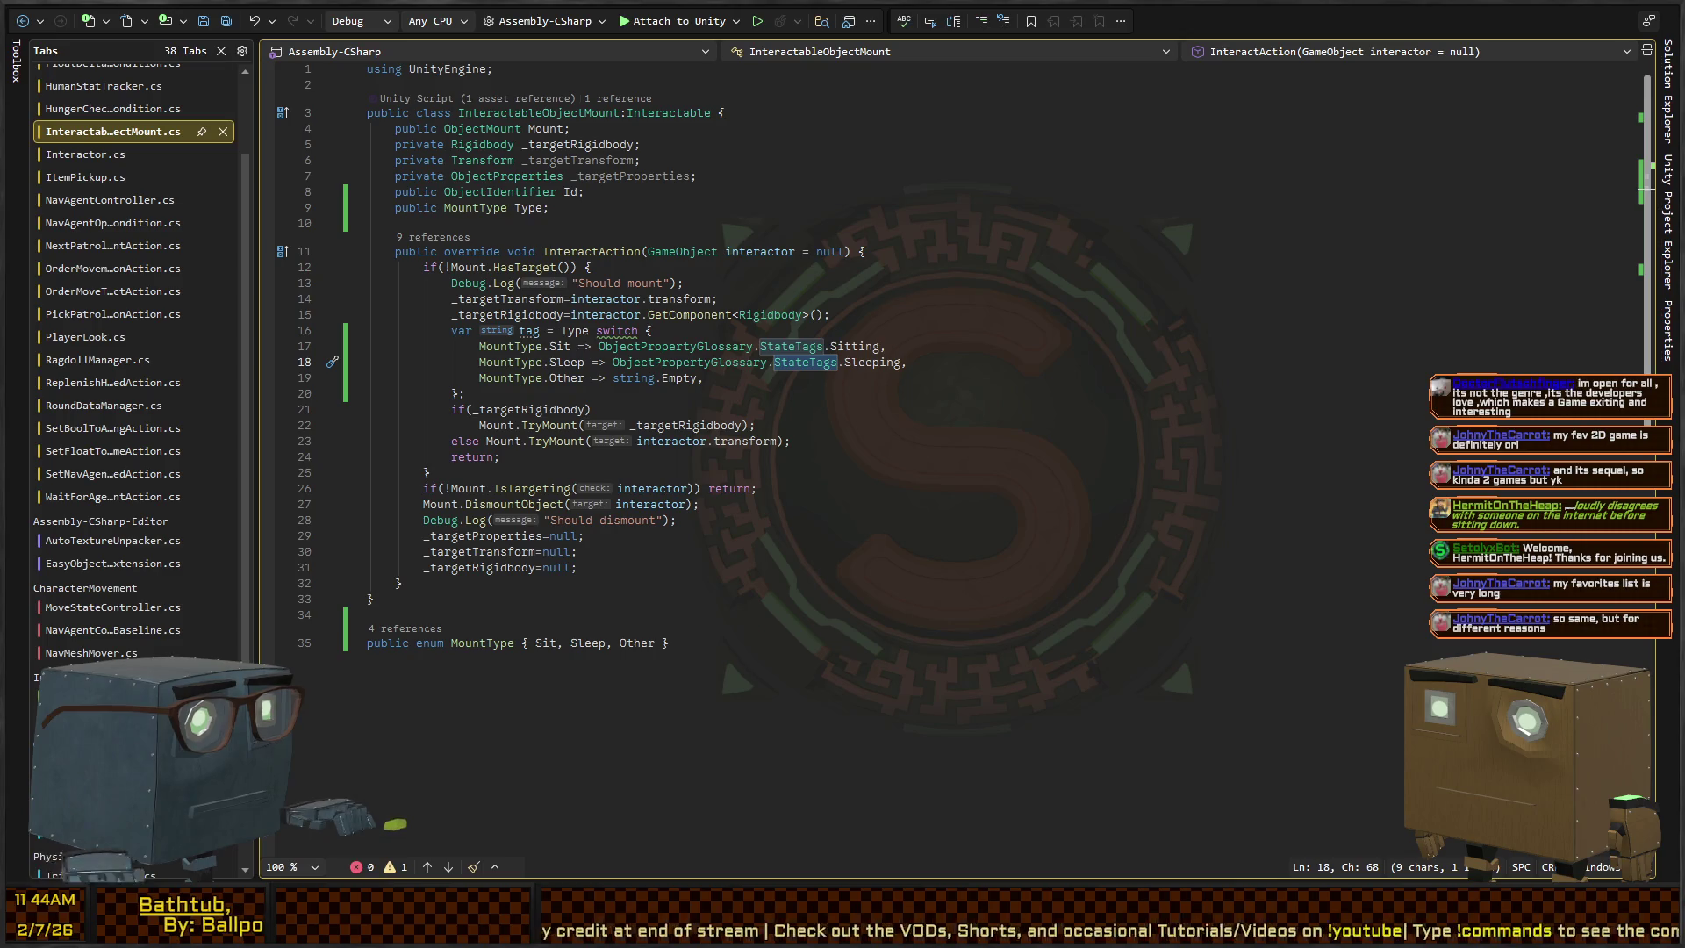
key("alt+Tab")
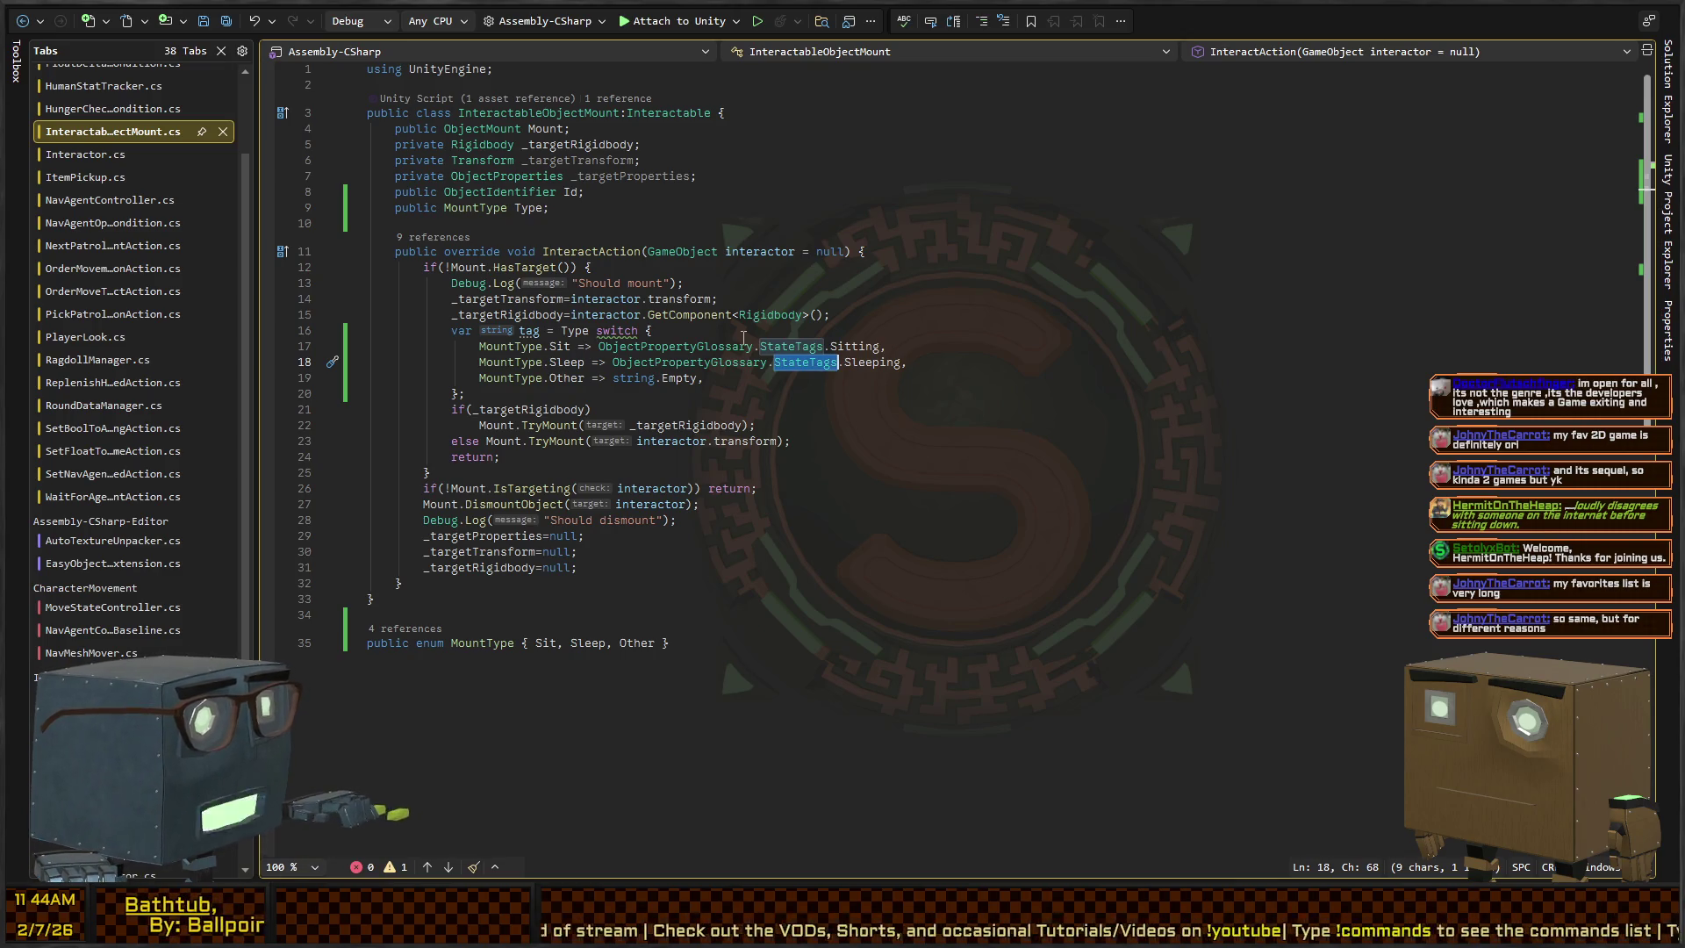
key("alt+Tab")
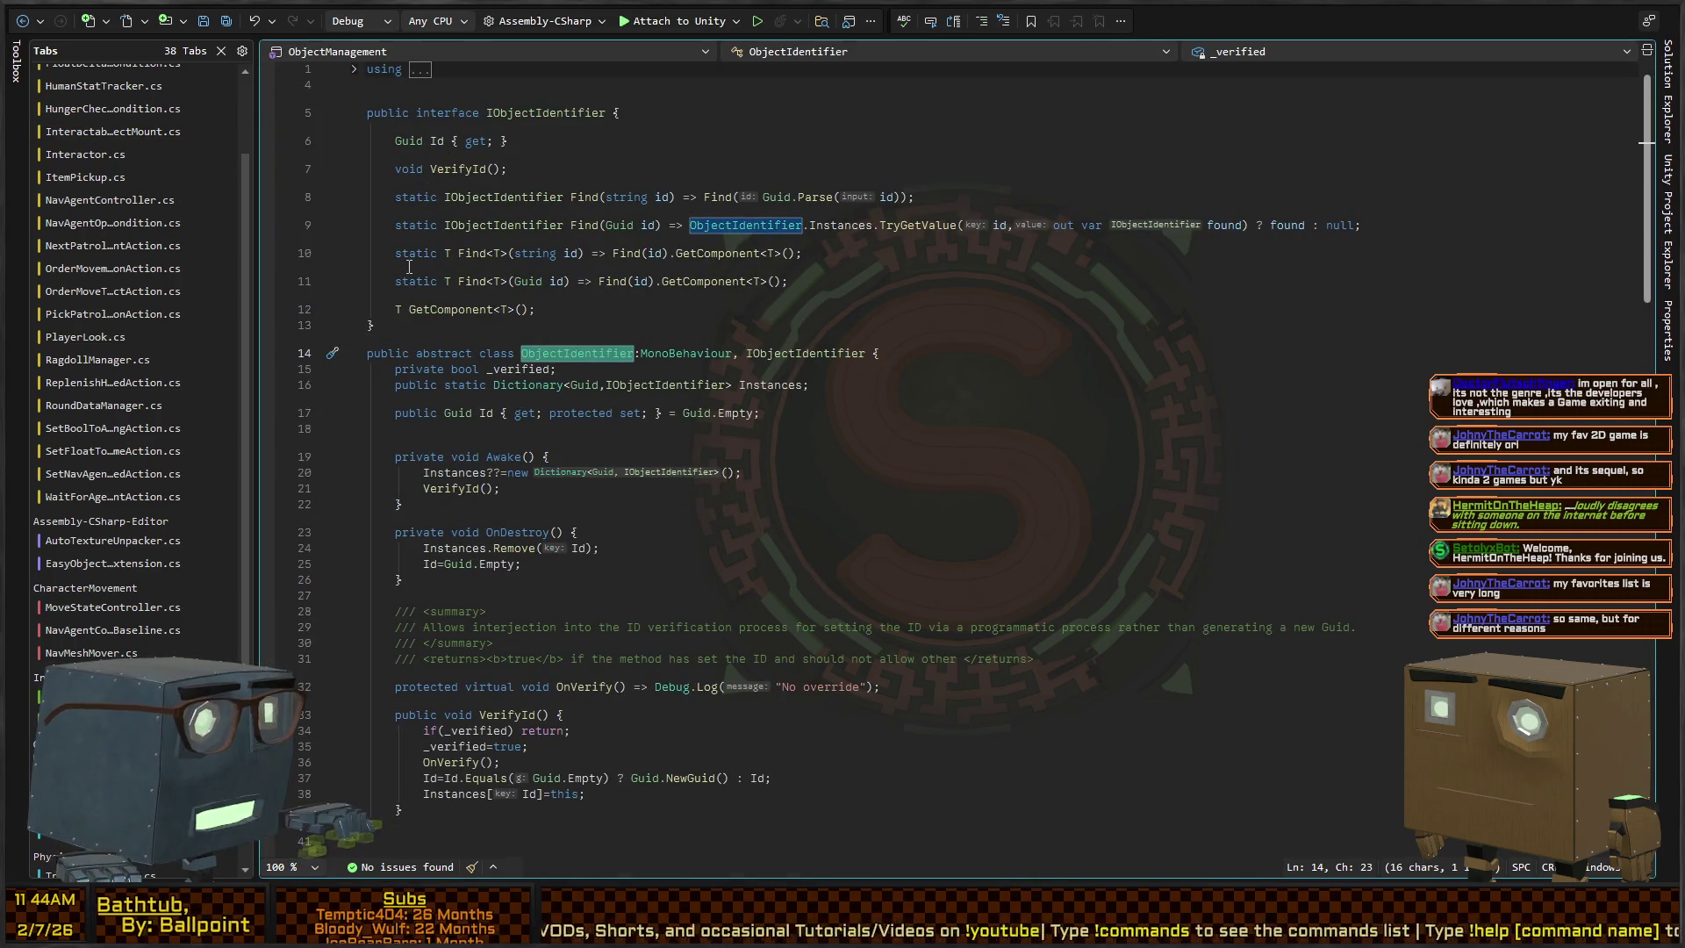
Locate the IObjectIdentifier interface above the ObjectIdentifier class, then switch back to Unity
left_click(663, 354)
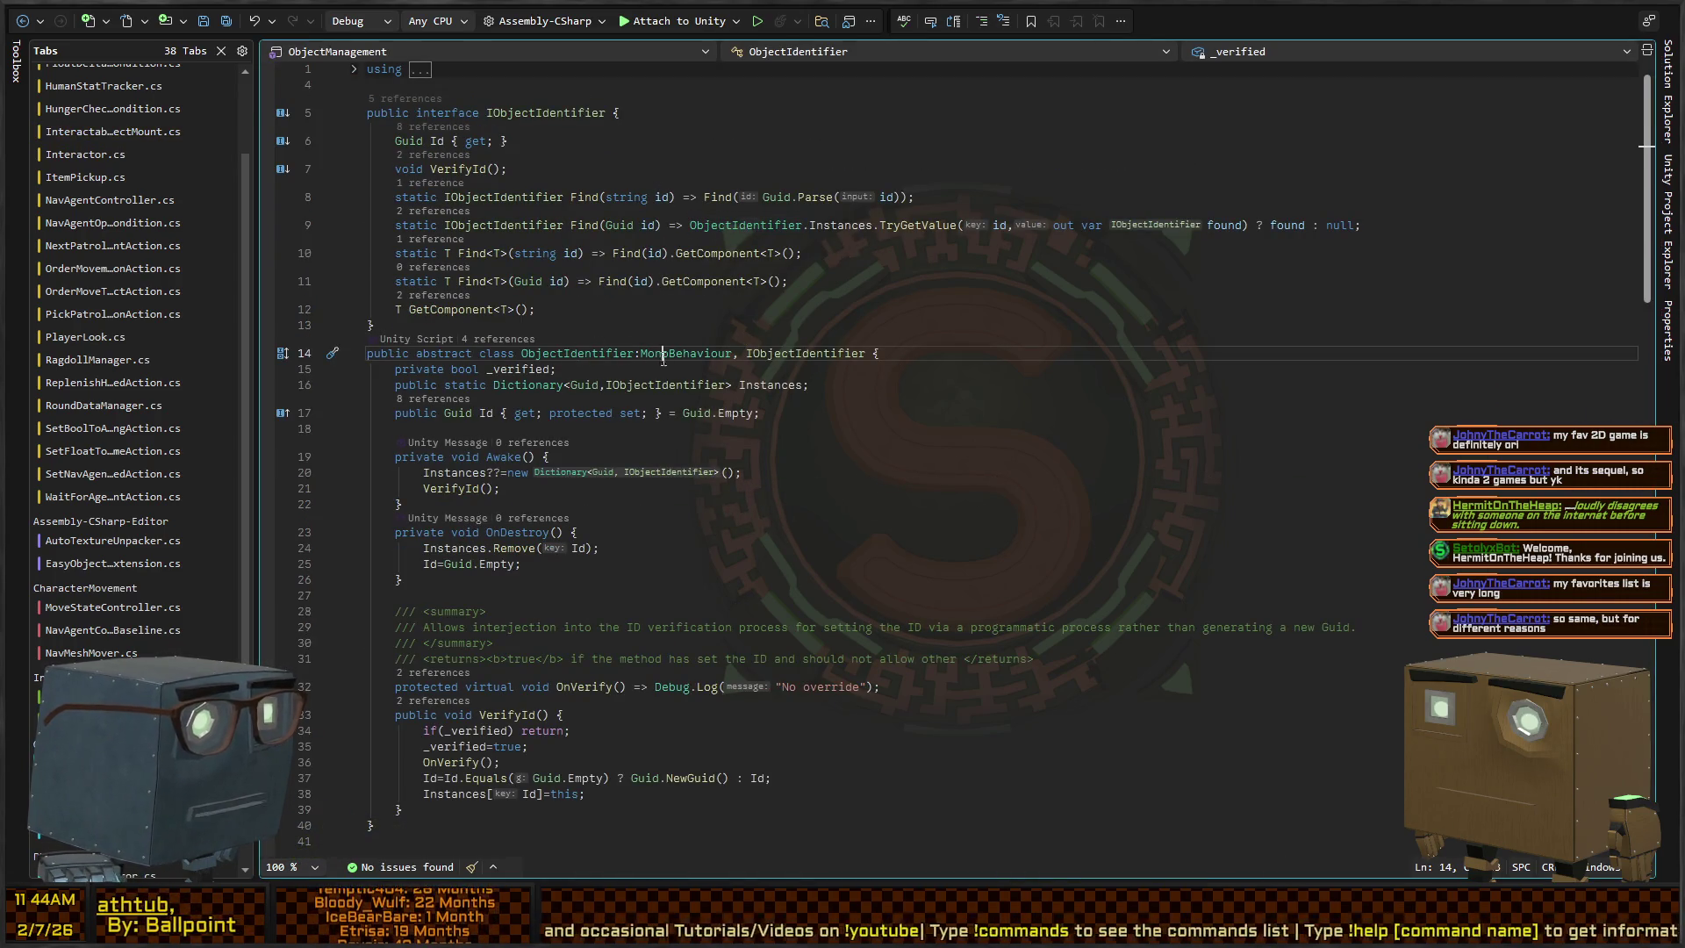
double_click(542, 354)
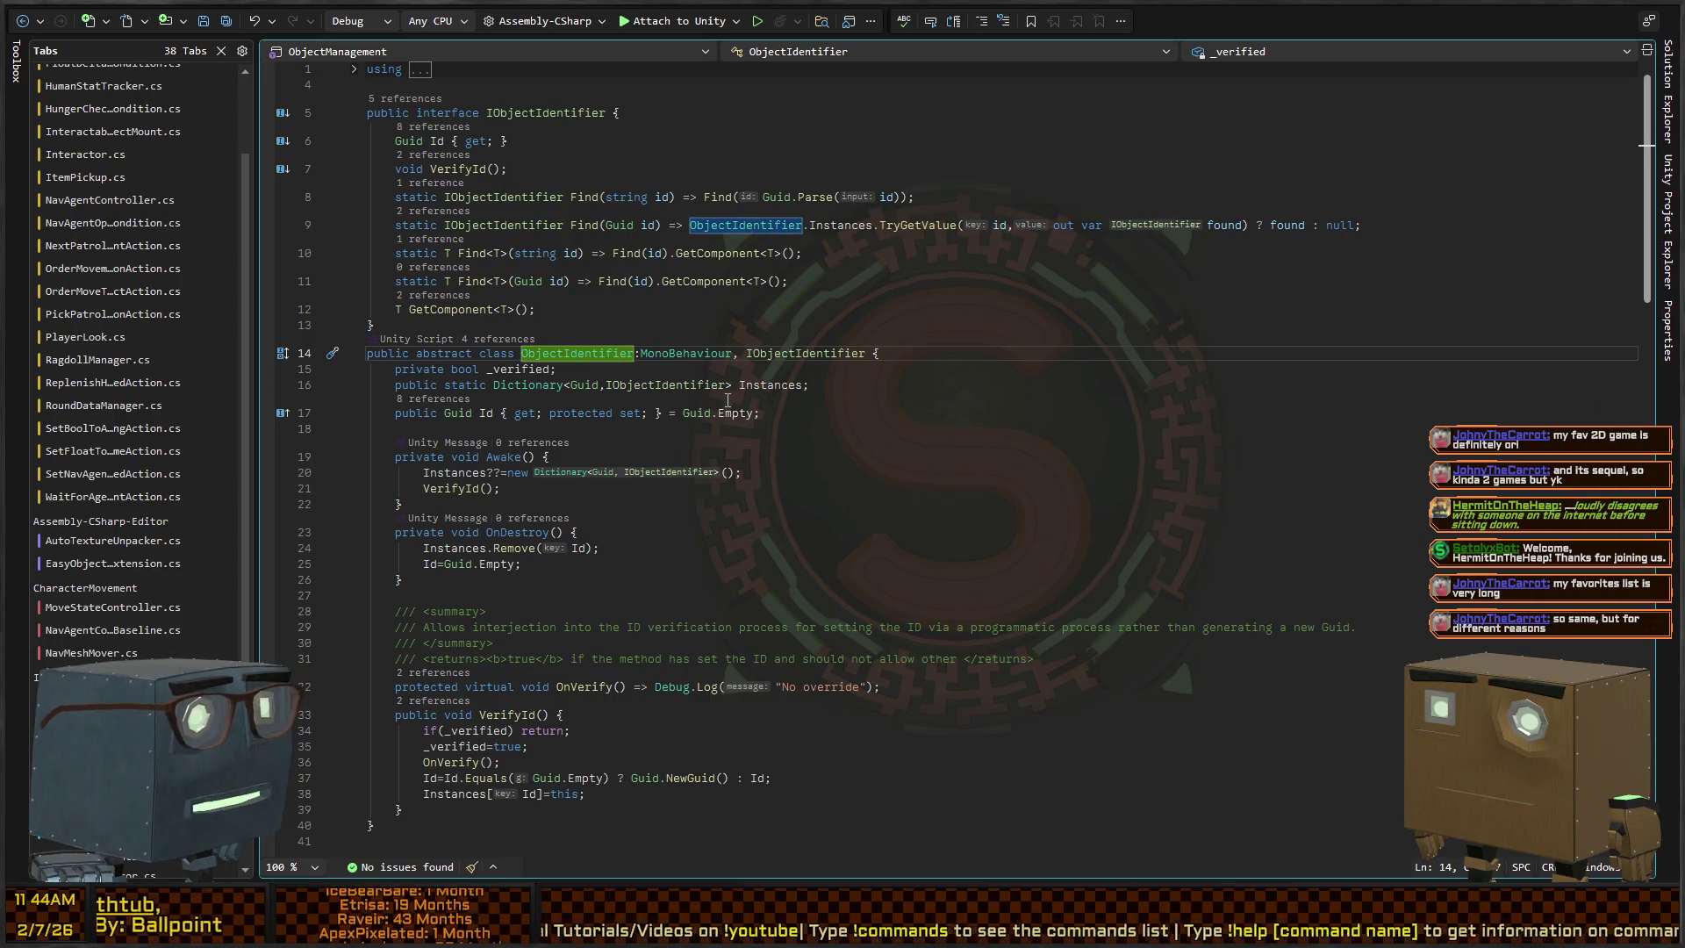
key("ctrl+Right")
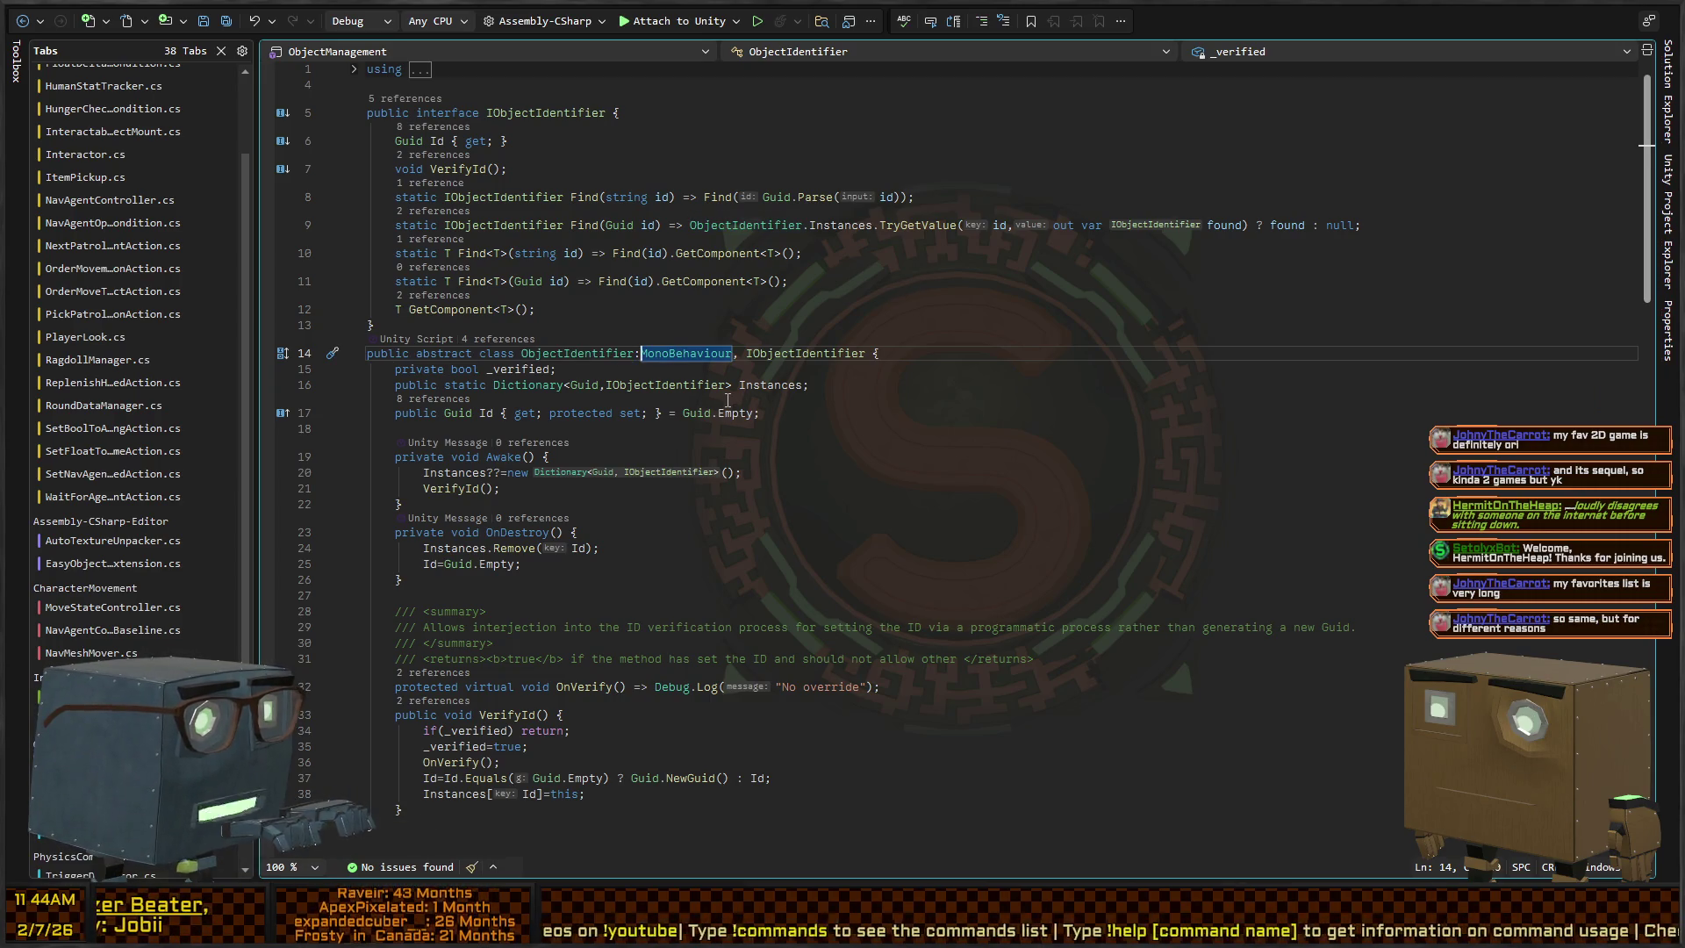
key("Right")
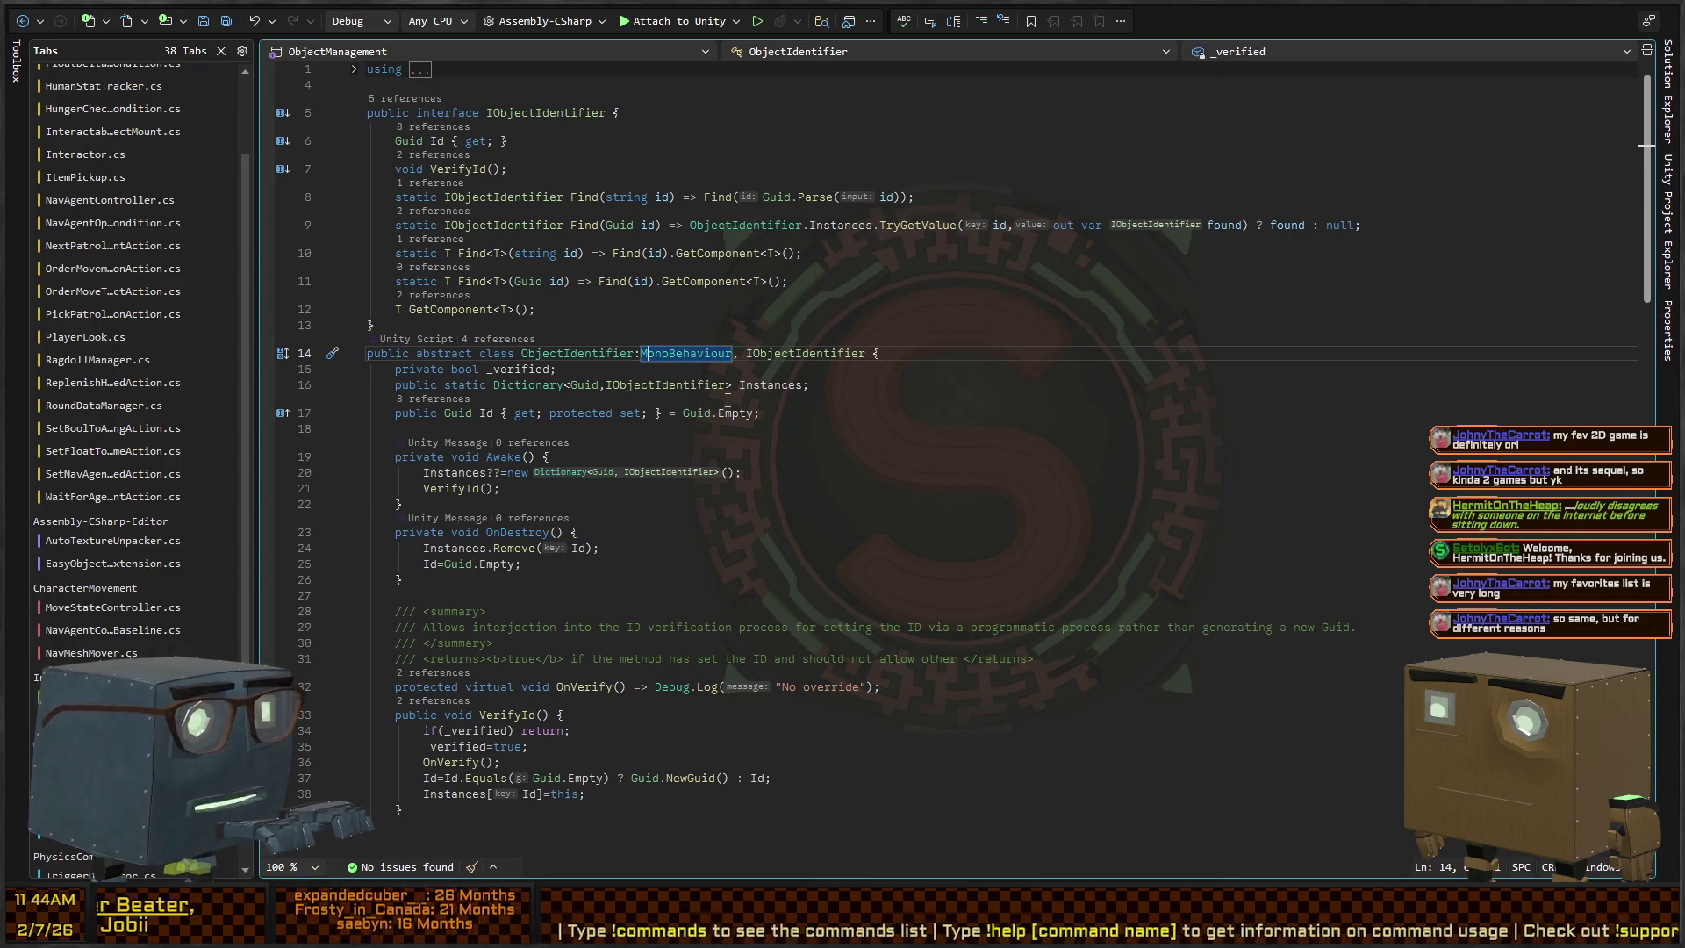
key("Up")
key("Up")
key("Up")
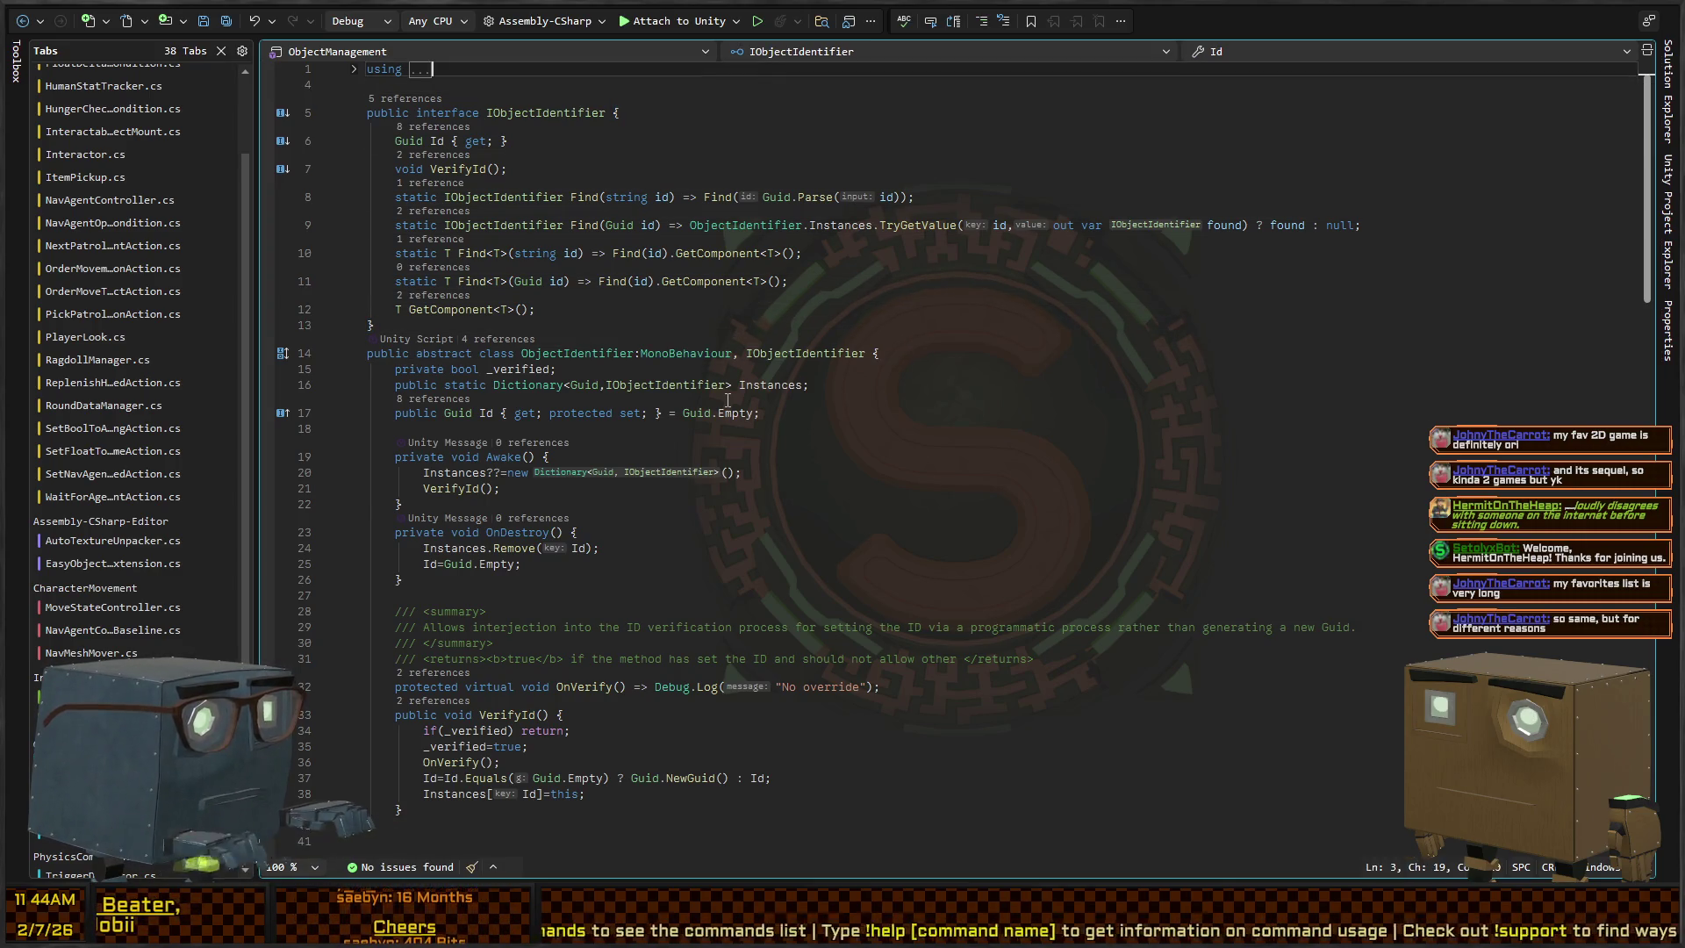
key("Down")
key("Down")
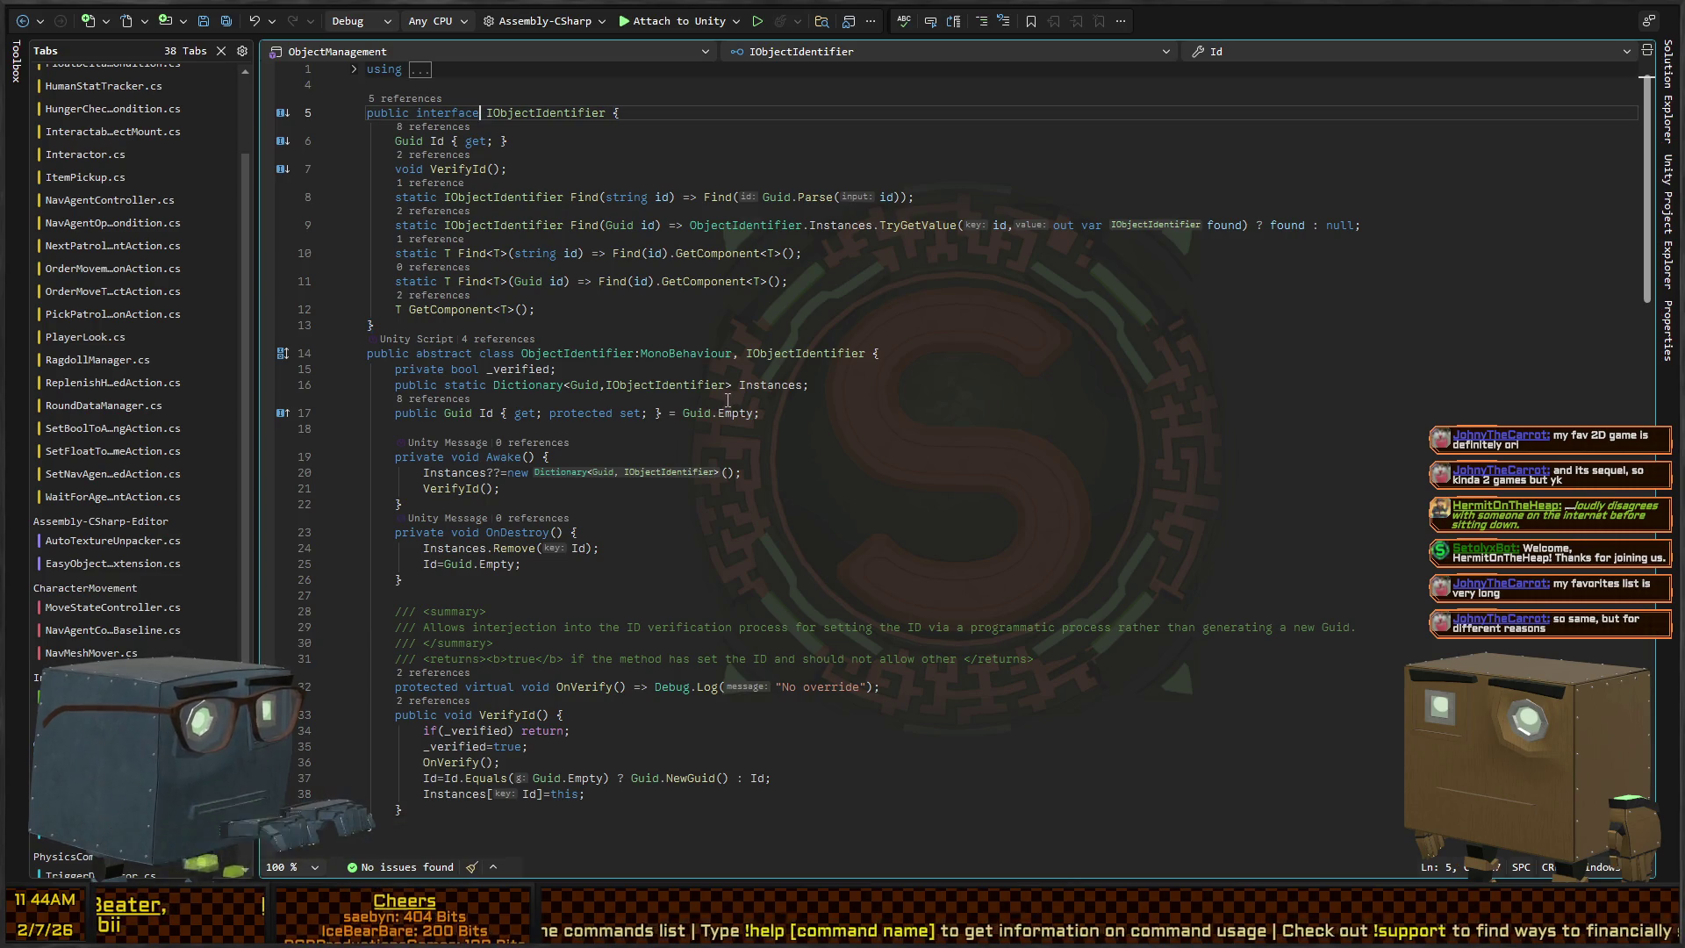
key("Right")
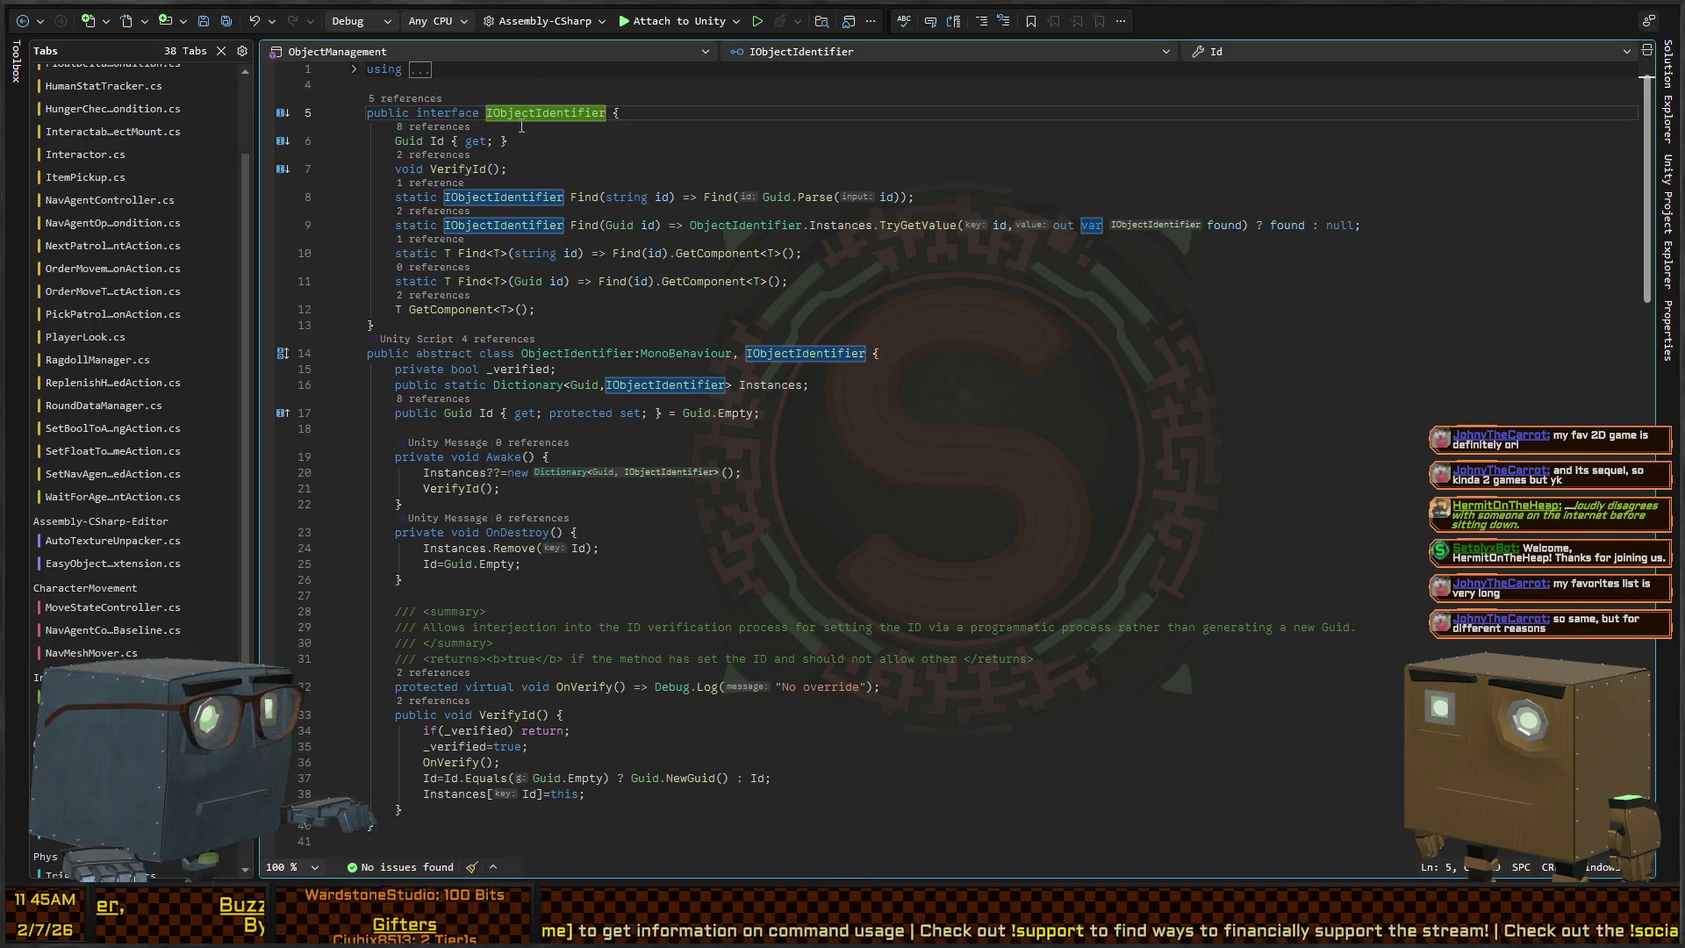
left_click(969, 178)
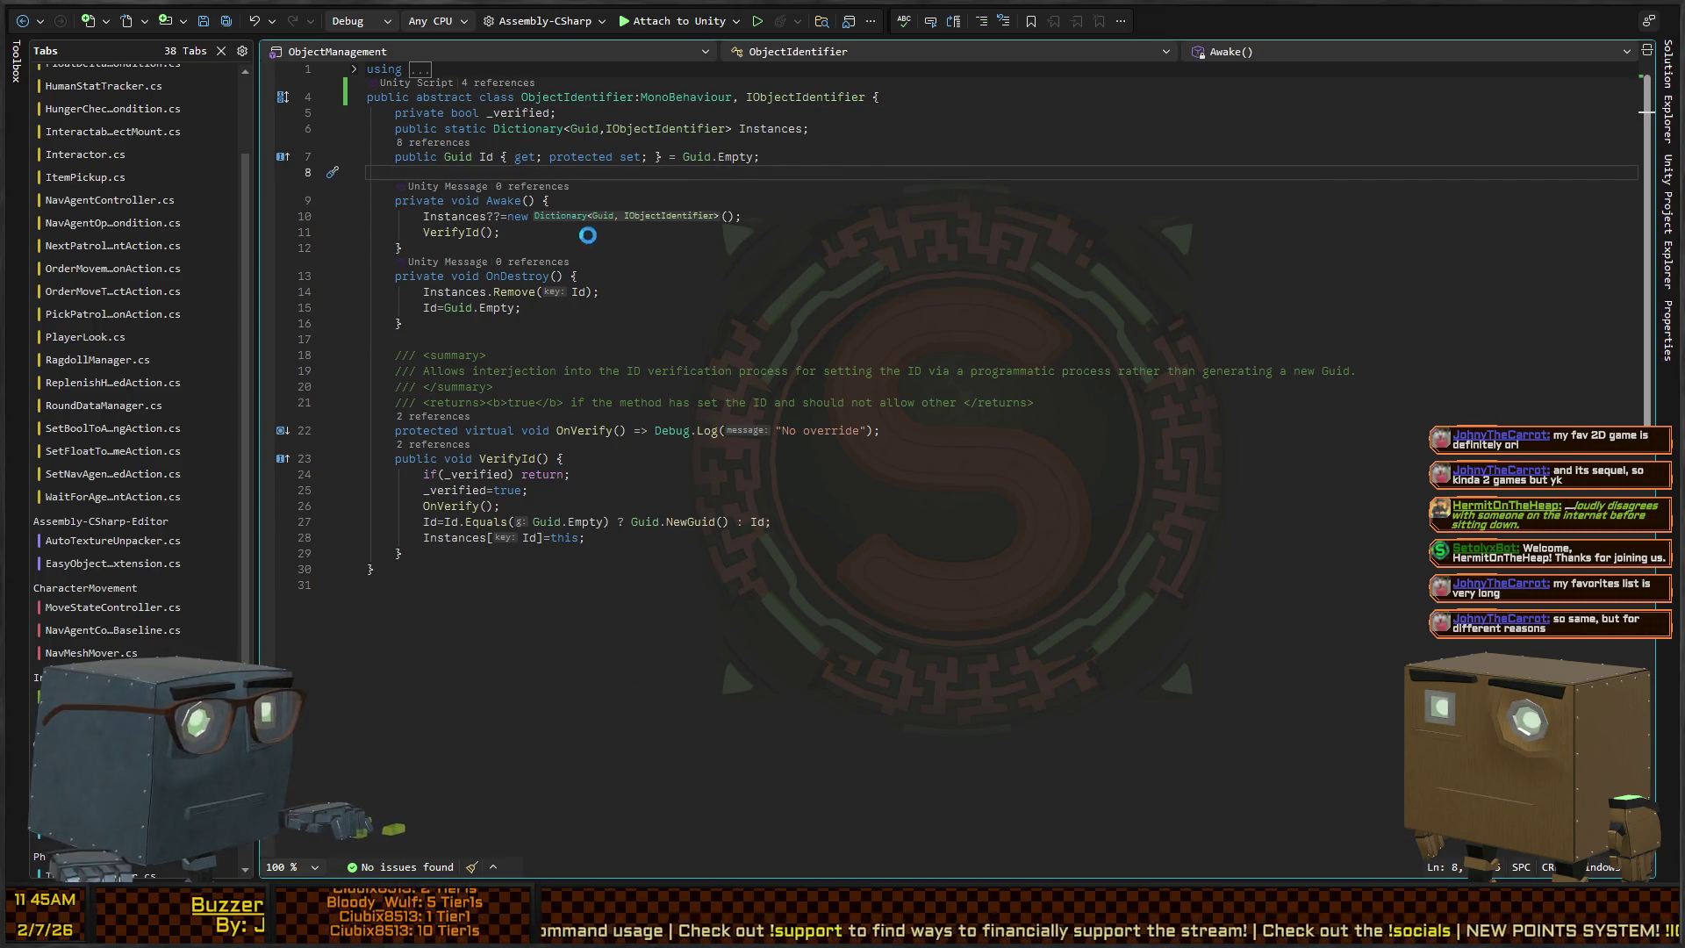
key("alt+Tab")
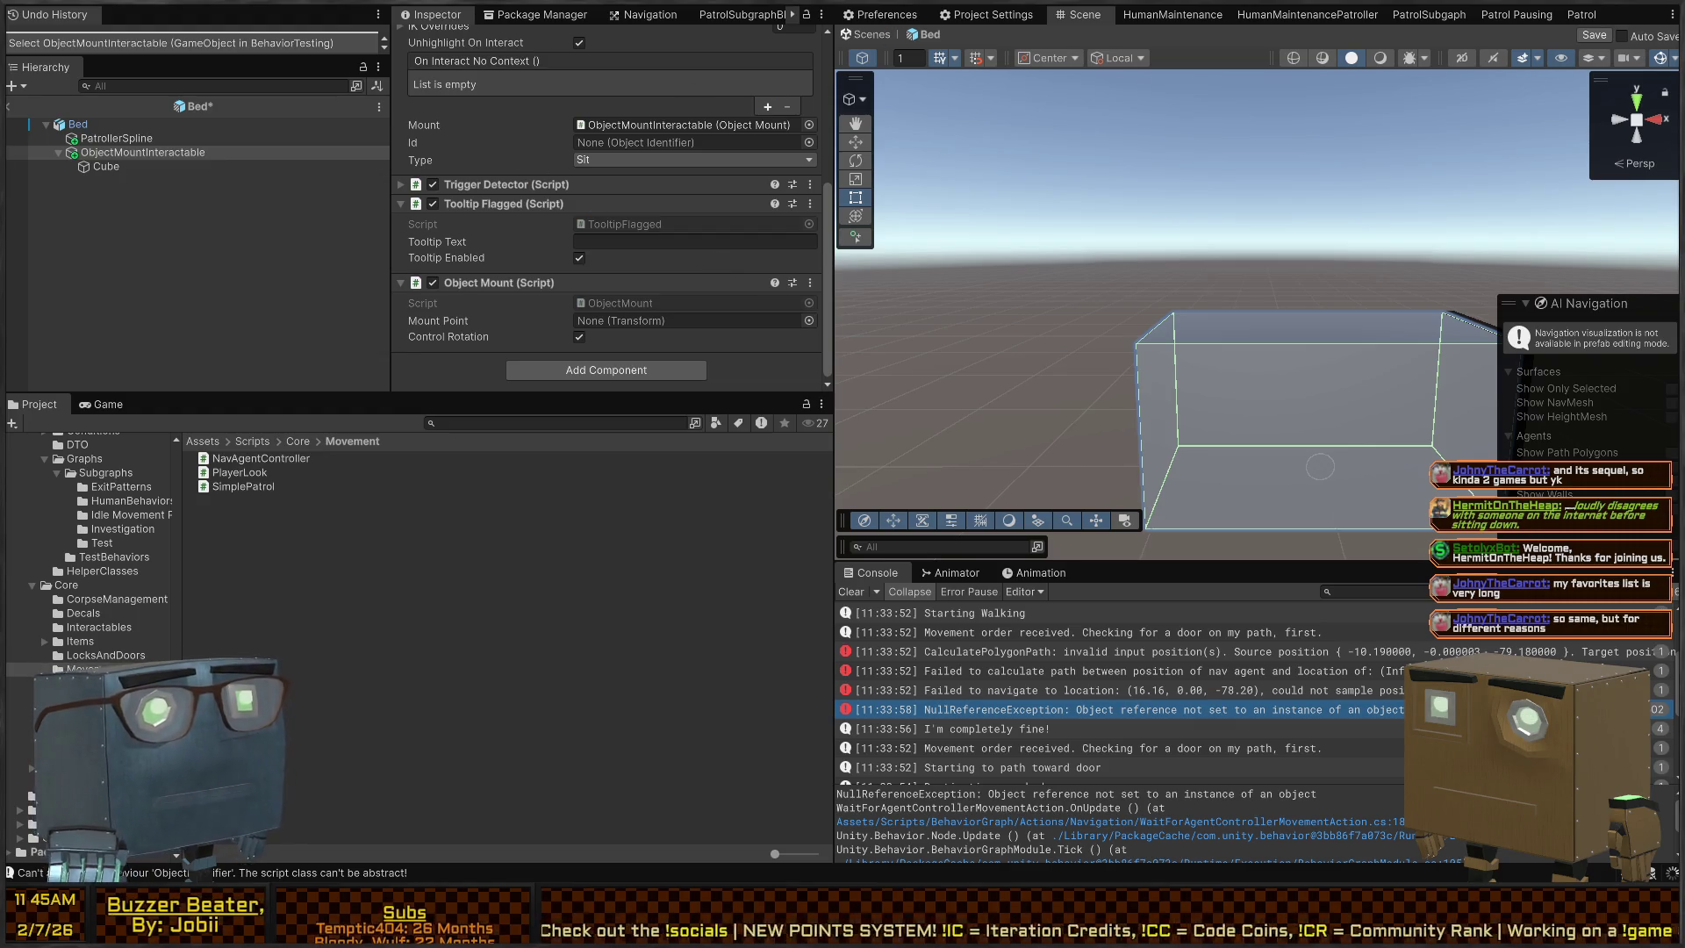
Paste the Object Mount component into the ObjectMountInteractable's Id reference
scroll(506, 242, "down", 5)
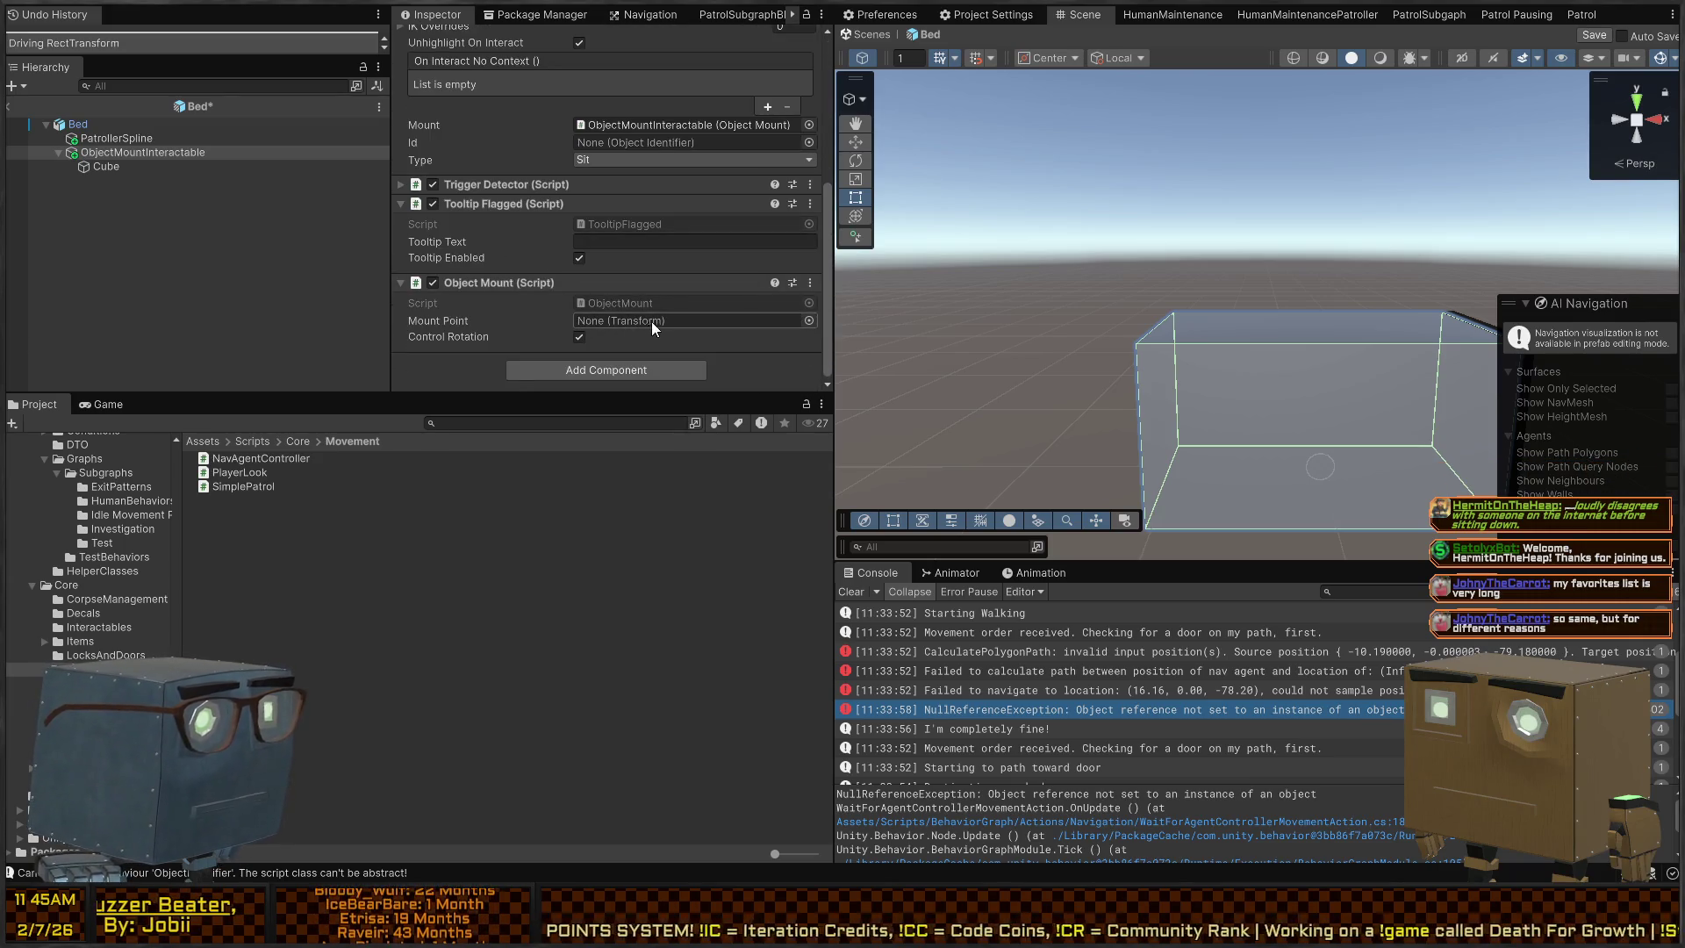
scroll(651, 321, "up", 2)
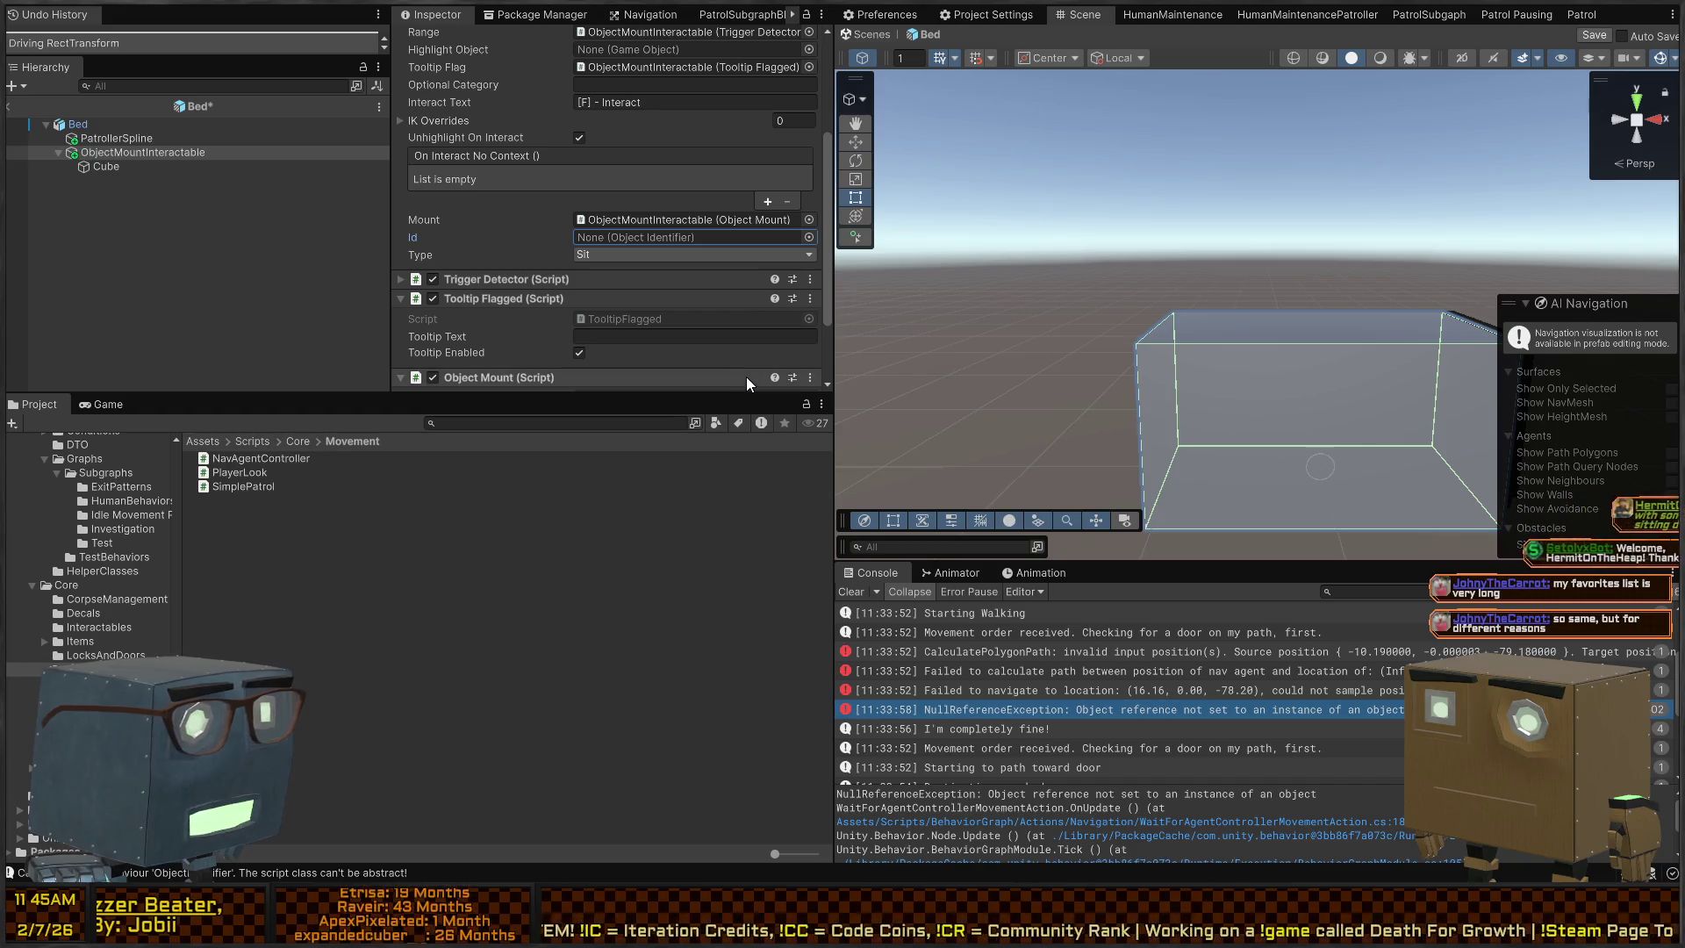
scroll(562, 260, "down", 2)
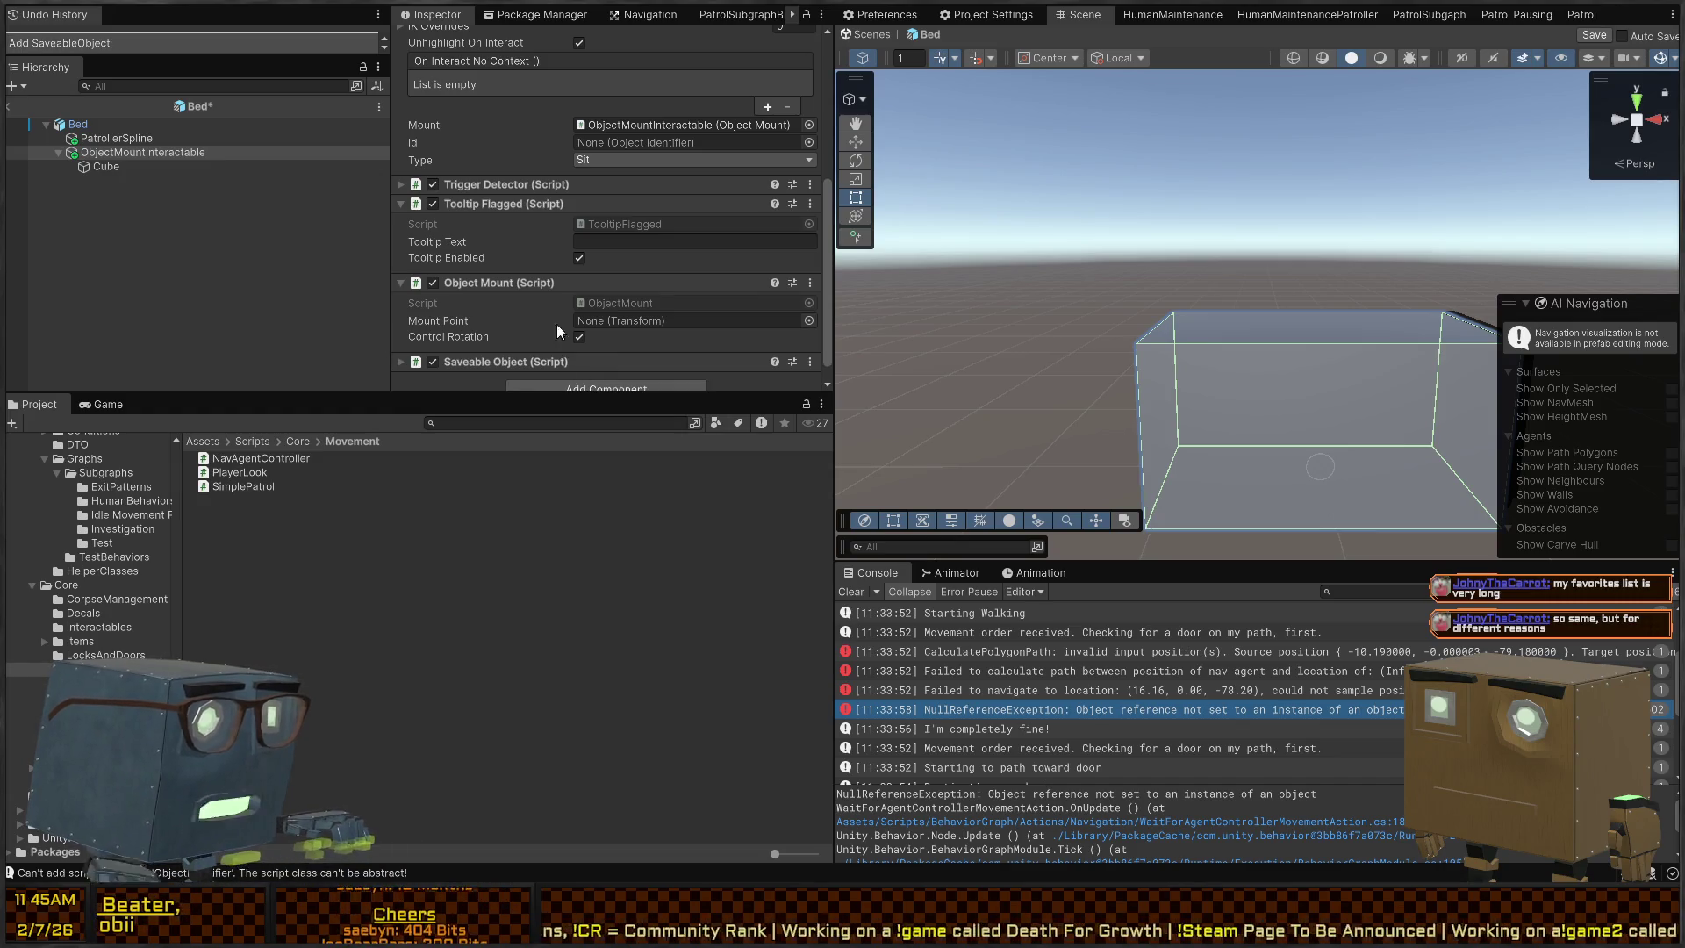
left_click(660, 147)
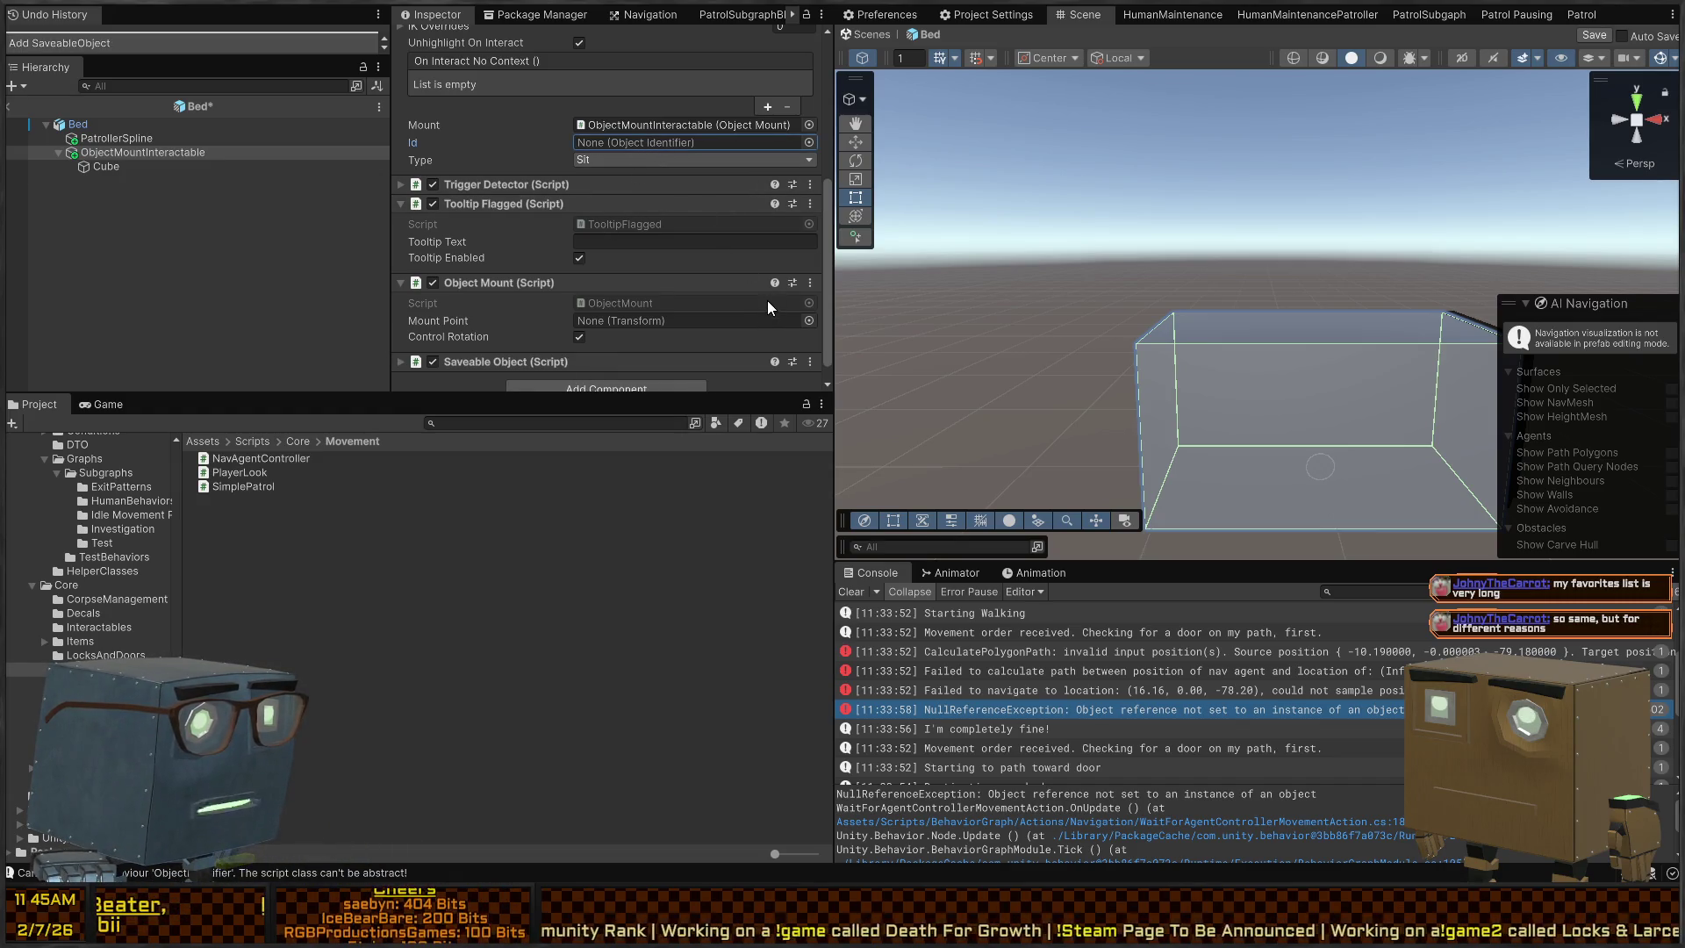
key("ctrl+v")
scroll(641, 187, "down", 1)
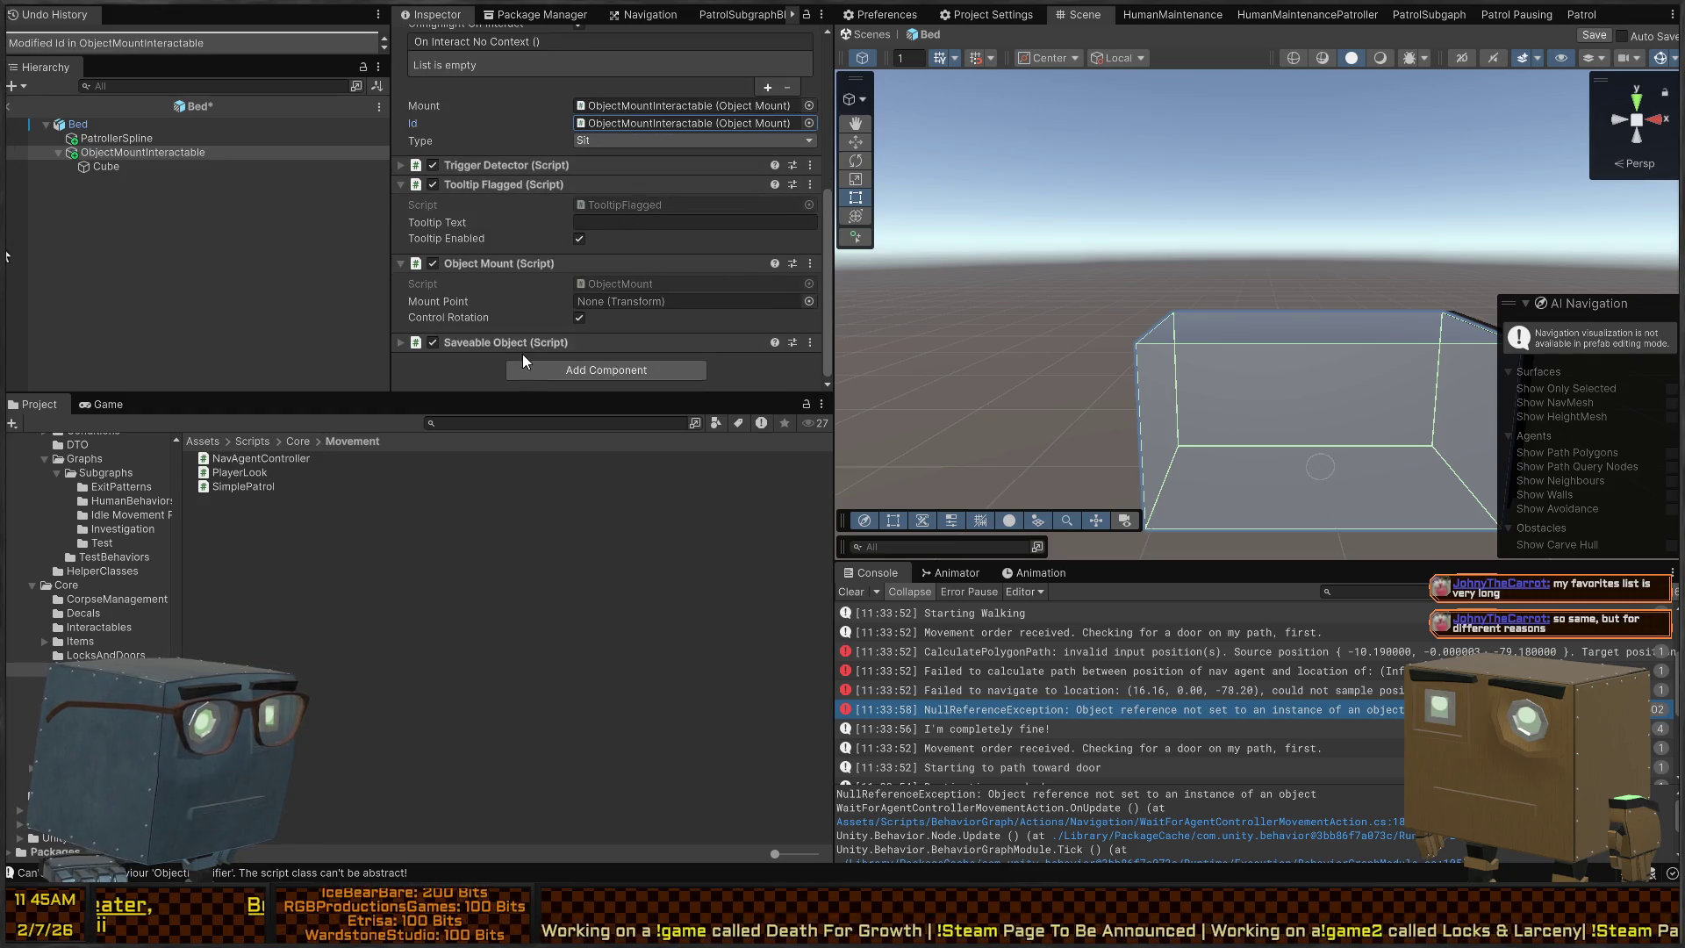
left_click(645, 139)
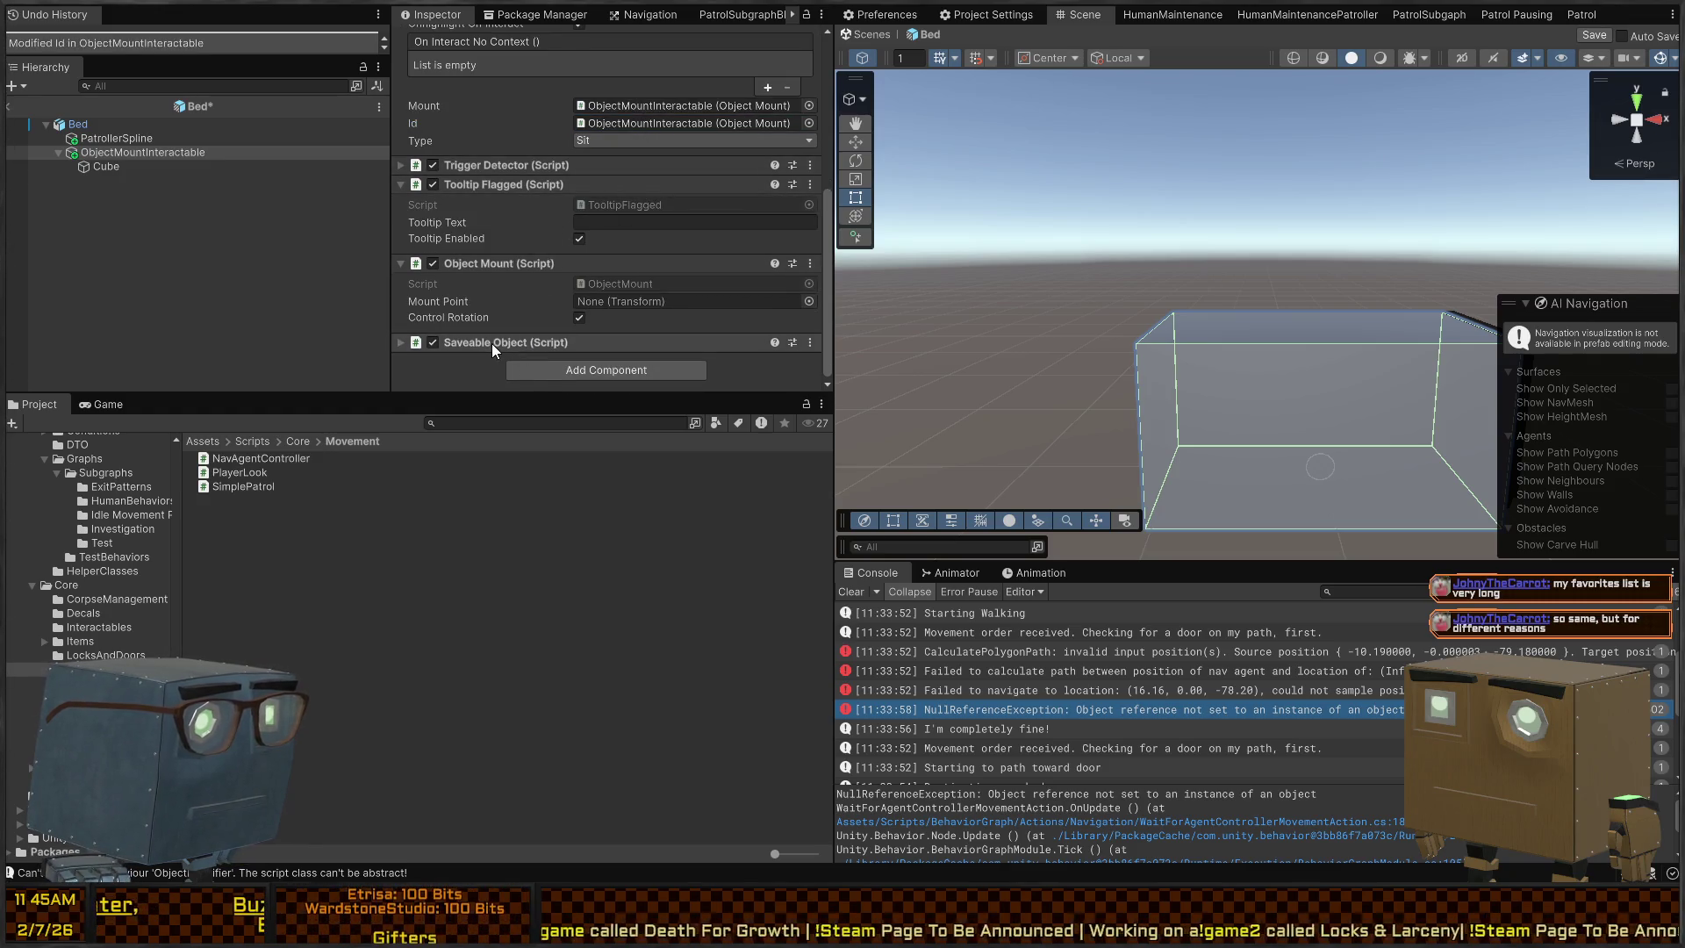
Remove the Saveable Object component and drag Object Mount back into the Id field
left_click_drag(492, 344, 650, 117)
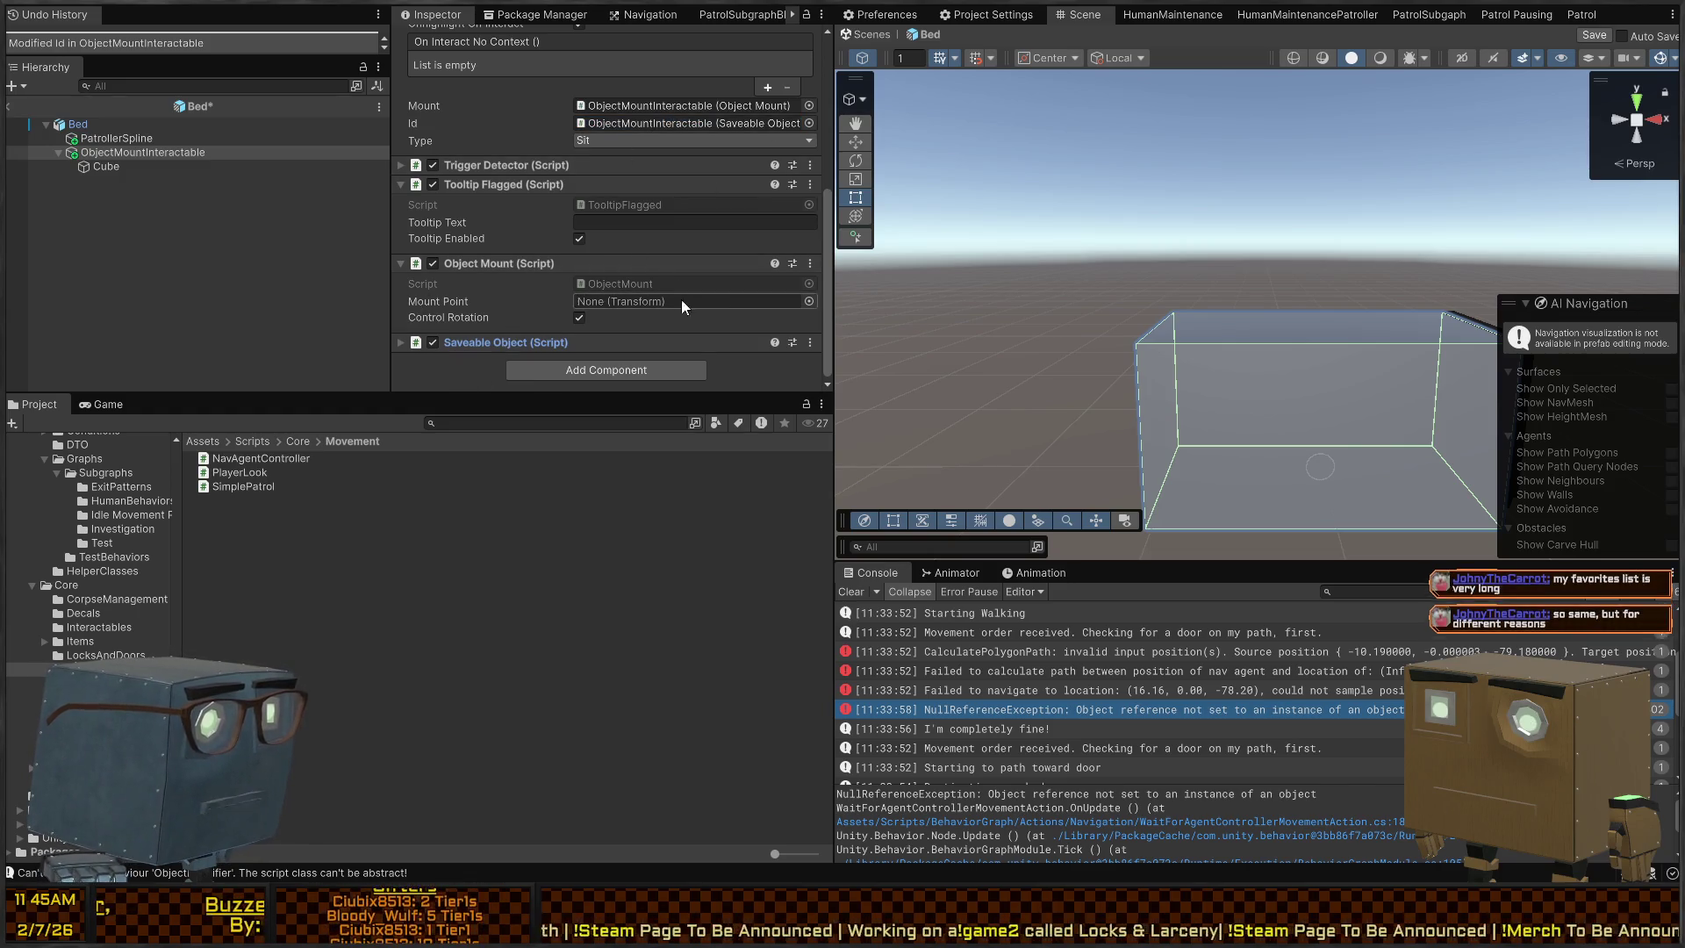
right_click(493, 338)
left_click(629, 374)
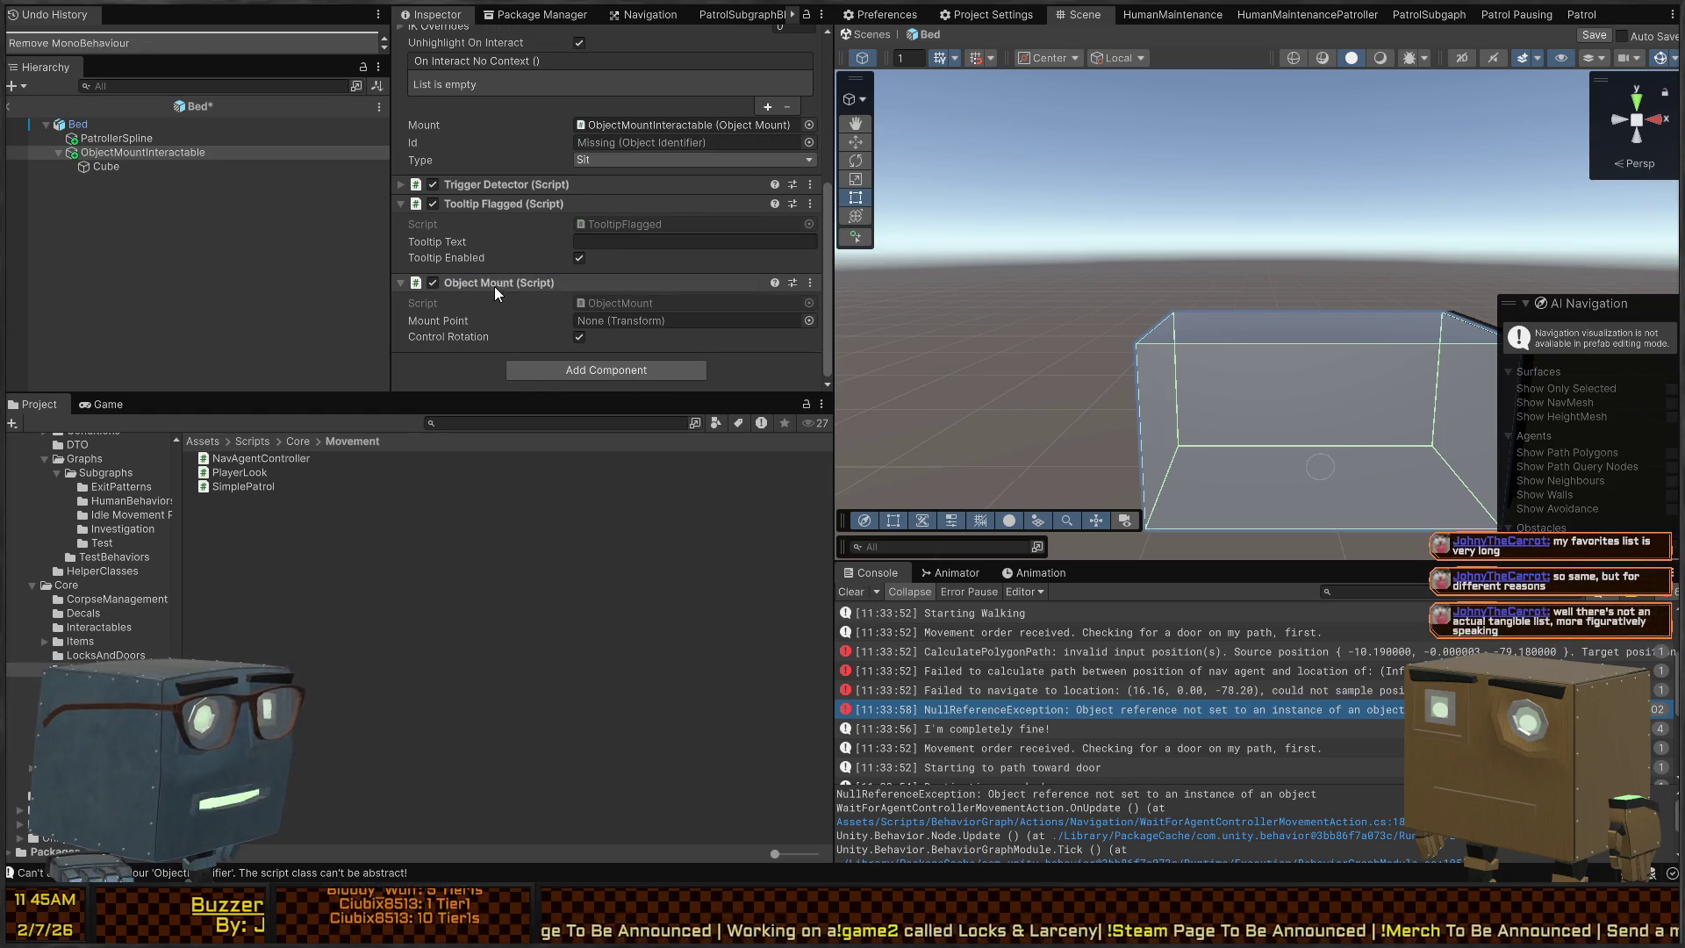
mouse_move(493, 286)
left_mouse_down()
mouse_move(681, 128)
mouse_move(667, 144)
left_mouse_up()
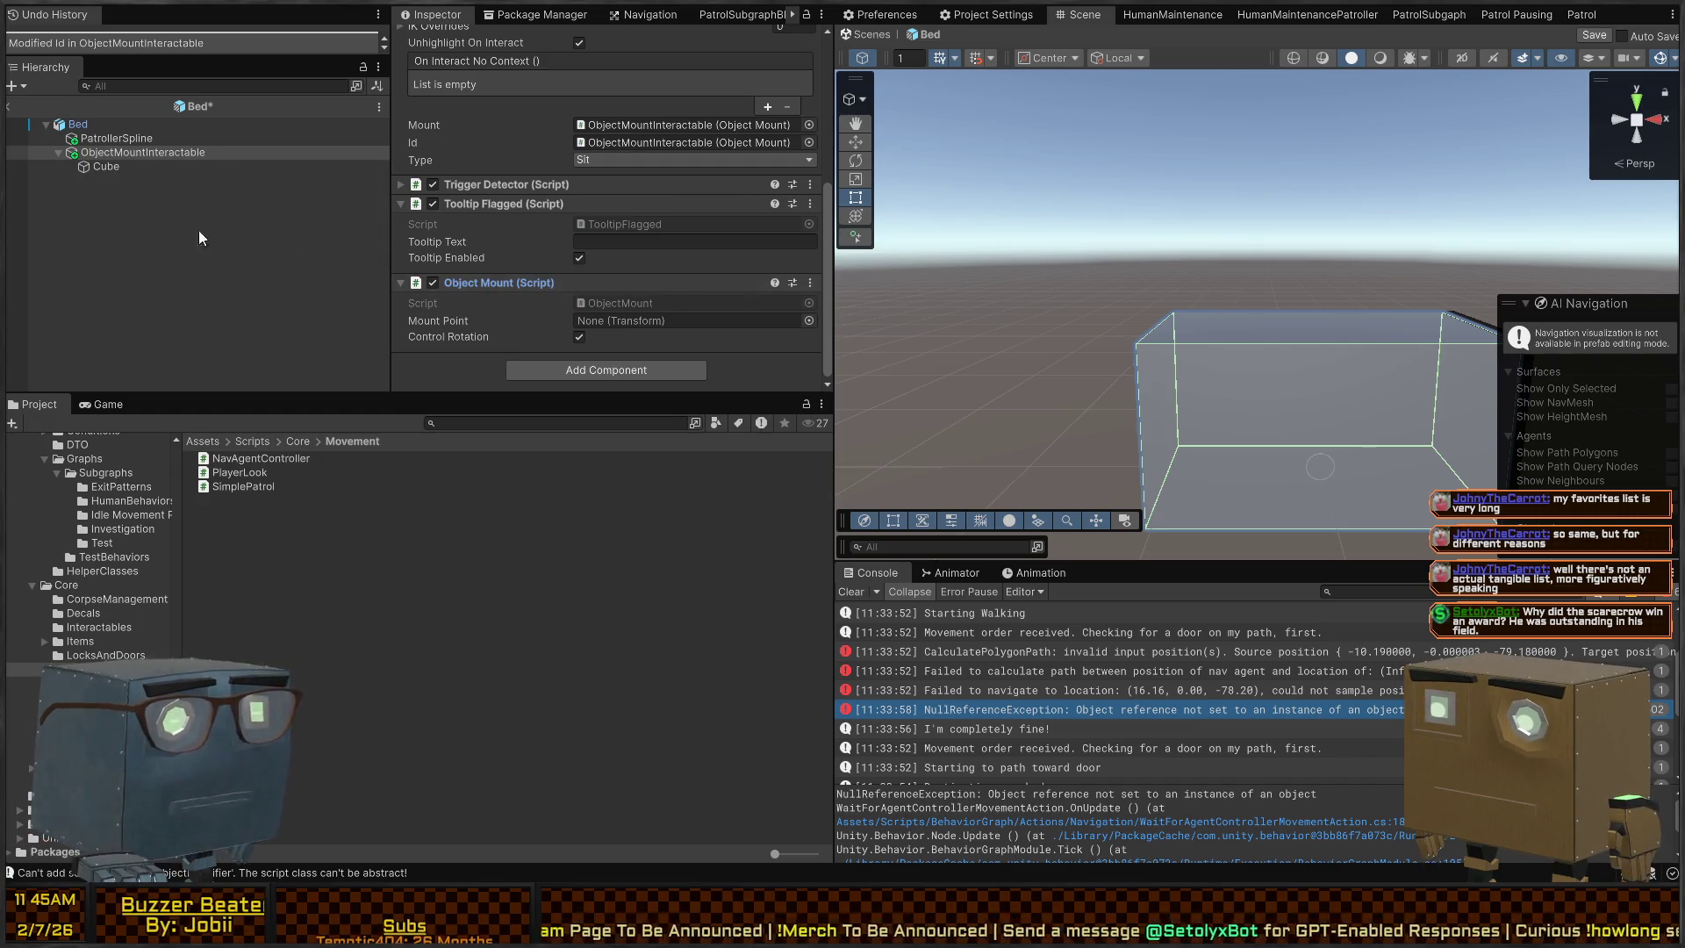
Search 'humanoid', drop the Humanoid prefab onto the bed, and zero its position
left_click(505, 424)
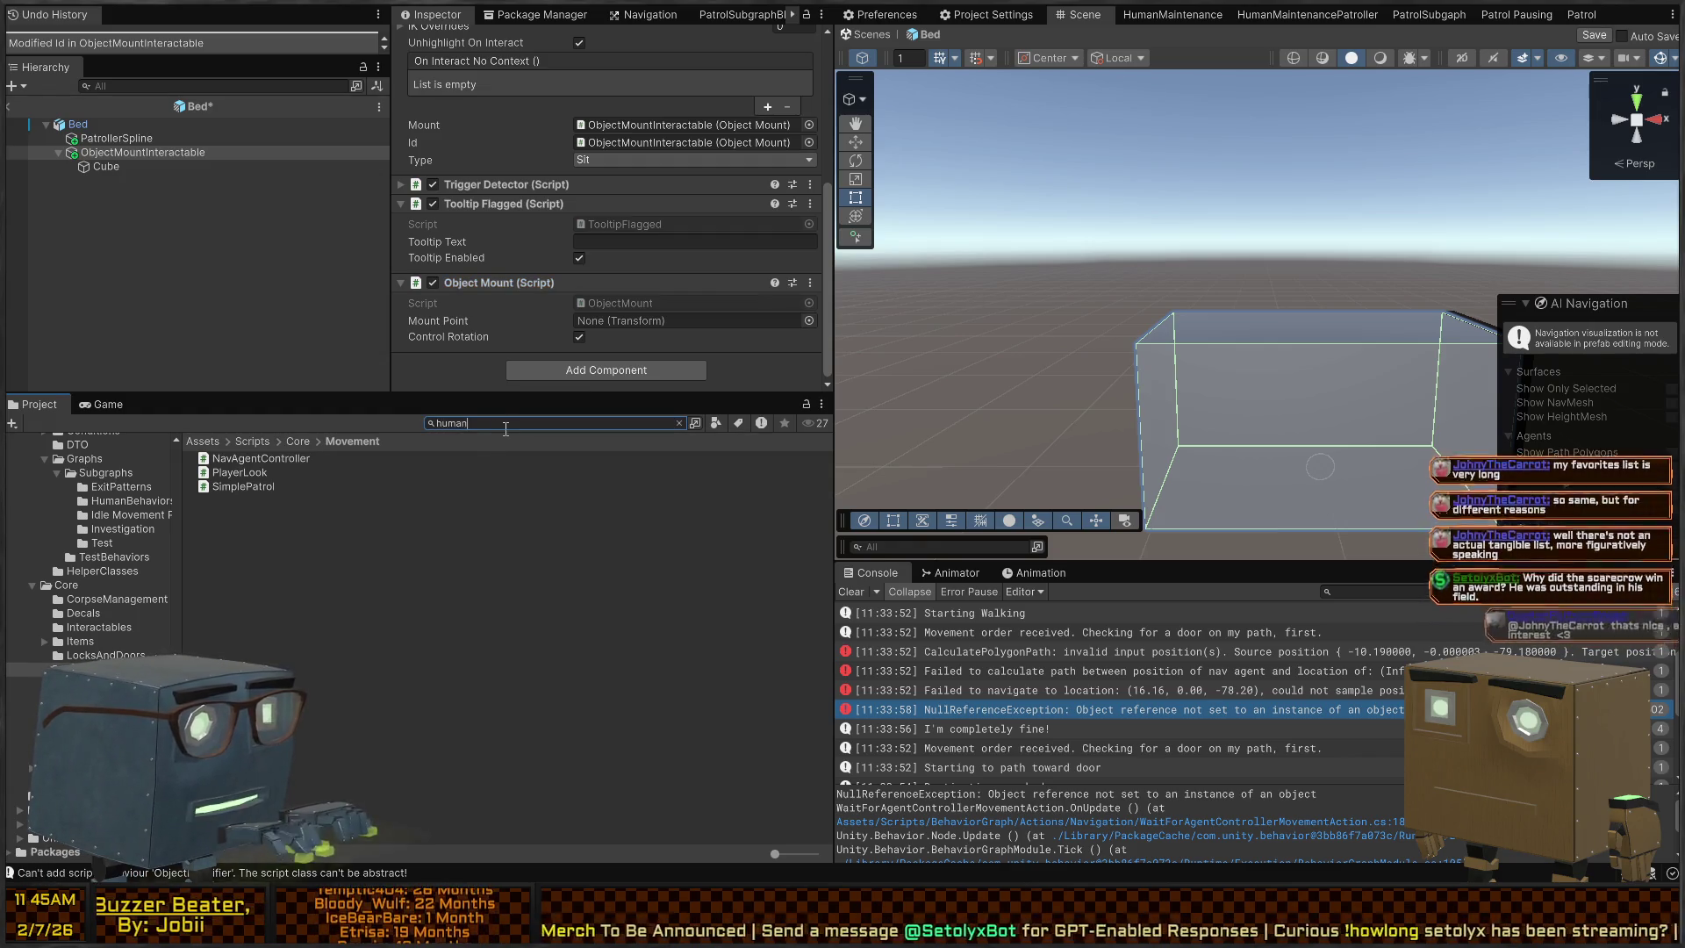
type("humanoid")
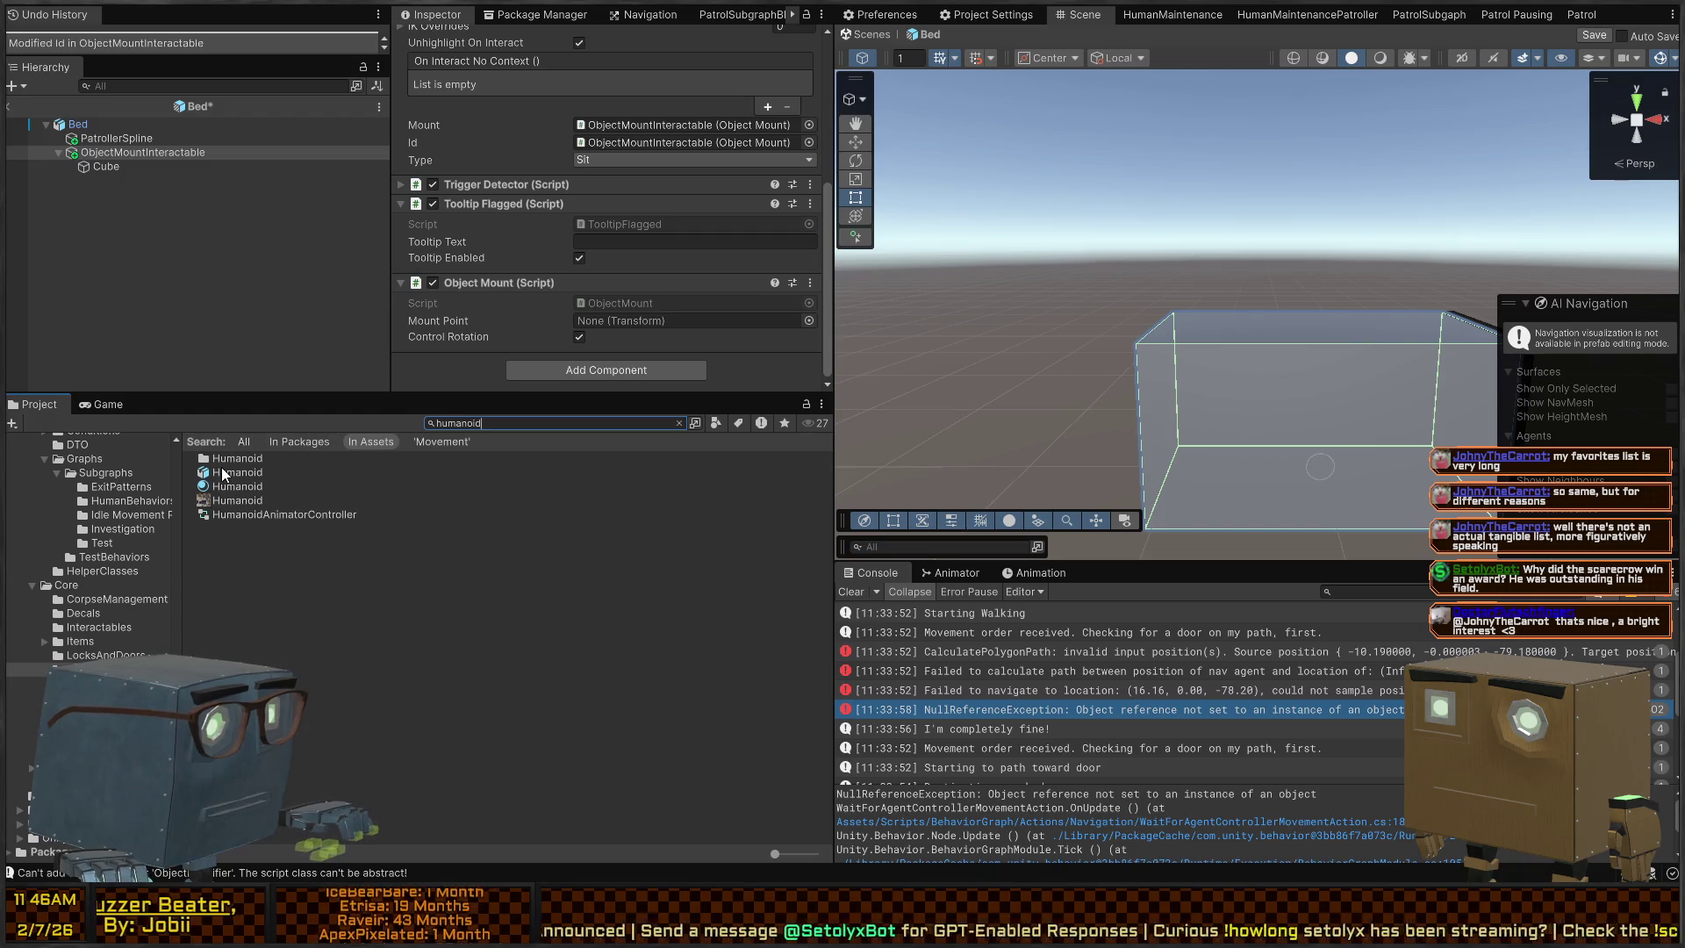
mouse_move(221, 469)
left_mouse_down()
mouse_move(1213, 398)
mouse_move(1308, 428)
left_mouse_up()
left_click(617, 119)
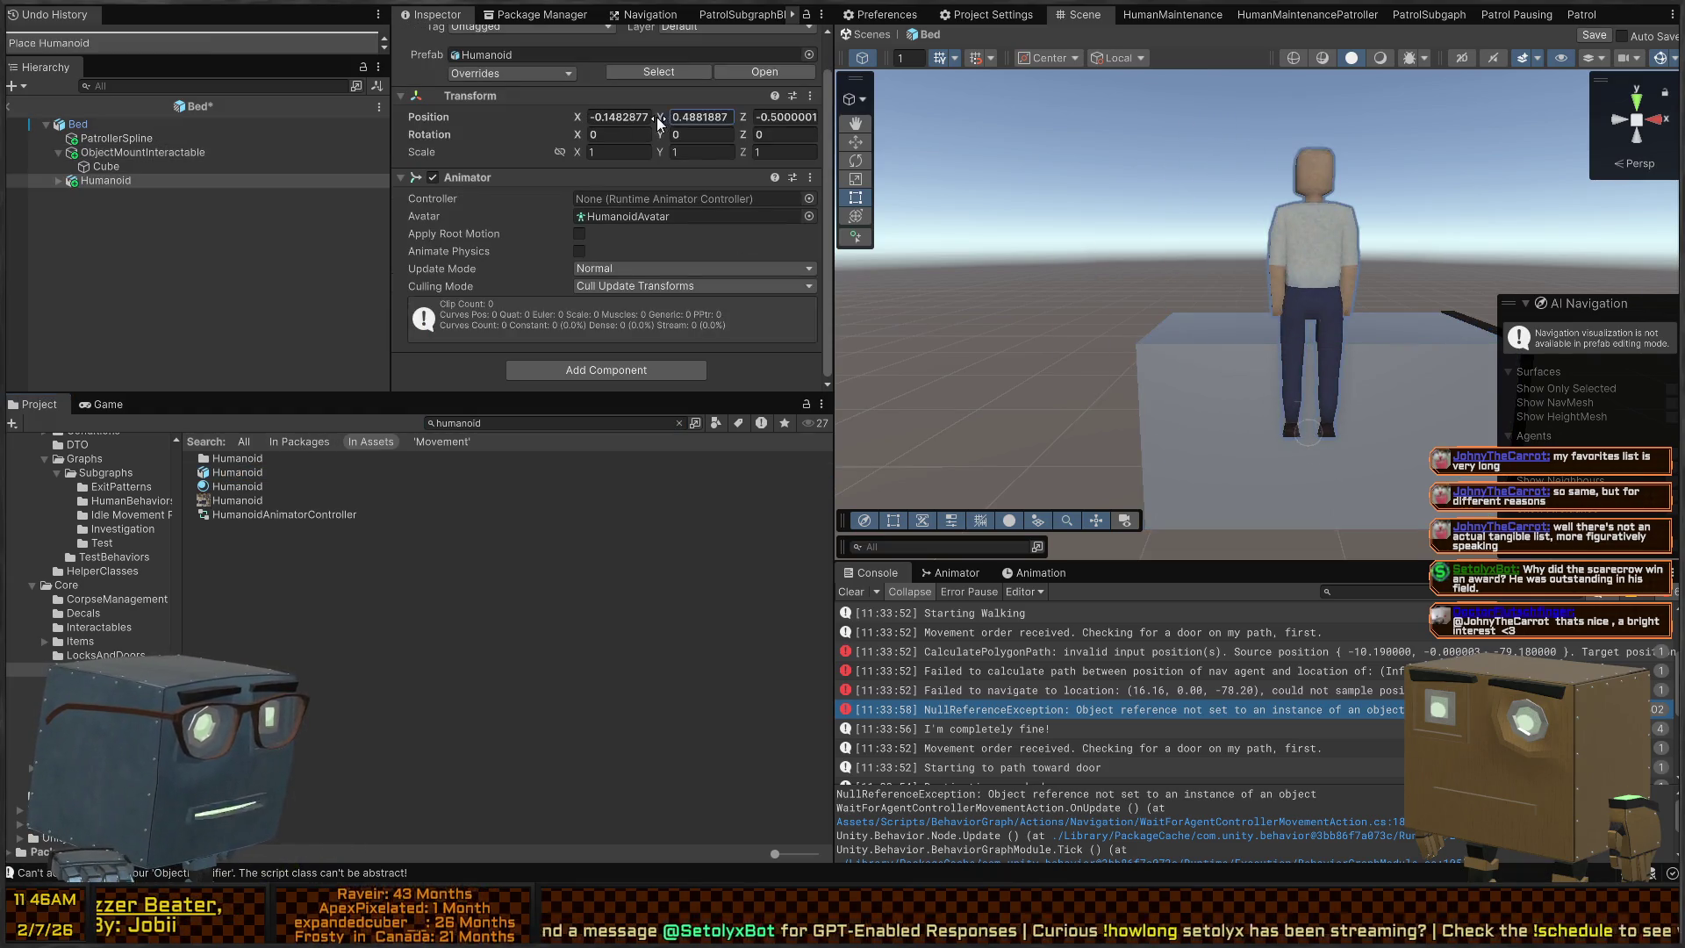
type("0")
key("Tab")
type("0")
key("Tab")
type("0")
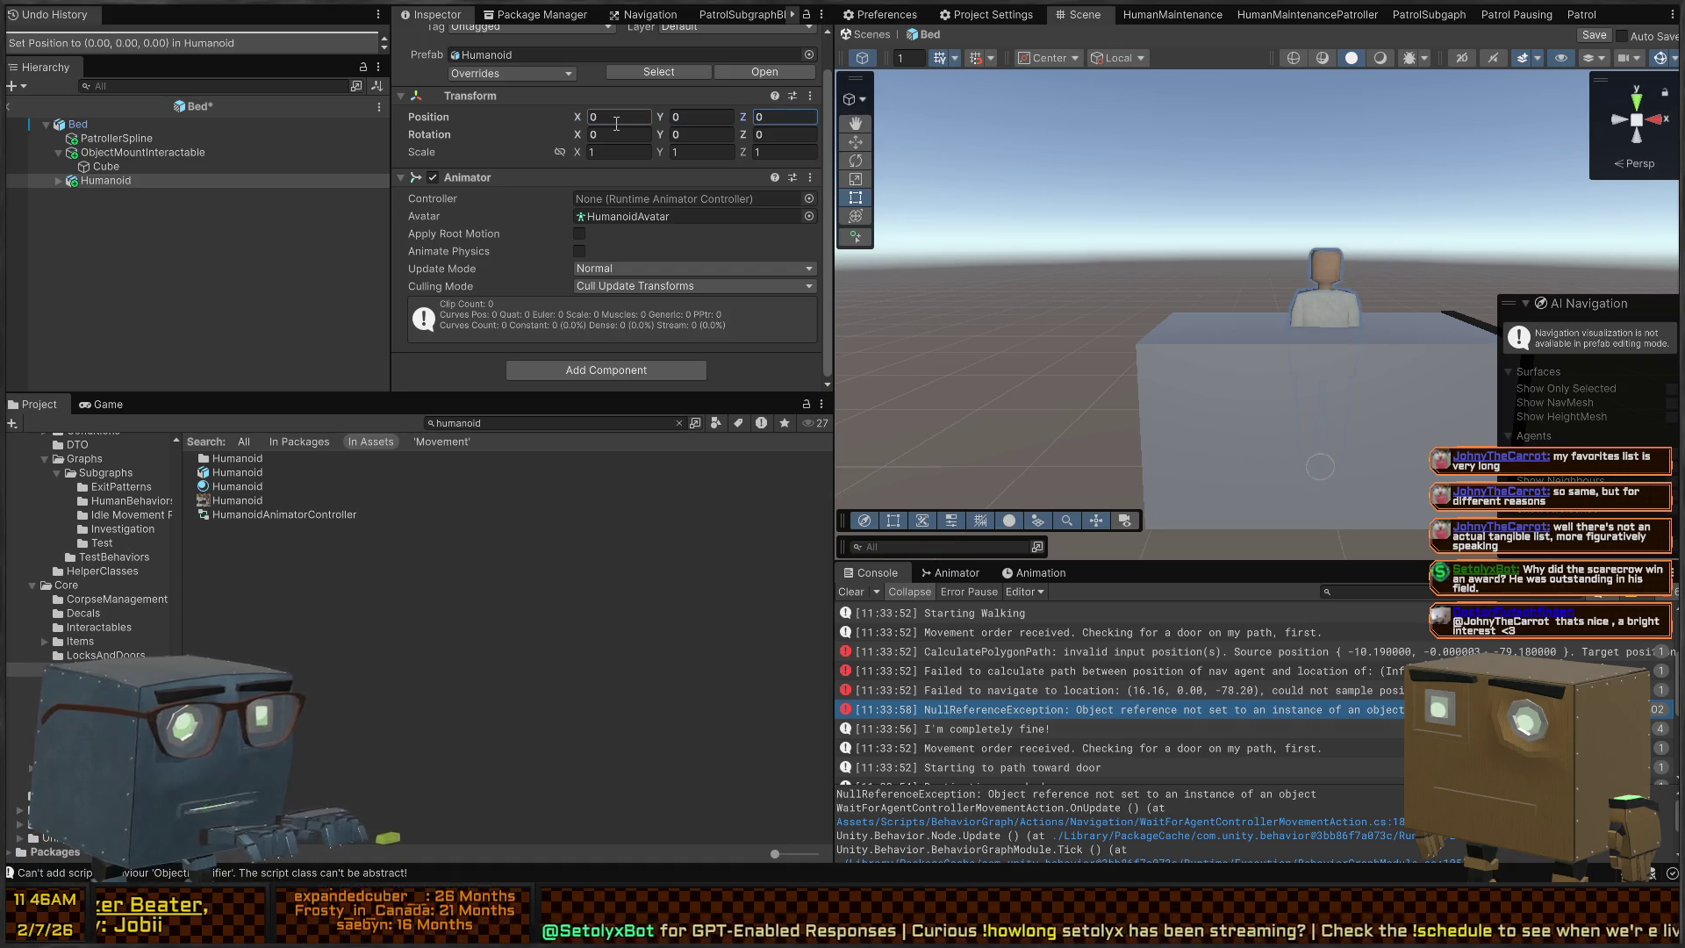
key("Return")
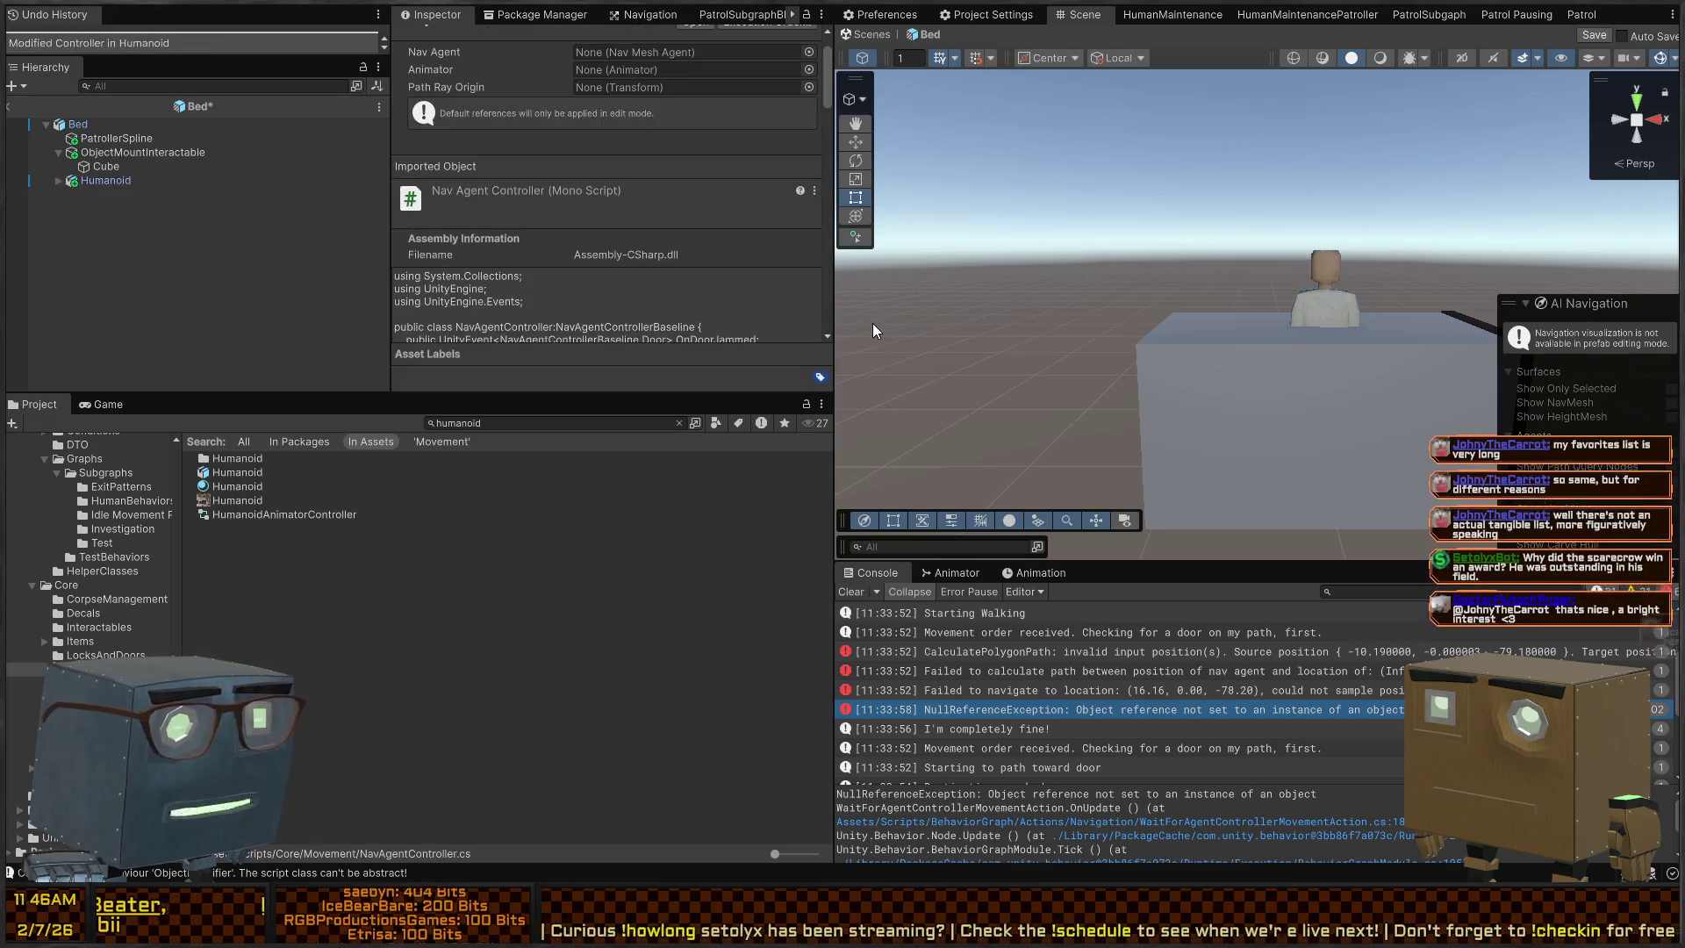
left_click(1036, 571)
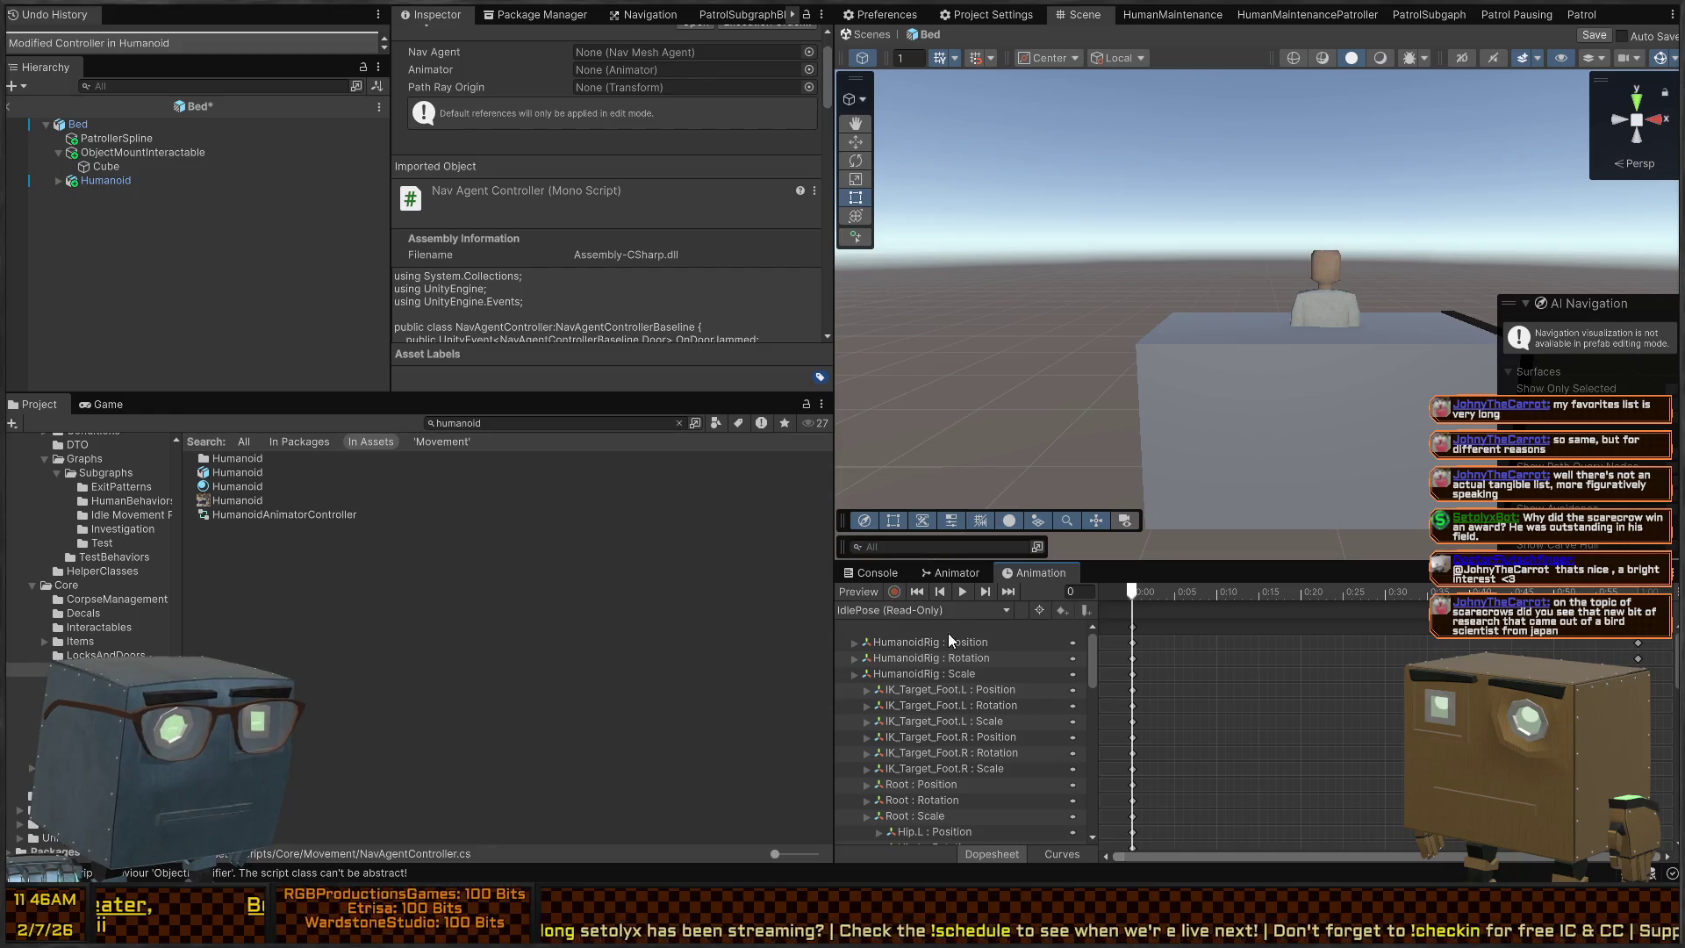
Scrub the Sleeping clip to frame 47 and fly closer to the lying humanoid
left_click_drag(1130, 592, 1424, 590)
mouse_move(1117, 286)
left_mouse_down()
mouse_move(1029, 268)
mouse_move(1019, 544)
left_mouse_up()
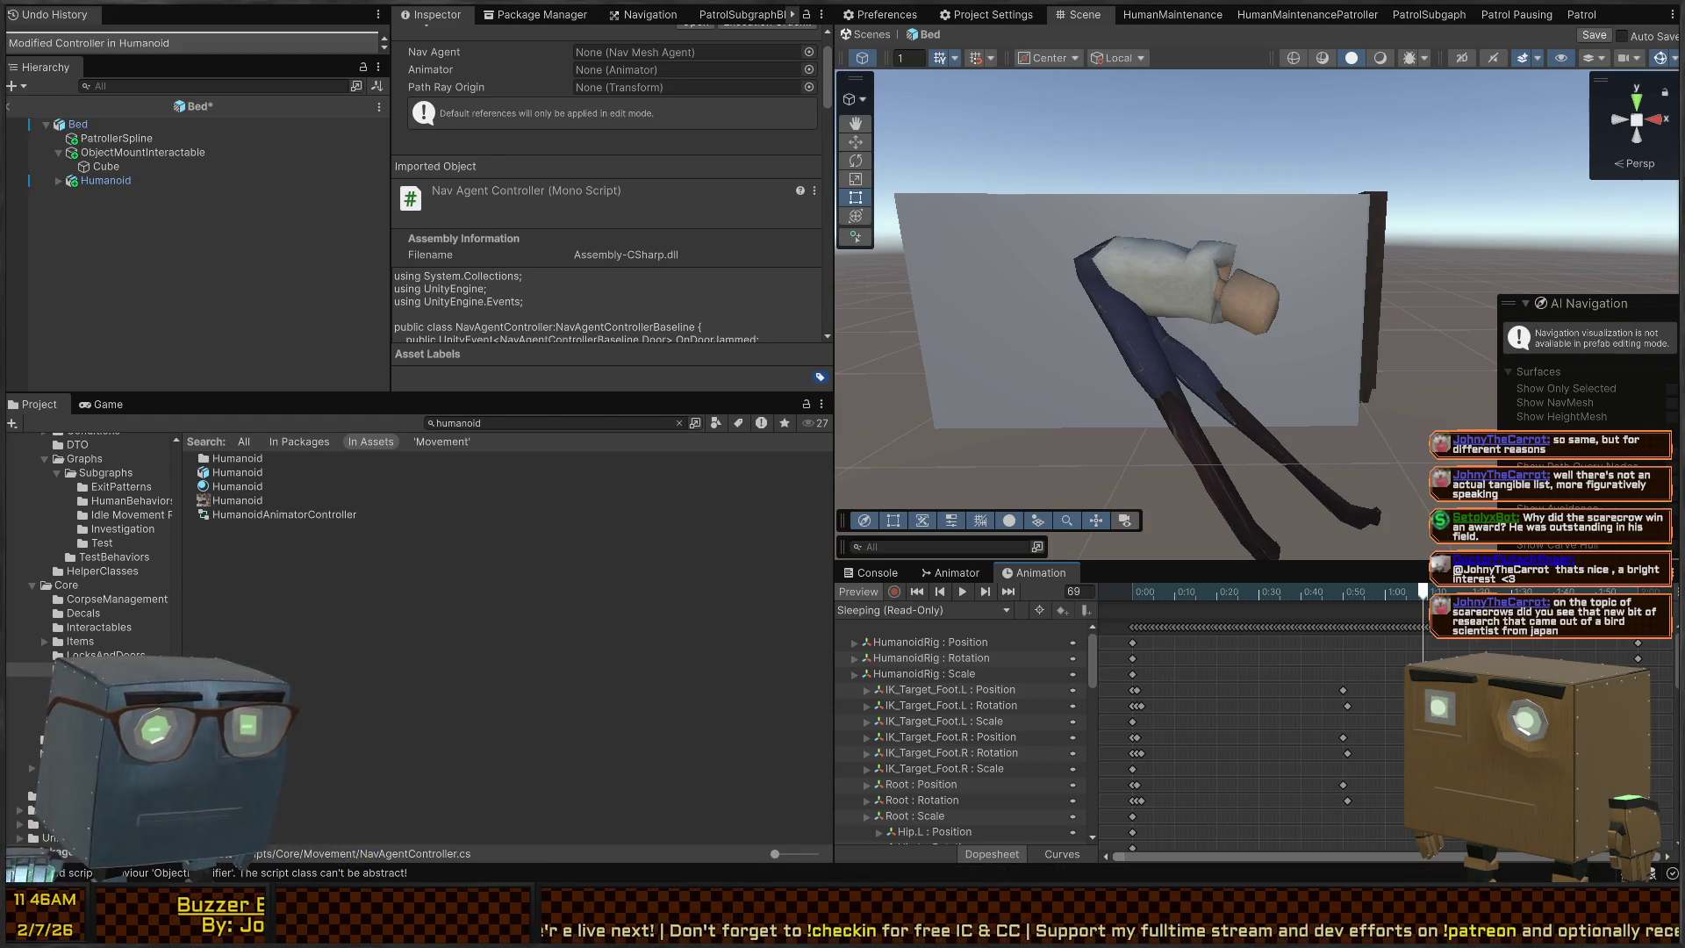
mouse_move(1422, 592)
left_mouse_down()
mouse_move(1167, 575)
mouse_move(1356, 592)
mouse_move(1330, 592)
left_mouse_up()
mouse_move(1167, 491)
left_mouse_down()
mouse_move(1125, 465)
mouse_move(989, 452)
mouse_move(1317, 413)
left_mouse_up()
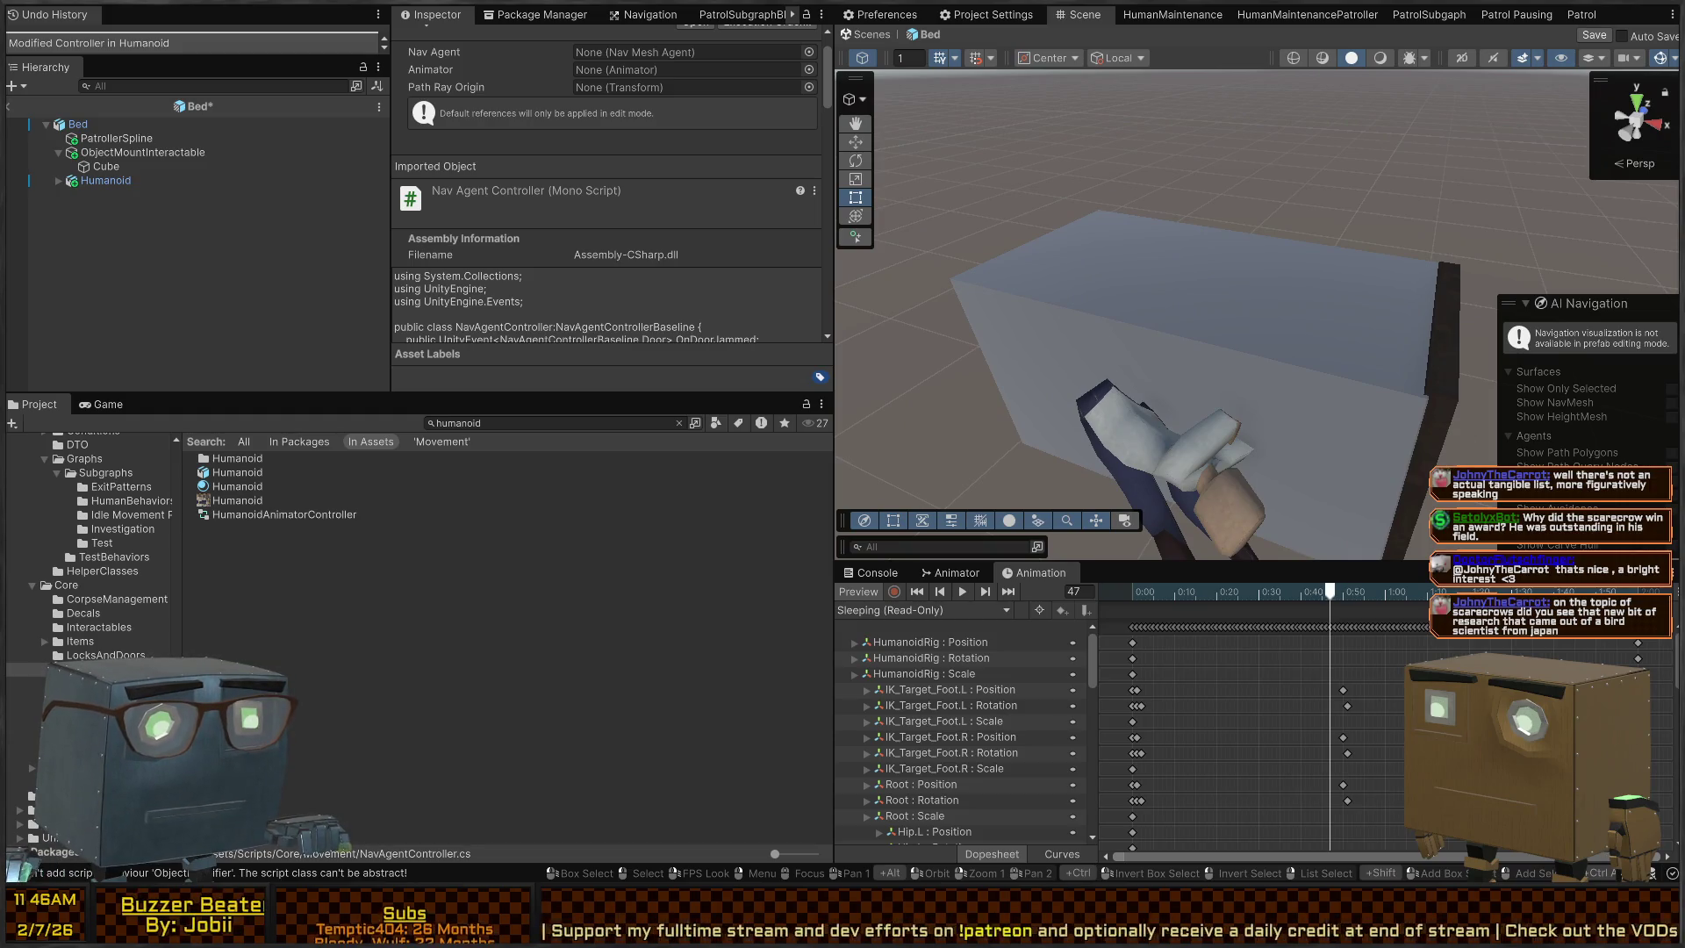
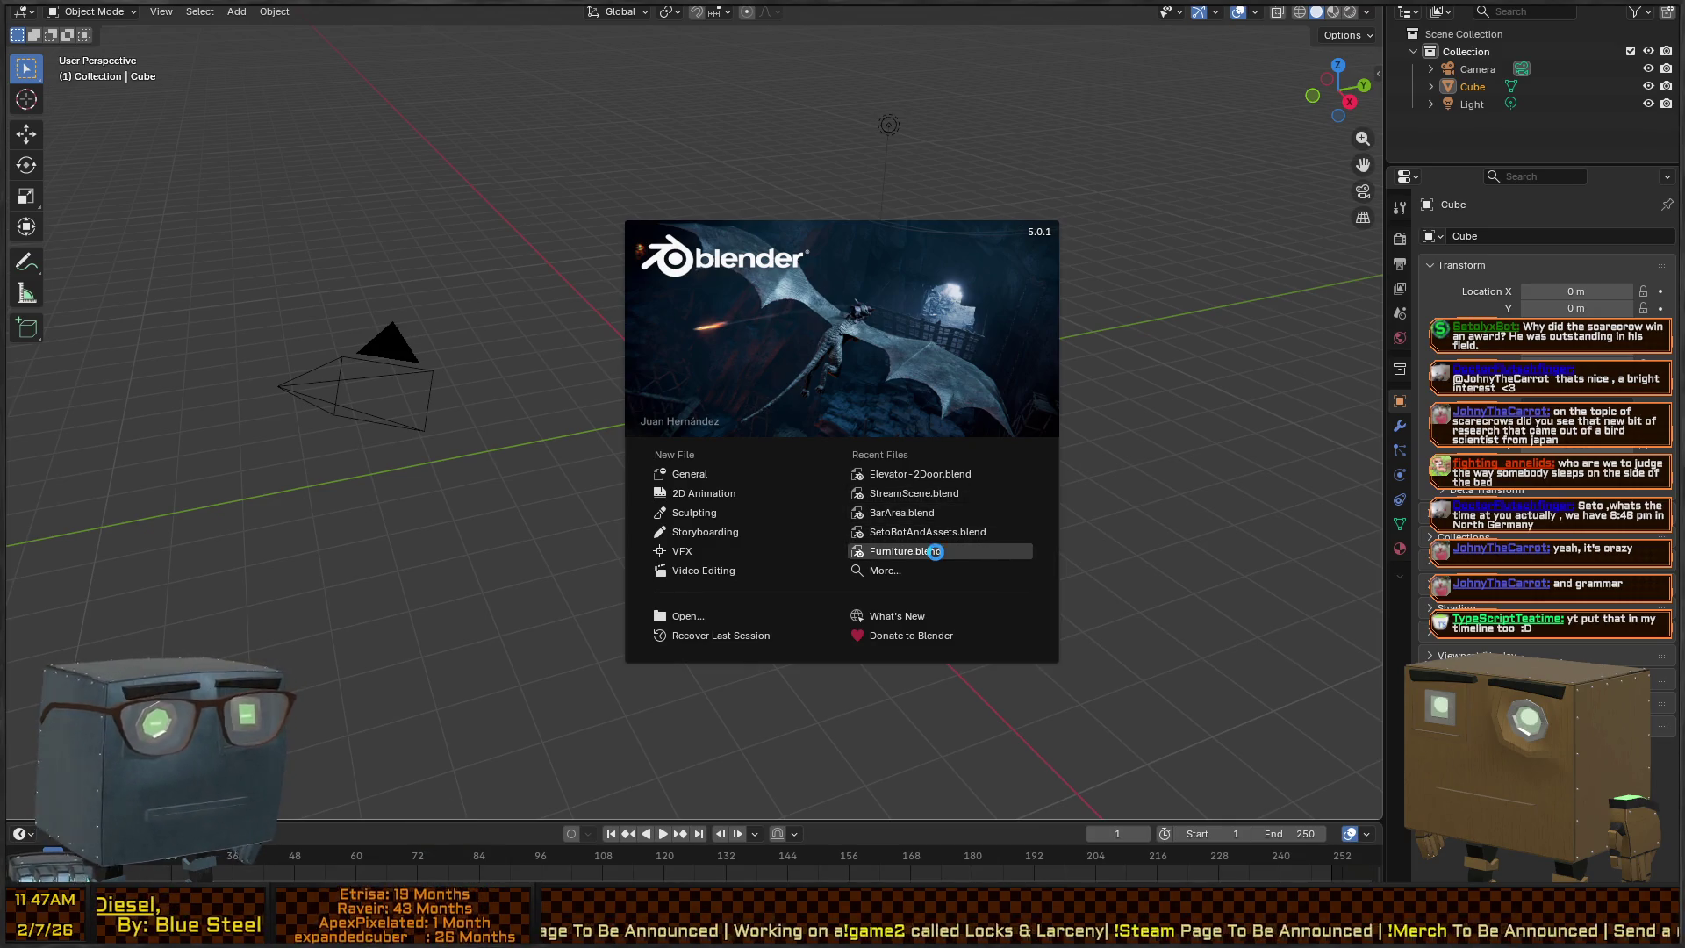
Open Furniture.blend from the Recent Files list on the splash screen
left_click(905, 551)
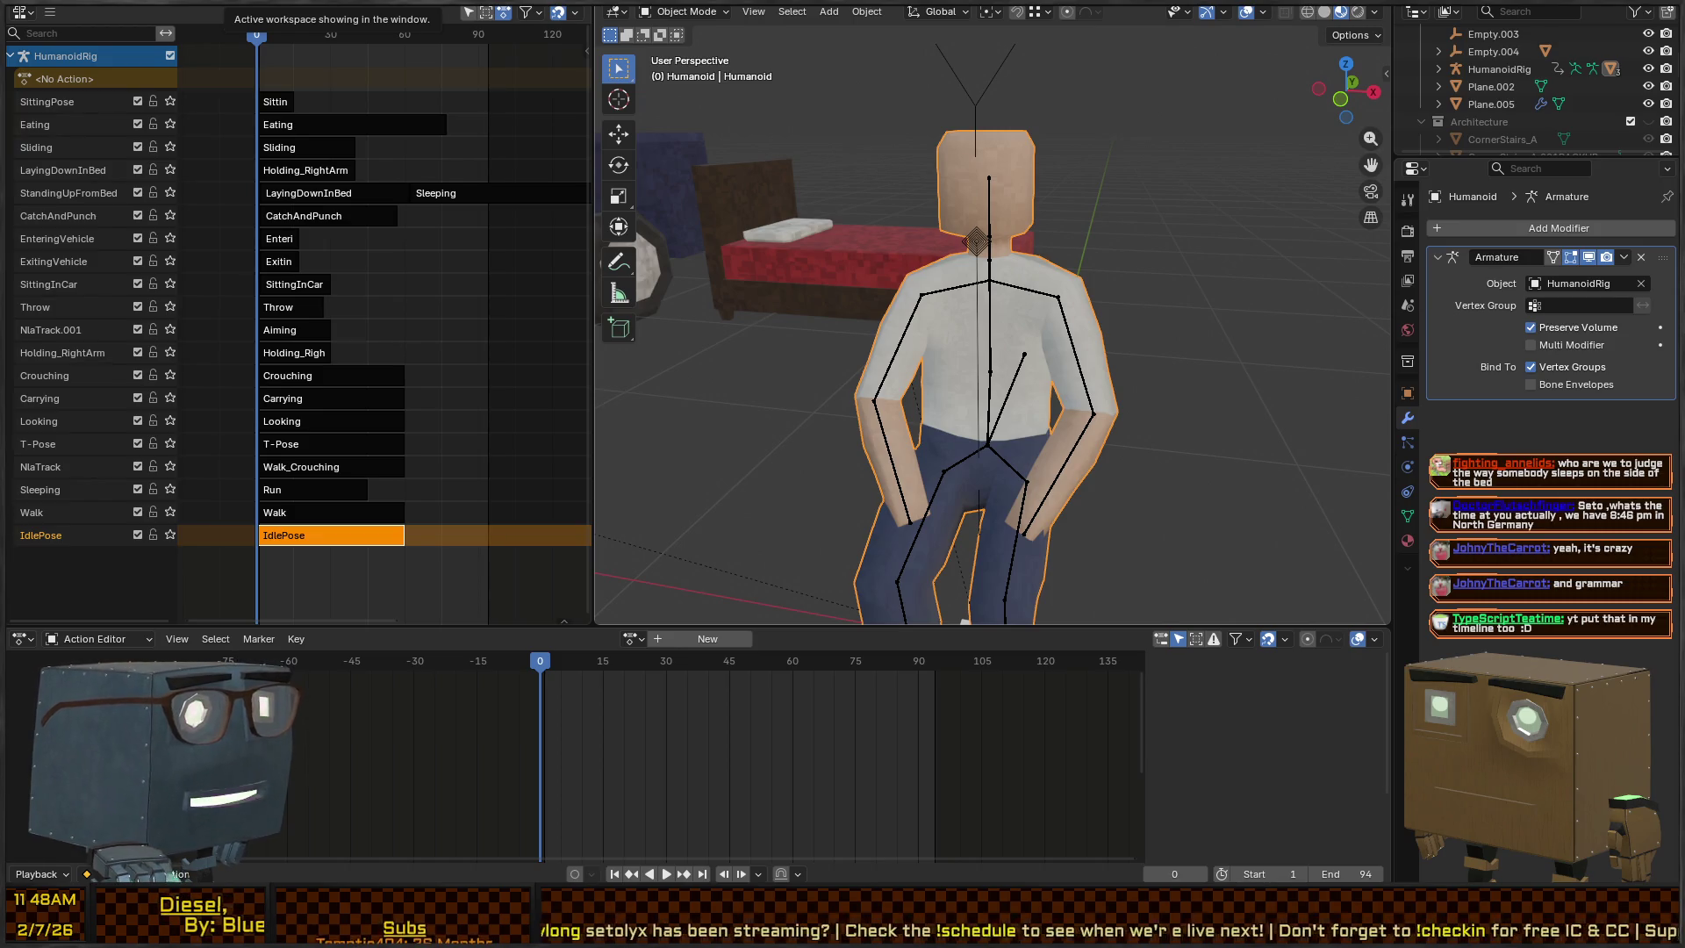
Clear the bed's location so it sits at the world origin under the character
mouse_move(1036, 268)
left_mouse_down()
mouse_move(917, 283)
mouse_move(1104, 276)
mouse_move(1009, 237)
mouse_move(918, 250)
mouse_move(963, 186)
mouse_move(960, 213)
mouse_move(1158, 246)
mouse_move(1038, 271)
left_mouse_up()
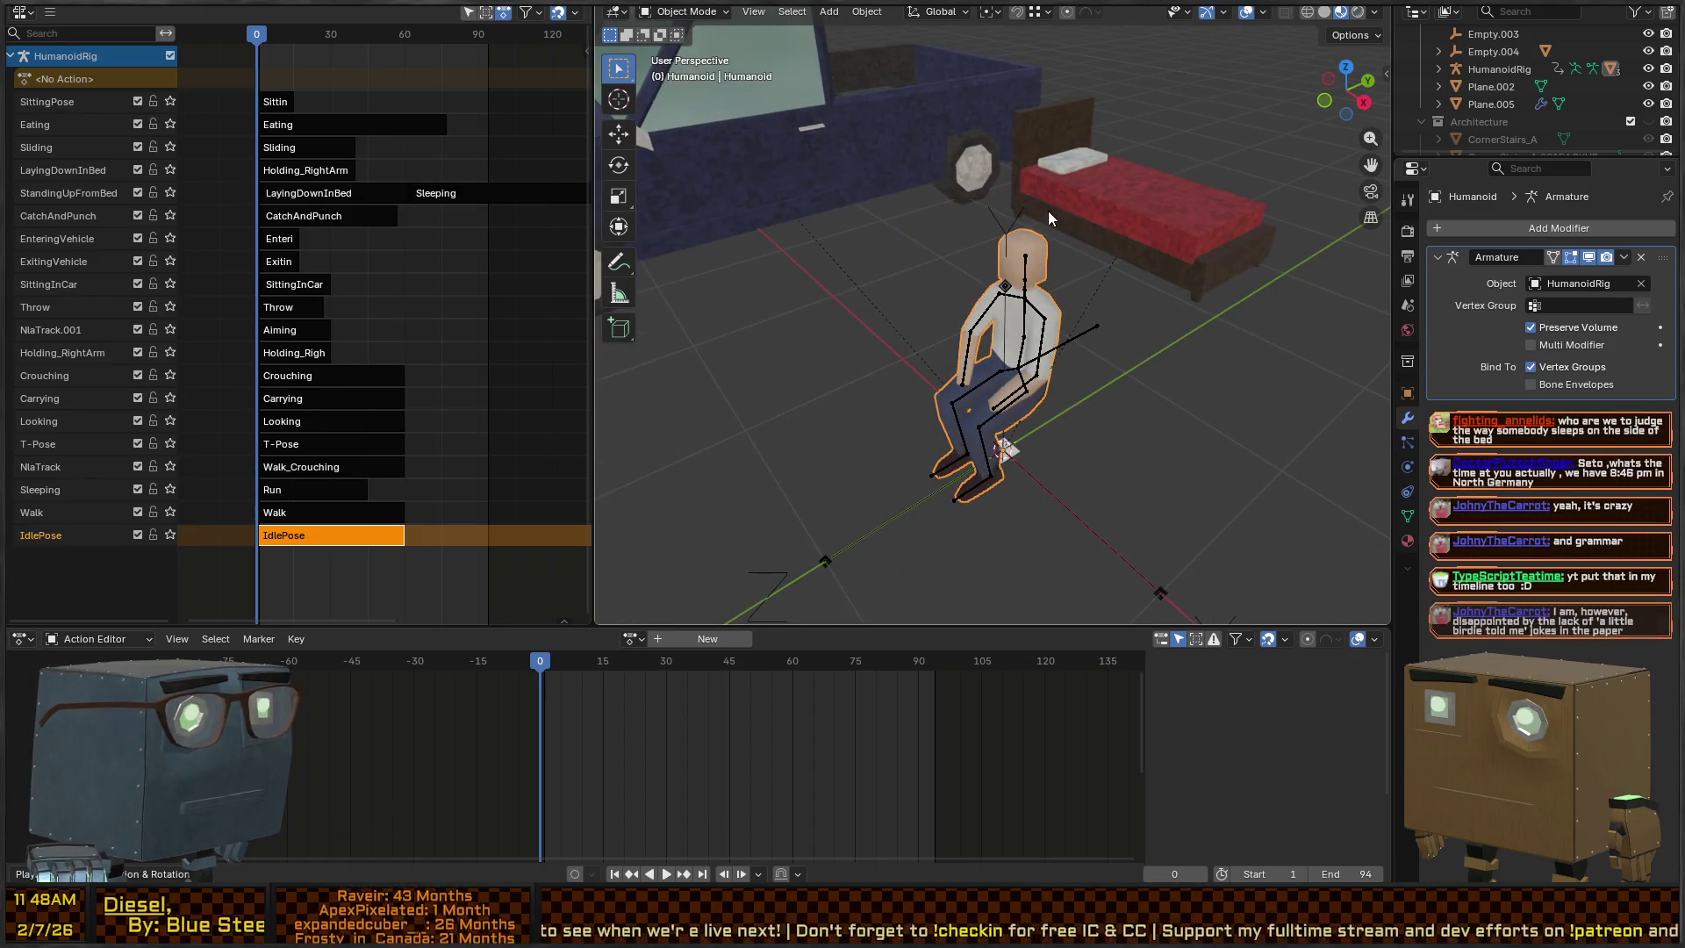
left_click(1161, 218)
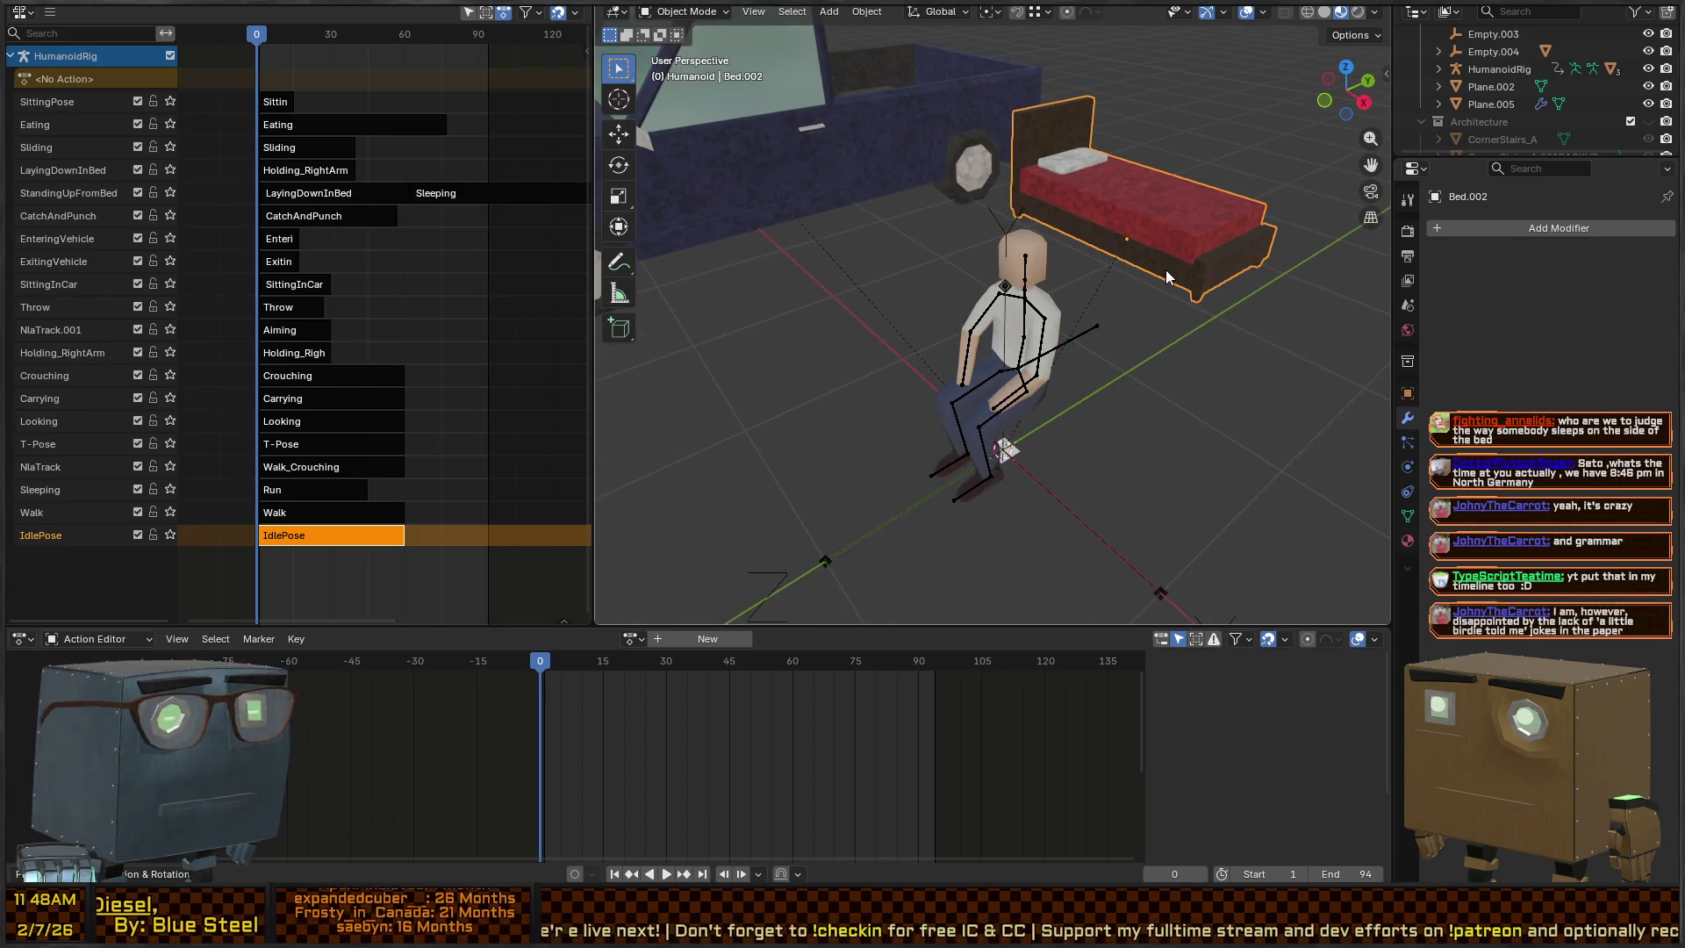
key("alt+g")
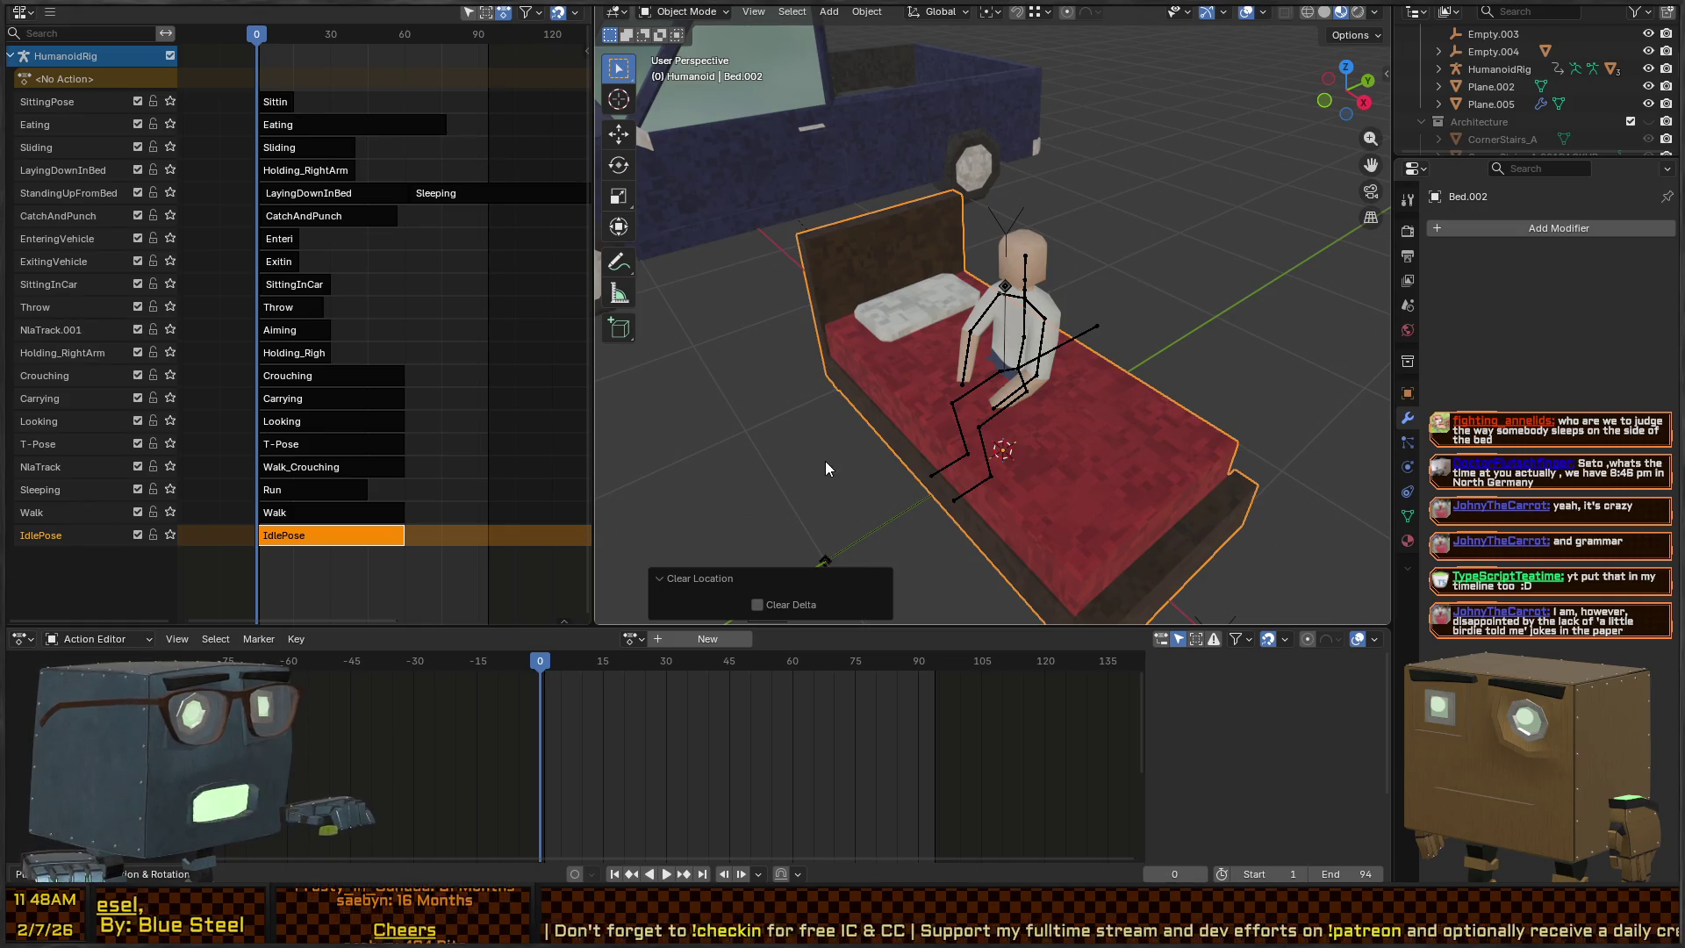
mouse_move(1071, 233)
left_mouse_down()
mouse_move(1151, 219)
mouse_move(1231, 176)
mouse_move(1097, 265)
left_mouse_up()
Put HumanoidRig into Pose Mode and check the Forearm.L bone and physics properties
left_click(1037, 314)
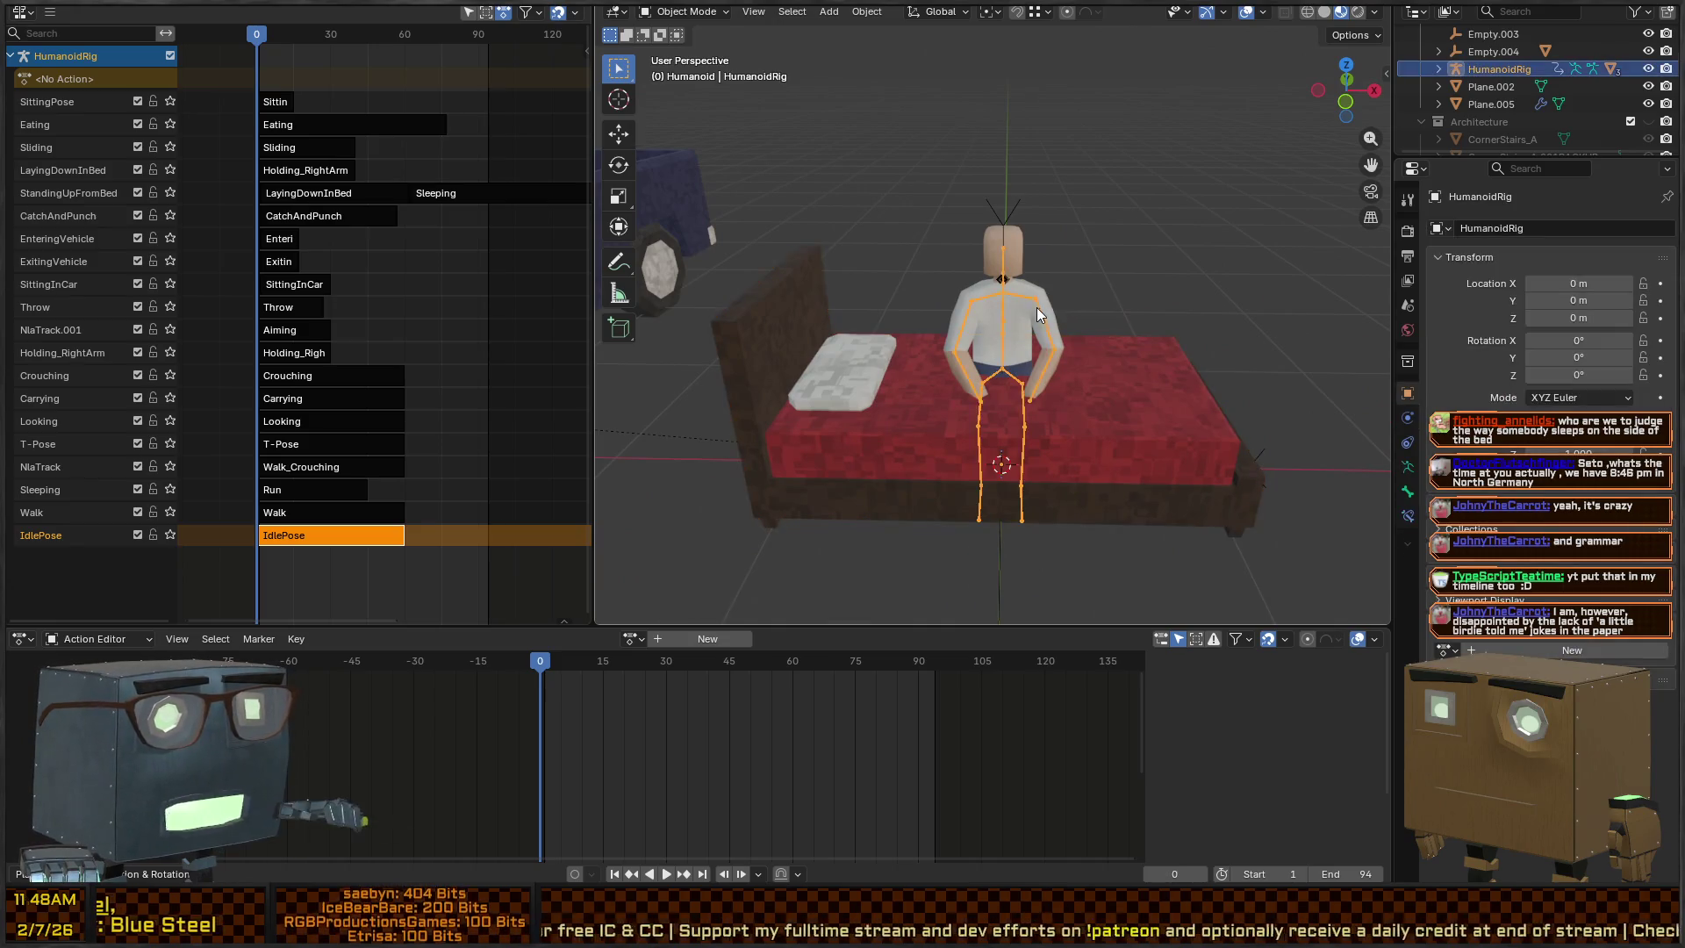
key("ctrl+Tab")
mouse_move(1044, 316)
left_mouse_down()
mouse_move(1110, 334)
mouse_move(903, 488)
mouse_move(1182, 357)
mouse_move(1143, 402)
left_mouse_up()
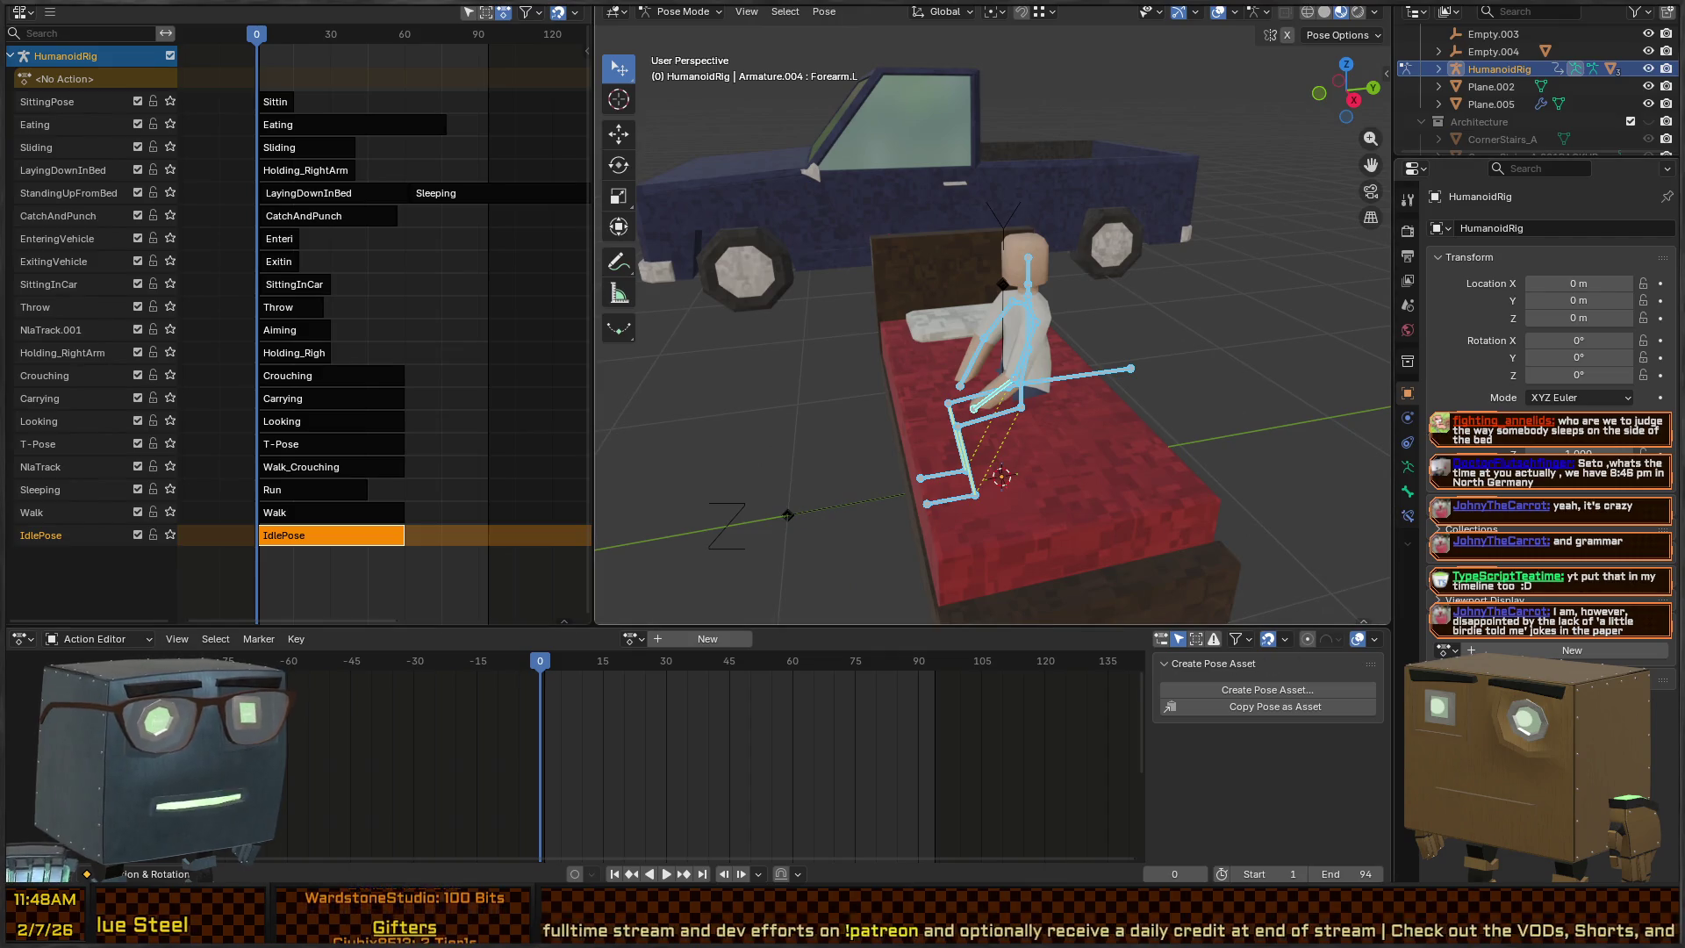
left_click(1408, 467)
left_click(1408, 492)
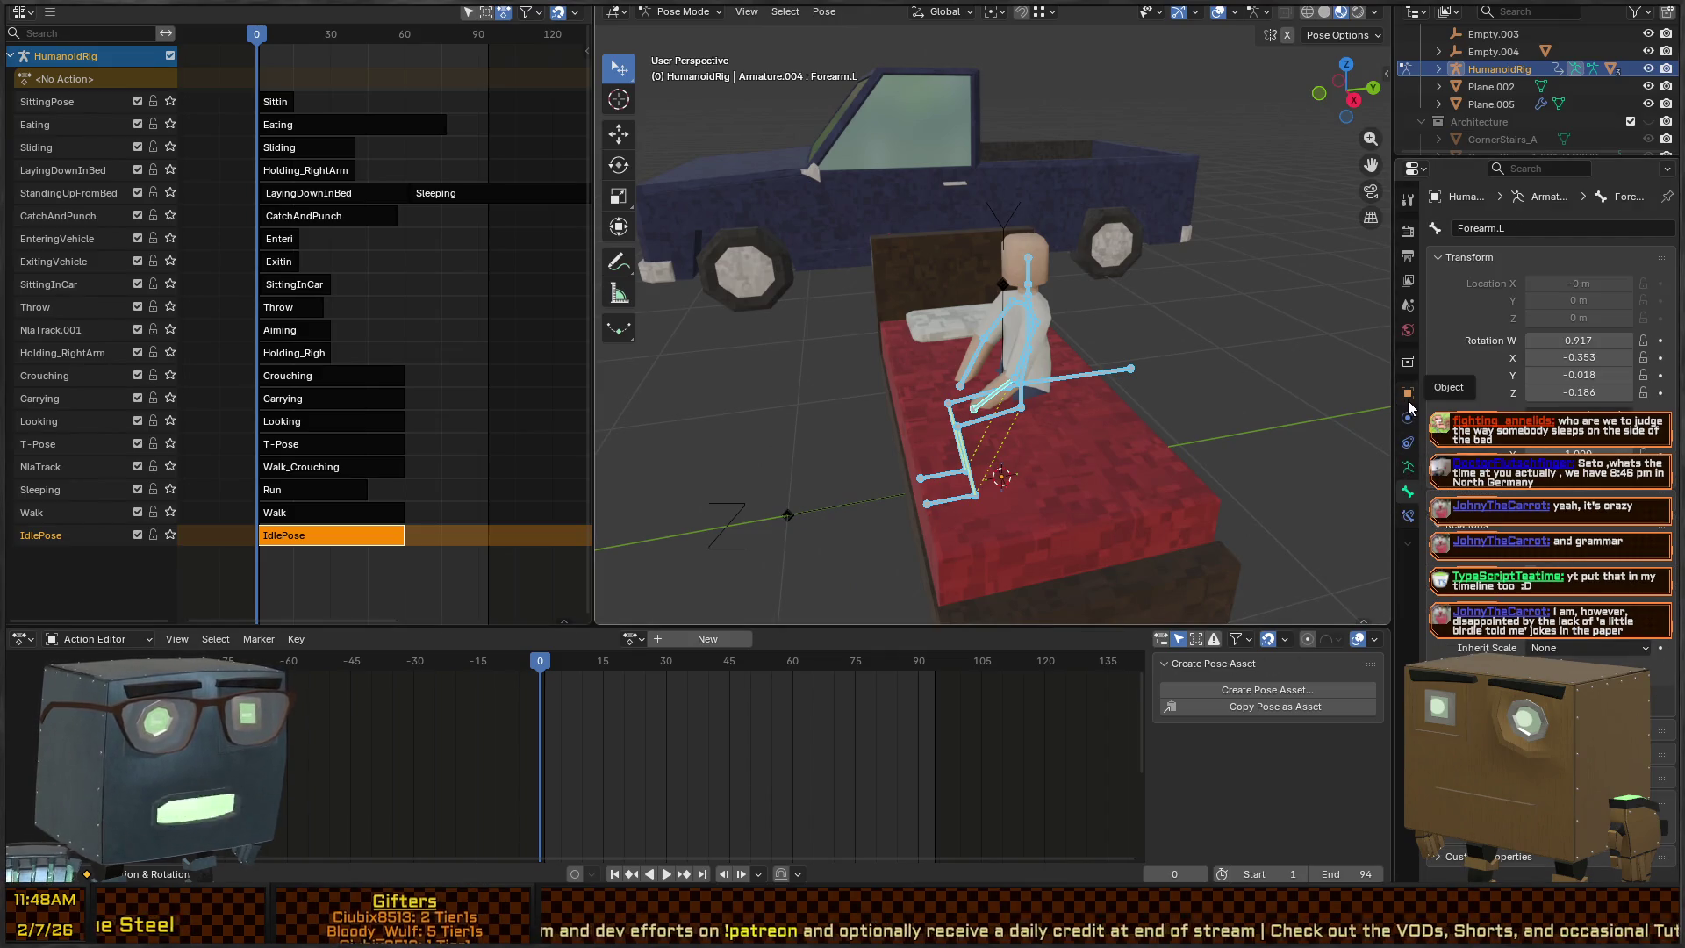
left_click(1408, 416)
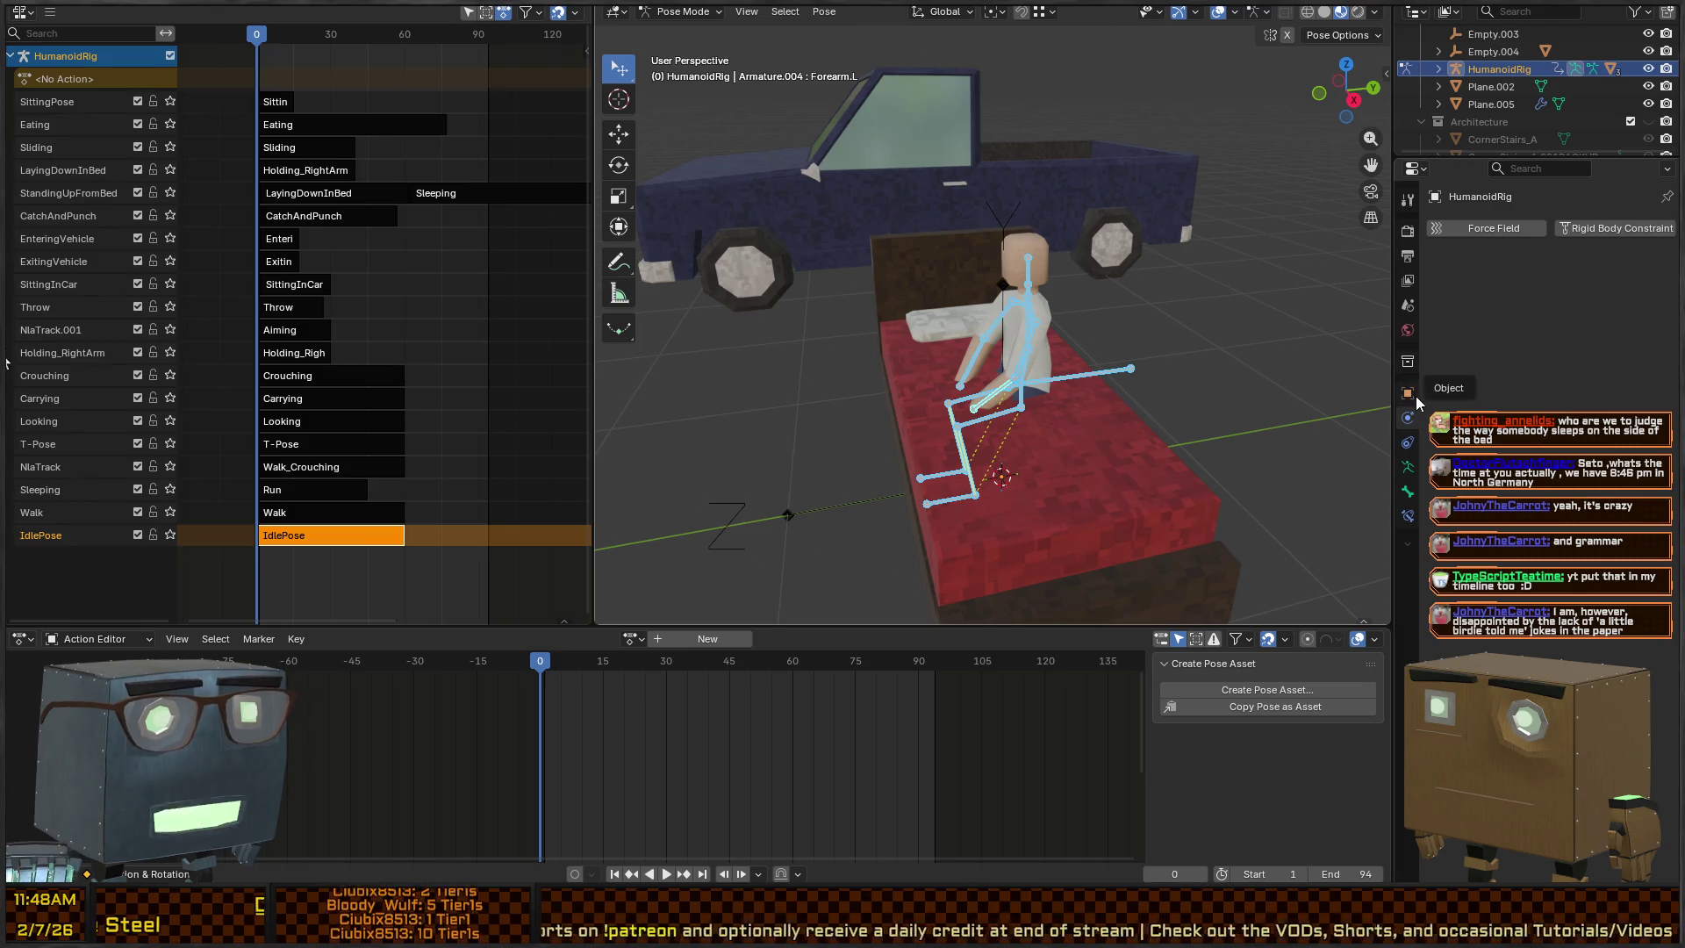
Review the rig's object, constraint, armature and Forearm.L bone constraint settings, then return to Object Mode
left_click(1415, 403)
left_click(1408, 442)
left_click(1408, 467)
left_click(1409, 494)
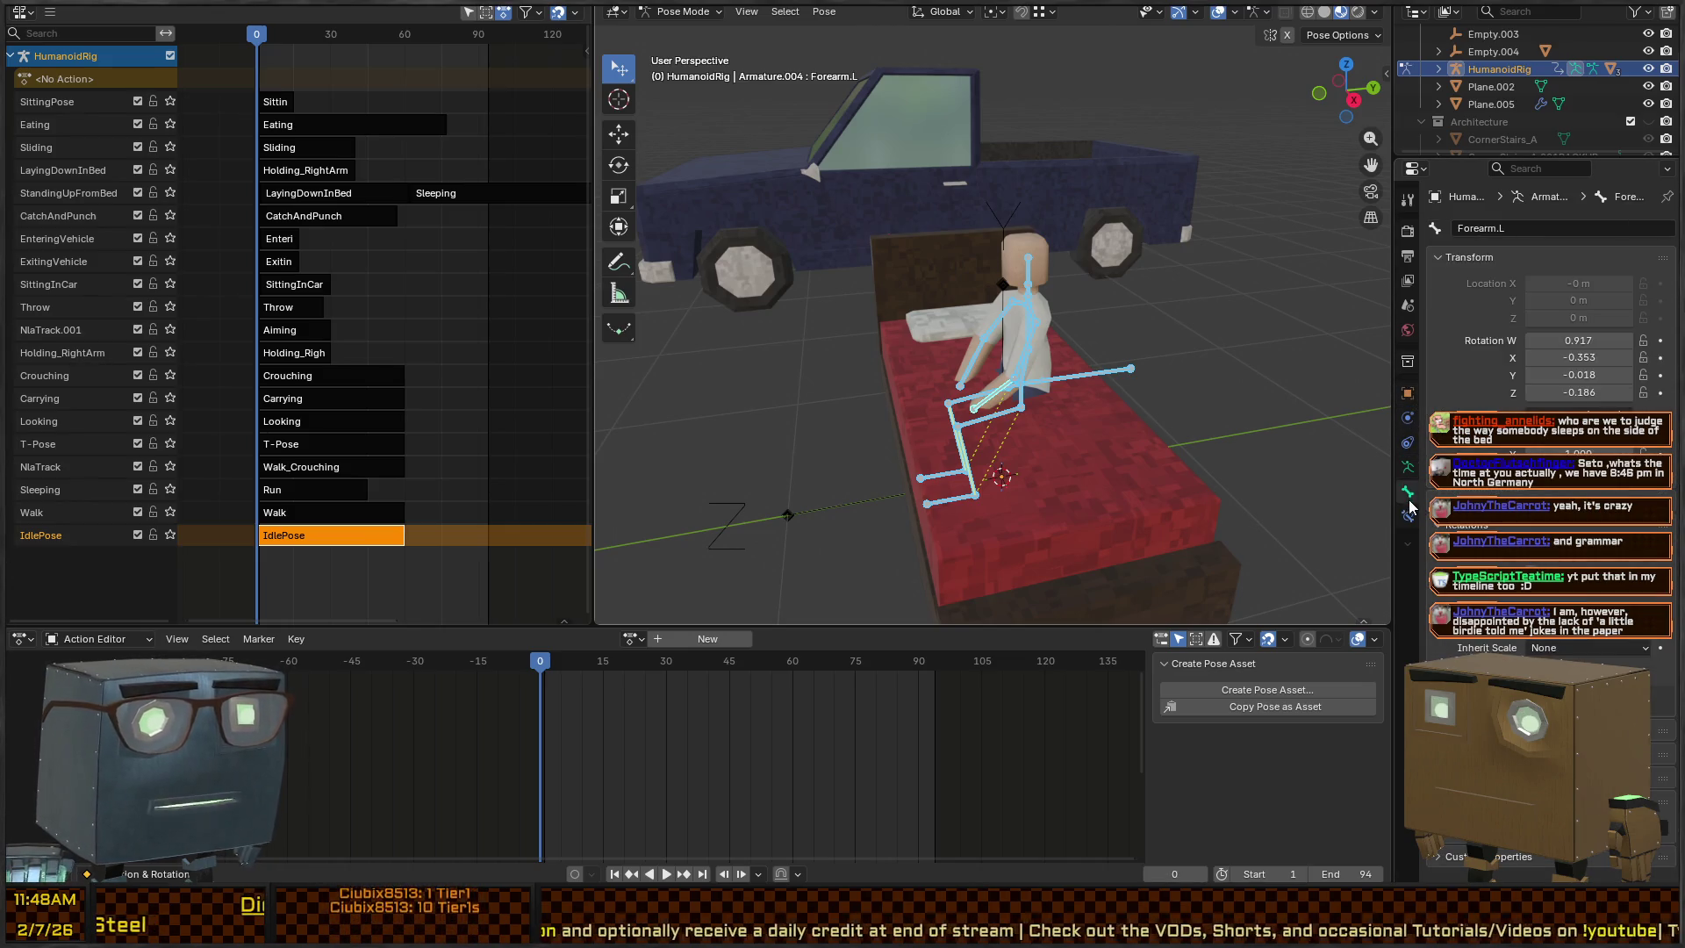
left_click(1409, 516)
left_click_drag(1131, 373, 1146, 397)
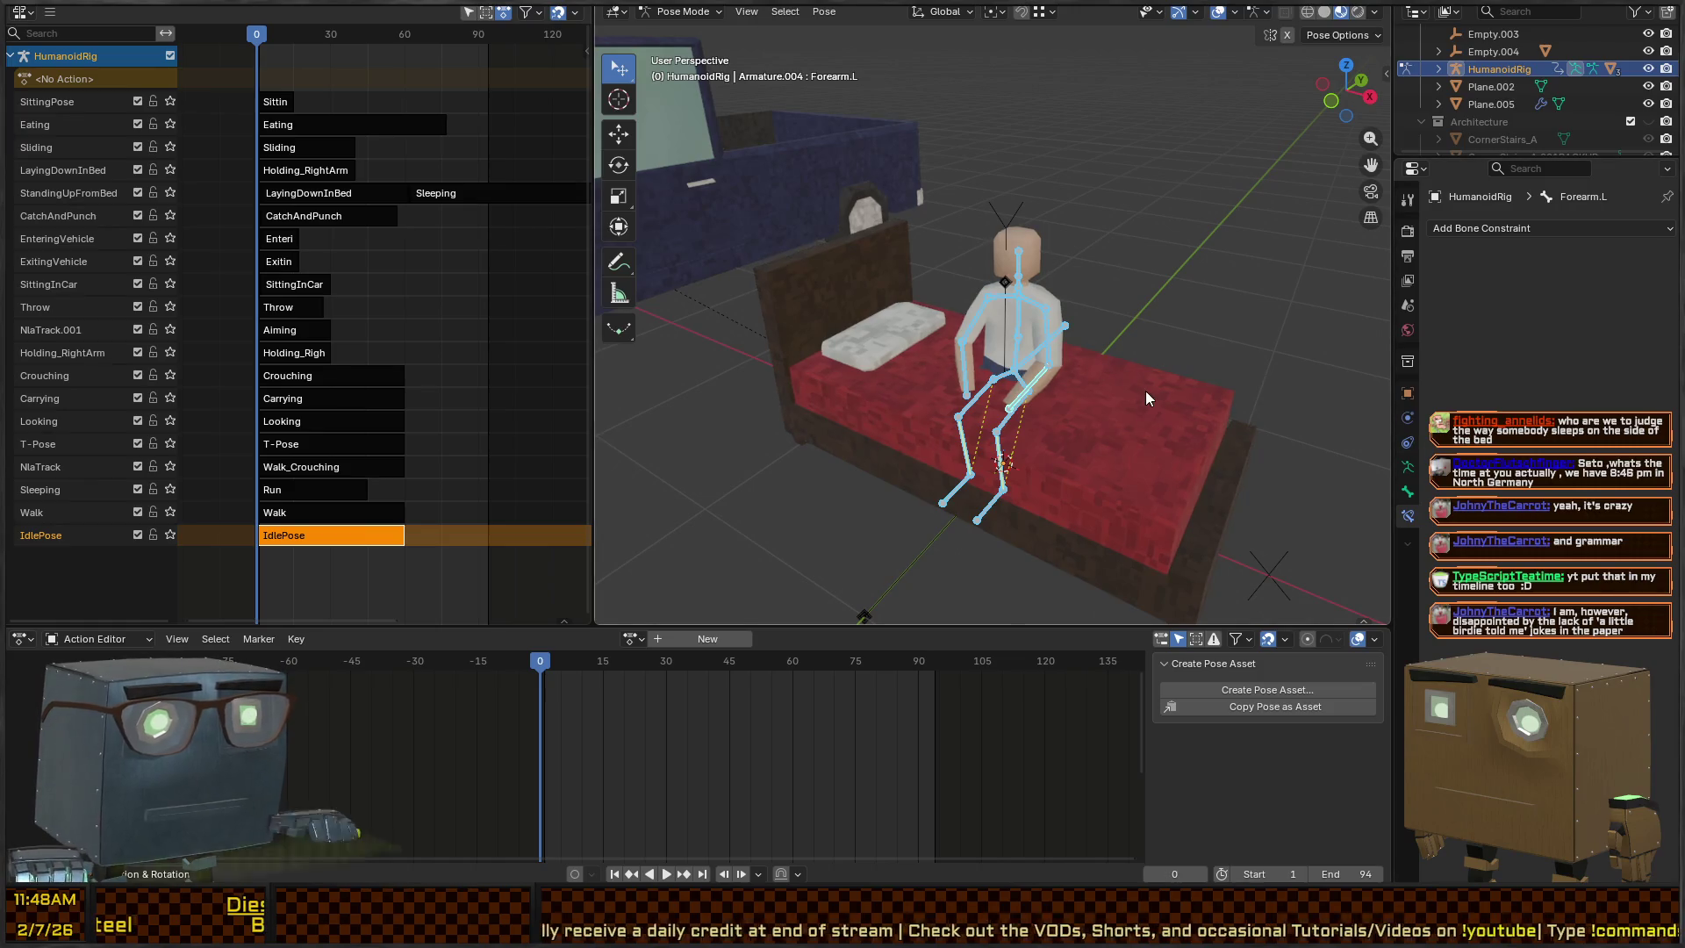
key("ctrl+Tab")
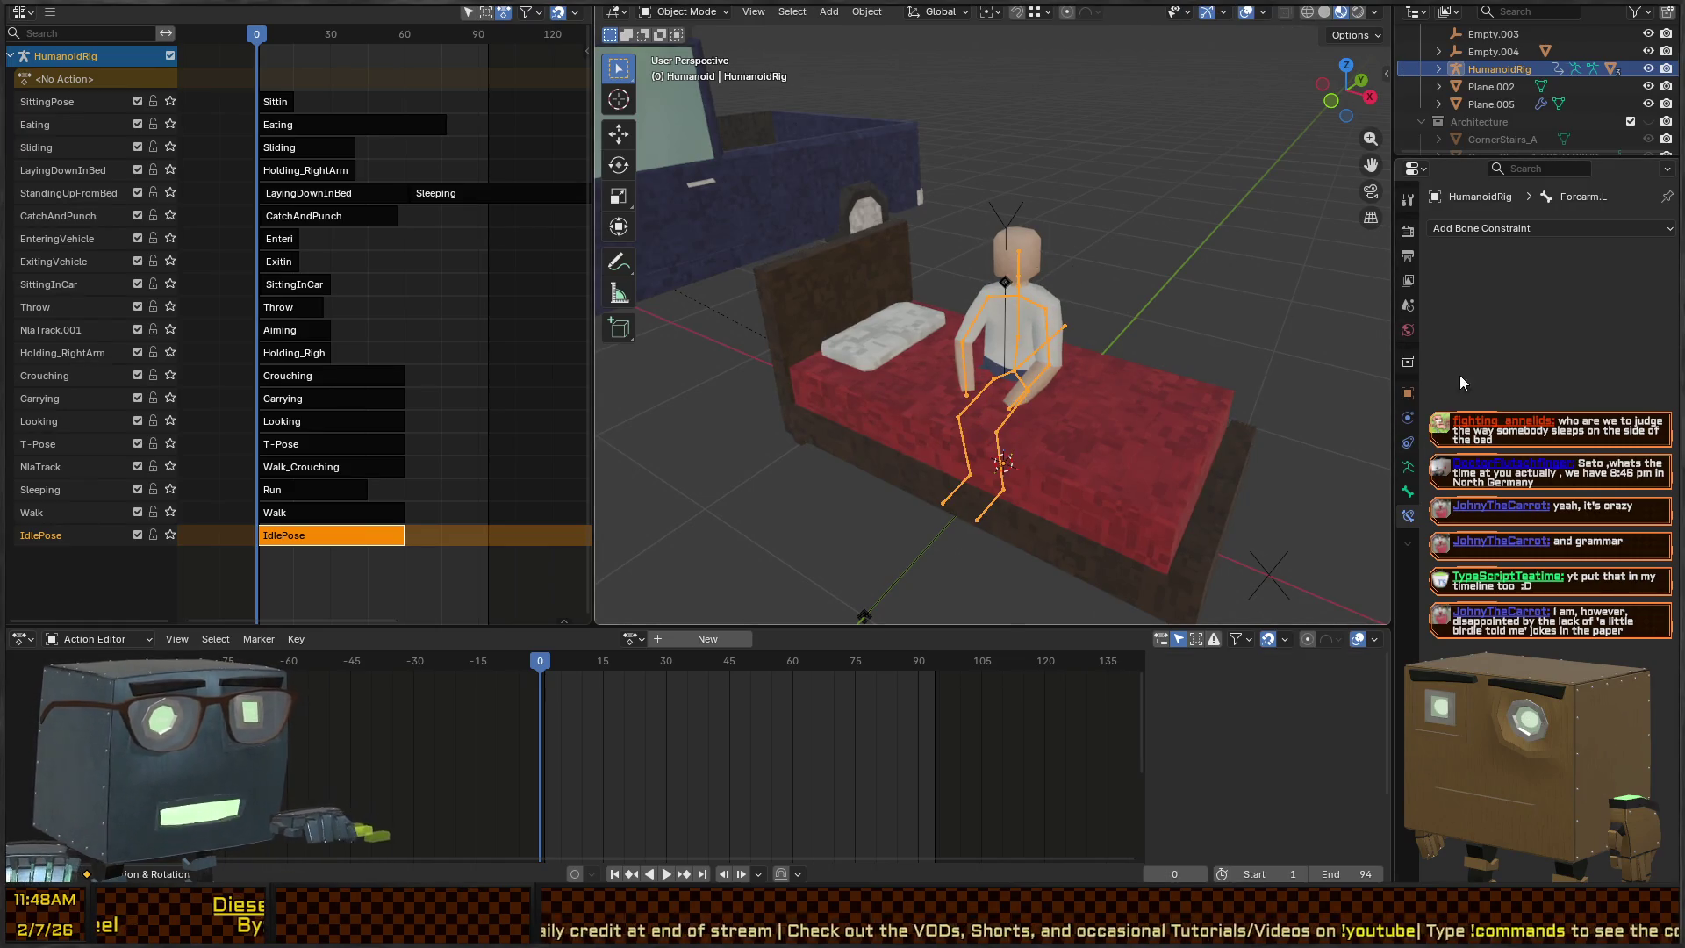
Show the rig's empty object constraints, switch back to Pose Mode, and zoom into the NLA tracks
left_click(1408, 443)
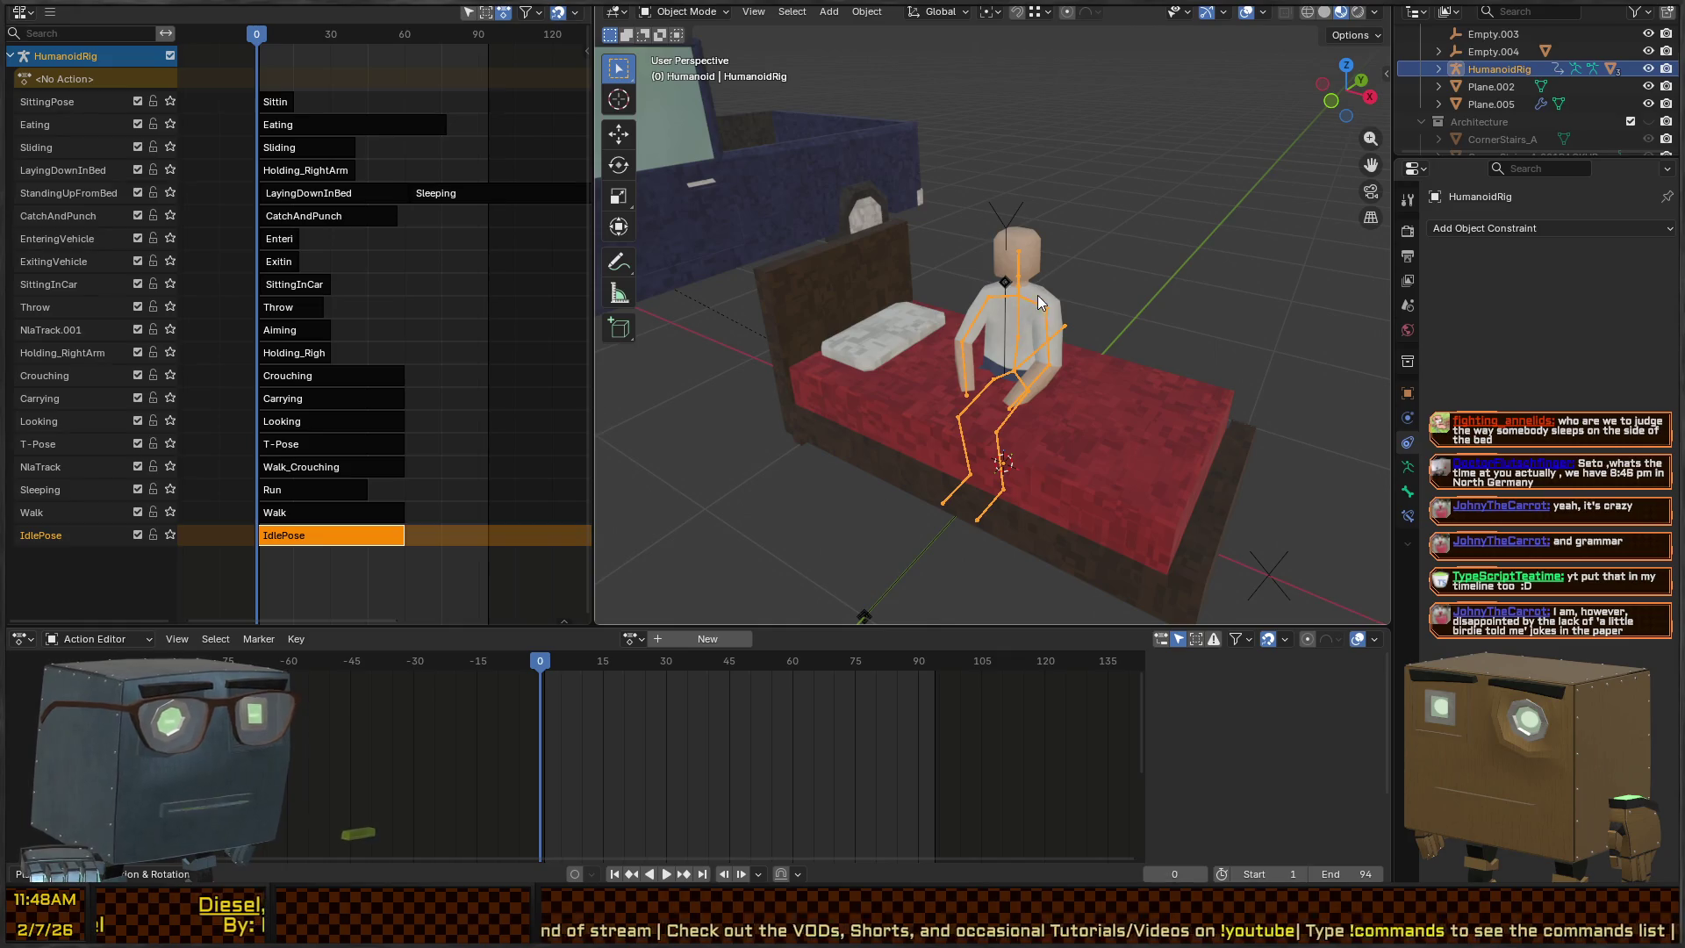
key("ctrl+Tab")
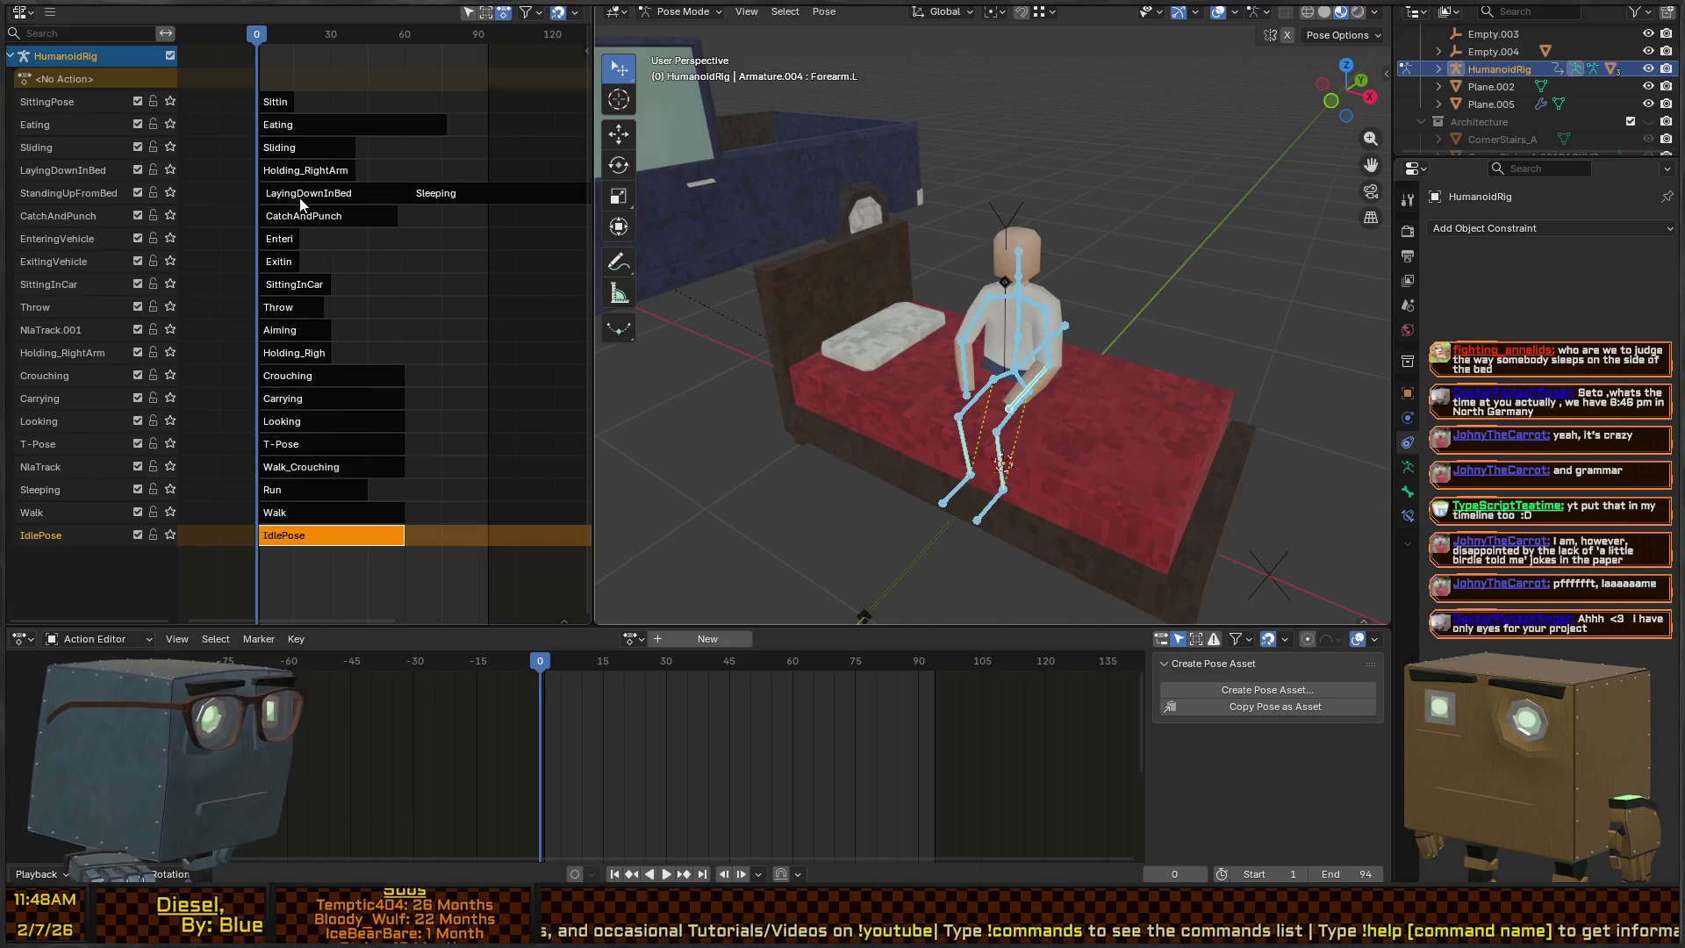
scroll(301, 204, "up", 4)
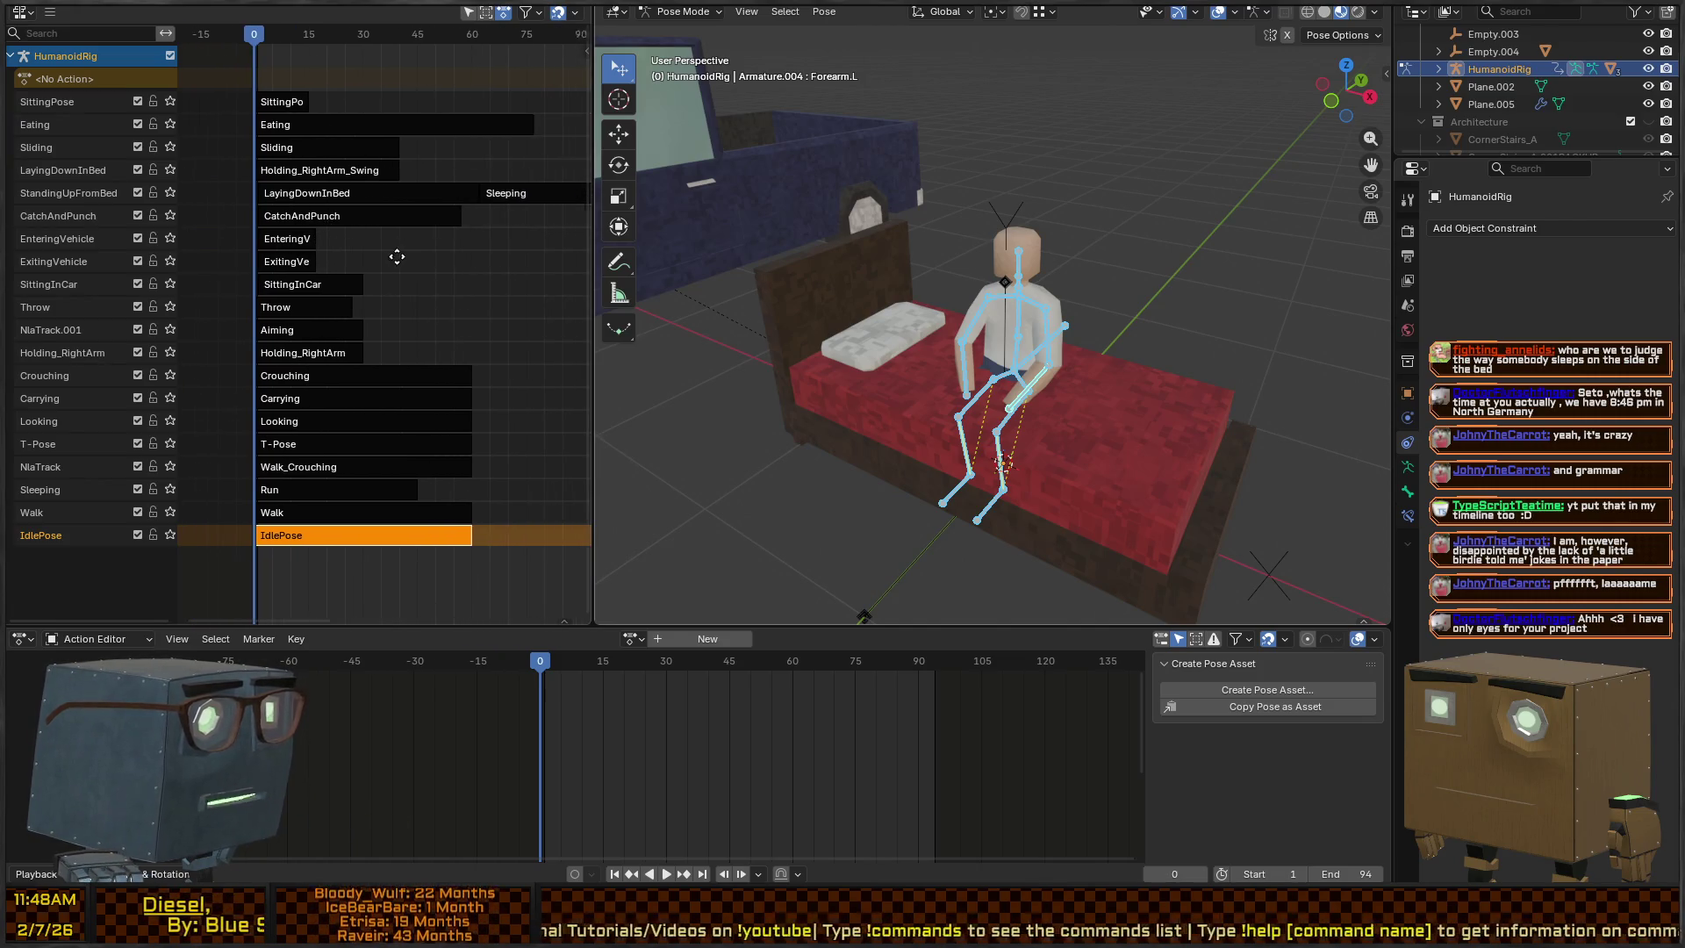
scroll(397, 256, "right", 3)
scroll(282, 281, "up", 1)
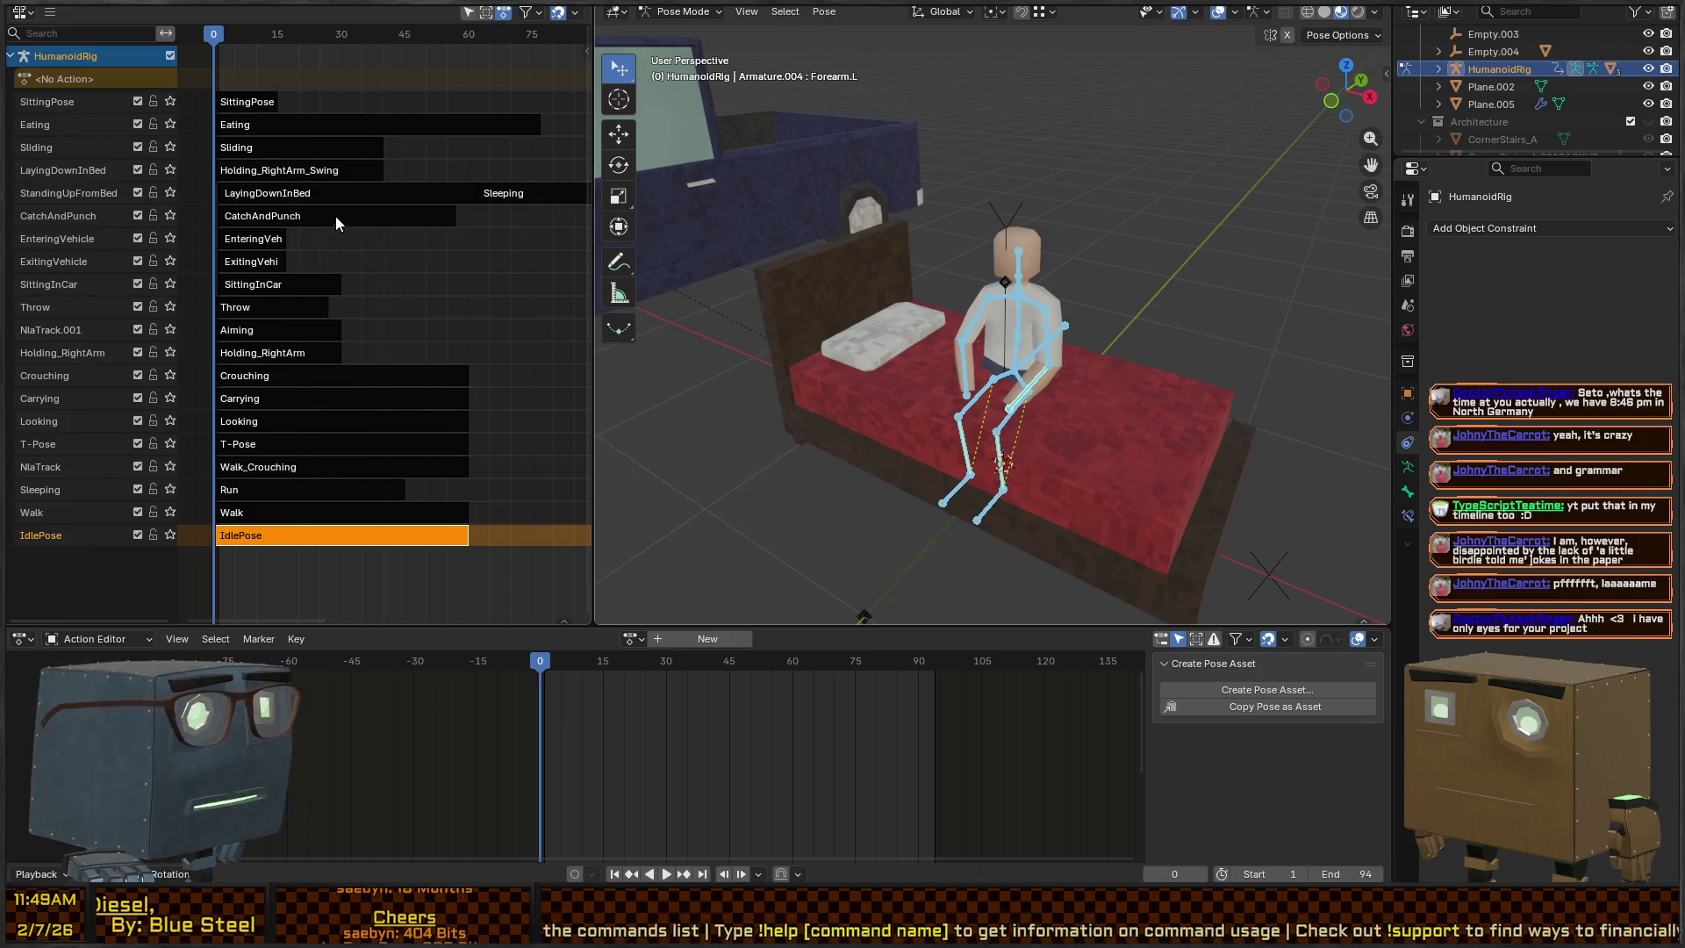
scroll(304, 214, "up", 3)
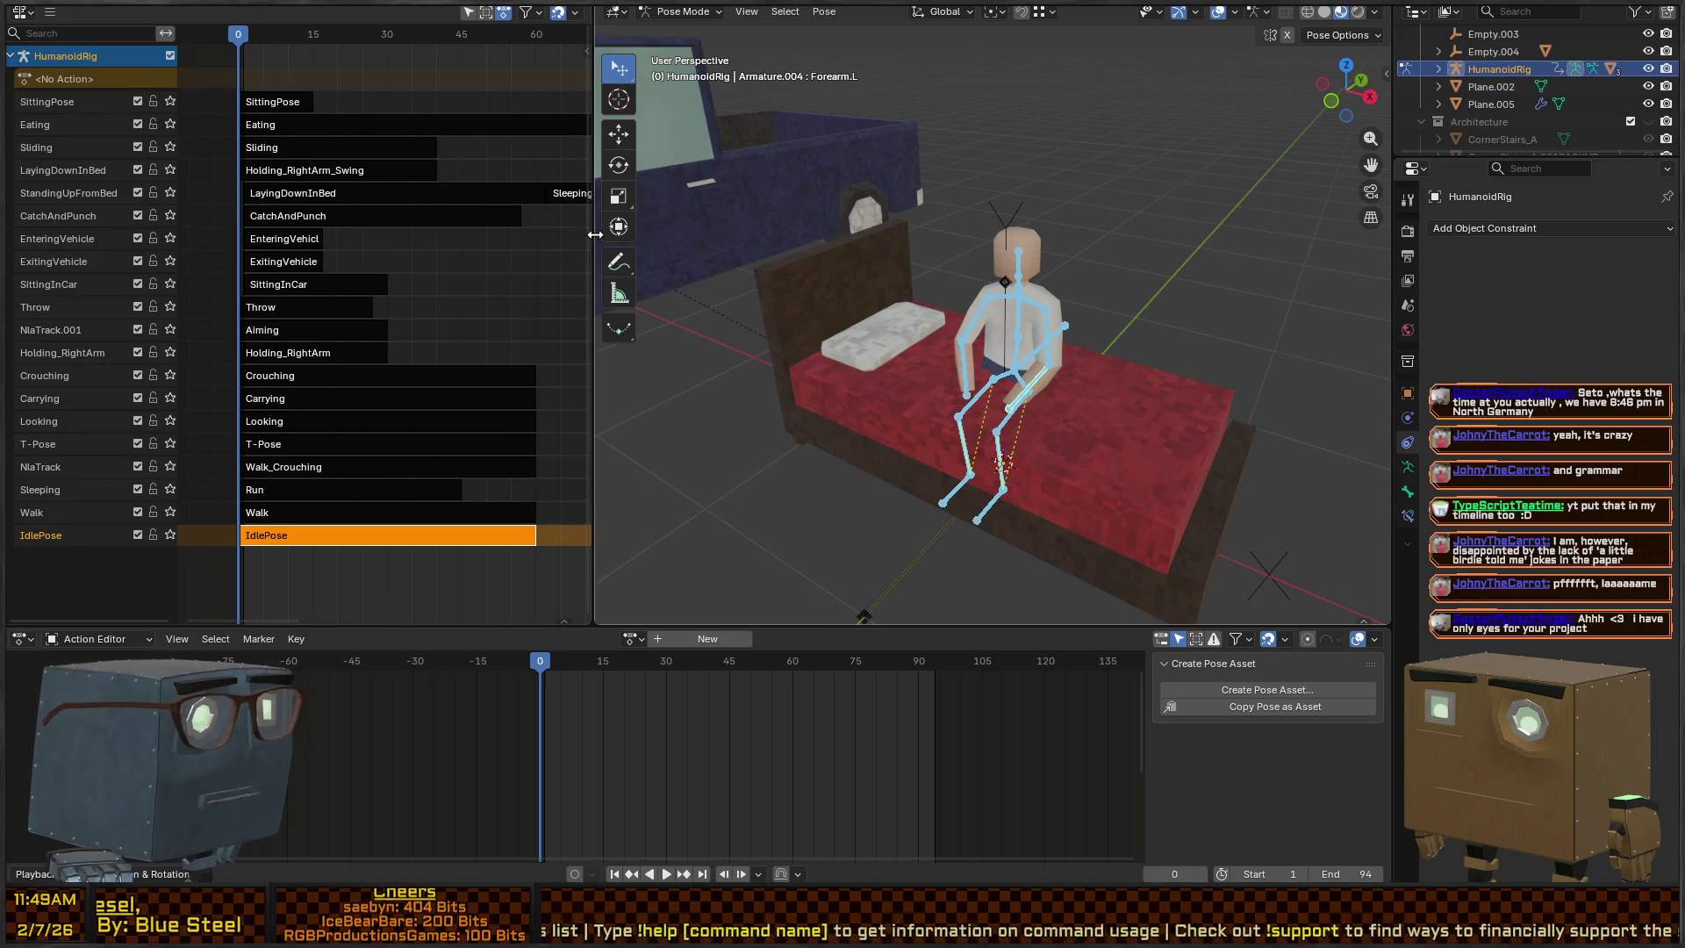
Widen the NLA track area and select the Sleeping strip
left_click_drag(595, 234, 753, 235)
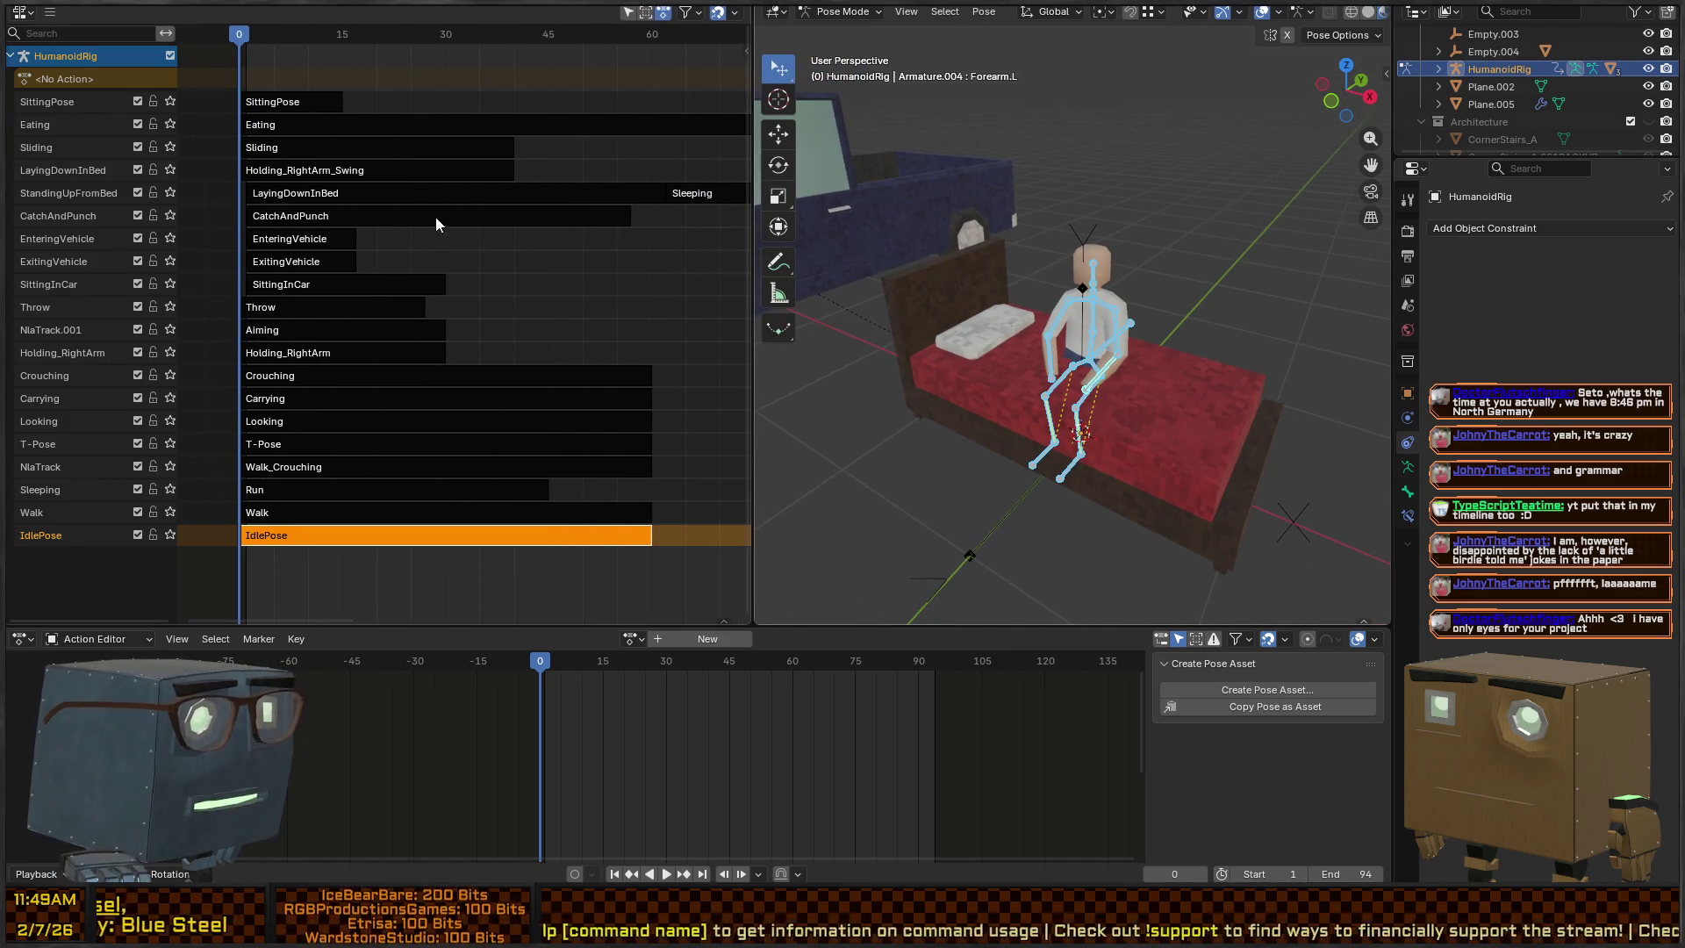
scroll(395, 213, "down", 1)
scroll(369, 194, "down", 1)
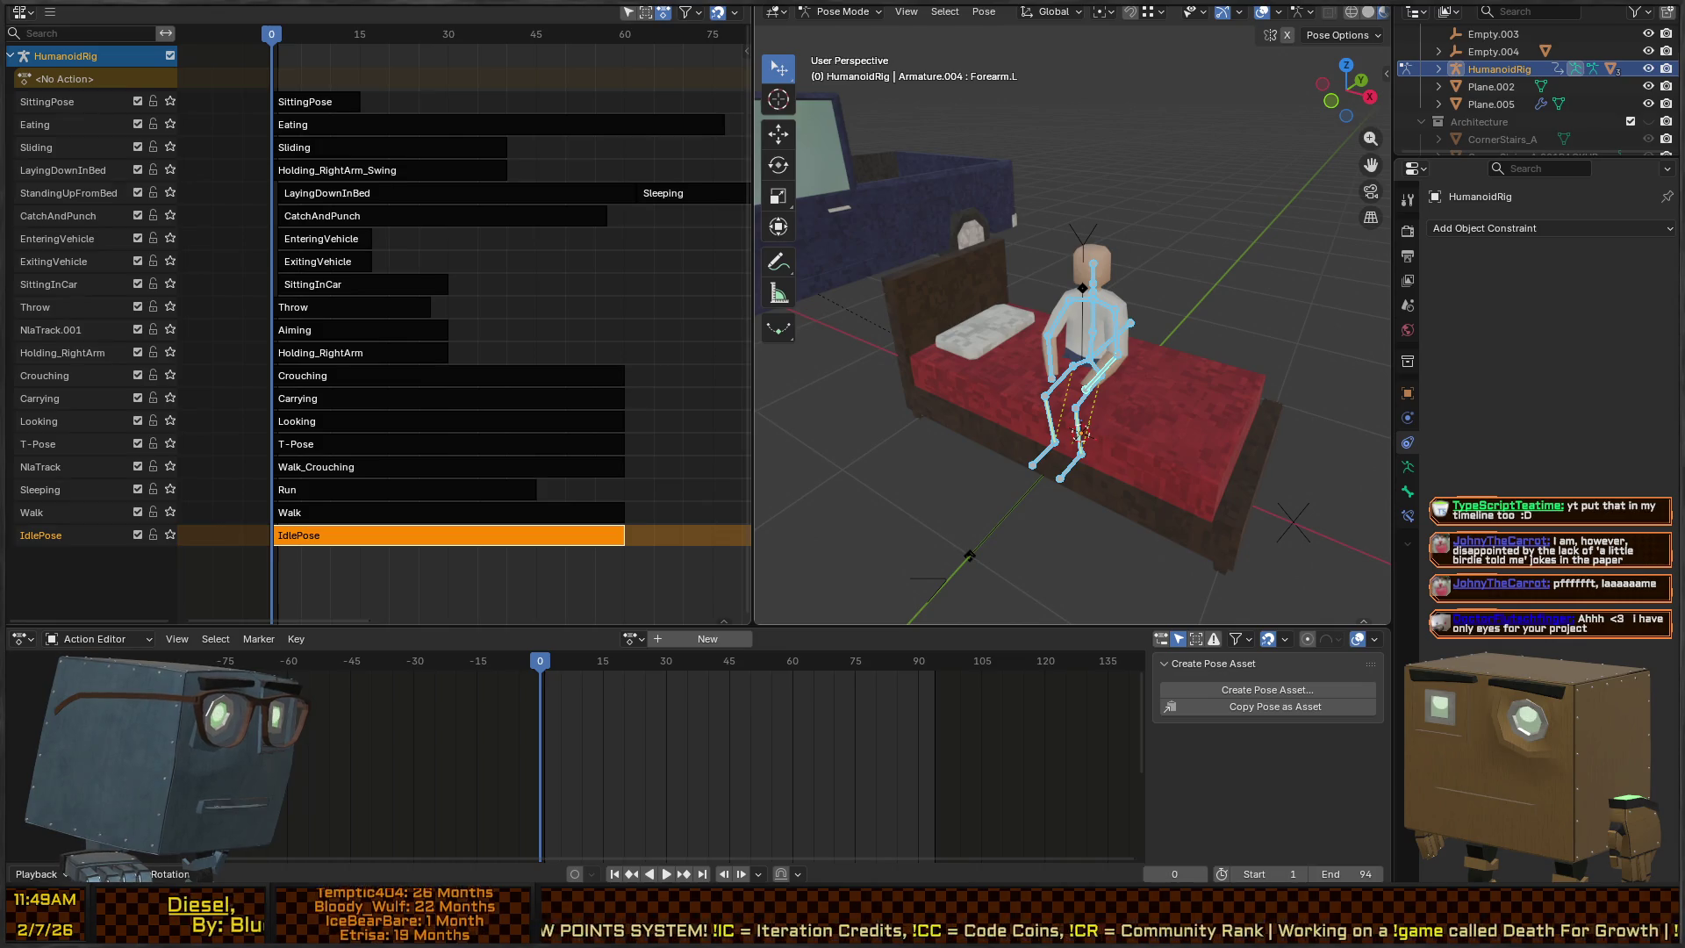
left_click(673, 197)
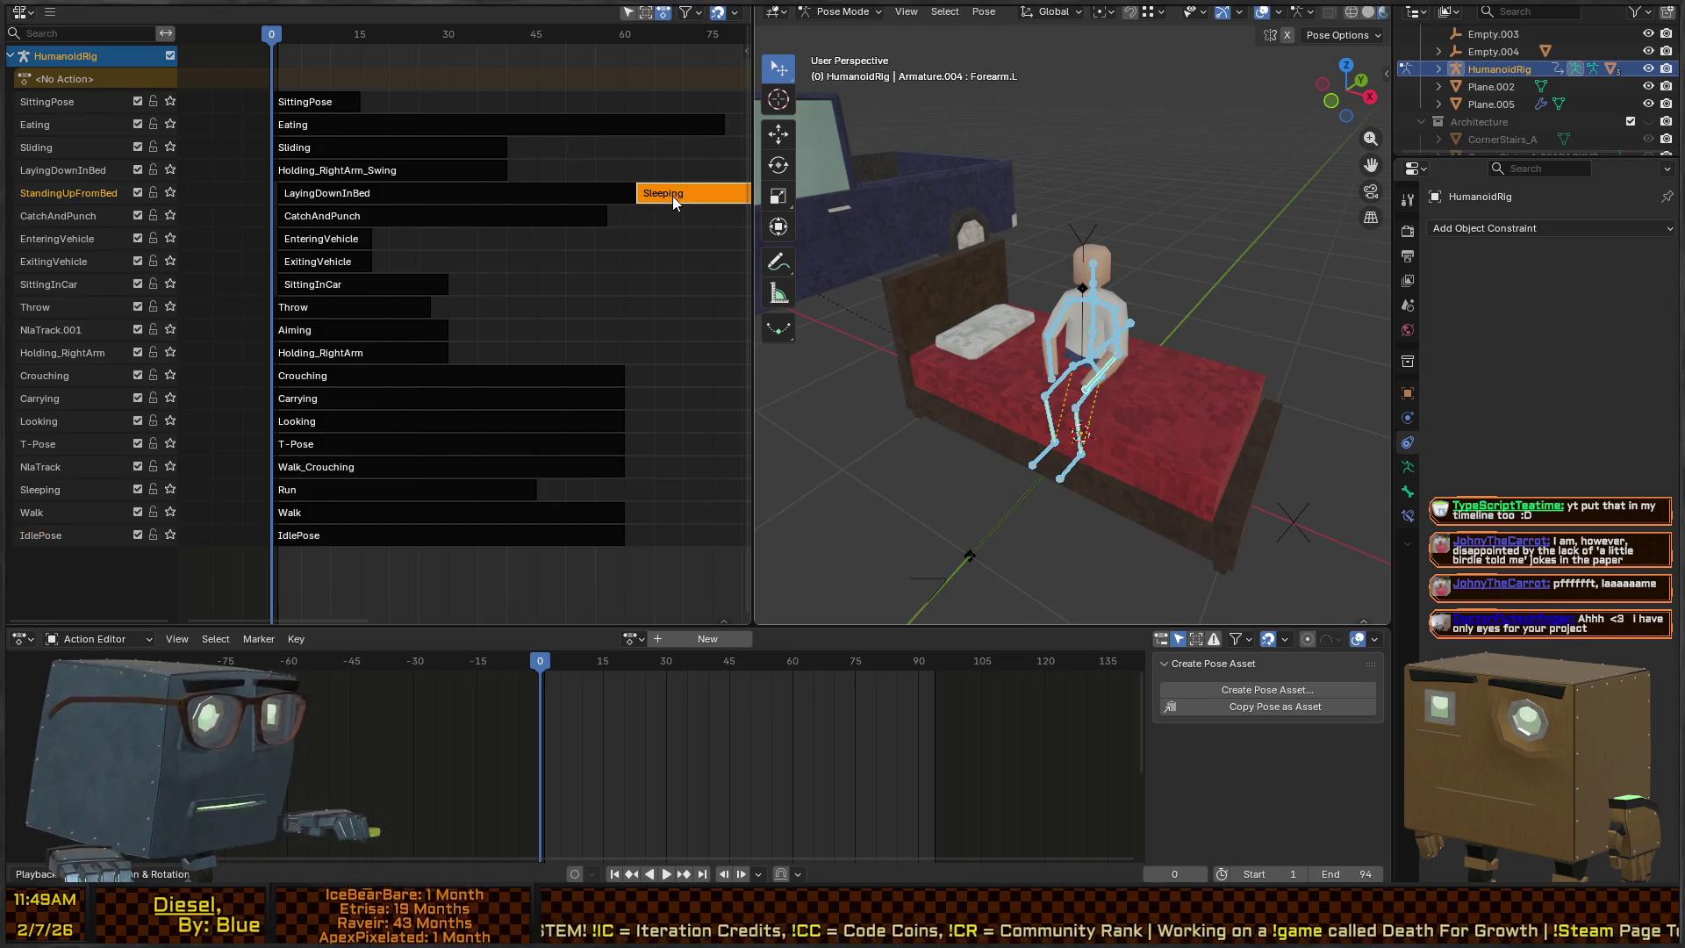
Enter tweak mode on the Sleeping strip and reset the right foot IK target's rotation and location
key("Tab")
right_click(1141, 270)
key("Escape")
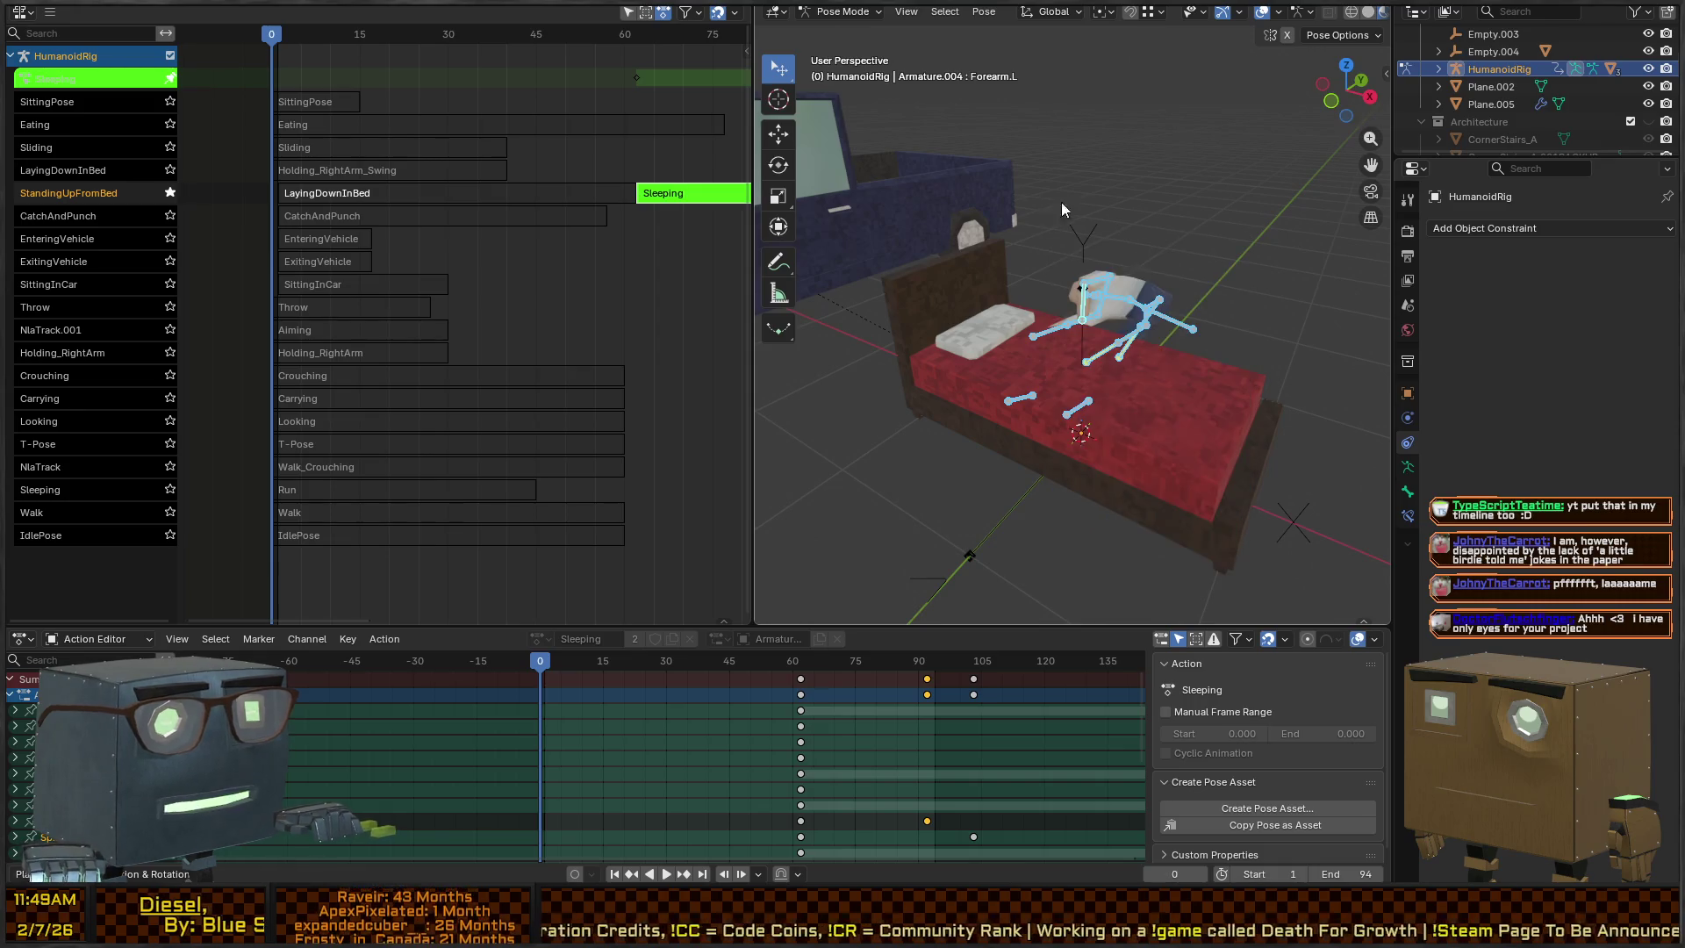
mouse_move(1062, 202)
left_mouse_down()
mouse_move(1113, 261)
mouse_move(1208, 246)
mouse_move(1120, 224)
mouse_move(1177, 303)
mouse_move(1092, 345)
left_mouse_up()
left_click(1088, 394)
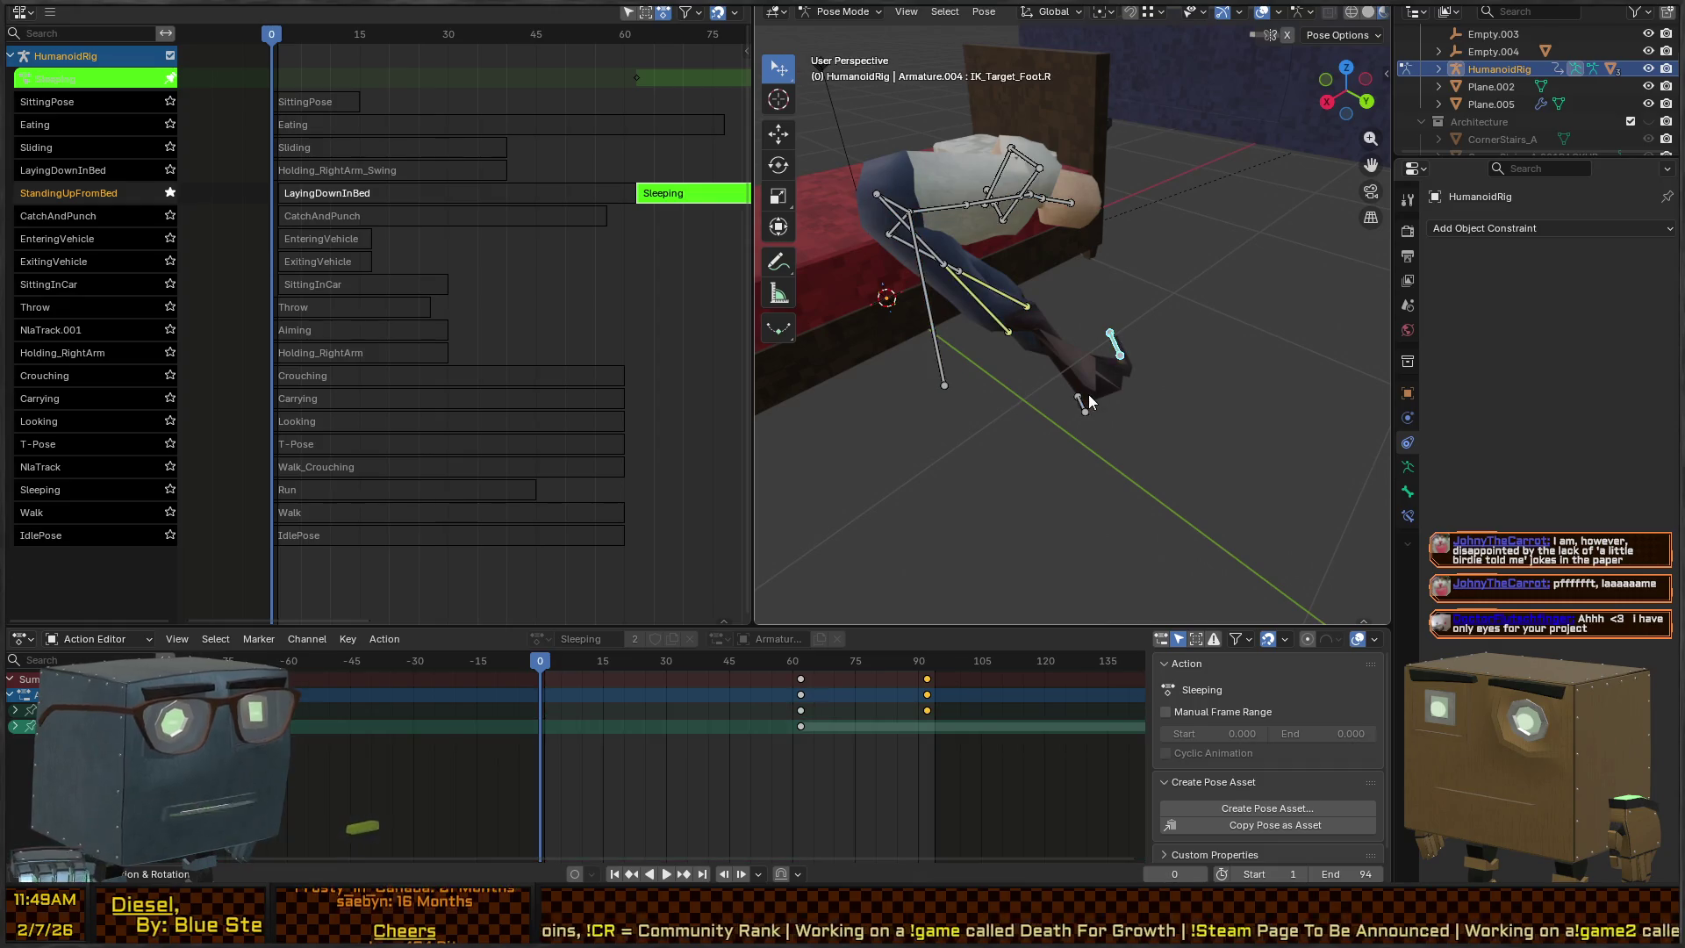
key("alt+r")
key("alt+g")
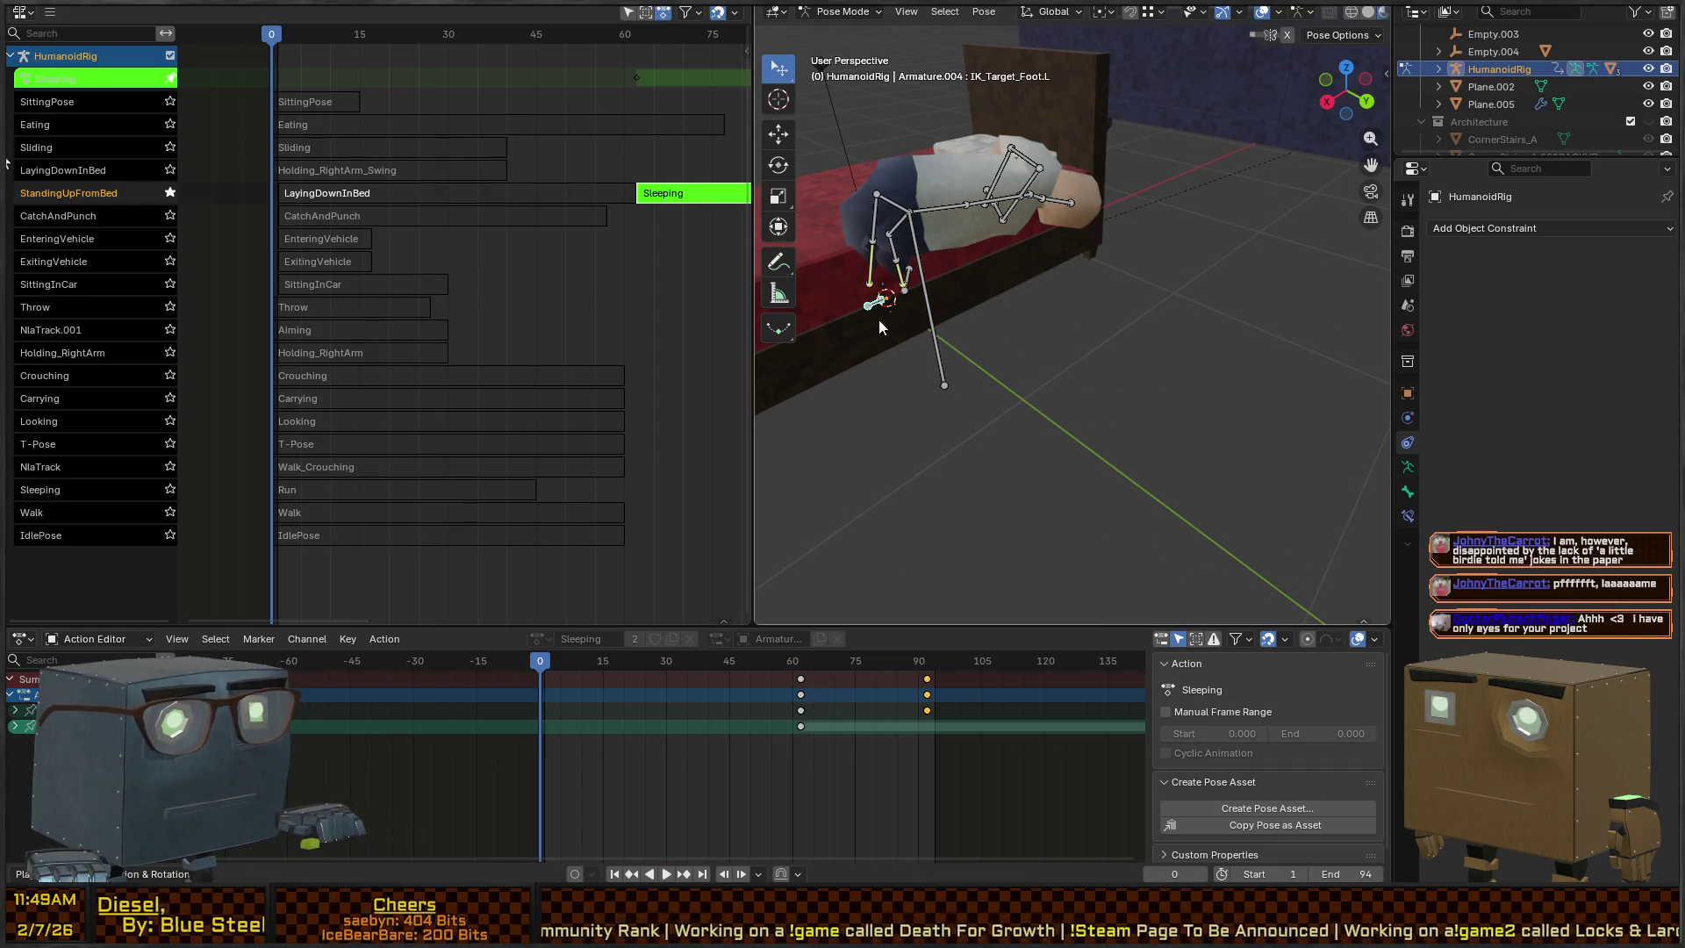
mouse_move(878, 319)
left_mouse_down()
mouse_move(853, 305)
mouse_move(1072, 294)
mouse_move(966, 339)
left_mouse_up()
scroll(966, 339, "down", 6)
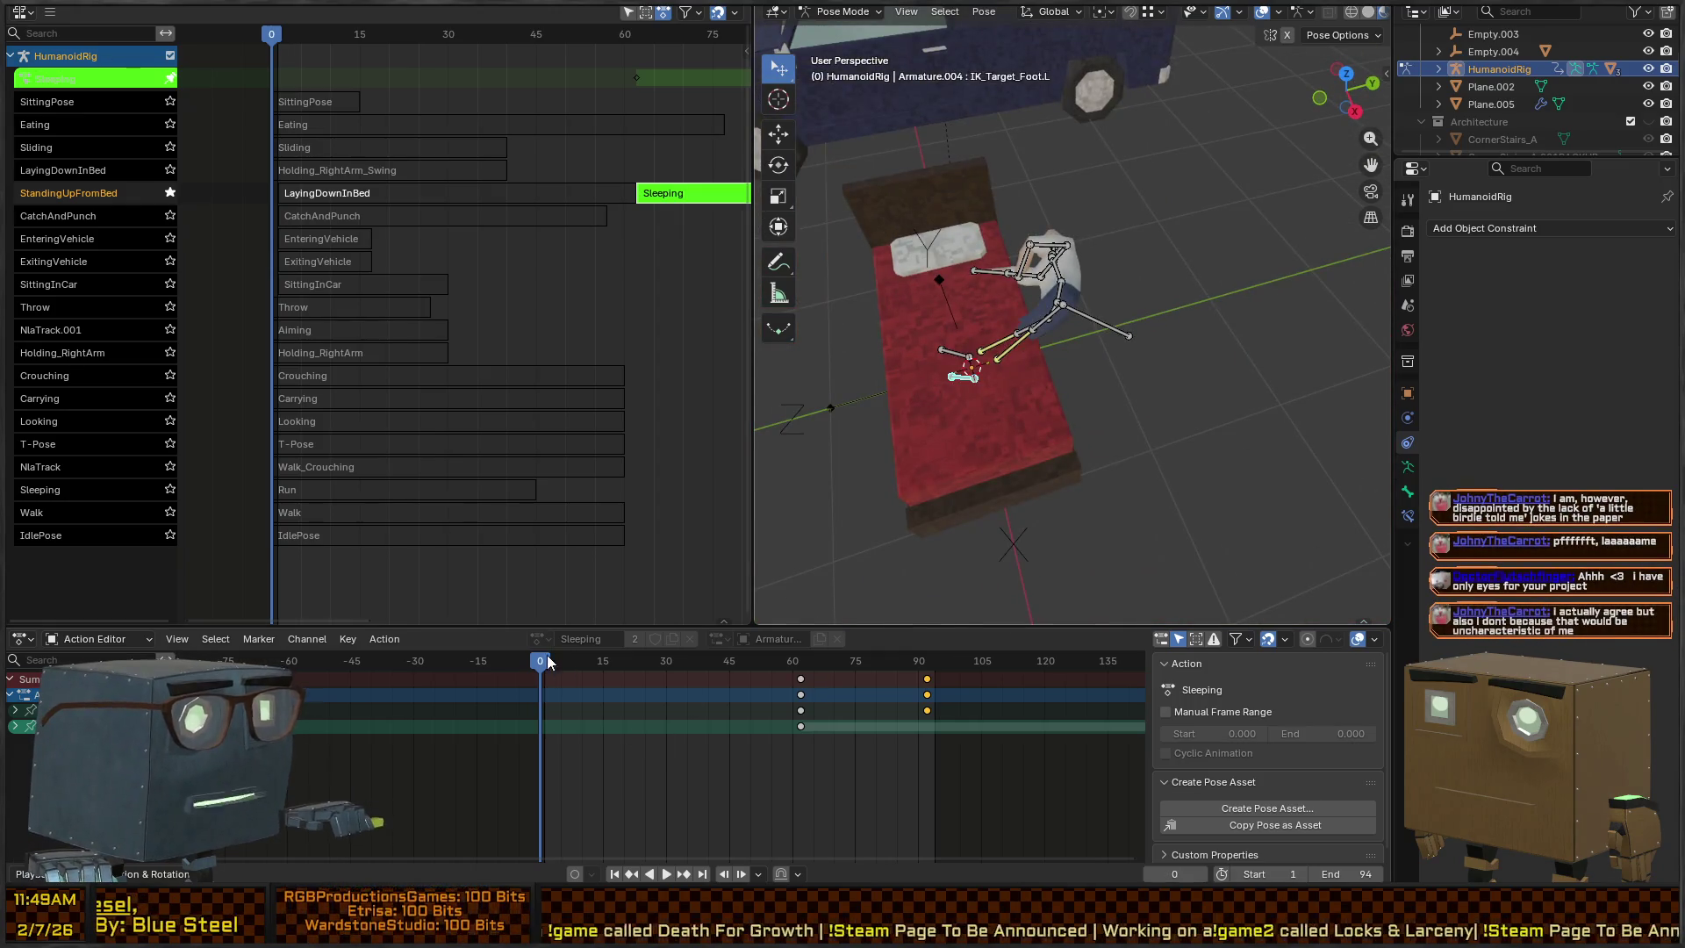
Review playback, select all bones, go to frame 62 with auto-keying on, and clear the pose
key("space")
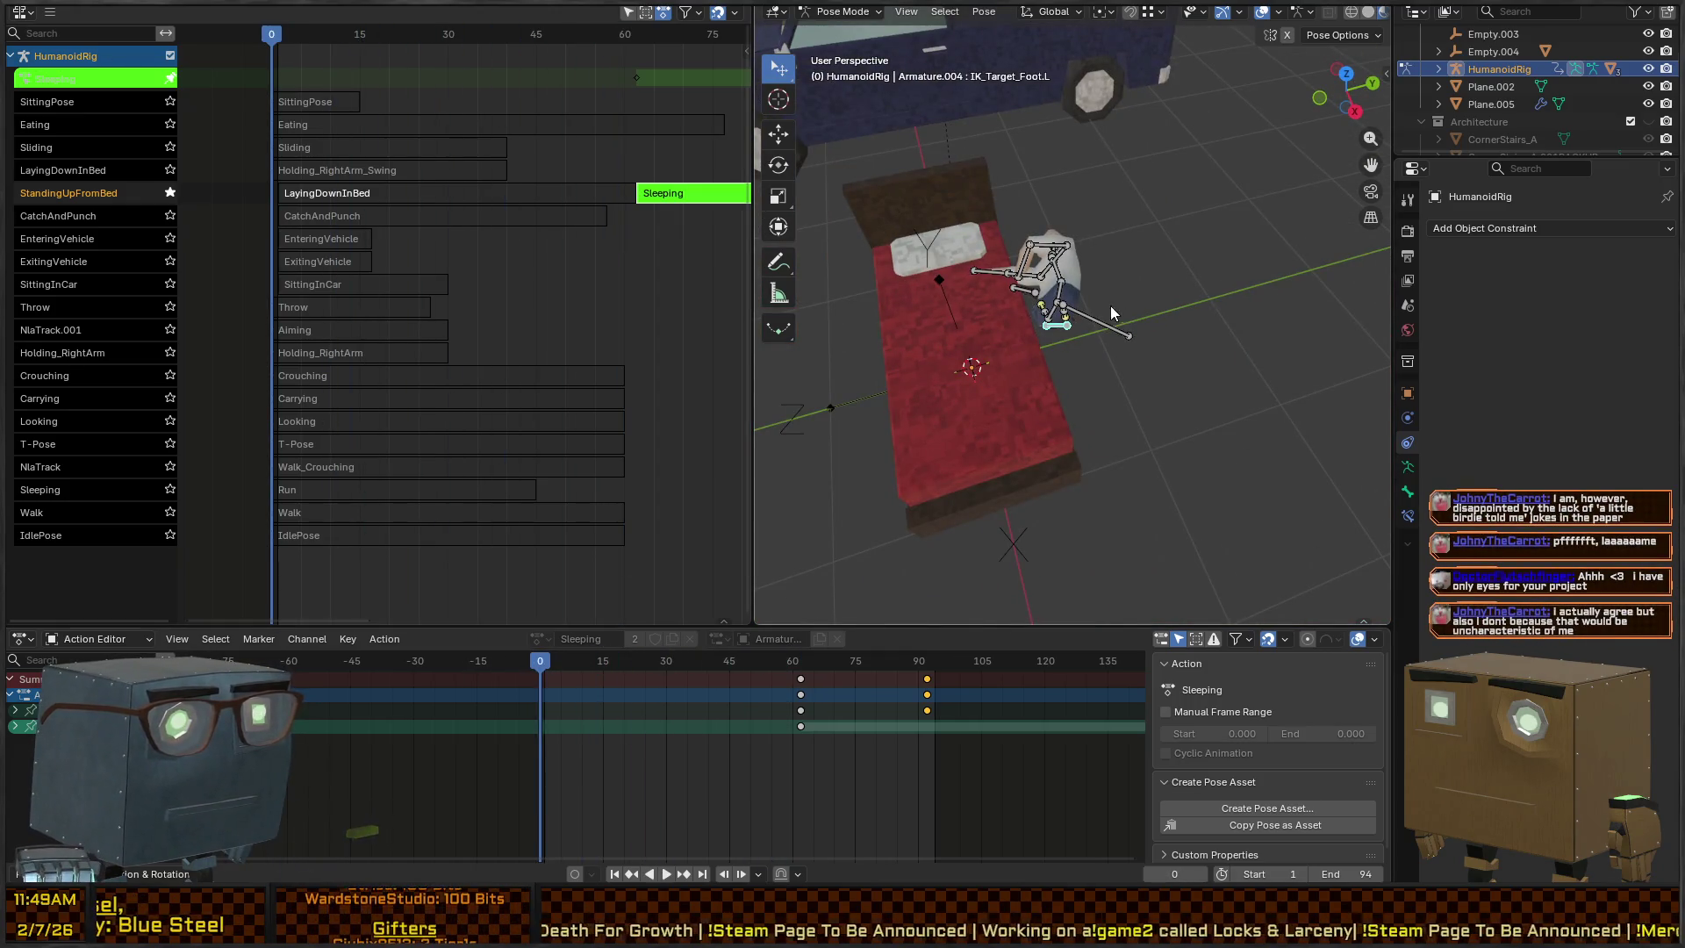
left_click(1098, 318)
key("space")
mouse_move(1124, 274)
left_mouse_down()
mouse_move(923, 257)
mouse_move(1135, 313)
left_mouse_up()
key("a")
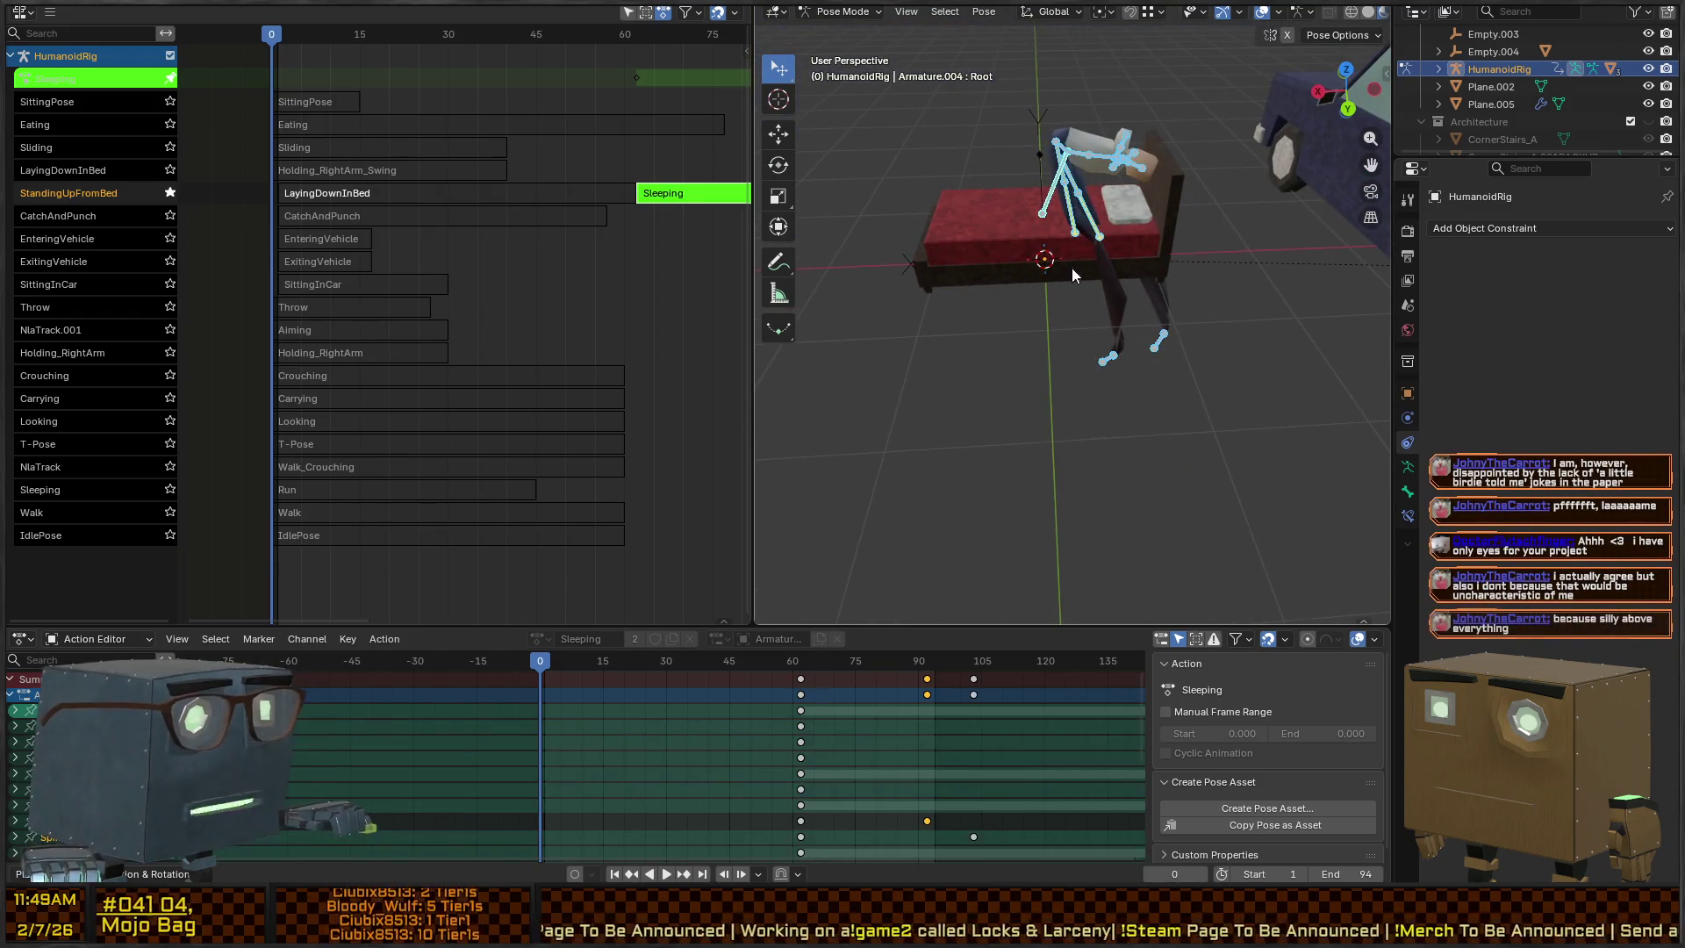
left_click_drag(550, 667, 801, 651)
left_click(576, 875)
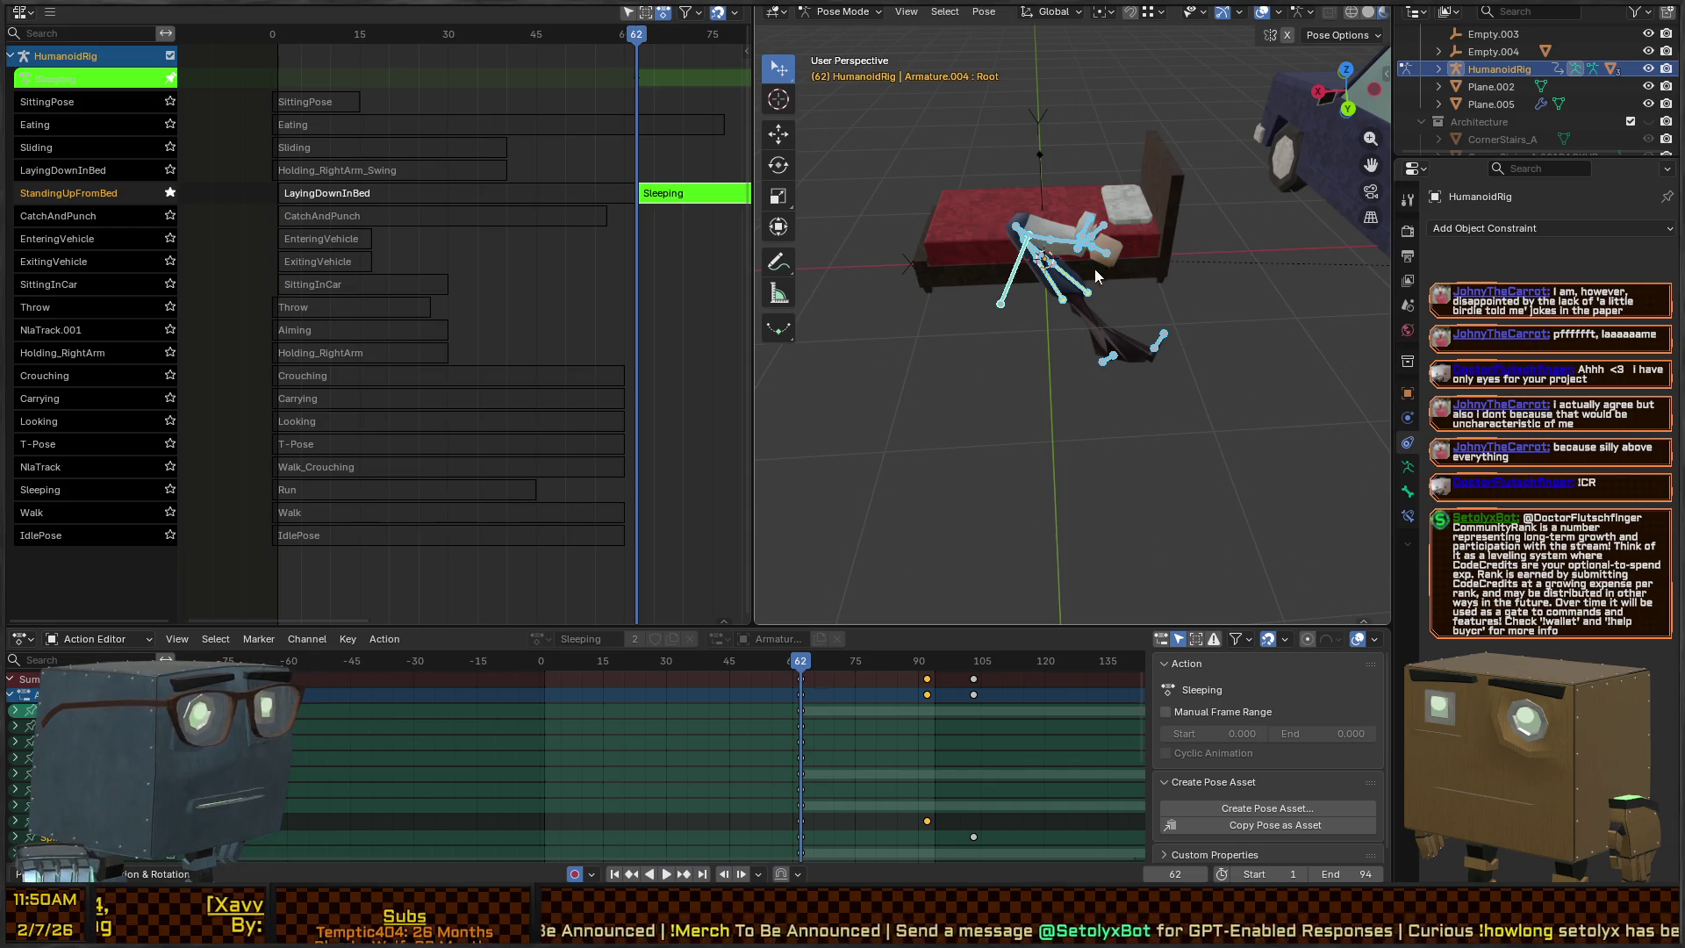
key("alt+r")
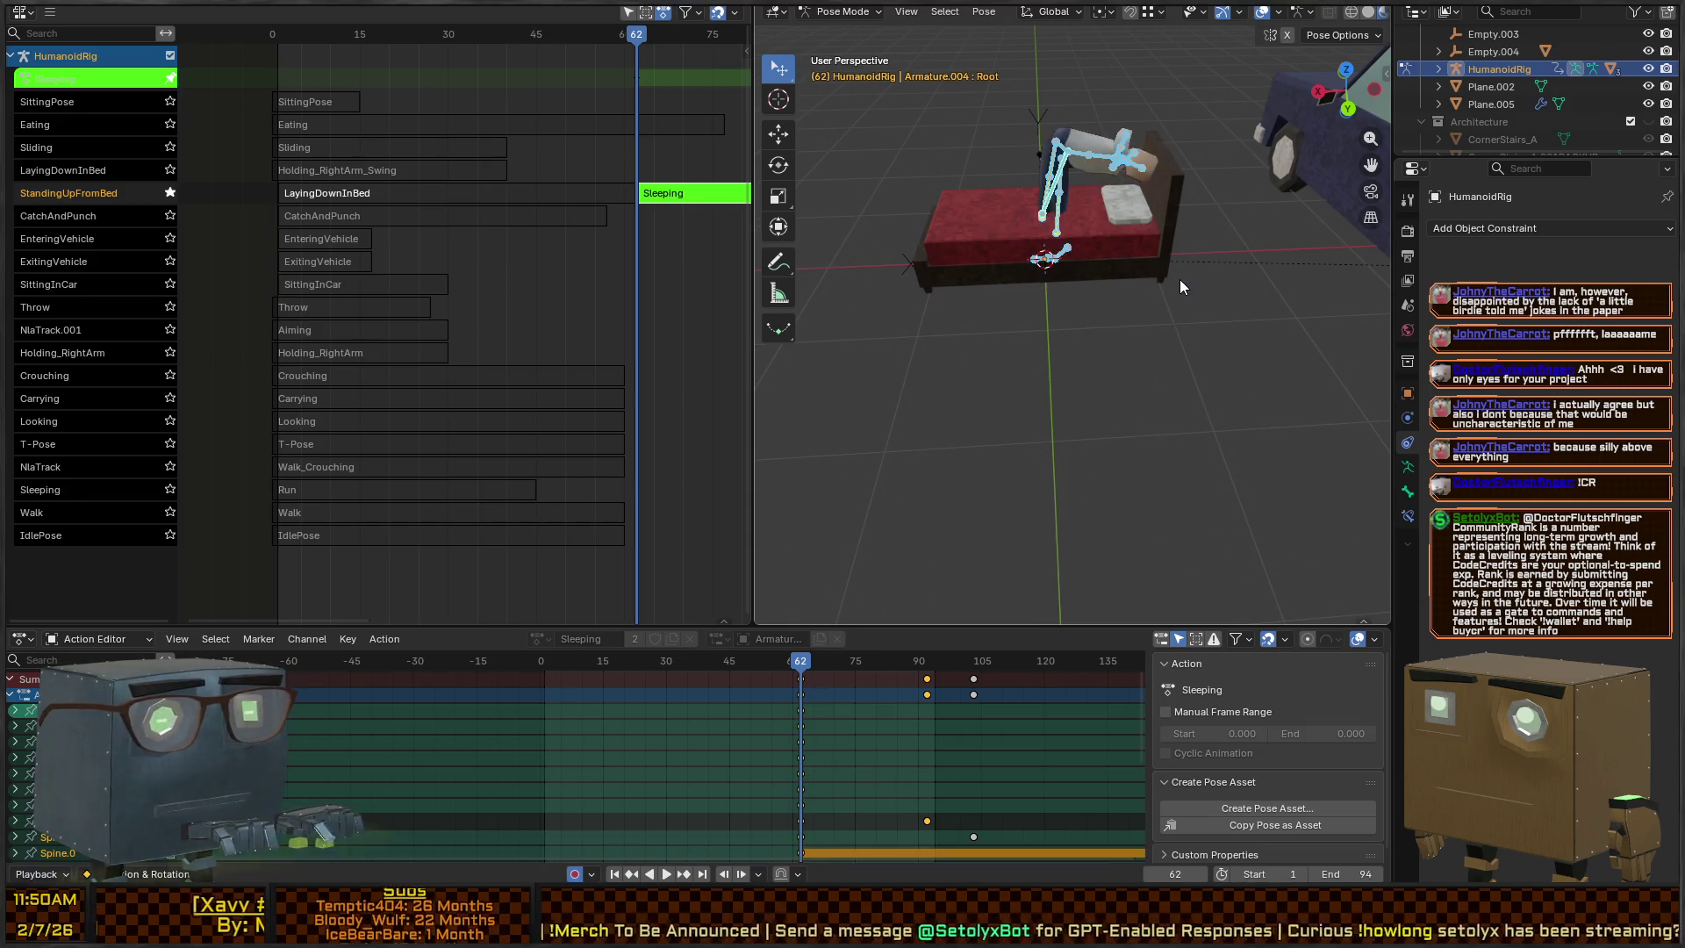
Tip the rig over -89° about the Y axis so it lies flat on the bed
left_click_drag(948, 260, 1115, 260)
scroll(1013, 235, "down", 5)
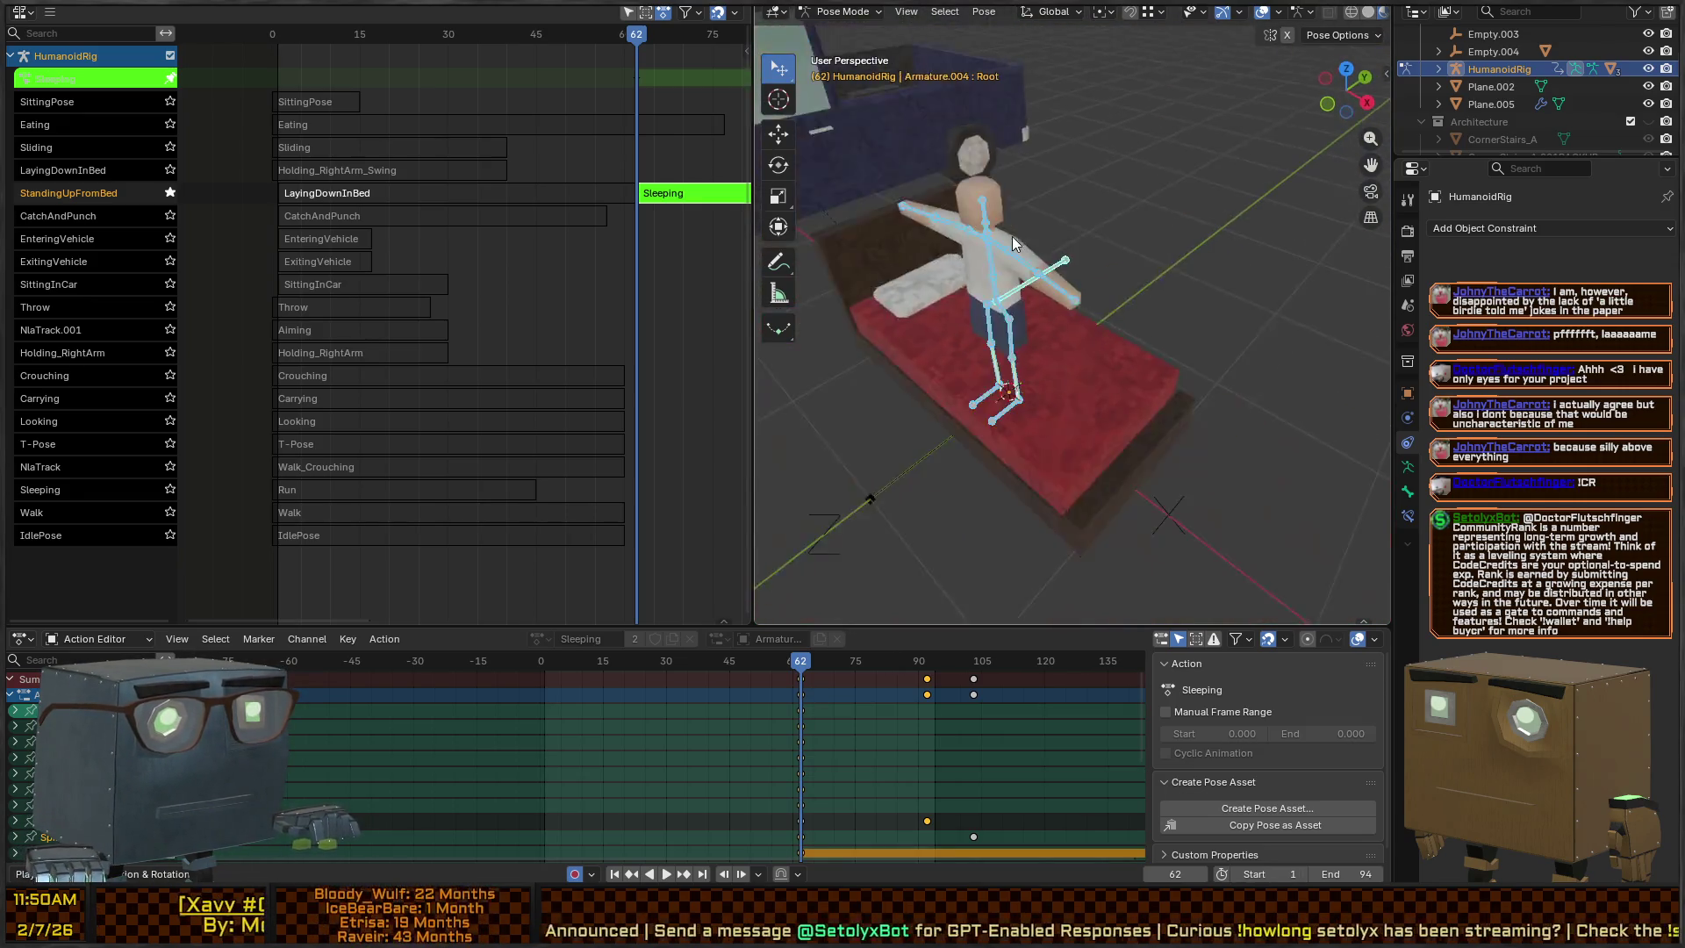
scroll(972, 239, "up", 4)
left_click_drag(972, 239, 1172, 290)
scroll(1207, 329, "up", 2)
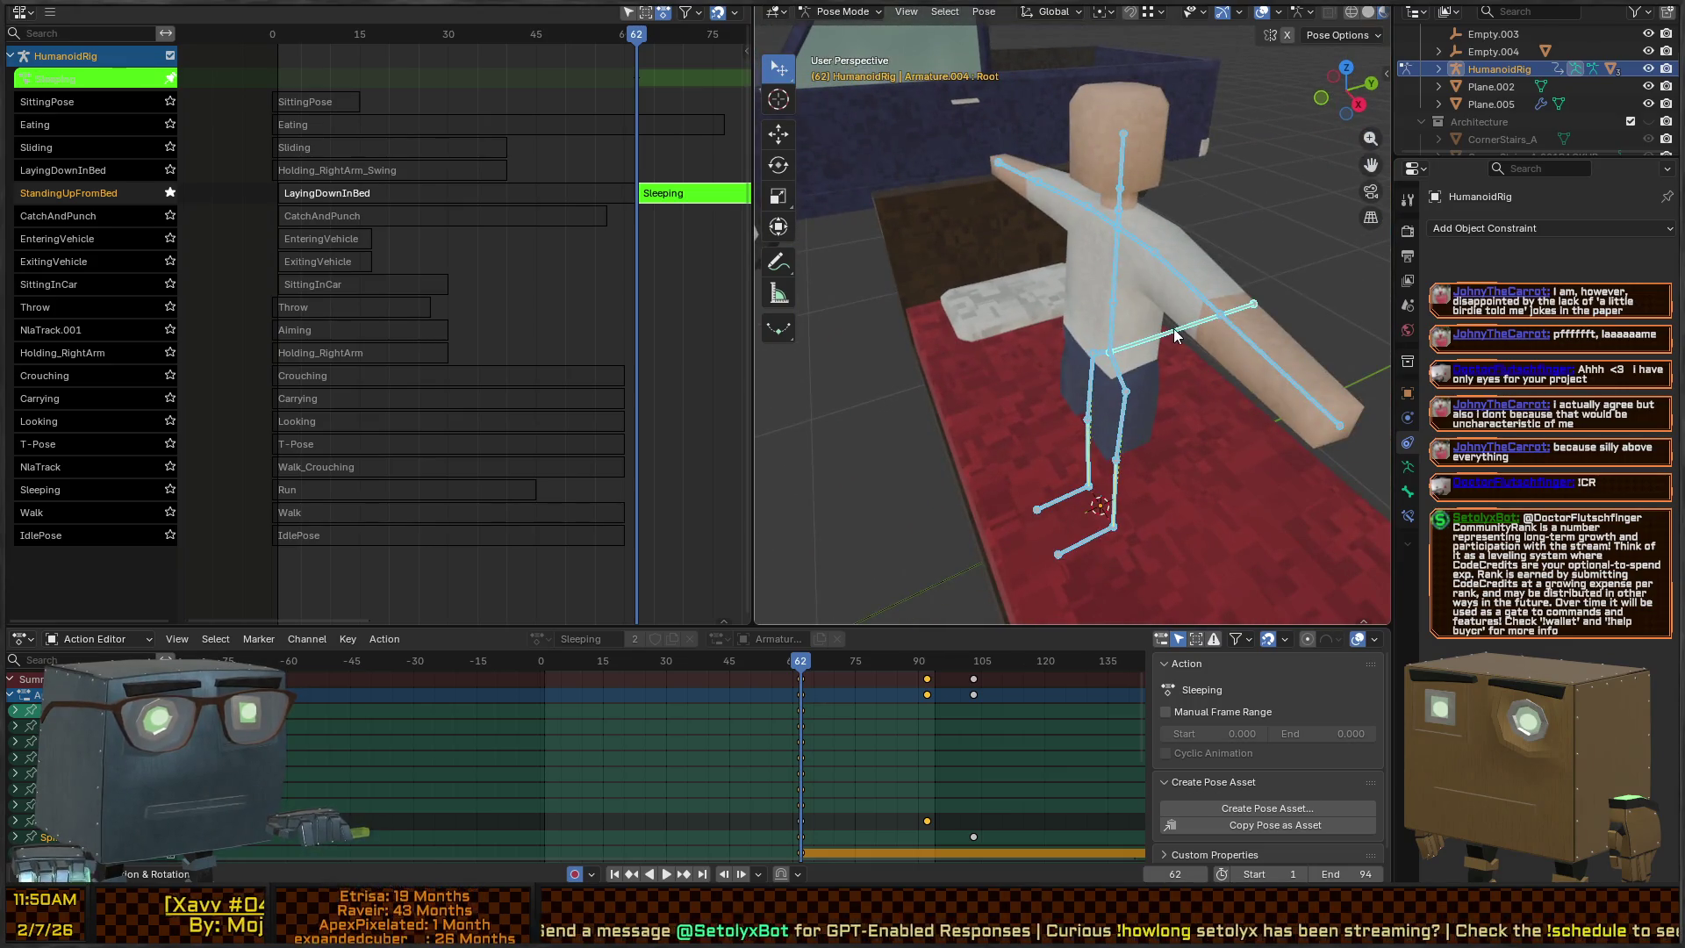
left_click(1173, 328)
scroll(1150, 369, "up", 3)
scroll(1131, 380, "down", 3)
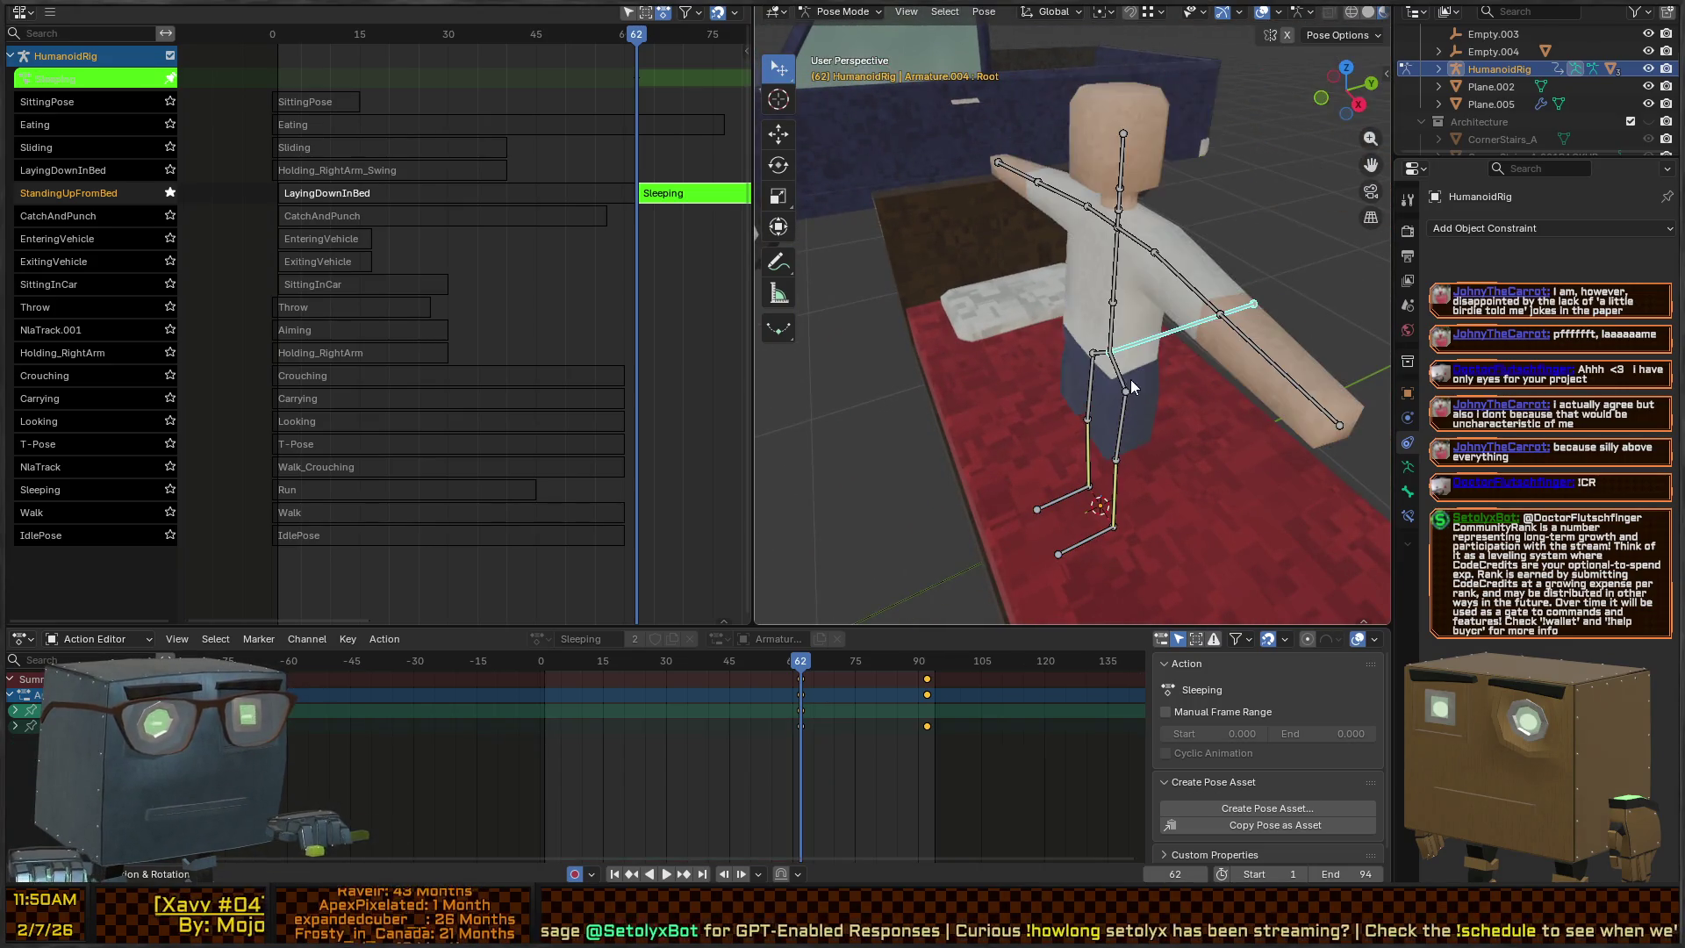
left_click(1102, 530, "shift")
left_click(1067, 498, "shift")
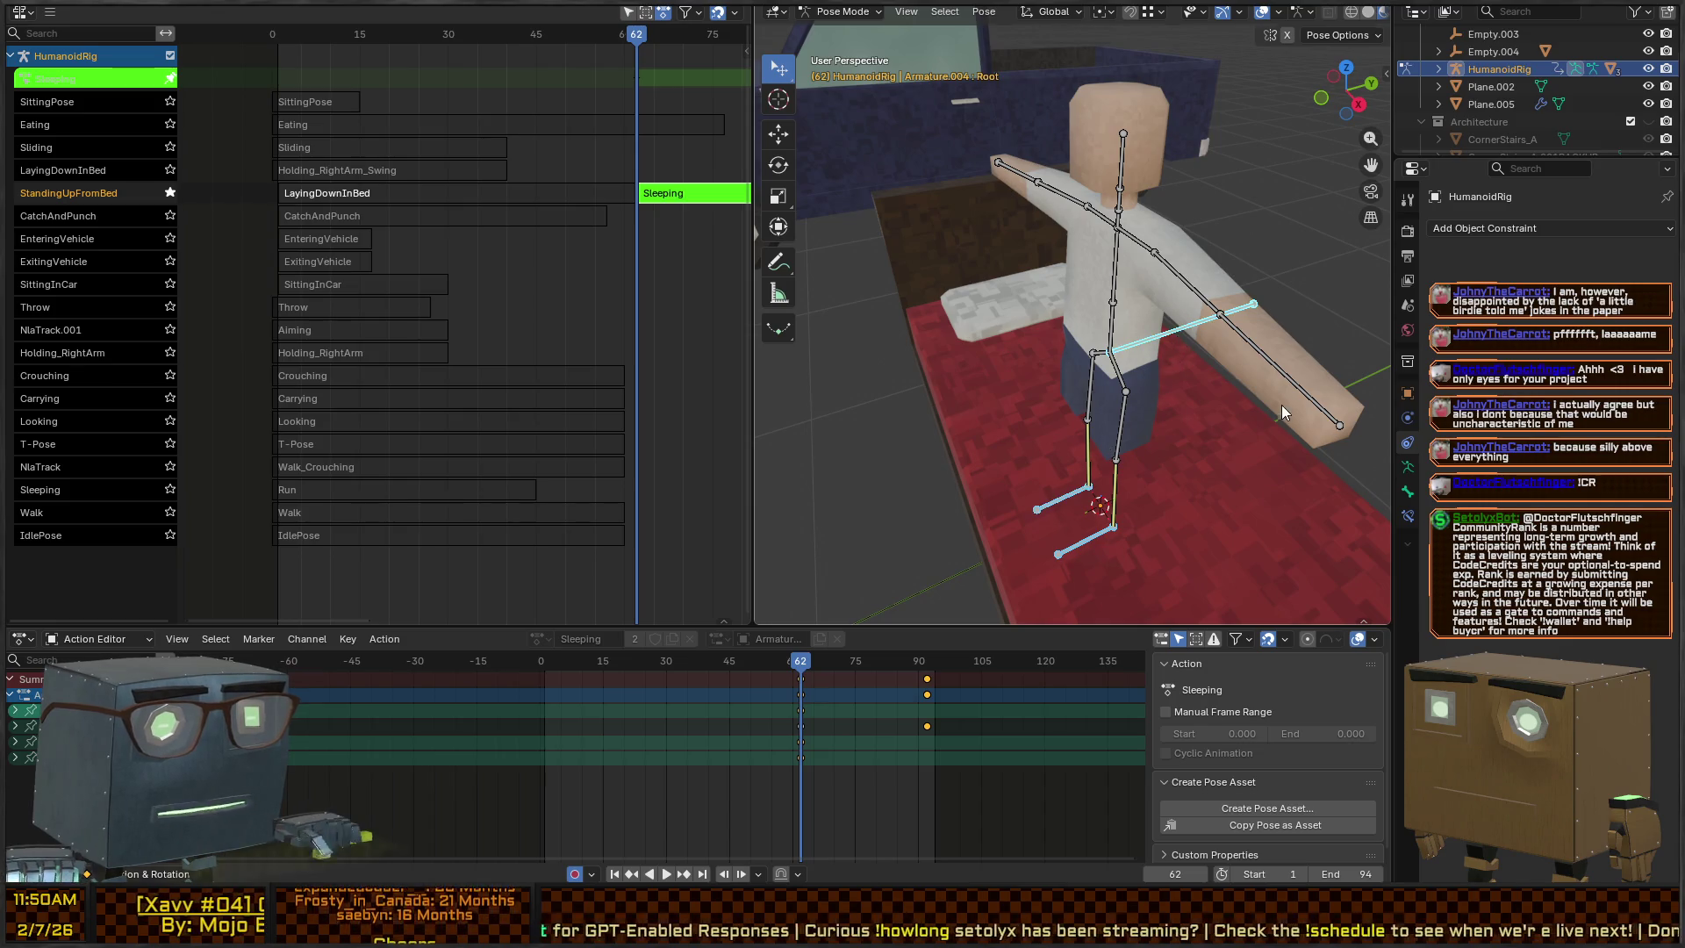
key("r")
key("y")
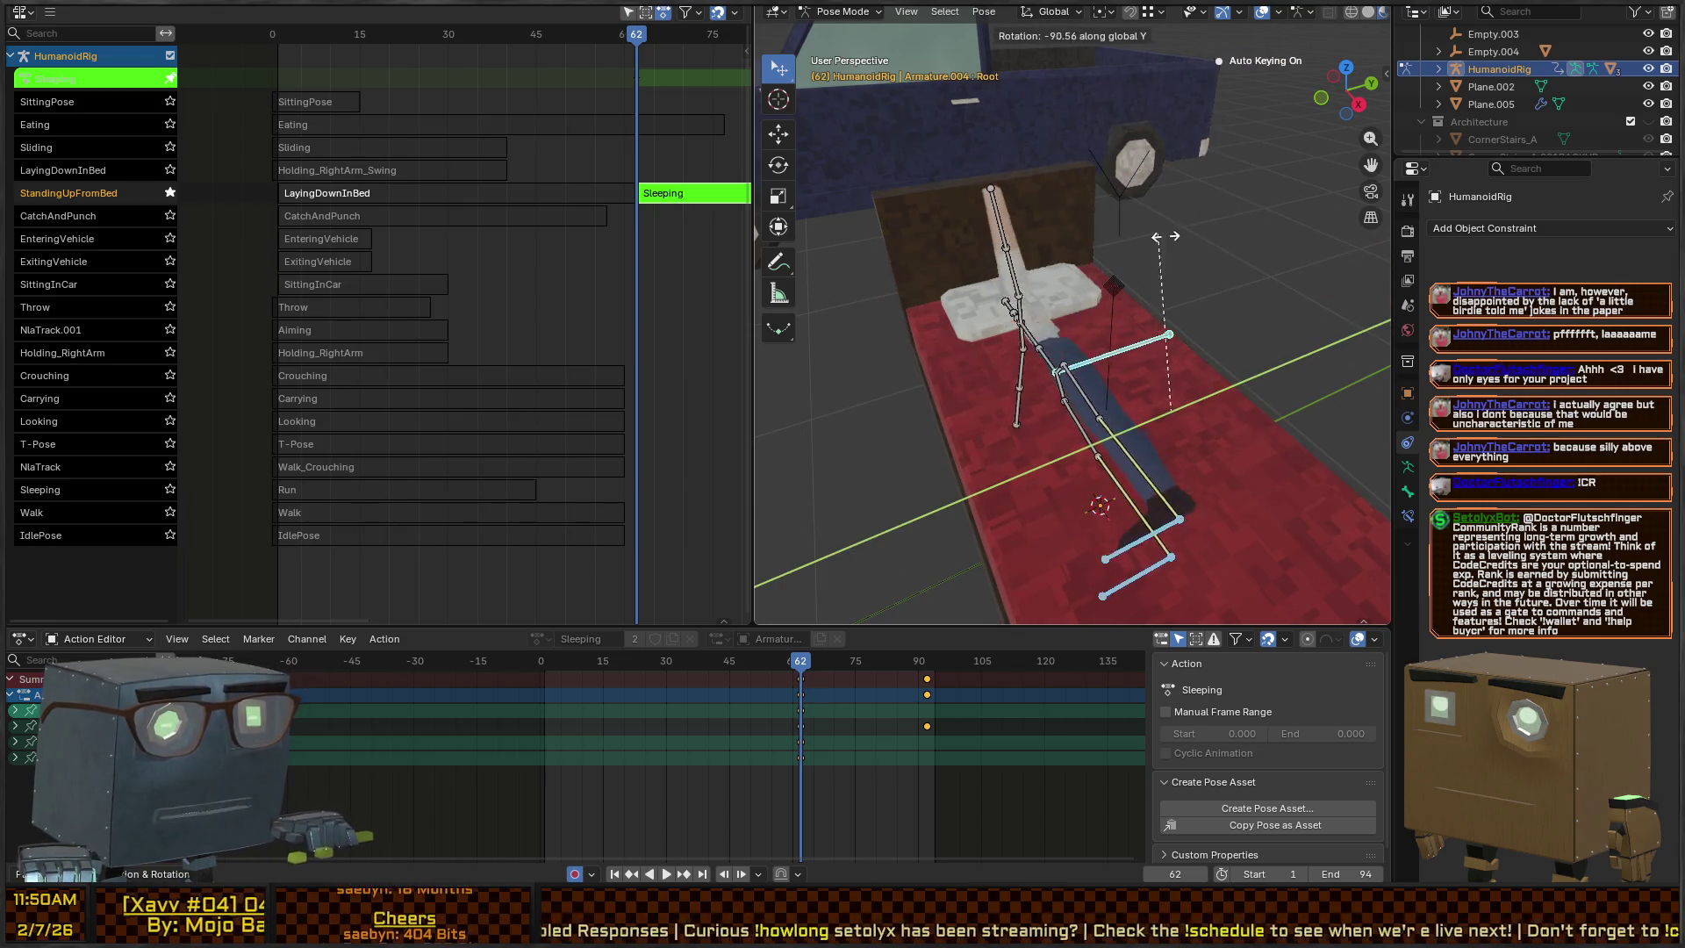
left_click(1115, 366)
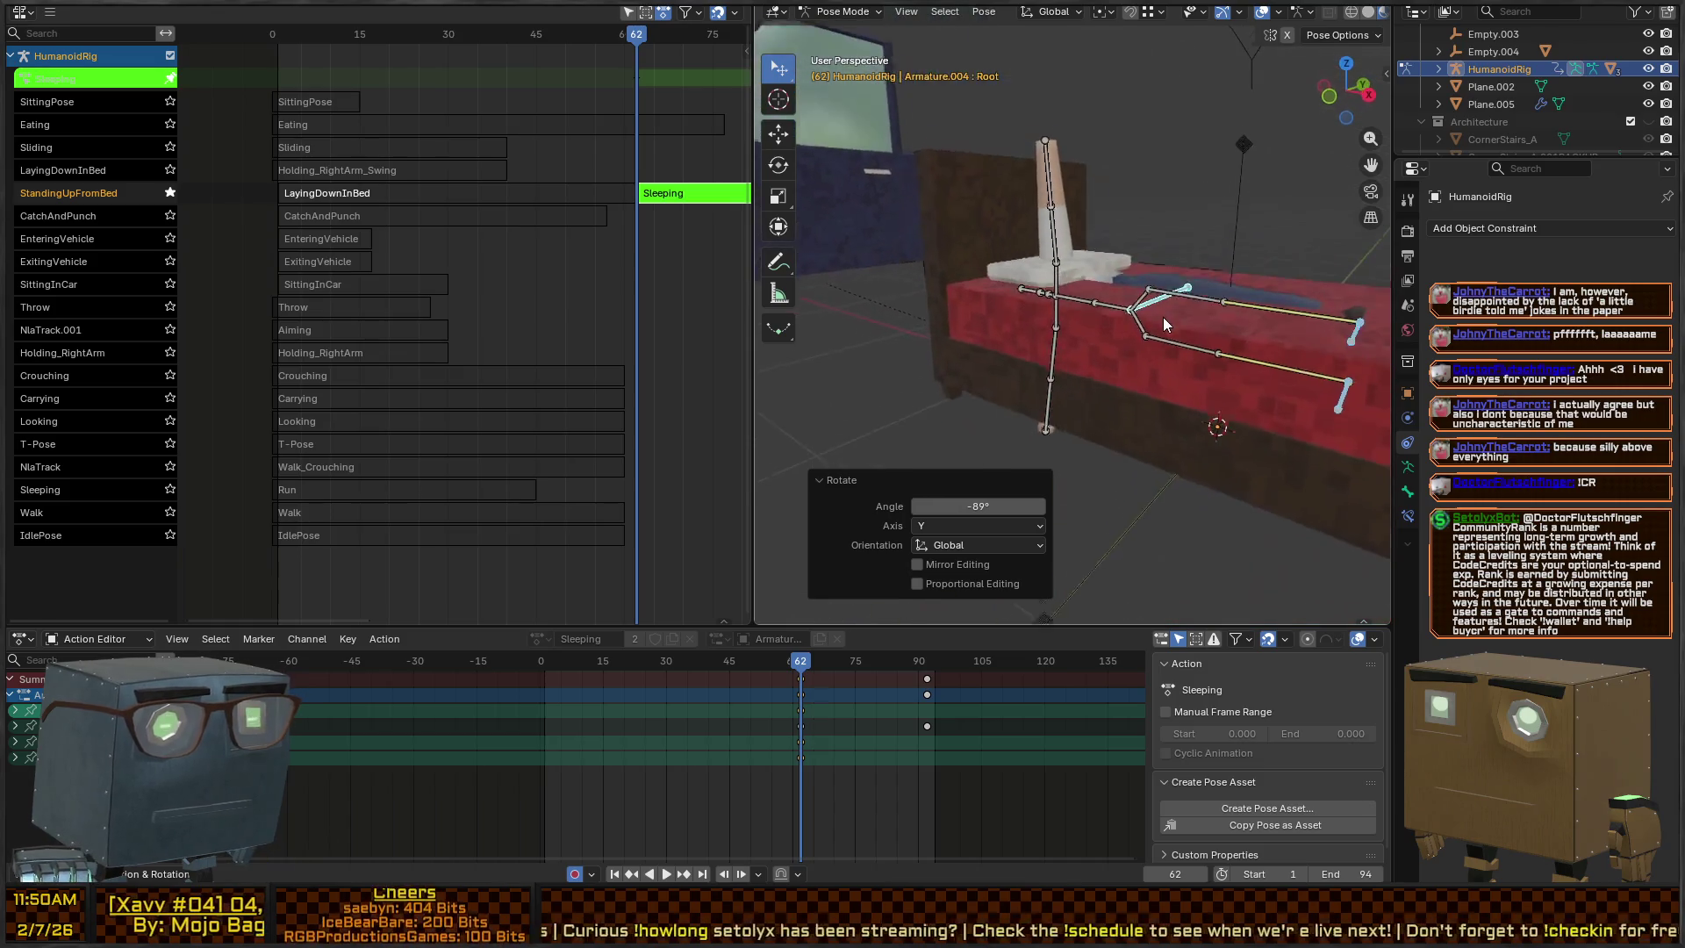
Lower the rig onto the mattress along Z and slide it along X on the bed
key("g")
key("z")
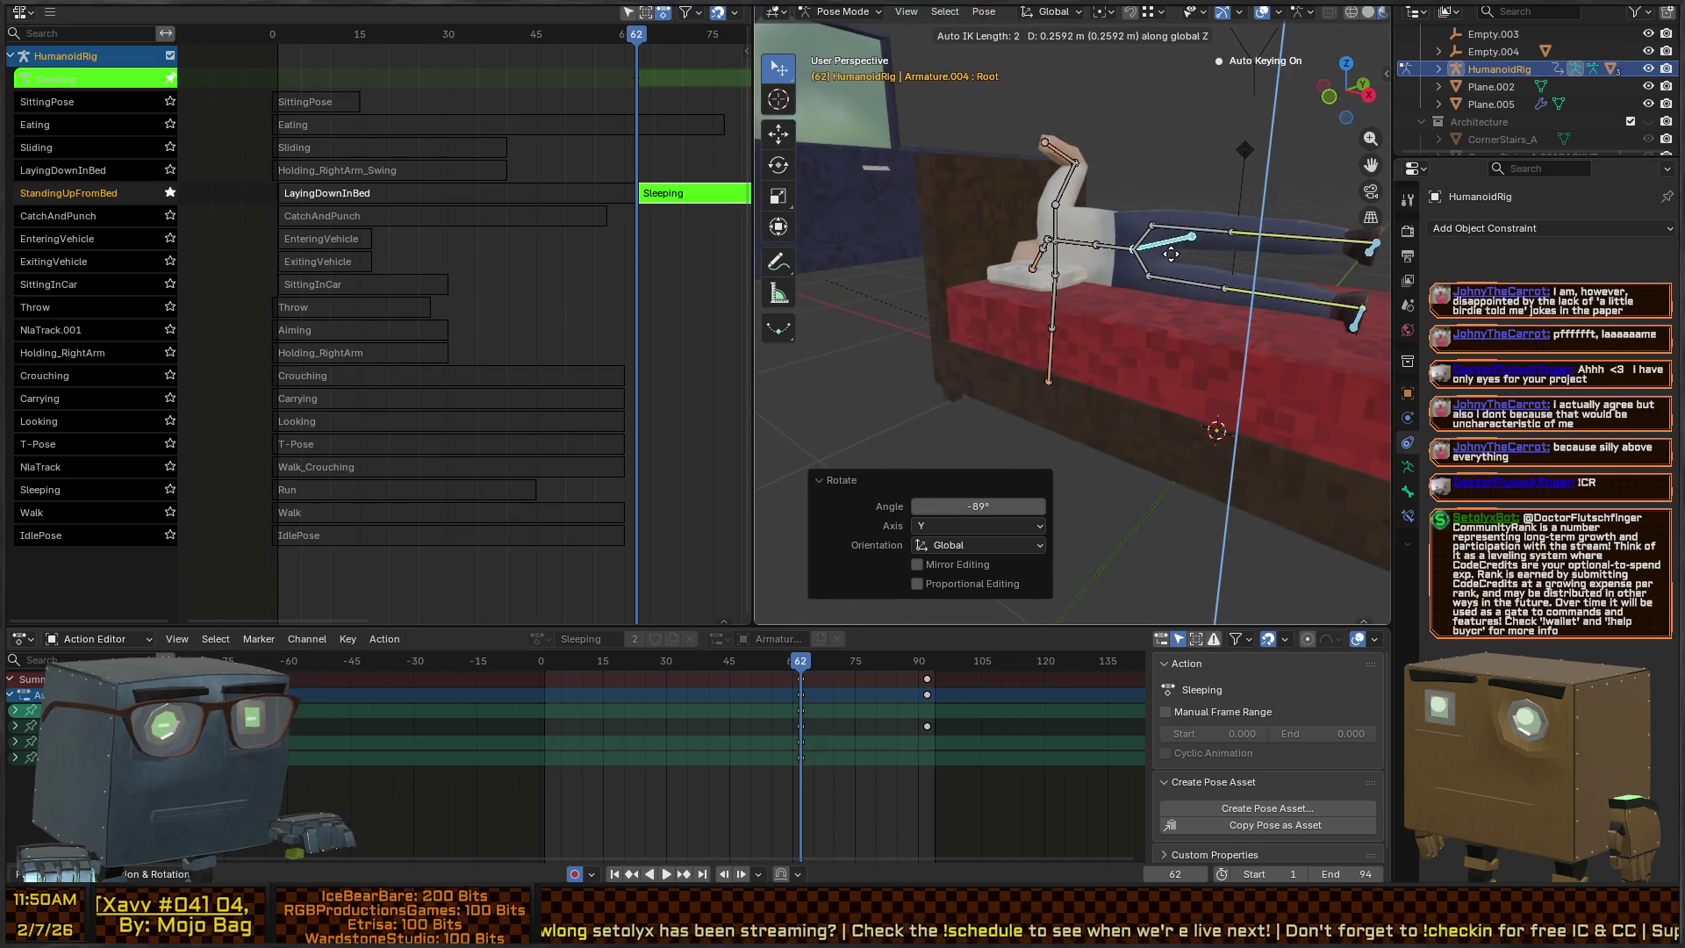
right_click(1108, 271)
right_click(1107, 271)
left_click(1108, 290)
key("g")
key("z")
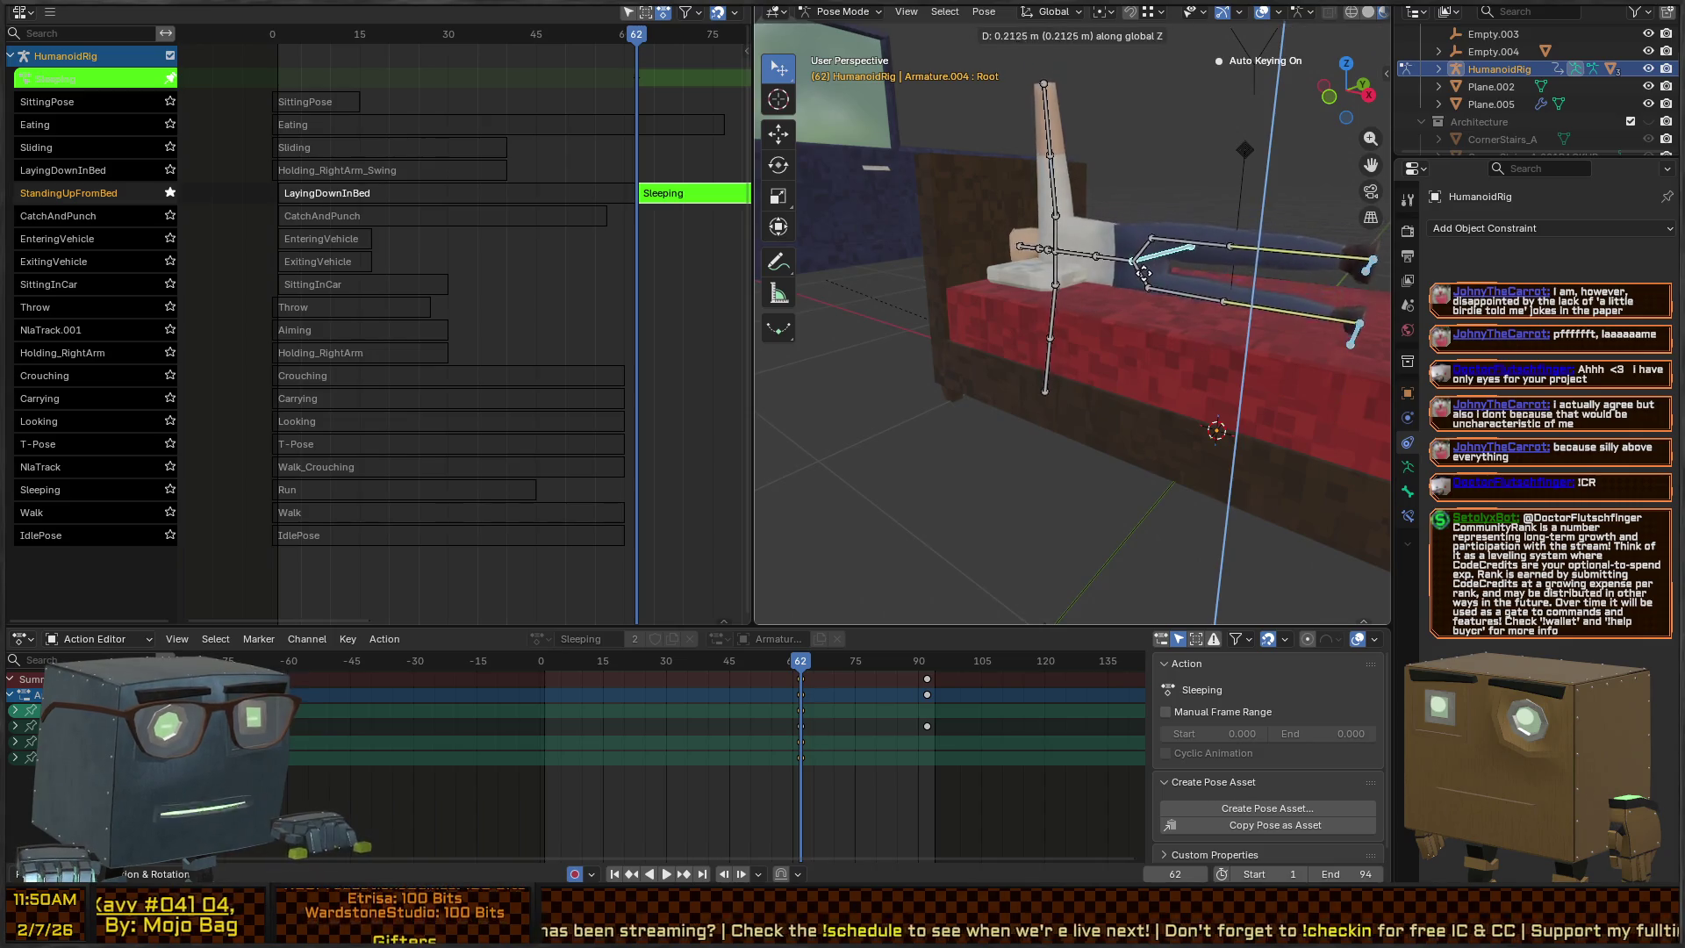
left_click(1146, 263)
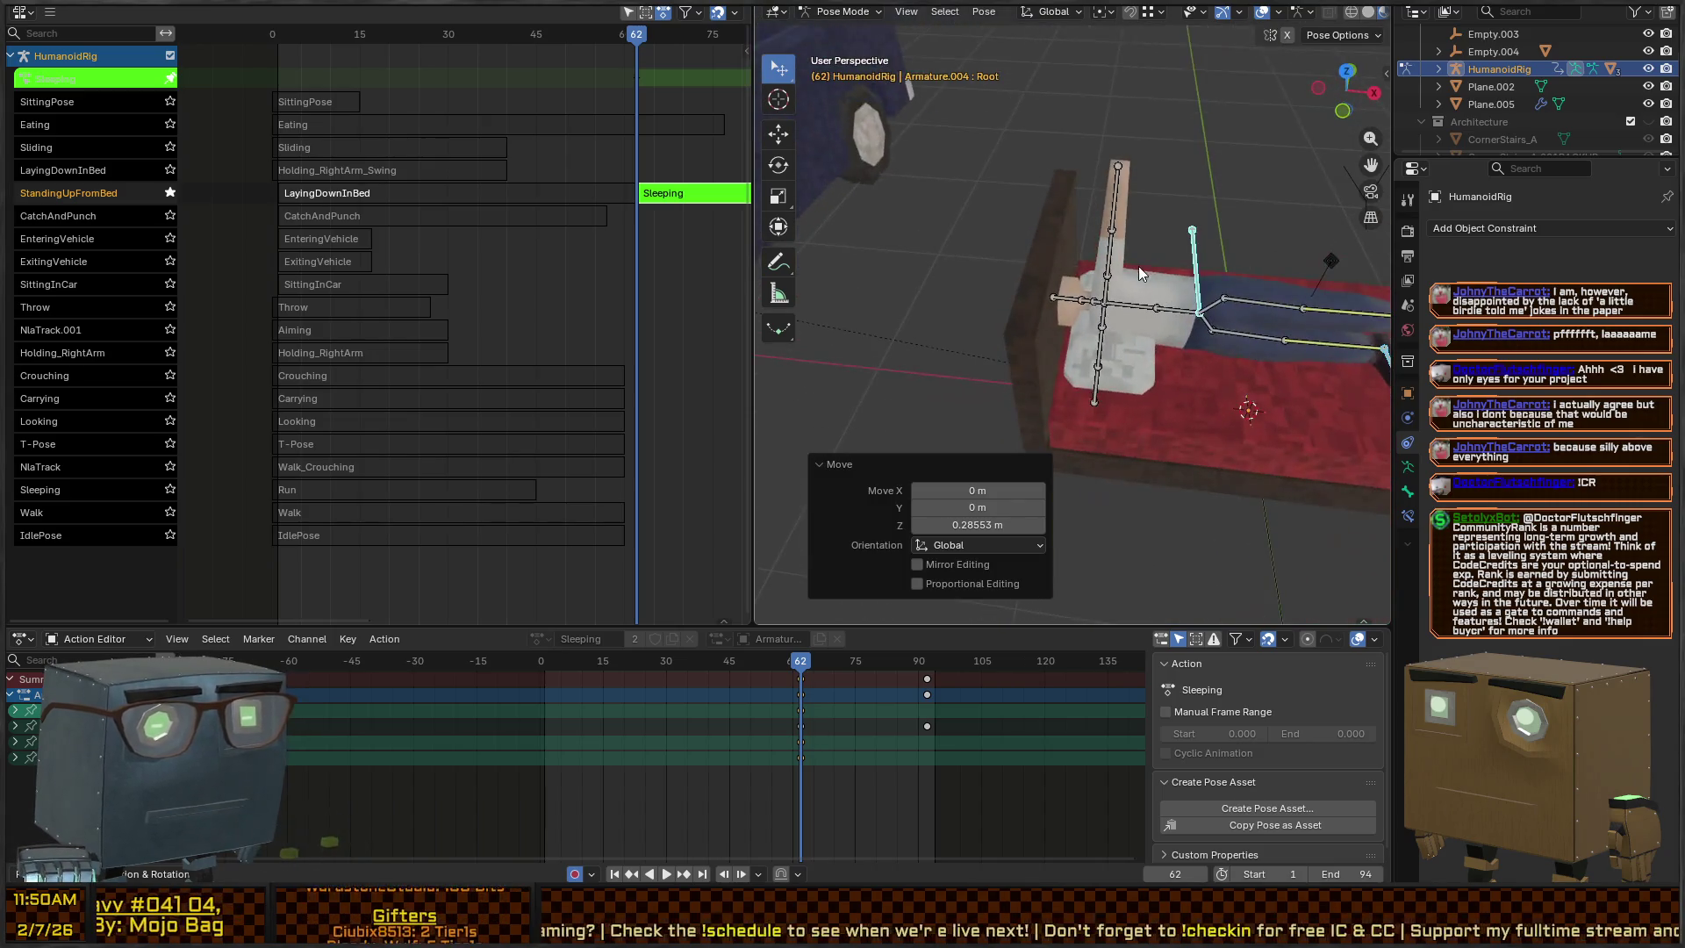
key("g")
key("x")
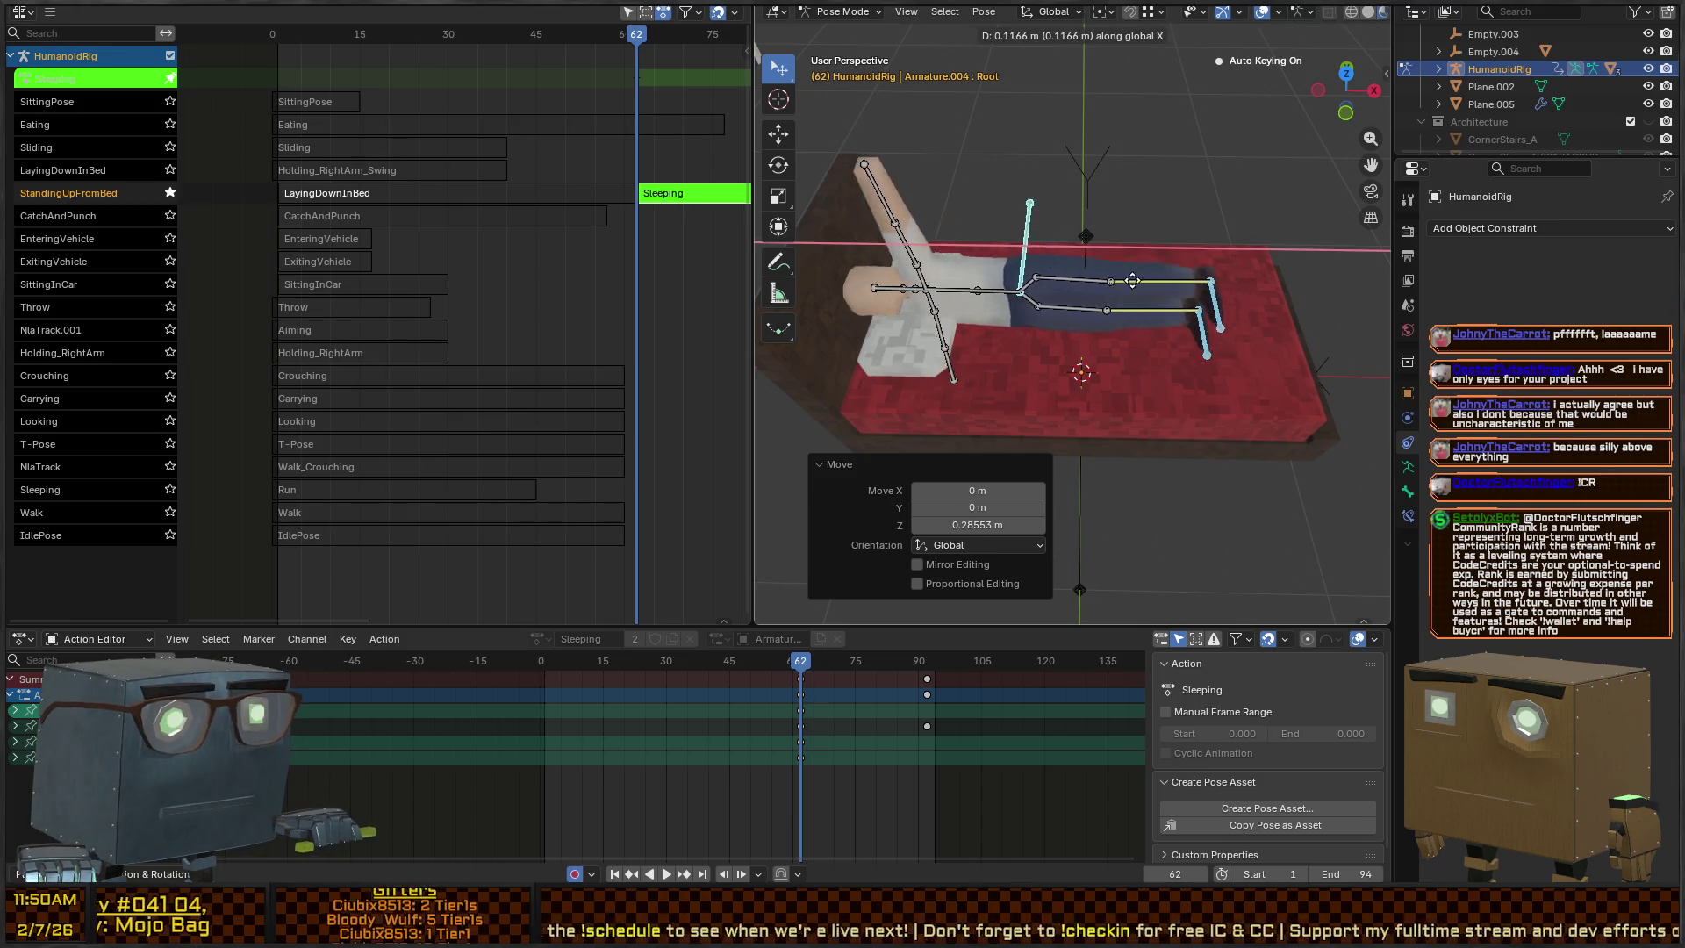
left_click(977, 329)
Enable Auto IK and pose the right arm, moving it along Y and Z and turning the forearm
left_click(980, 376)
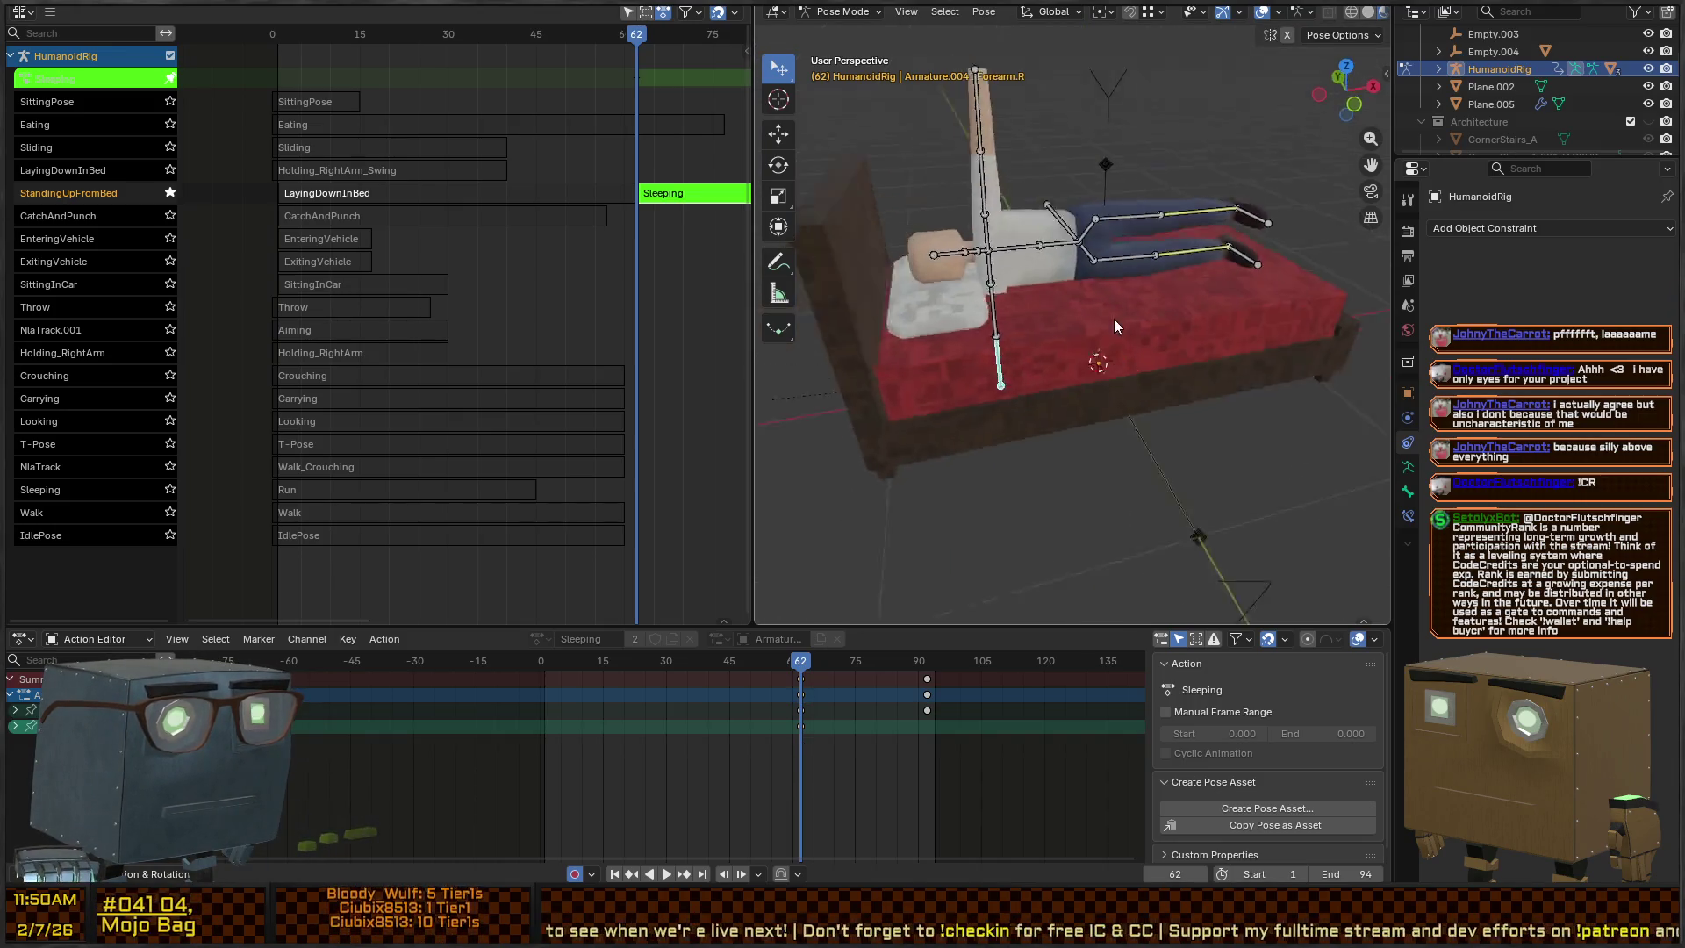
key("q")
left_click(1132, 328)
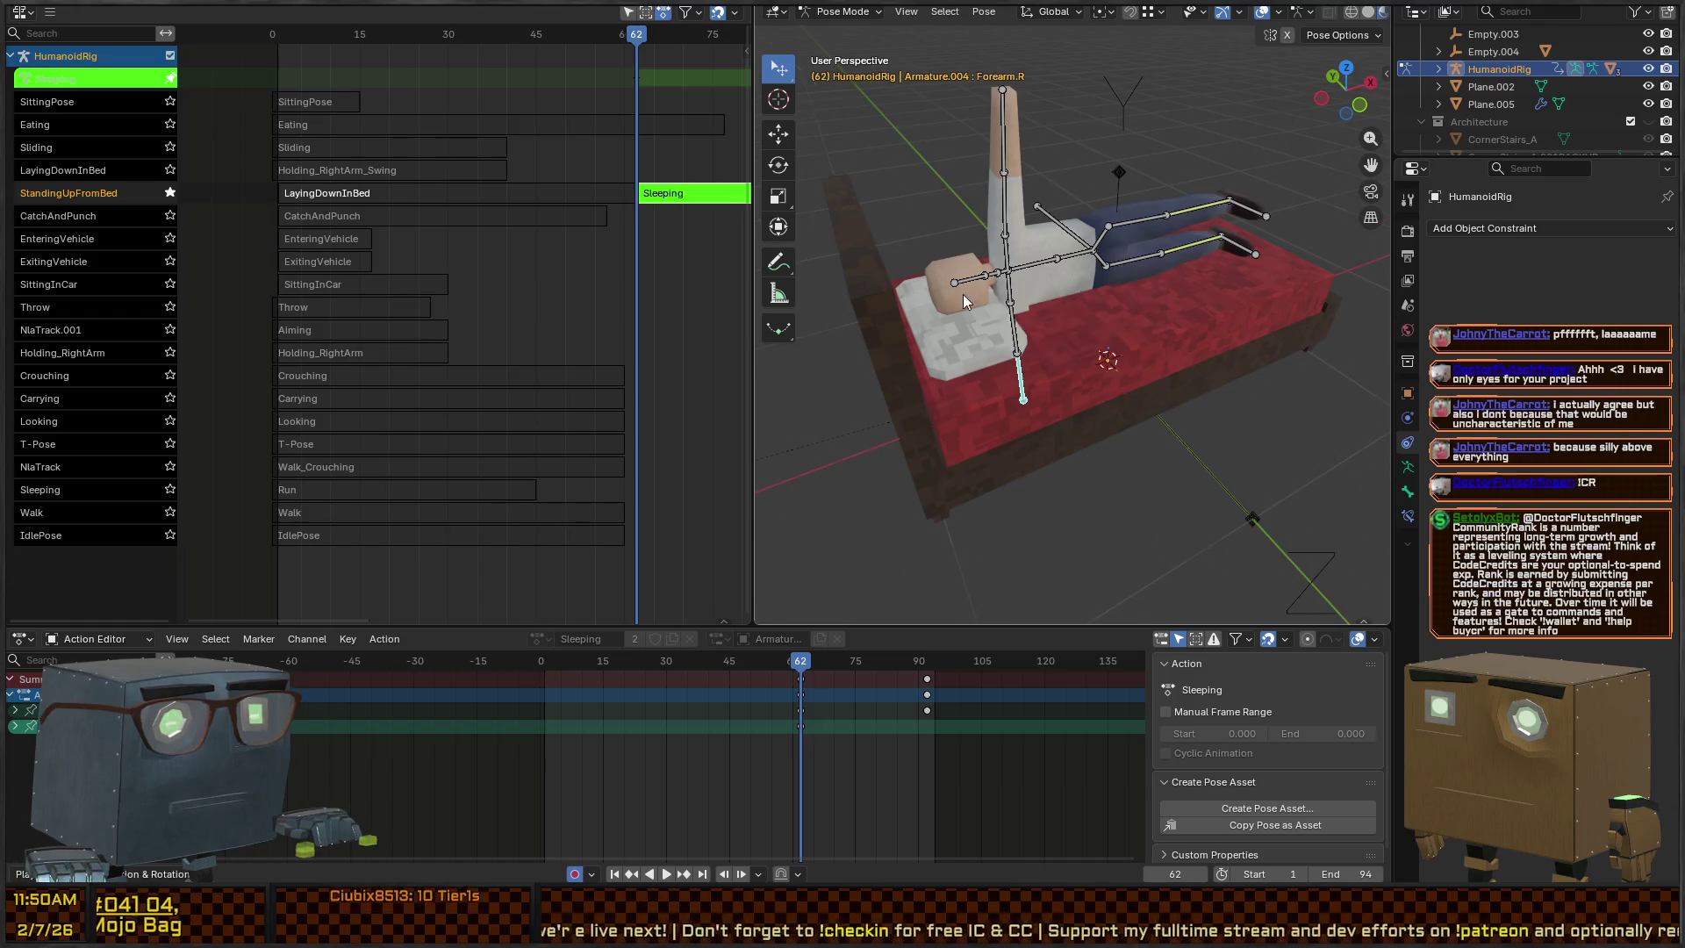
key("g")
key("y")
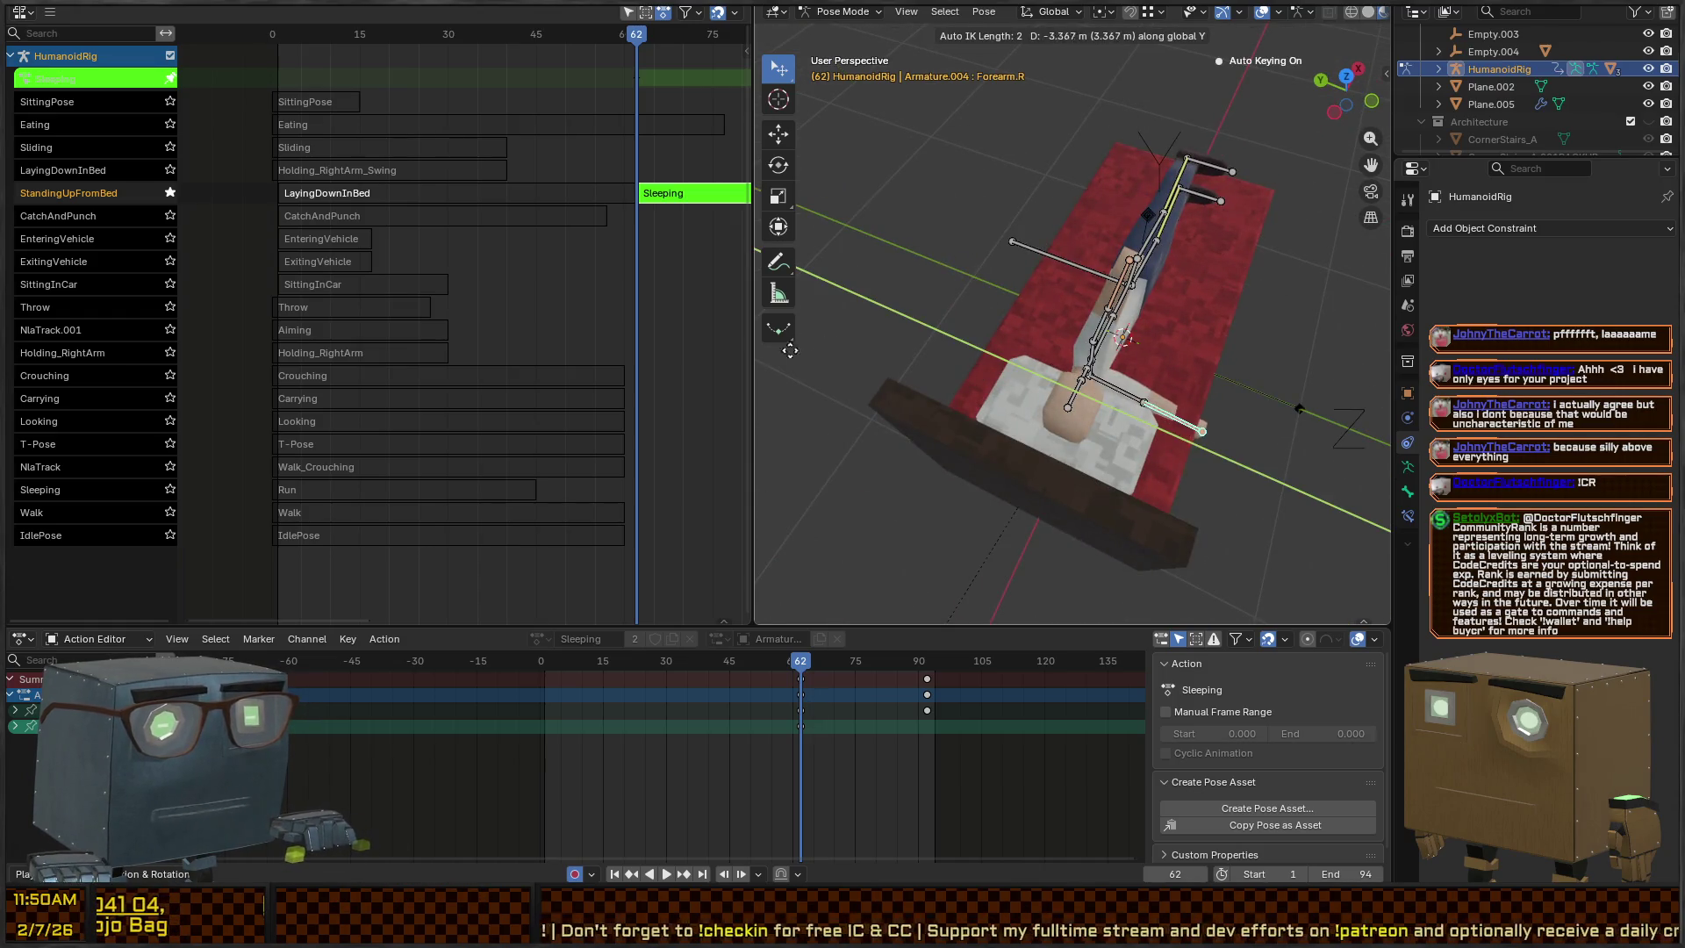
left_click(1267, 349)
key("g")
key("z")
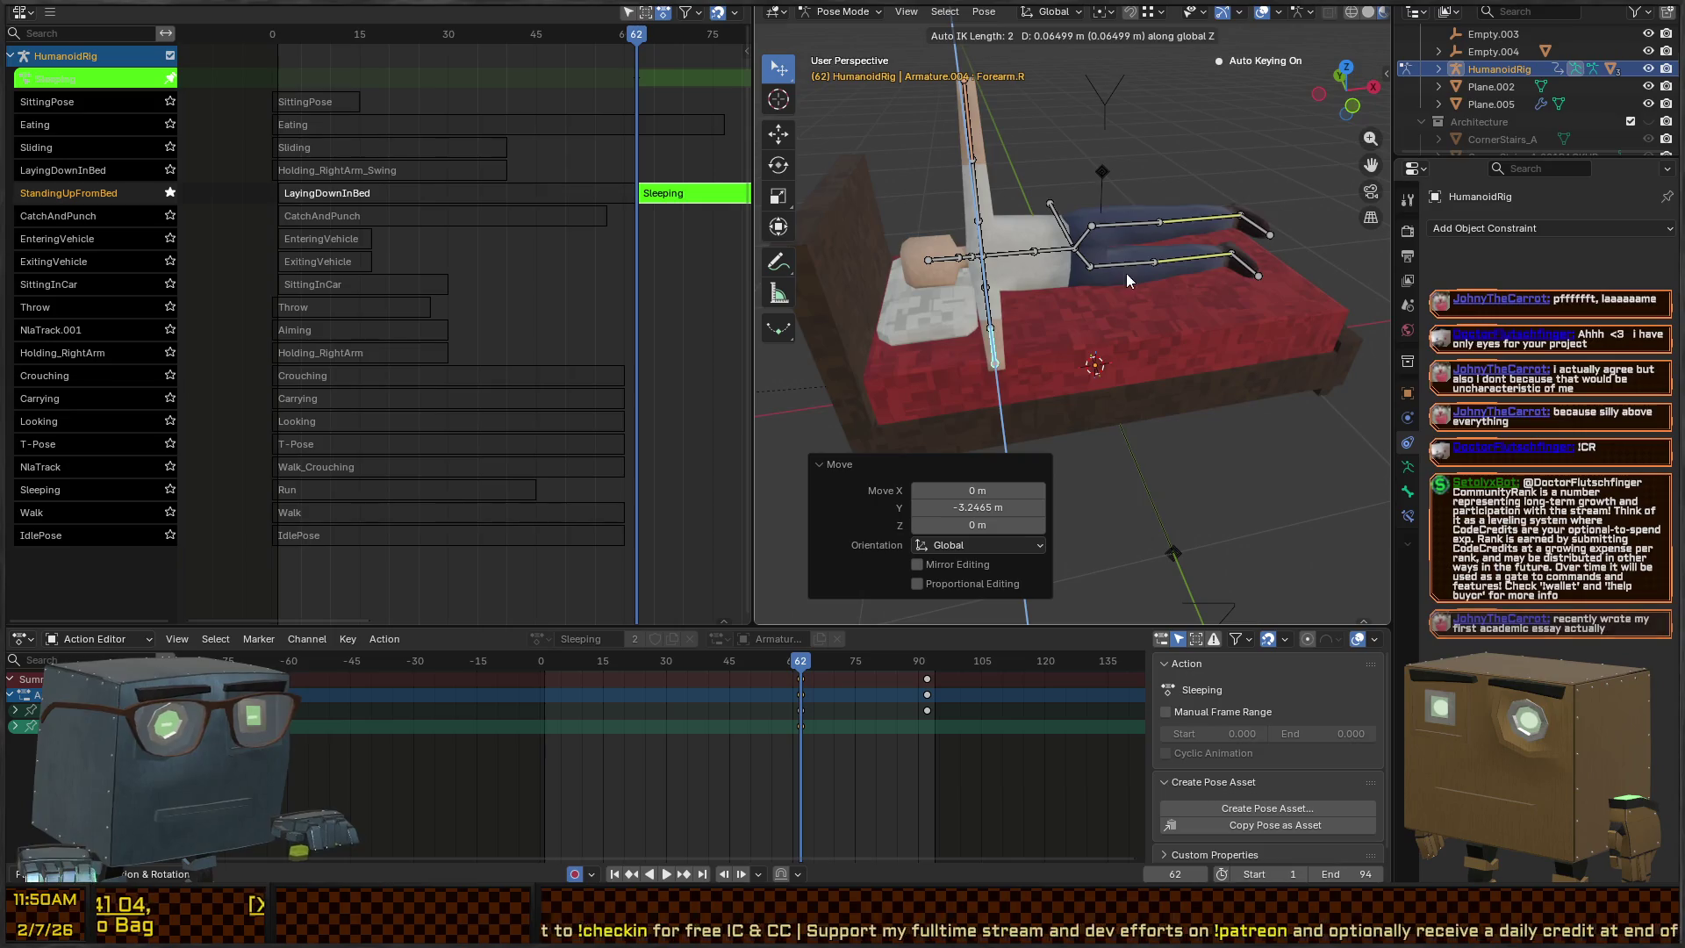
left_click(1126, 271)
key("r")
key("z")
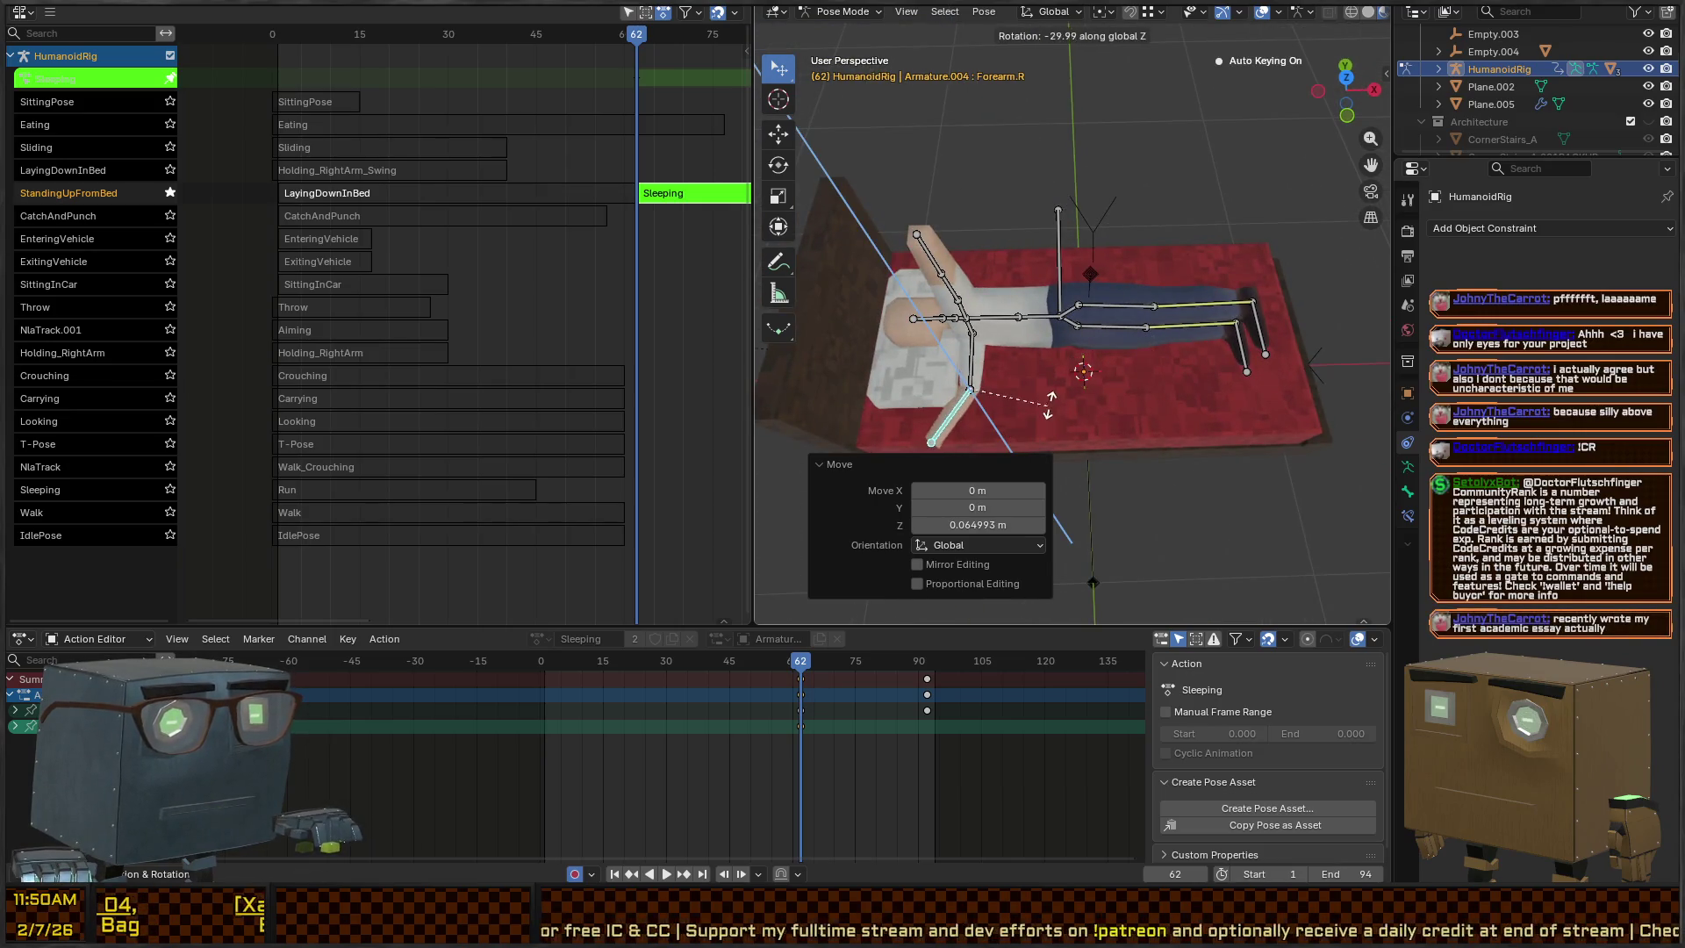
left_click(1078, 404)
Move the left arm down and rotate the left forearm 56.4°
left_click(955, 179)
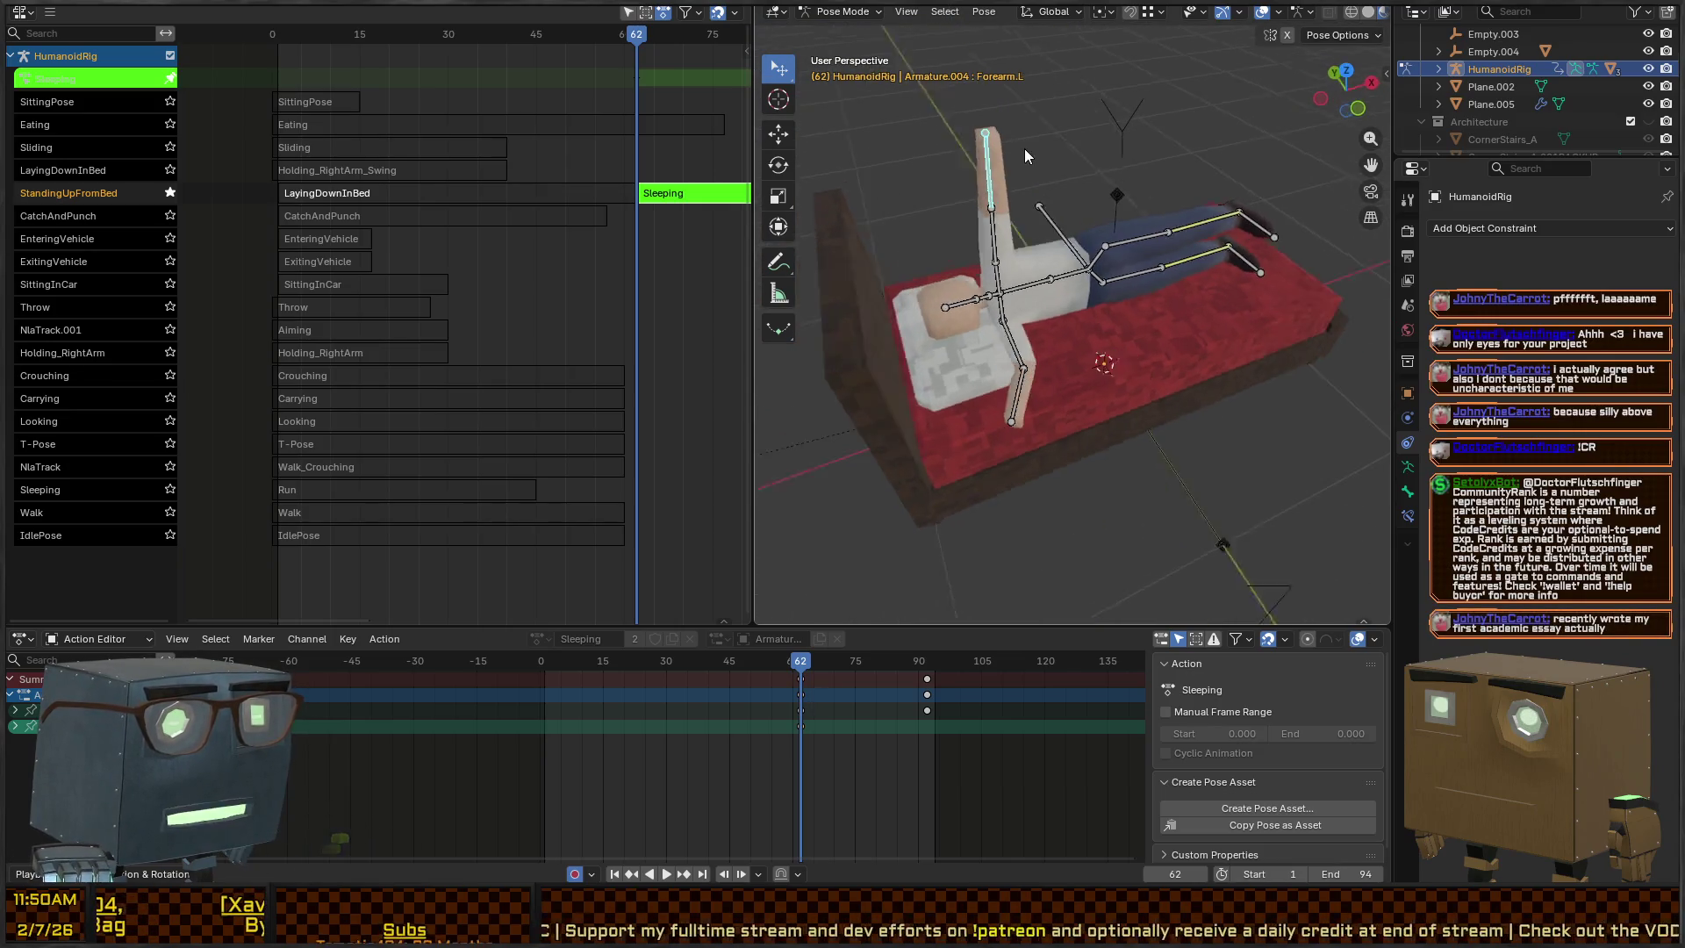
key("g")
left_click(1042, 362)
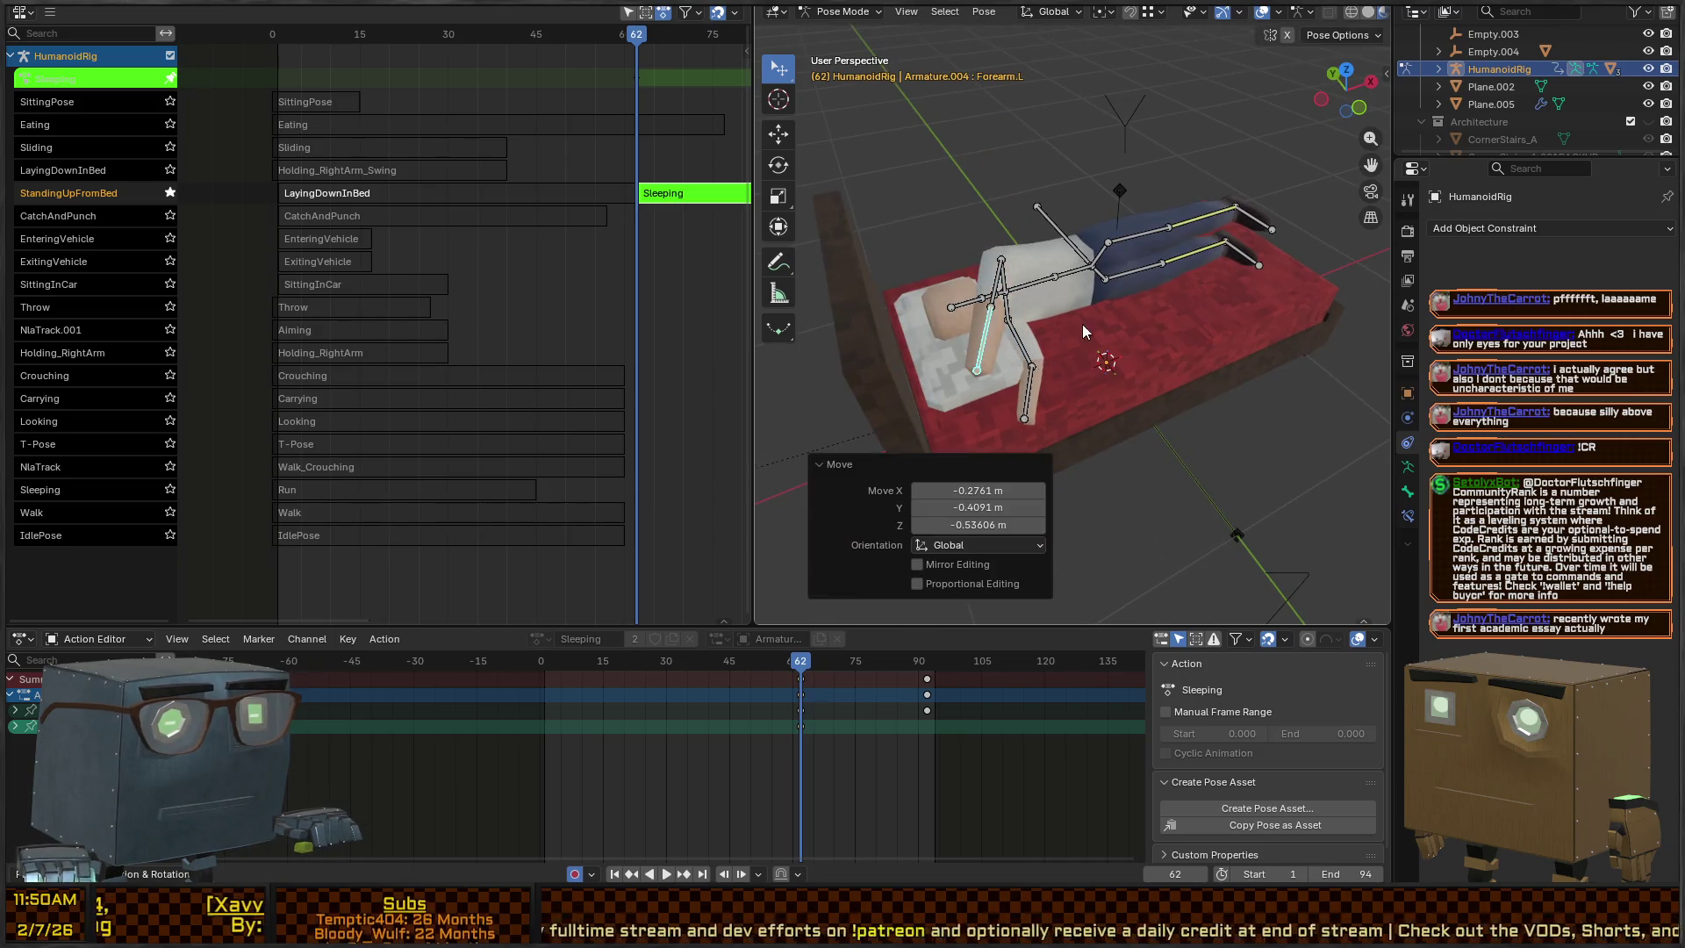
key("g")
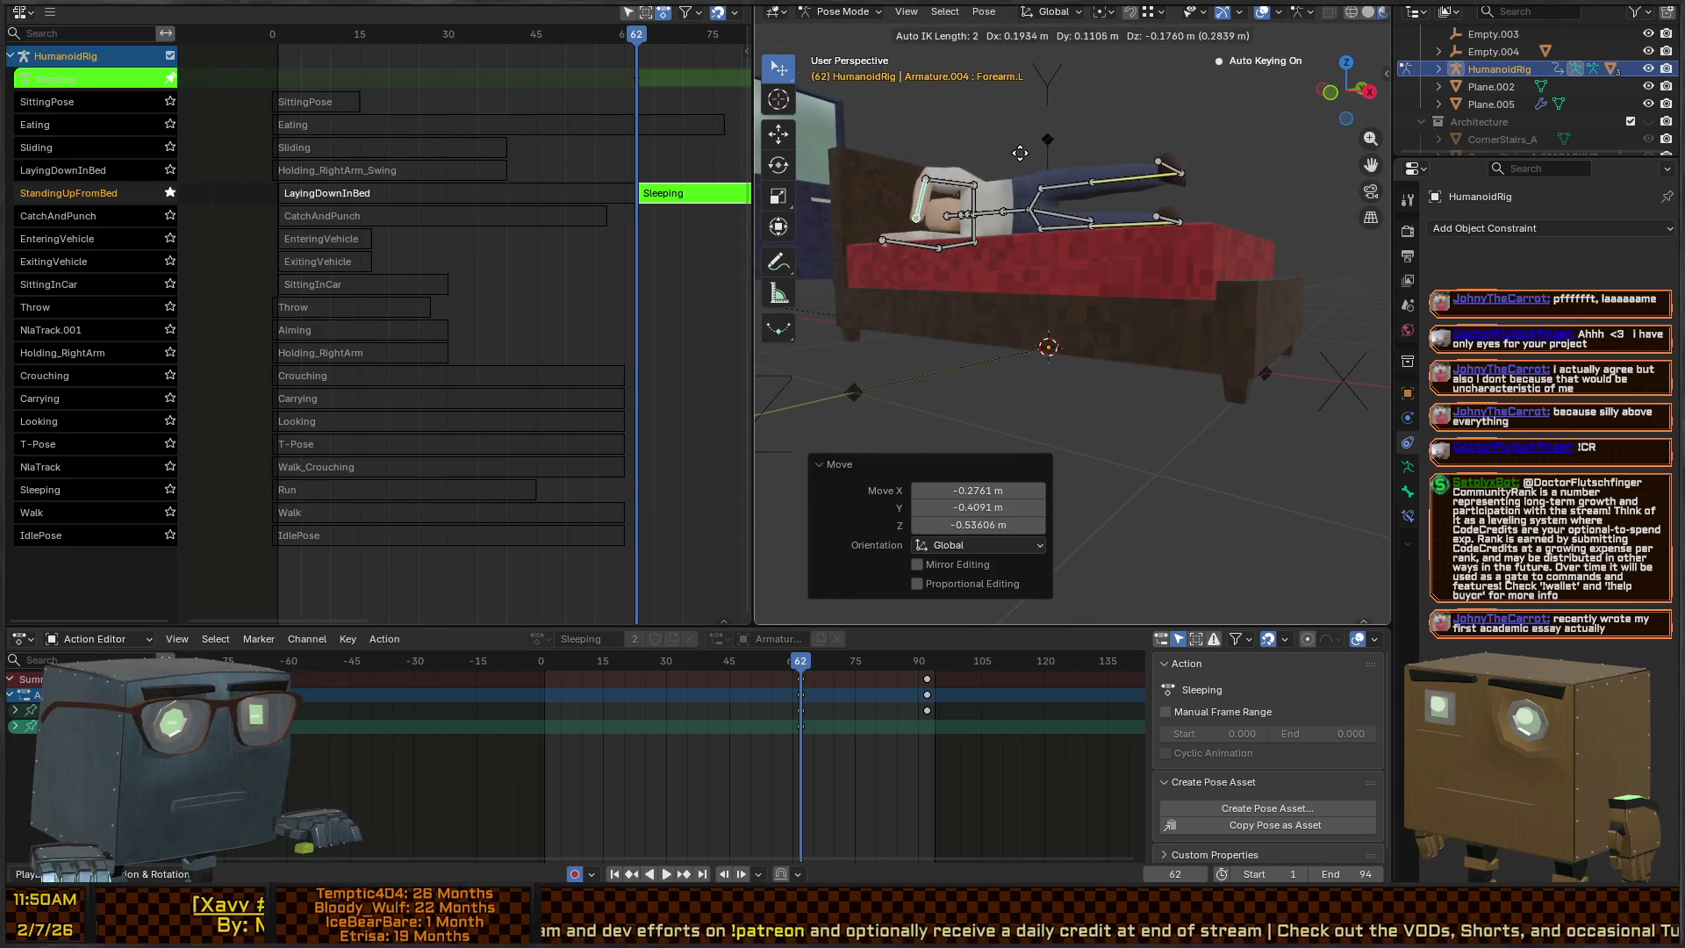
left_click(913, 208)
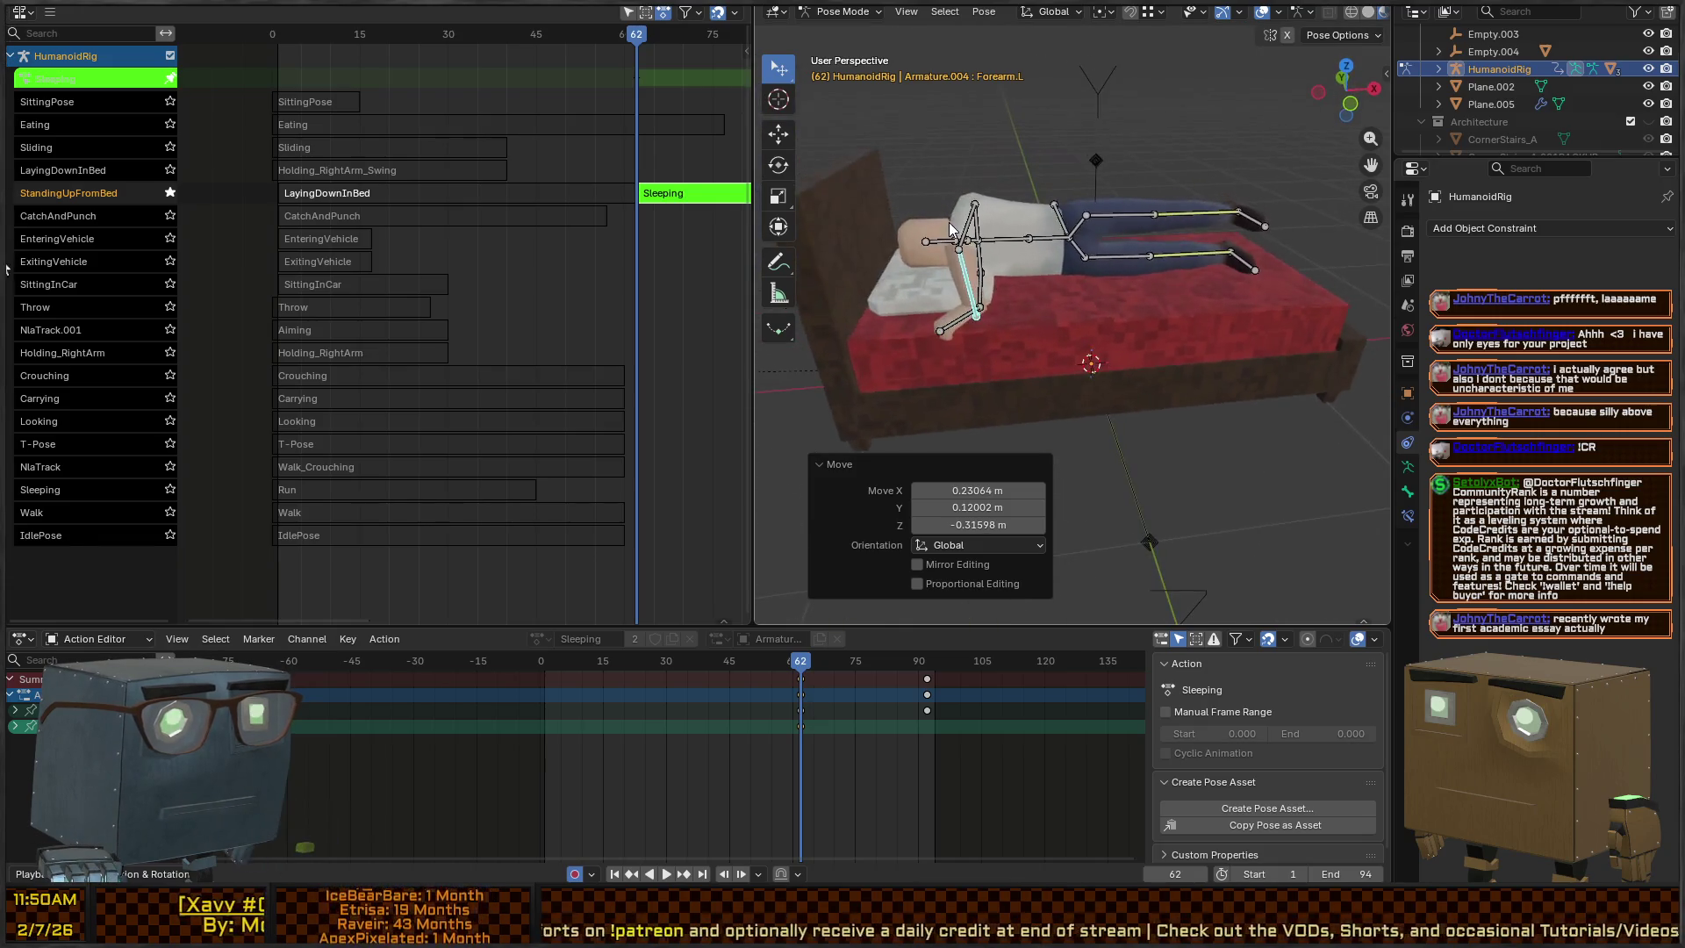
key("g")
key("Escape")
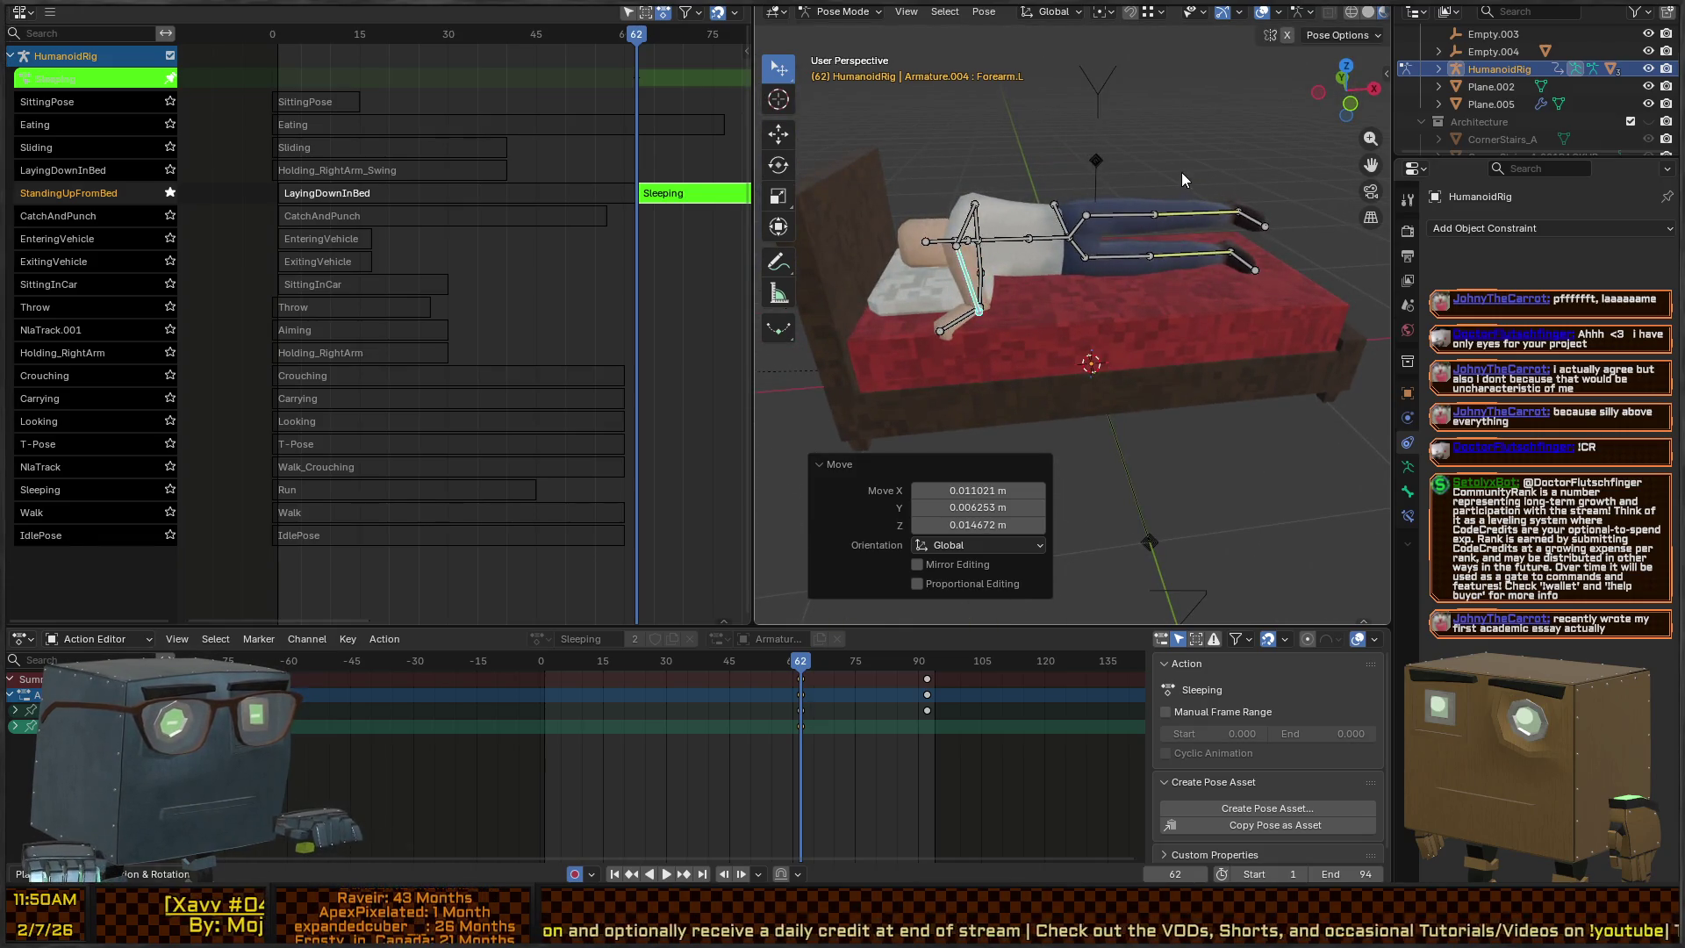
key("r")
left_click(1089, 351)
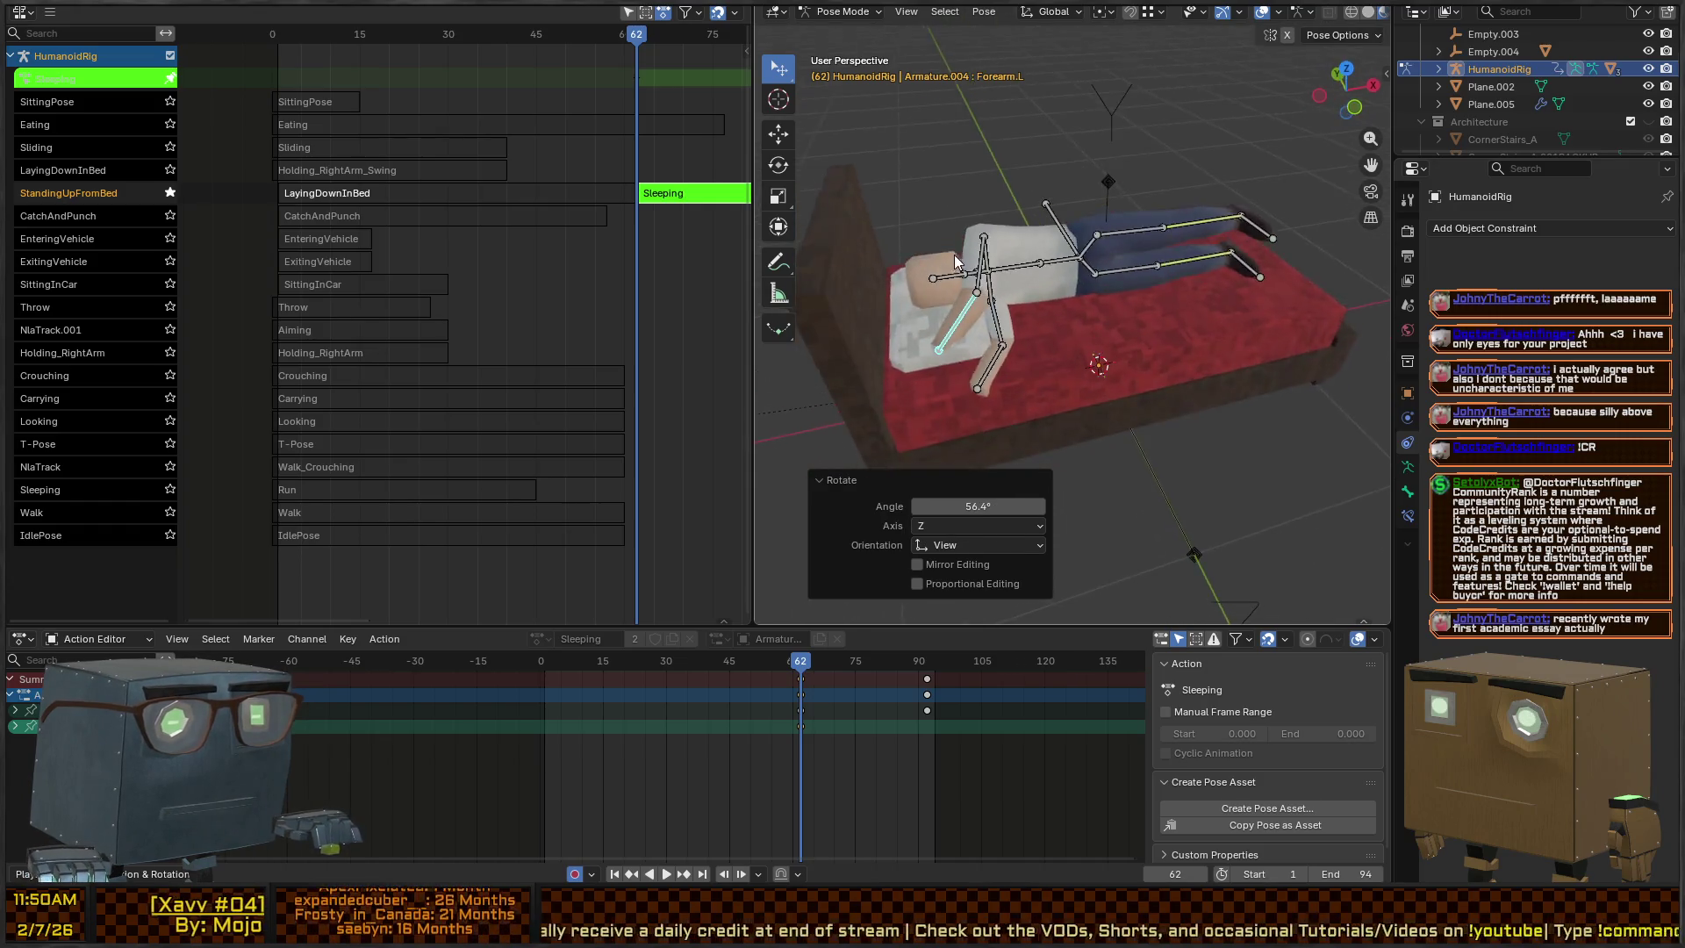
Rotate the left shoulder 25.5° about the X axis
left_click(1080, 253)
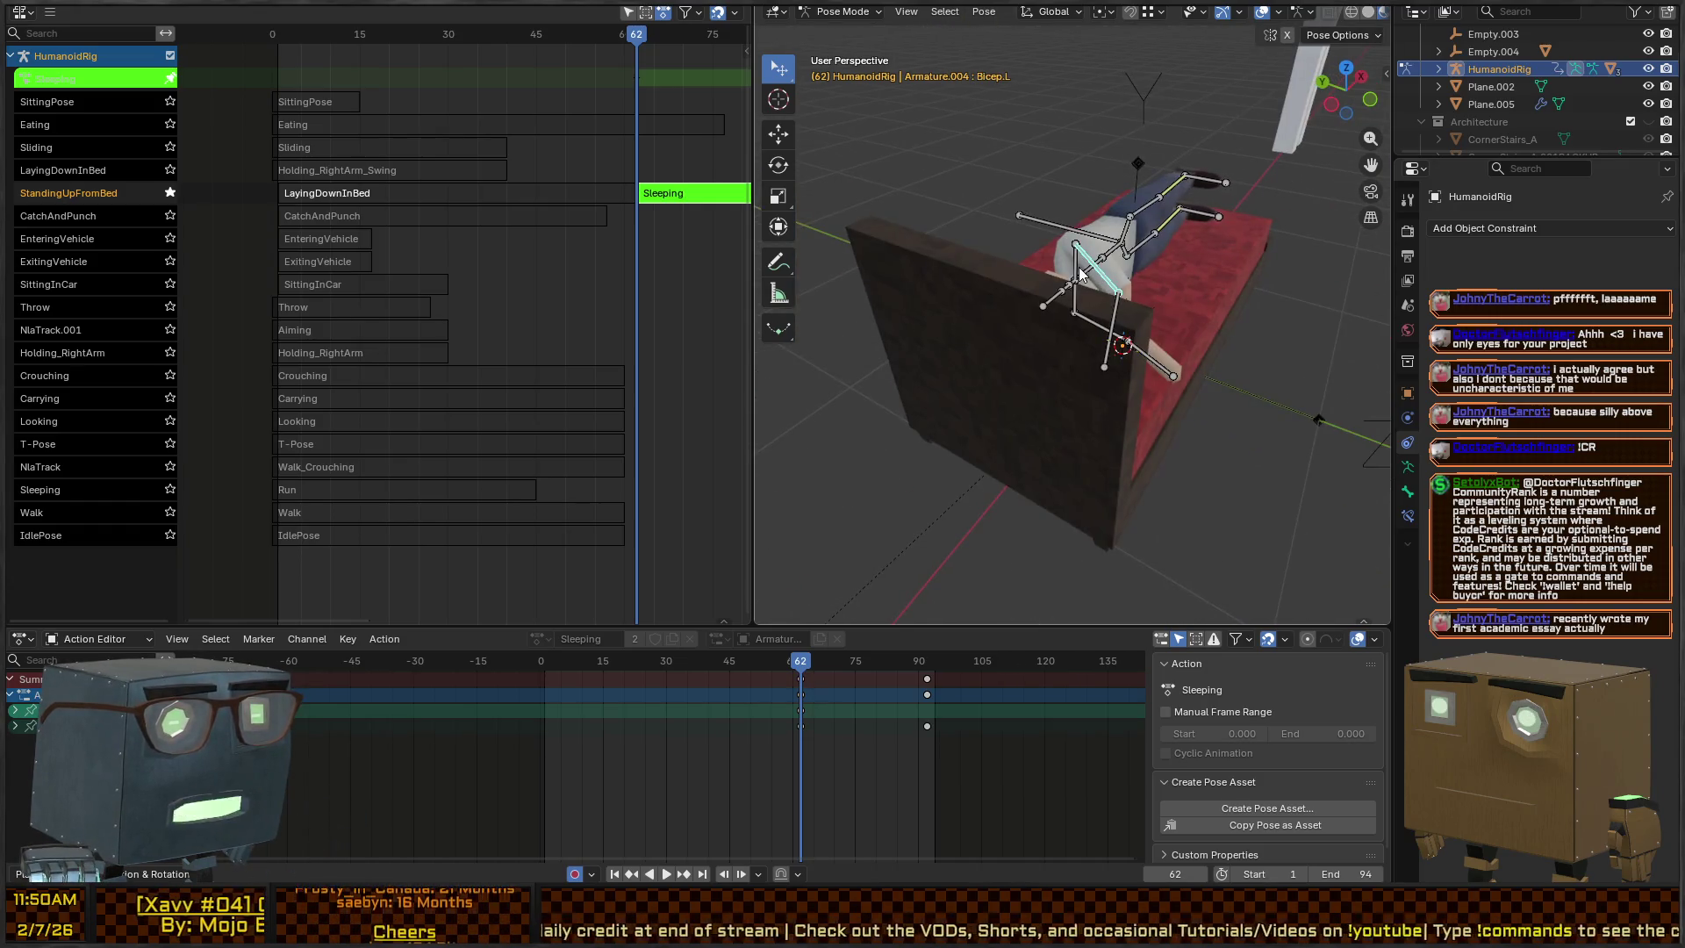
left_click(1067, 246)
key("r")
key("x")
left_click(1111, 367)
Refine the left forearm's placement with a few moves at its current height
left_click(1045, 396)
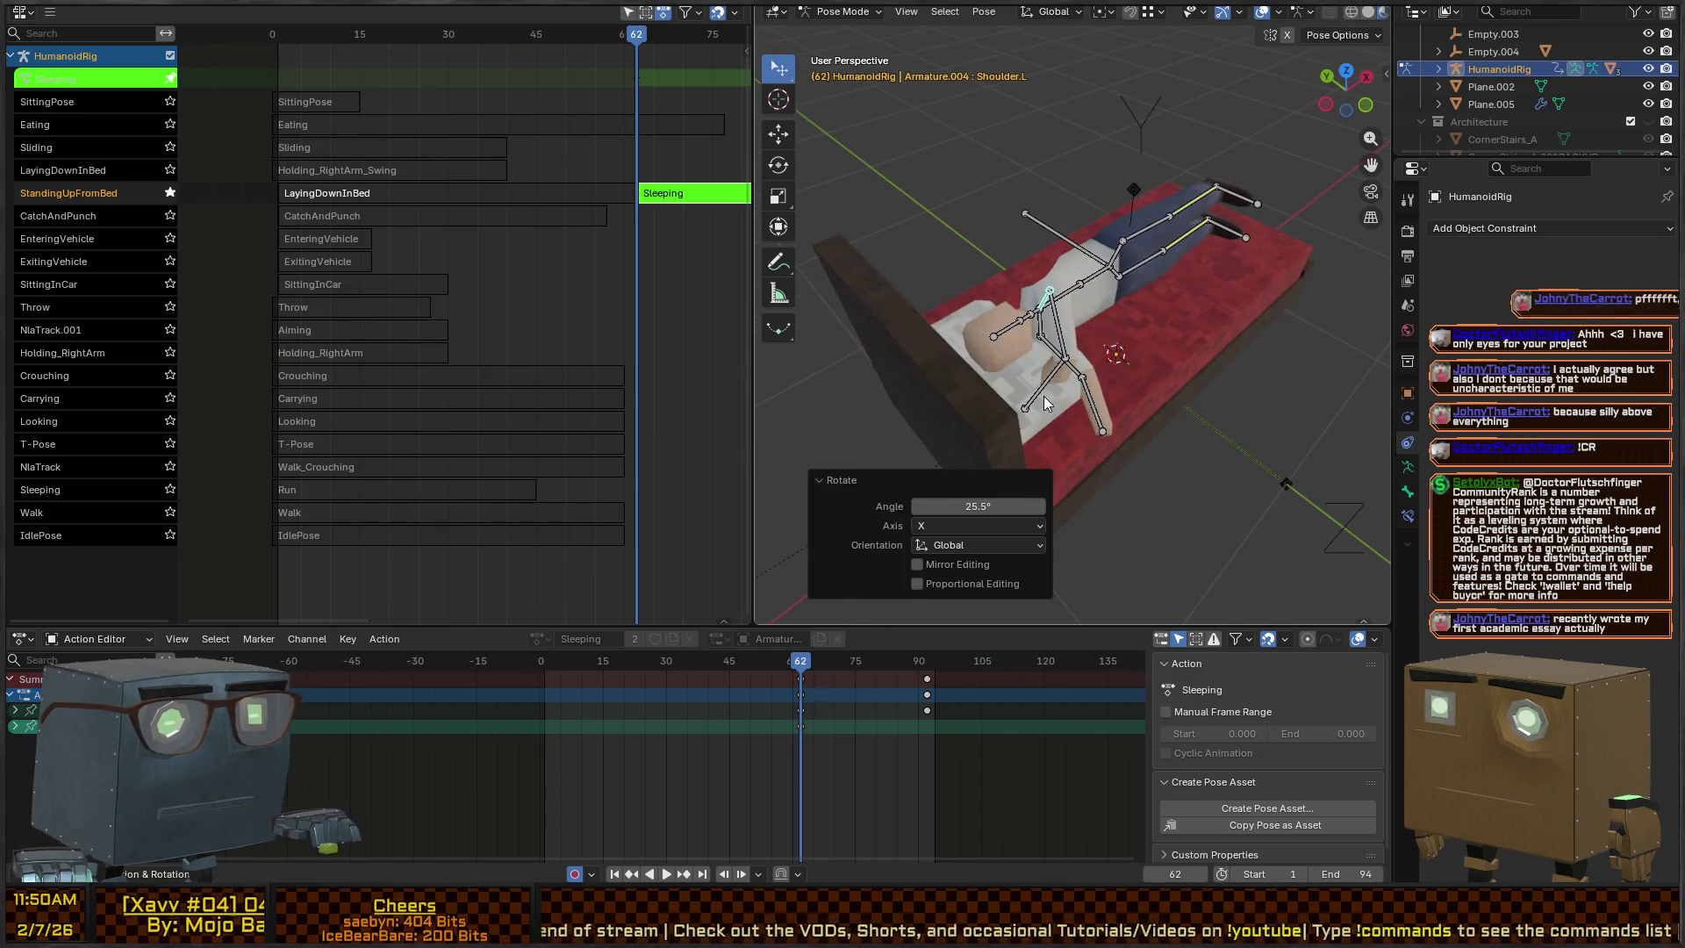
key("g")
key("shift+z")
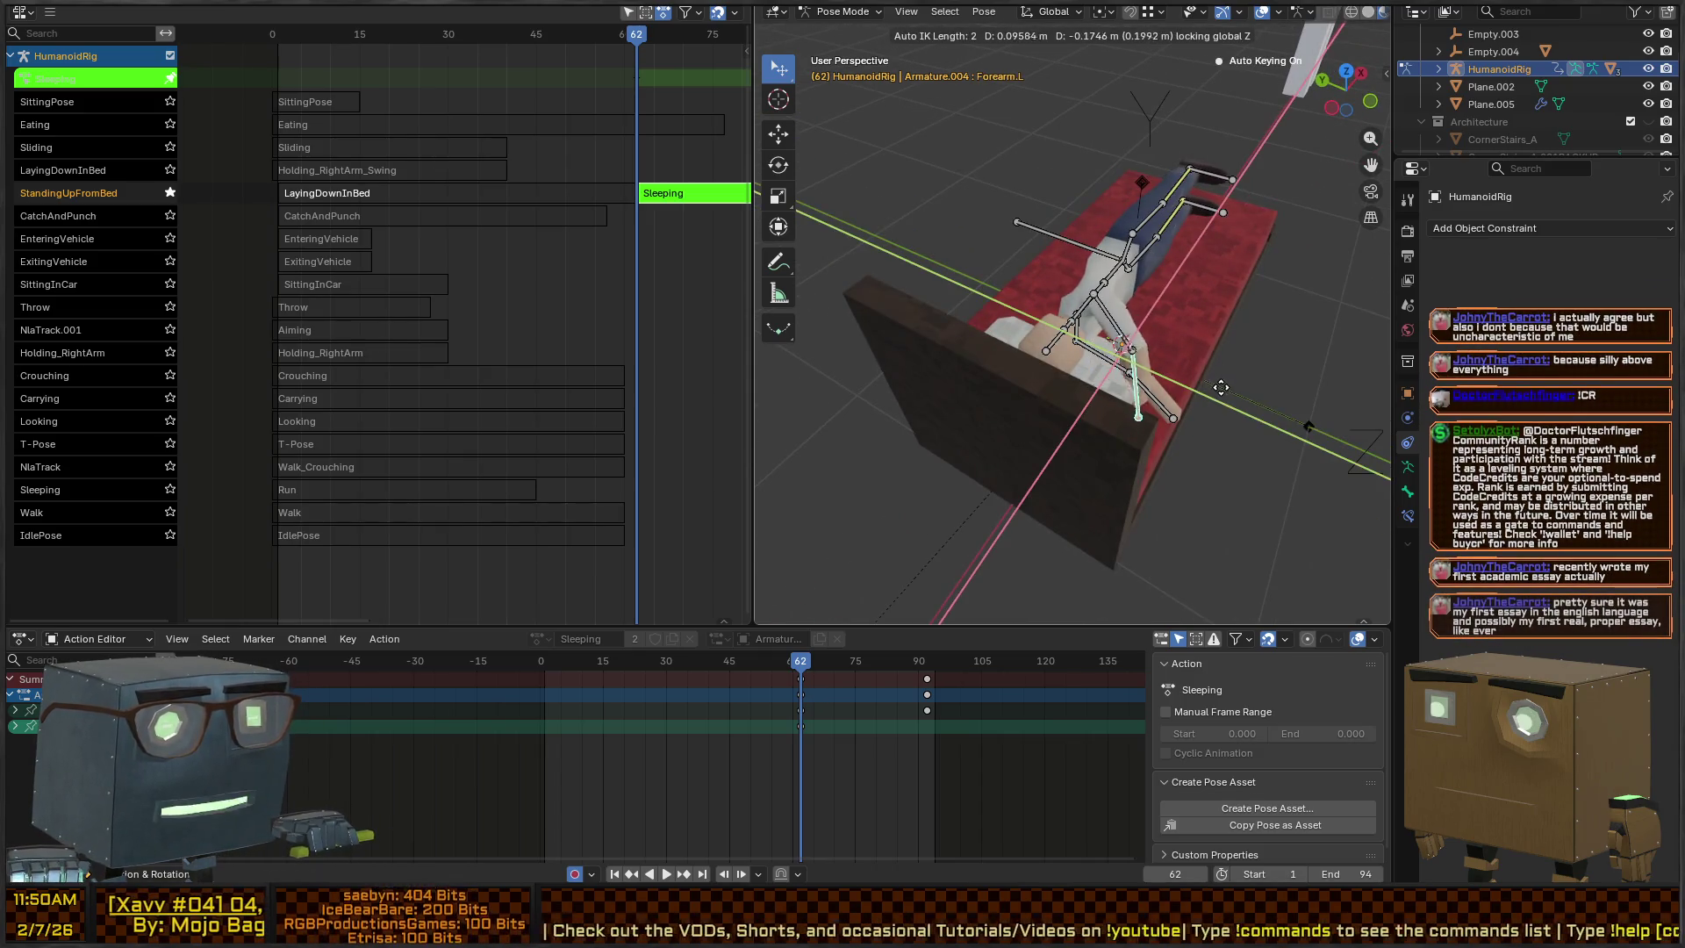
left_click(1133, 307)
key("g")
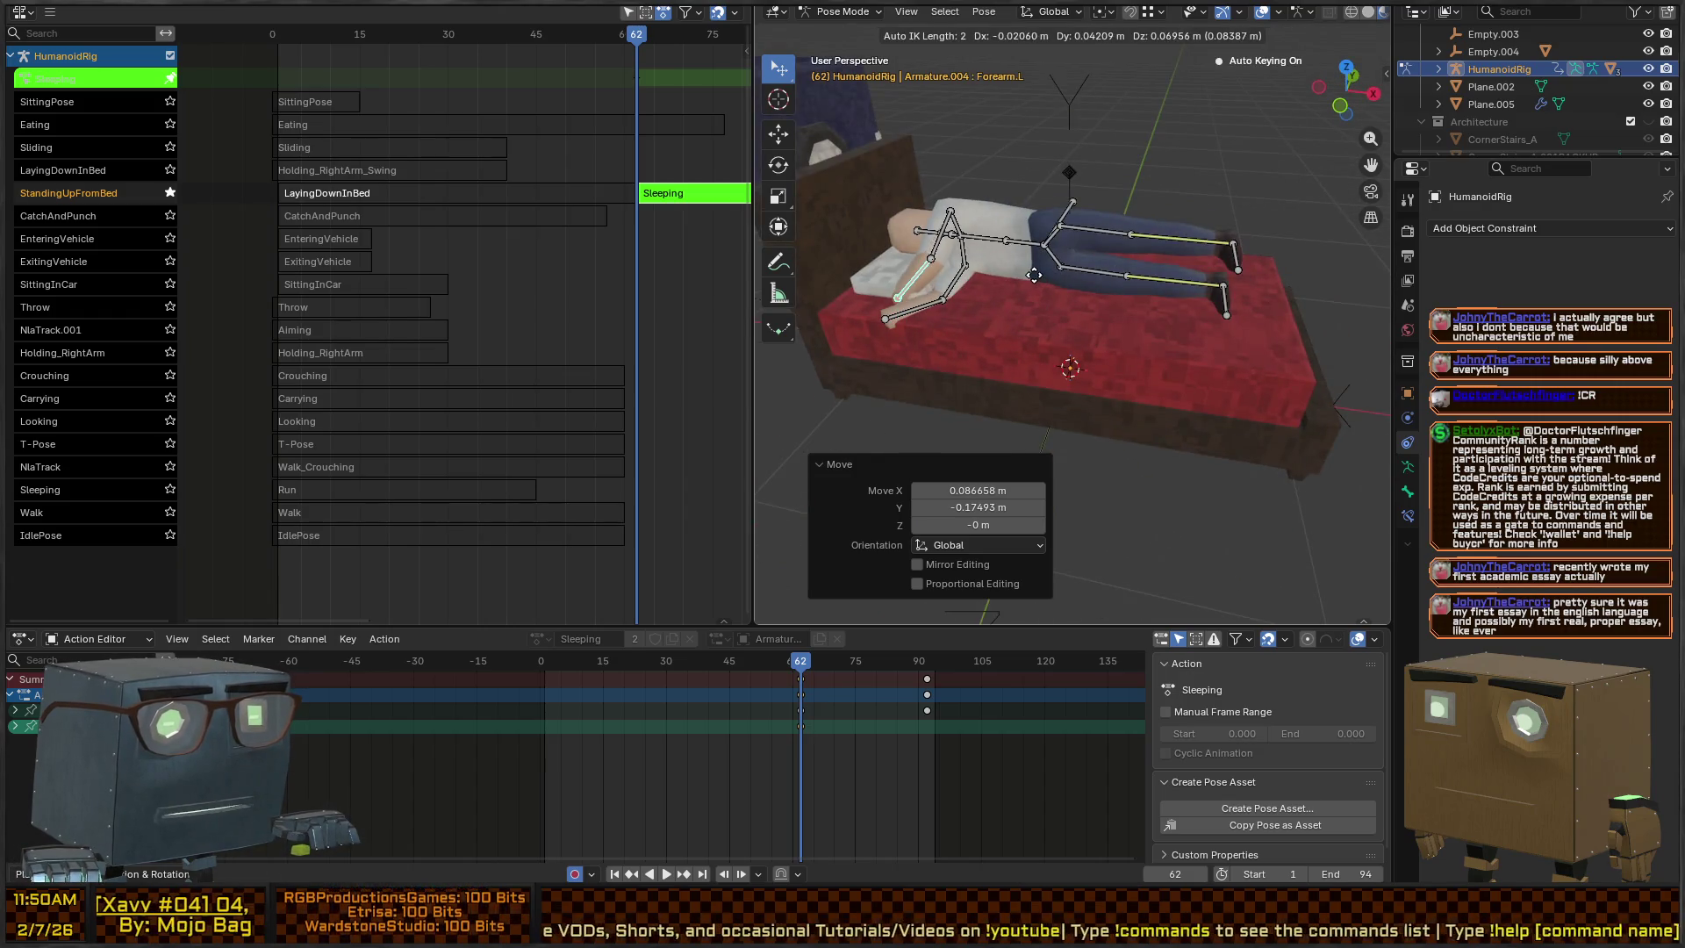
left_click(1018, 277)
key("g")
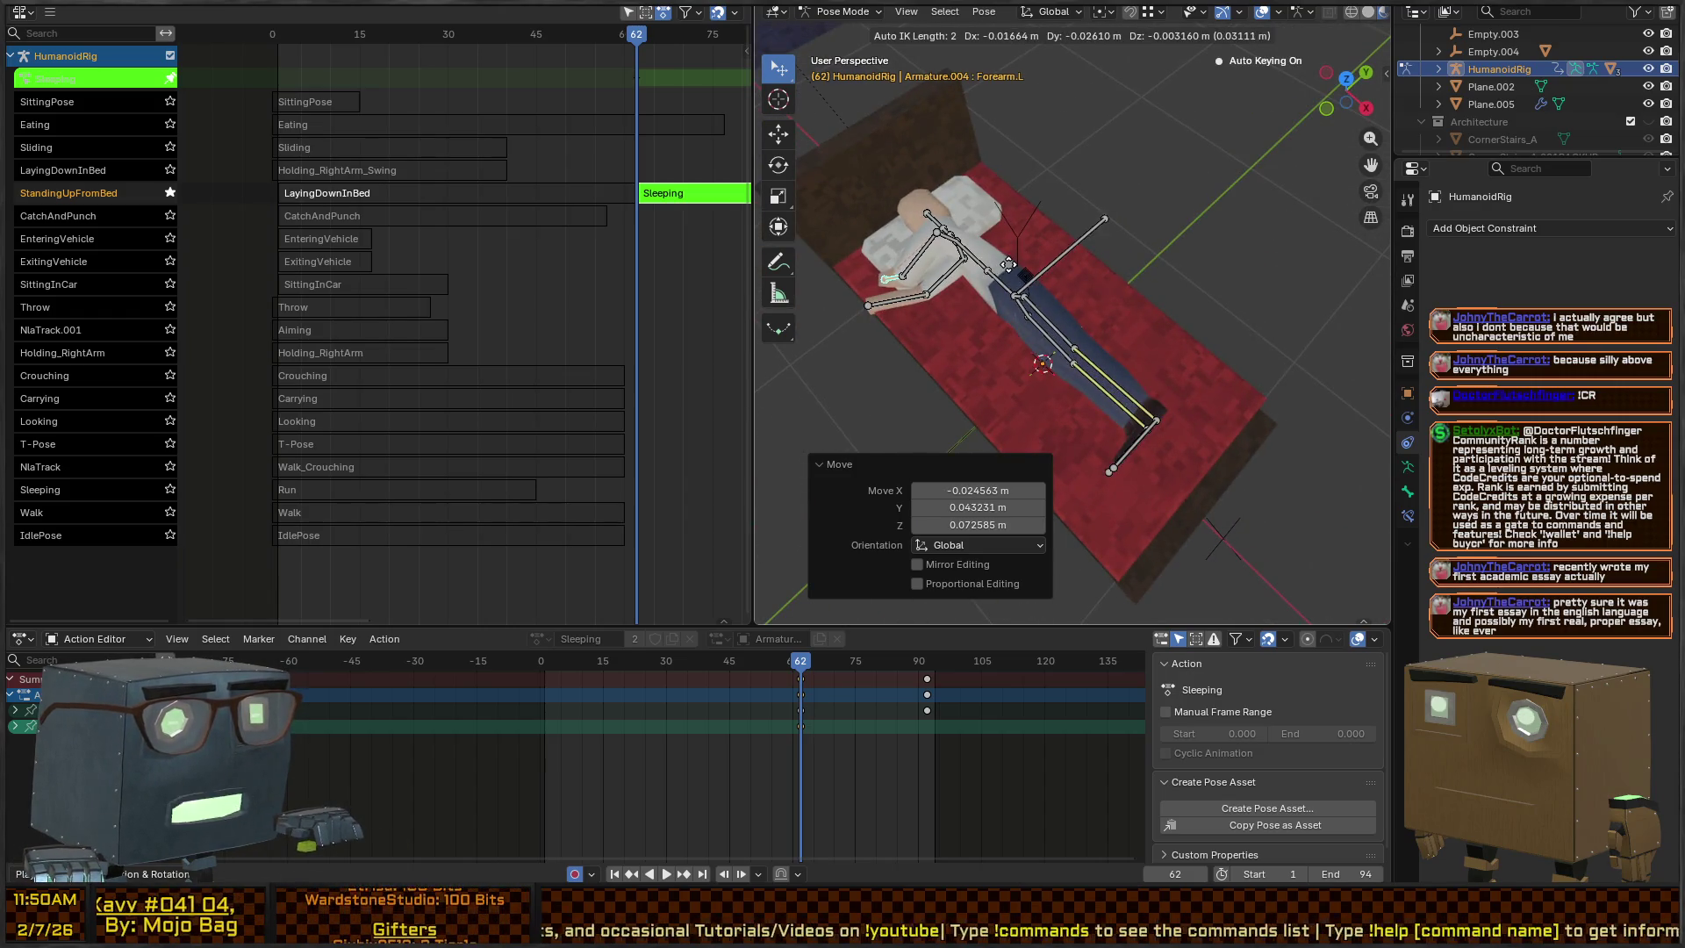
left_click(1009, 264)
left_click(1134, 273)
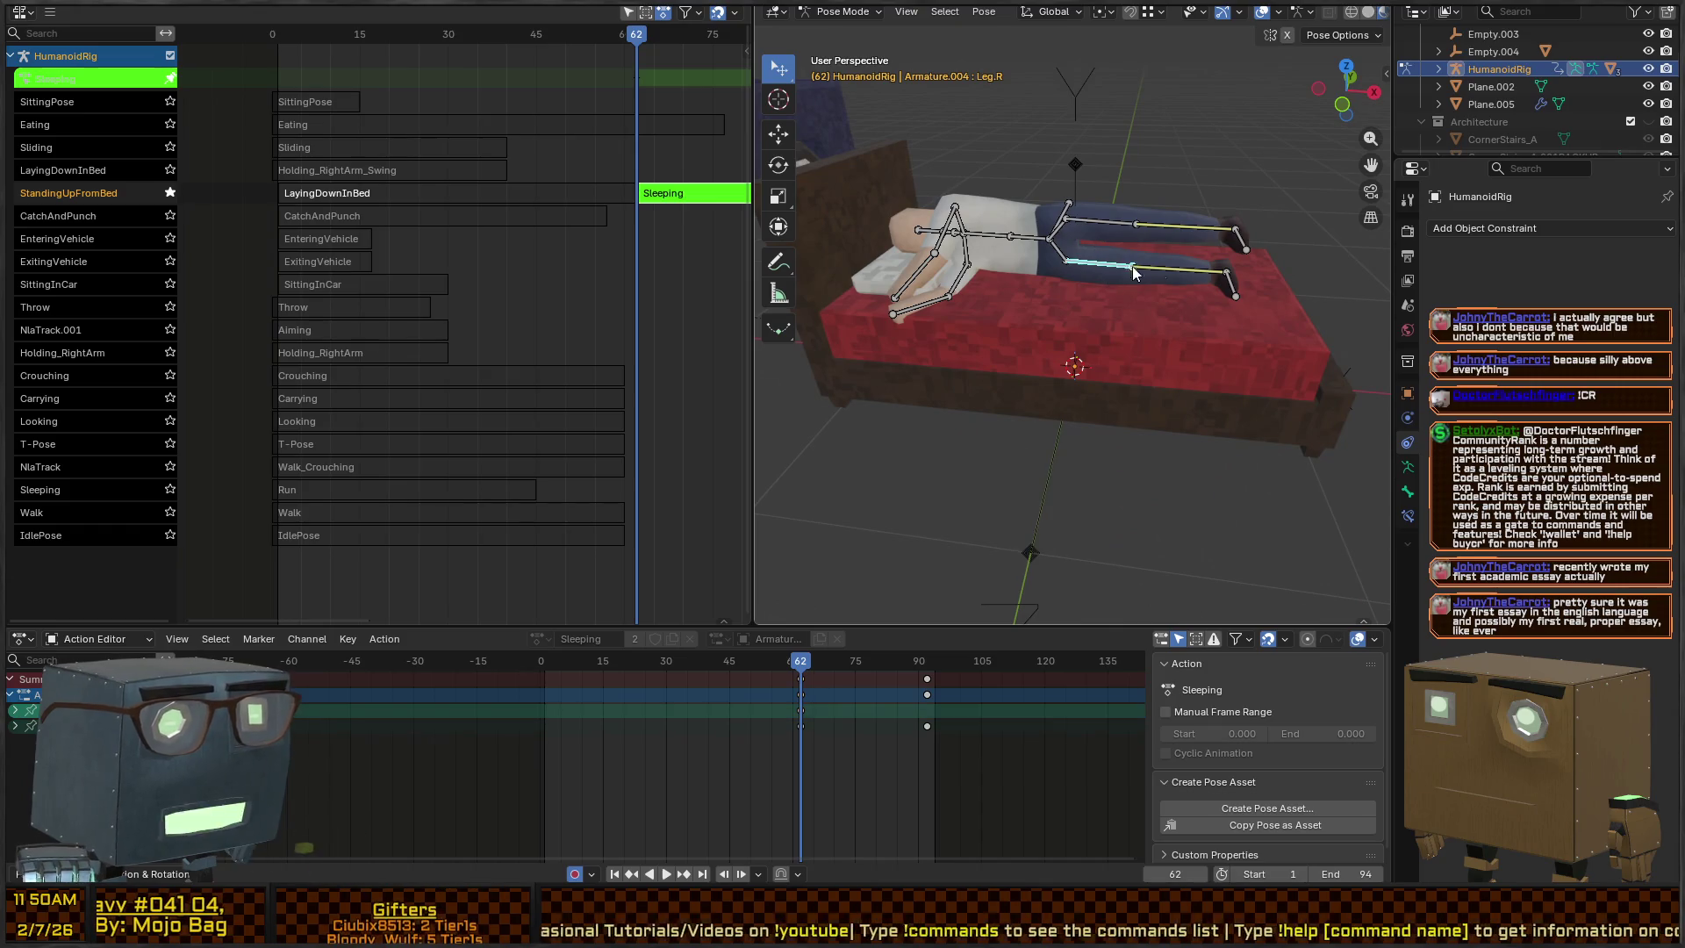
Move both foot IK targets along Z, lowering the left one 0.1674 m
left_click(1225, 274)
key("g")
key("z")
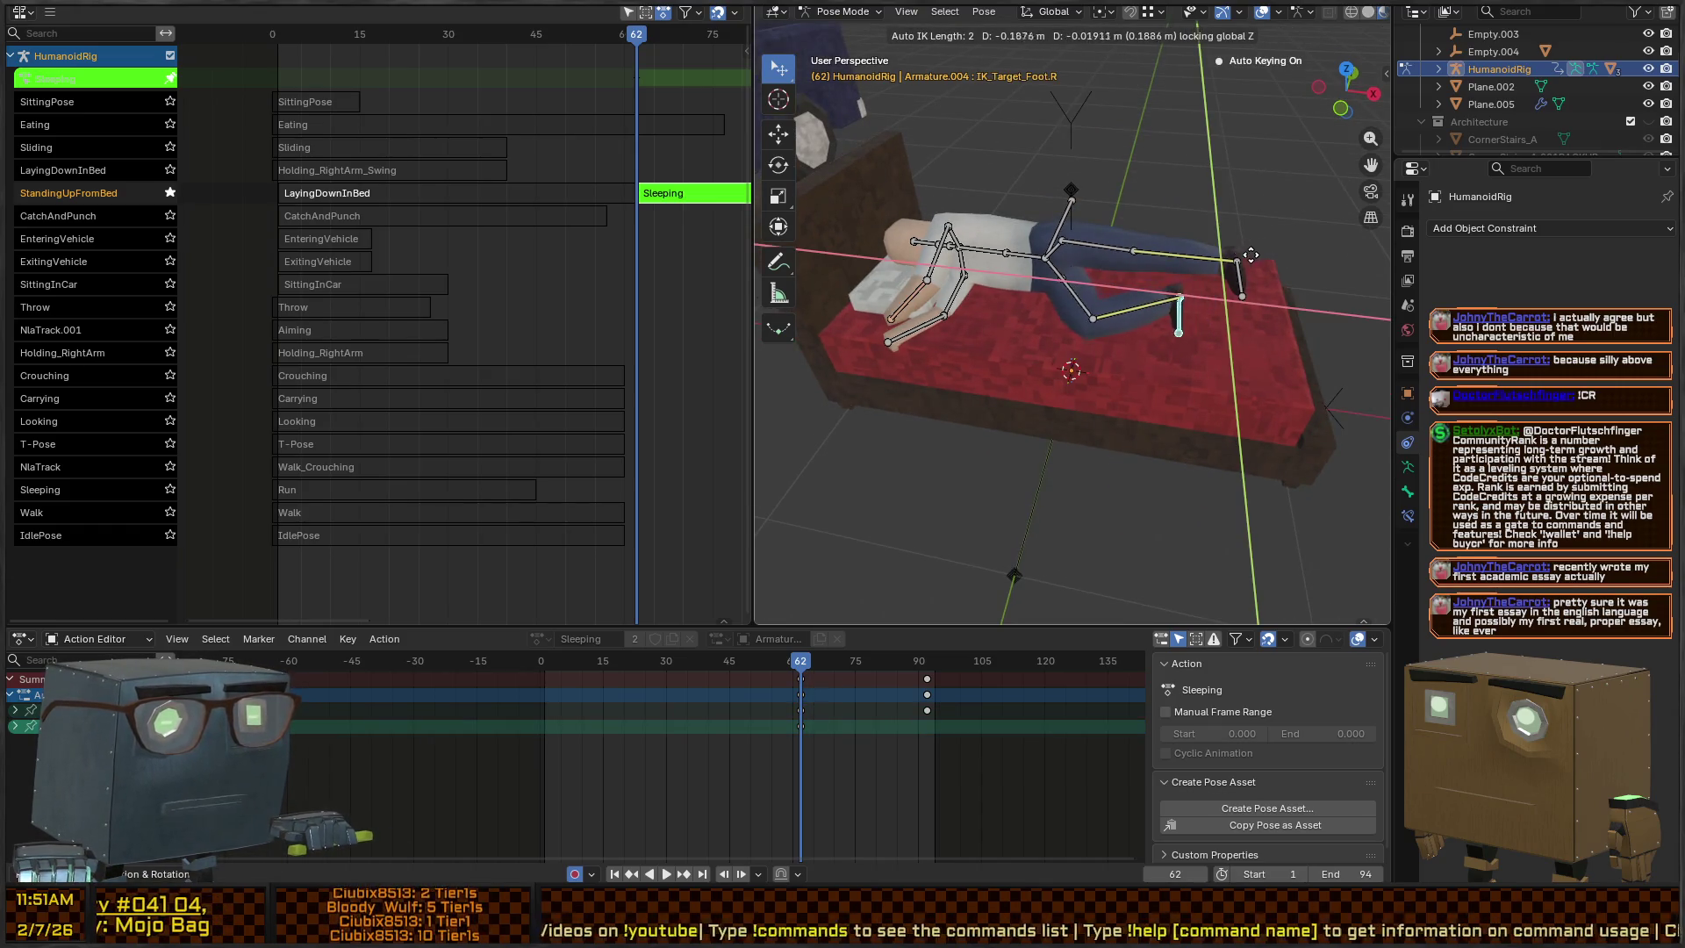
left_click(1251, 266)
left_click(1241, 263)
key("g")
key("z")
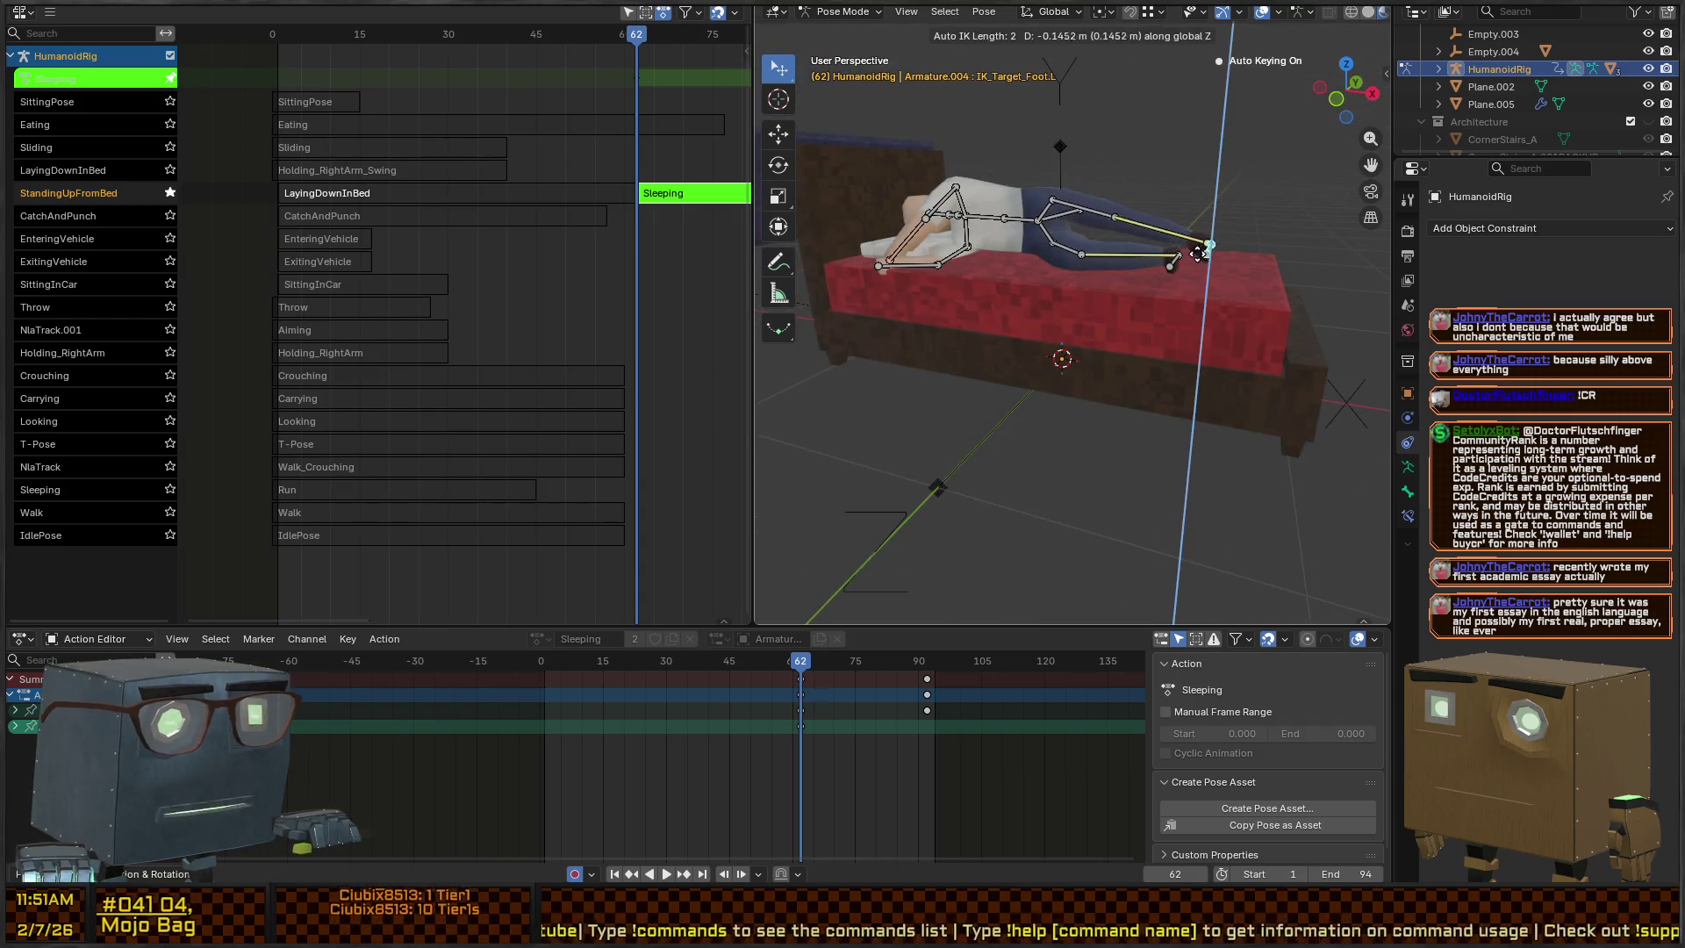
left_click(1209, 254)
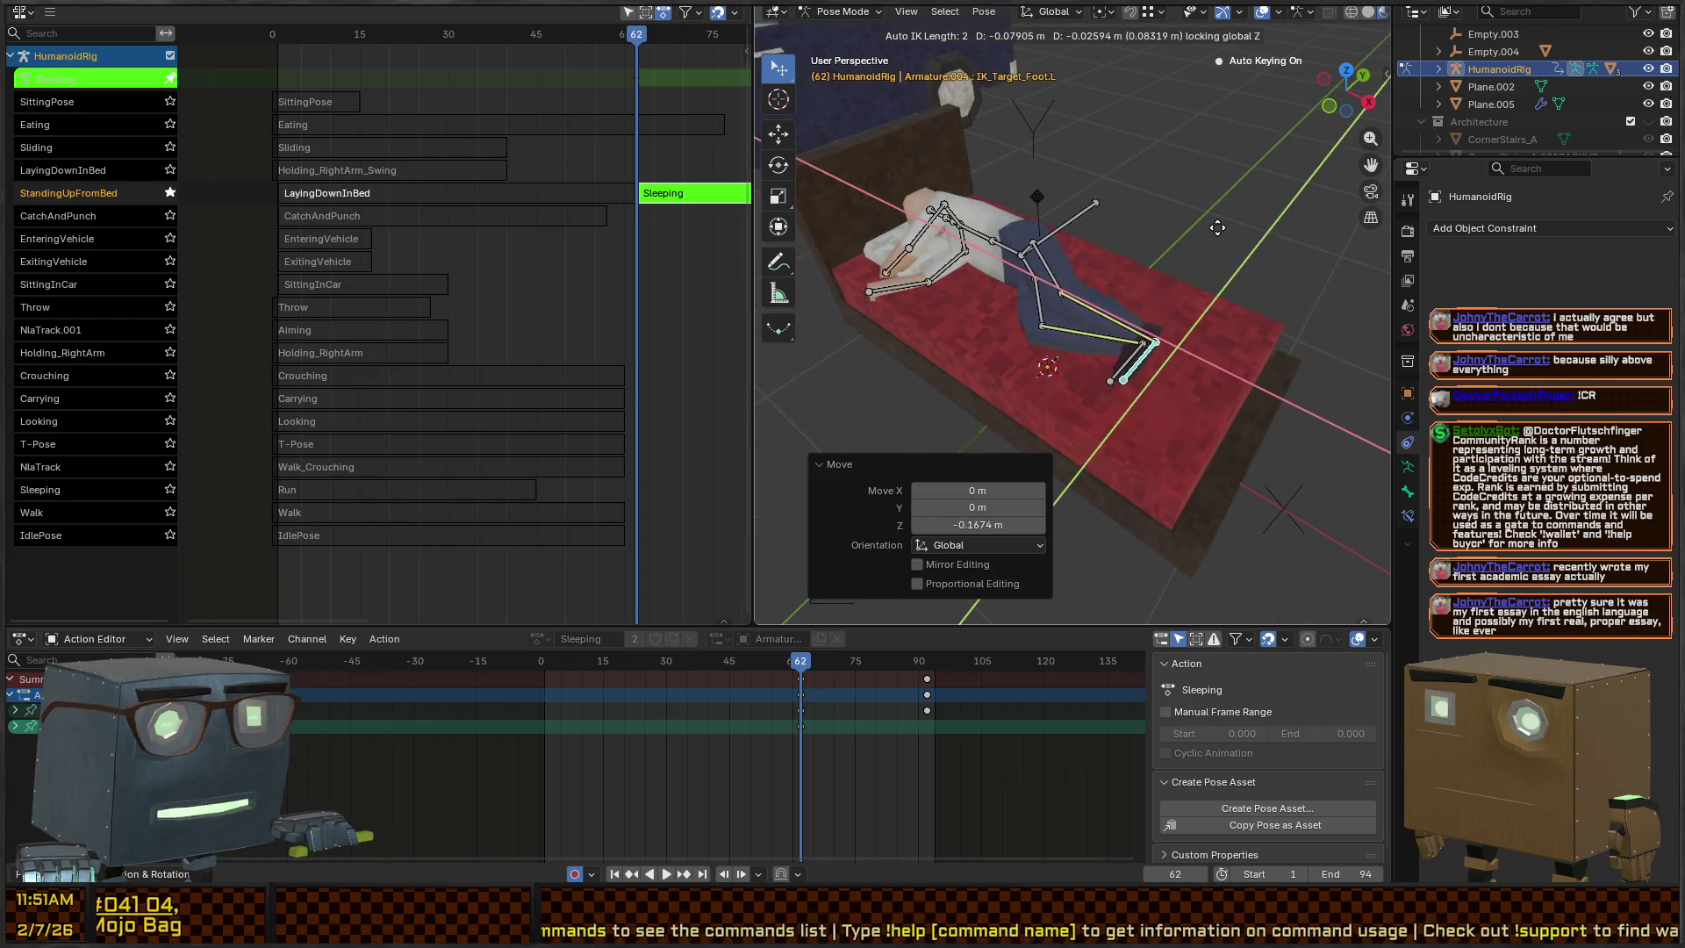
Rotate Hip.L 14.2° and Hip.R -7.29° about the Y axis
mouse_move(1067, 205)
left_mouse_down()
mouse_move(962, 237)
mouse_move(886, 199)
left_mouse_up()
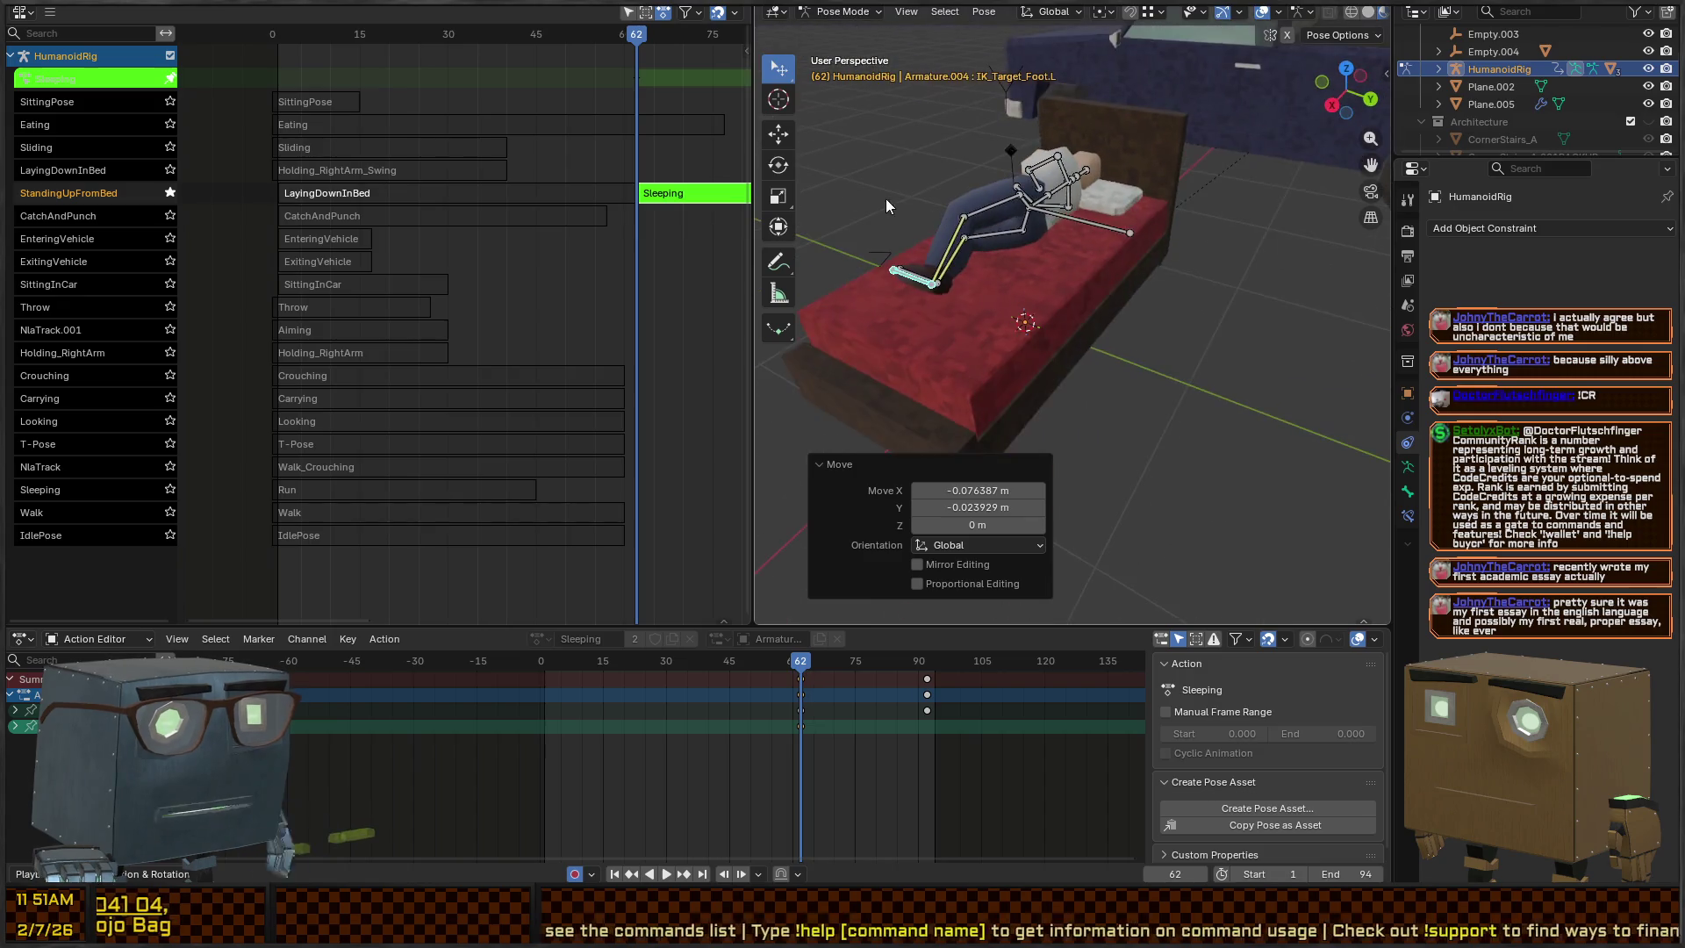
left_click(1014, 202)
key("r")
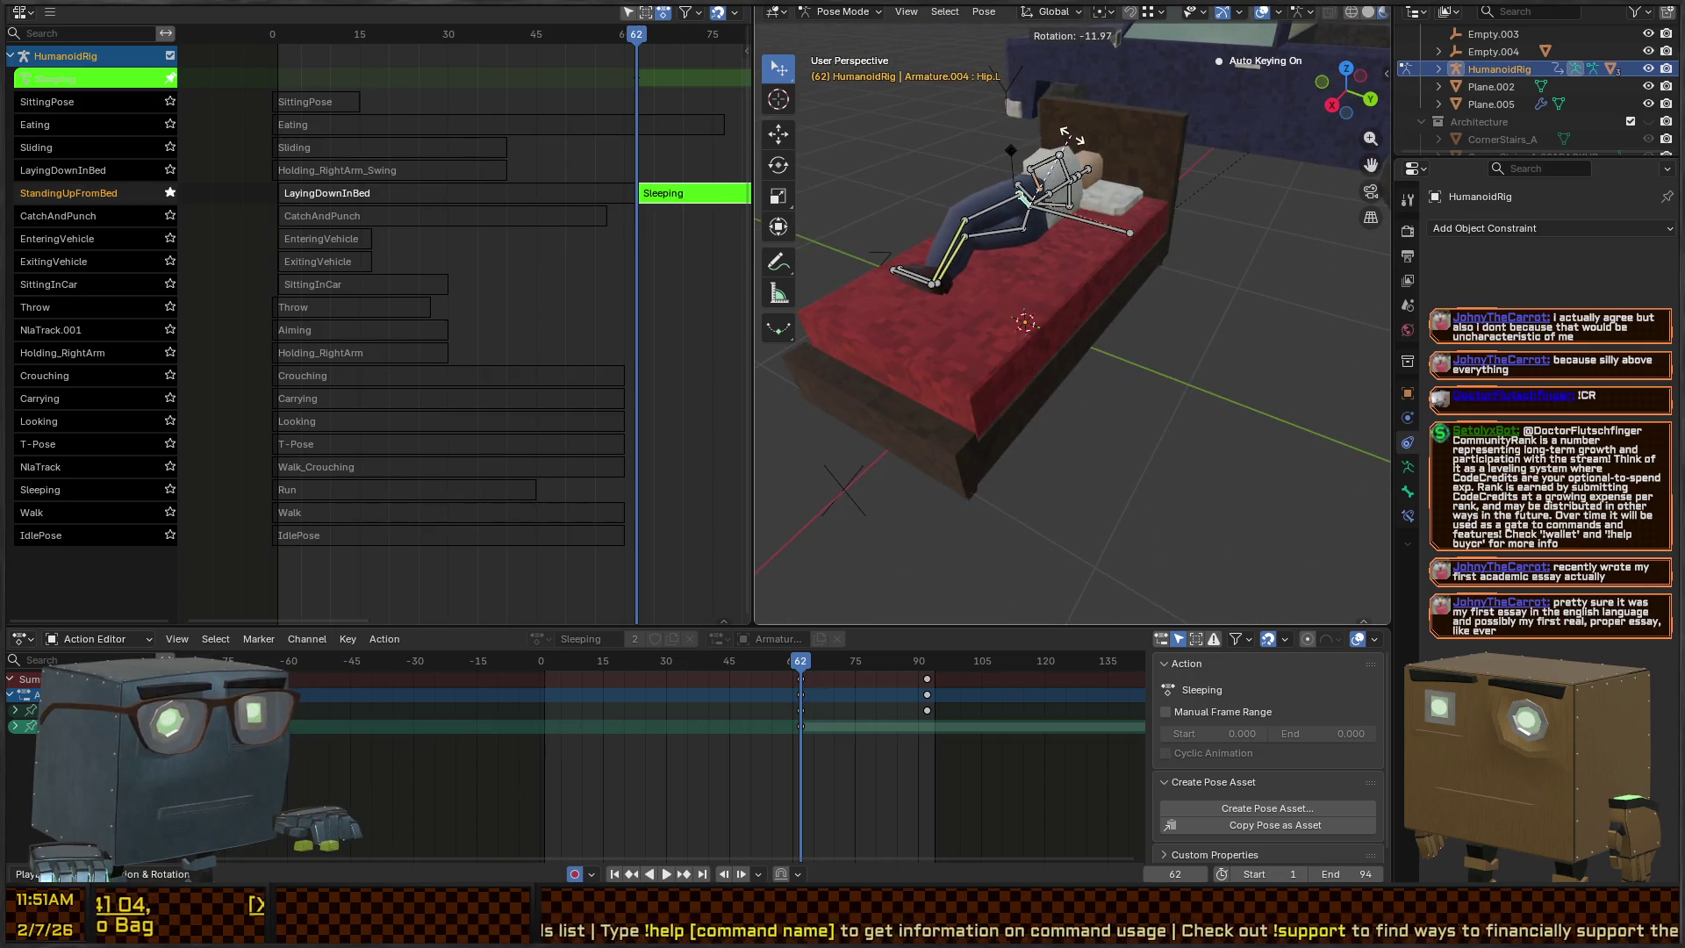
key("x")
key("y")
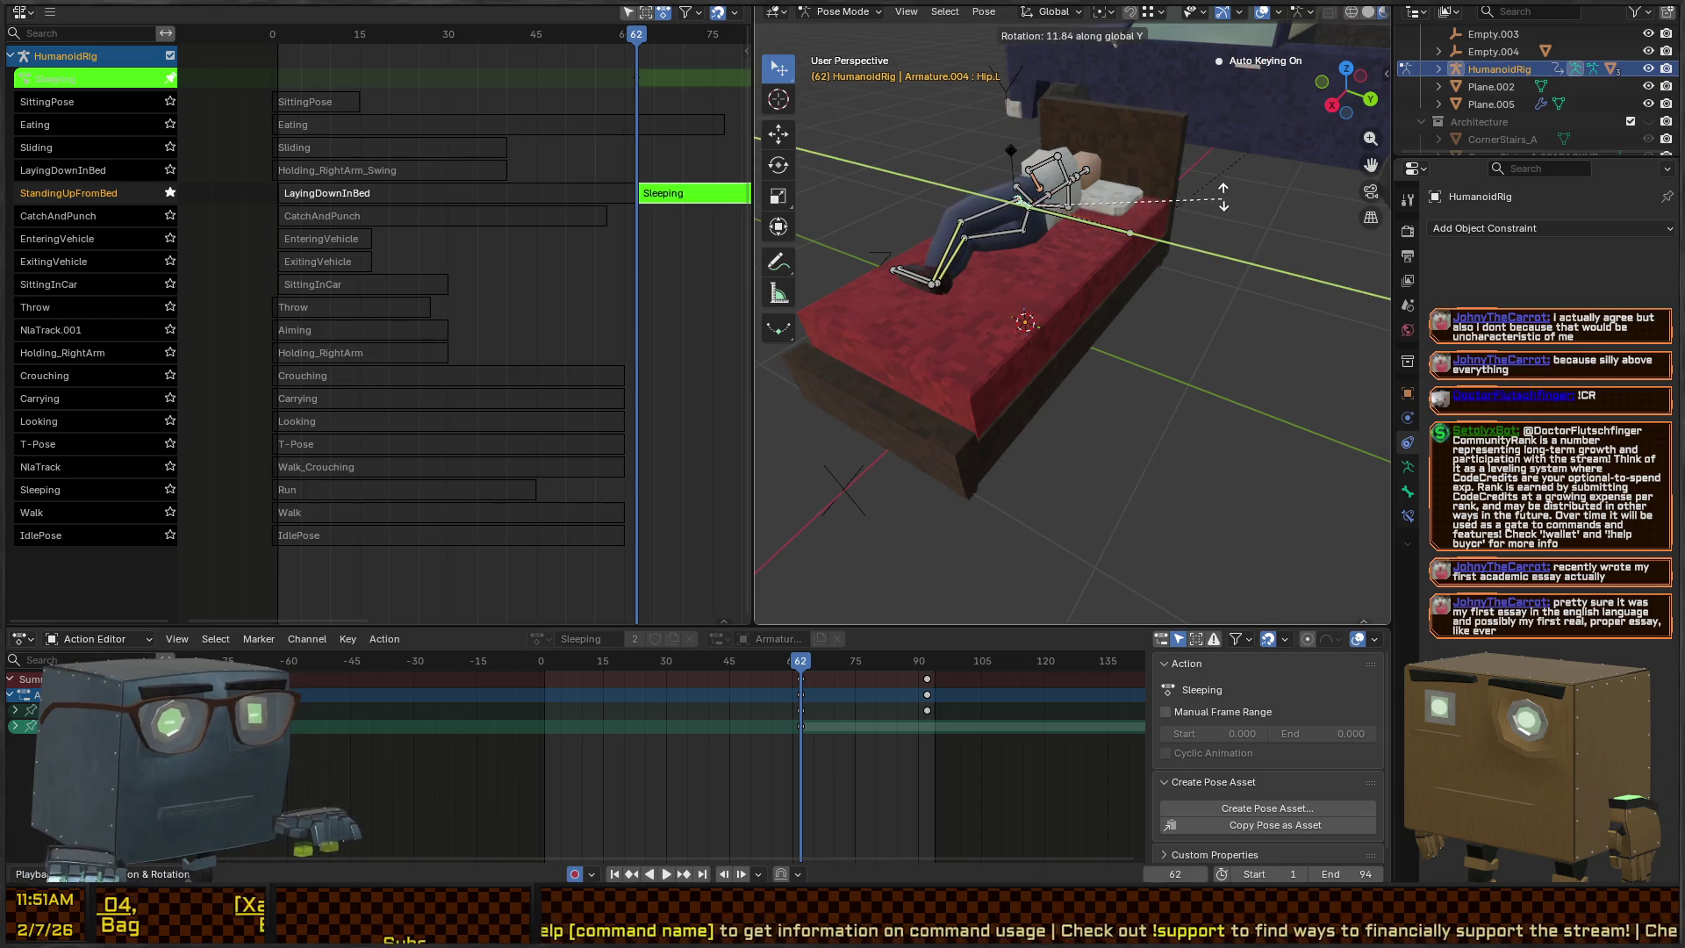
left_click(1224, 192)
mouse_move(1224, 192)
left_mouse_down()
mouse_move(992, 267)
mouse_move(1051, 219)
mouse_move(1001, 230)
mouse_move(998, 272)
mouse_move(1162, 198)
mouse_move(1161, 244)
mouse_move(1069, 293)
left_mouse_up()
left_click(1055, 218)
key("r")
key("y")
left_click(1057, 213)
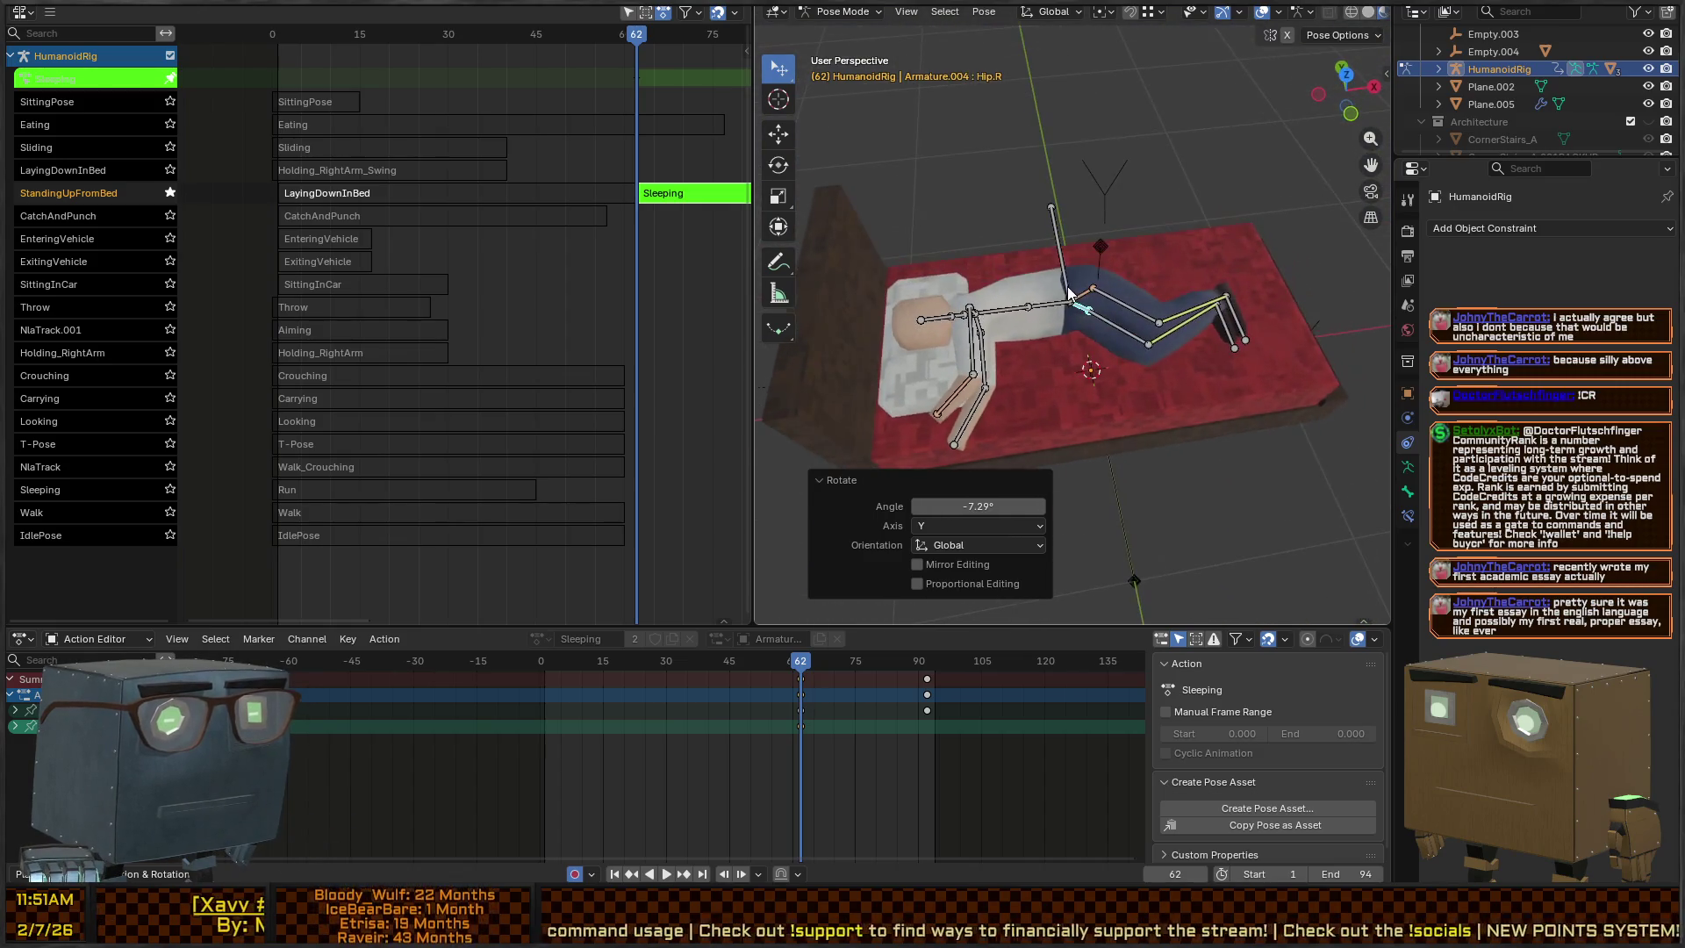
Rotate the left foot IK target about the Z axis
left_click(1071, 293)
left_click(1083, 309, "shift")
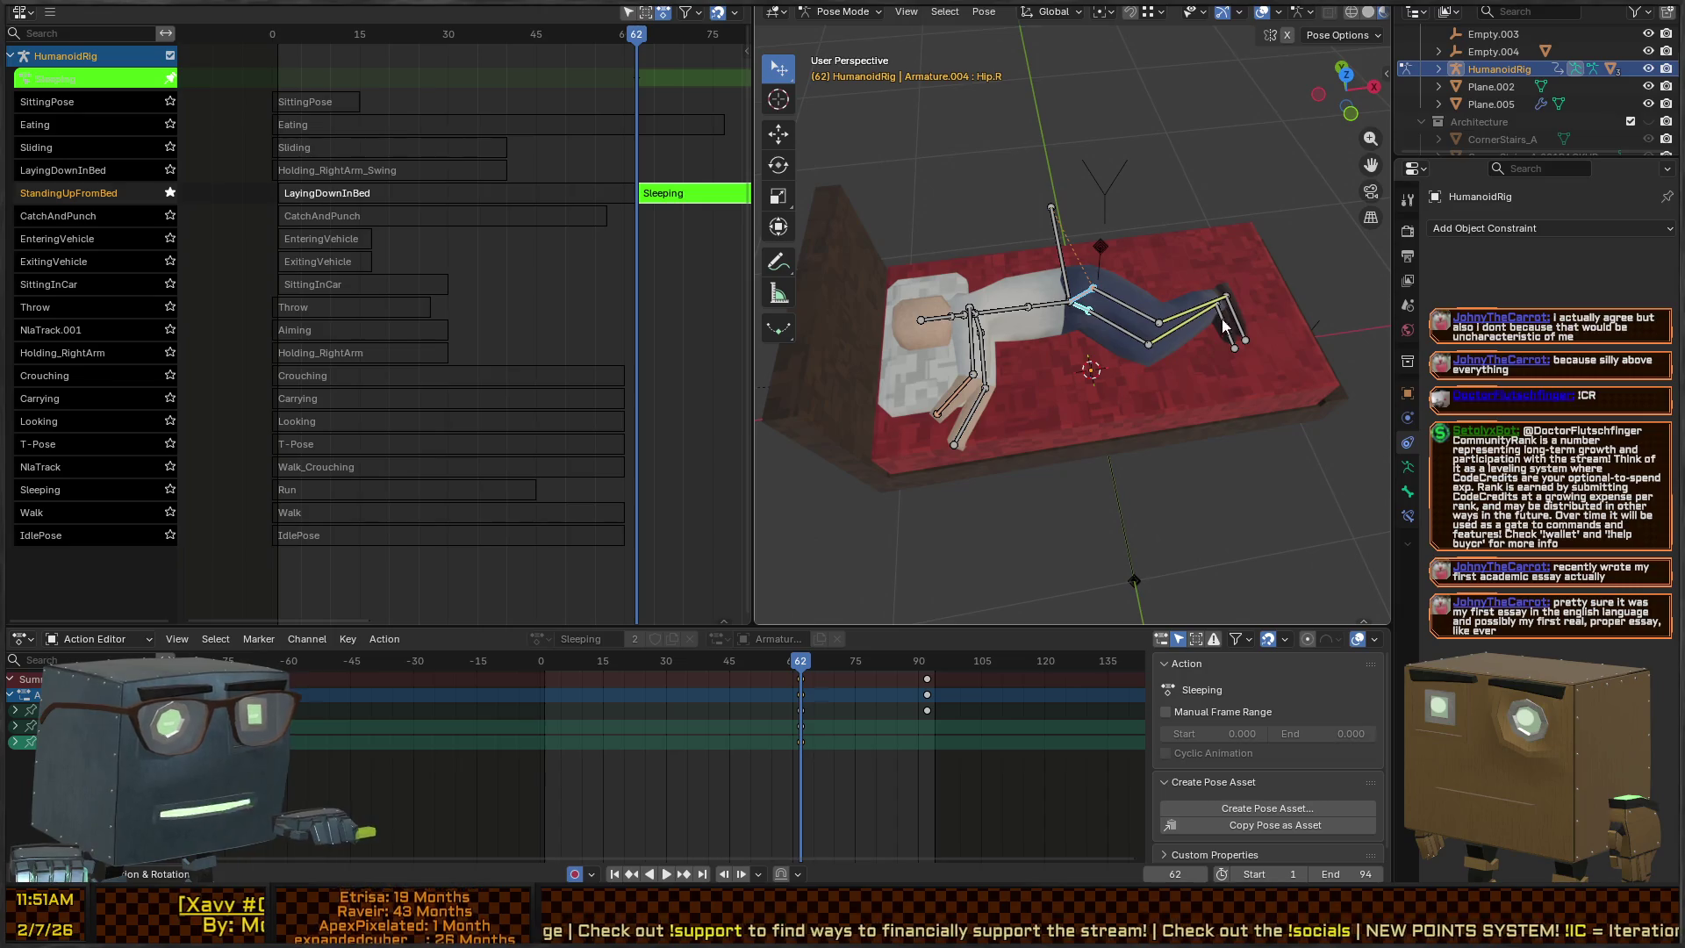
left_click(1220, 324, "shift")
key("r")
key("z")
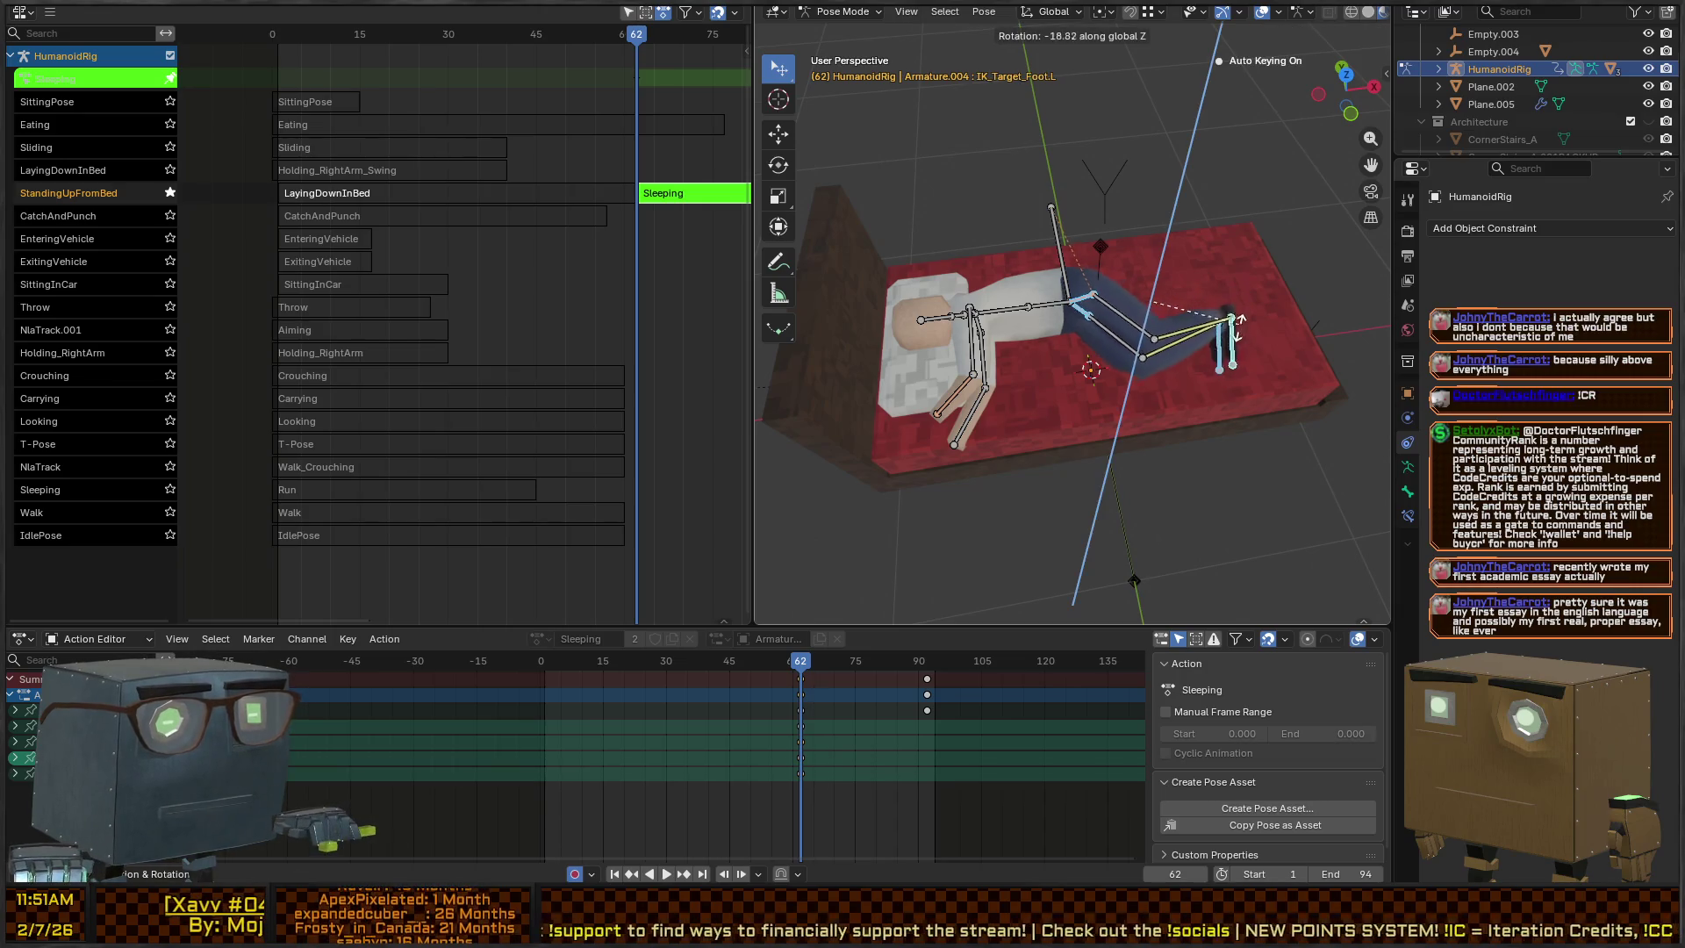
left_click(1224, 277)
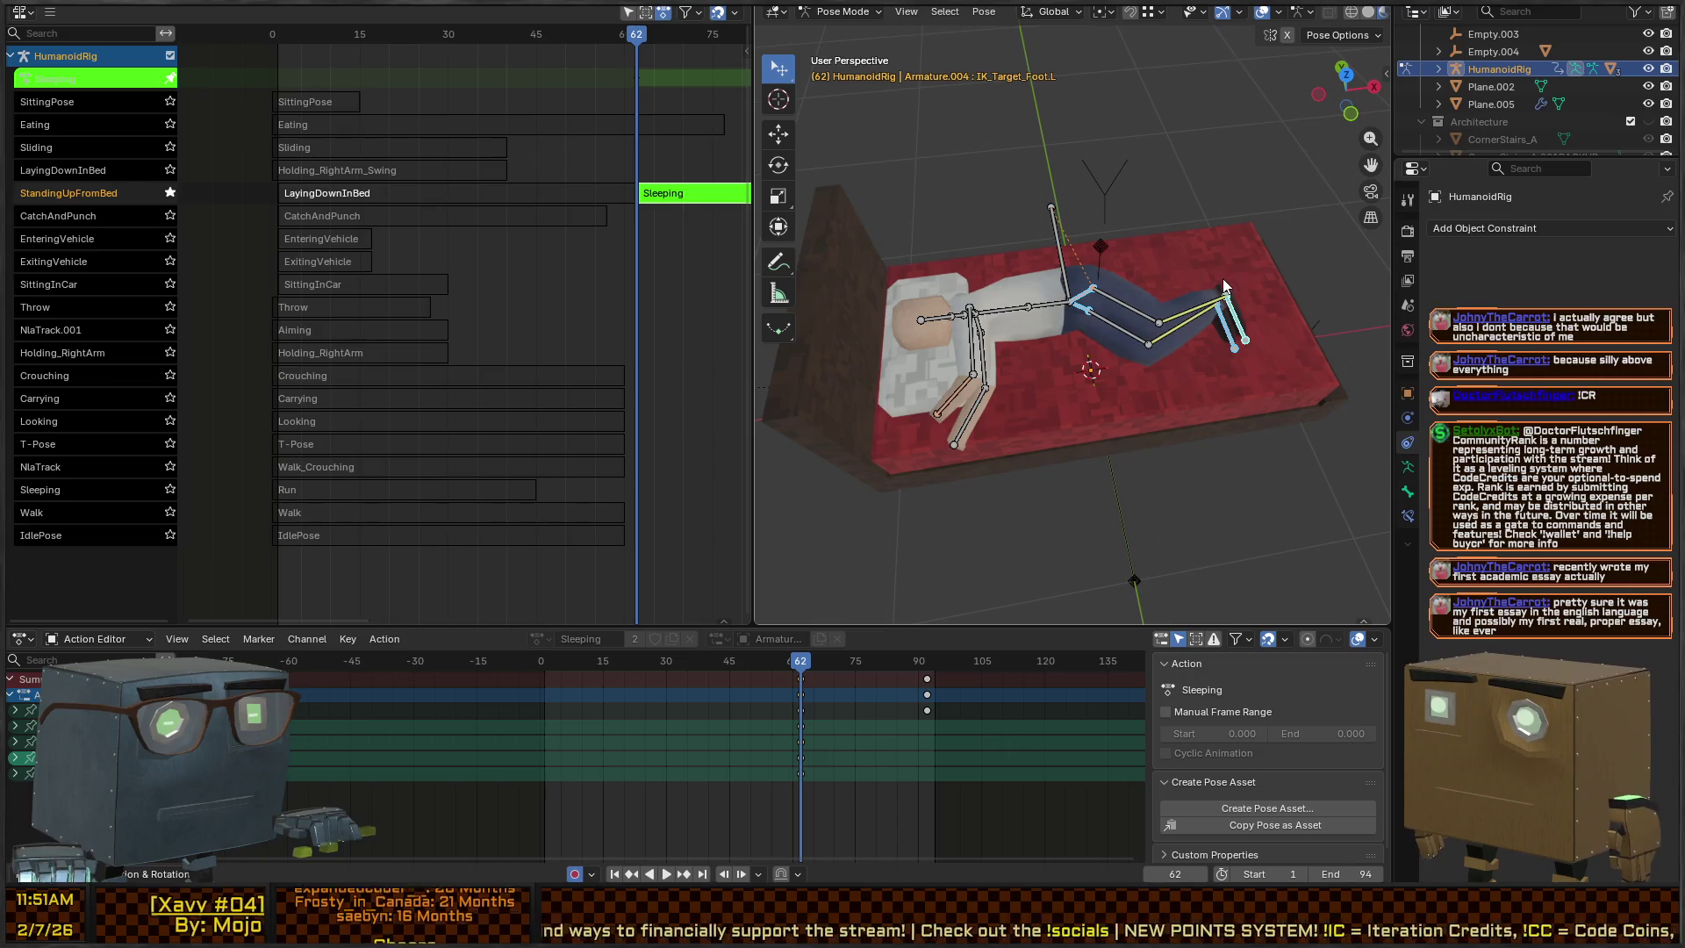
Keep Global orientation and rotate the left foot IK target around the global Z axis
key("comma")
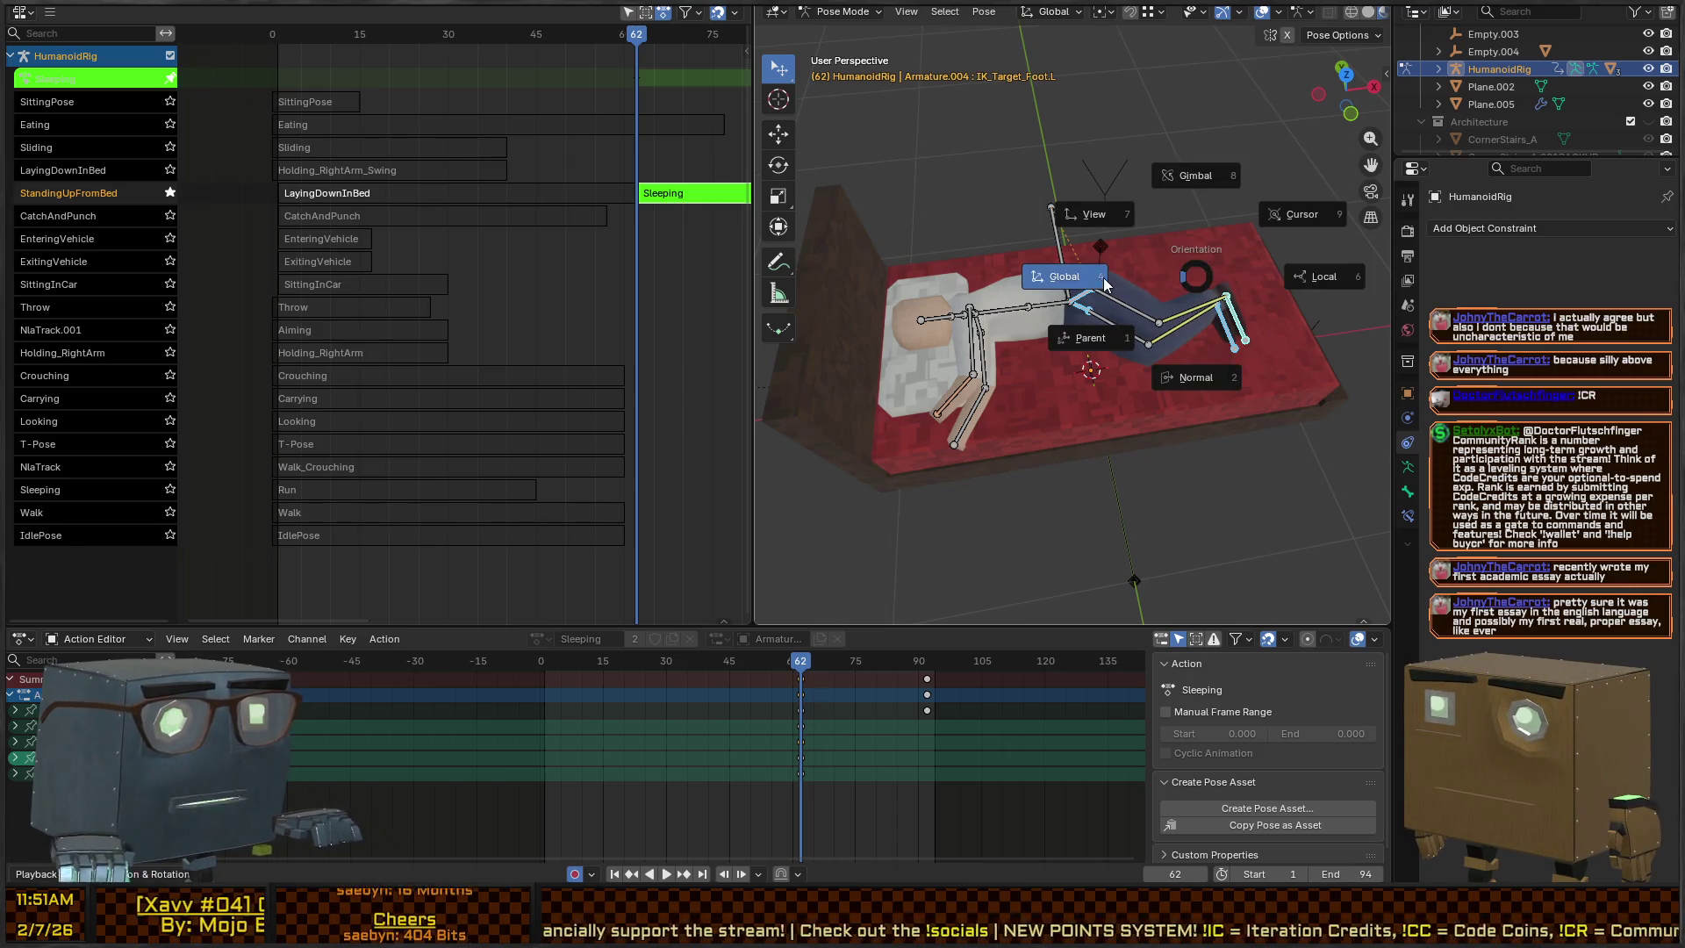
left_click(1104, 281)
key("period")
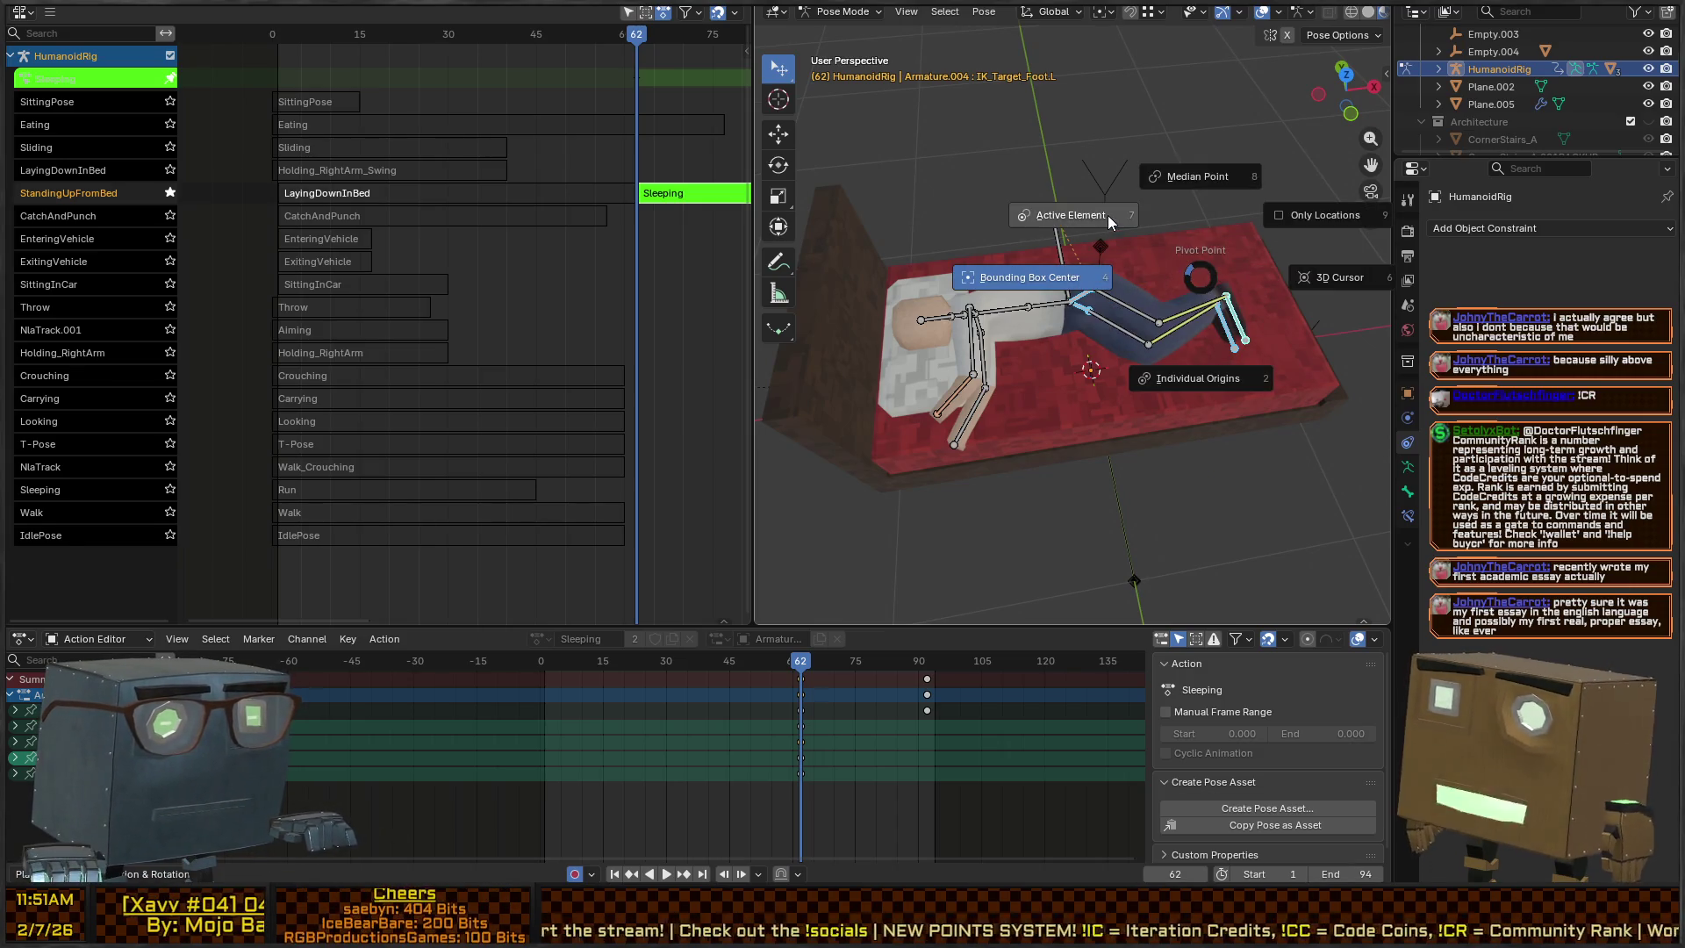
left_click(1107, 214)
key("r")
key("z")
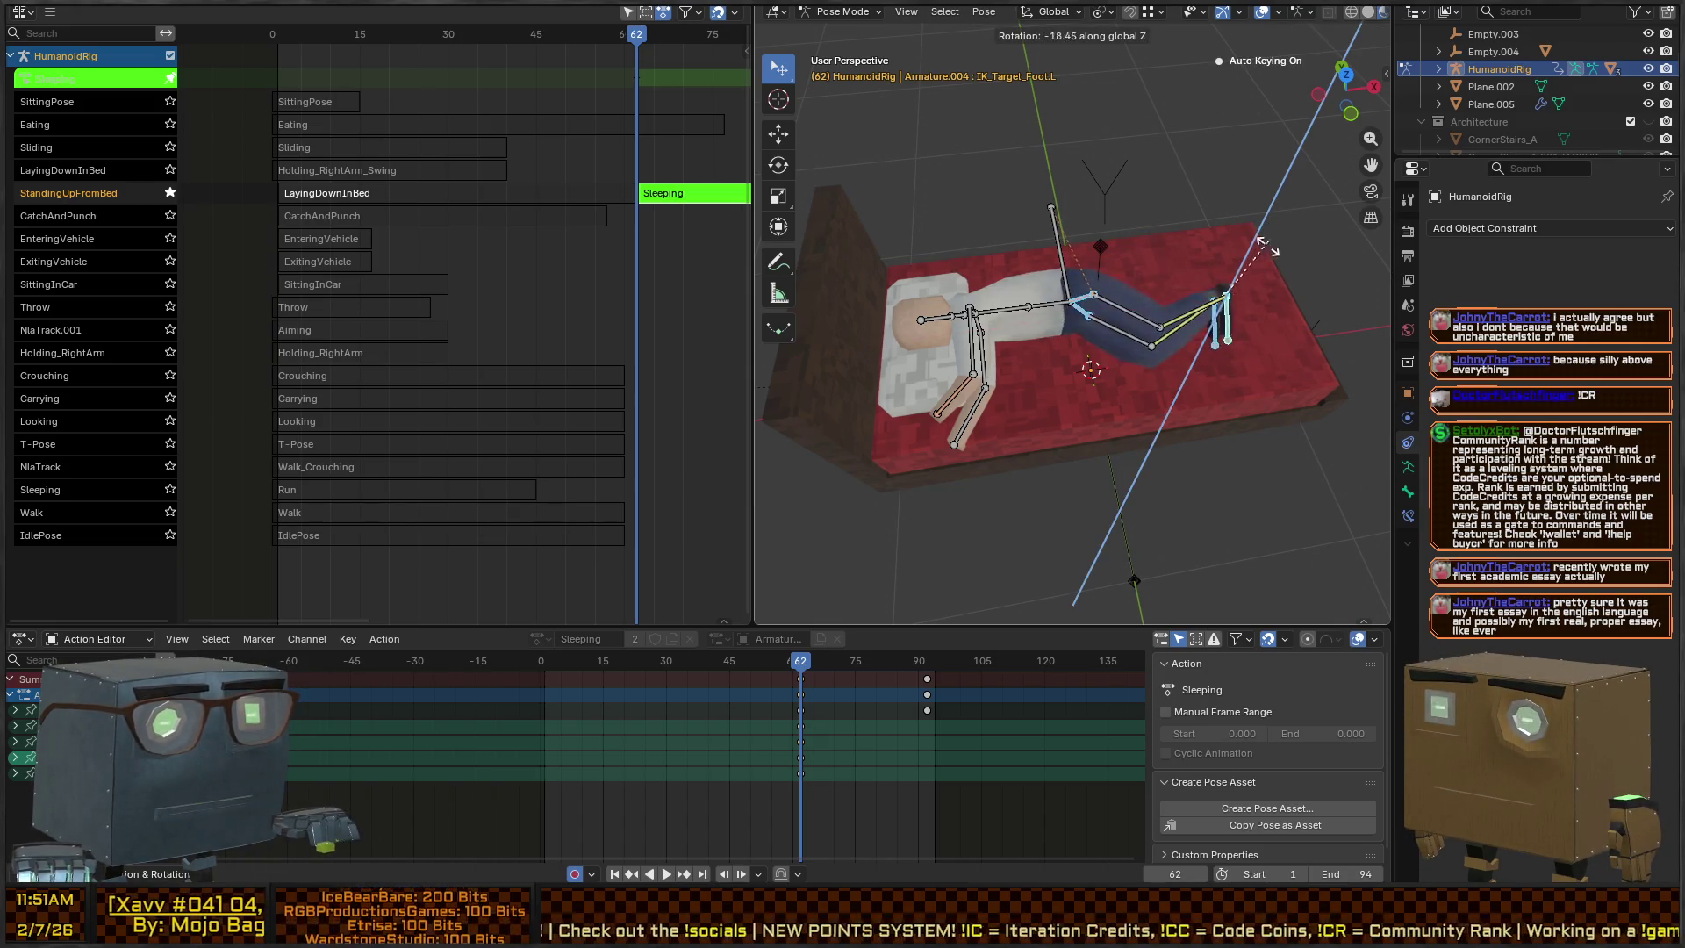
left_click(1262, 260)
Set the pivot point to Bounding Box Center, leaving orientation on Global
key("period")
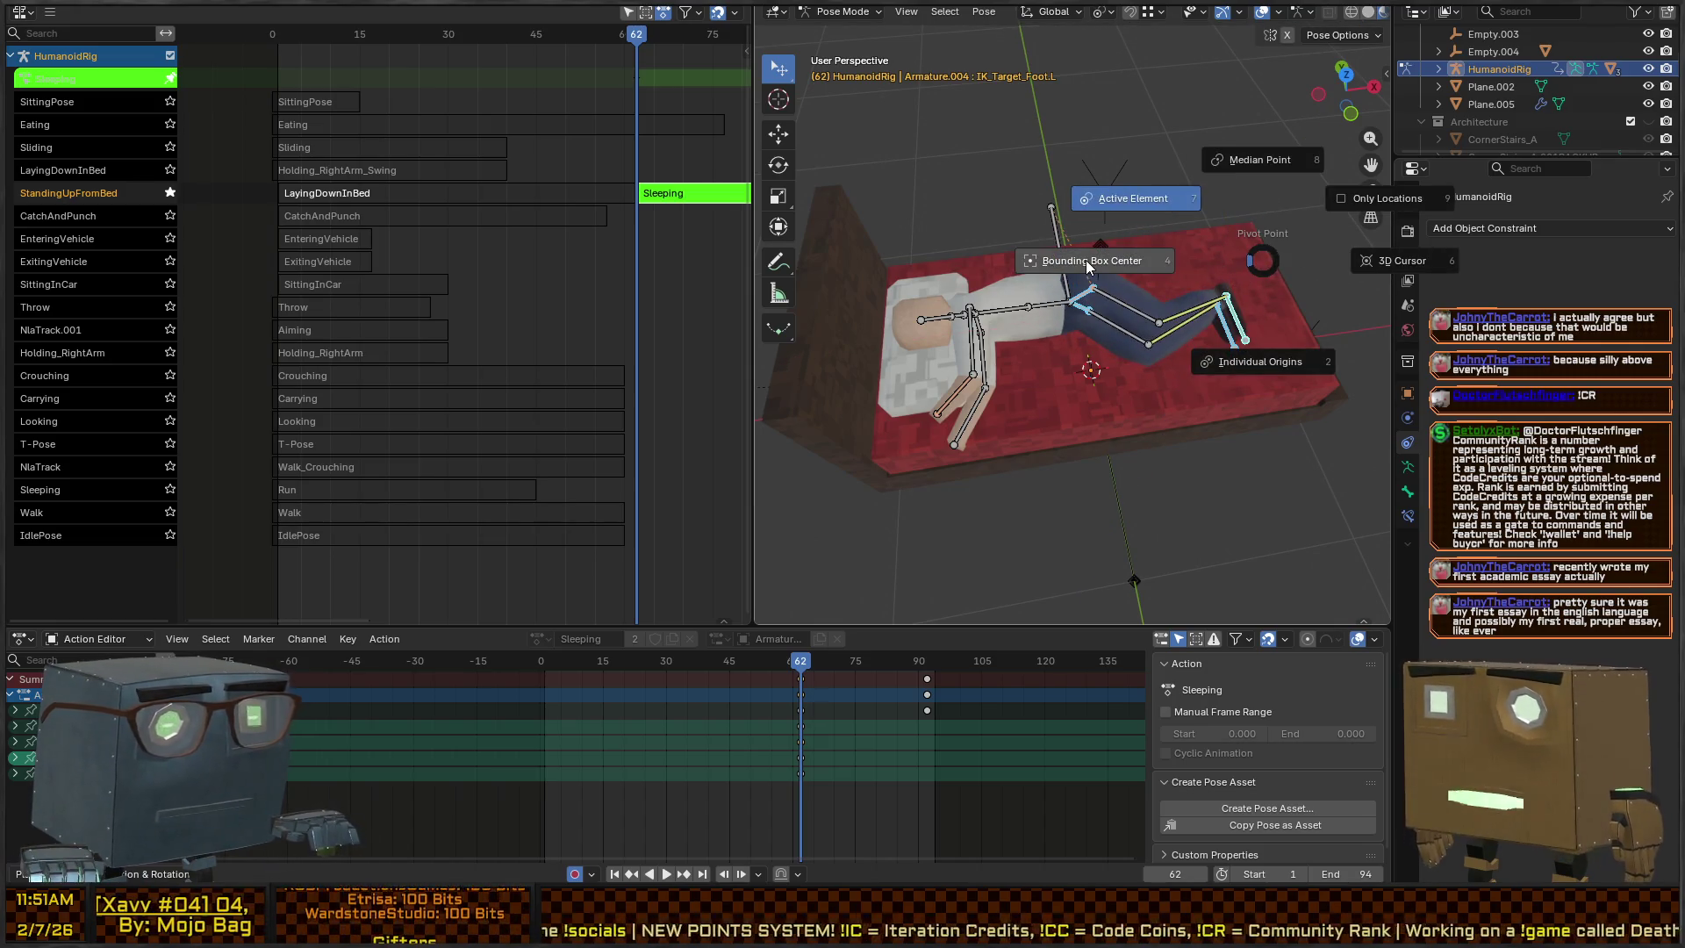
left_click(1062, 257)
key("period")
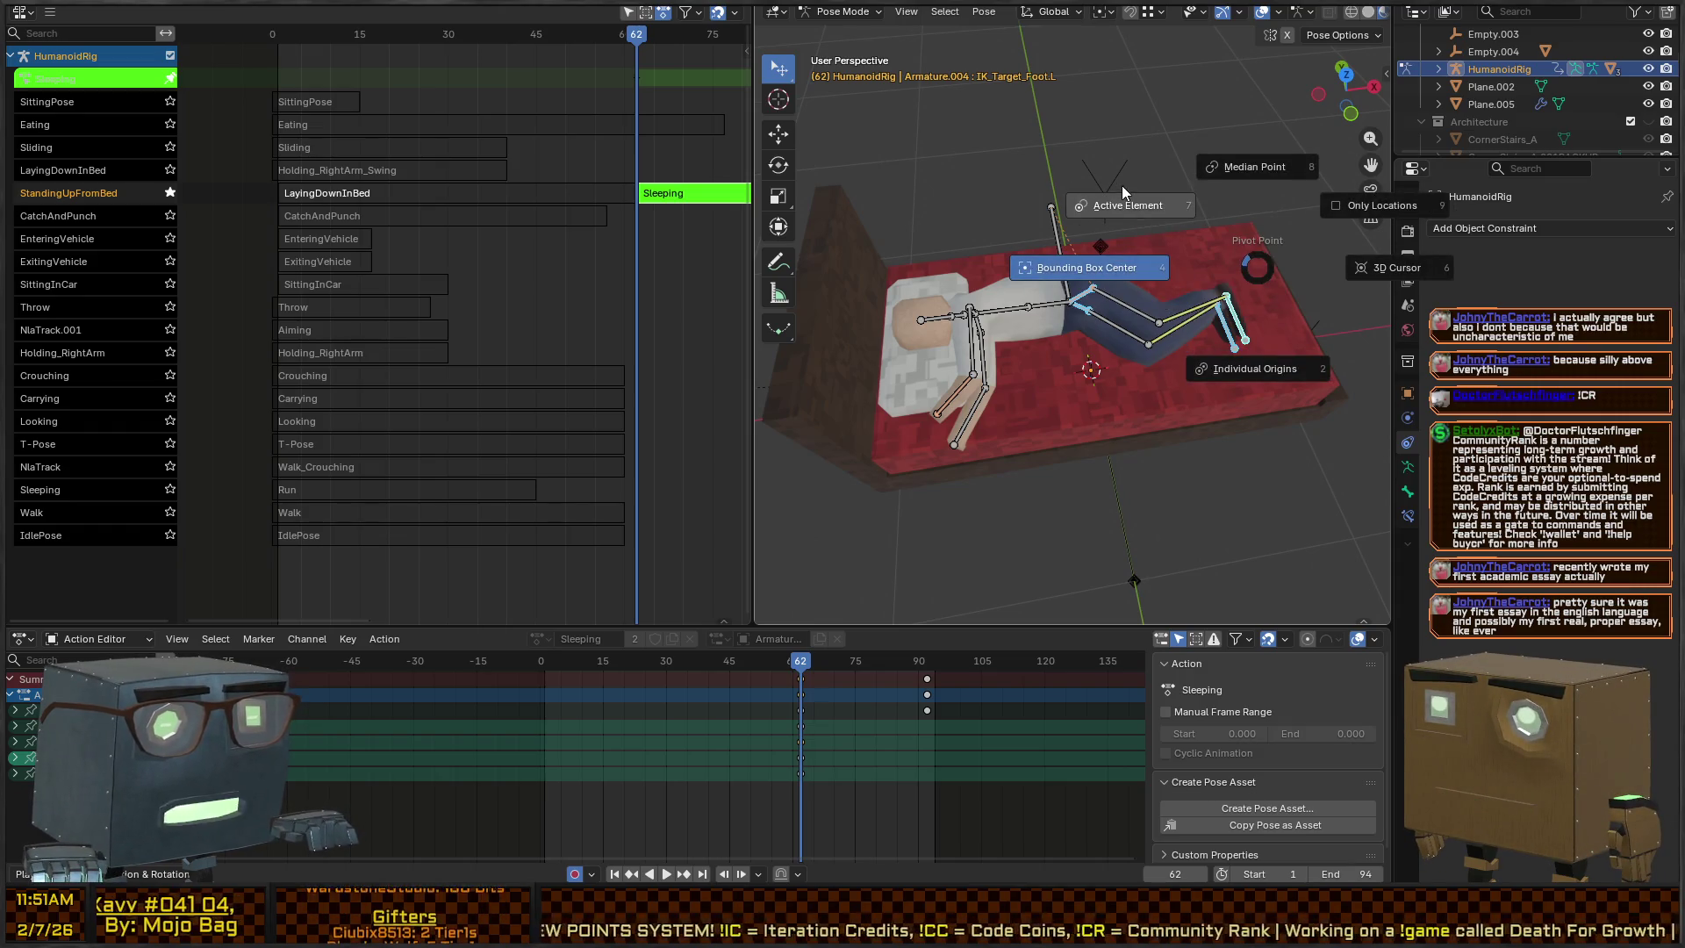
left_click(1120, 188)
key("shift+z")
key("shift+z")
key("comma")
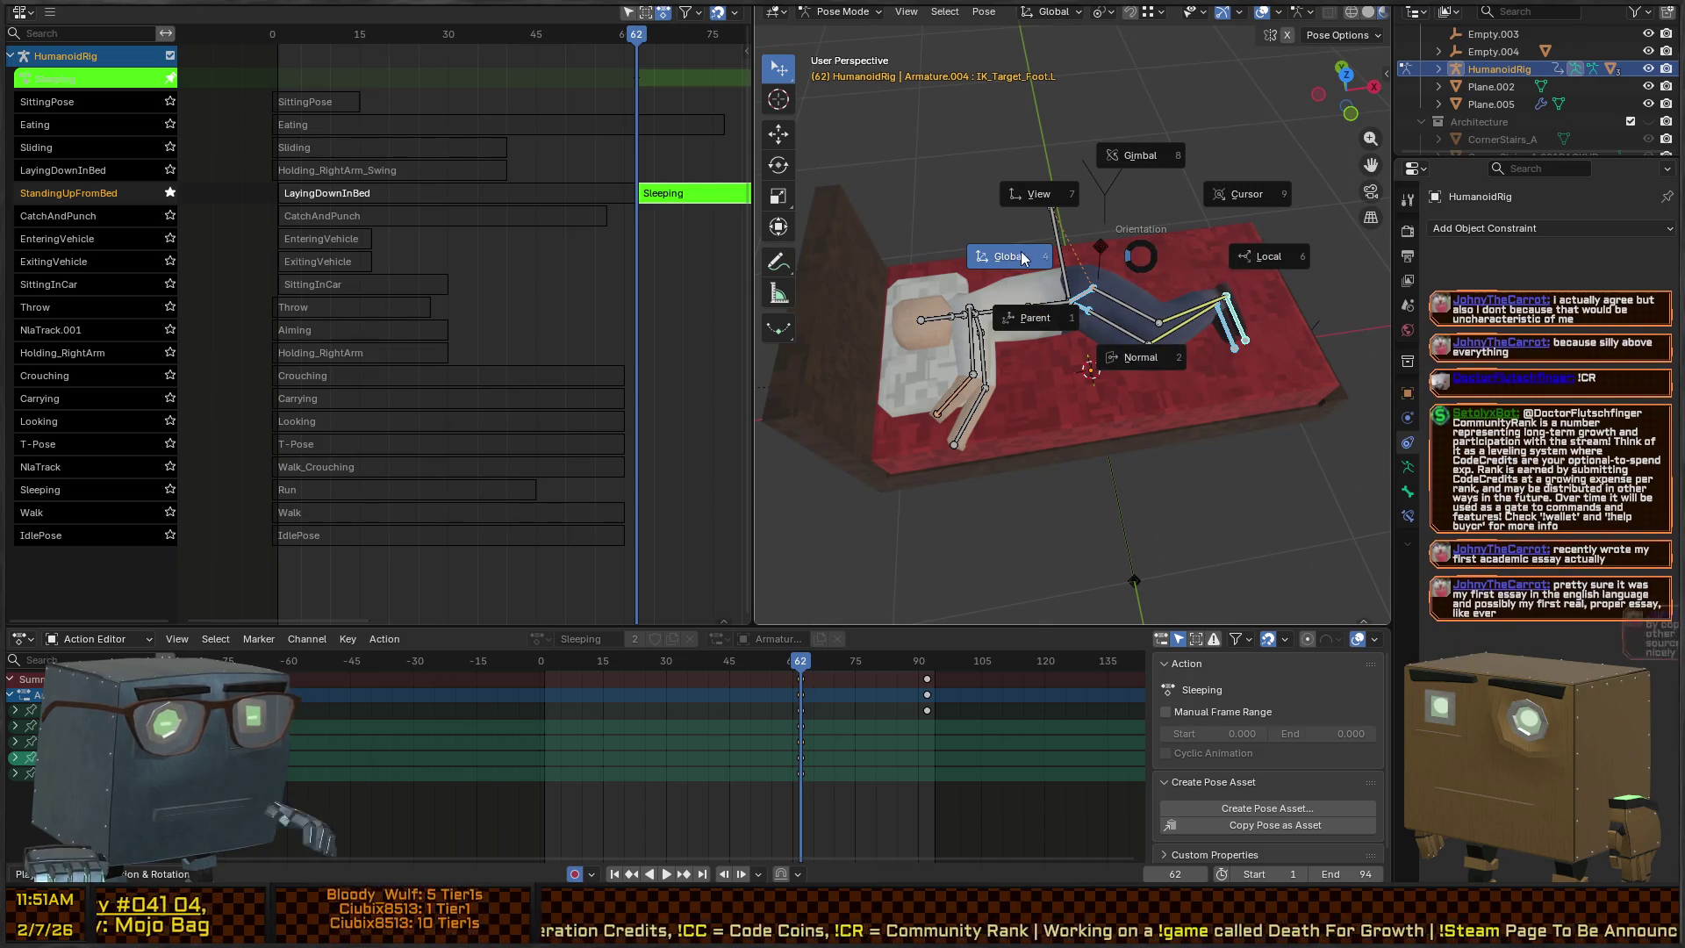
key("Escape")
Rotate the left hip bone -46.1° around global Z, swinging the legs across the bed
key("r")
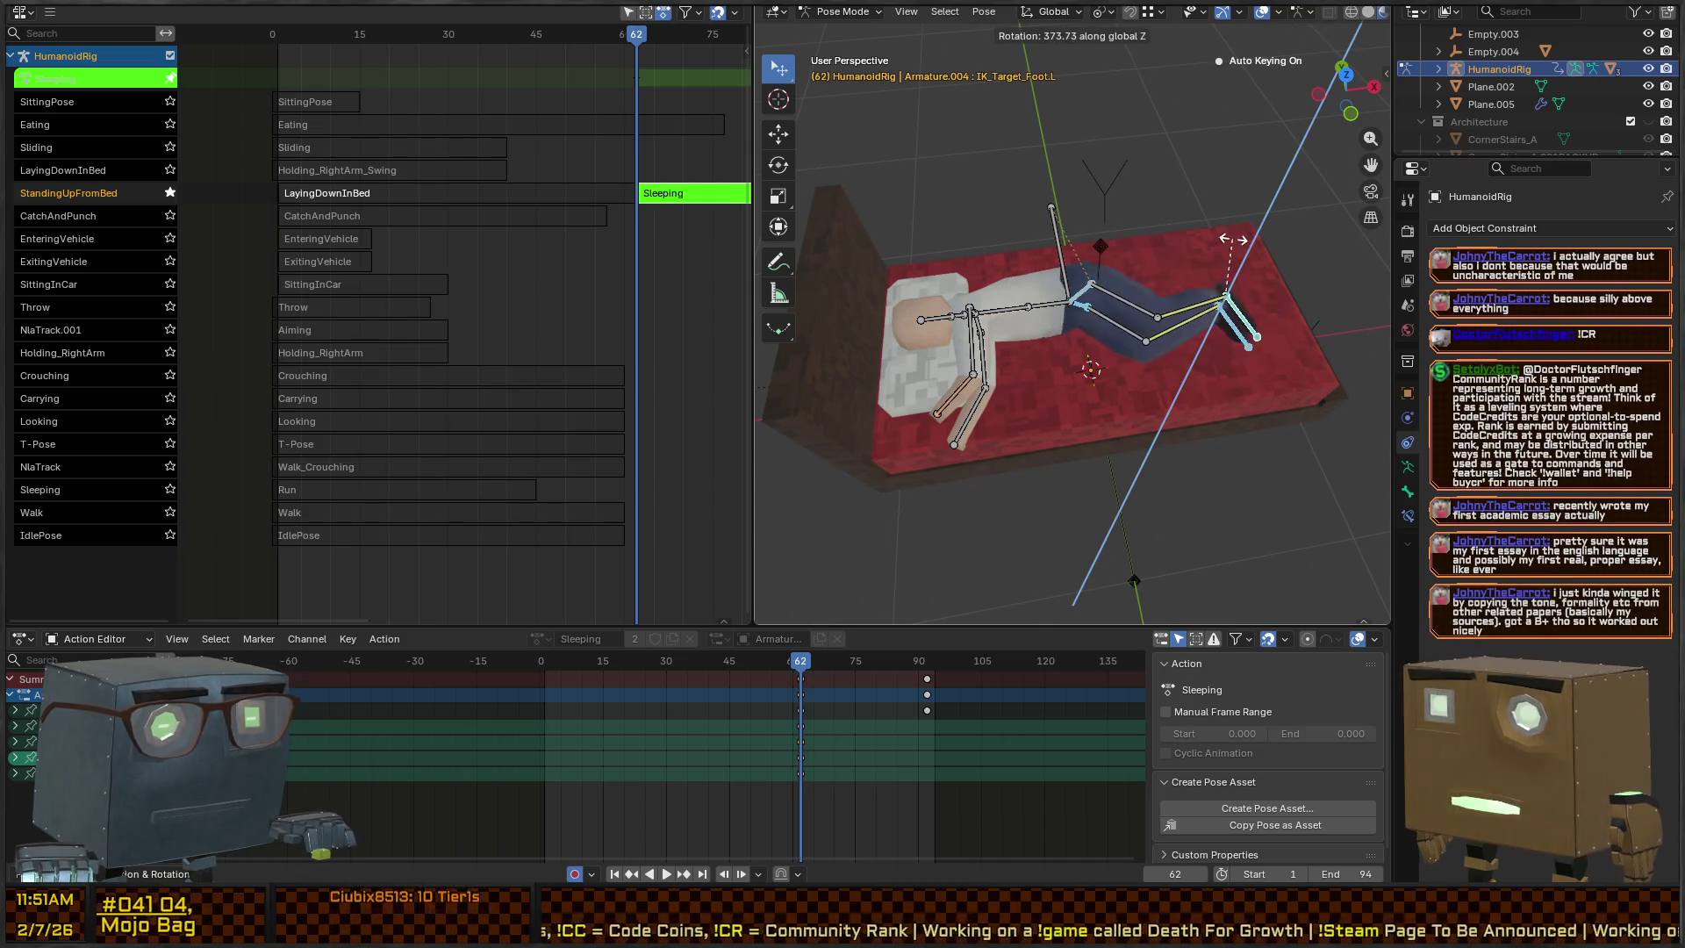
key("Escape")
left_click(1100, 295)
key("r")
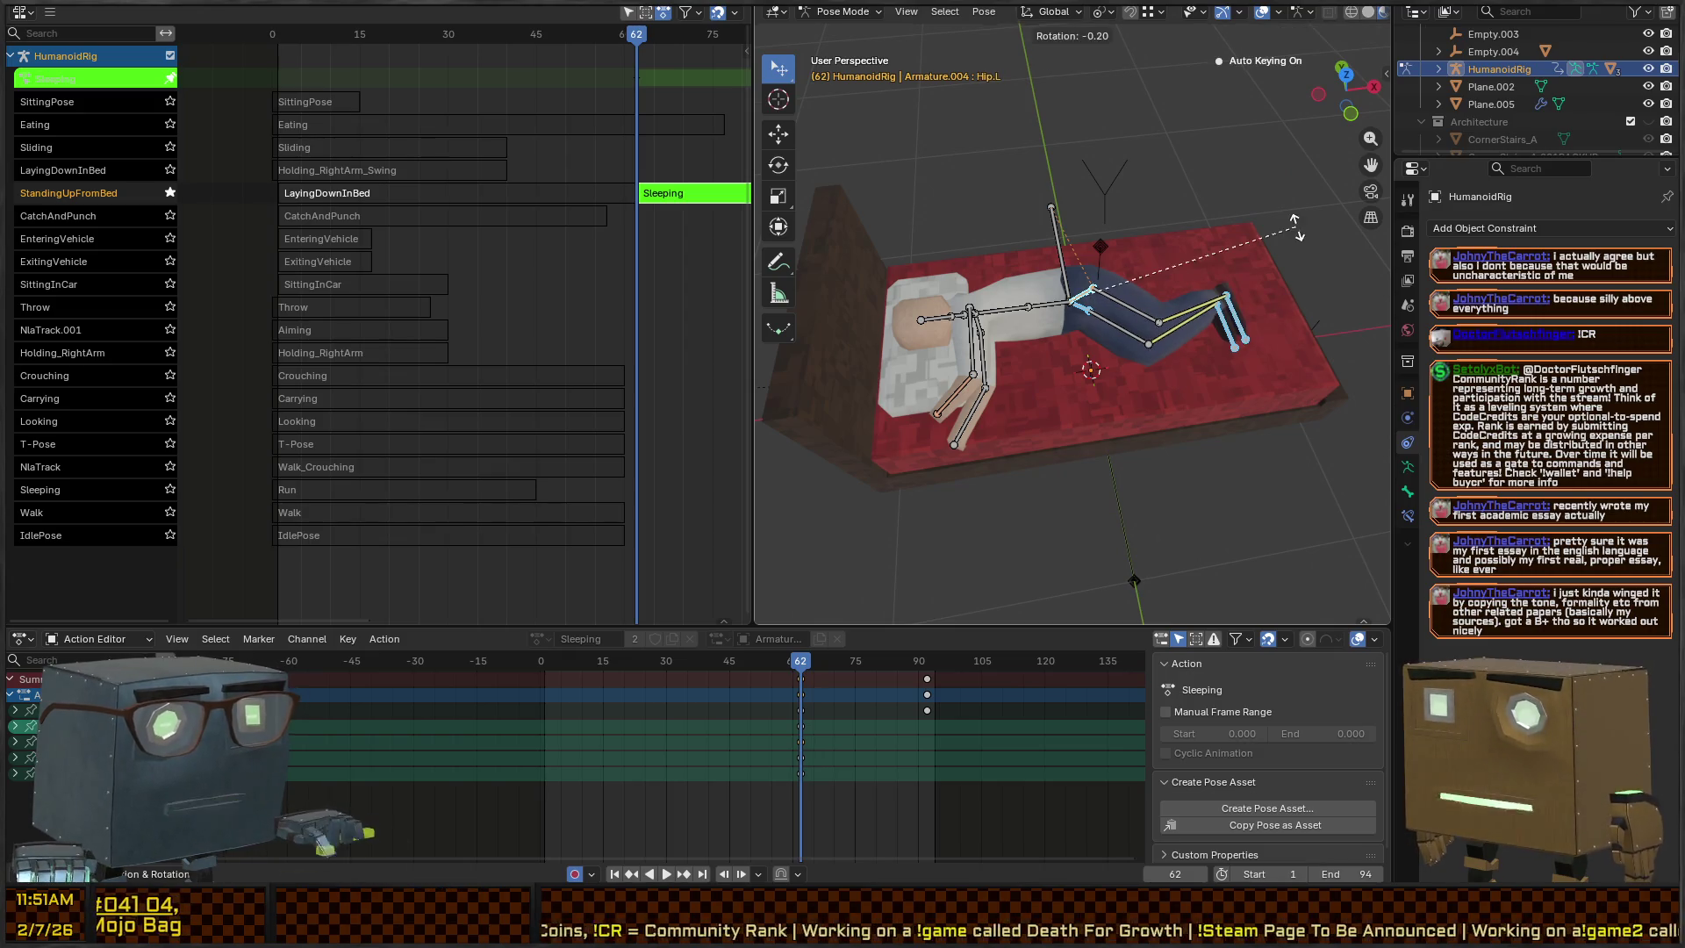
key("z")
left_click(1221, 392)
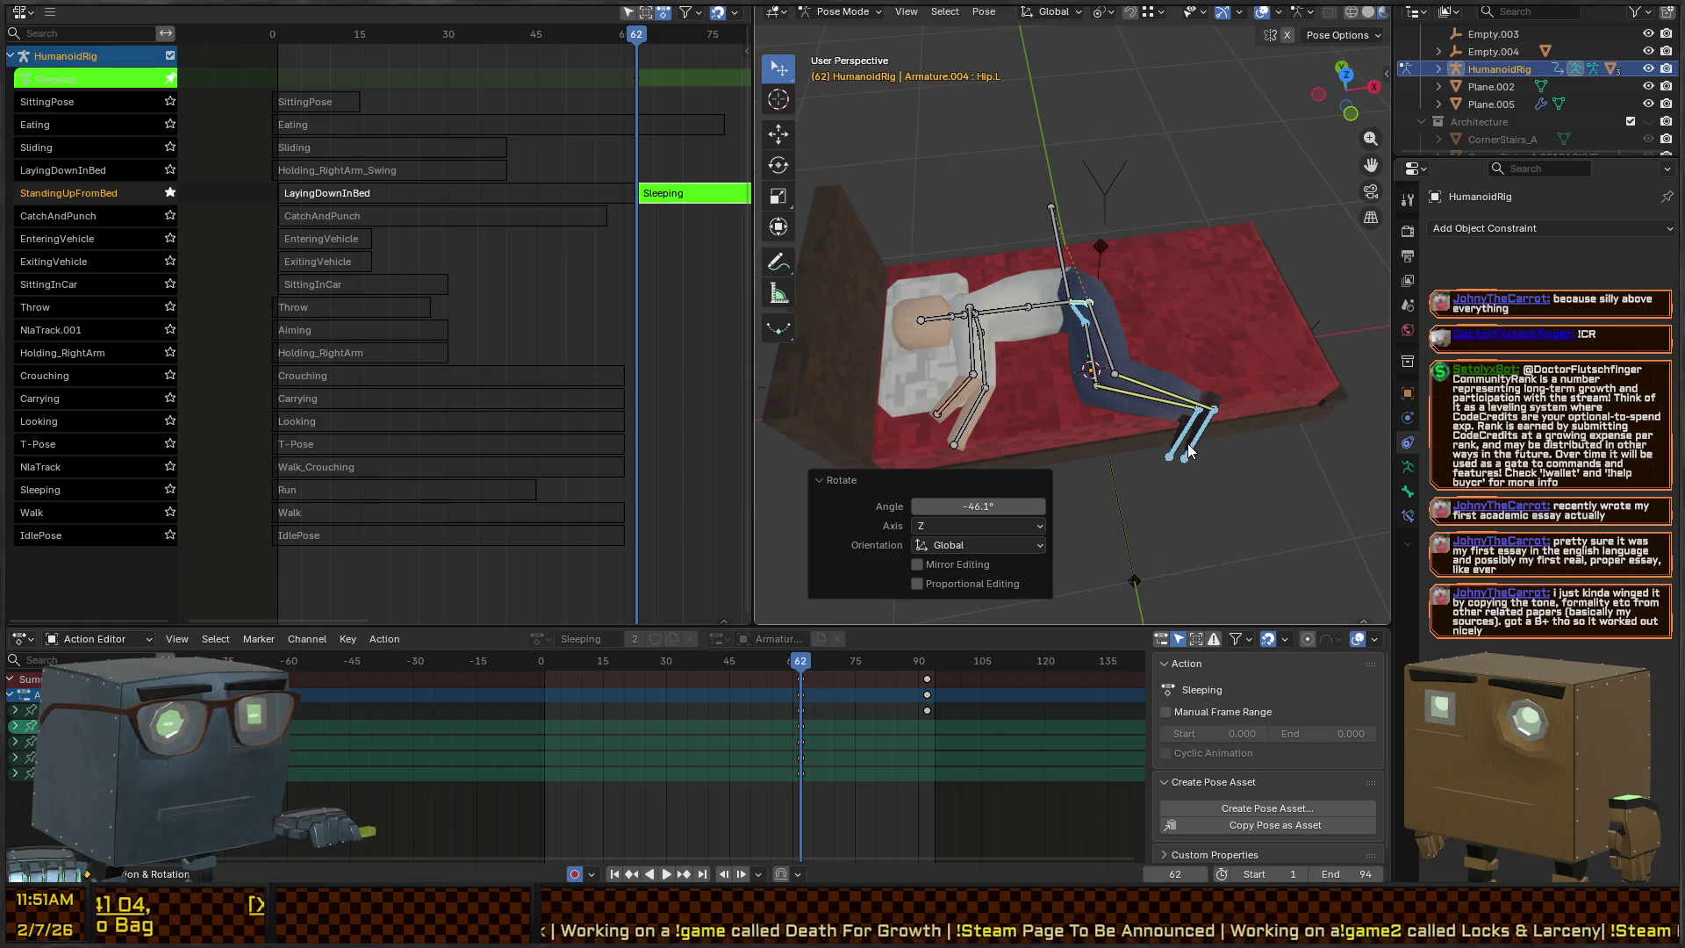
Select both foot IK targets, rotate the left hip 31.3° around Z, then undo and view the bed from above
left_click(1194, 446)
left_click(1171, 442, "shift")
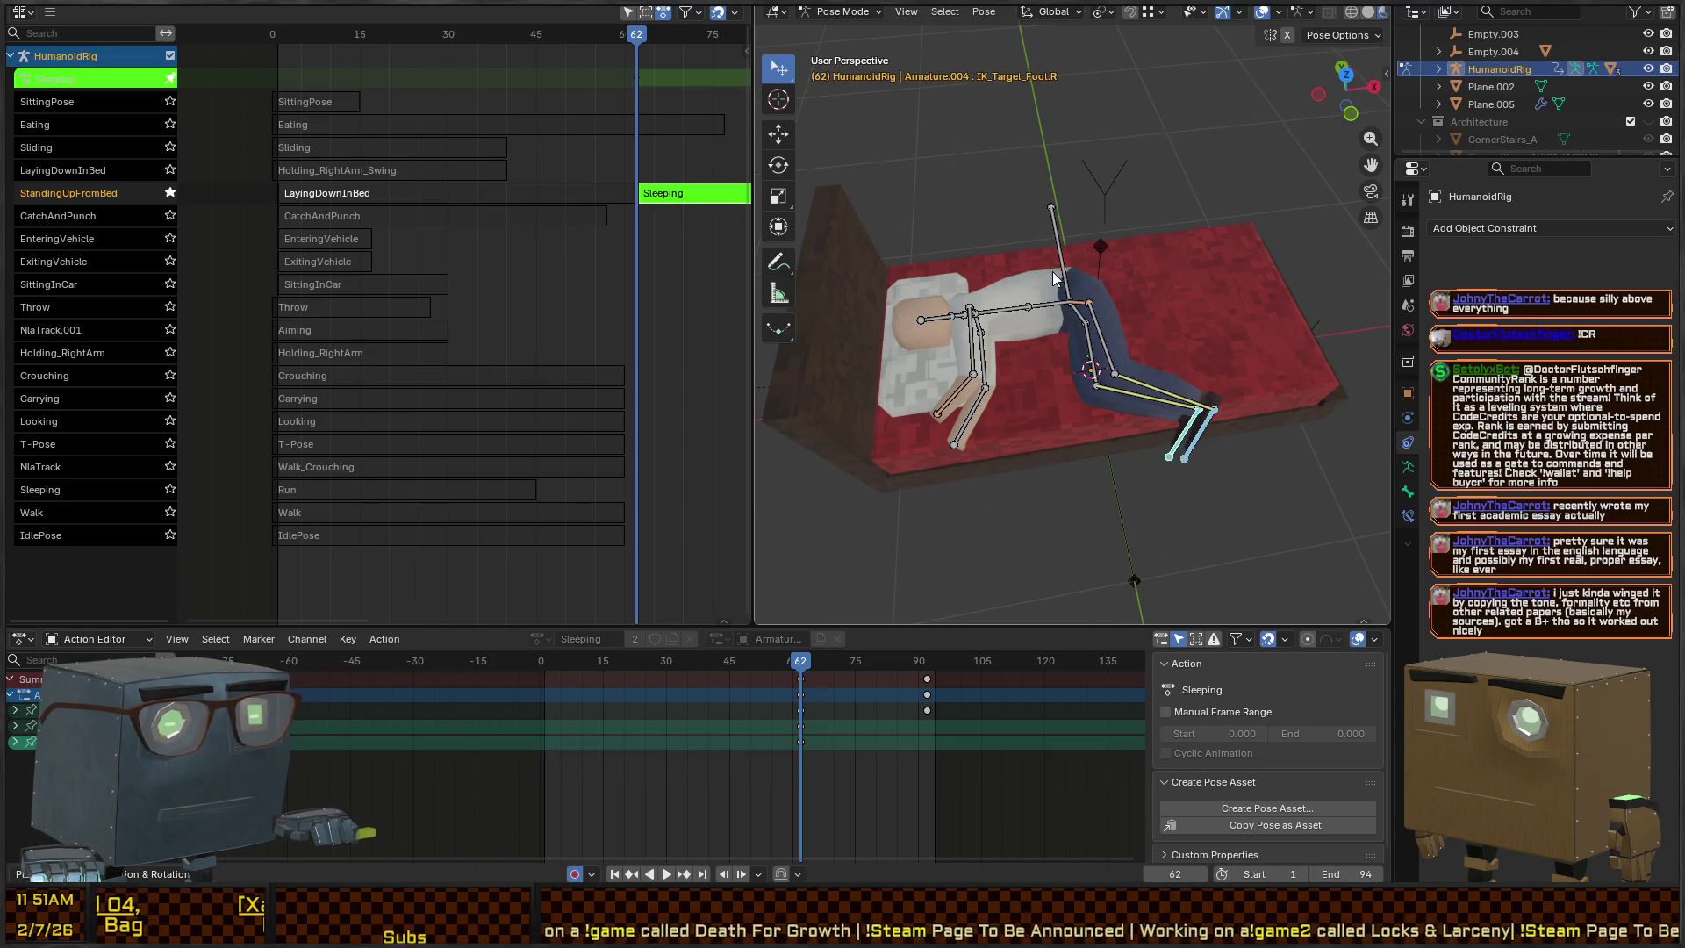
left_click(1086, 304)
key("r")
key("z")
left_click(1138, 303)
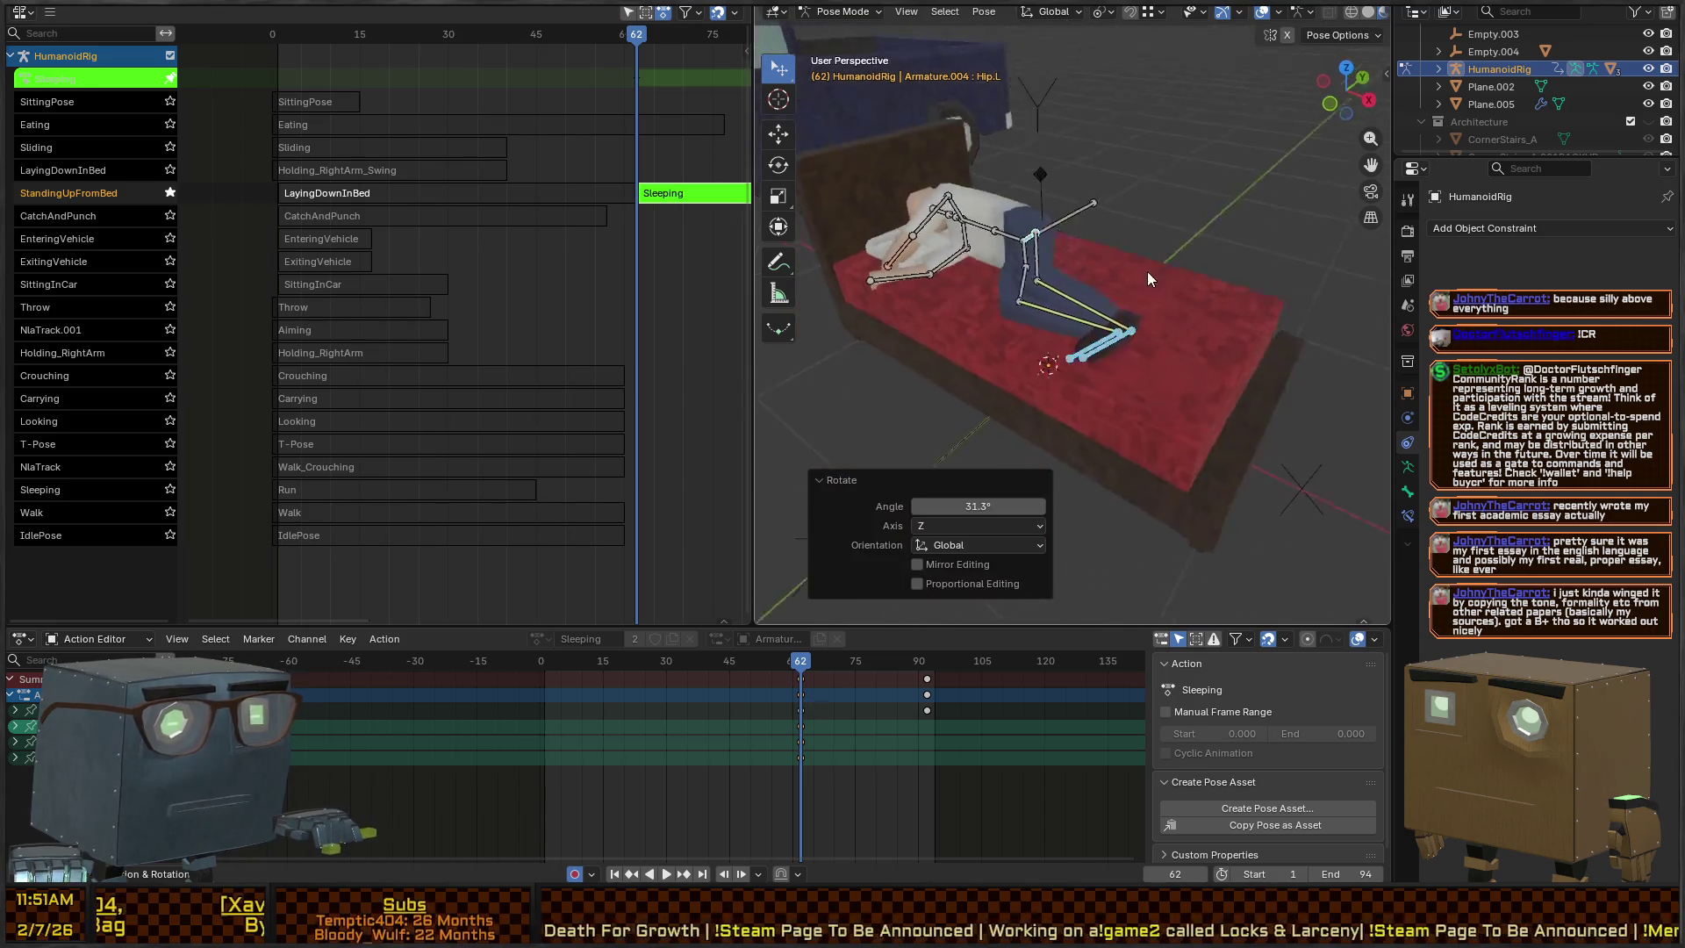
key("ctrl+z")
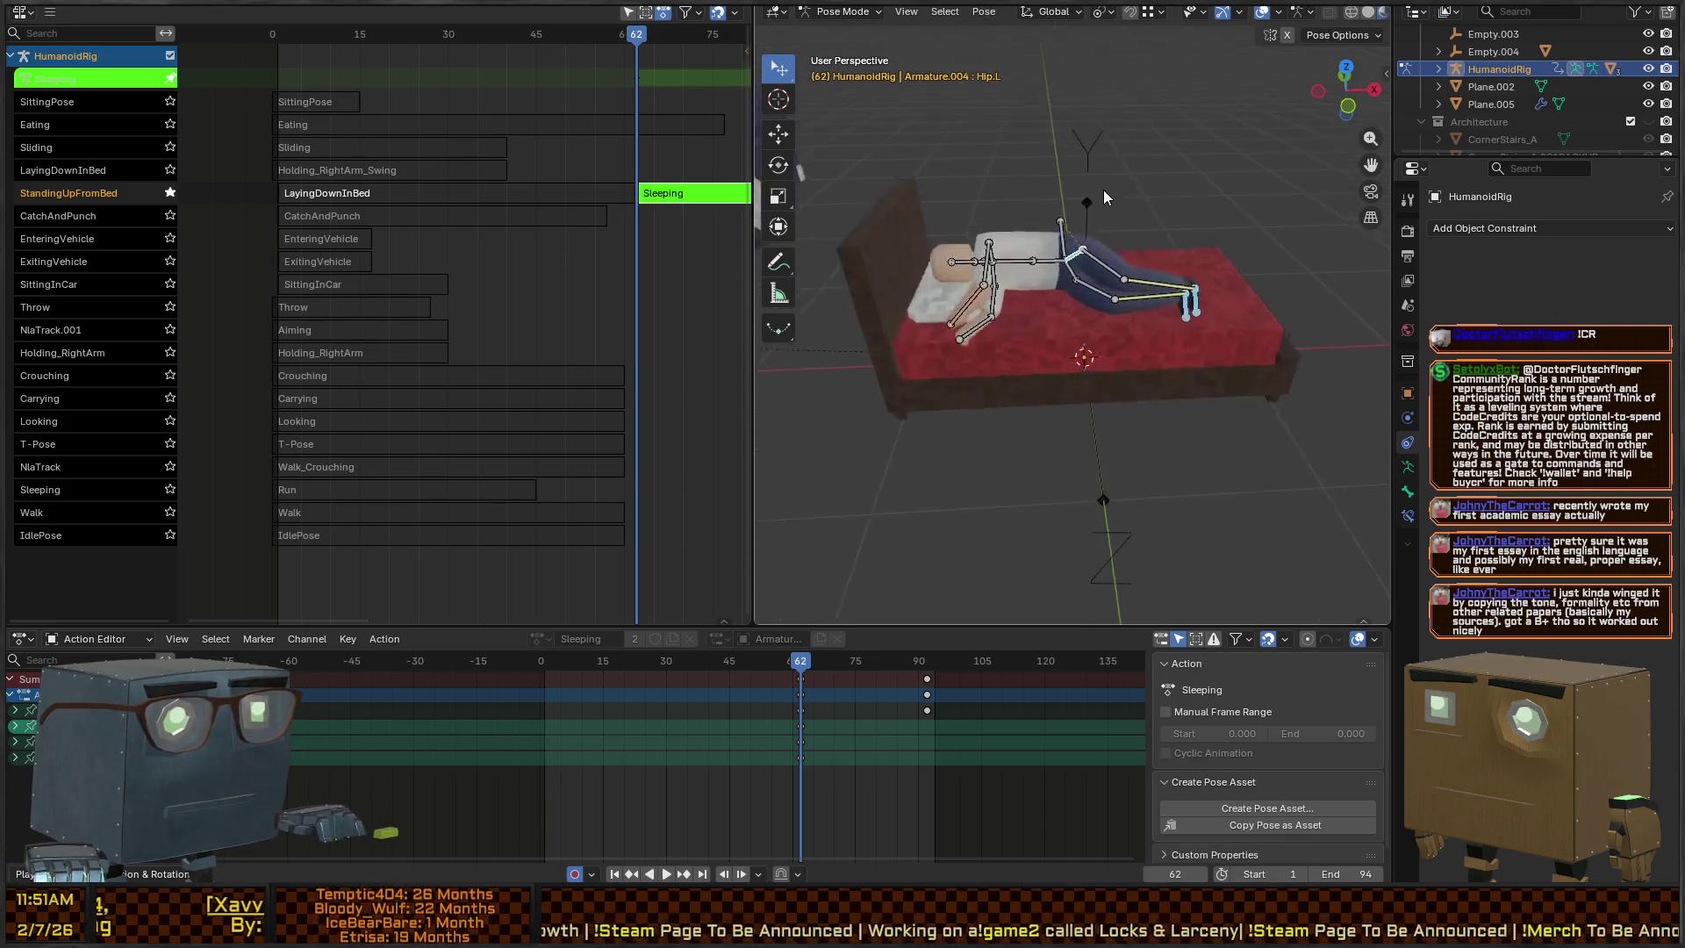
mouse_move(1104, 190)
left_mouse_down()
mouse_move(1006, 245)
mouse_move(910, 242)
mouse_move(972, 133)
mouse_move(1050, 263)
mouse_move(1171, 319)
left_mouse_up()
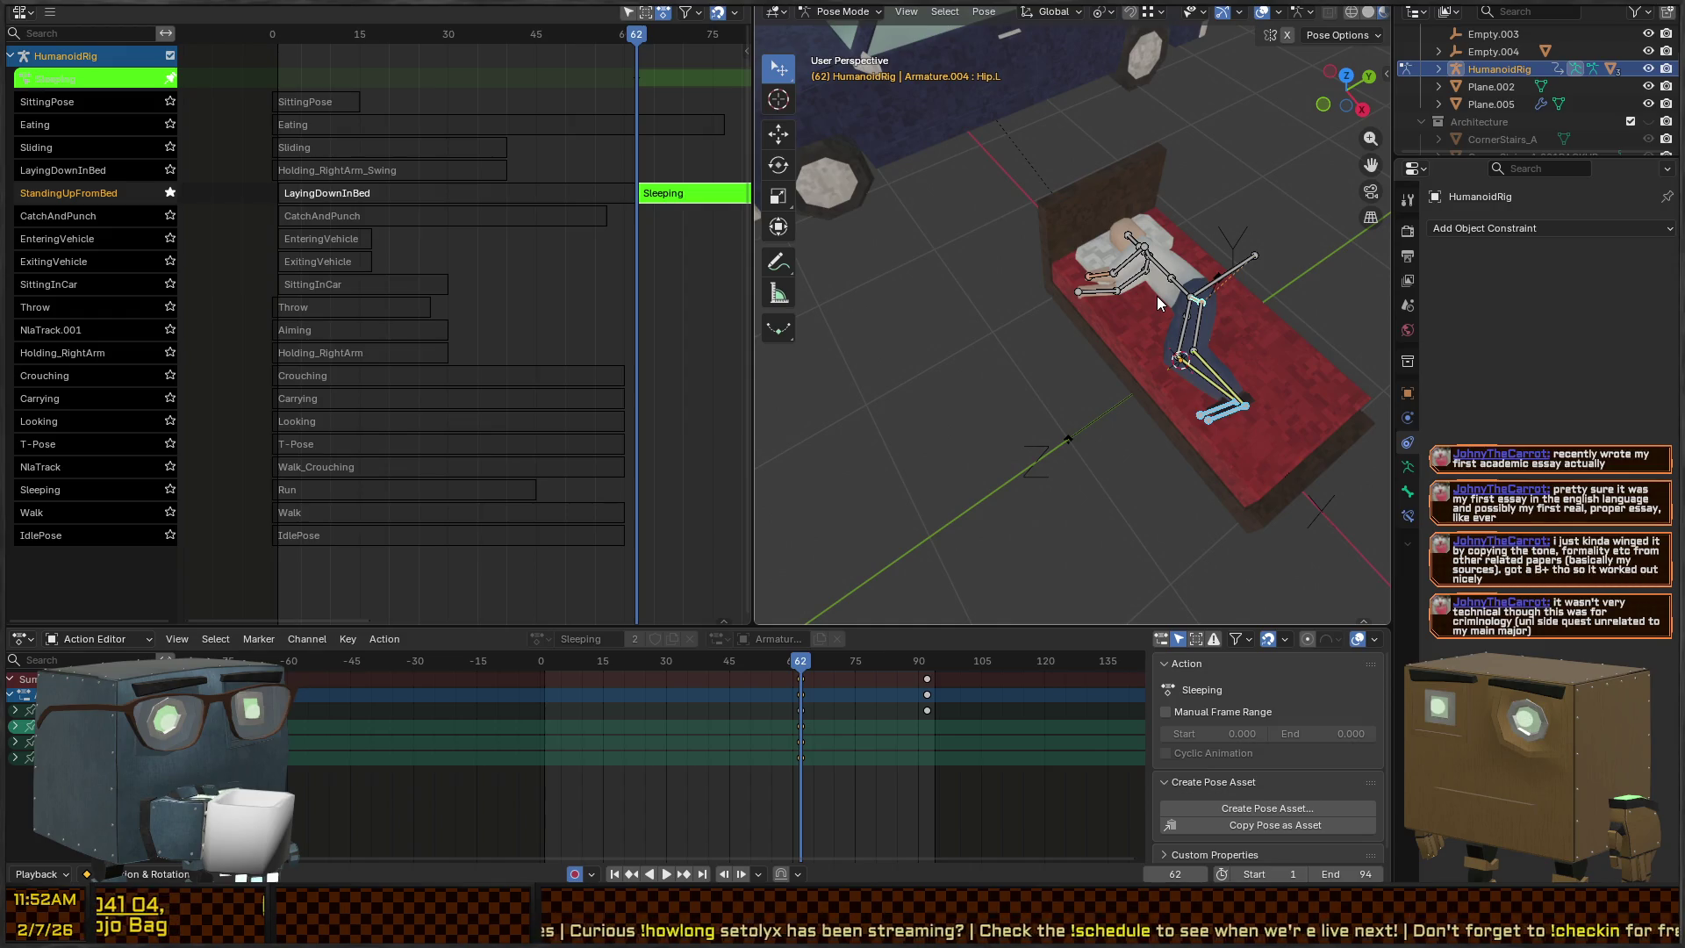
Tilt the lowest spine bone (Spine.0) 10.8° around global X
left_click(1157, 297)
key("KP_Decimal")
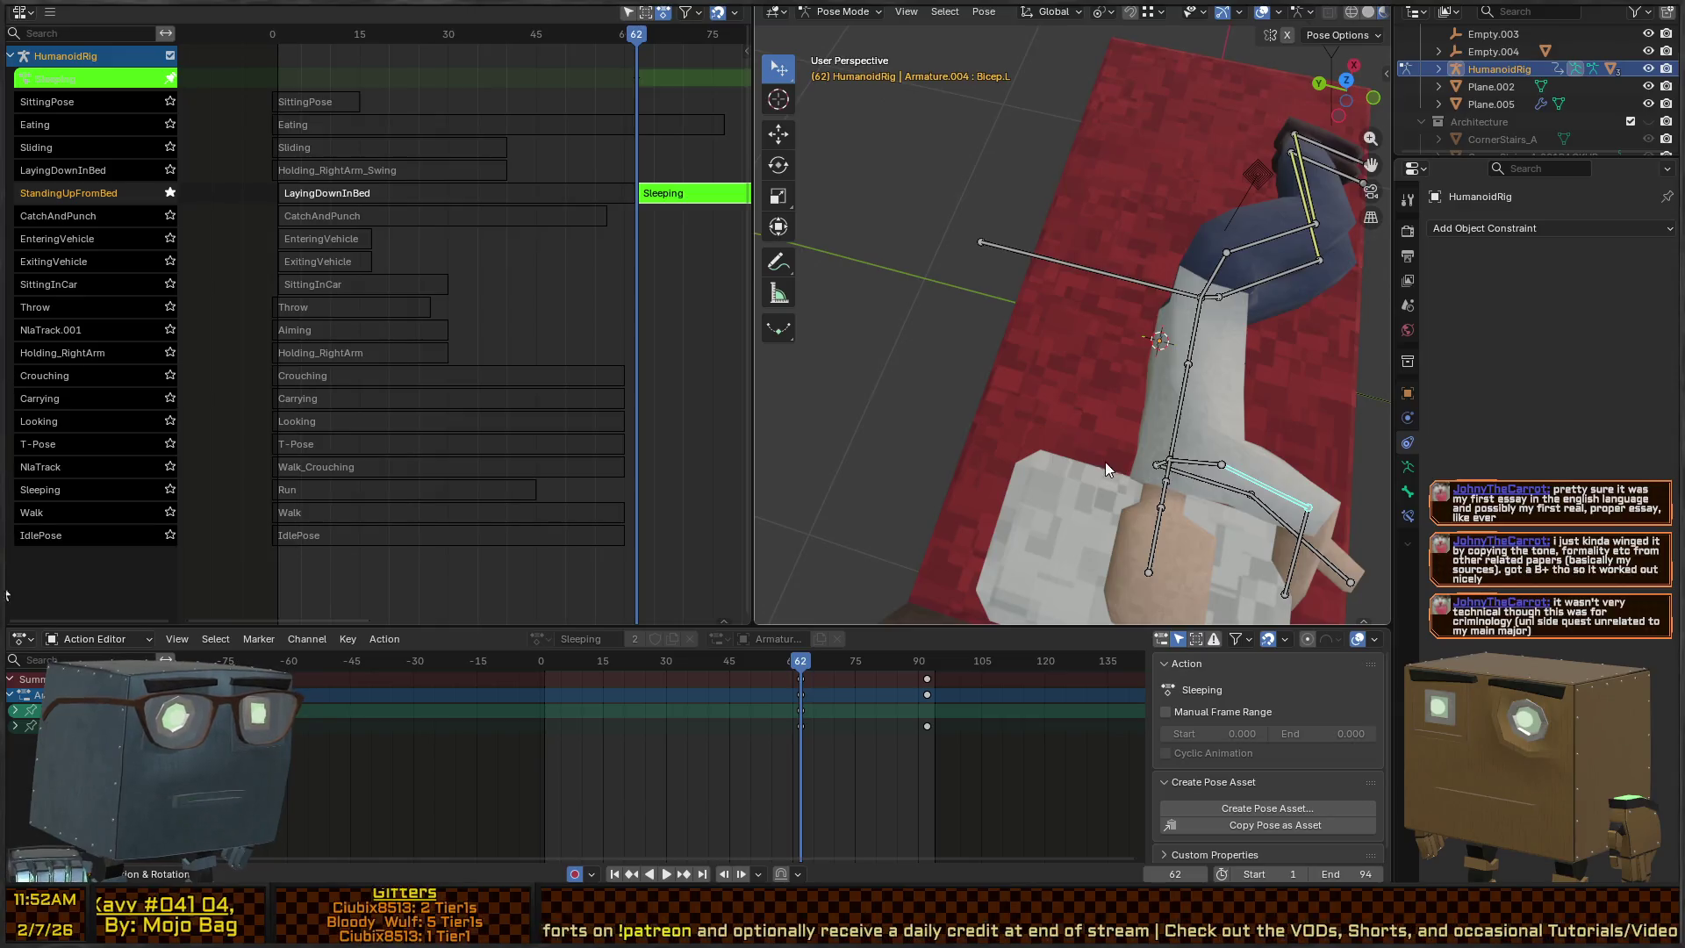
mouse_move(1288, 450)
left_mouse_down()
mouse_move(1141, 450)
mouse_move(1114, 502)
mouse_move(1135, 376)
mouse_move(1104, 266)
mouse_move(1047, 381)
mouse_move(1013, 371)
left_mouse_up()
scroll(1135, 375, "down", 4)
left_click(1039, 358)
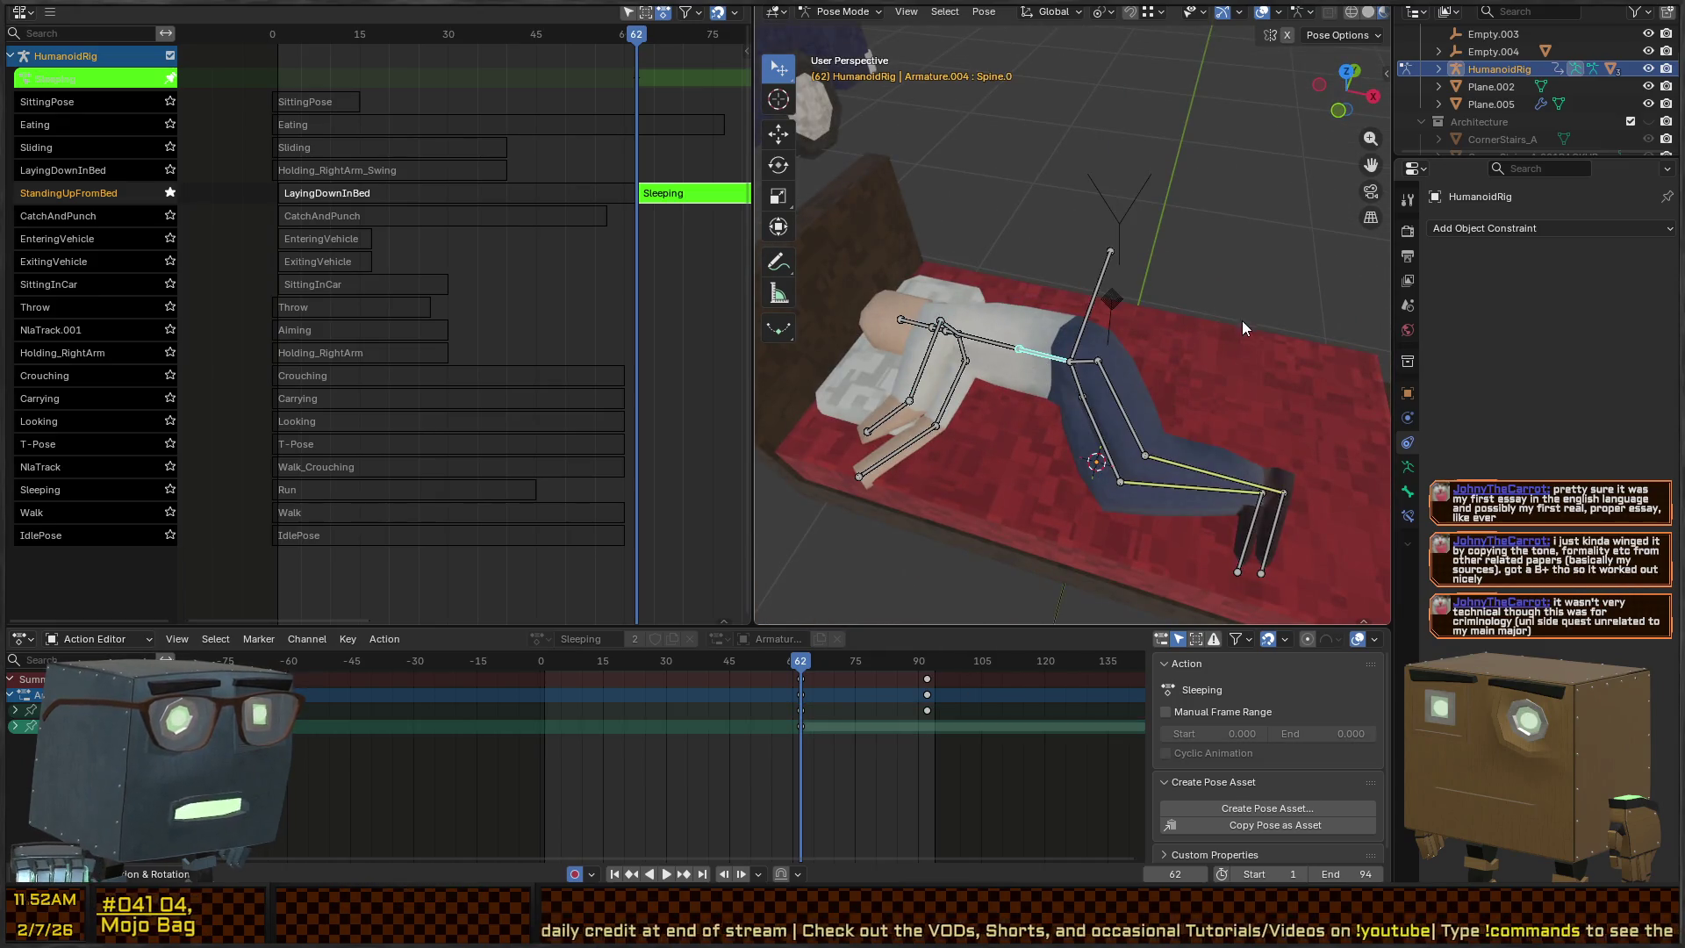
key("r")
key("z")
key("y")
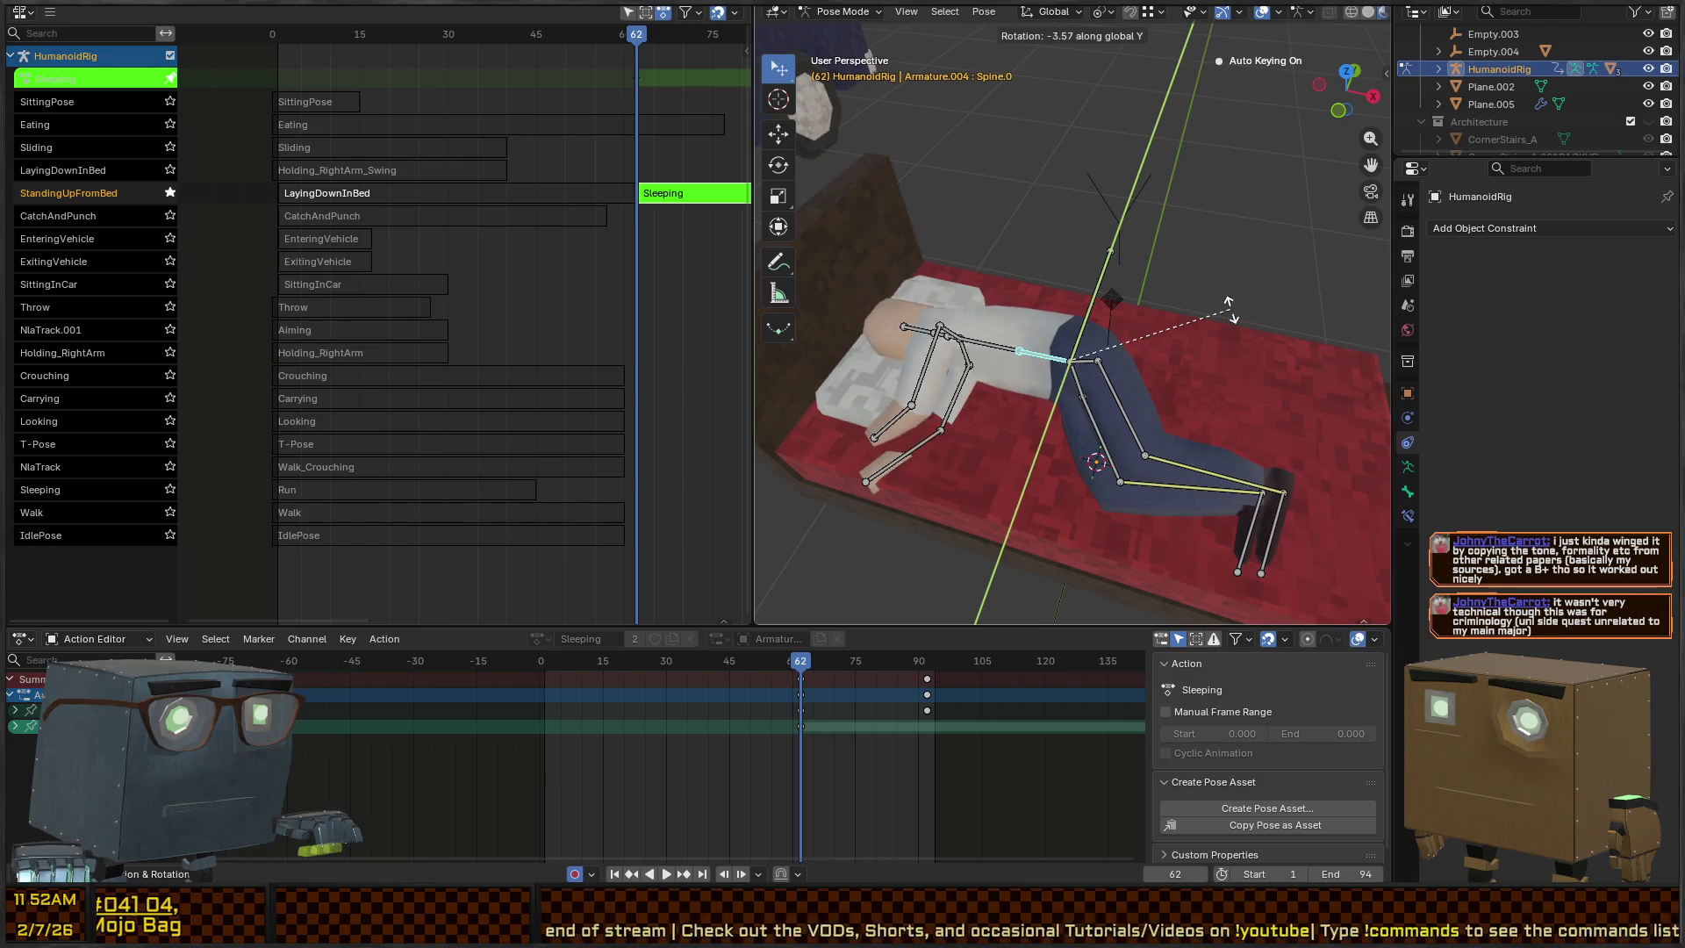
key("x")
left_click(1055, 357)
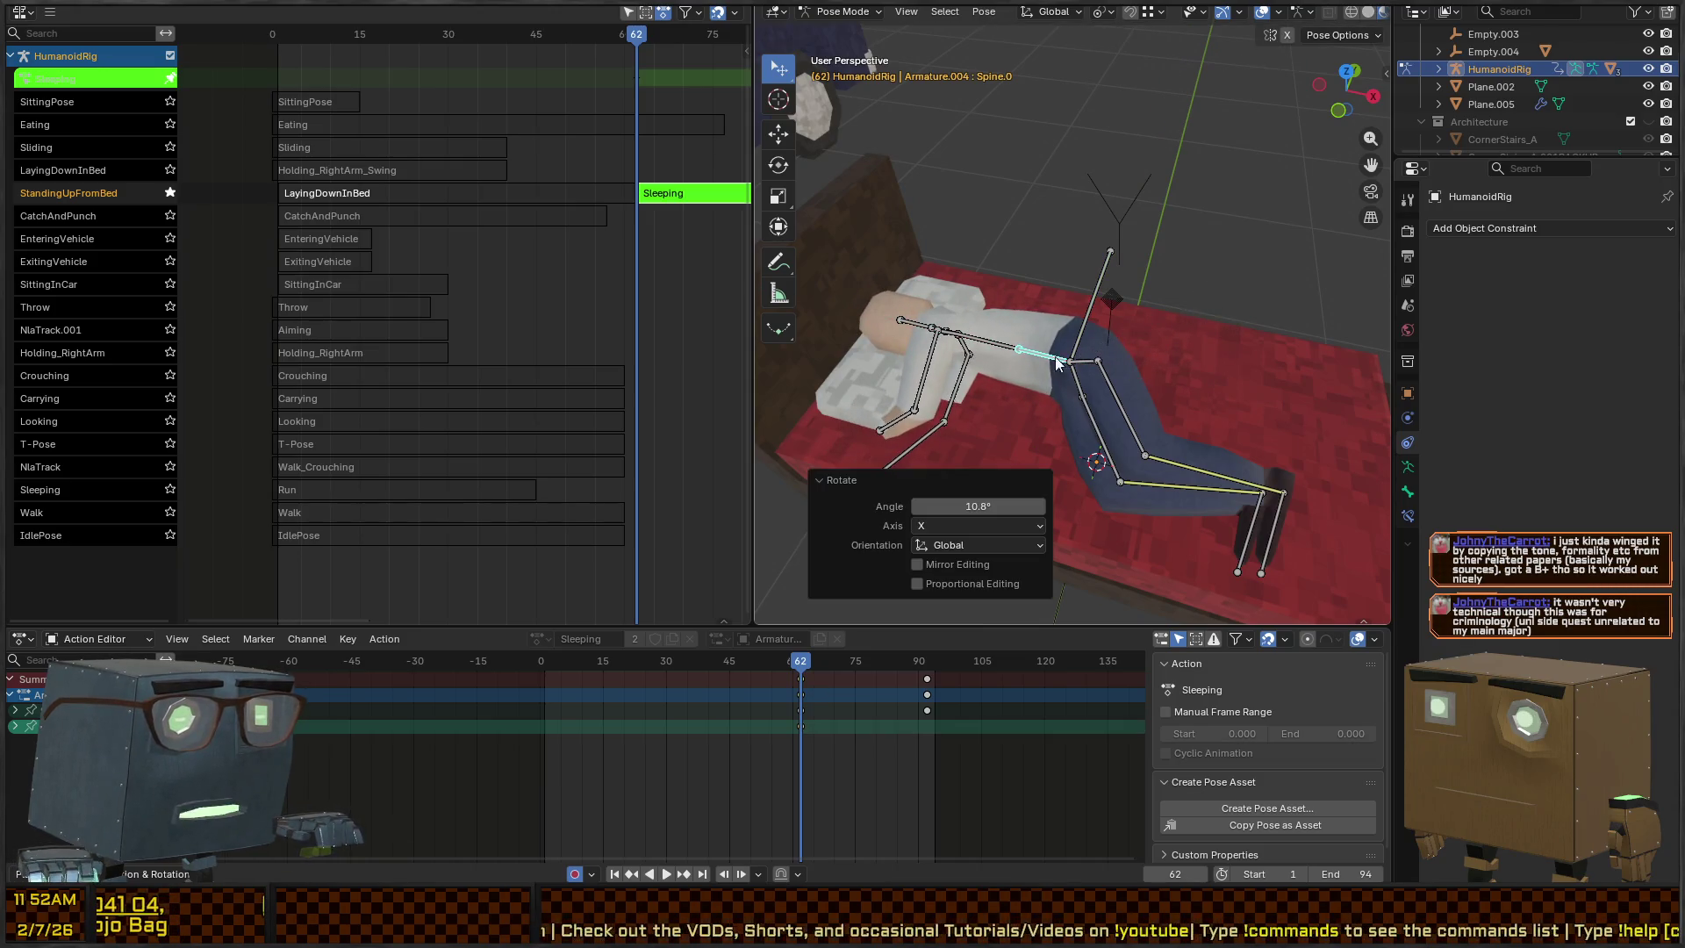
Rotate the right upper arm -17.2° around global X
left_click(966, 382)
key("r")
key("x")
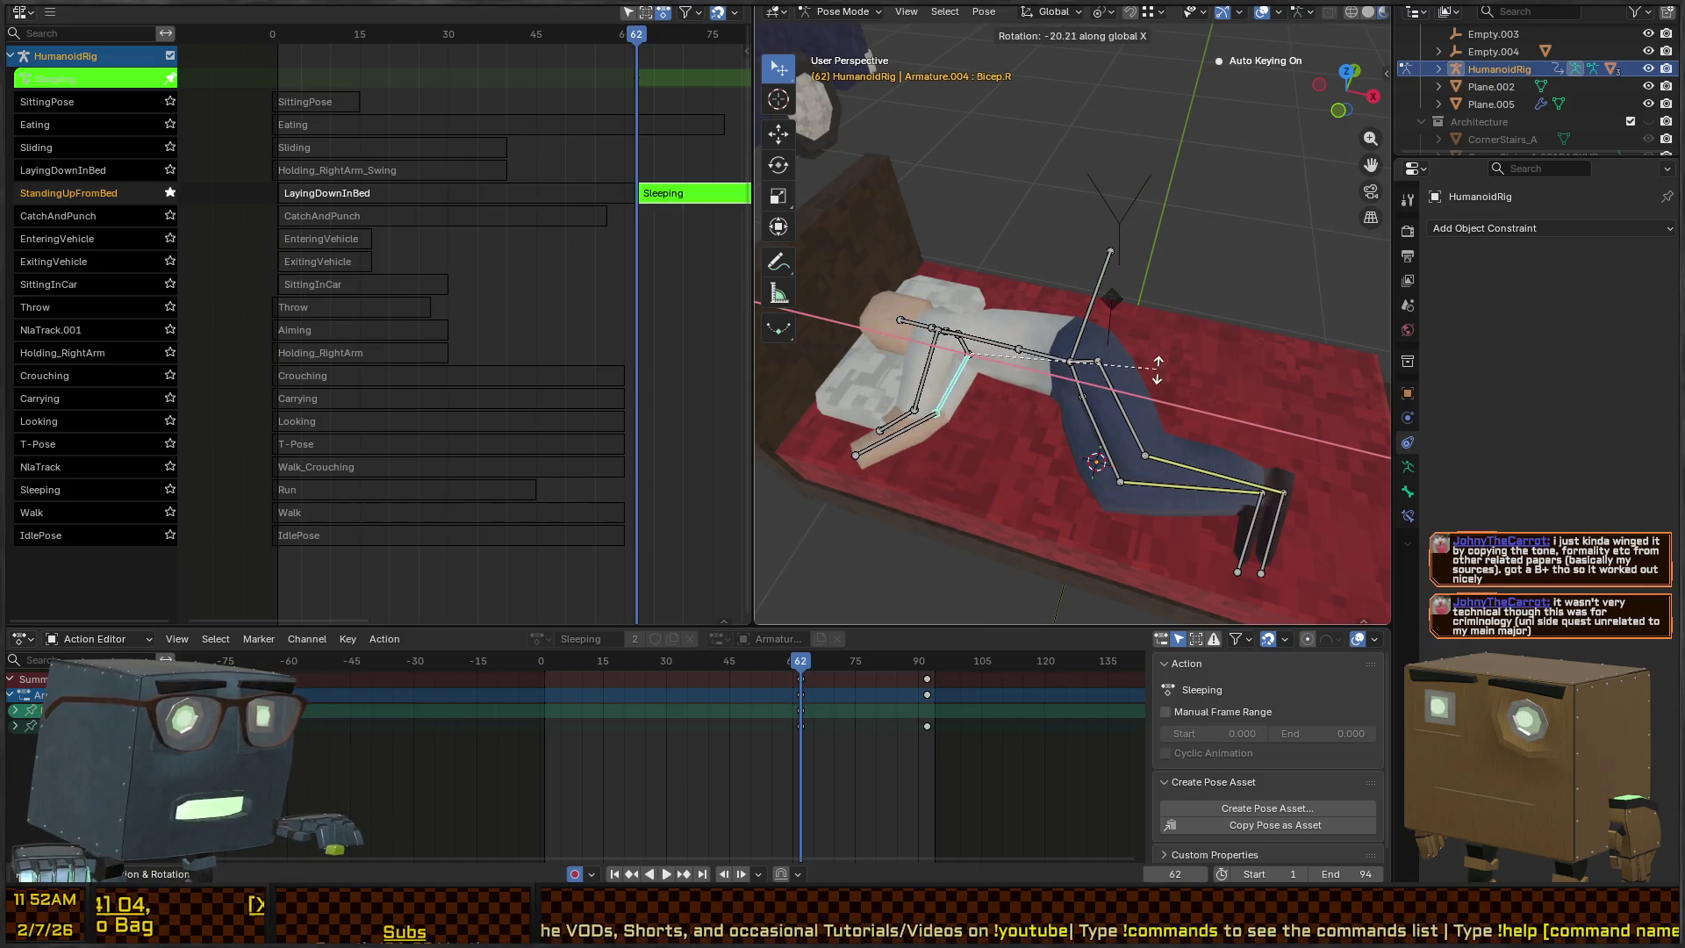
left_click(1074, 357)
Rotate the left upper arm -12.9° around X, -10.5° around Z, then -4.57° around X
mouse_move(1074, 357)
left_mouse_down()
mouse_move(955, 293)
mouse_move(967, 256)
mouse_move(1063, 354)
left_mouse_up()
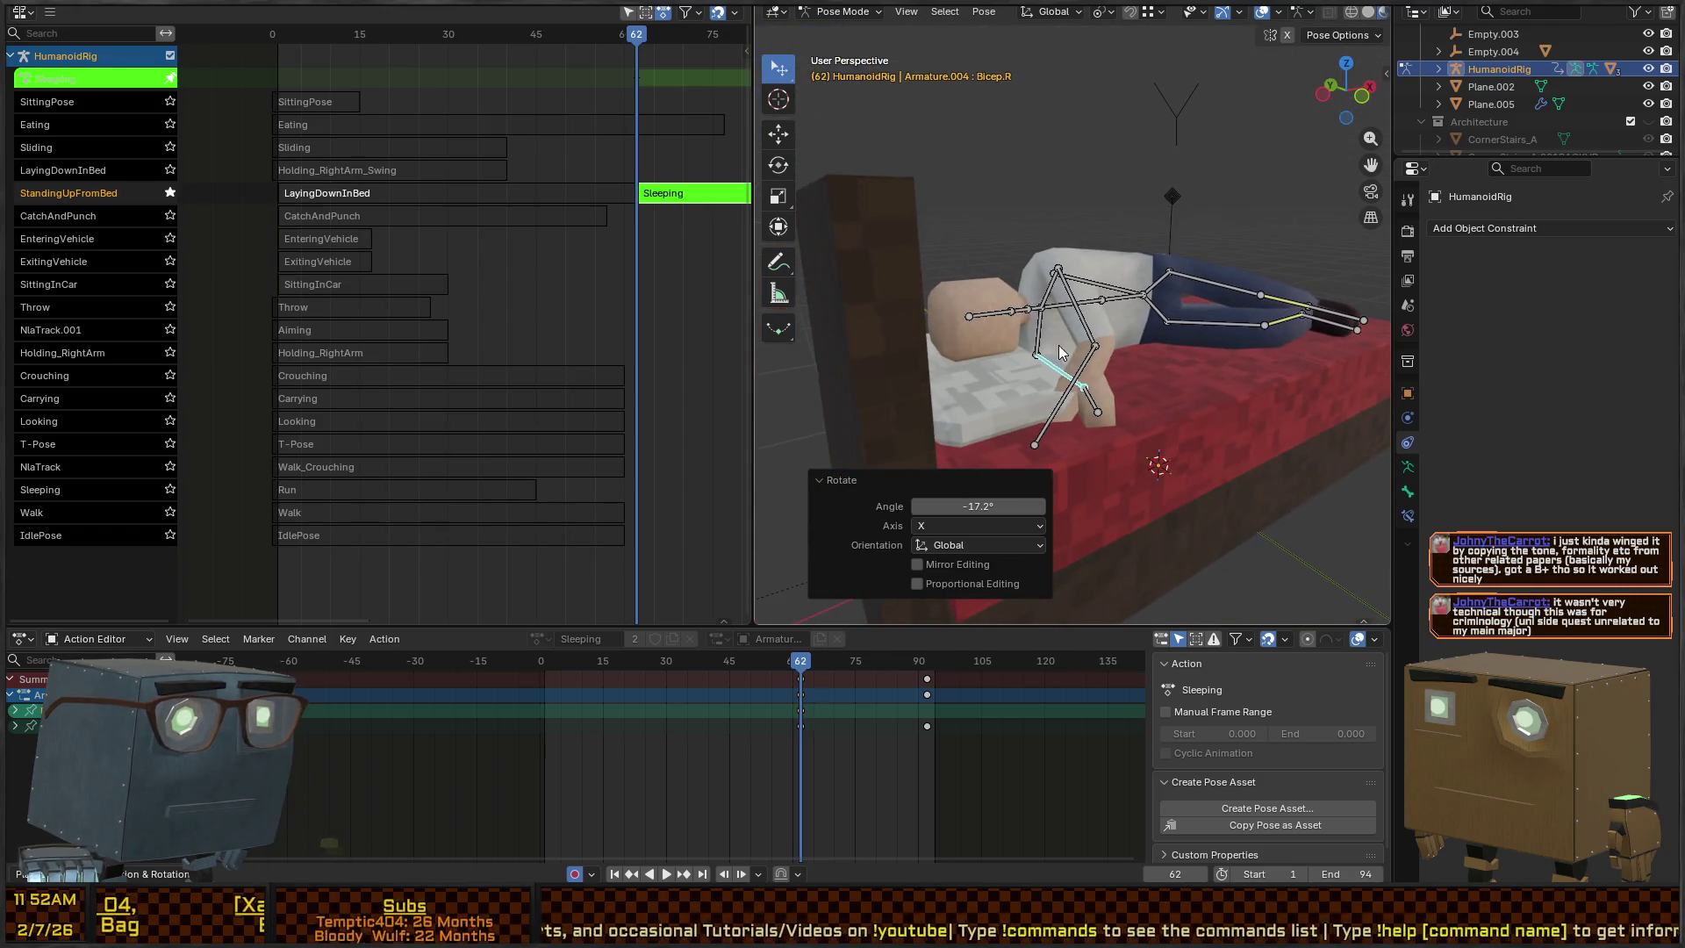
left_click(1079, 326)
key("r")
key("x")
left_click(1229, 327)
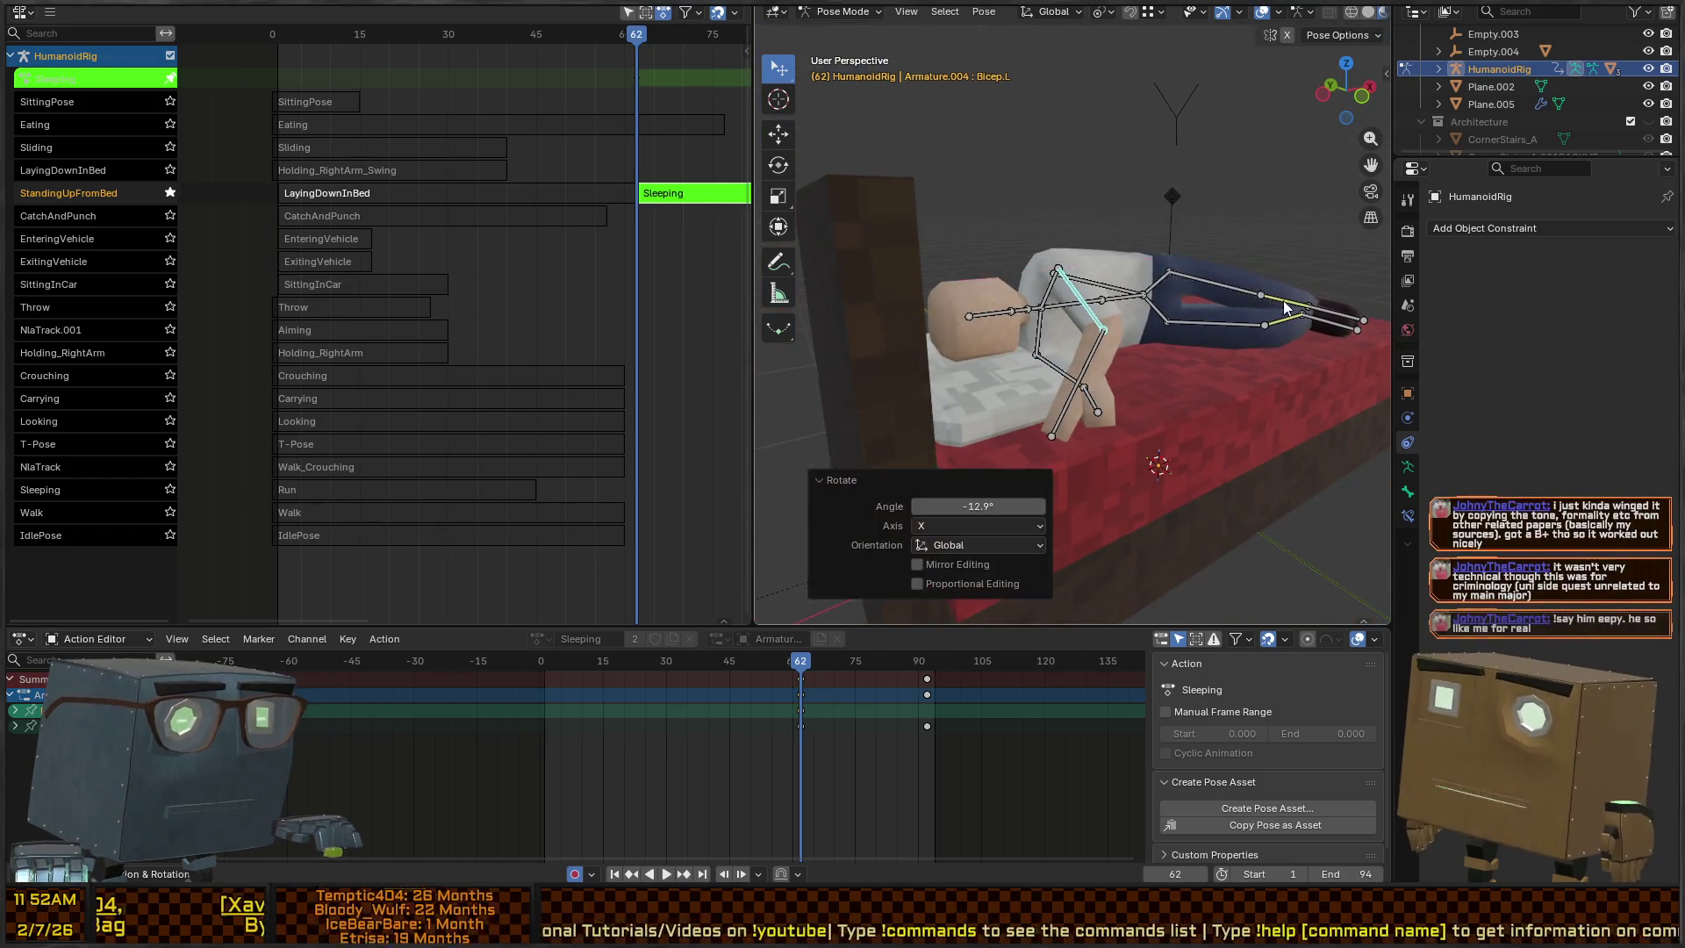
mouse_move(1229, 327)
left_mouse_down()
mouse_move(1192, 290)
mouse_move(1208, 326)
mouse_move(1234, 316)
left_mouse_up()
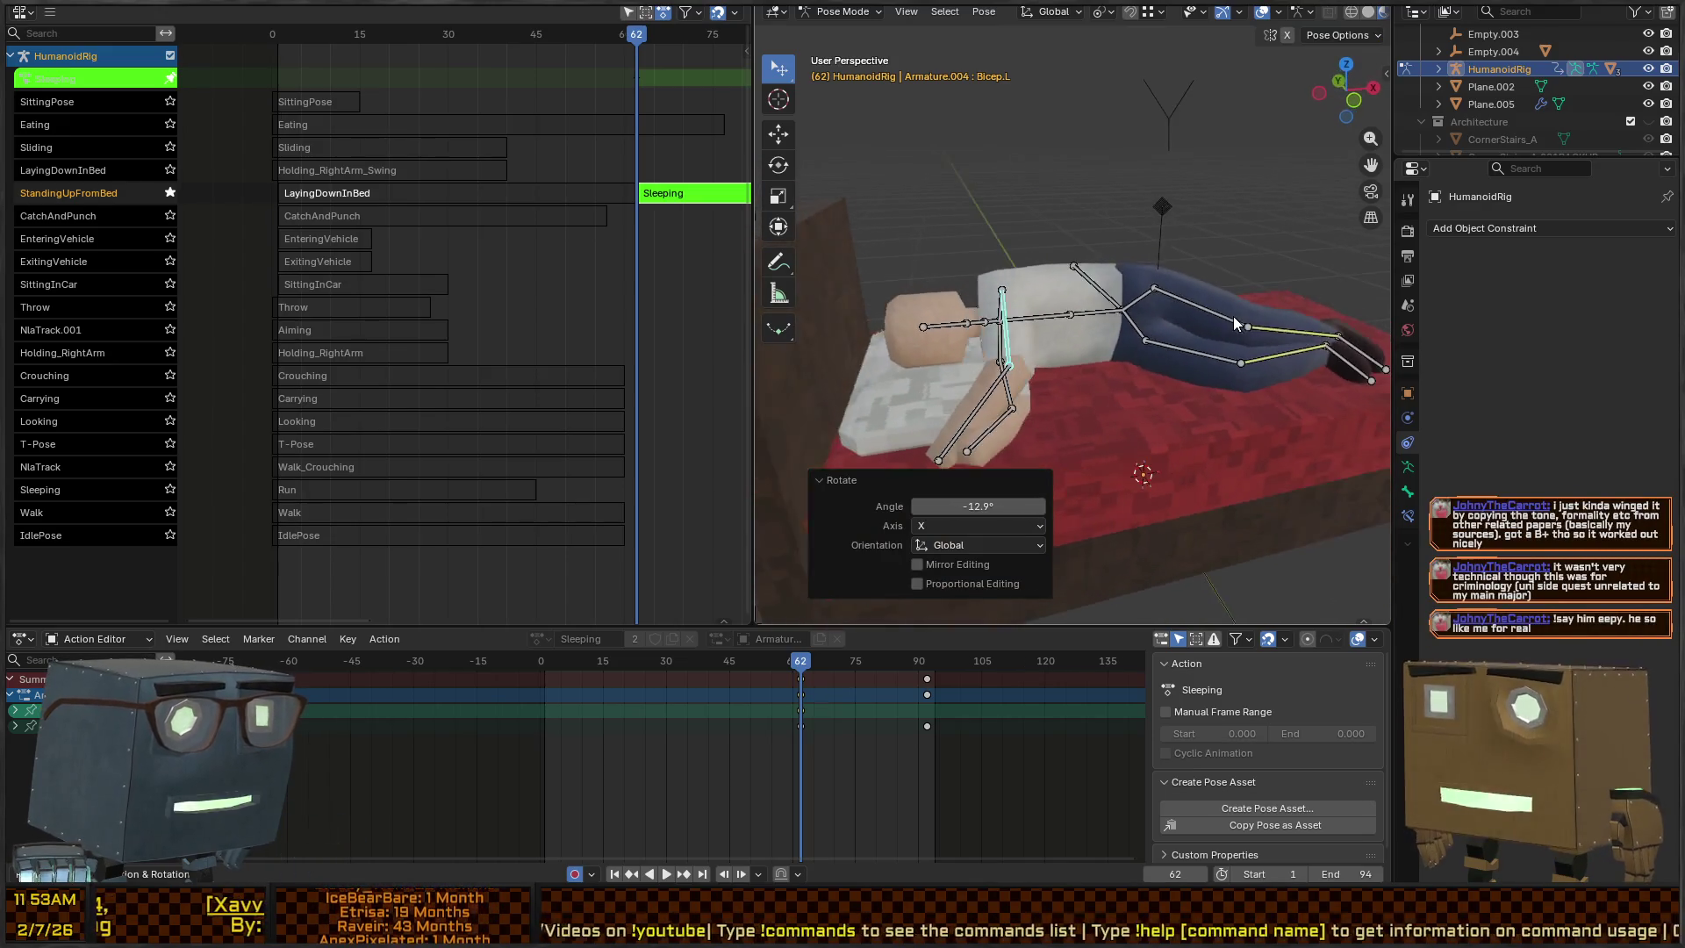
key("r")
key("z")
left_click(1212, 265)
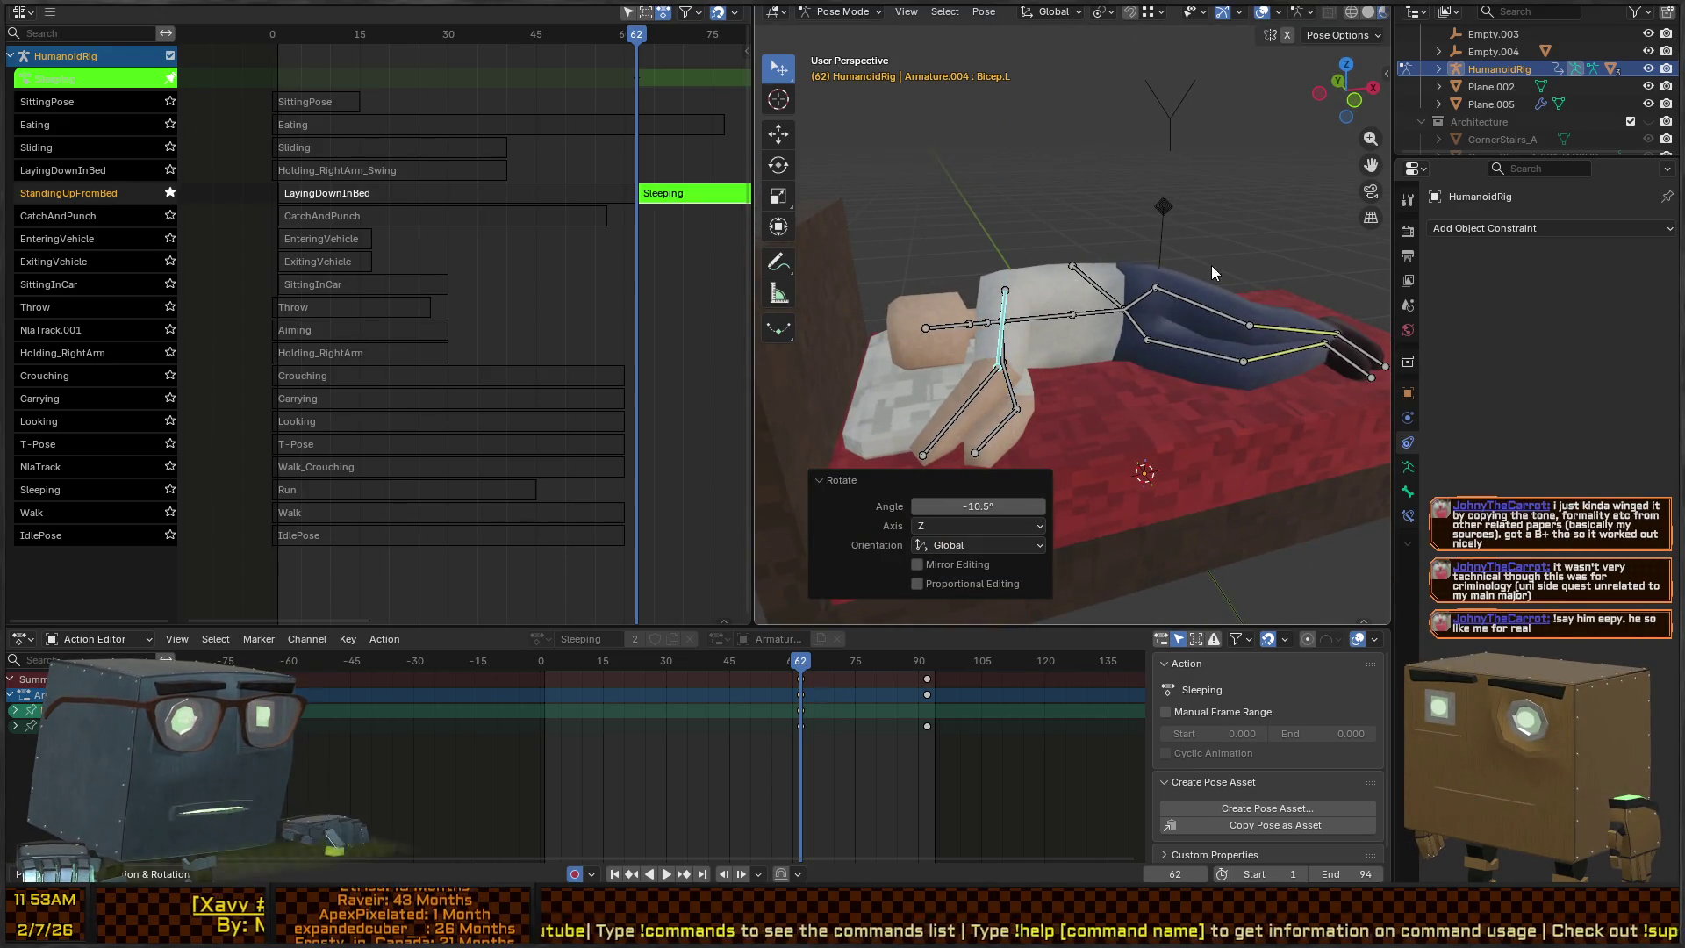
key("r")
key("x")
left_click(1203, 260)
Test-move the Root bone, cancel it, and switch over to the code editor
mouse_move(1204, 258)
left_mouse_down()
mouse_move(1048, 284)
mouse_move(1313, 324)
mouse_move(1155, 406)
left_mouse_up()
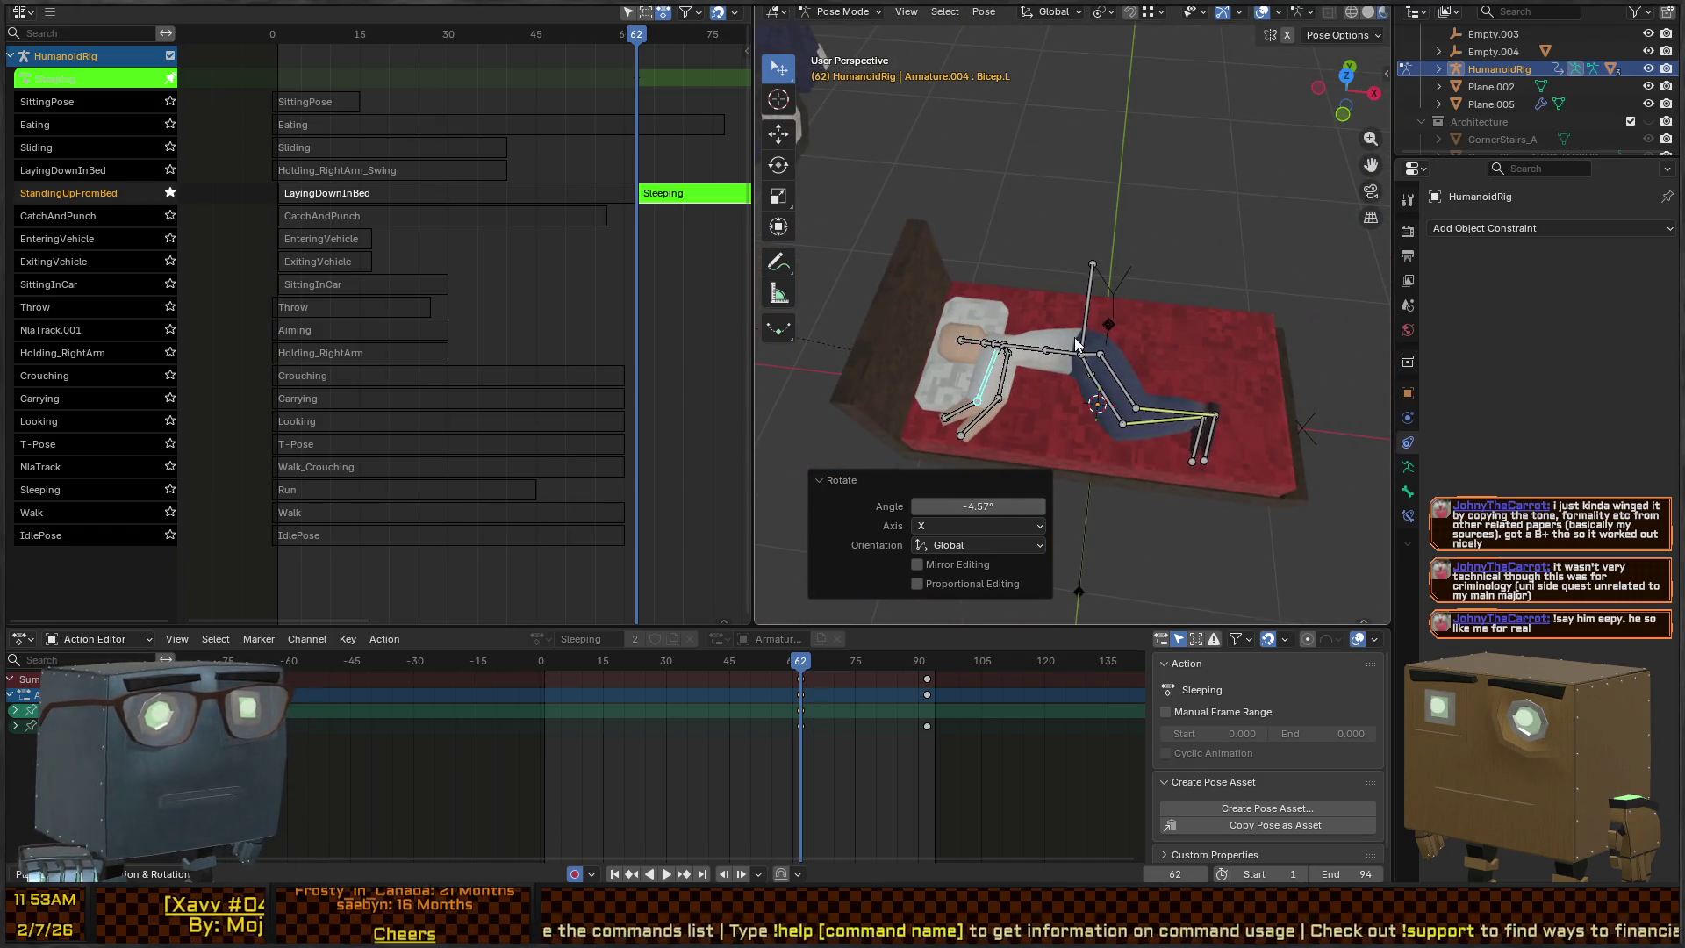
mouse_move(1075, 337)
left_mouse_down()
mouse_move(1167, 329)
mouse_move(1037, 309)
mouse_move(1134, 216)
mouse_move(1182, 286)
mouse_move(1125, 218)
mouse_move(1030, 292)
mouse_move(1156, 325)
left_mouse_up()
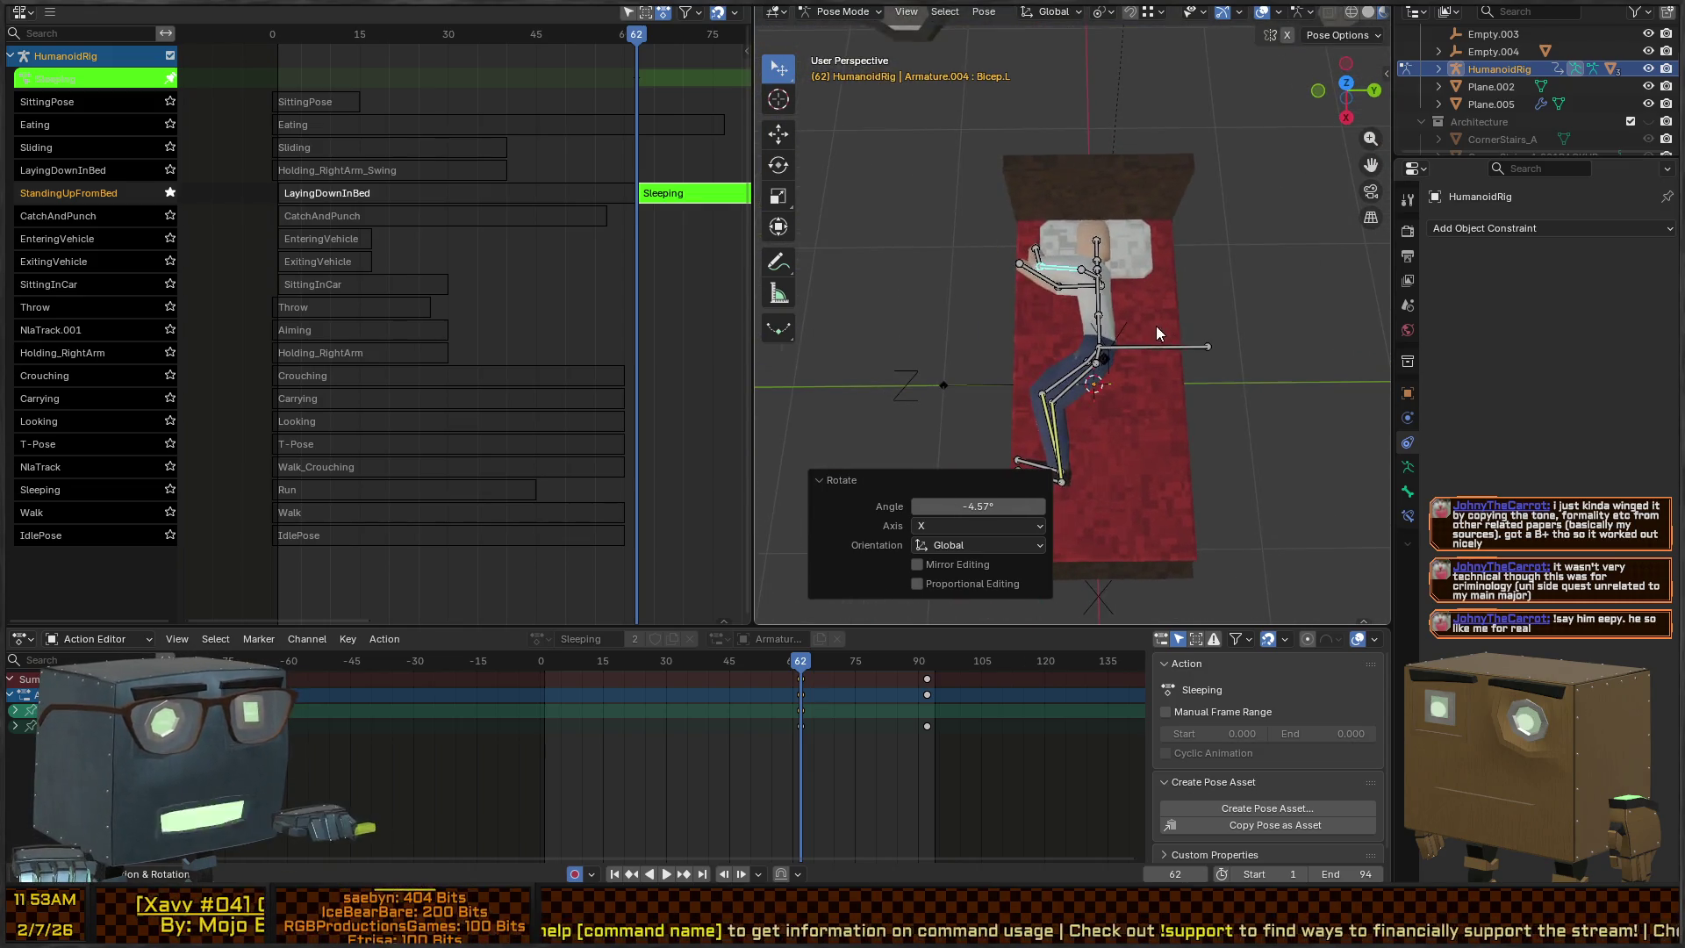
left_click(1167, 347)
key("g")
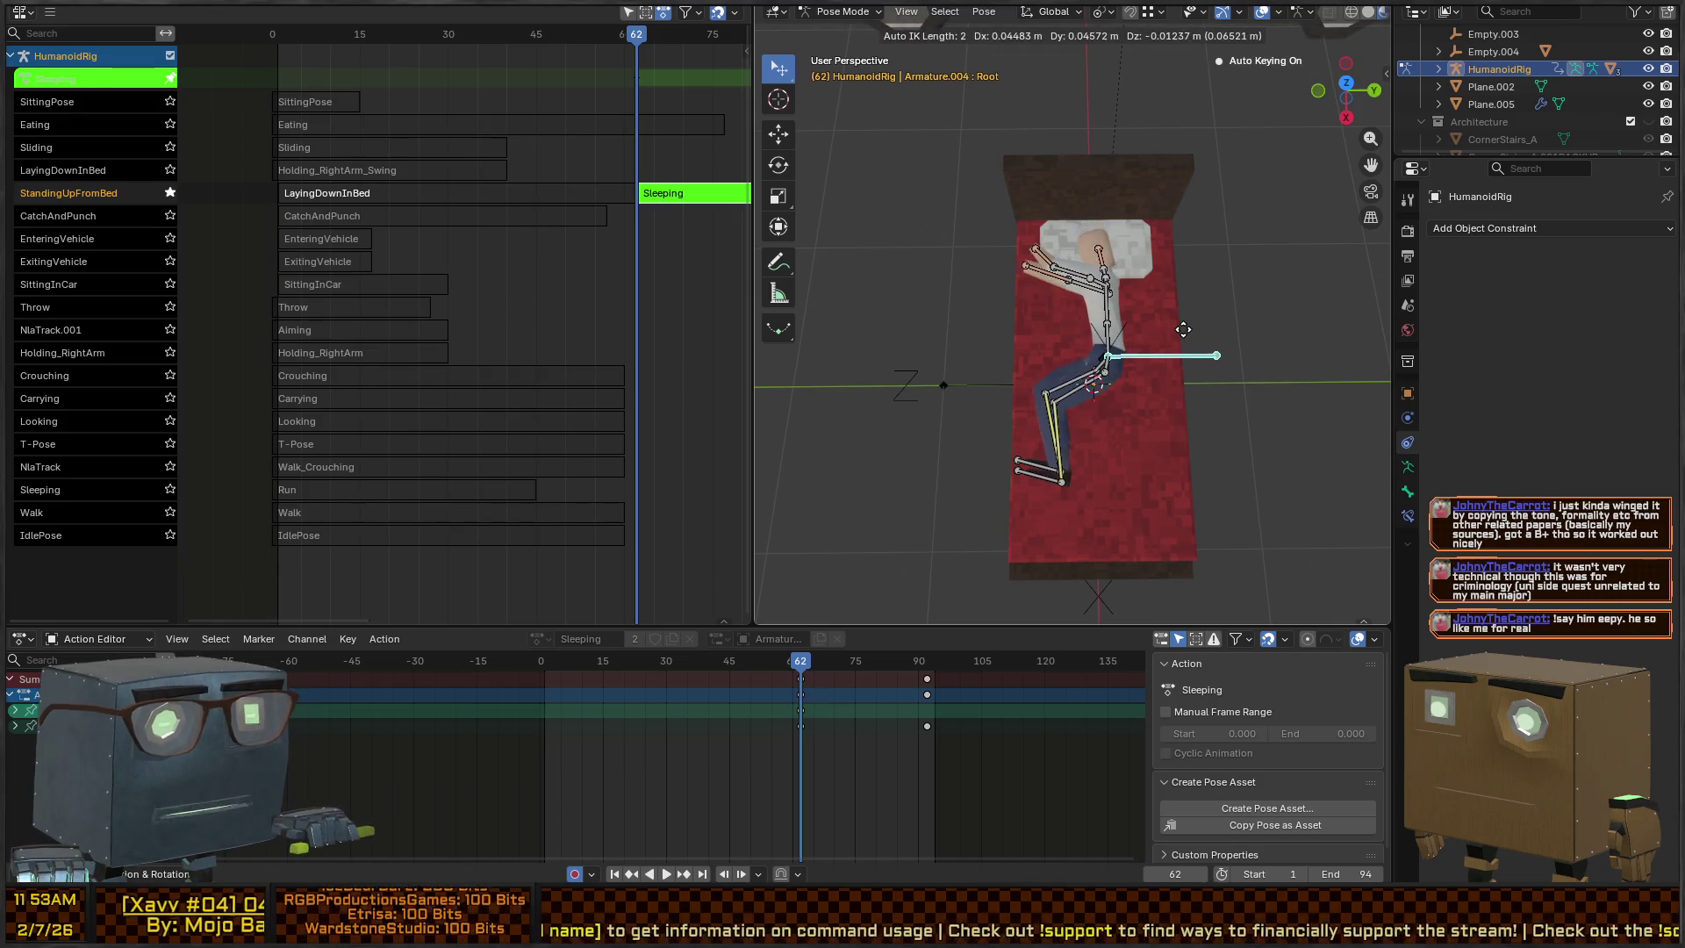
key("Escape")
left_click_drag(1110, 345, 1082, 272)
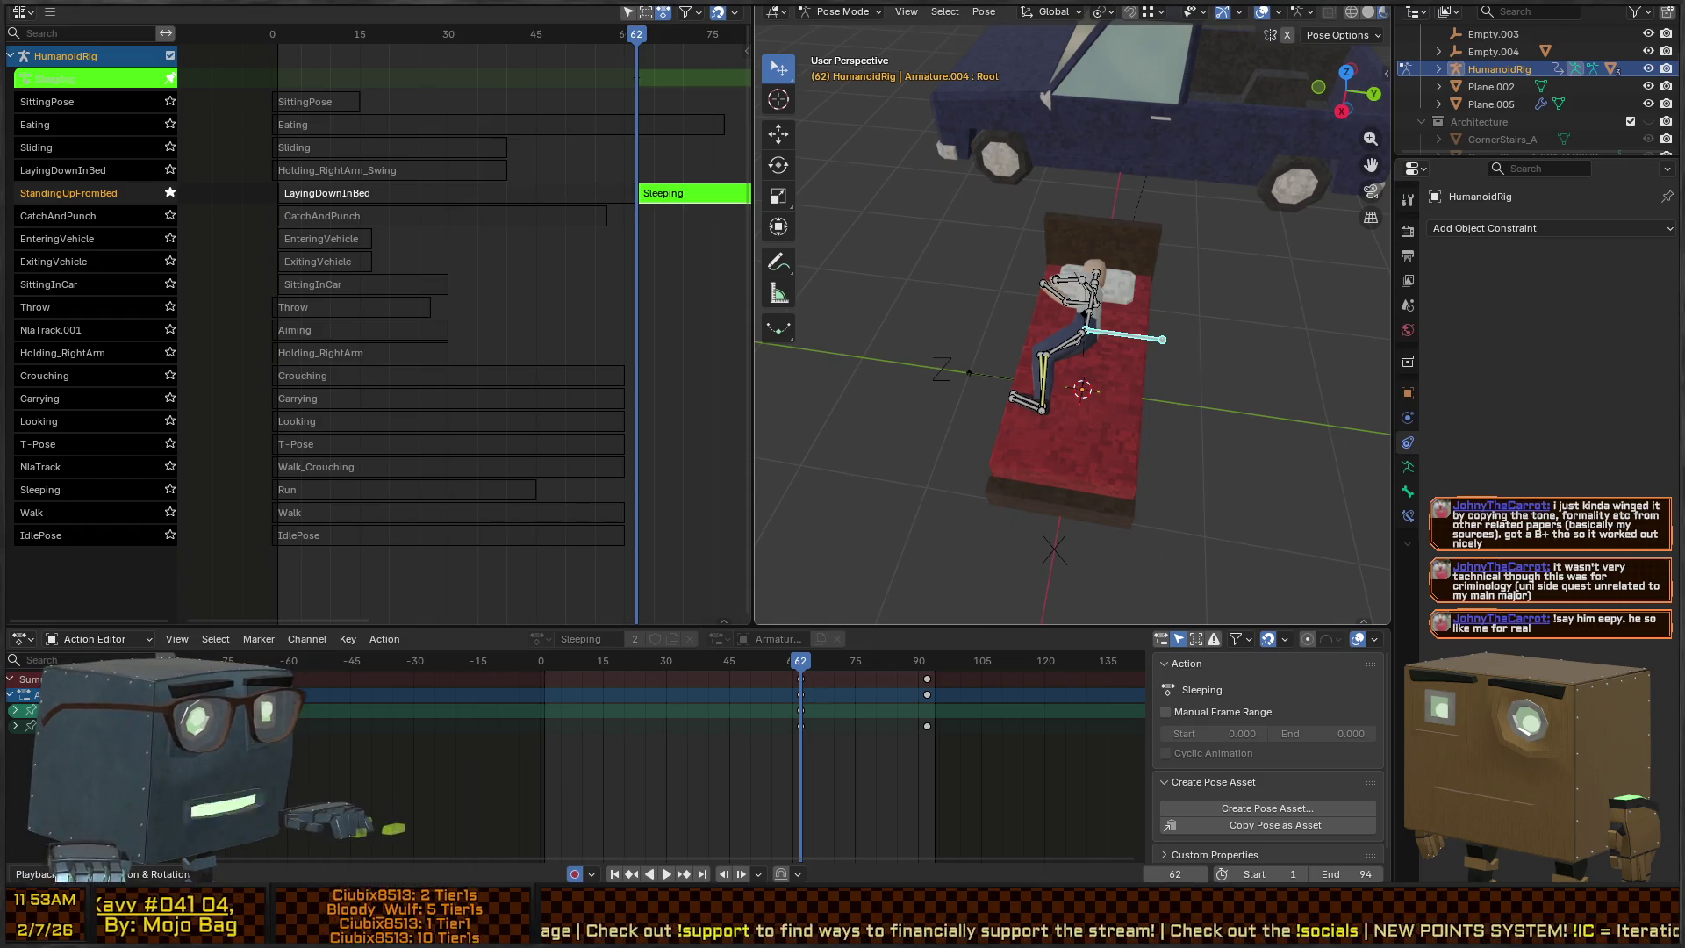
key("alt+Tab")
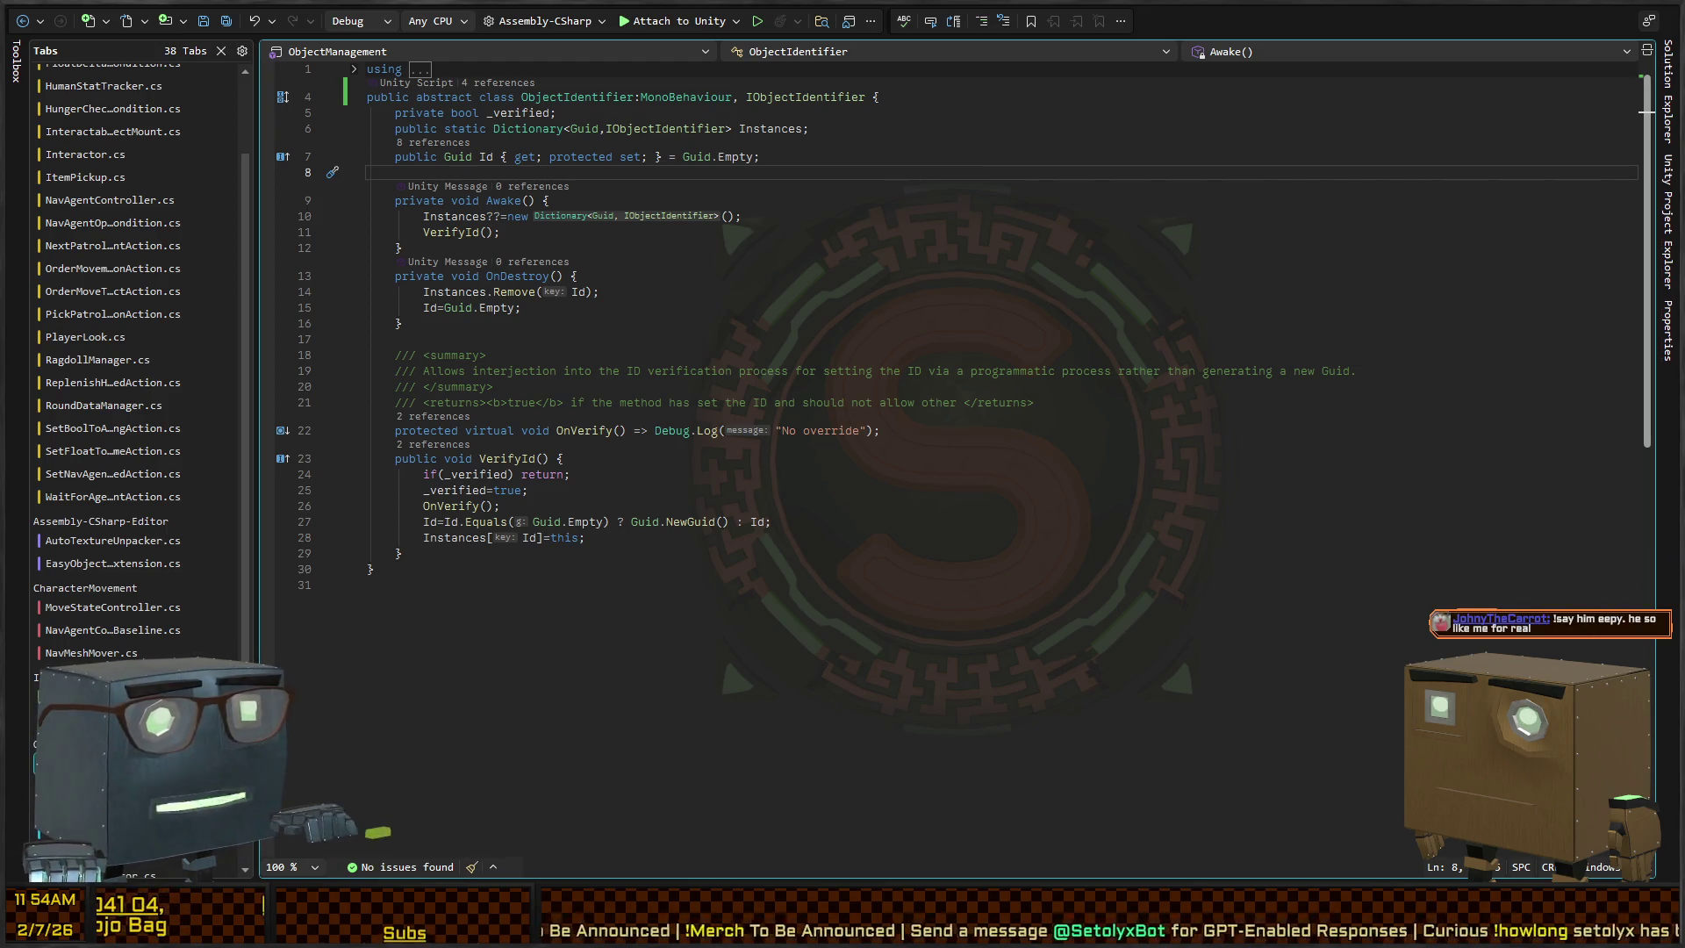
key("alt+Tab")
scroll(1131, 371, "up", 3)
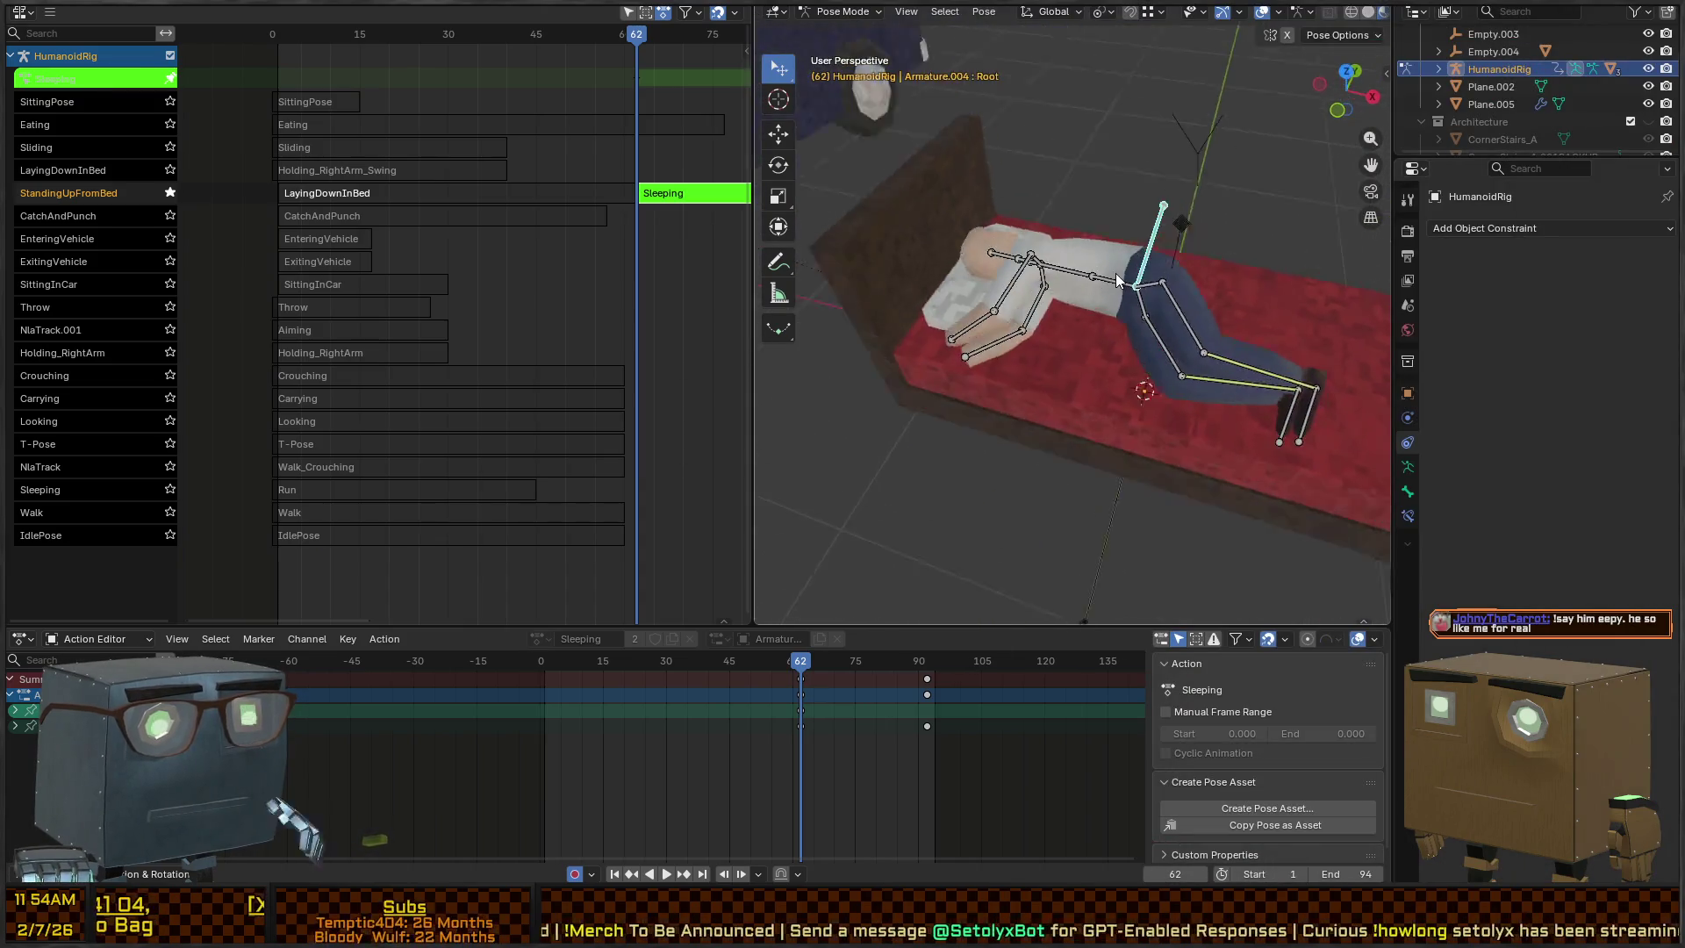
Select all bones and shift the rig horizontally on the bed, keeping Z fixed
mouse_move(1117, 279)
left_mouse_down()
mouse_move(1113, 342)
mouse_move(1144, 366)
mouse_move(951, 373)
mouse_move(1004, 459)
mouse_move(1020, 386)
mouse_move(1181, 346)
left_mouse_up()
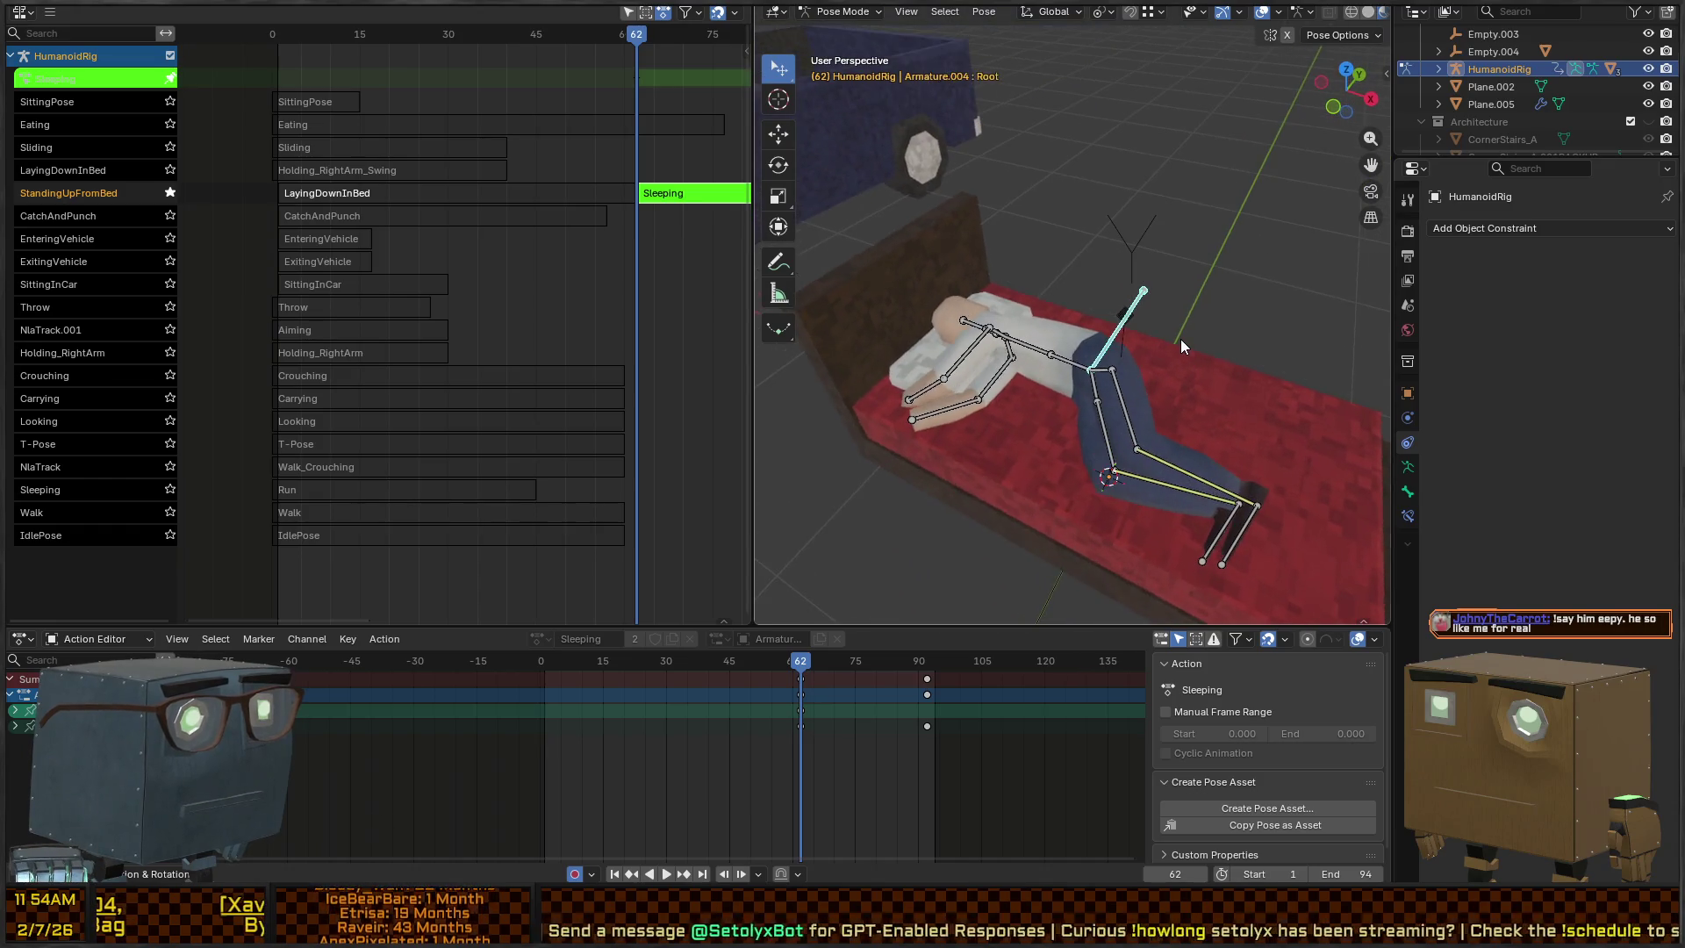
key("a")
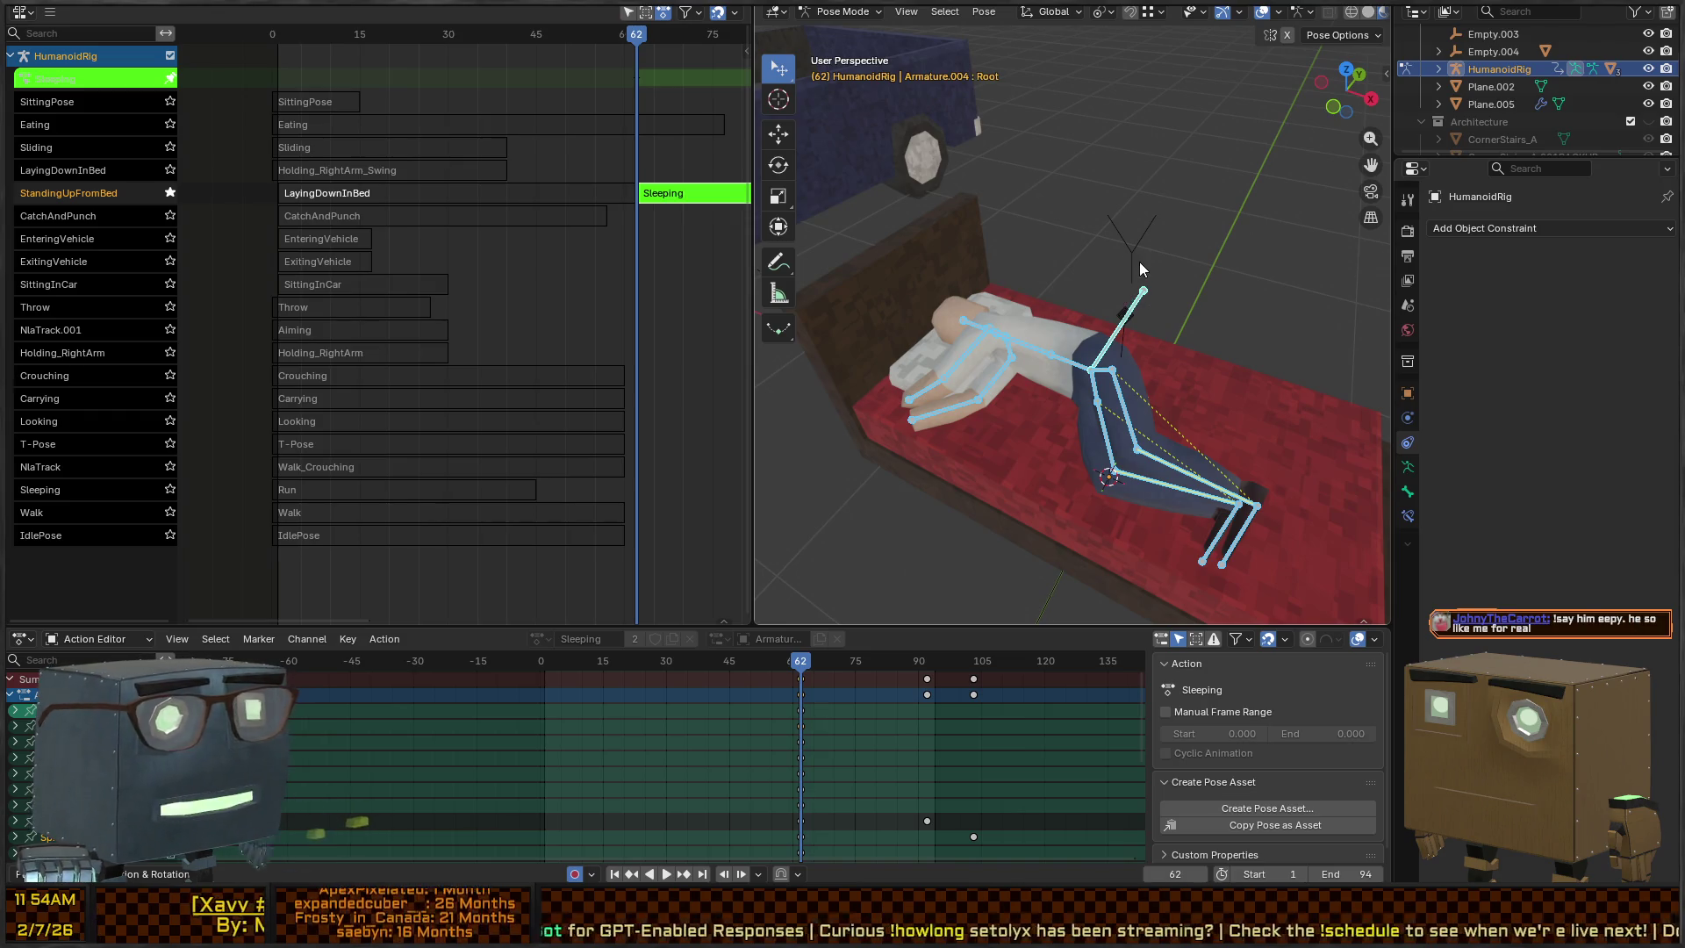
mouse_move(1139, 262)
left_mouse_down()
mouse_move(1245, 259)
mouse_move(1141, 245)
mouse_move(1088, 187)
mouse_move(985, 328)
mouse_move(1050, 307)
mouse_move(1082, 261)
mouse_move(1066, 354)
mouse_move(1108, 353)
mouse_move(1104, 328)
left_mouse_up()
key("q")
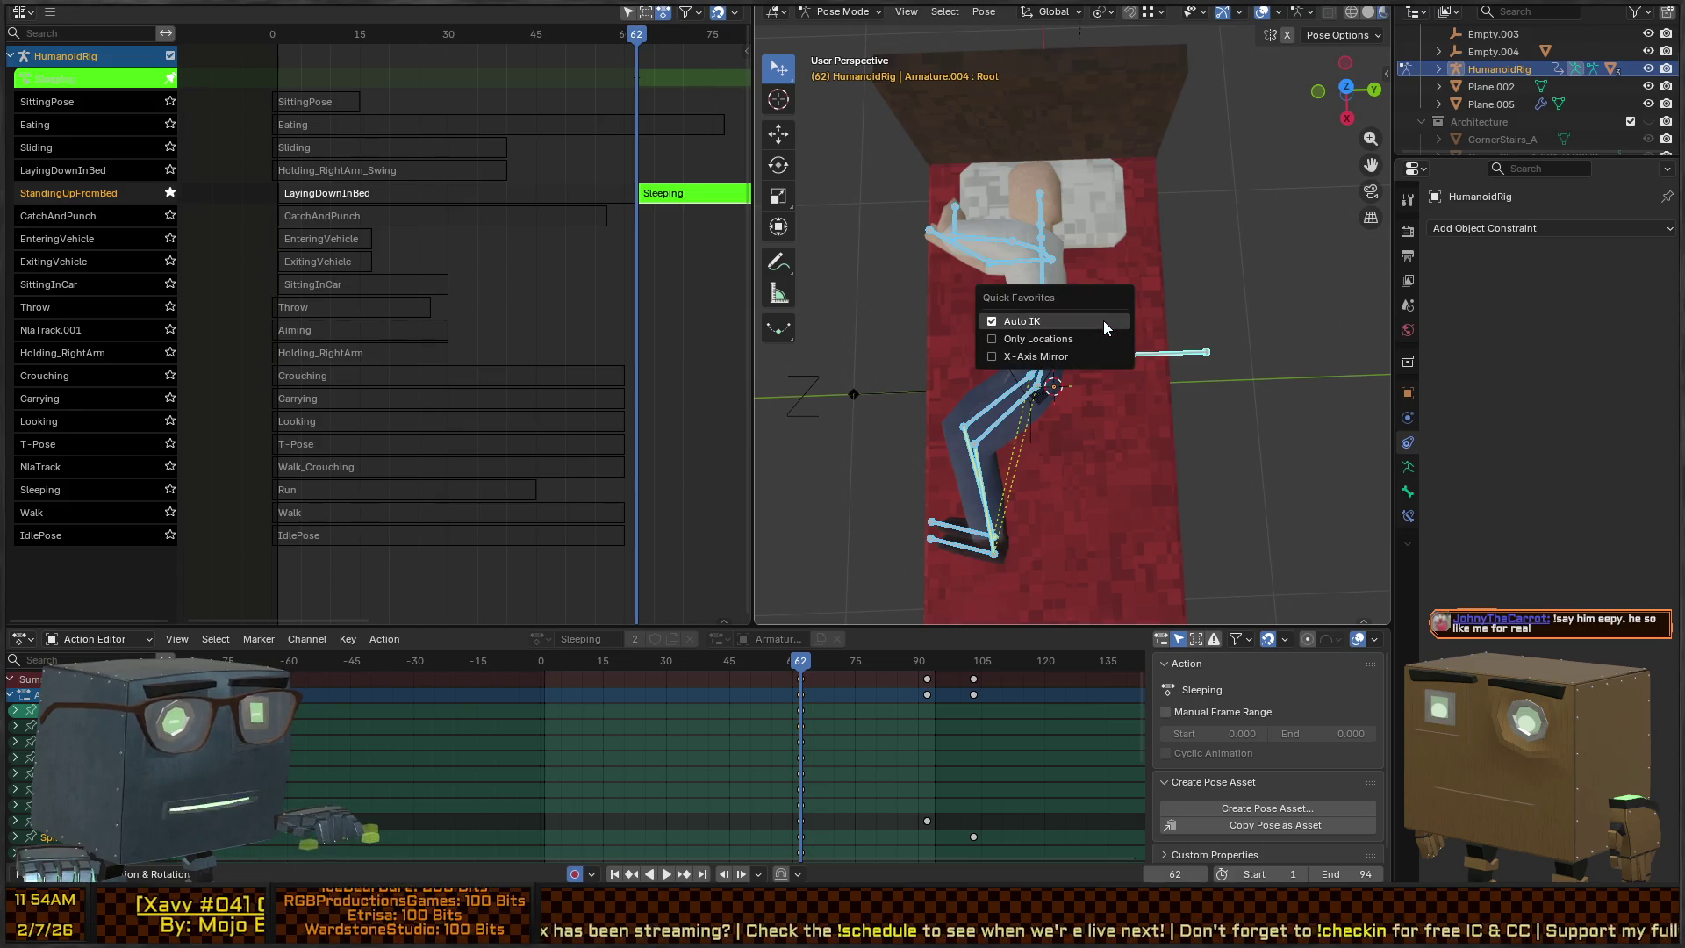
left_click(1105, 321)
key("g")
key("shift+z")
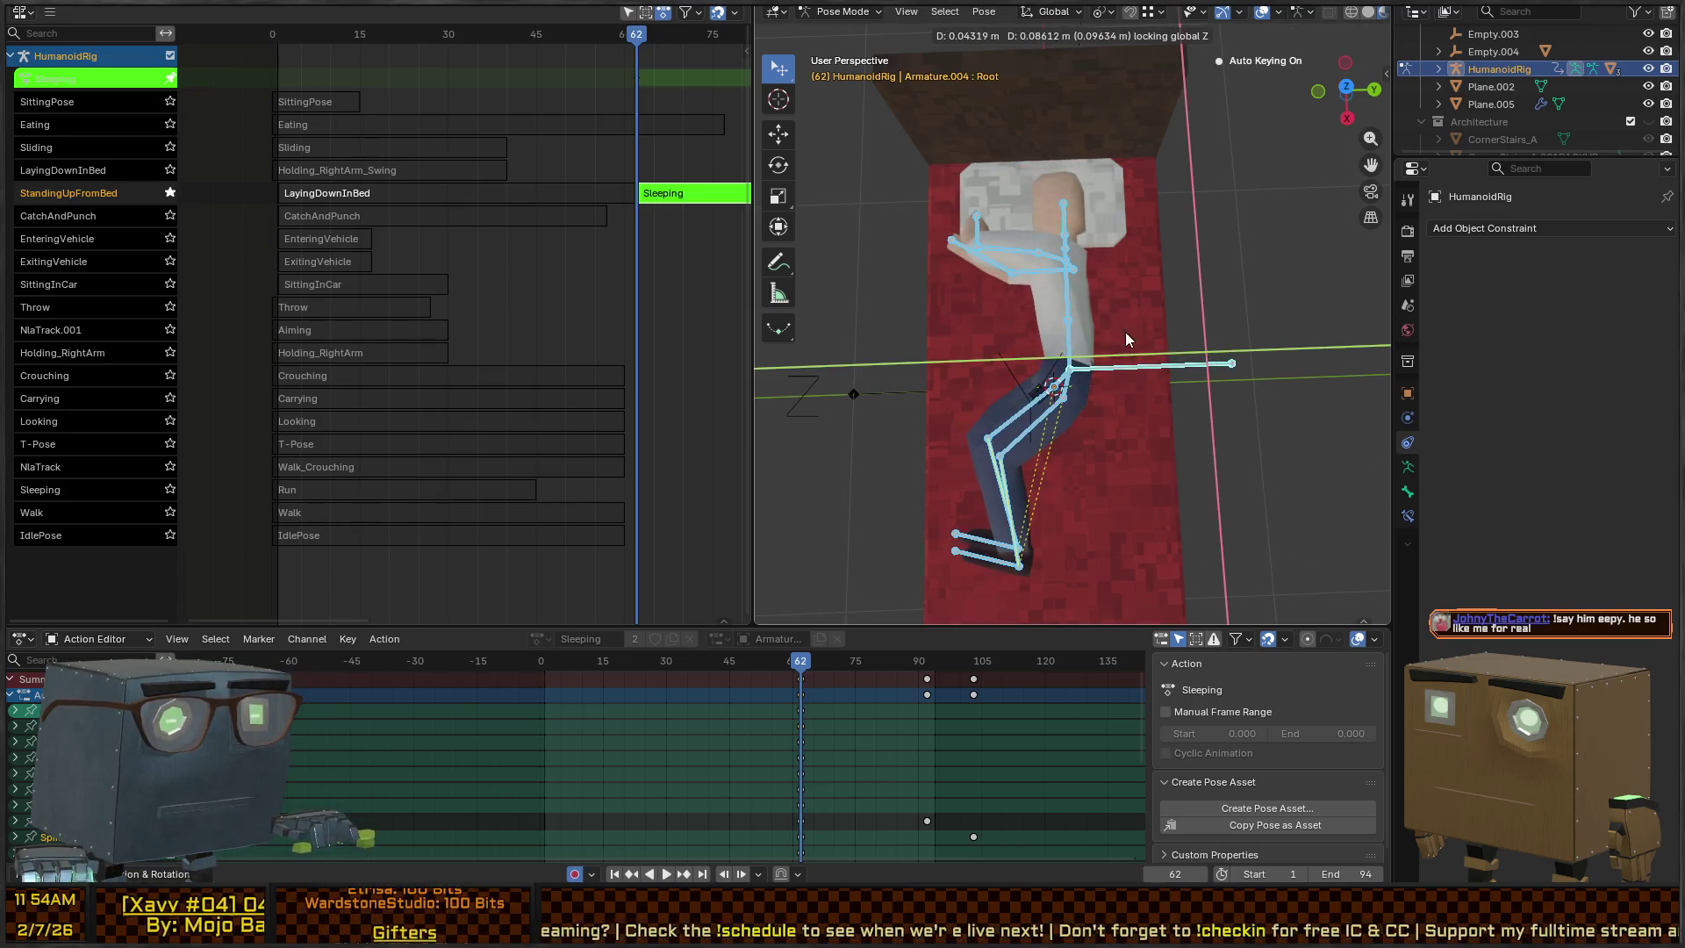
left_click(1128, 340)
Turn the root 9.4° about Z, move it level onto the bed, and play the Sleeping action
key("r")
key("z")
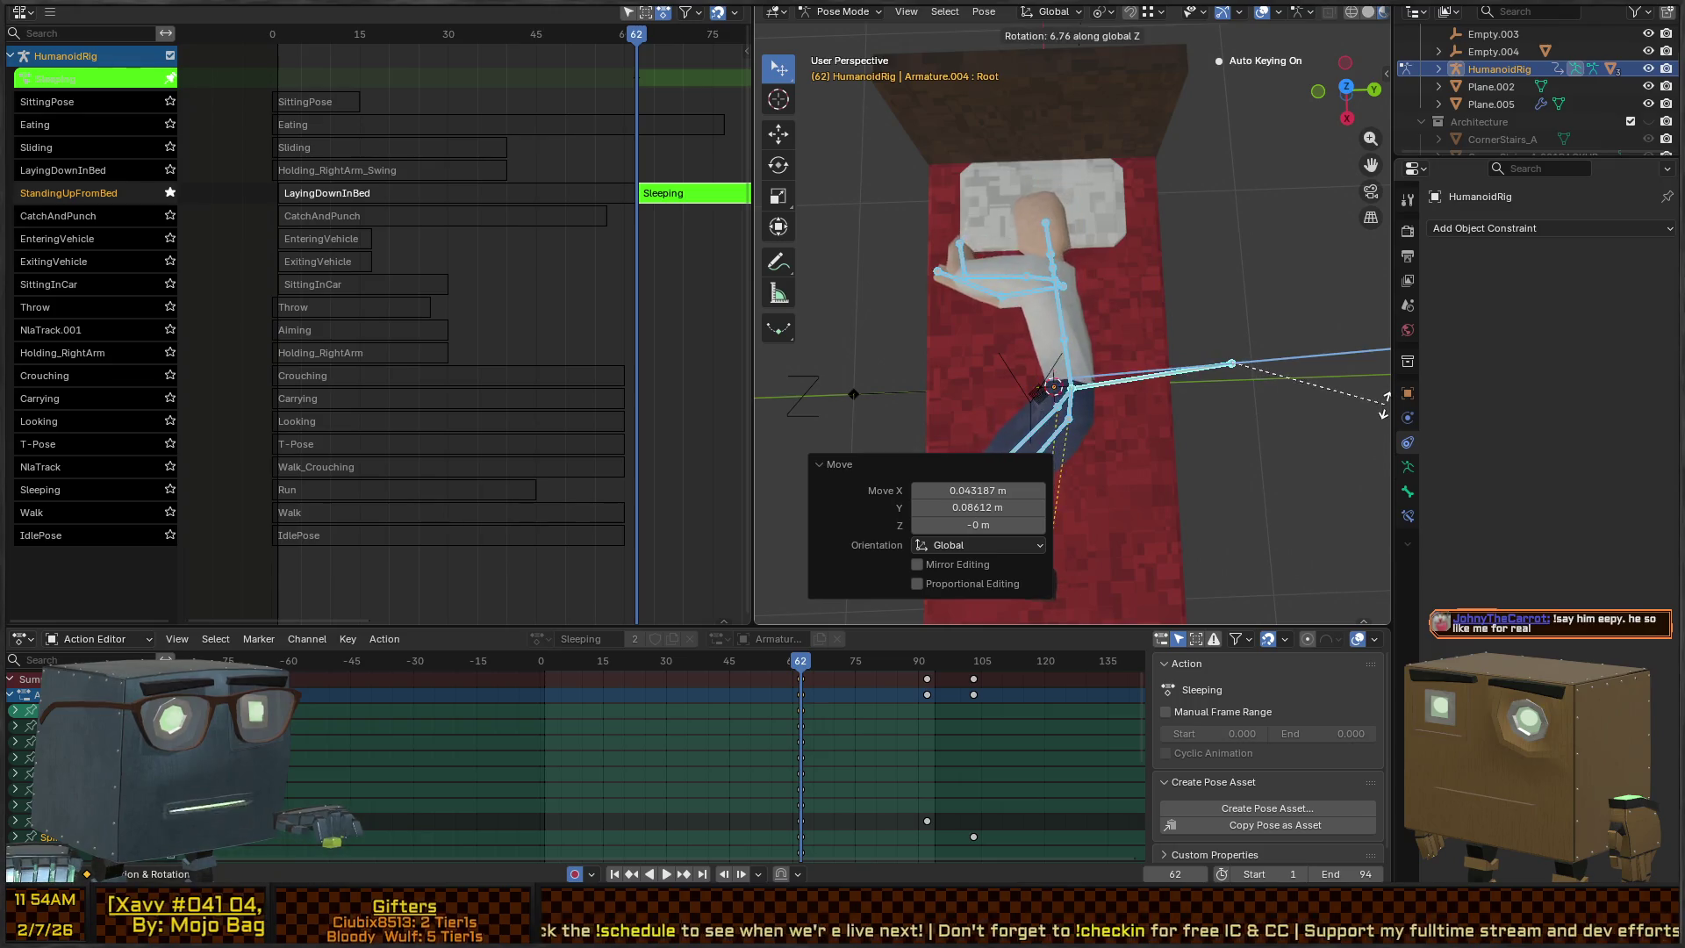
left_click(1382, 401)
key("g")
key("shift+z")
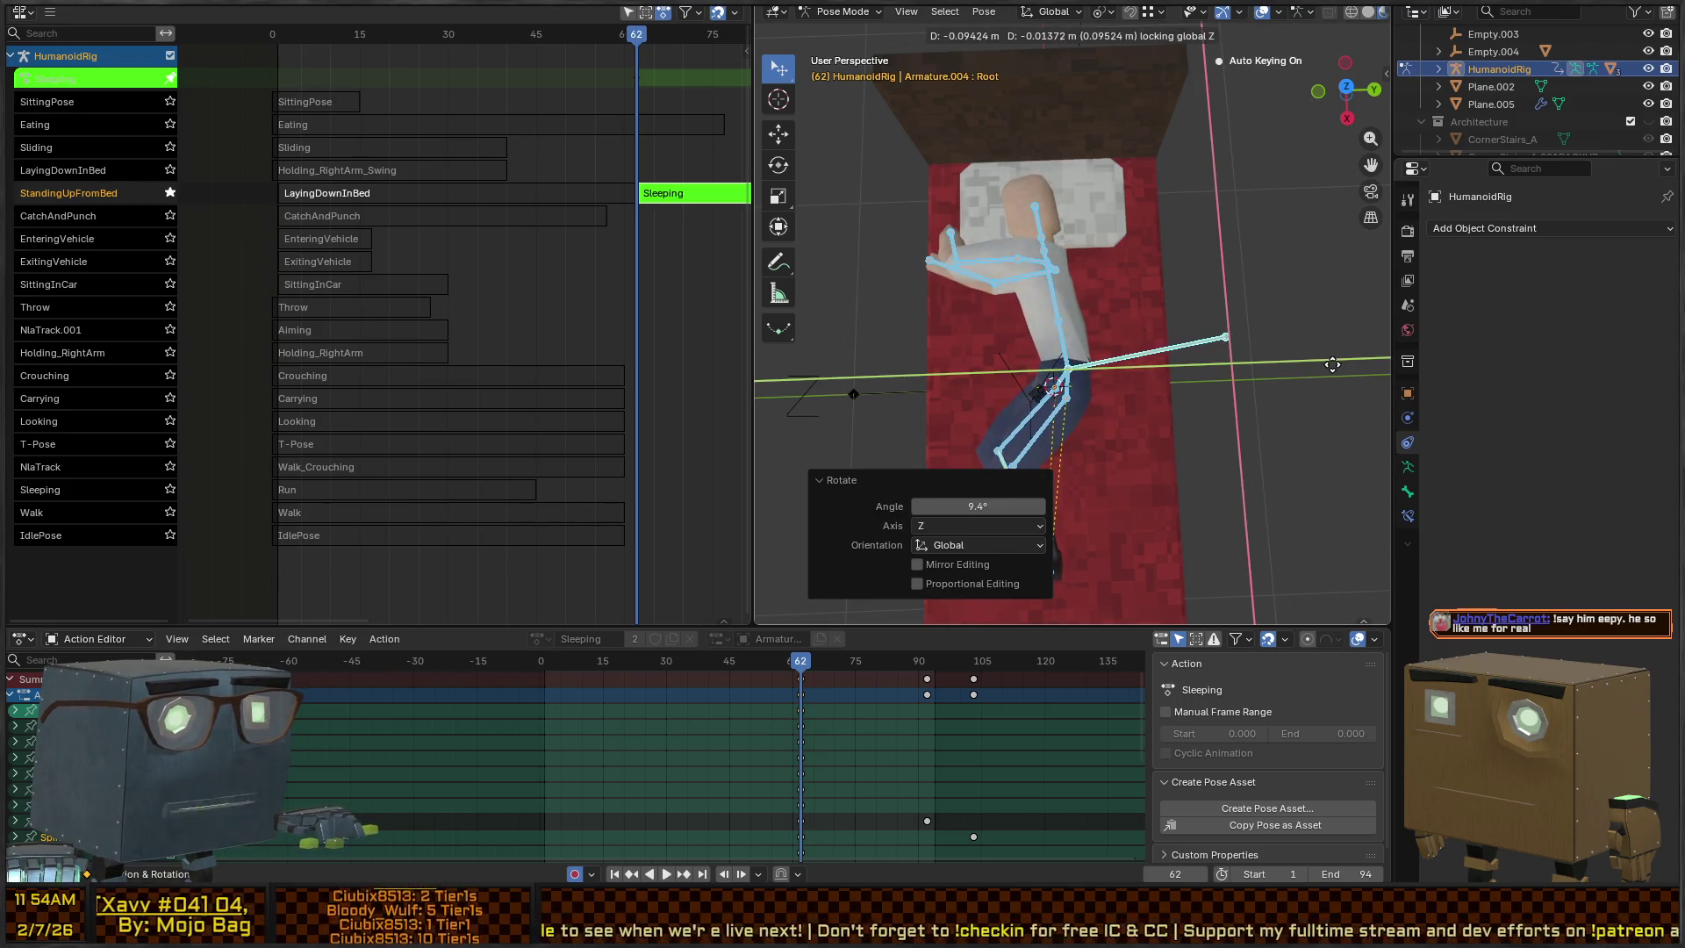
left_click(1332, 365)
mouse_move(1333, 364)
left_mouse_down()
mouse_move(1115, 293)
mouse_move(1228, 209)
mouse_move(1203, 288)
mouse_move(1086, 316)
left_mouse_up()
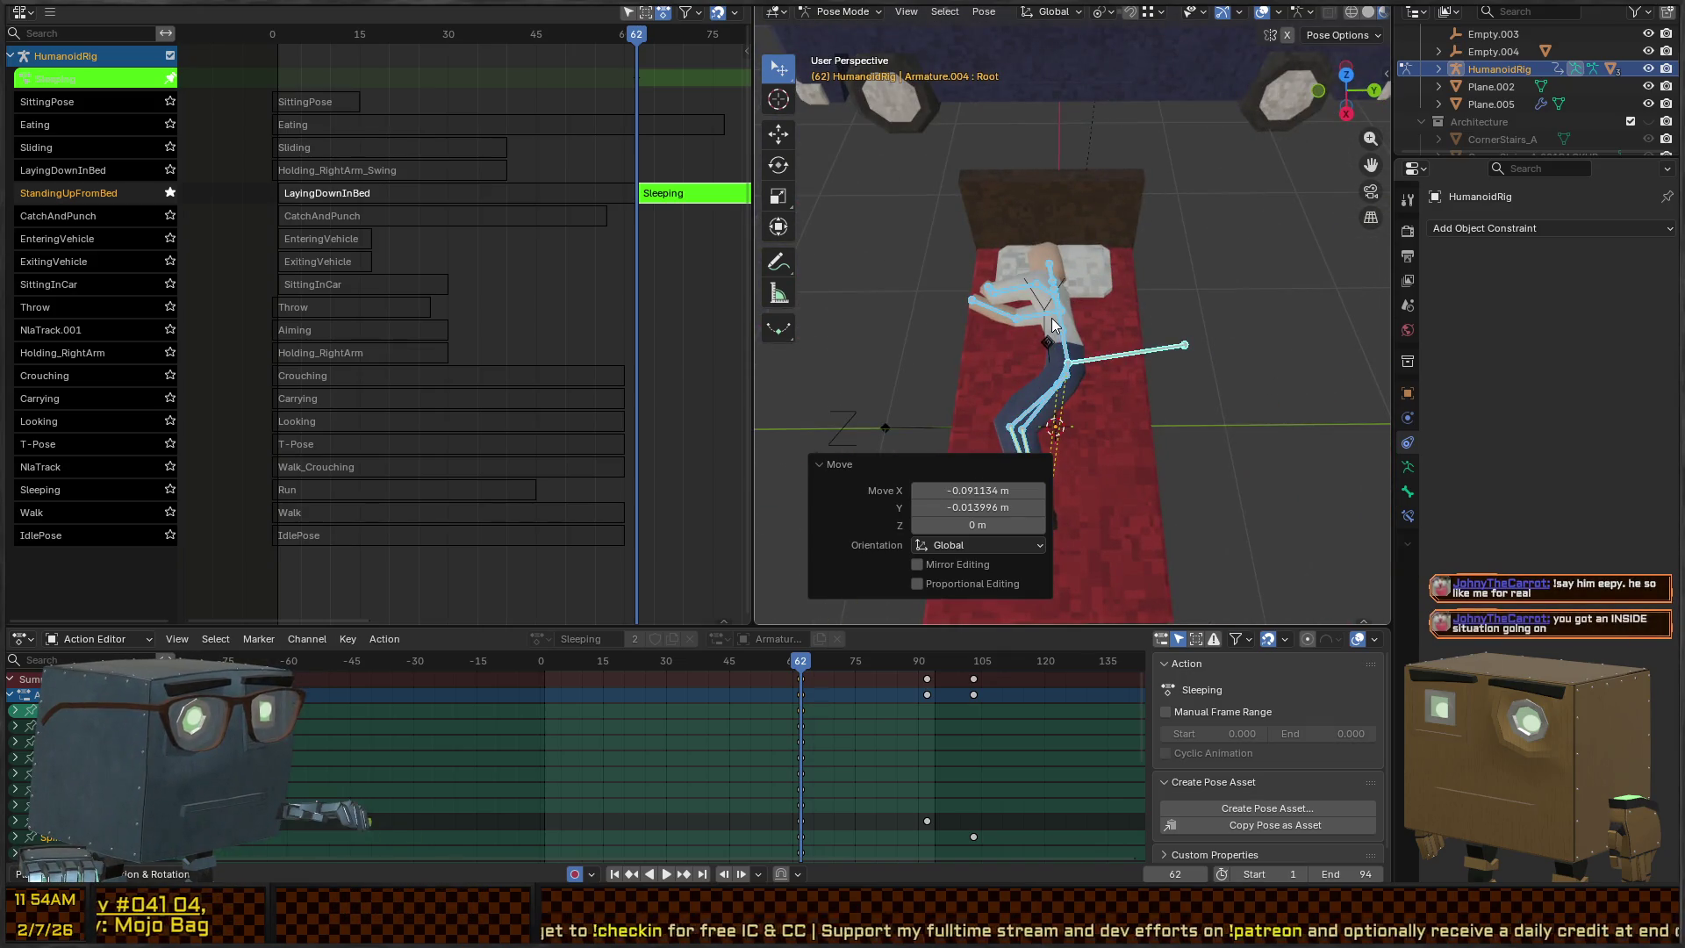
key("space")
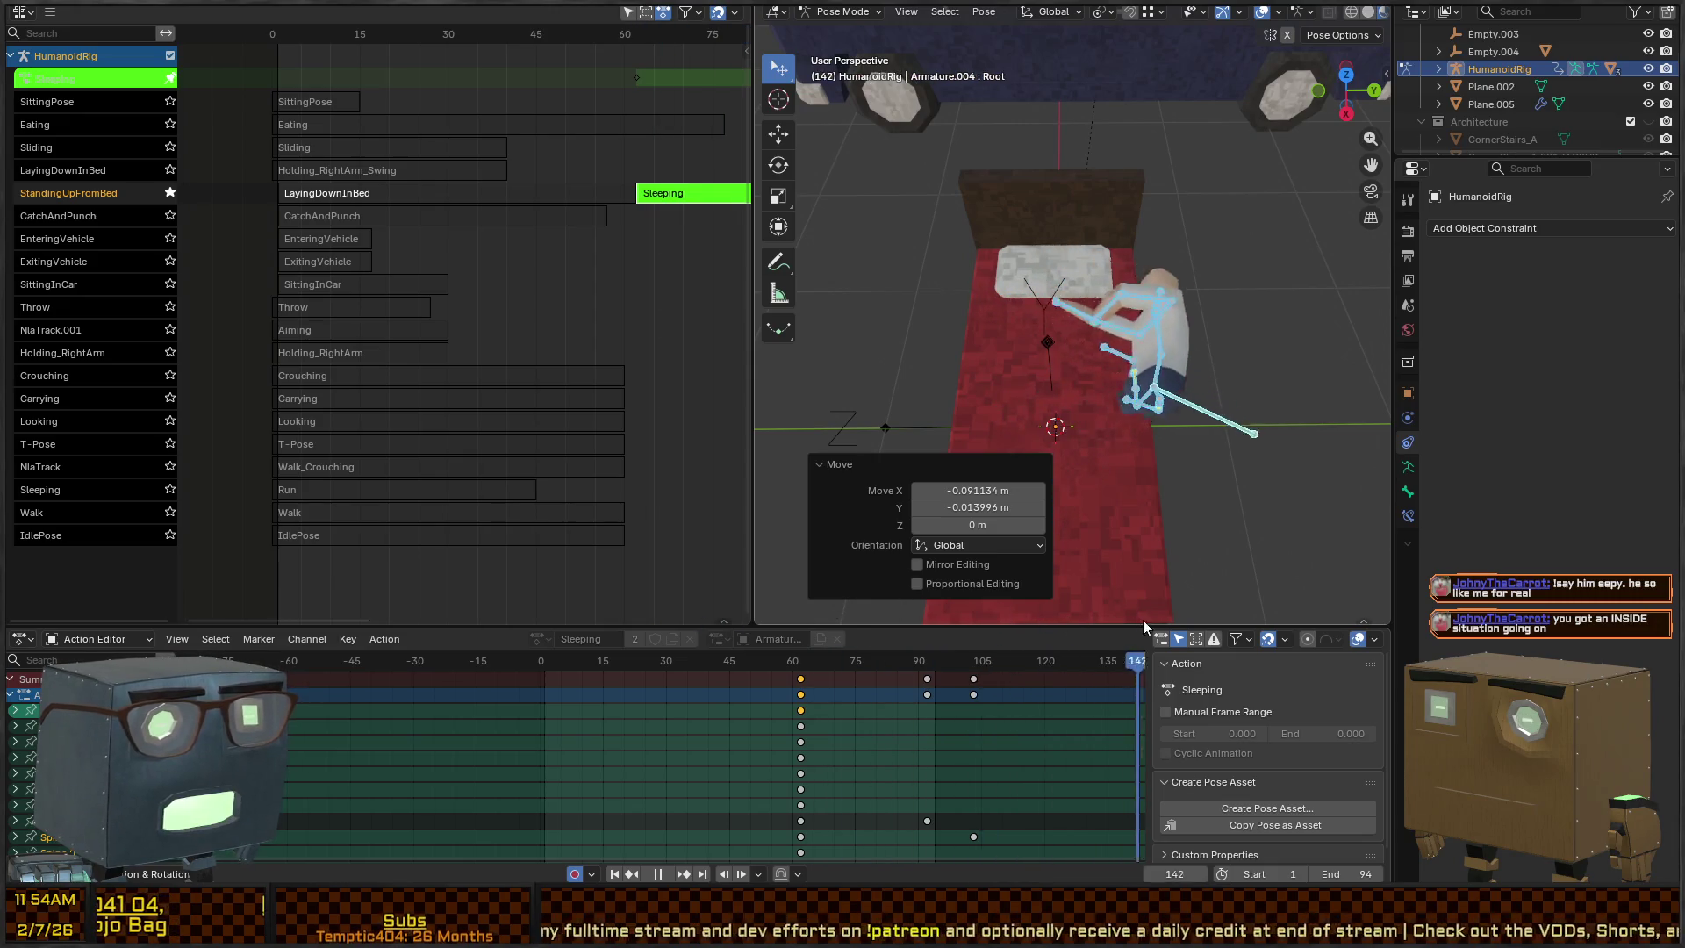
Delete the Sleeping action's keyframes after frame 86
left_click(902, 665)
key("space")
scroll(1027, 708, "down", 3)
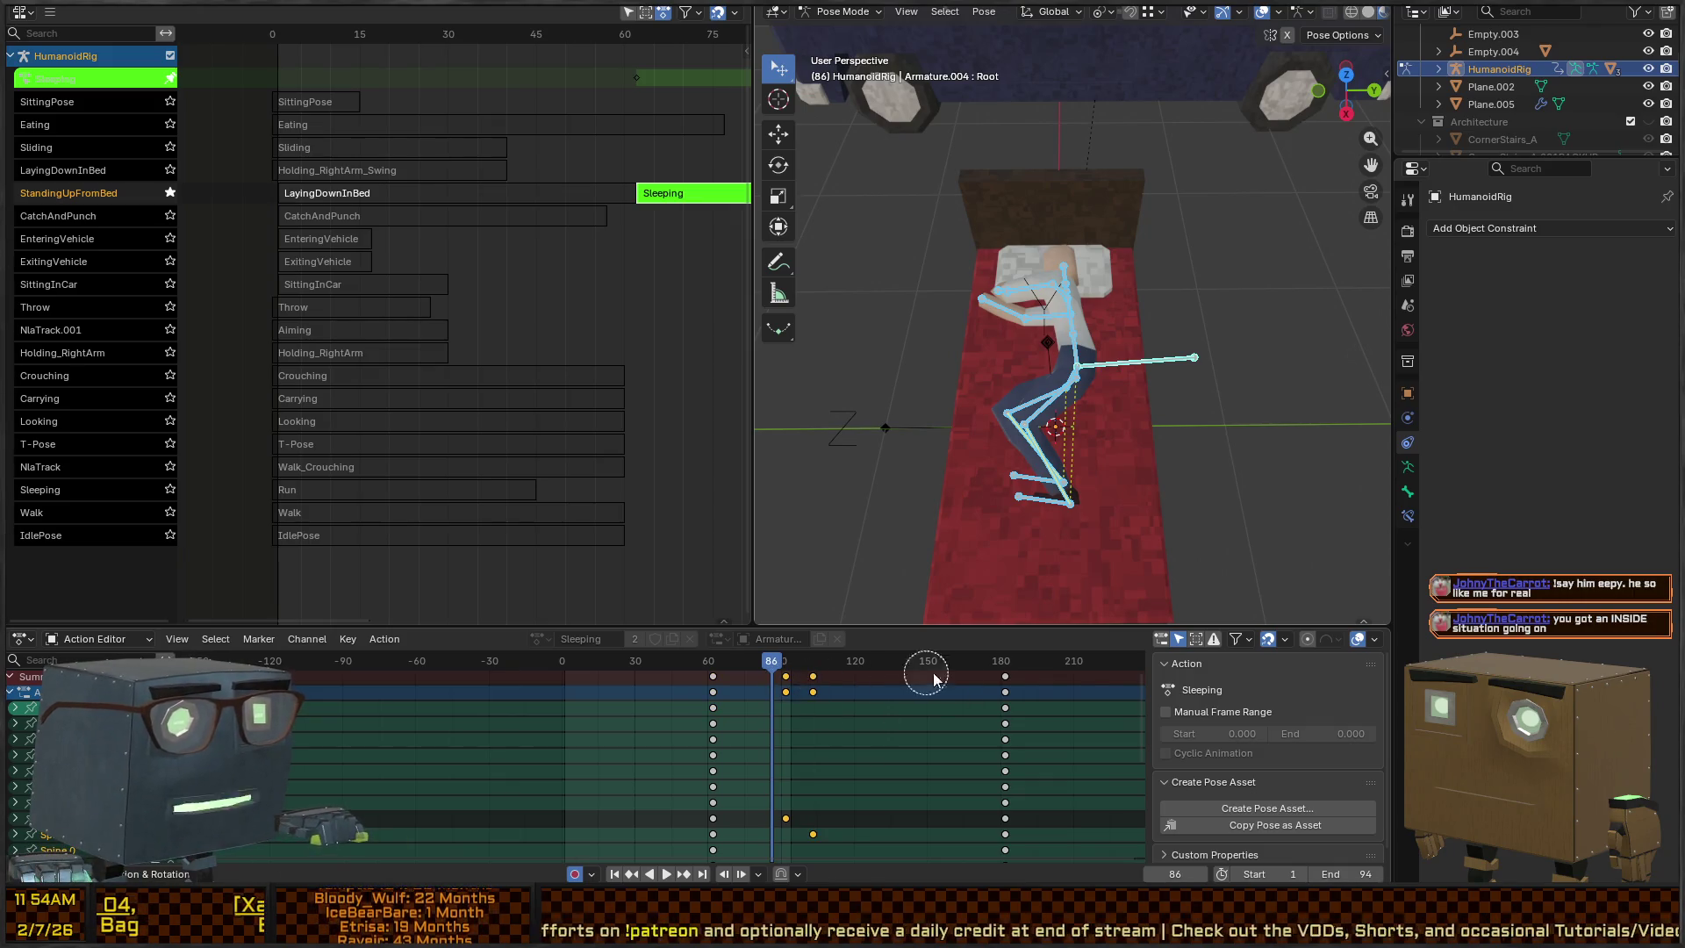
key("x")
left_click(875, 694)
key("space")
Paste the lying pose as keys at frame 180 and play back to check the hold
mouse_move(829, 660)
left_mouse_down()
mouse_move(999, 648)
mouse_move(778, 667)
mouse_move(824, 660)
left_mouse_up()
key("space")
key("ctrl+v")
key("space")
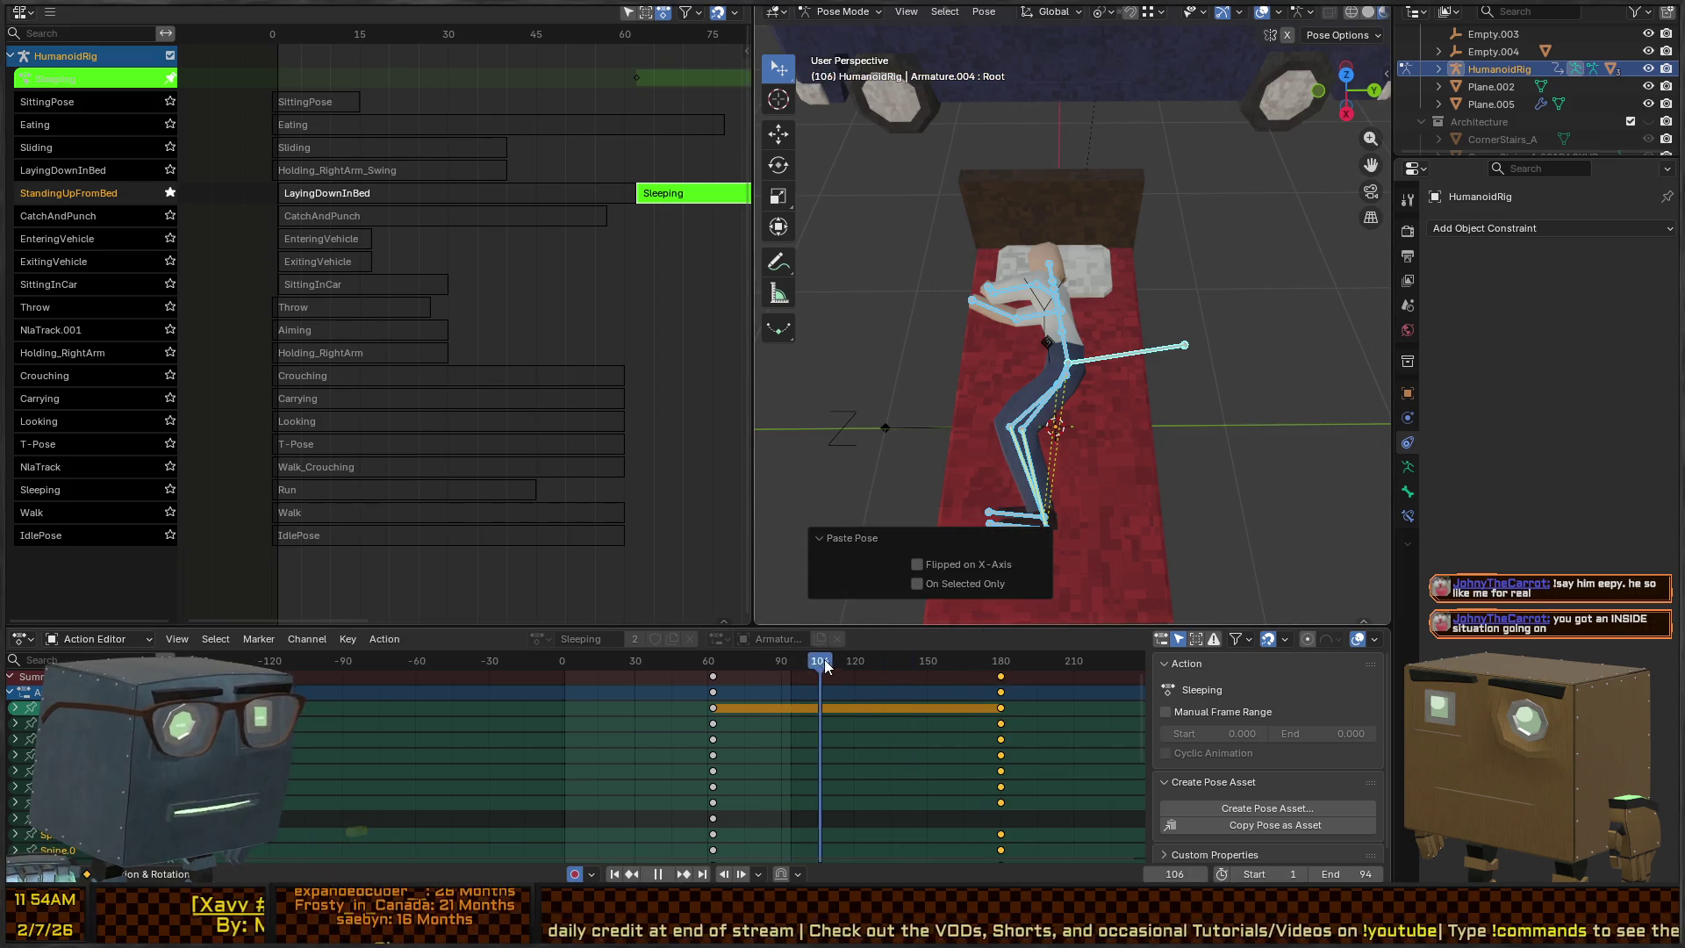
left_click_drag(1036, 422, 1097, 320)
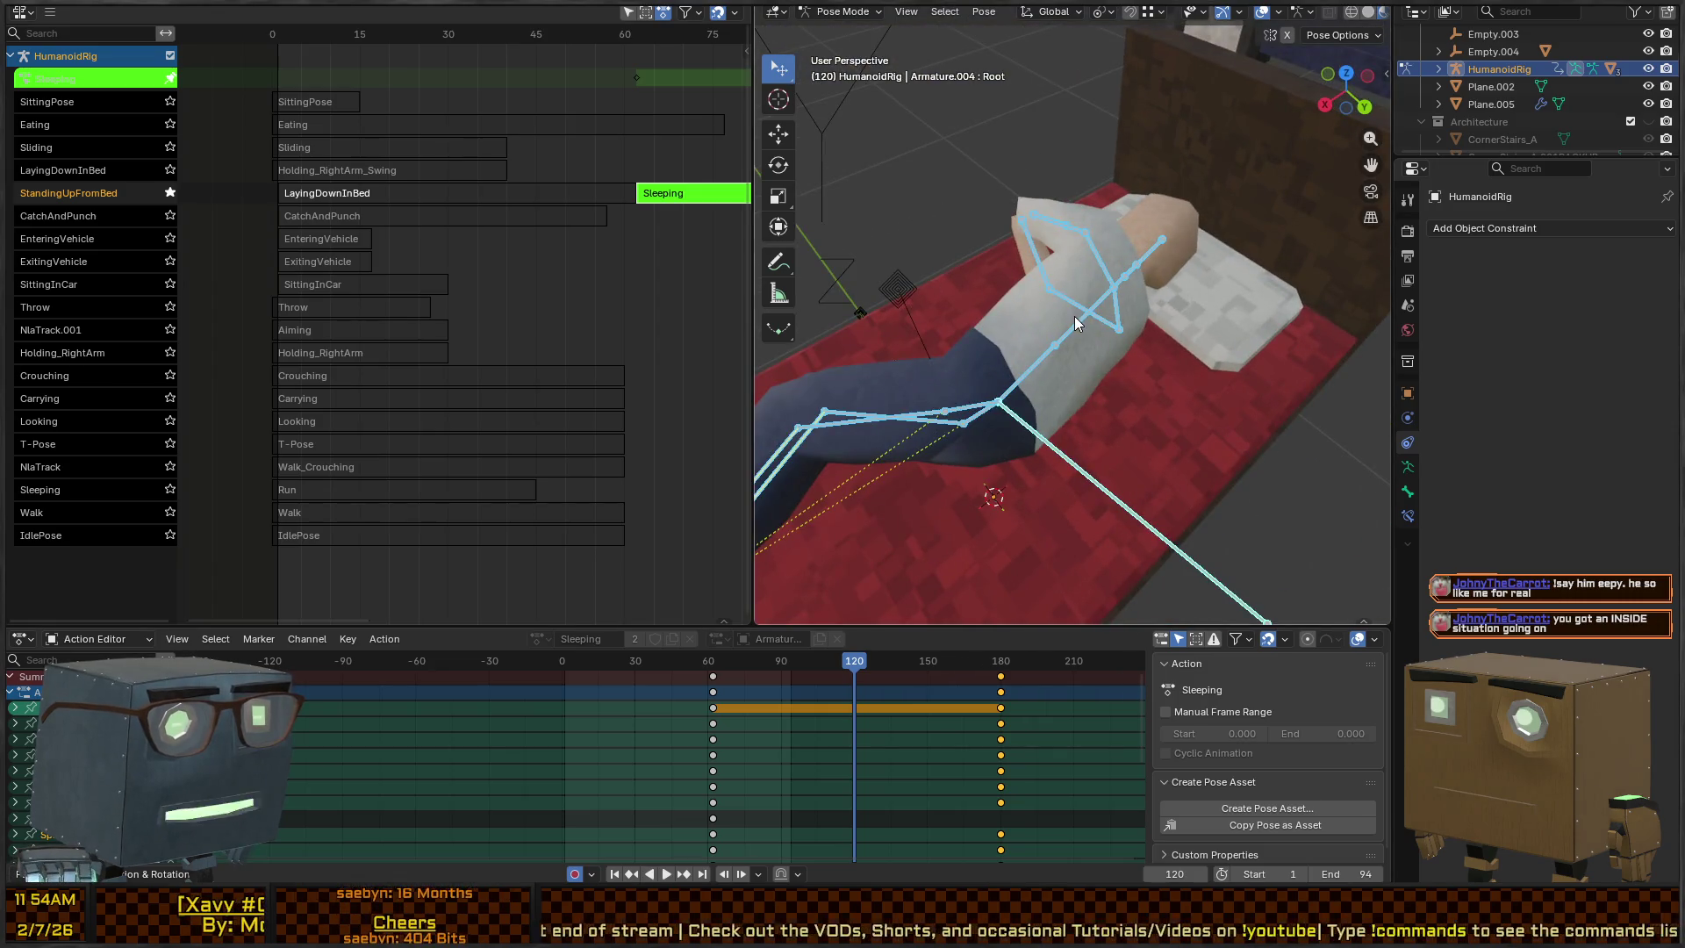
left_click(1075, 316)
key("Escape")
left_click(1035, 372)
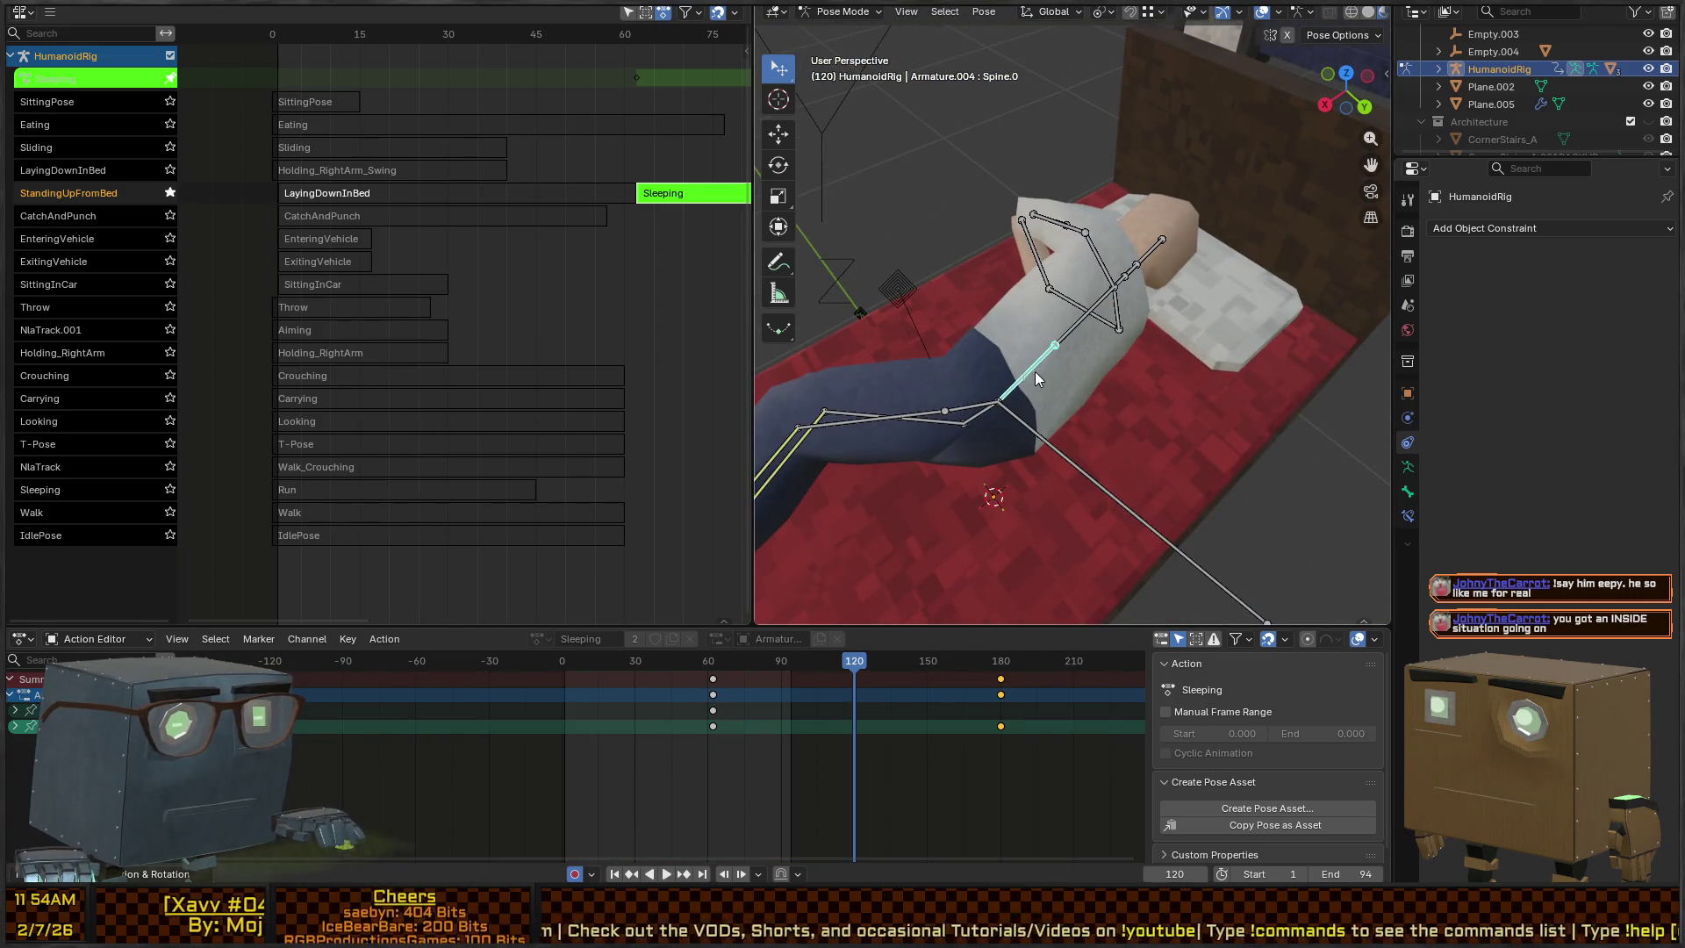
Show the active spine bone's properties and its Inherit Scale options
key("s")
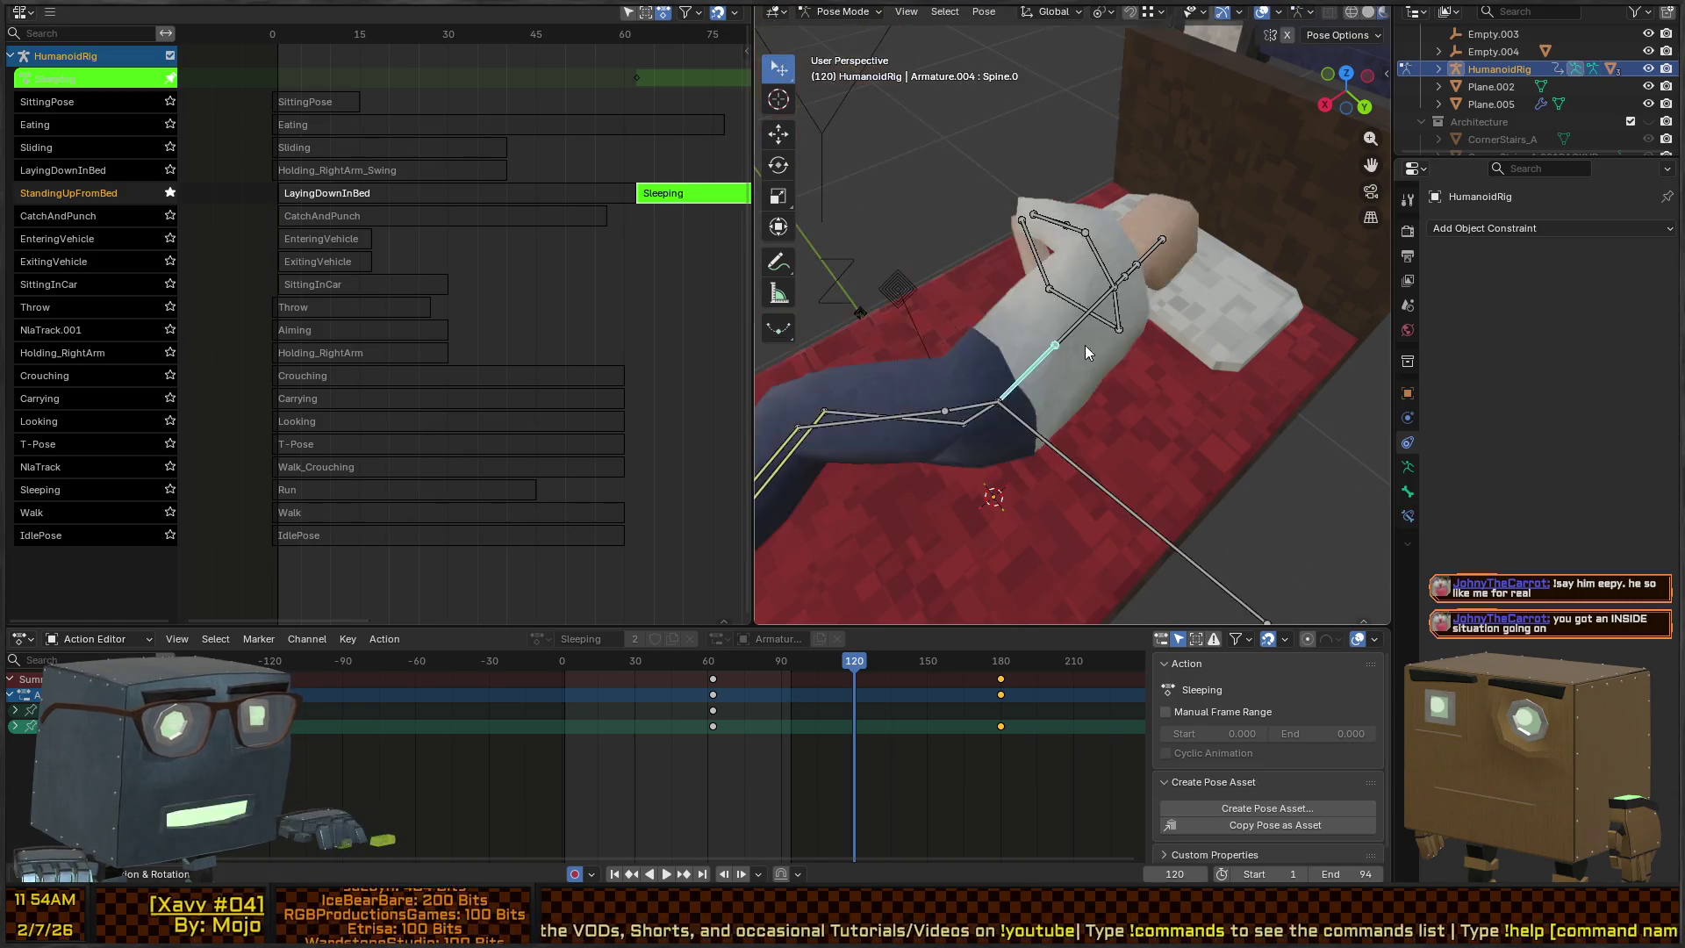
key("Escape")
left_click(1408, 474)
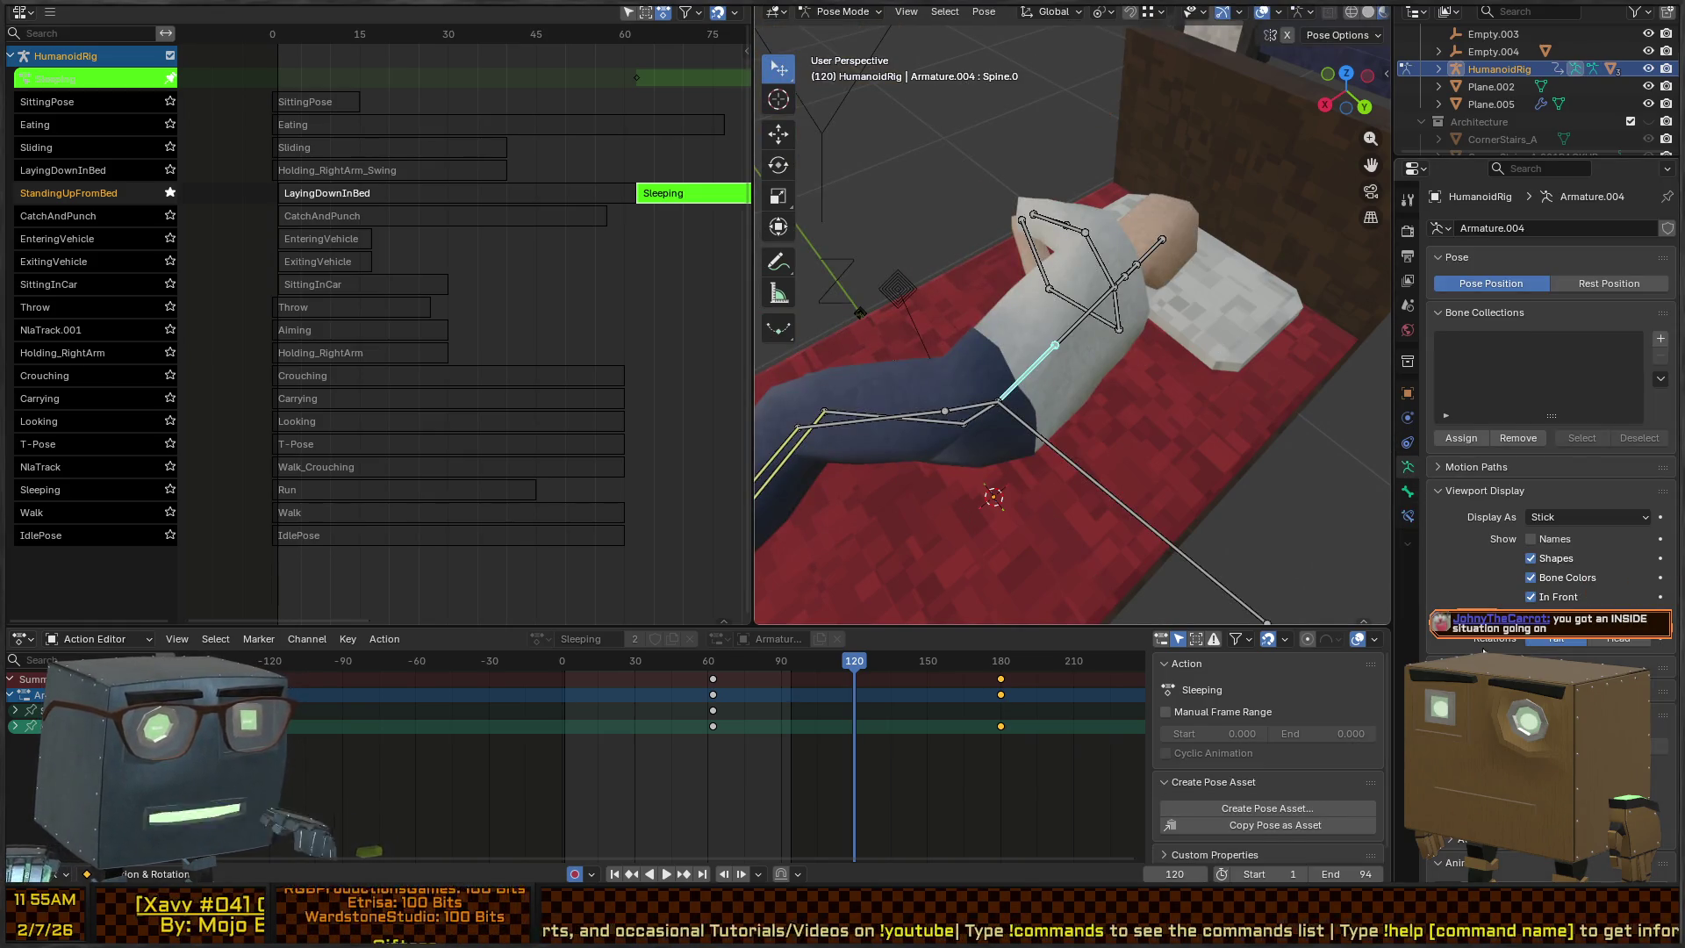
scroll(1522, 520, "down", 1)
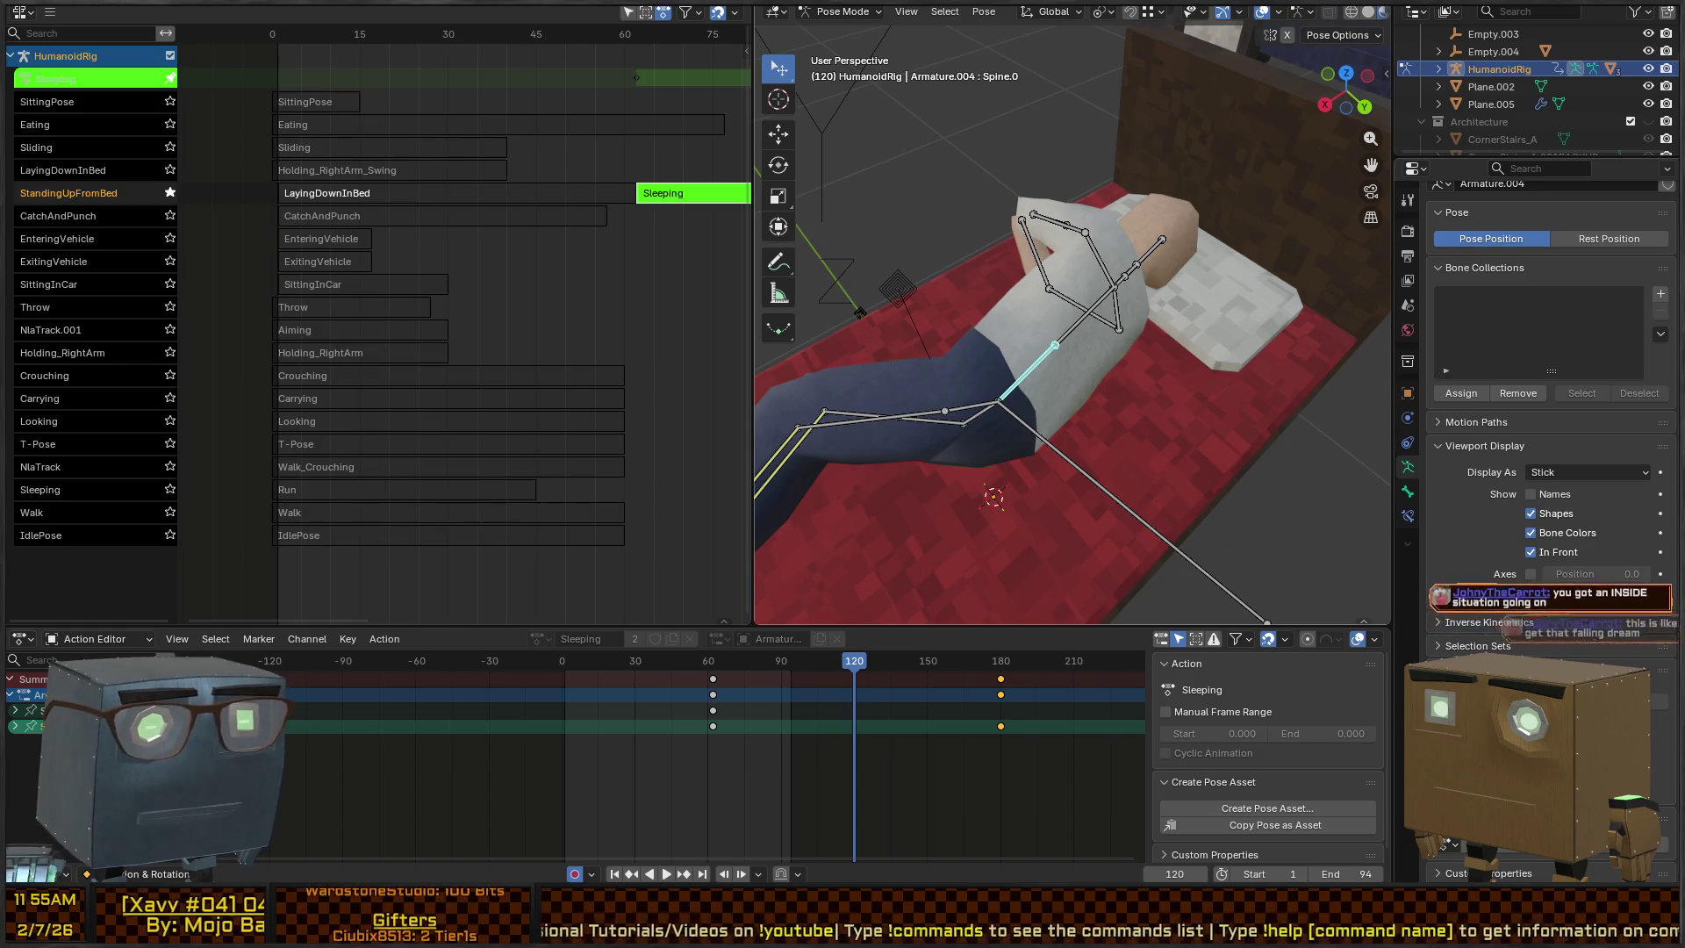
left_click(1407, 492)
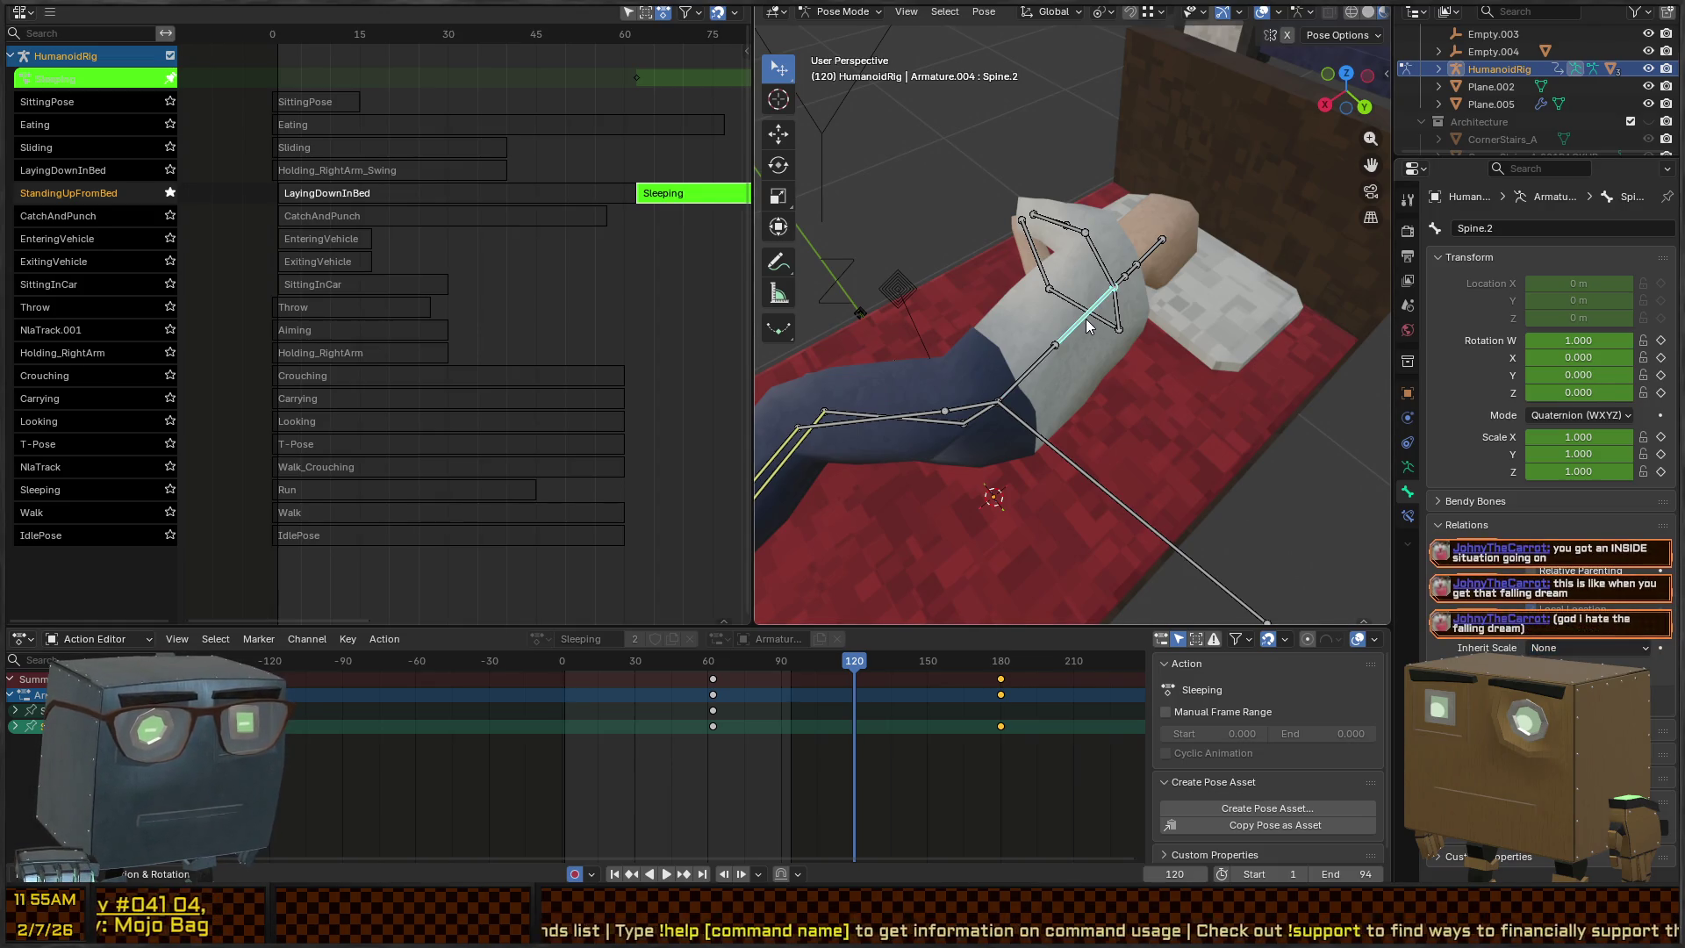
key("ctrl+p")
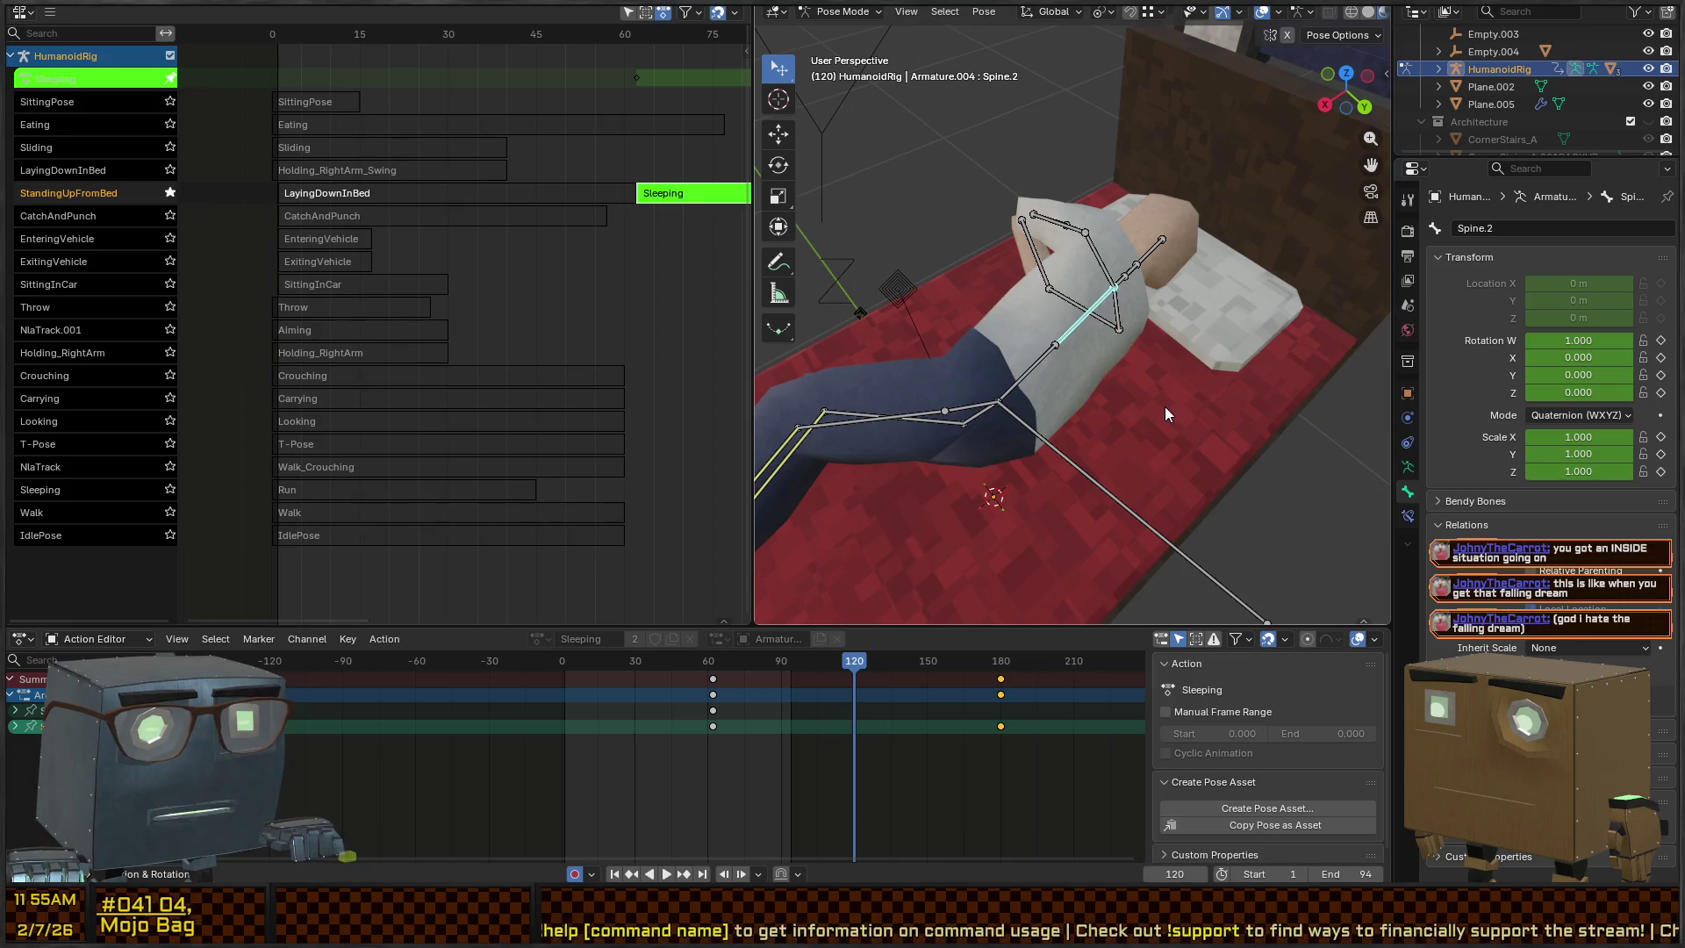
left_click(1561, 647)
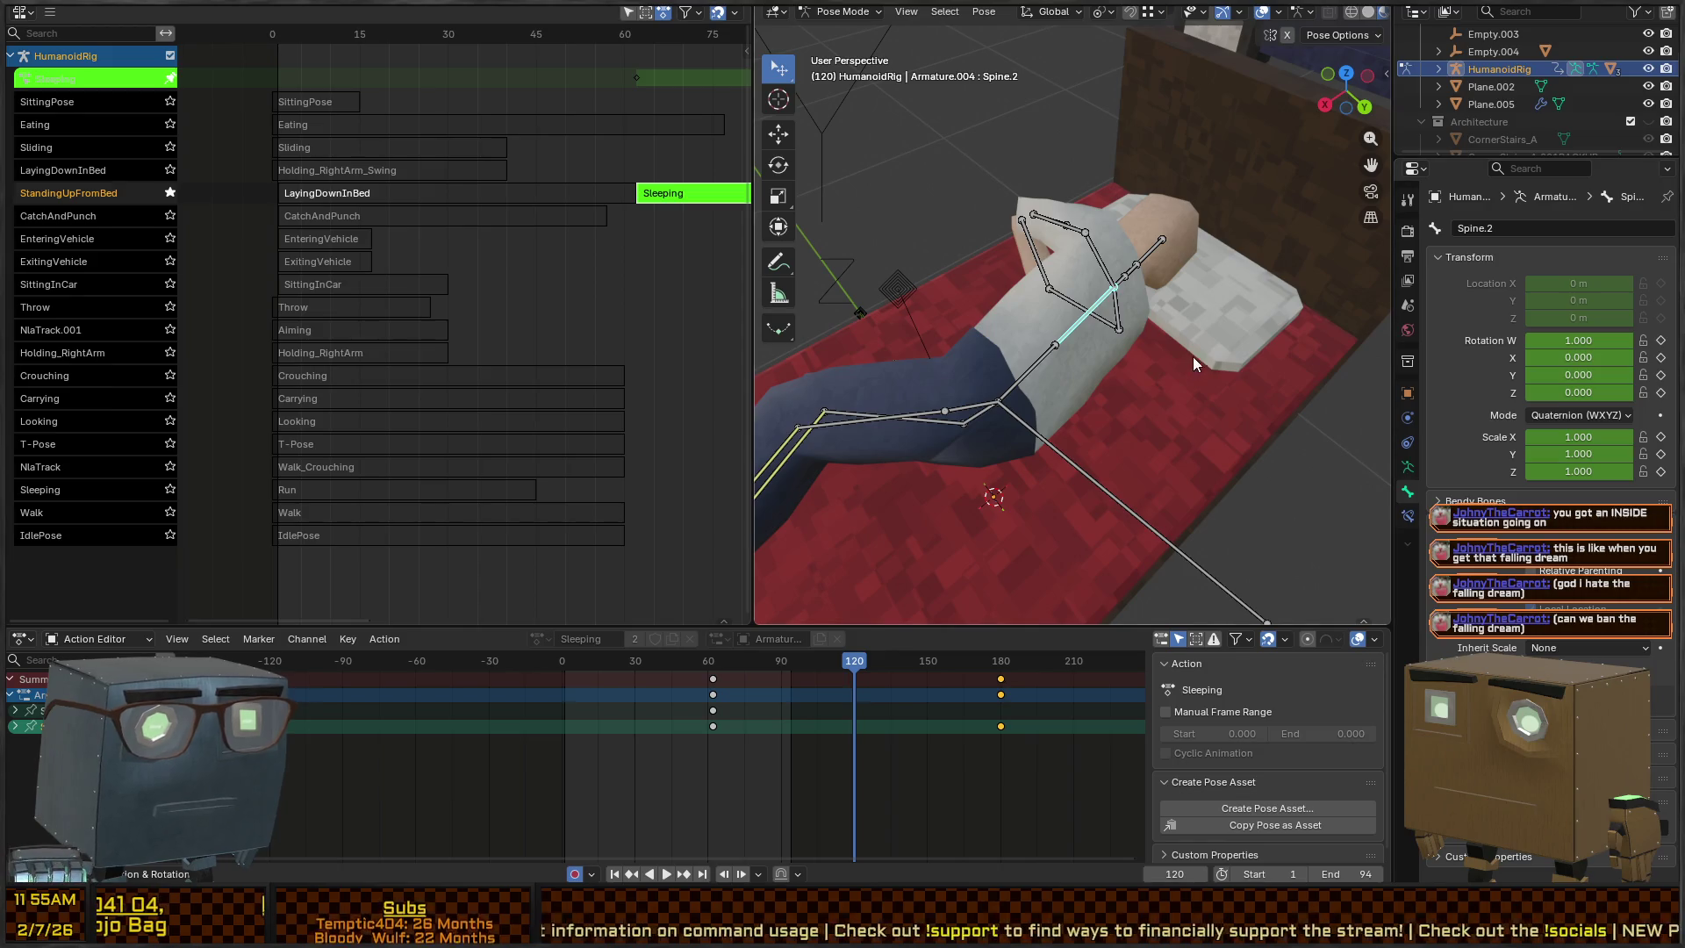
Set the spine bone's Inherit Scale to None, test-scaling to check the effect
key("s")
key("Escape")
left_click(1572, 654)
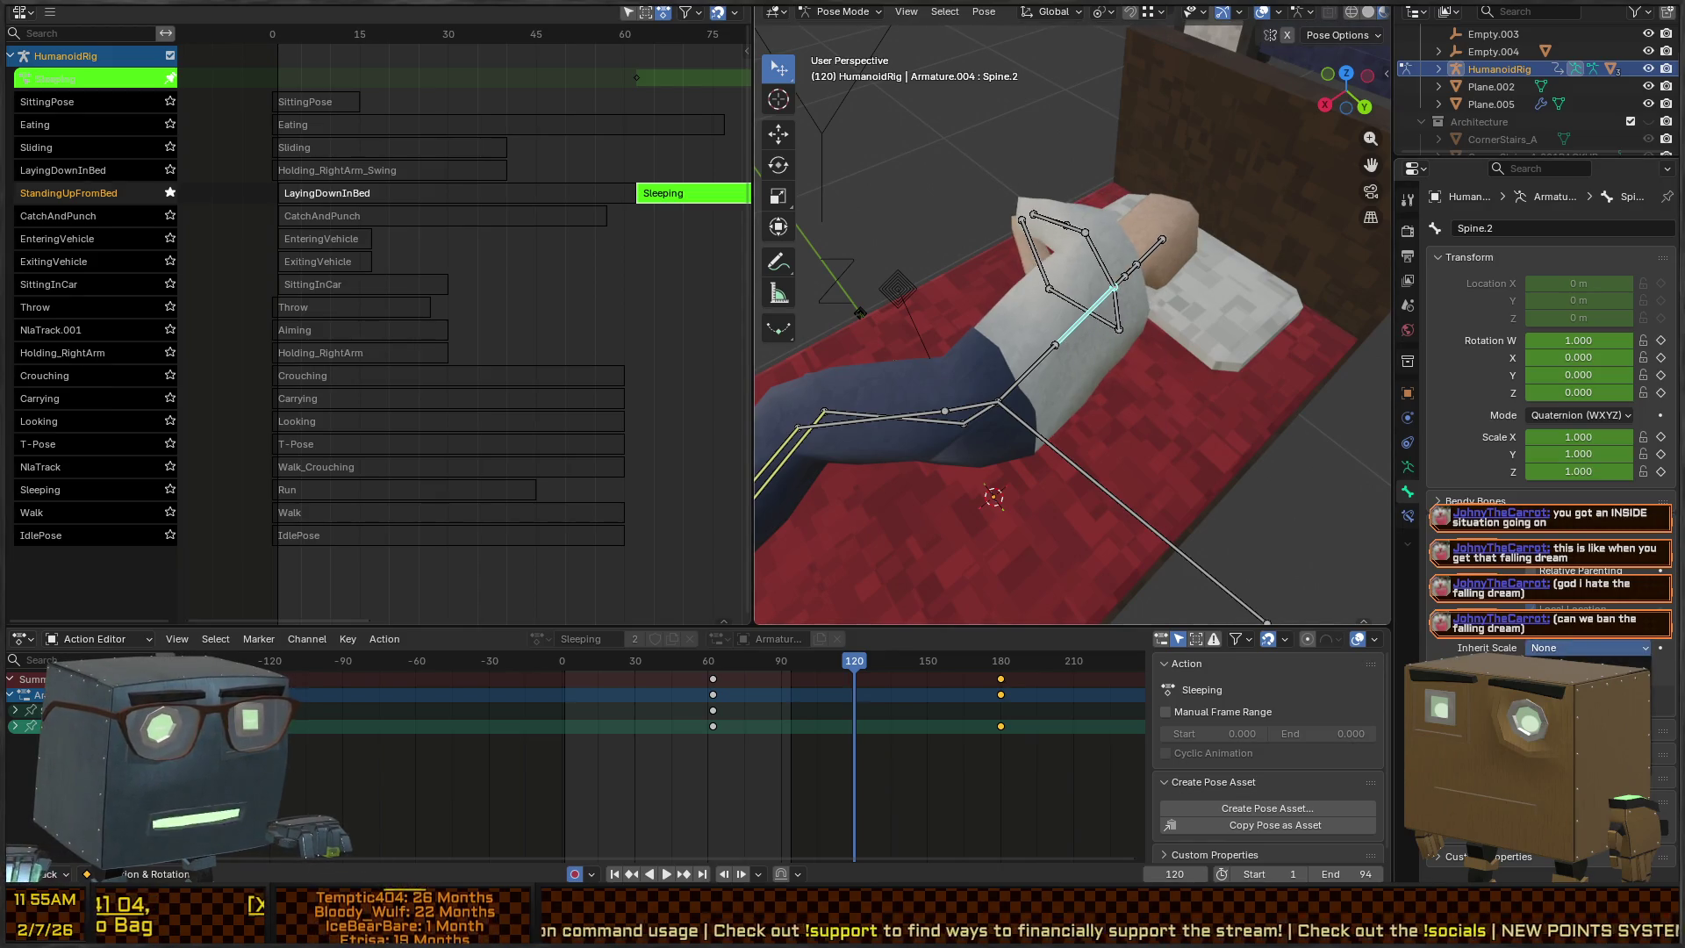
left_click(1571, 672)
key("s")
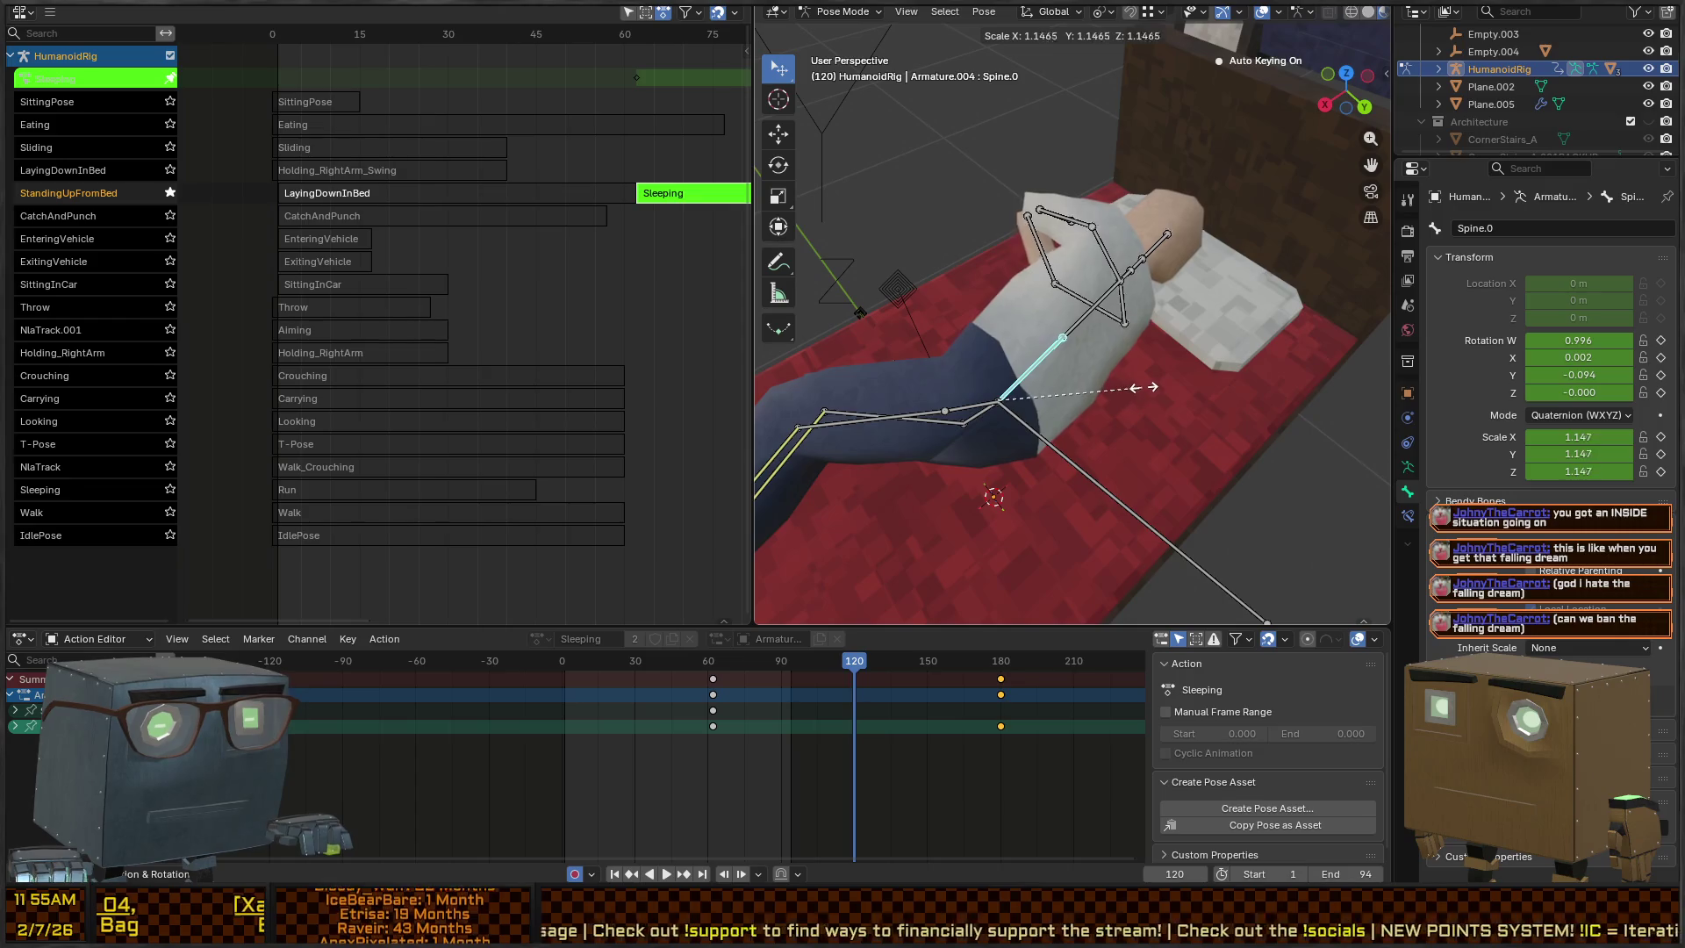
key("Escape")
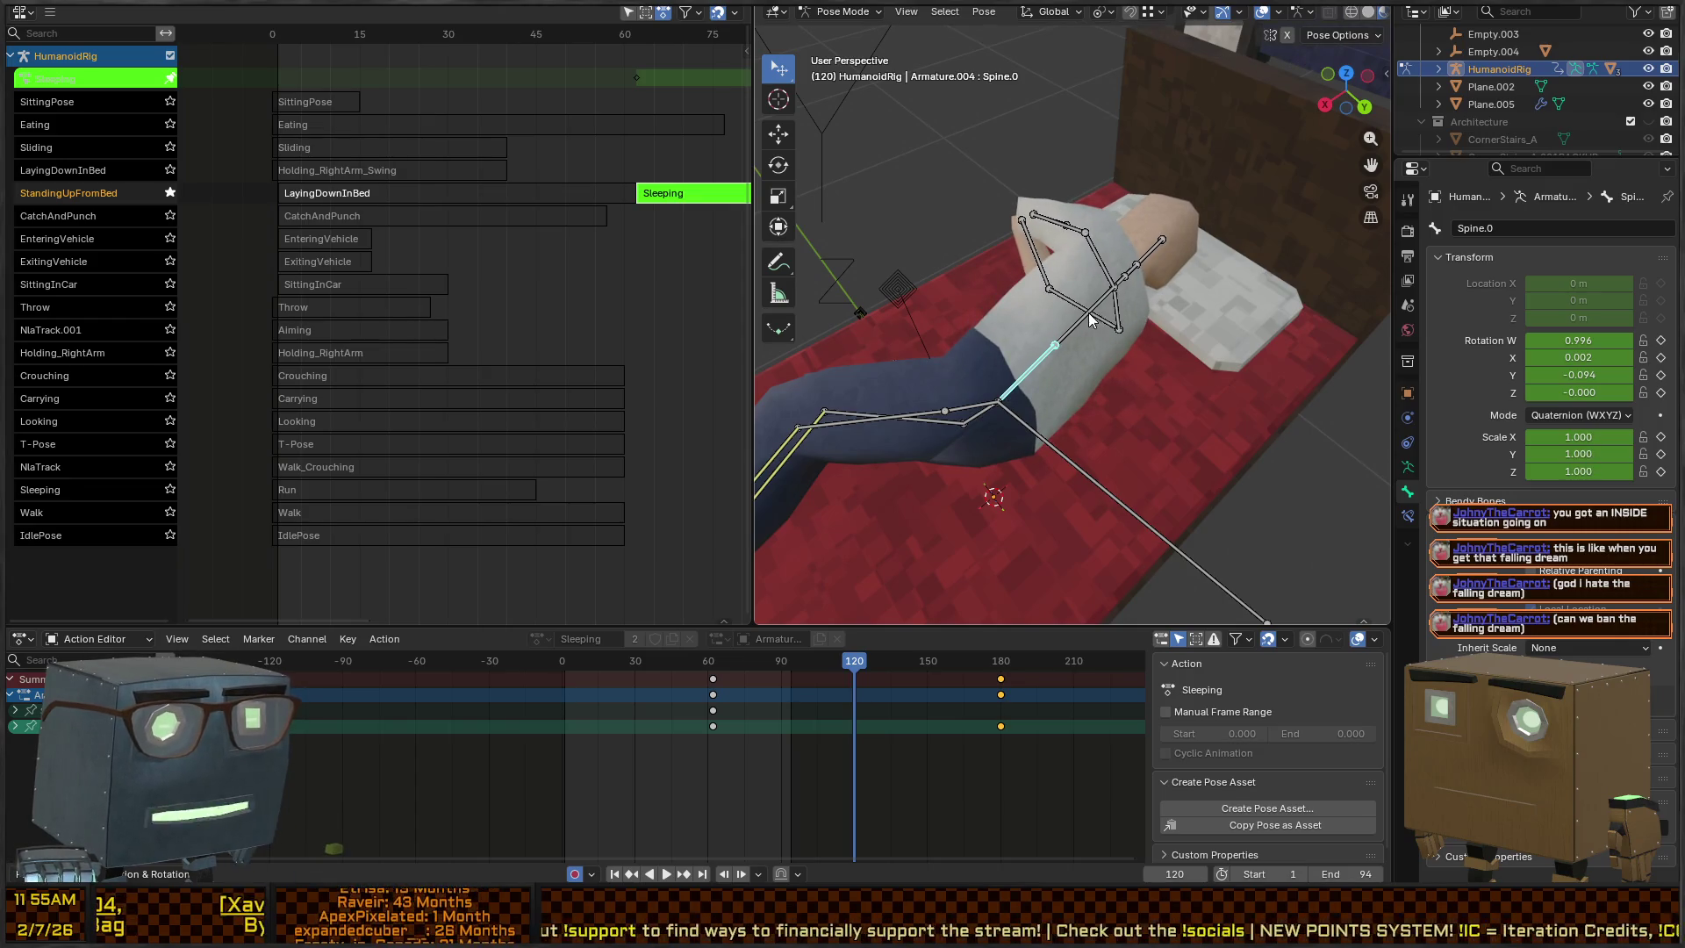
key("s")
key("Escape")
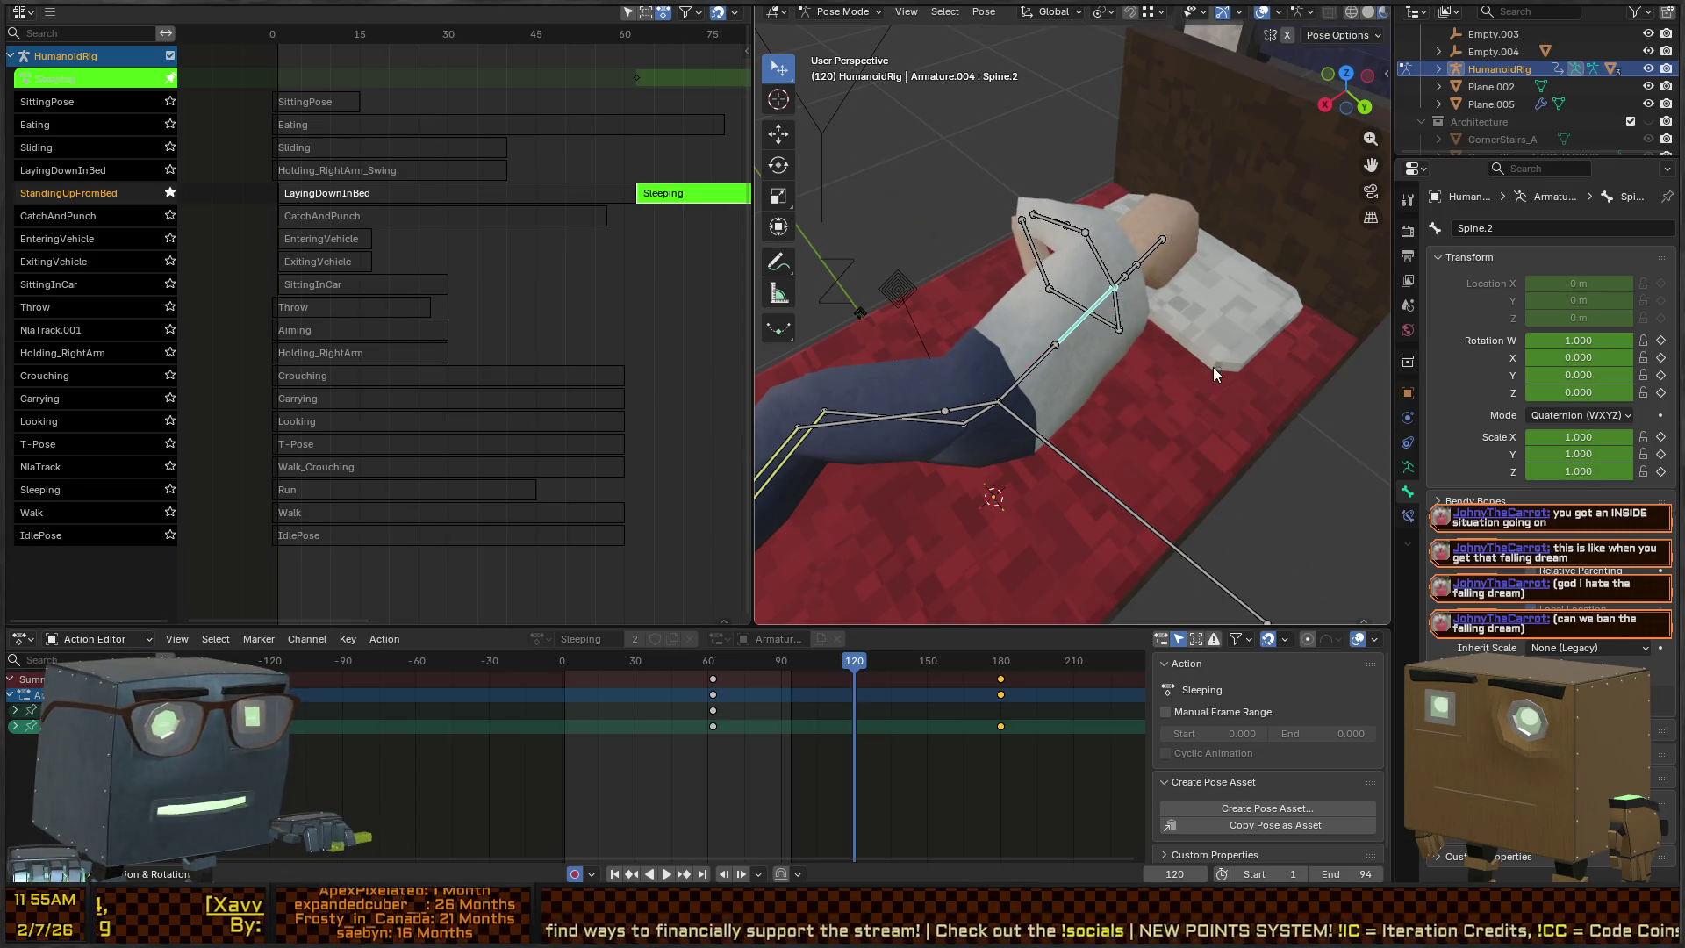
left_click(1562, 653)
left_click(1561, 635)
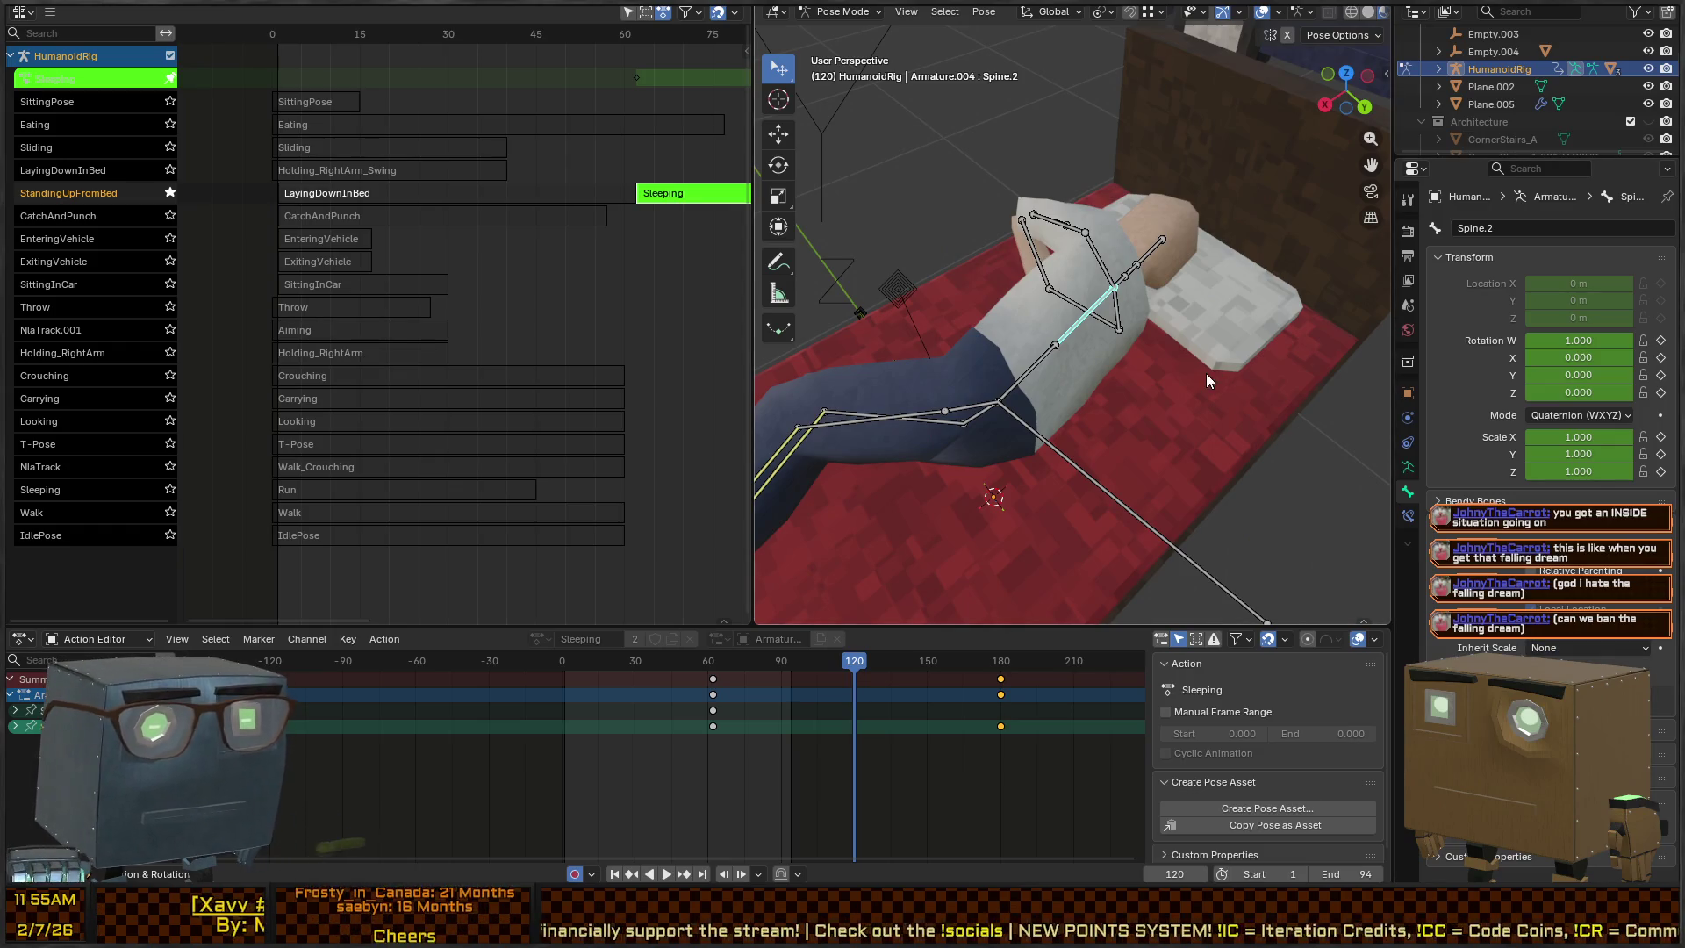
Widen Spine.0 to 1.075 and scale its local Z to 1.123 for a breathing key at frame 120
key("s")
key("shift+z")
key("shift+z")
key("shift+y")
key("shift+y")
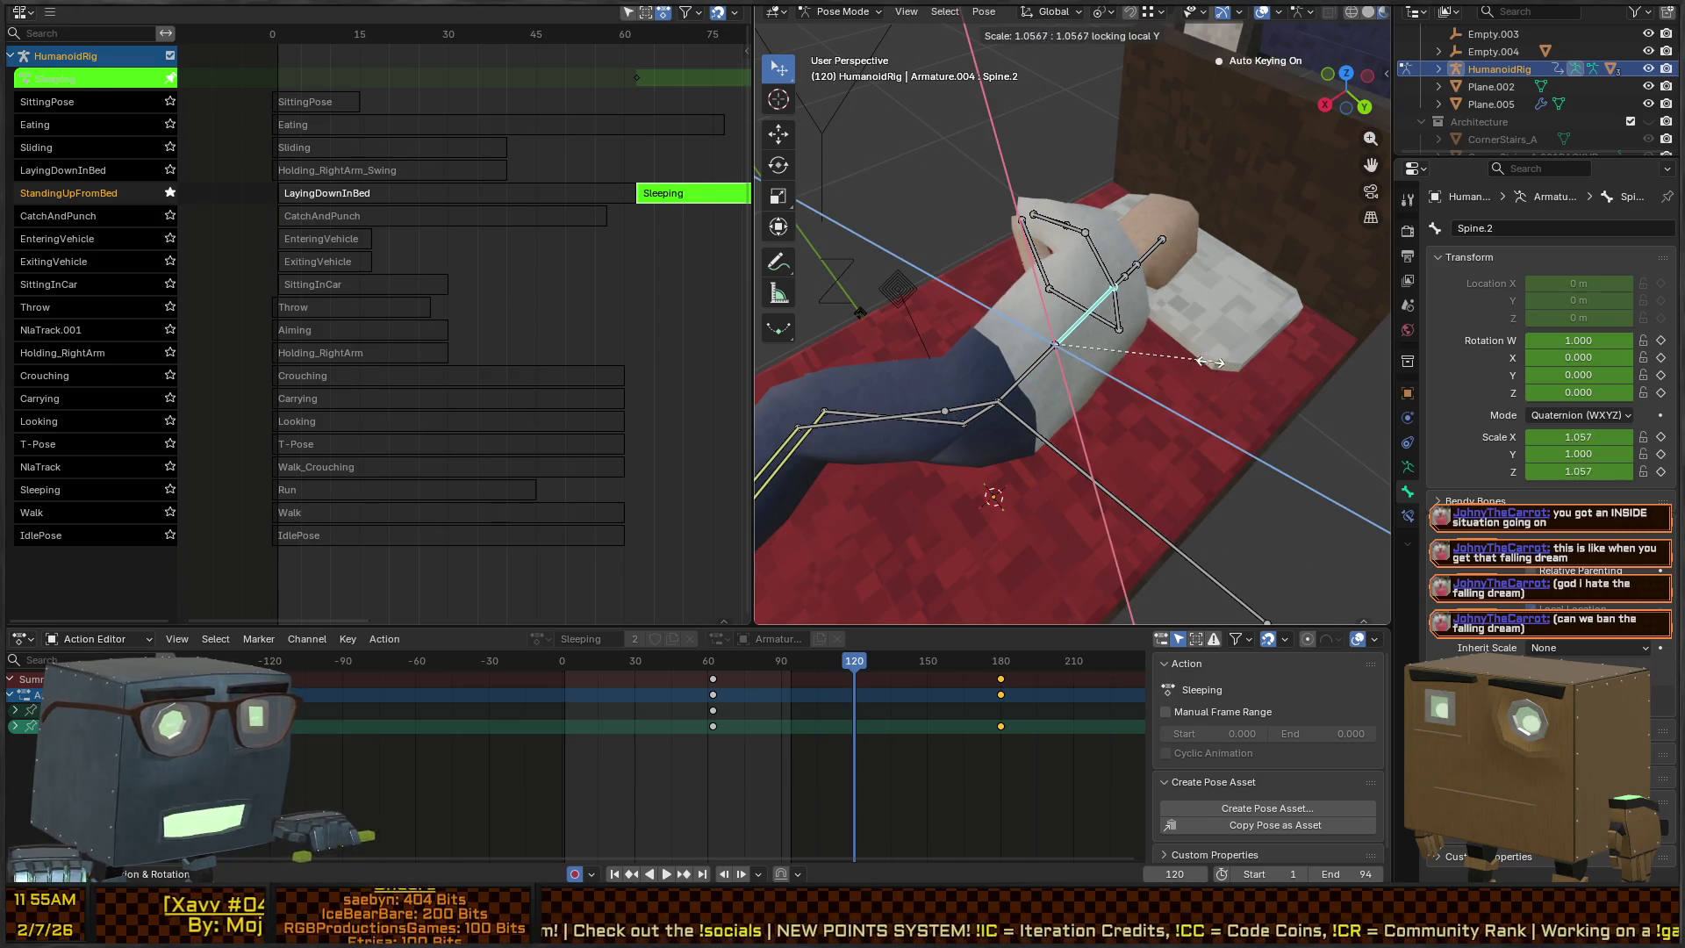
right_click(1299, 357)
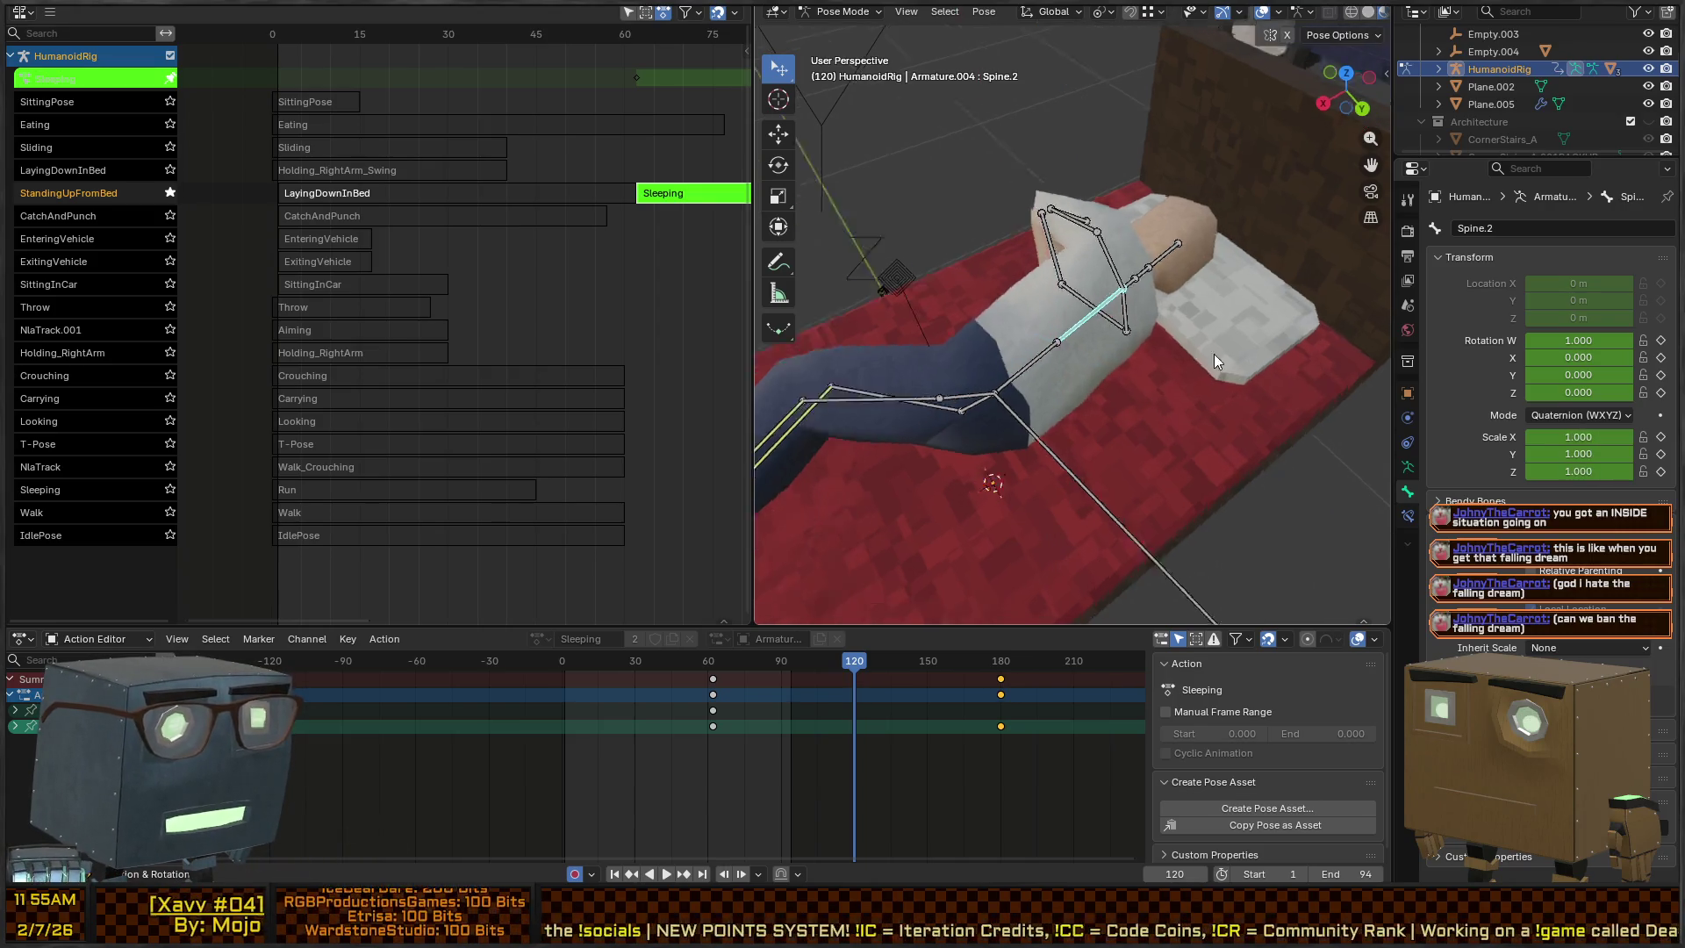
left_click(1044, 351, "shift")
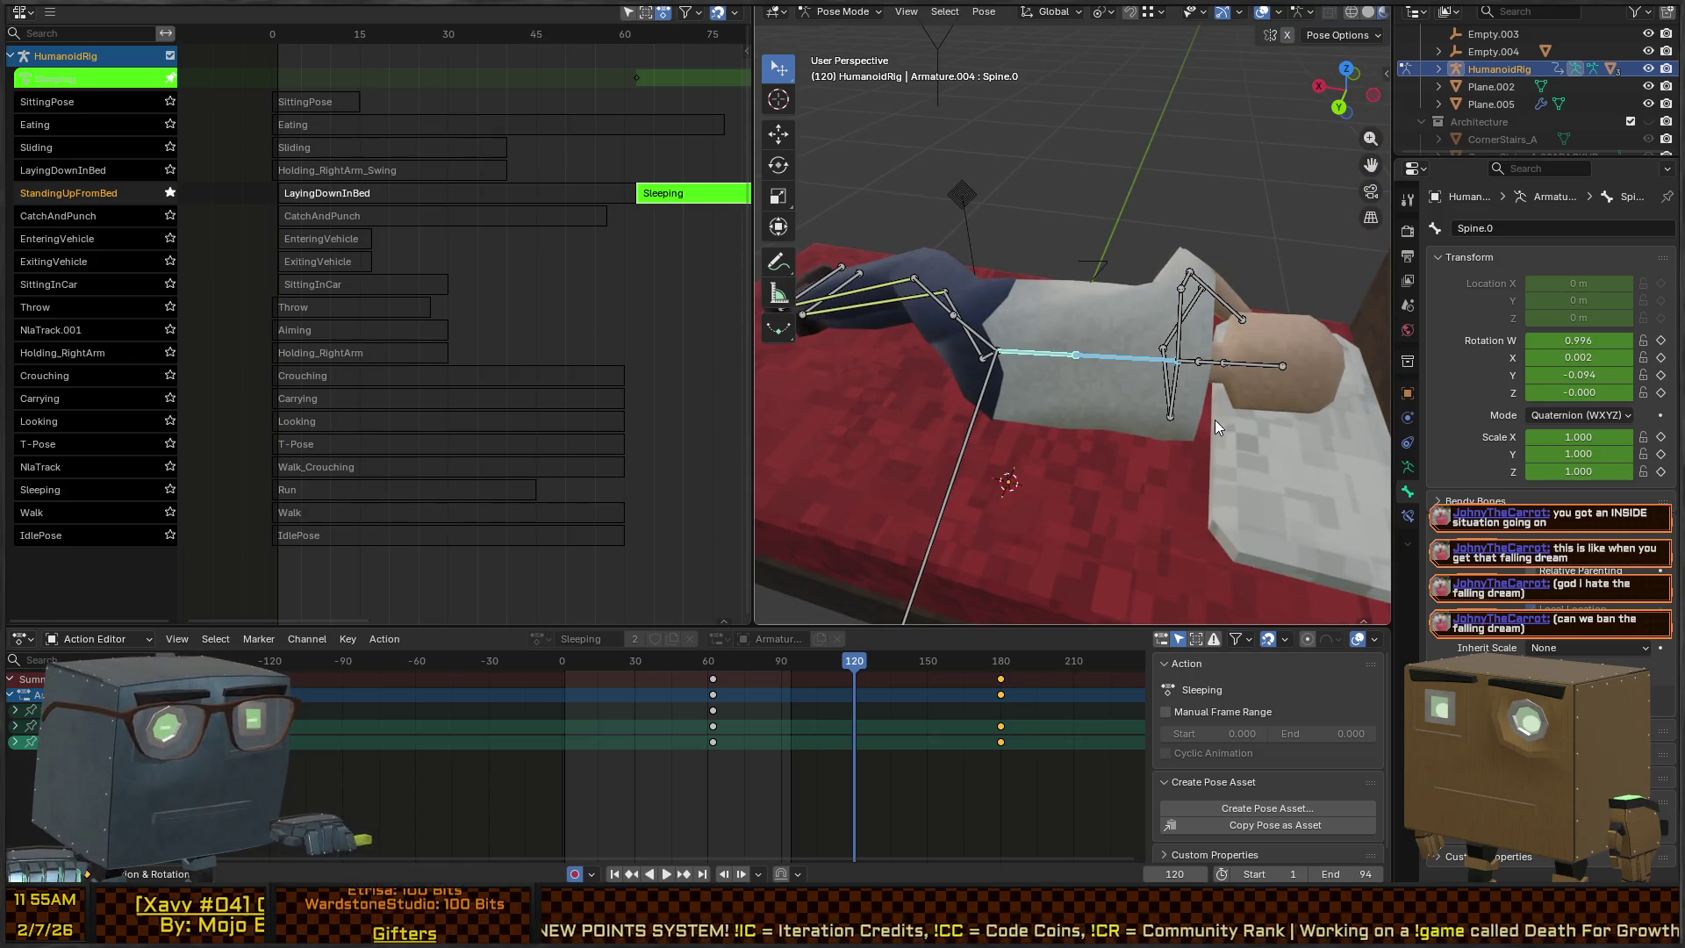
key("s")
key("shift+y")
key("shift+y")
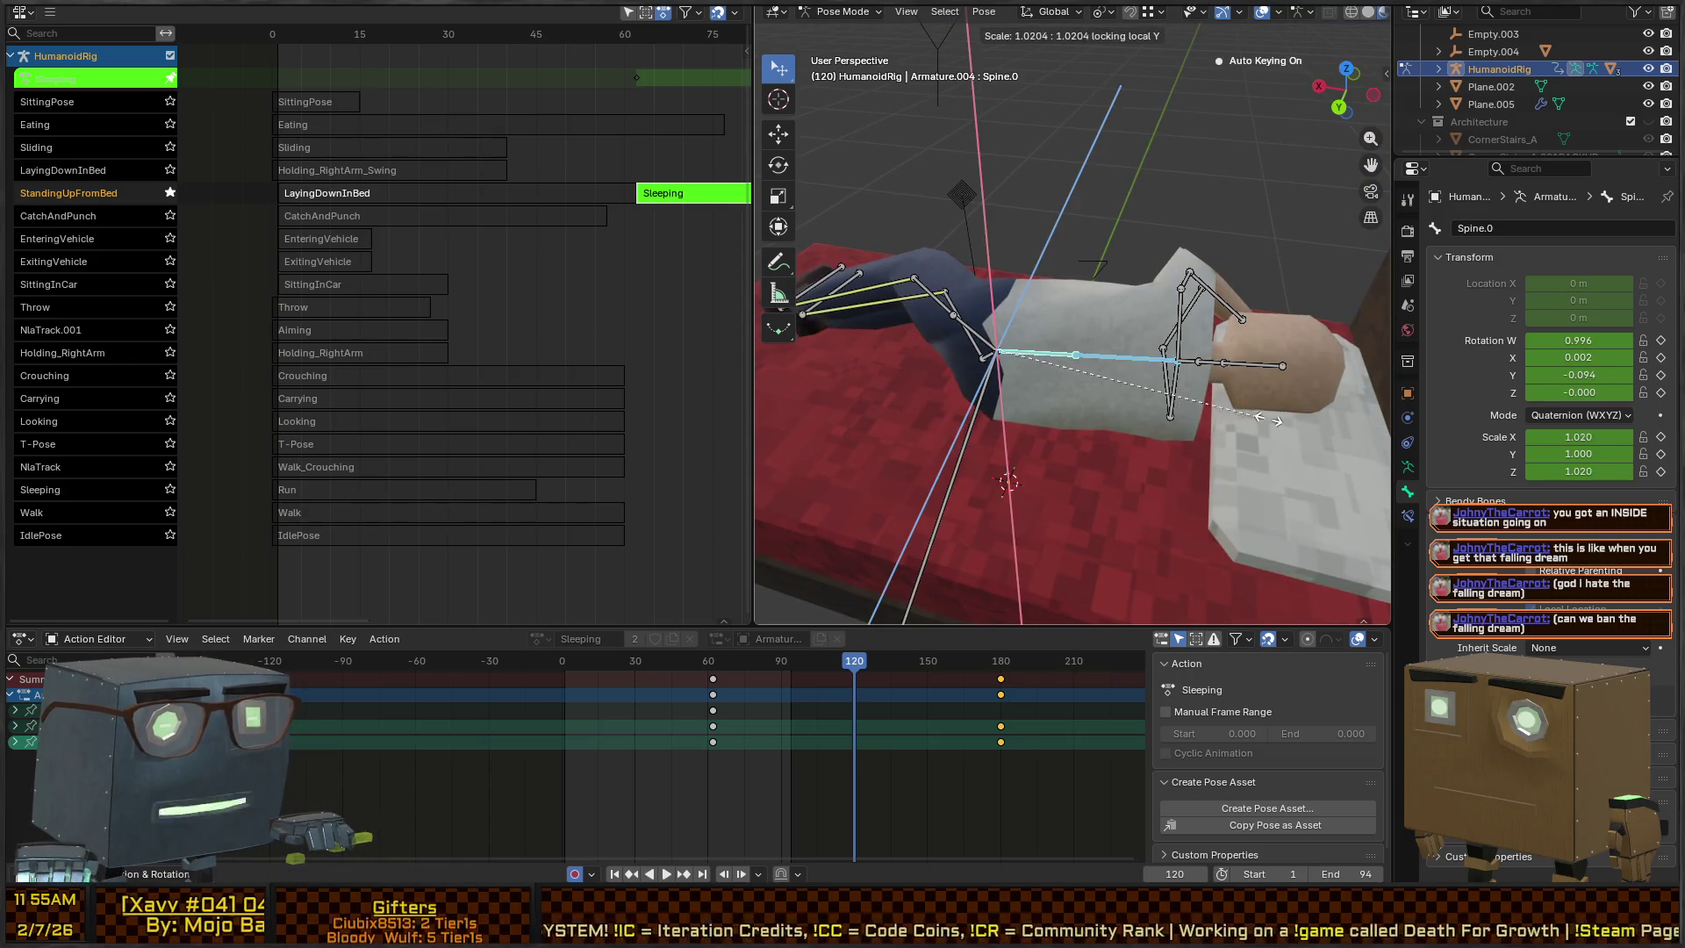
left_click(769, 425)
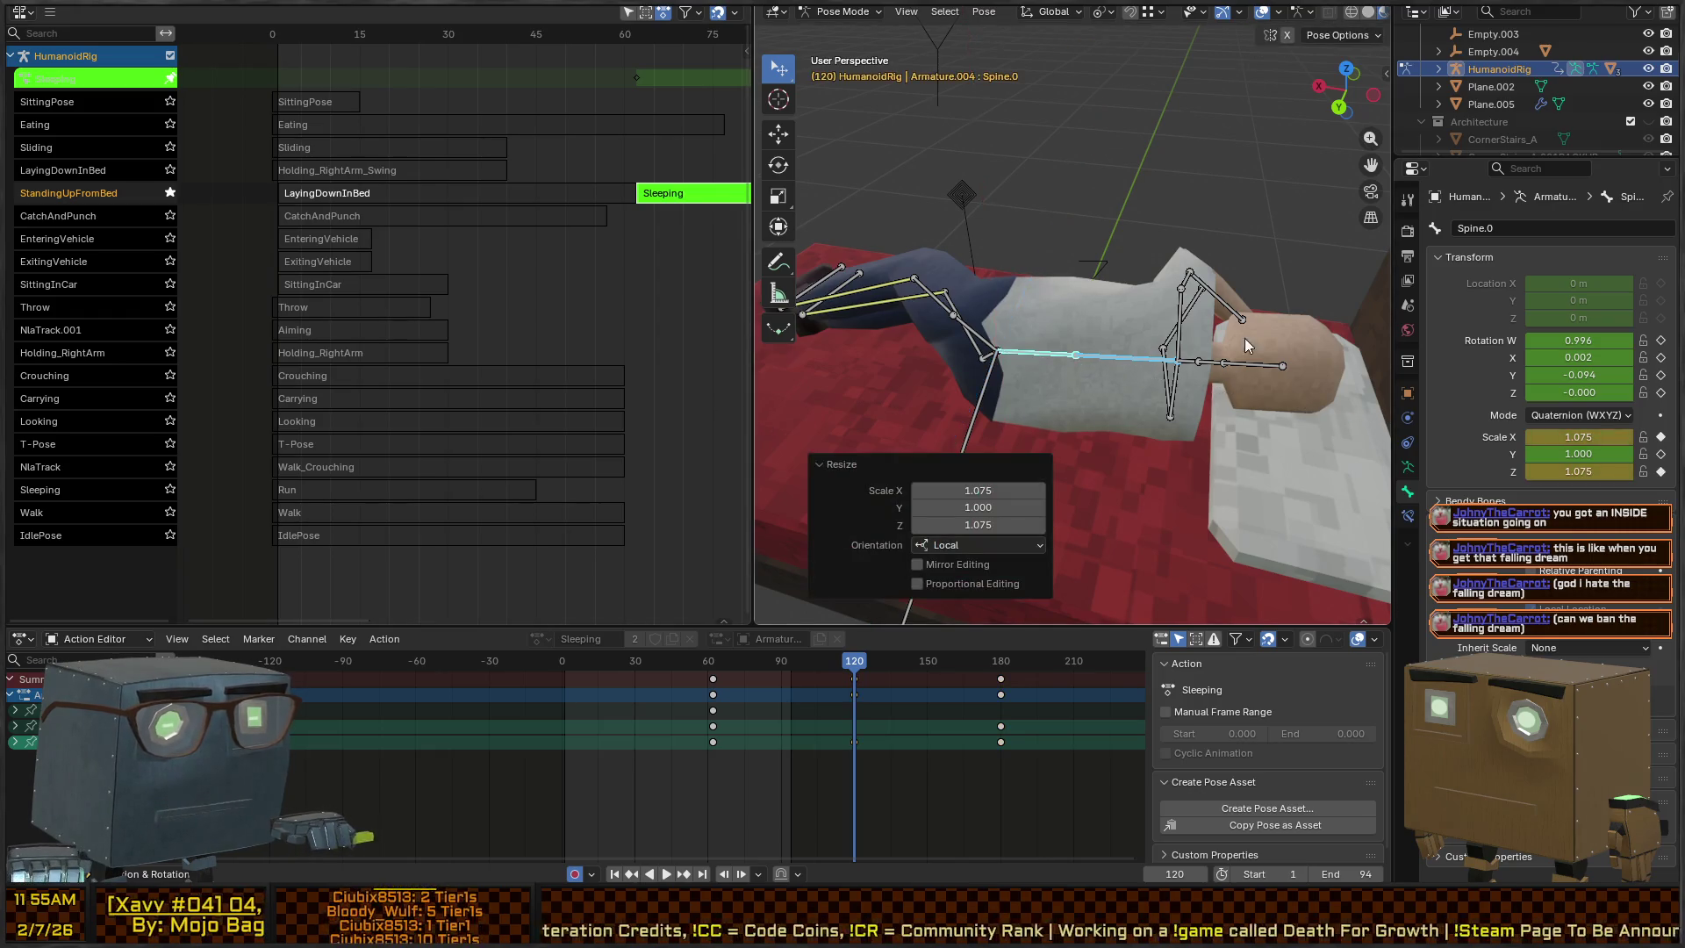
key("s")
key("z")
key("z")
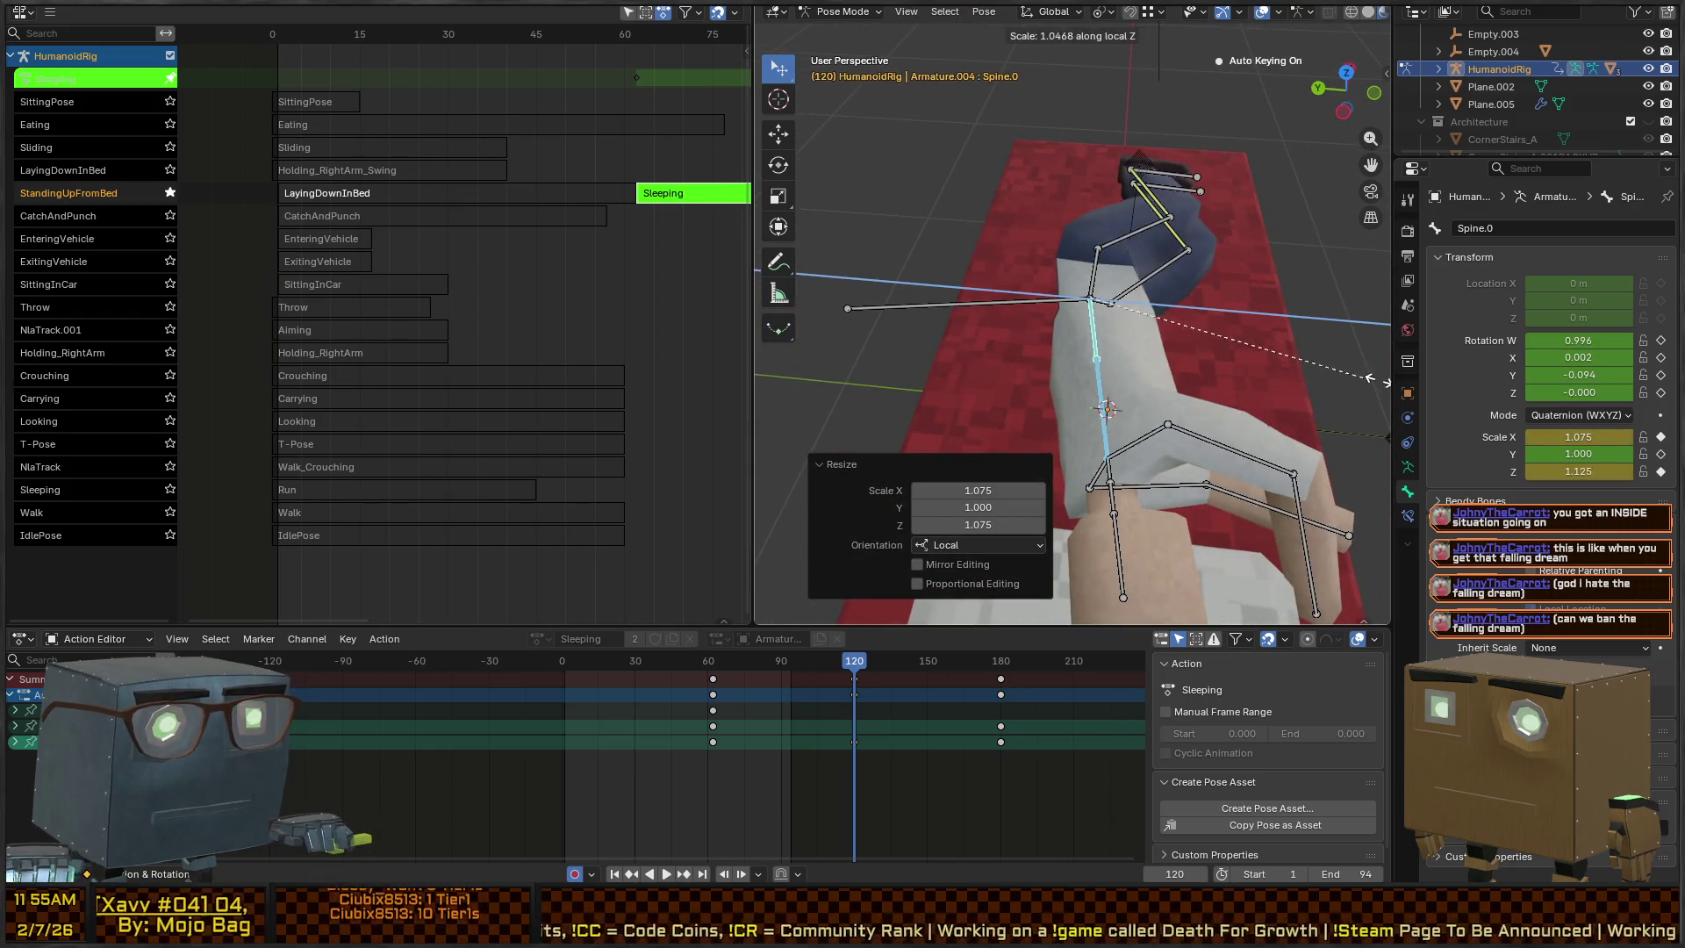
left_click(919, 380)
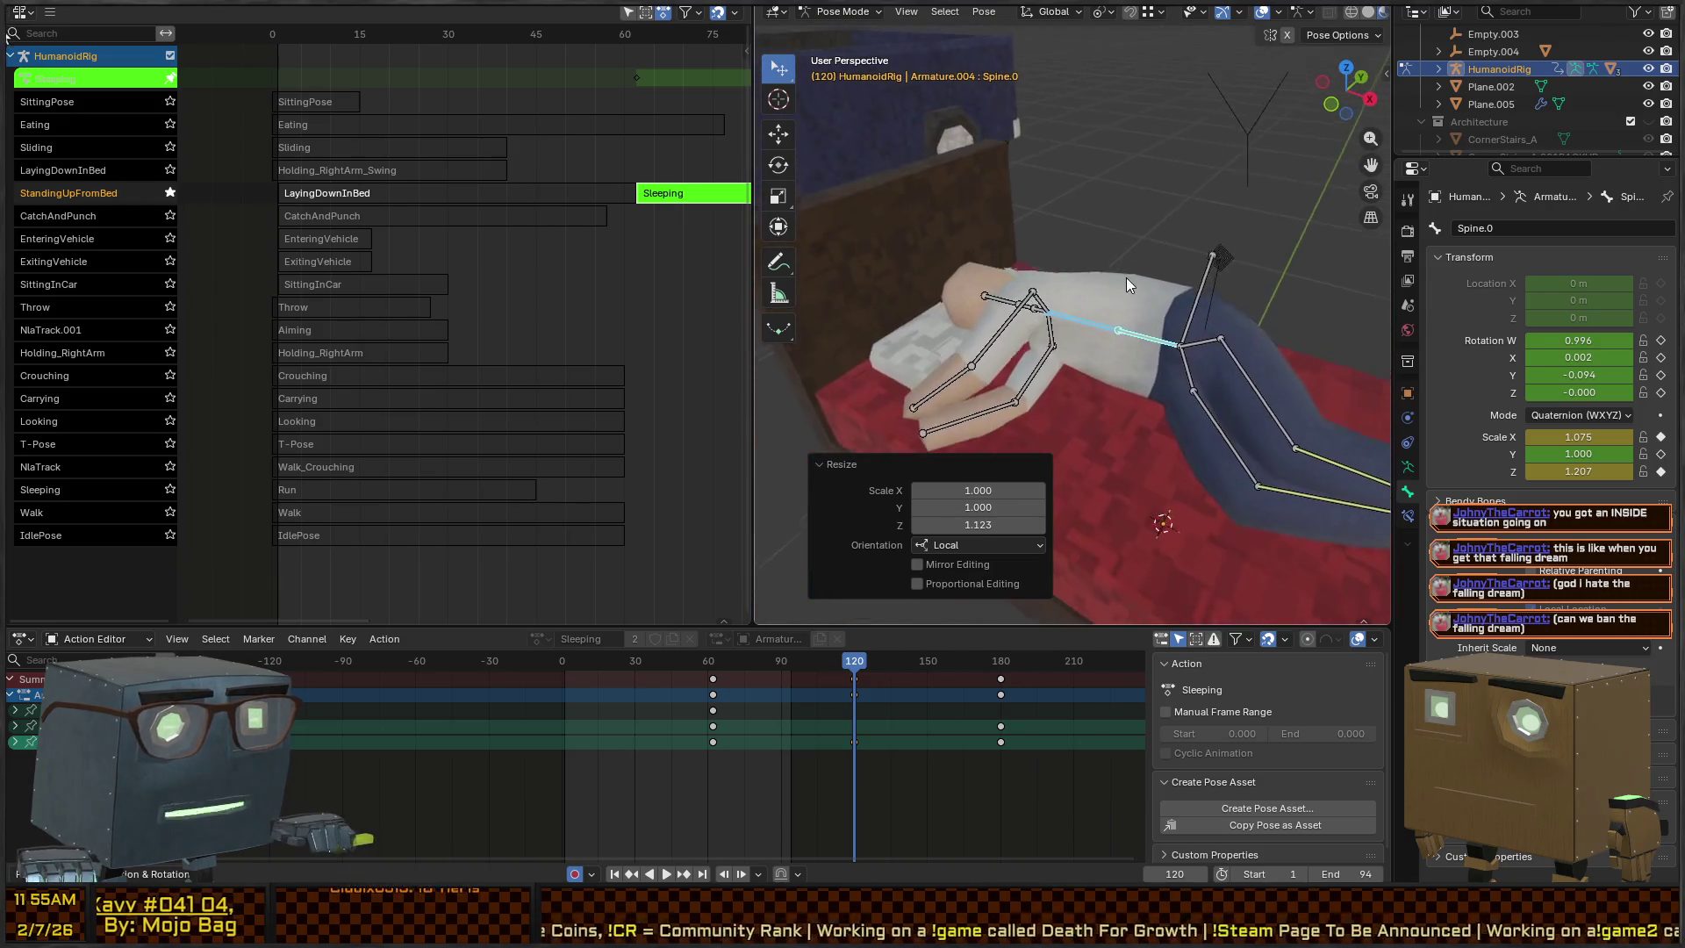
key("i")
Set the scene frame range to 62–180 and play the breathing loop
key("space")
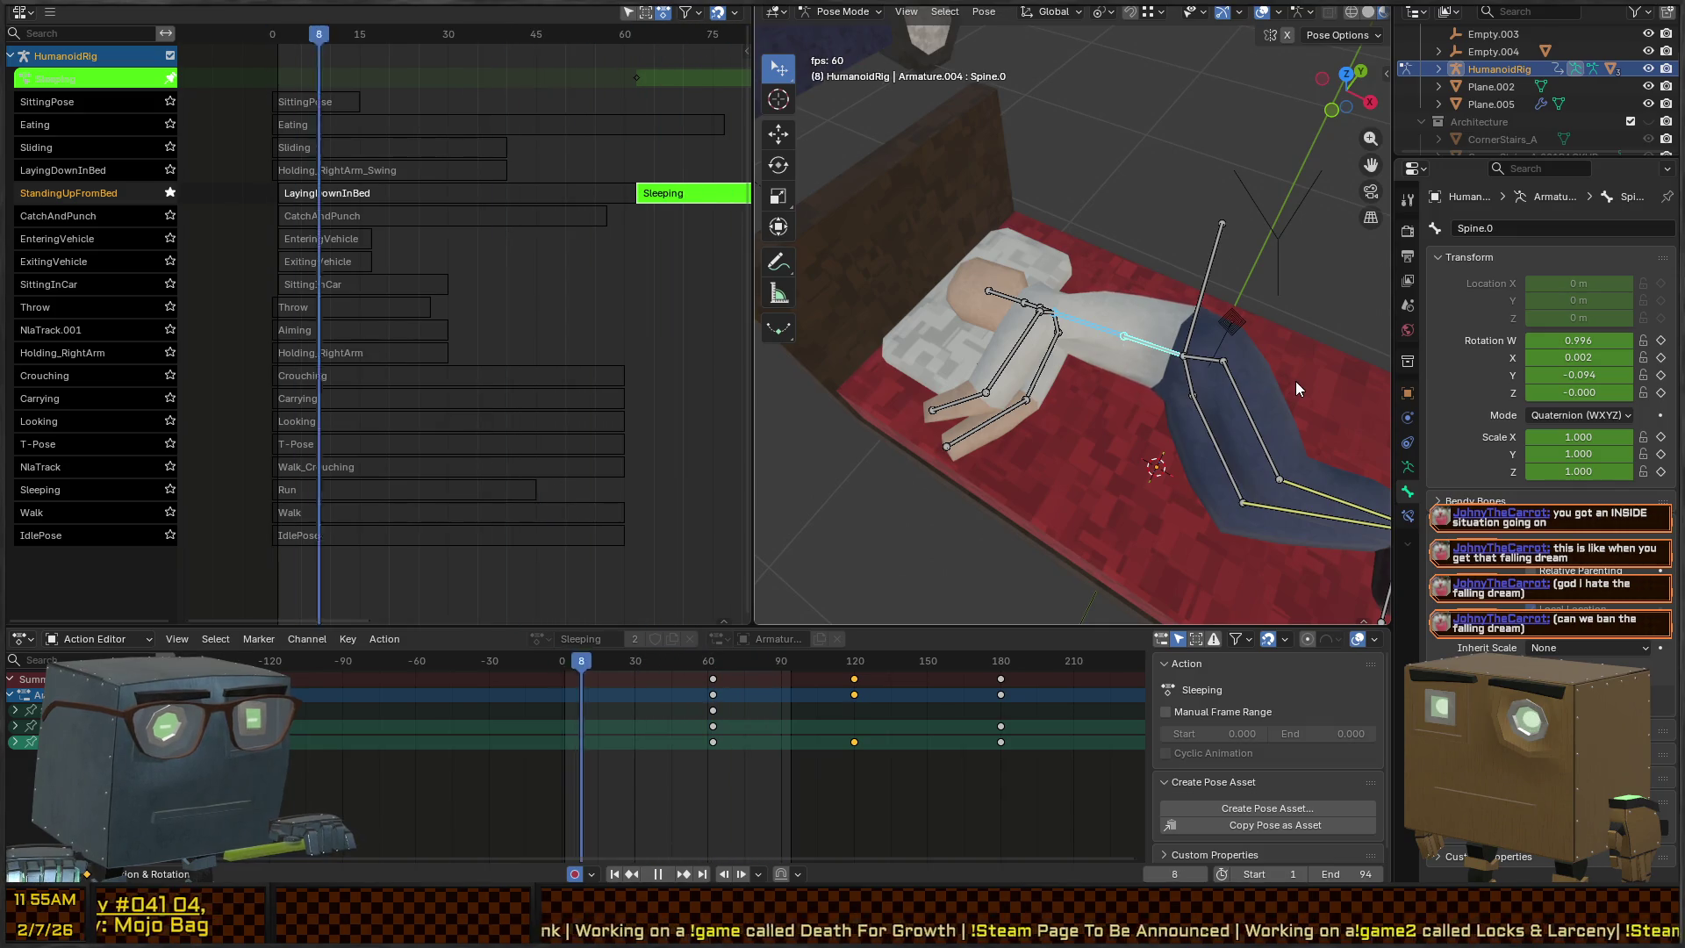
key("space")
left_click_drag(1363, 874, 1475, 873)
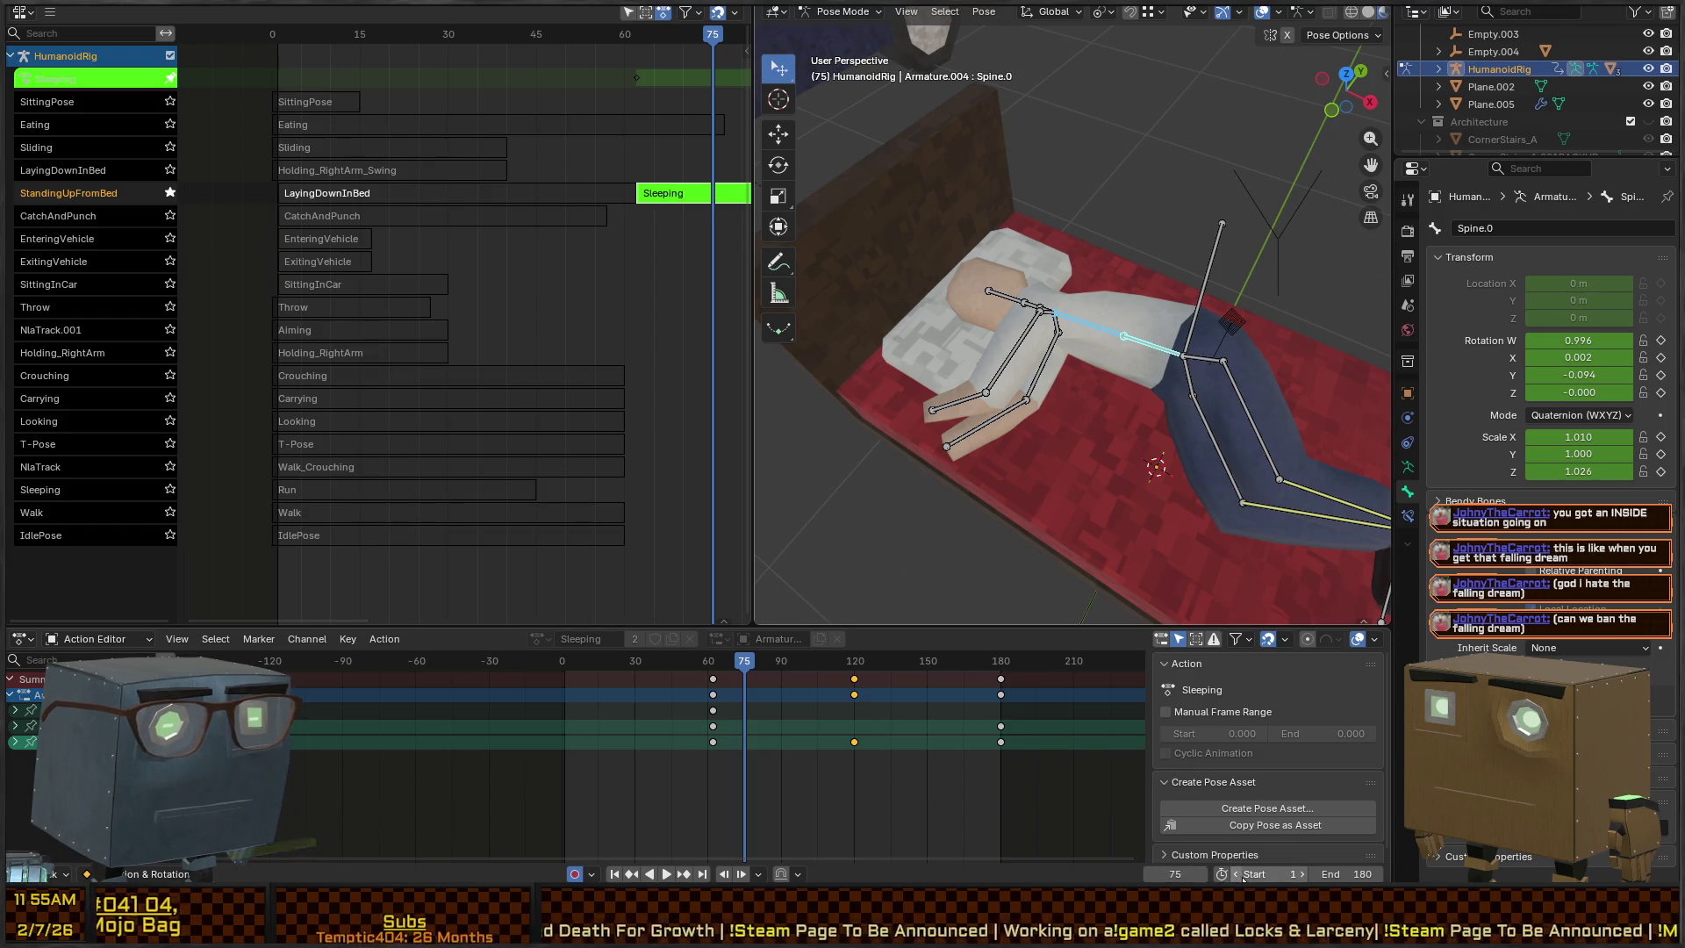
left_click_drag(1264, 873, 1343, 873)
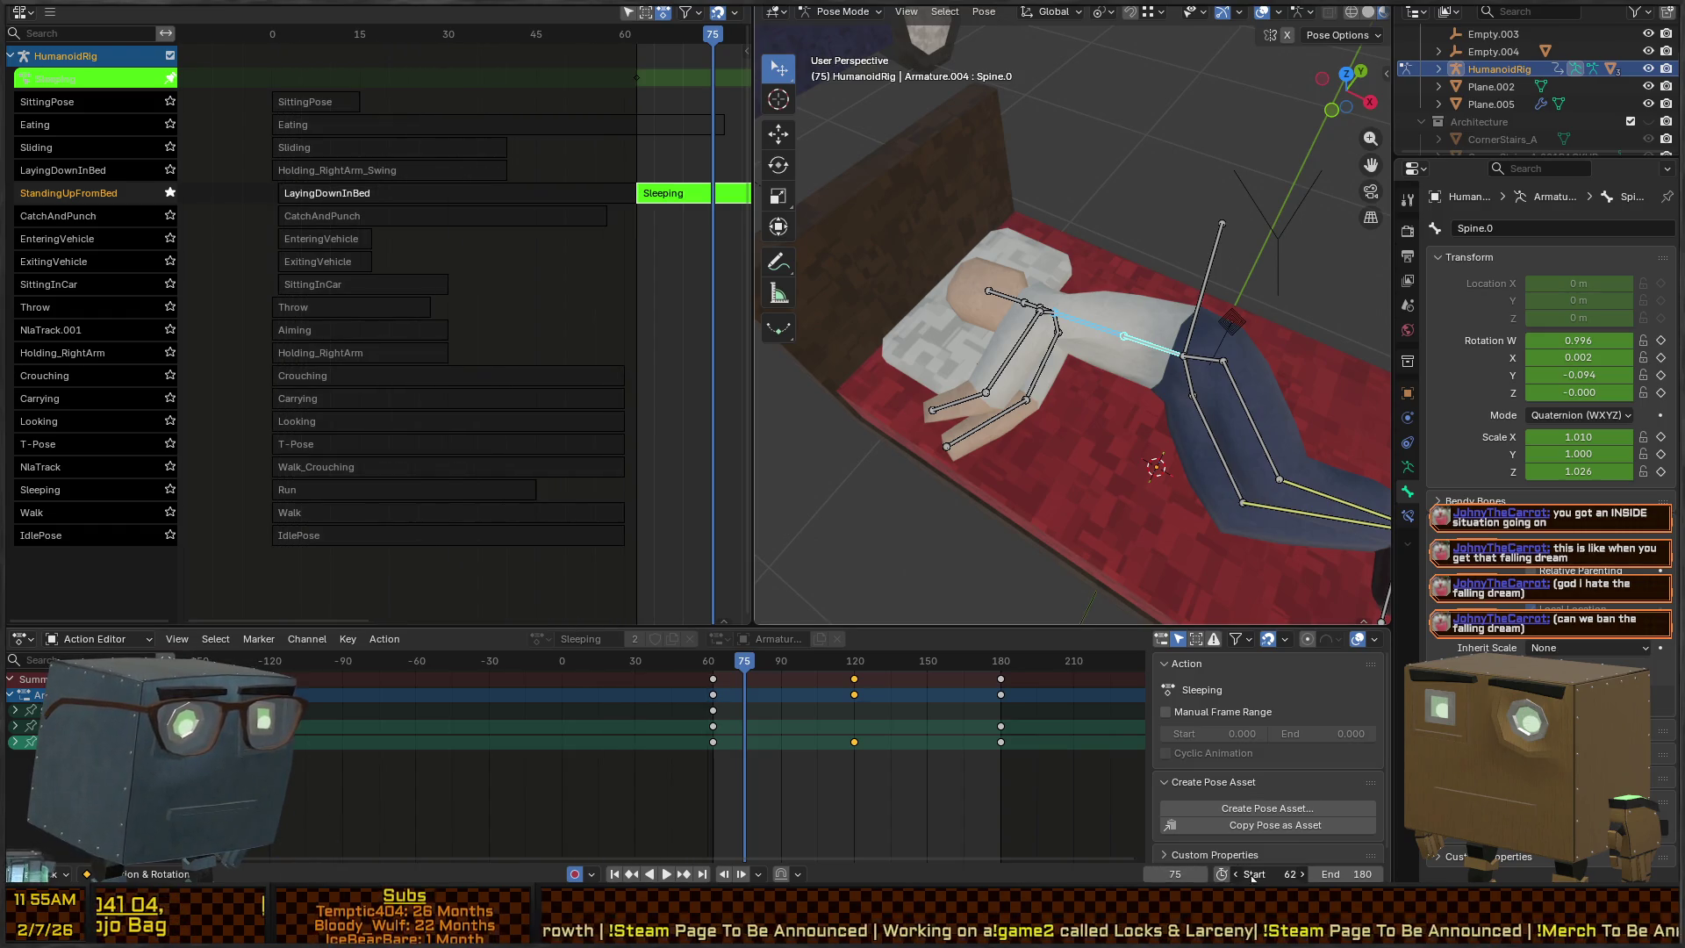
key("space")
Hide all bones to watch the mesh breathe, stopping playback at frame 147
mouse_move(1056, 413)
left_mouse_down()
mouse_move(1091, 358)
mouse_move(1009, 474)
left_mouse_up()
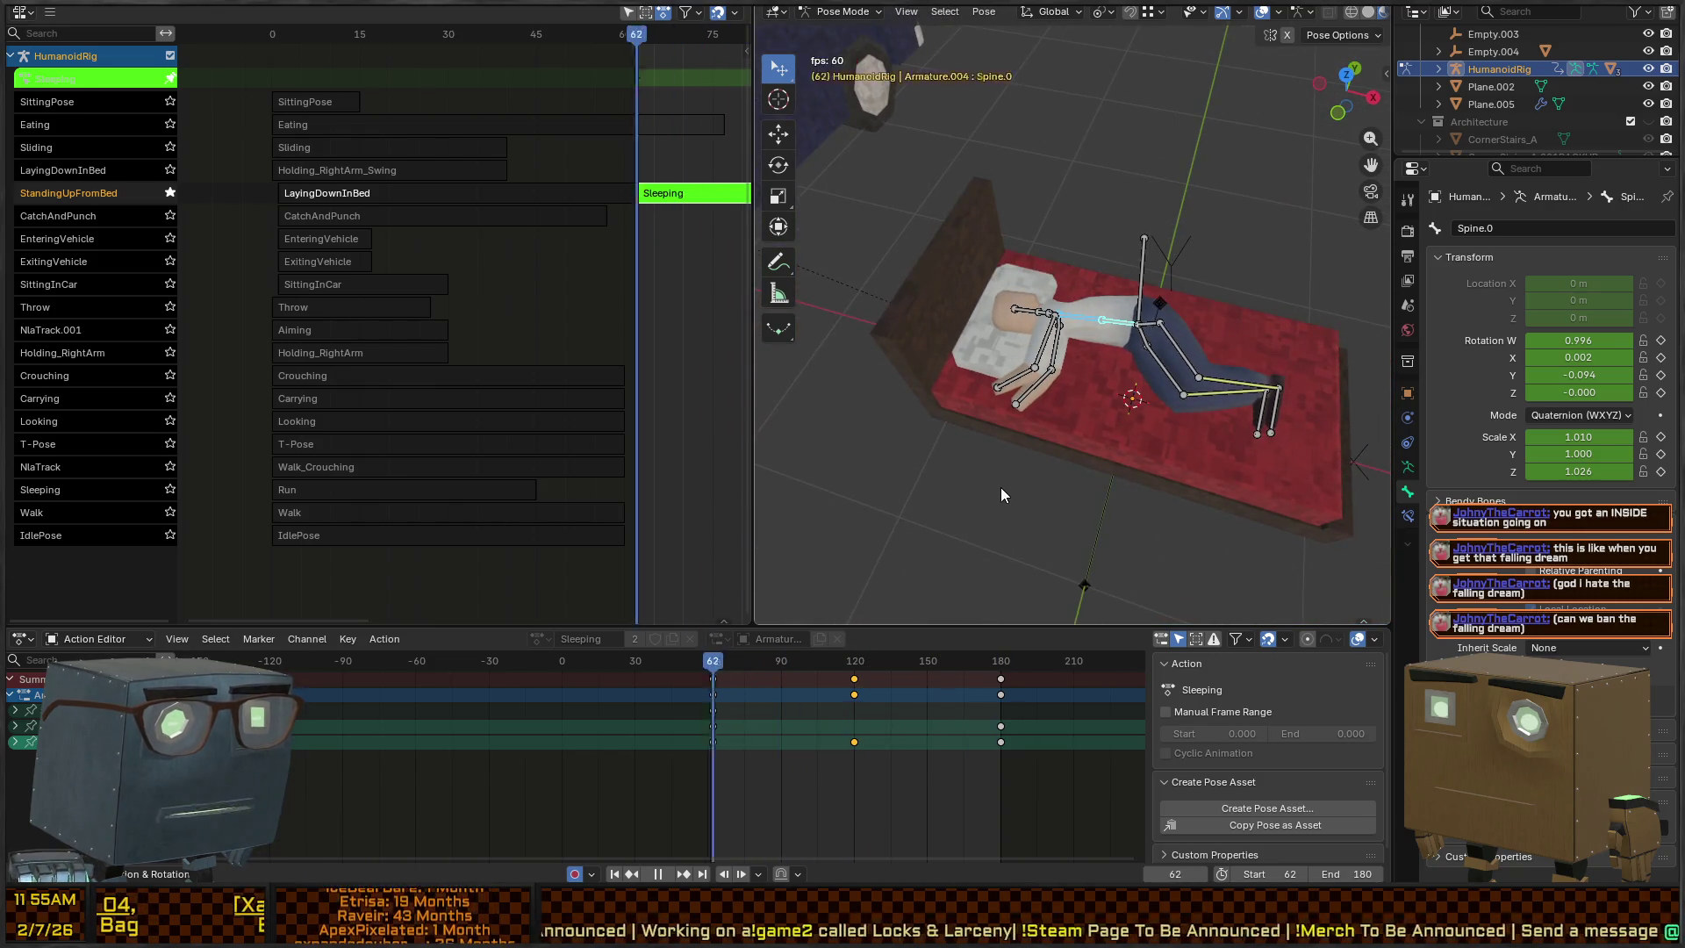
key("a")
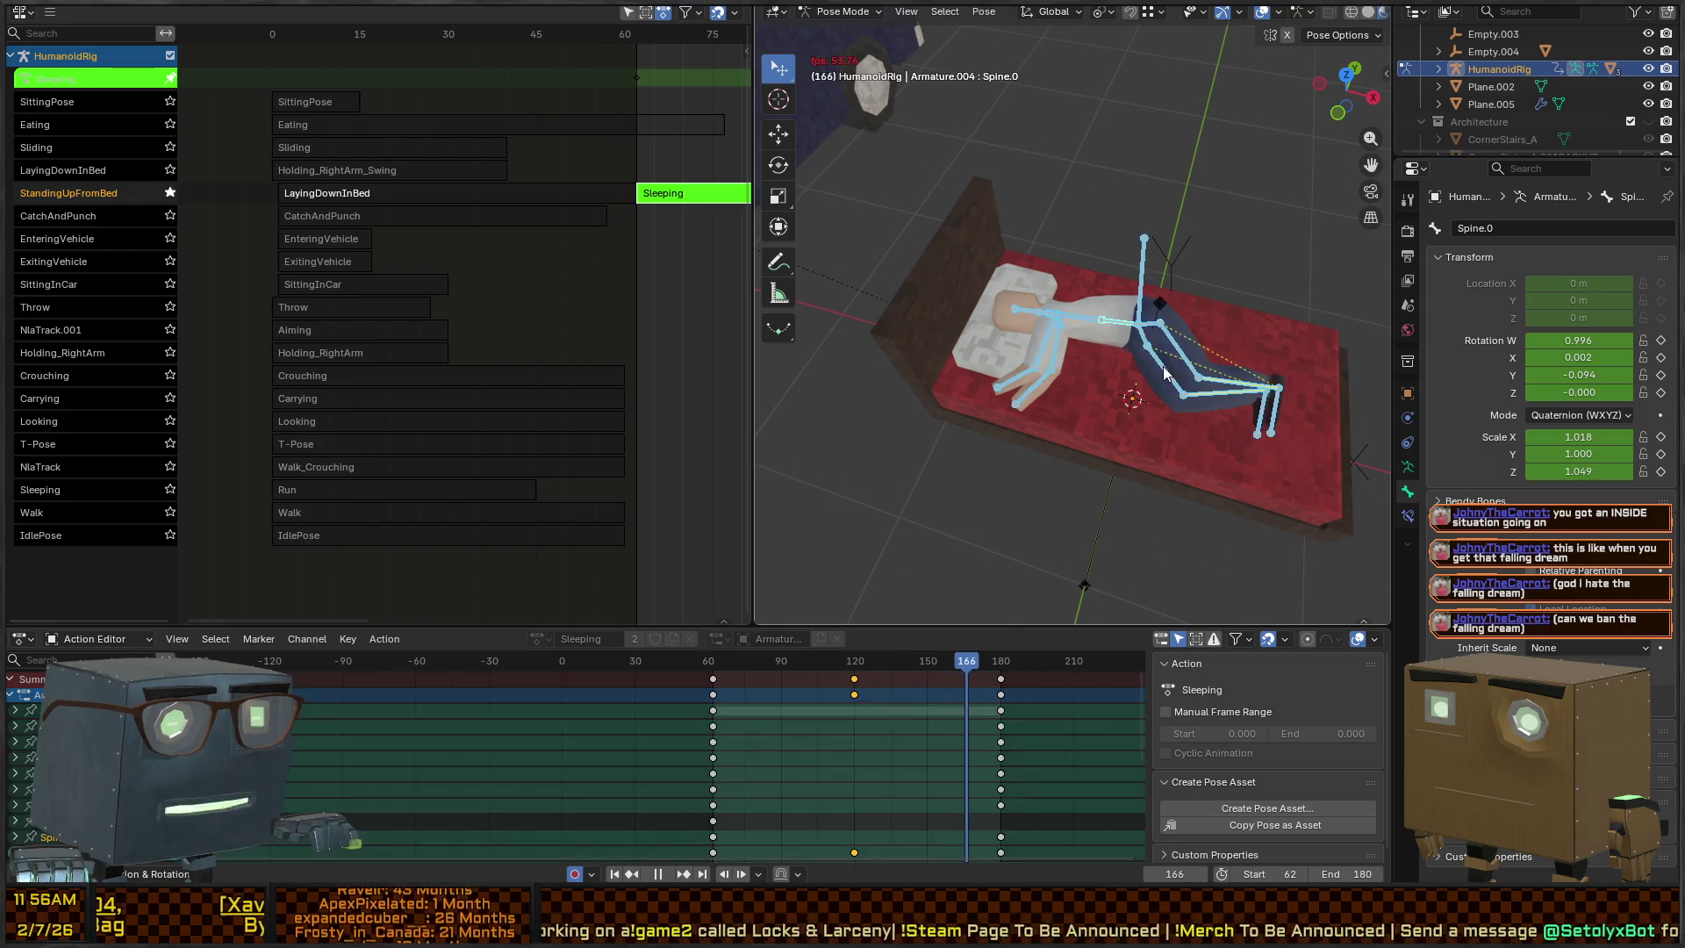
key("h")
mouse_move(1161, 367)
left_mouse_down()
mouse_move(1050, 413)
mouse_move(1061, 397)
mouse_move(1099, 407)
left_mouse_up()
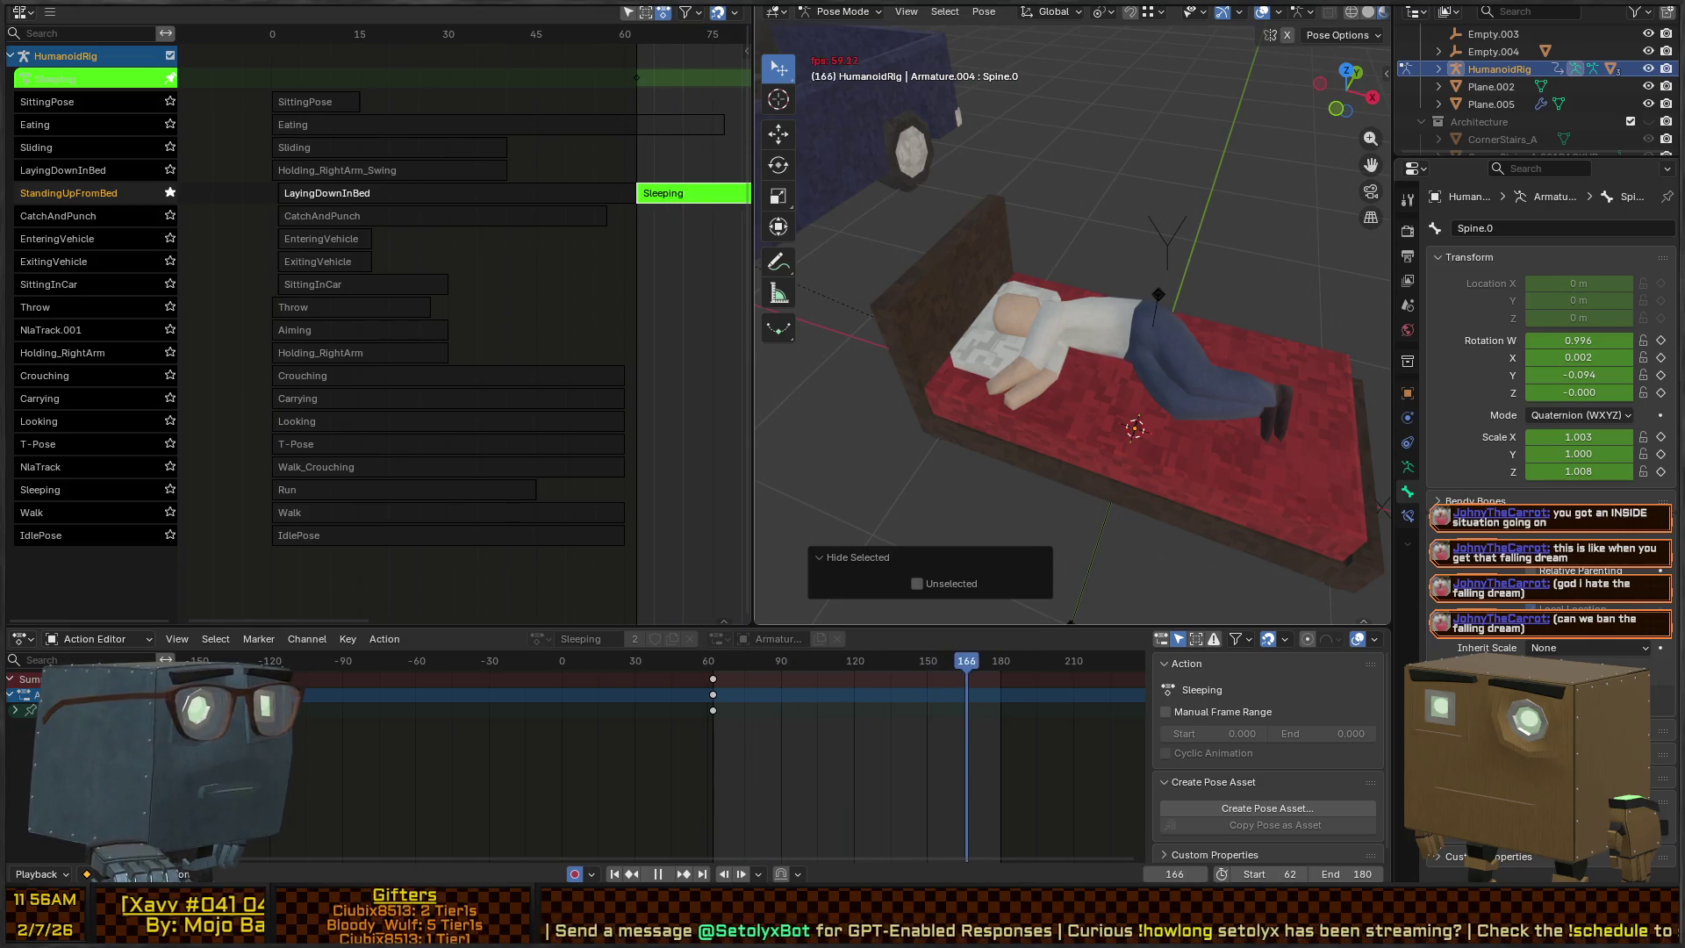
key("space")
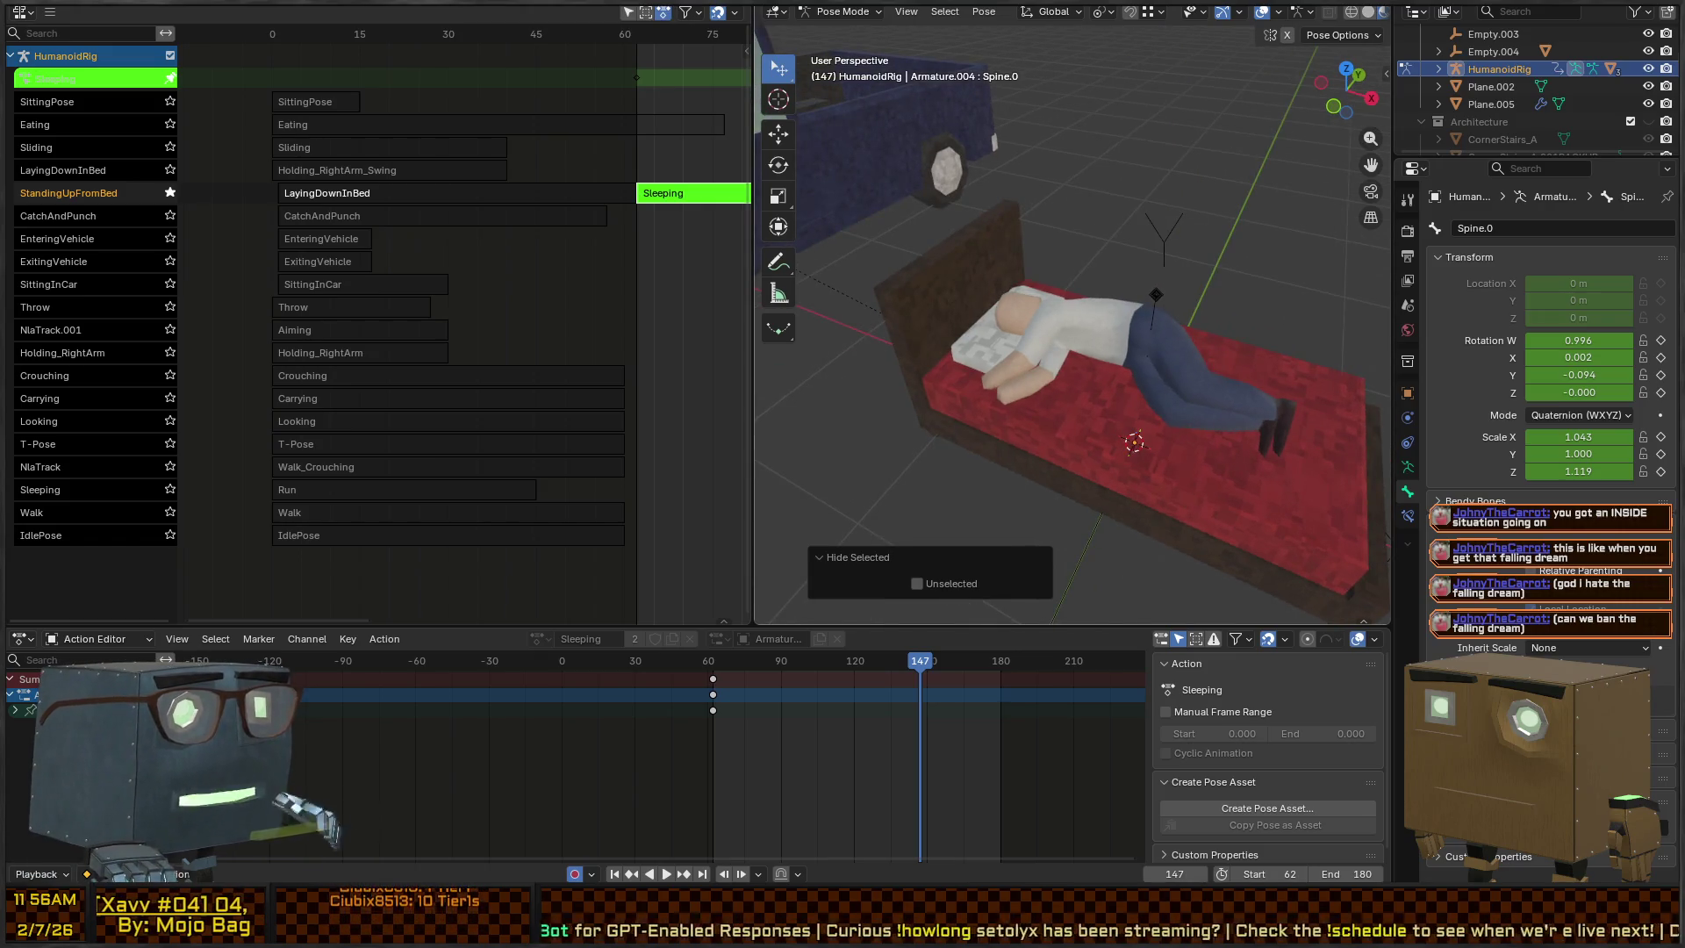
Reveal the hidden bones and return from Pose Mode to Object Mode
scroll(1213, 280, "up", 5)
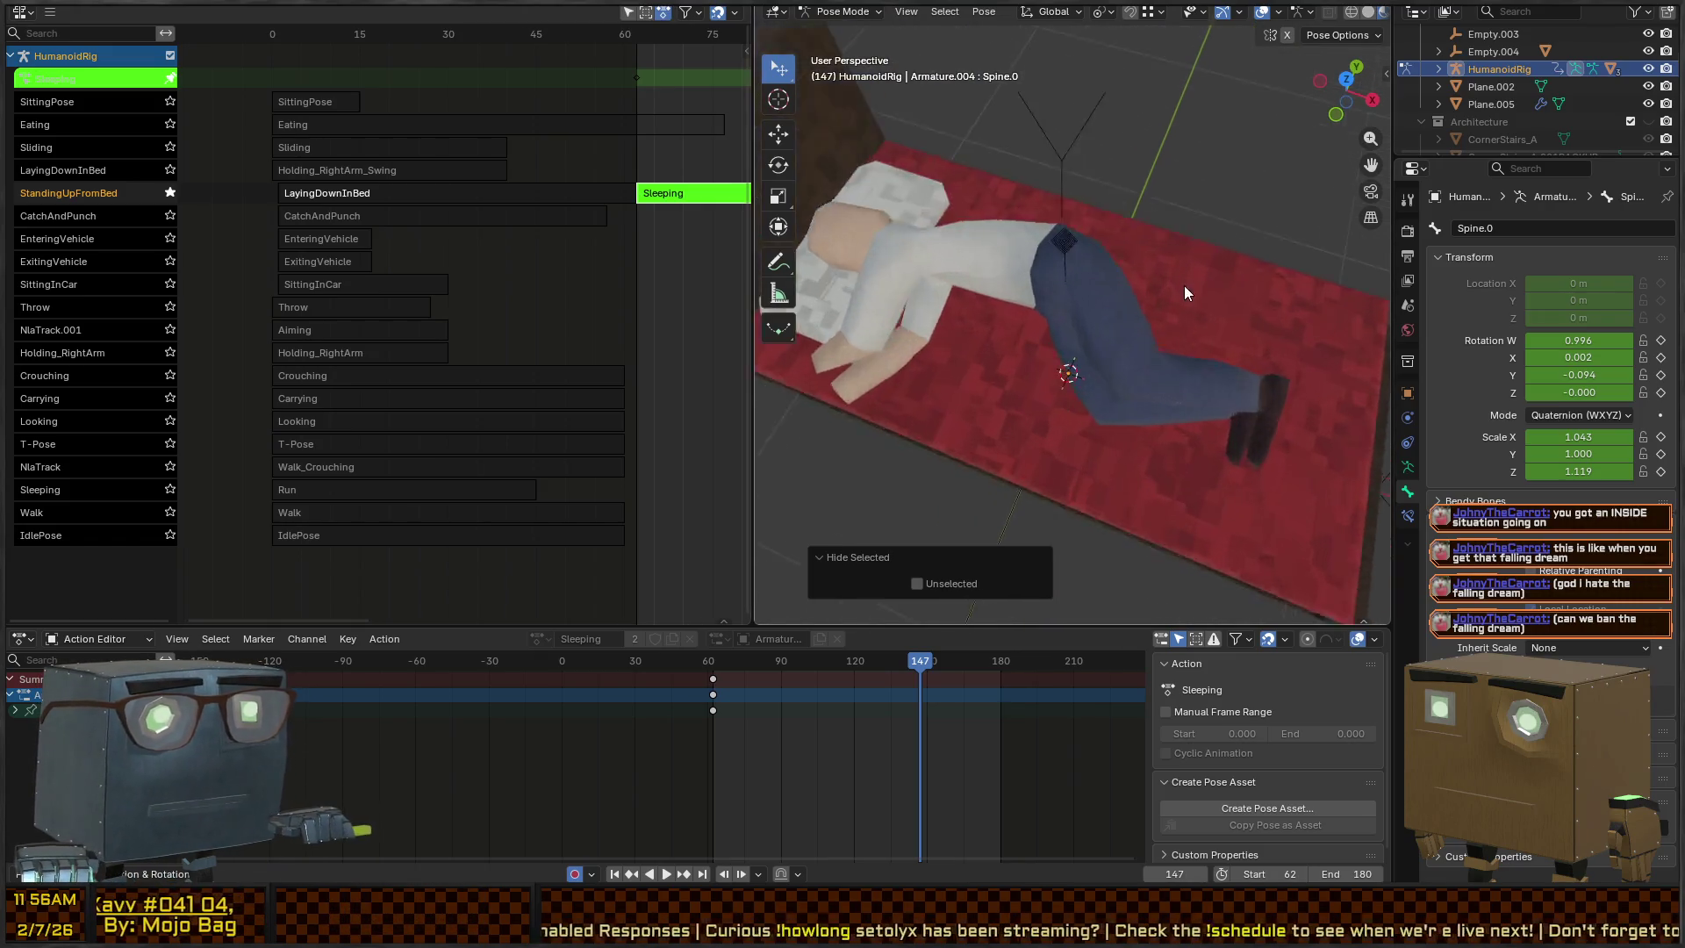
key("alt+h")
mouse_move(1134, 219)
left_mouse_down()
mouse_move(995, 234)
mouse_move(1058, 305)
mouse_move(1135, 298)
mouse_move(1166, 208)
left_mouse_up()
key("ctrl+Tab")
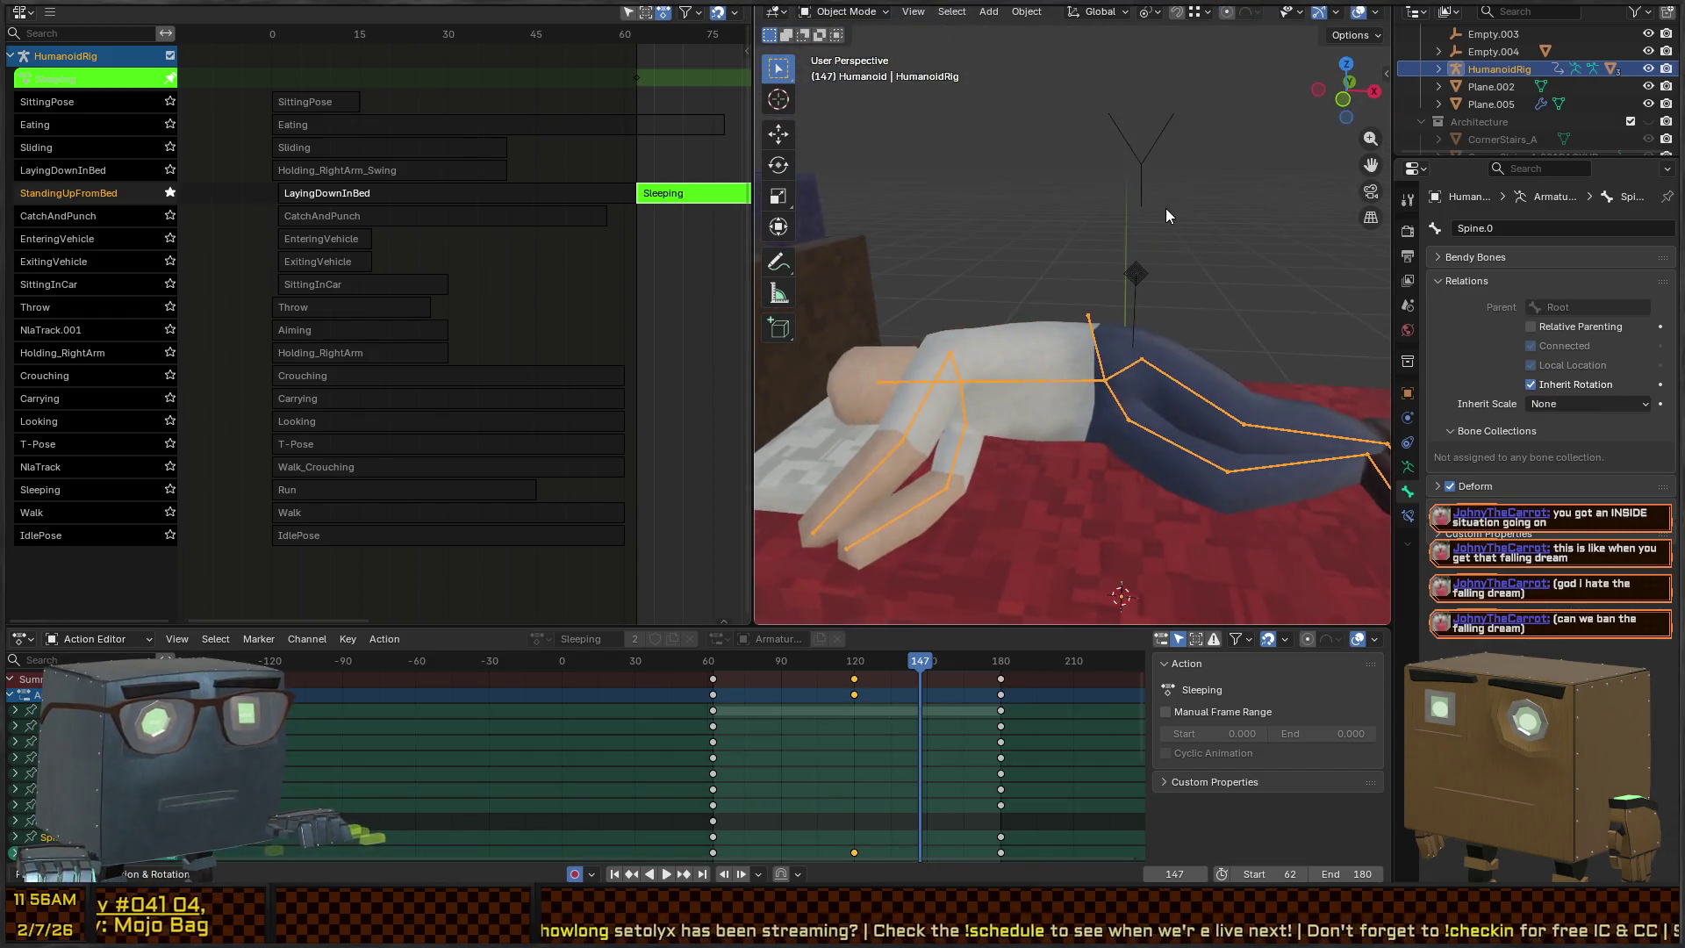
Select the Humanoid mesh, then select the Bed.002 bed object
left_click(1046, 330)
mouse_move(1106, 290)
left_mouse_down()
mouse_move(1131, 269)
mouse_move(1130, 287)
mouse_move(1134, 260)
mouse_move(1125, 283)
left_mouse_up()
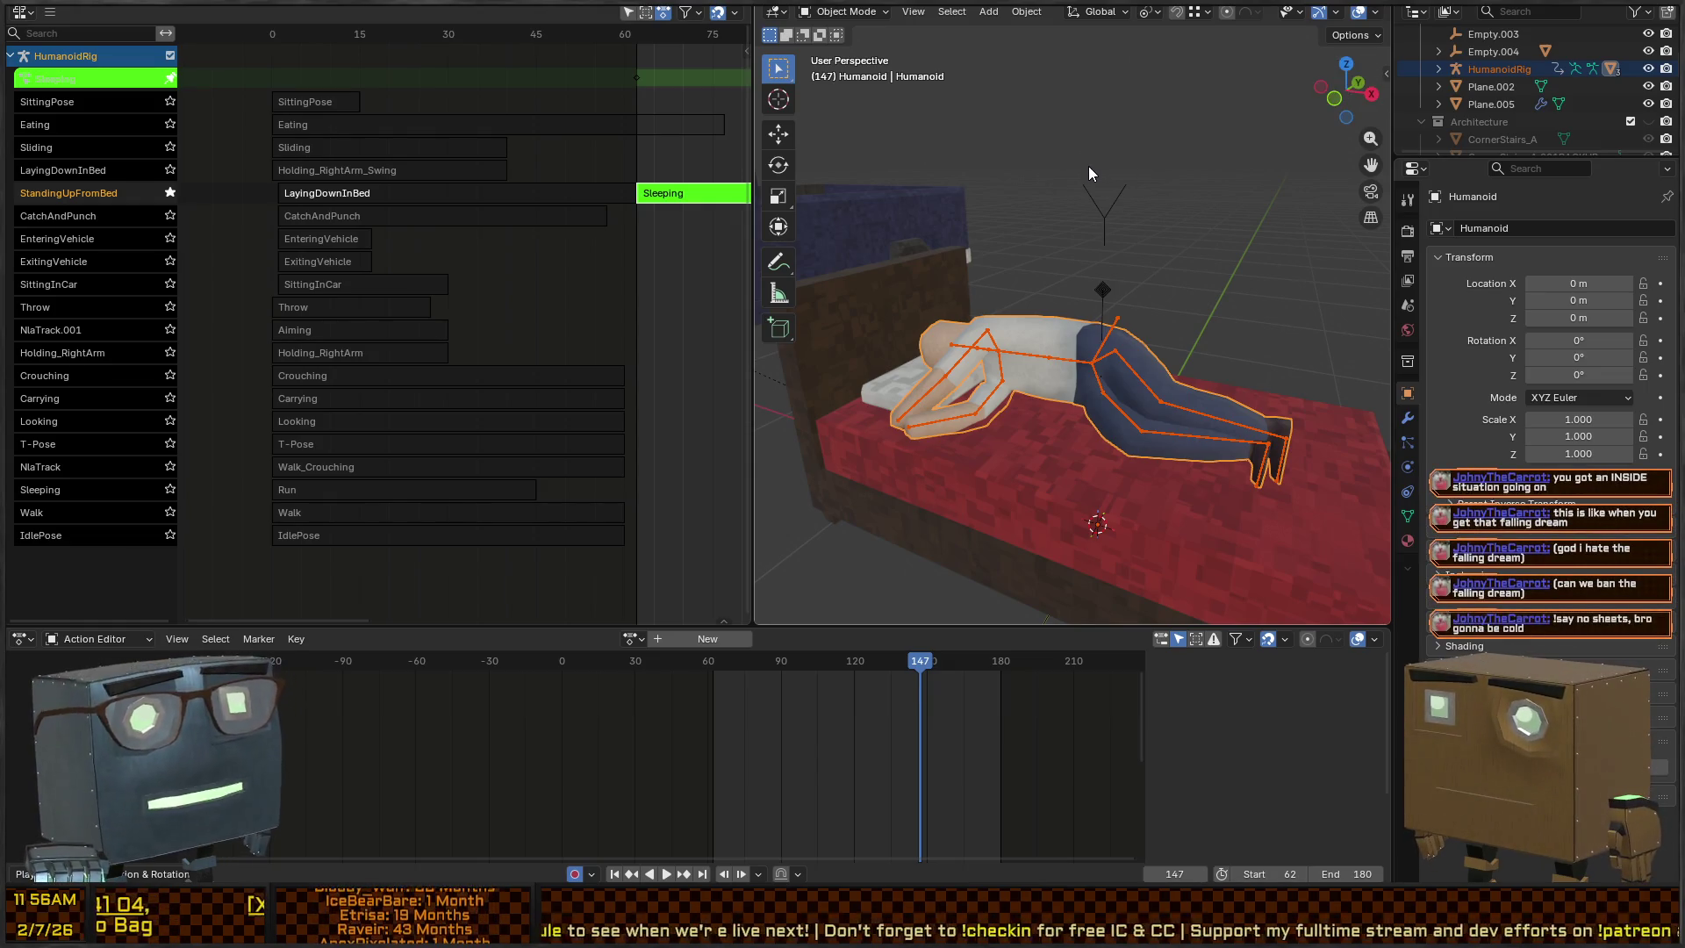
mouse_move(1078, 160)
left_mouse_down()
mouse_move(1089, 305)
mouse_move(925, 246)
mouse_move(913, 260)
mouse_move(1103, 265)
mouse_move(1129, 172)
mouse_move(1050, 472)
mouse_move(1109, 370)
mouse_move(1049, 445)
left_mouse_up()
left_click(1104, 455)
Select the bed and duplicate it in place as Bed.003
key("Tab")
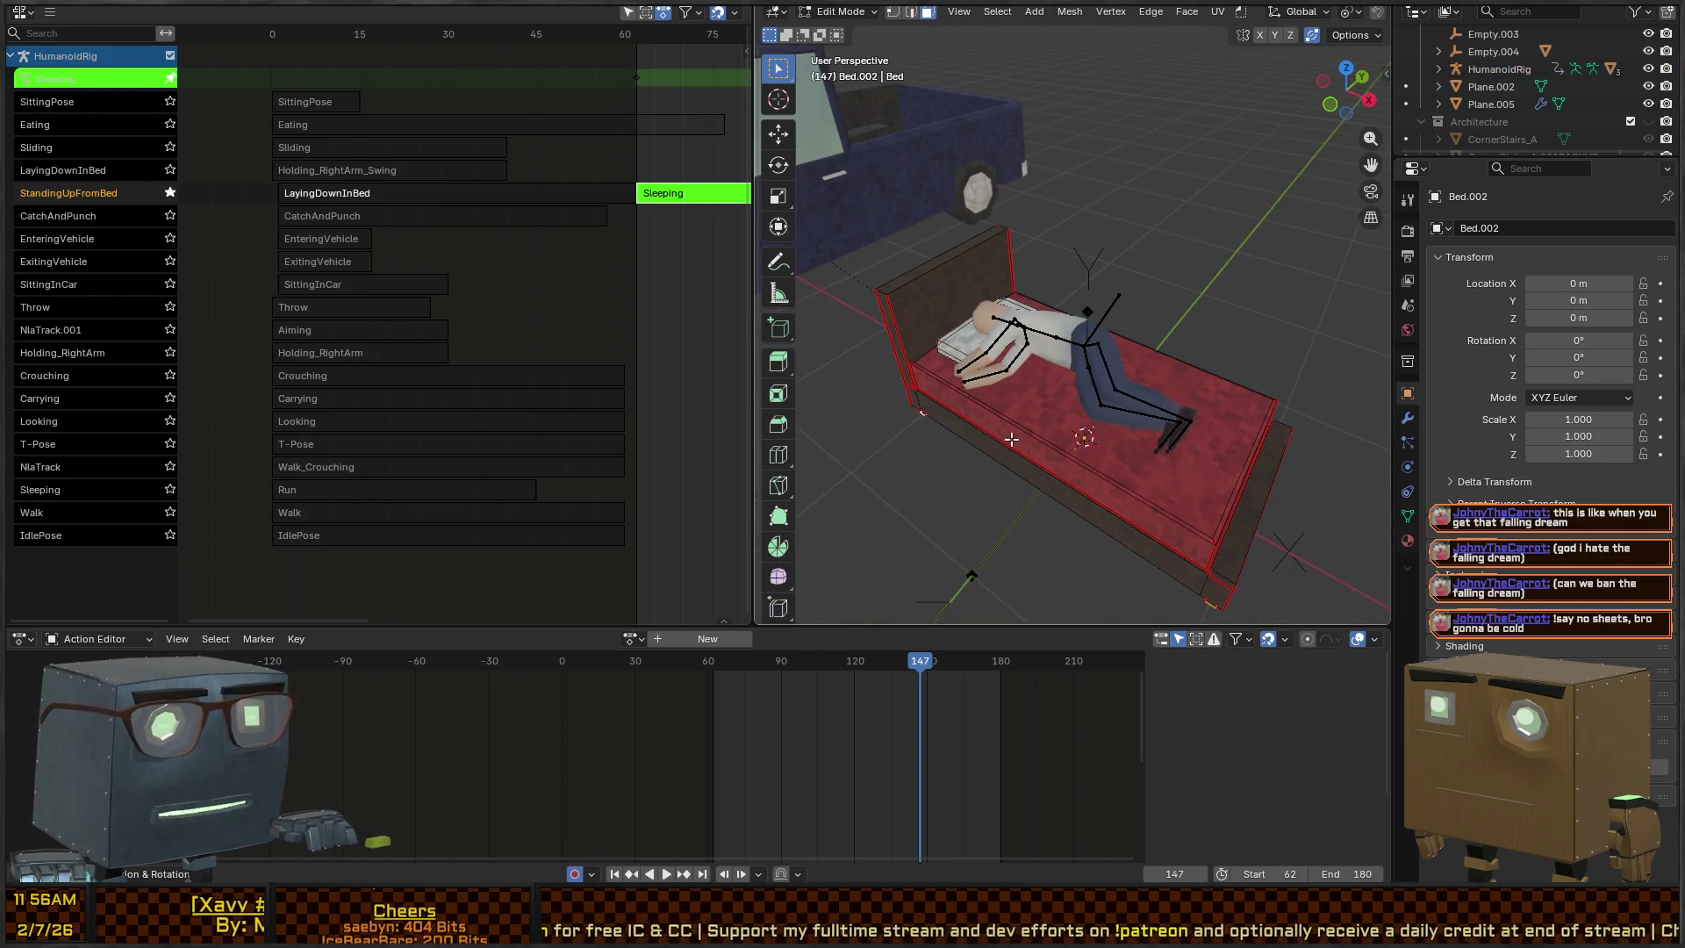
left_click(1011, 439)
key("Tab")
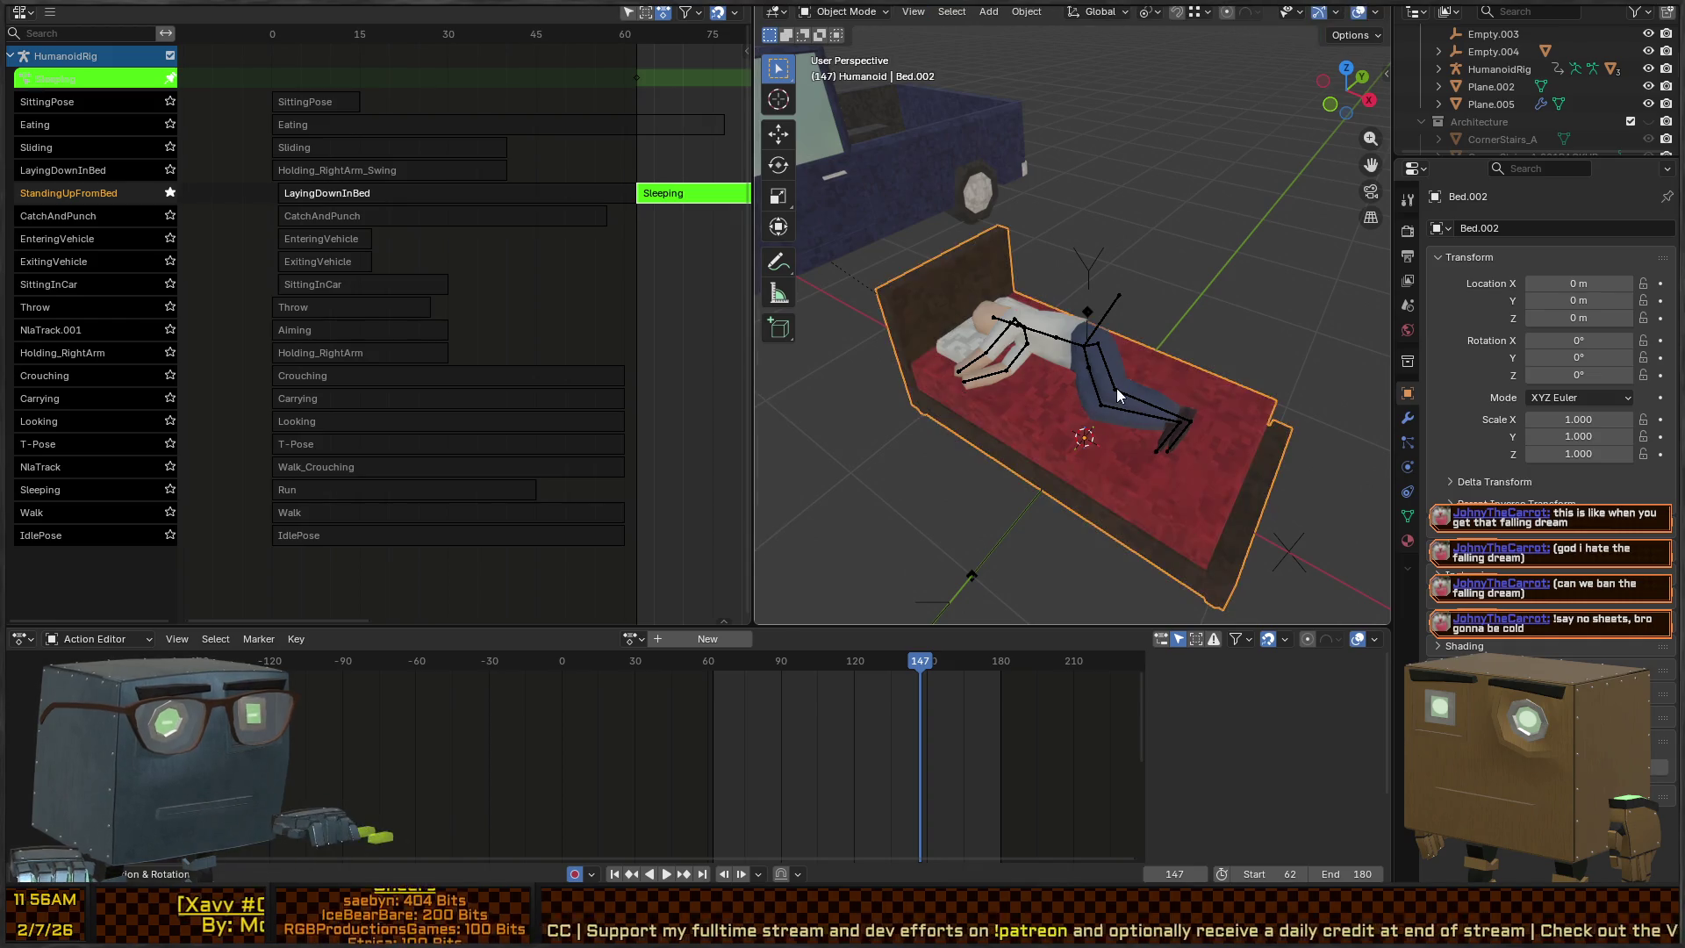
key("shift+d")
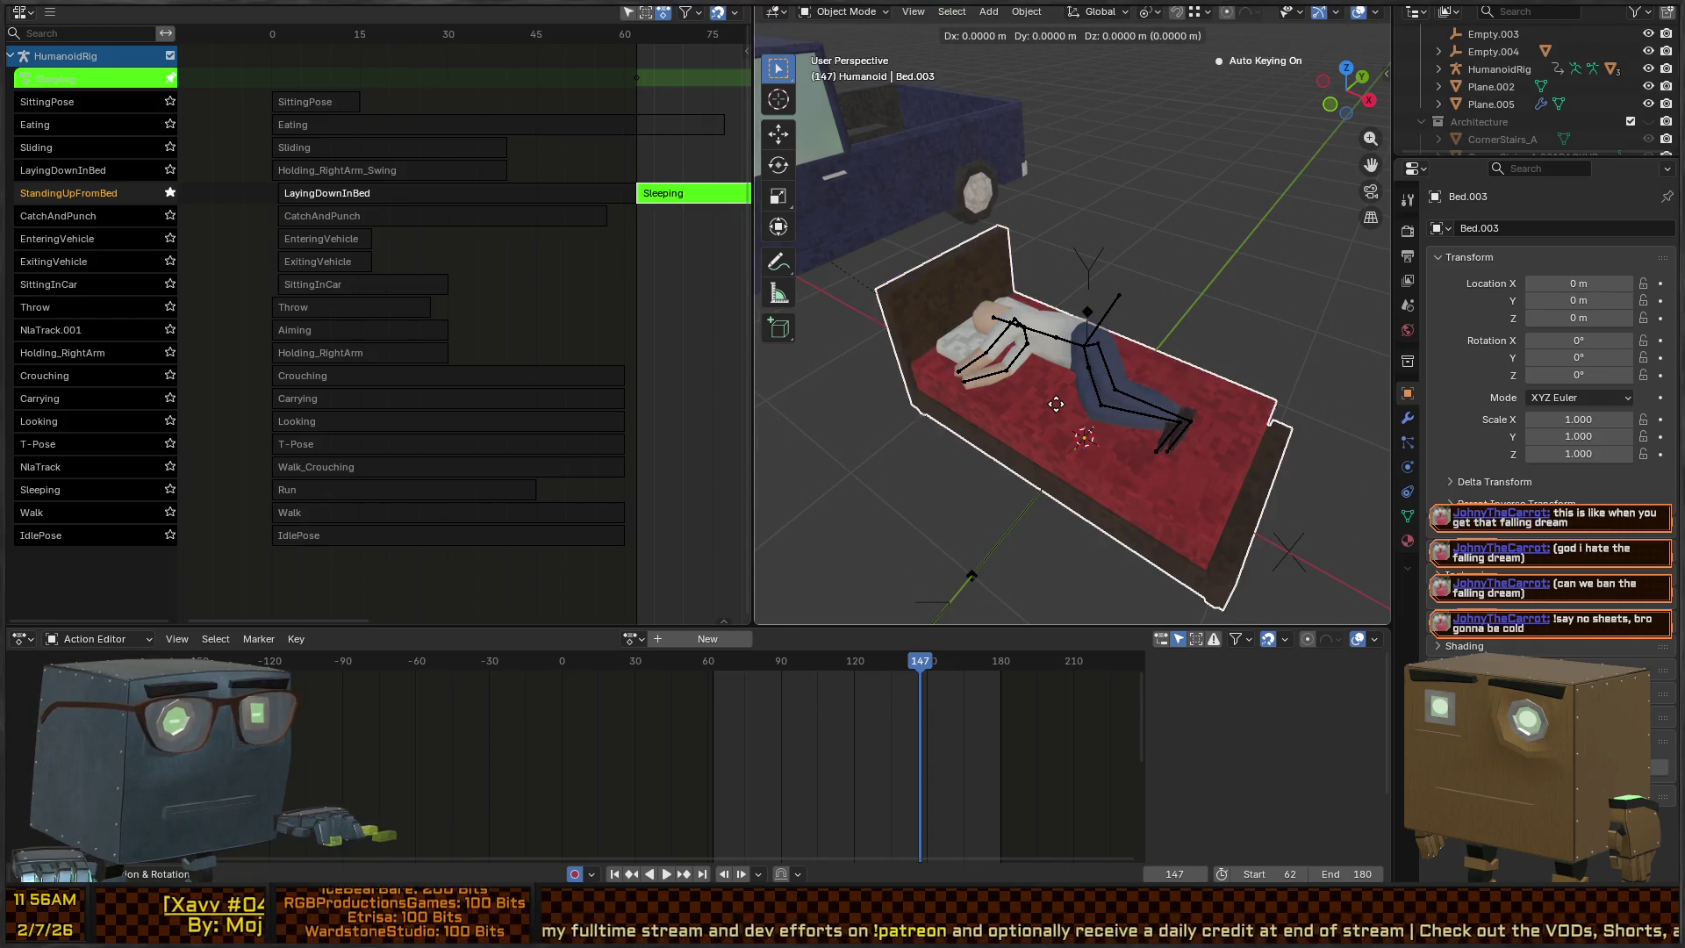
right_click(1056, 404)
Delete everything on Bed.003 except the mattress top face, leaving it as a blanket
key("Tab")
left_click_drag(1052, 398, 1081, 384)
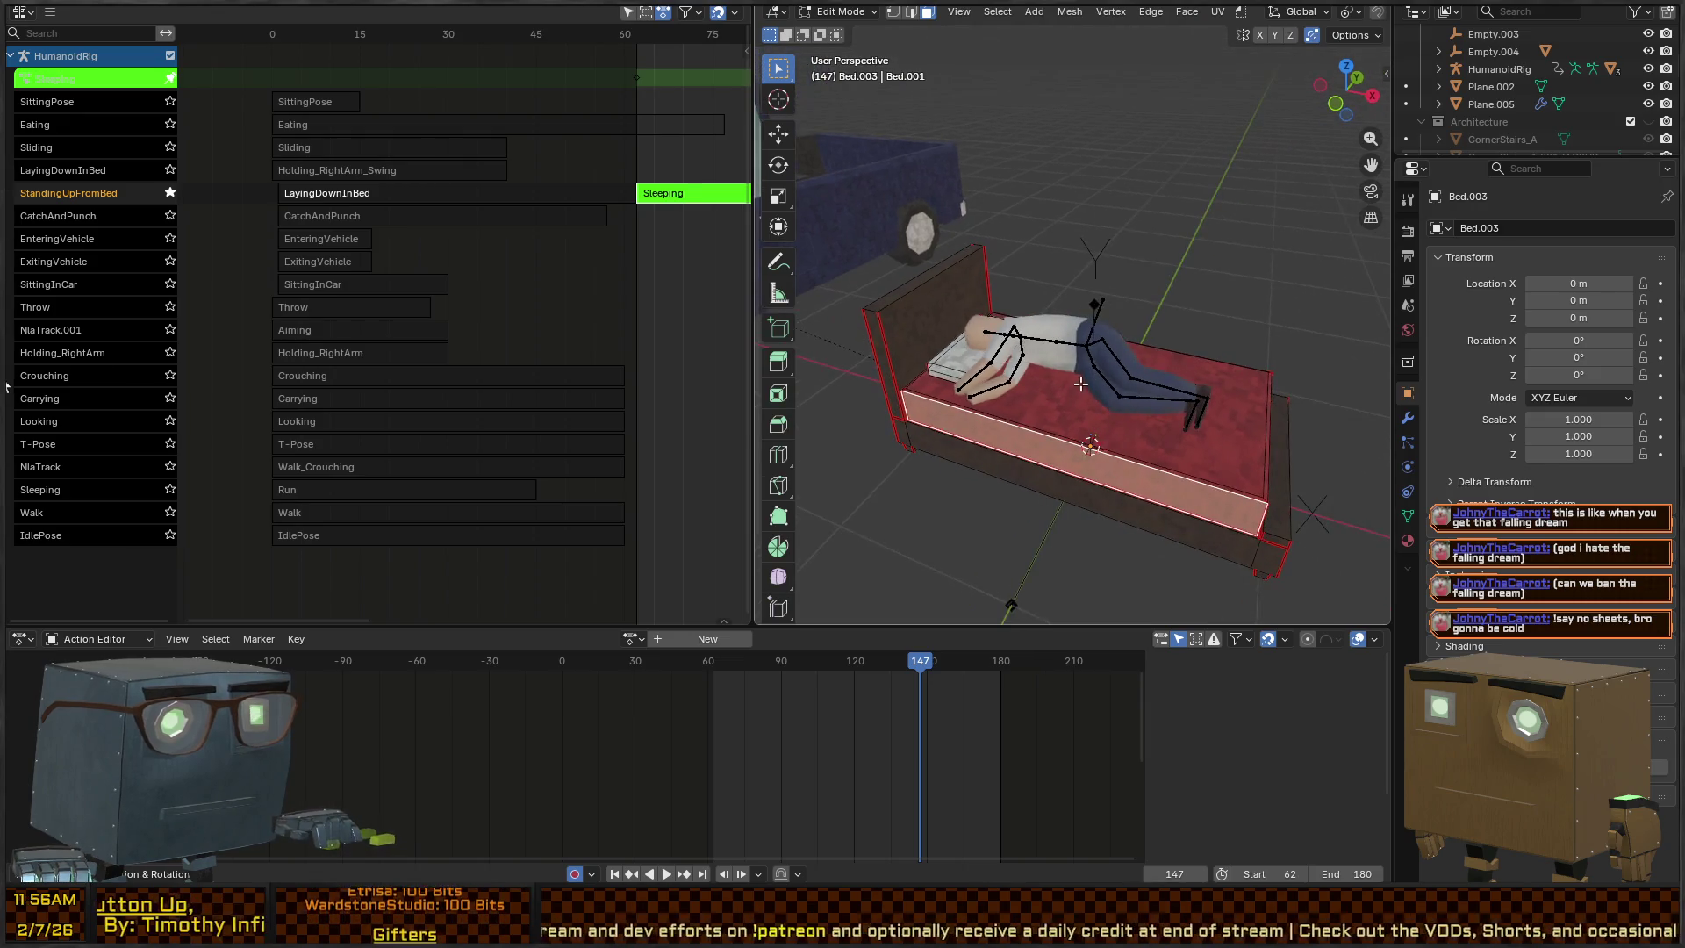
left_click(1049, 397)
key("ctrl+KP_Add")
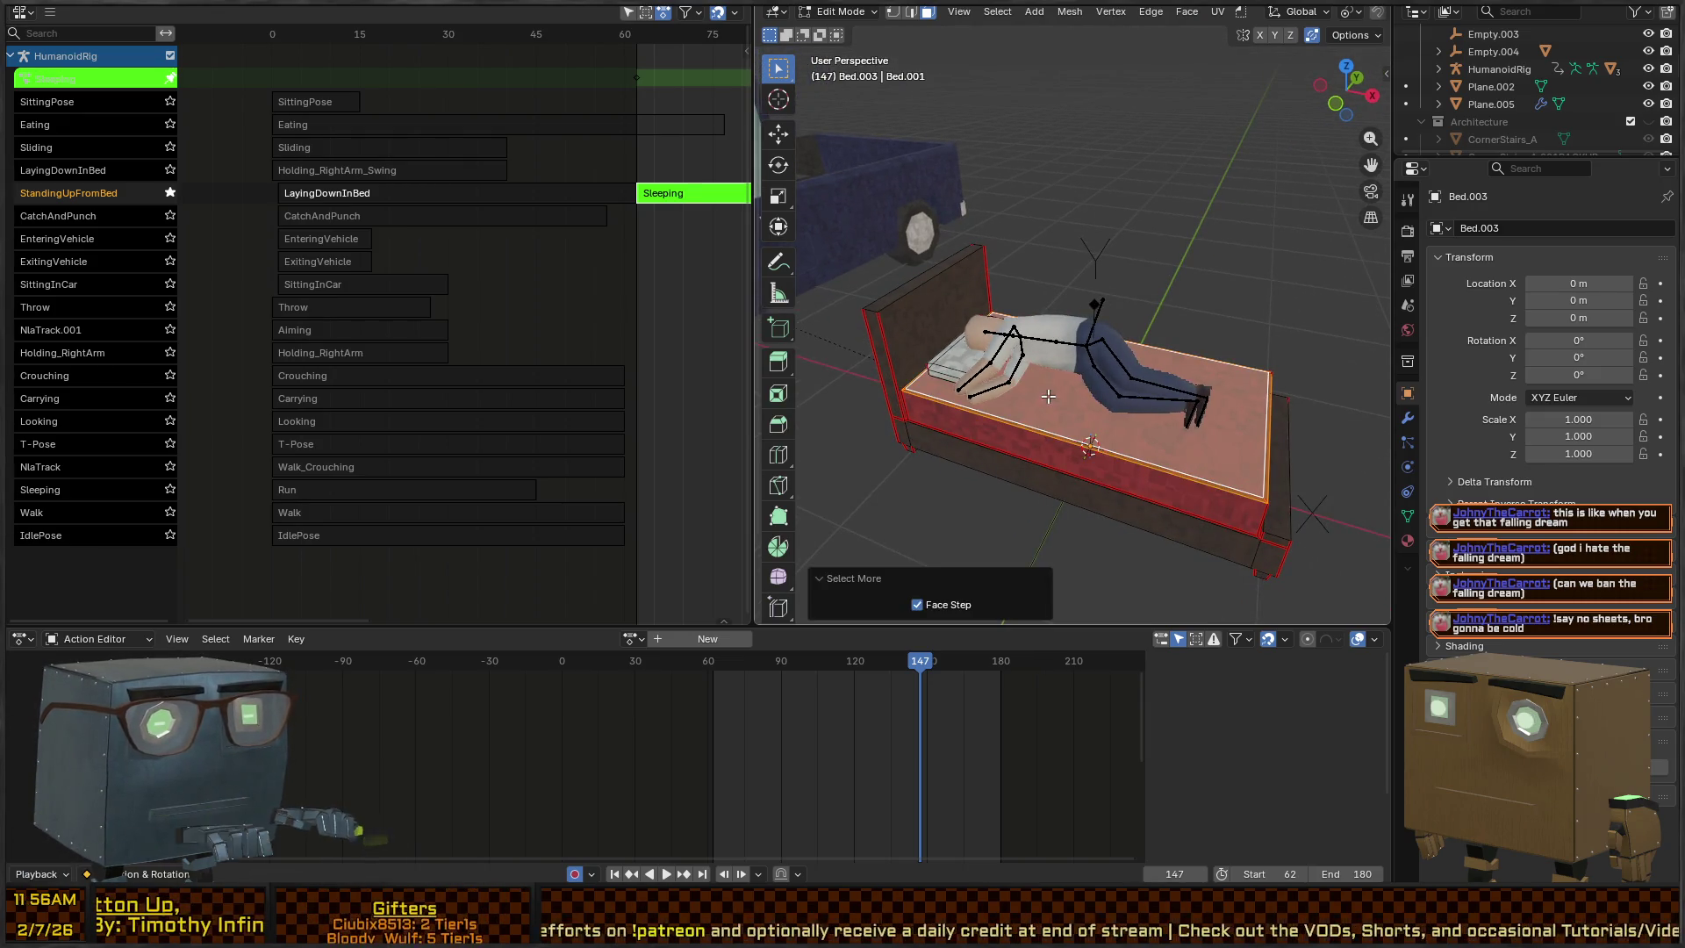
key("a")
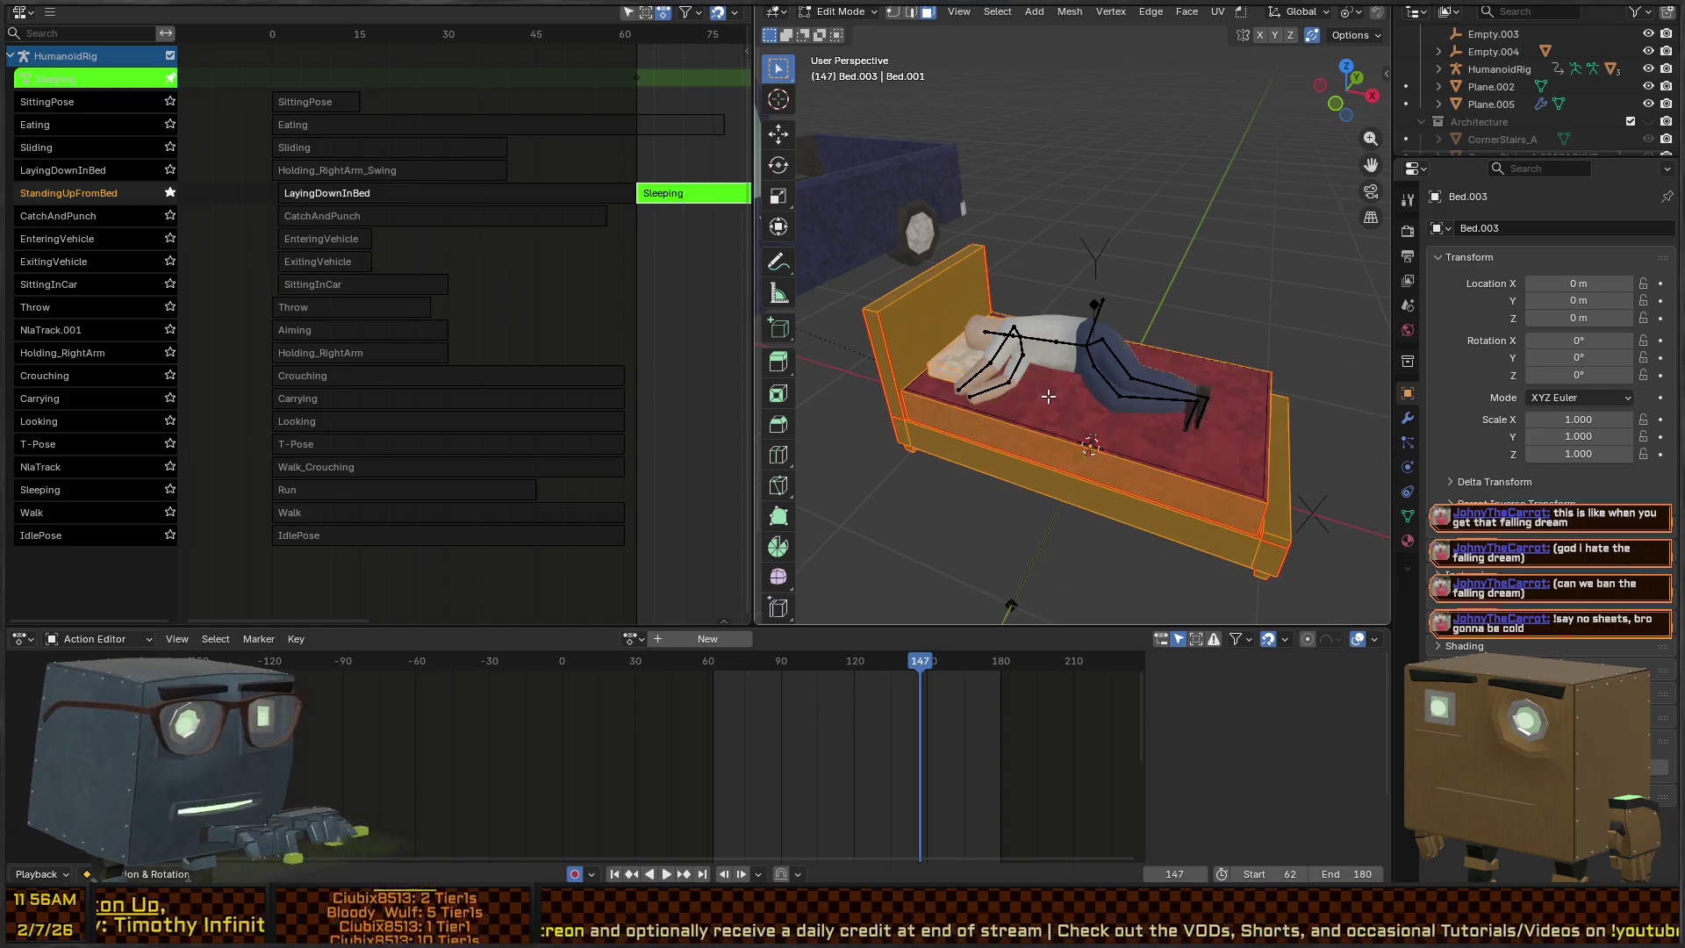
key("x")
left_click(1048, 397)
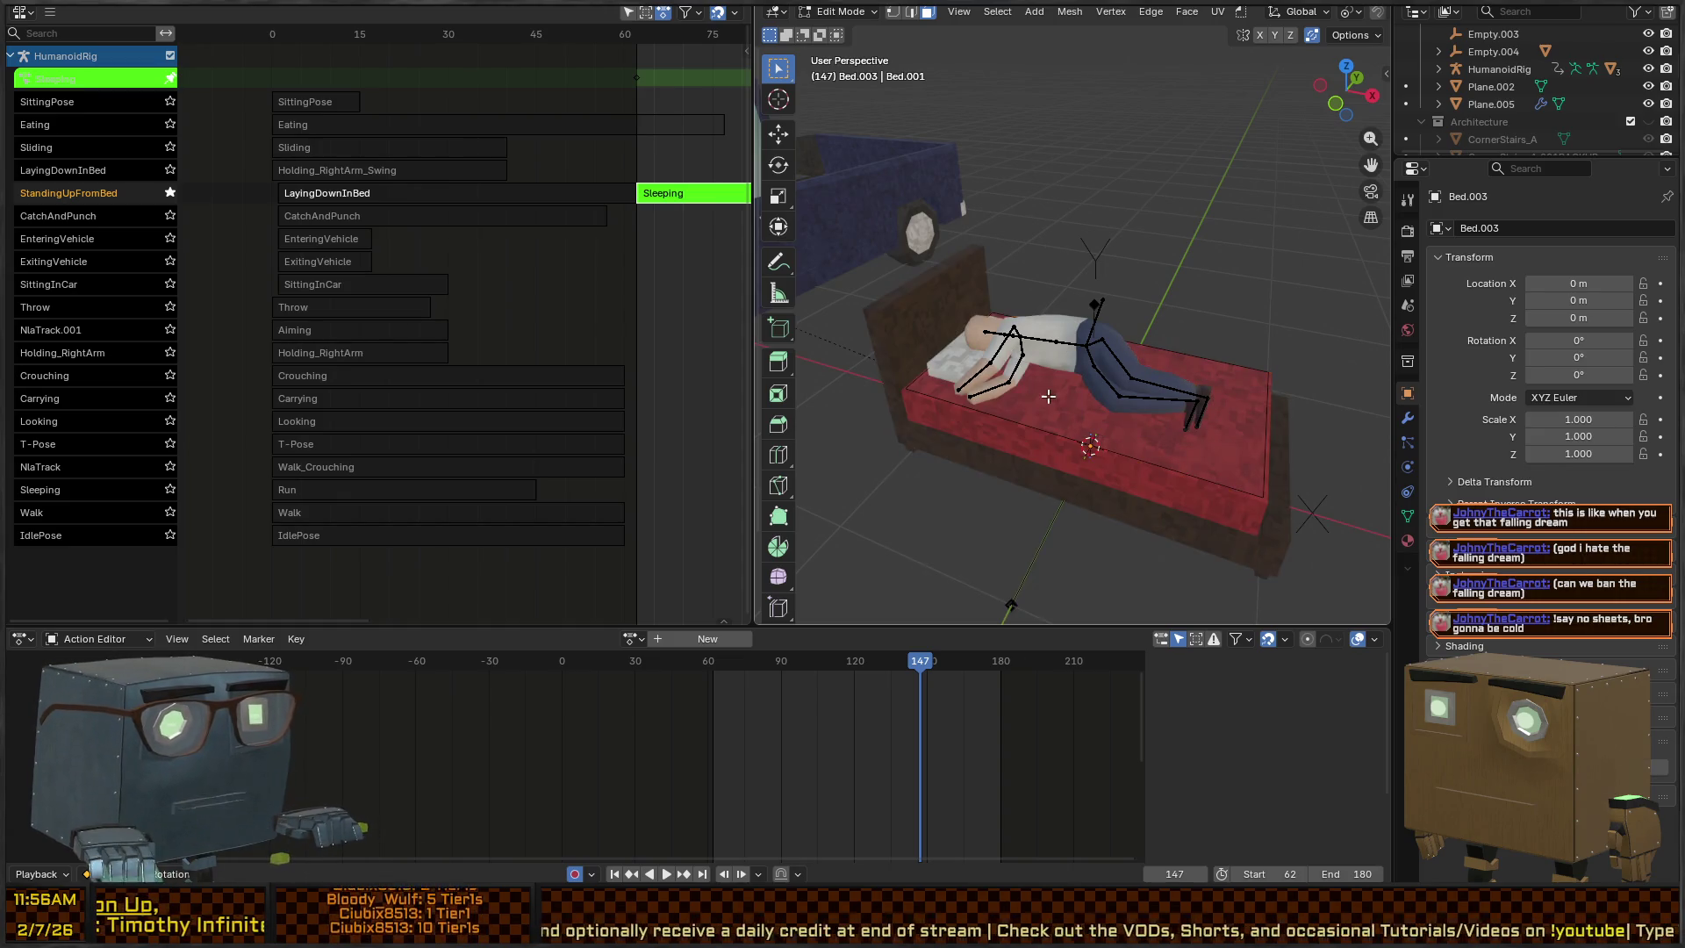
Add four centred loop cuts across the blanket's top face
left_click(1125, 386)
key("ctrl+r")
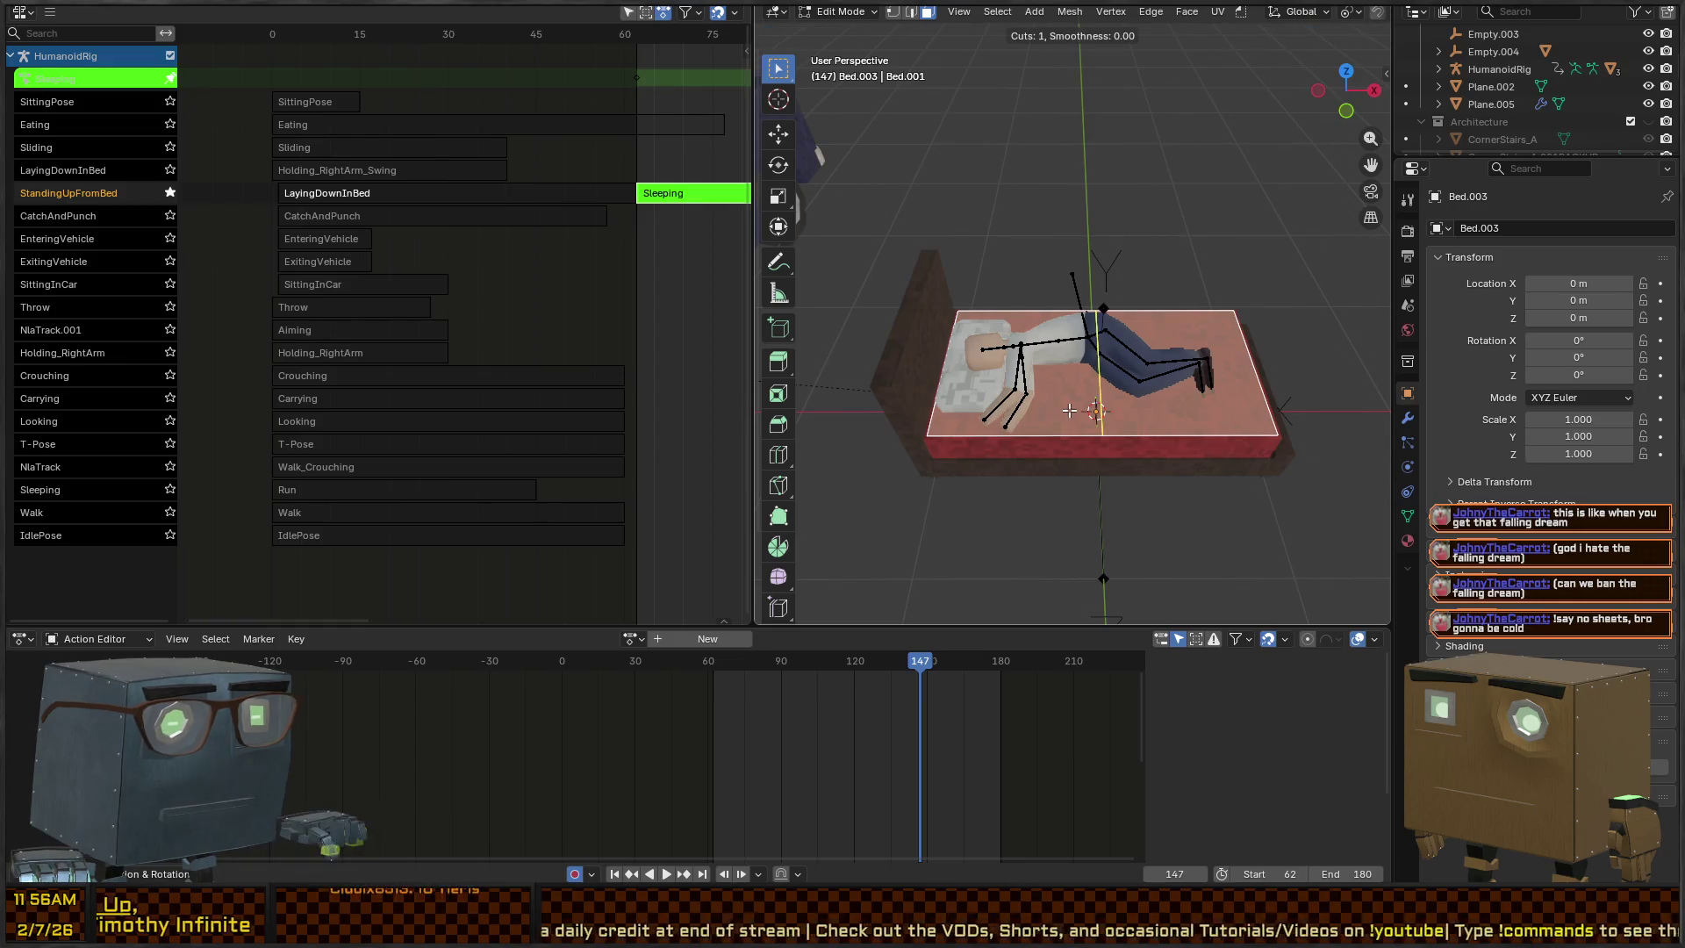
scroll(1069, 410, "up", 3)
left_click(1069, 410)
right_click(1069, 410)
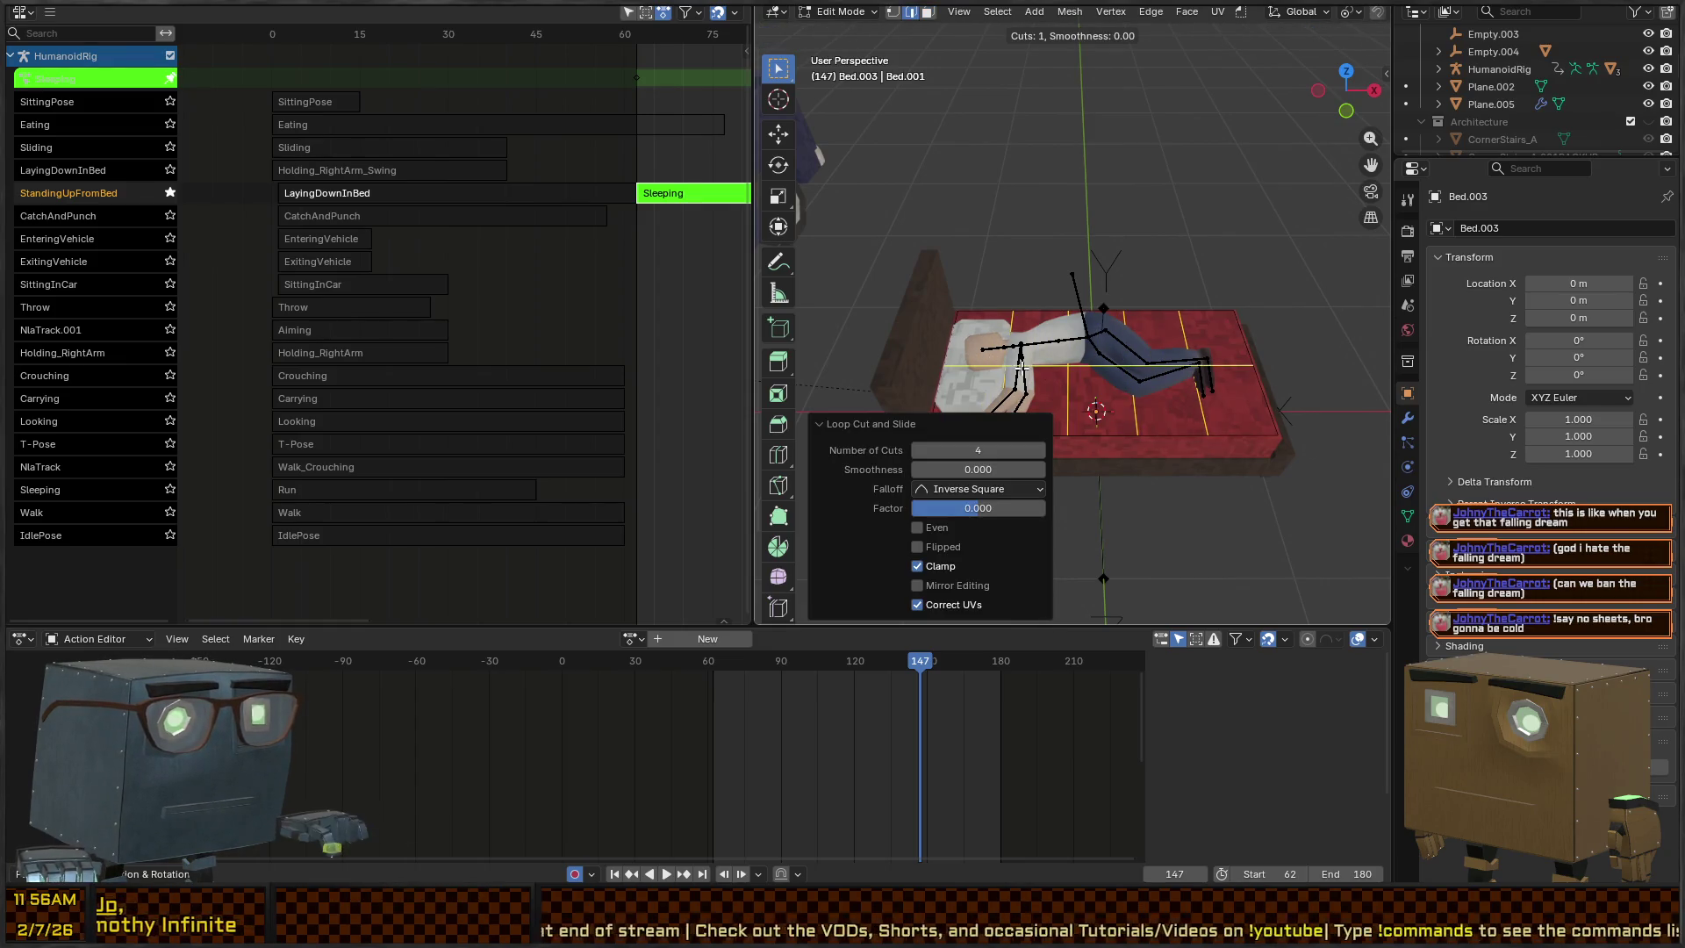
Add centred loop cuts in the other direction and select the blanket's side edge loop
scroll(1021, 368, "up", 3)
left_click(939, 345)
right_click(939, 345)
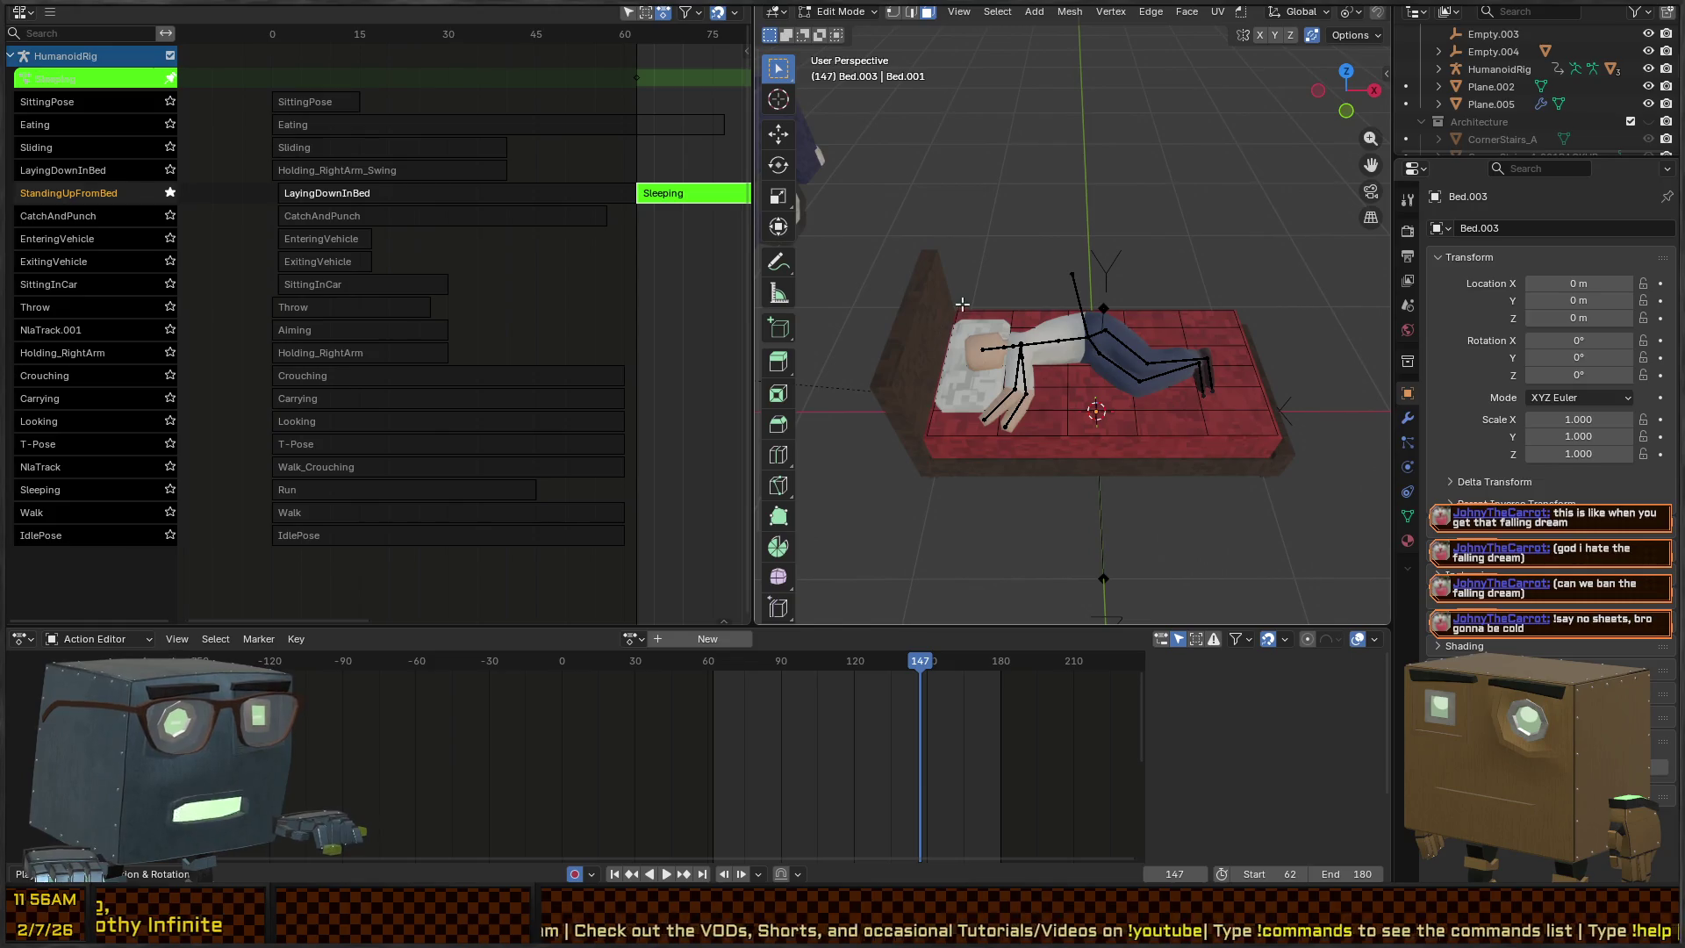
left_click(934, 435, "alt")
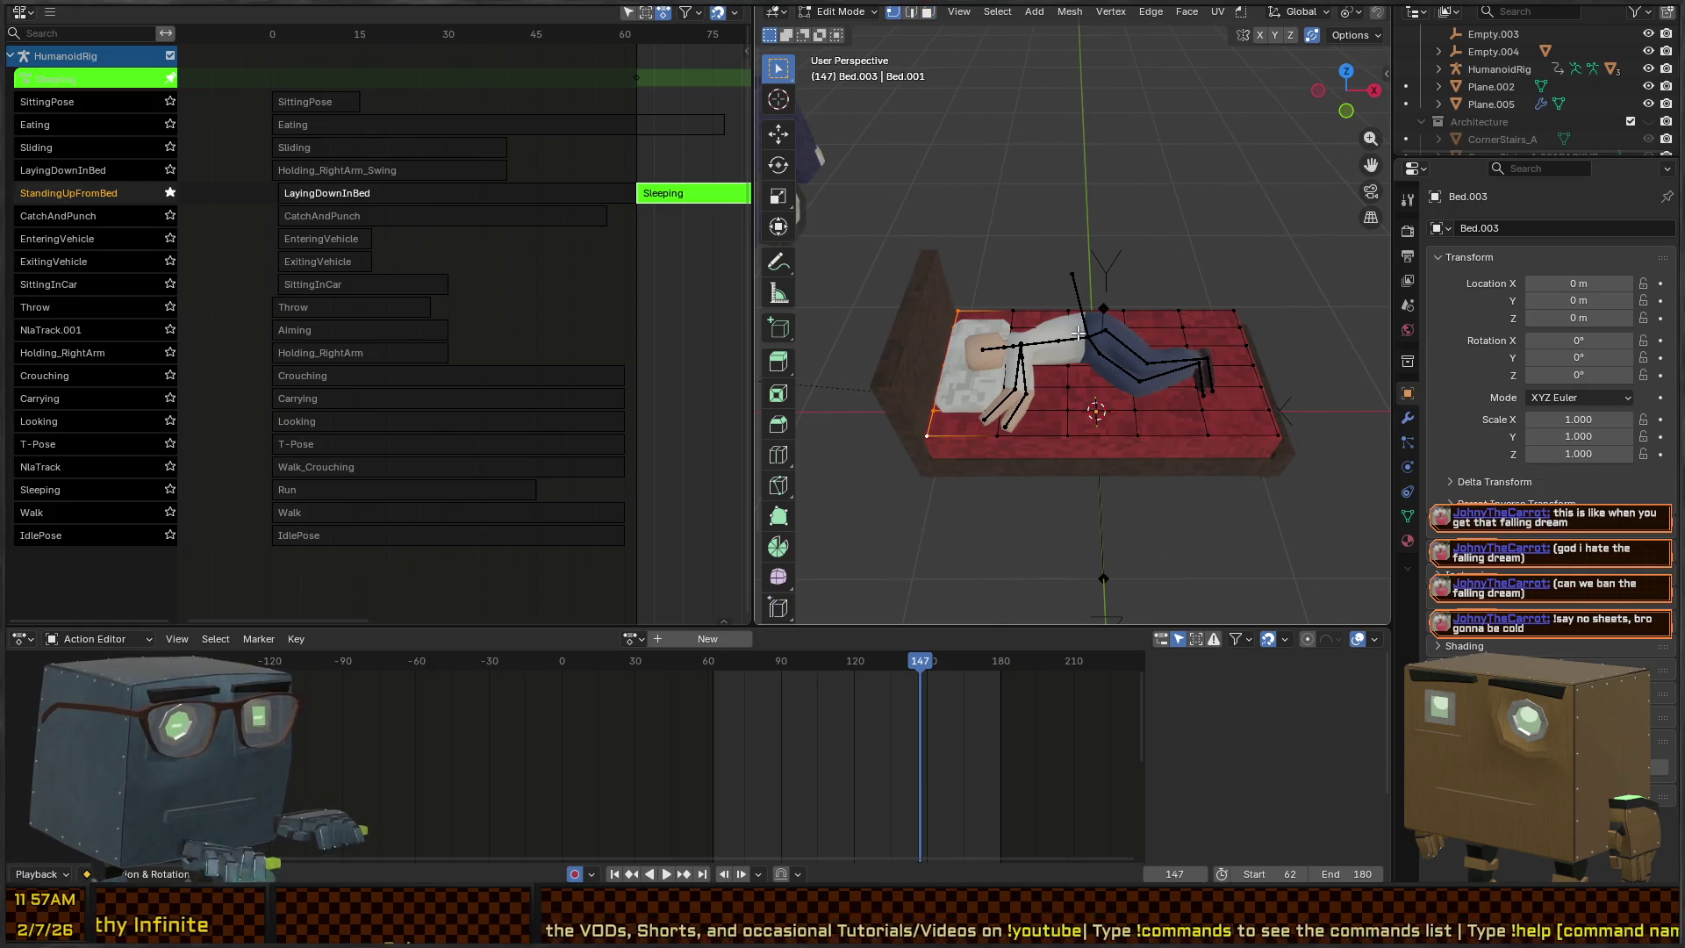
Push the side edge loop outward along X with proportional editing
key("g")
key("x")
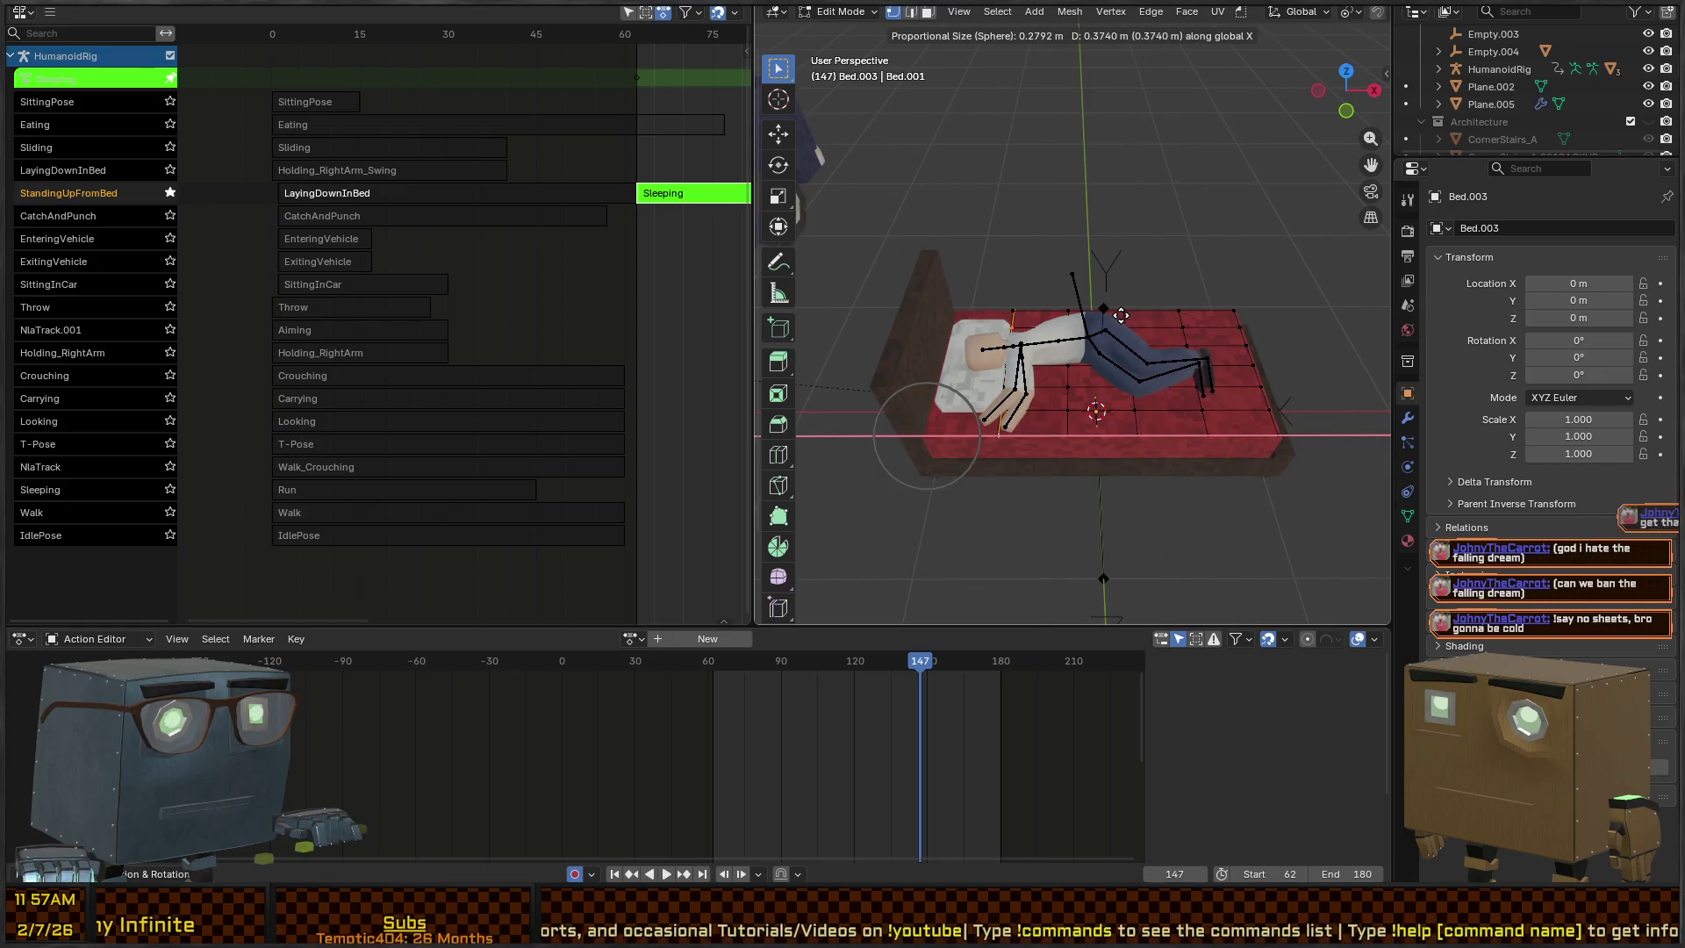
scroll(1124, 311, "up", 2)
left_click(1124, 312)
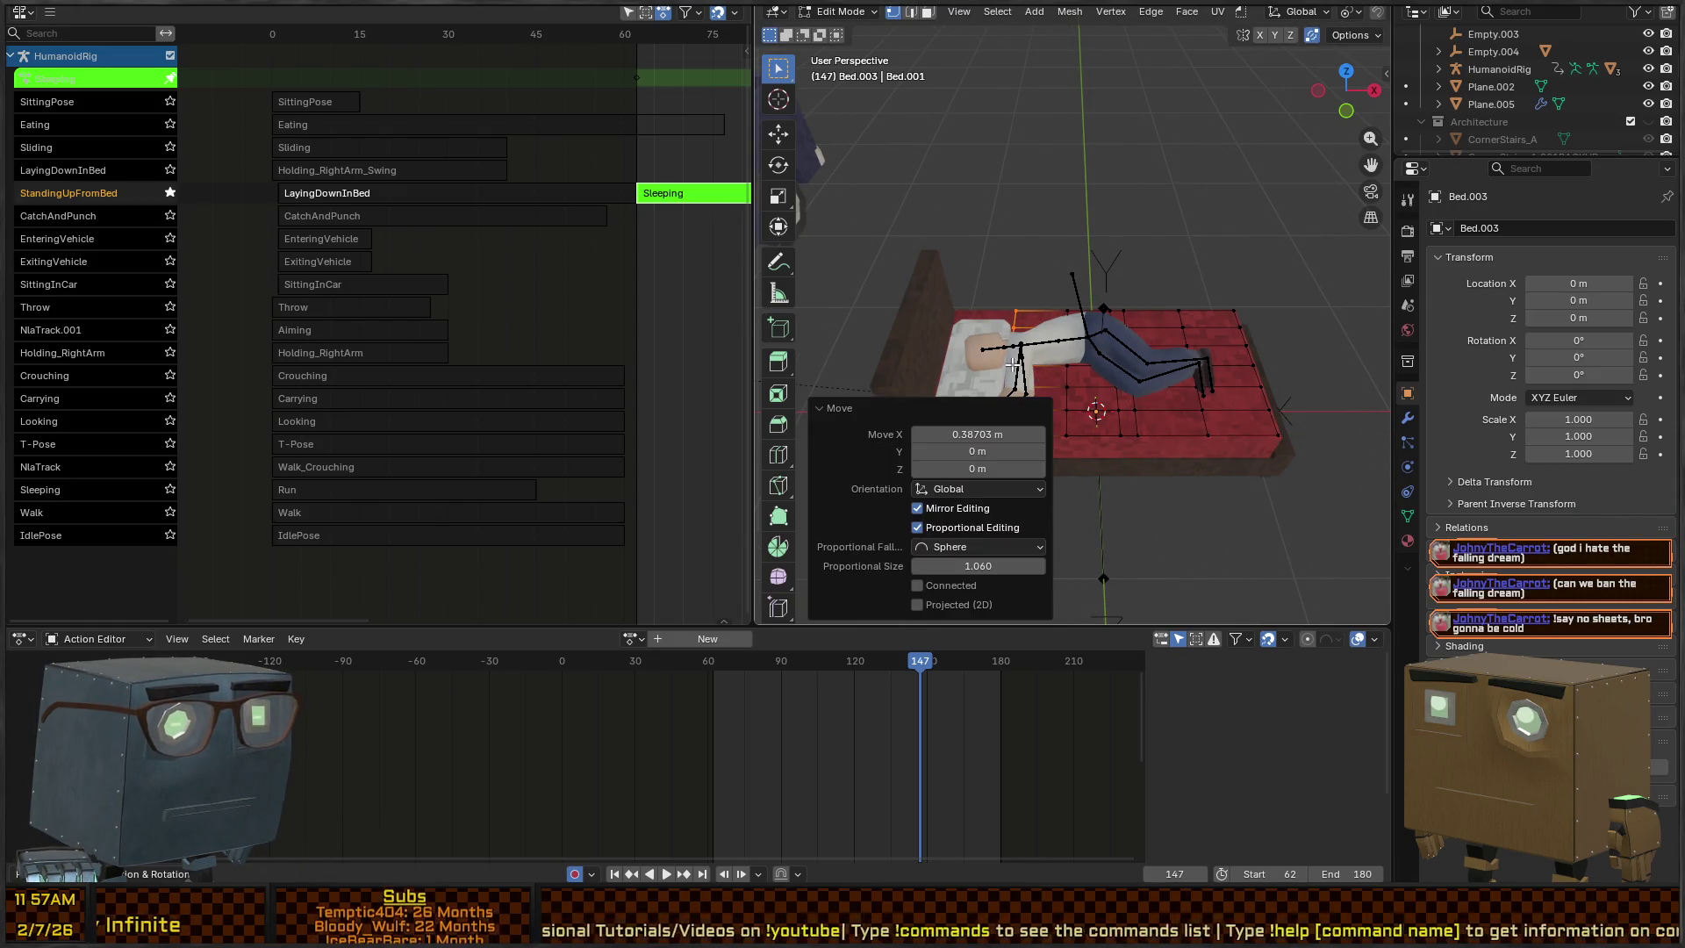
Select a path of vertices across the blanket and lift it along Z over the character
key("alt+z")
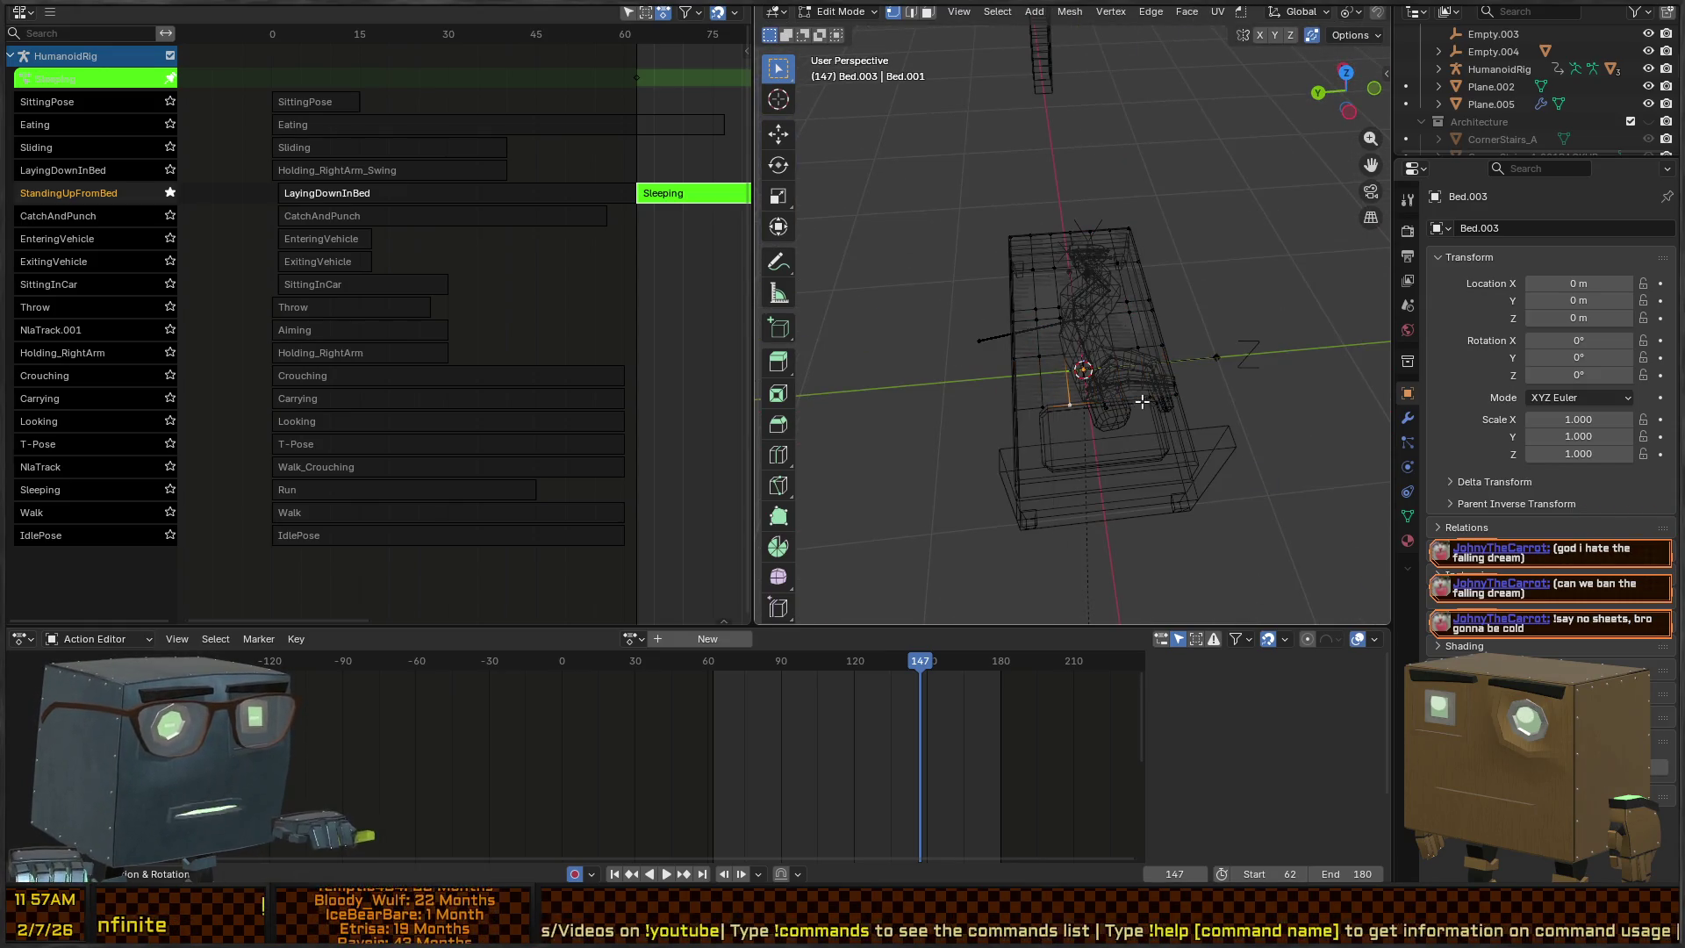
left_click(1073, 403, "ctrl")
key("z")
key("g")
key("z")
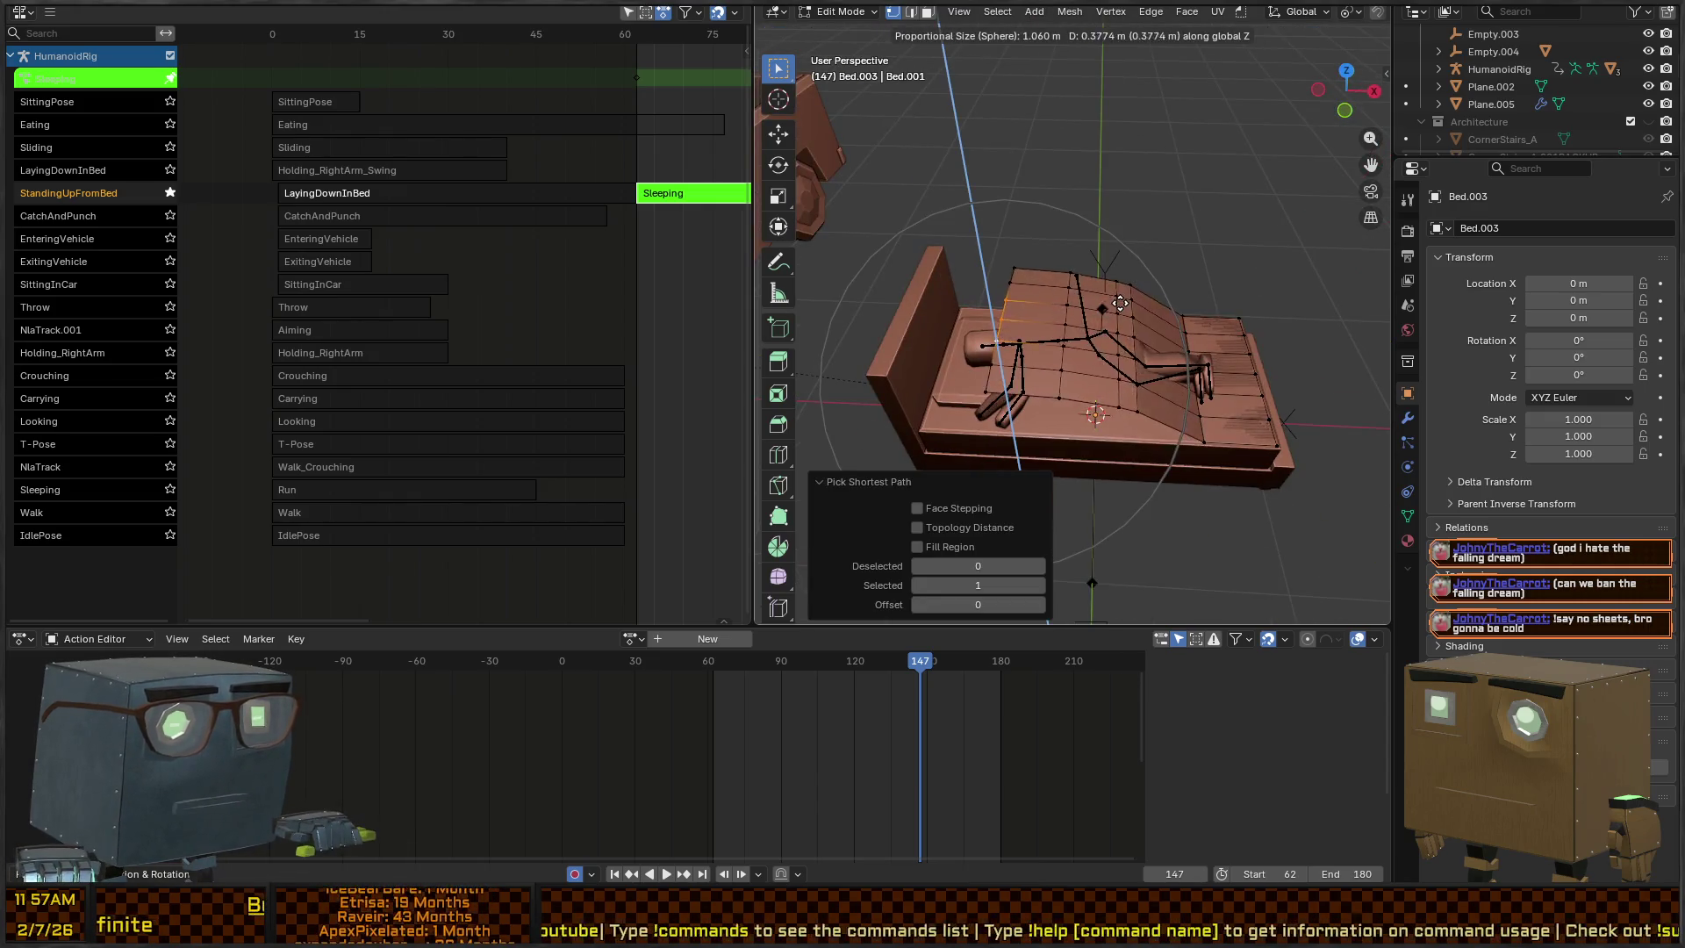
scroll(1136, 303, "down", 5)
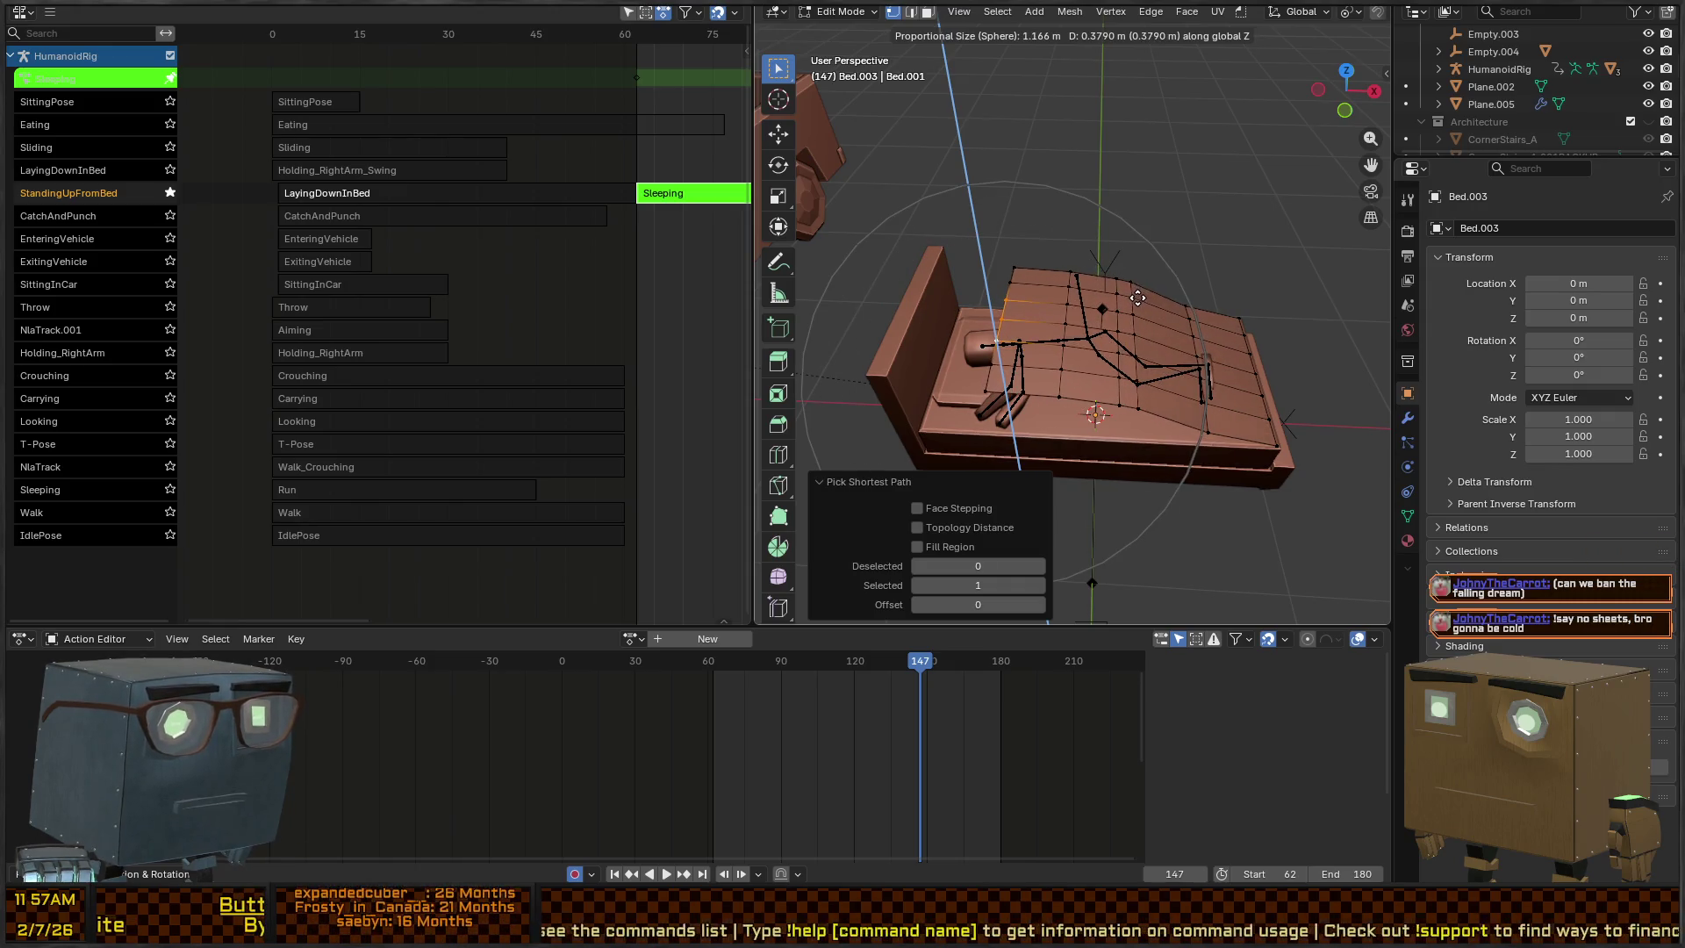
left_click(1139, 294)
Try a further vertical blanket lift, cancel it, and bring up the proportional falloff choices
mouse_move(1151, 342)
left_mouse_down()
mouse_move(1208, 259)
mouse_move(1132, 291)
left_mouse_up()
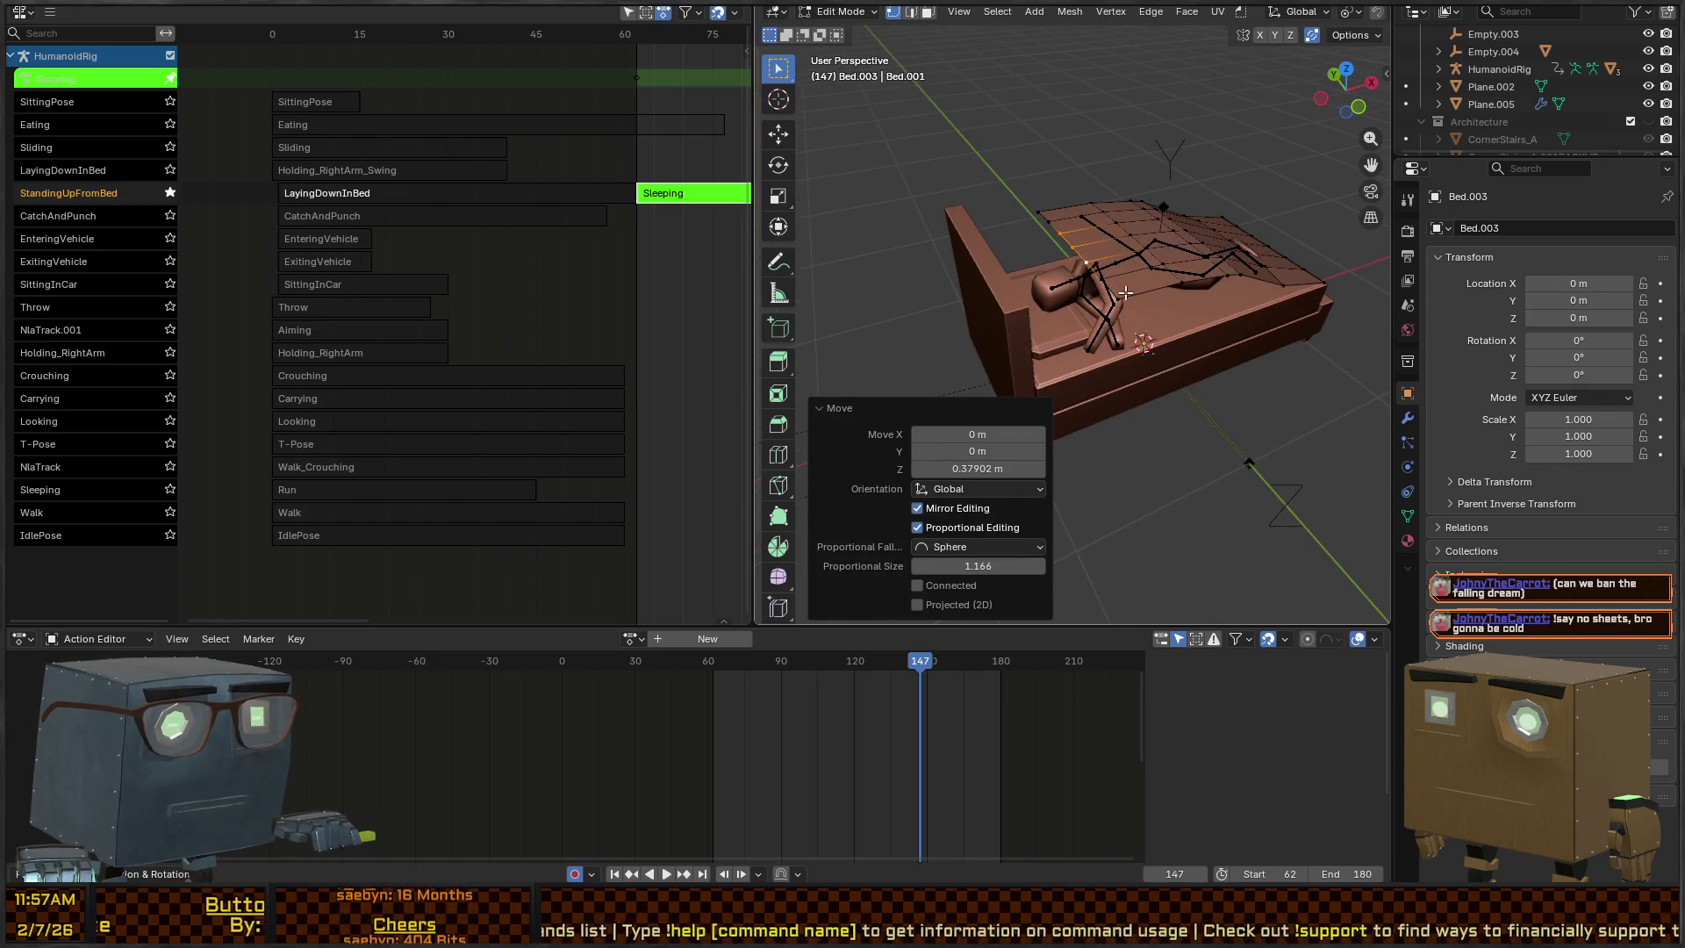
key("g")
key("z")
scroll(1237, 220, "up", 12)
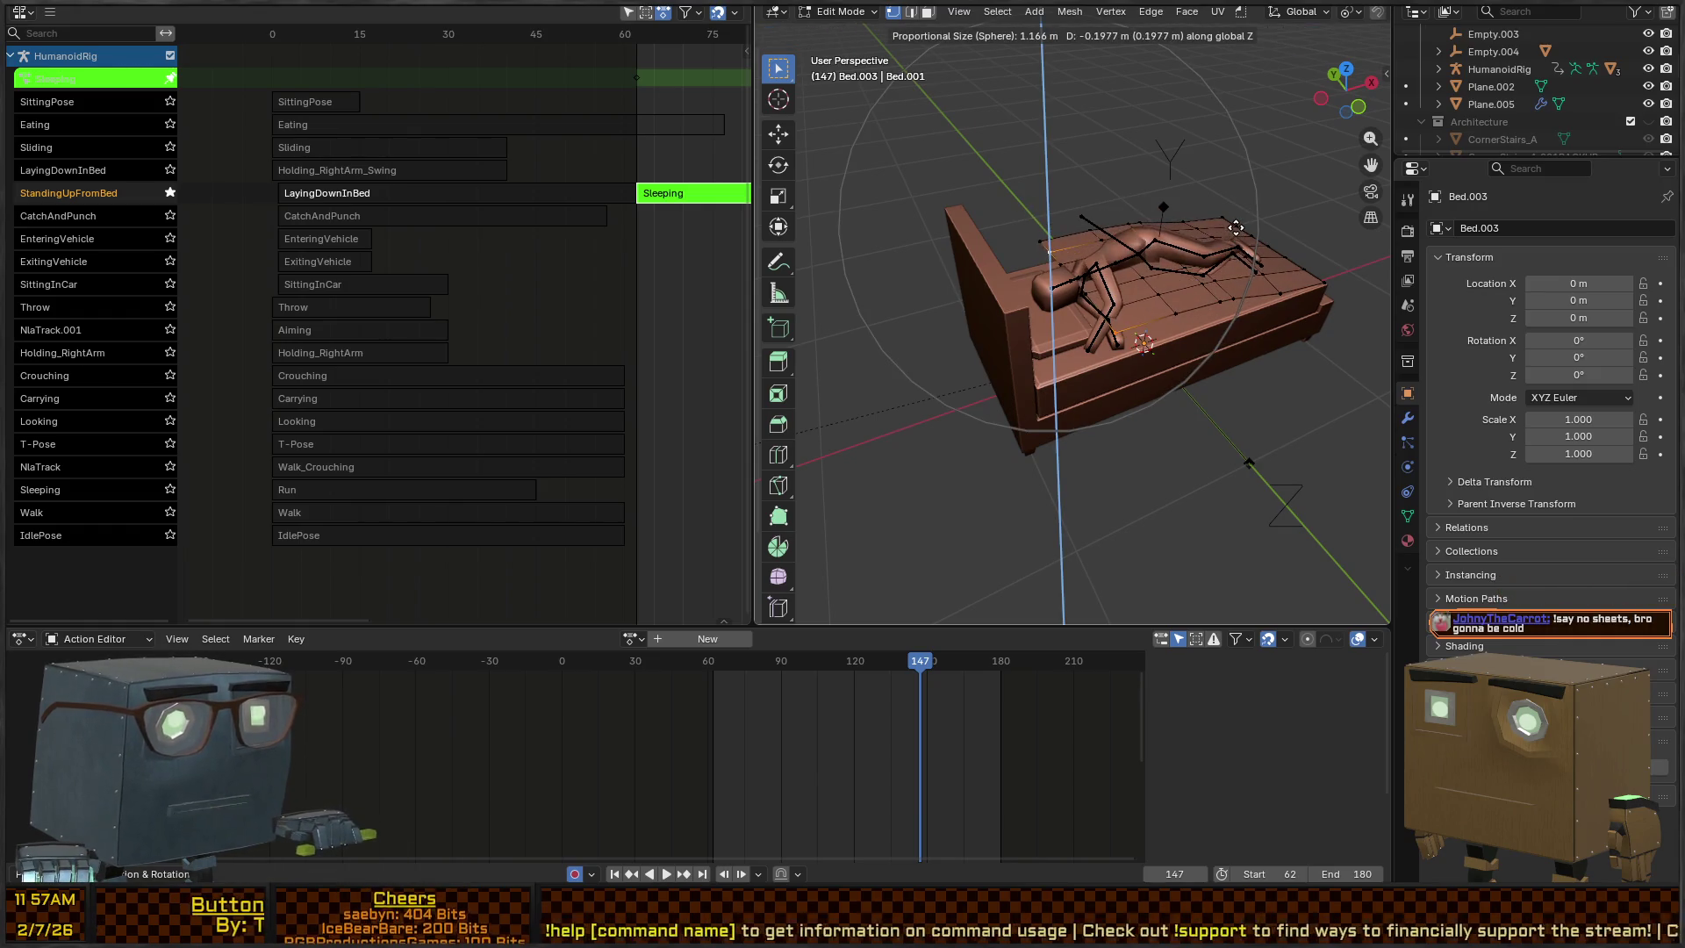
right_click(1236, 225)
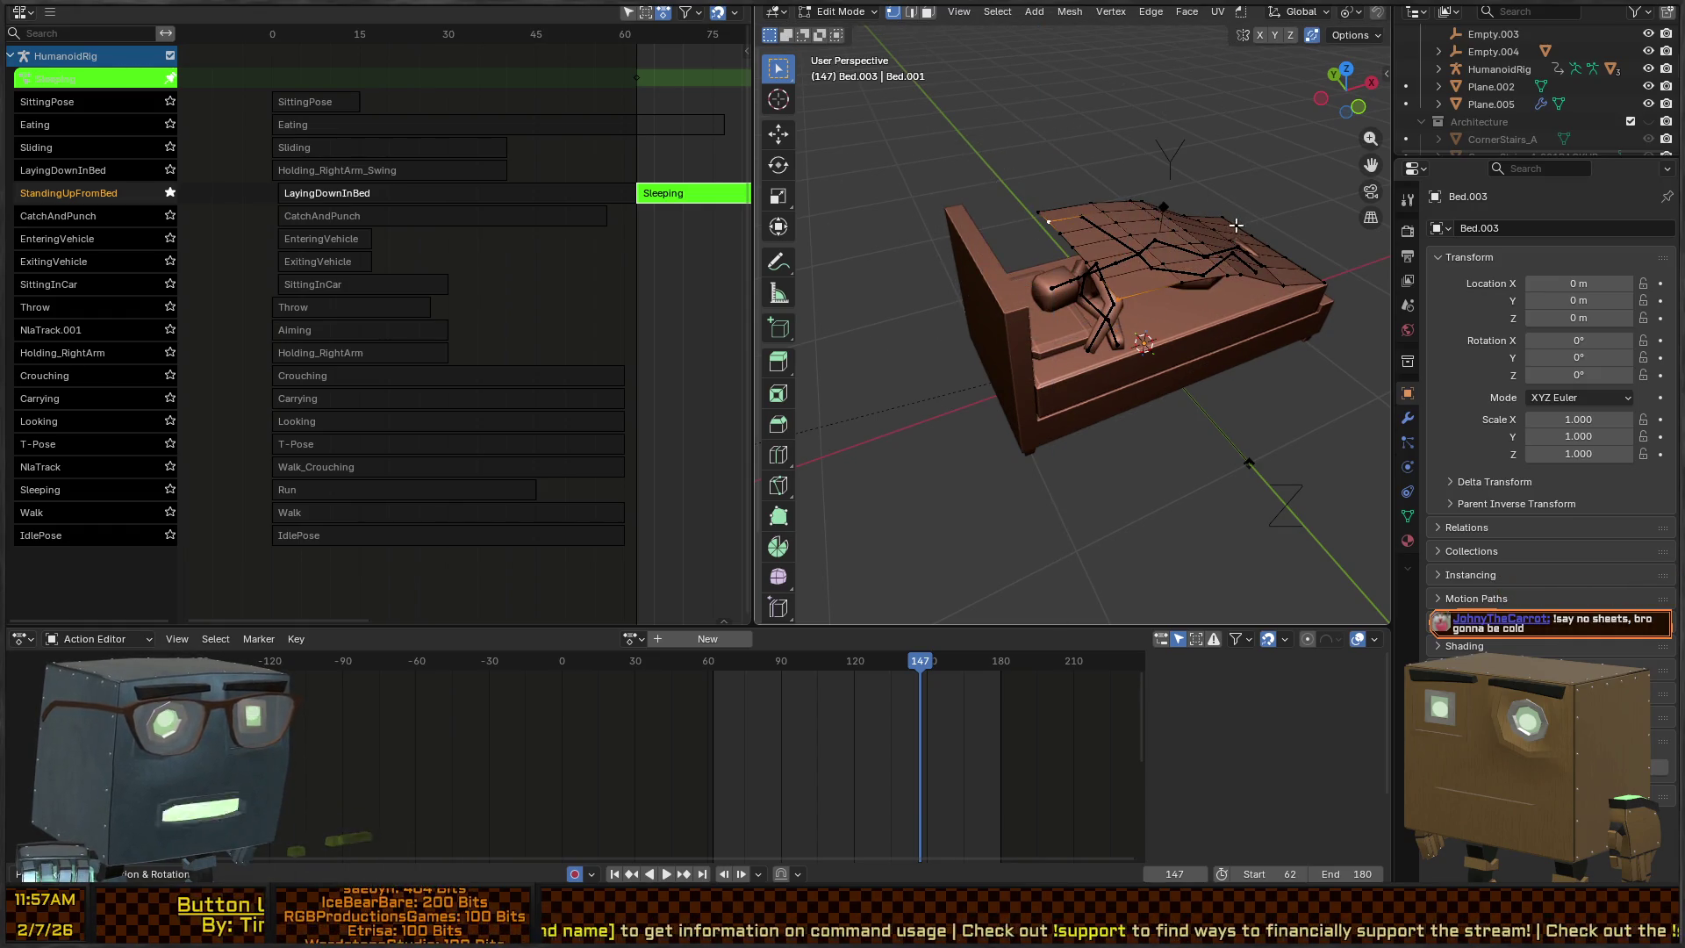
scroll(1103, 13, "down", 5)
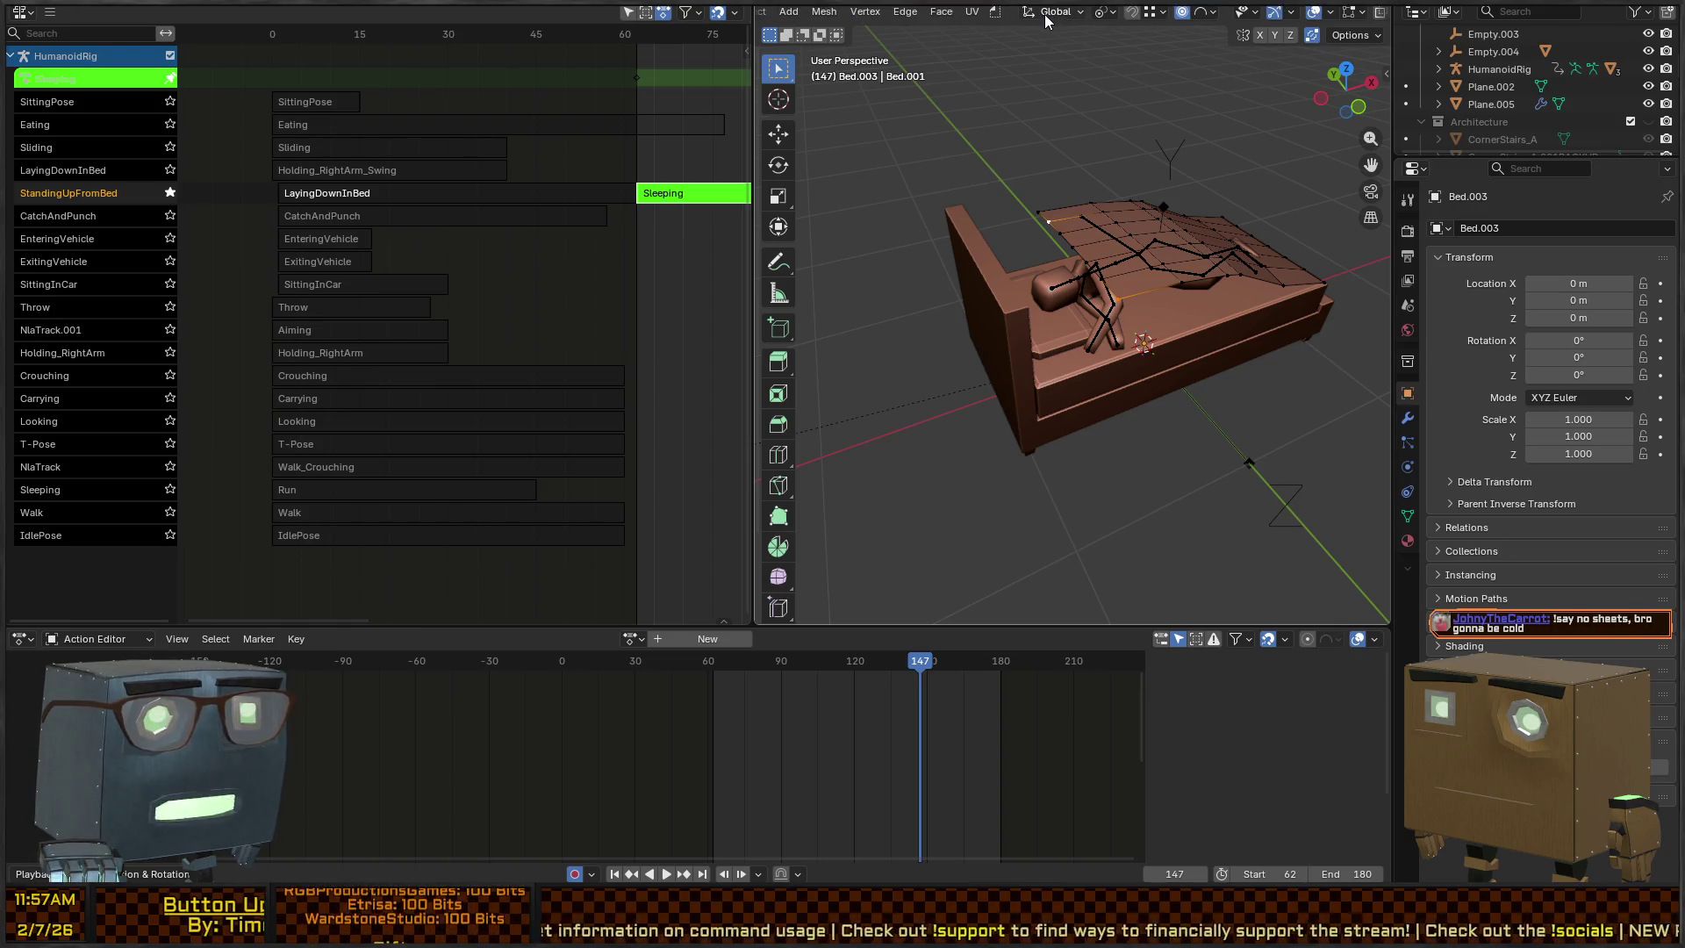
left_click(1112, 14)
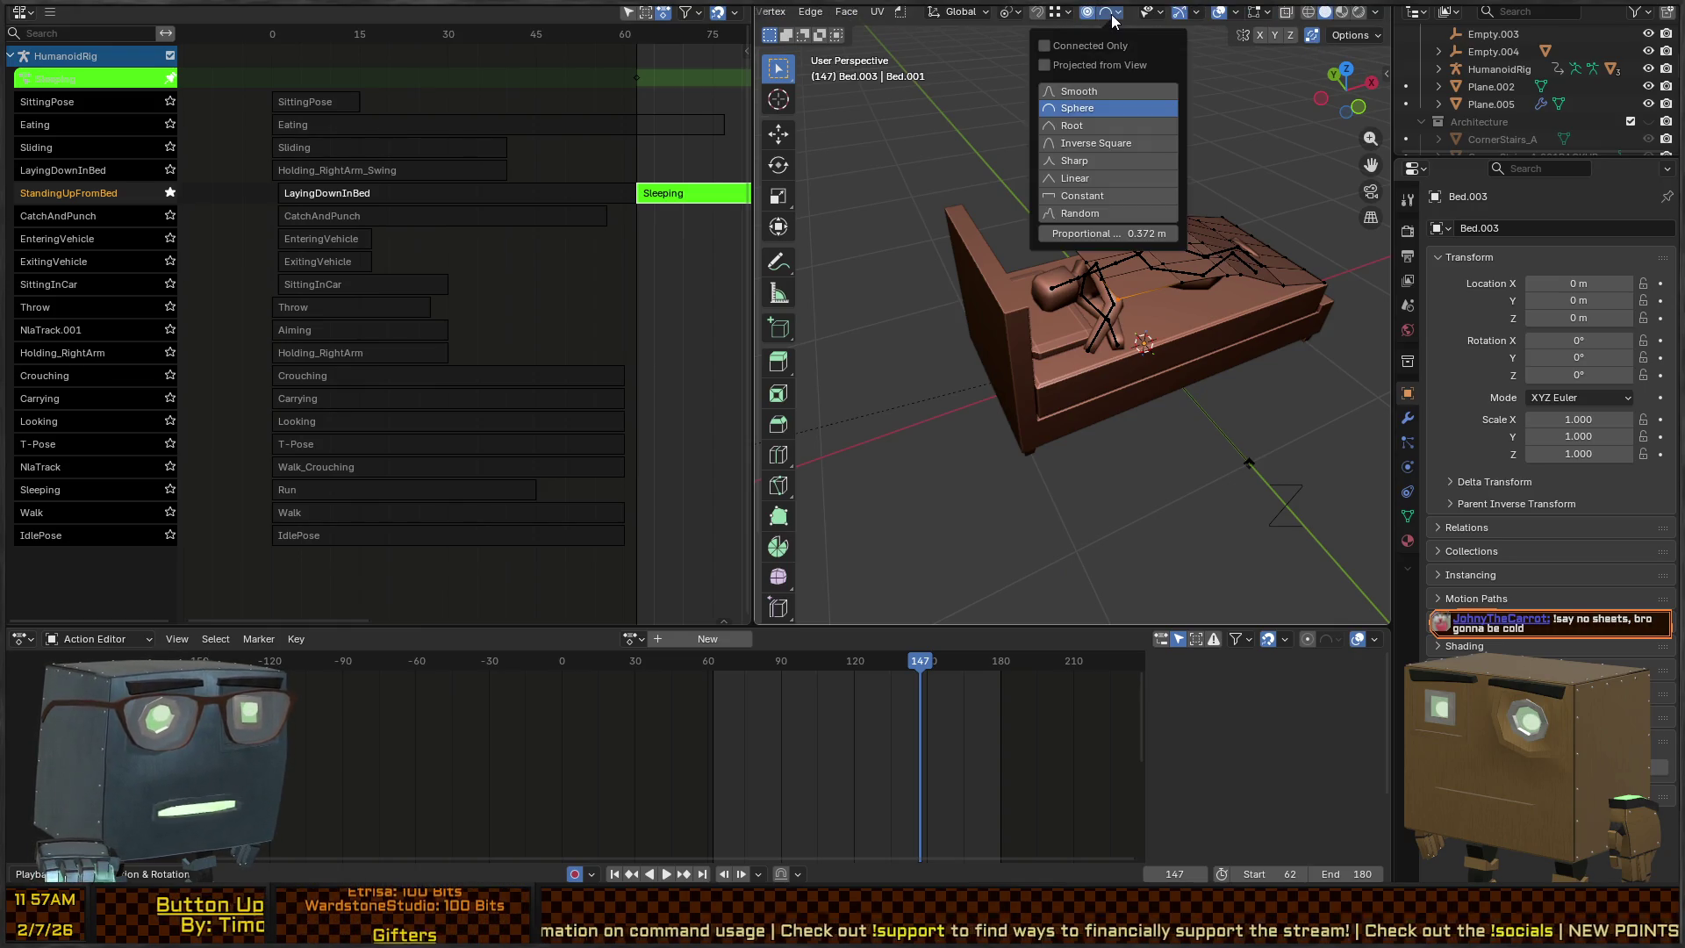
Switch the proportional falloff to Sharp and move the blanket vertices vertically
left_click(1109, 159)
key("g")
key("z")
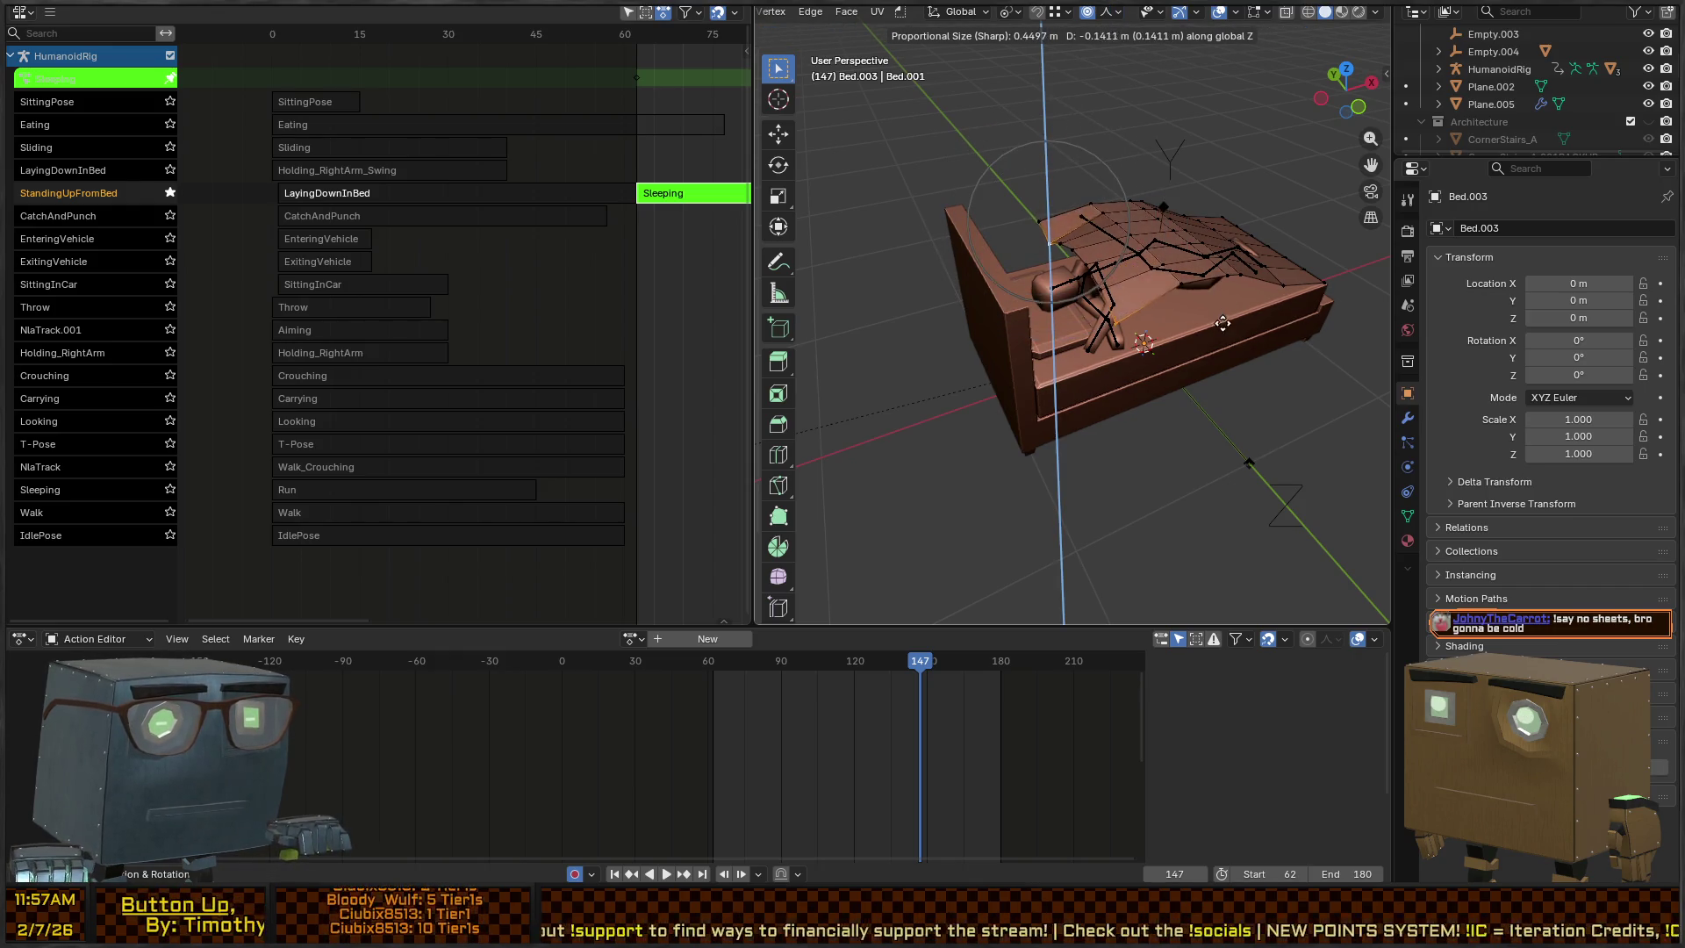
left_click(1027, 237)
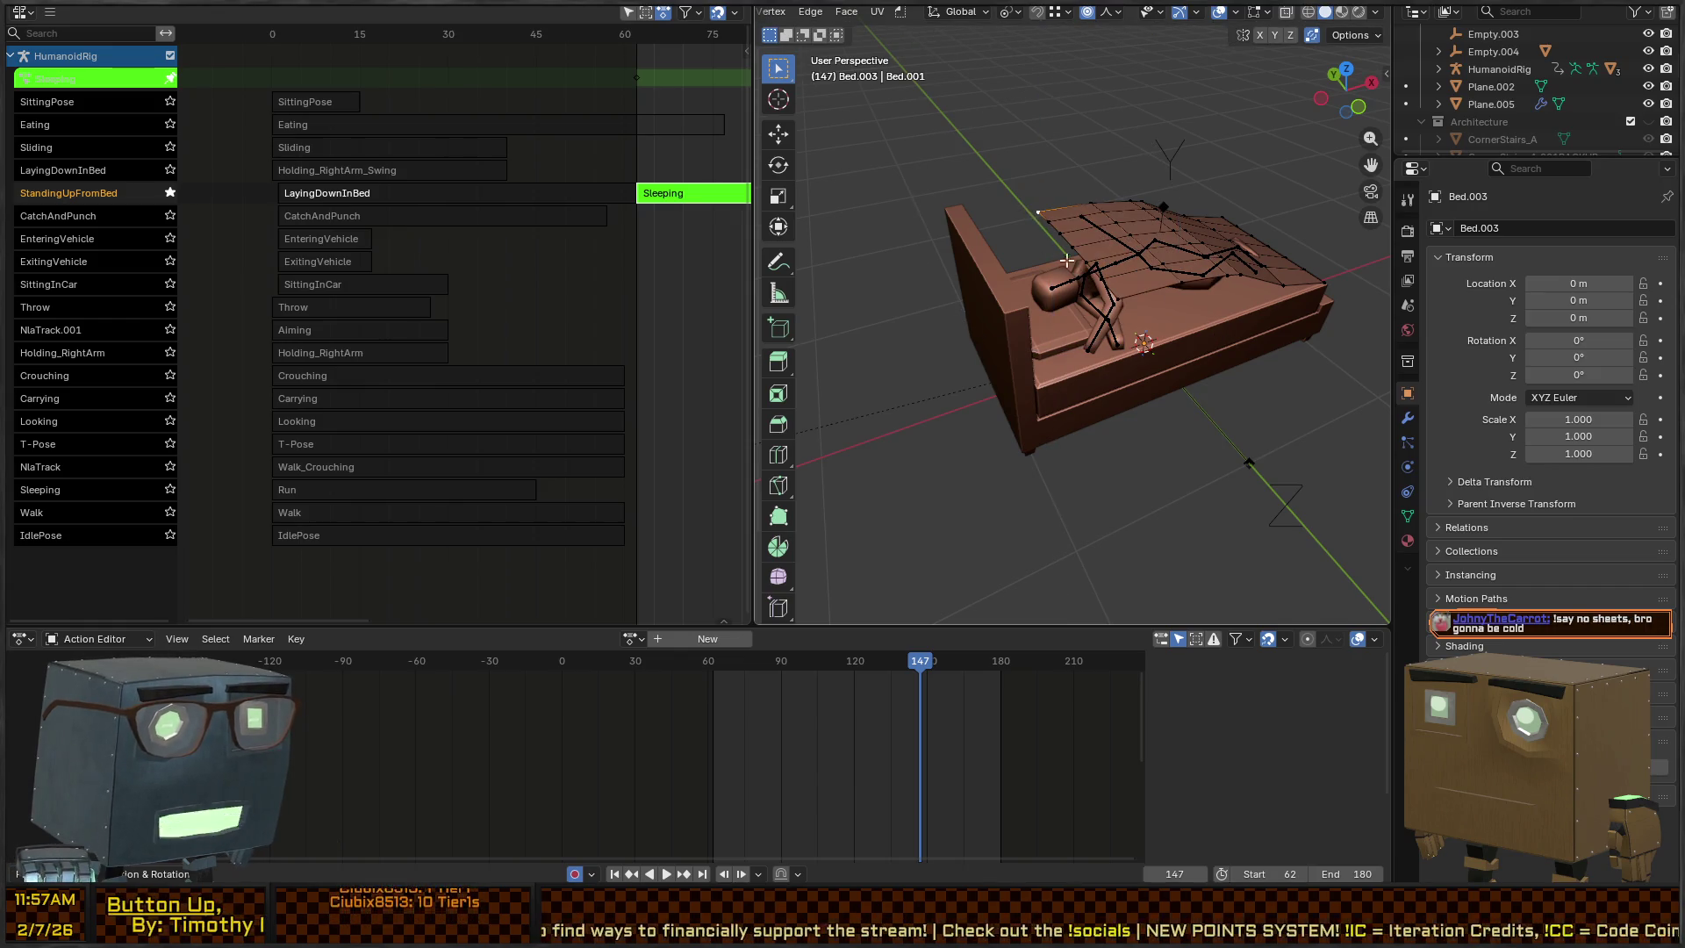
Lower the blanket vertex near the pillow along Z, then select another vertex
left_click(1127, 309)
key("g")
key("z")
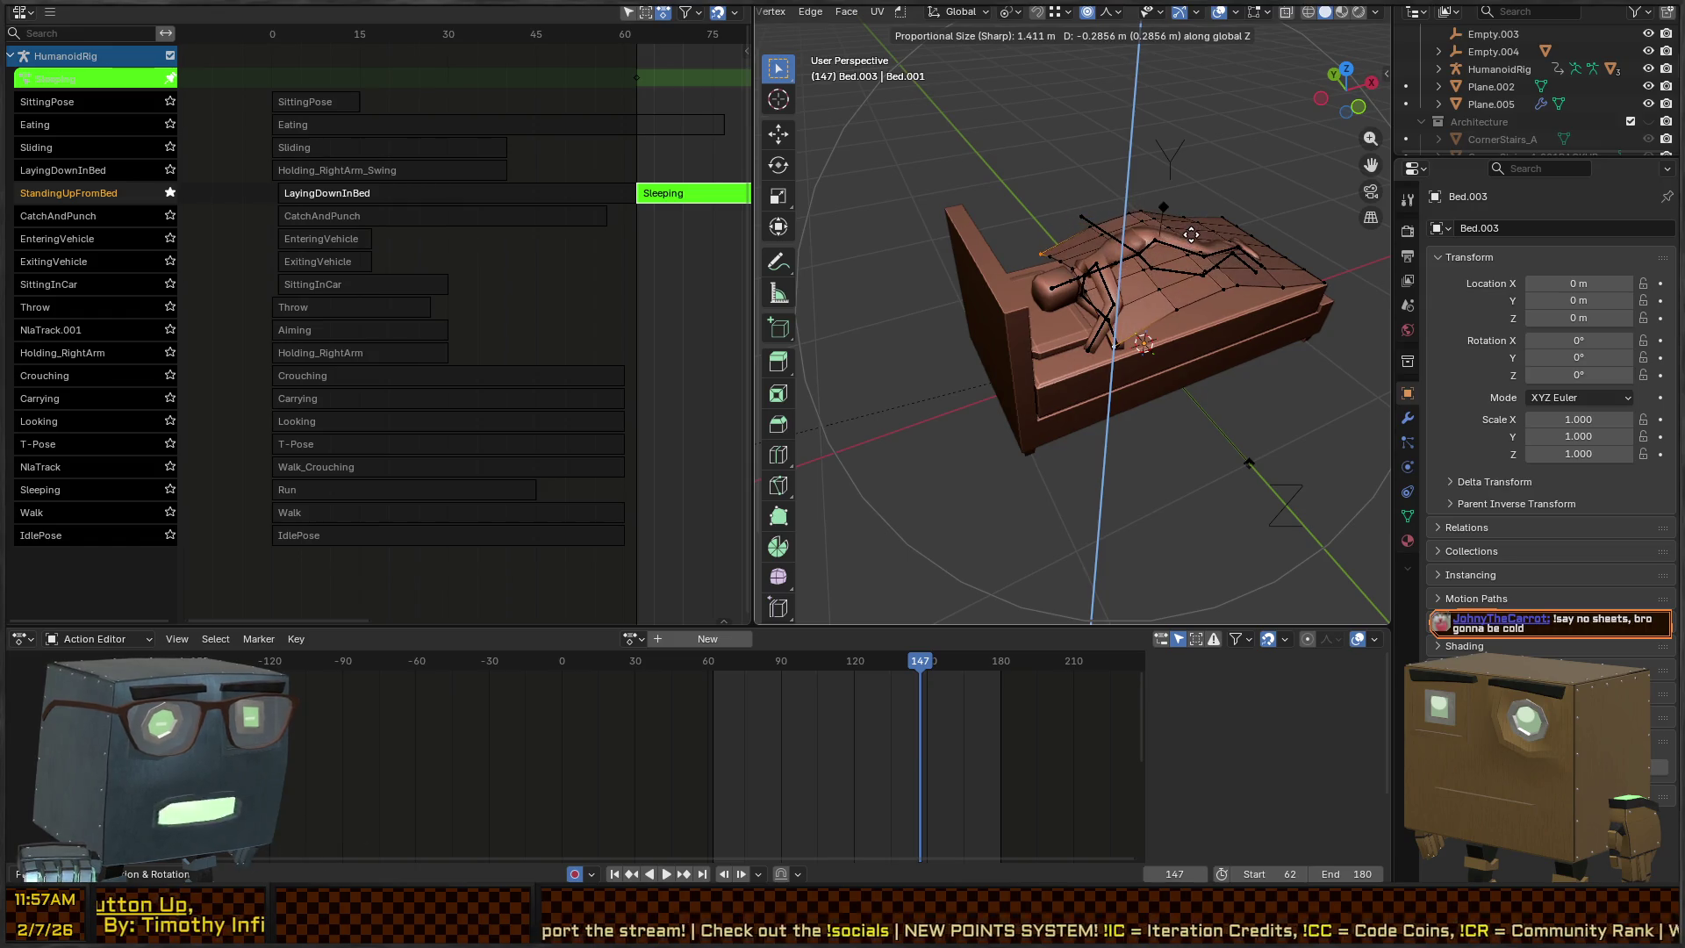
left_click(1189, 302)
left_click(1178, 307)
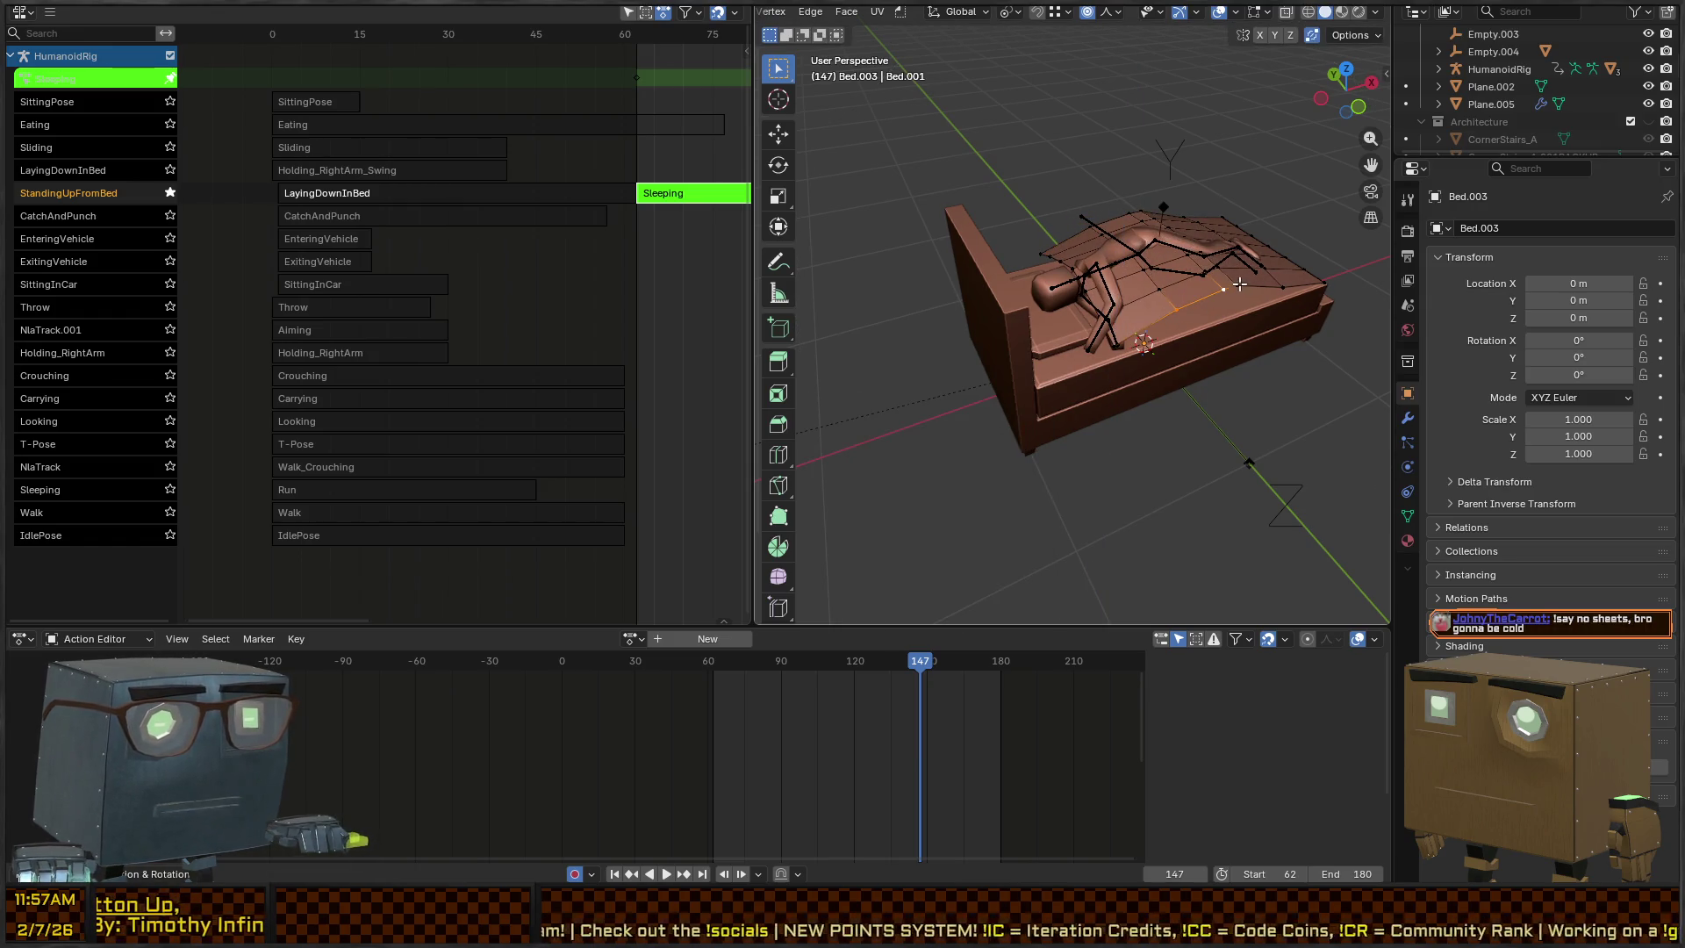
left_click_drag(1239, 284, 1164, 239)
Lower a path along the blanket's edge, then raise the selected blanket vertices along Z
left_click(1022, 169, "ctrl")
left_click_drag(1022, 169, 984, 169)
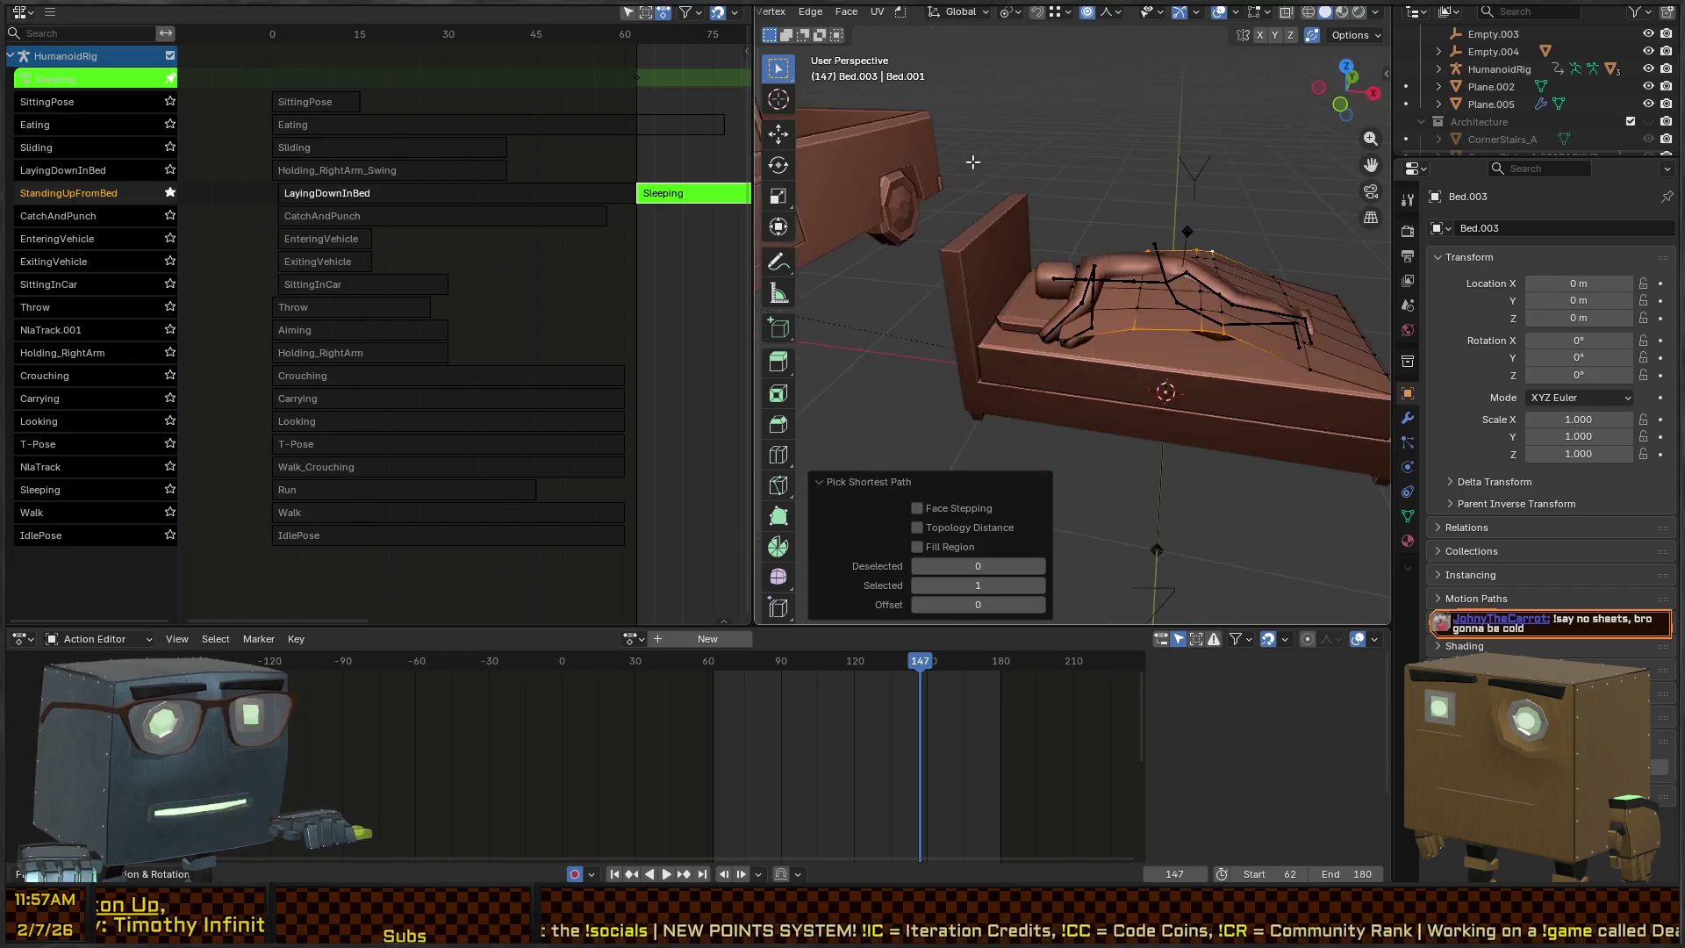
key("g")
key("z")
scroll(1027, 207, "up", 2)
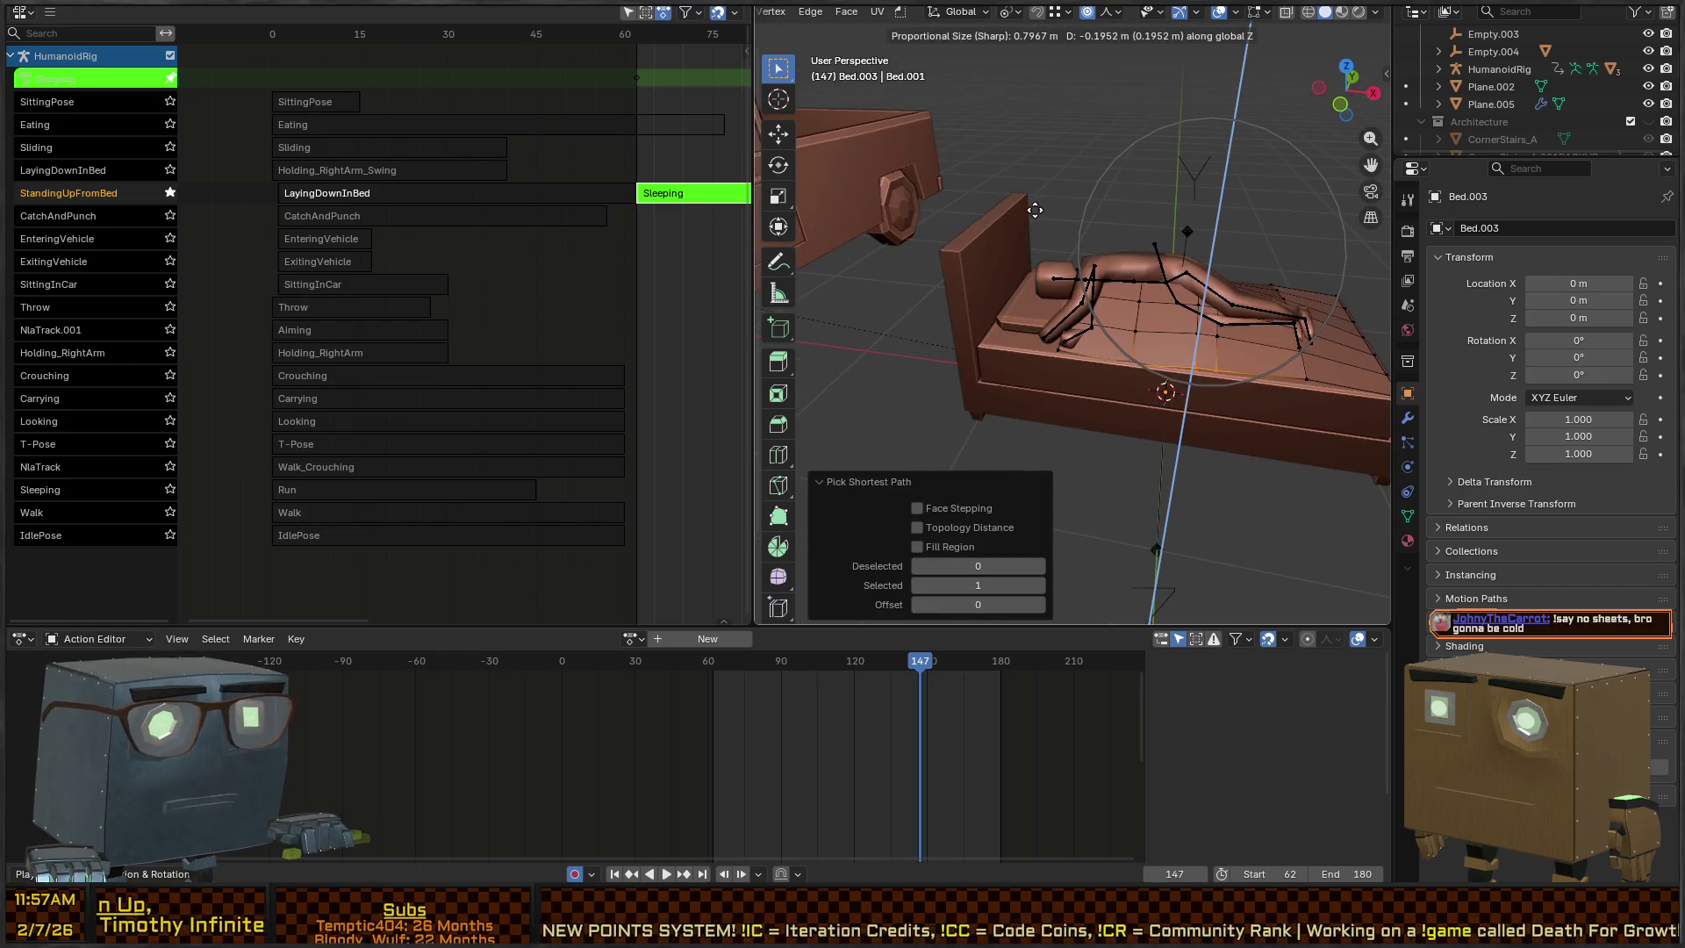
left_click(1049, 210)
left_click_drag(1049, 211, 1132, 347)
key("g")
key("z")
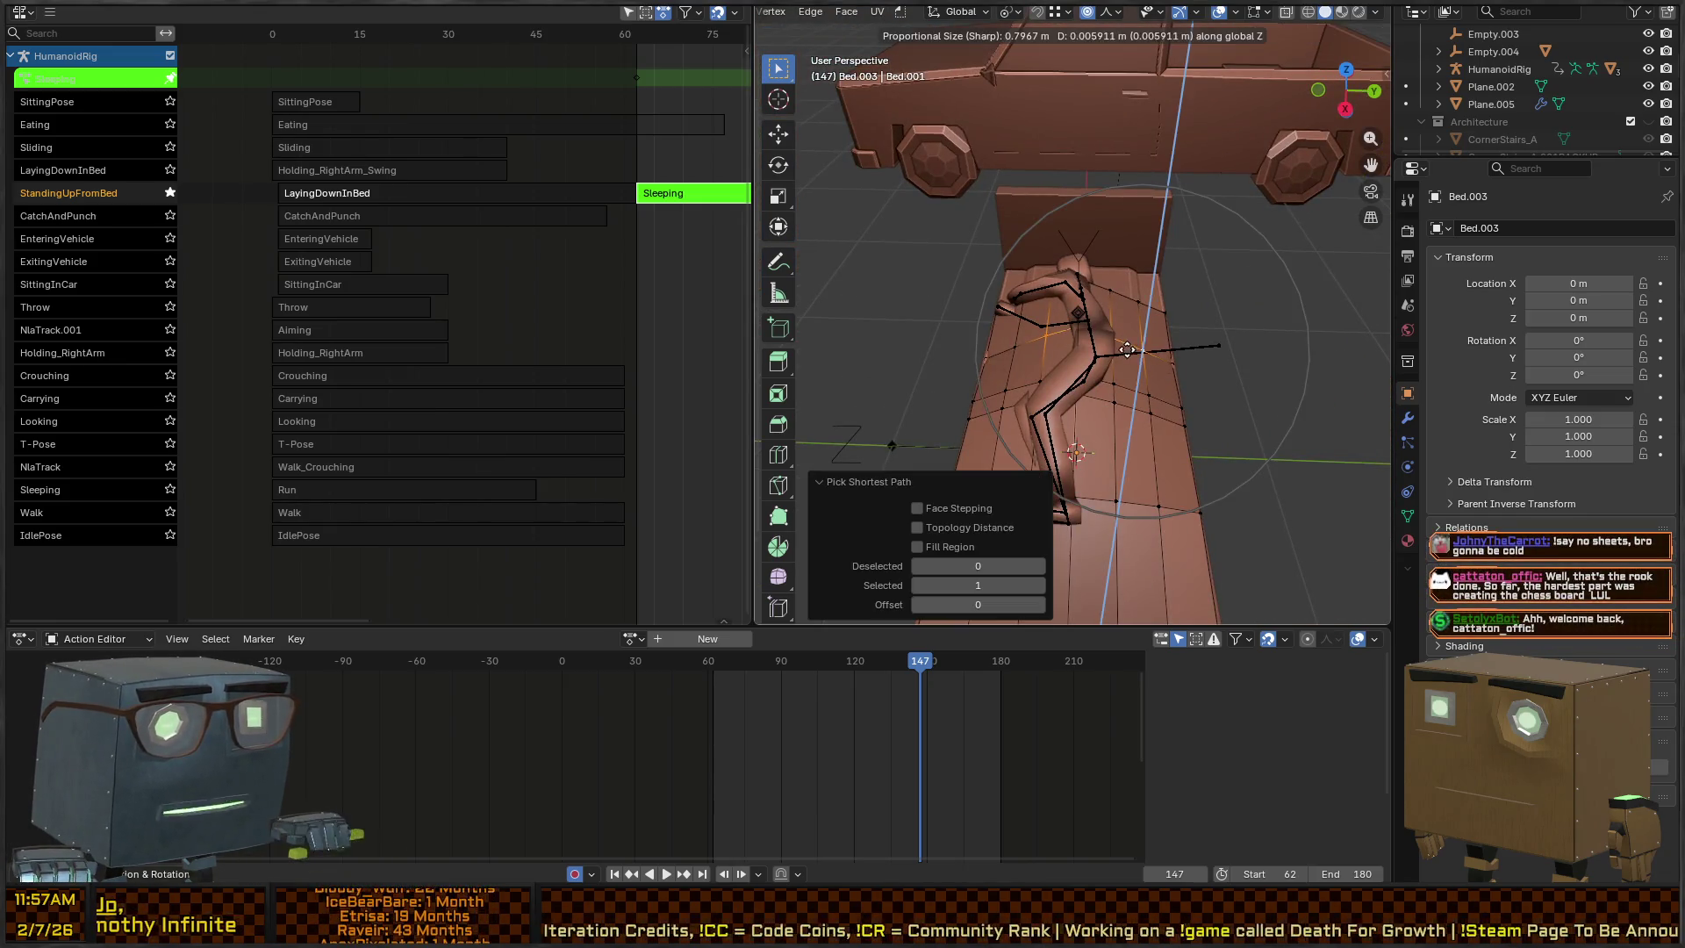
left_click(1137, 338)
Raise the head end of the blanket and lift an edge on its top with falloff
left_click_drag(1137, 338, 1112, 335)
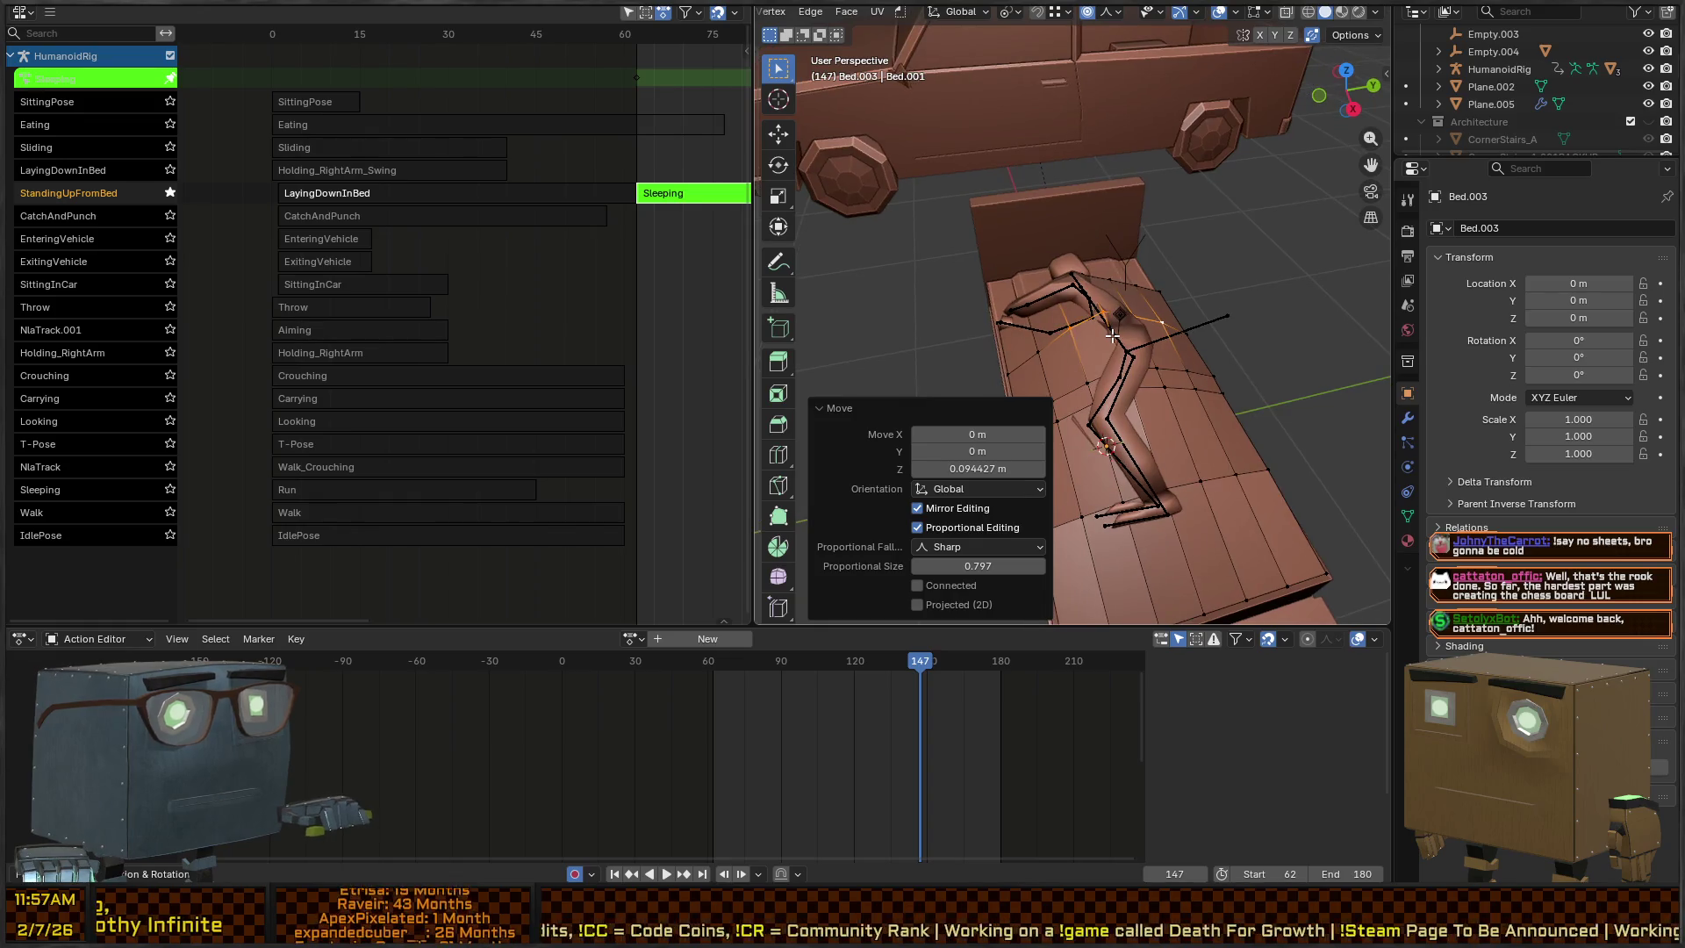
left_click_drag(1074, 108, 1067, 245)
left_click(1086, 297)
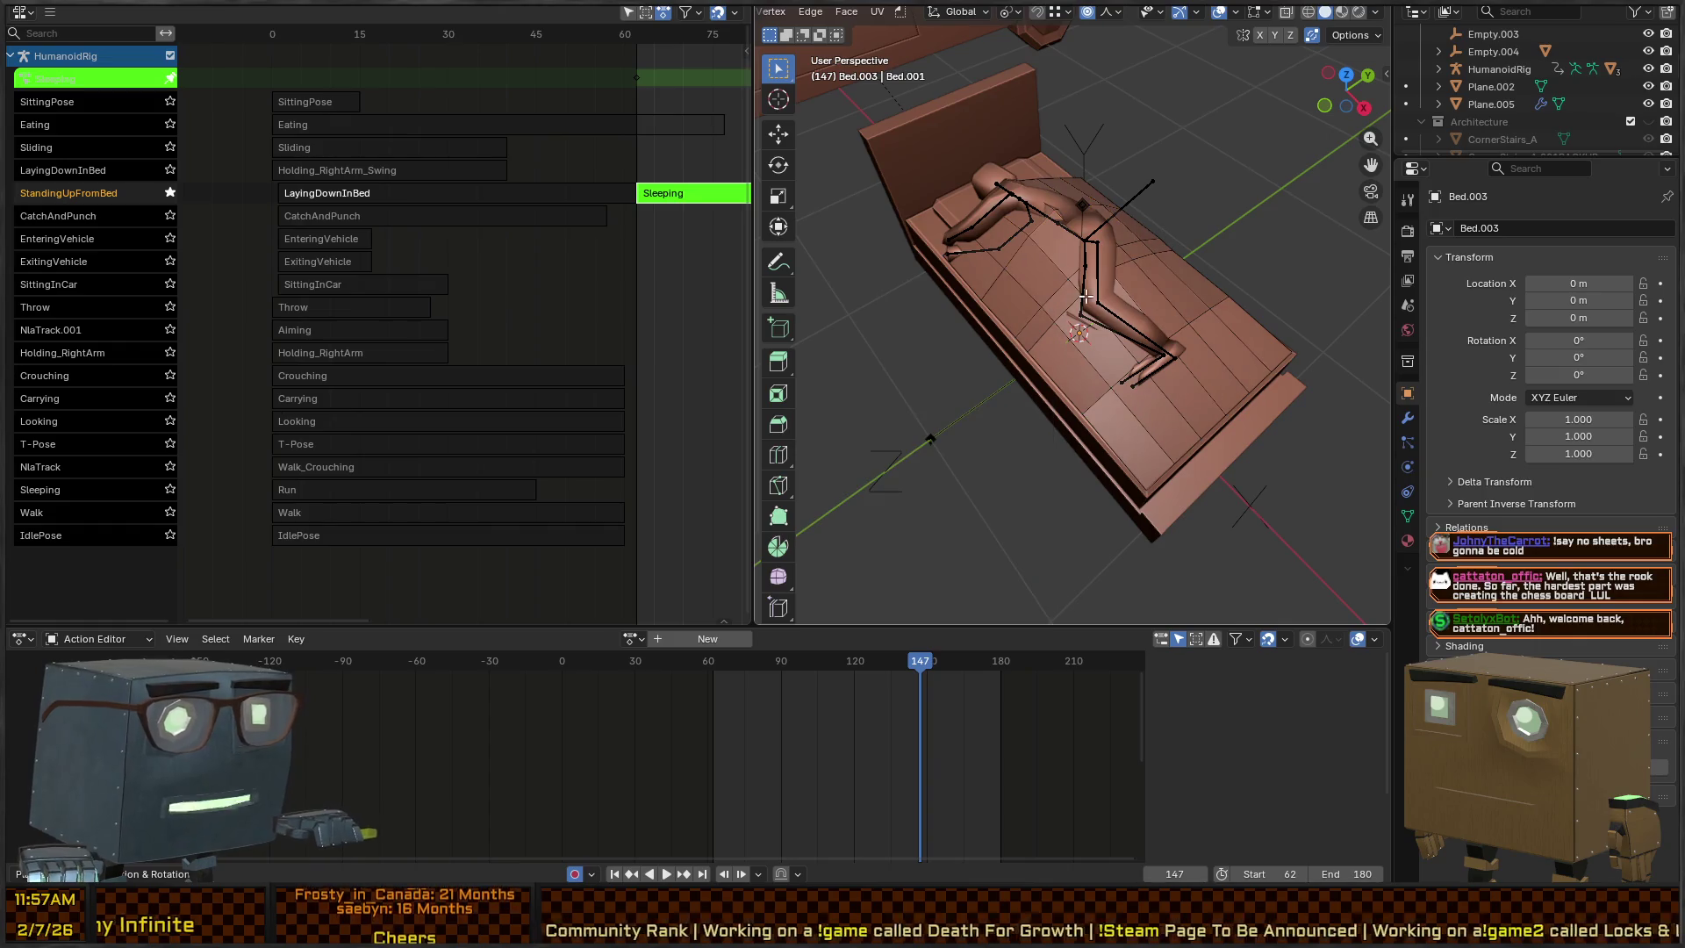
mouse_move(1075, 304)
left_mouse_down()
mouse_move(1039, 286)
mouse_move(1086, 258)
mouse_move(1185, 267)
left_mouse_up()
key("shift+r")
left_click(1197, 254)
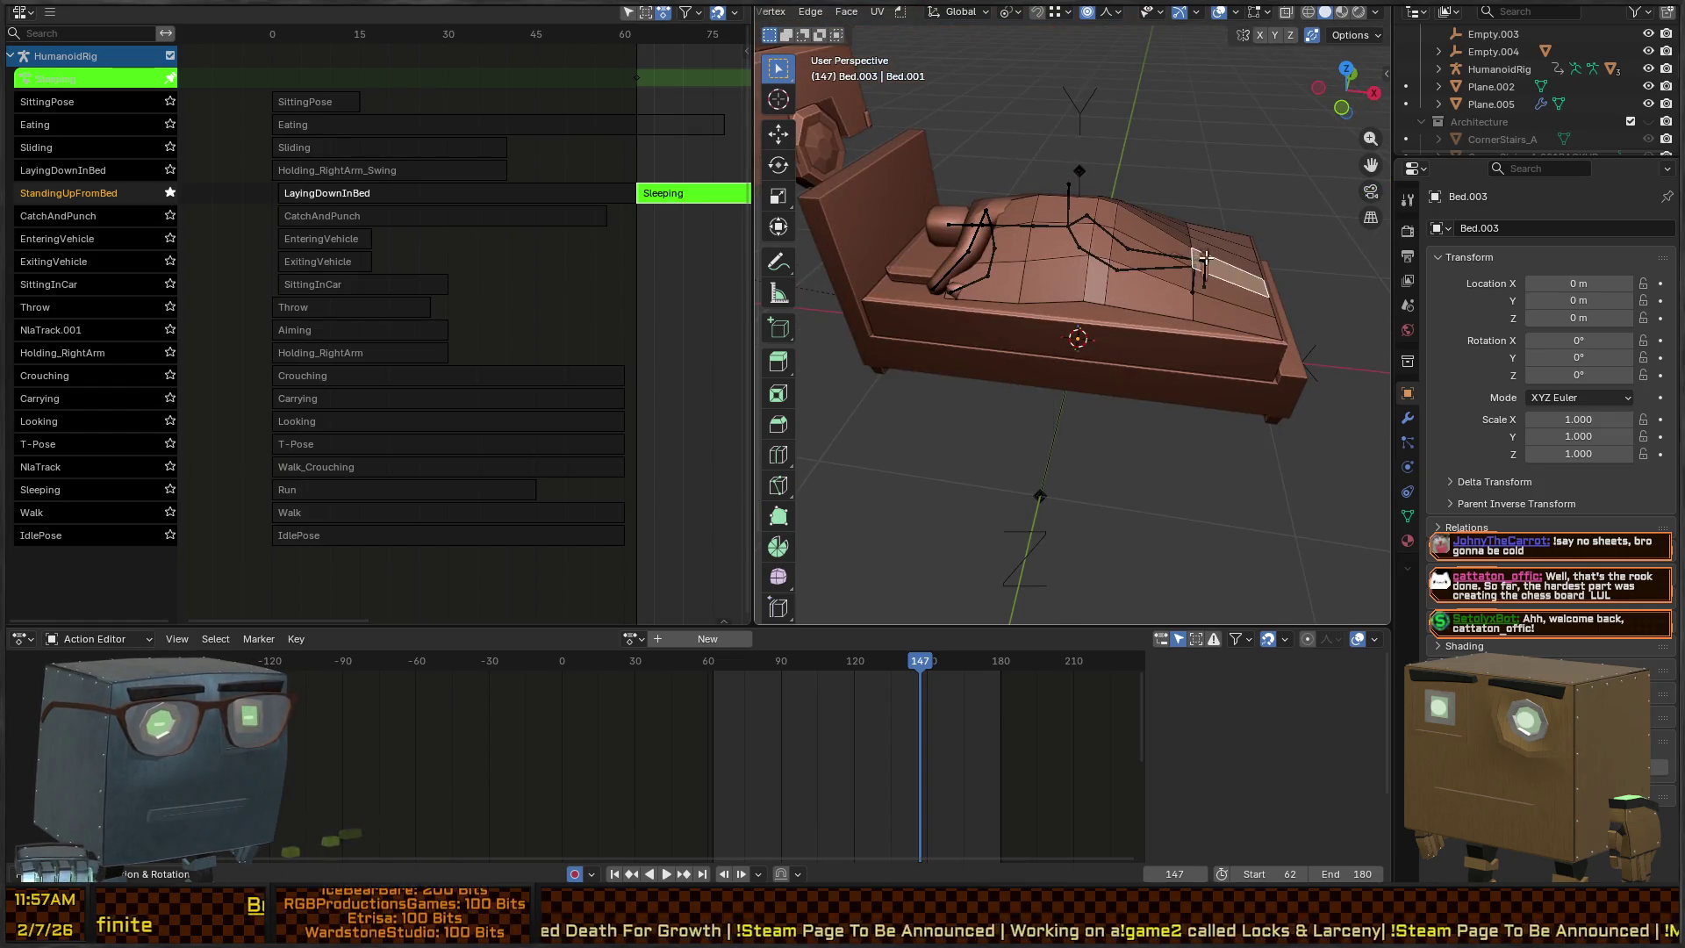
key("g")
key("z")
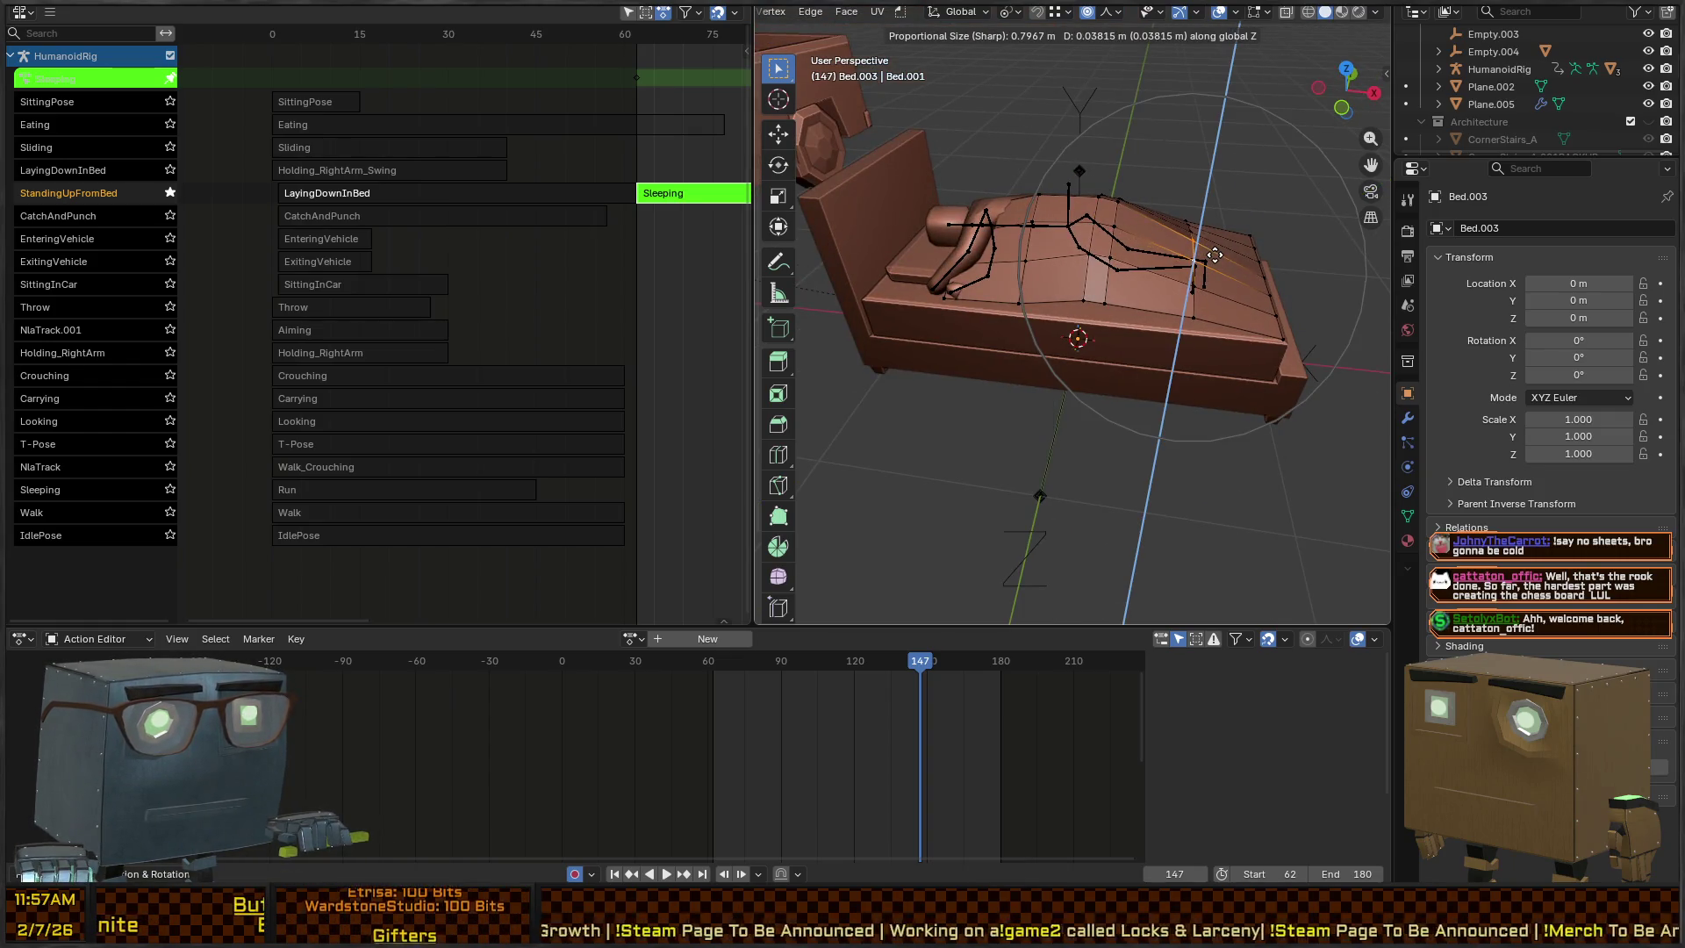
left_click(1190, 263)
Lift a blanket-top vertex twice along Z with sharp falloff (0.16151 m, size 0.797)
left_click_drag(1190, 263, 1060, 265)
left_click(1100, 316)
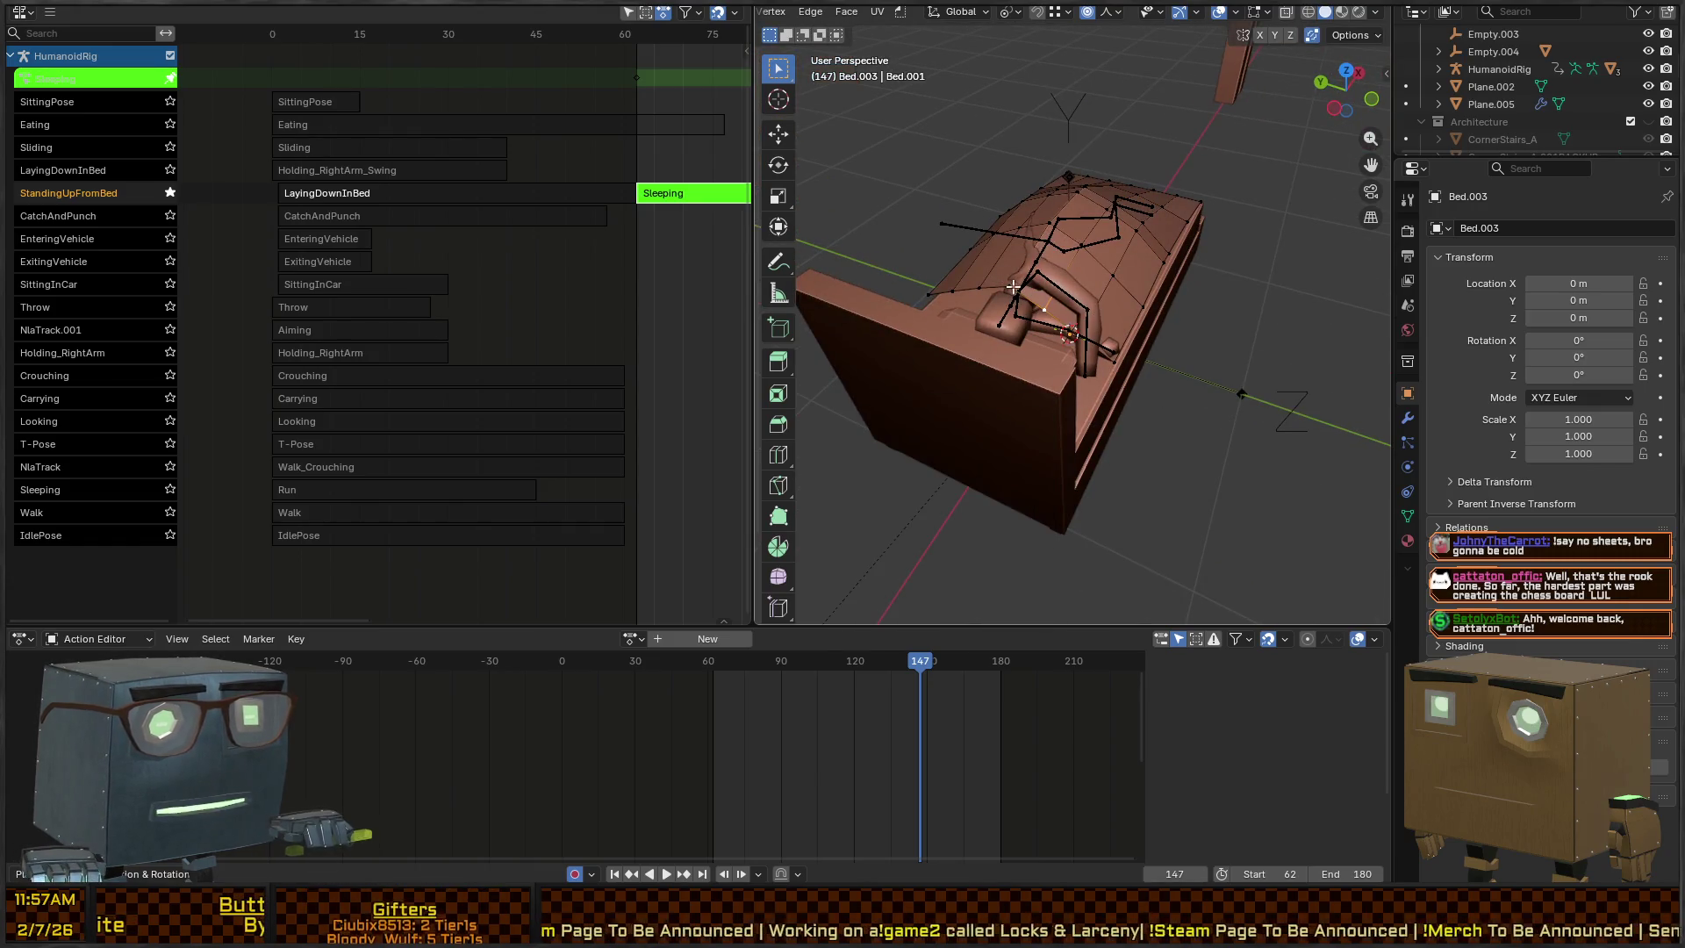
key("g")
key("z")
left_click(1098, 248)
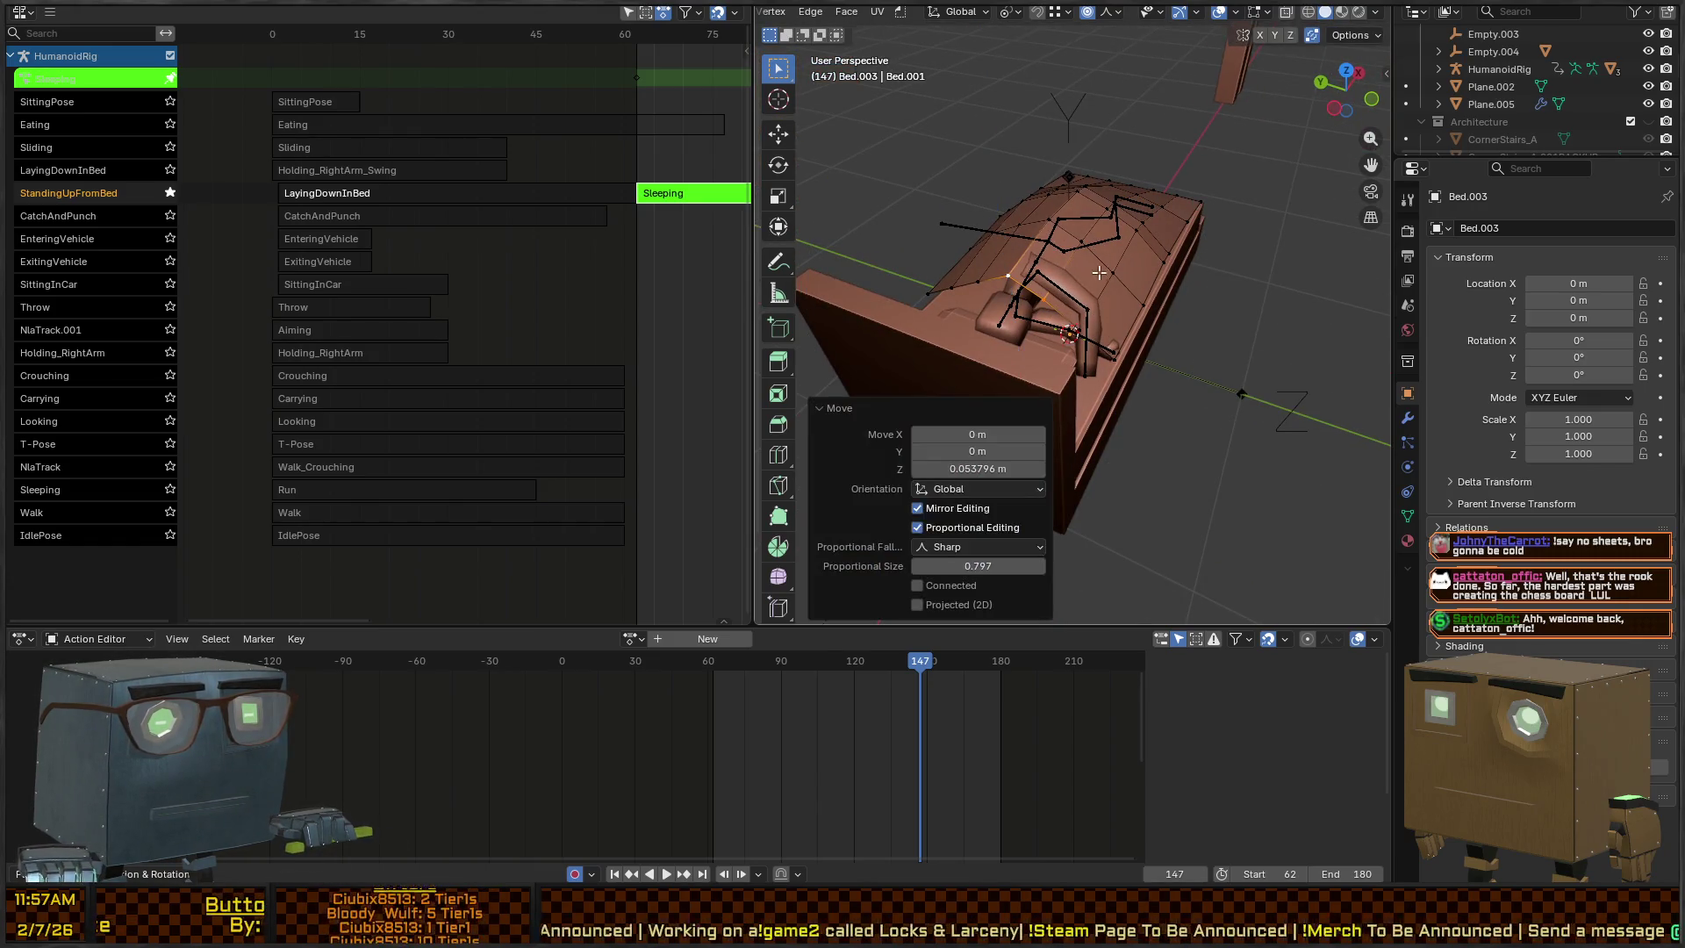
key("g")
key("z")
left_click(1117, 276)
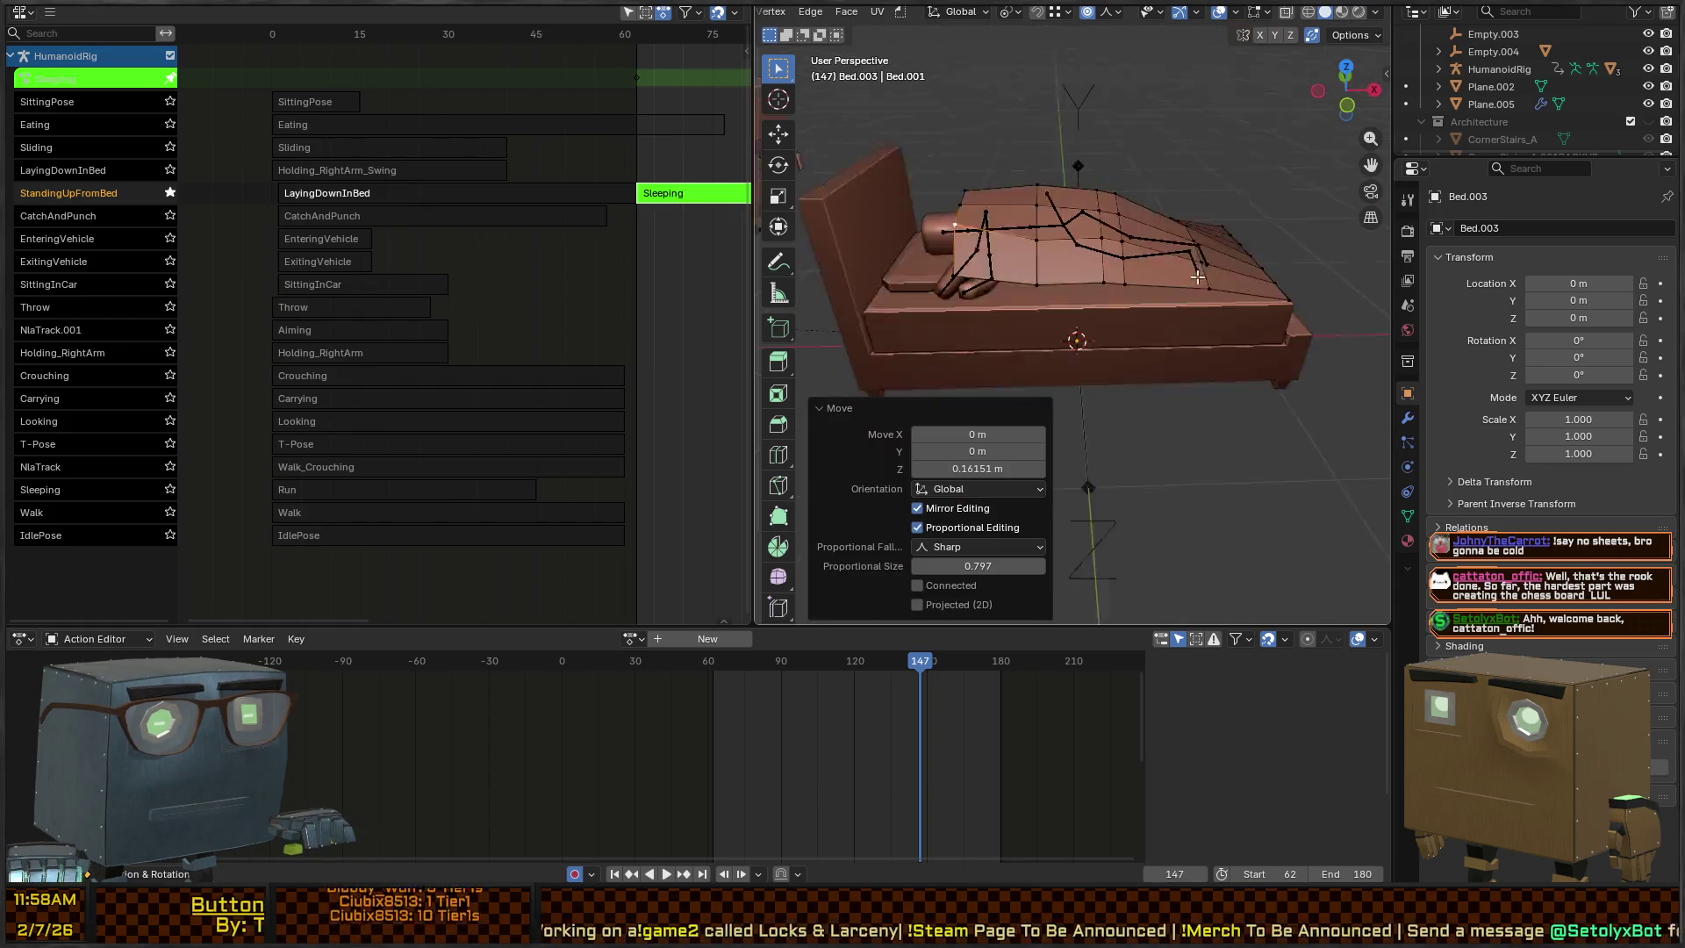
left_click(937, 262)
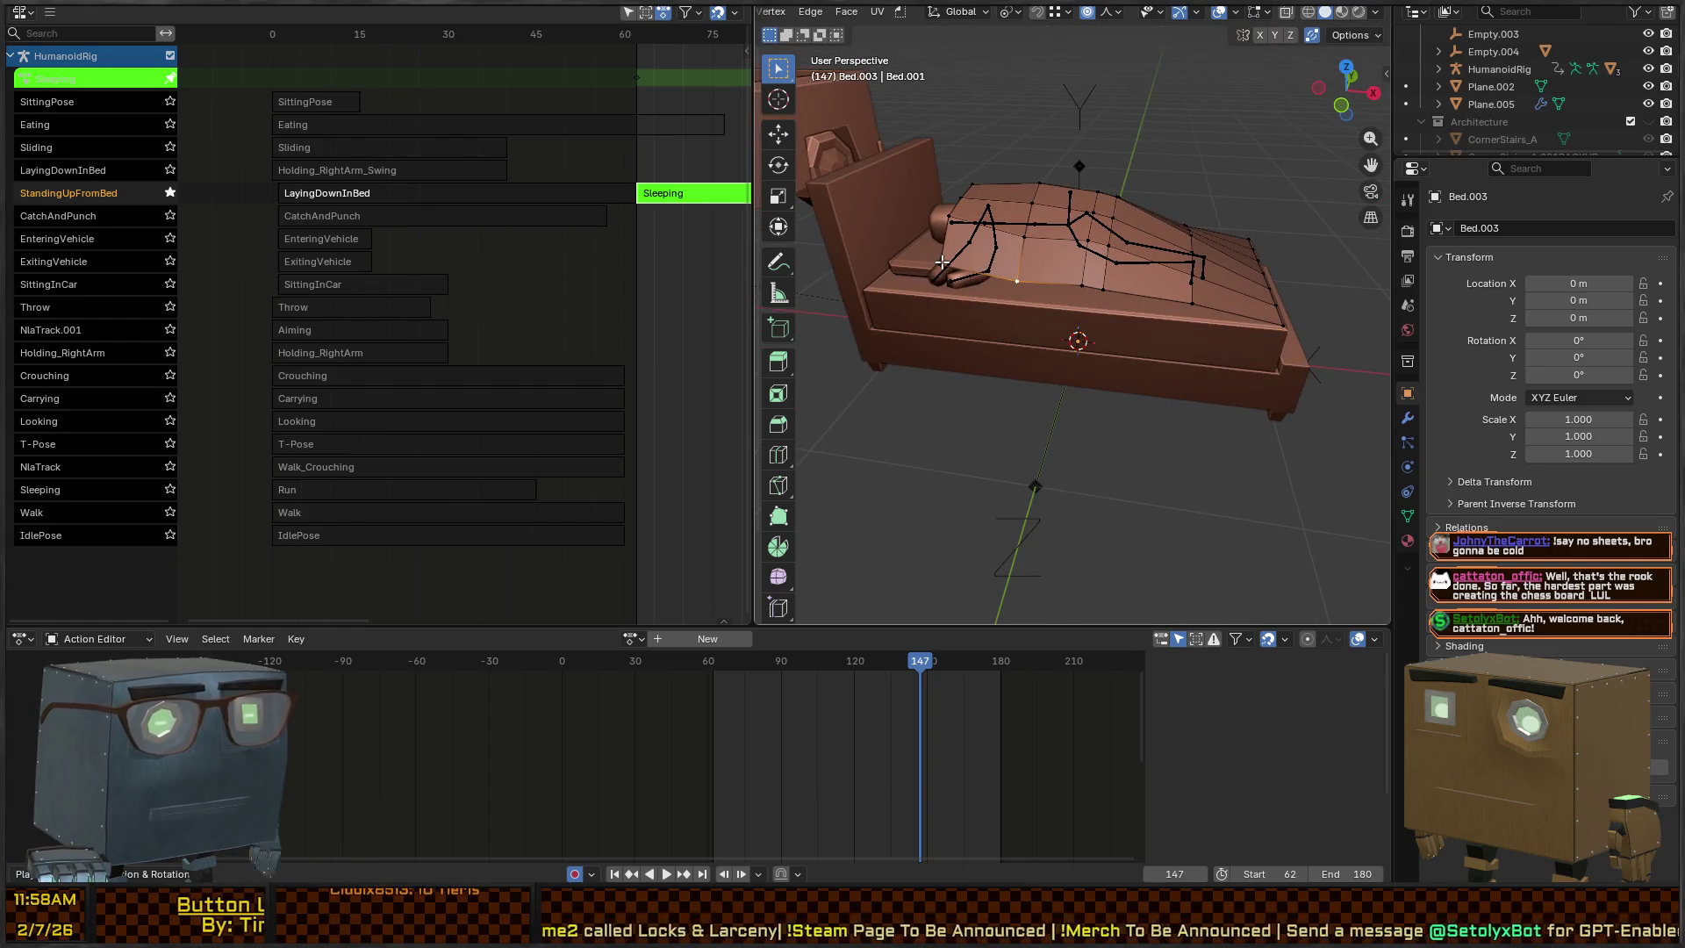
Move the blanket edge path out to the corner, checking it in wireframe
left_click(1273, 321, "ctrl")
key("g")
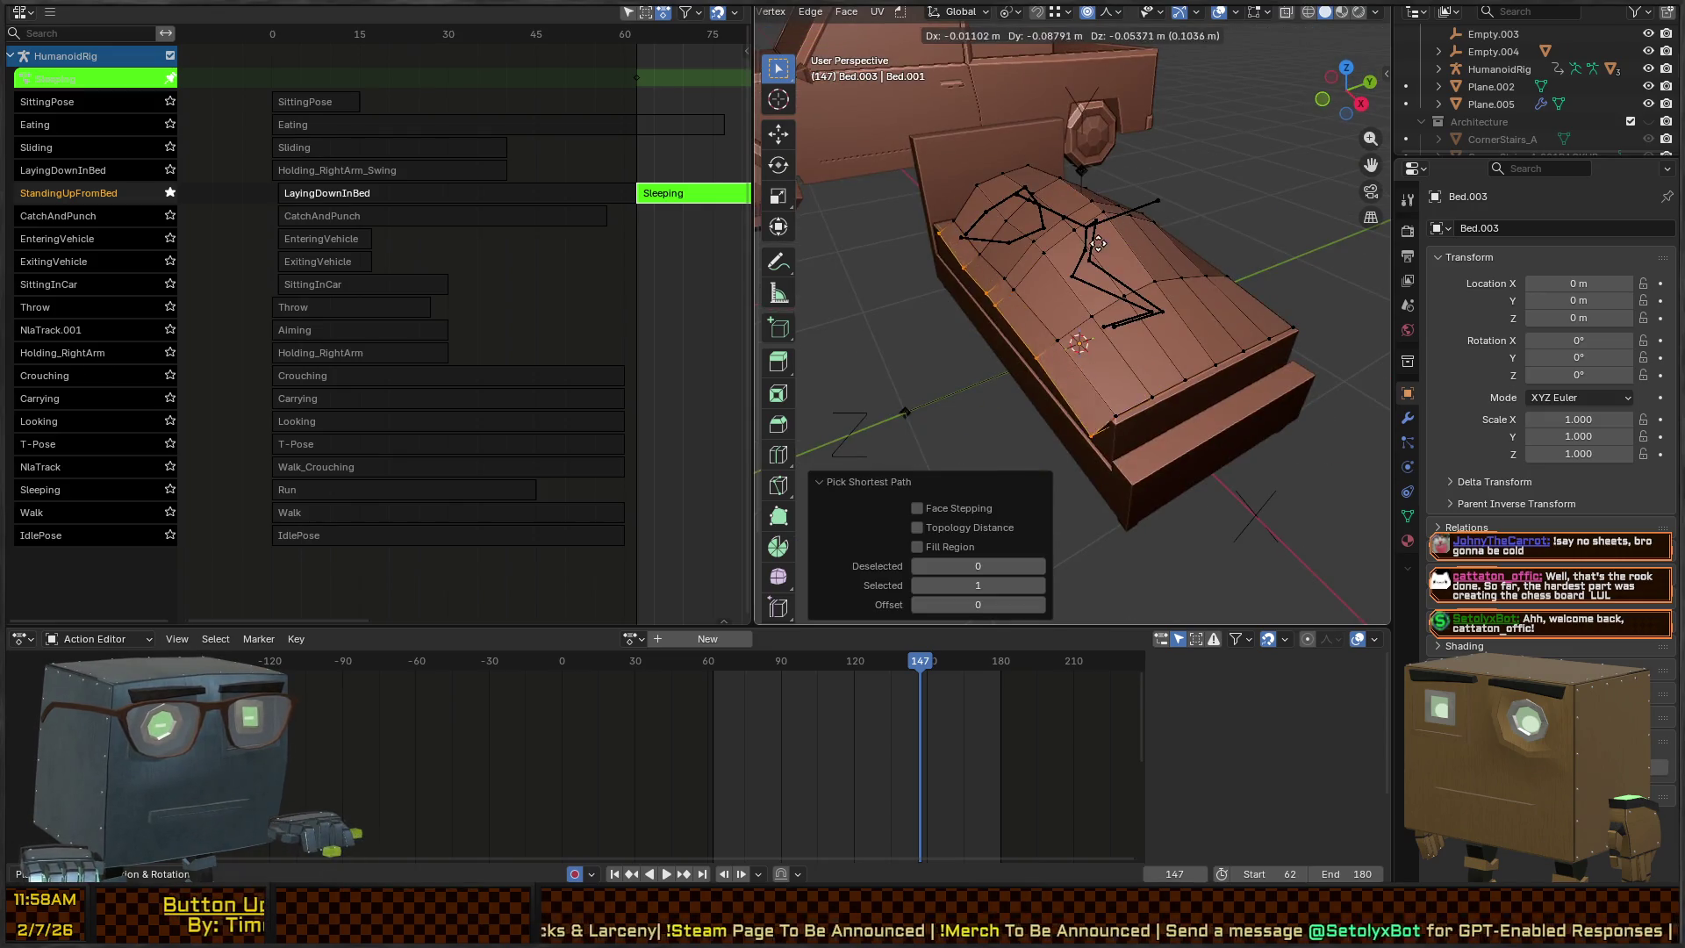
left_click(1100, 262)
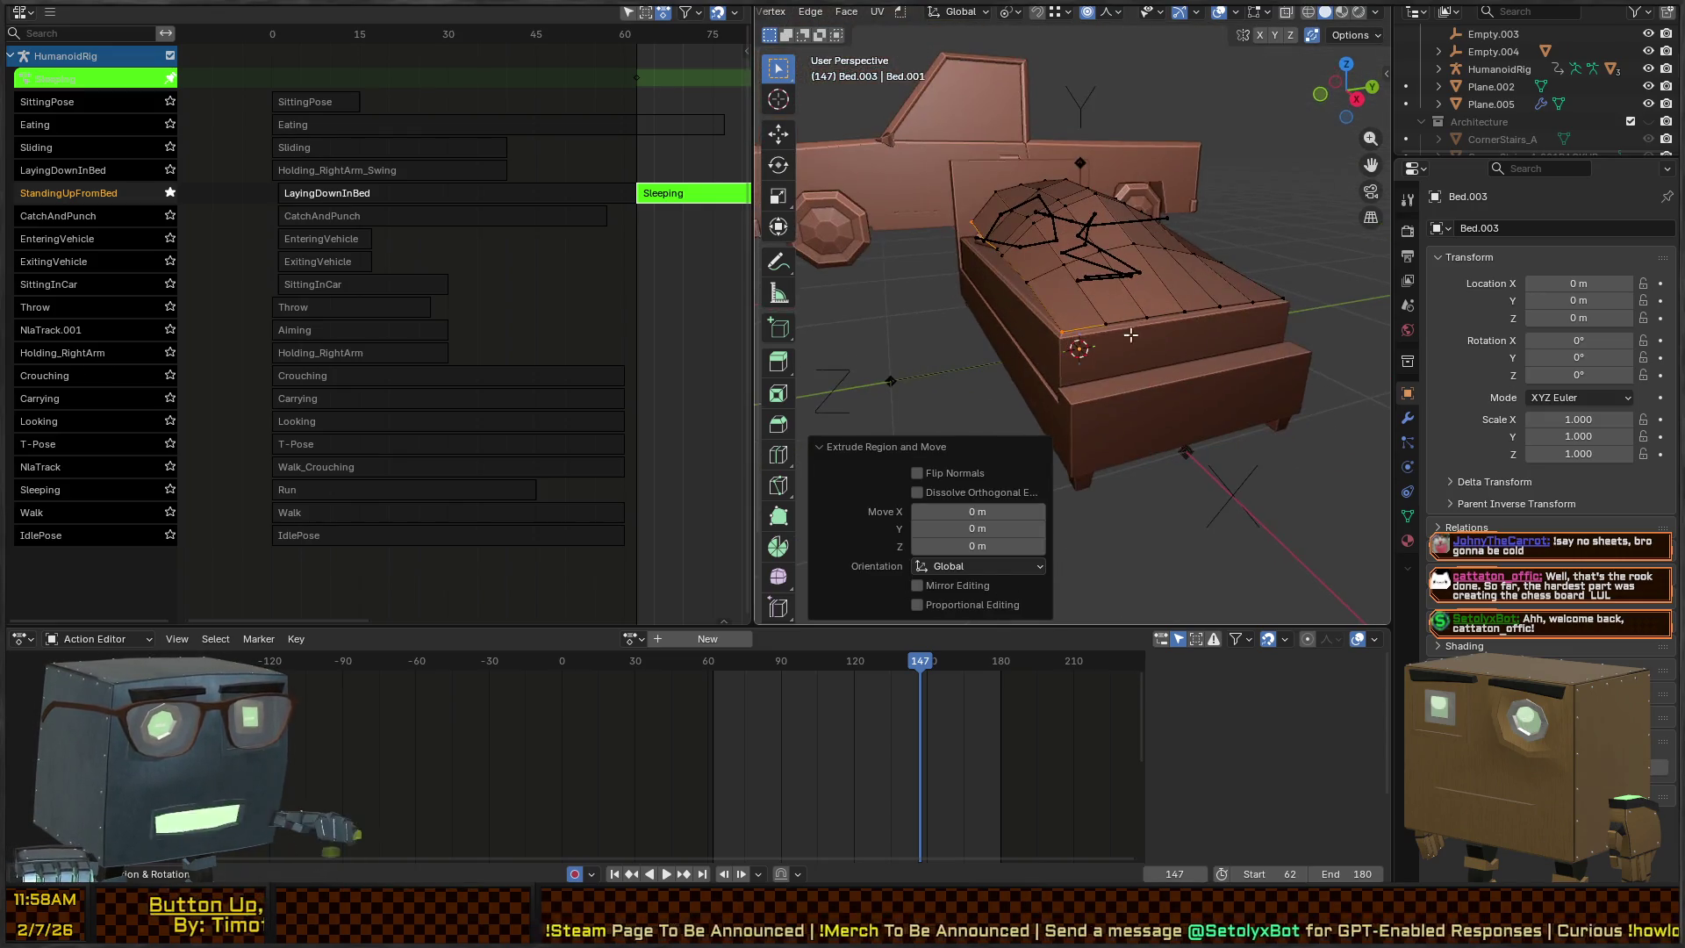
key("z")
left_click(1105, 330)
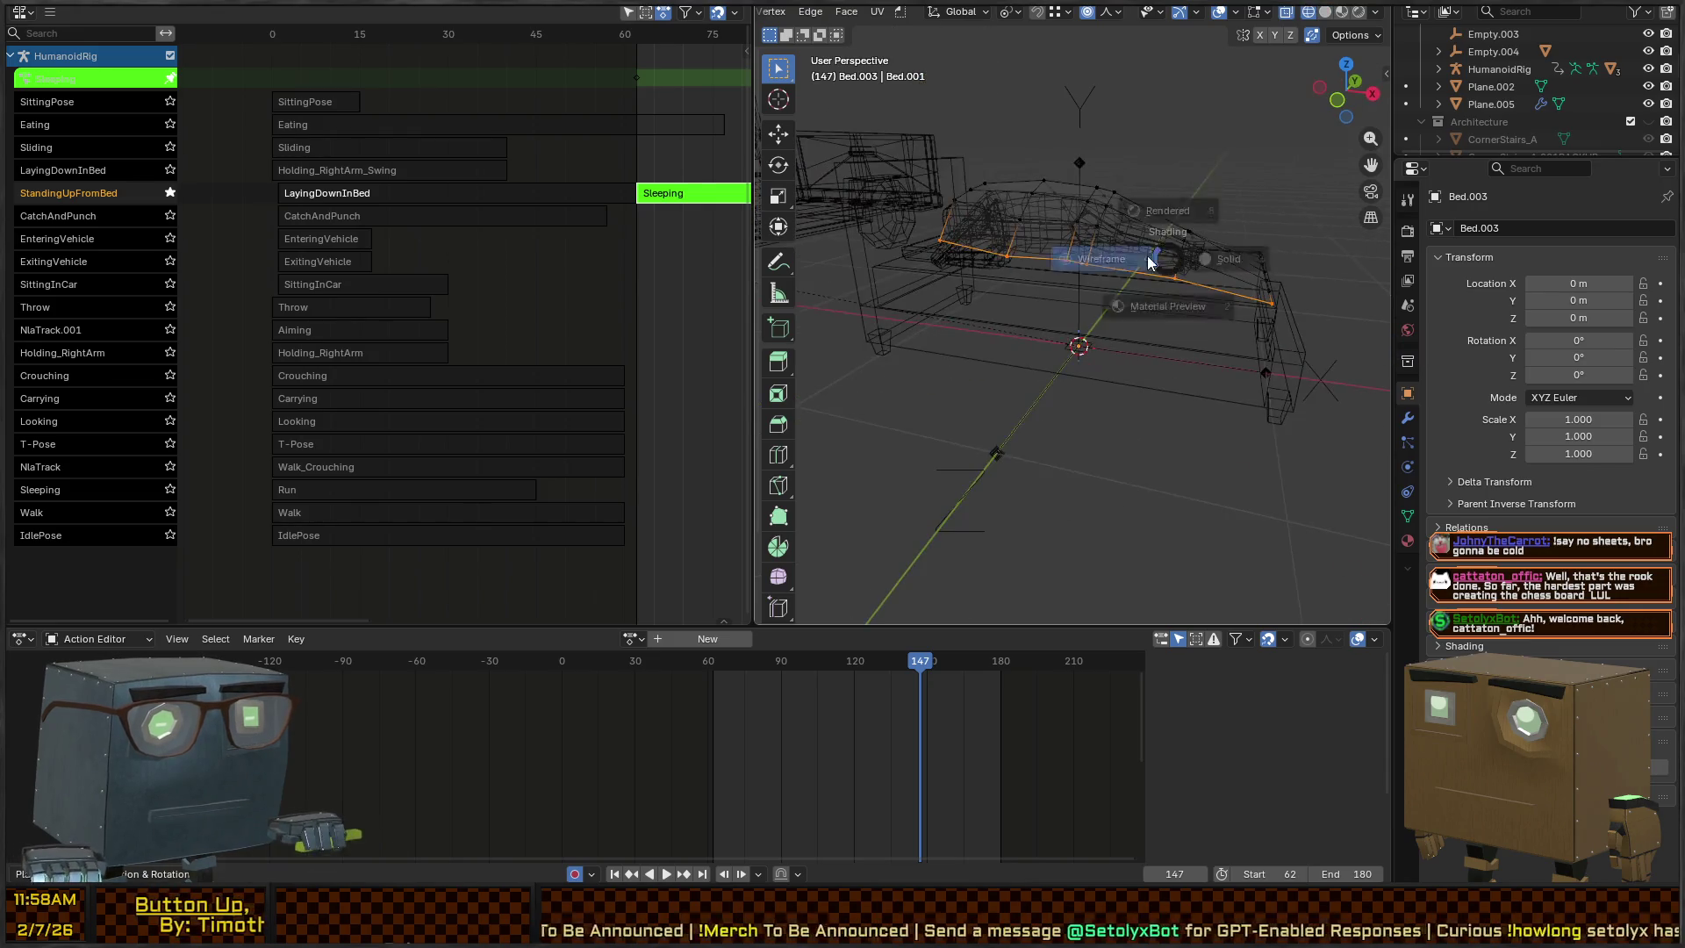
key("shift+z")
Extrude the blanket's border edge and move it with falloff, excluding the X axis
key("g")
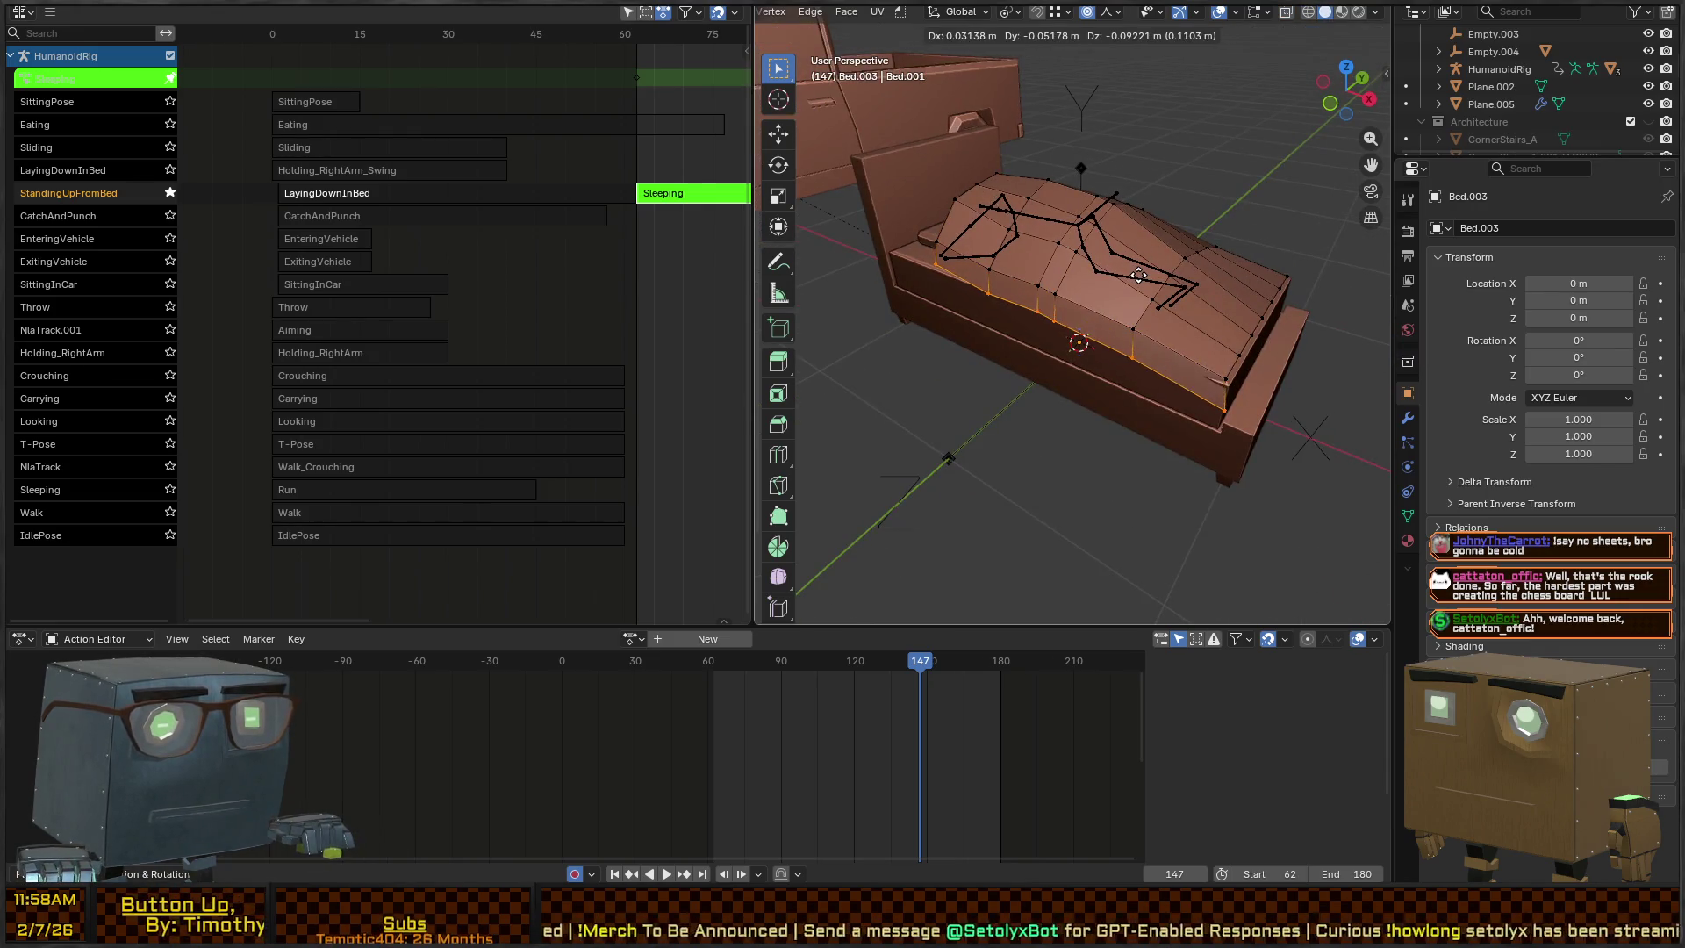
left_click(1128, 267)
key("g")
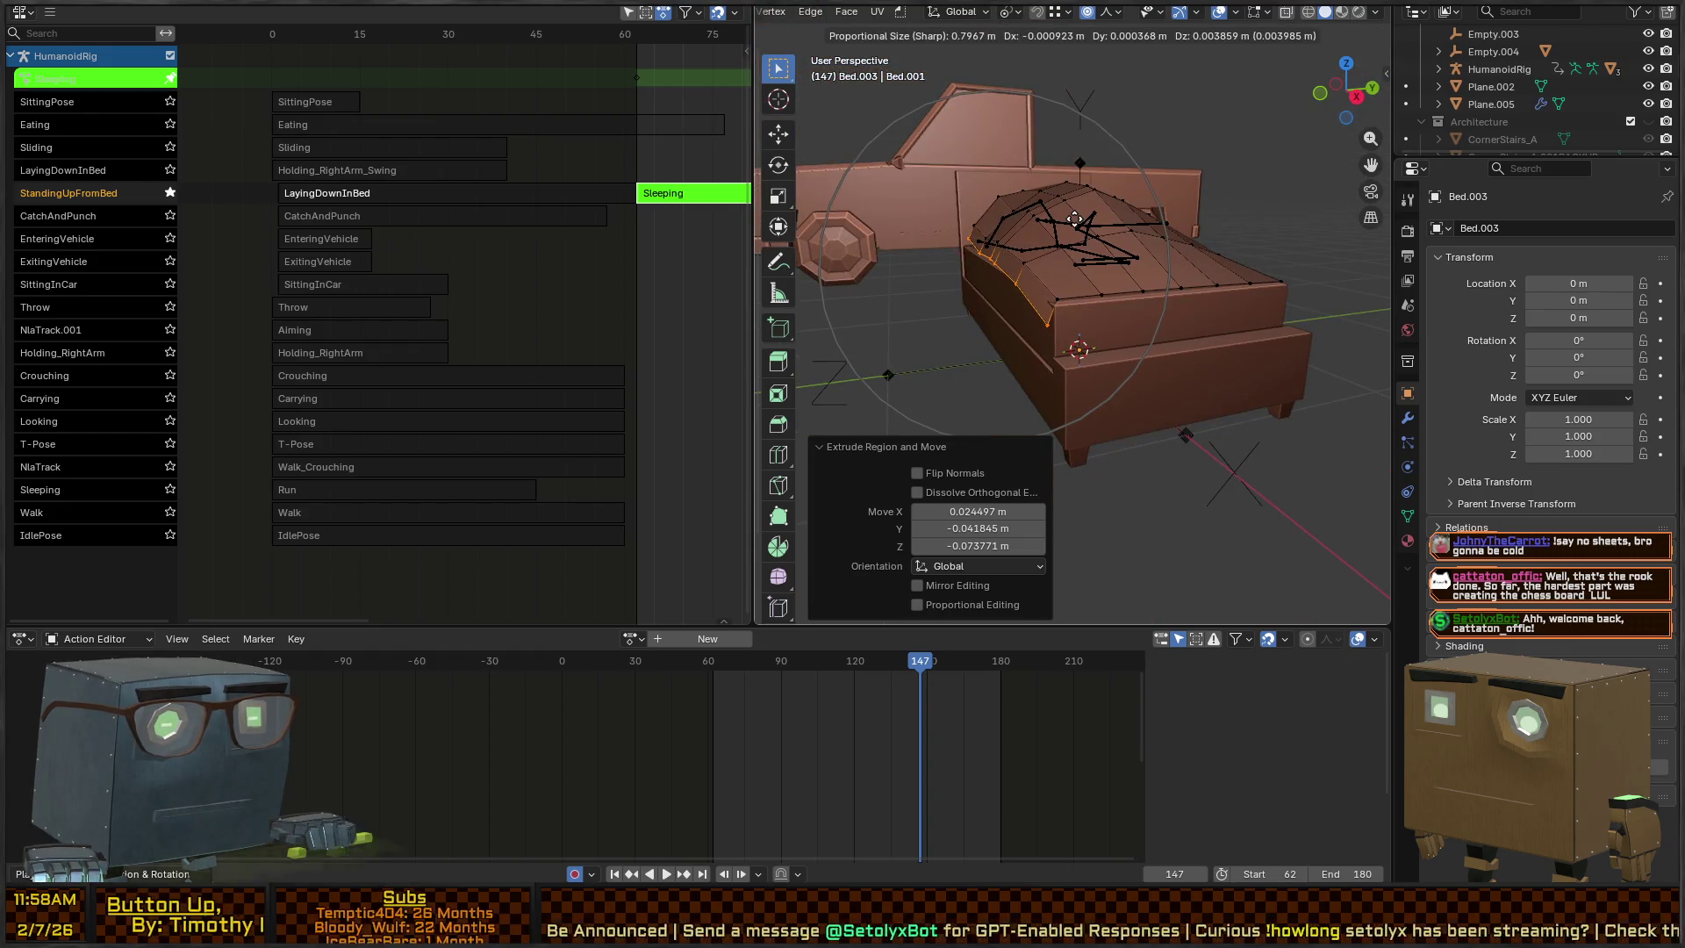
key("shift+x")
scroll(1037, 222, "up", 10)
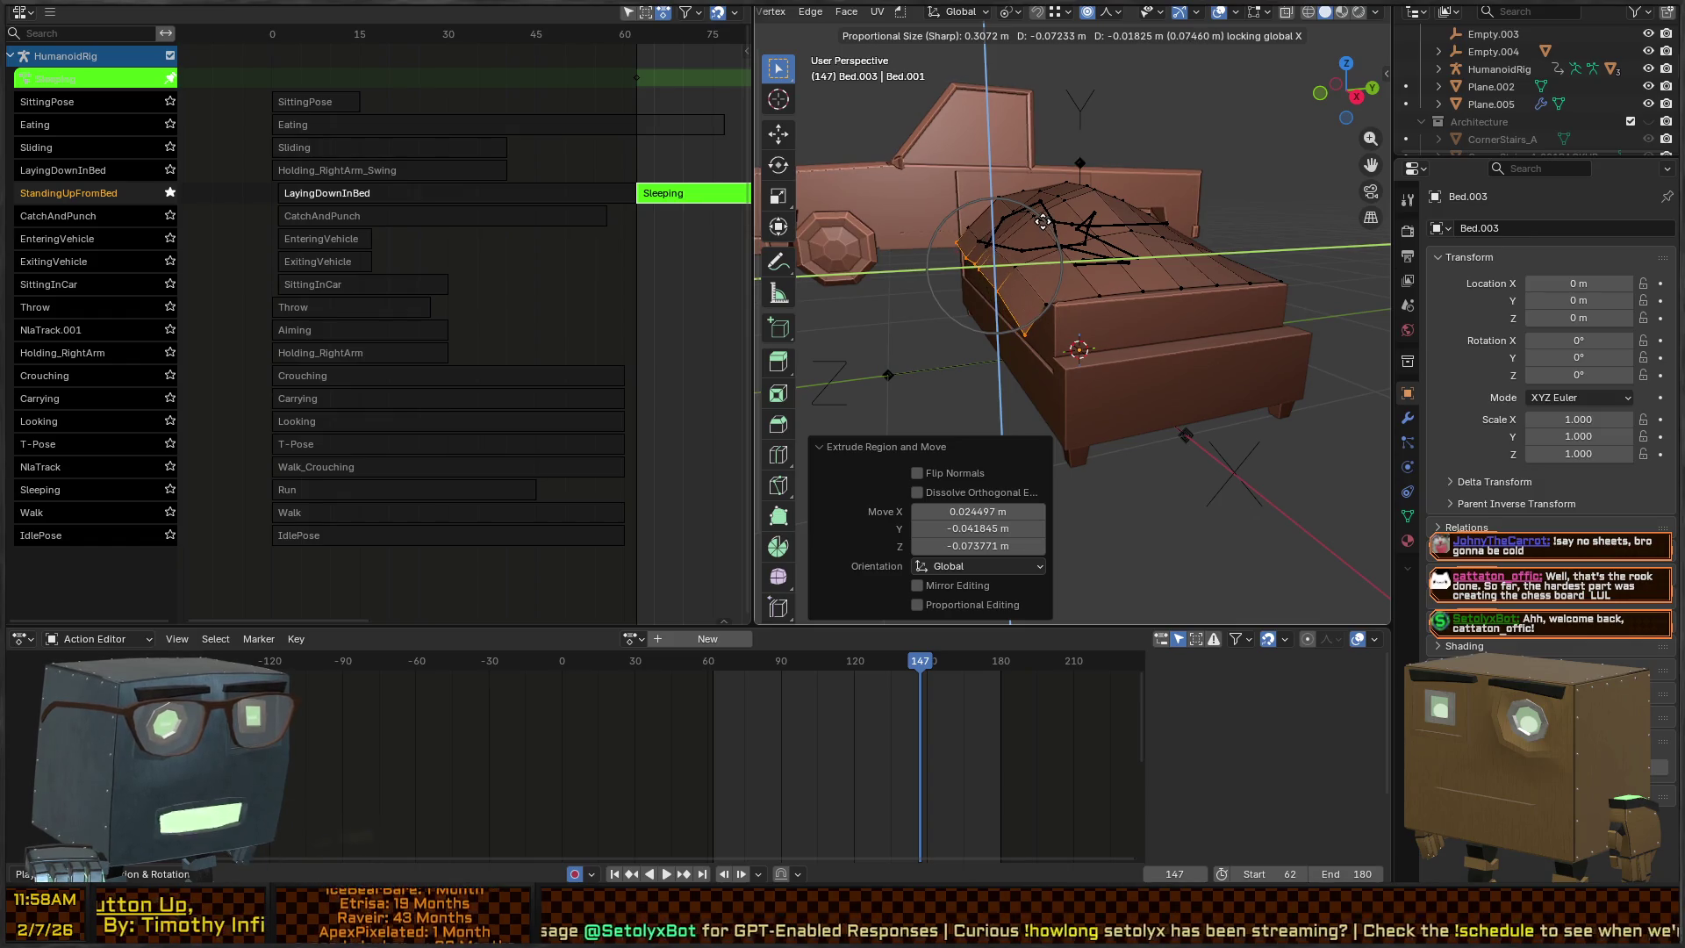
left_click(1043, 222)
Hang the extruded edge down the bed's side and slide it along X
key("g")
key("shift+y")
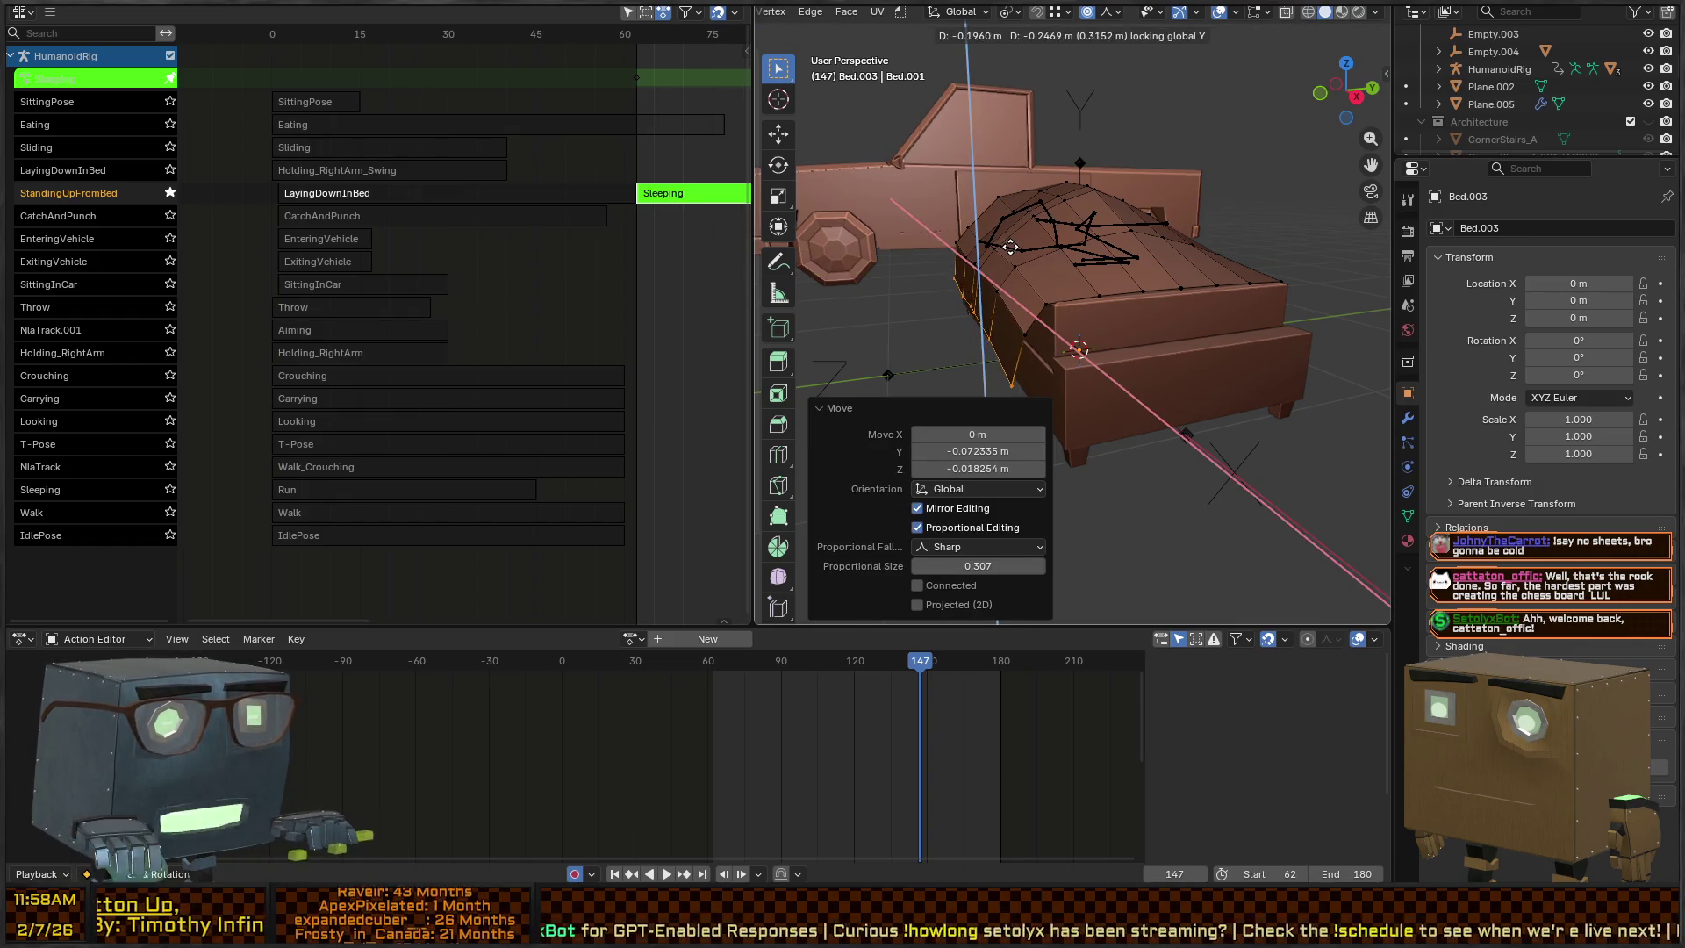
left_click(1014, 249)
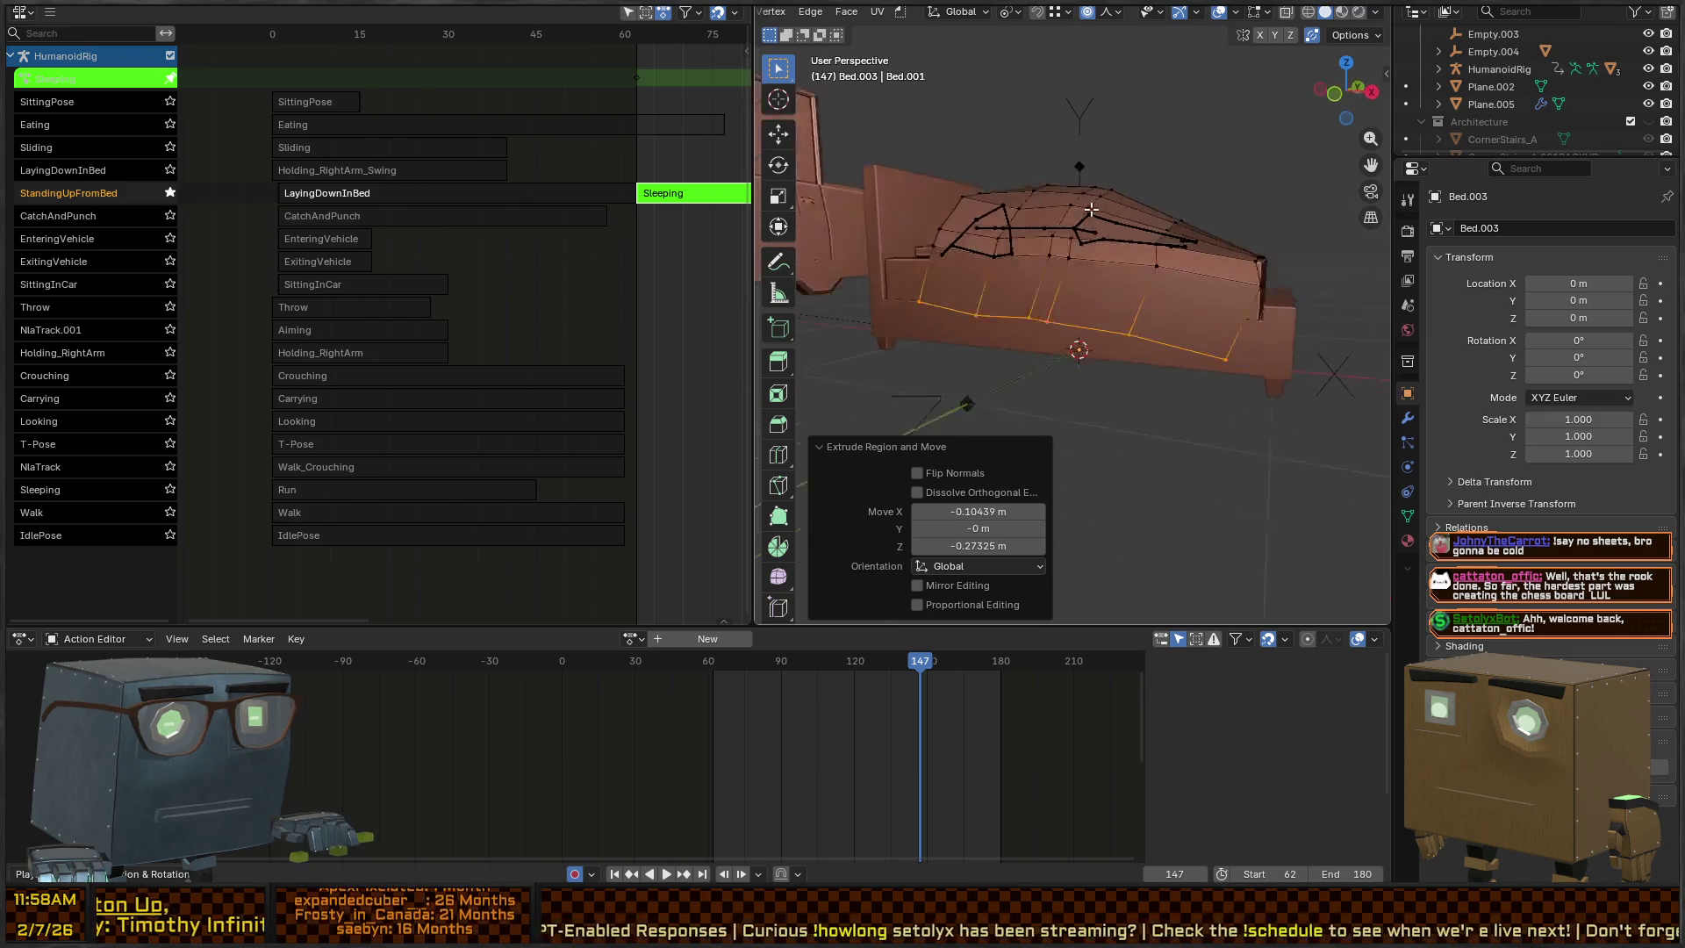
key("g")
key("x")
left_click(1197, 221)
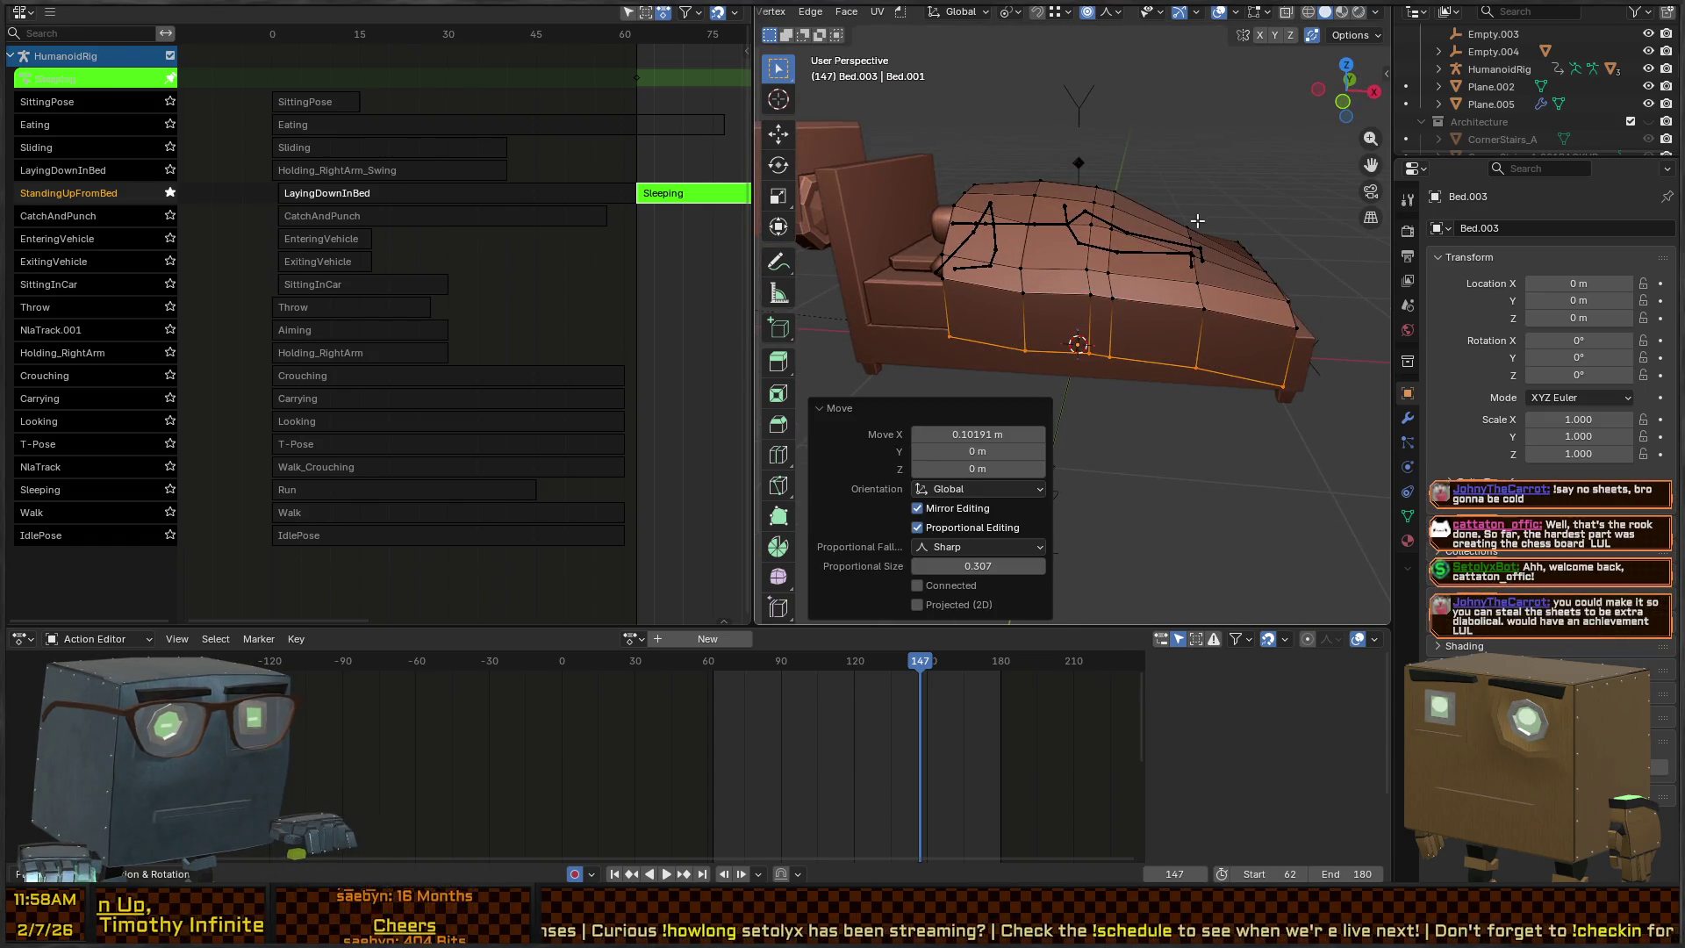
mouse_move(1198, 221)
left_mouse_down()
mouse_move(1132, 221)
mouse_move(1136, 260)
mouse_move(932, 270)
left_mouse_up()
Select the edge path from the bed corner and extrude it, excluding the Y axis
left_click(862, 303)
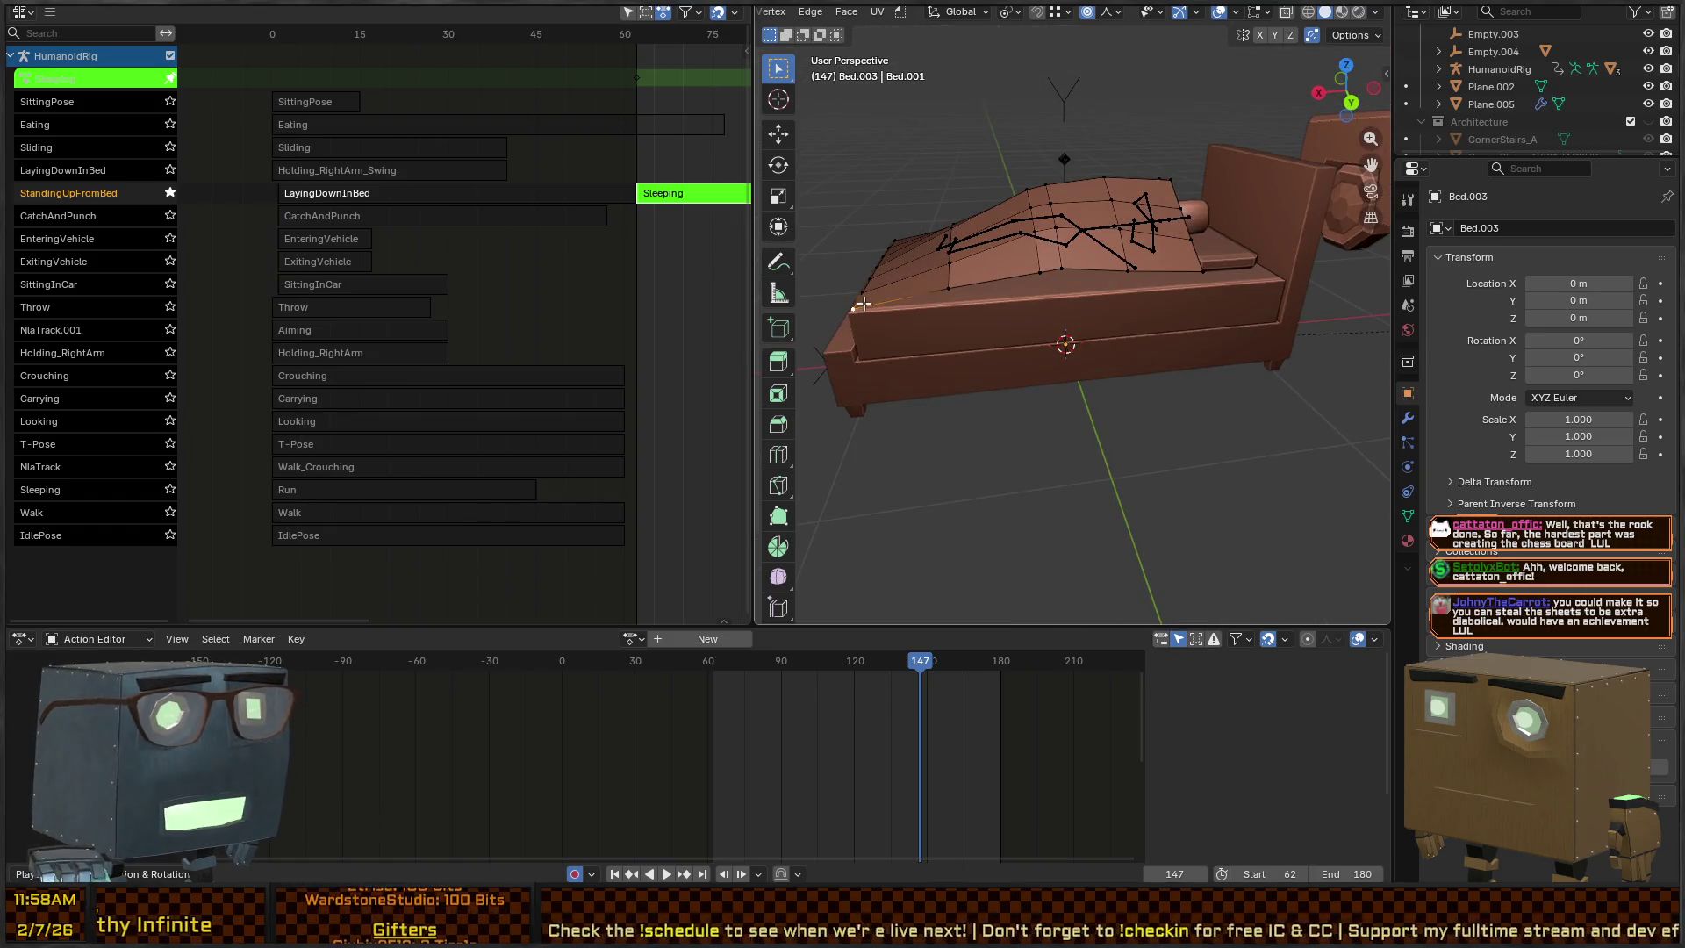
left_click(1184, 253, "ctrl")
mouse_move(1184, 254)
left_mouse_down()
mouse_move(991, 228)
mouse_move(1040, 158)
left_mouse_up()
key("g")
key("shift+y")
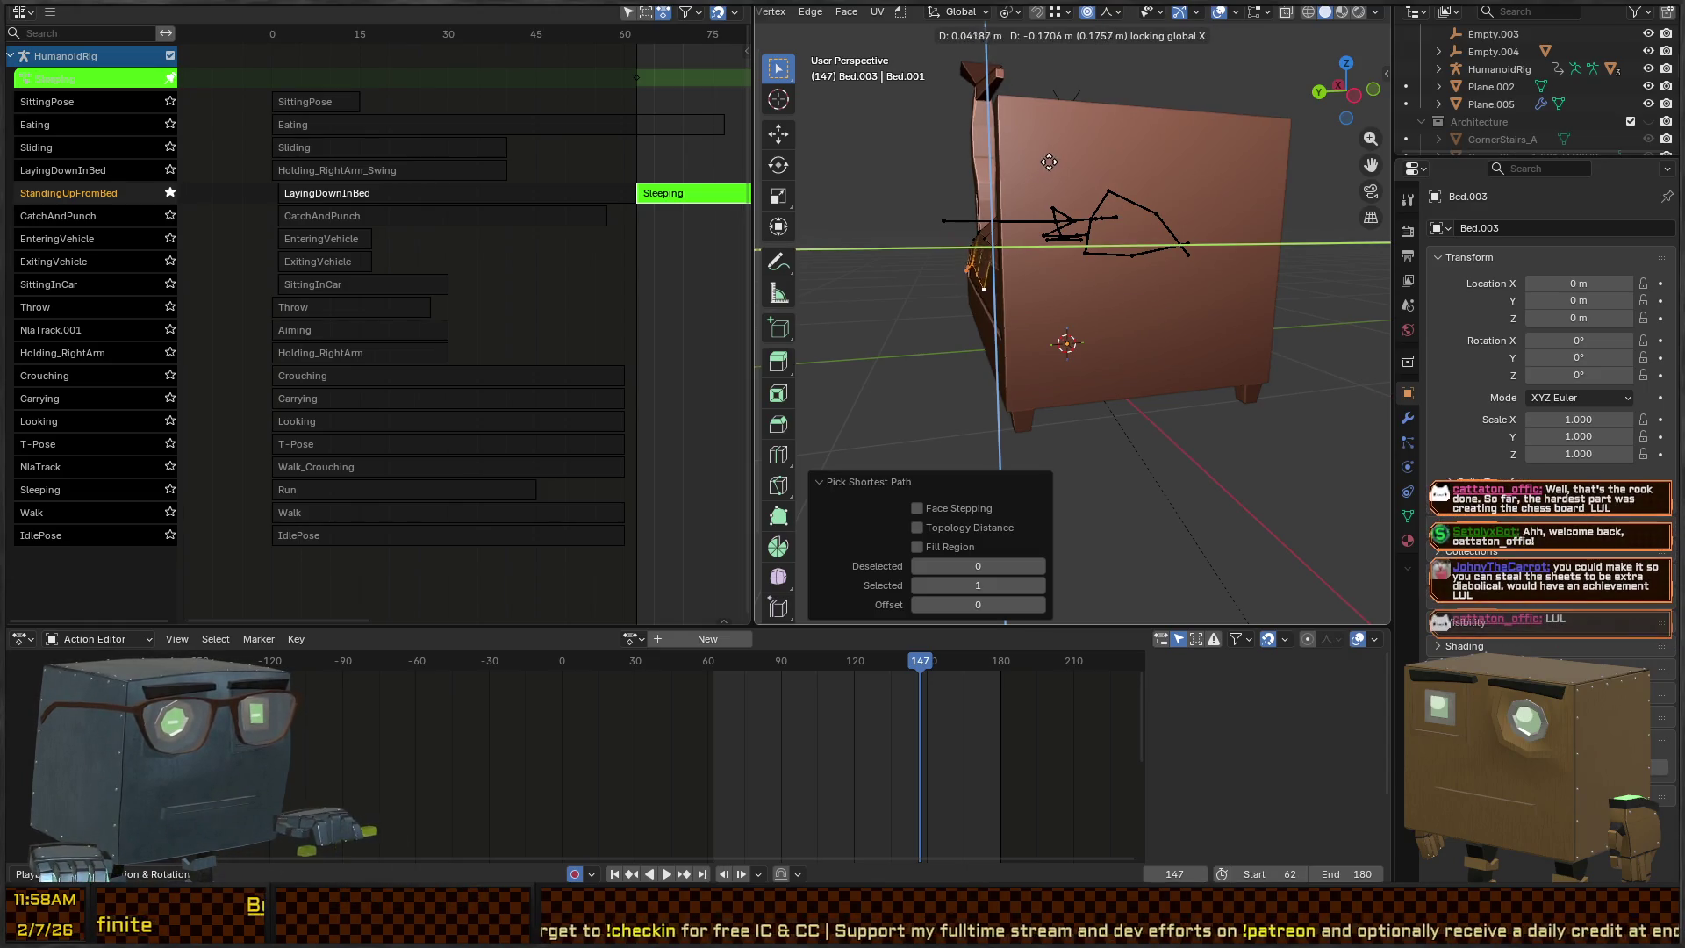
left_click(950, 161)
mouse_move(950, 161)
left_mouse_down()
mouse_move(1005, 213)
mouse_move(975, 219)
left_mouse_up()
Move the extruded edges along Y and the front edge loop, undoing the last flap move
key("g")
key("y")
left_click(987, 194)
key("g")
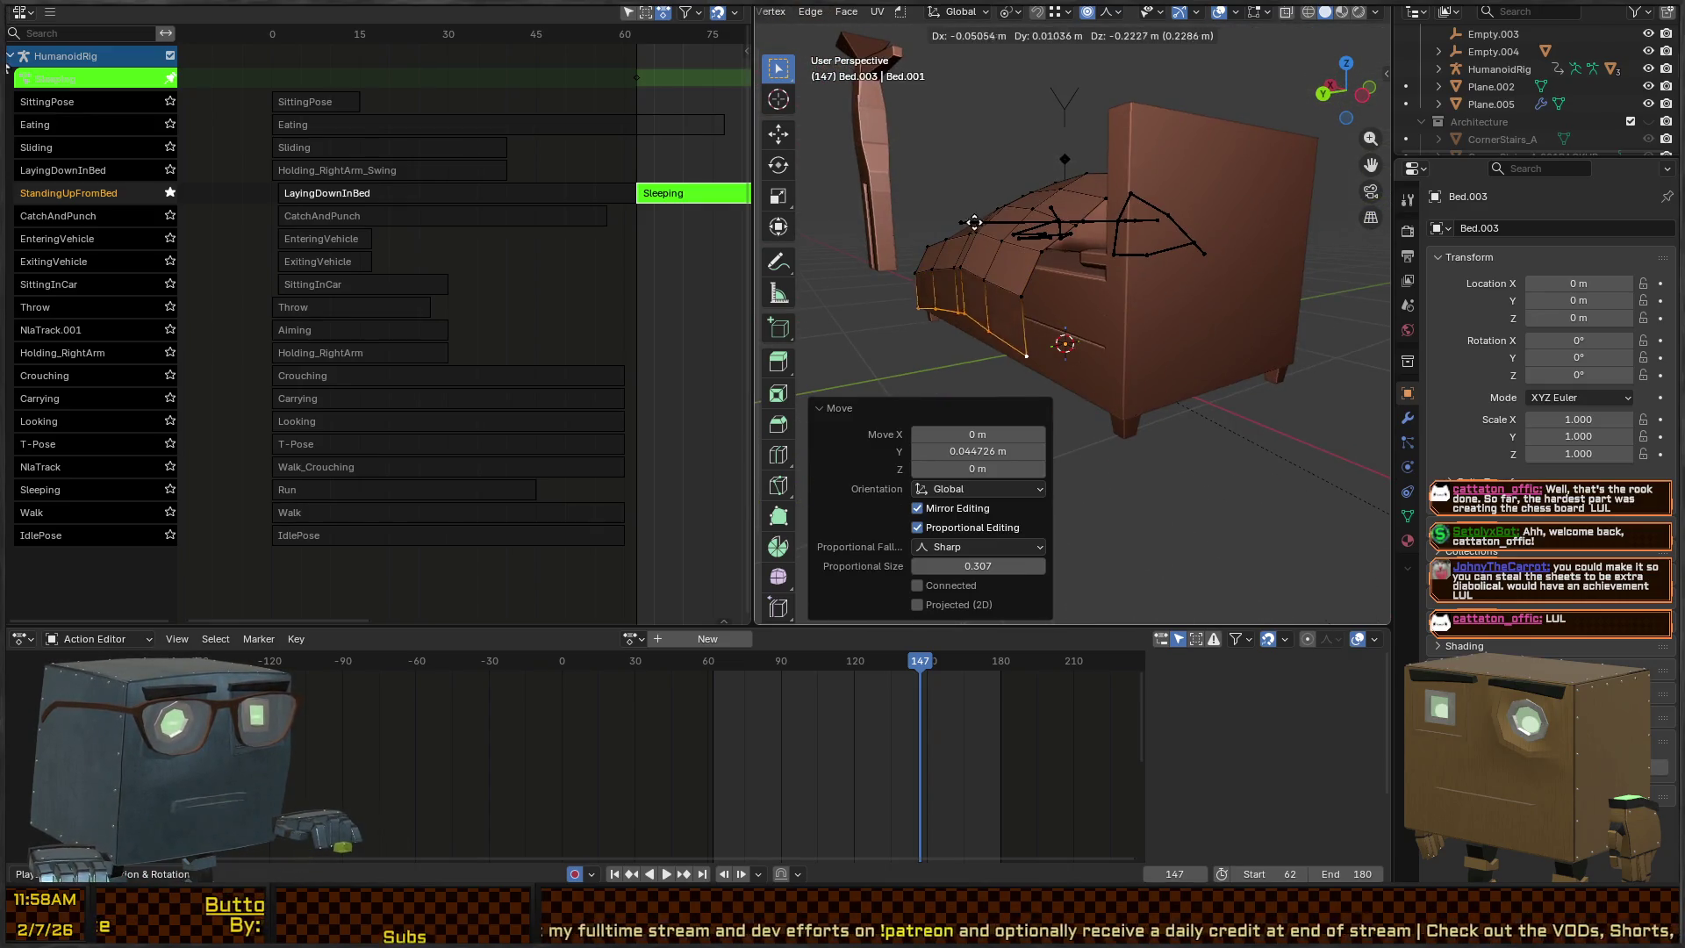
left_click(972, 233)
left_click(977, 266, "alt")
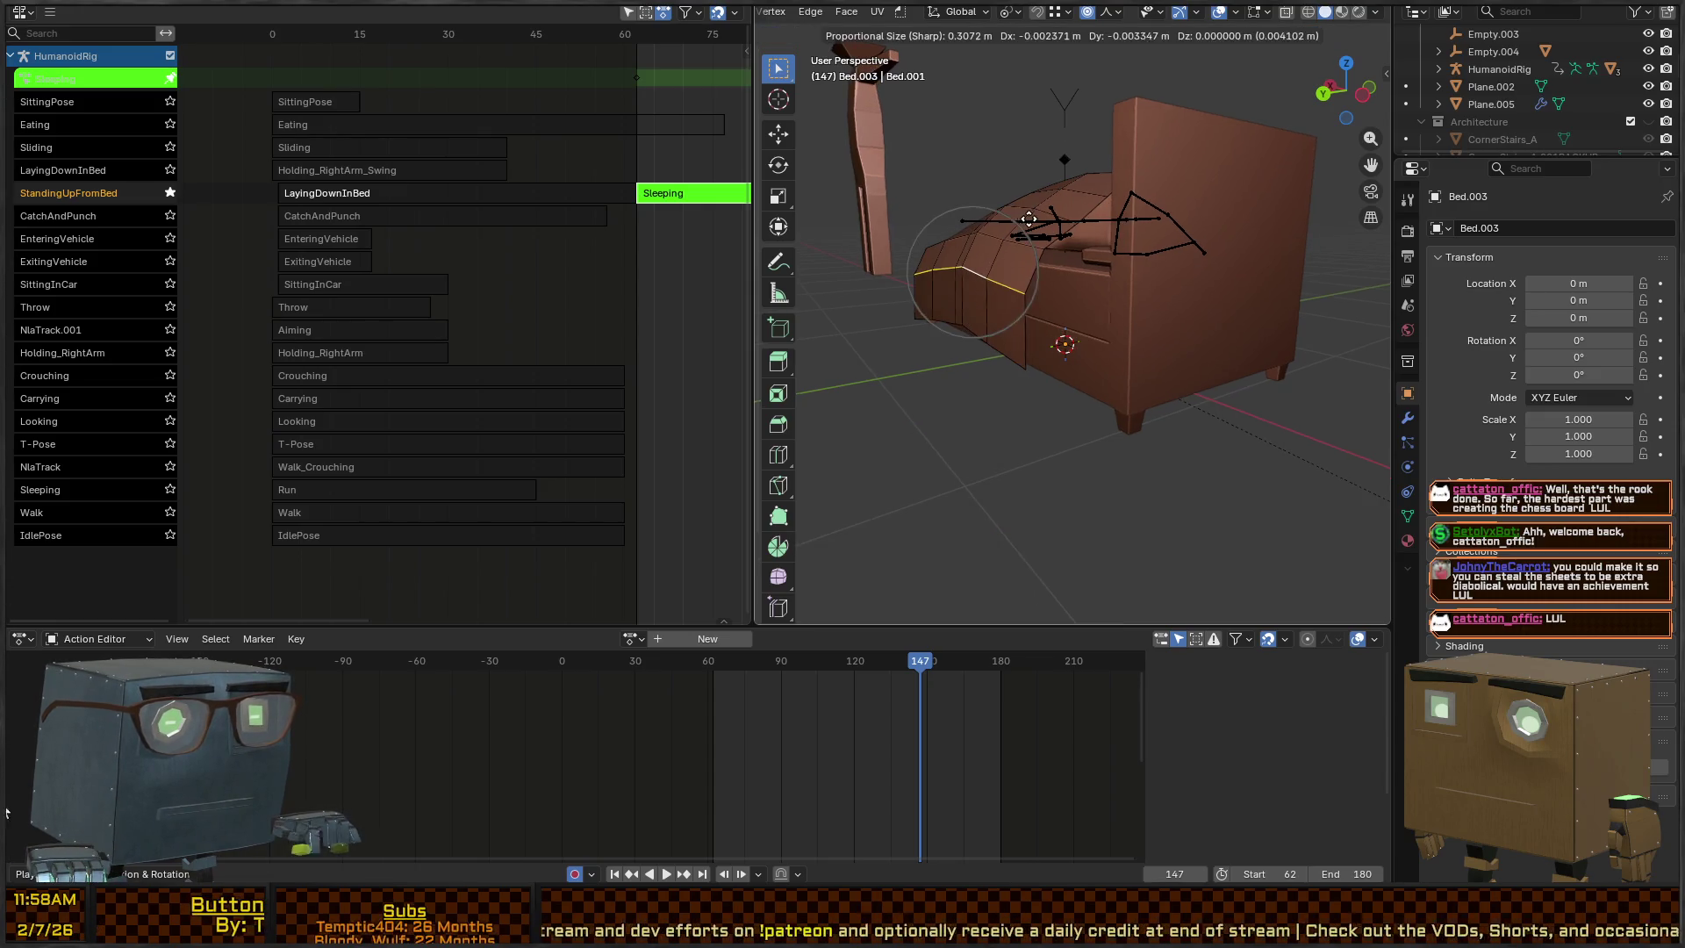
key("g")
left_click(1036, 218)
mouse_move(1036, 217)
left_mouse_down()
mouse_move(1106, 263)
mouse_move(1167, 237)
mouse_move(1164, 366)
mouse_move(1178, 398)
mouse_move(1230, 385)
left_mouse_up()
key("ctrl+z")
Nudge the selected edge slightly along Z, cancelling a further move
key("g")
key("z")
left_click(885, 461)
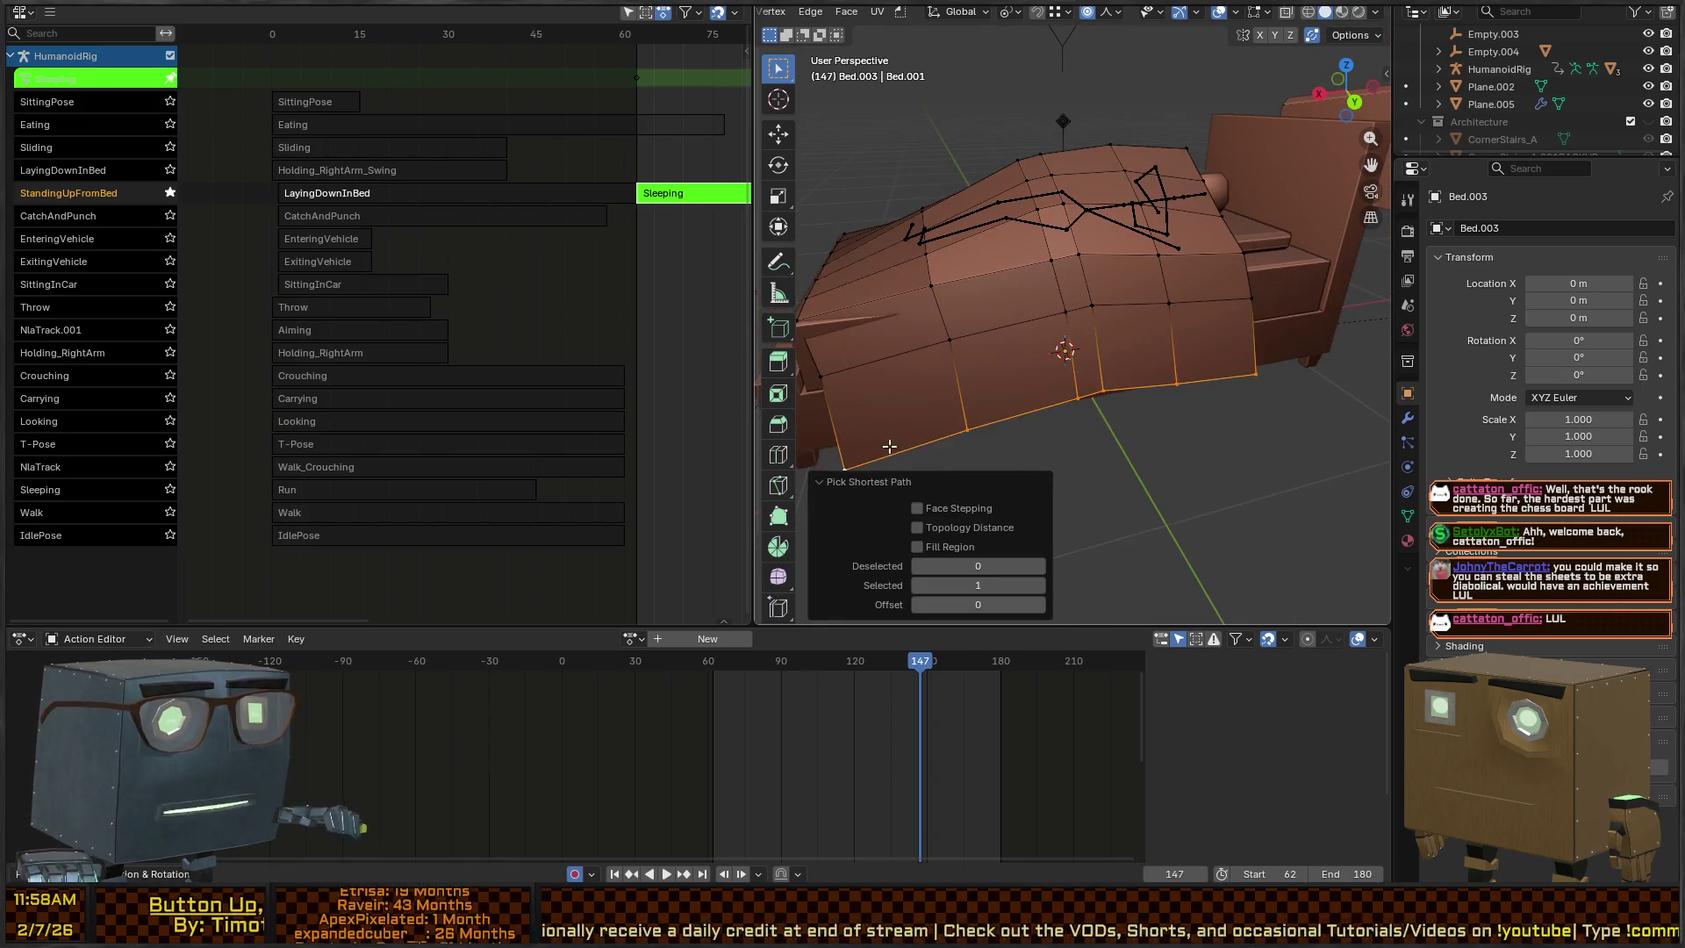
left_click_drag(885, 461, 1038, 406)
key("g")
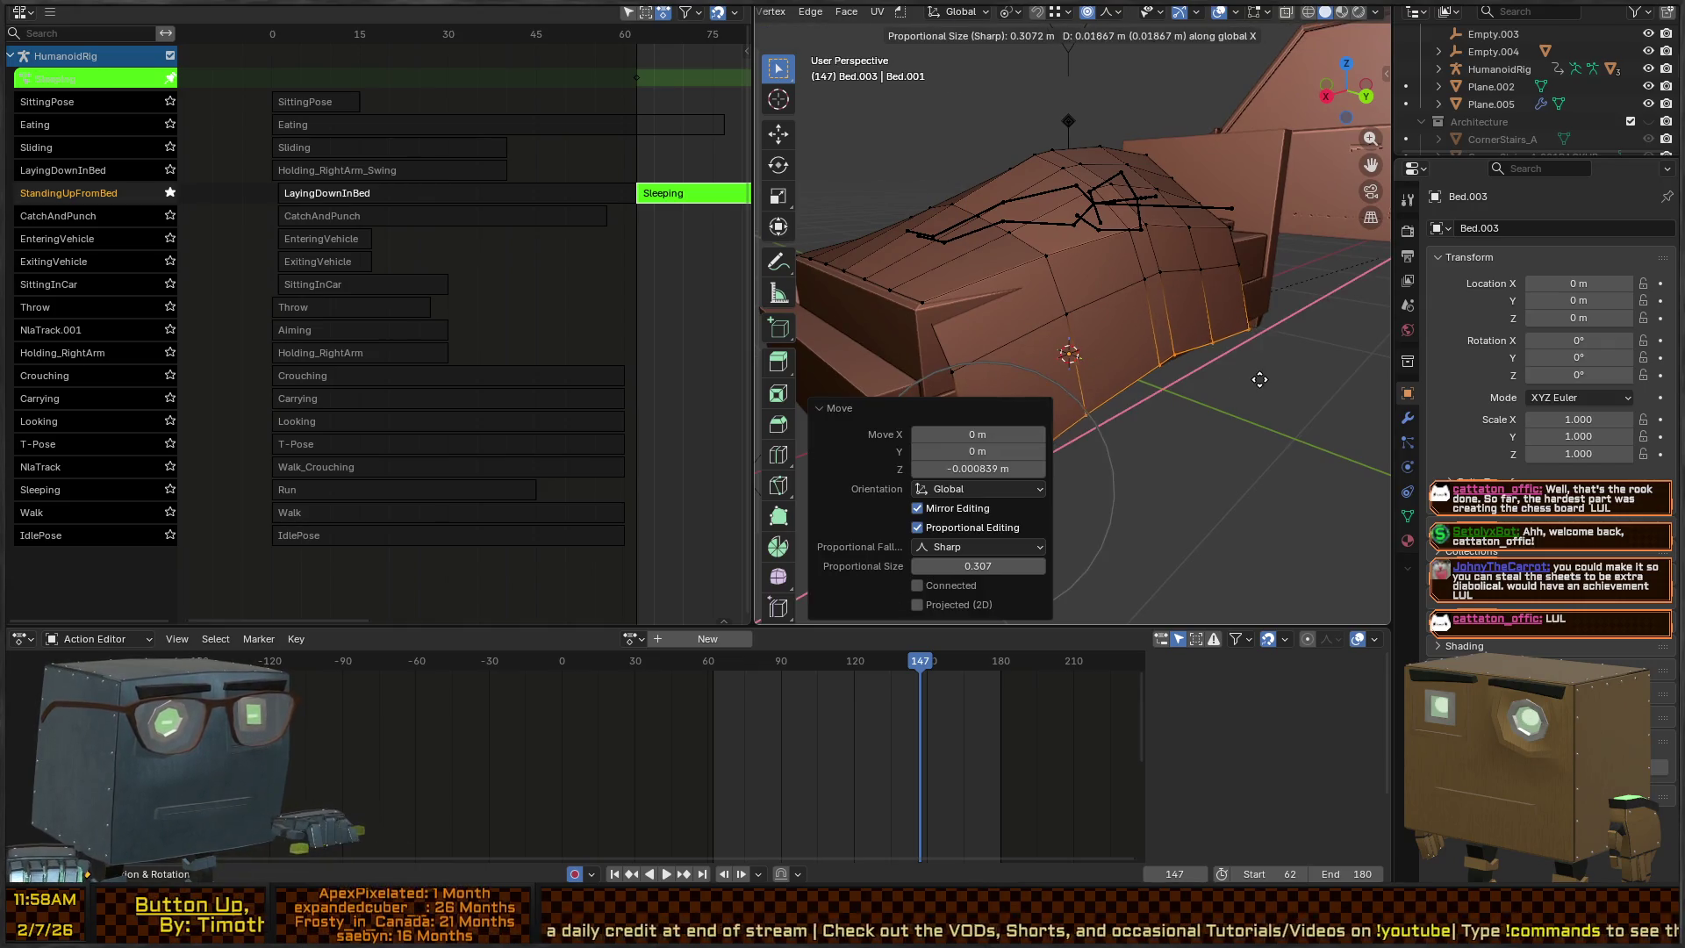
key("Escape")
Lift the blanket's lower side edge with falloff and return to Object Mode
left_click(955, 377)
key("g")
key("z")
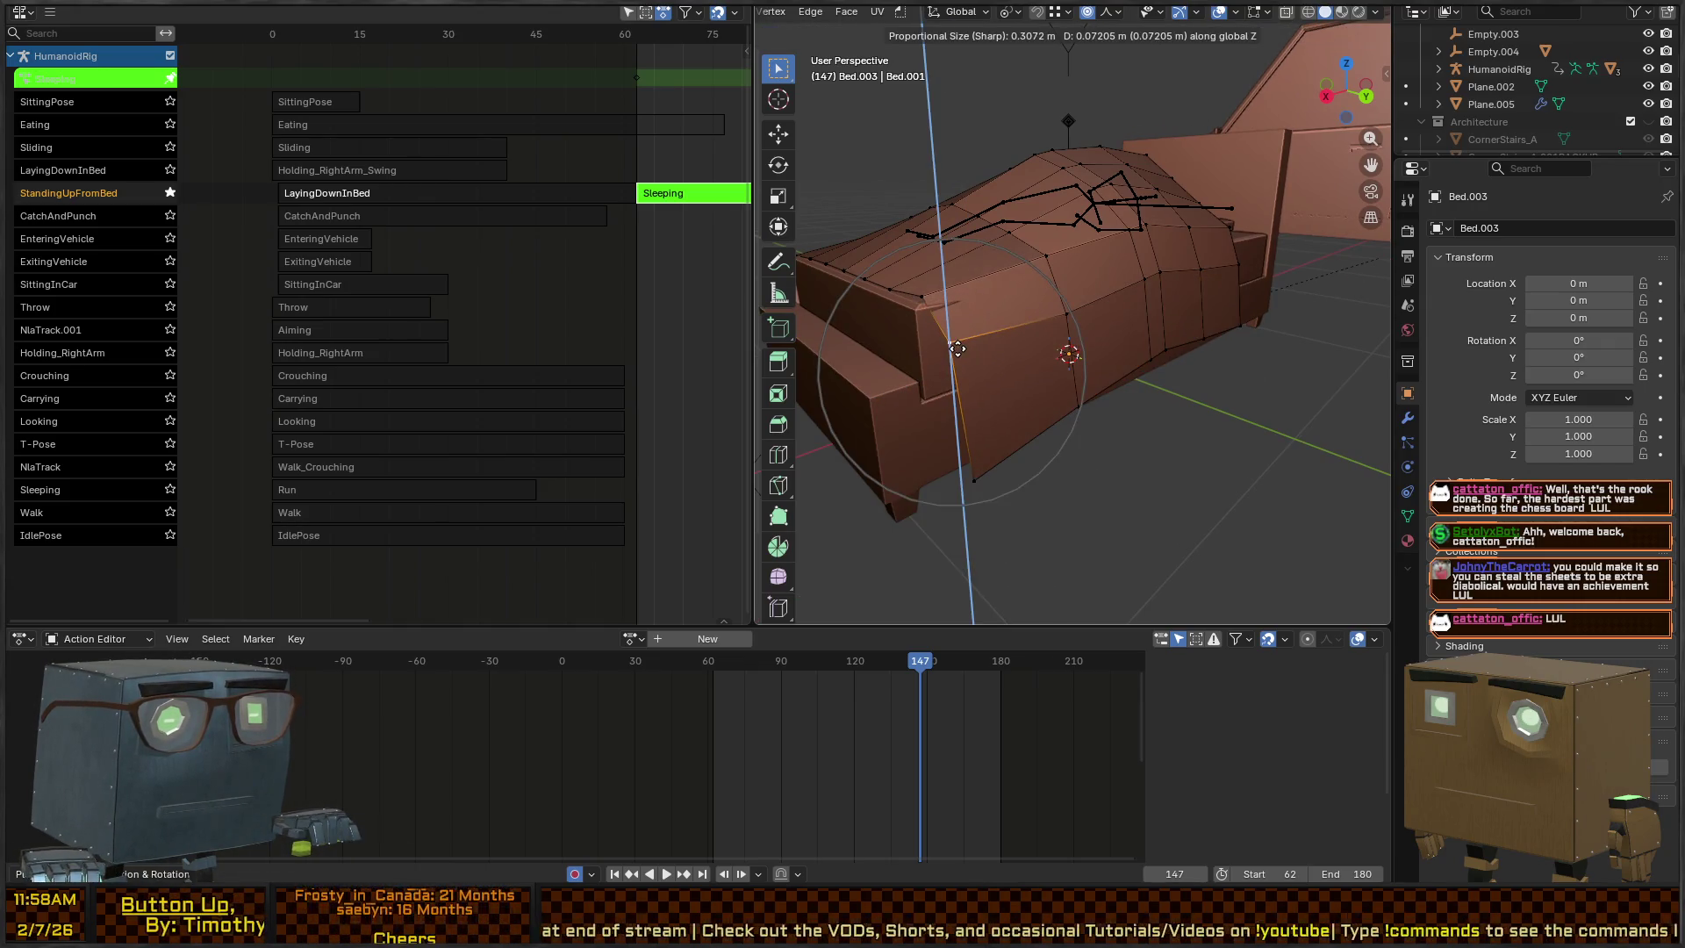
scroll(966, 339, "up", 3)
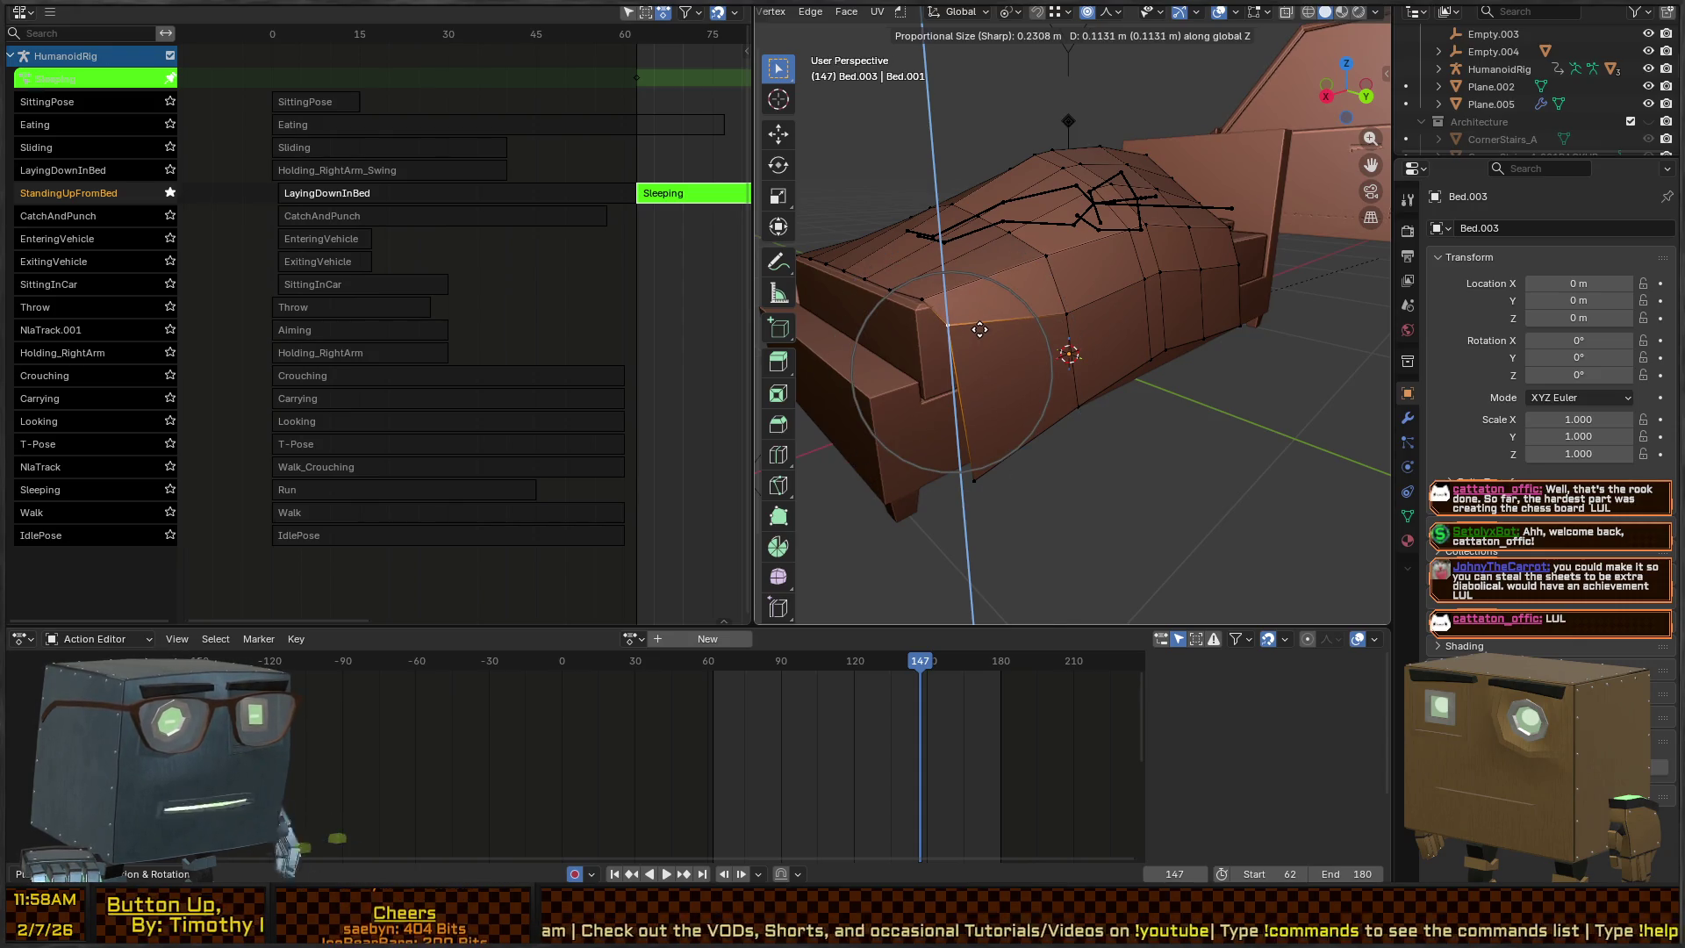
left_click(980, 329)
key("Tab")
scroll(1178, 260, "down", 3)
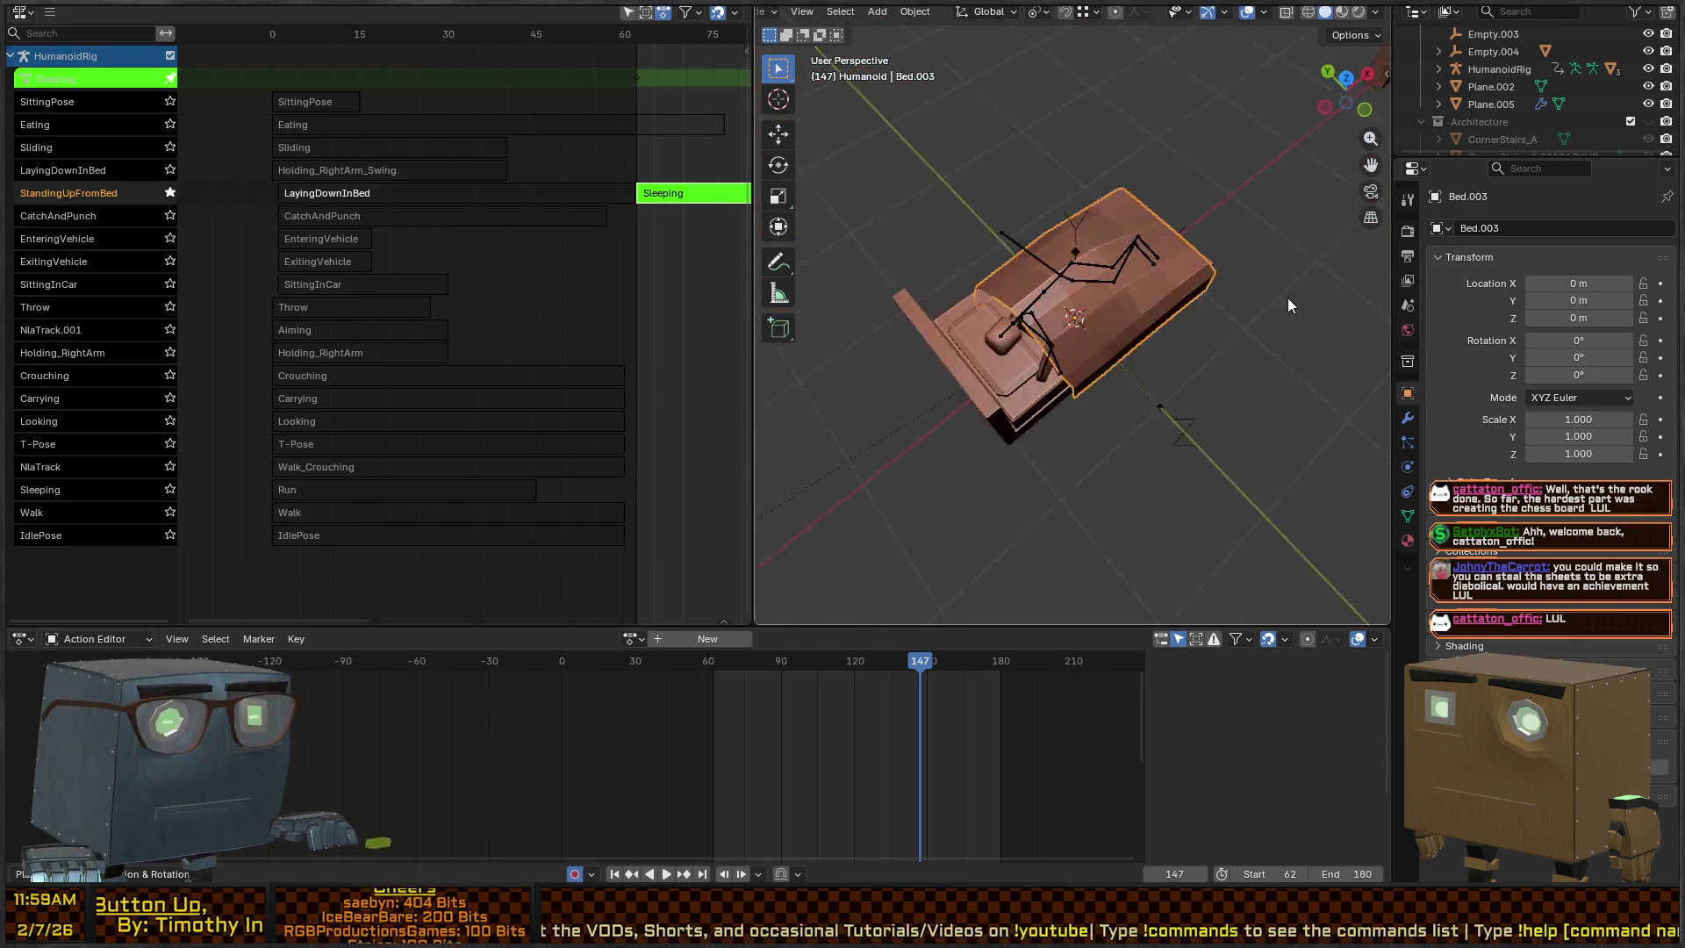
Add a Solidify modifier to the Bed.003 blanket from the Modifier tab
mouse_move(1288, 305)
left_mouse_down()
mouse_move(1052, 279)
mouse_move(1134, 240)
mouse_move(1060, 302)
mouse_move(1050, 279)
left_mouse_up()
scroll(1050, 279, "up", 3)
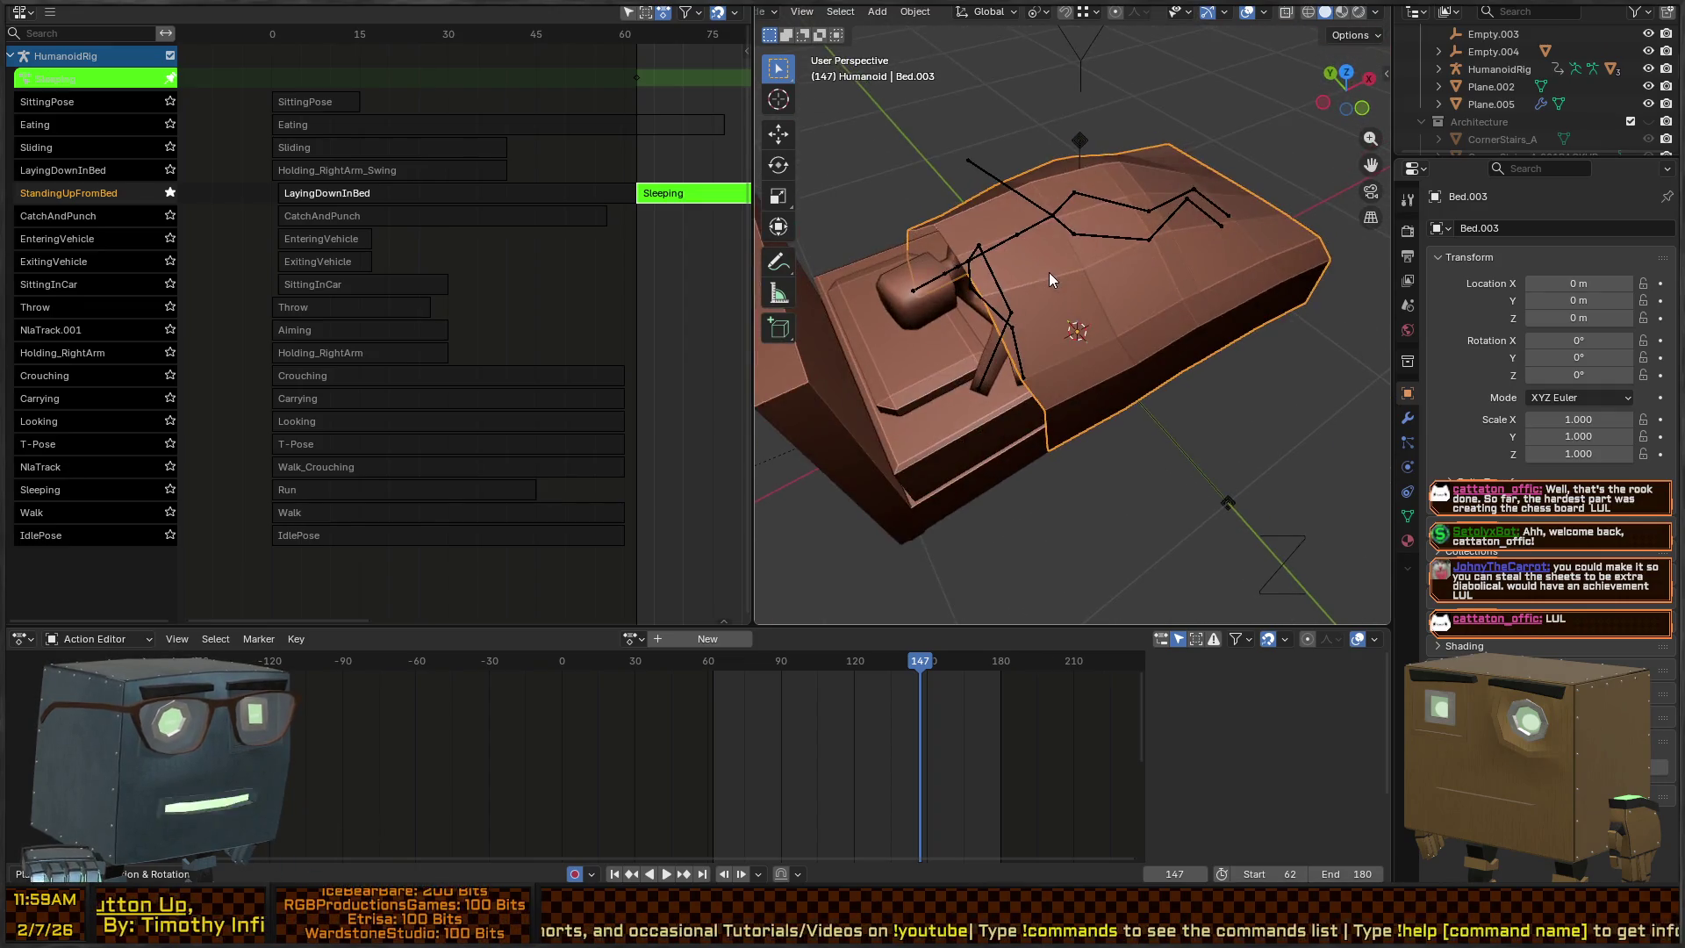
left_click(1408, 516)
left_click(1408, 419)
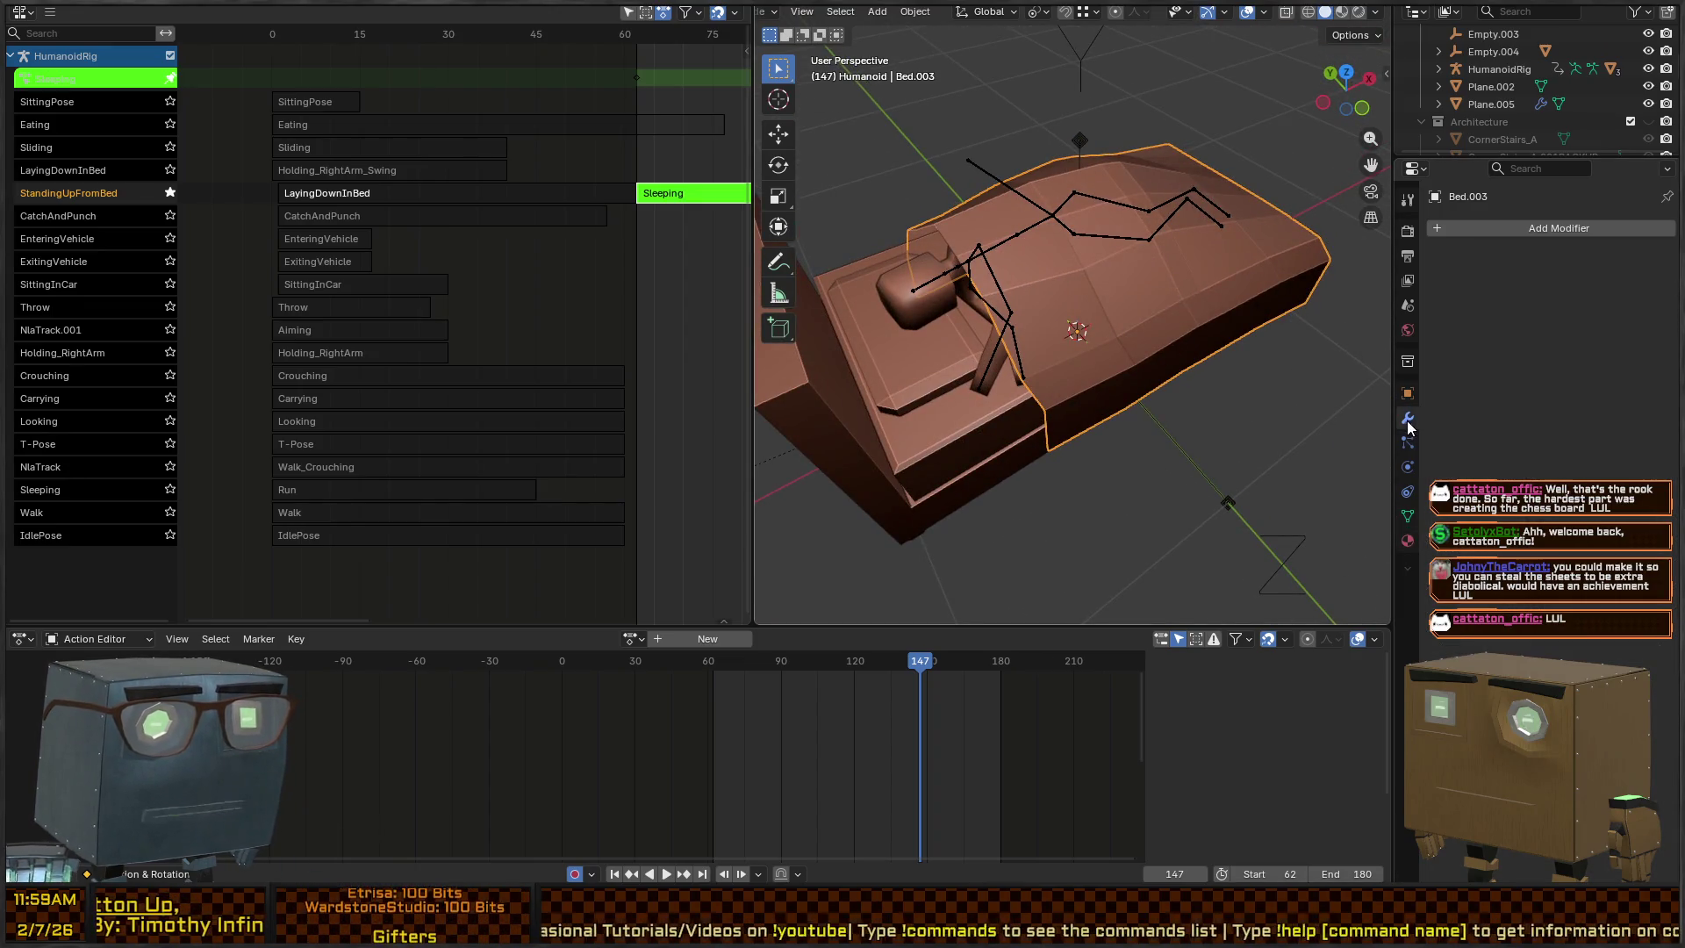
left_click(1511, 225)
type("solid")
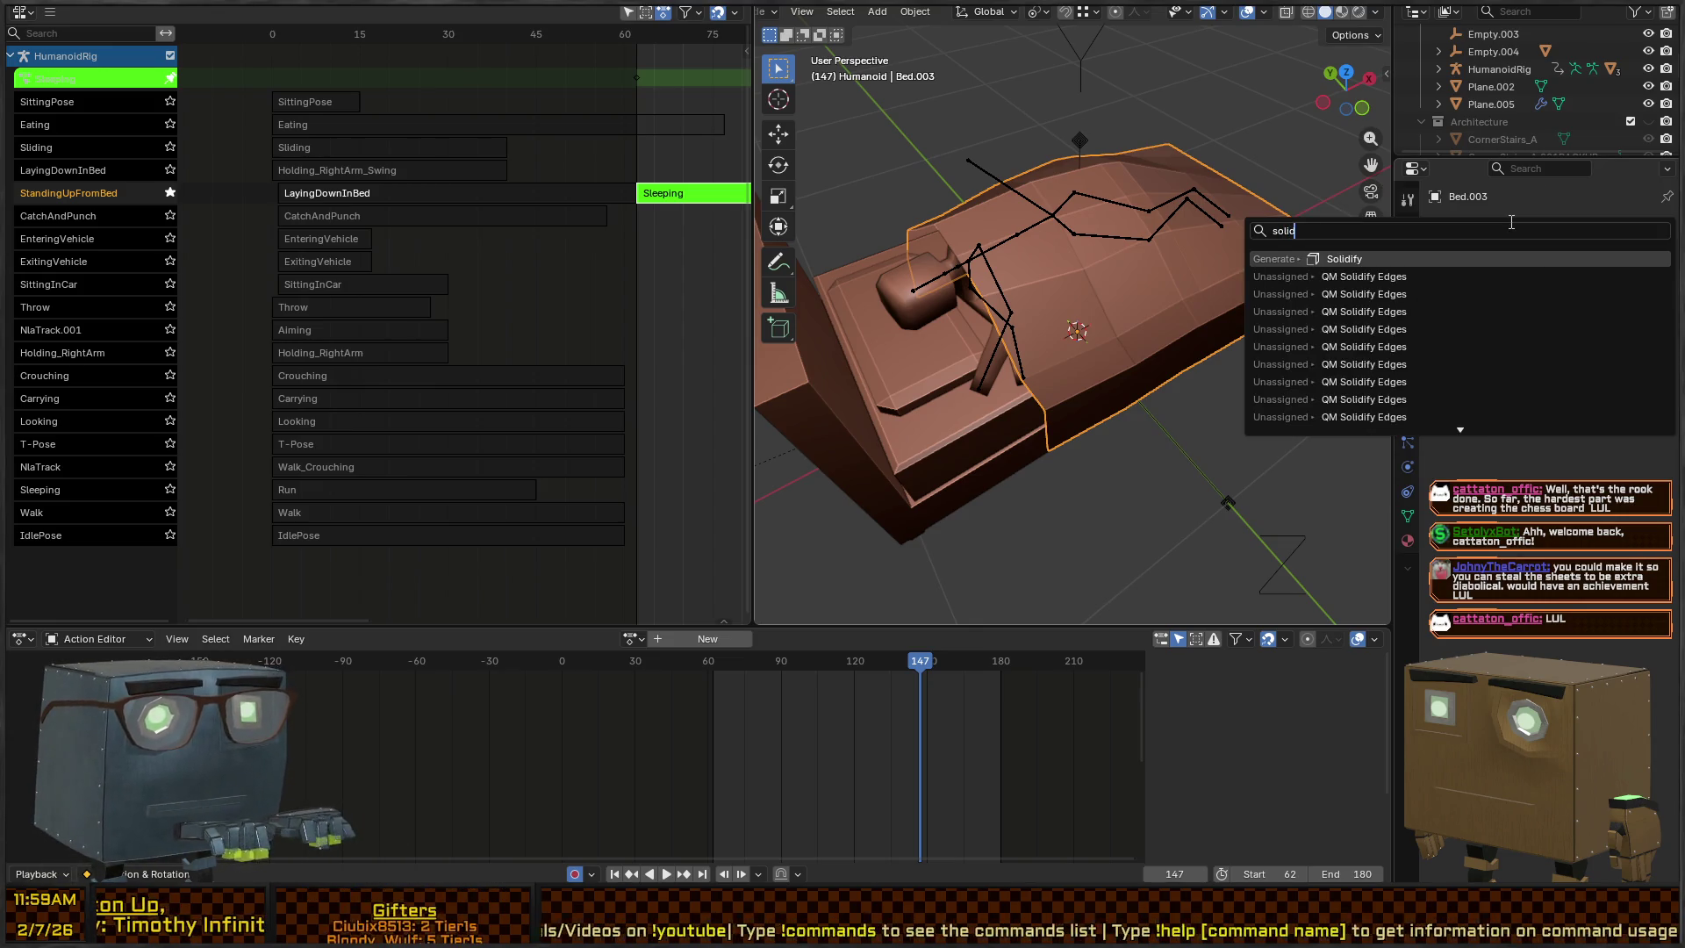
key("Return")
Toggle Edit Mode and back, then play the Sleeping animation under the thickened blanket
key("Tab")
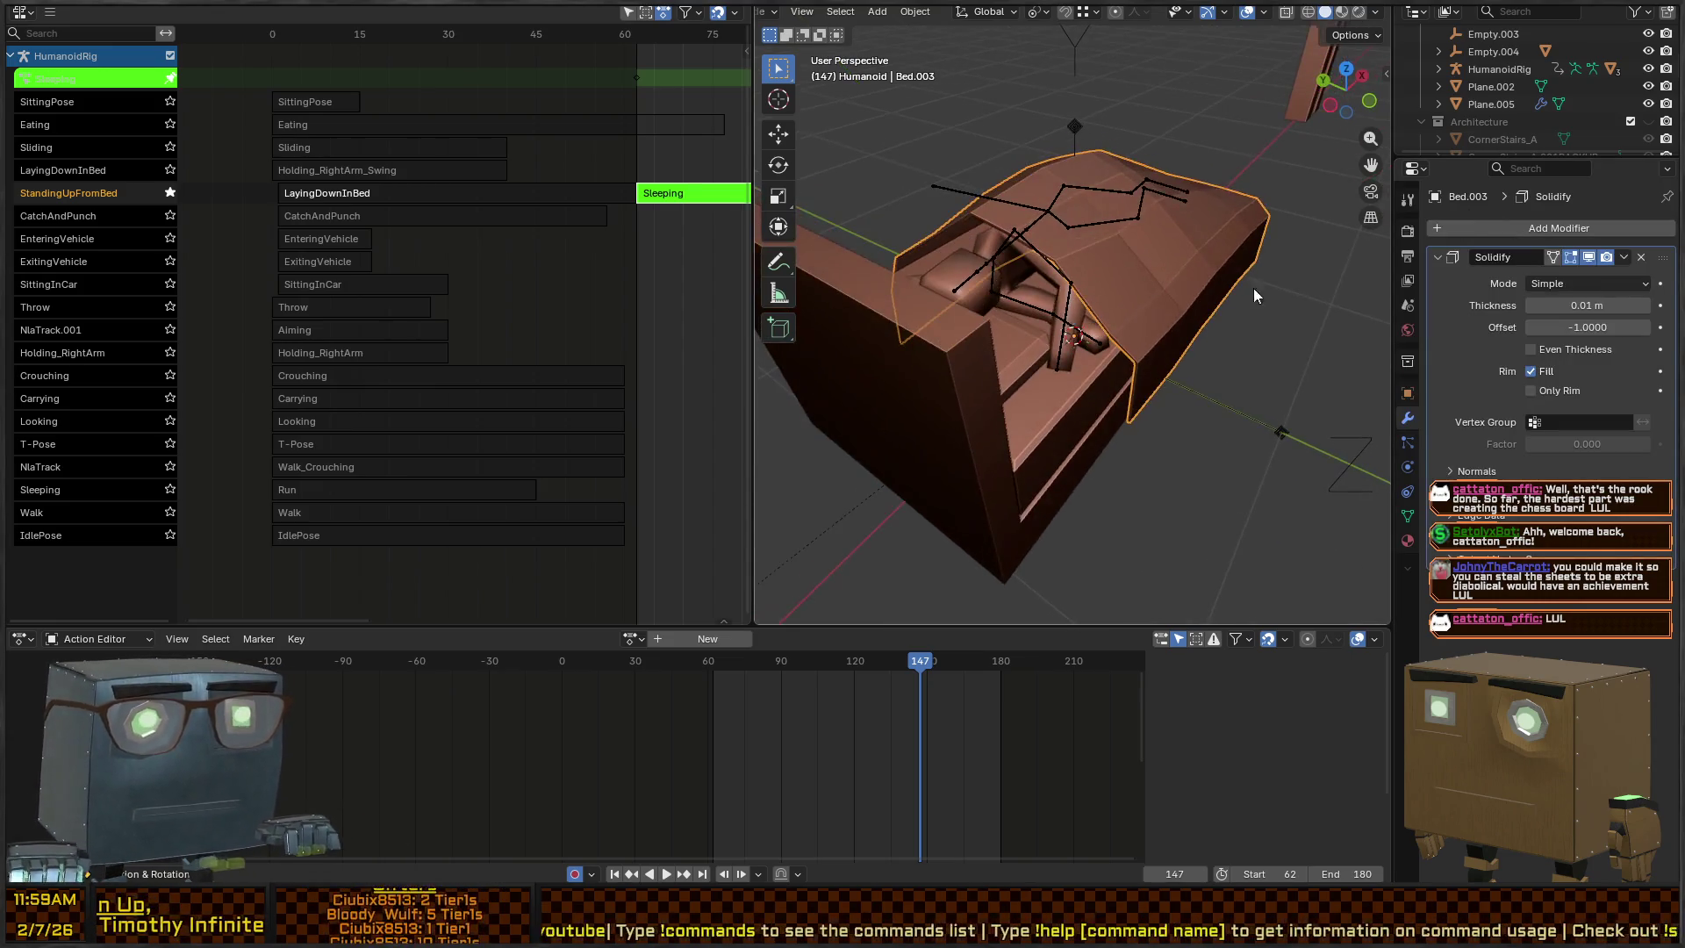
scroll(1146, 271, "up", 3)
key("Tab")
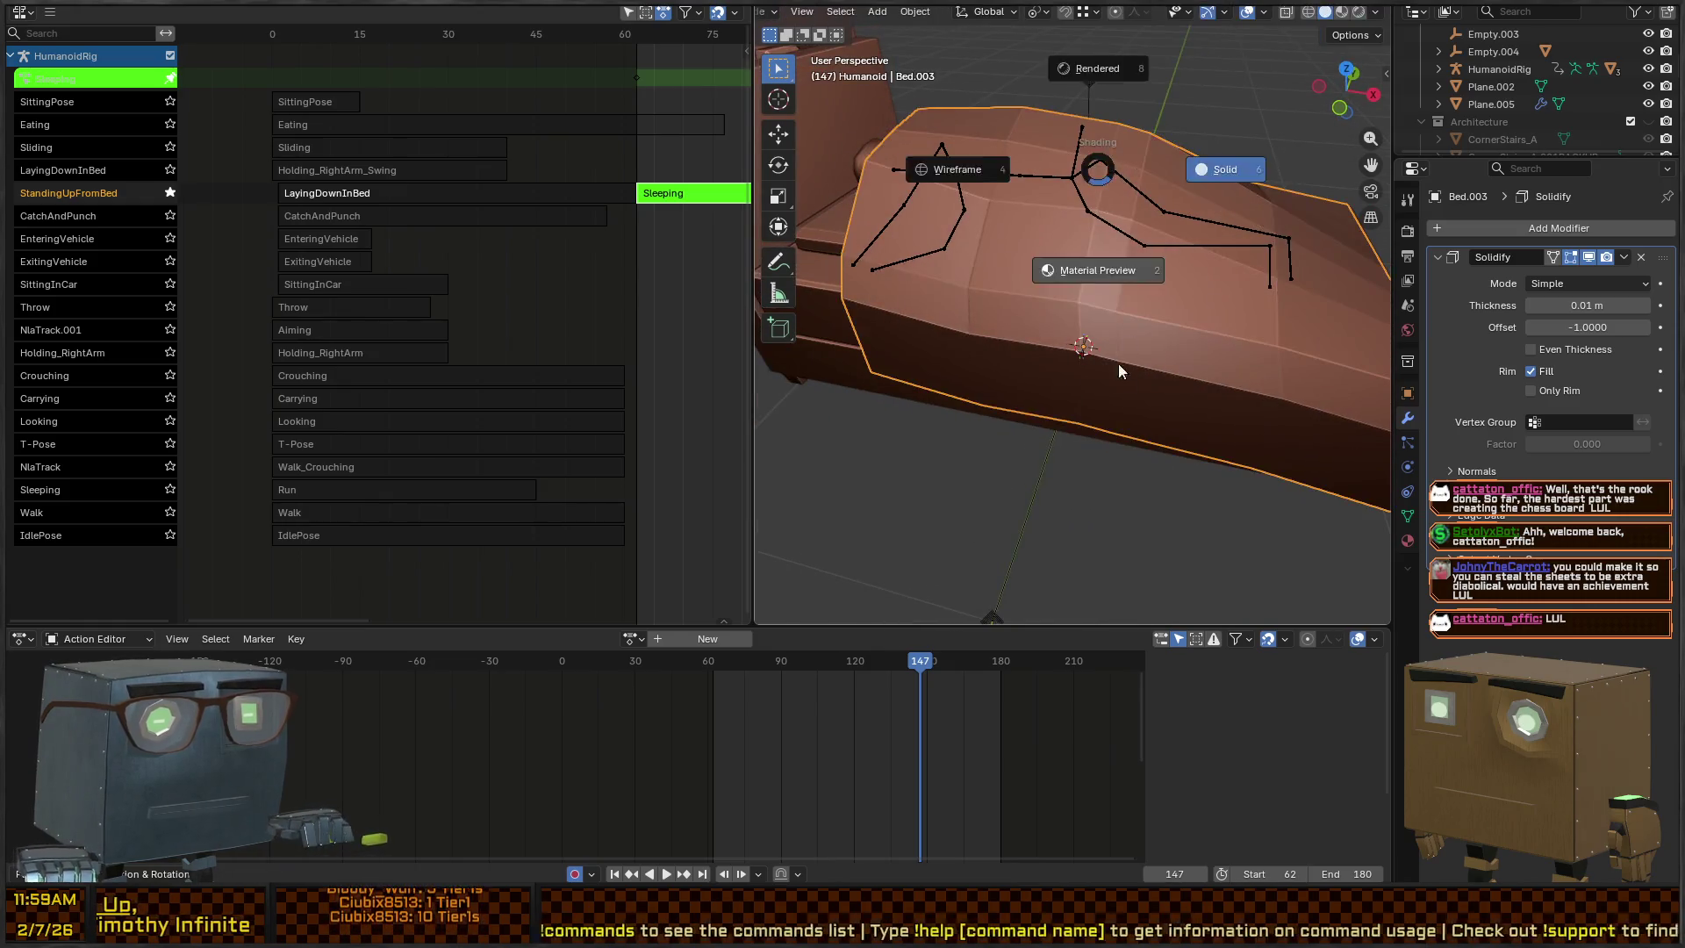
scroll(1119, 363, "down", 3)
scroll(1147, 260, "up", 3)
mouse_move(1122, 297)
left_mouse_down()
mouse_move(915, 216)
mouse_move(1156, 229)
mouse_move(895, 270)
mouse_move(1111, 253)
mouse_move(1159, 204)
mouse_move(1229, 188)
mouse_move(1183, 251)
mouse_move(1113, 264)
mouse_move(1108, 220)
mouse_move(1139, 197)
mouse_move(1046, 230)
mouse_move(1147, 206)
mouse_move(1072, 266)
mouse_move(929, 174)
mouse_move(1062, 230)
mouse_move(966, 187)
mouse_move(1066, 314)
mouse_move(1215, 256)
mouse_move(1134, 235)
left_mouse_up()
key("space")
key("space")
left_click(1058, 474)
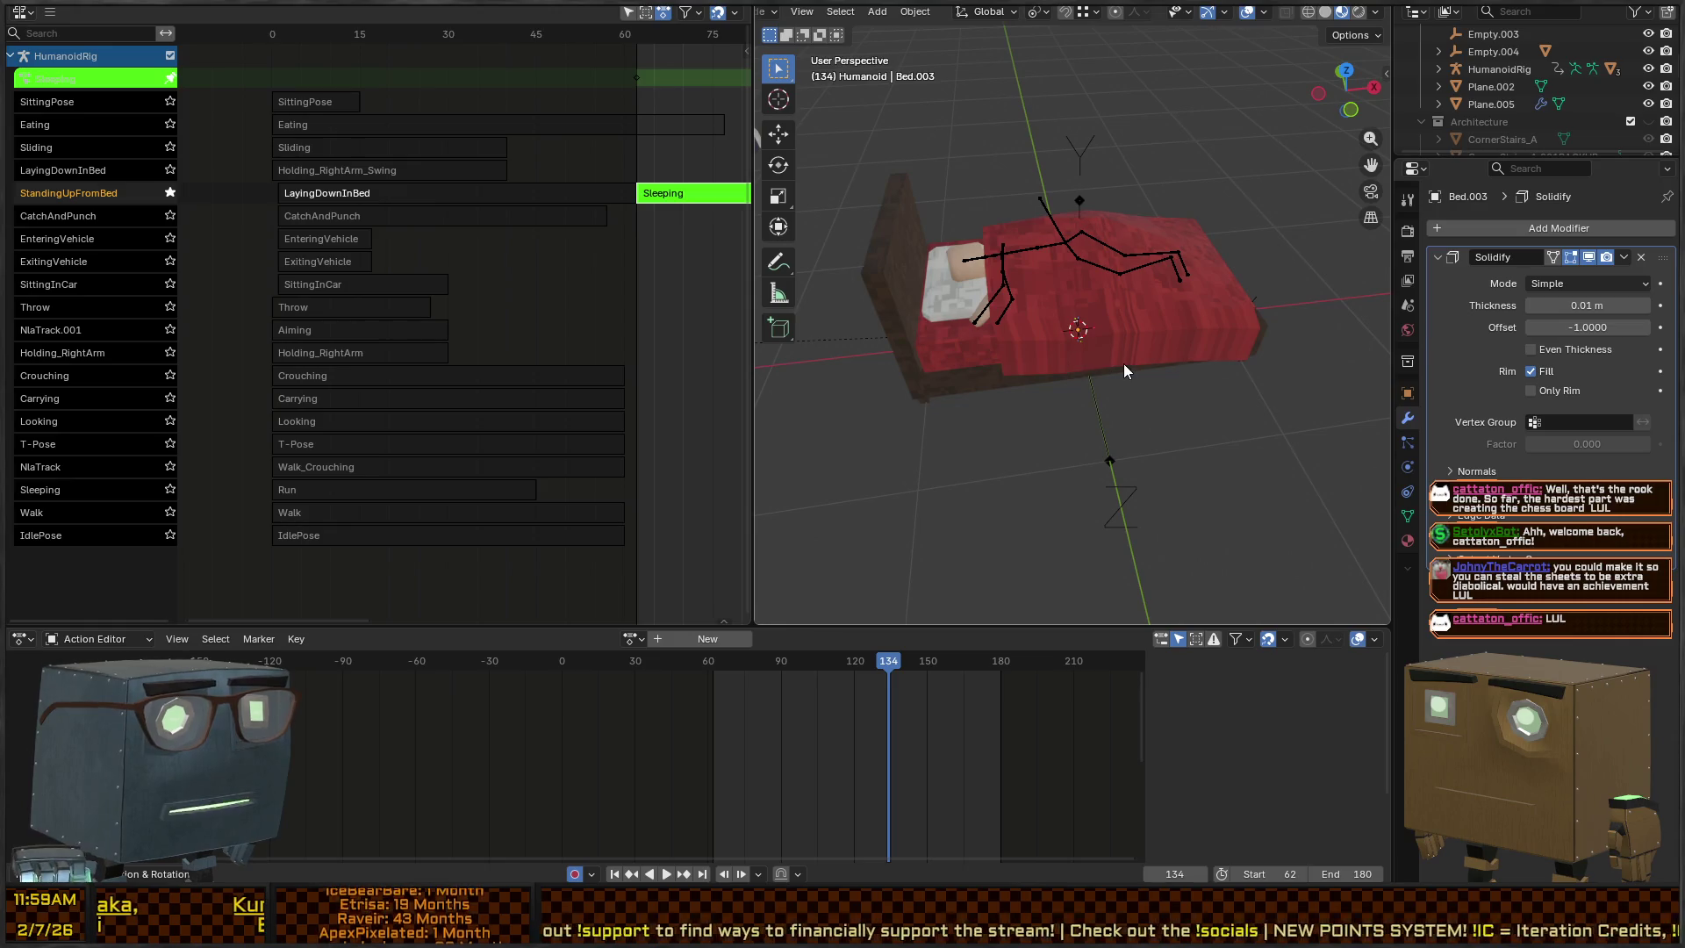
Hide the bed blanket with H
left_click(1141, 342)
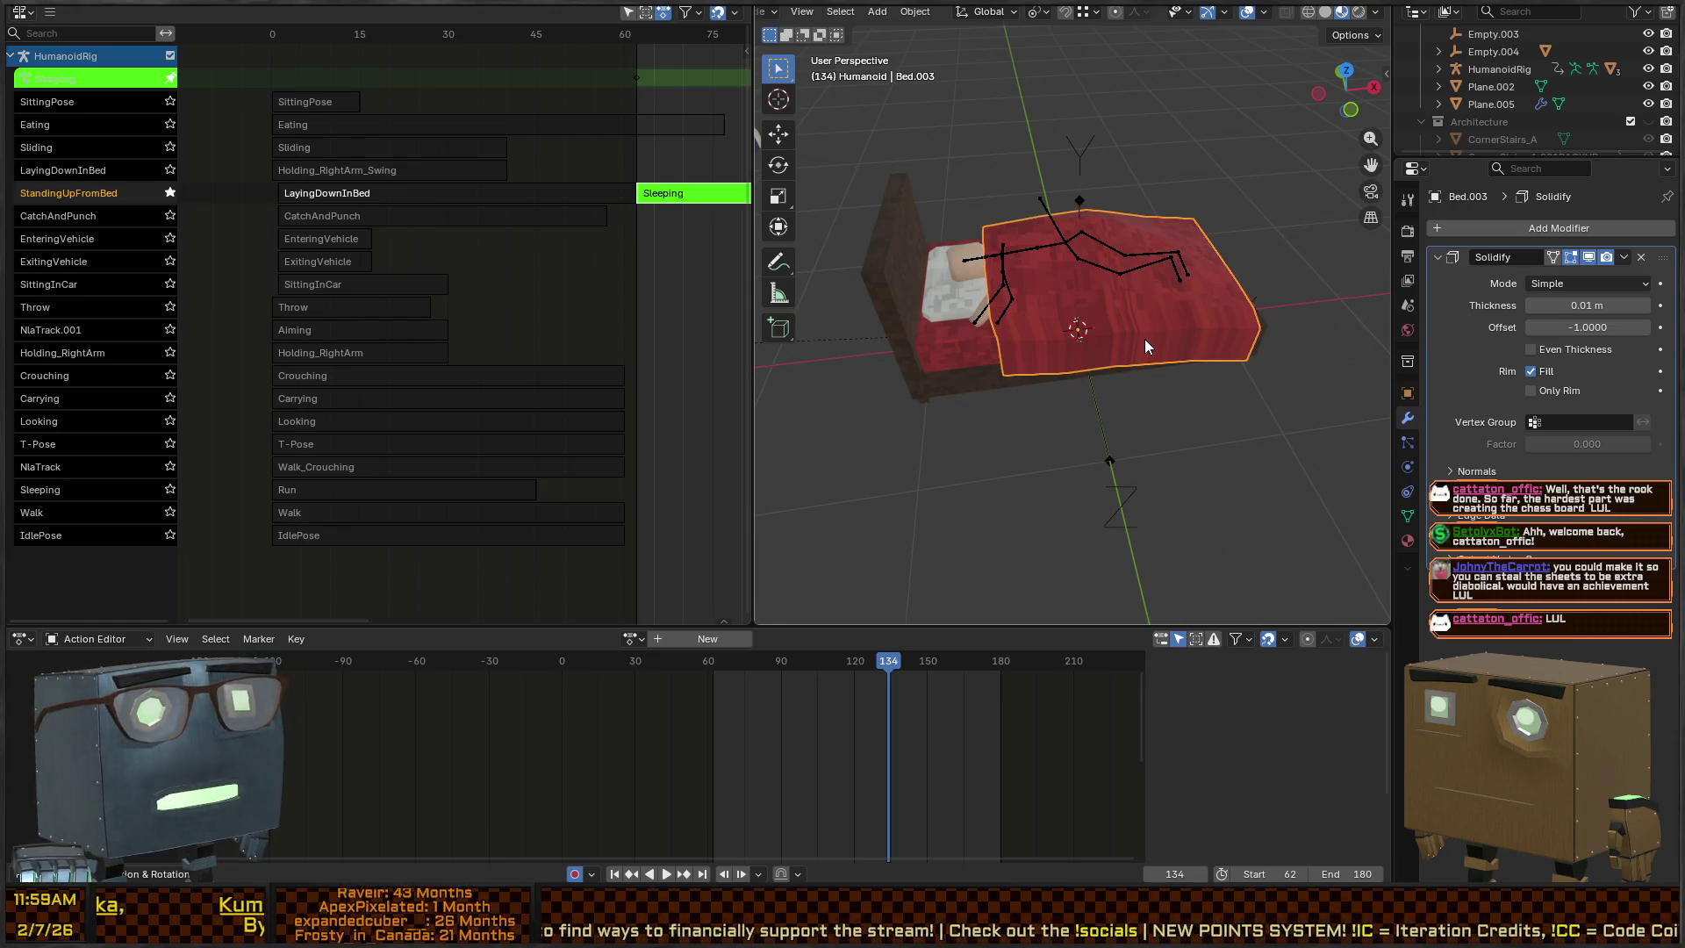
key("h")
mouse_move(1194, 287)
left_mouse_down()
mouse_move(1146, 256)
mouse_move(1032, 239)
mouse_move(1150, 218)
left_mouse_up()
key("alt+h")
key("h")
Select the Humanoid mesh and orbit around the bed to inspect the sleeping pose
left_click(1117, 248)
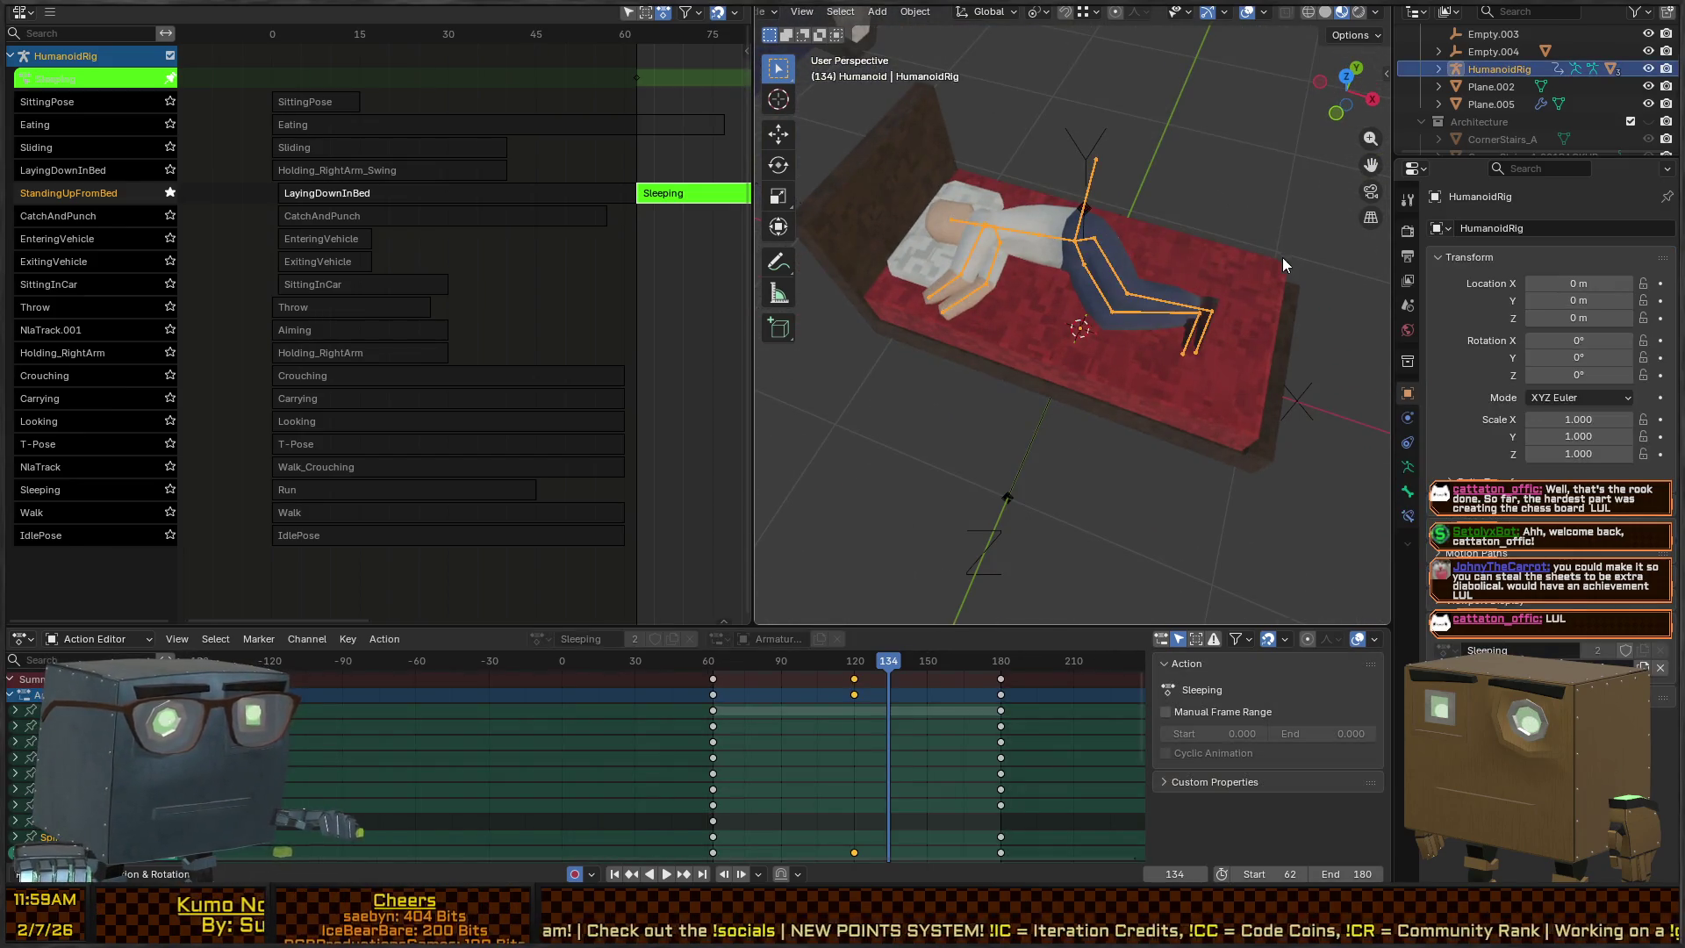
left_click(1107, 233)
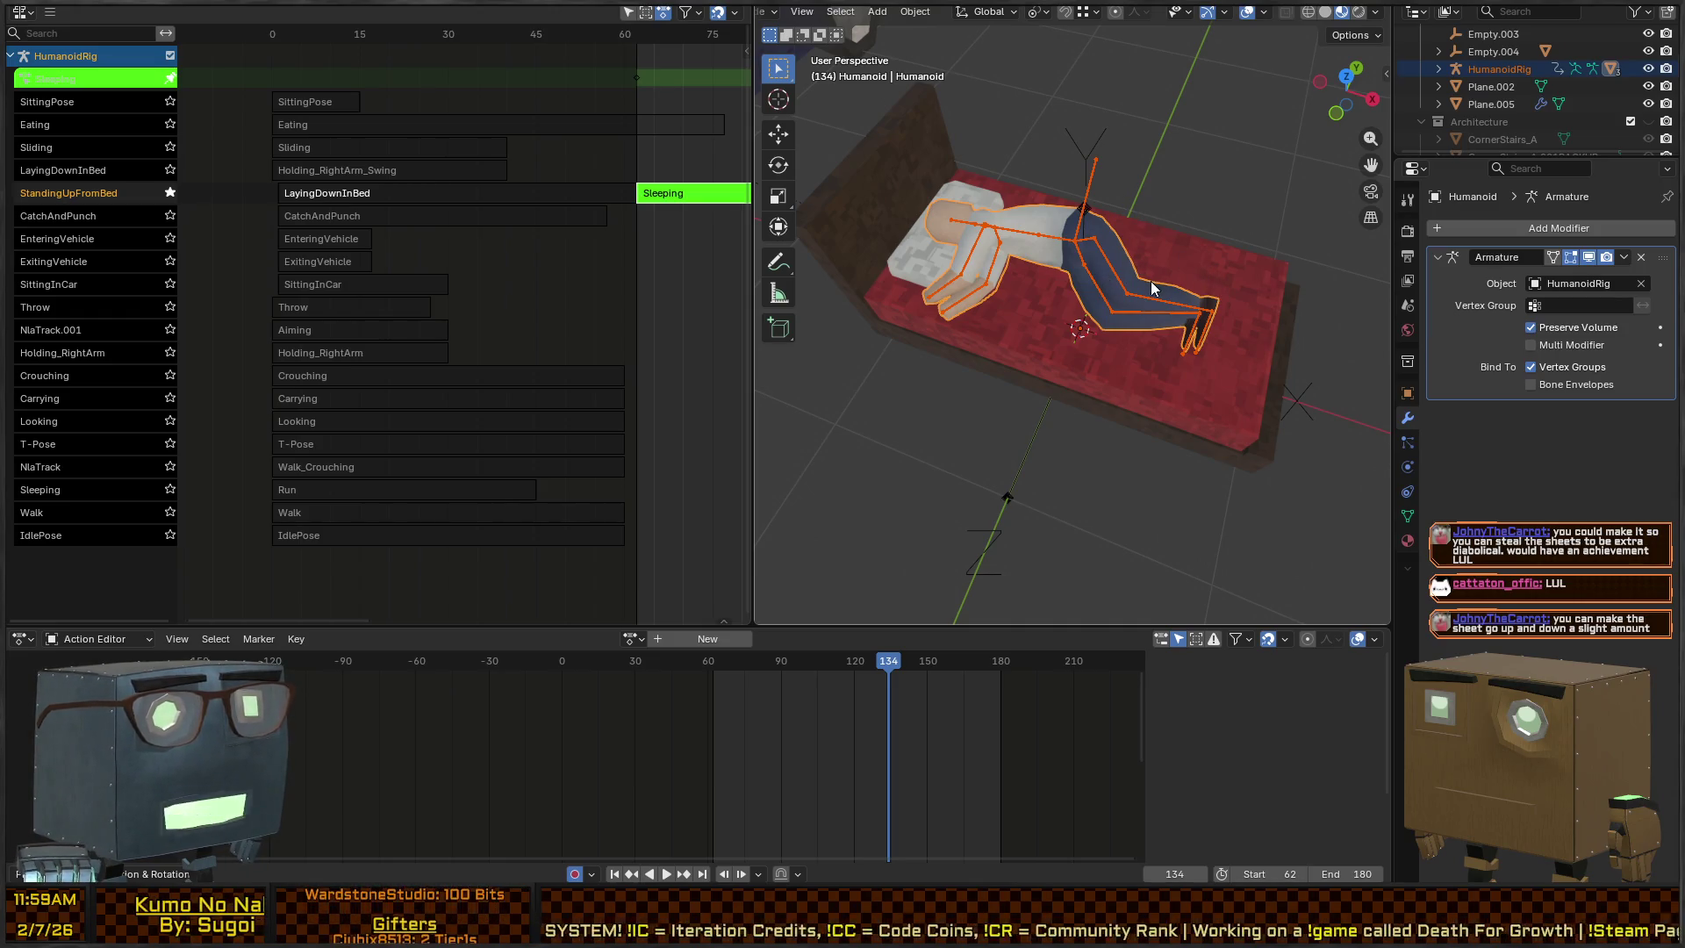
mouse_move(1177, 302)
left_mouse_down()
mouse_move(1087, 226)
mouse_move(957, 240)
left_mouse_up()
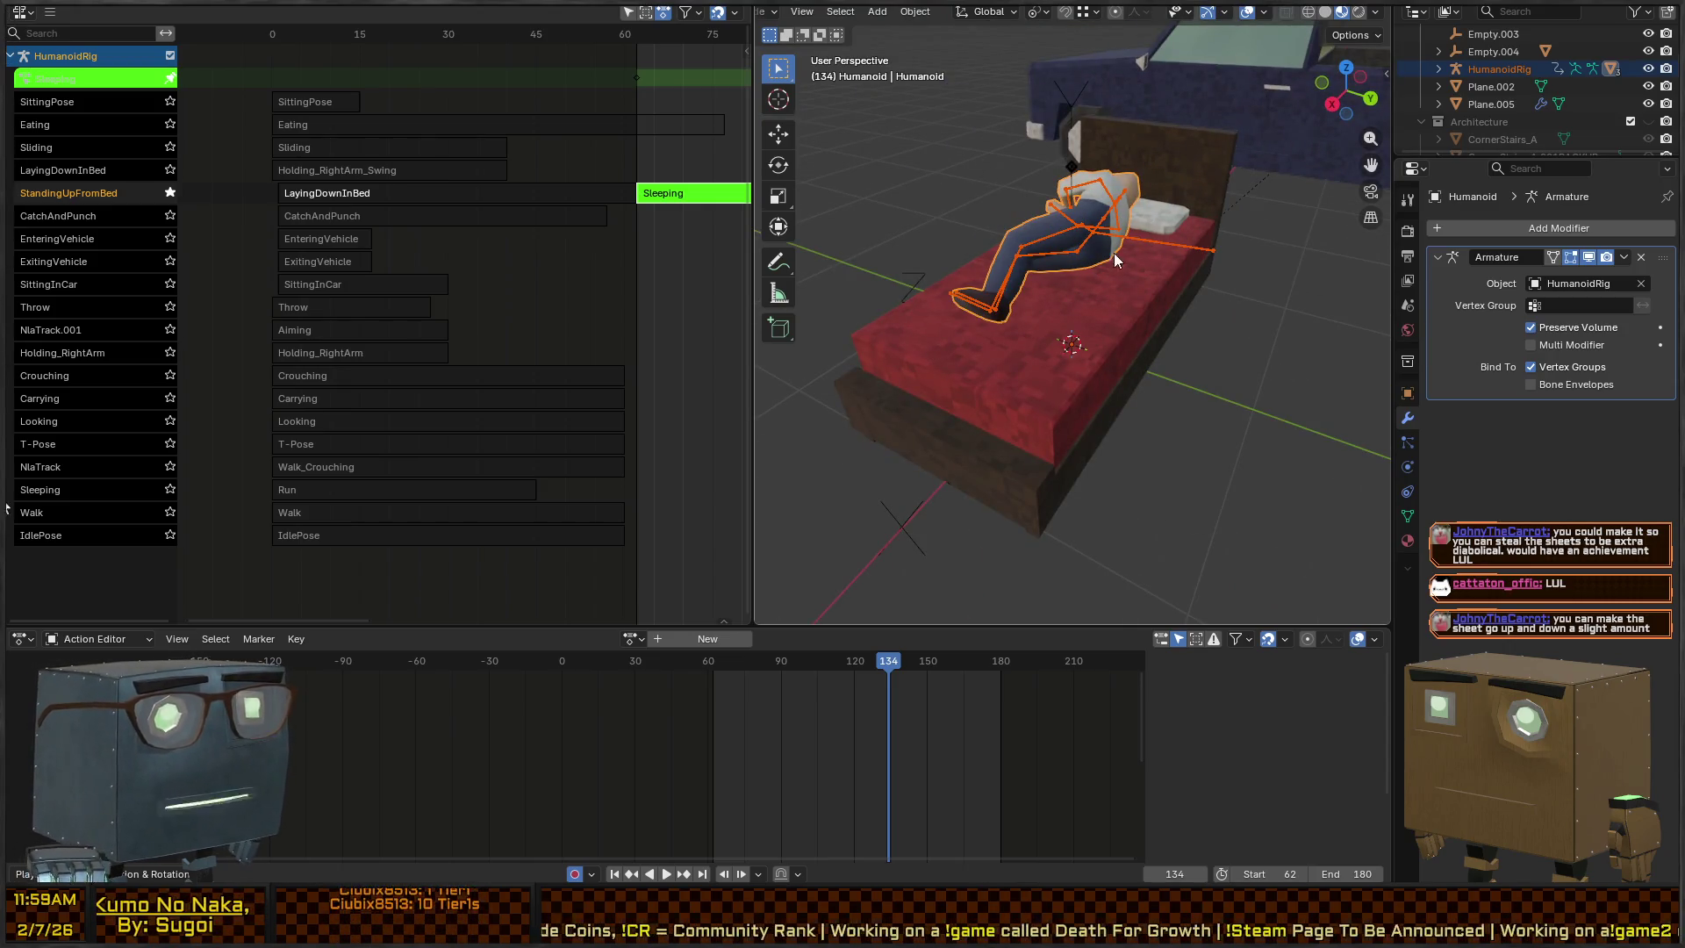
left_click_drag(917, 252, 1113, 216)
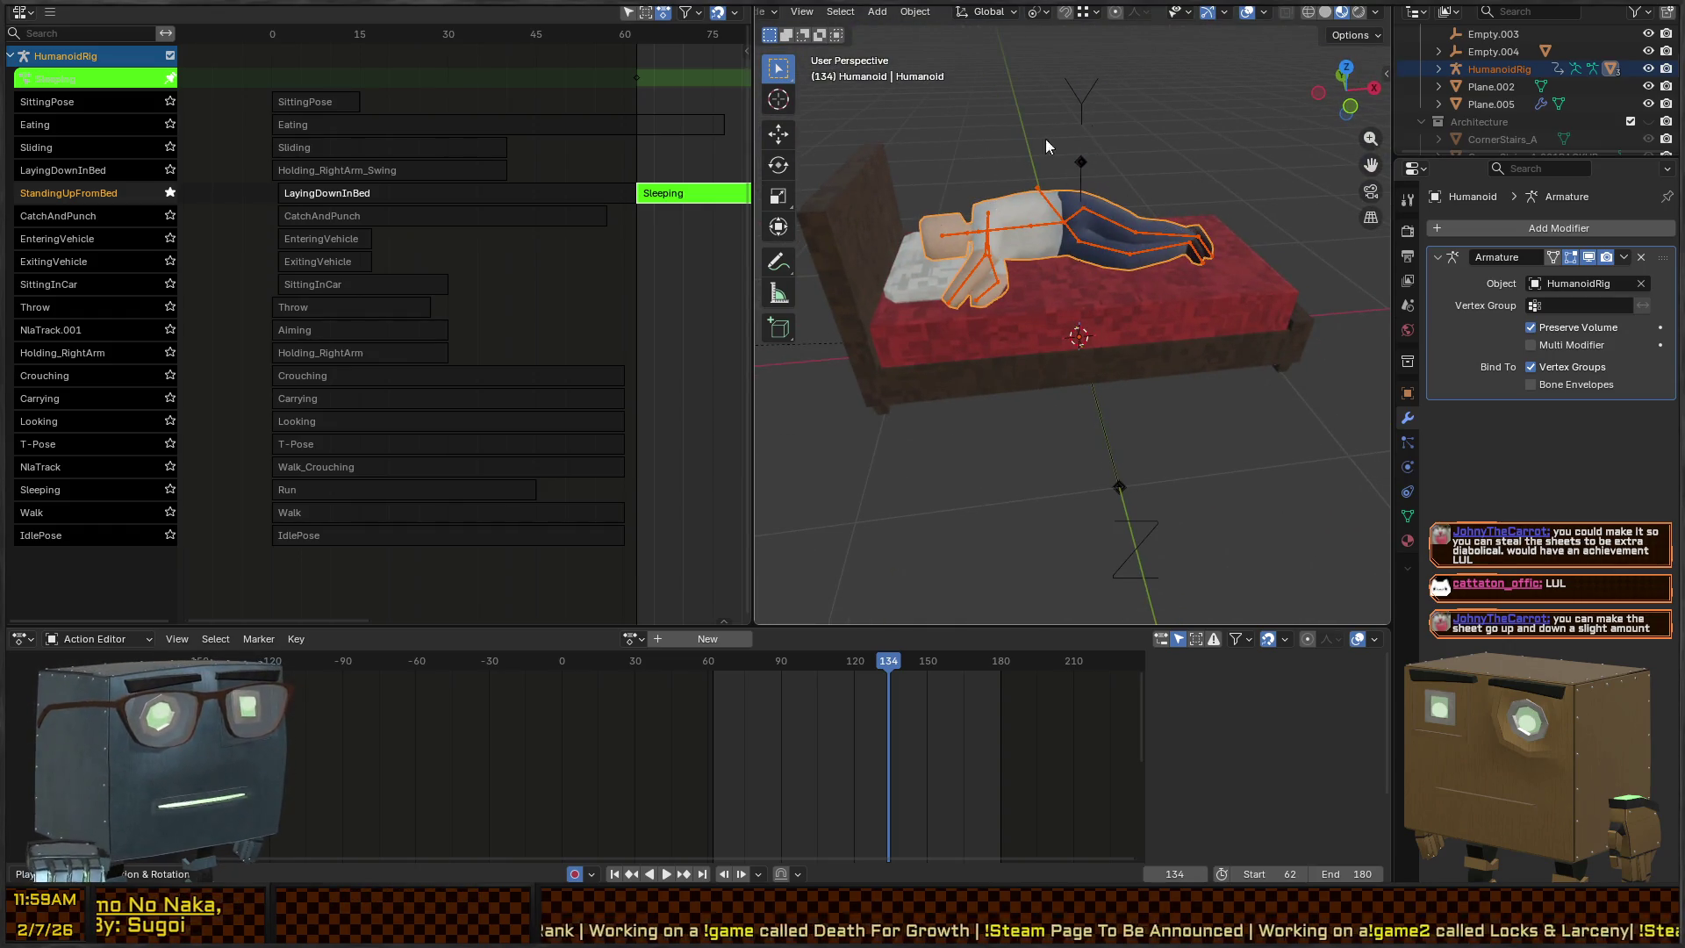
mouse_move(1211, 209)
left_mouse_down()
mouse_move(1057, 239)
mouse_move(1138, 218)
mouse_move(1087, 258)
mouse_move(1115, 312)
mouse_move(1076, 314)
mouse_move(1177, 311)
mouse_move(1177, 372)
mouse_move(1088, 329)
mouse_move(1071, 294)
left_mouse_up()
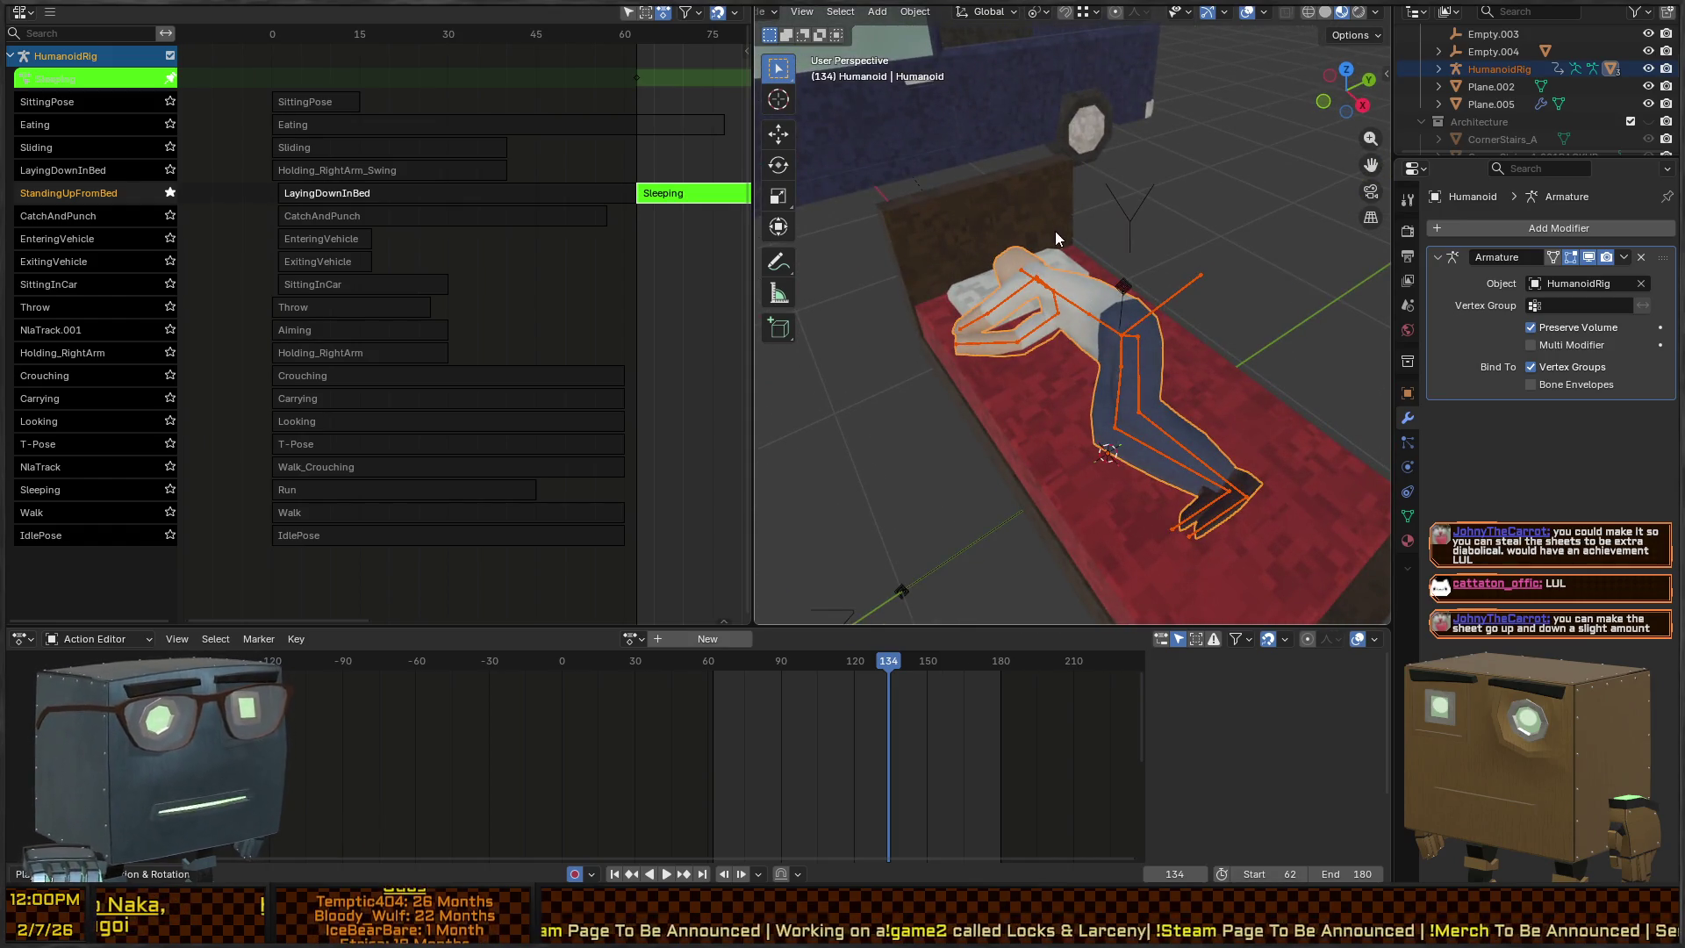
mouse_move(1077, 247)
left_mouse_down()
mouse_move(1194, 219)
mouse_move(1092, 276)
mouse_move(1106, 356)
mouse_move(1080, 351)
mouse_move(1367, 471)
left_mouse_up()
Glance at the Export Helper Pro sidebar, then switch to Unity and select the Humanoid model asset
key("n")
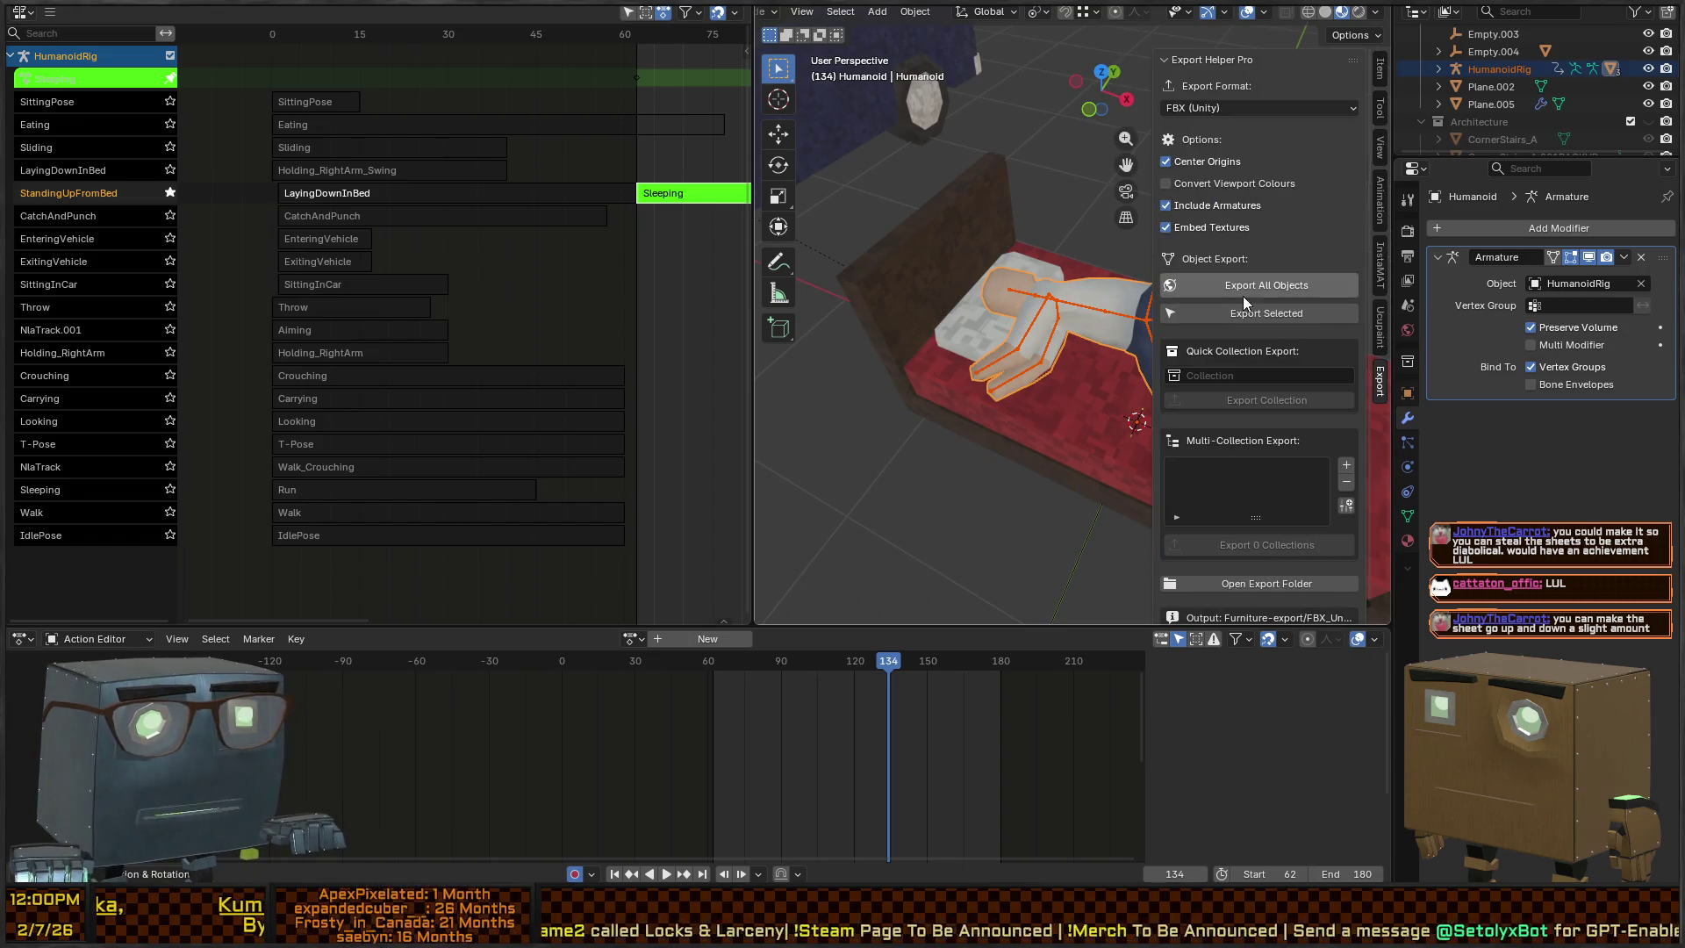
key("n")
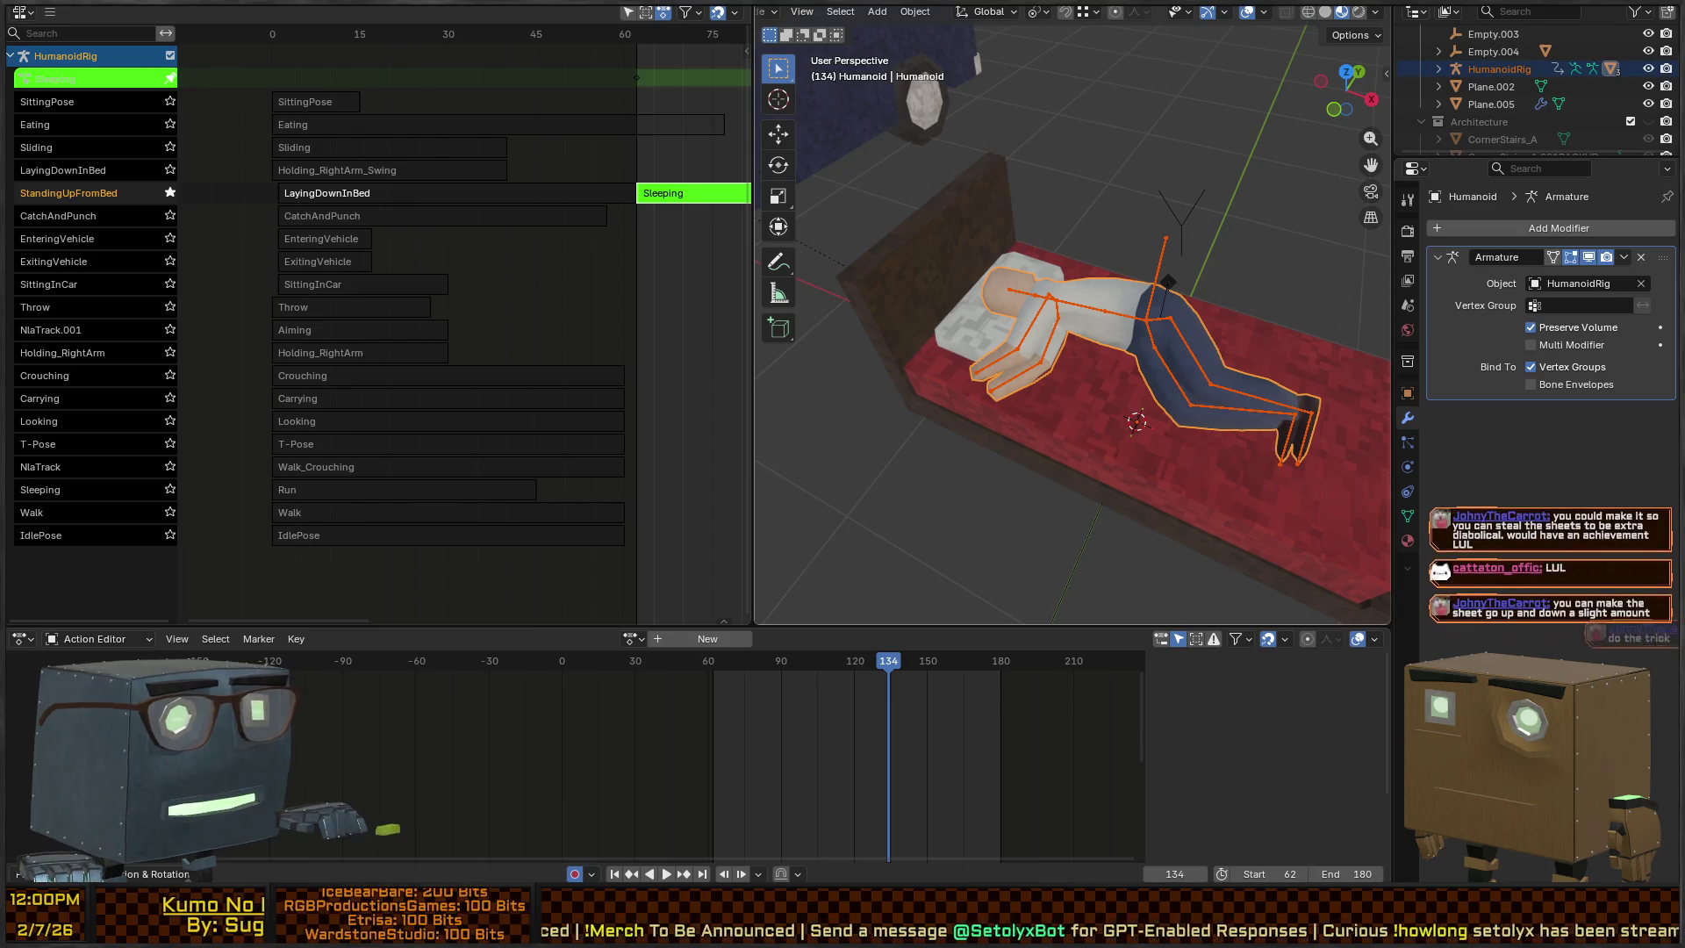
key("alt+Tab")
left_click(235, 474)
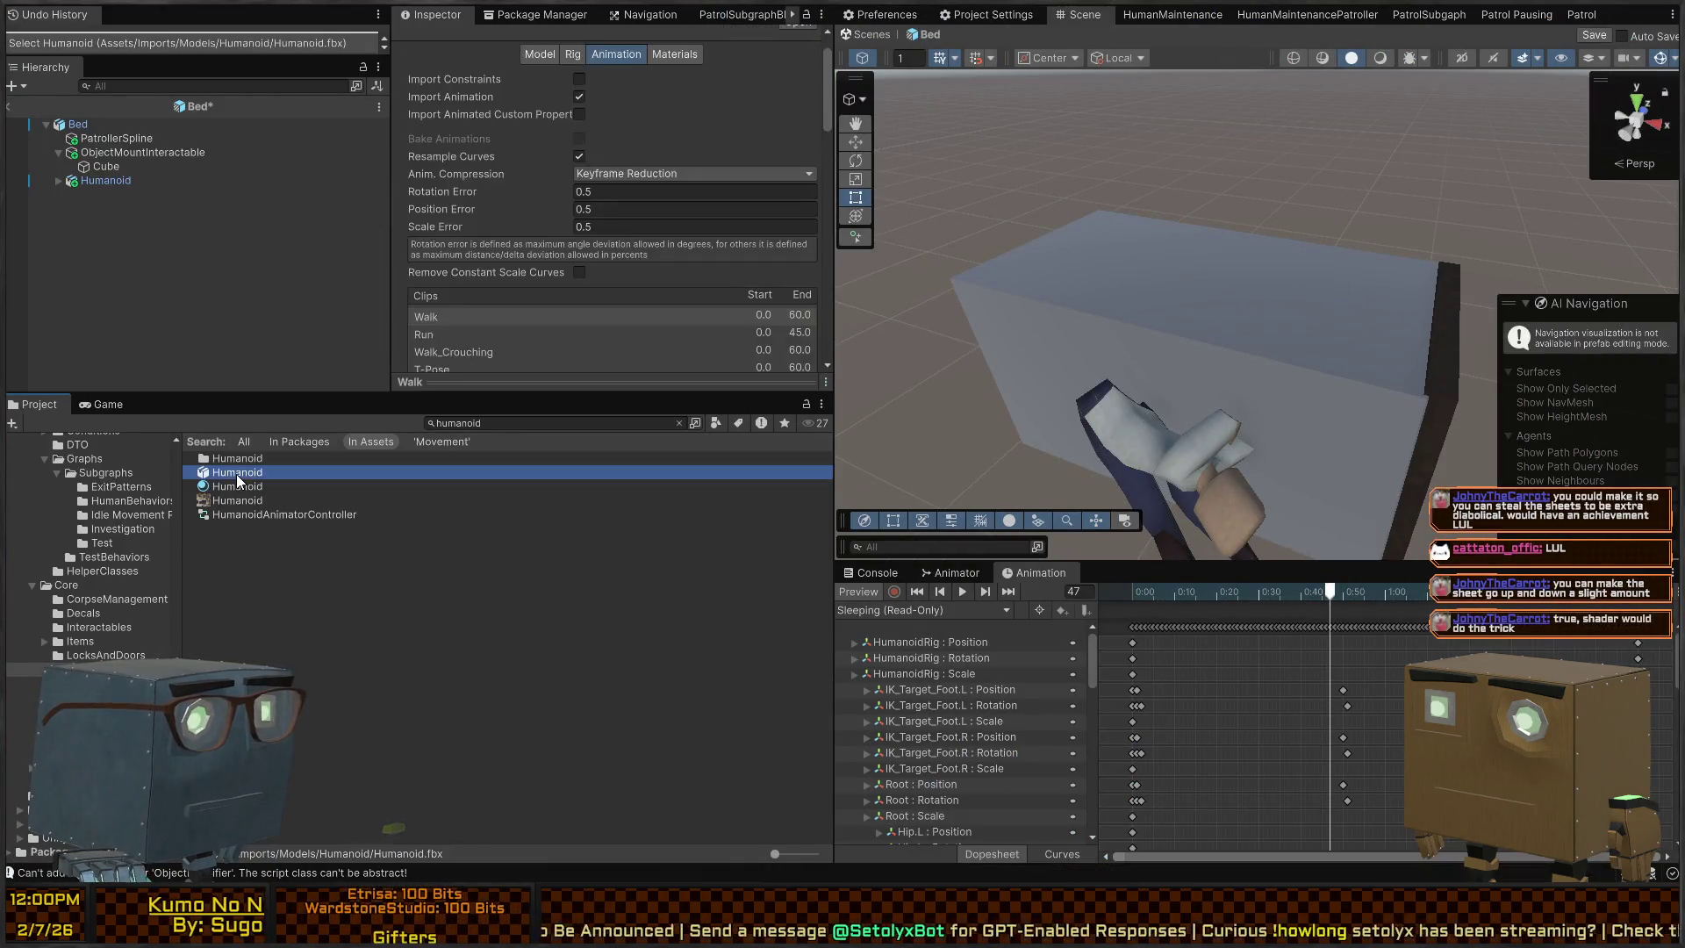
Inspect the Humanoid texture's import settings and leave the search results
left_click(286, 572)
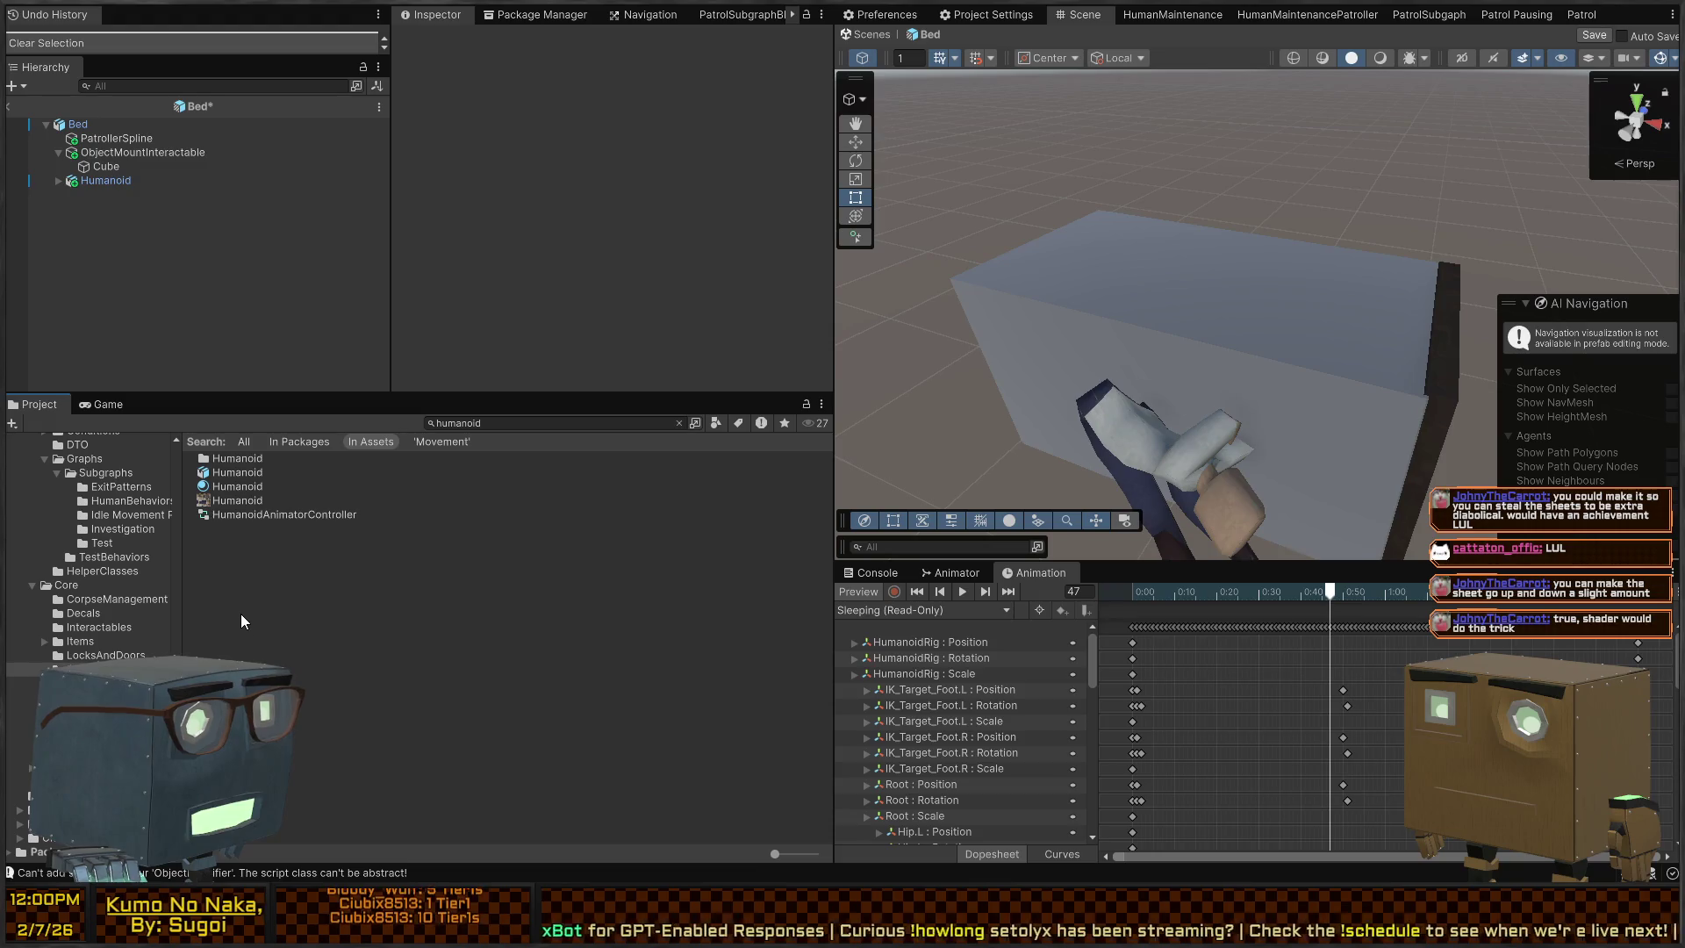
left_click(230, 500)
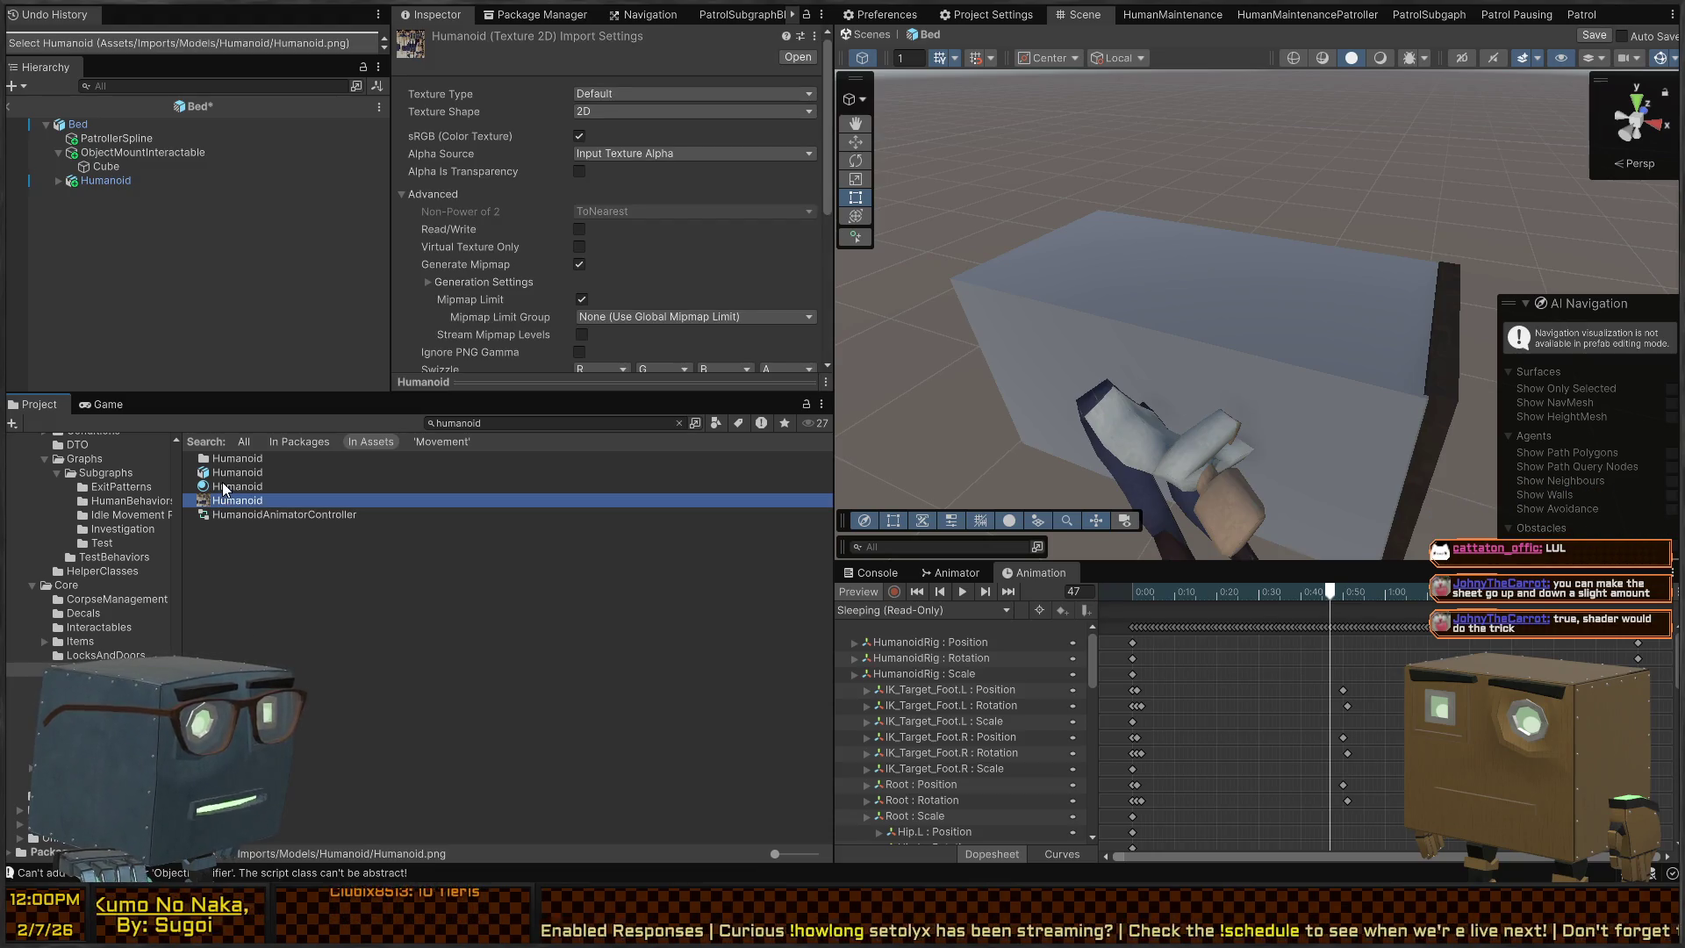
left_click(331, 590)
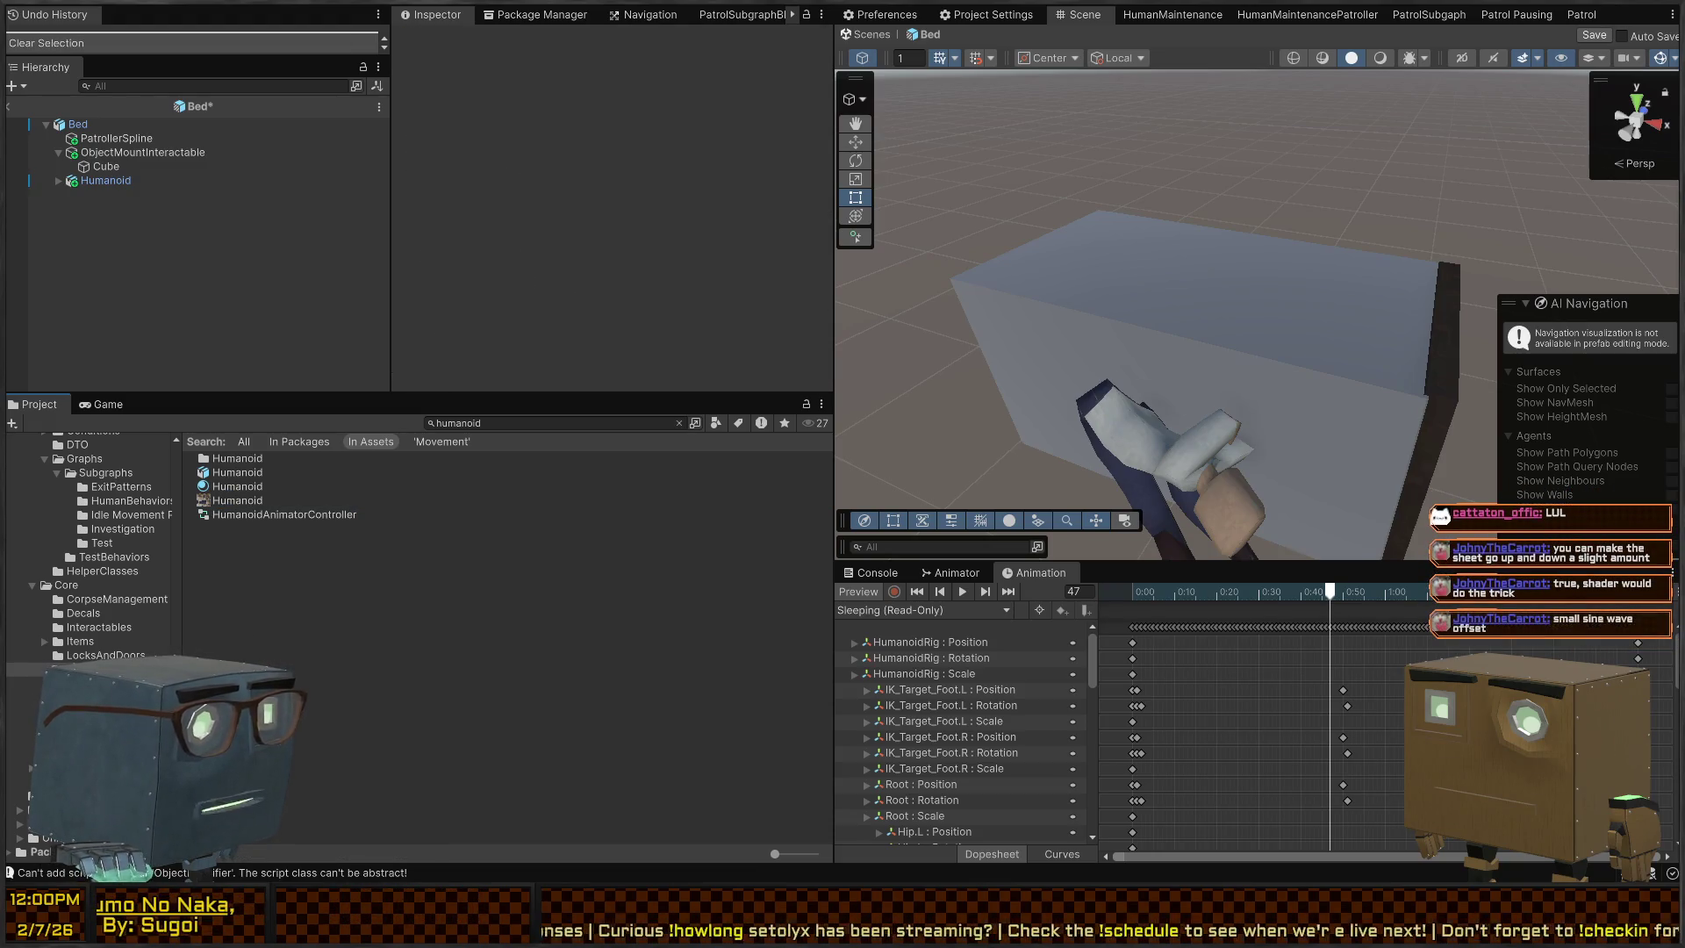
left_click(88, 739)
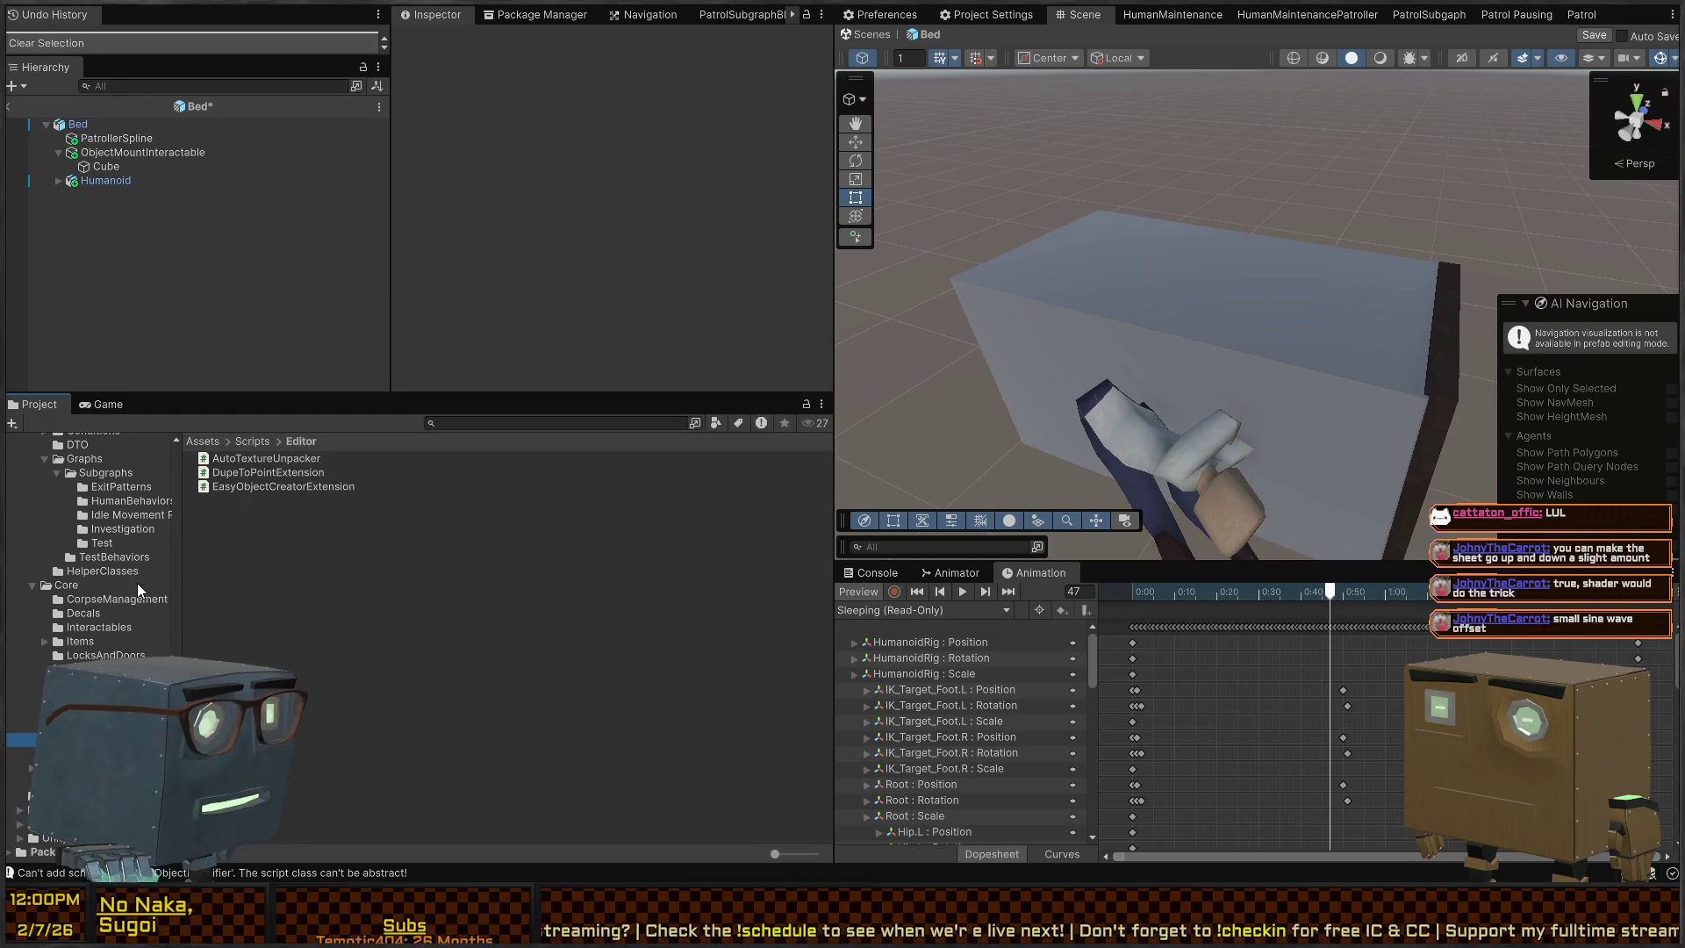
Browse the Scripts folders: LocksAndDoors, Decals, Core, Movement and NPCStats
left_click(88, 627)
left_click(88, 655)
left_click(88, 612)
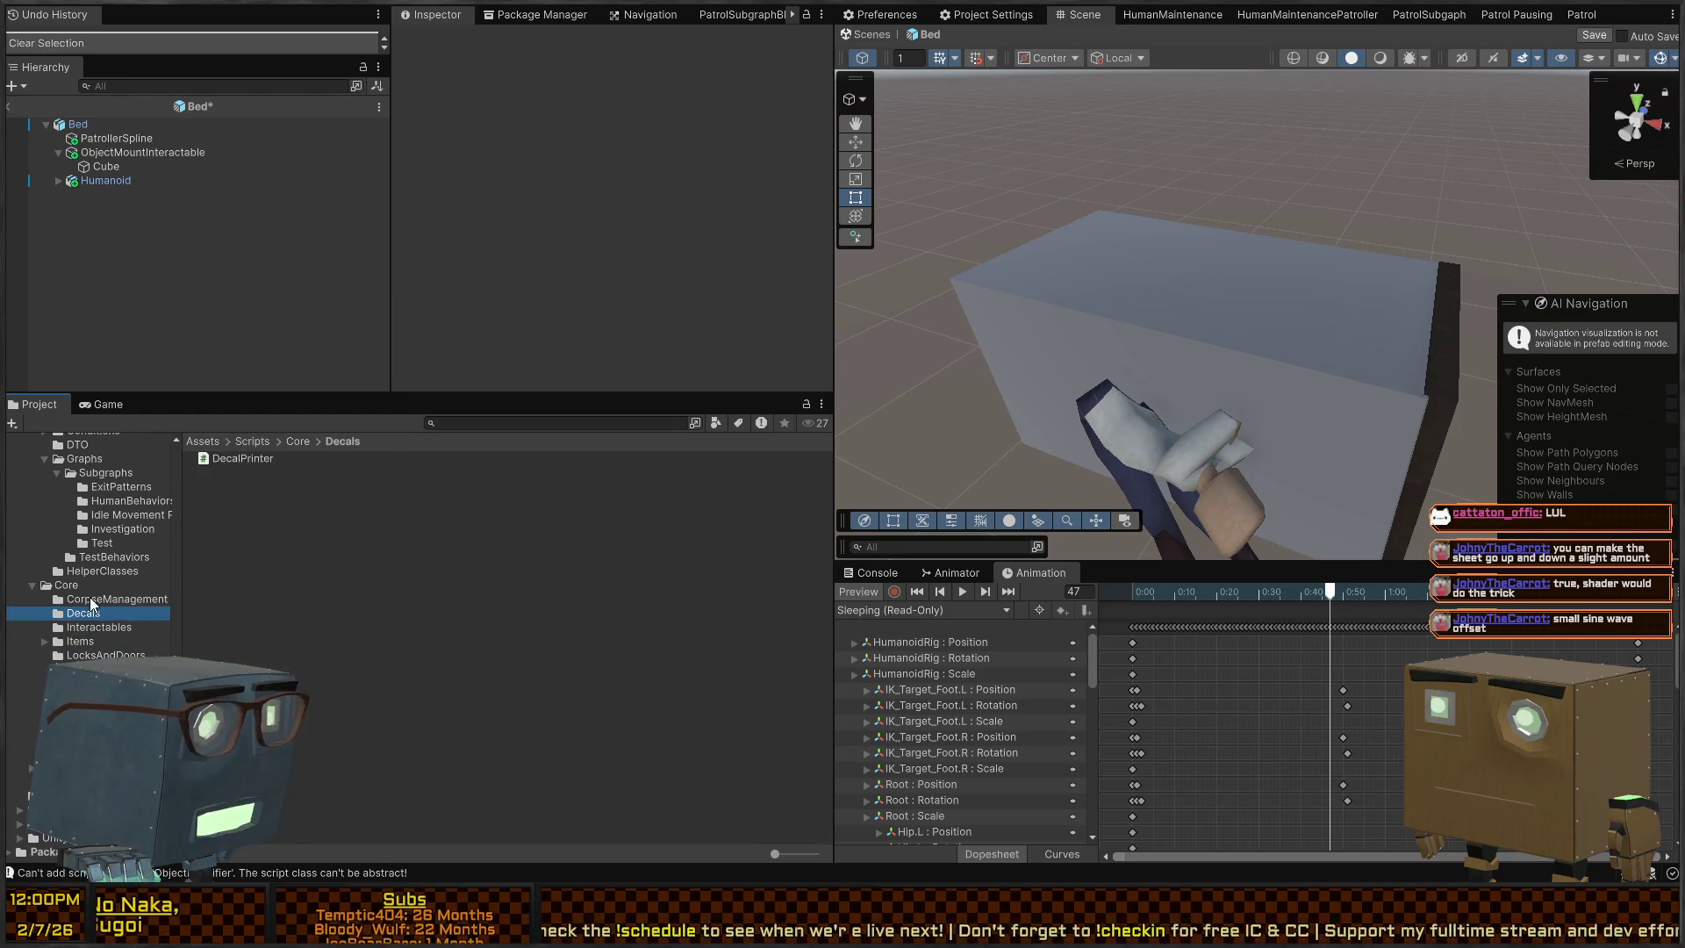
left_click(66, 584)
left_click(88, 669)
left_click(87, 655)
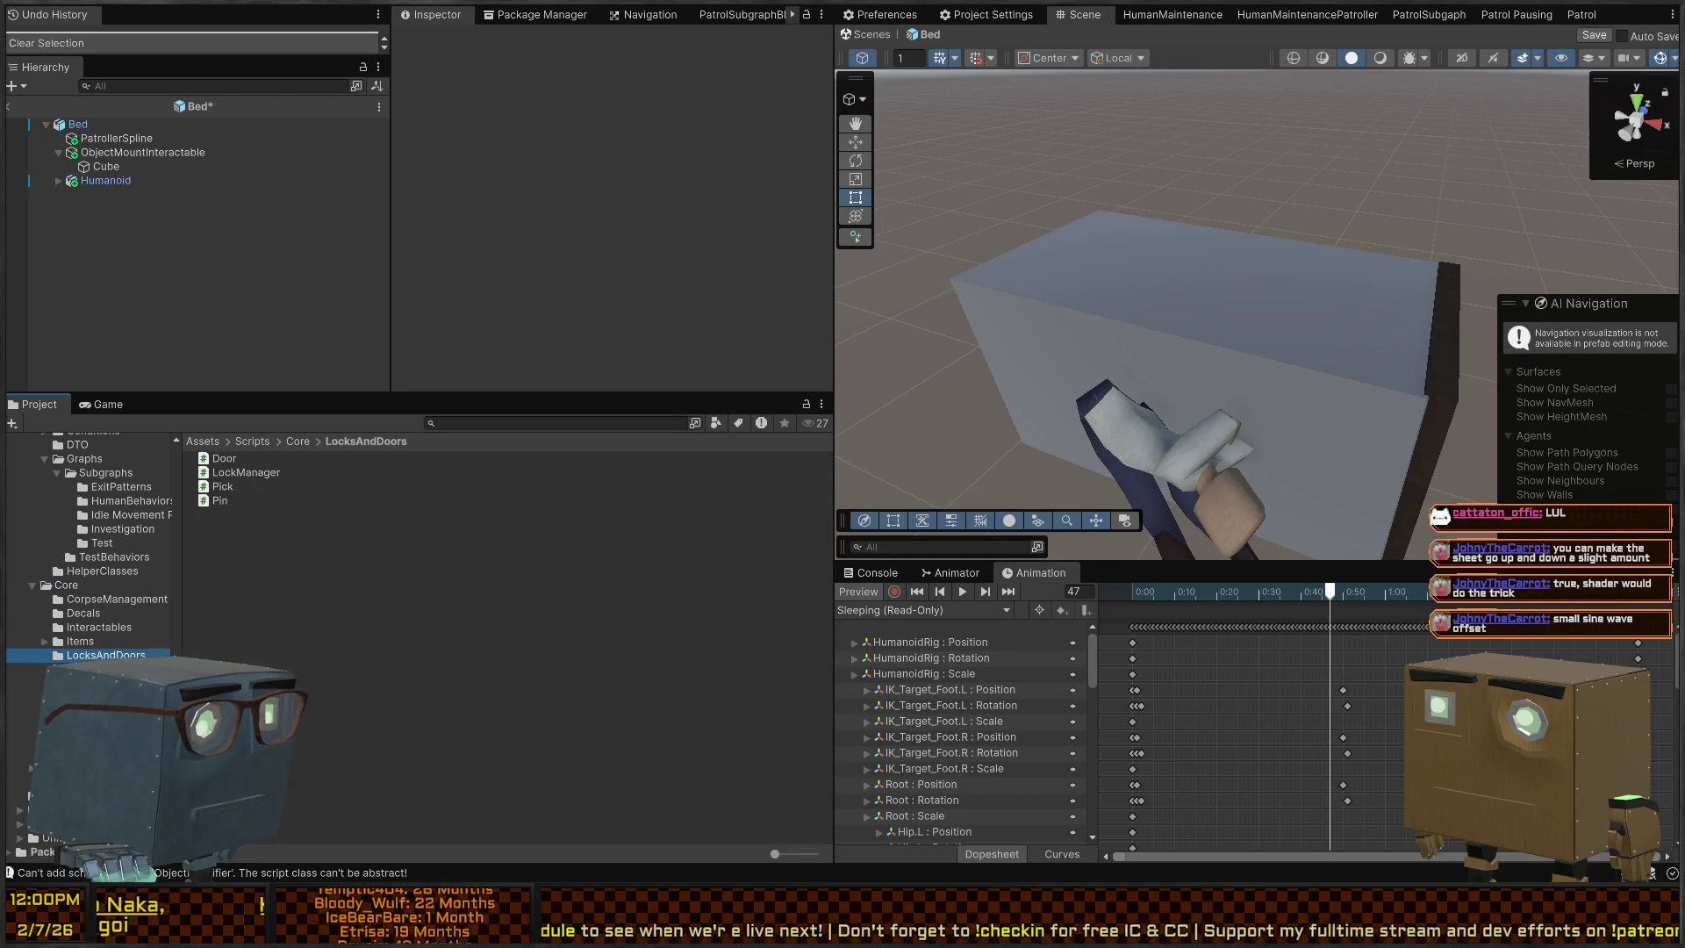
left_click(88, 683)
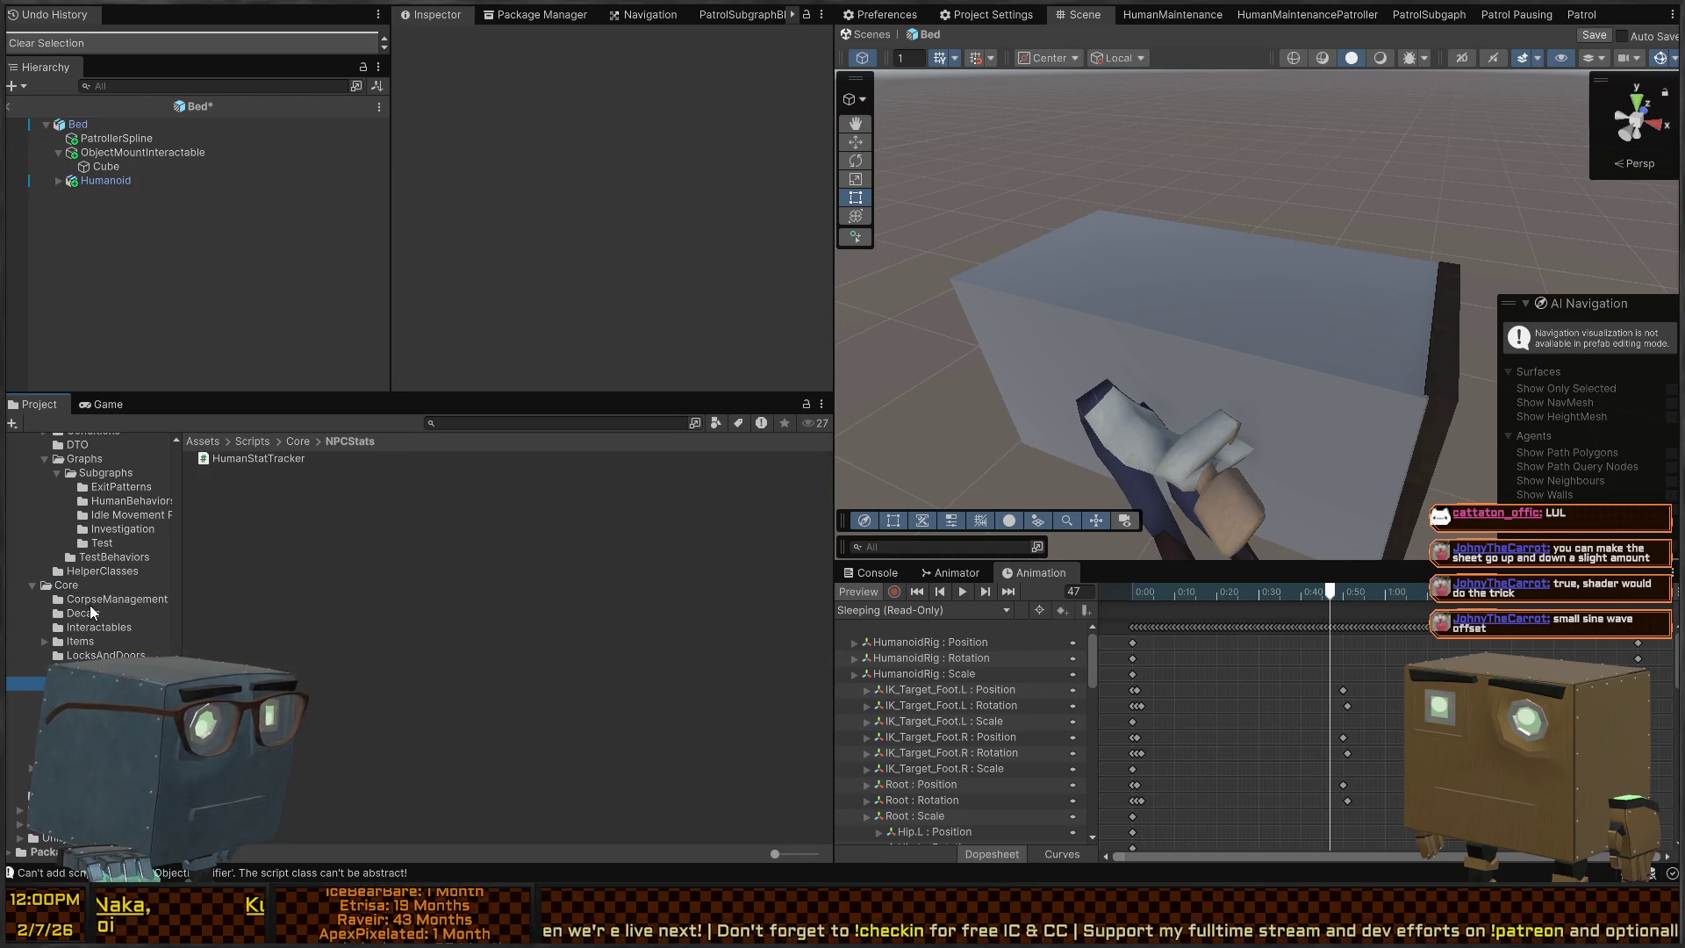
scroll(88, 613, "down", 10)
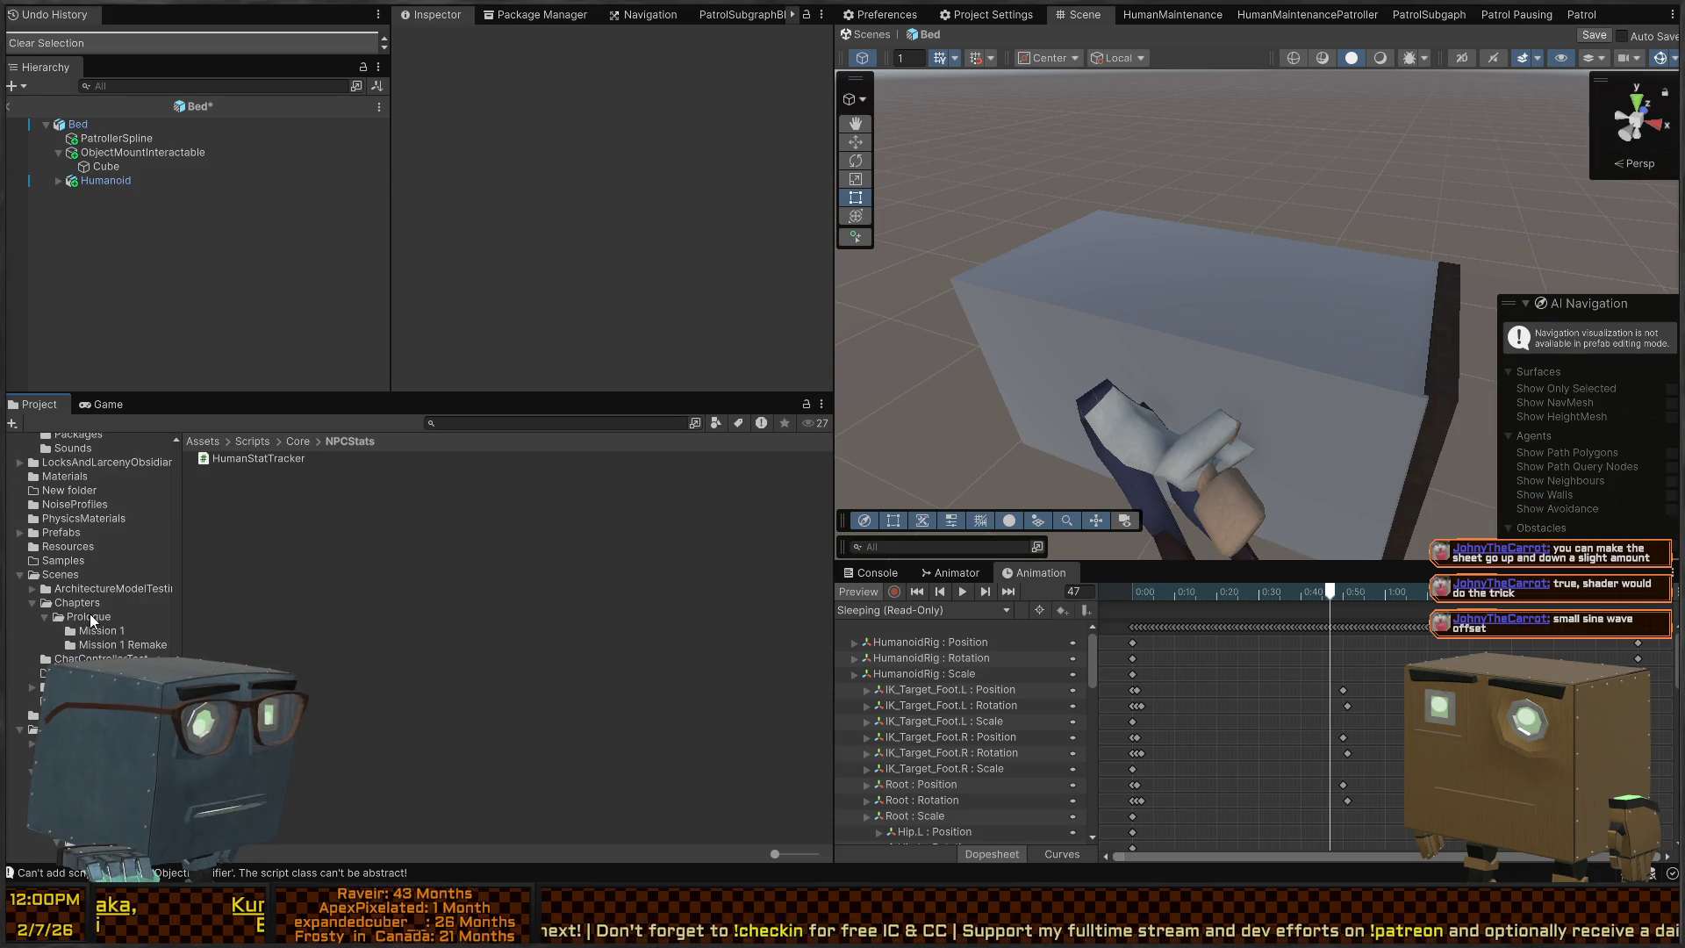
scroll(76, 593, "up", 15)
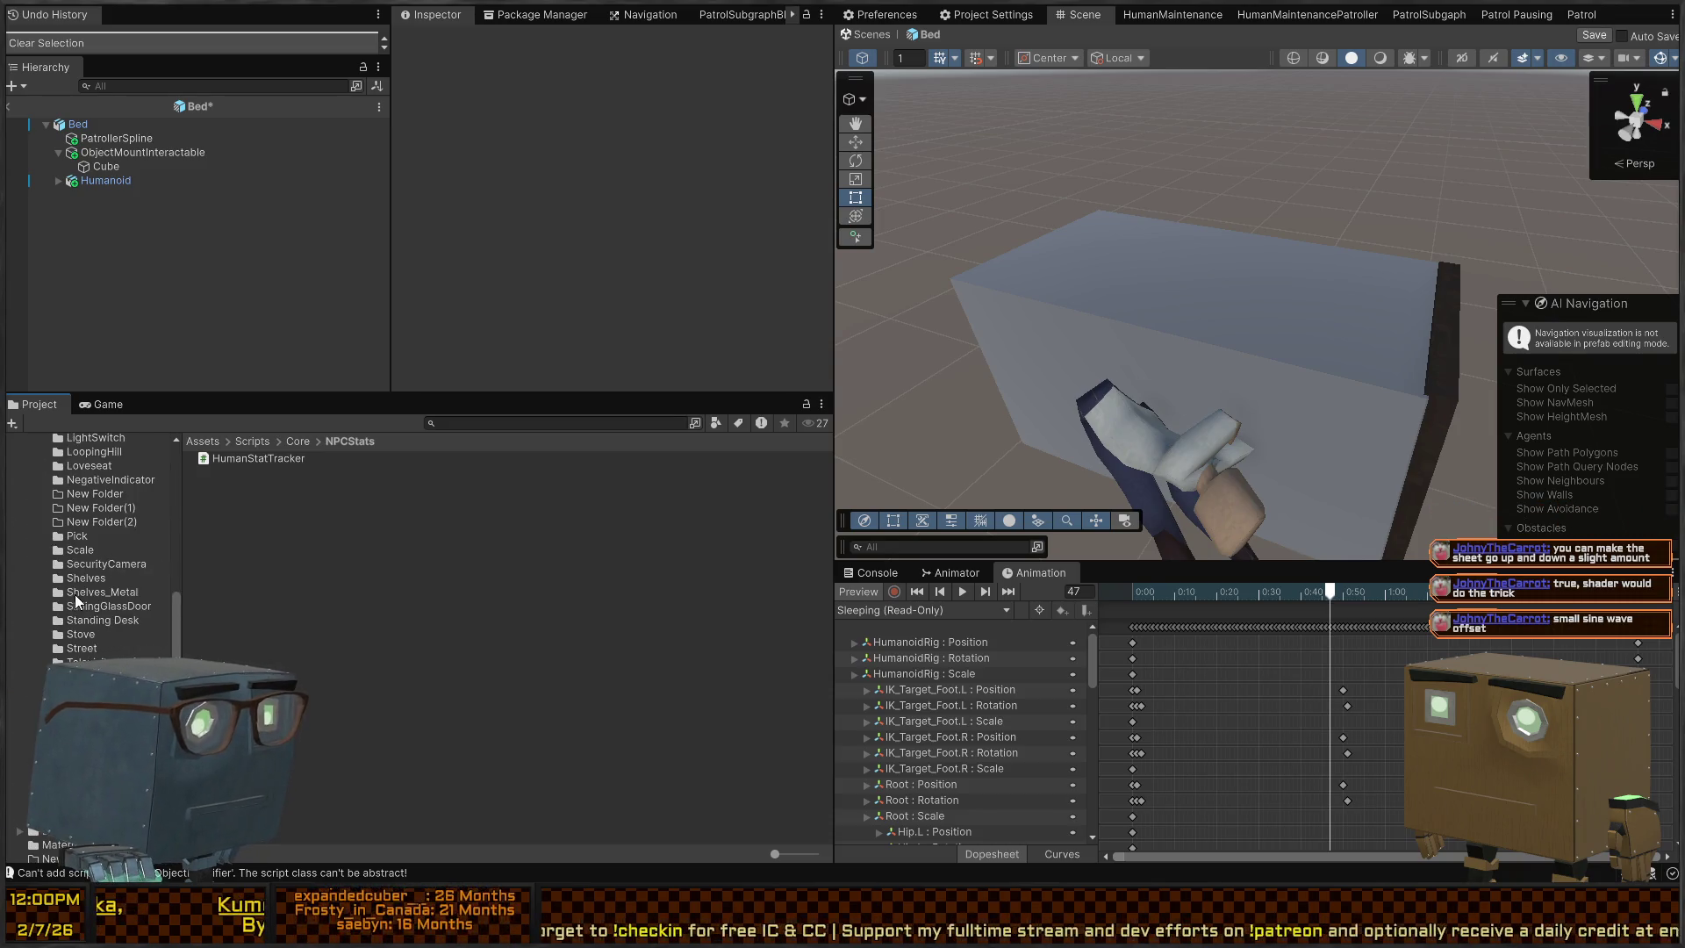
scroll(75, 584, "down", 3)
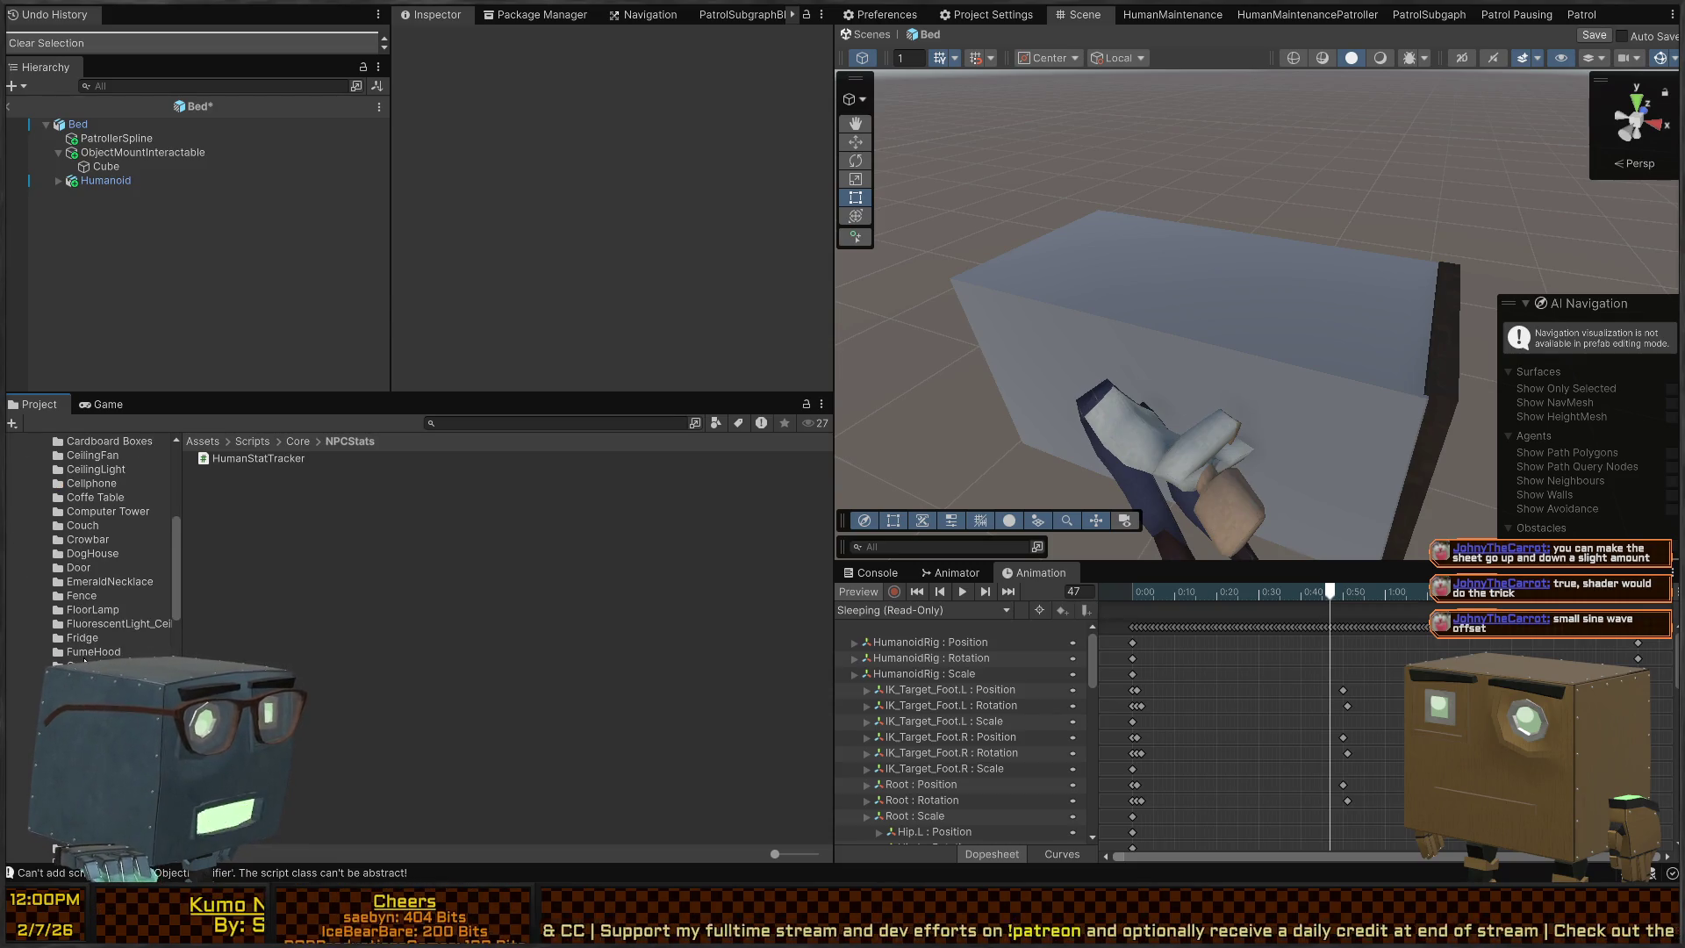
scroll(102, 650, "down", 4)
Open Imports/Models/Humanoid, select the Humanoid material, and return to Blender
left_click(109, 566)
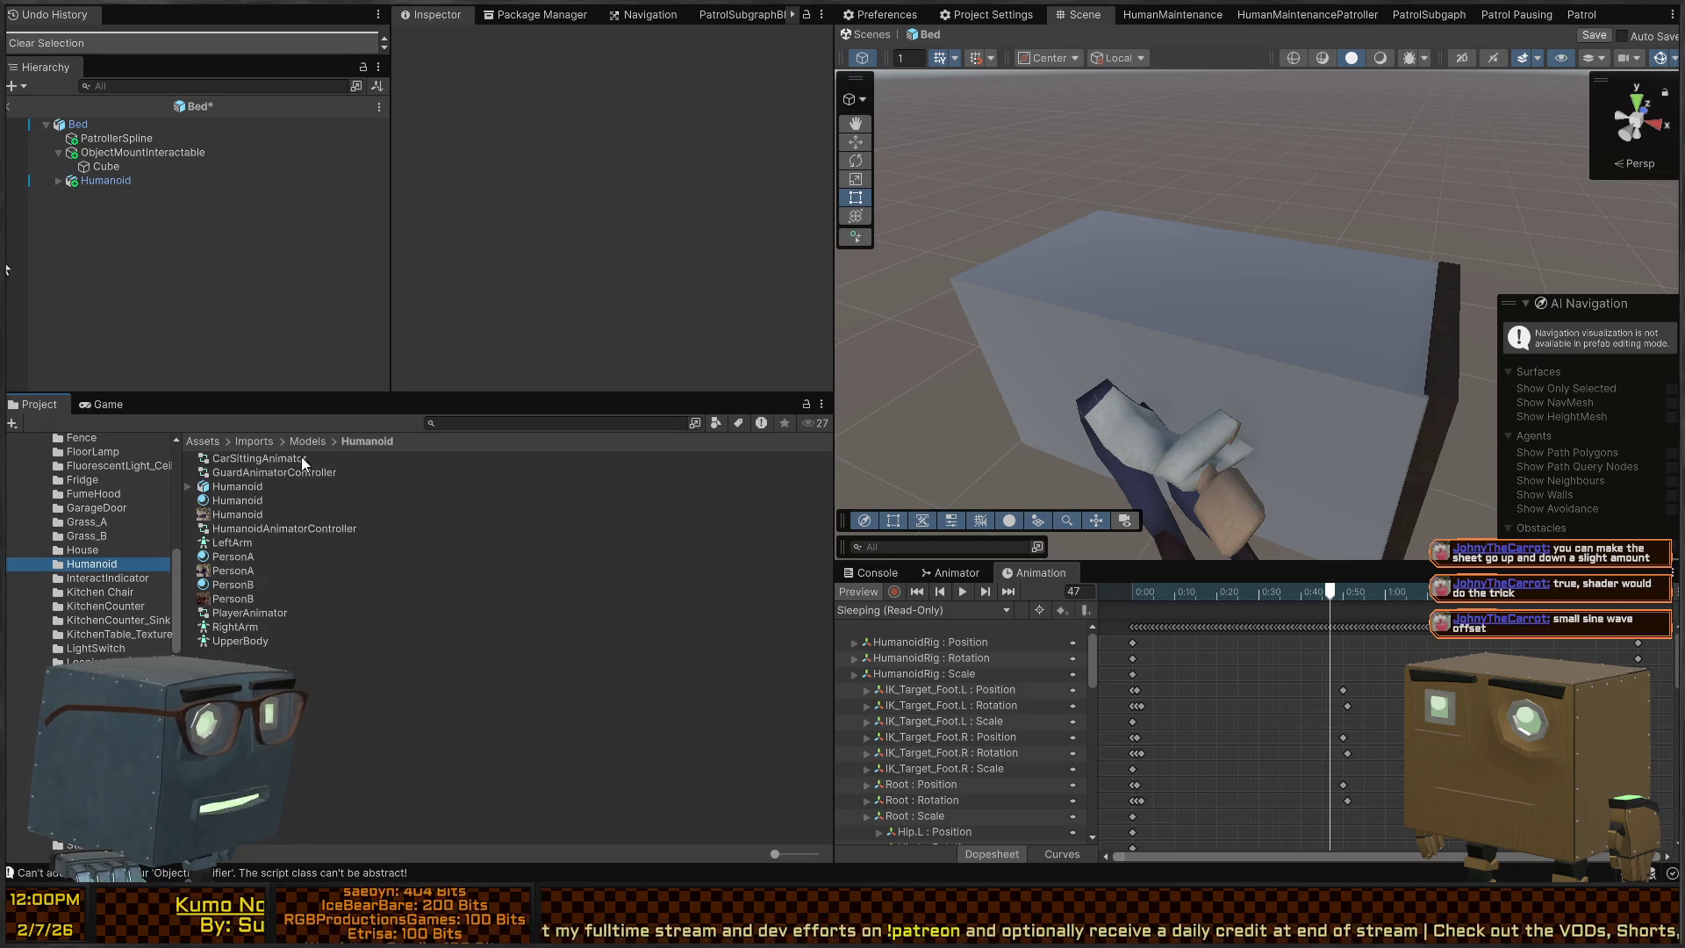
left_click(236, 500)
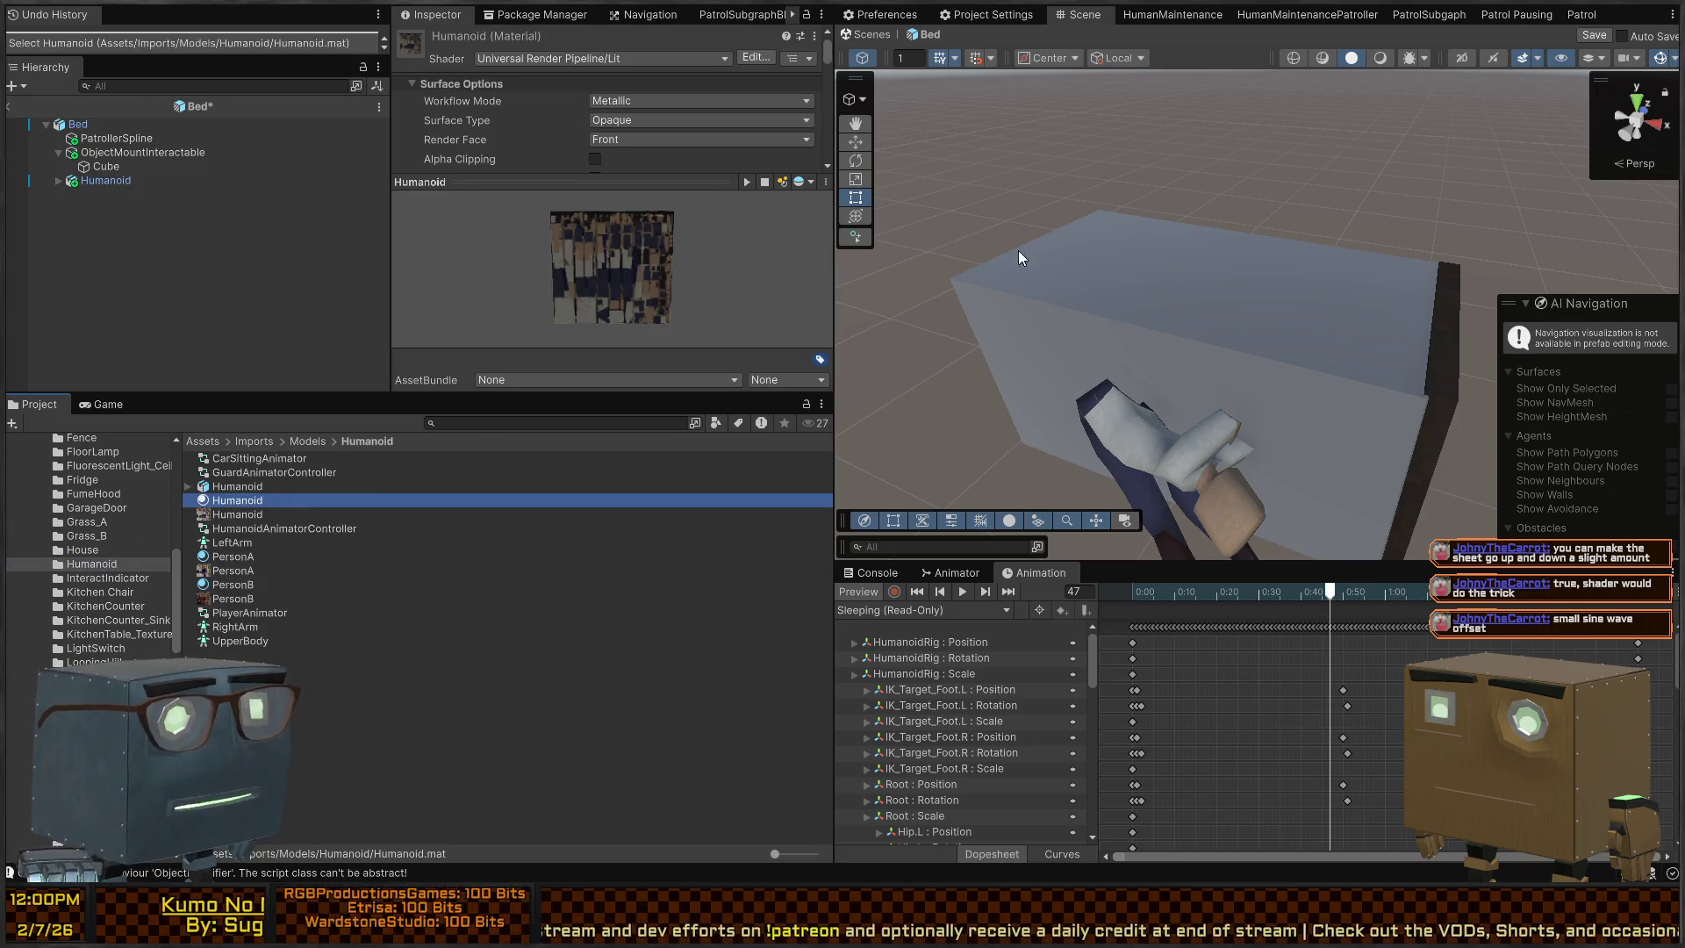
key("alt+Tab")
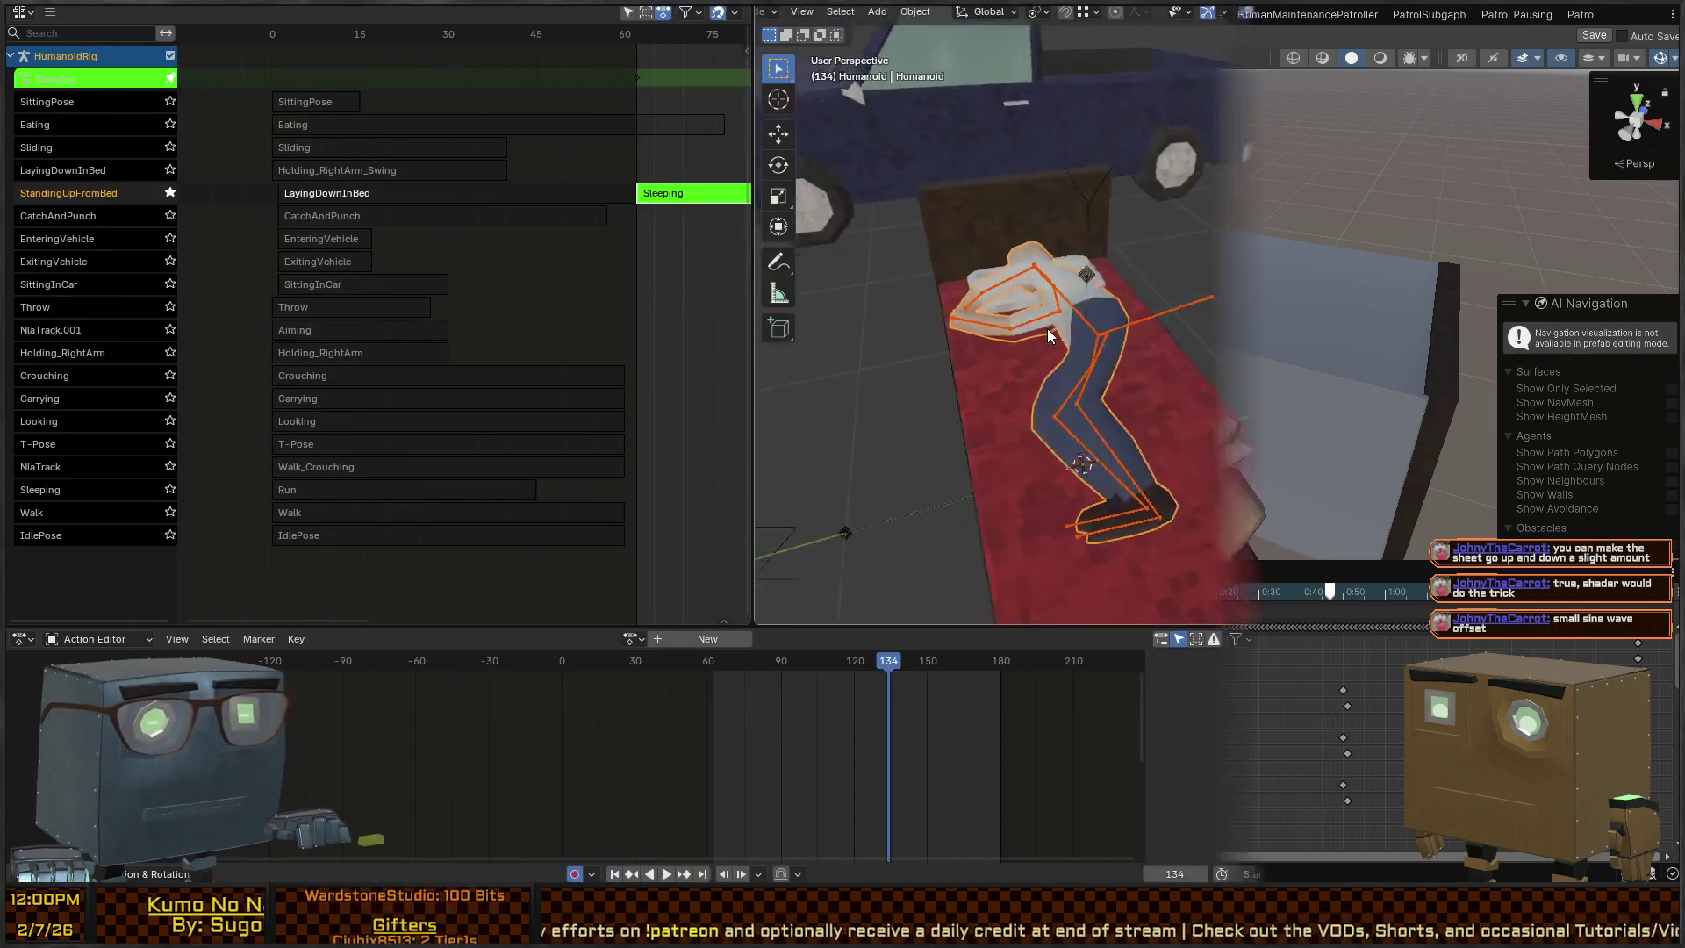
Select only the Humanoid mesh, then export selected and all objects to FBX via Export Helper Pro
left_click(1046, 328)
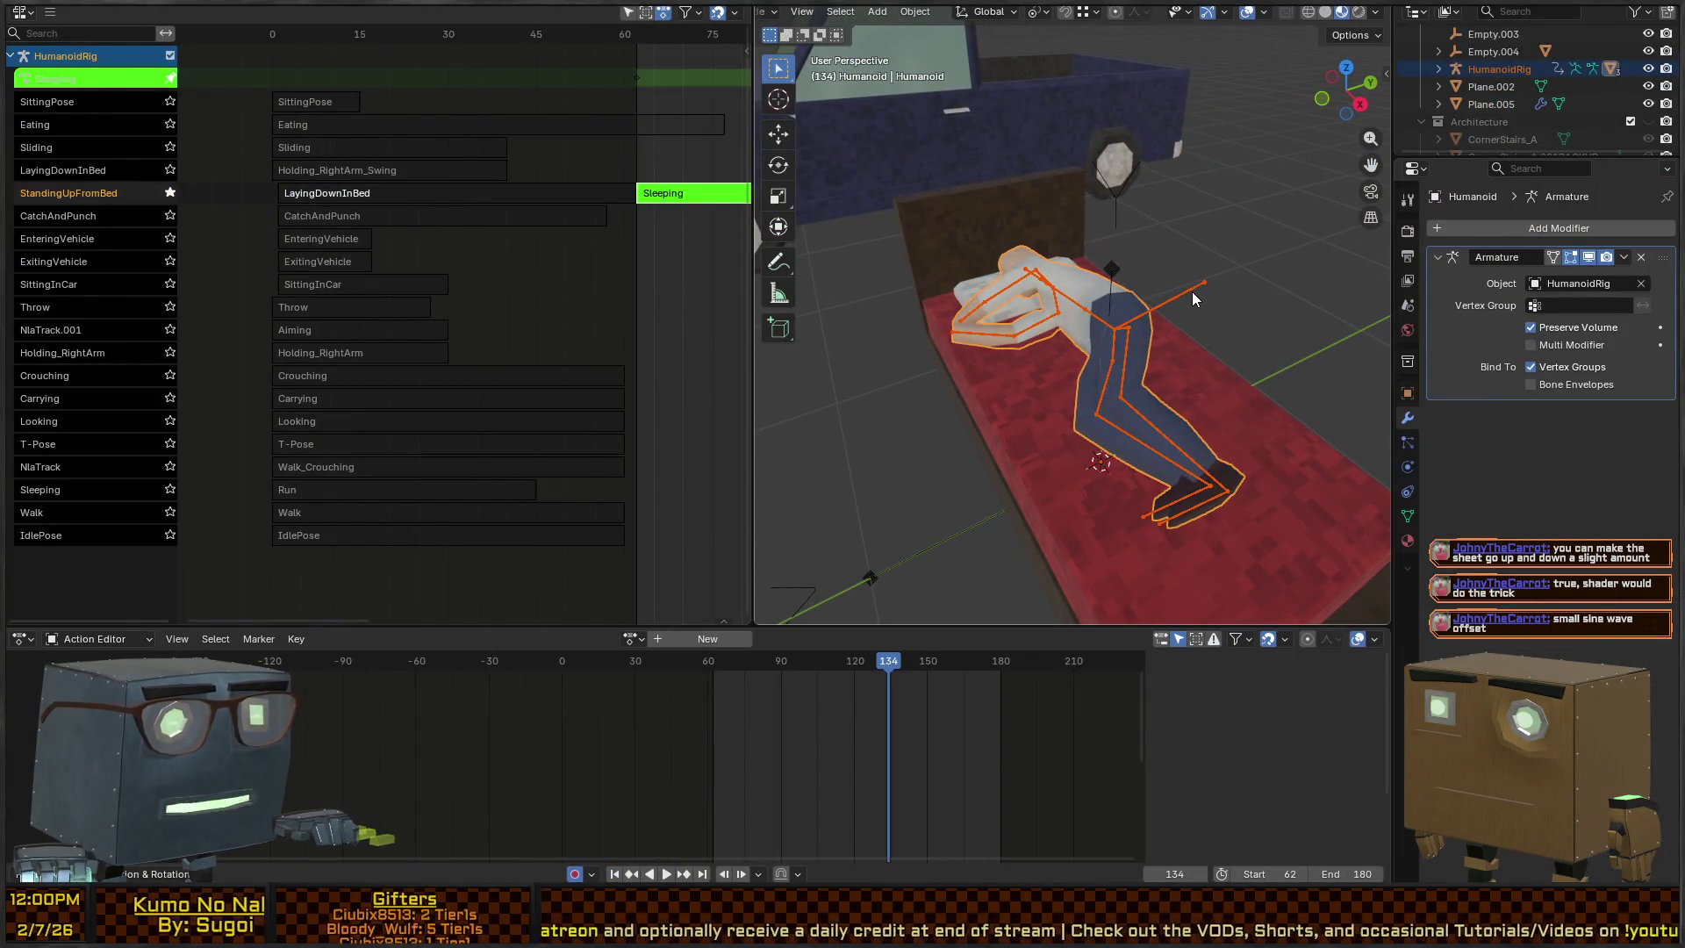
left_click(1172, 296)
left_click(1106, 272)
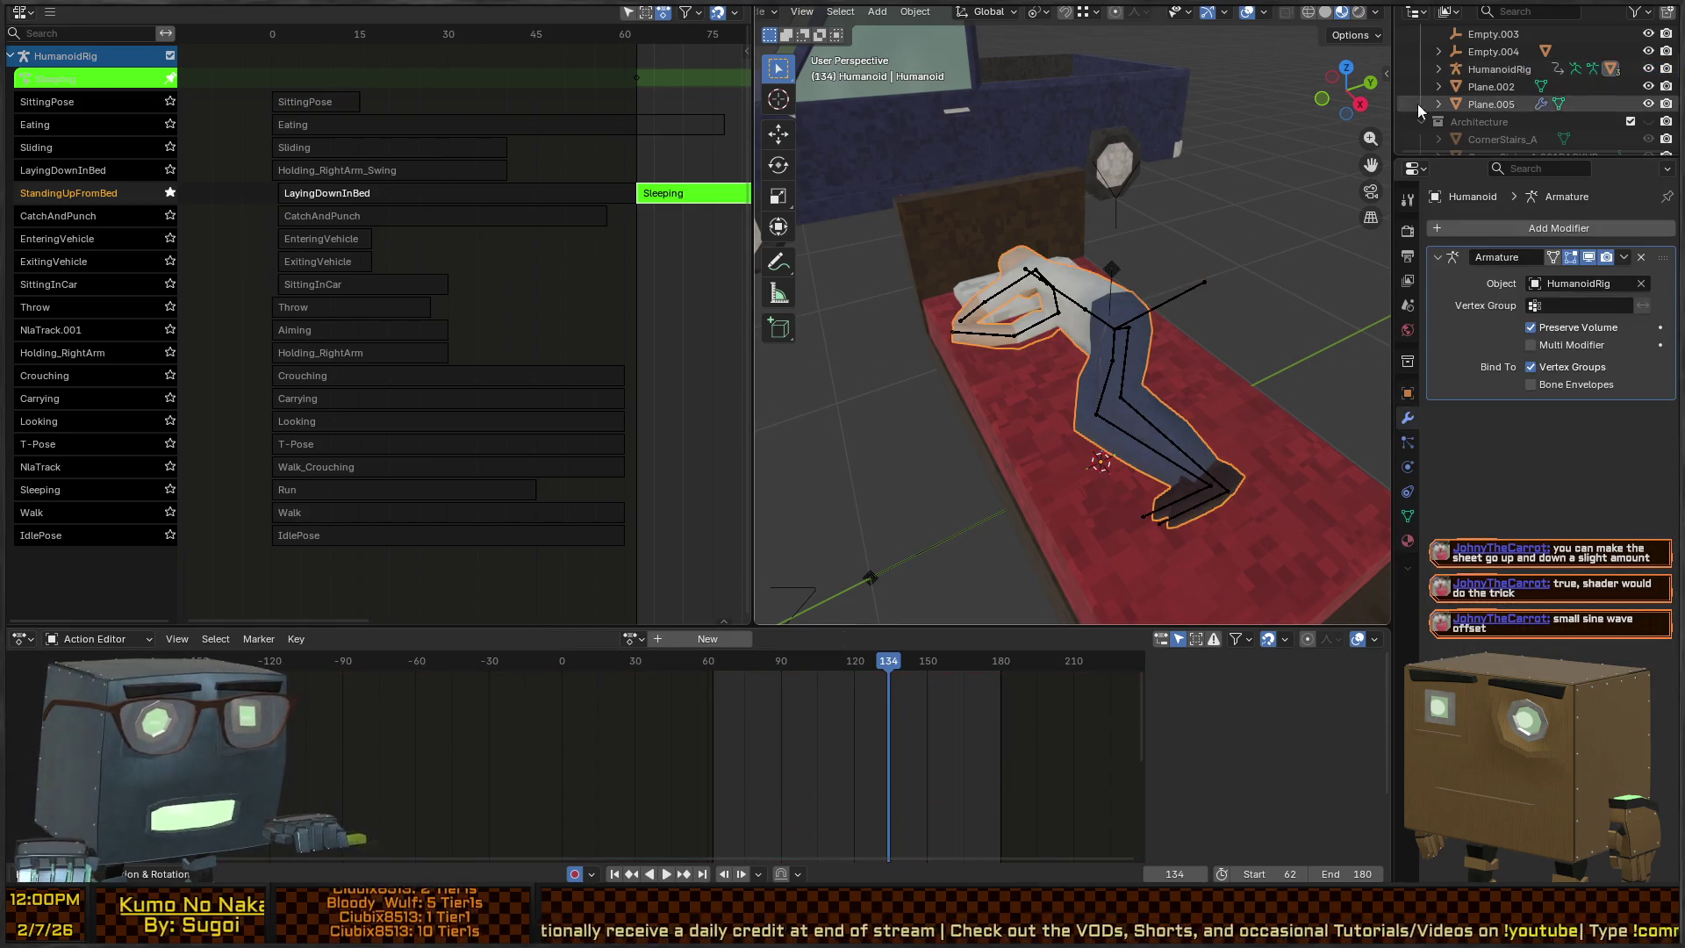
key("n")
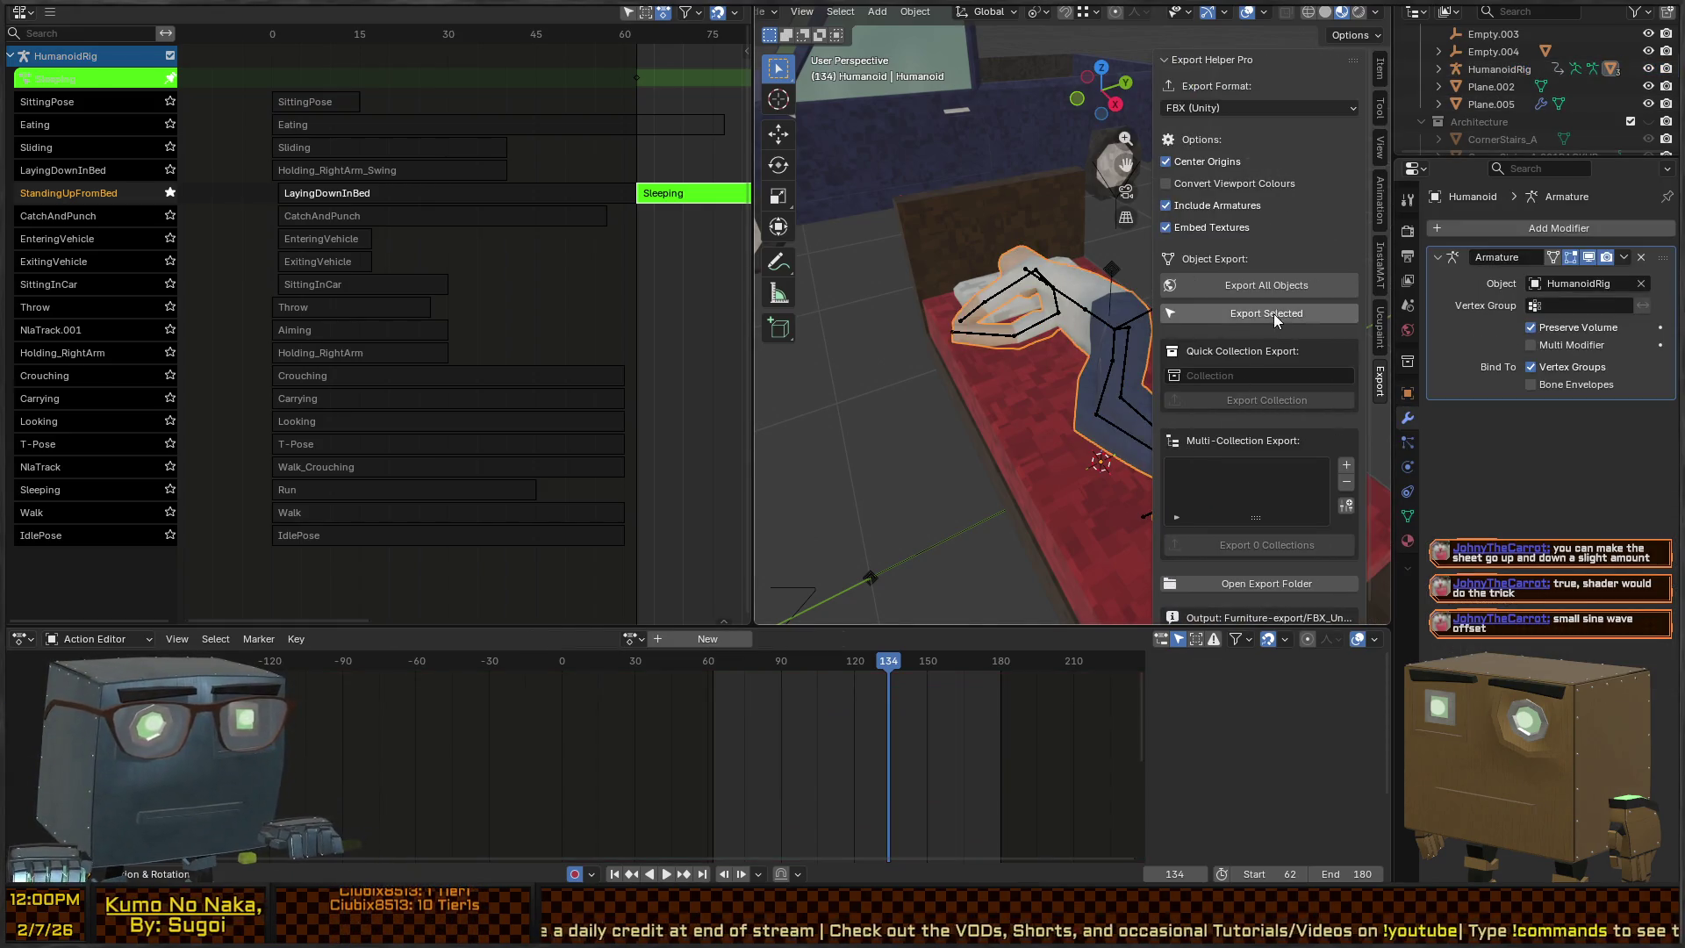
left_click(1248, 314)
left_click(1271, 286)
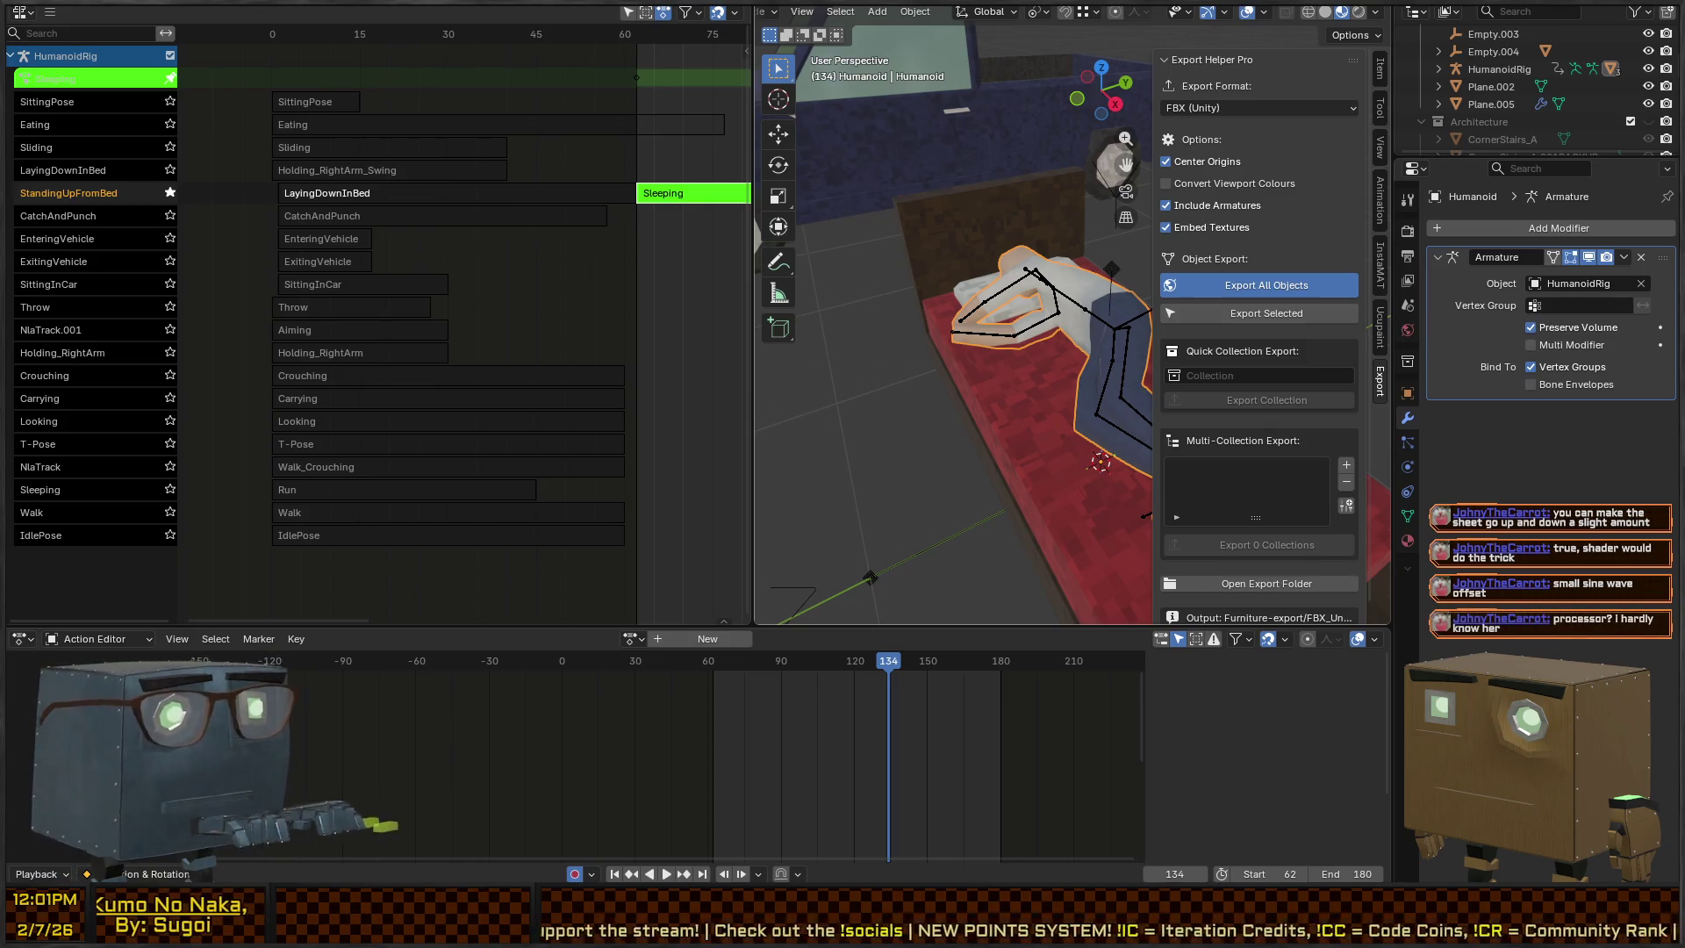
key("alt+Tab")
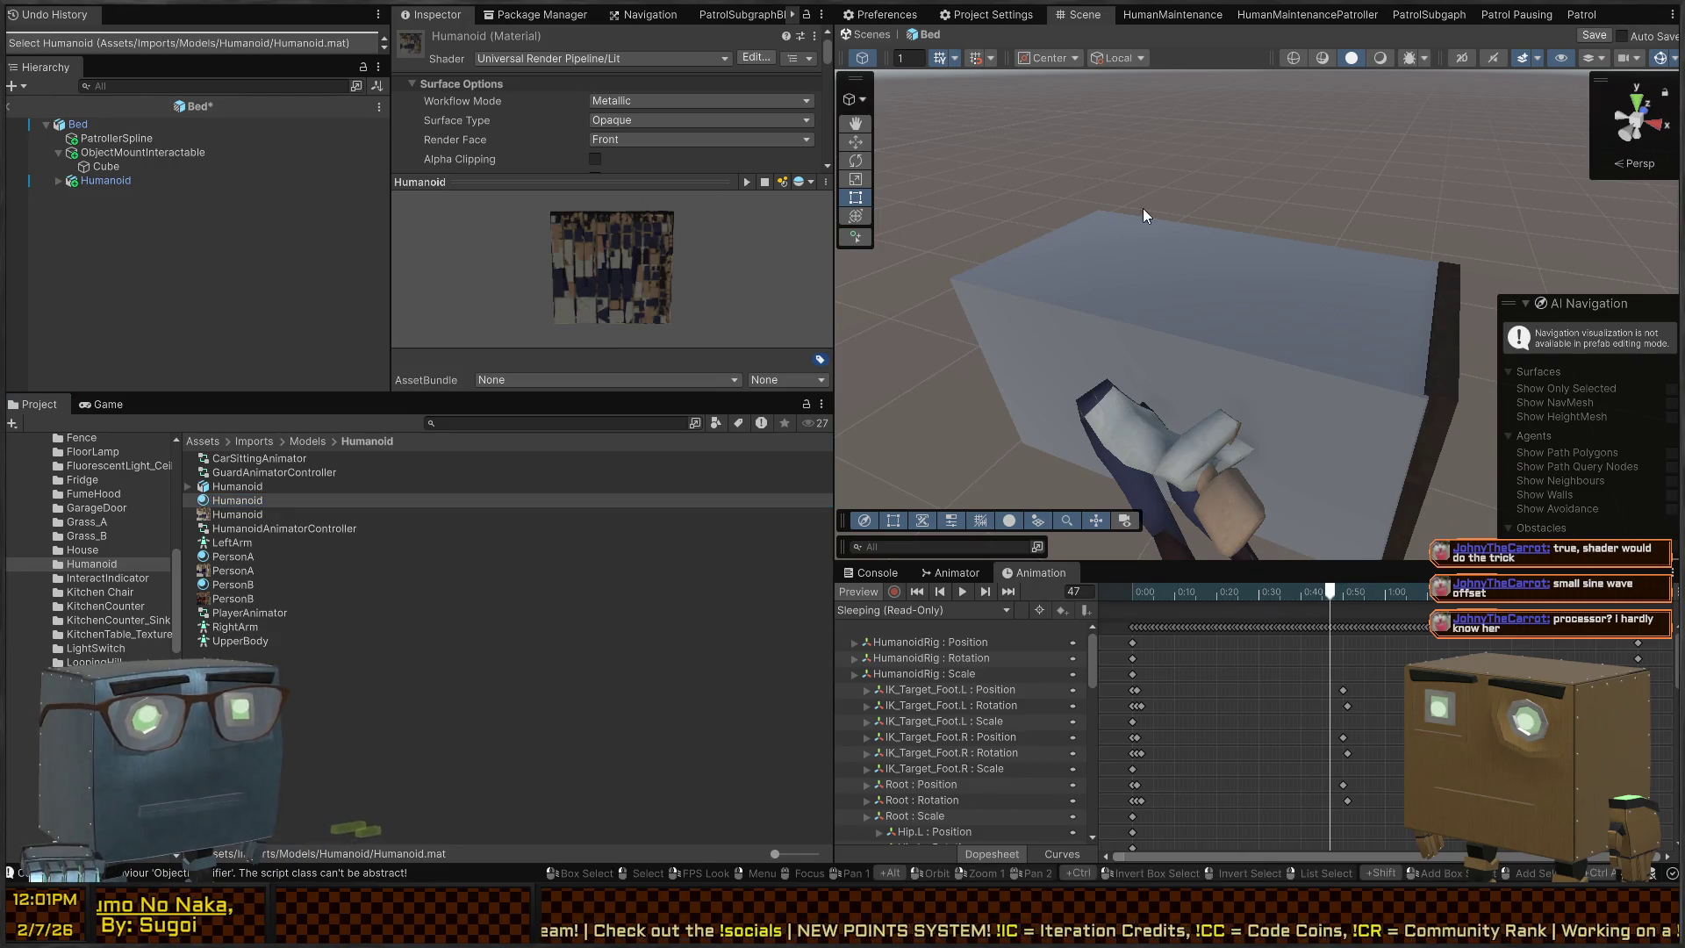
Fly Unity's Scene view to the bed, then rerun Blender's Export Selected FBX export
mouse_move(959, 190)
left_mouse_down()
mouse_move(1343, 207)
mouse_move(1123, 201)
left_mouse_up()
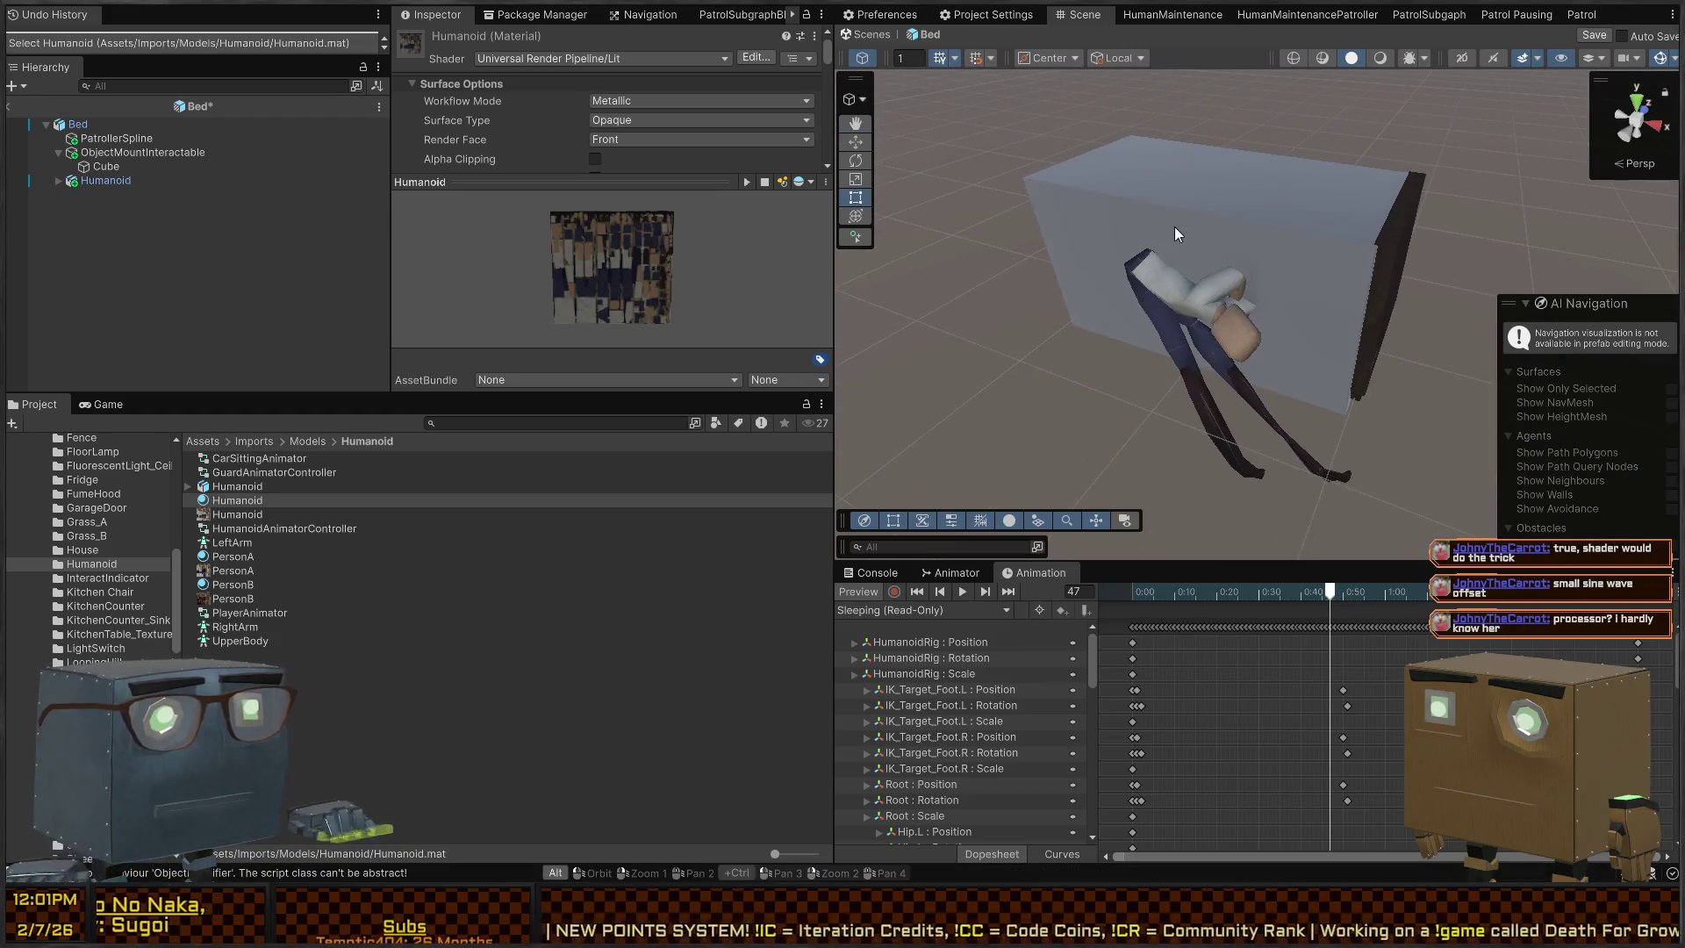
key("alt+Tab")
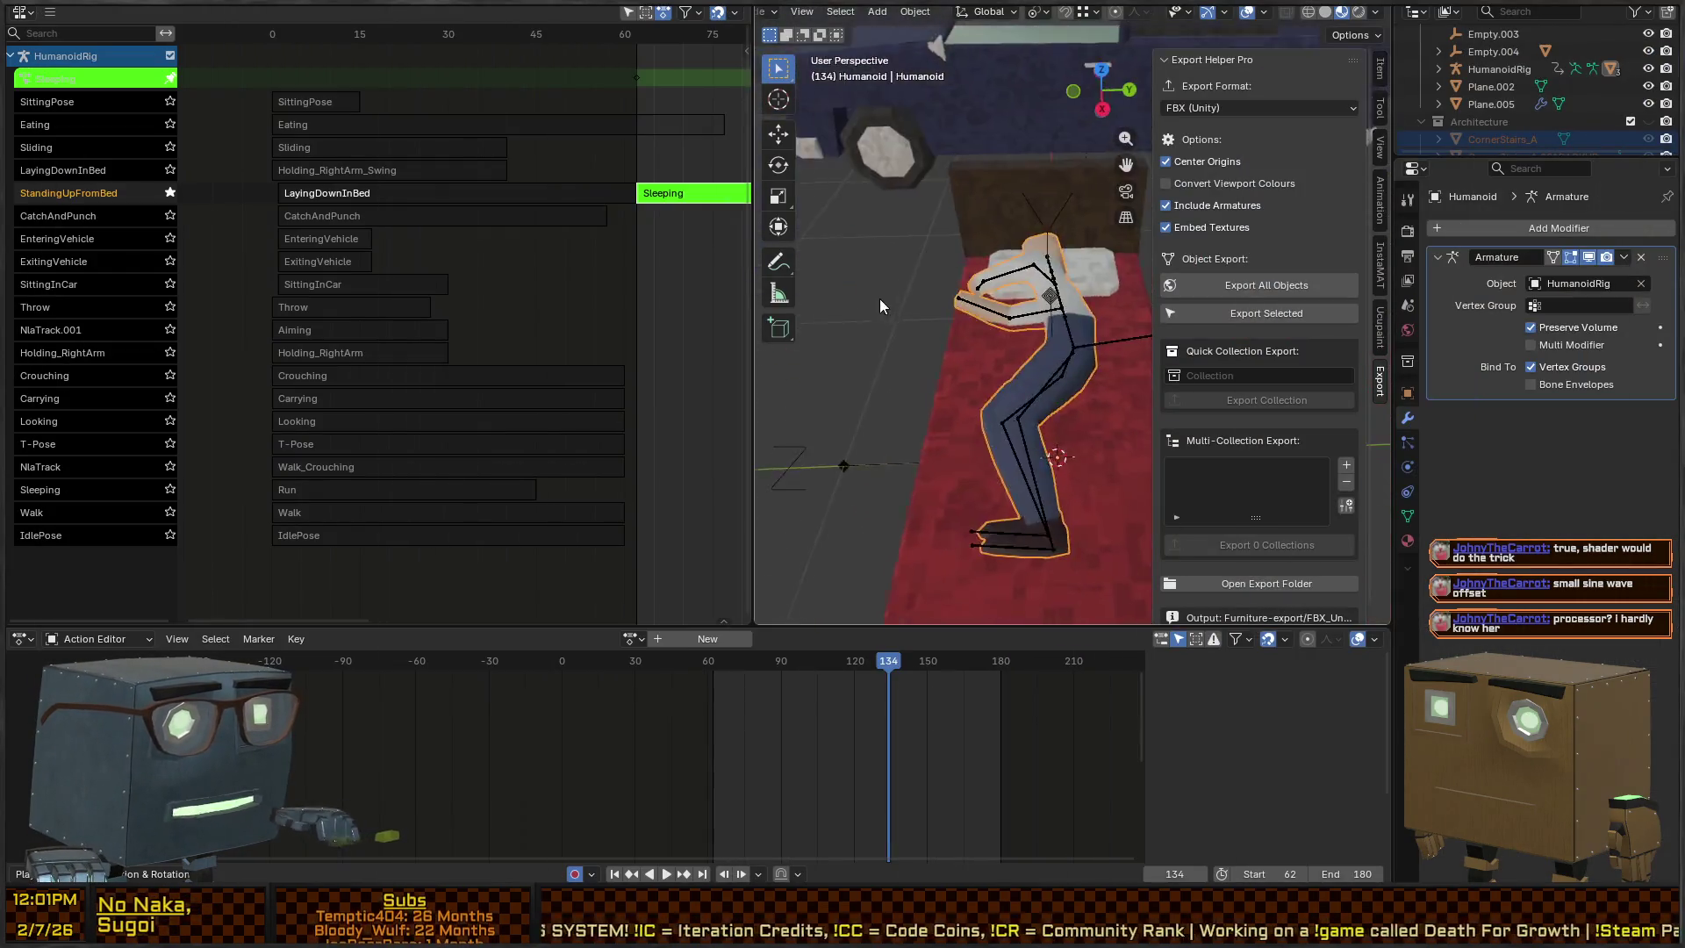
left_click(1262, 312)
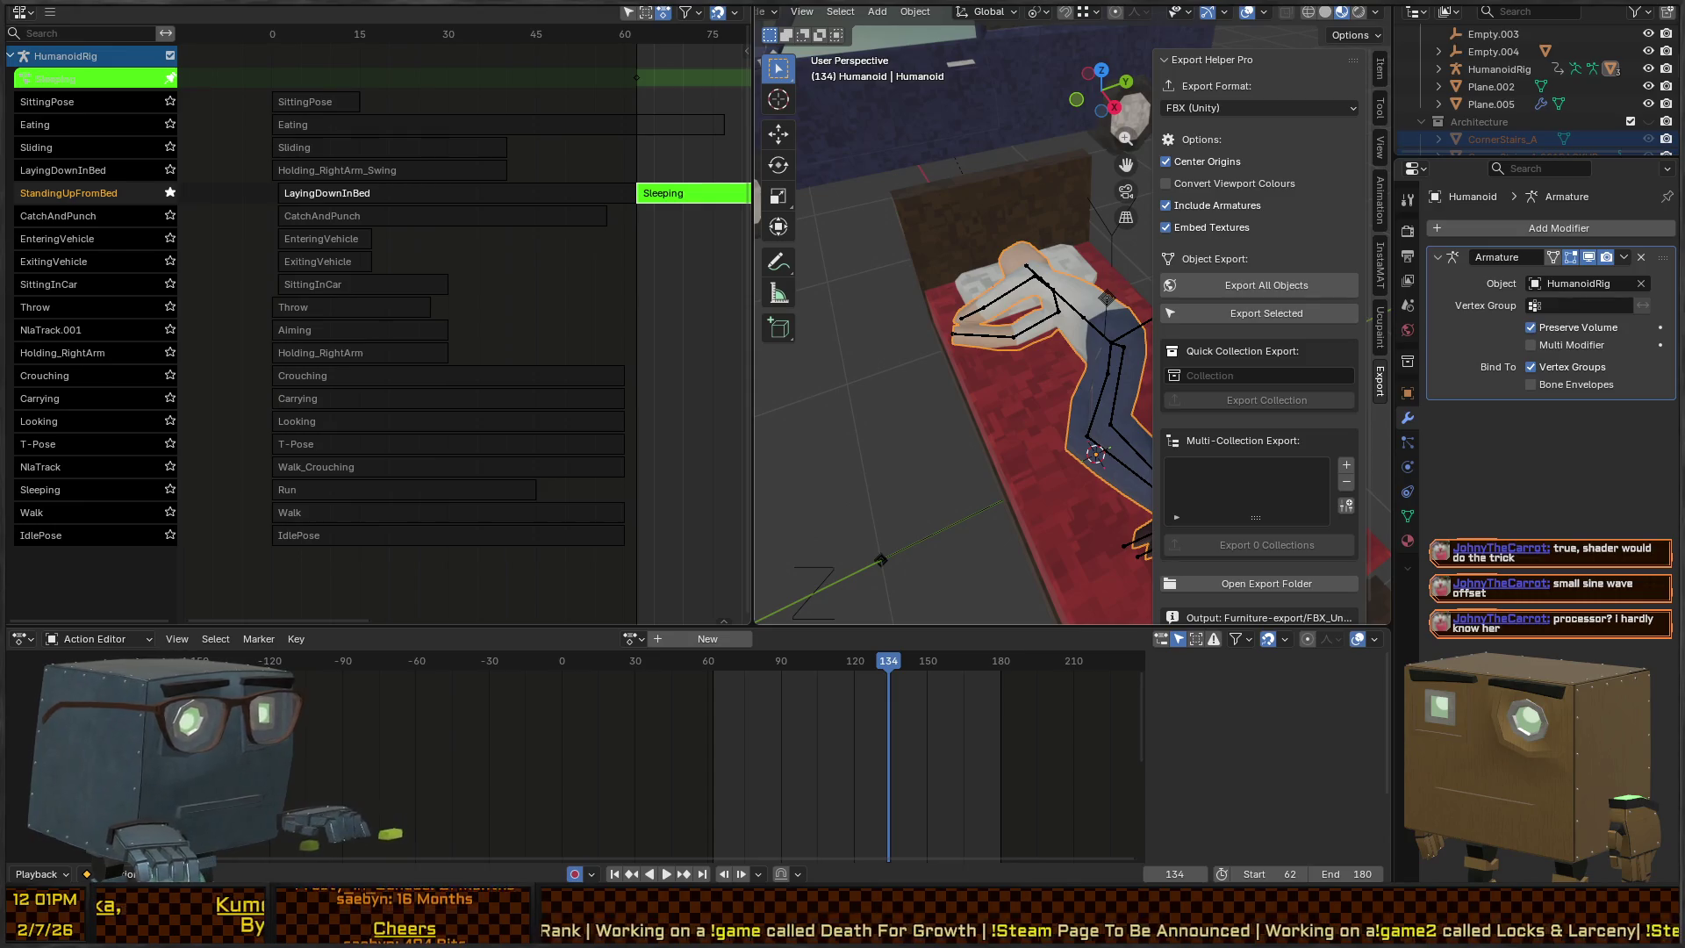
key("alt+Tab")
left_click(389, 550)
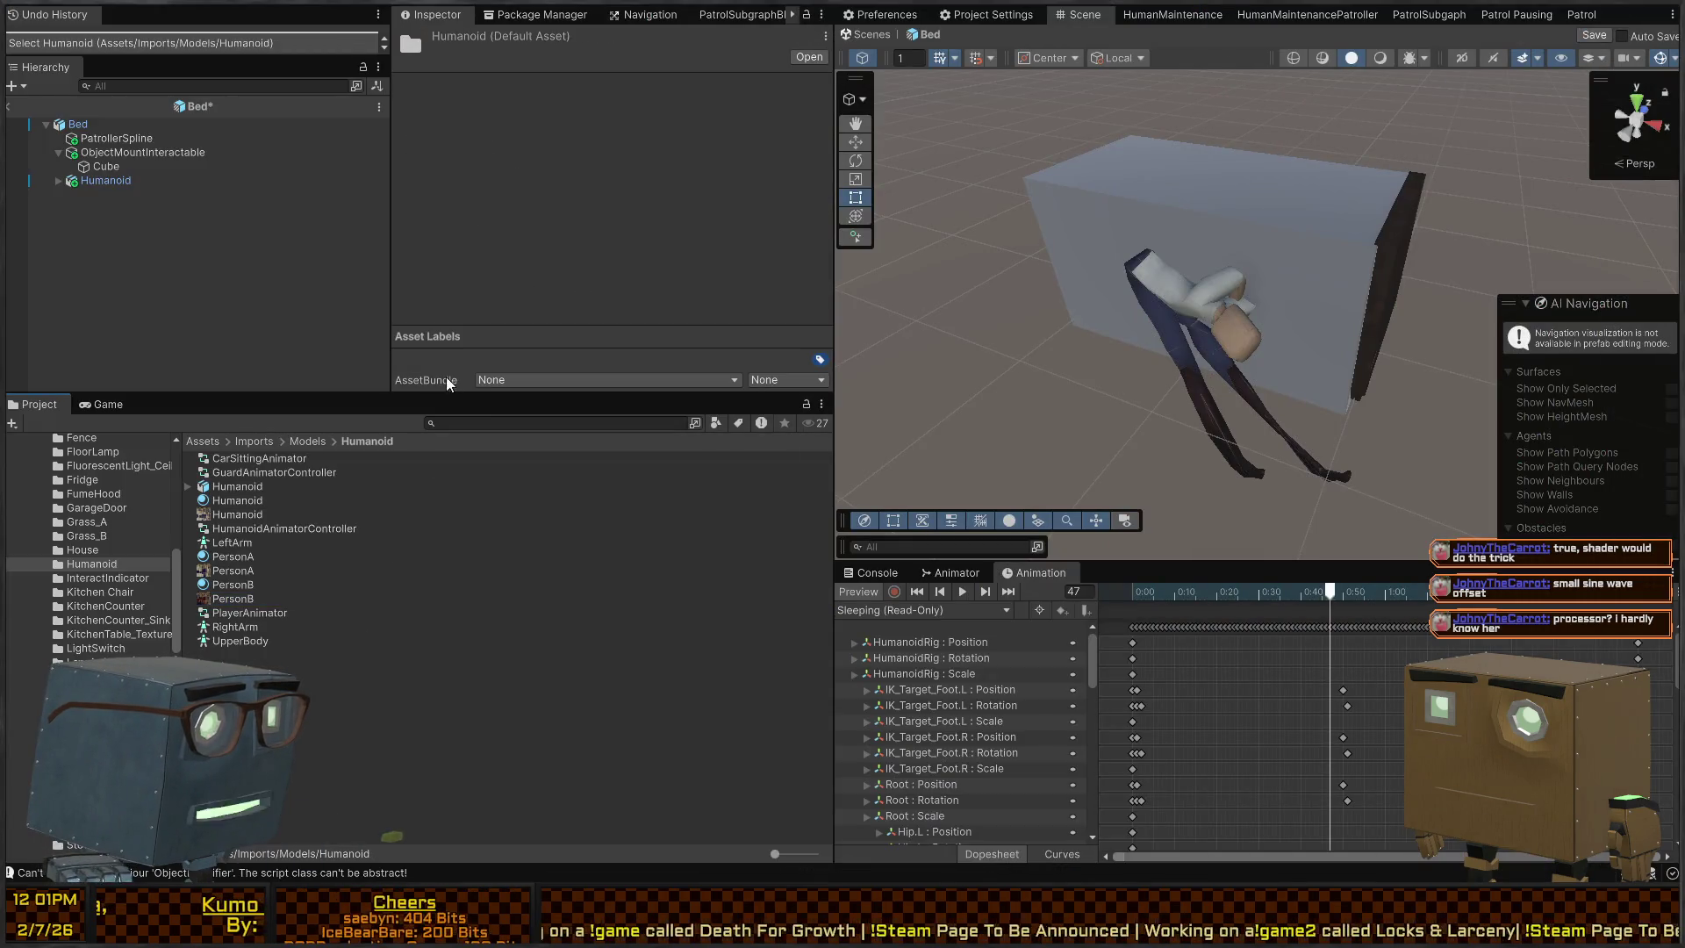
Compare the Humanoid texture, material and model Animation import settings in the Inspector
left_click(256, 514)
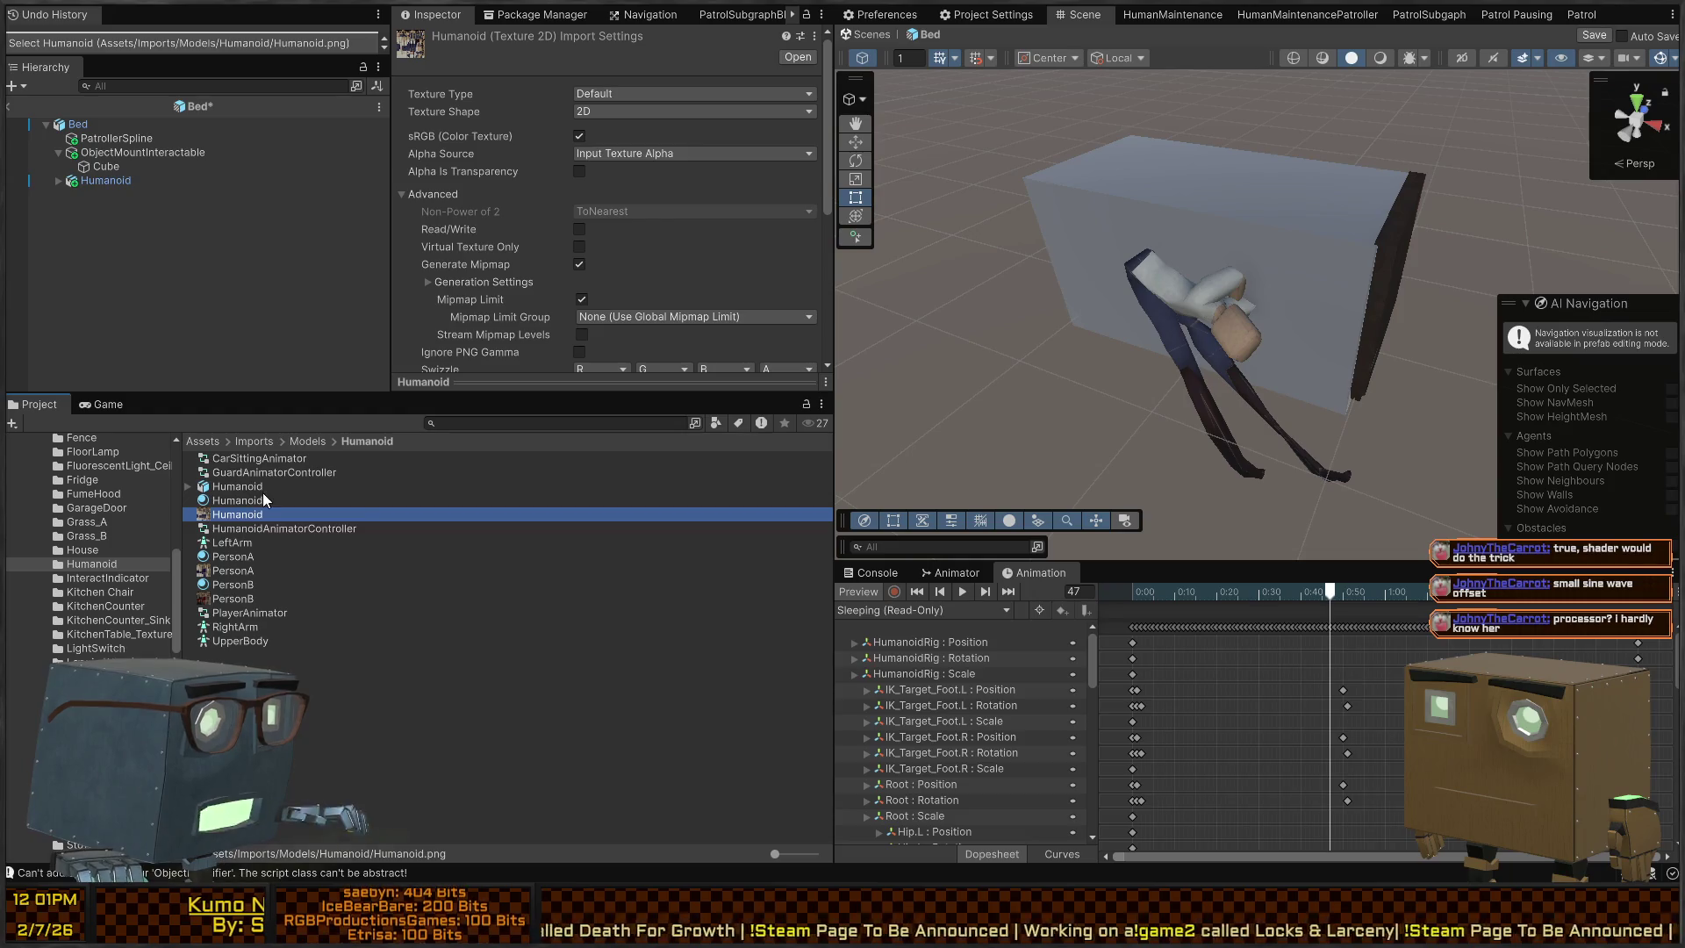
left_click(265, 488, "shift")
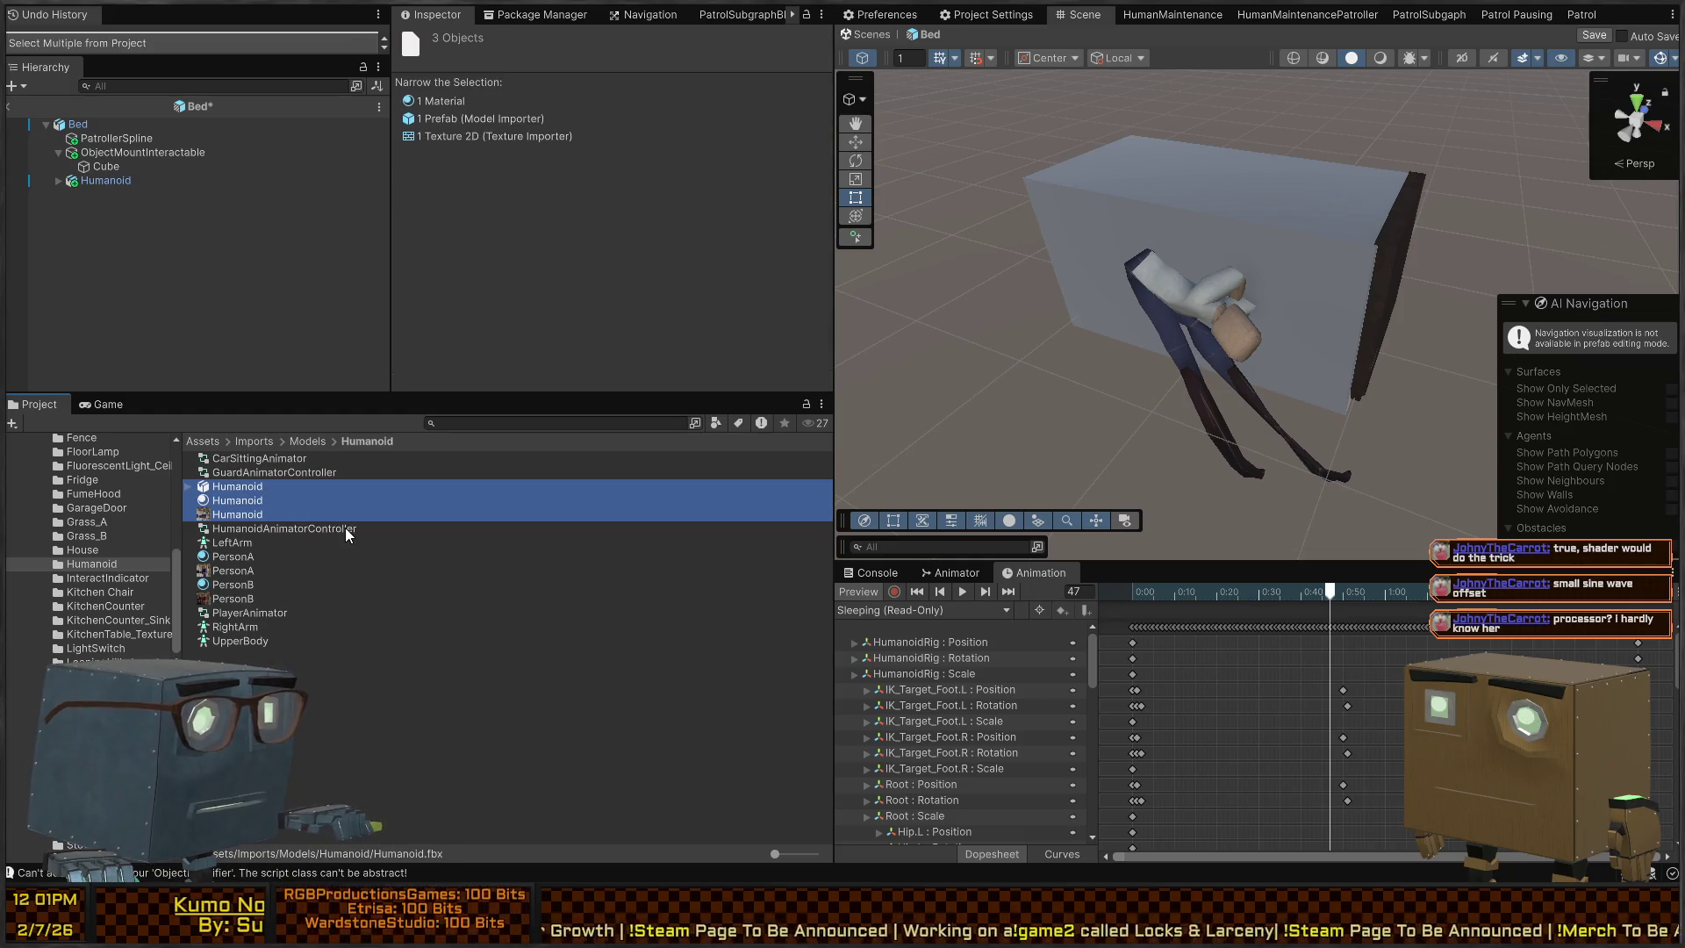
left_click(226, 501)
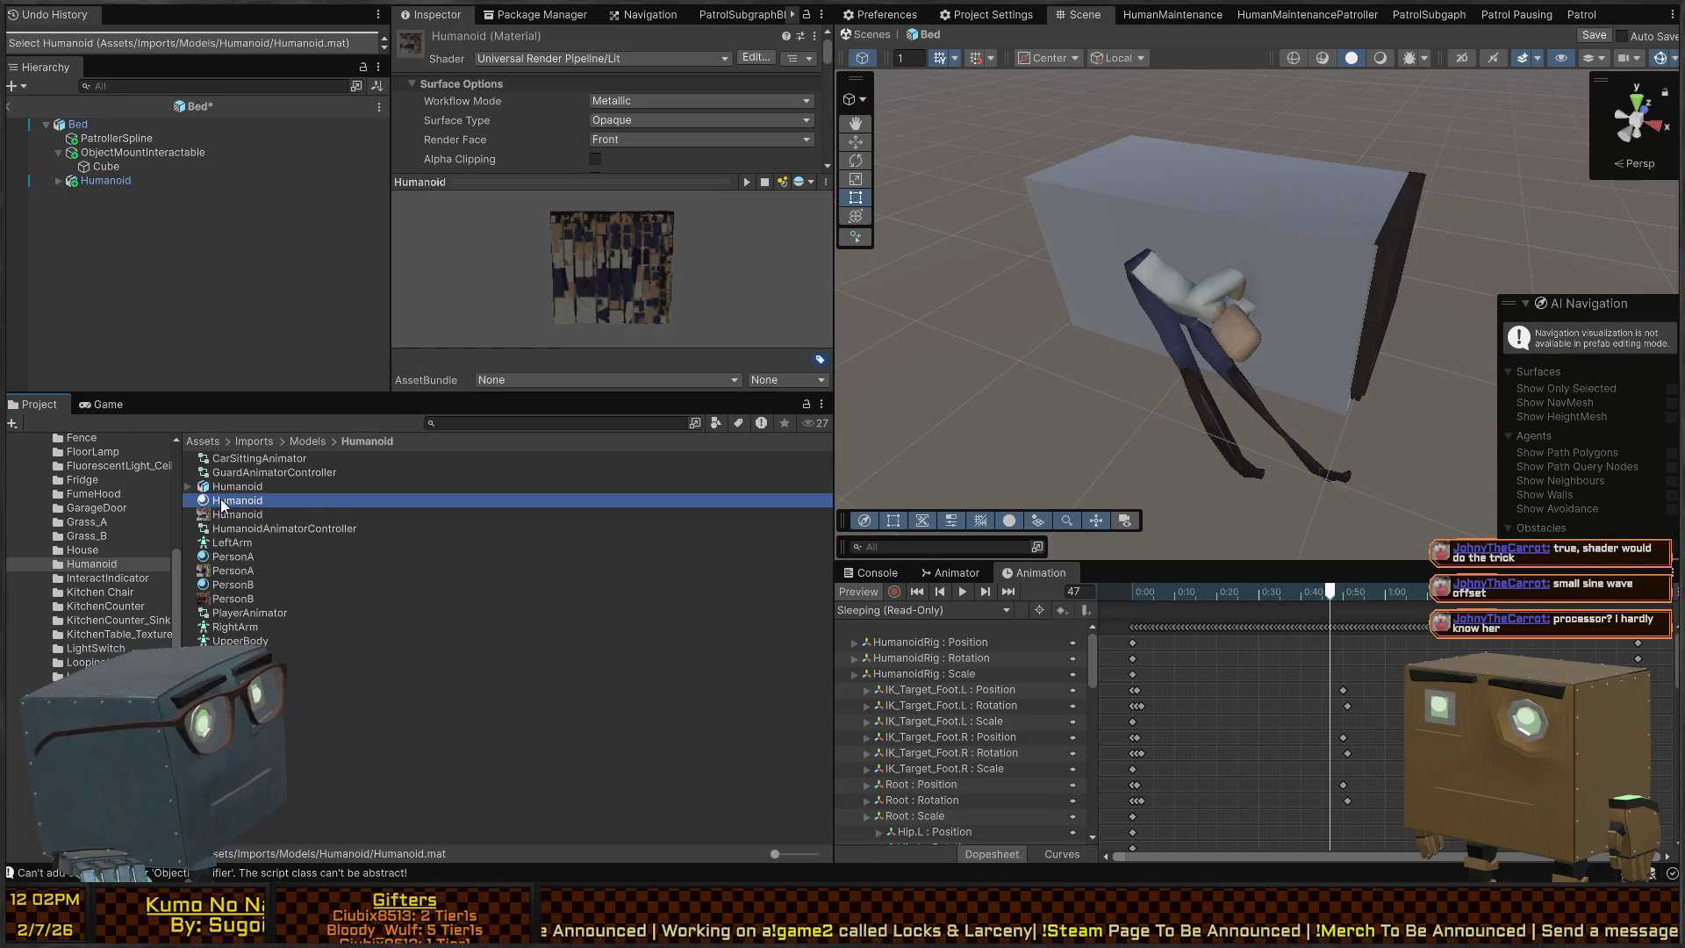
left_click(231, 488)
left_click(235, 517)
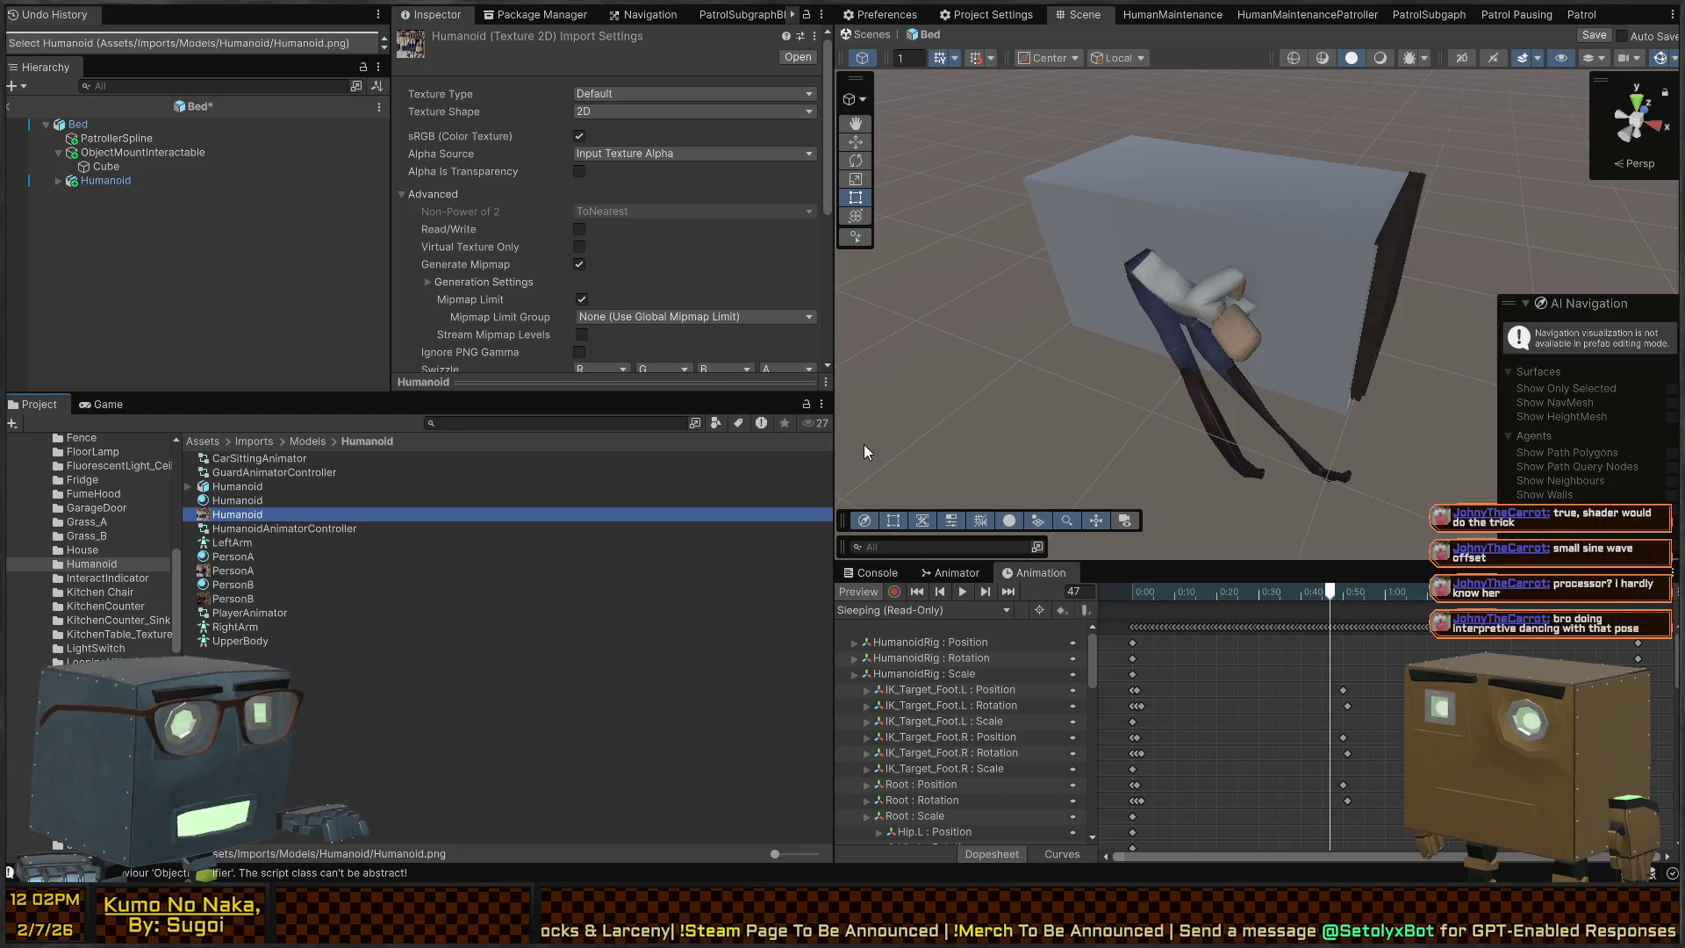
left_click(246, 489)
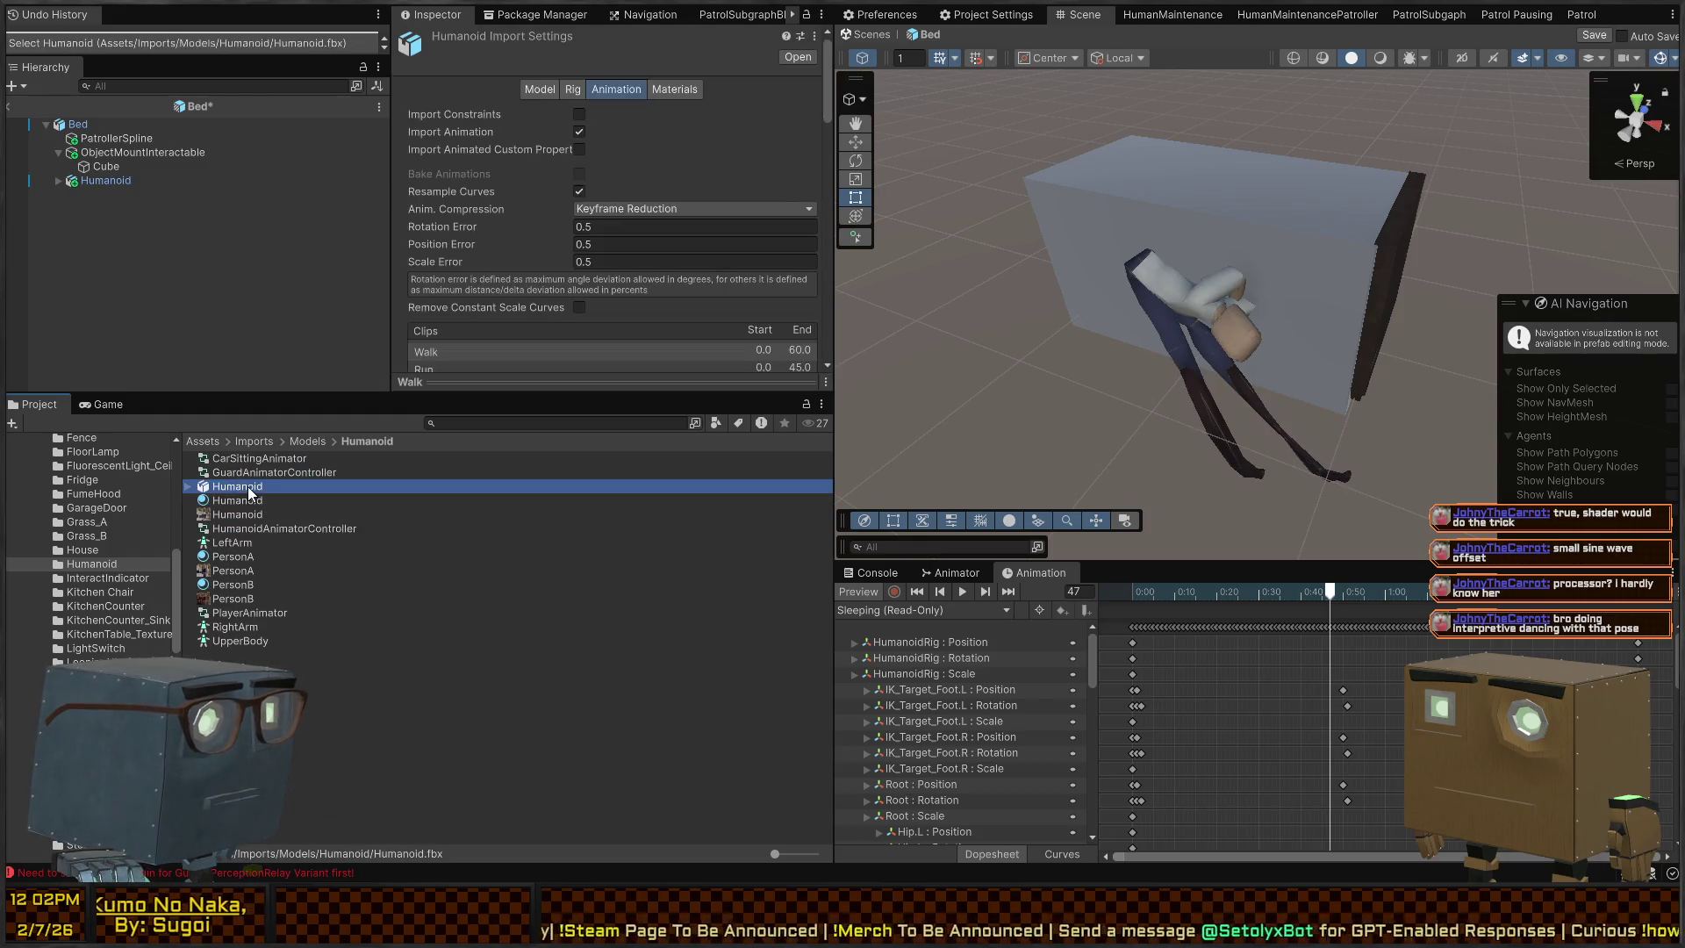
left_click(256, 515)
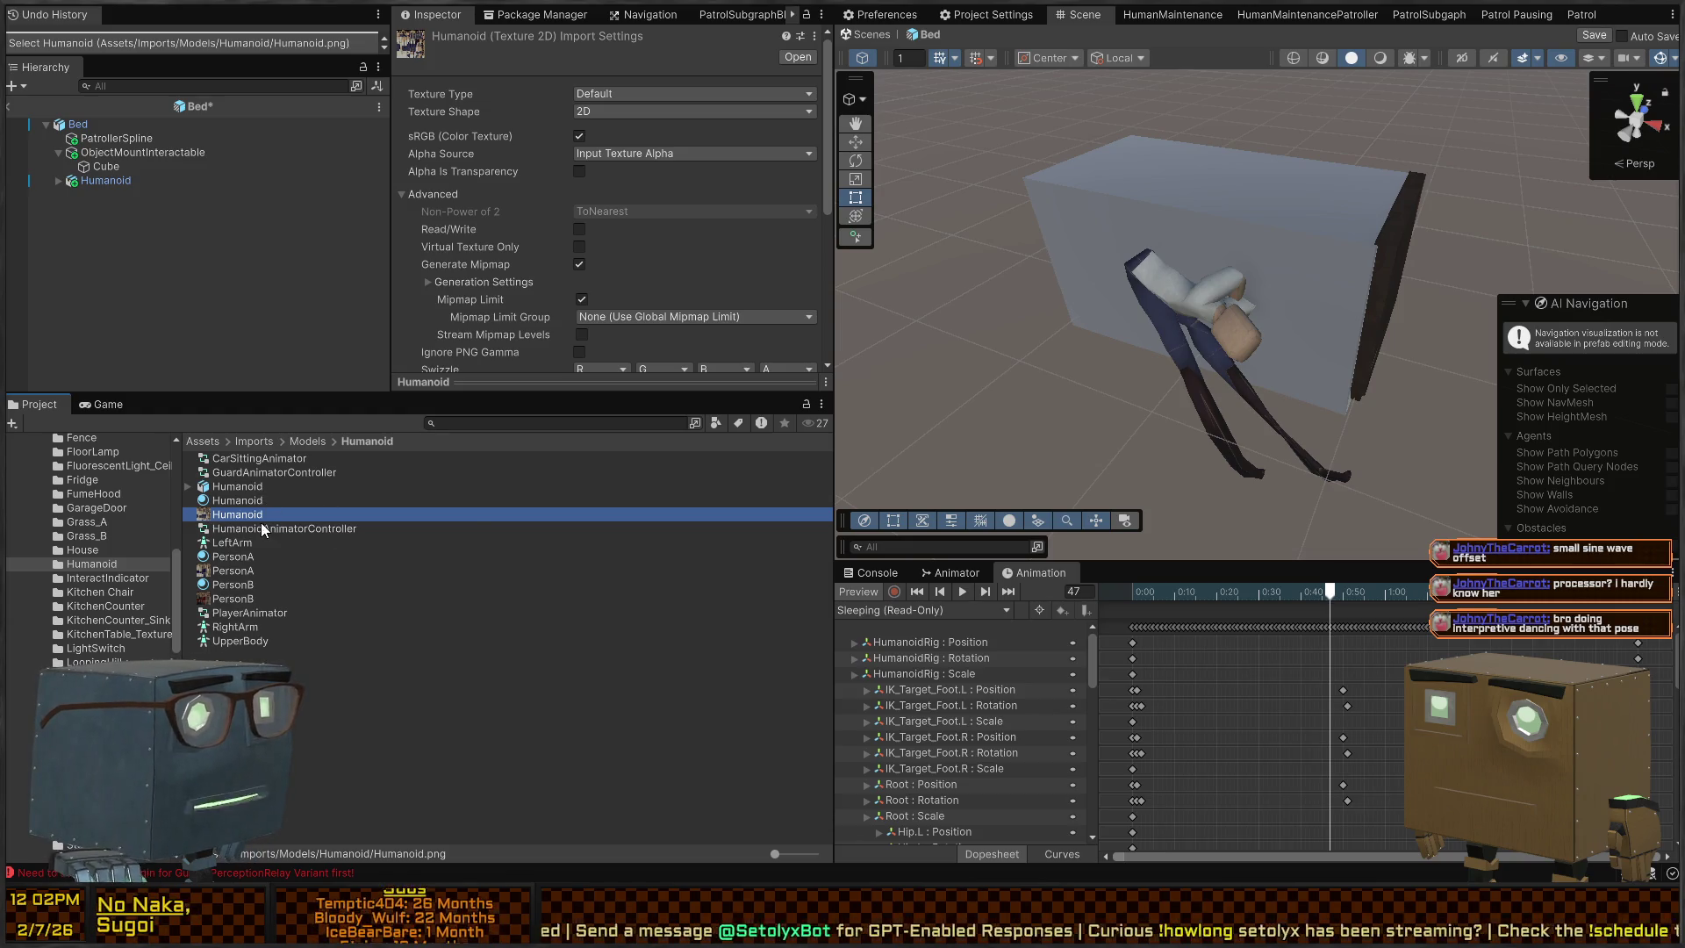
left_click(221, 489)
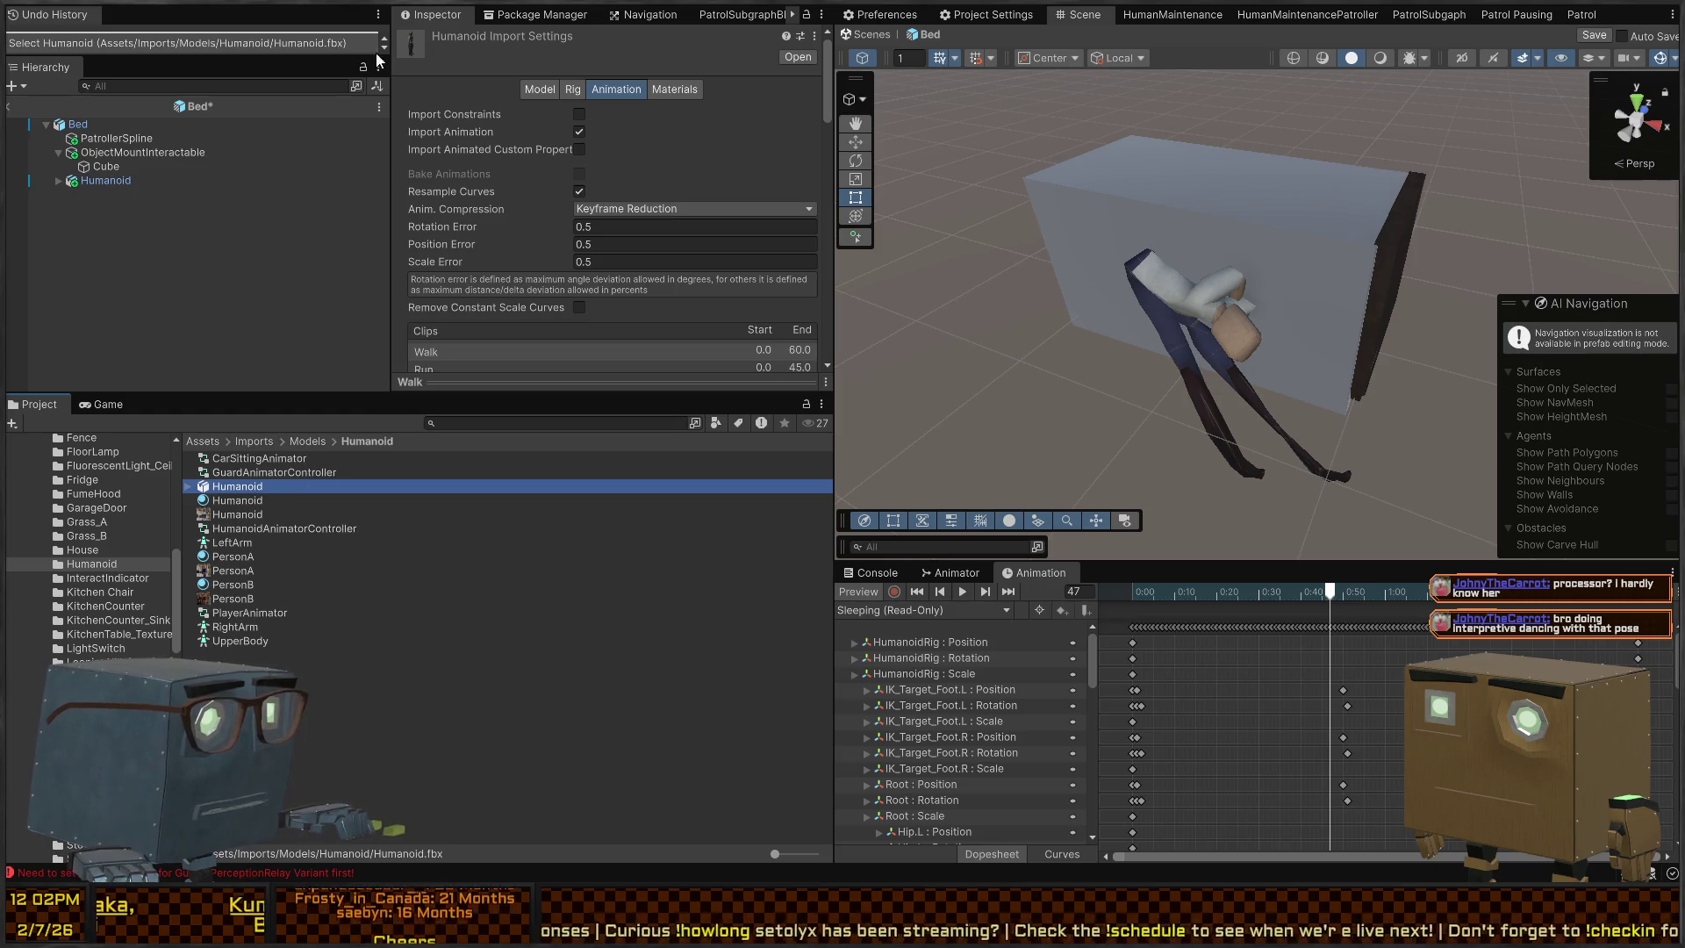
Preview the animation pose at earlier frames and select the Cube covering the bed
left_click(413, 17)
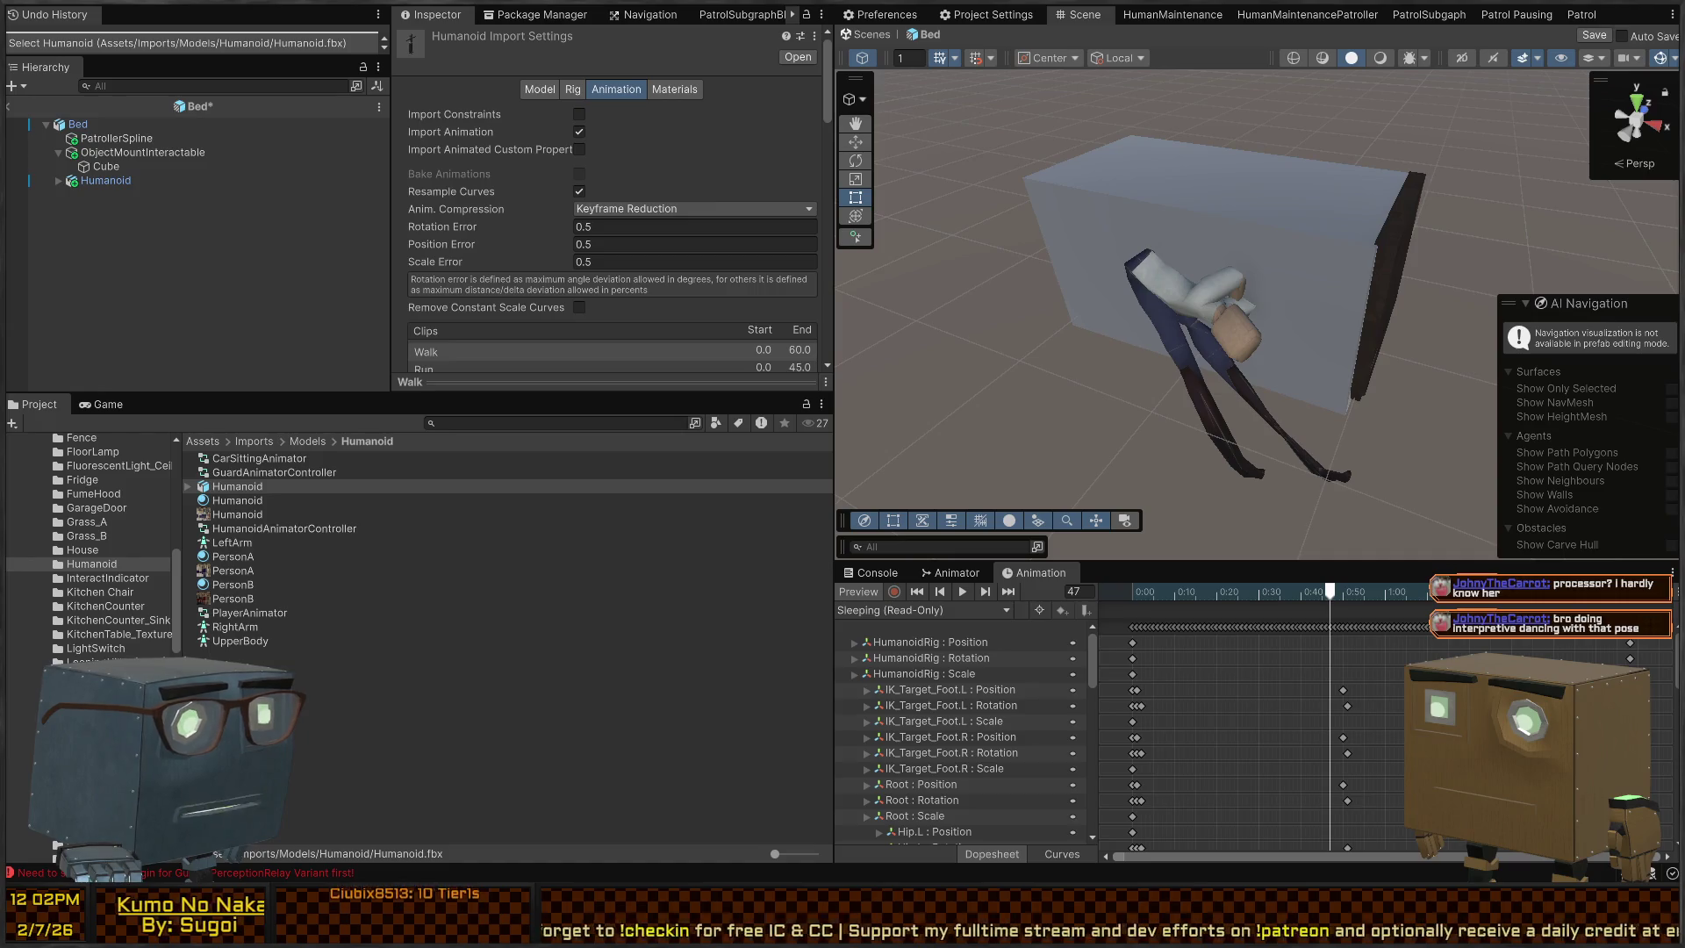
mouse_move(1314, 601)
left_mouse_down()
mouse_move(1084, 586)
mouse_move(1201, 549)
left_mouse_up()
left_click(1201, 211)
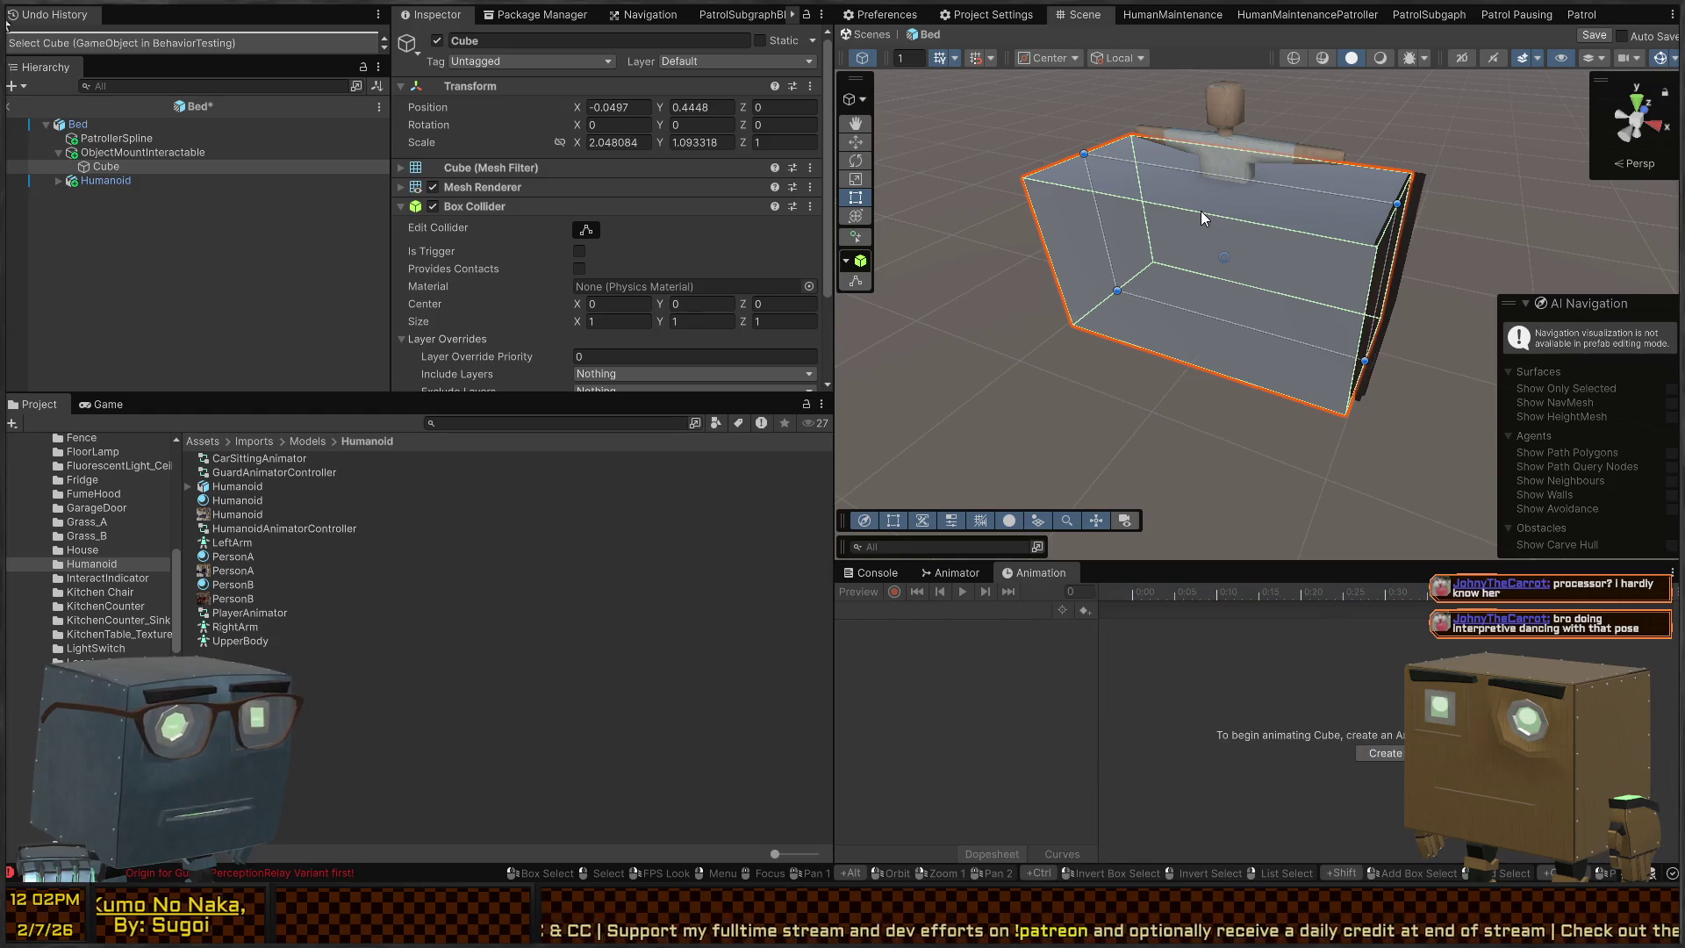
Untick the Cube's Mesh Renderer, select Humanoid, and play the Sleeping animation on the bed
left_click(433, 187)
left_click(1257, 169)
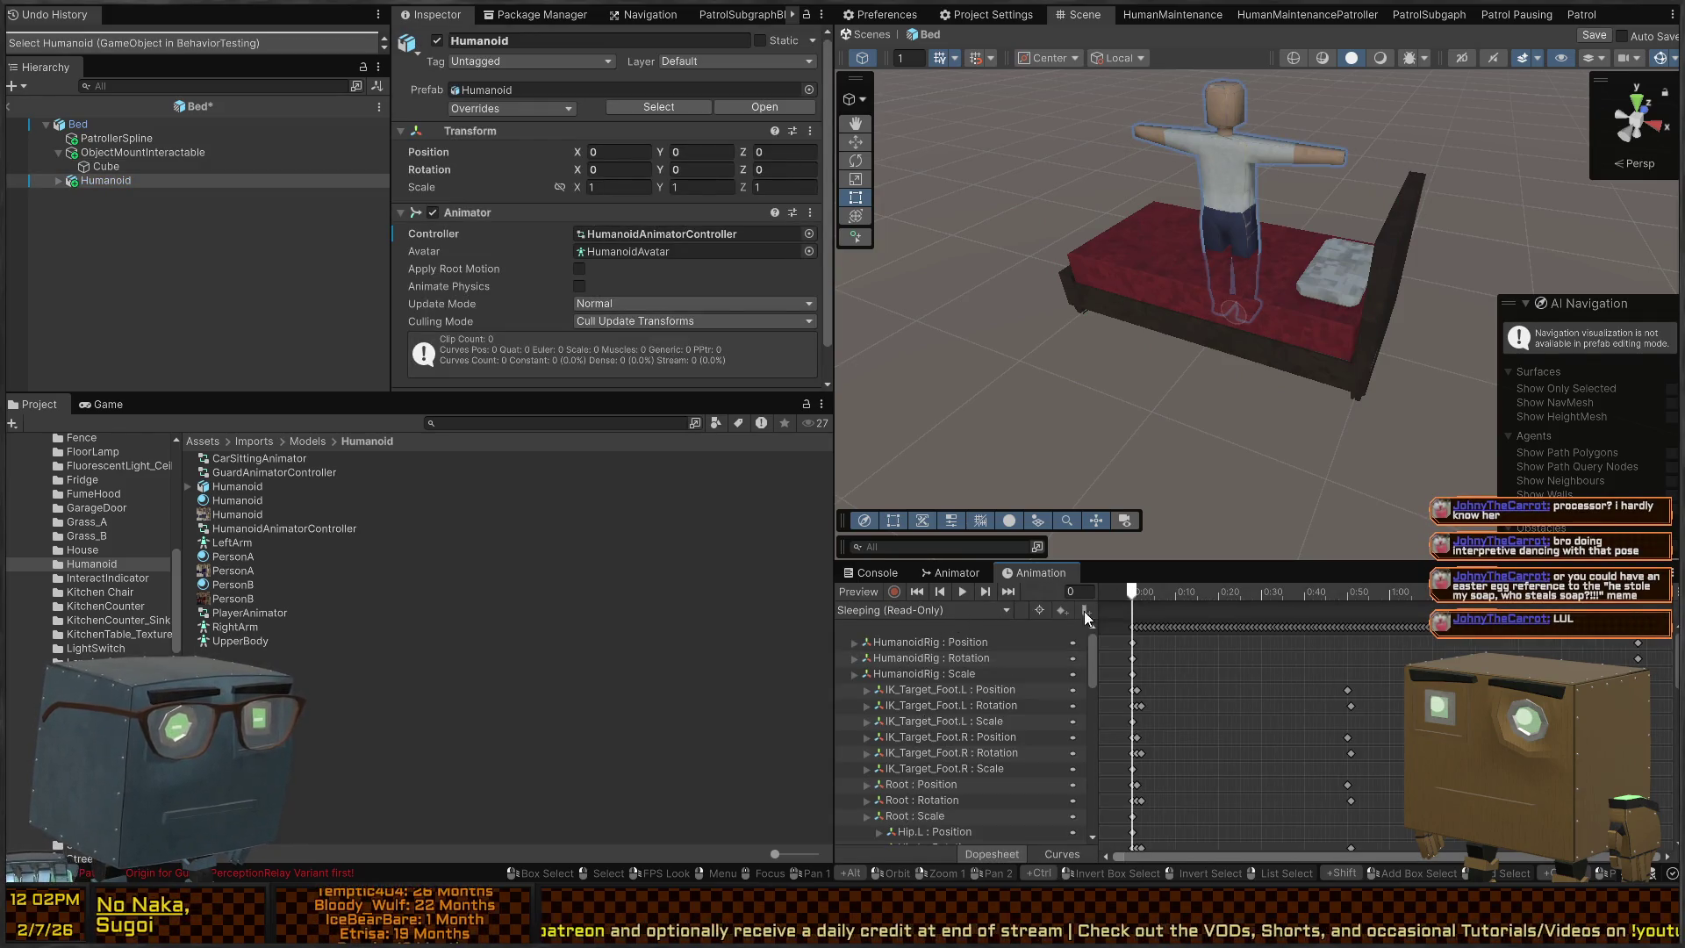
left_click_drag(1139, 597, 1295, 597)
scroll(916, 332, "up", 5)
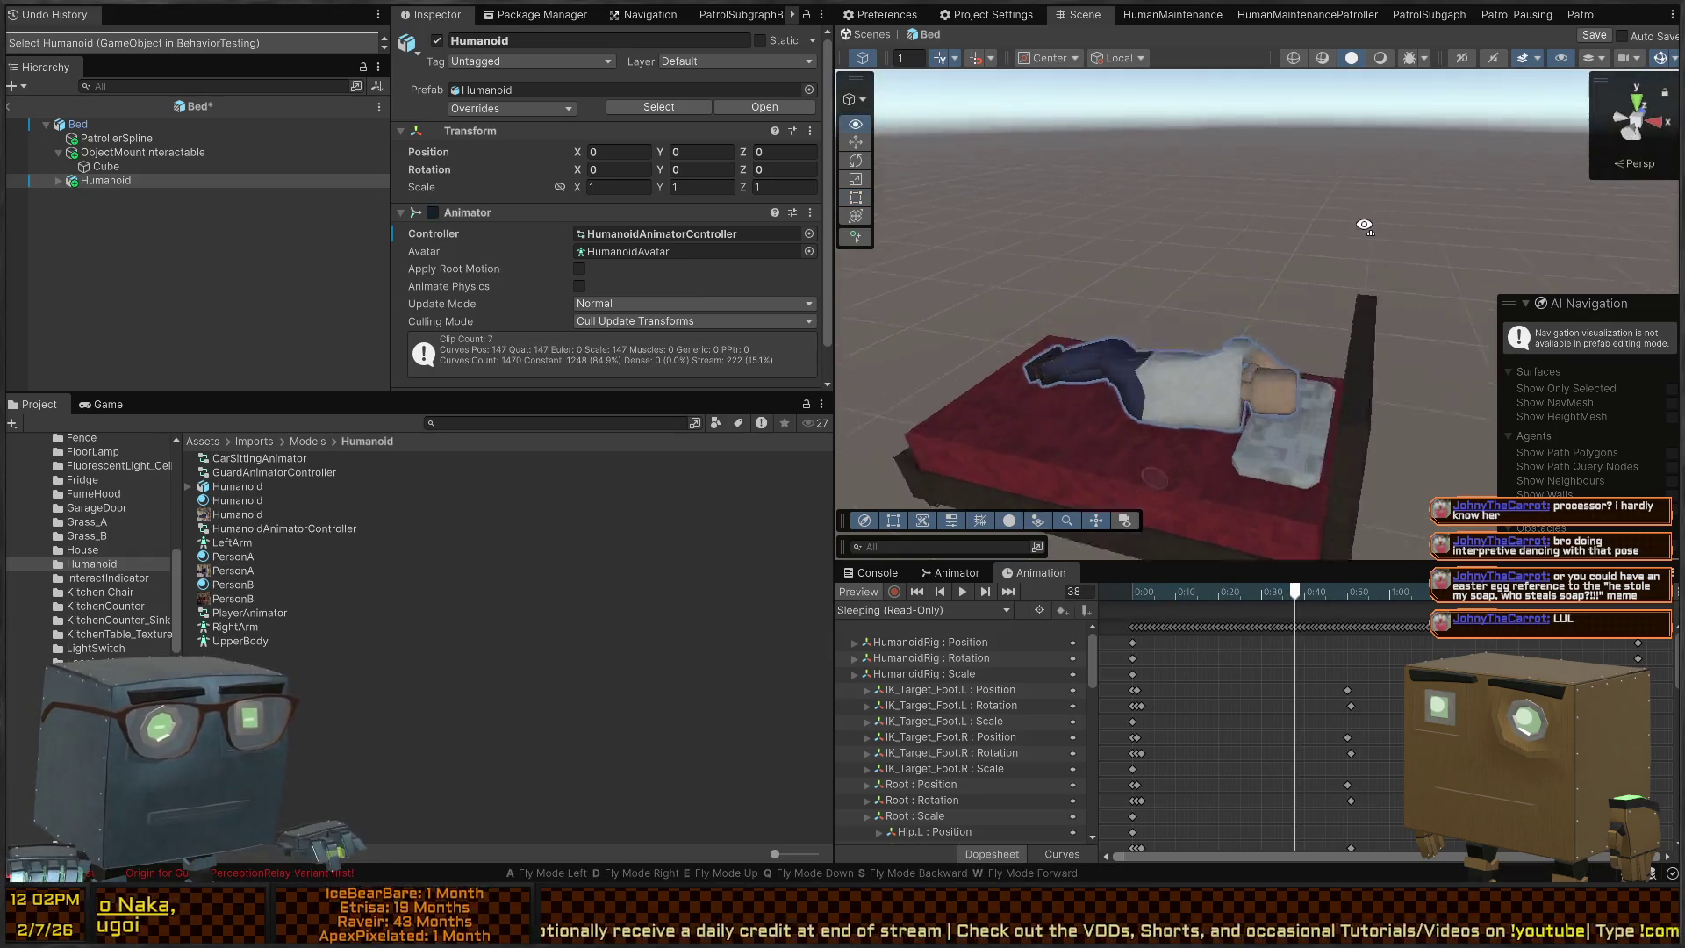
left_click_drag(916, 332, 1174, 623)
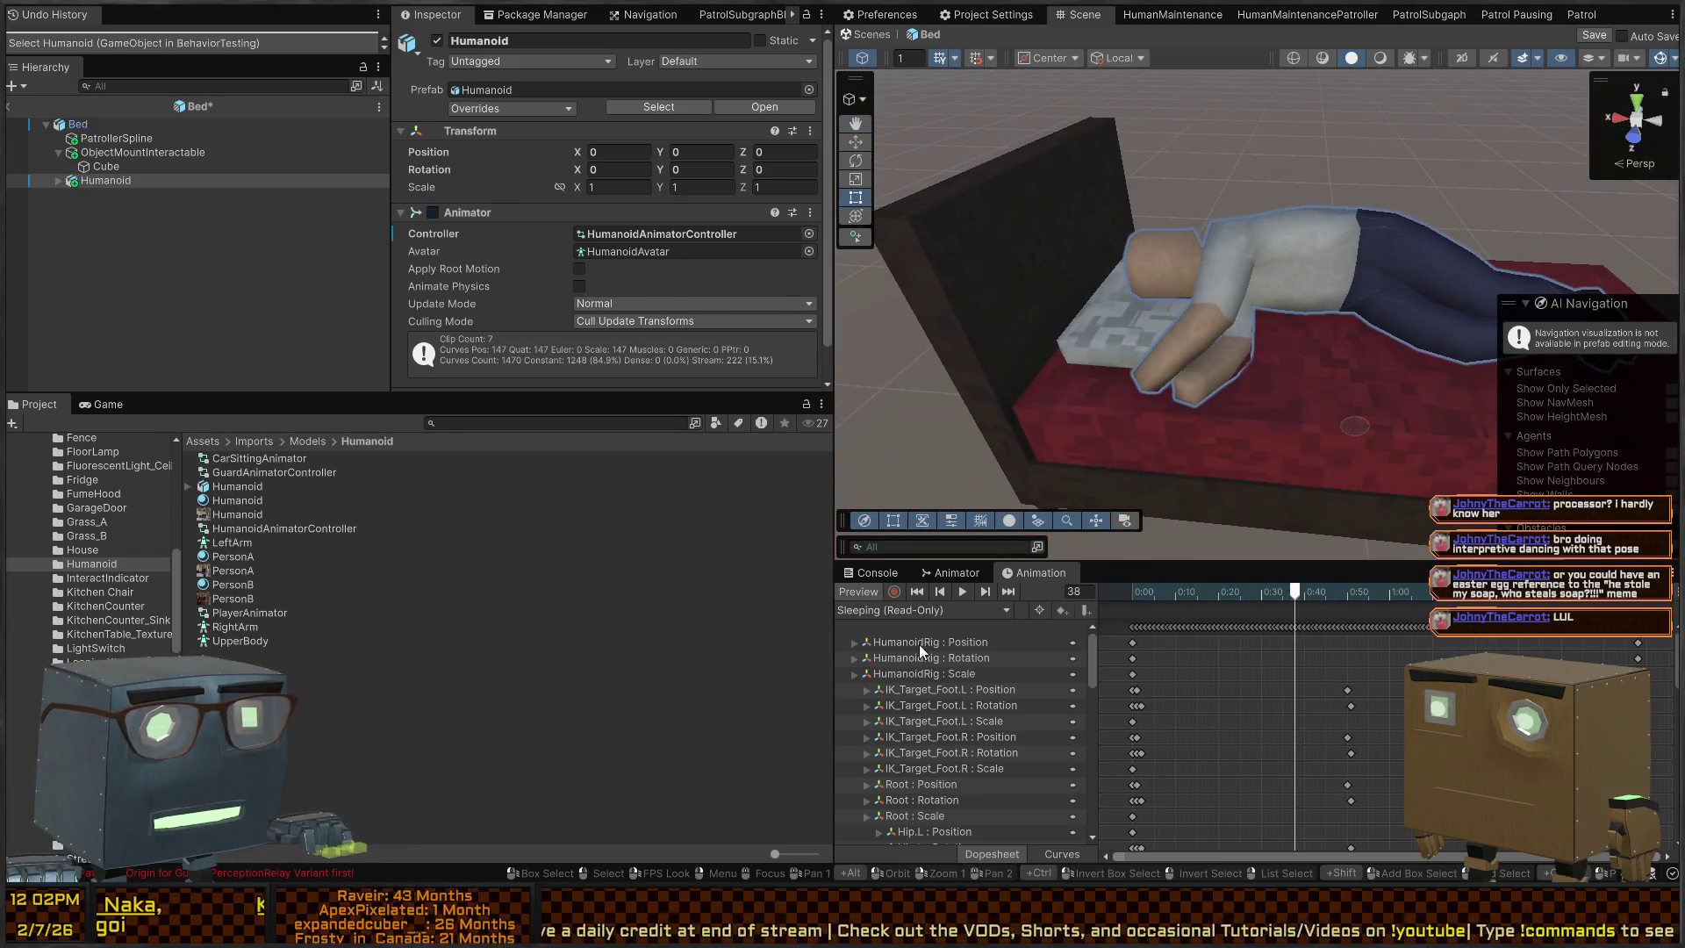
key("space")
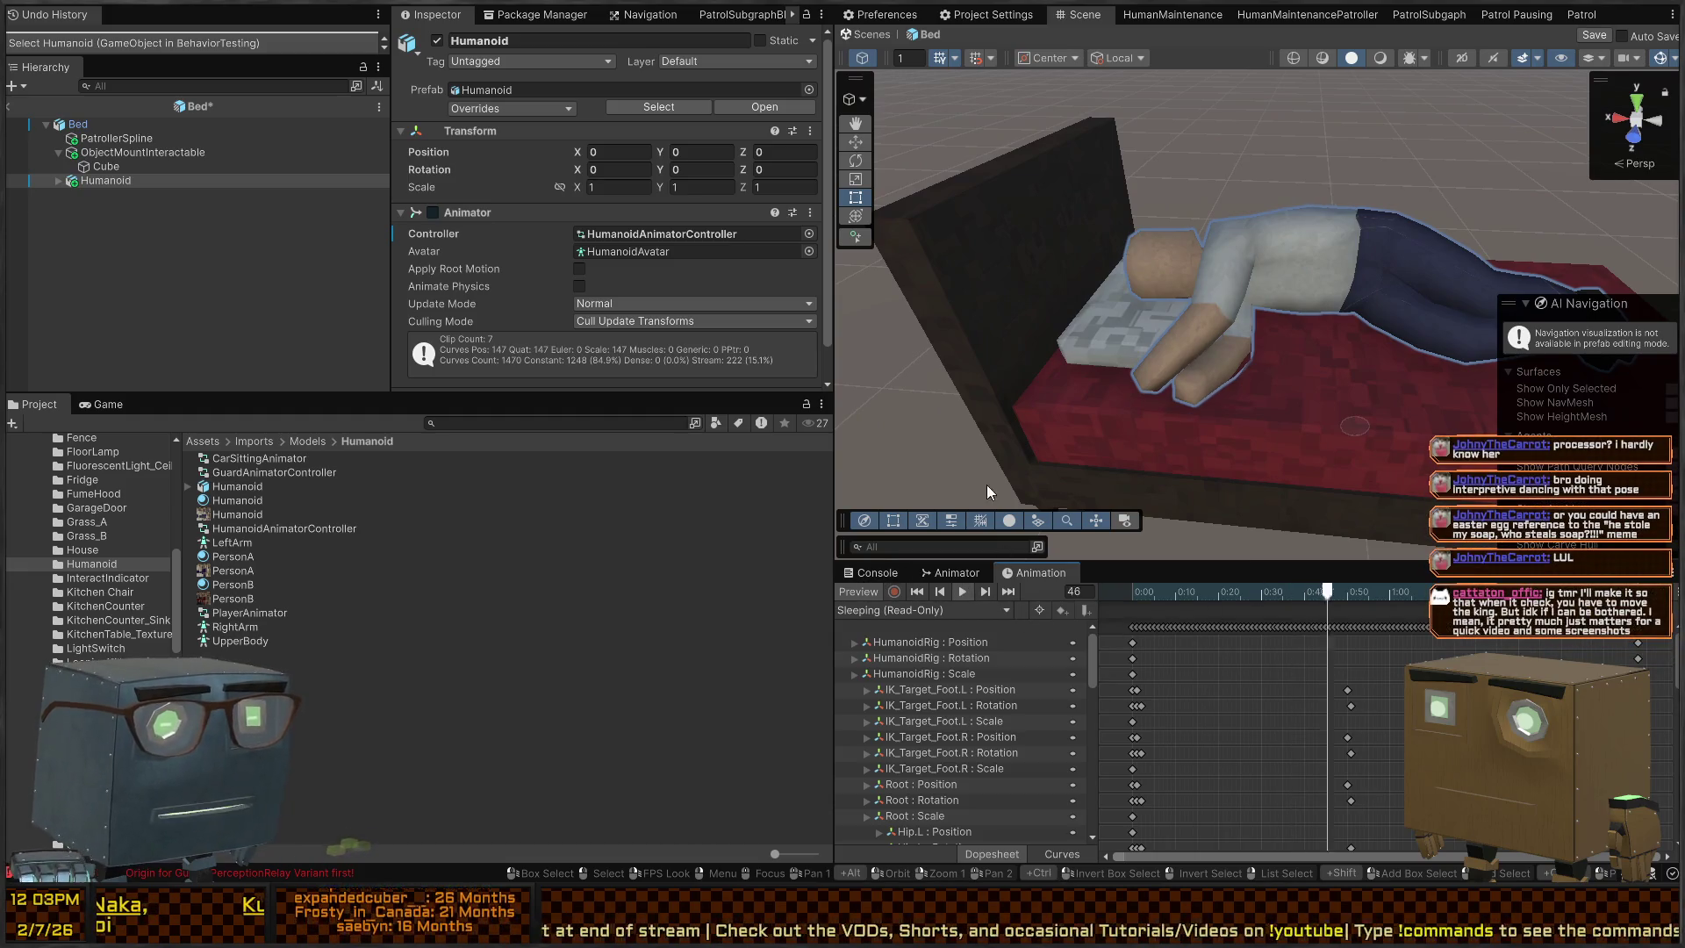
mouse_move(1177, 421)
left_mouse_down()
mouse_move(1198, 345)
mouse_move(1464, 602)
mouse_move(1600, 599)
mouse_move(1132, 605)
left_mouse_up()
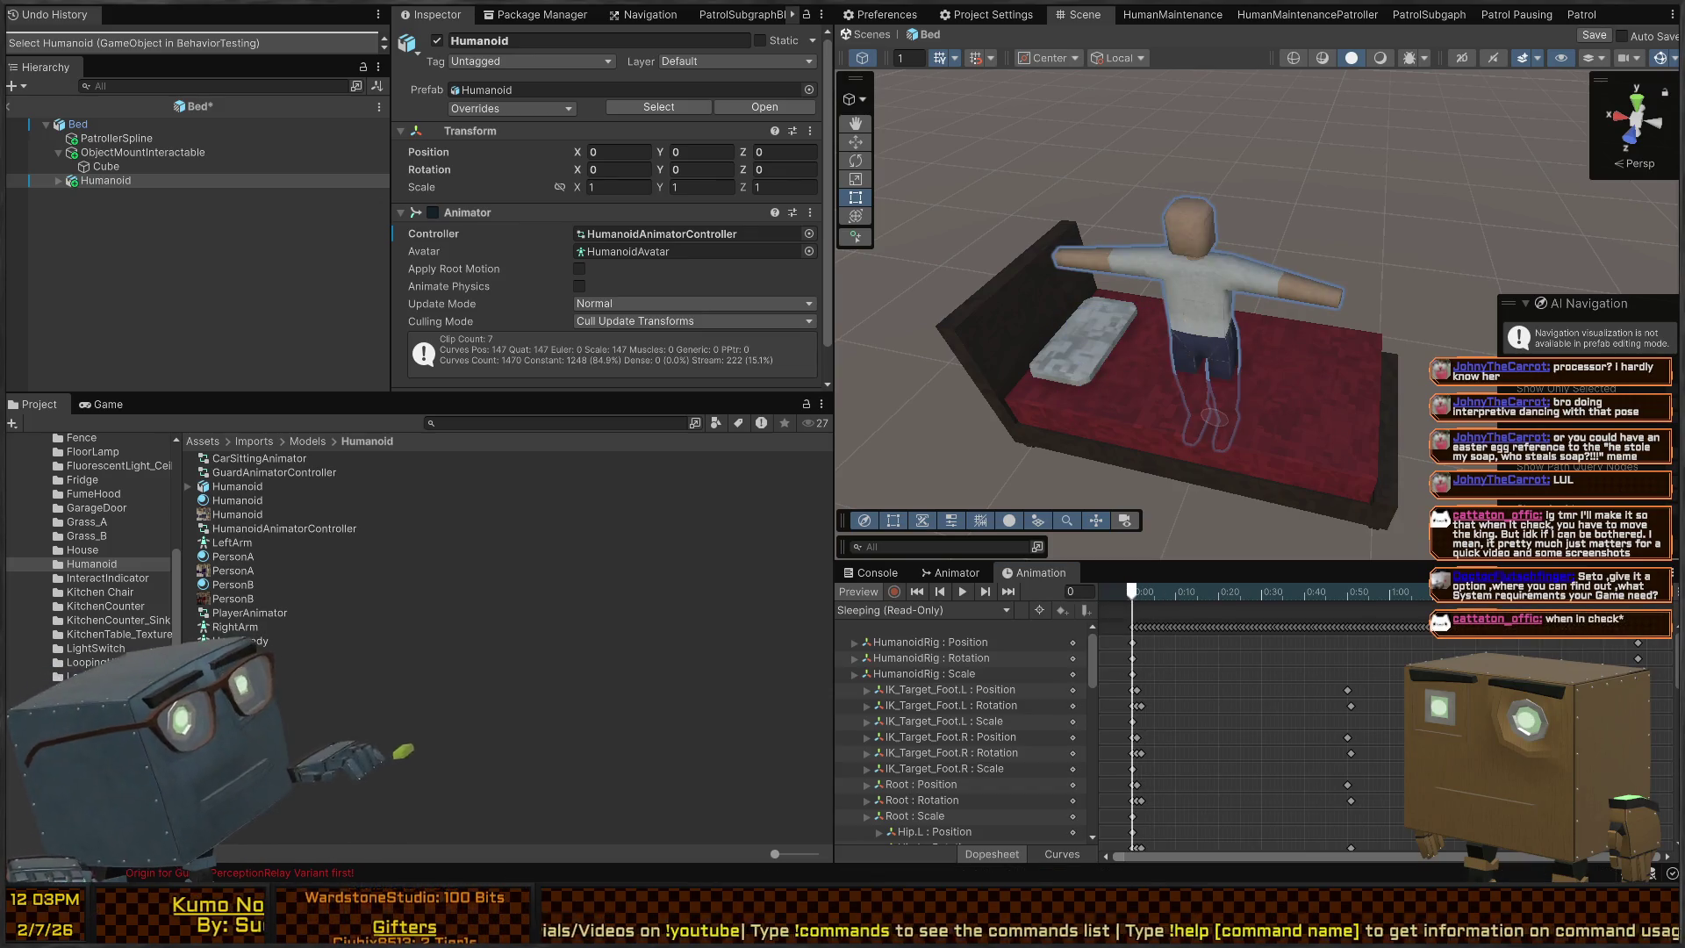
key("alt+Tab")
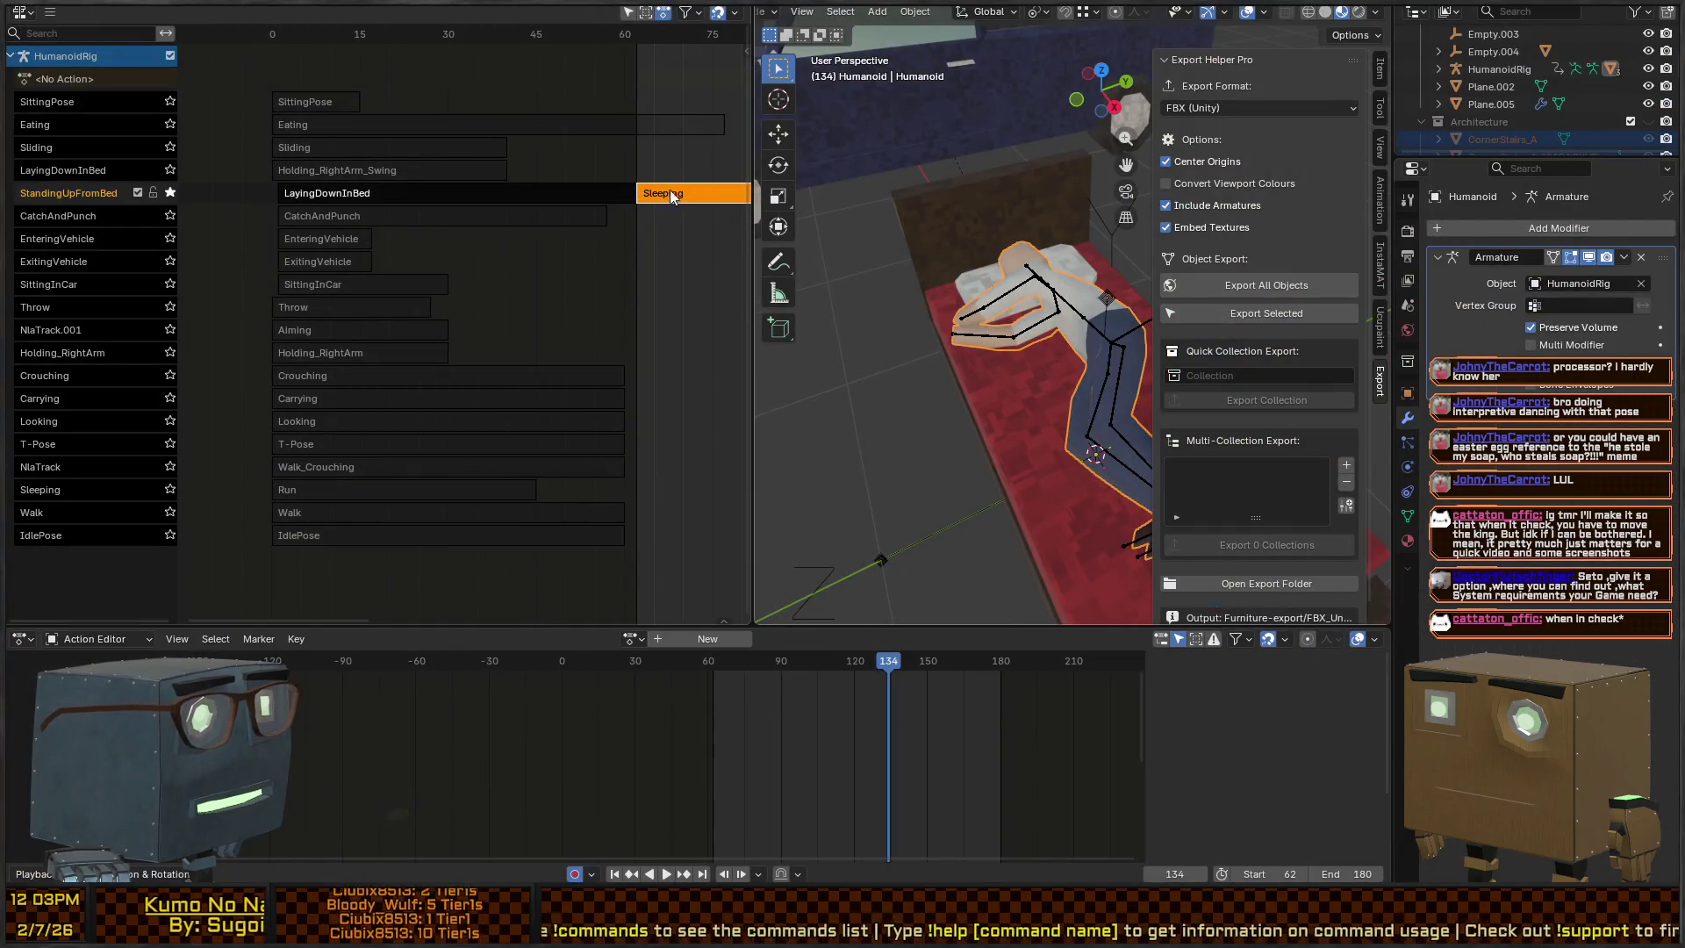
Unsolo StandingUpFromBed, add a new top NLA track, and move the Sleeping strip onto it
key("g")
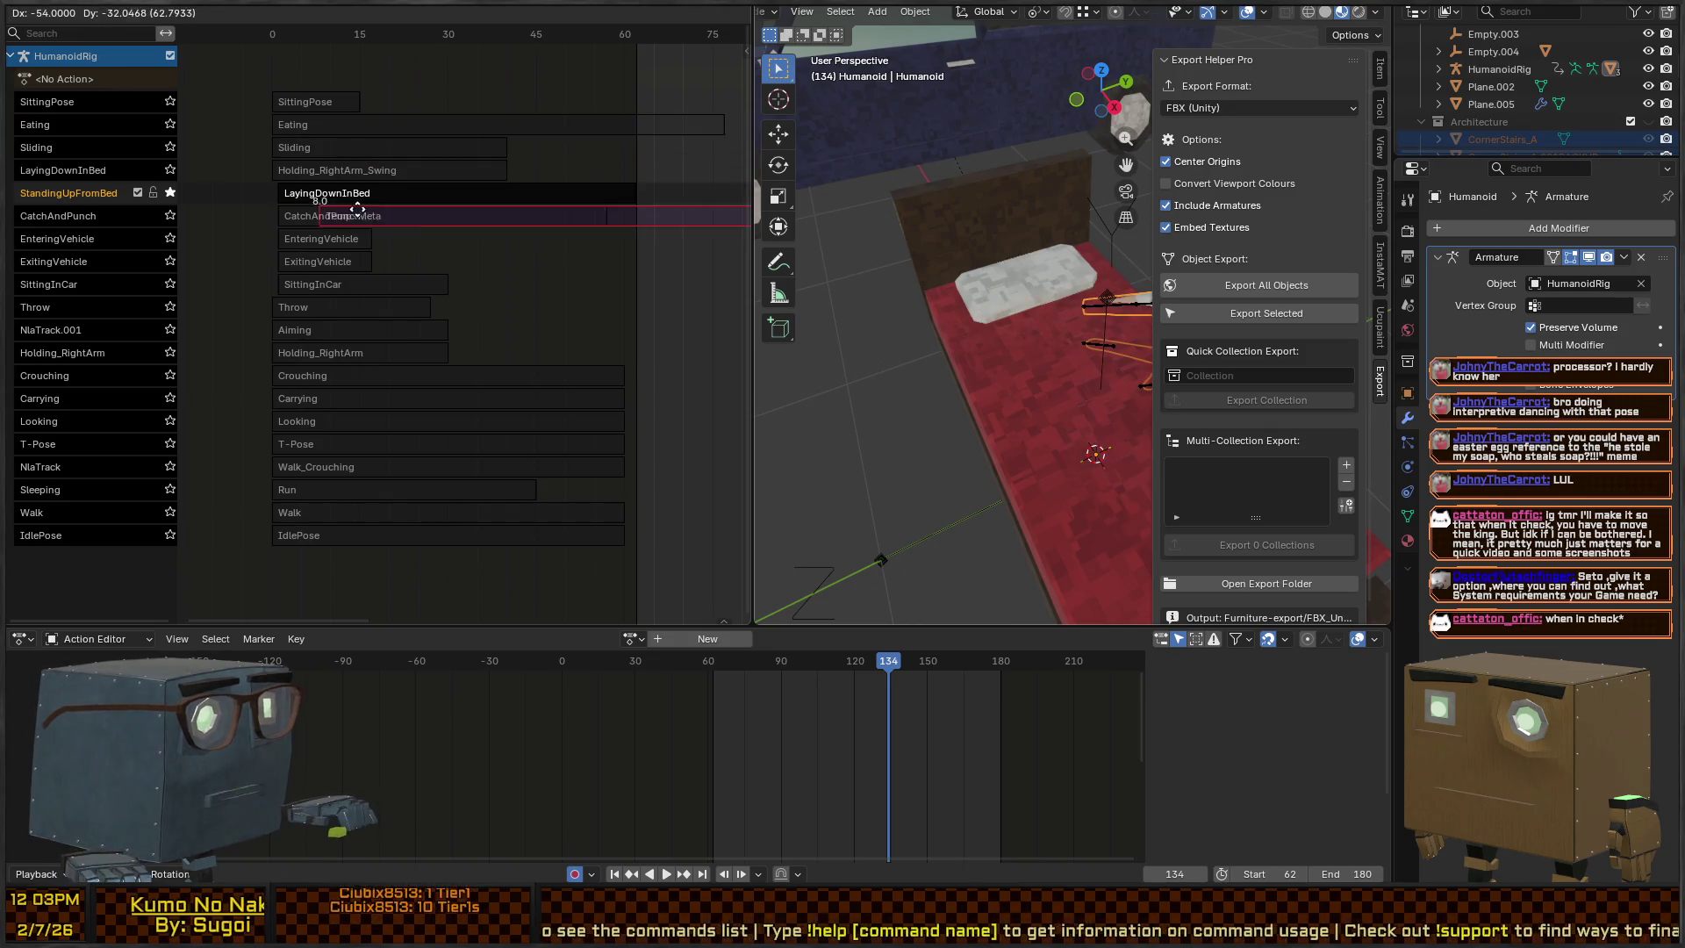
key("Escape")
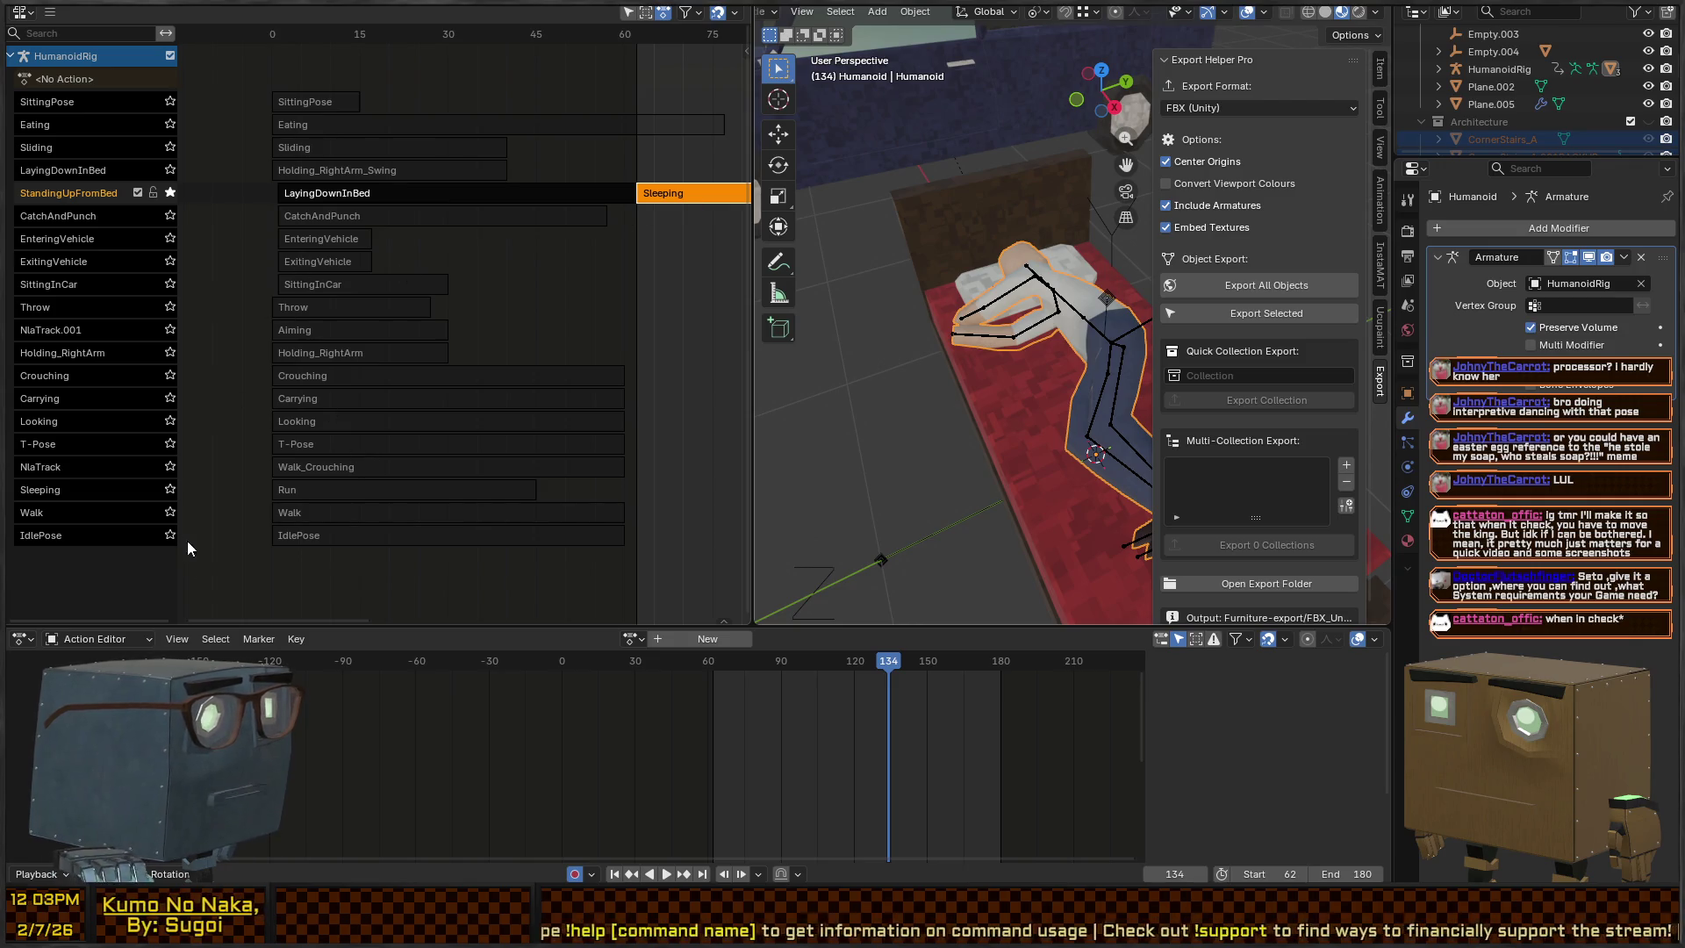
left_click(293, 588)
right_click(56, 558)
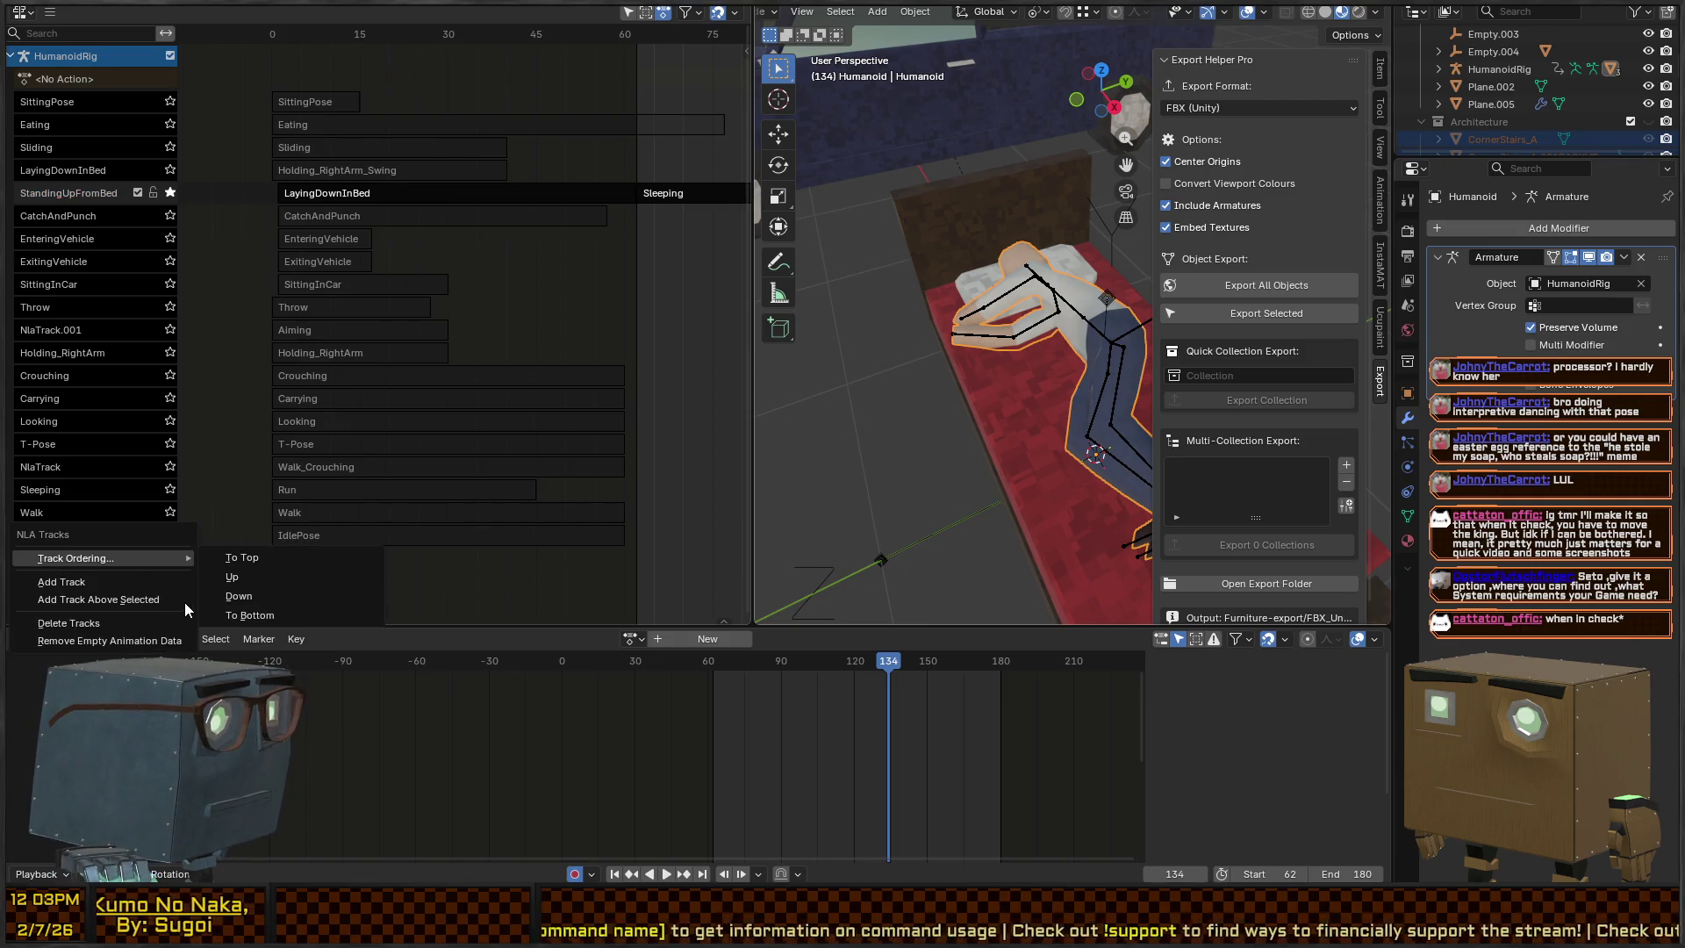
key("Escape")
right_click(91, 581)
key("Escape")
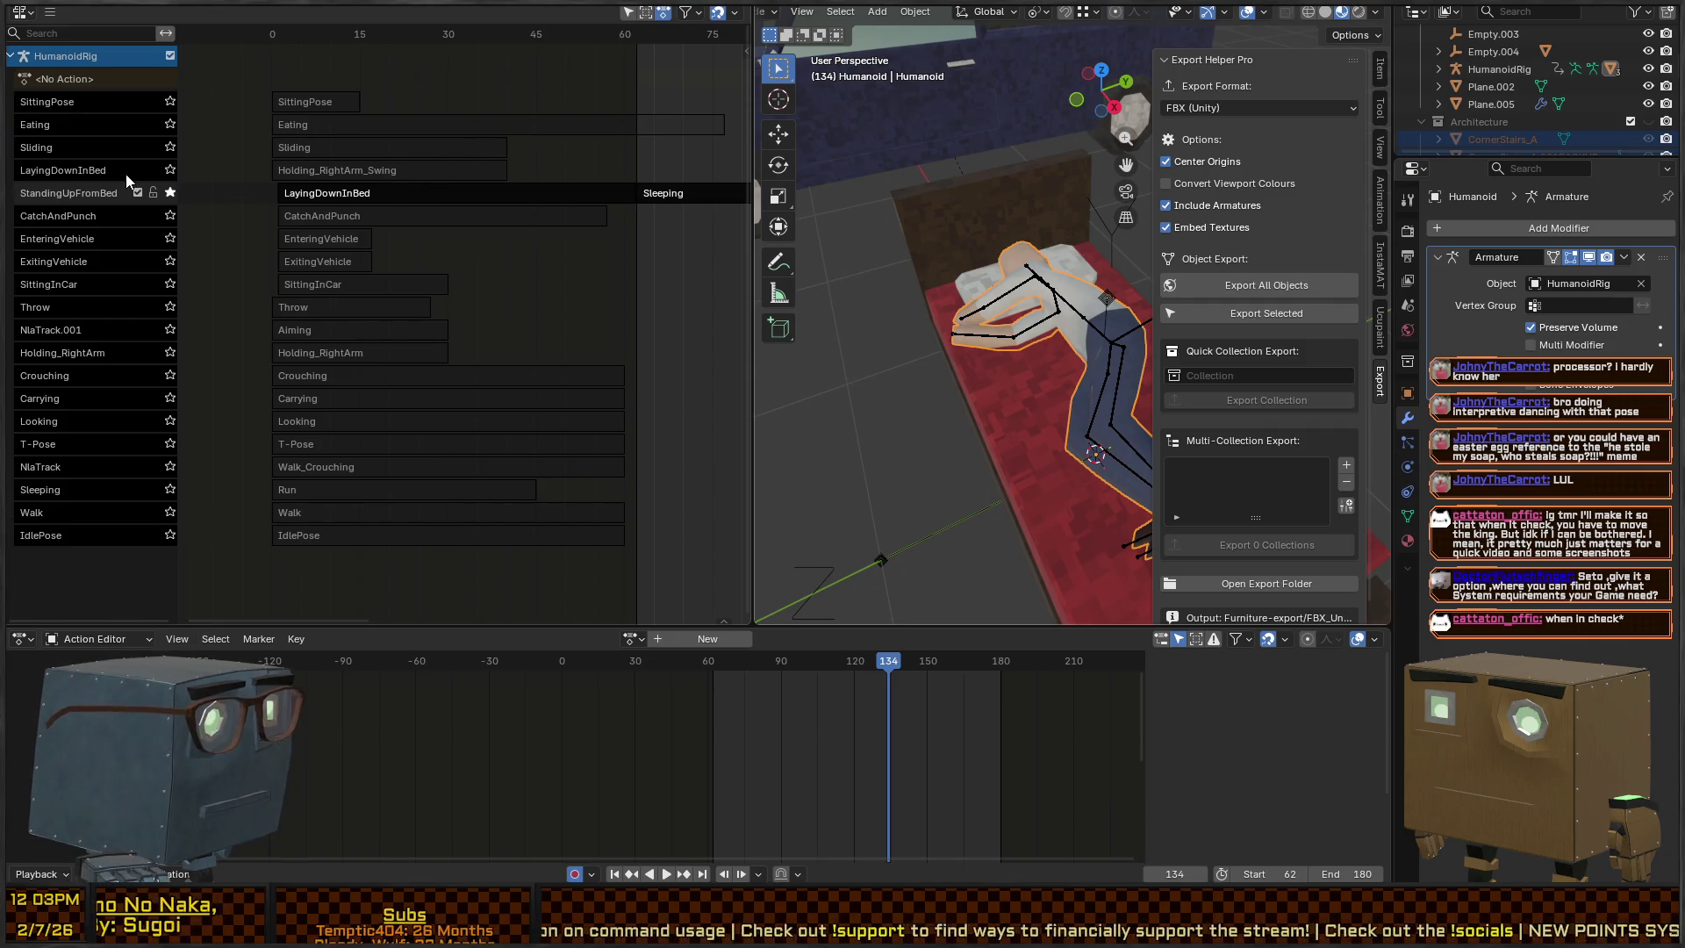
left_click(169, 193)
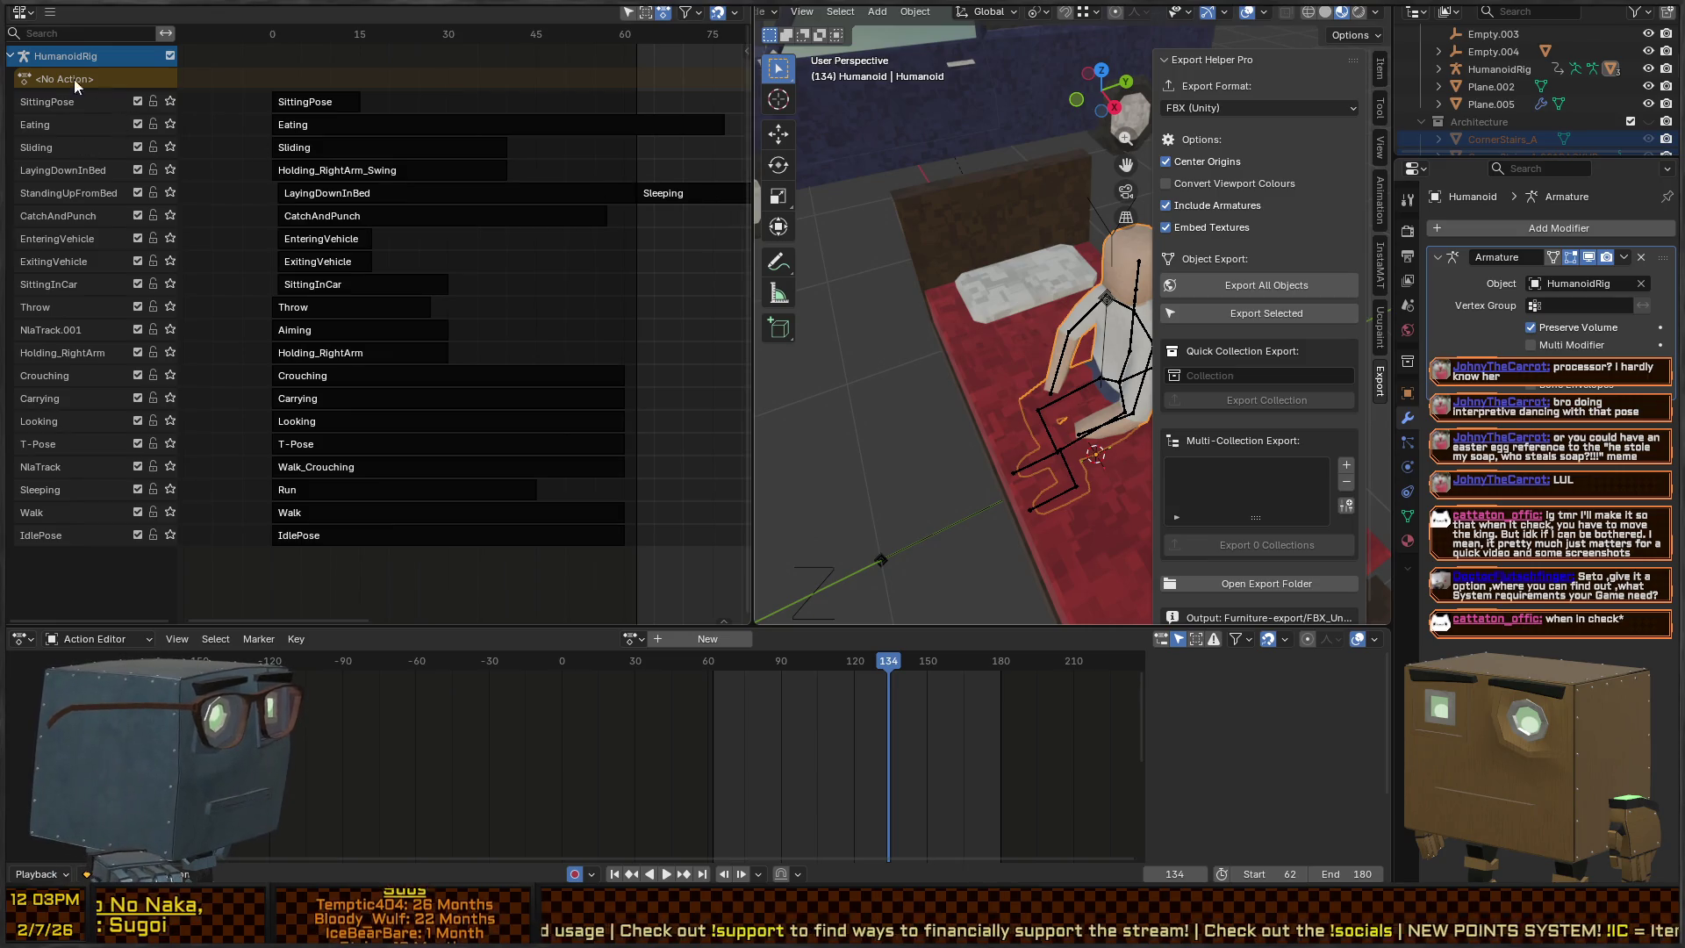
right_click(59, 586)
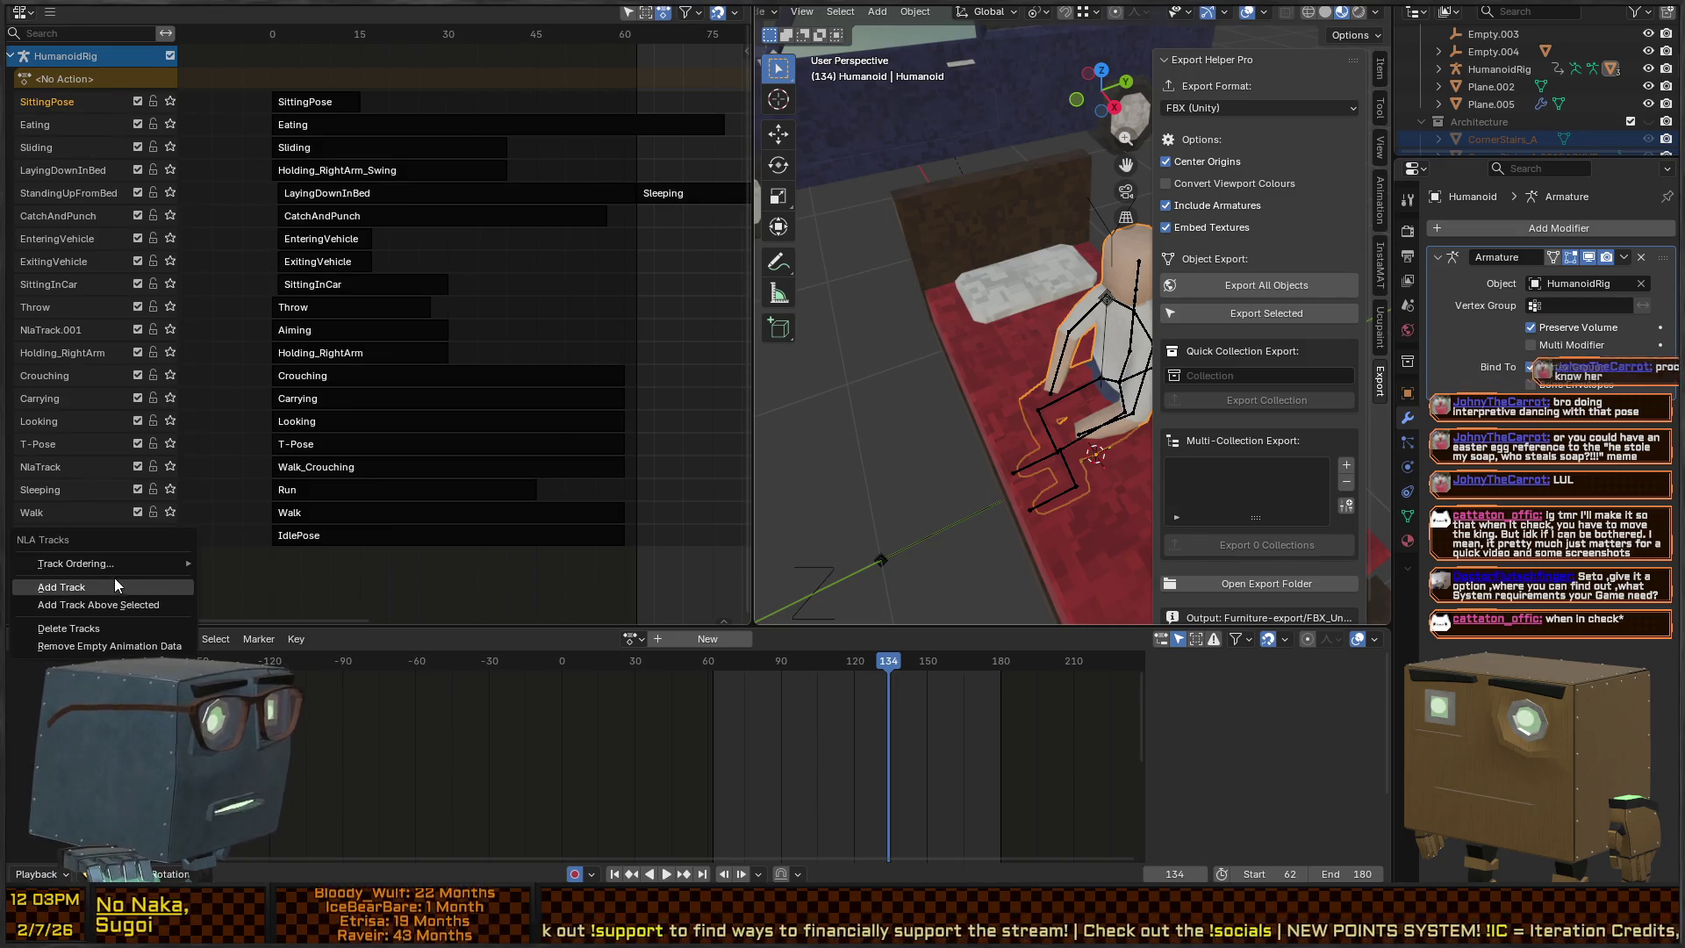
left_click(114, 577)
left_click_drag(670, 216, 303, 90)
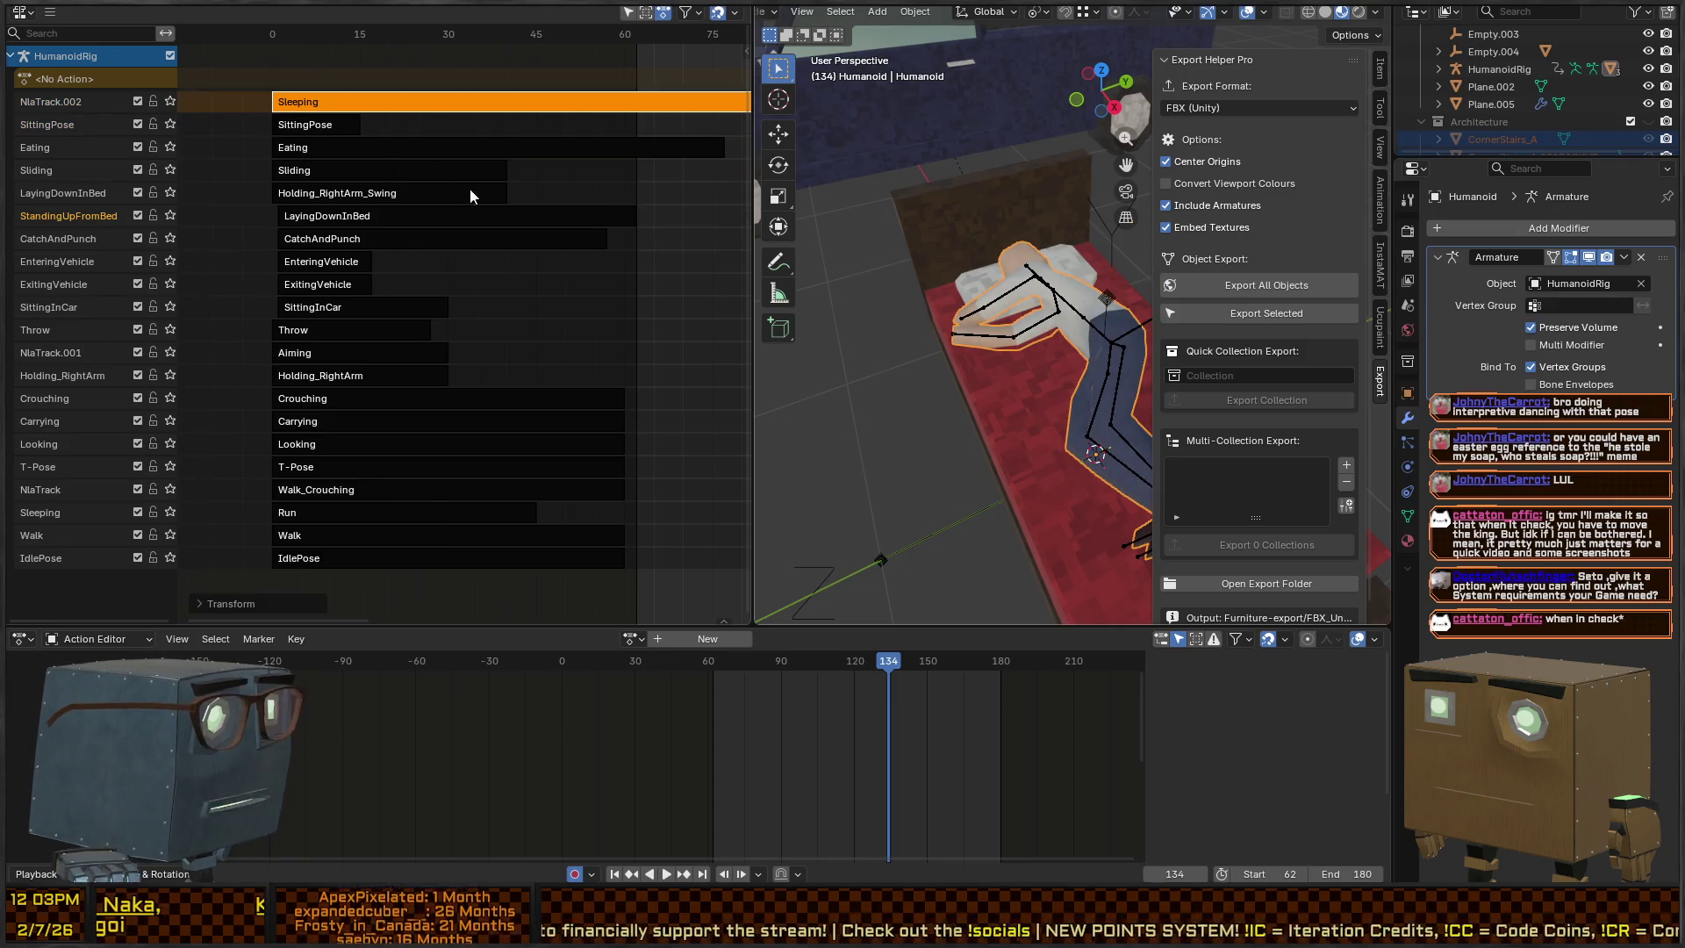
Set the scene frame range to 0–60 and export the selected rig as FBX
double_click(1254, 871)
type("0")
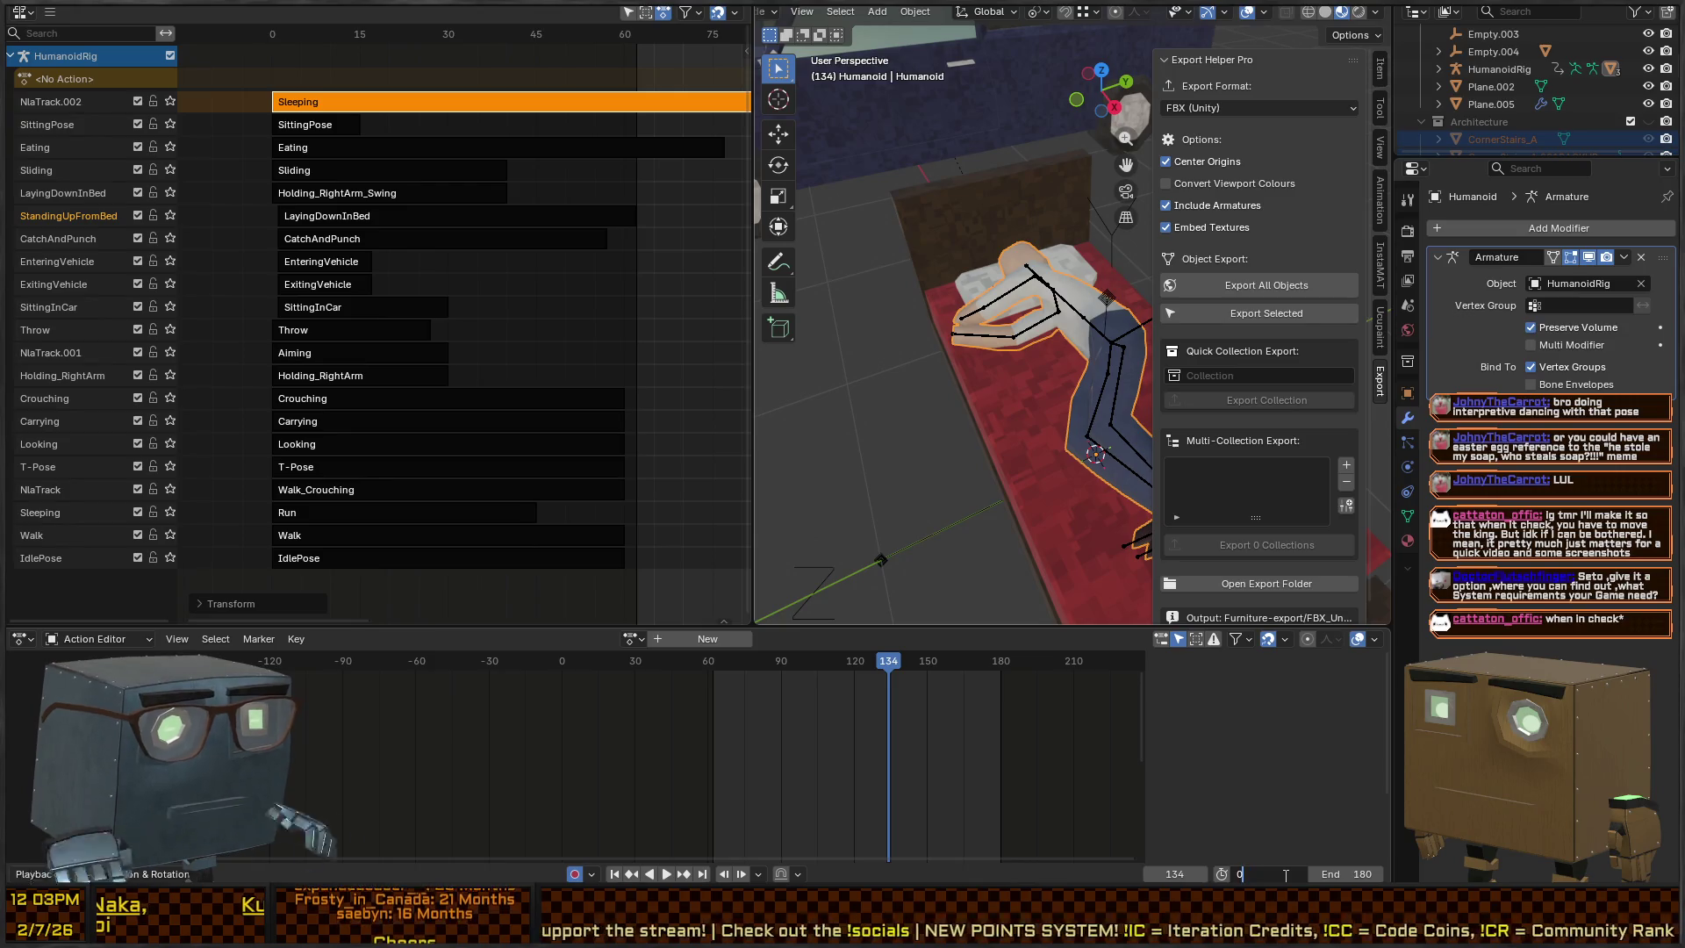
key("Tab")
type("60")
key("Return")
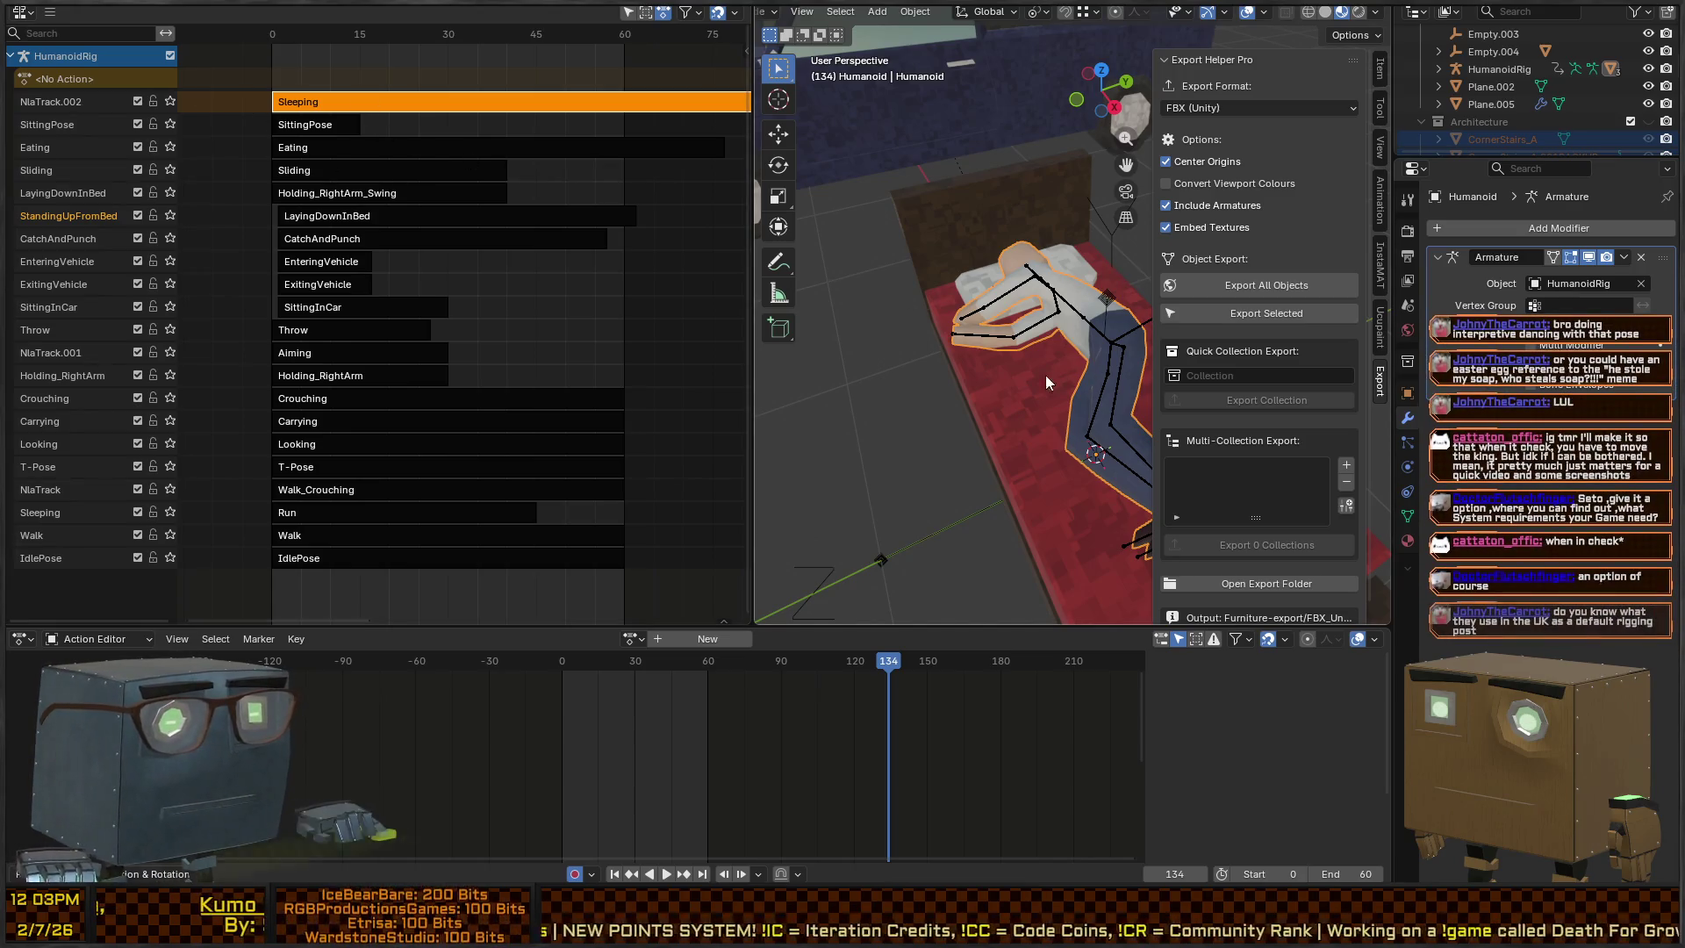
left_click(1262, 312)
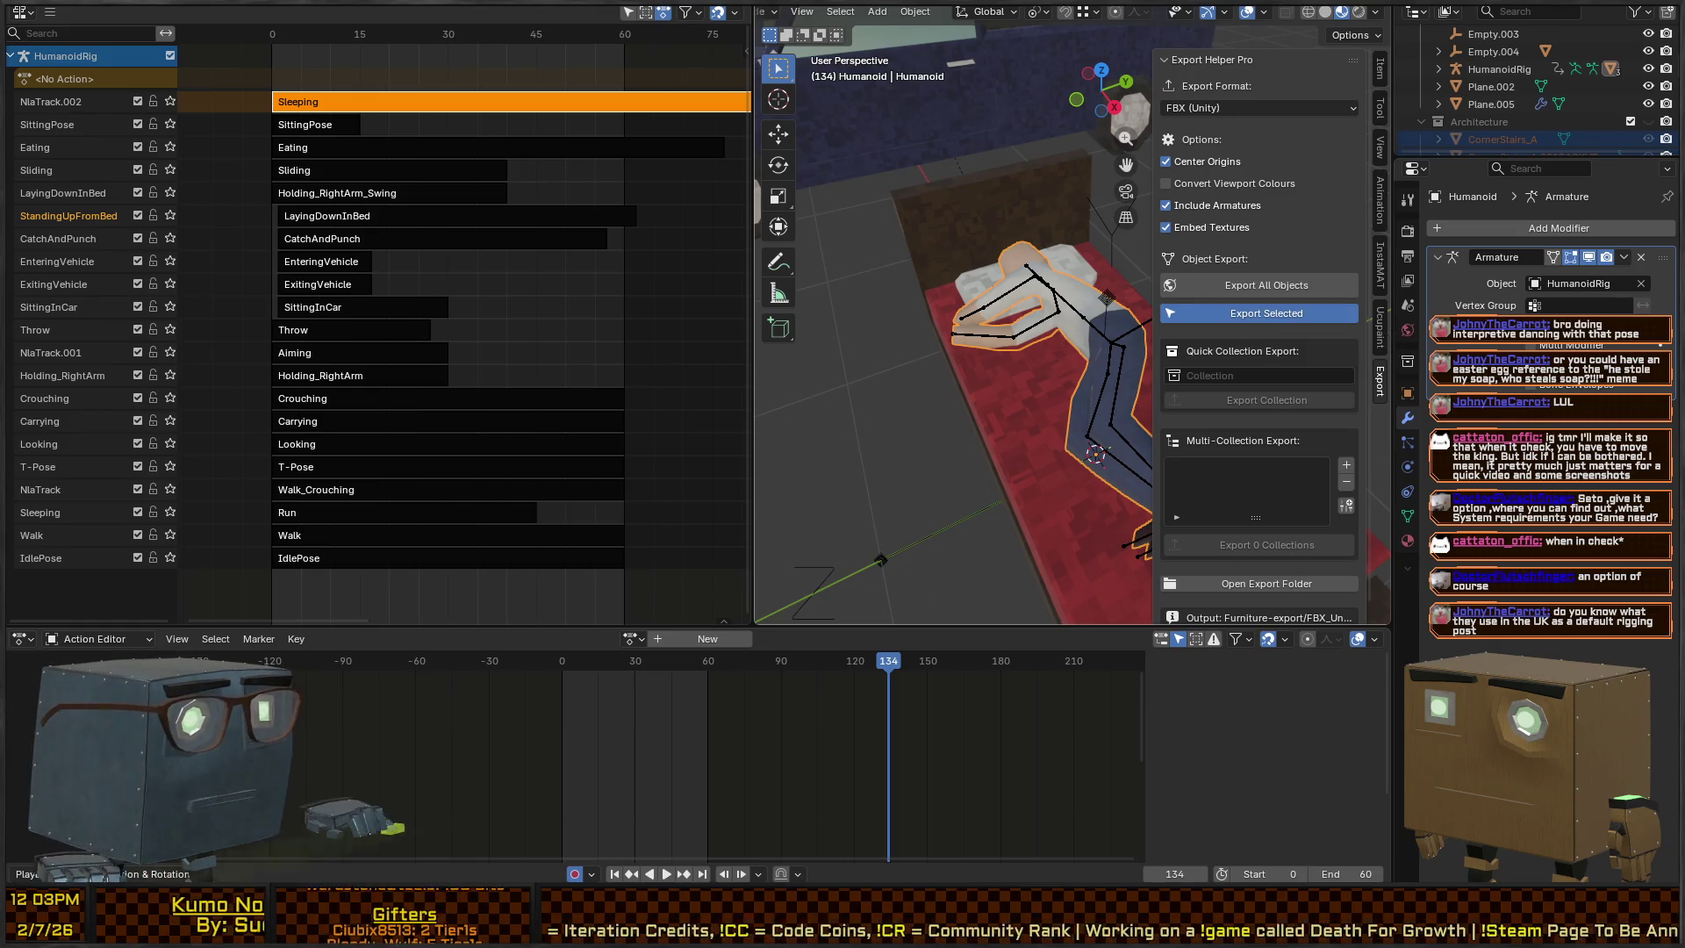
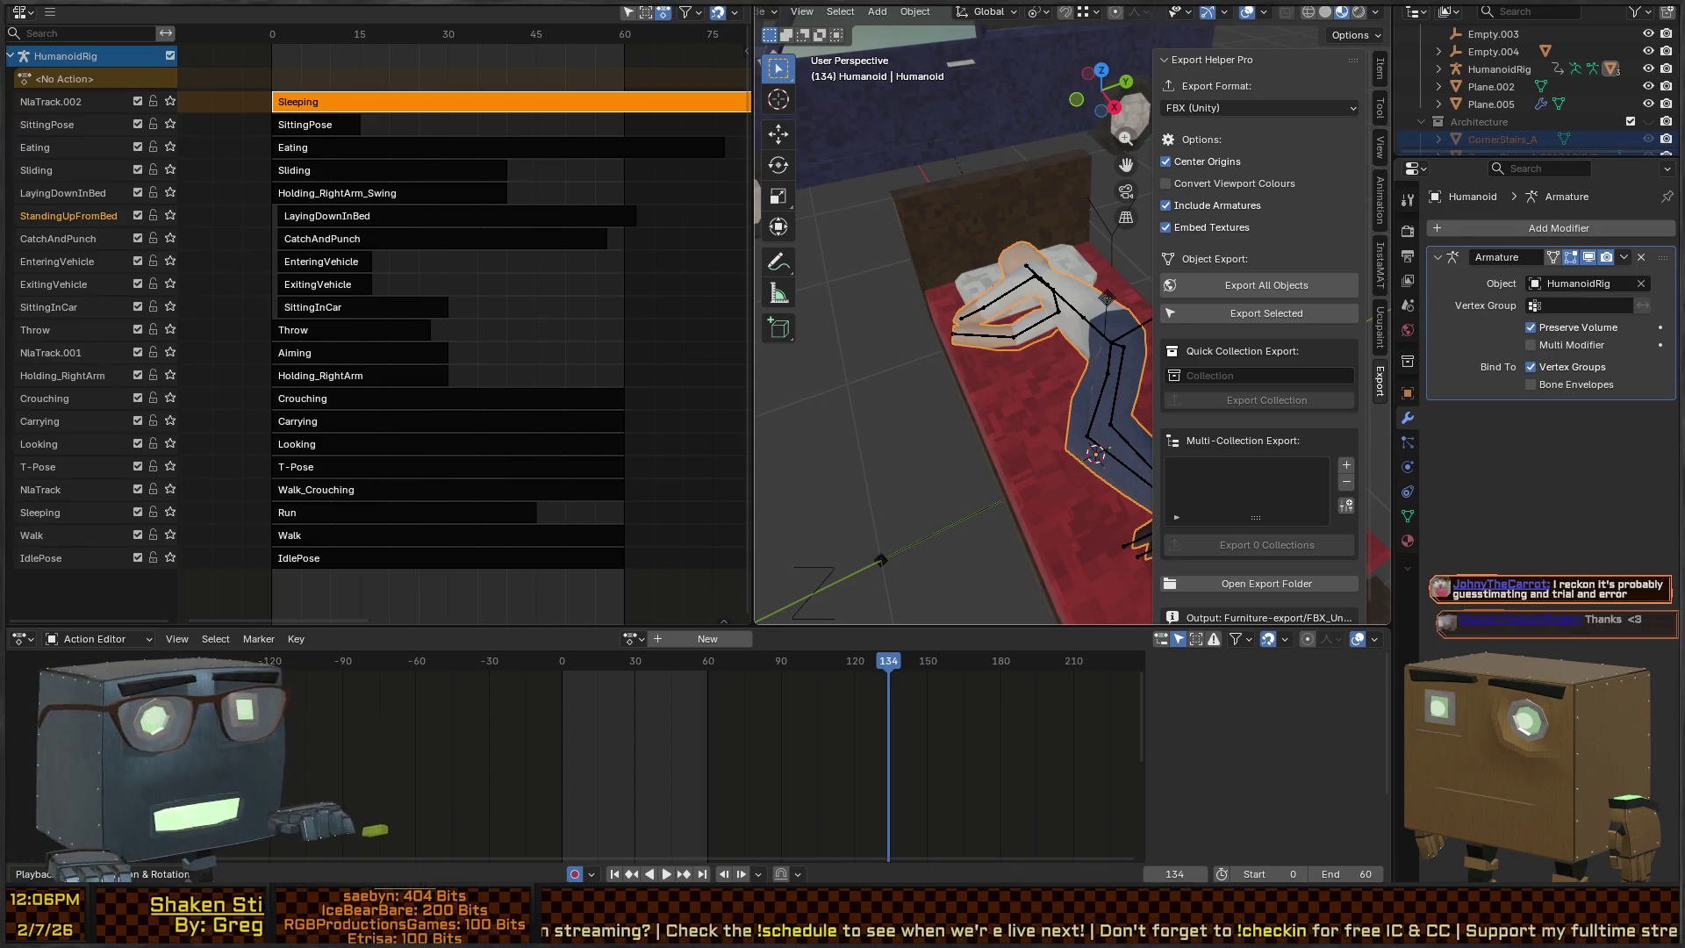
Switch from Blender to the Unity Editor showing the Bed prefab
key("alt+Tab")
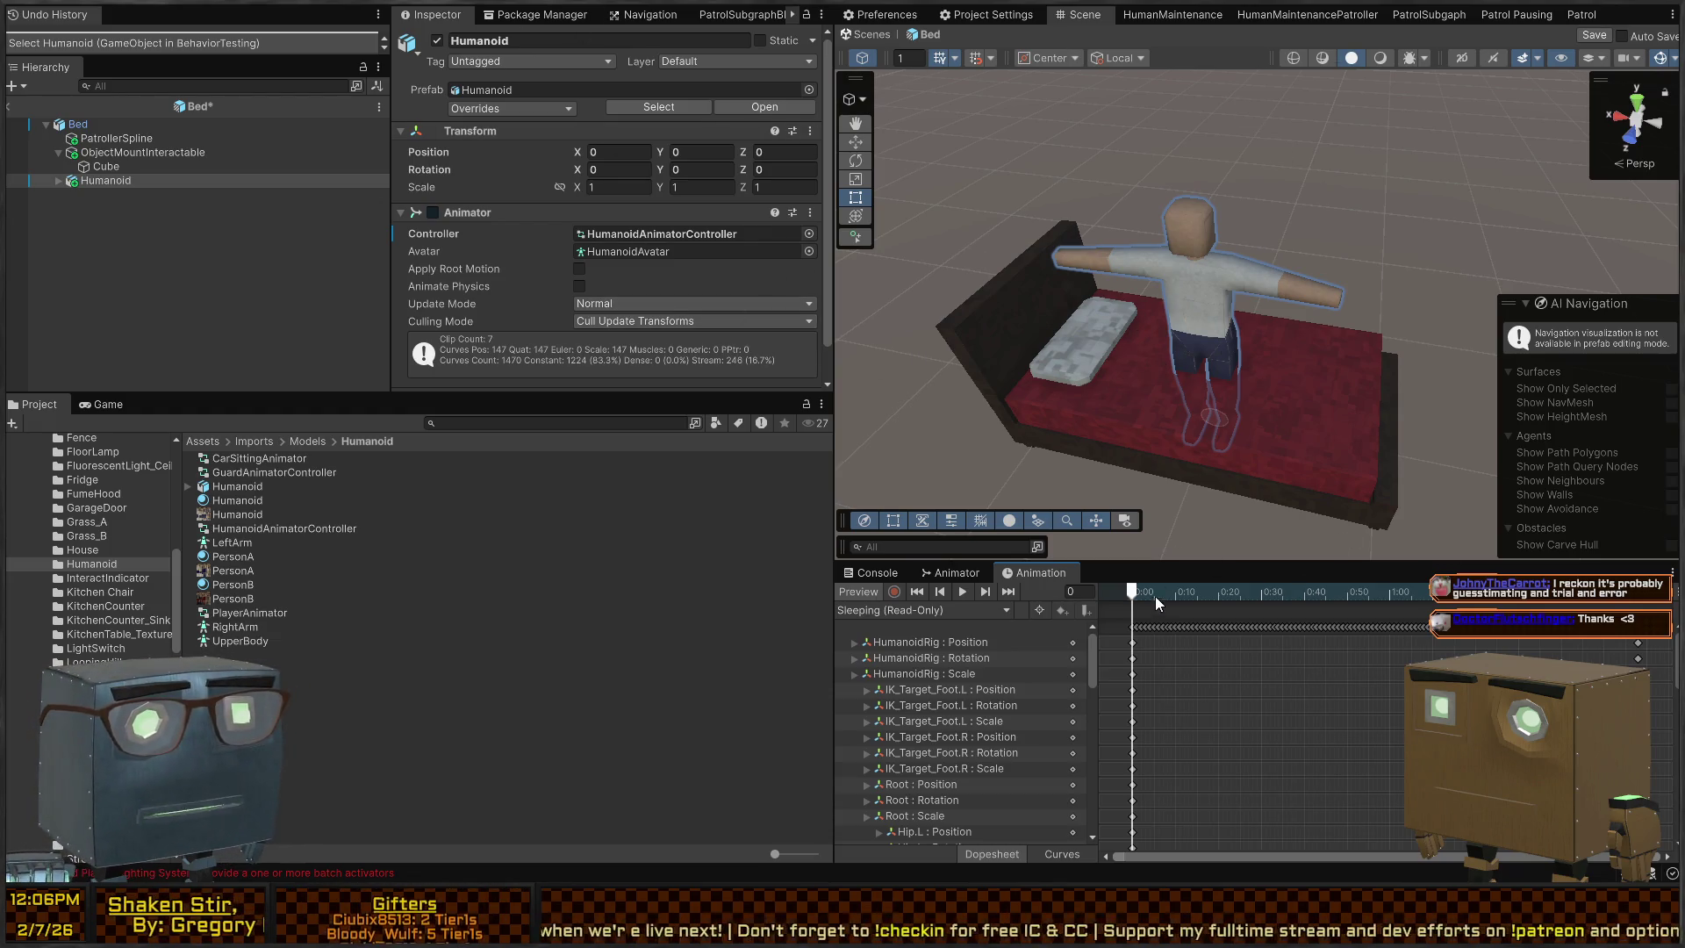
Preview the Sleeping clip and orbit around the bed to inspect the lying pose
mouse_move(1157, 600)
left_mouse_down()
mouse_move(1506, 600)
mouse_move(1129, 599)
mouse_move(1493, 600)
mouse_move(1110, 575)
left_mouse_up()
key("space")
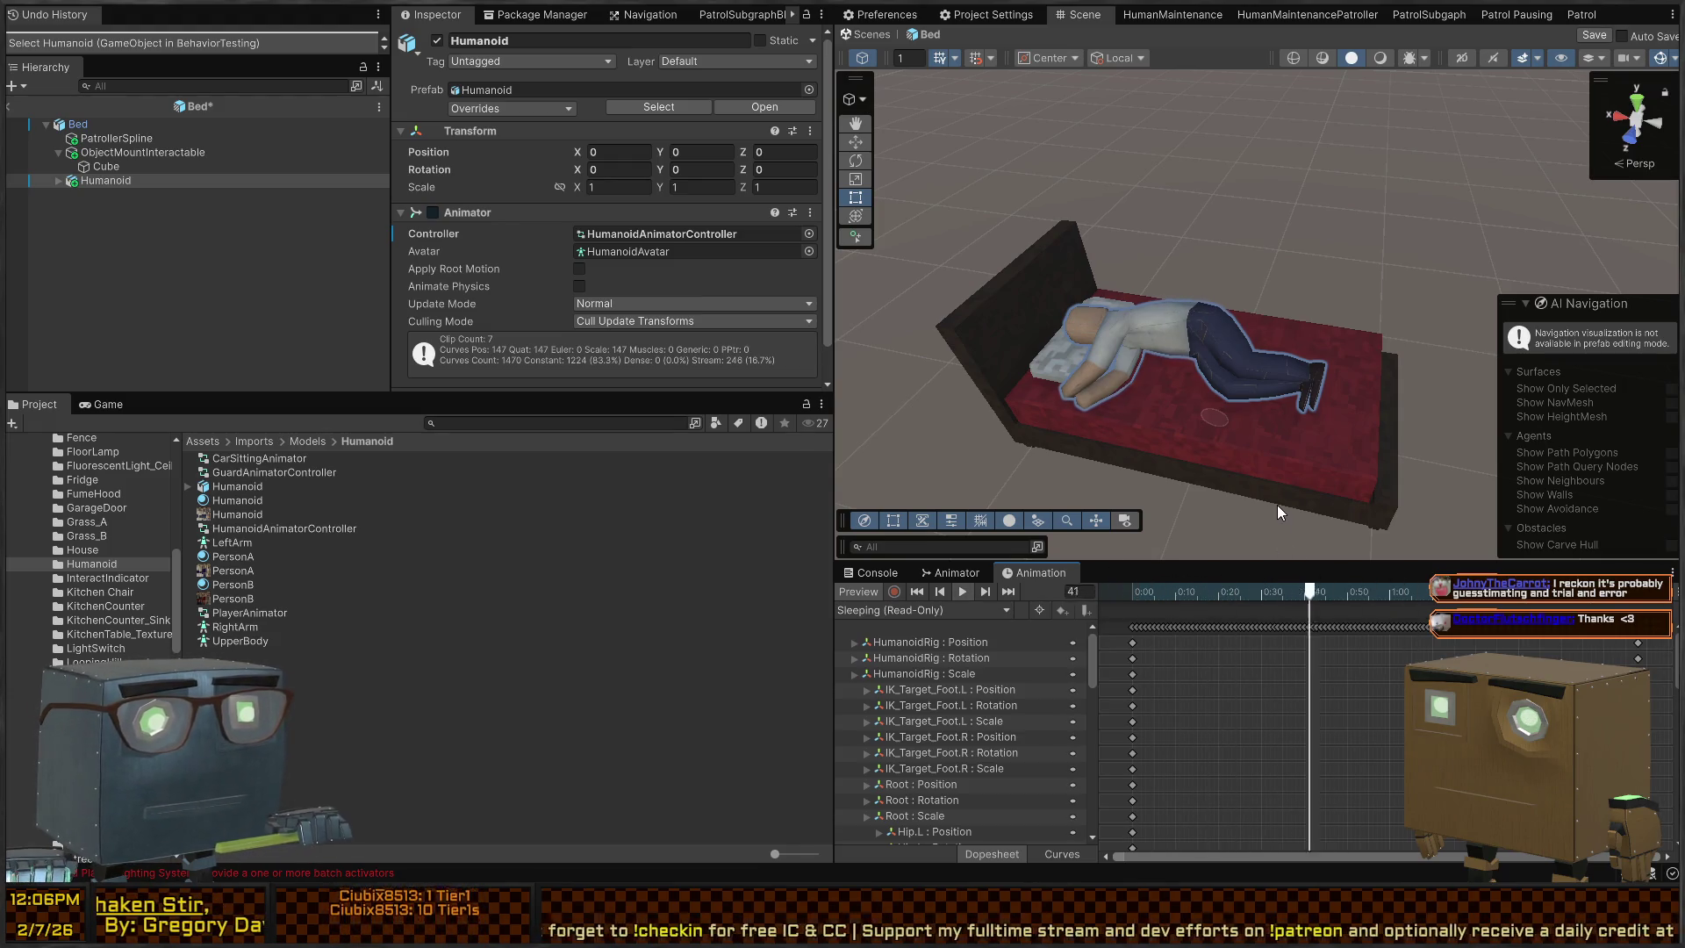
left_click_drag(1302, 264, 1124, 219)
mouse_move(1170, 593)
left_mouse_down()
mouse_move(1132, 592)
mouse_move(1229, 592)
mouse_move(1095, 588)
left_mouse_up()
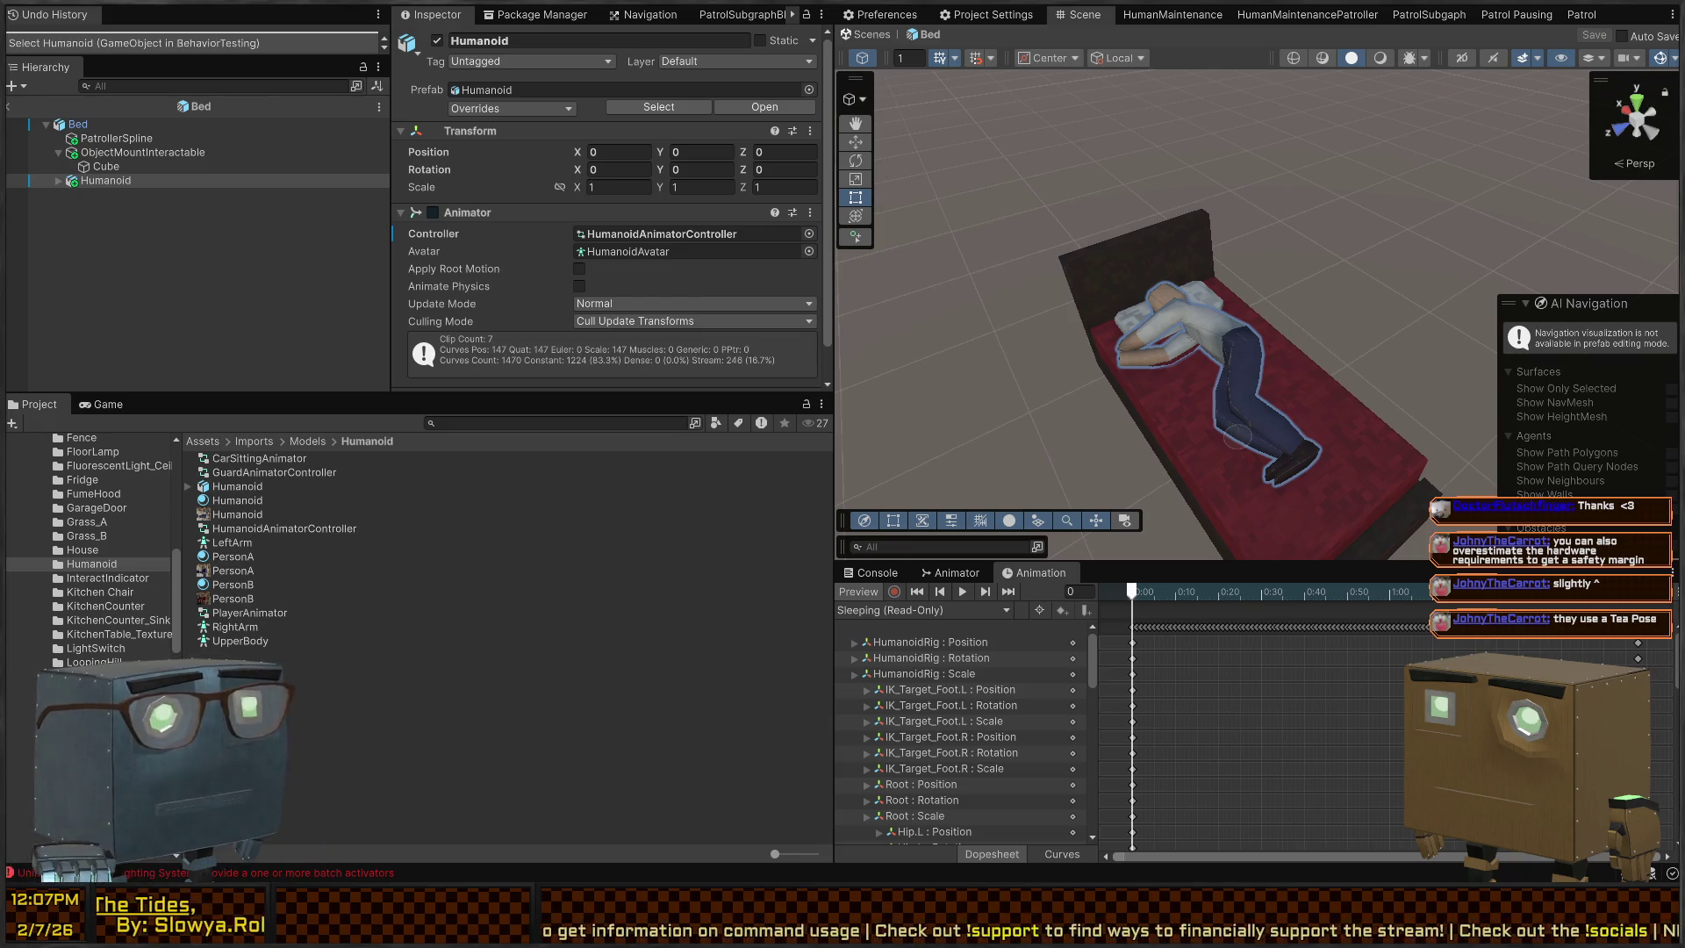
left_click_drag(1229, 378, 1286, 376)
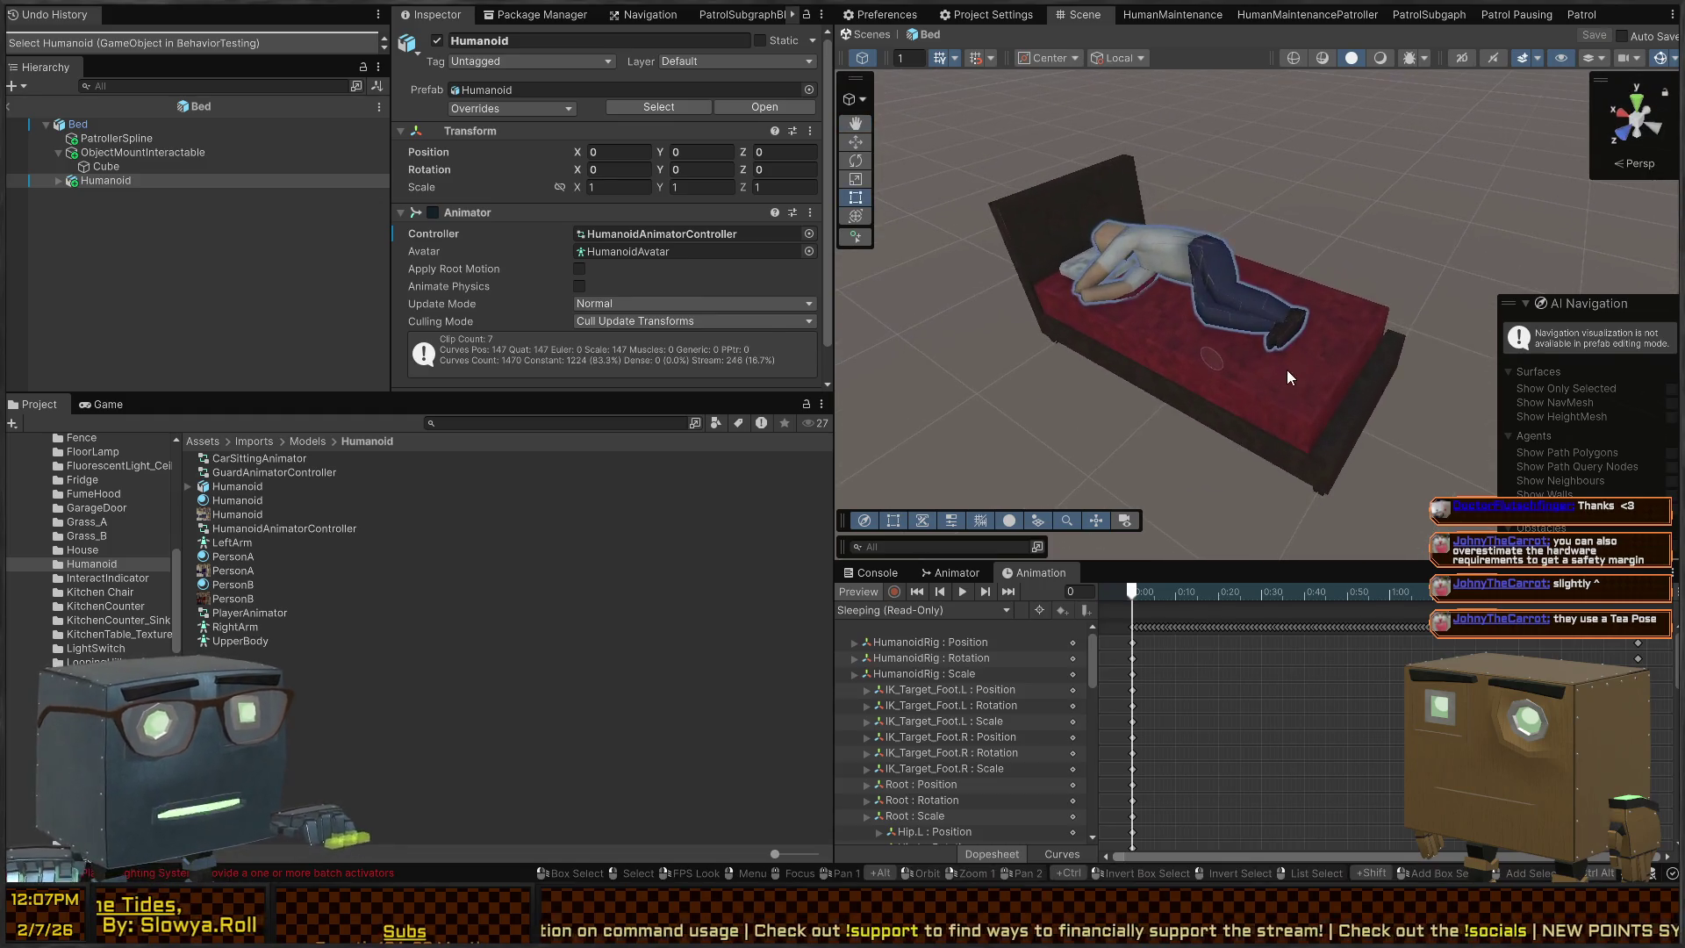
Delete the Humanoid from the Bed prefab, undo to restore it, and view its animator graph
left_click(1287, 370)
left_click(1205, 230)
left_click(1187, 146)
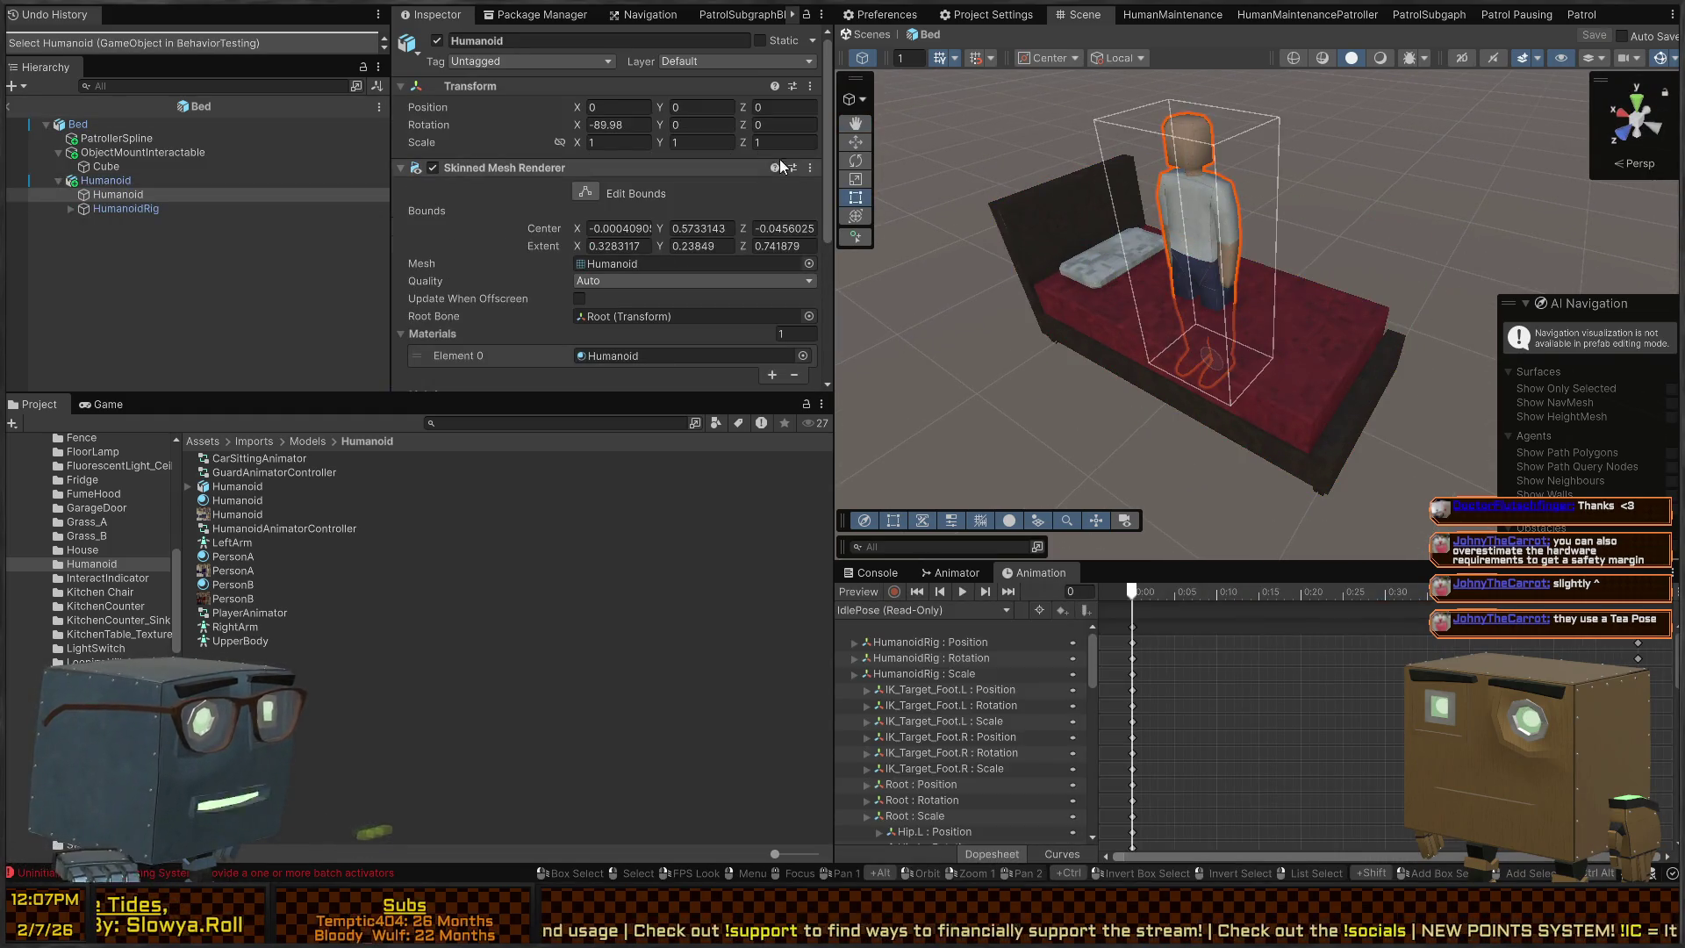
left_click(58, 180)
left_click(103, 180)
key("Delete")
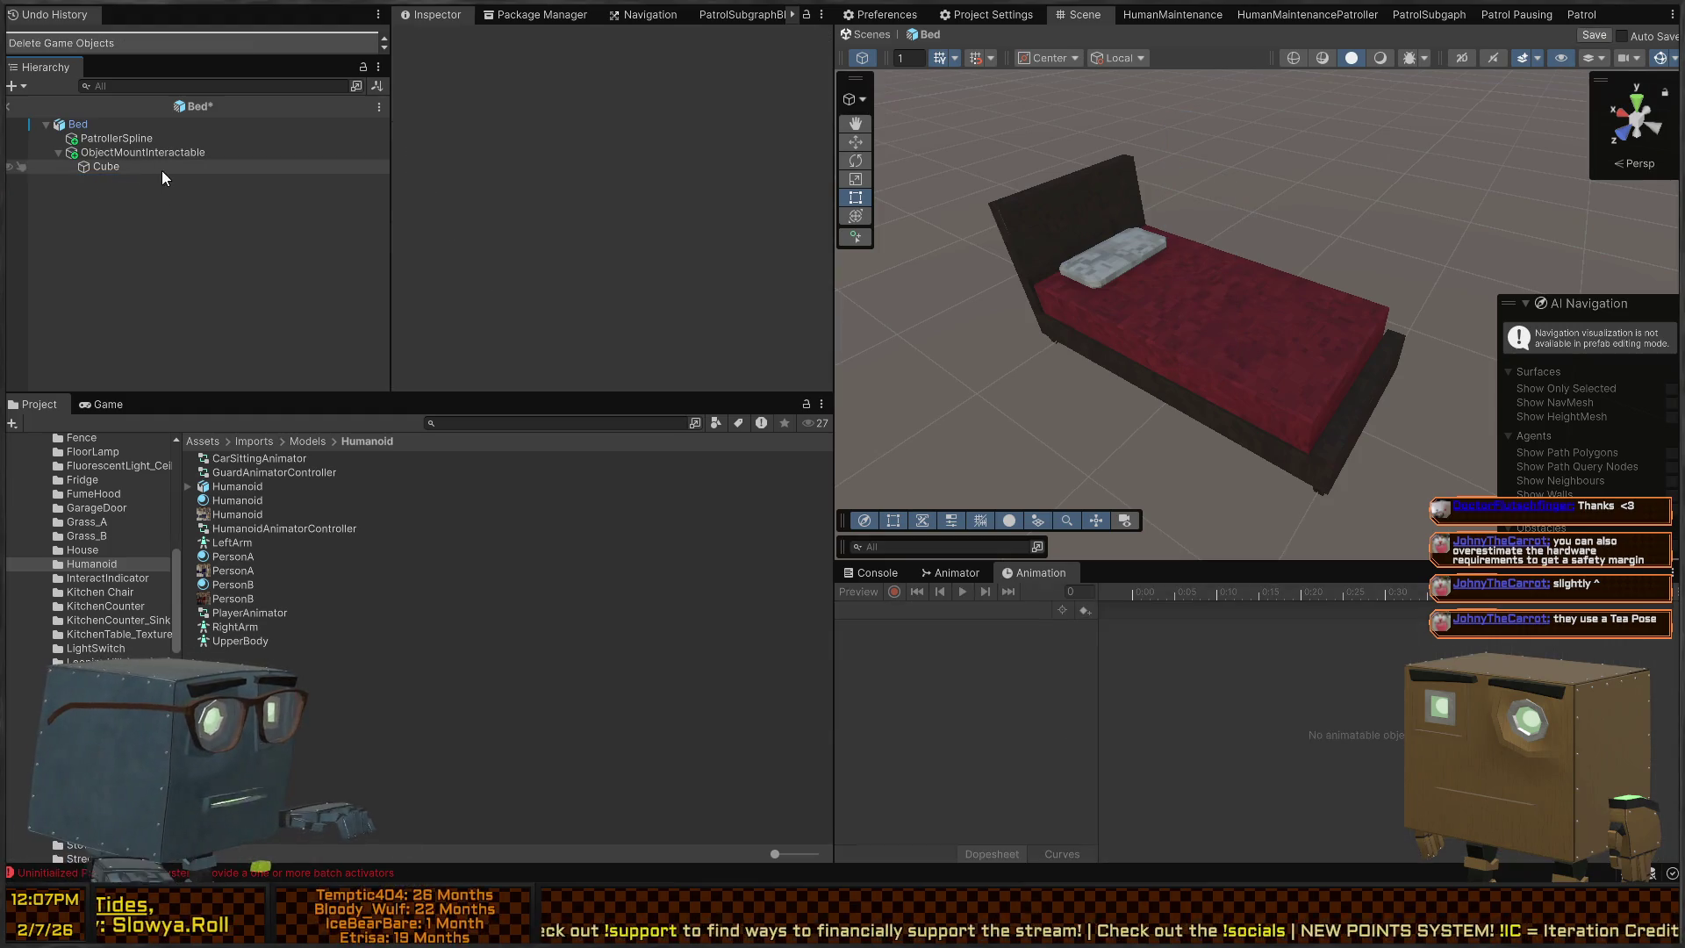
left_click(115, 152)
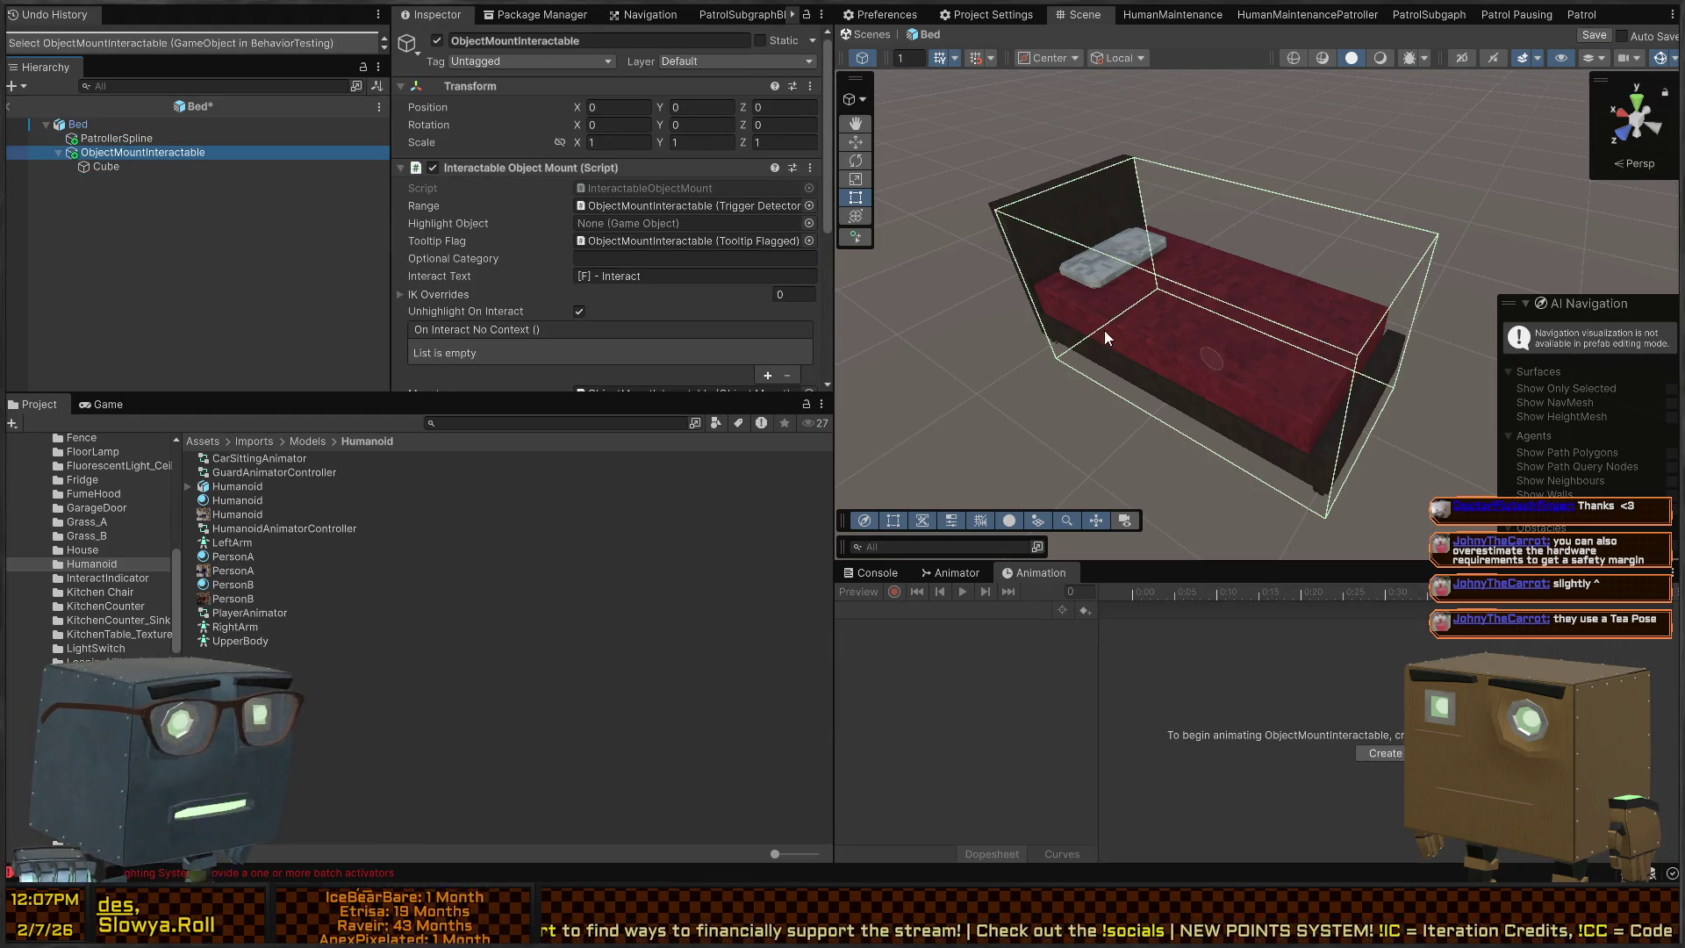
left_click(845, 237)
key("ctrl+z")
key("ctrl+z")
key("ctrl+z")
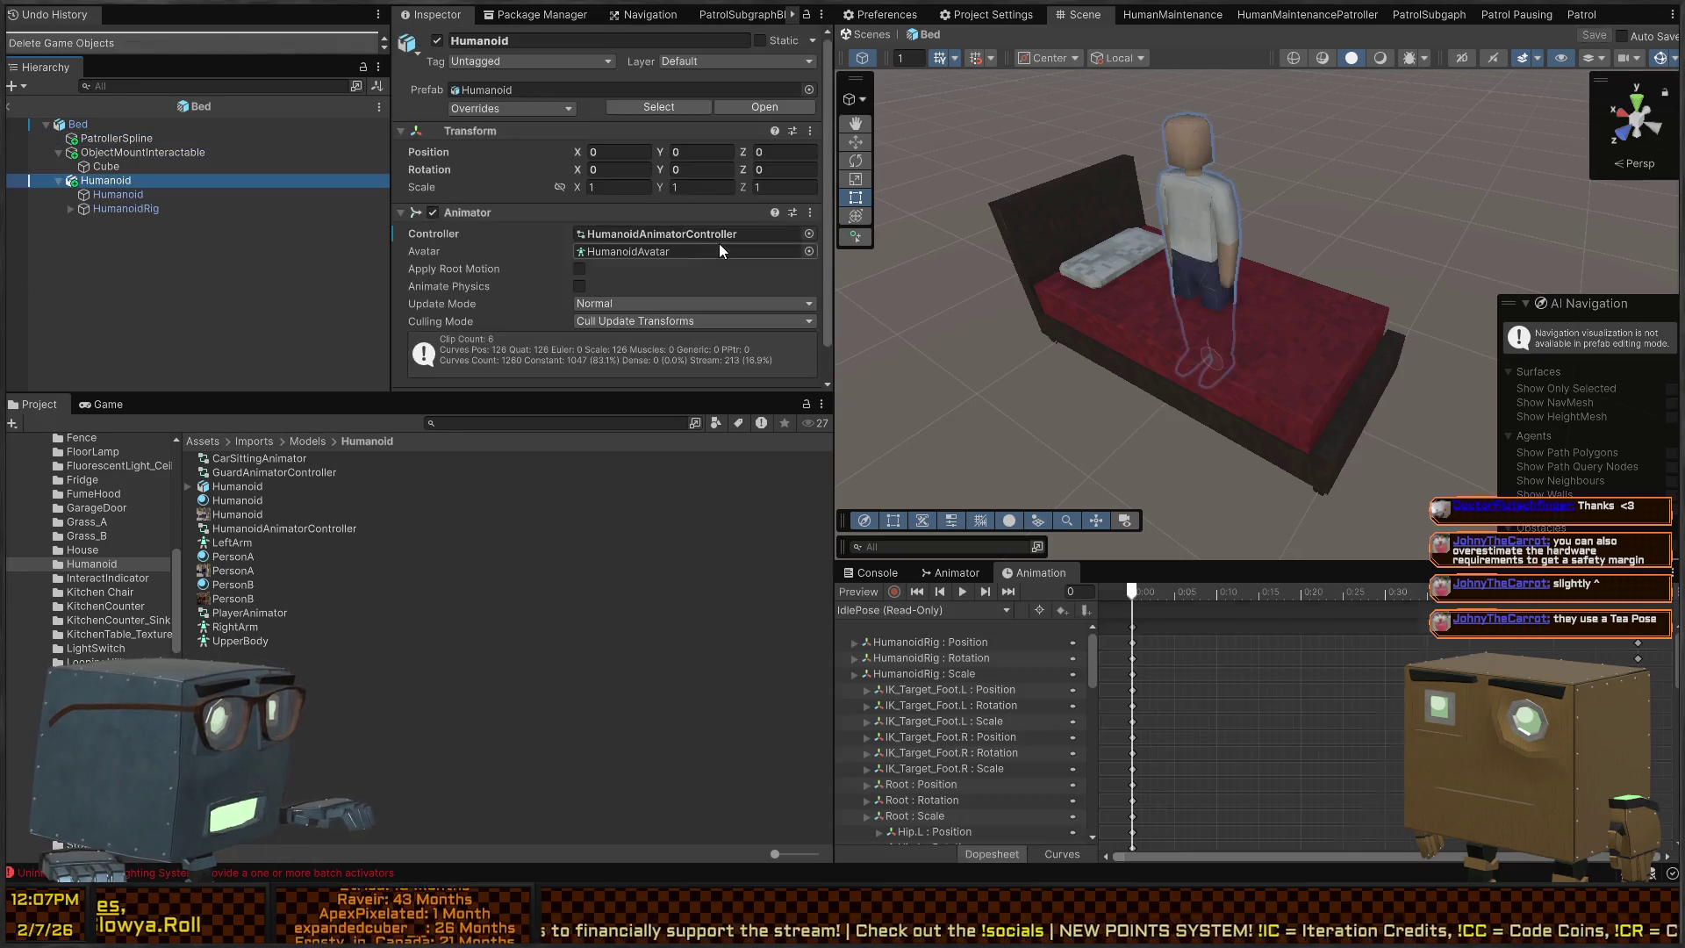
left_click(946, 573)
scroll(1324, 698, "up", 3)
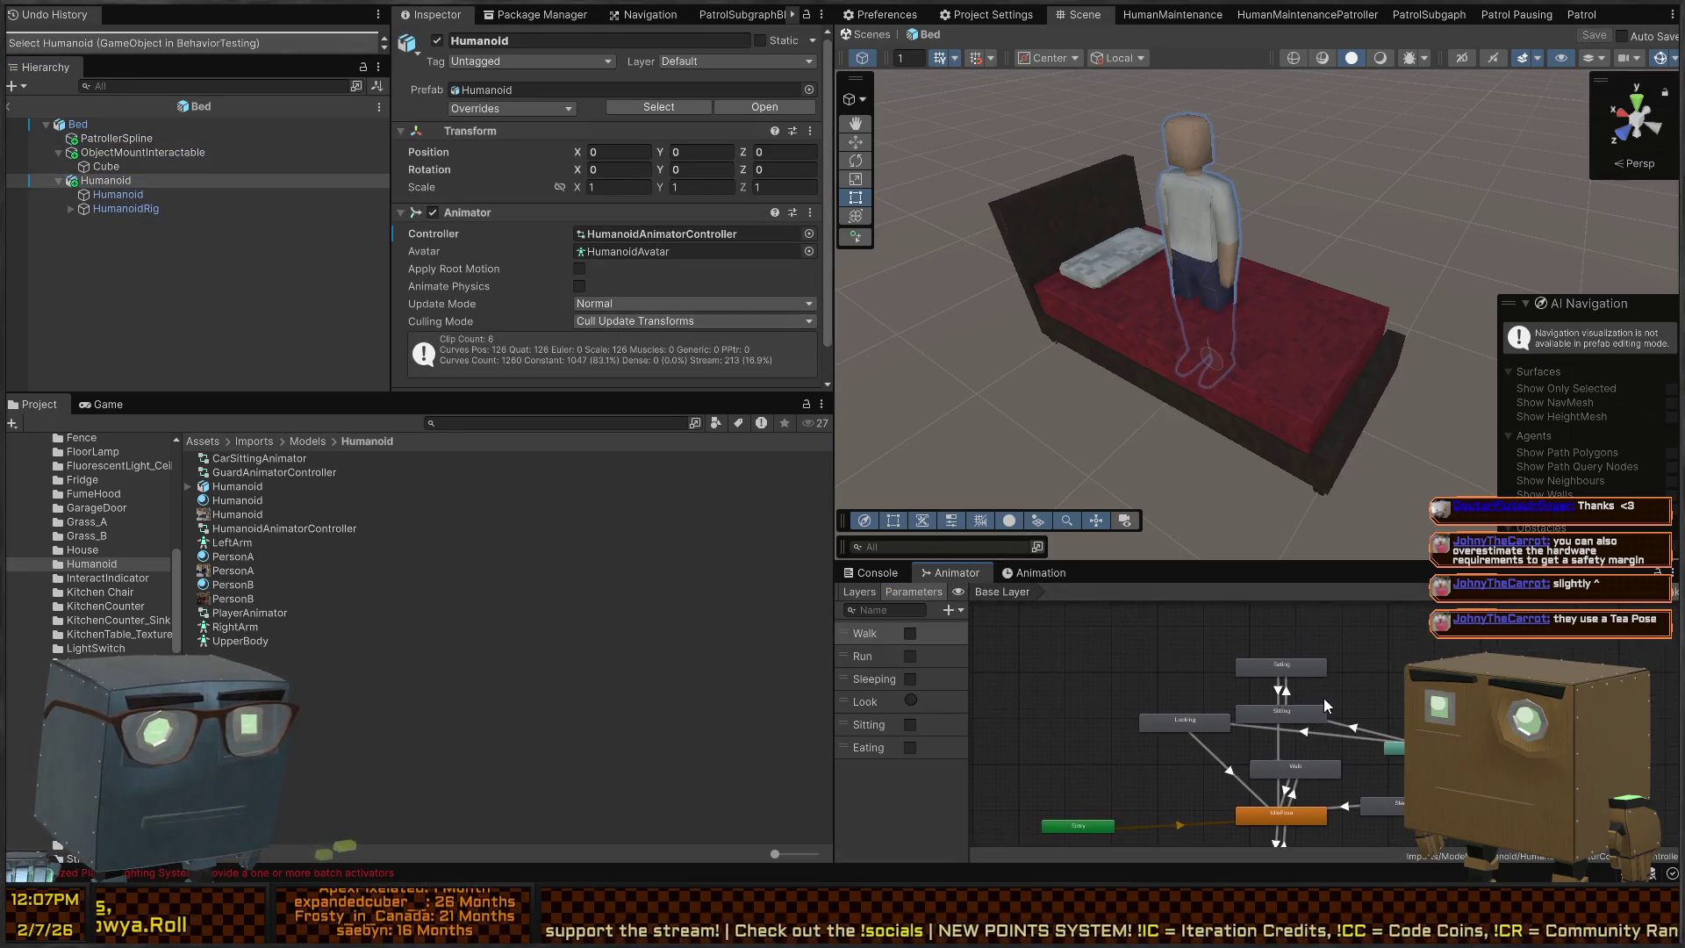
Move the Looking state left, duplicate Eating and Sitting, and rename the Sitting copy 'Sleeping 0'
left_click_drag(1114, 725, 989, 763)
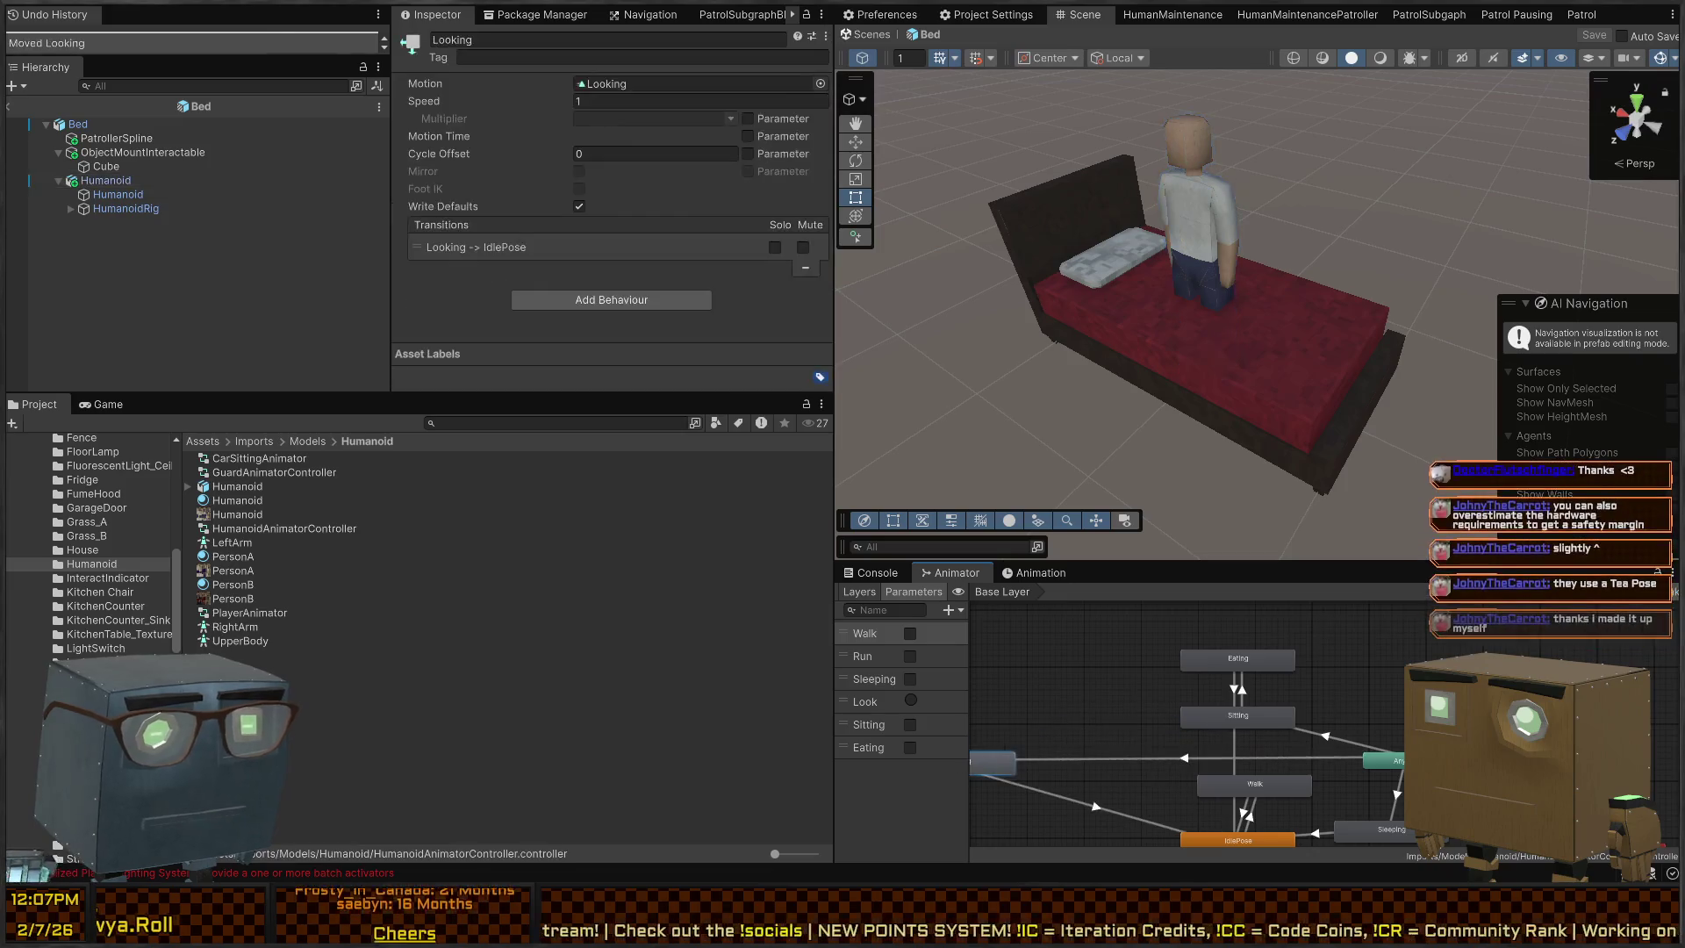
mouse_move(1444, 648)
left_mouse_down()
mouse_move(1132, 749)
mouse_move(1199, 745)
mouse_move(1192, 758)
left_mouse_up()
key("ctrl+d")
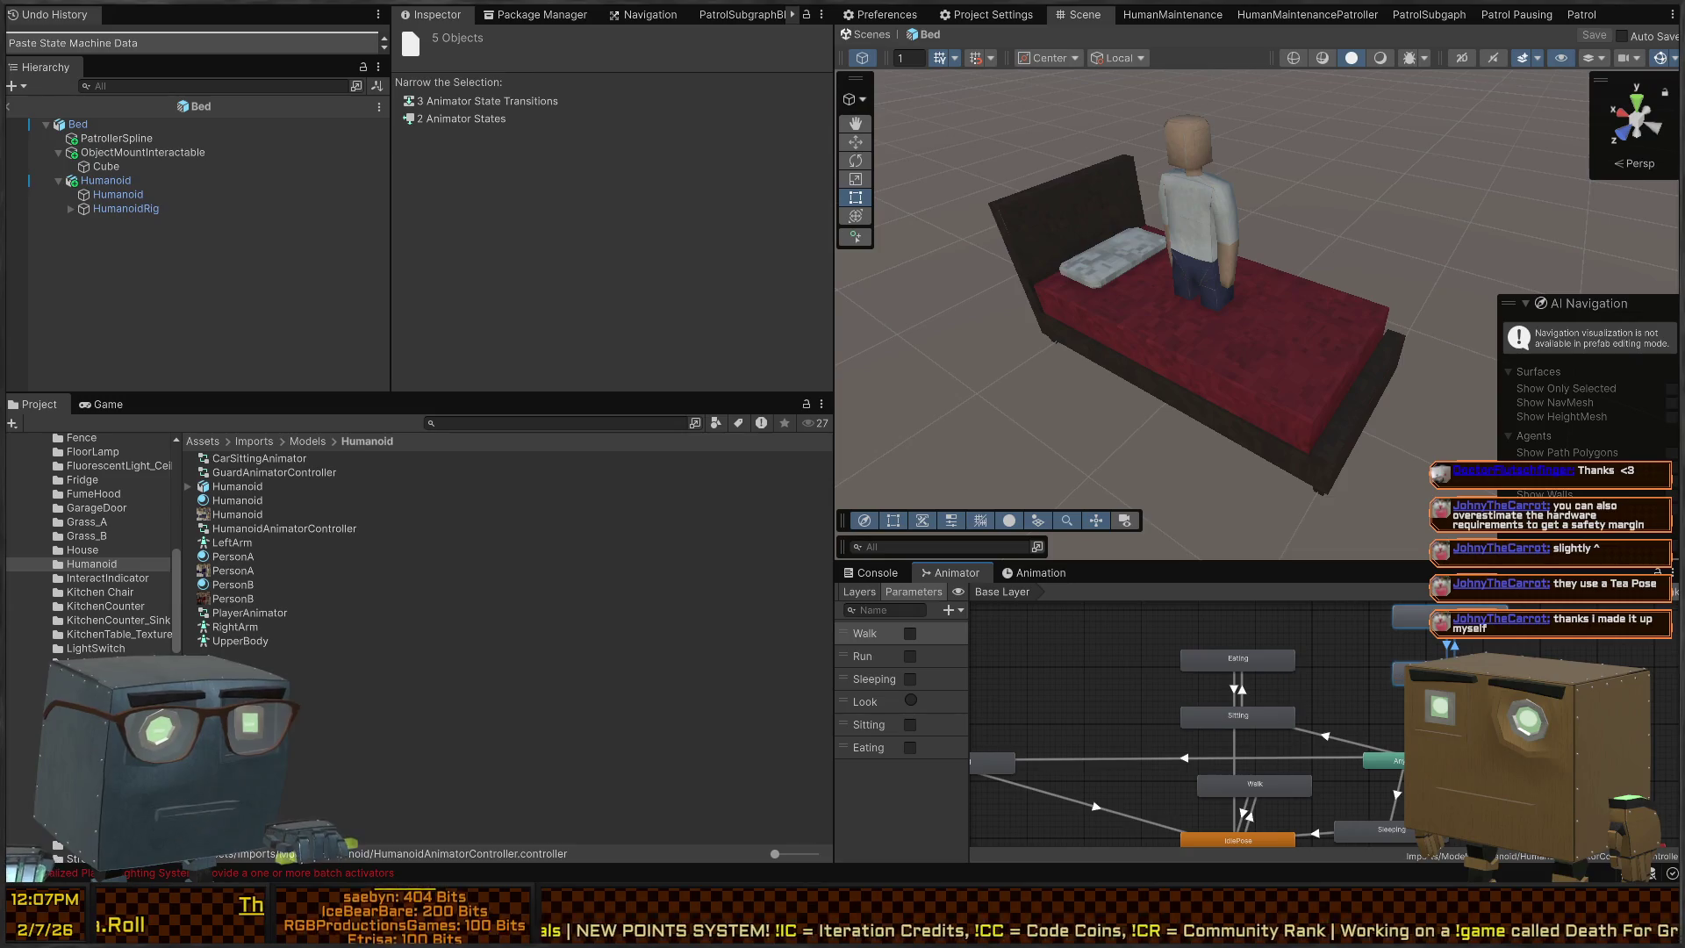
left_click_drag(1440, 711, 1418, 743)
left_click(1339, 744)
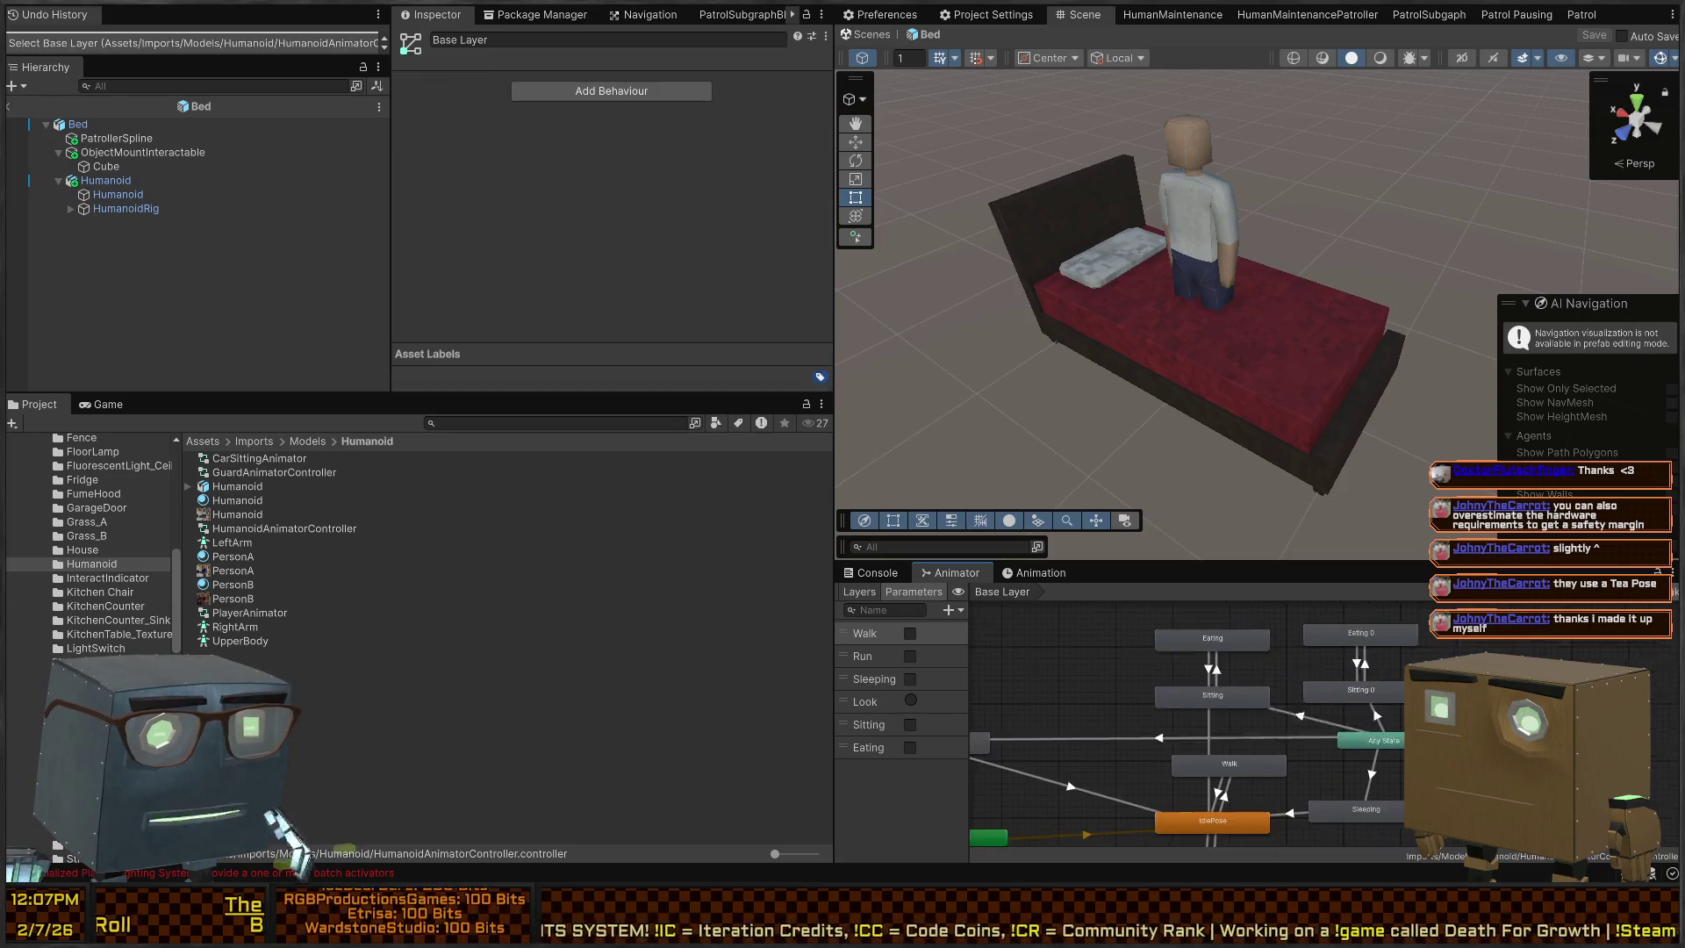
left_click(649, 40)
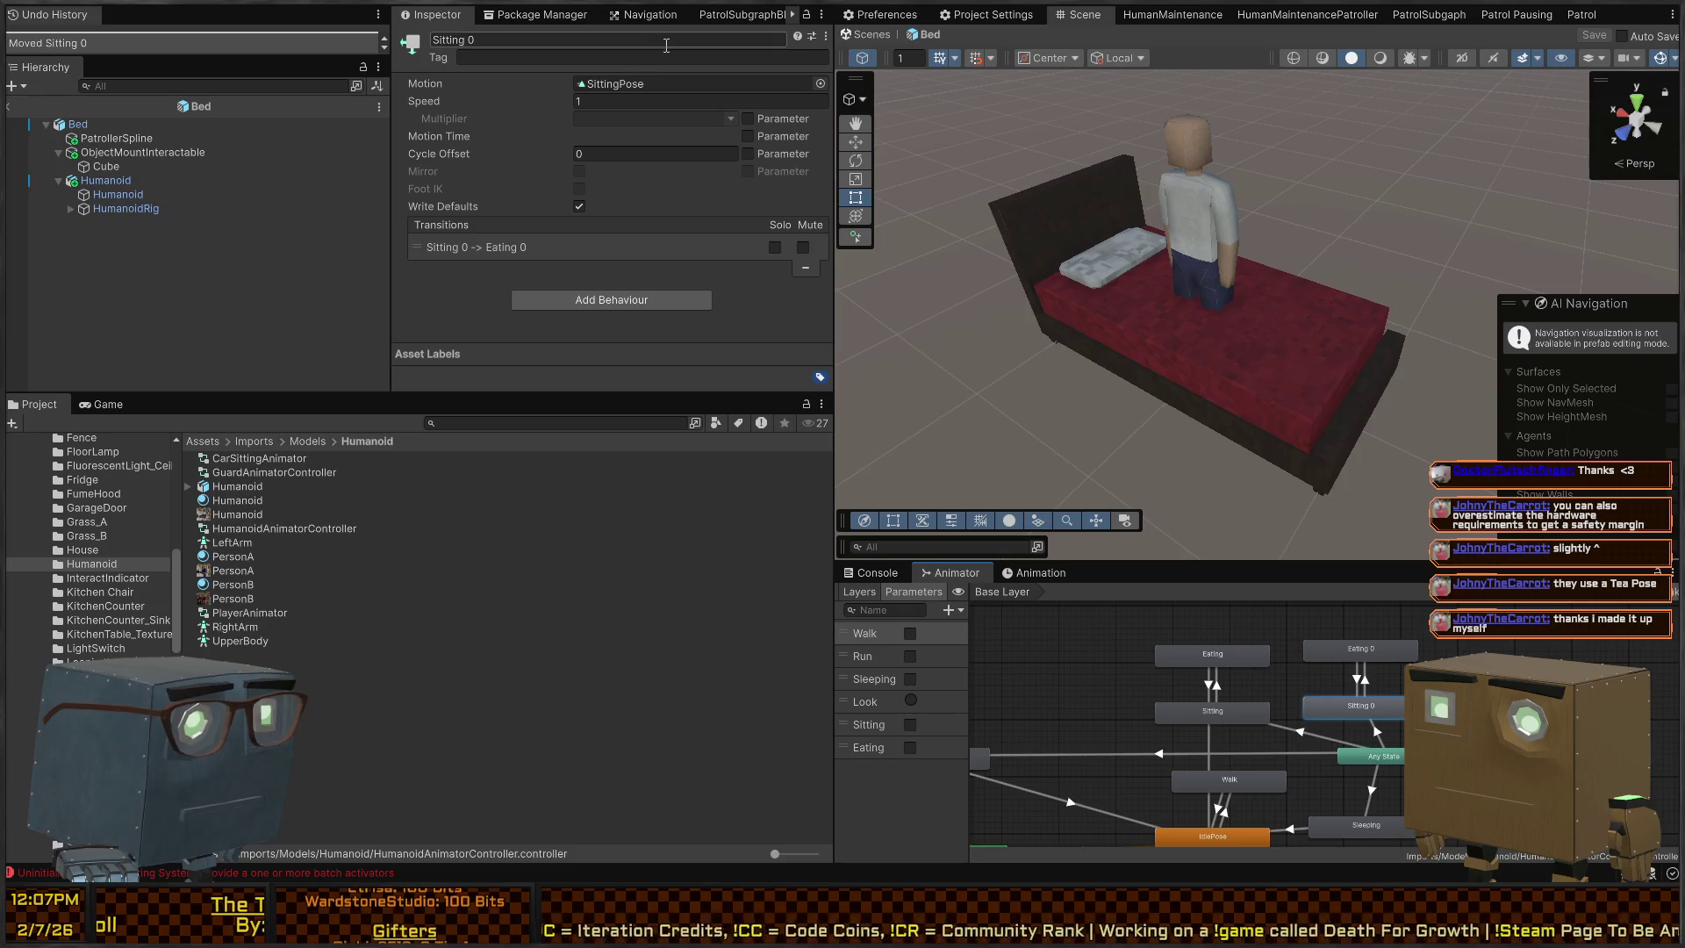
type("Sleeping 0")
key("Return")
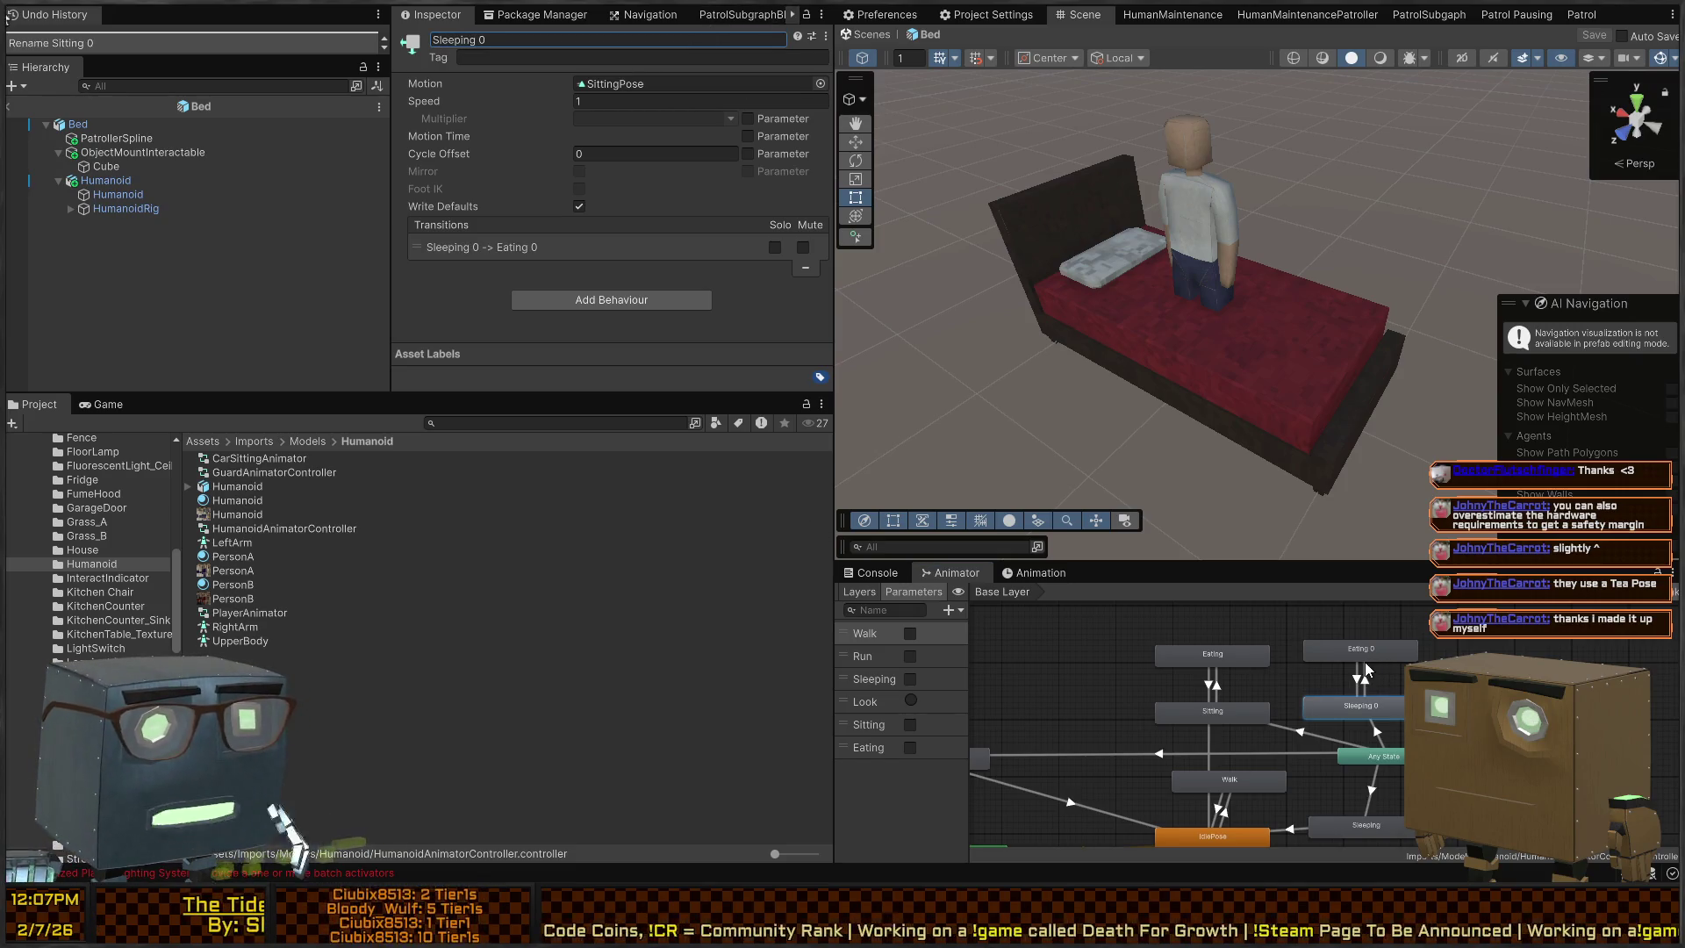
Rename the copy 'Sleeping 1', undo back to Sitting 0, and delete the duplicate states
left_click(1392, 708)
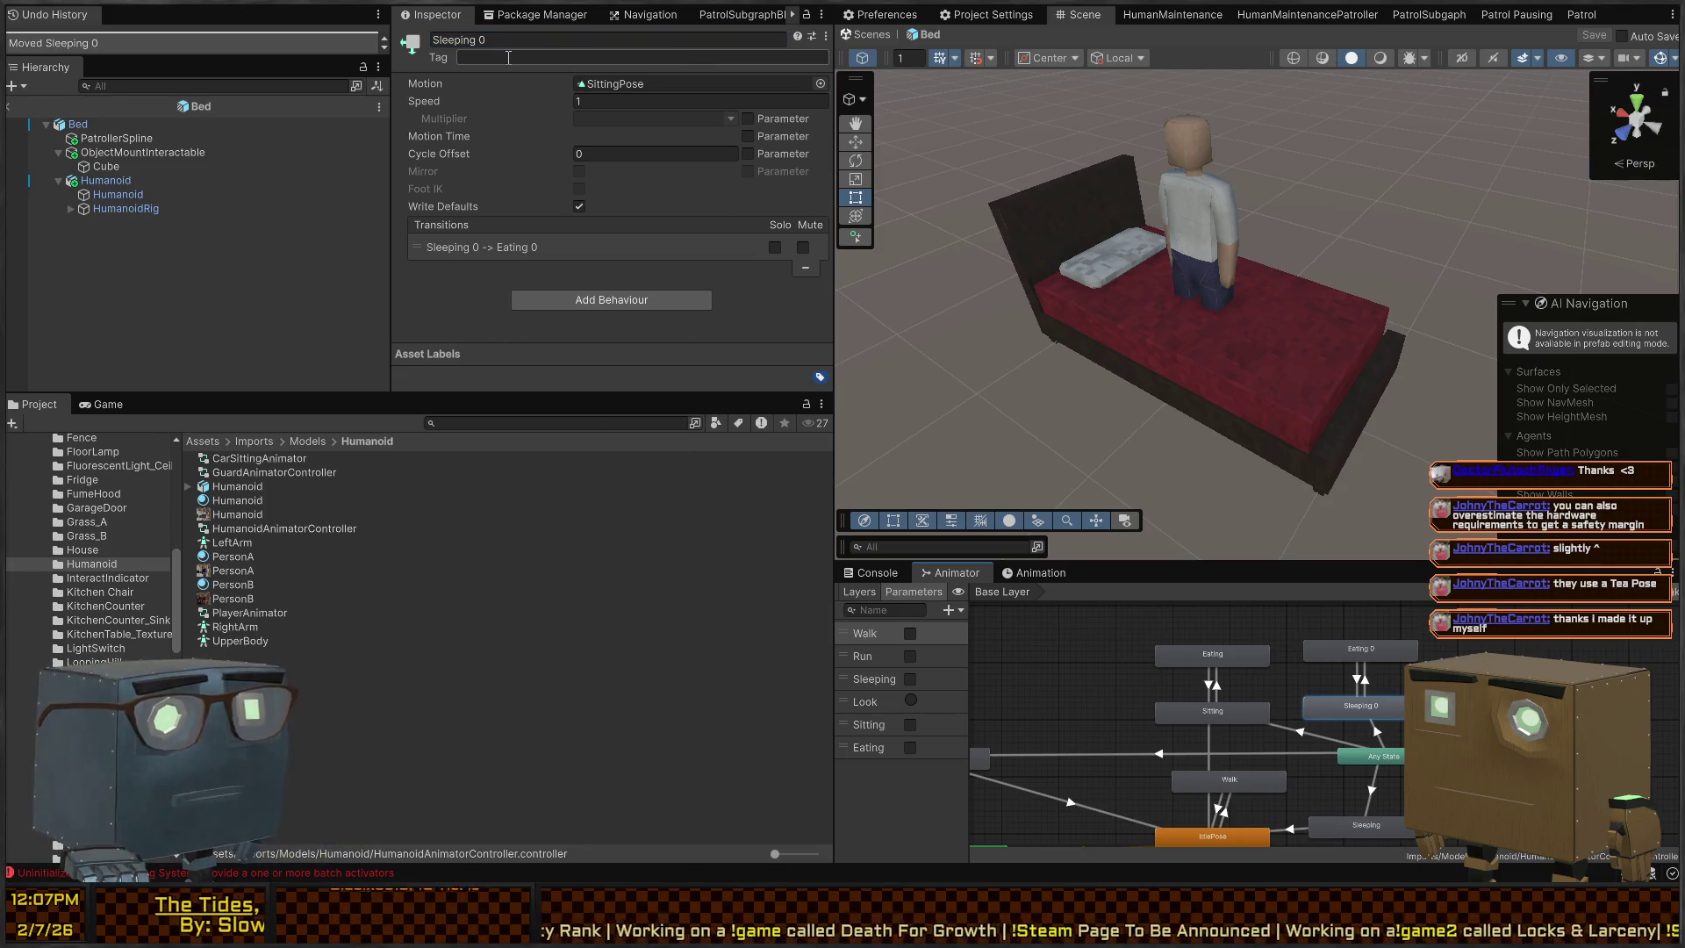
left_click(570, 39)
type("Sleep")
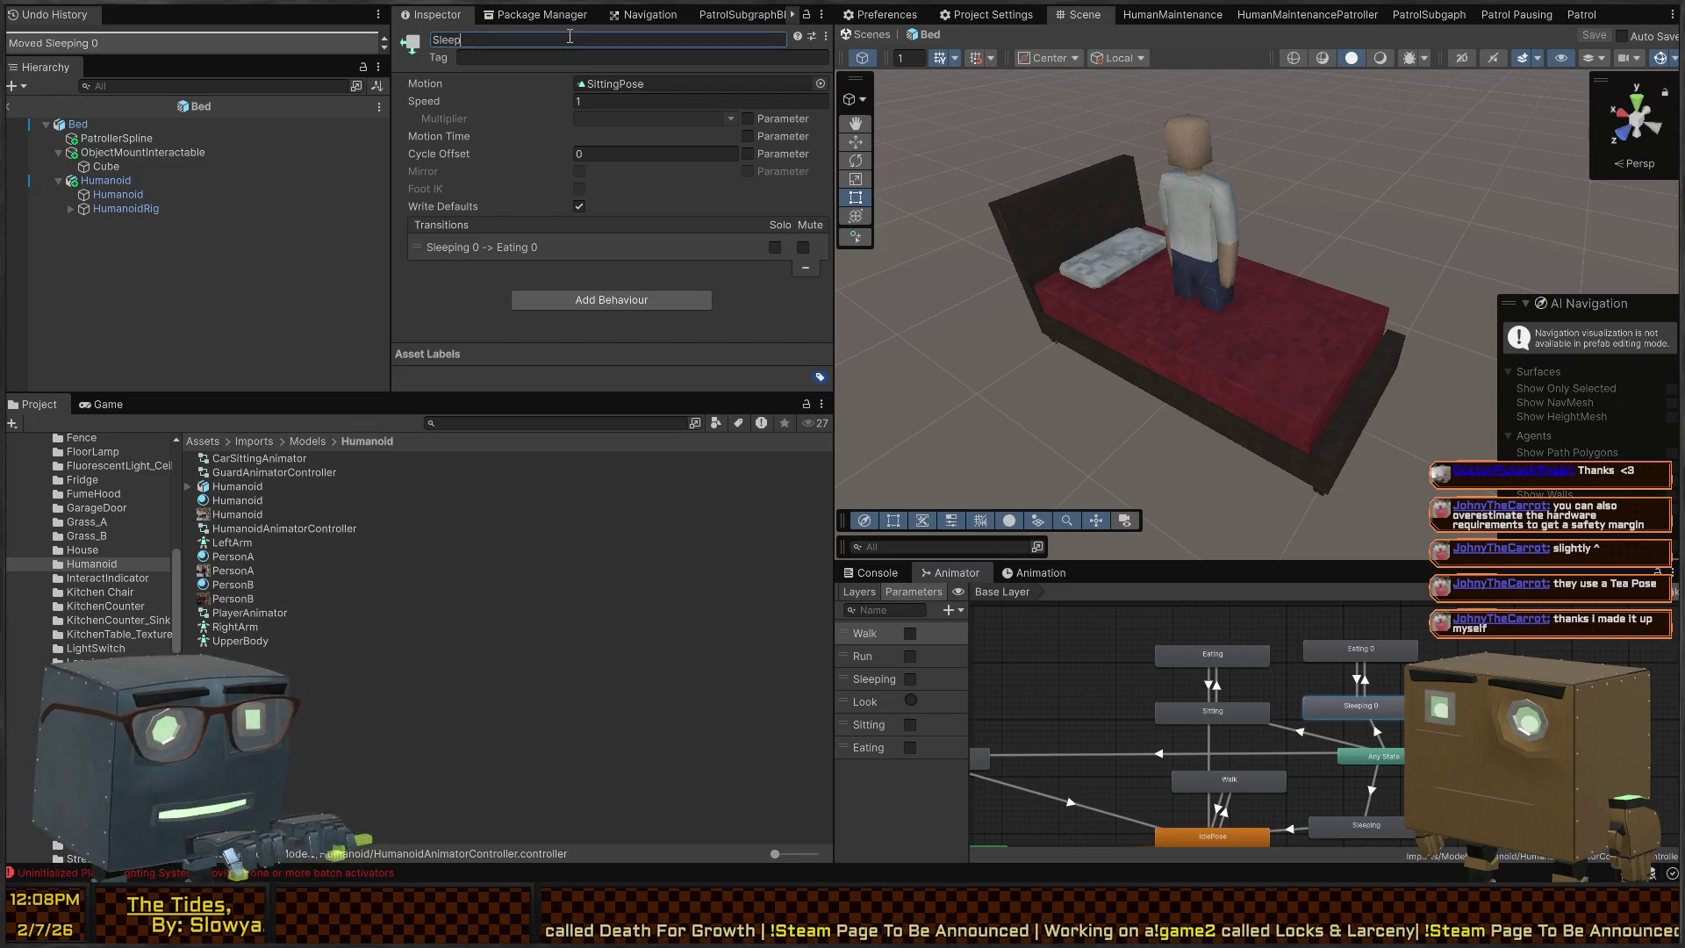
type("ing 1")
key("Return")
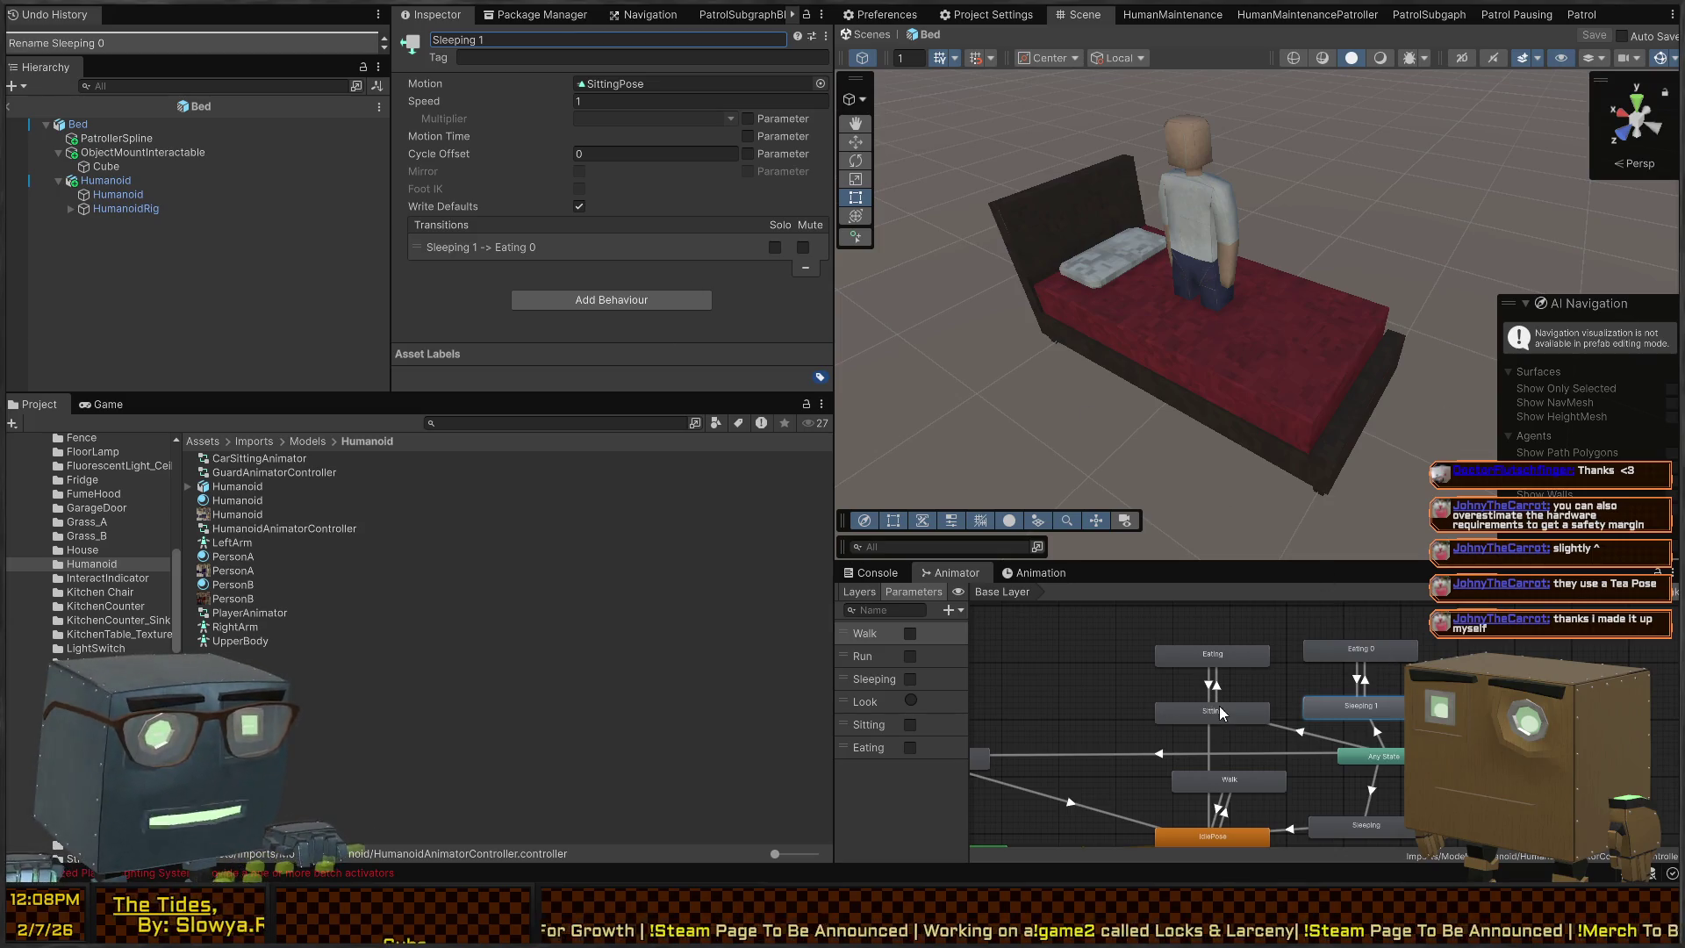
key("ctrl+z")
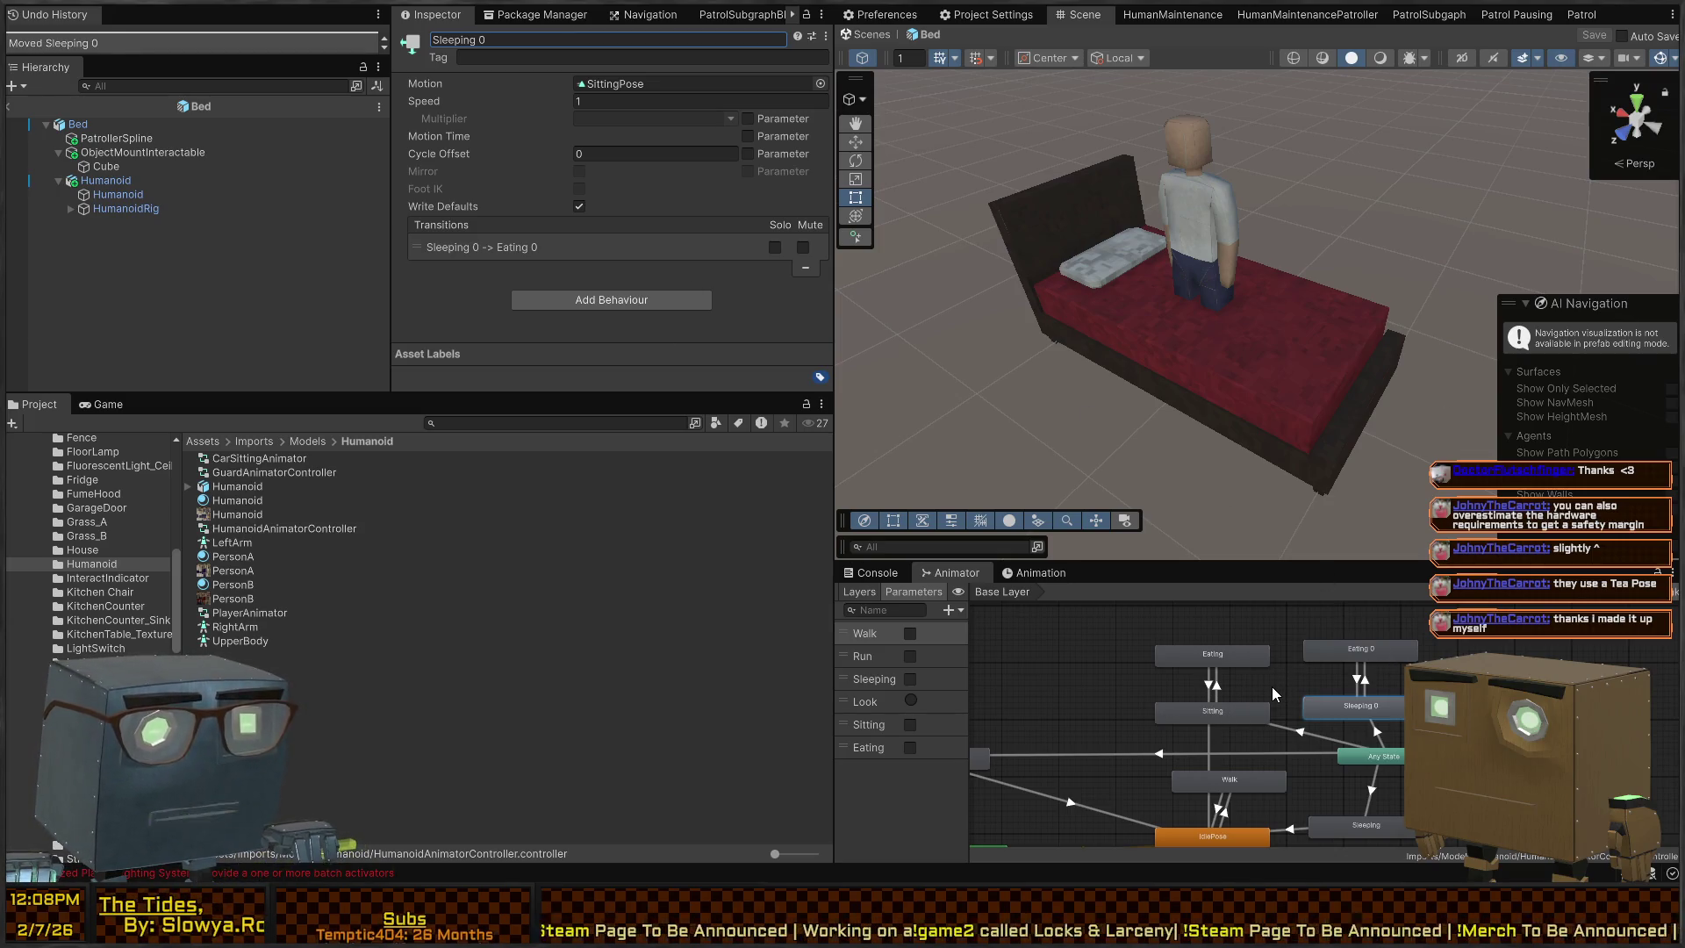
key("ctrl+z")
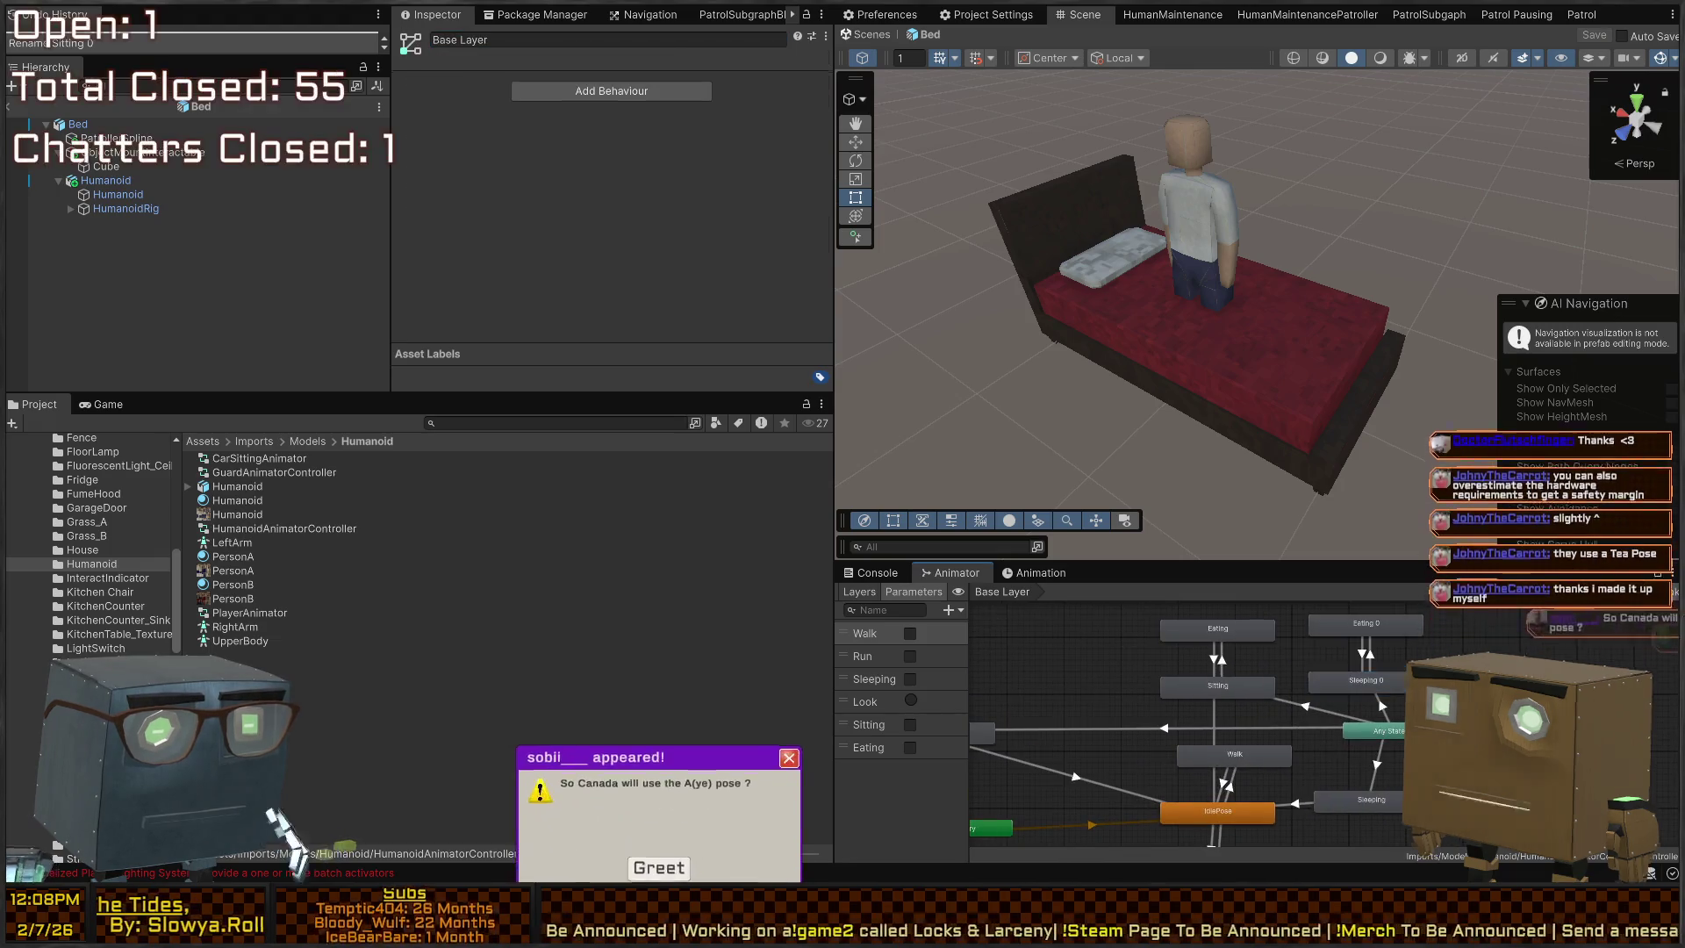
key("ctrl+z")
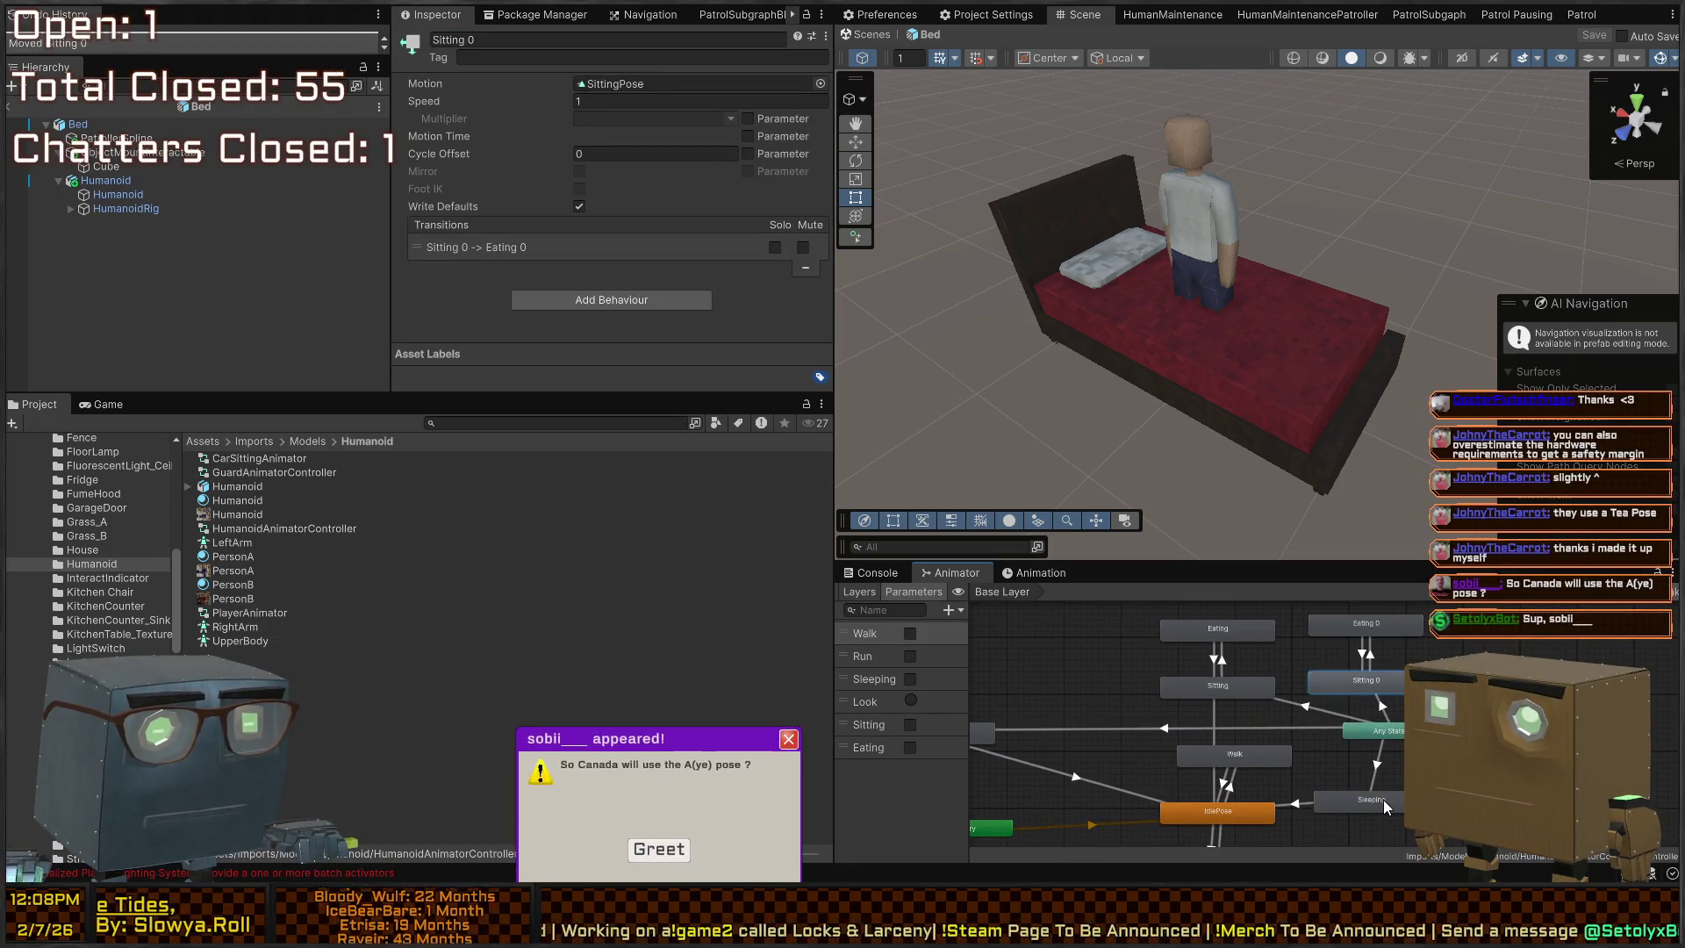
left_click(1383, 799)
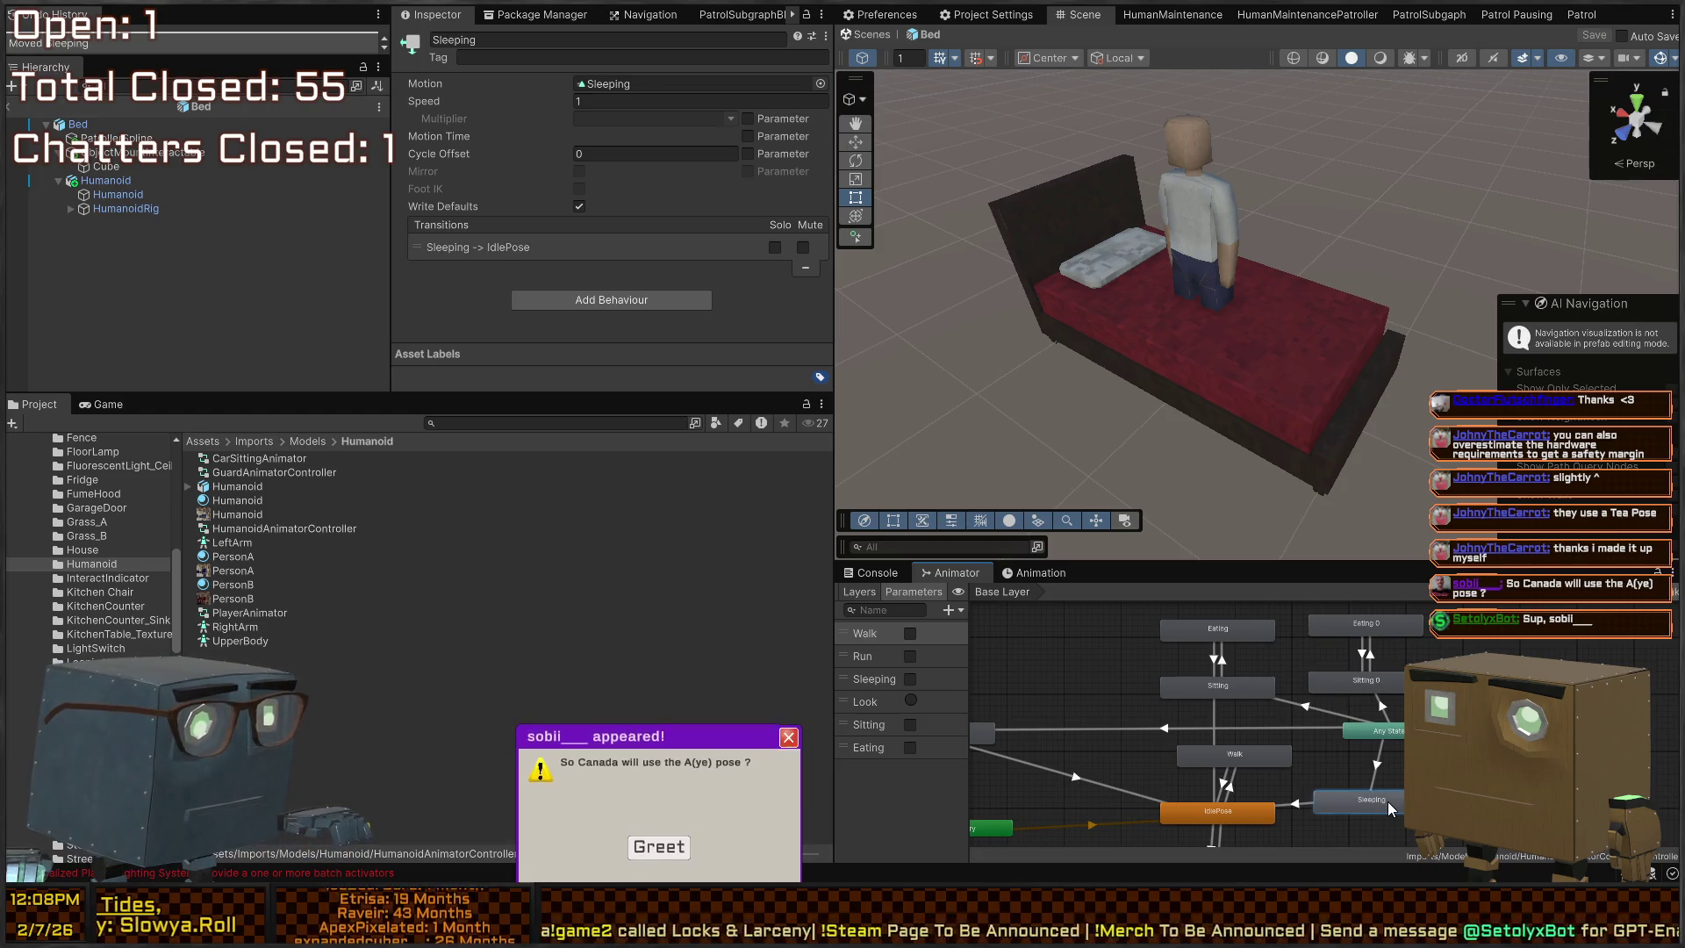
left_click(1388, 689)
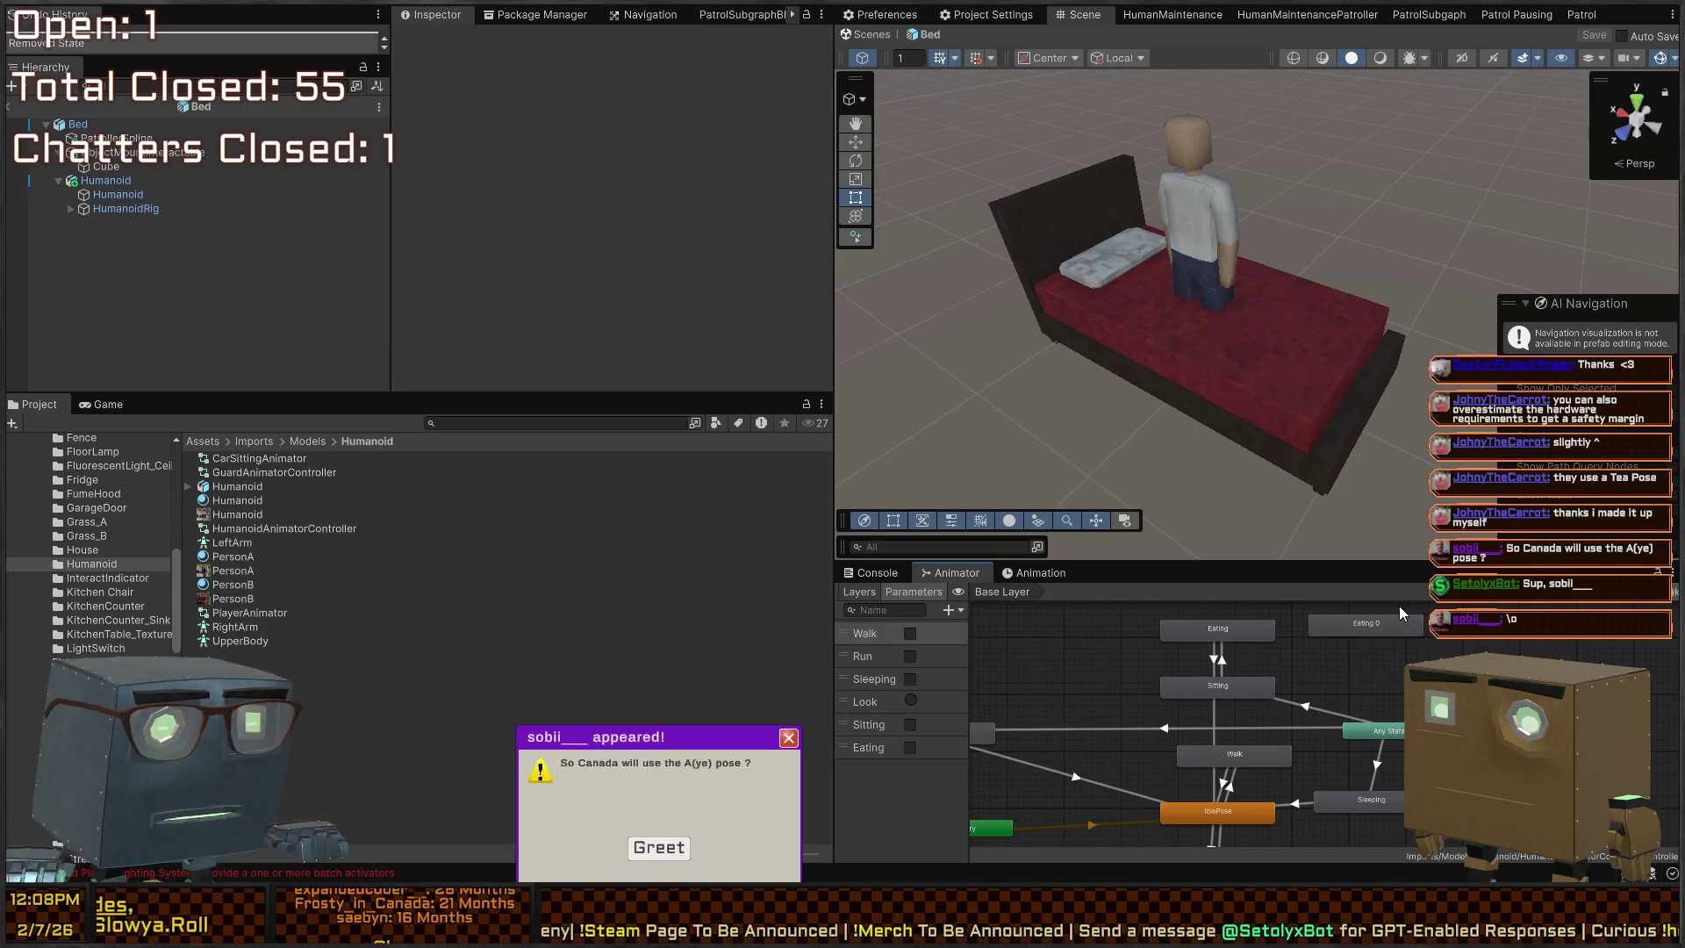
left_click(1385, 628)
key("Delete")
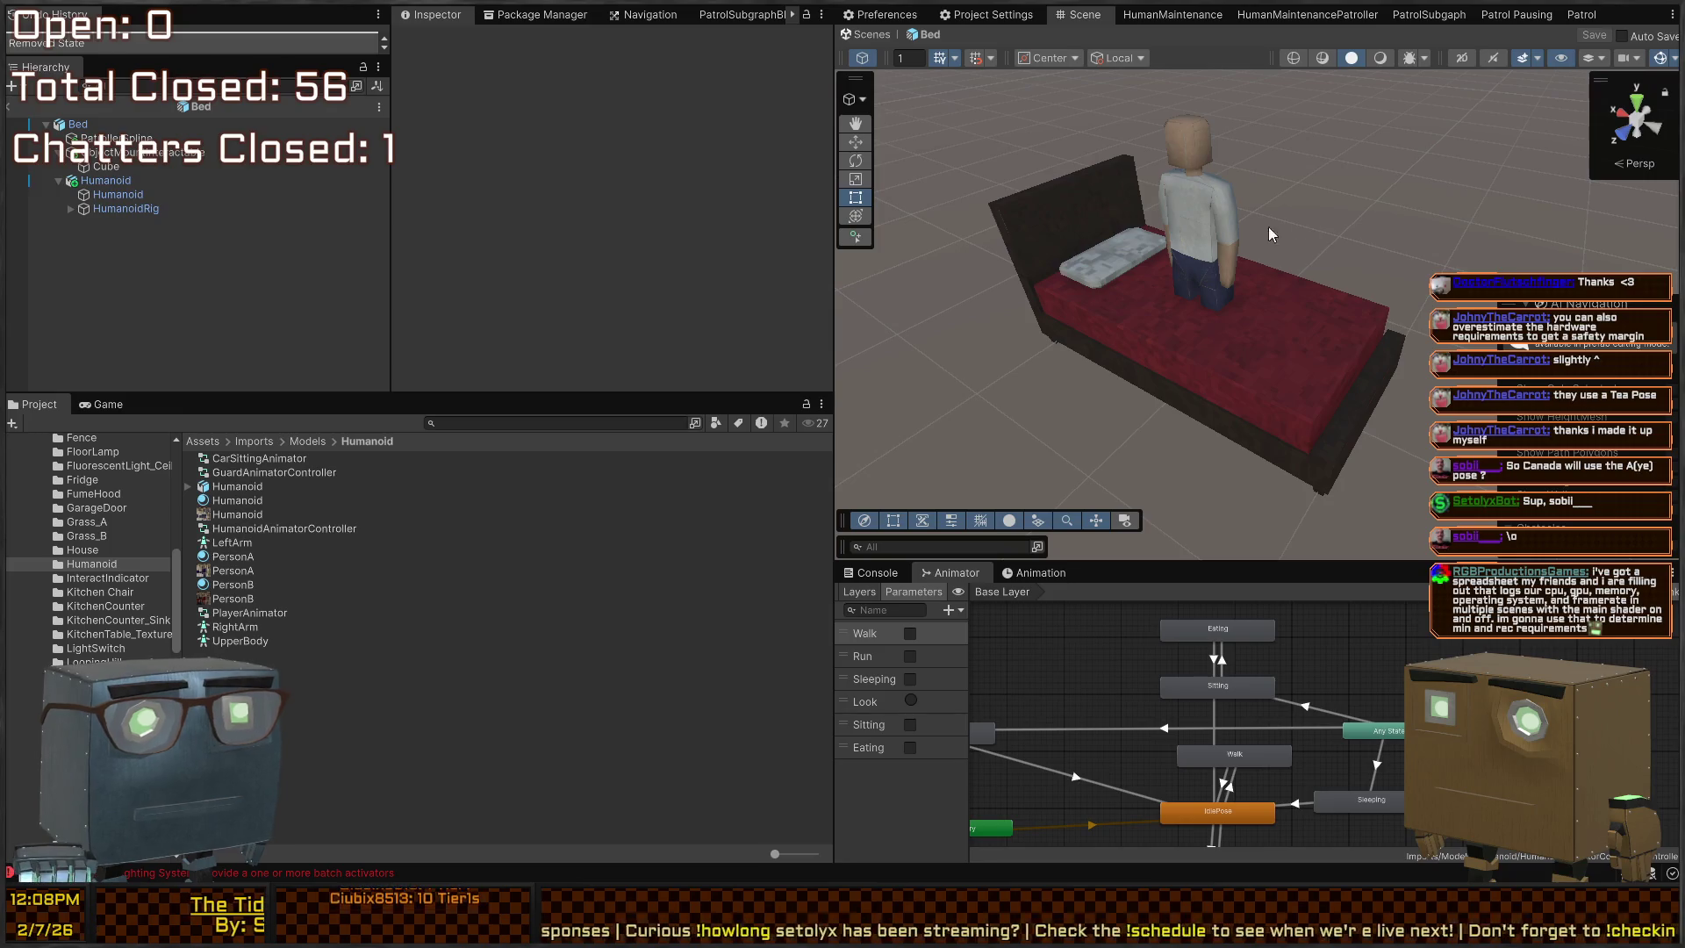
Check that the Any State to Sleeping transition fires when Sleeping is true
mouse_move(1270, 234)
left_mouse_down()
mouse_move(1193, 145)
mouse_move(1054, 149)
mouse_move(1304, 213)
mouse_move(1226, 302)
mouse_move(1273, 395)
left_mouse_up()
left_click(1364, 800)
left_click(1378, 764)
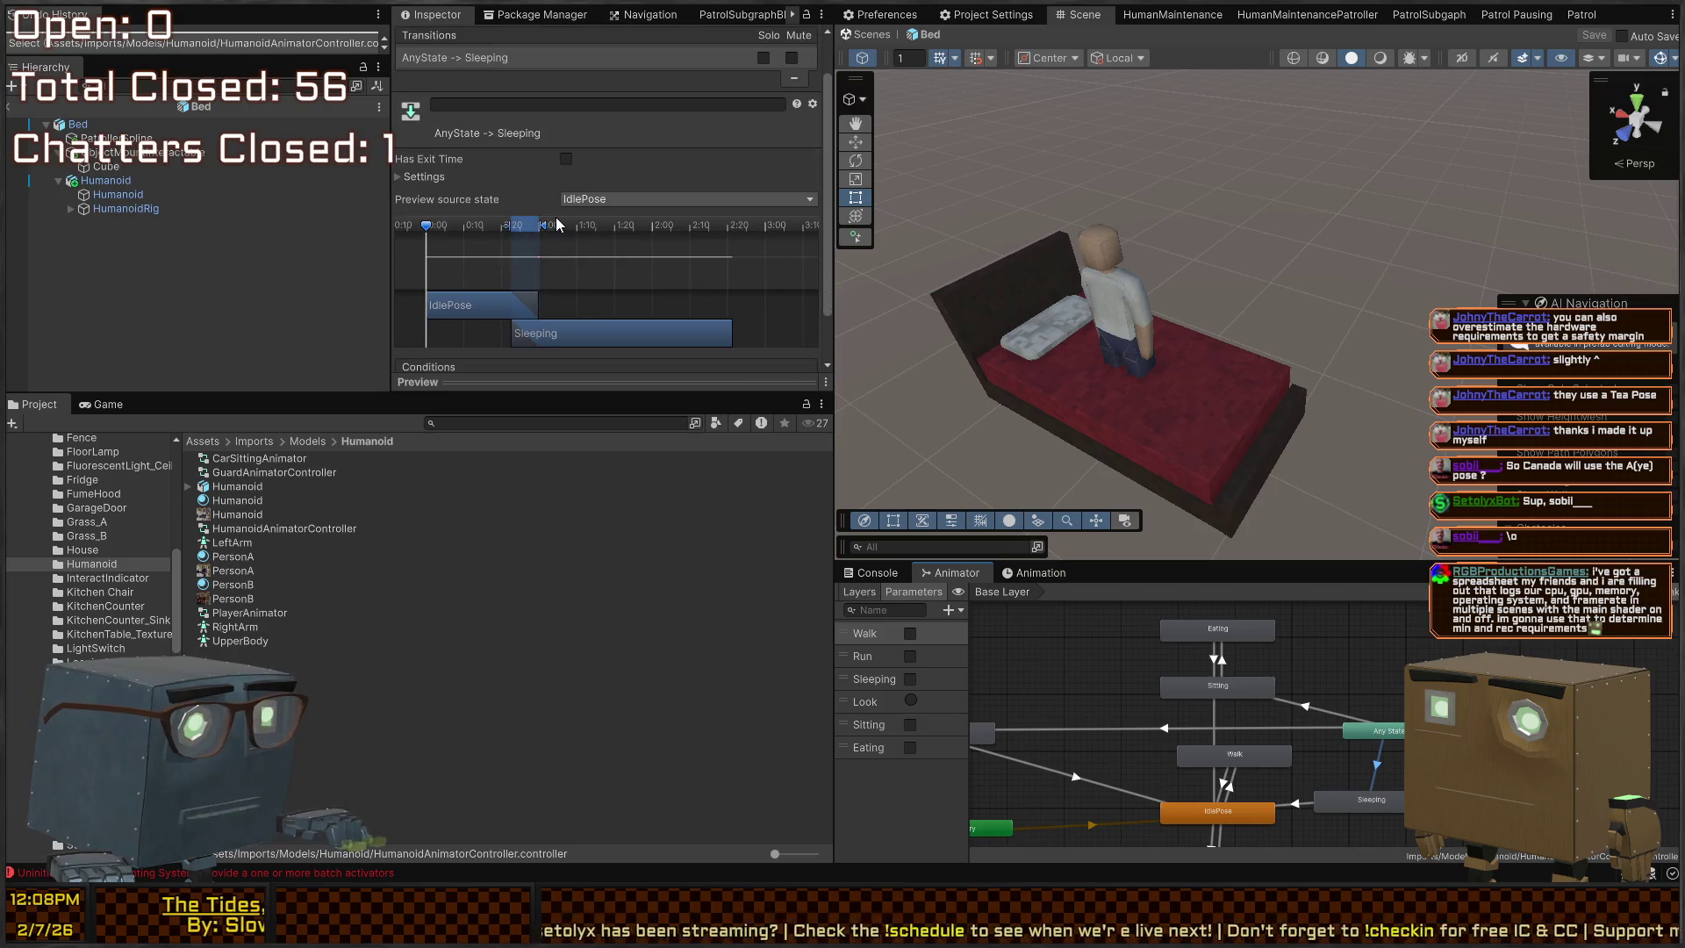
scroll(527, 351, "down", 2)
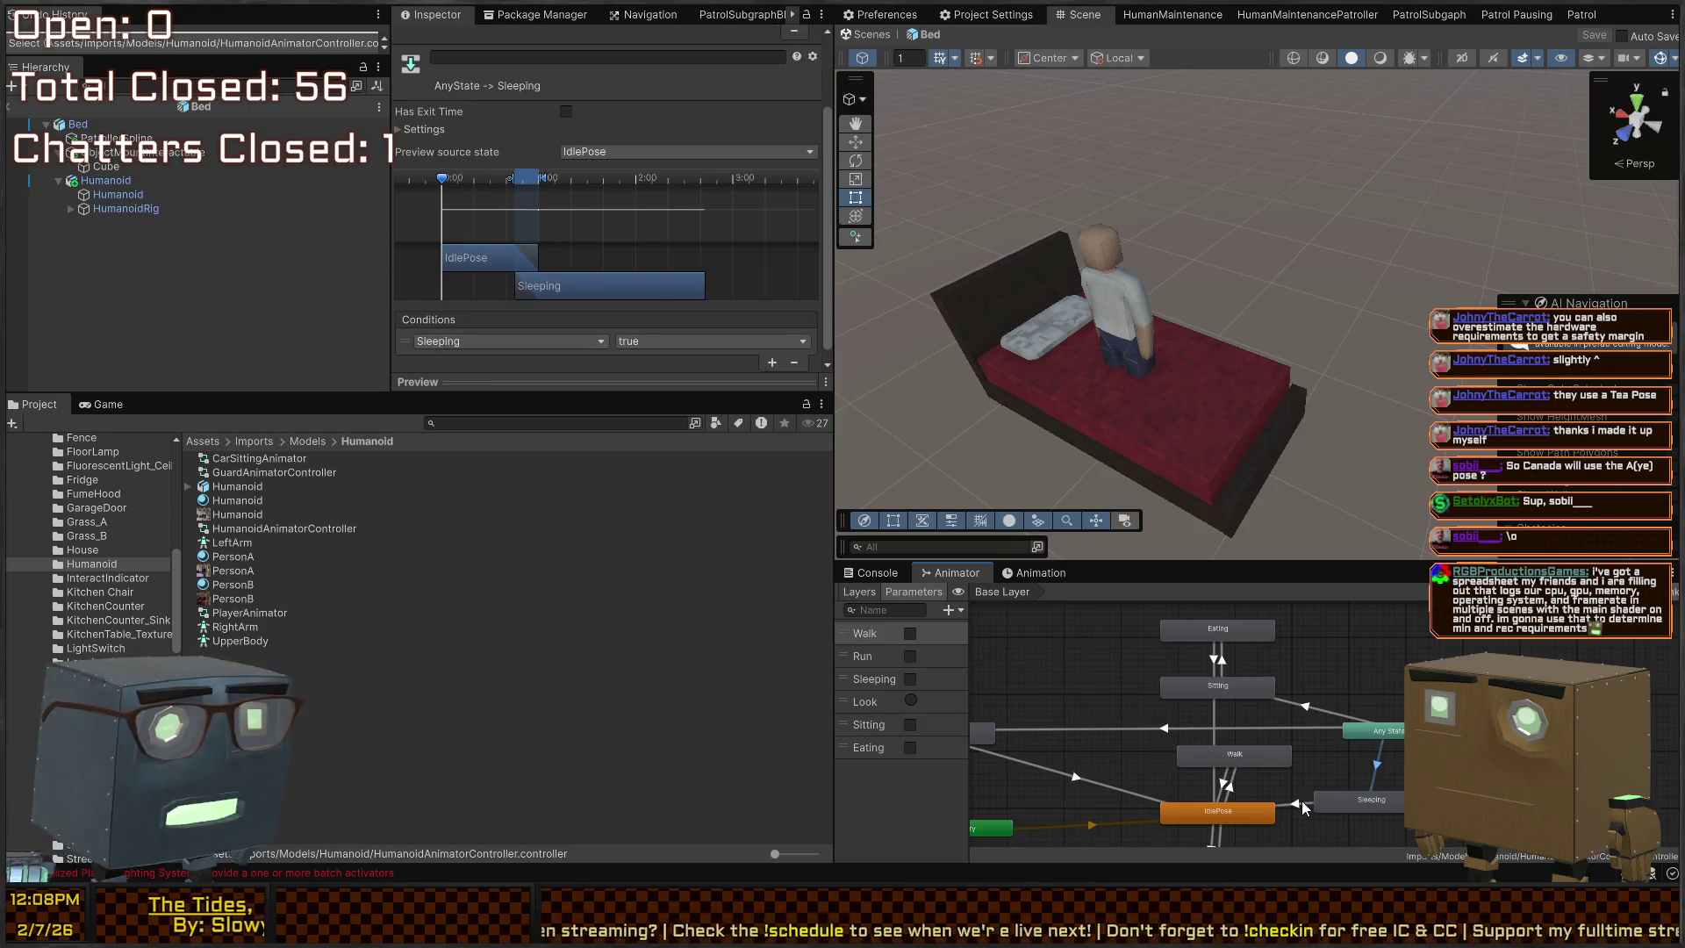
left_click(1366, 802)
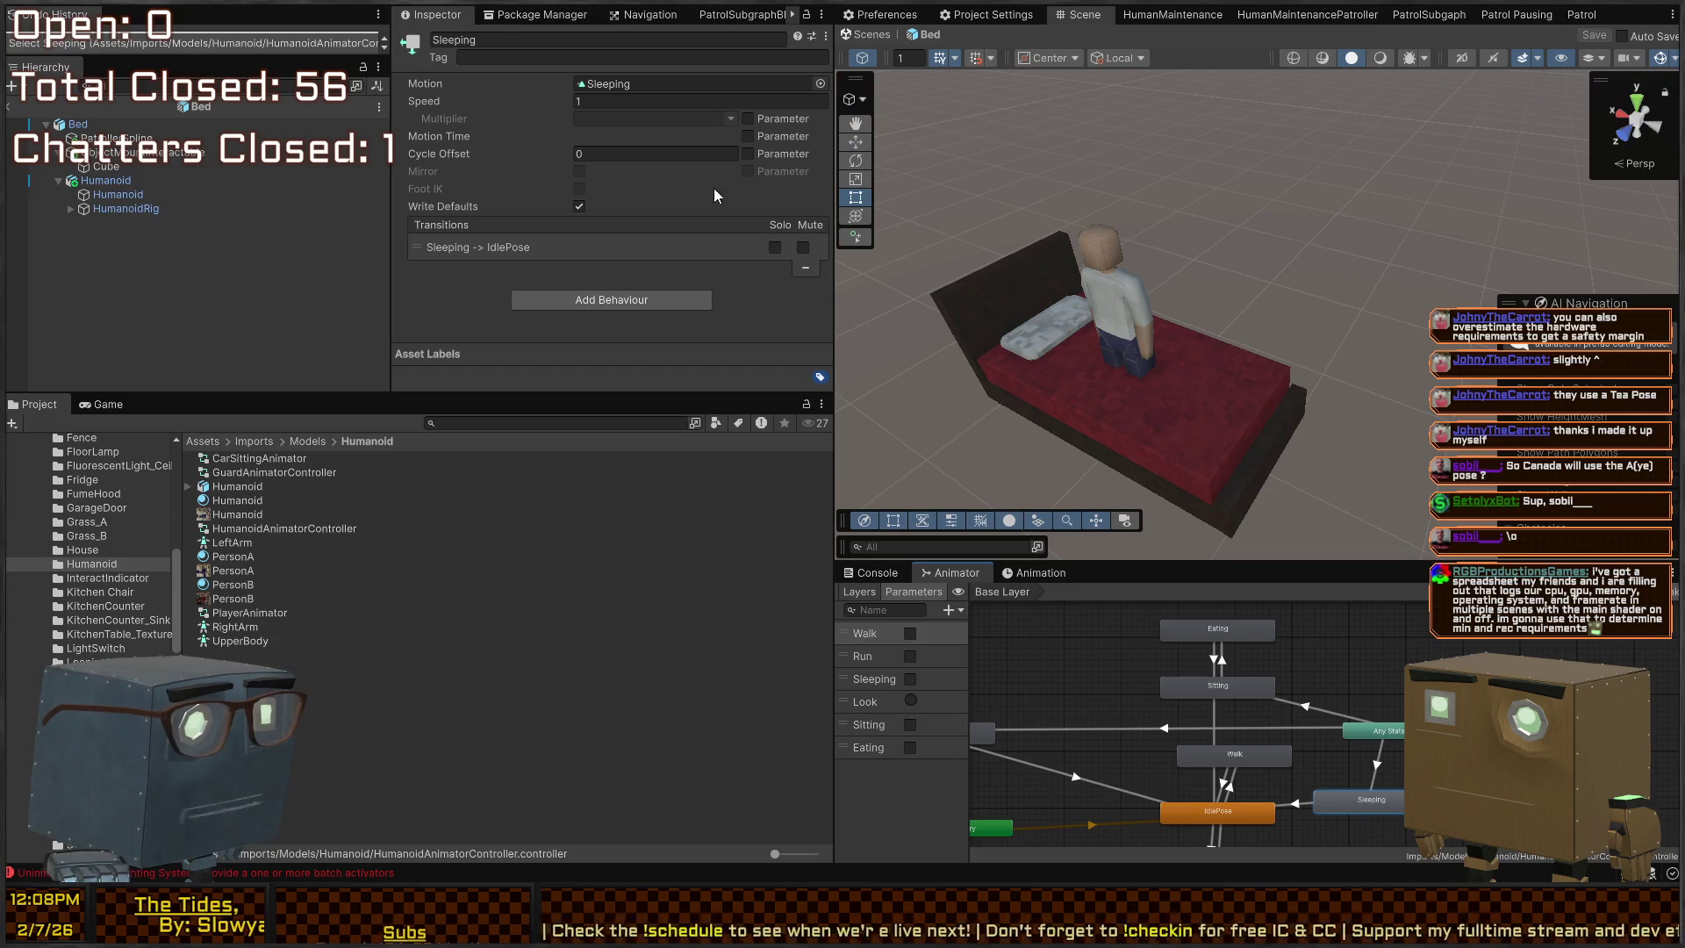
left_click(667, 83)
Show the console and delete the humanoid character from the Bed prefab
right_click(1296, 314)
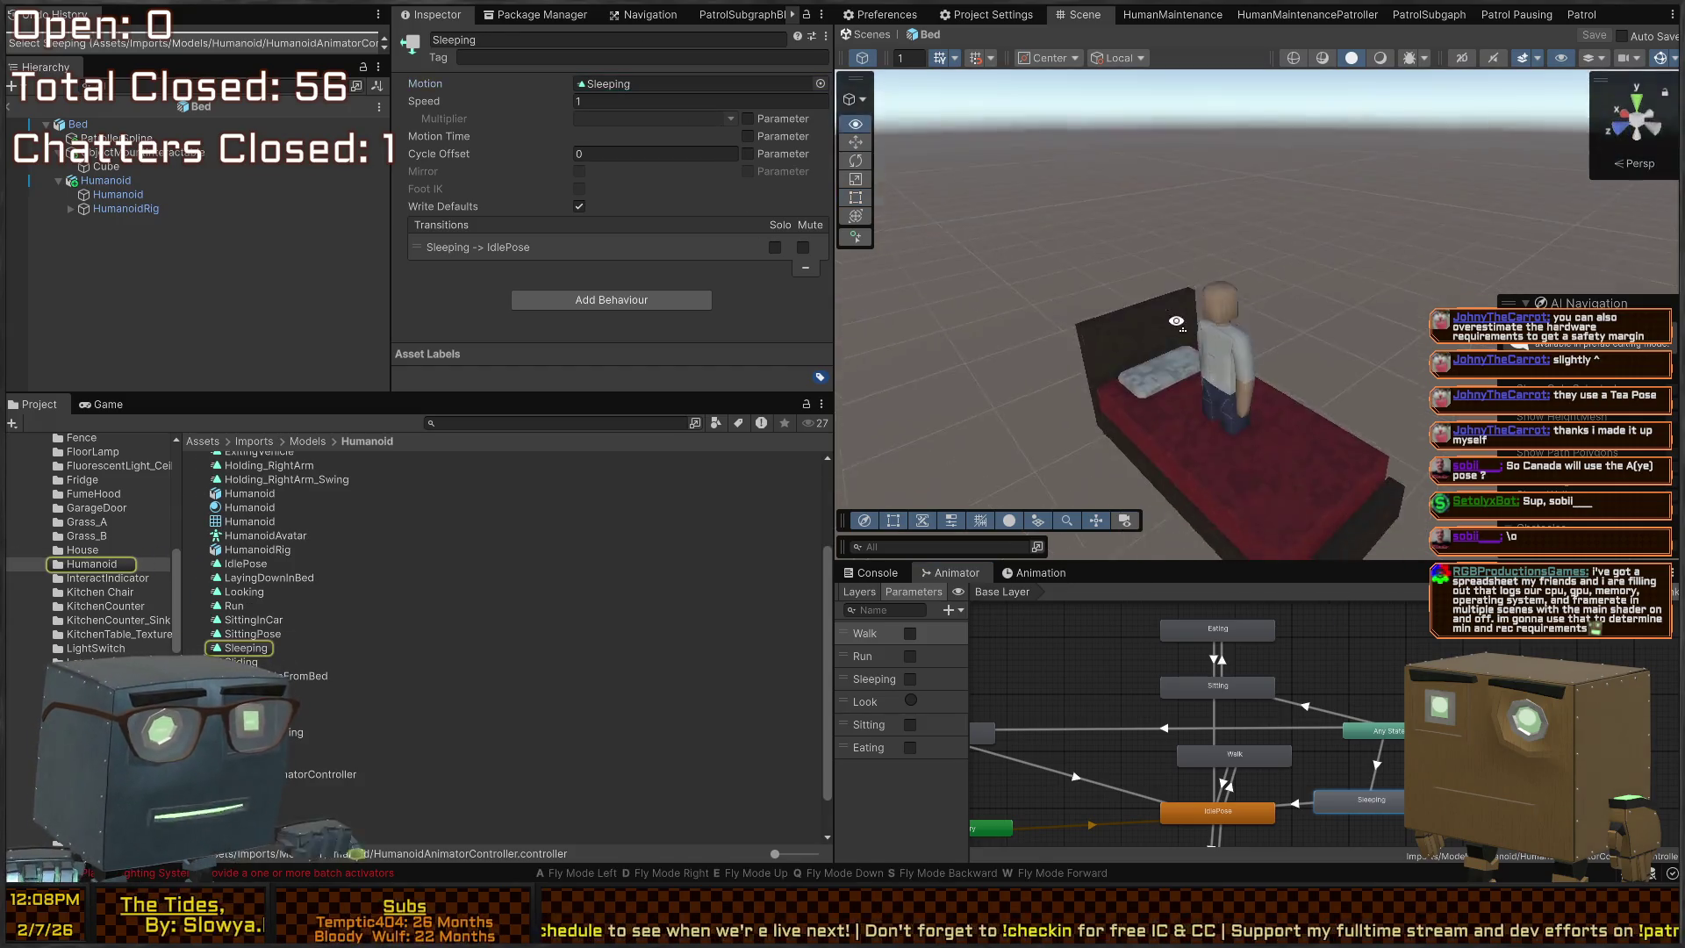
left_click_drag(1176, 320, 1224, 346)
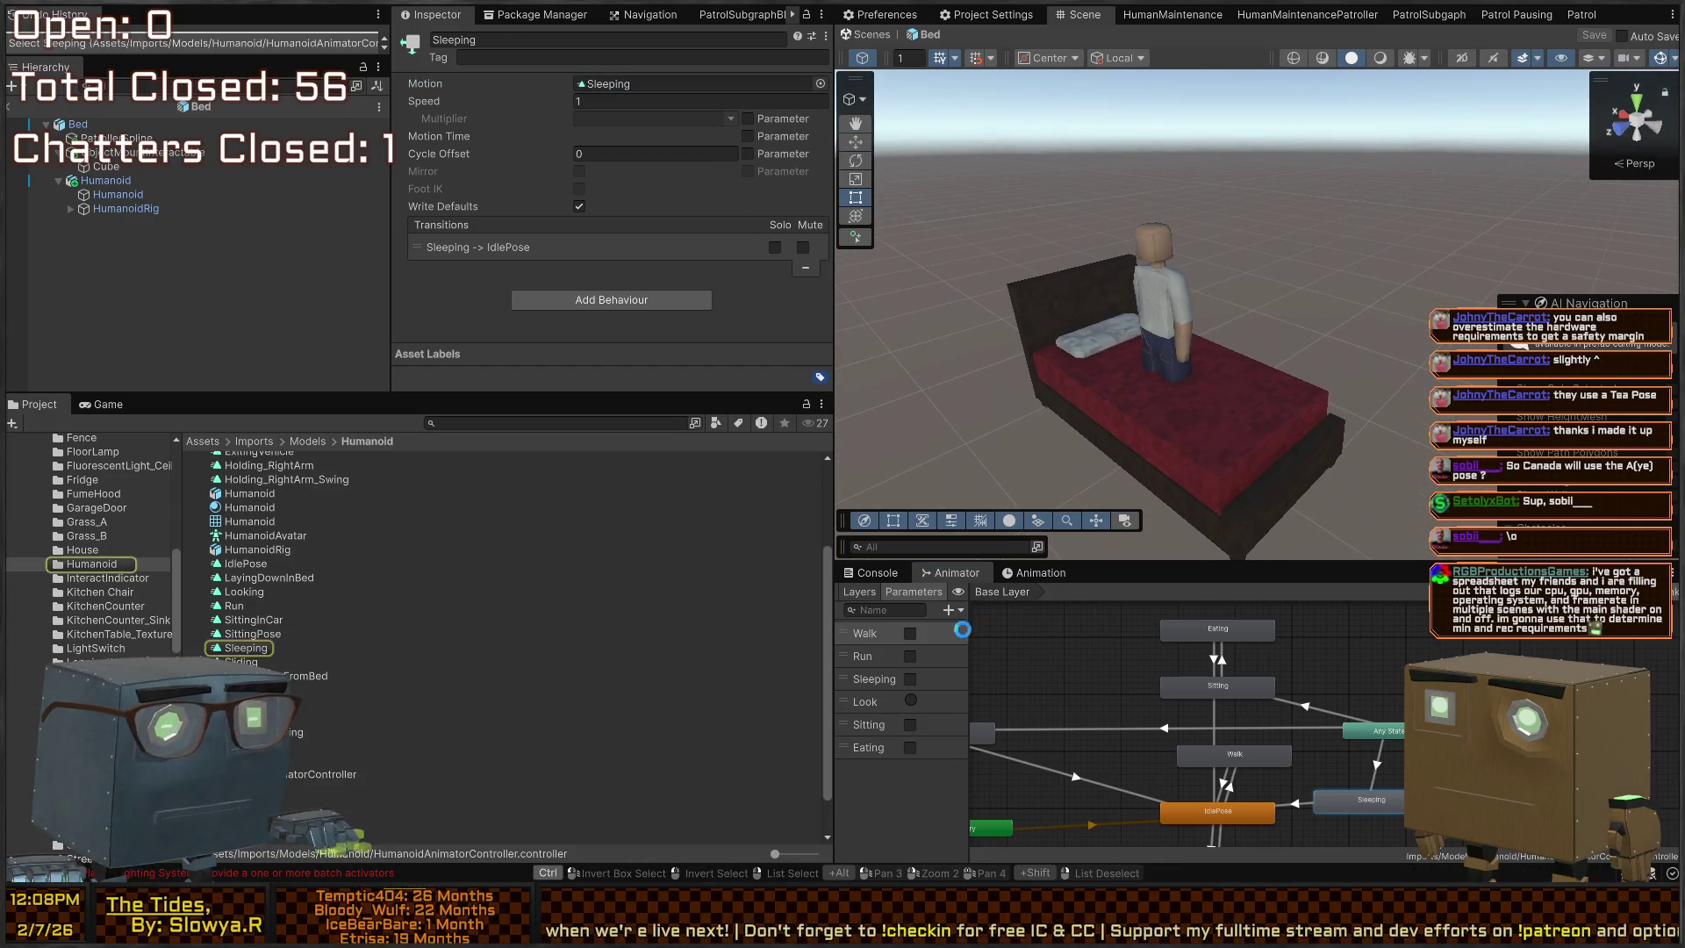
left_click(871, 572)
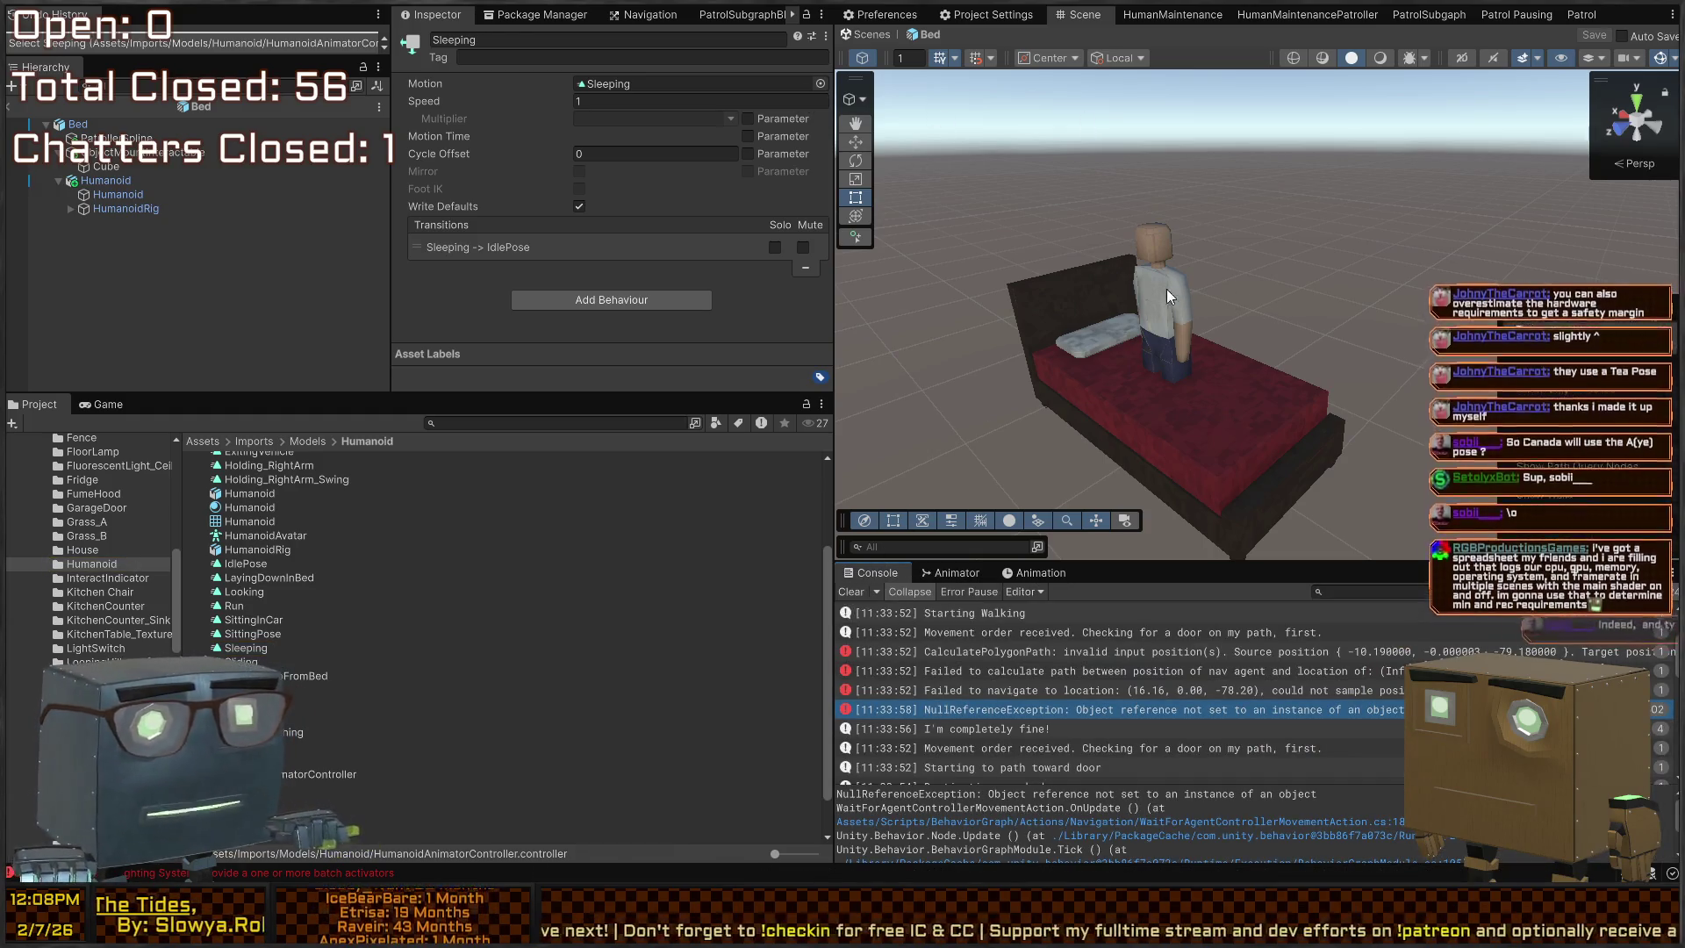
left_click(1160, 282)
key("Delete")
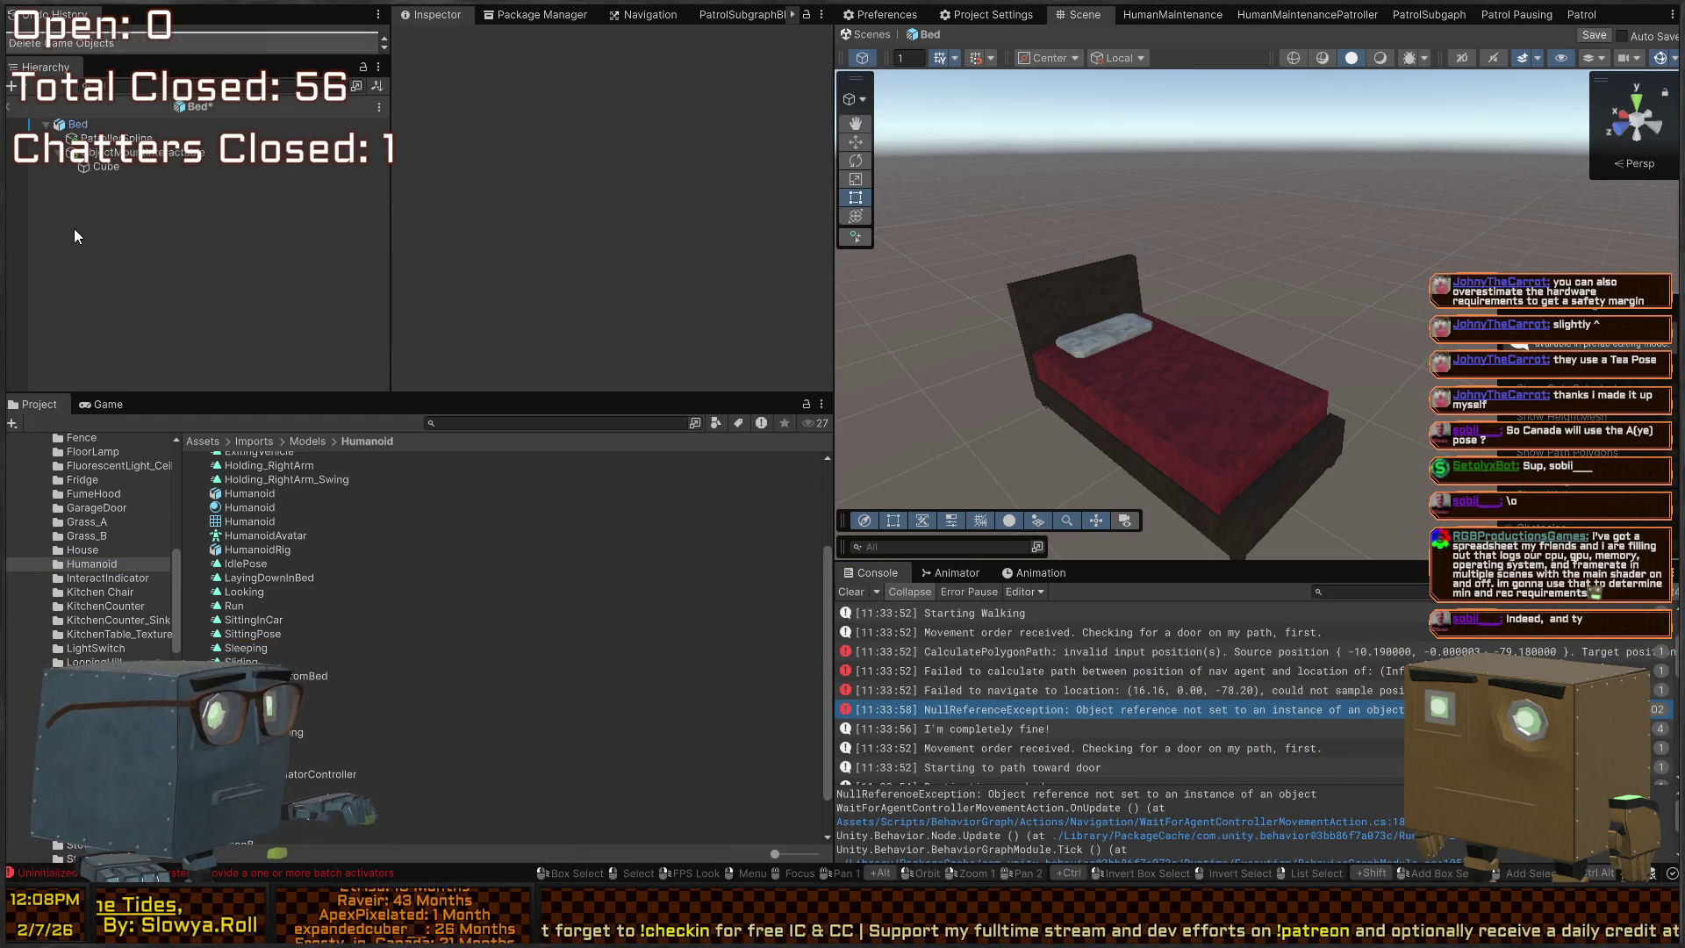
Change the ObjectMountInteractable's Object Mount Type from Sit to Sleep and save
left_click(77, 124)
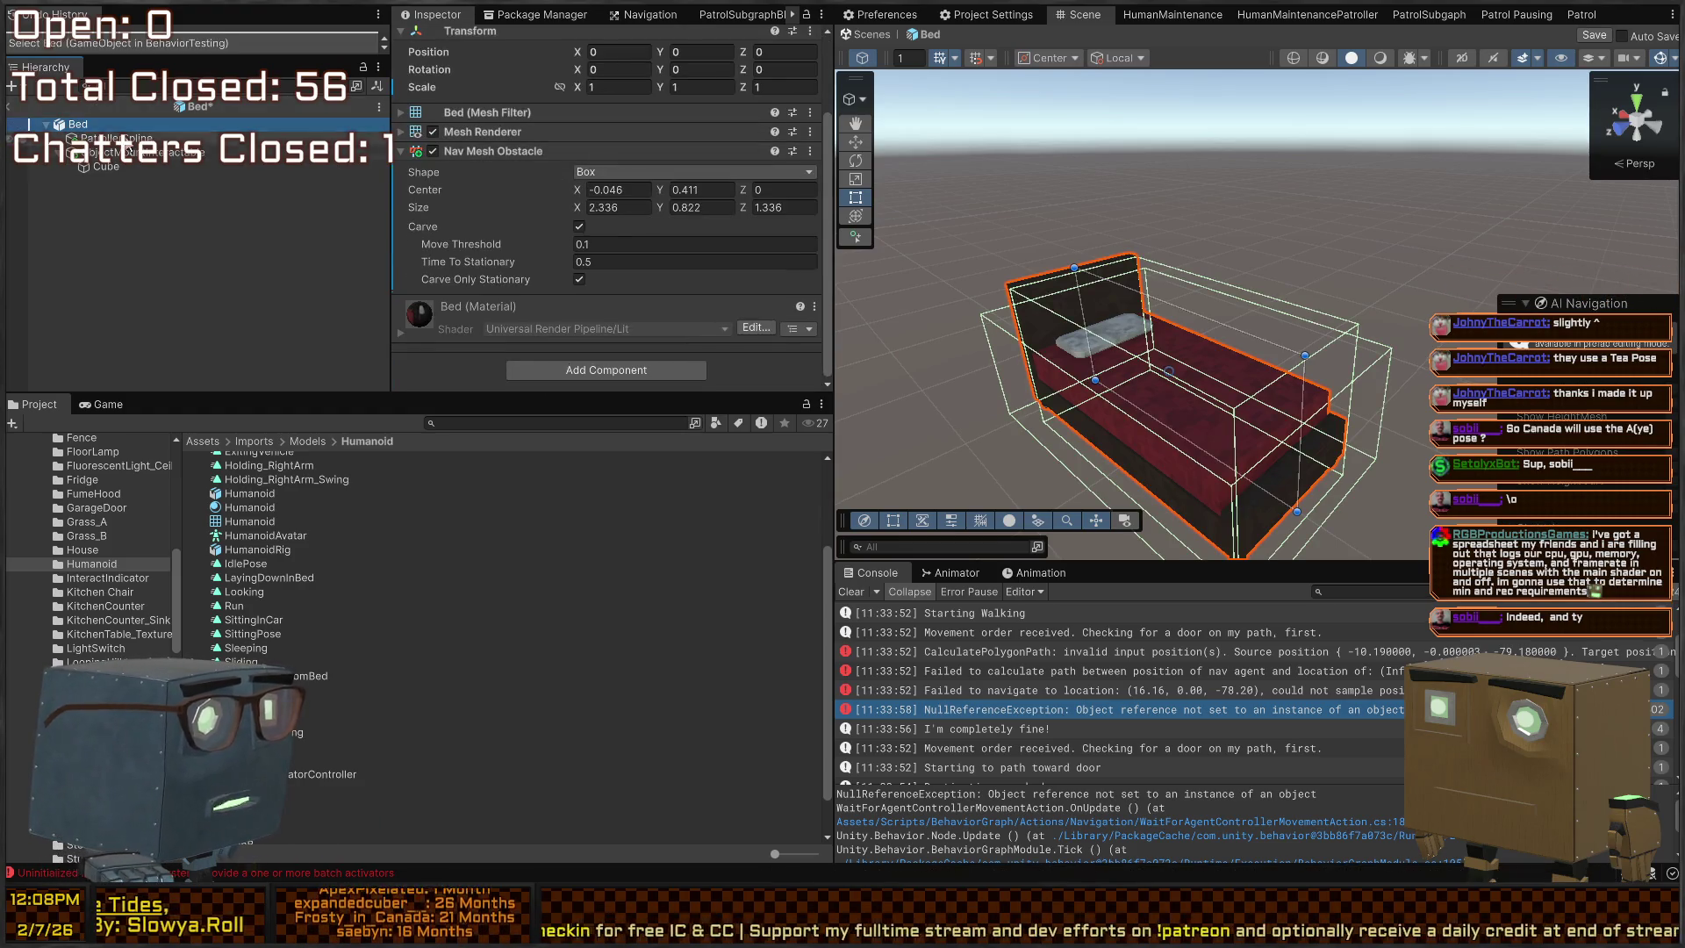
left_click(141, 151)
scroll(474, 209, "down", 5)
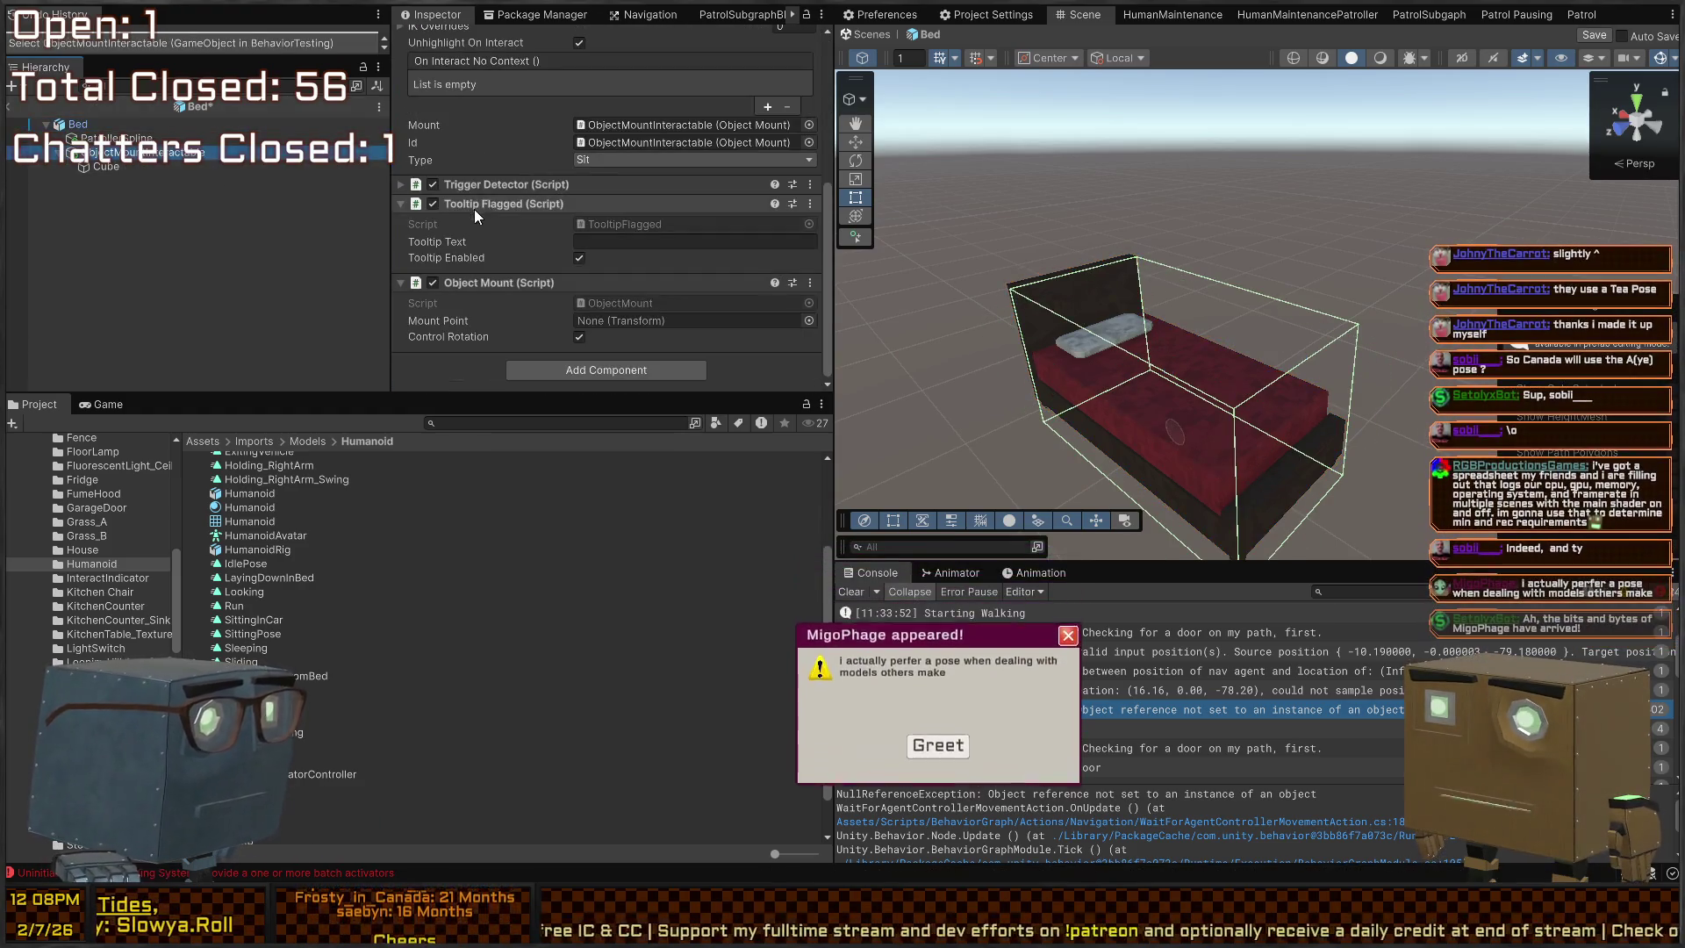
left_click(615, 162)
left_click(631, 205)
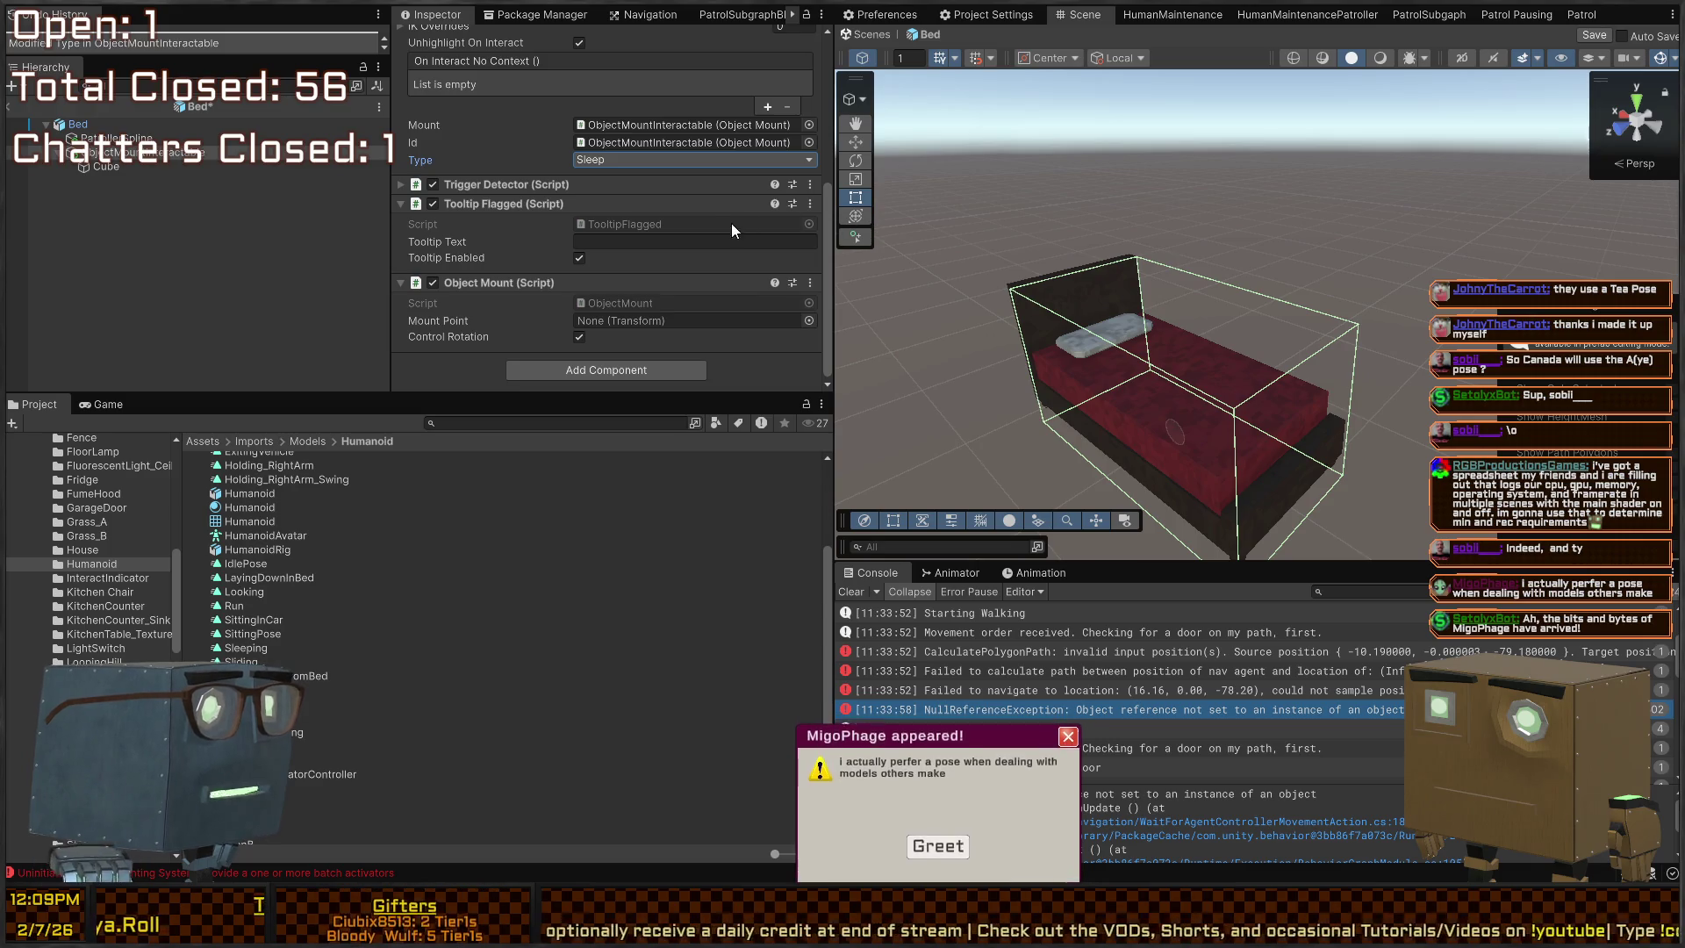
left_click(927, 850)
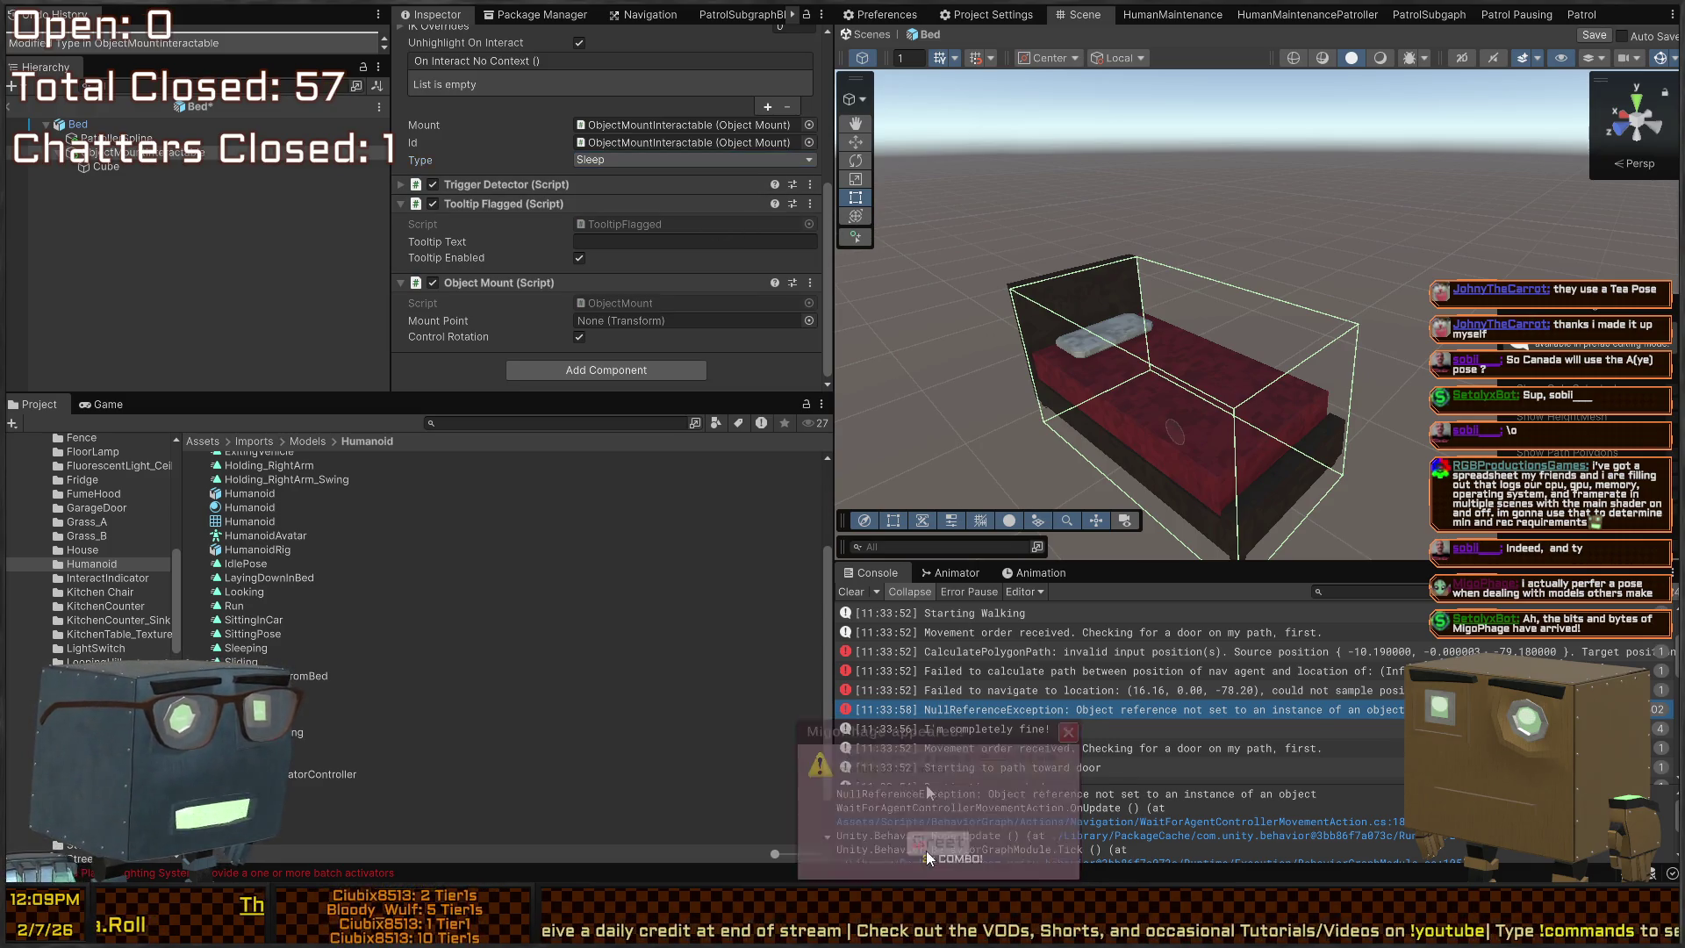
mouse_move(1229, 263)
left_mouse_down()
mouse_move(1265, 266)
mouse_move(1139, 294)
mouse_move(1208, 322)
left_mouse_up()
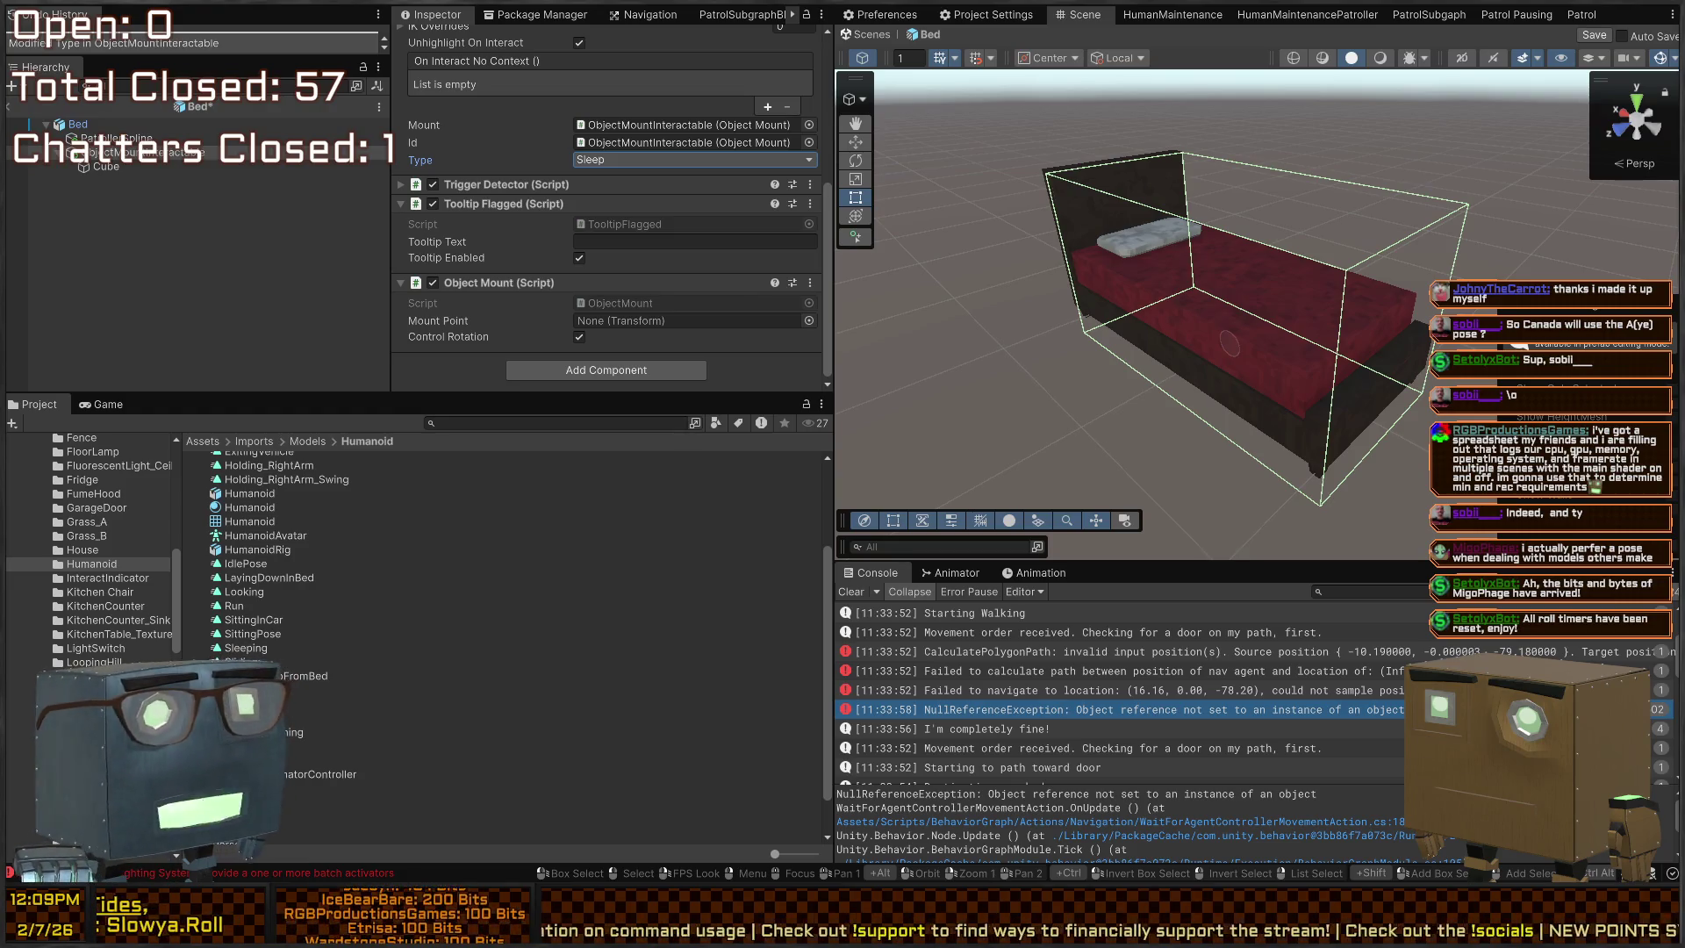
left_click_drag(1264, 292, 1355, 330)
key("ctrl+s")
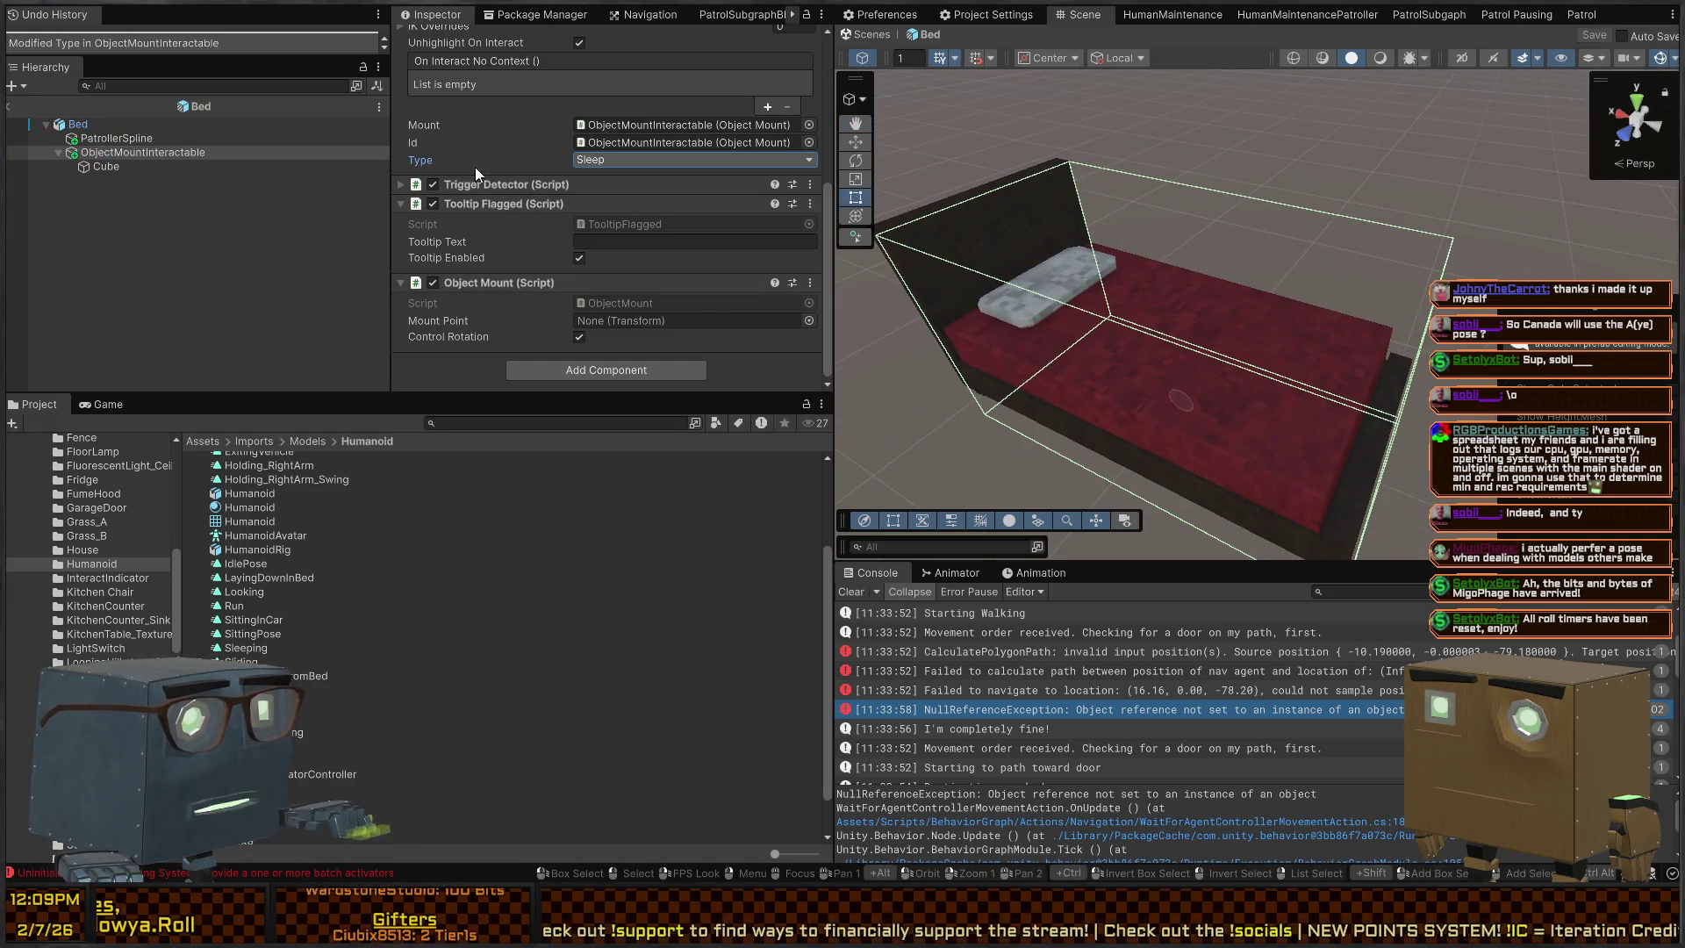
Assign the Bed object as the mount's Mount Point
left_click(610, 242)
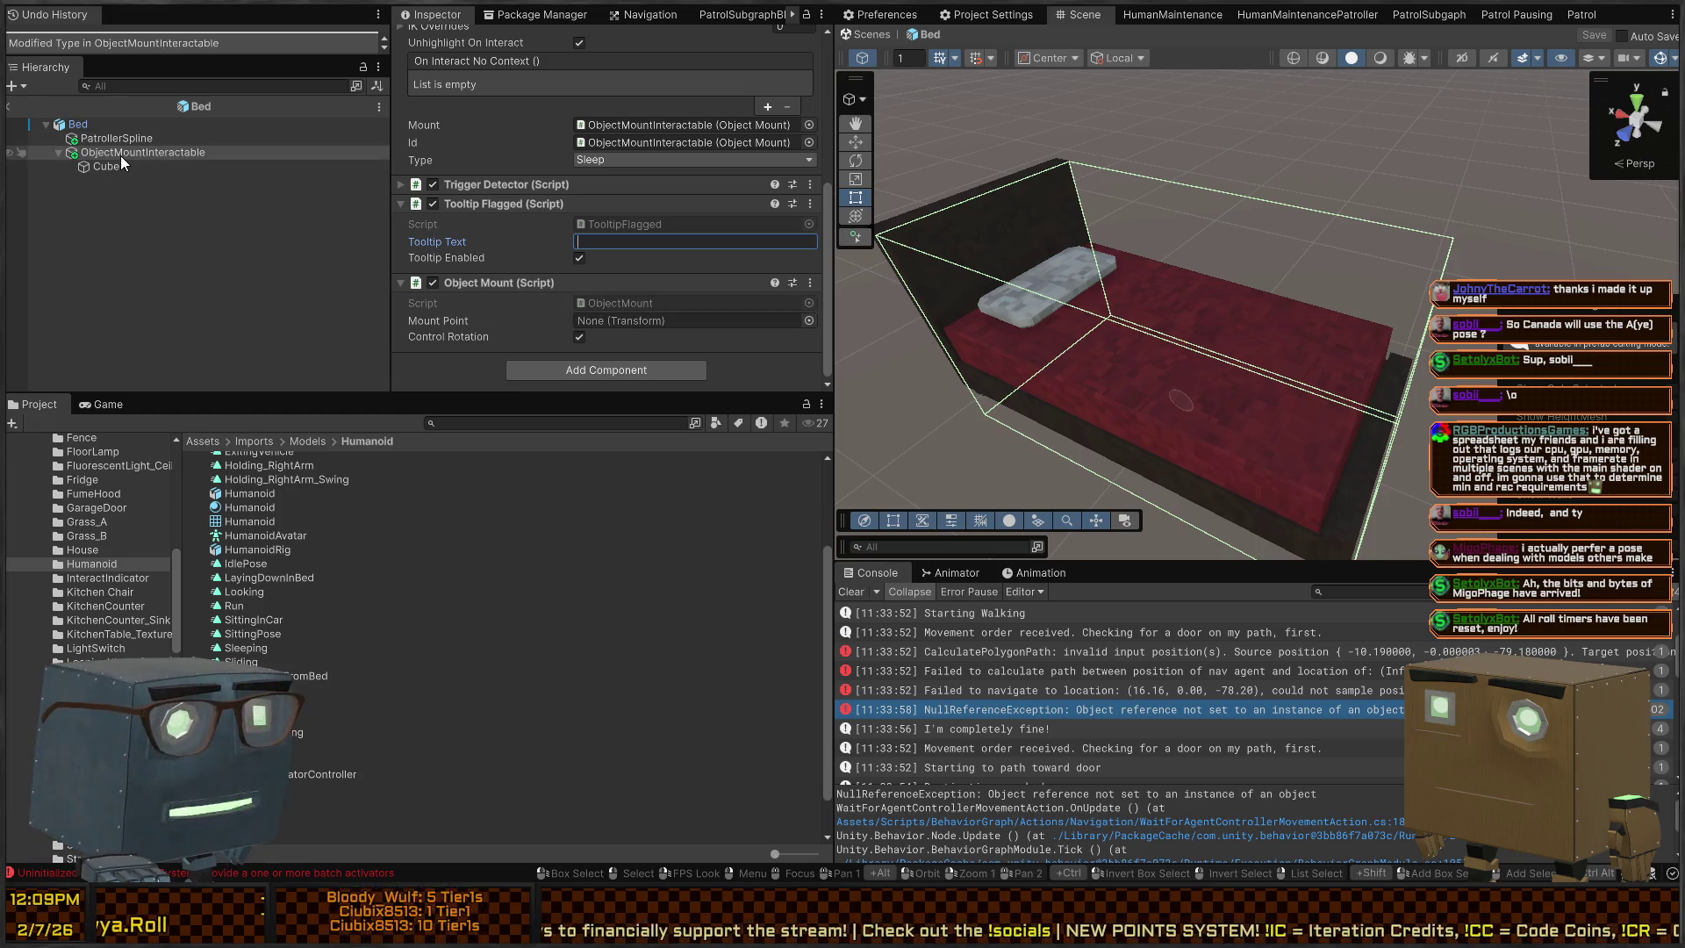
left_click(103, 137)
left_click(98, 122)
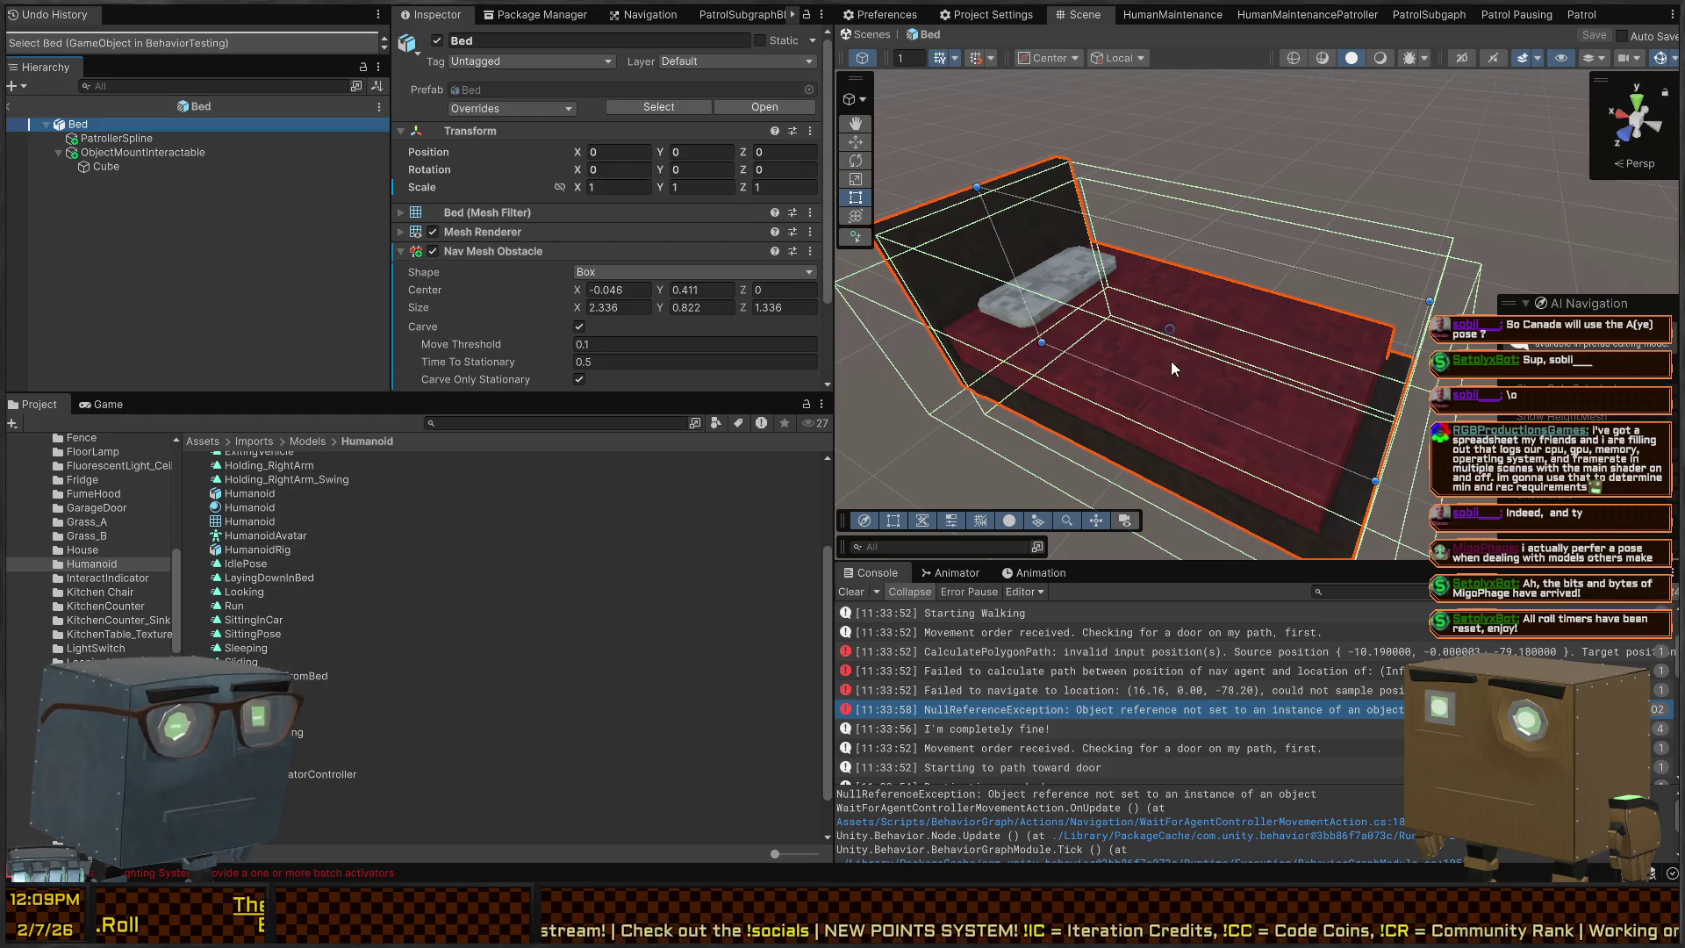
key("z")
left_click_drag(1173, 369, 1240, 265)
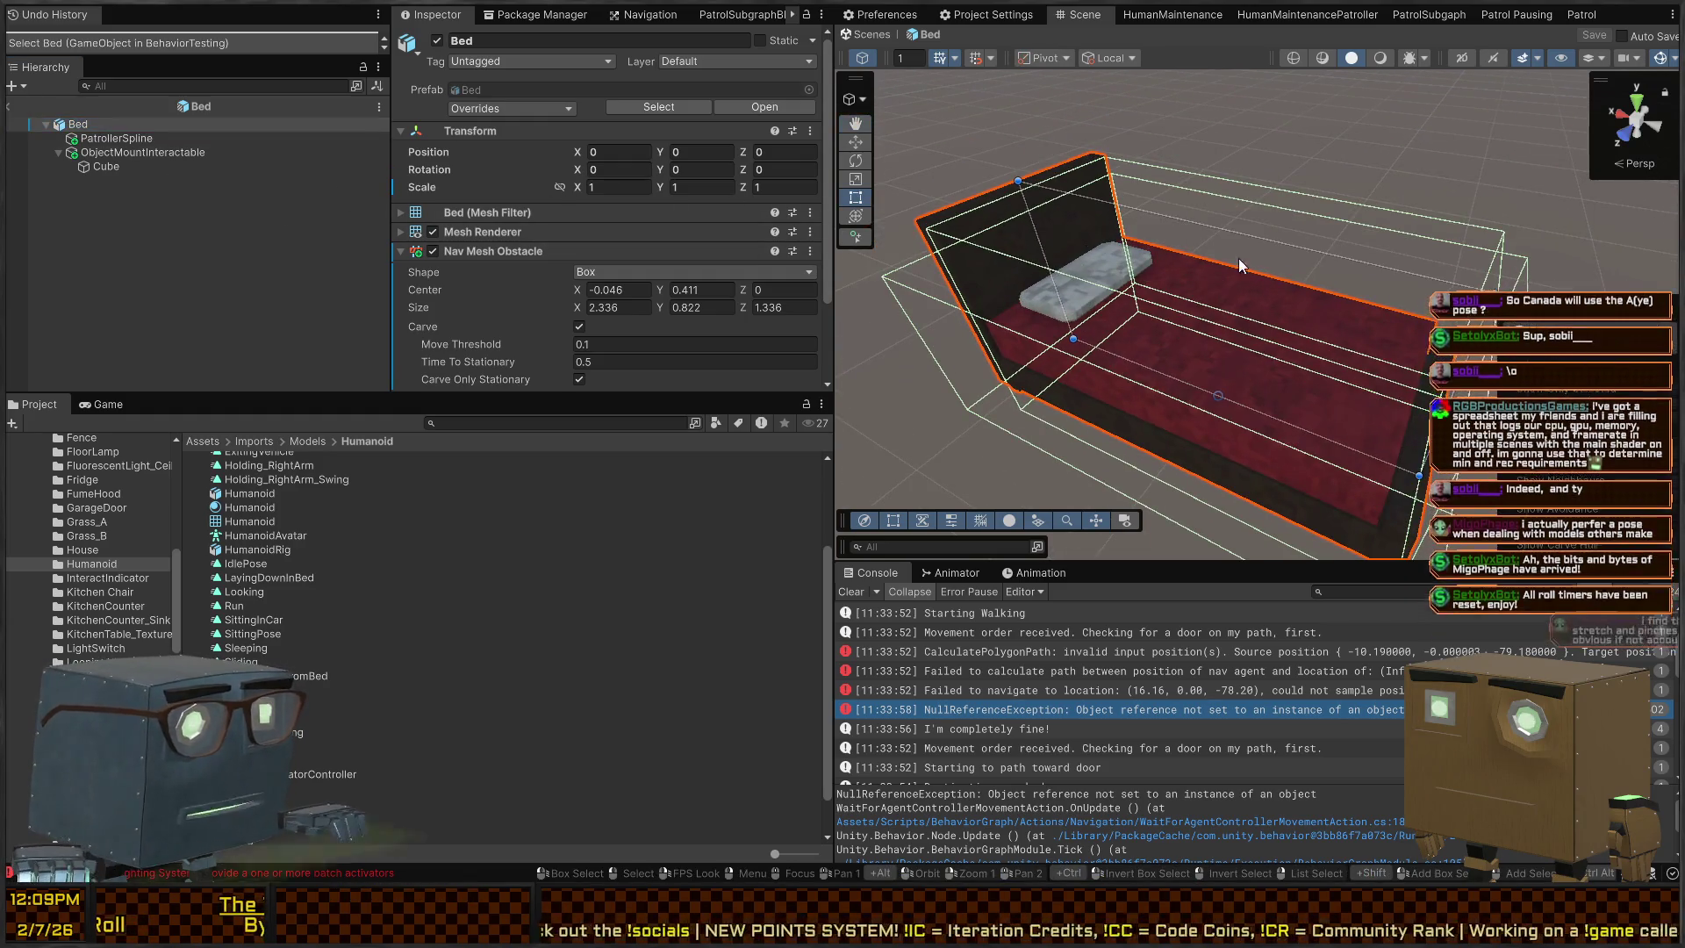
key("z")
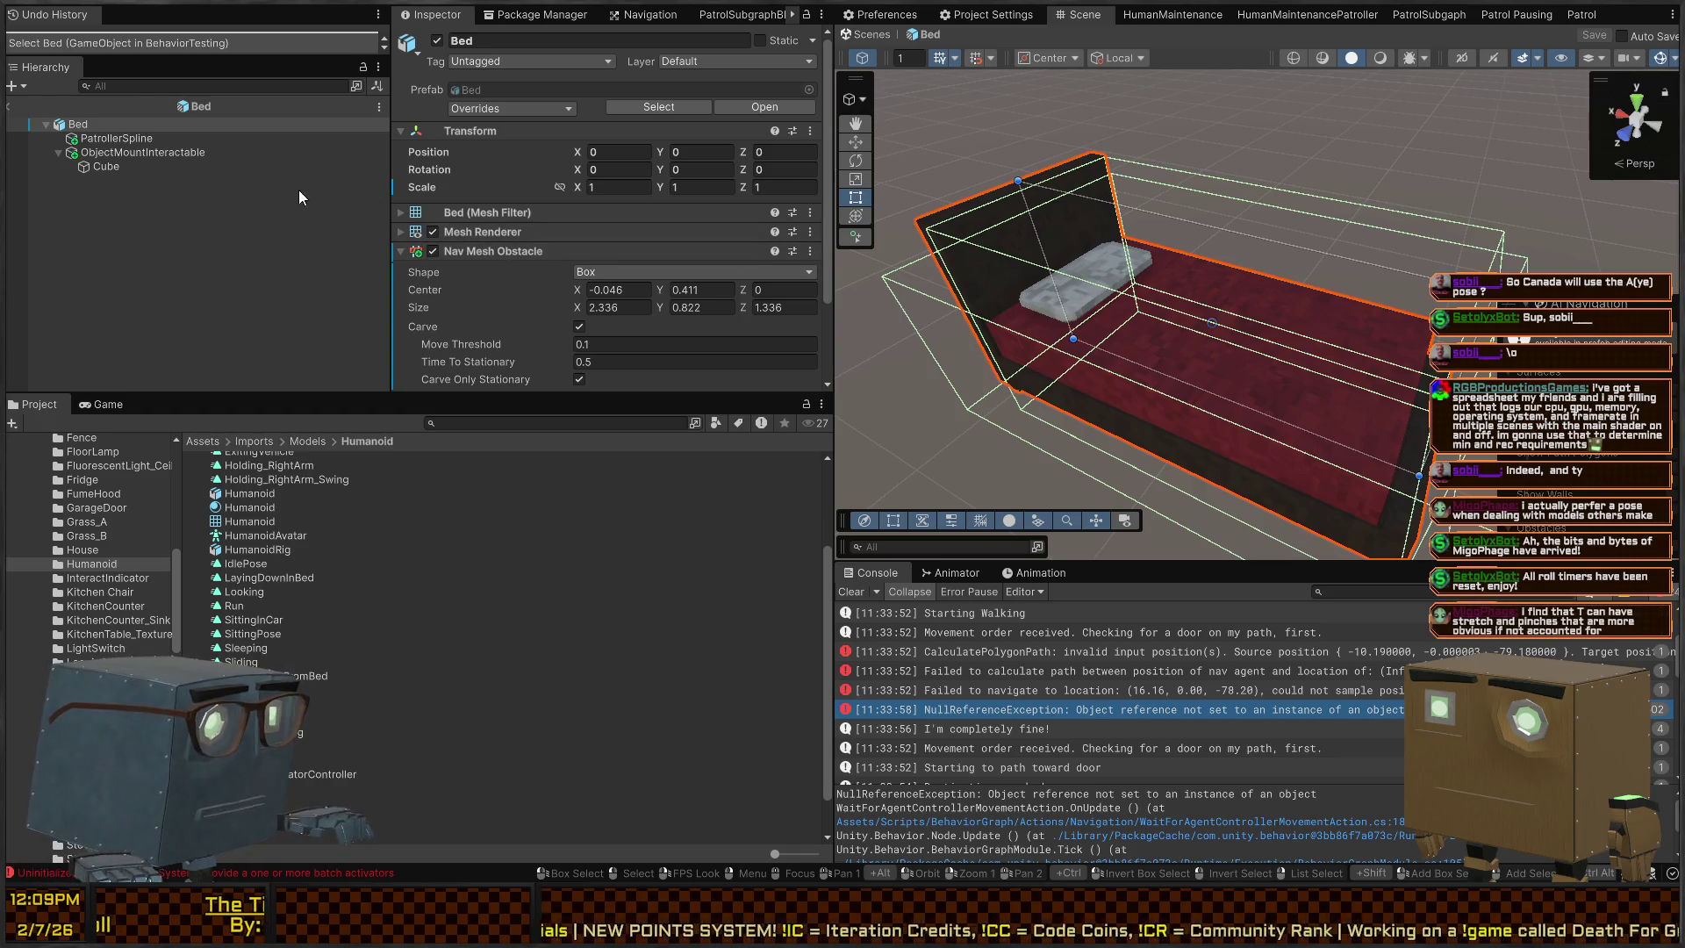
key("Down")
key("Down")
scroll(562, 237, "down", 5)
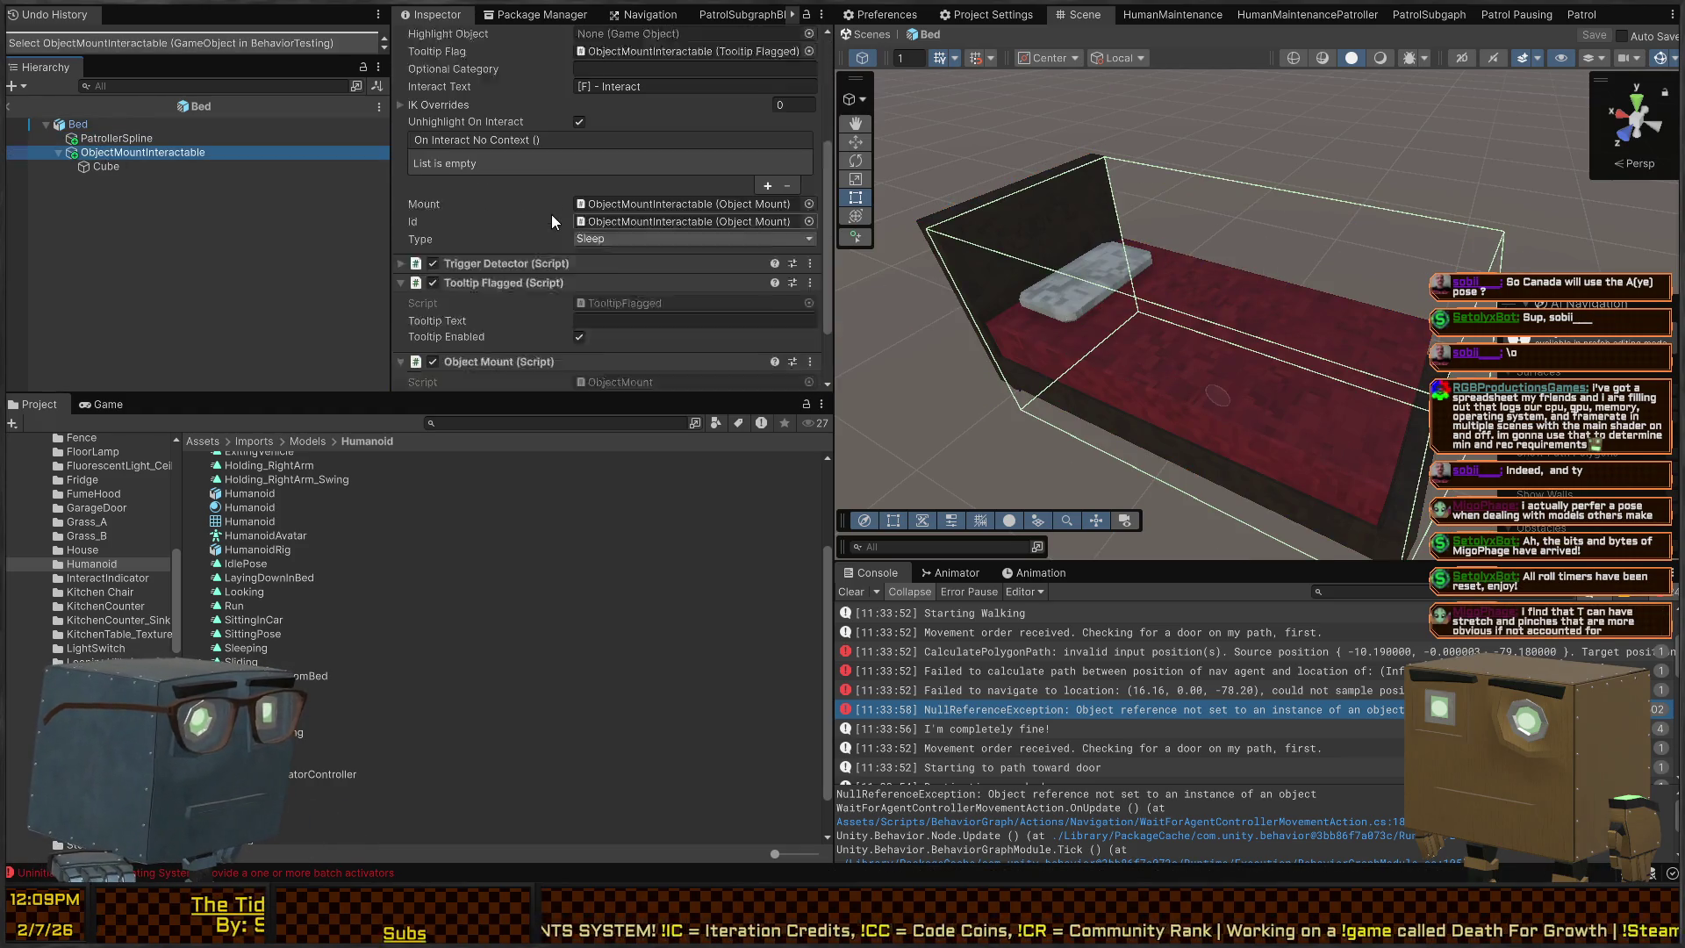
scroll(552, 215, "down", 3)
left_click_drag(183, 124, 667, 322)
Change the Interact Text to '[F] - Sleep'
scroll(484, 204, "up", 5)
scroll(512, 198, "up", 2)
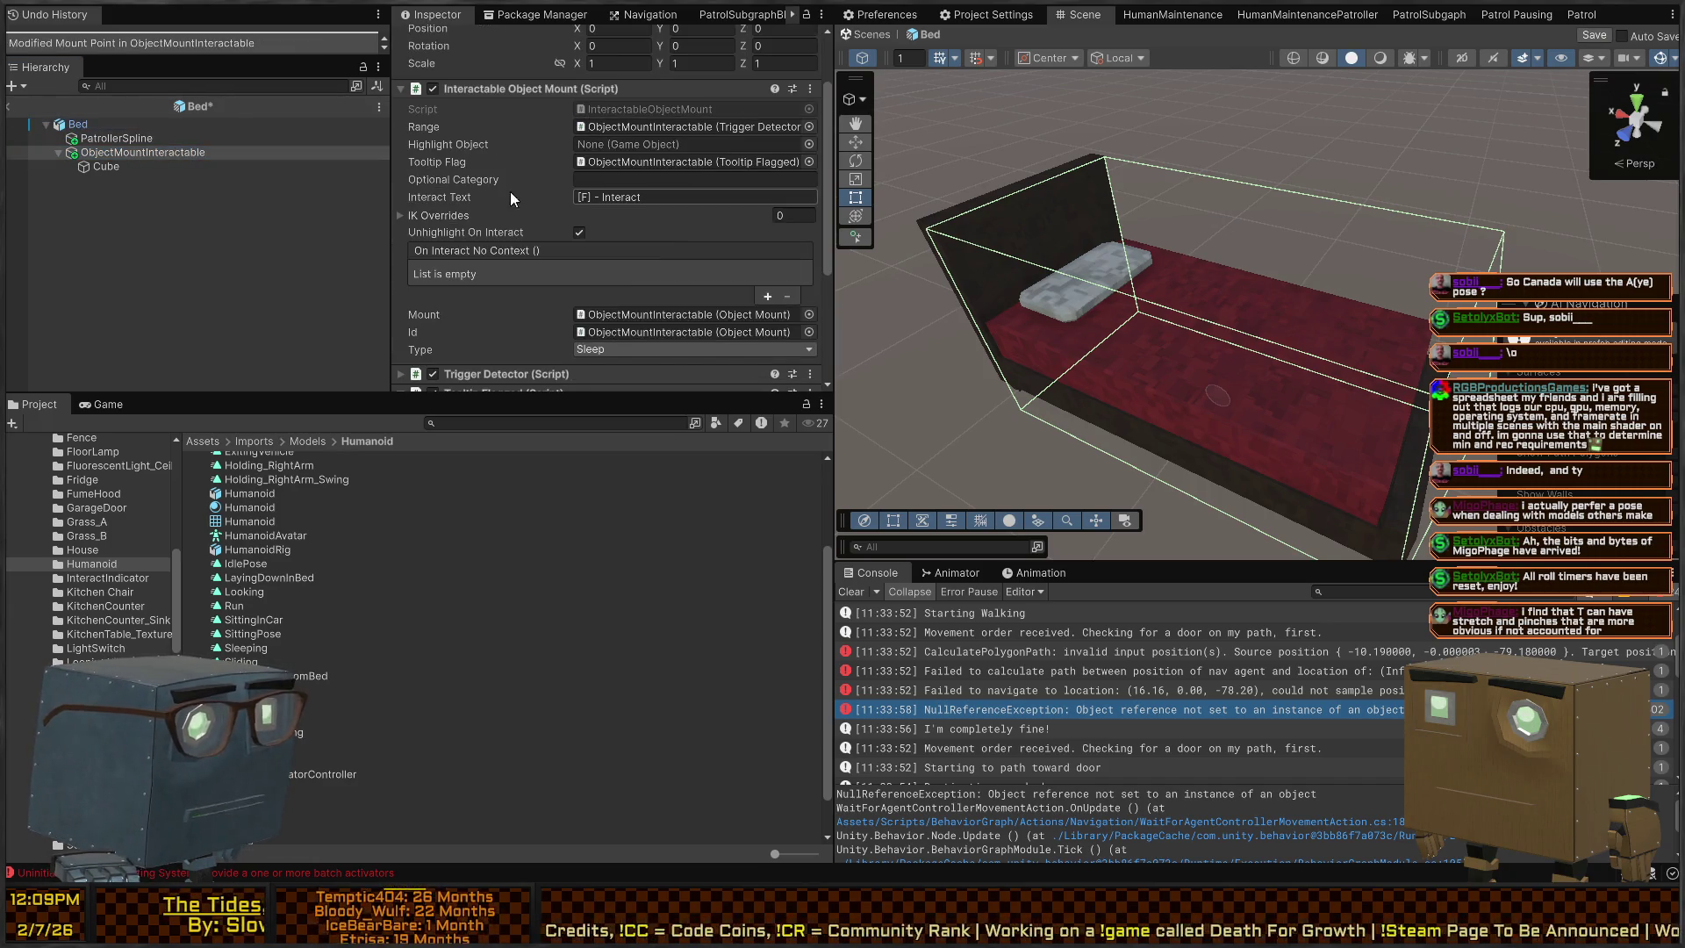
left_click(689, 197)
key("BackSpace")
key("BackSpace")
key("BackSpace")
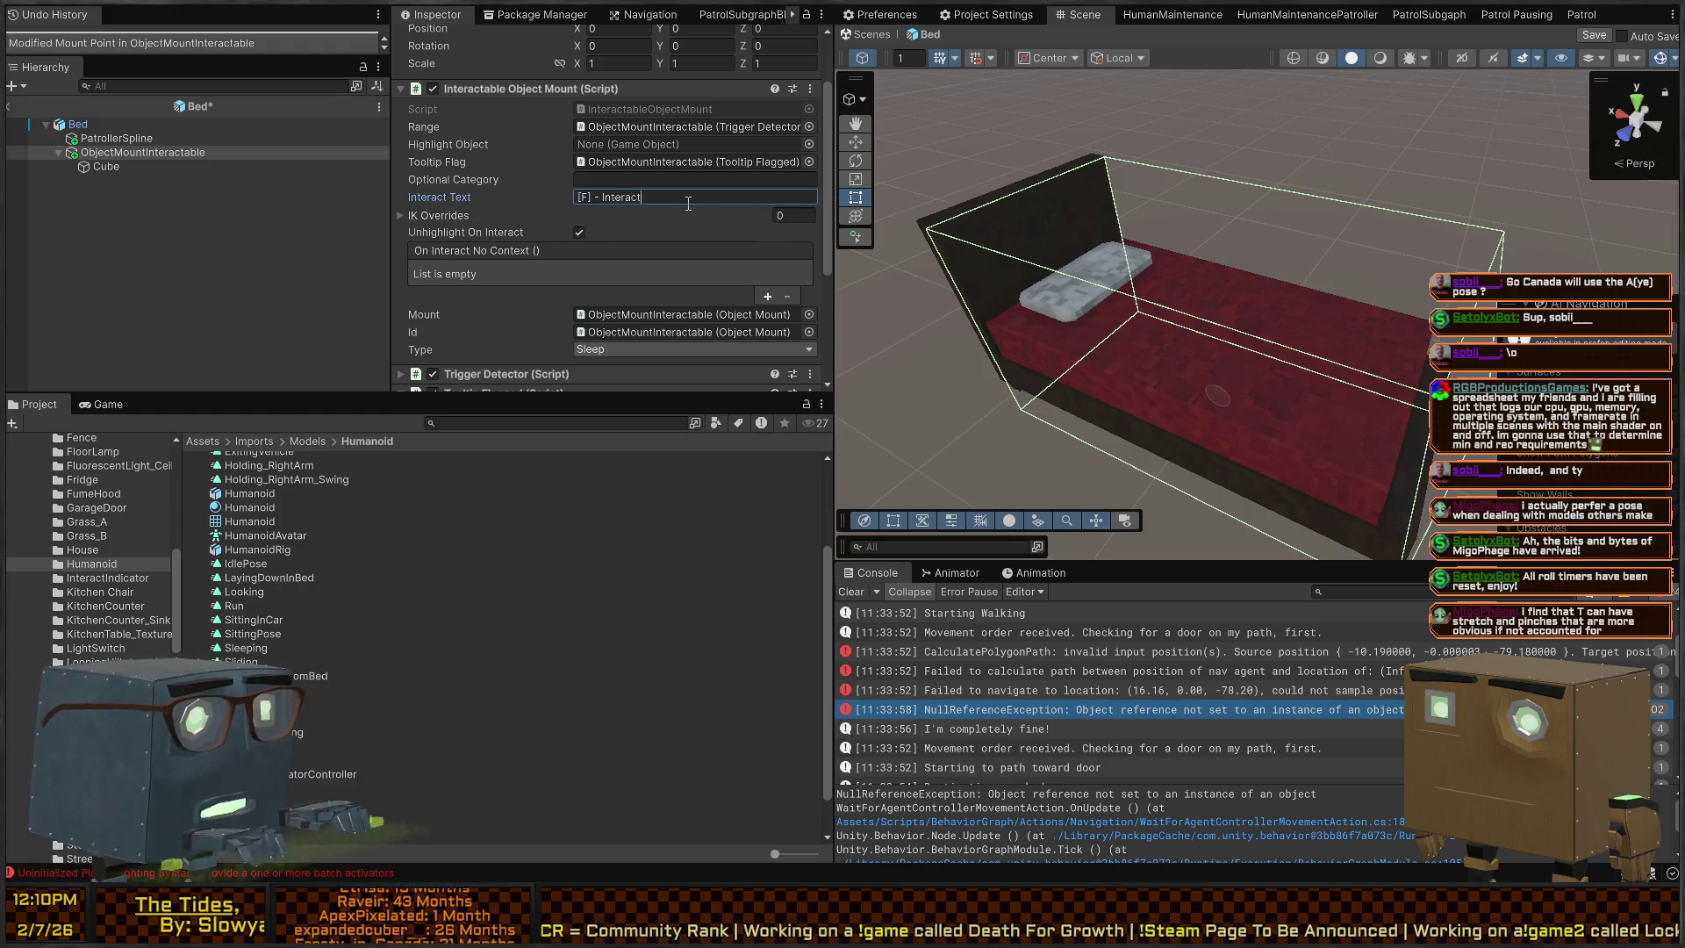
type("Sleep")
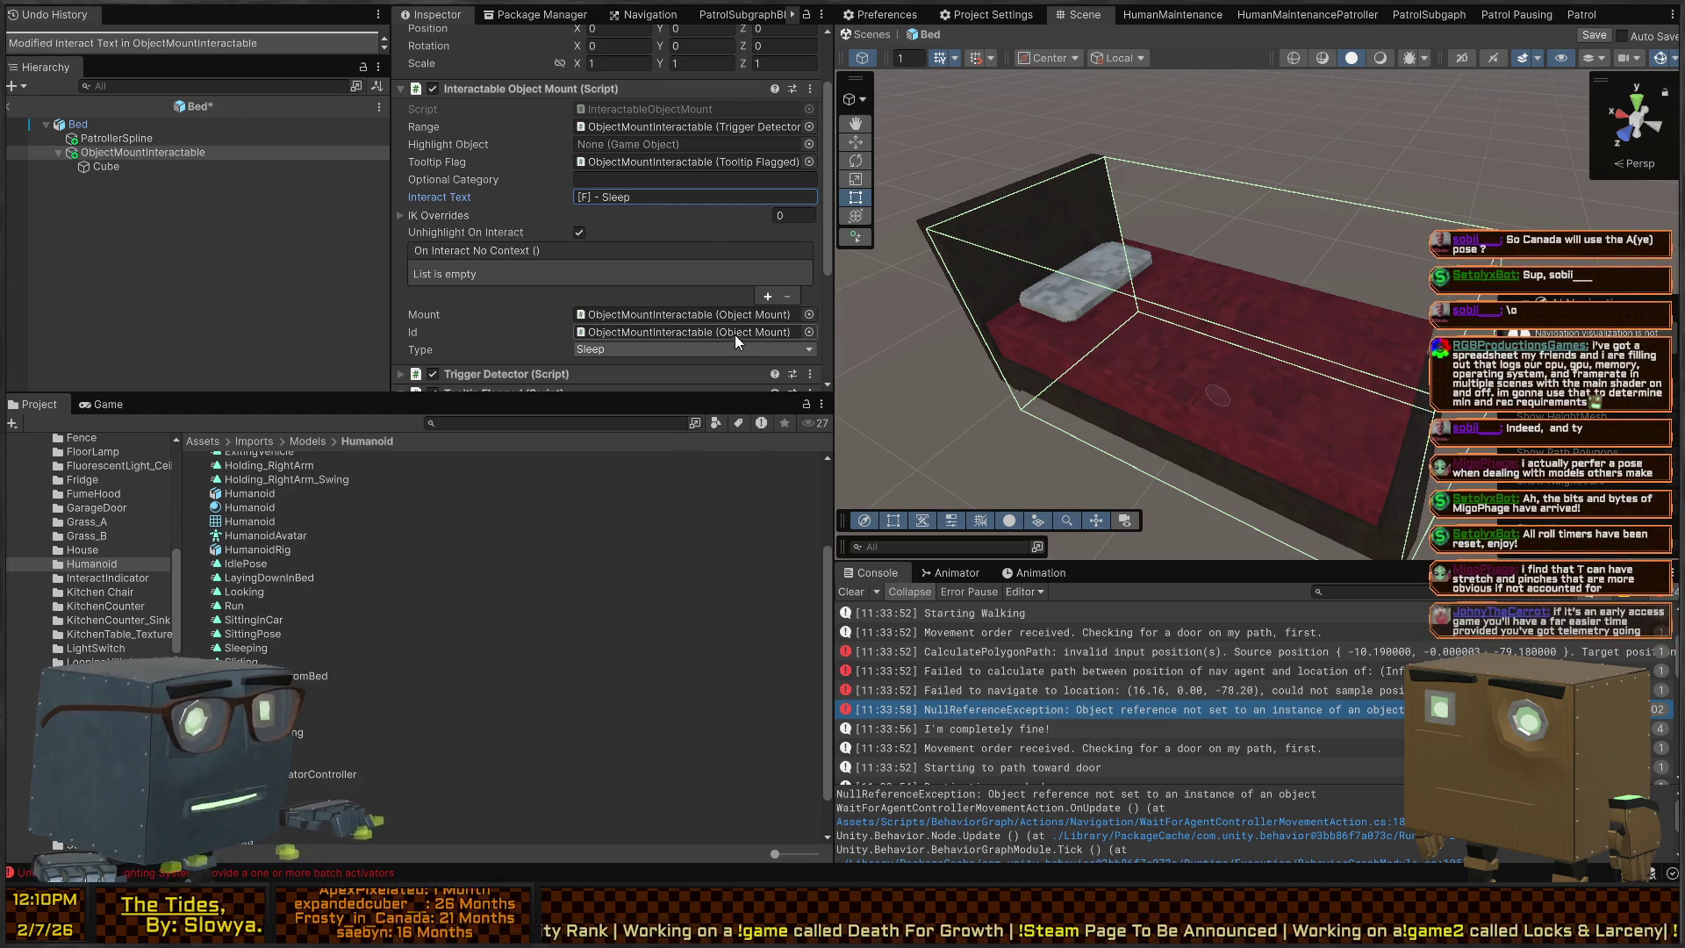
scroll(530, 252, "down", 4)
scroll(529, 249, "down", 3)
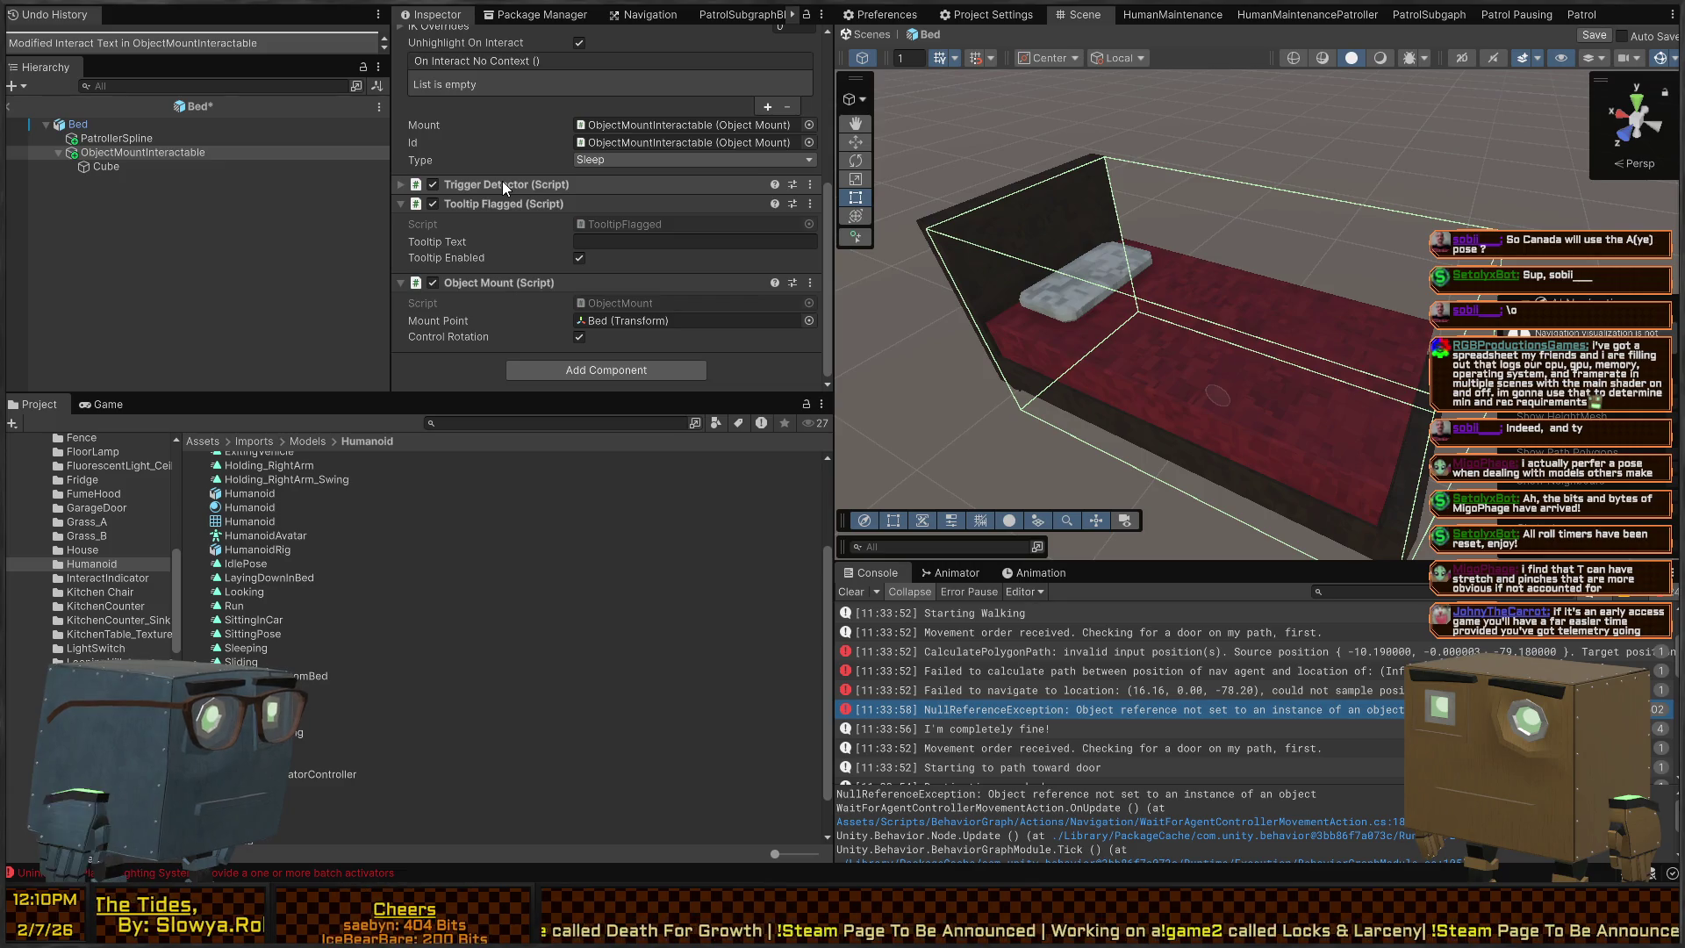
scroll(502, 181, "up", 10)
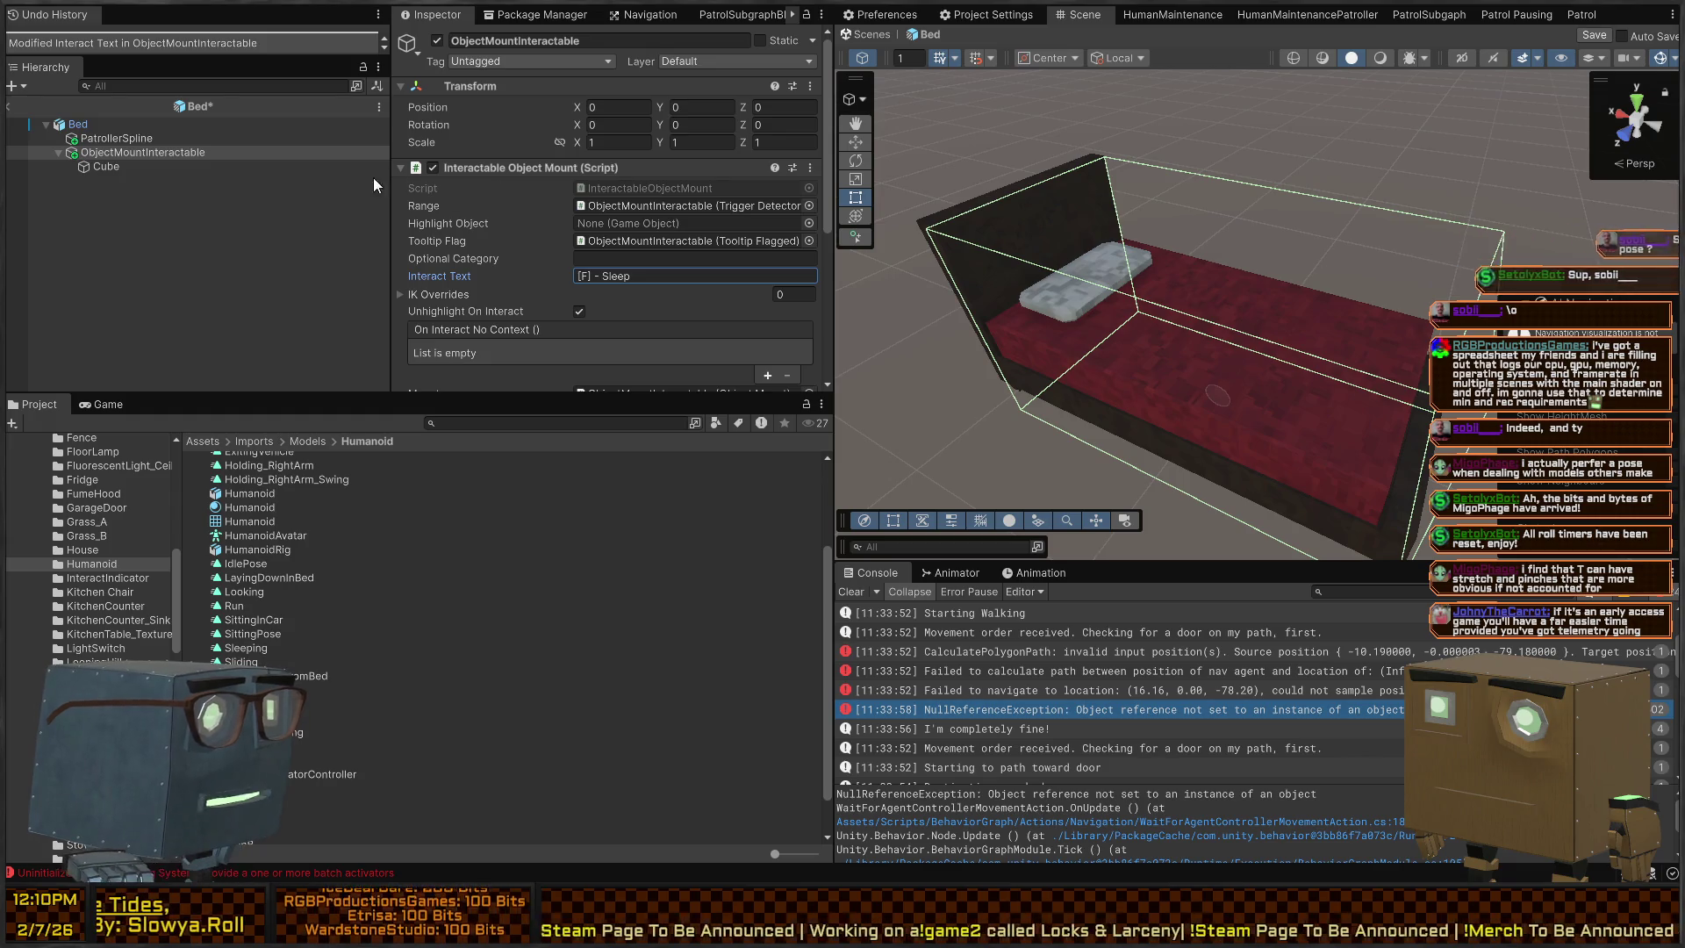
Inspect the Cube's box collider, then frame the mount interactable object
left_click(146, 166)
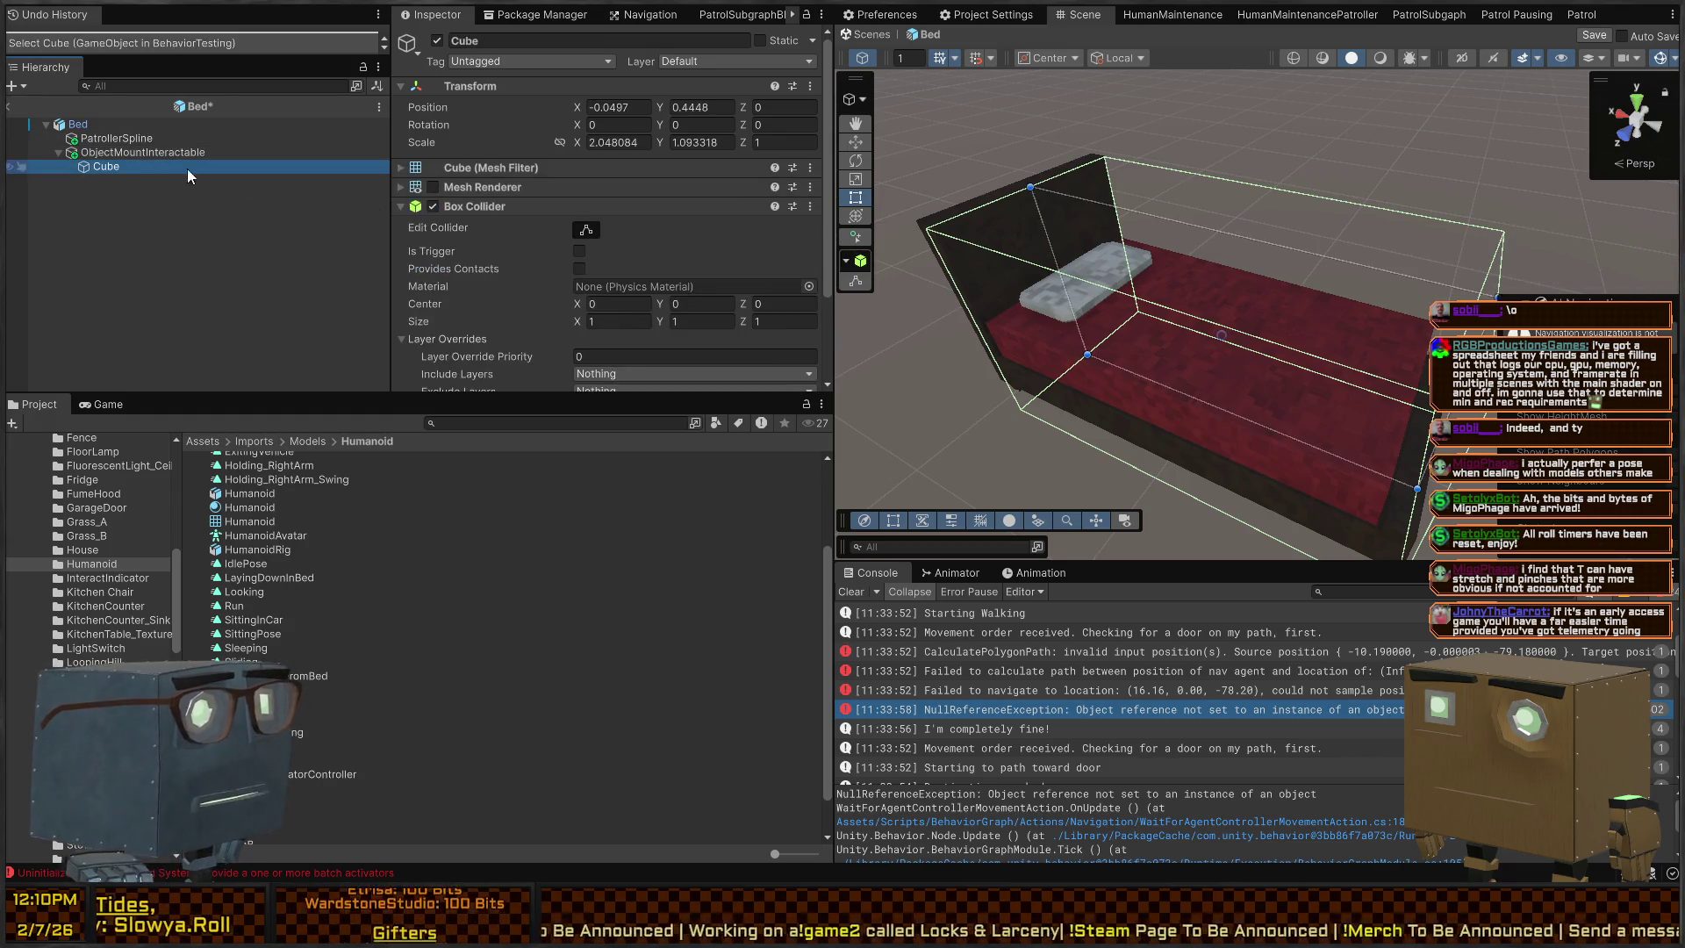
scroll(491, 204, "down", 3)
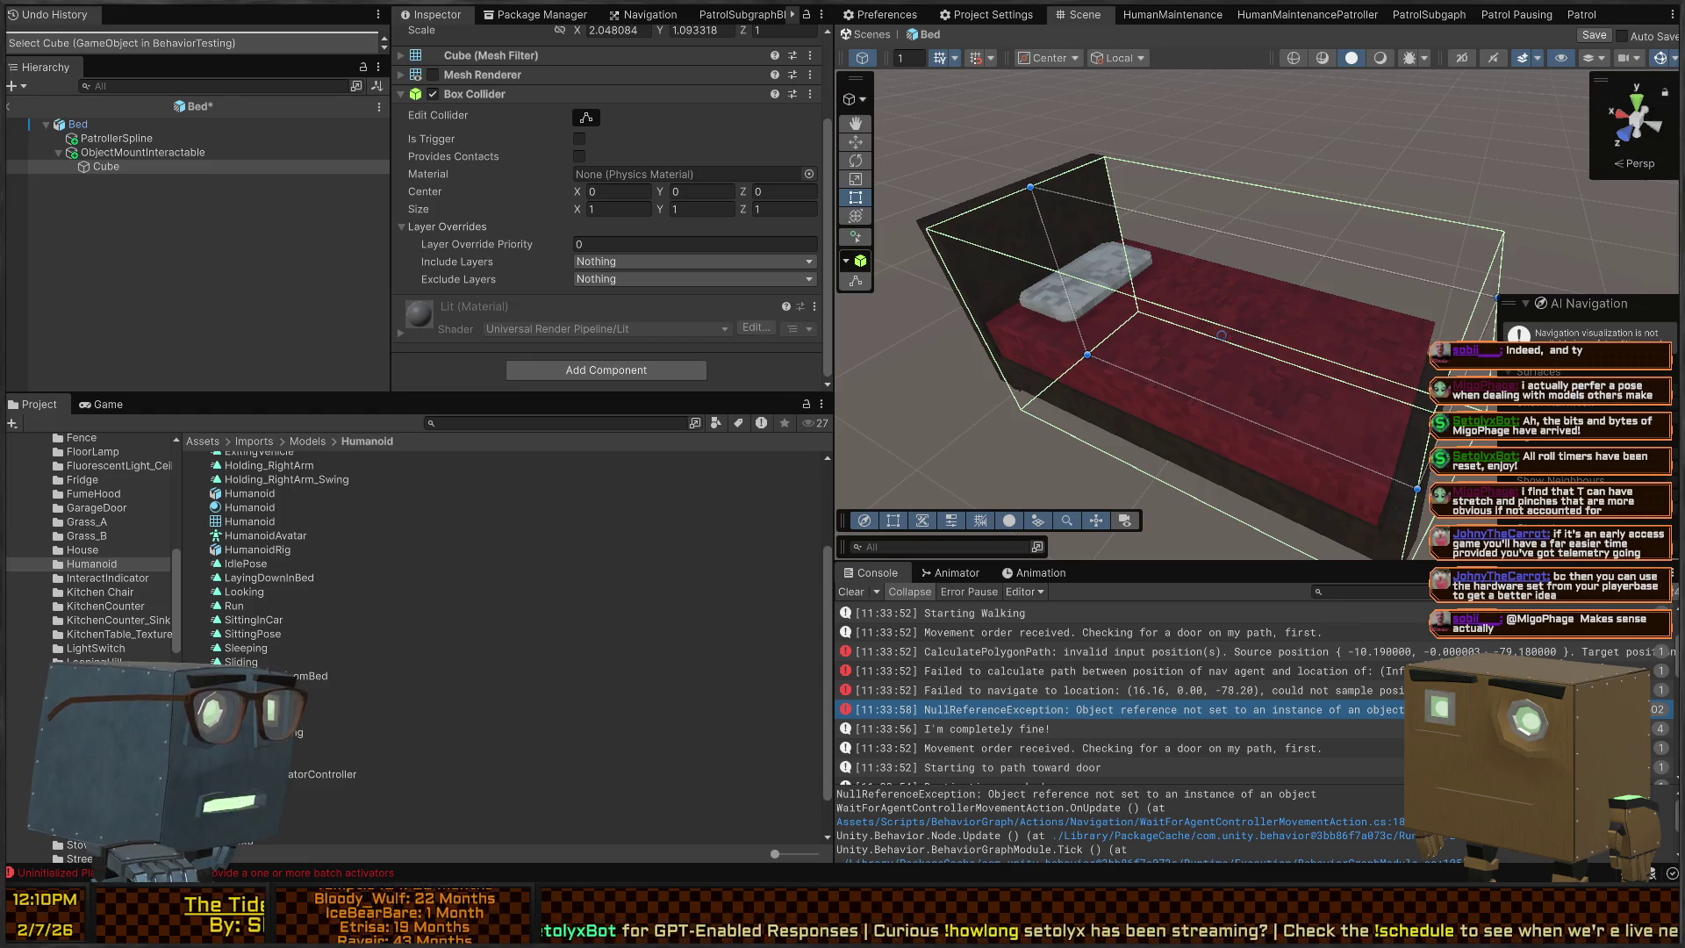
double_click(143, 152)
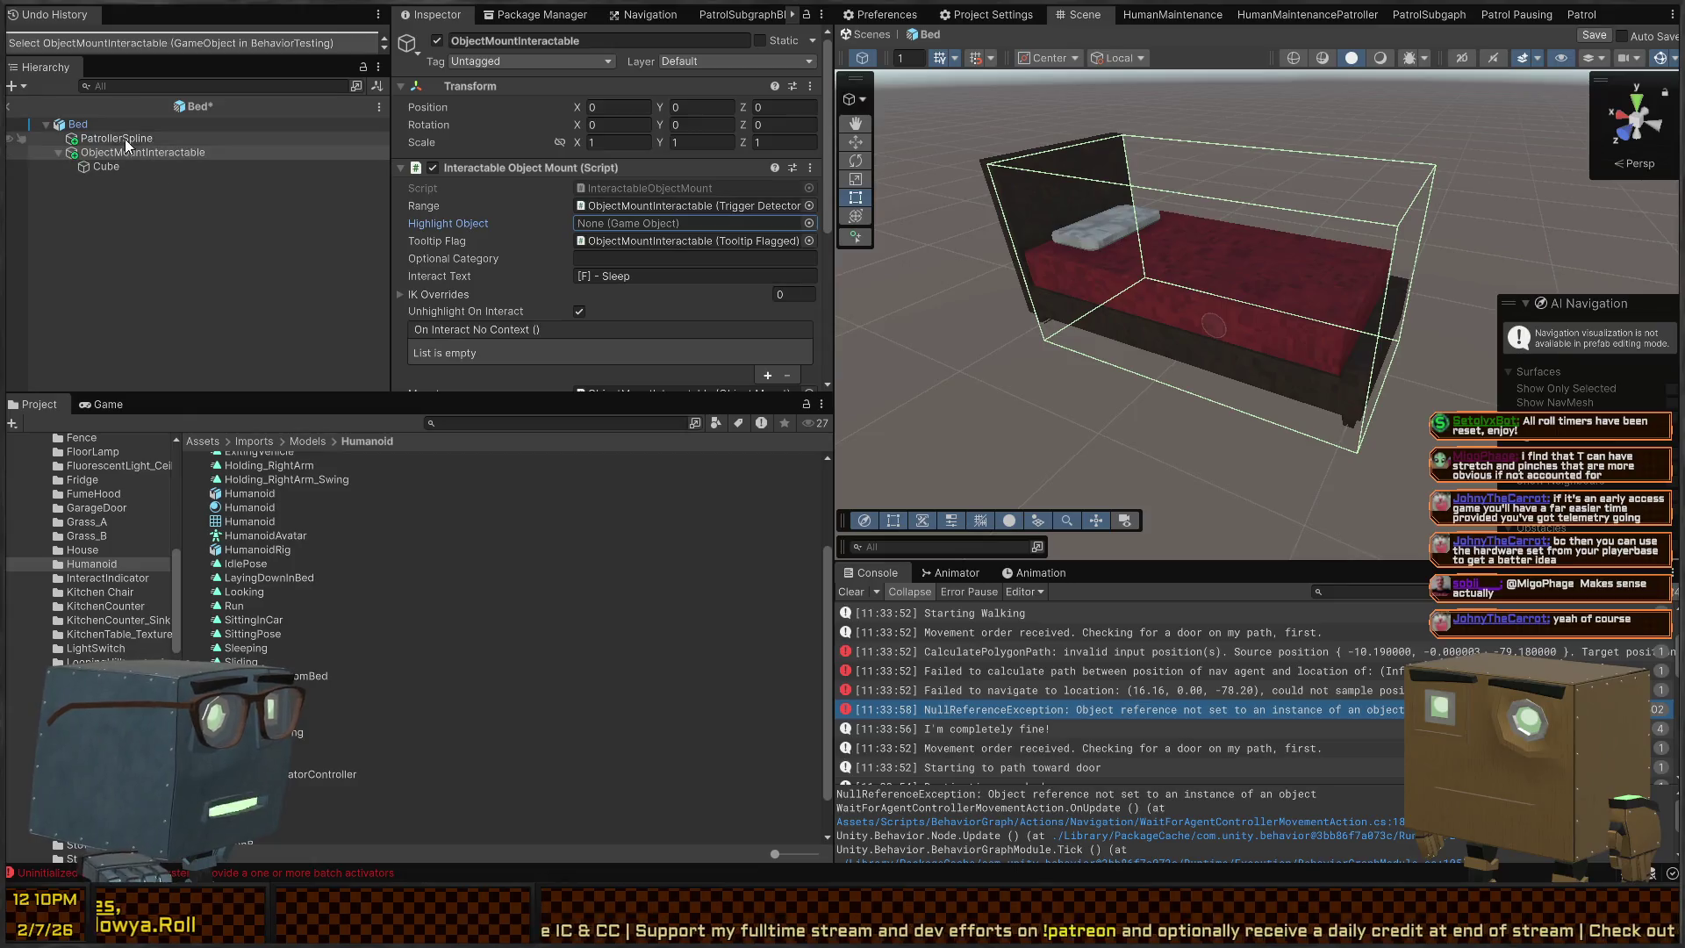
Place the Arrow prefab above the bed, group it under a new parent, and set it as Highlight Object
left_click(527, 425)
type("arrow")
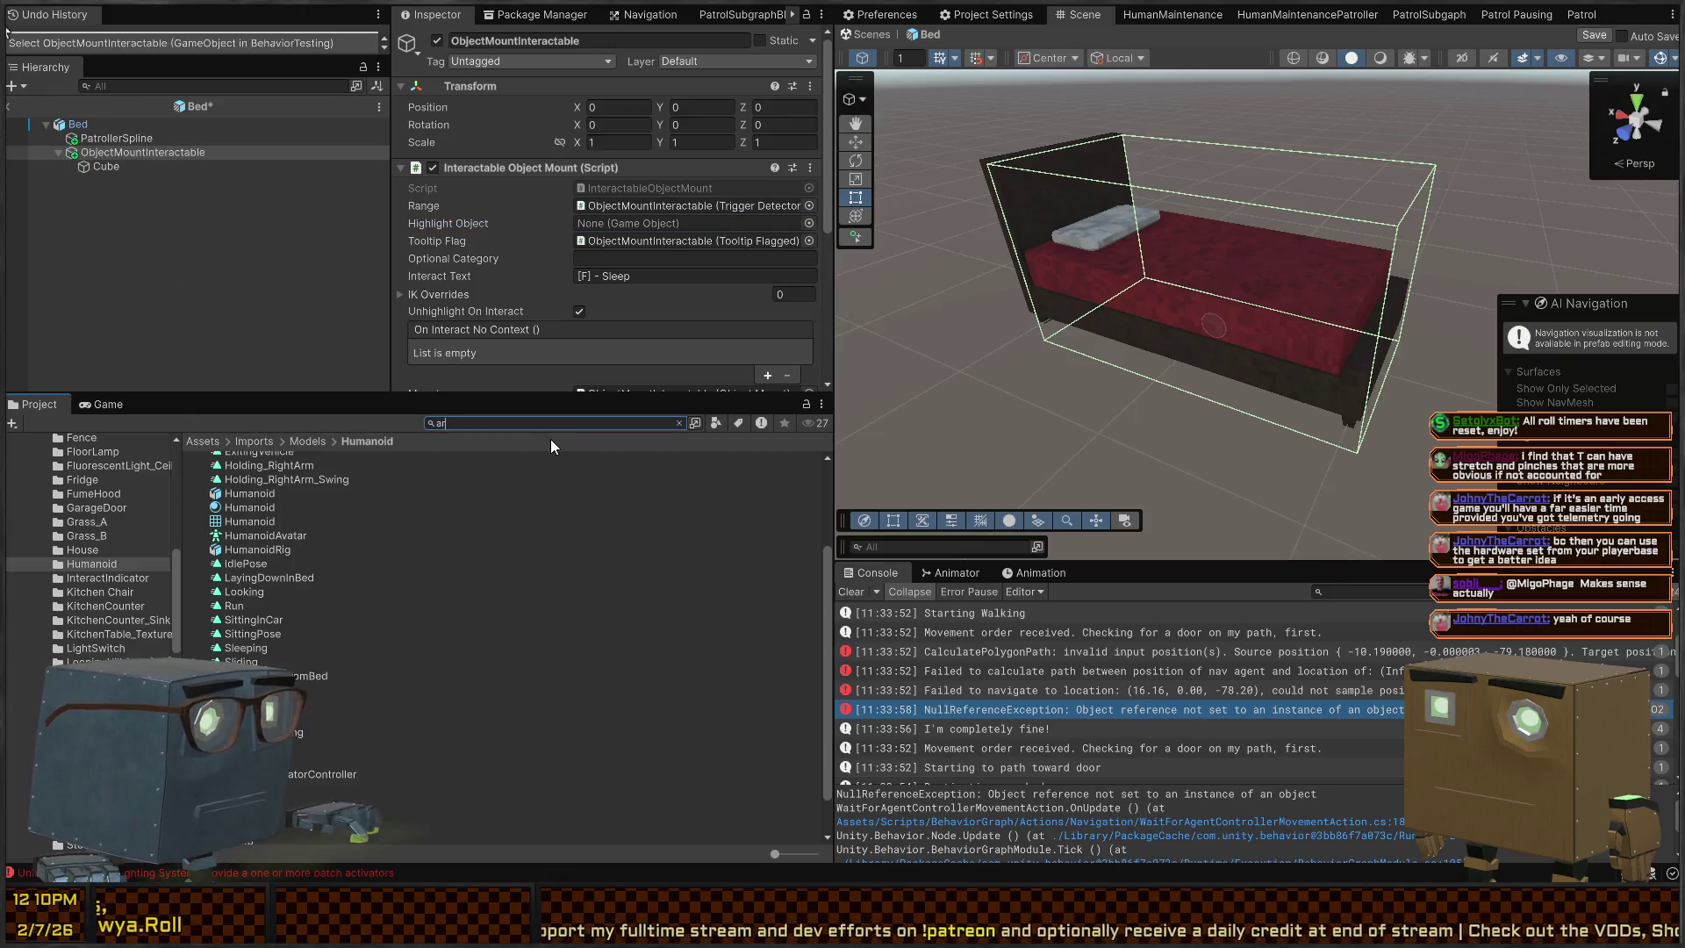
mouse_move(227, 472)
left_mouse_down()
mouse_move(1279, 171)
mouse_move(1203, 230)
mouse_move(1213, 220)
left_mouse_up()
left_click(102, 182)
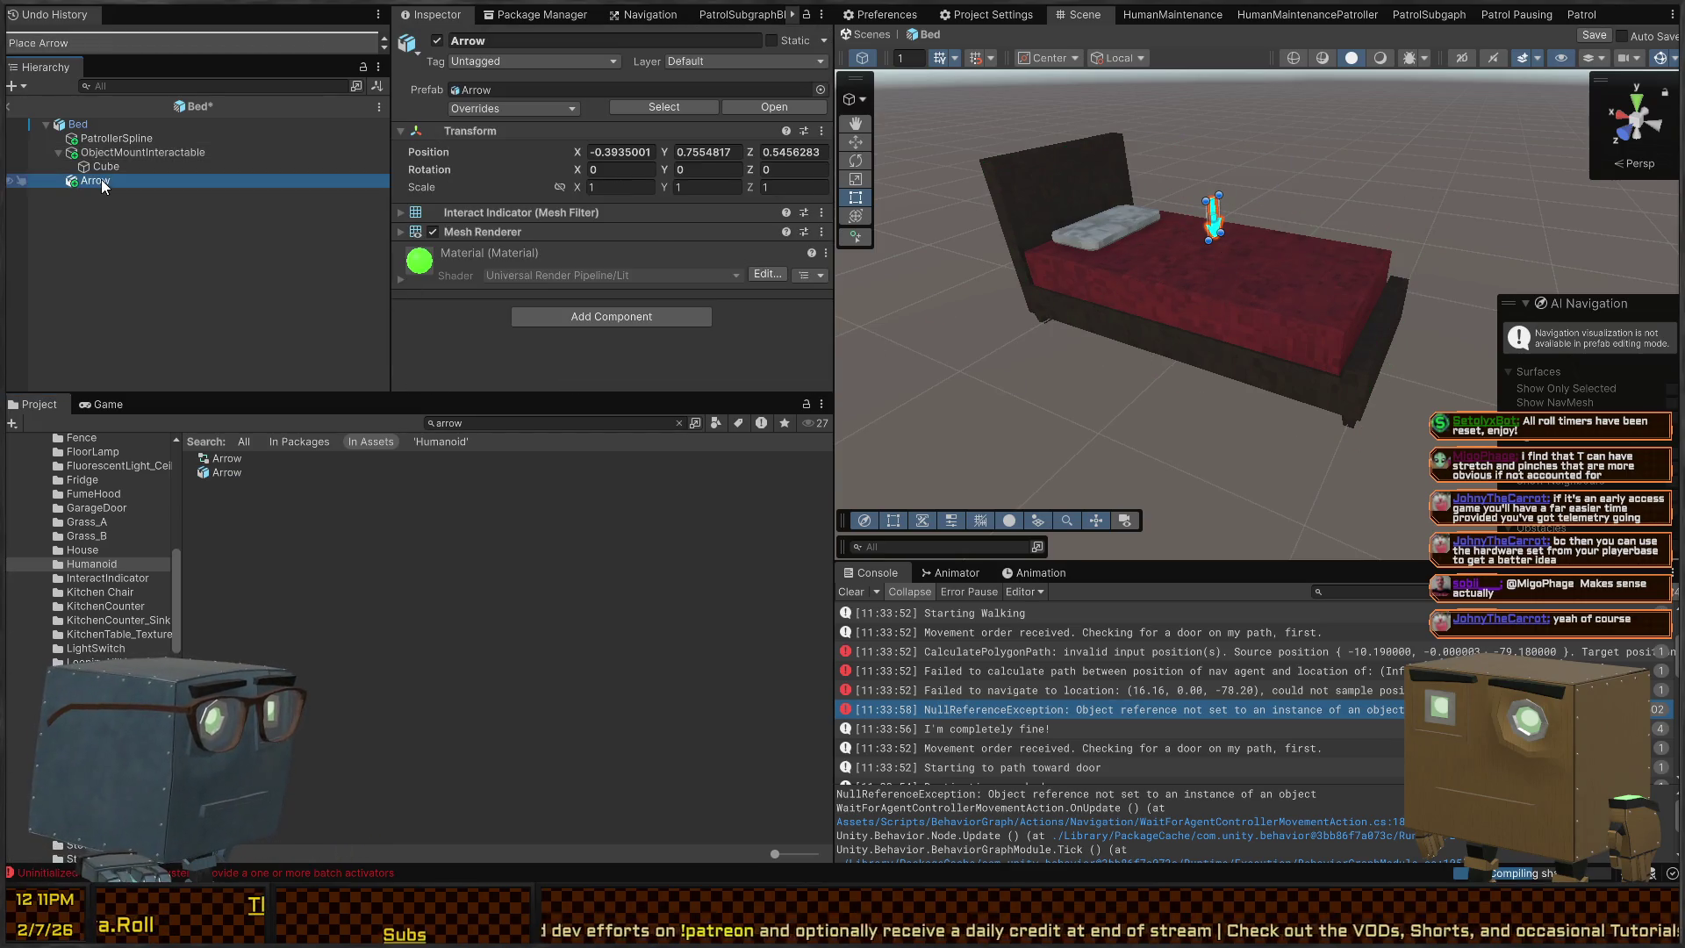
key("ctrl+shift+g")
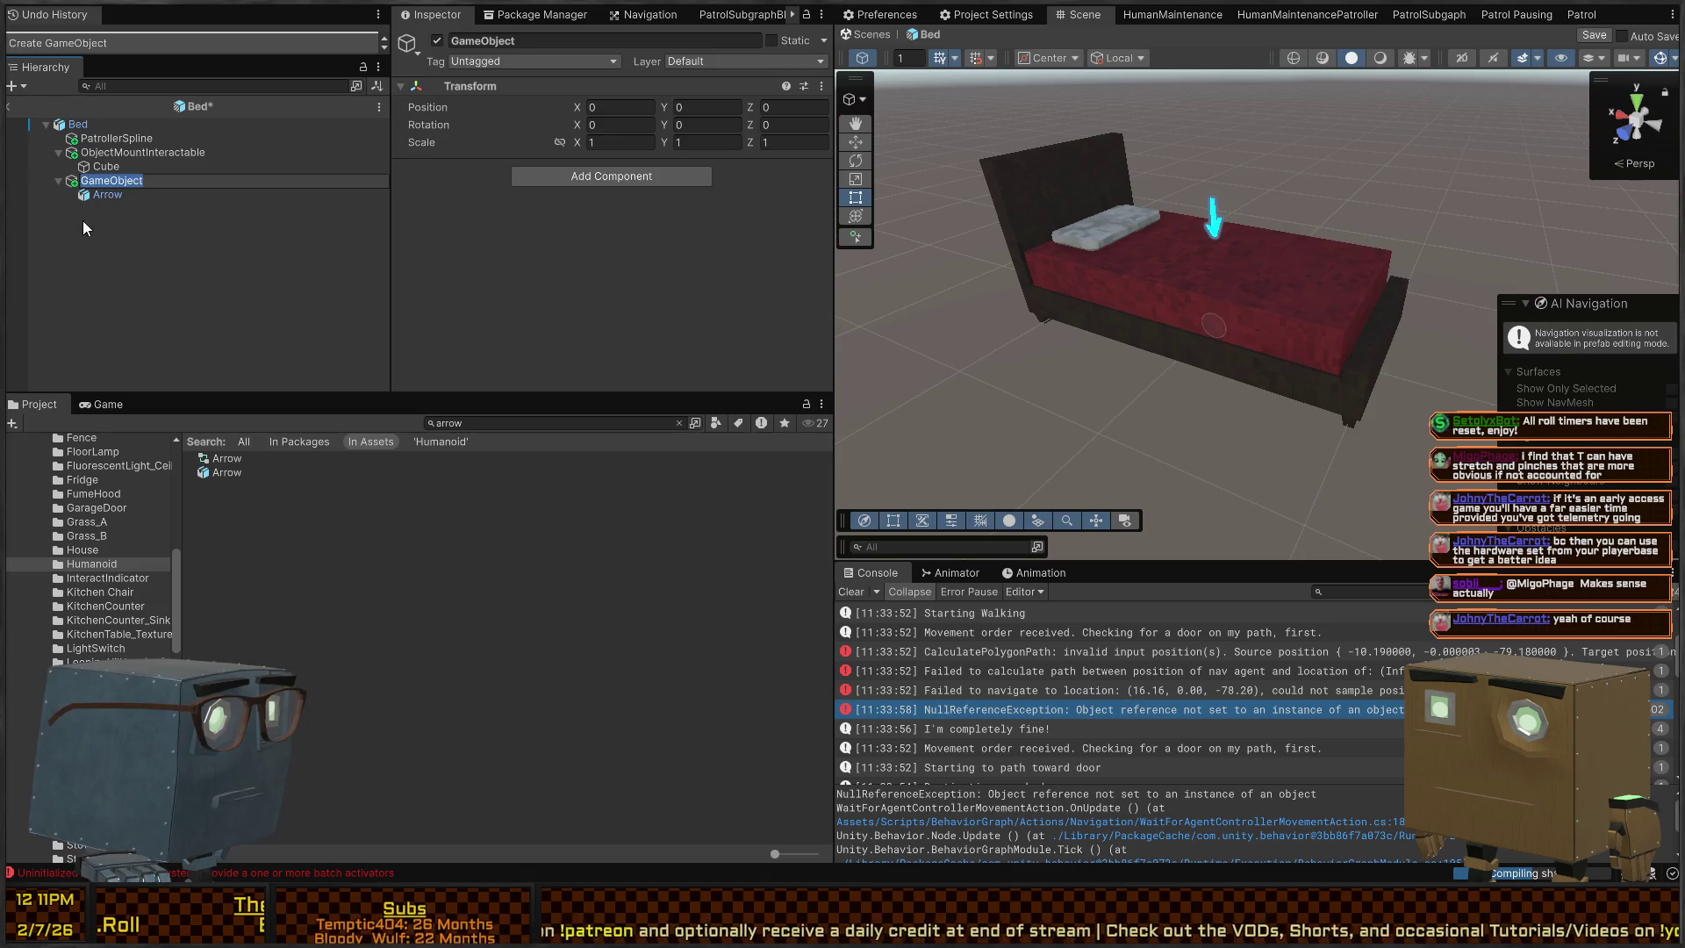
mouse_move(88, 123)
left_mouse_down()
mouse_move(173, 194)
mouse_move(602, 345)
left_mouse_up()
mouse_move(498, 161)
left_mouse_down()
mouse_move(118, 167)
mouse_move(707, 171)
left_mouse_up()
Set the mount's Tooltip Text to 'Sleep' and save the Bed prefab
left_click(131, 153)
scroll(562, 215, "up", 3)
scroll(571, 212, "down", 5)
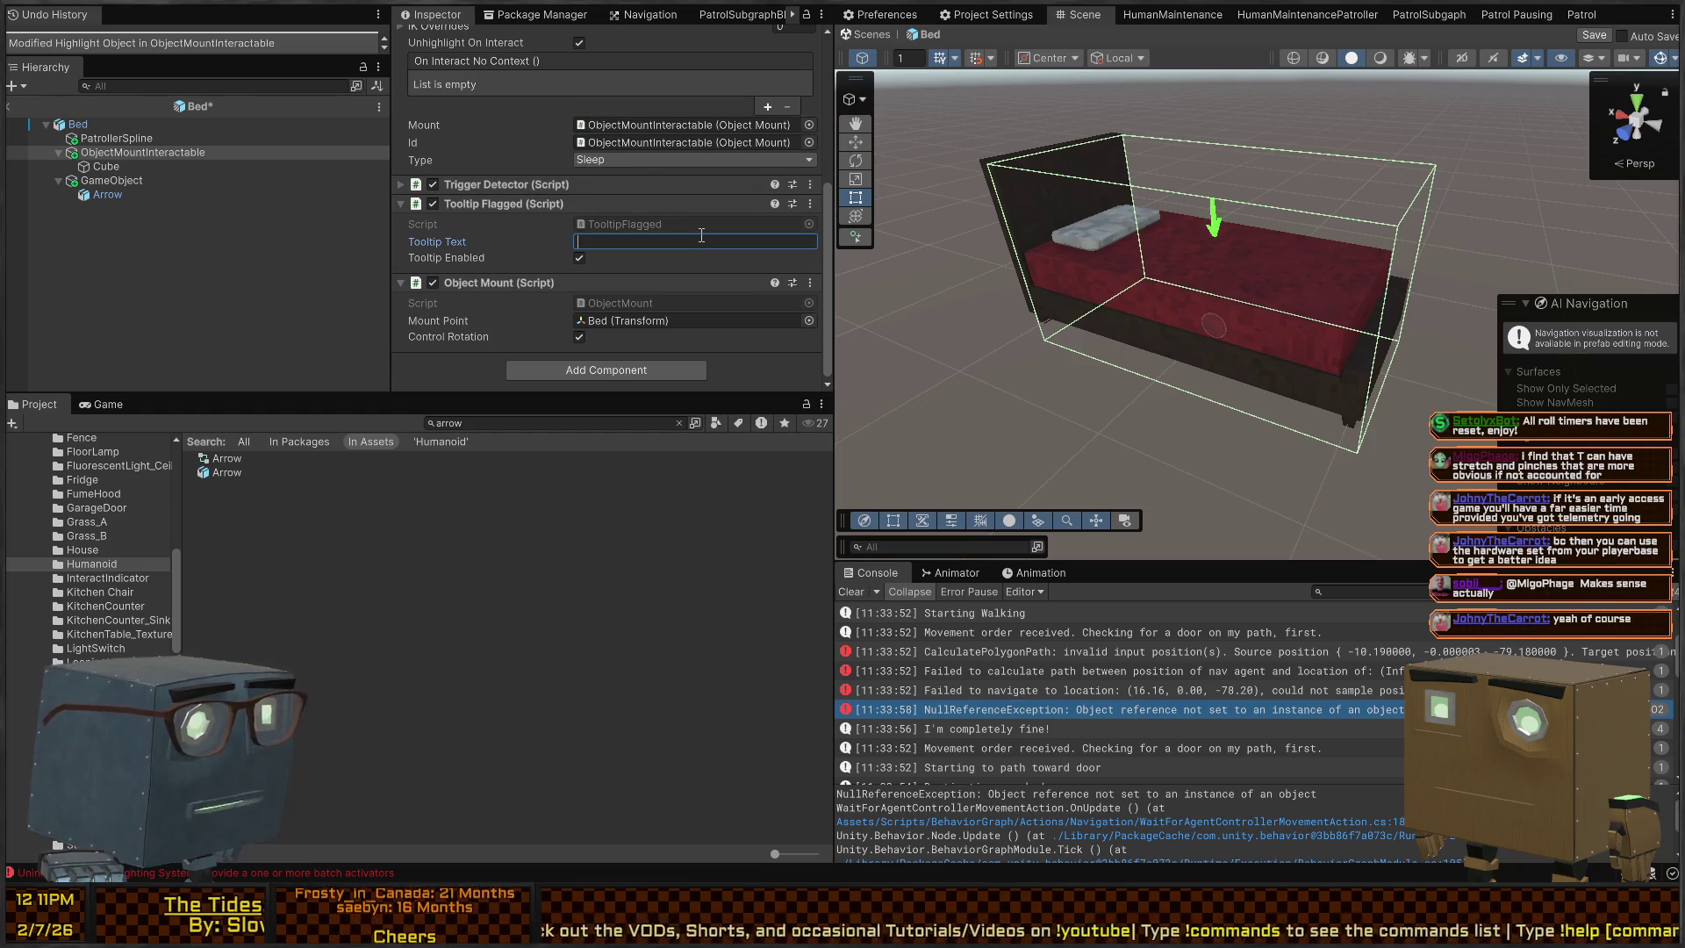
type("Sleep")
key("ctrl+s")
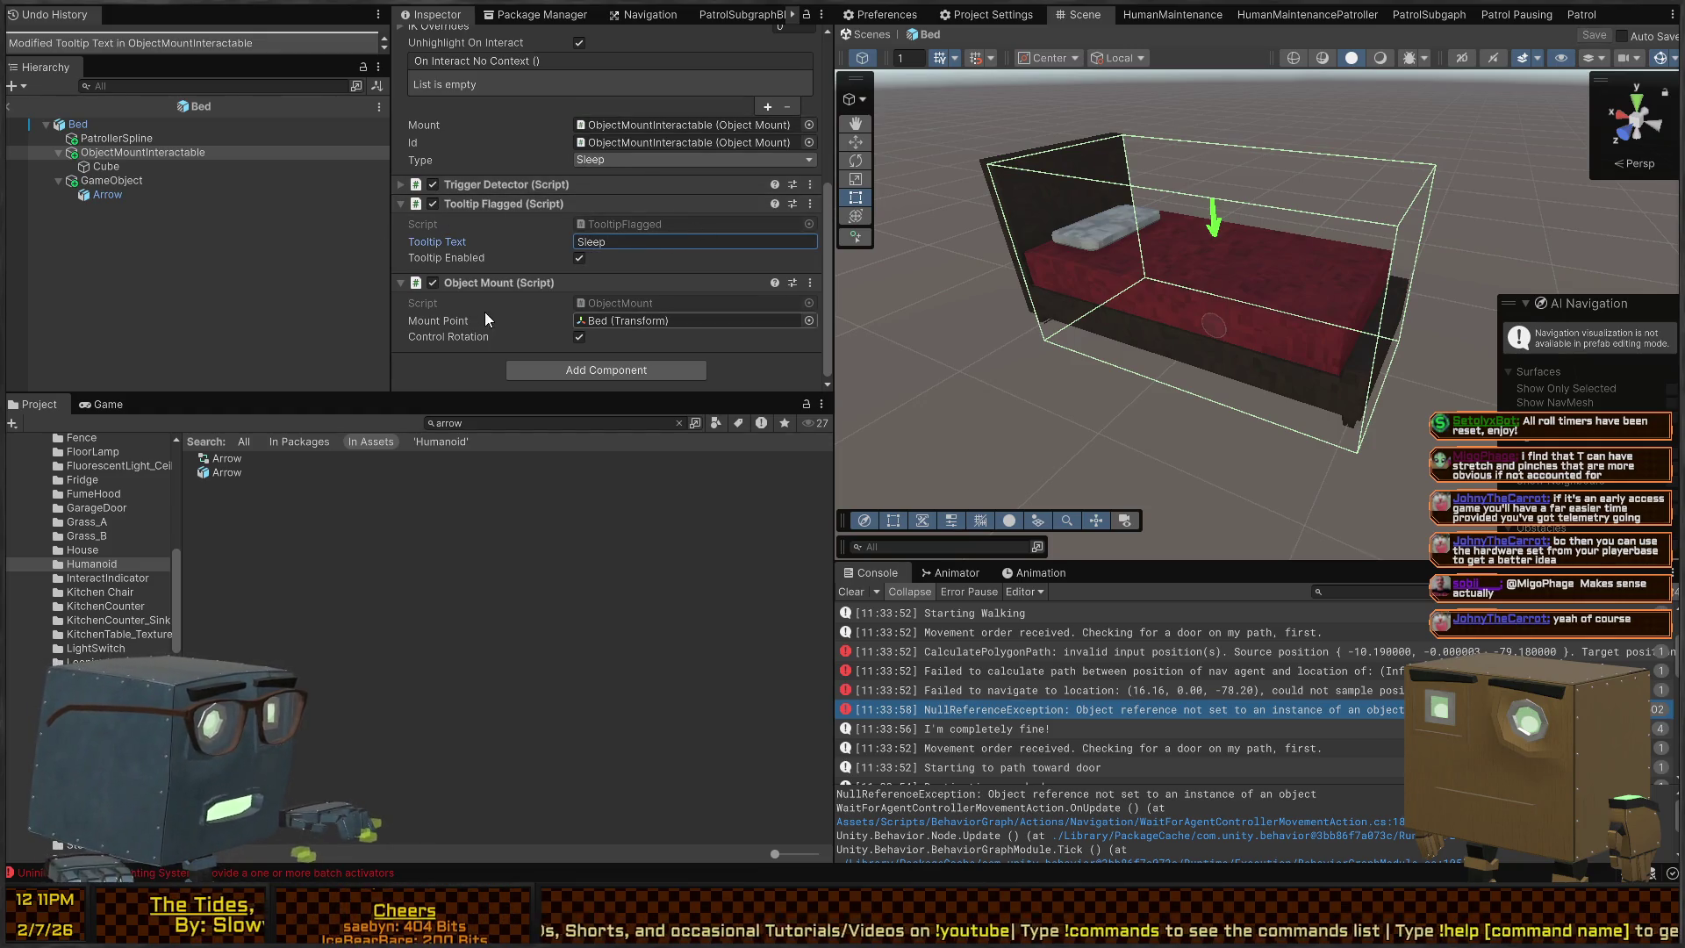
Review the Trigger Detector settings and return to the main scene
left_click(513, 183)
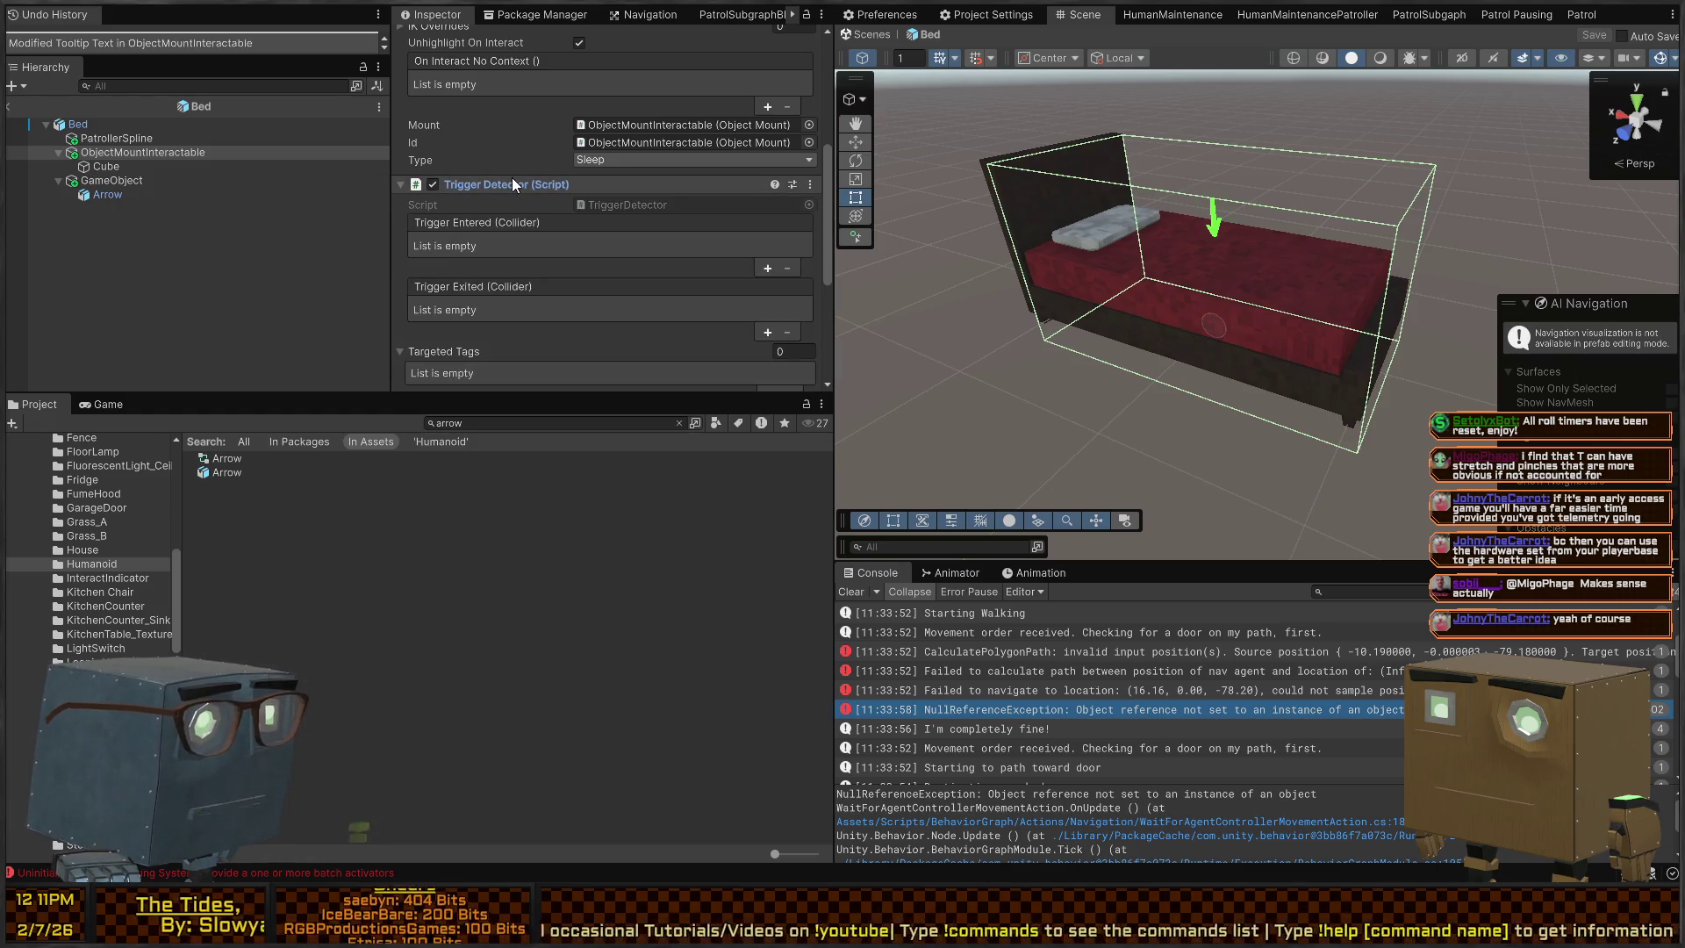
scroll(527, 215, "down", 3)
scroll(519, 214, "up", 3)
left_click(502, 229)
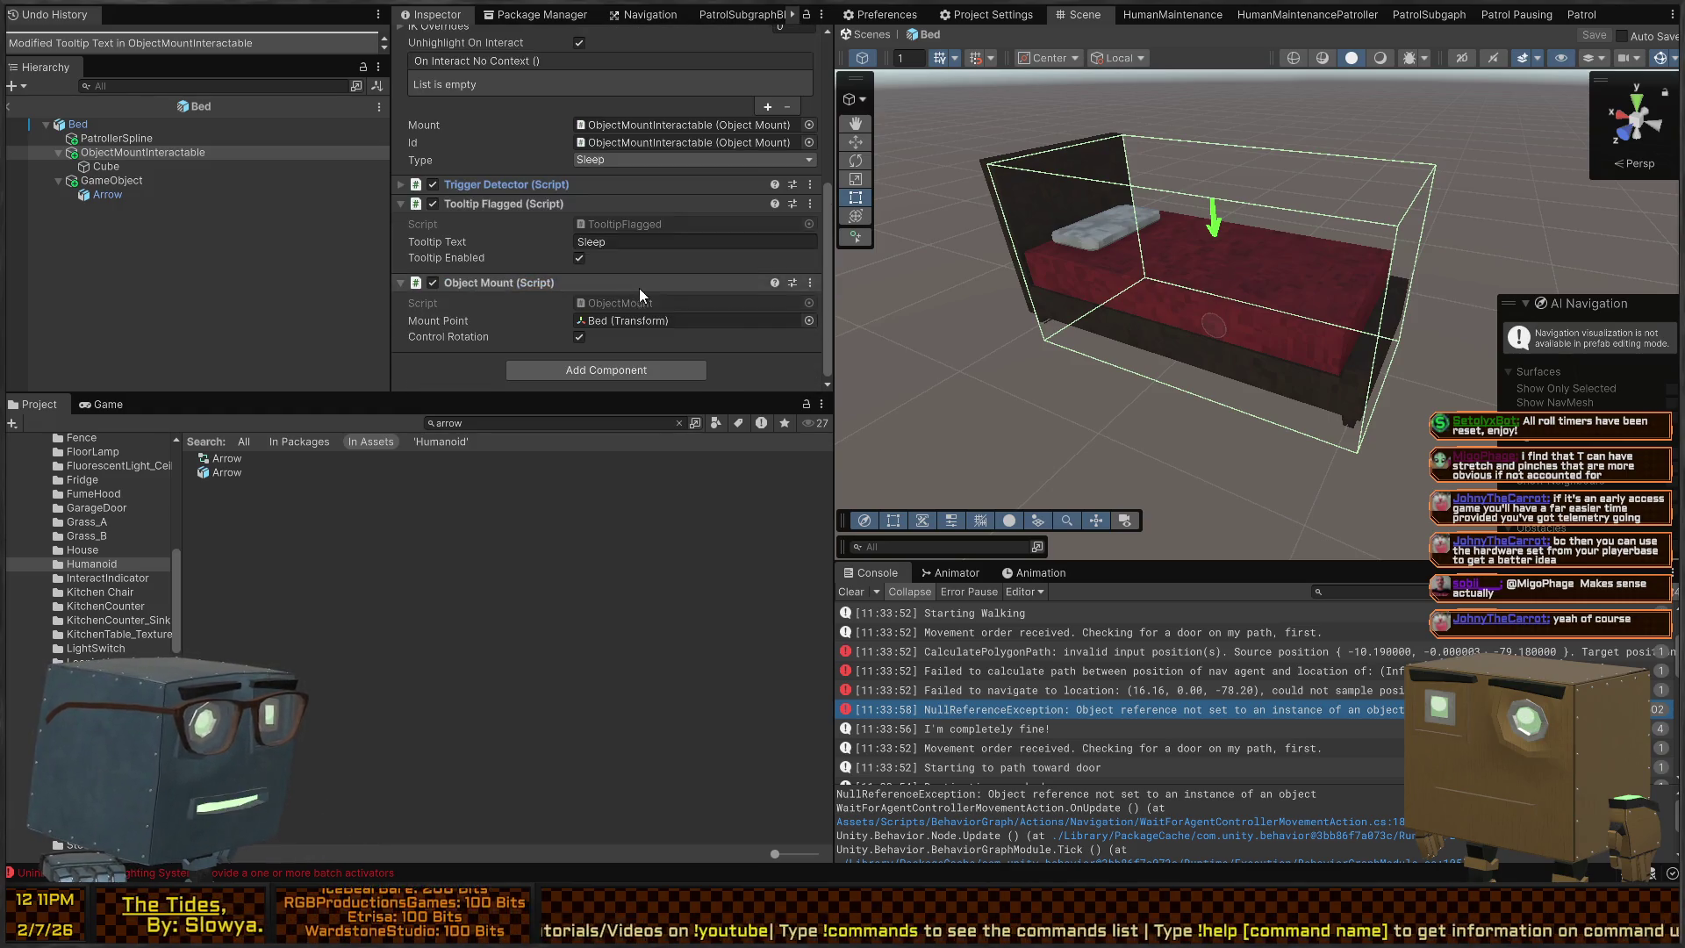
scroll(656, 234, "up", 4)
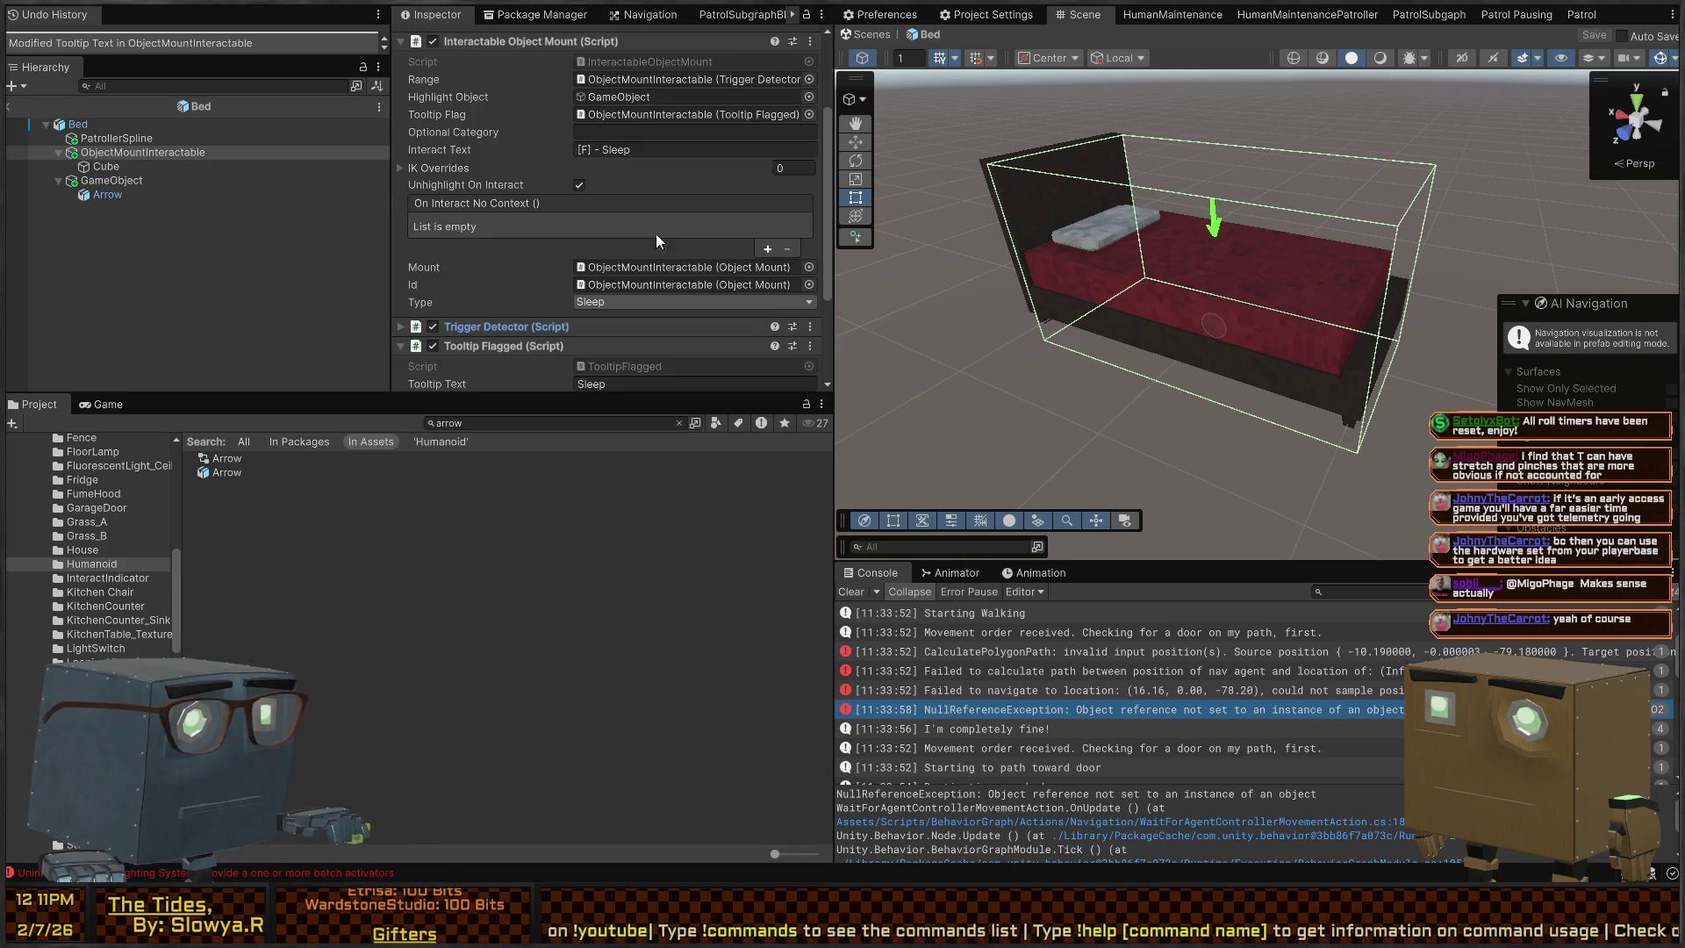
left_click(859, 35)
scroll(88, 527, "up", 10)
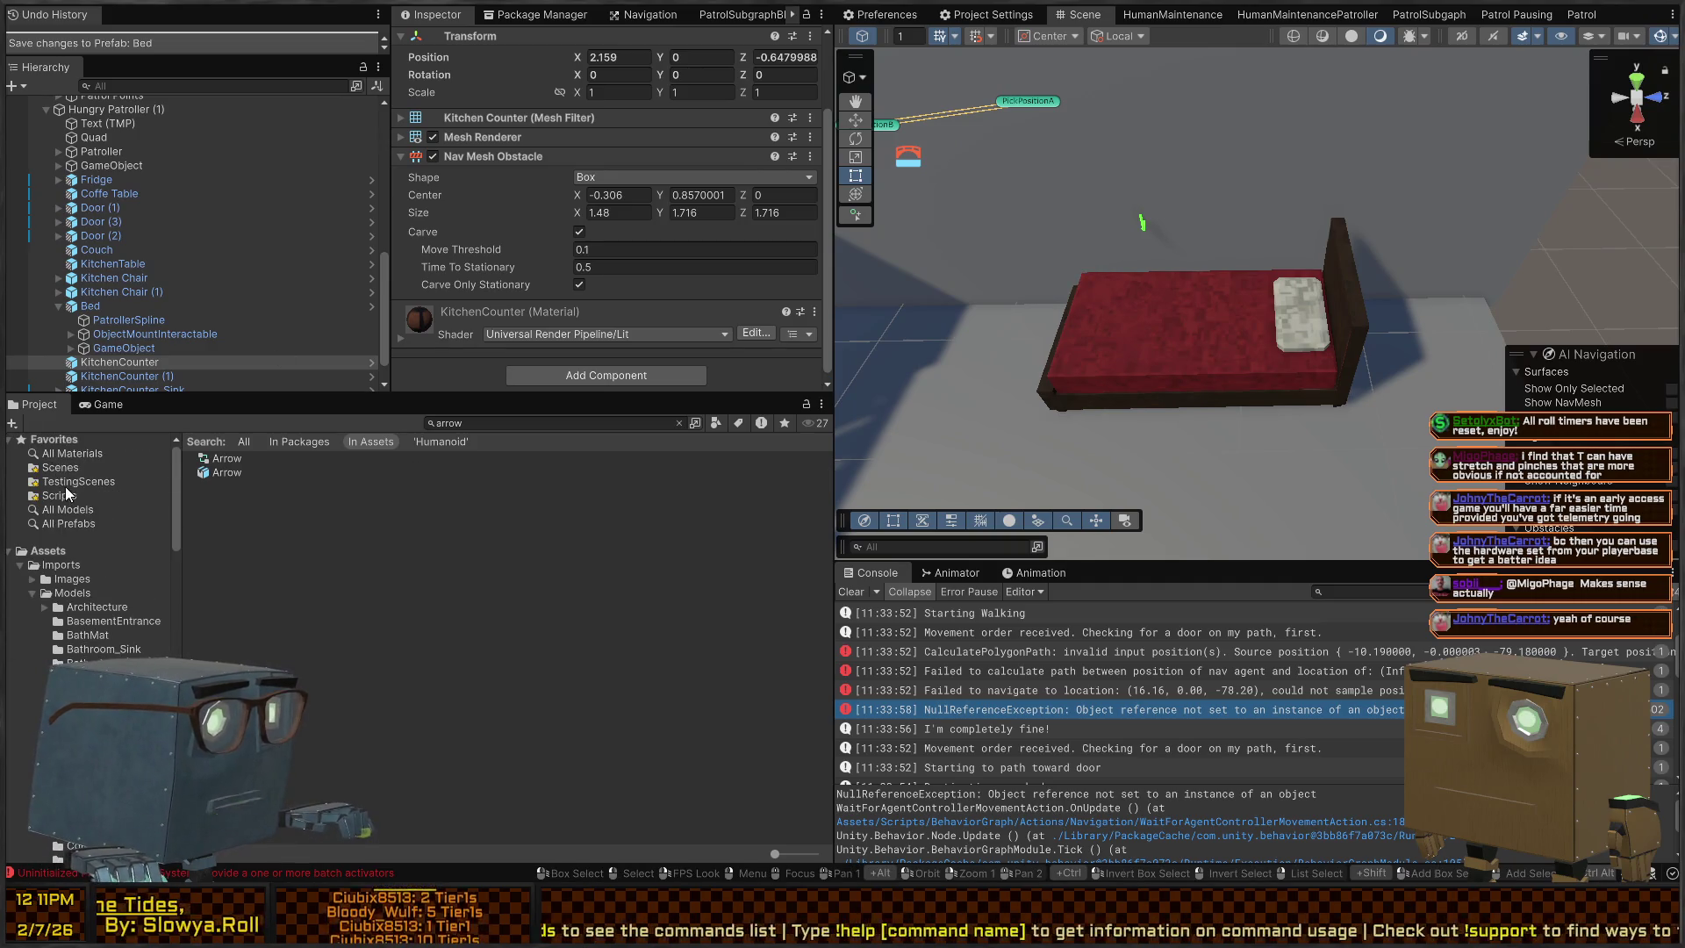
Open the InteractionTesting scene from Scenes > MechanicsTests and place the Bed prefab beside the chair
left_click(60, 467)
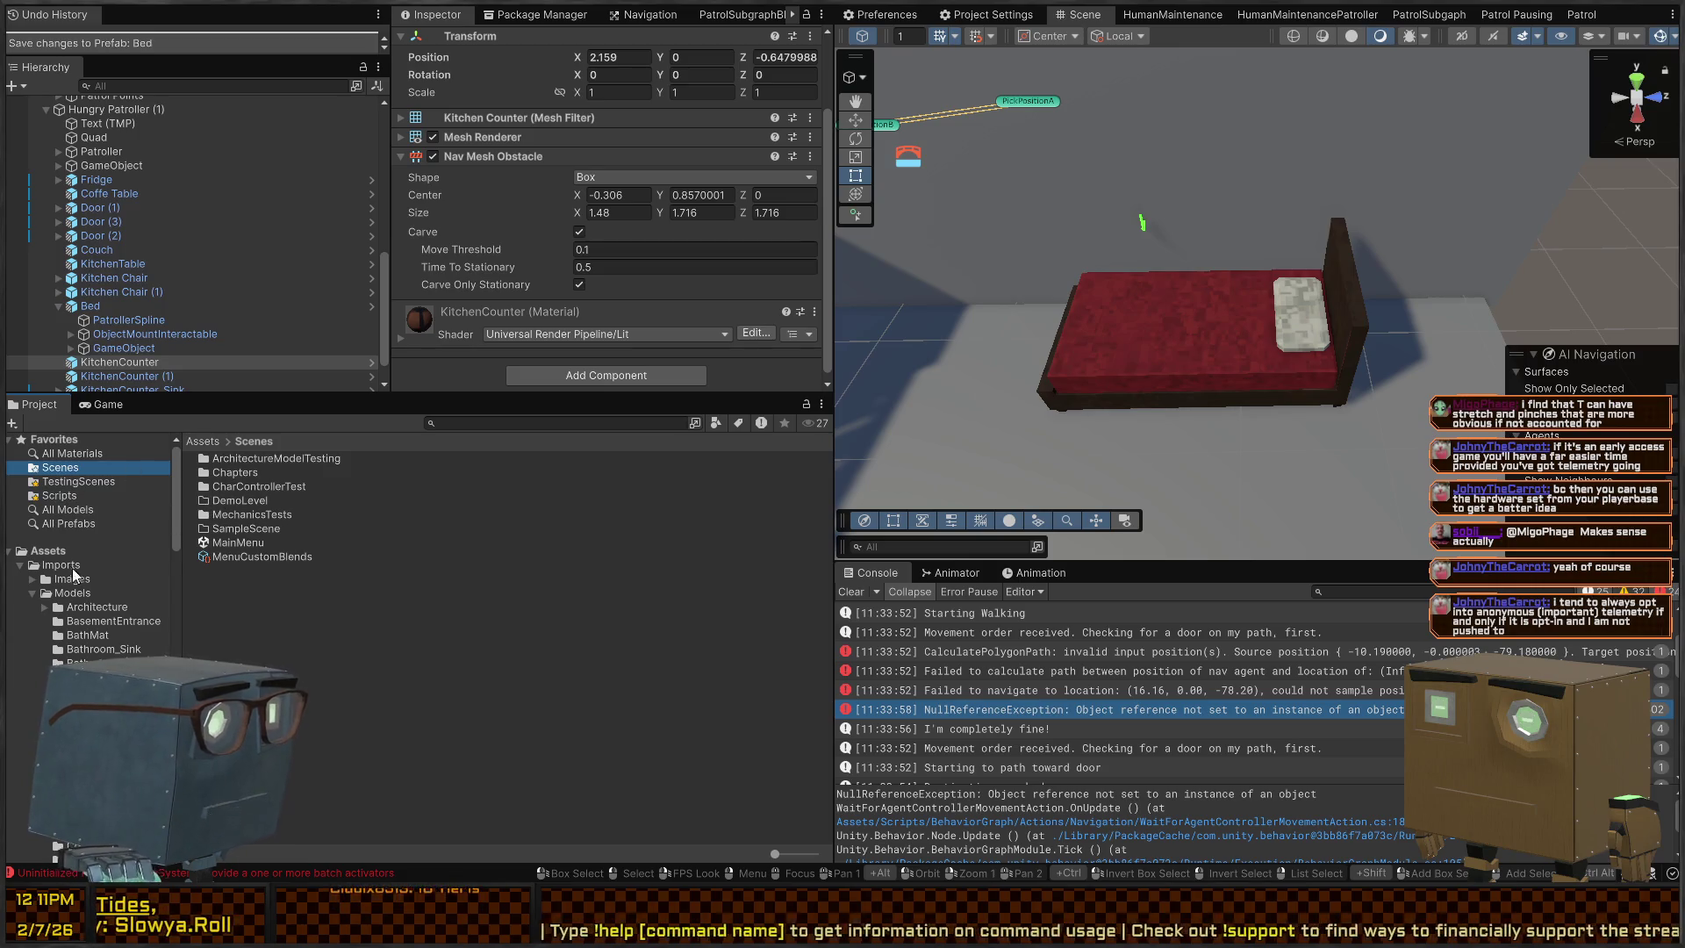
double_click(250, 515)
double_click(268, 474)
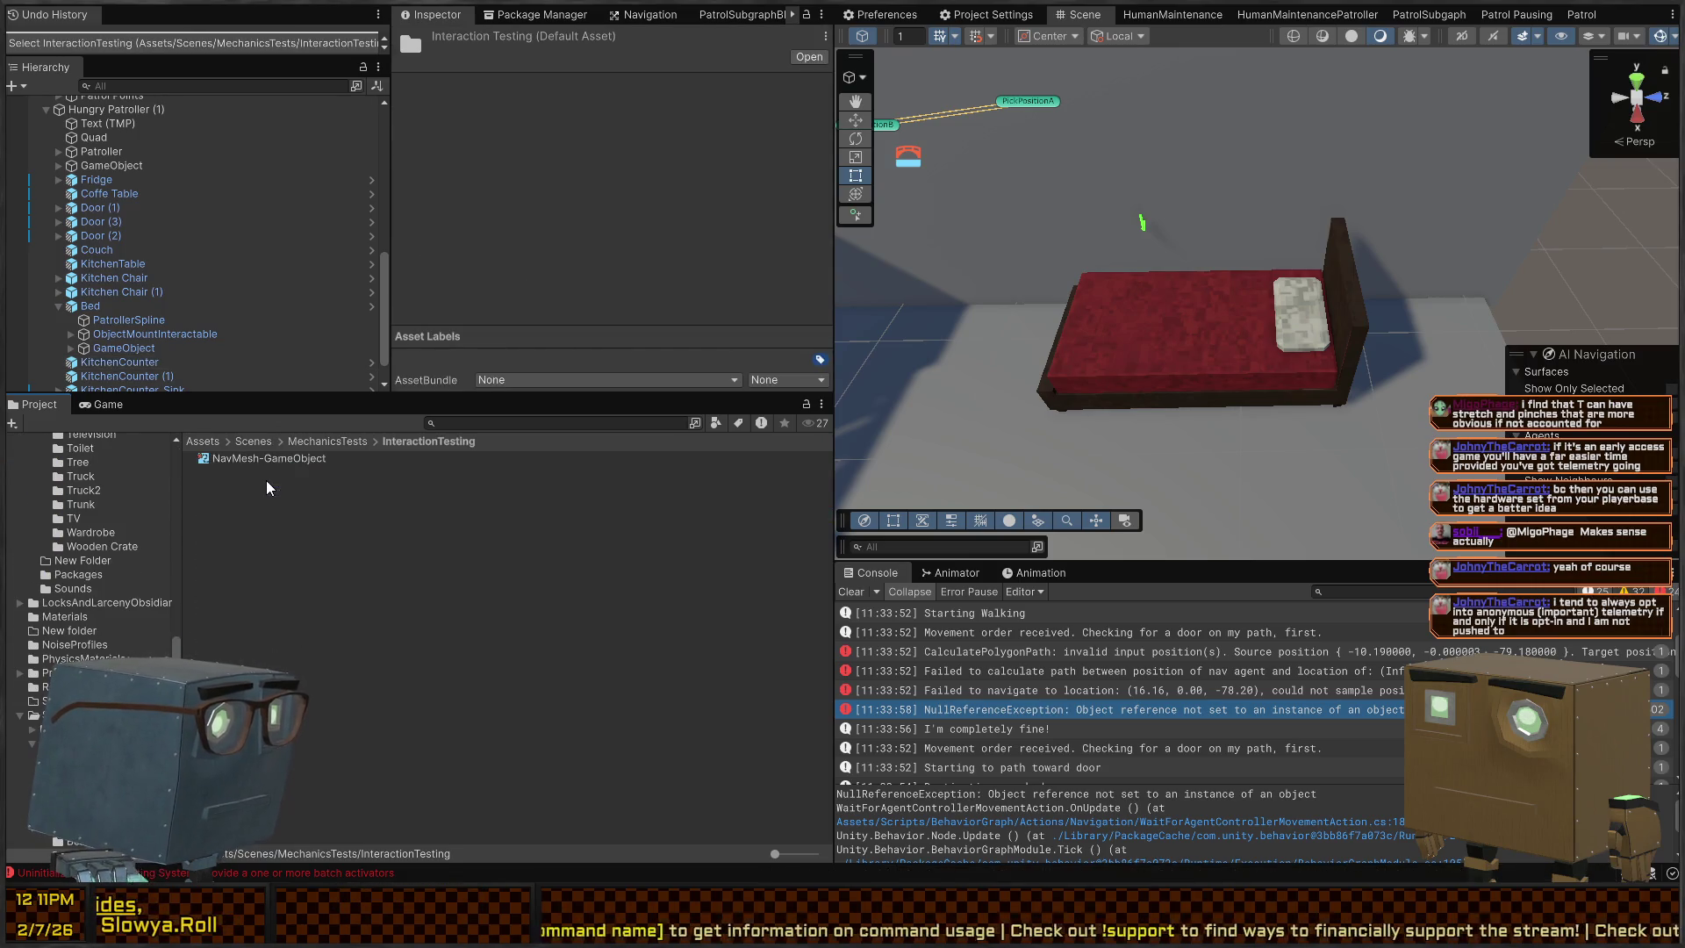
left_click(298, 442)
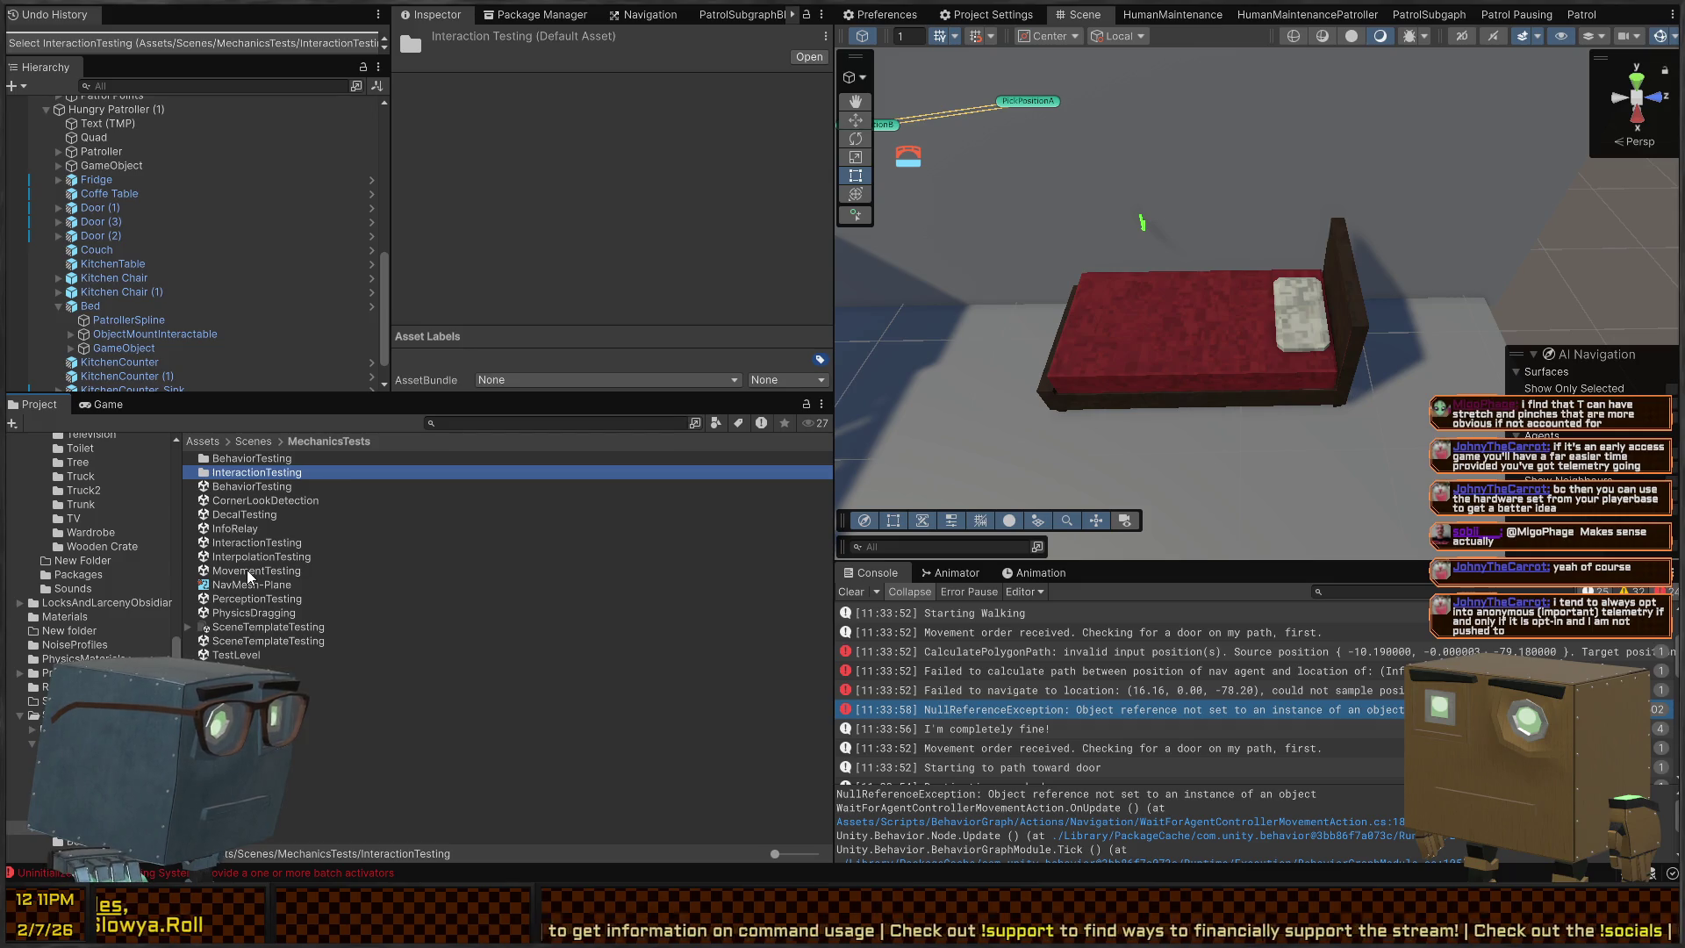
double_click(252, 544)
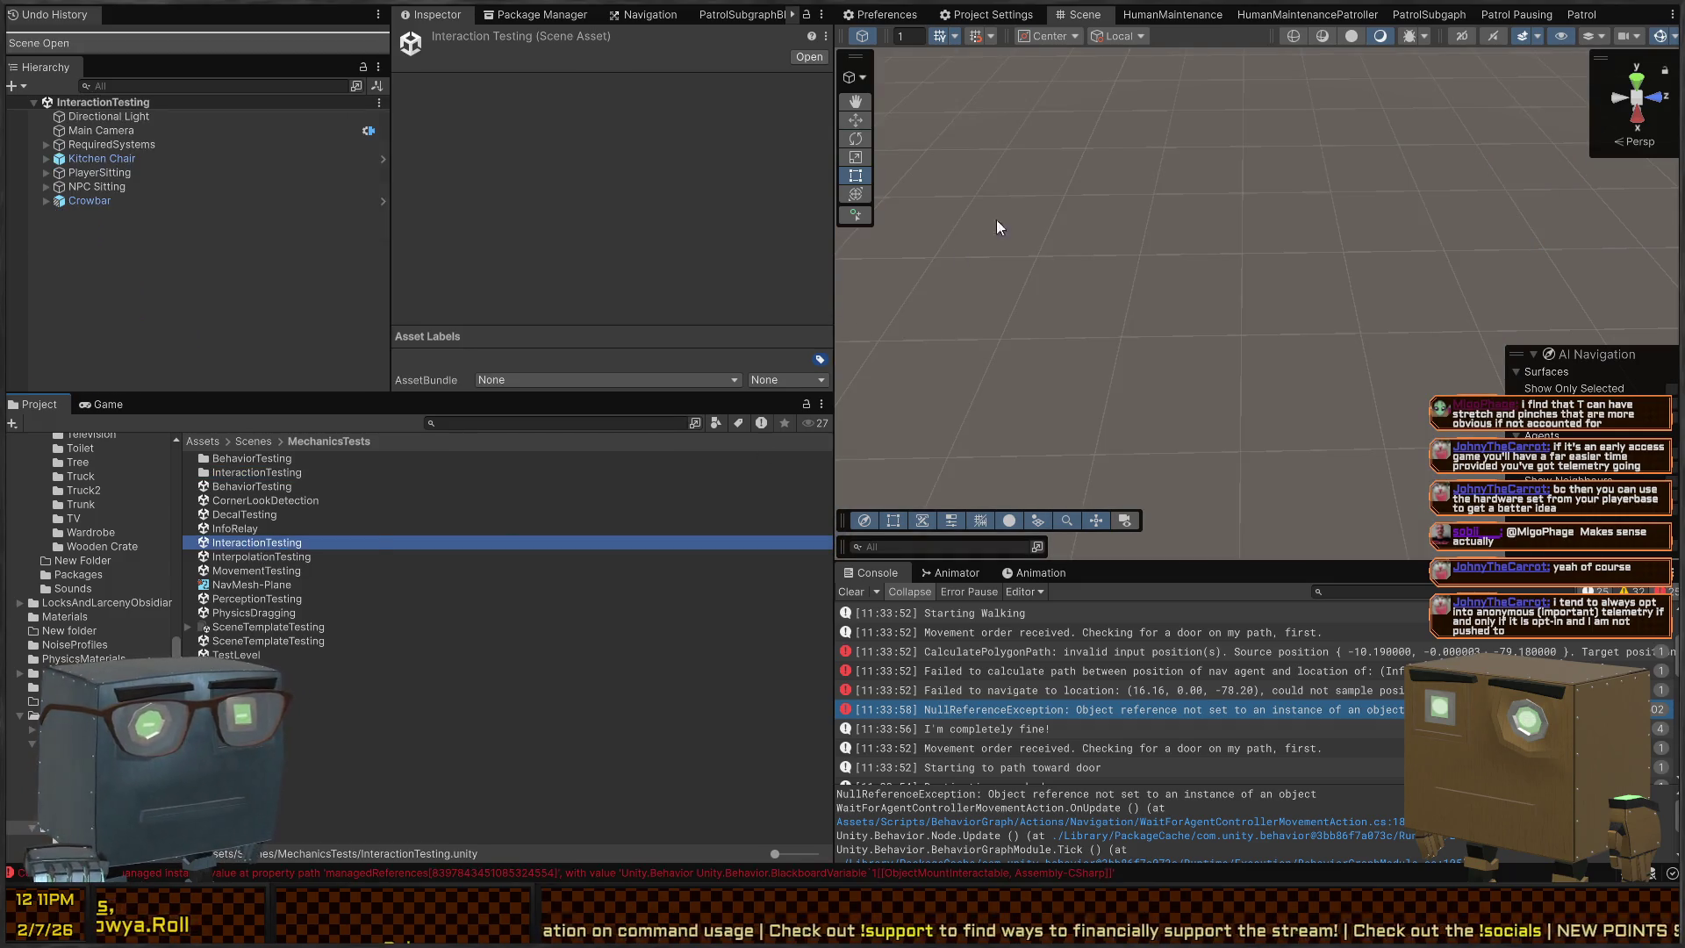
mouse_move(1068, 134)
left_mouse_down()
mouse_move(1347, 180)
mouse_move(1454, 132)
mouse_move(1090, 169)
mouse_move(1114, 181)
mouse_move(1120, 220)
mouse_move(1087, 226)
left_mouse_up()
type("bed")
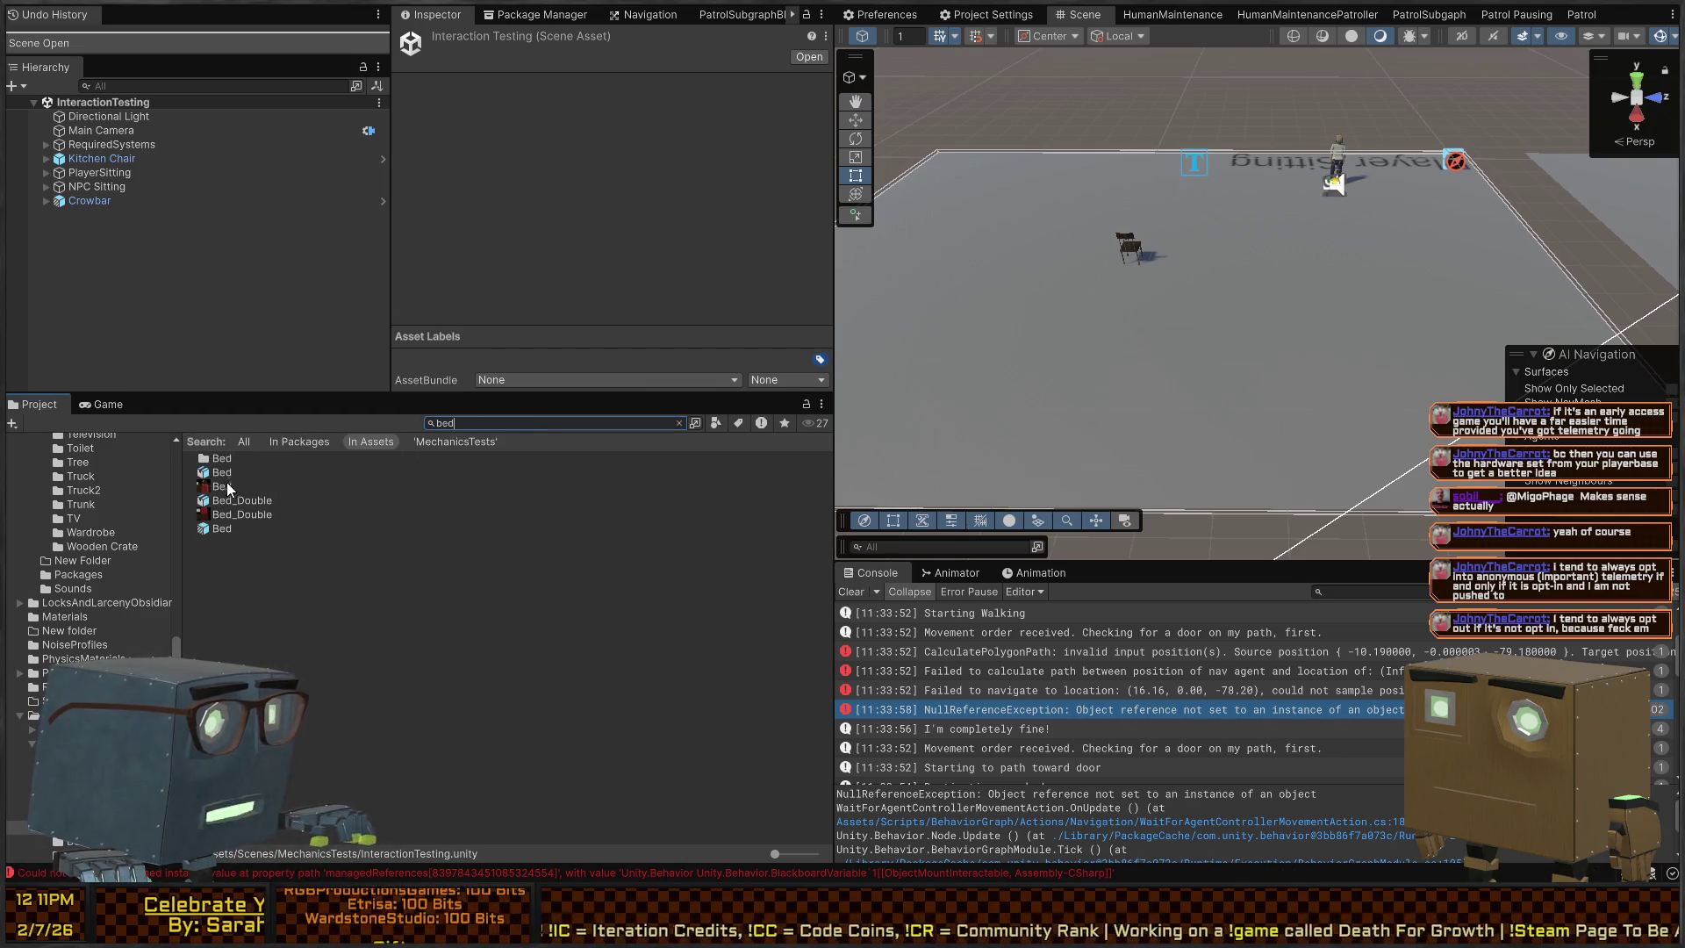
mouse_move(214, 527)
left_mouse_down()
mouse_move(1216, 303)
mouse_move(1236, 250)
left_mouse_up()
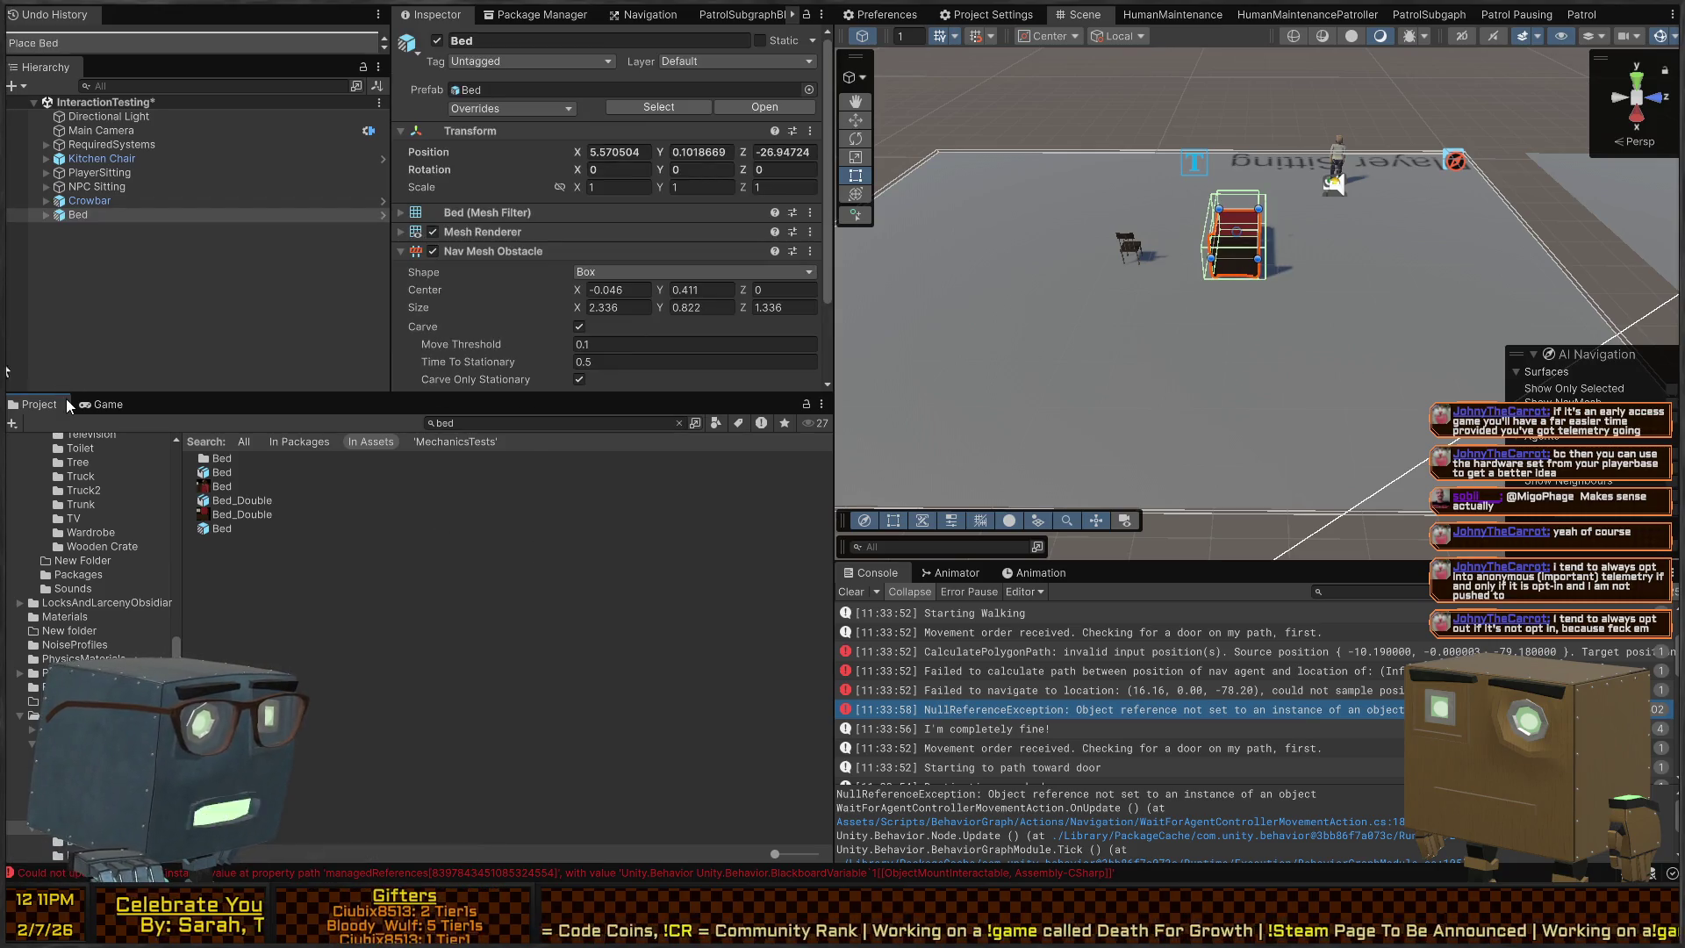
Play the scene, walk the player from the chair to the bed, mount it, then stop
left_click(87, 404)
key("ctrl+p")
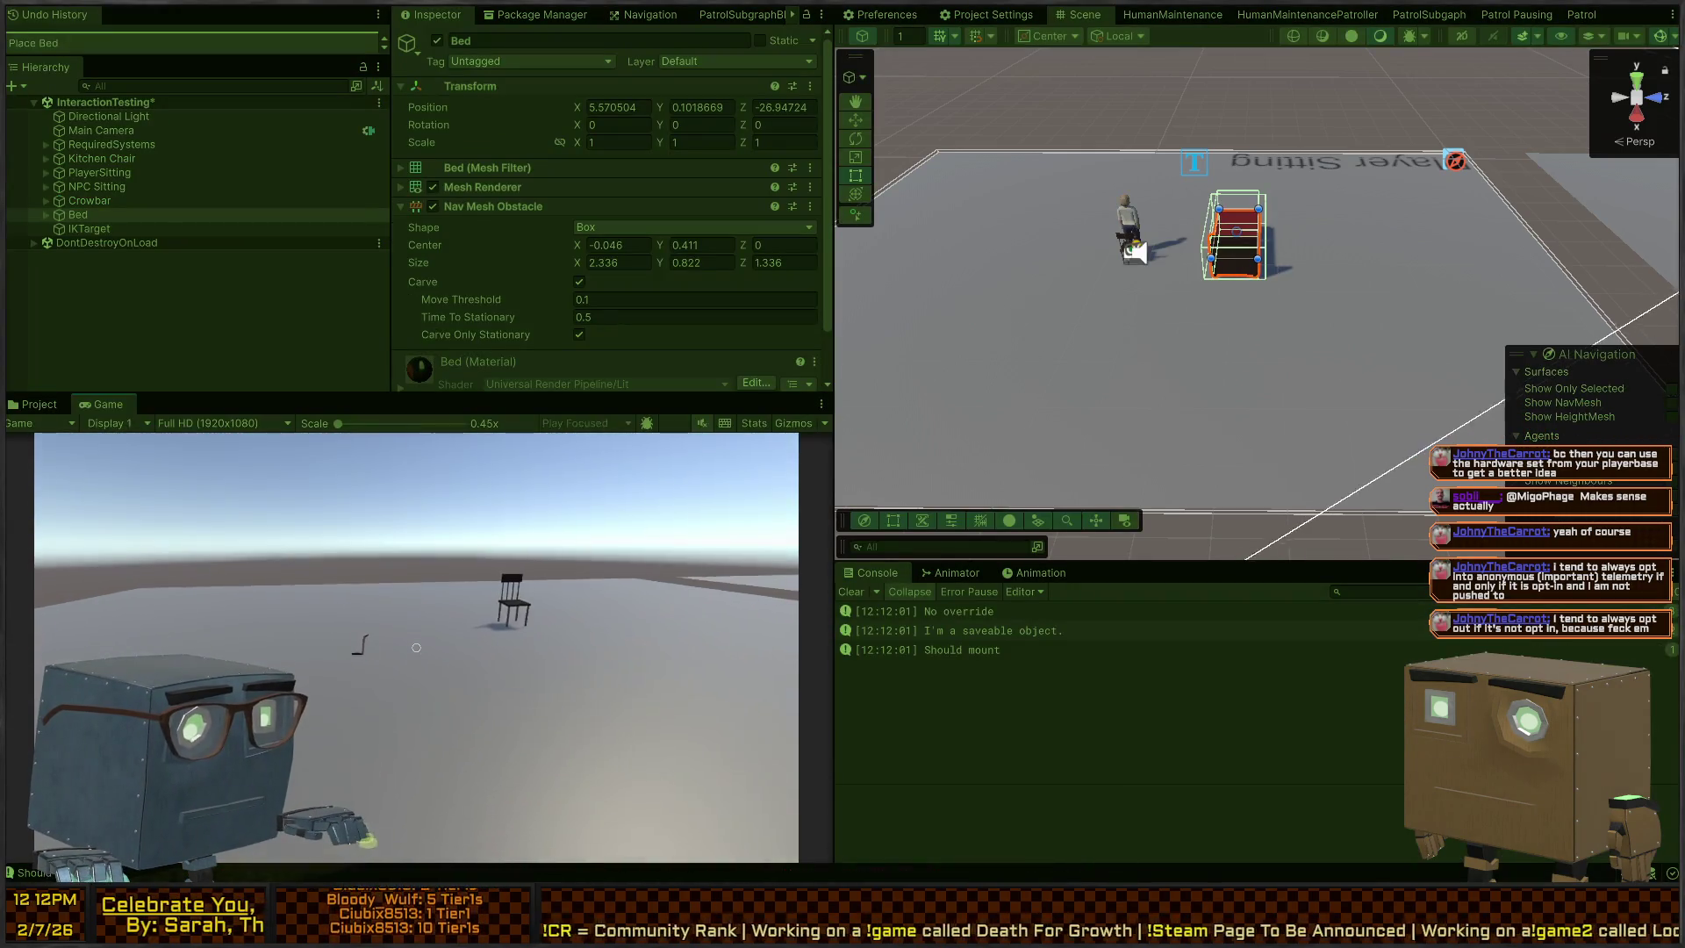
key("e")
key("e")
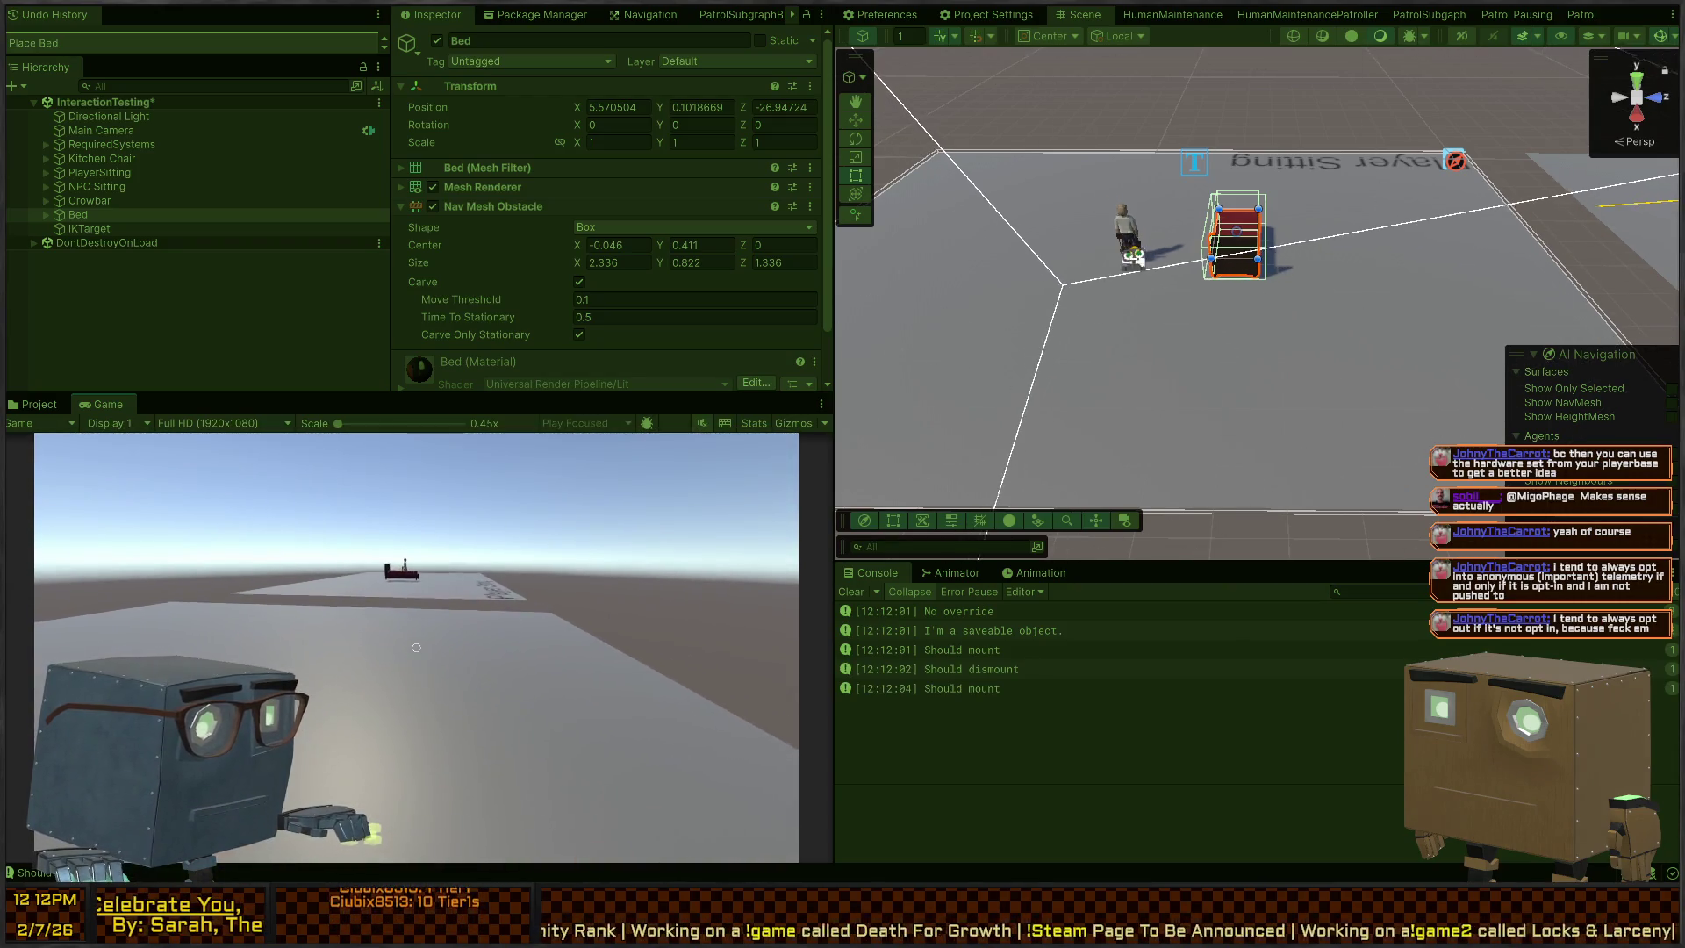
key("e")
key("w")
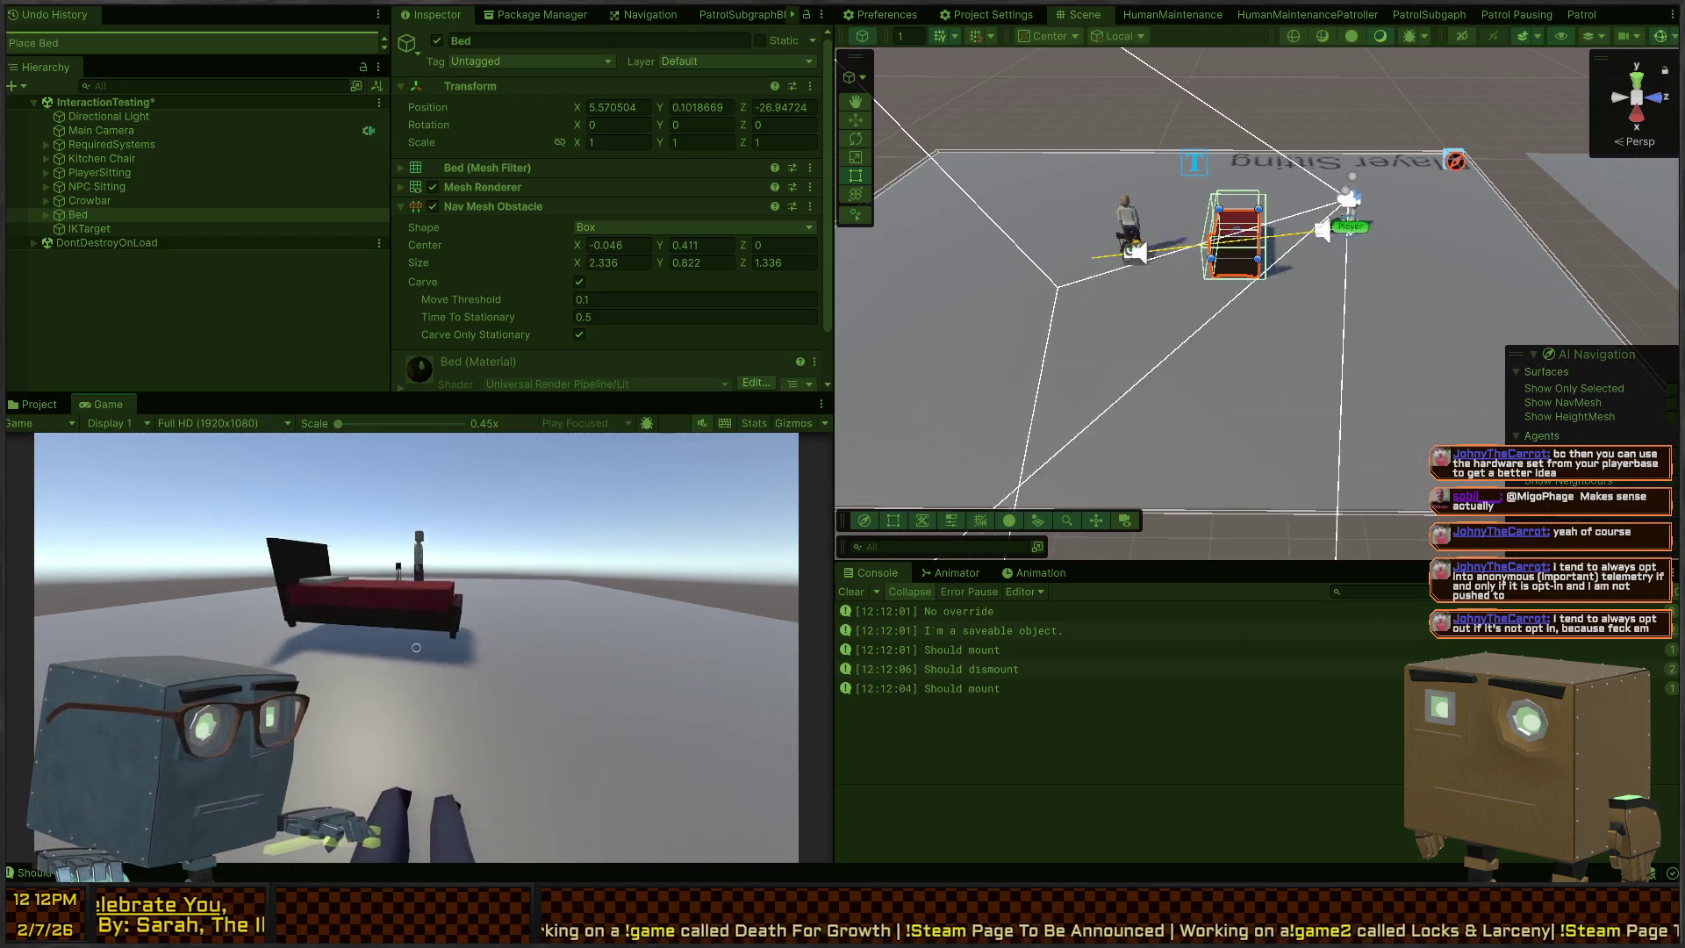
key("e")
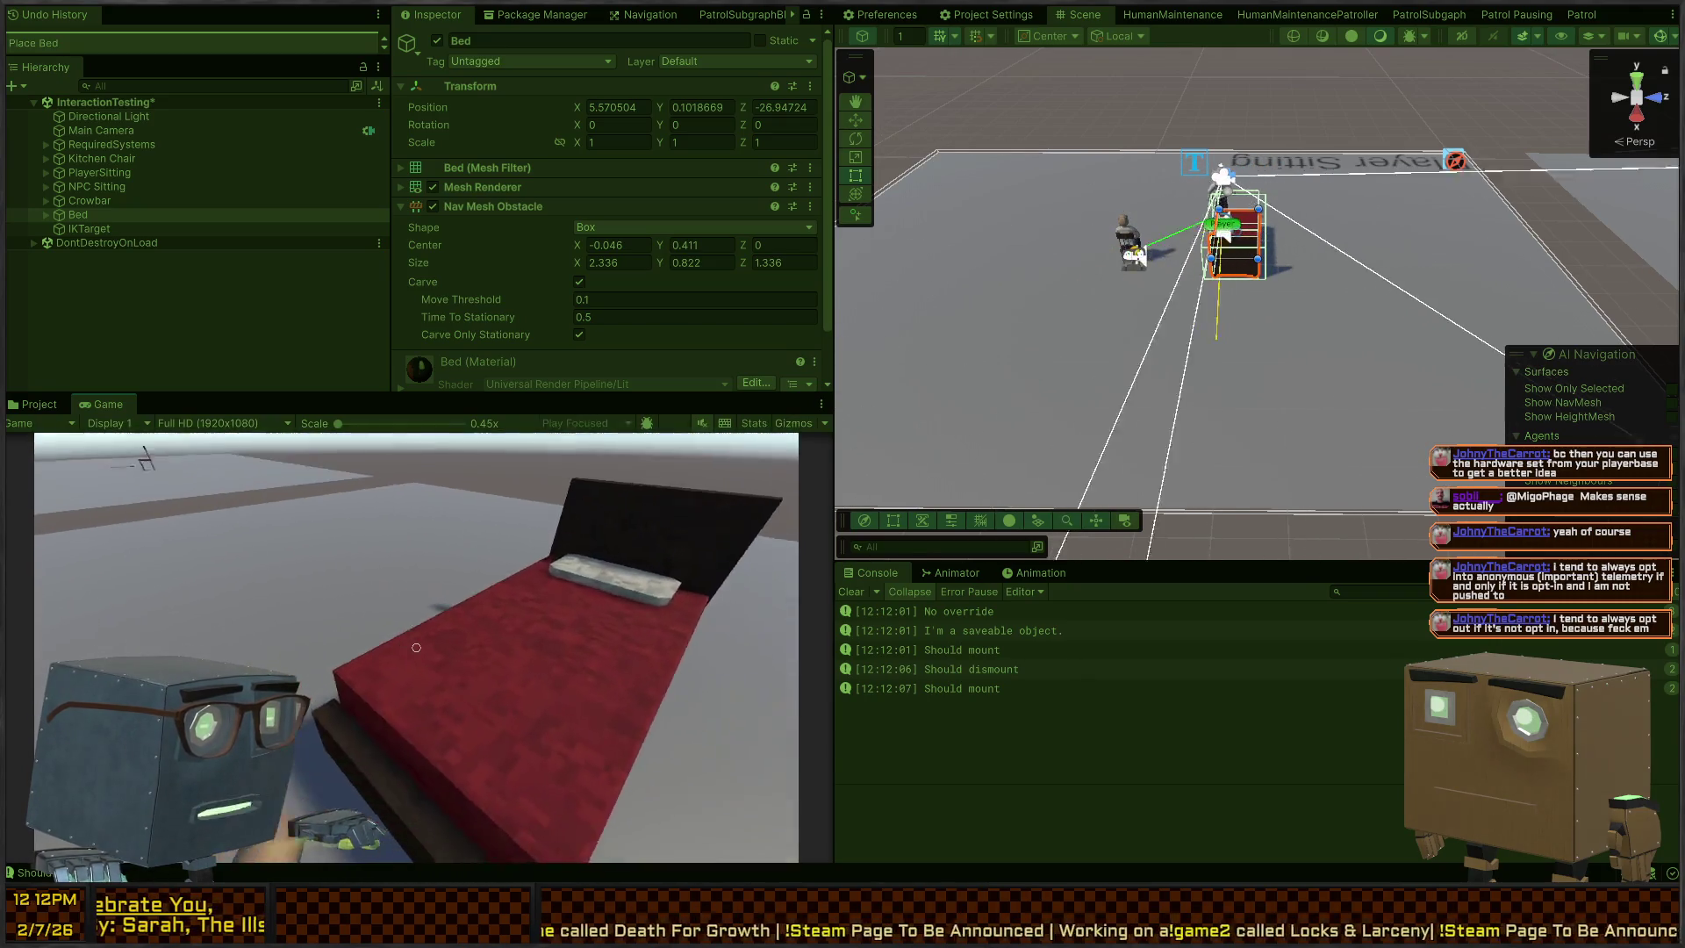
key("ctrl+p")
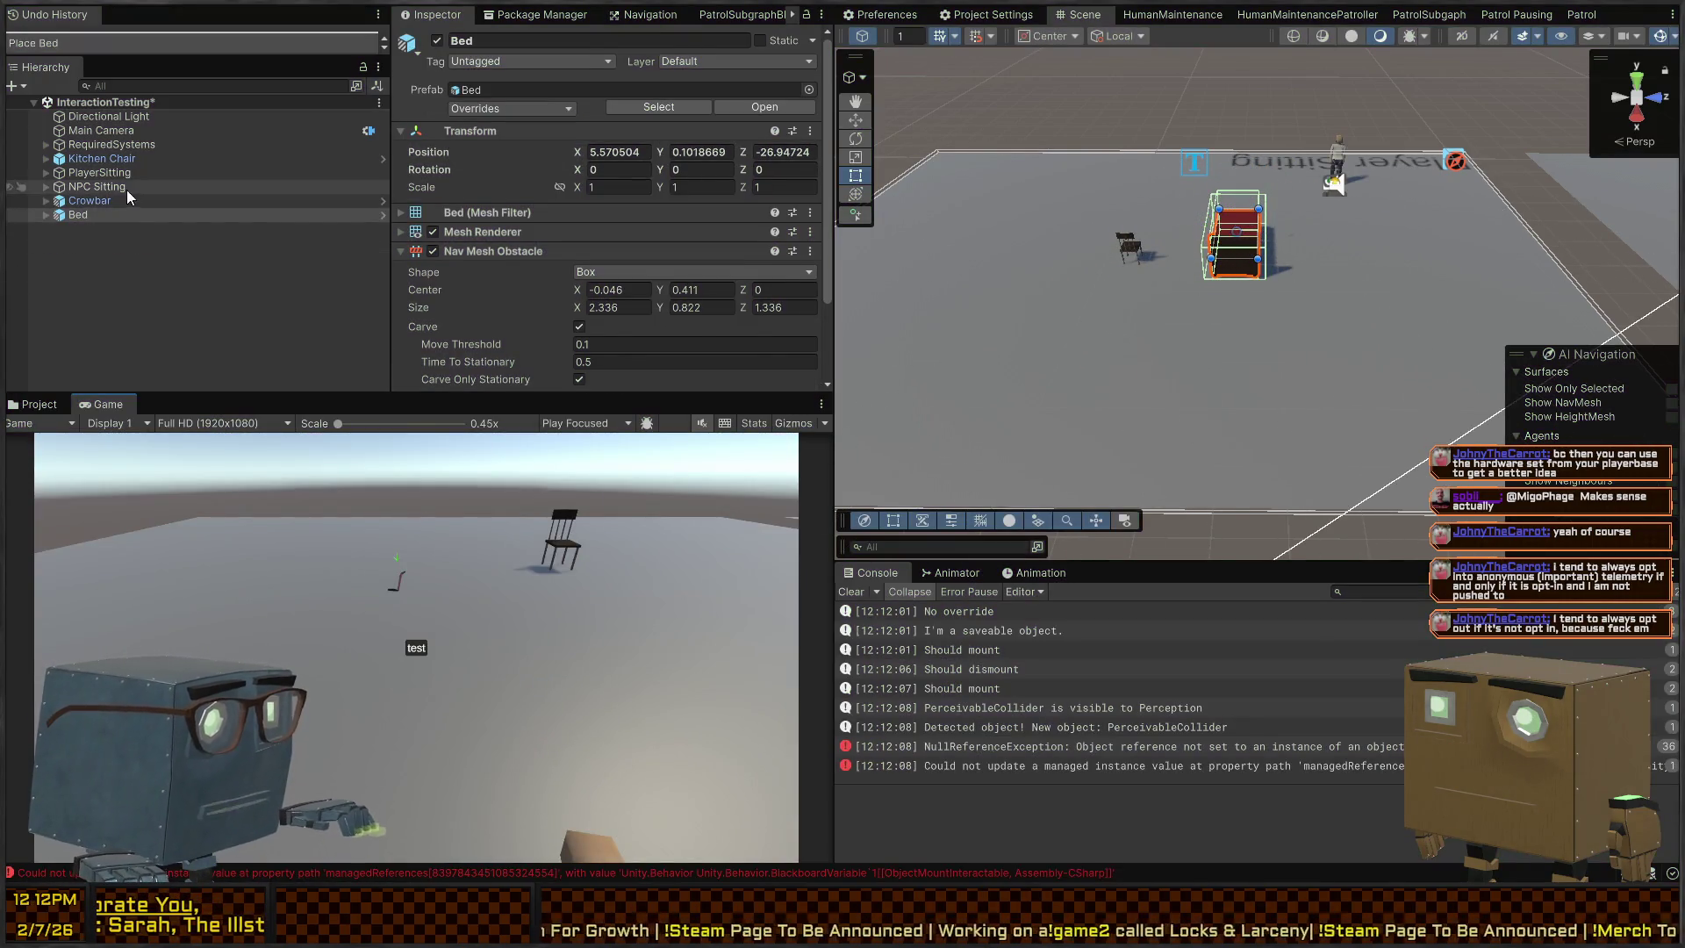
Open the Bed prefab and review the Cube's box collider settings
left_click(383, 218)
scroll(493, 214, "down", 2)
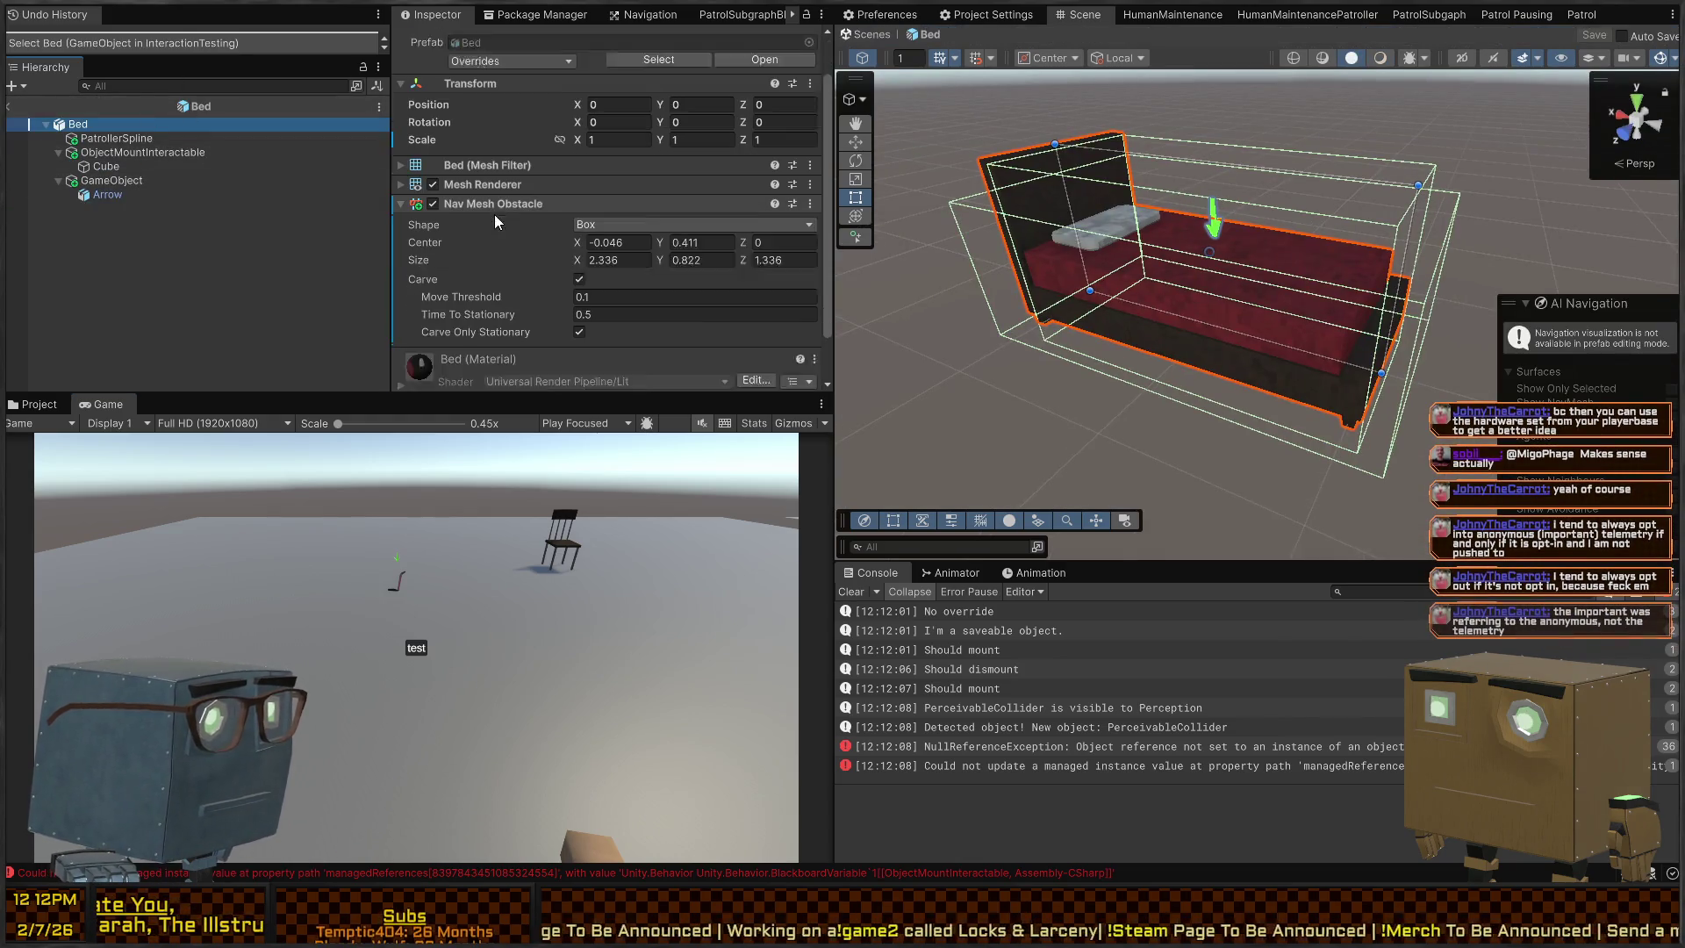
left_click(123, 152)
scroll(565, 299, "down", 2)
scroll(514, 241, "up", 5)
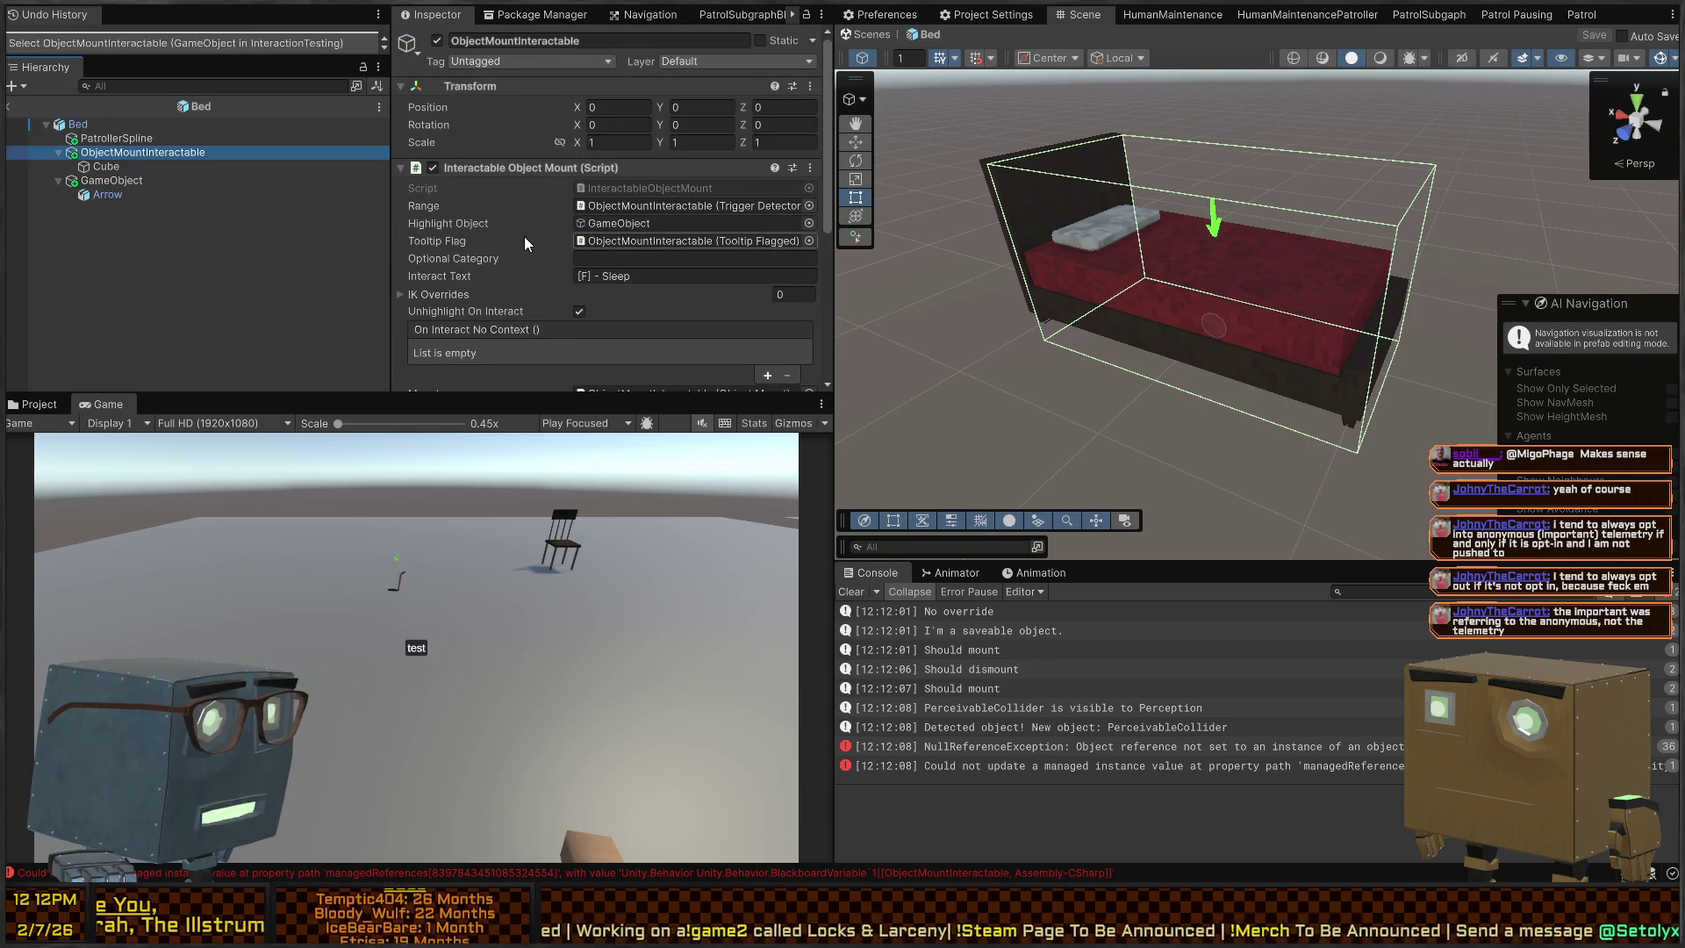
scroll(525, 237, "down", 4)
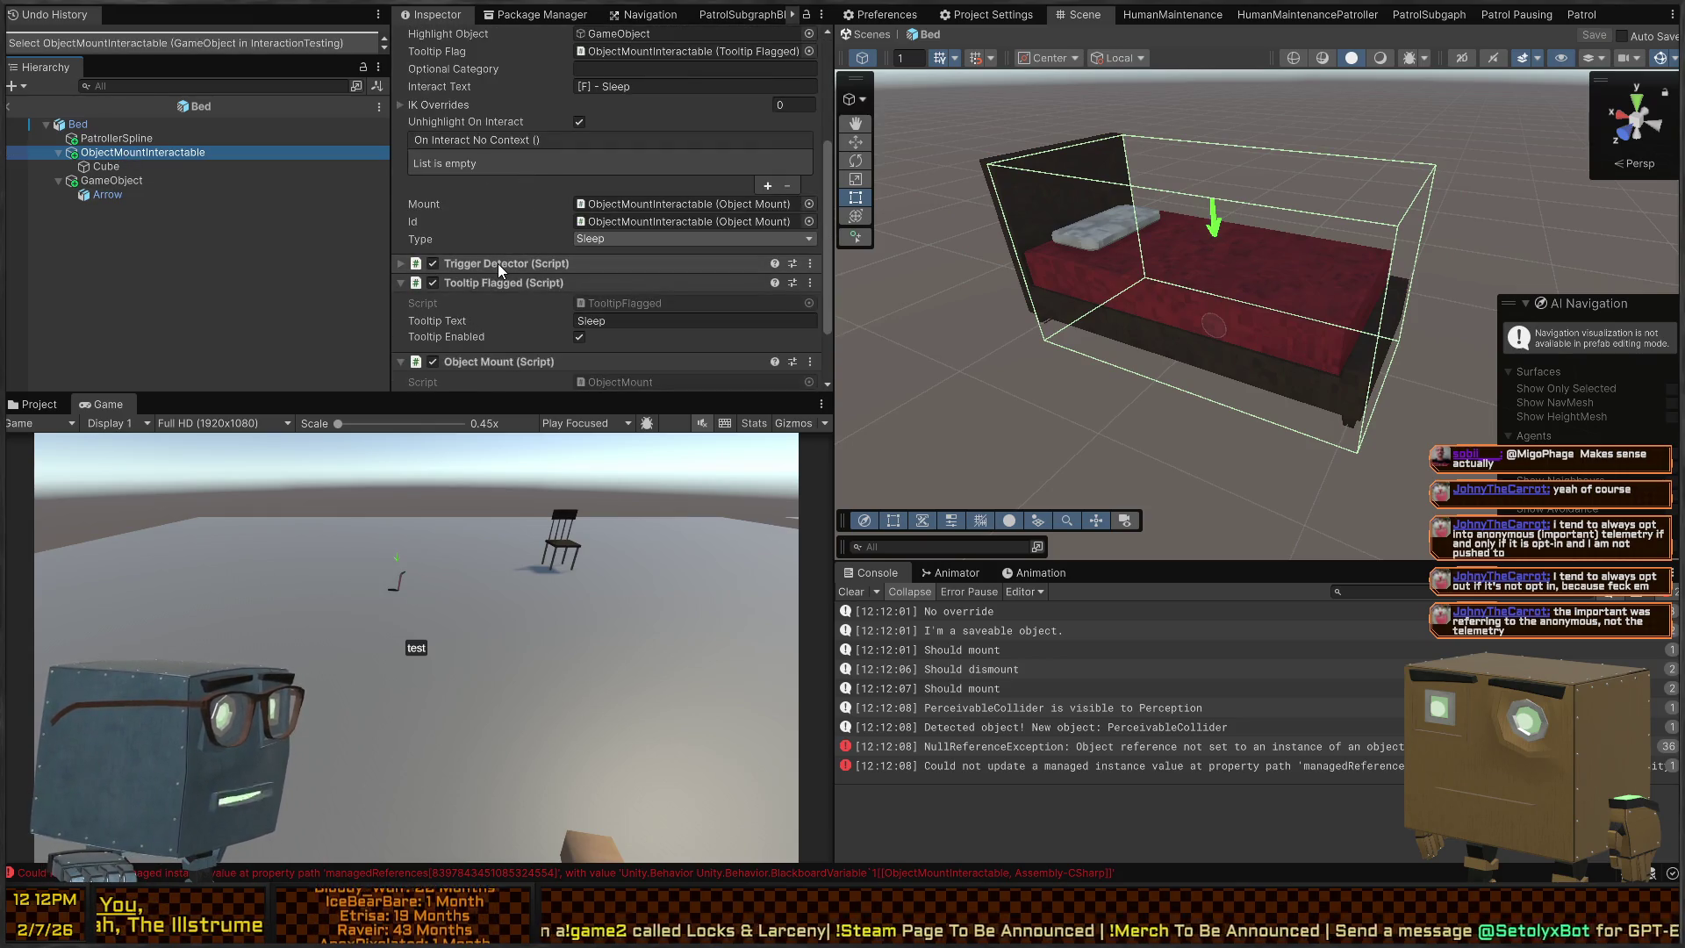
left_click(151, 166)
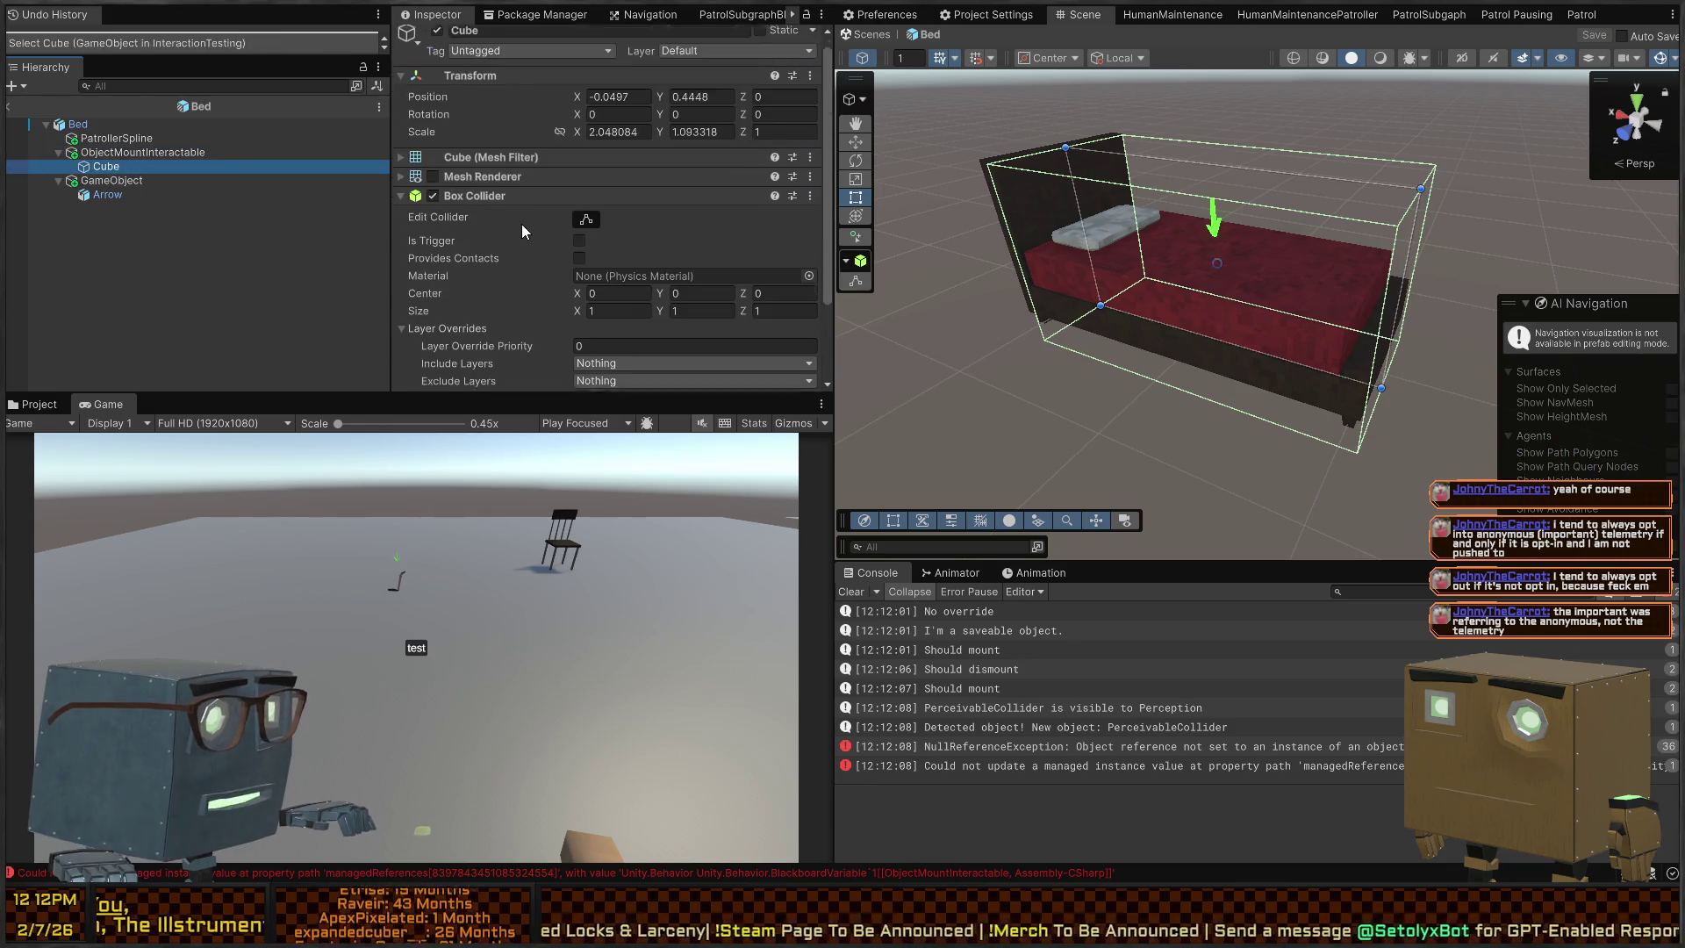
Add a trigger Box Collider sized 2.665948 × 1 × 2.304179 to ObjectMountInteractable and save
left_click(149, 153)
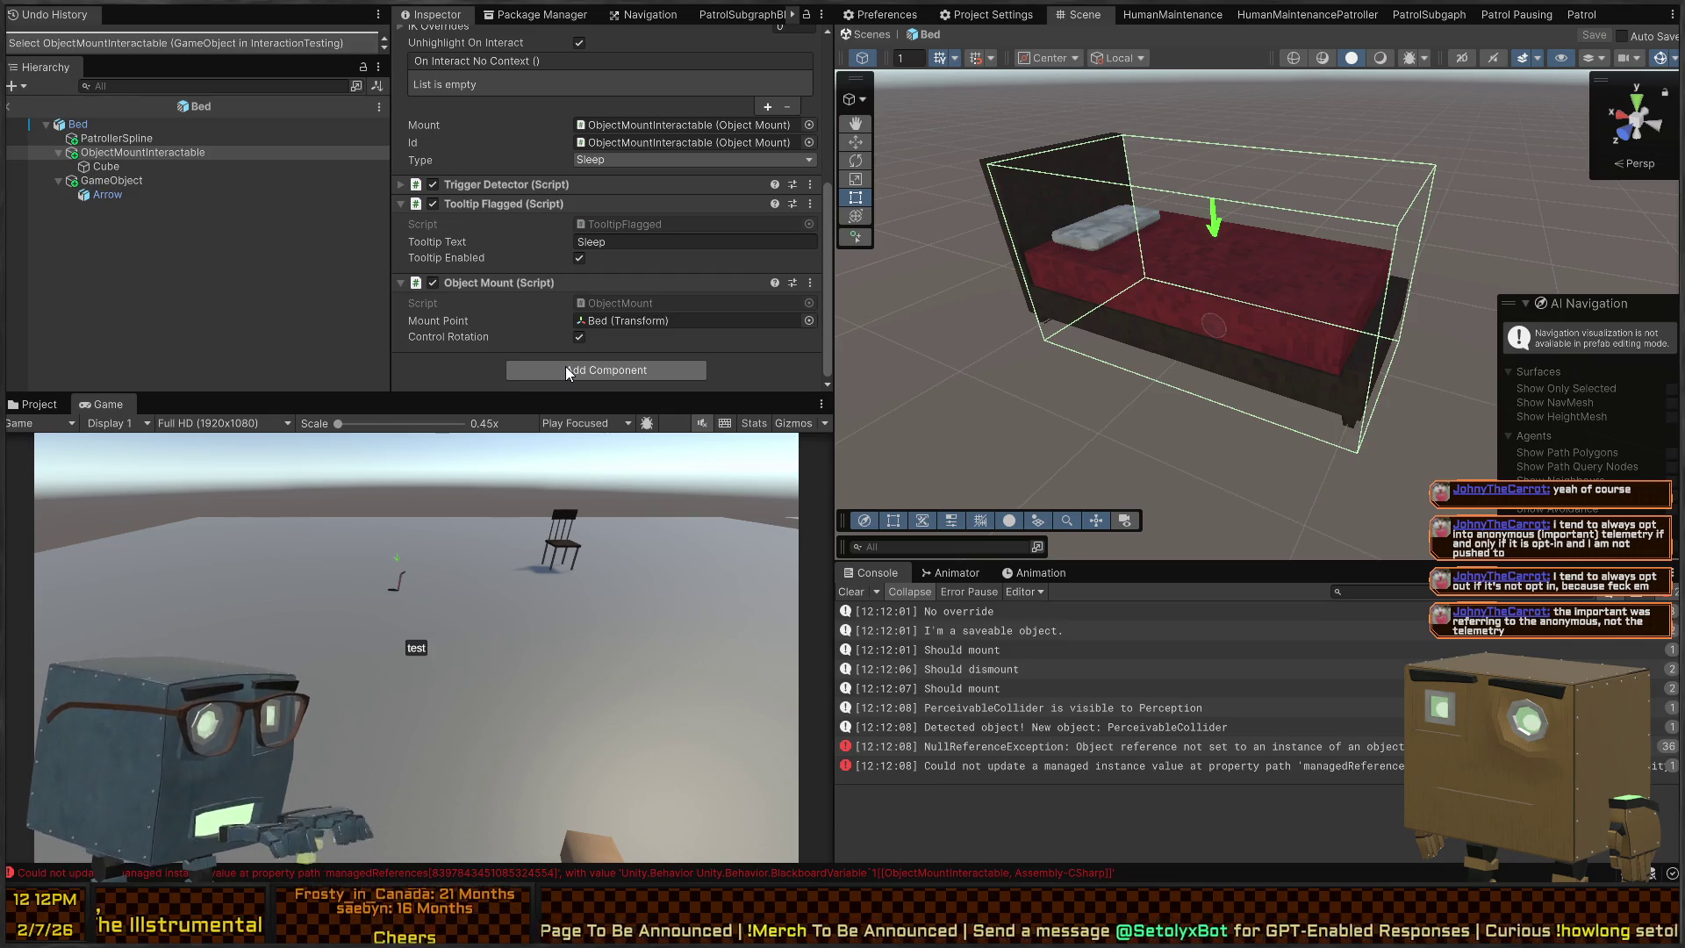
left_click(565, 369)
key("Return")
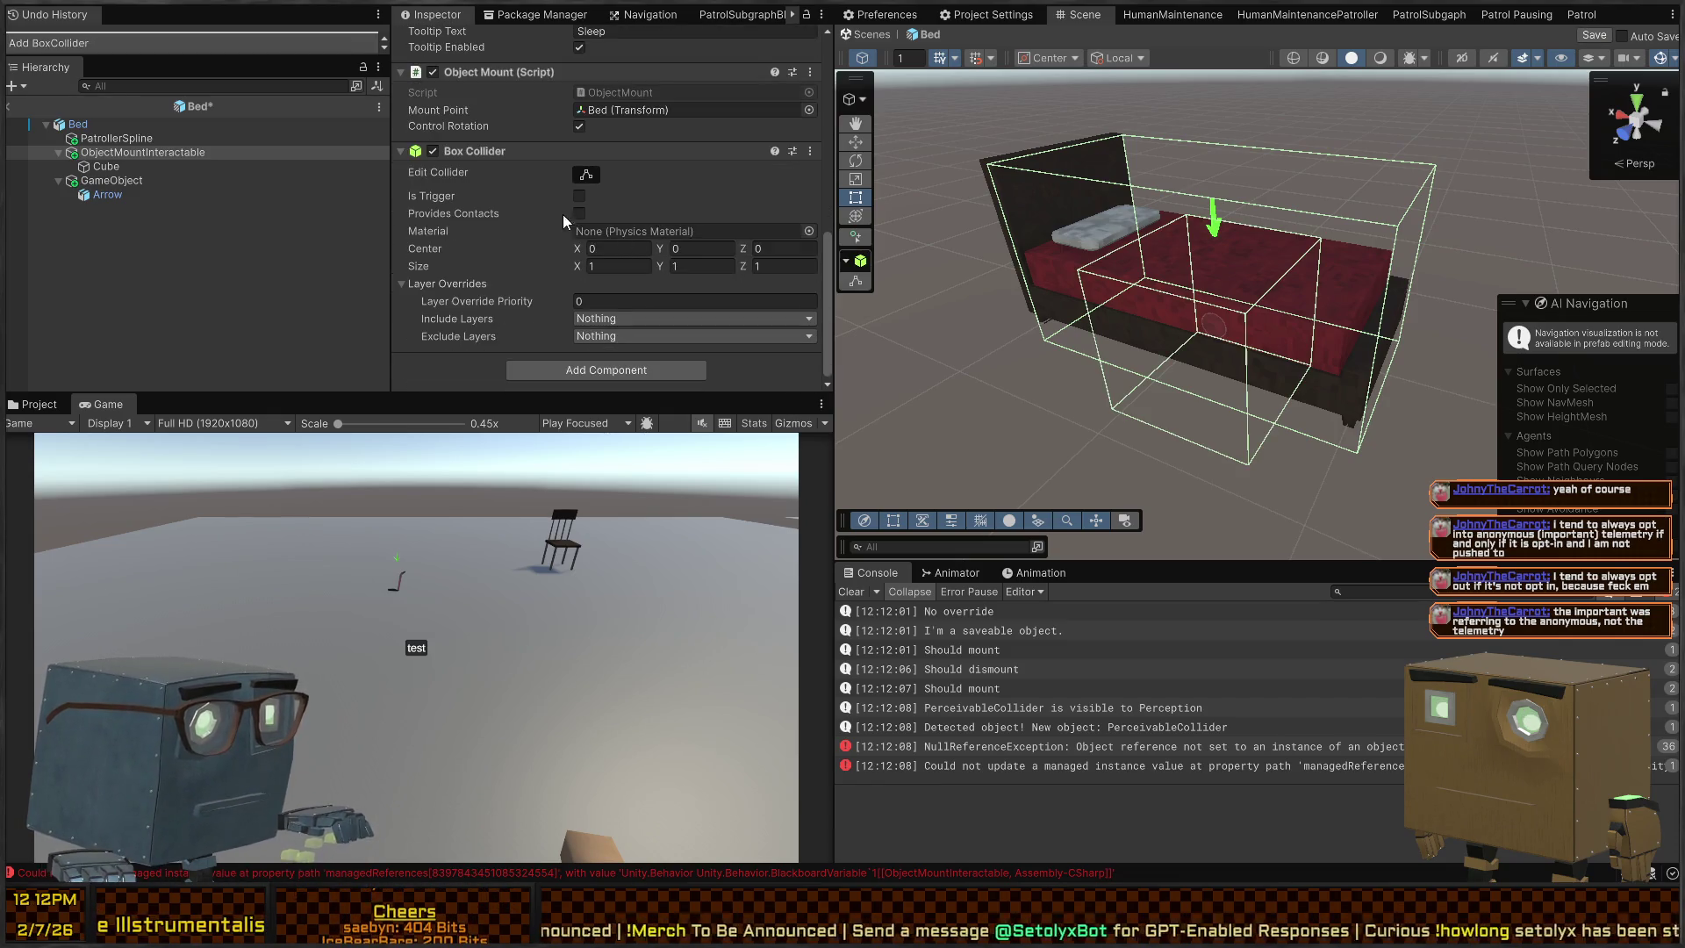
left_click(586, 197)
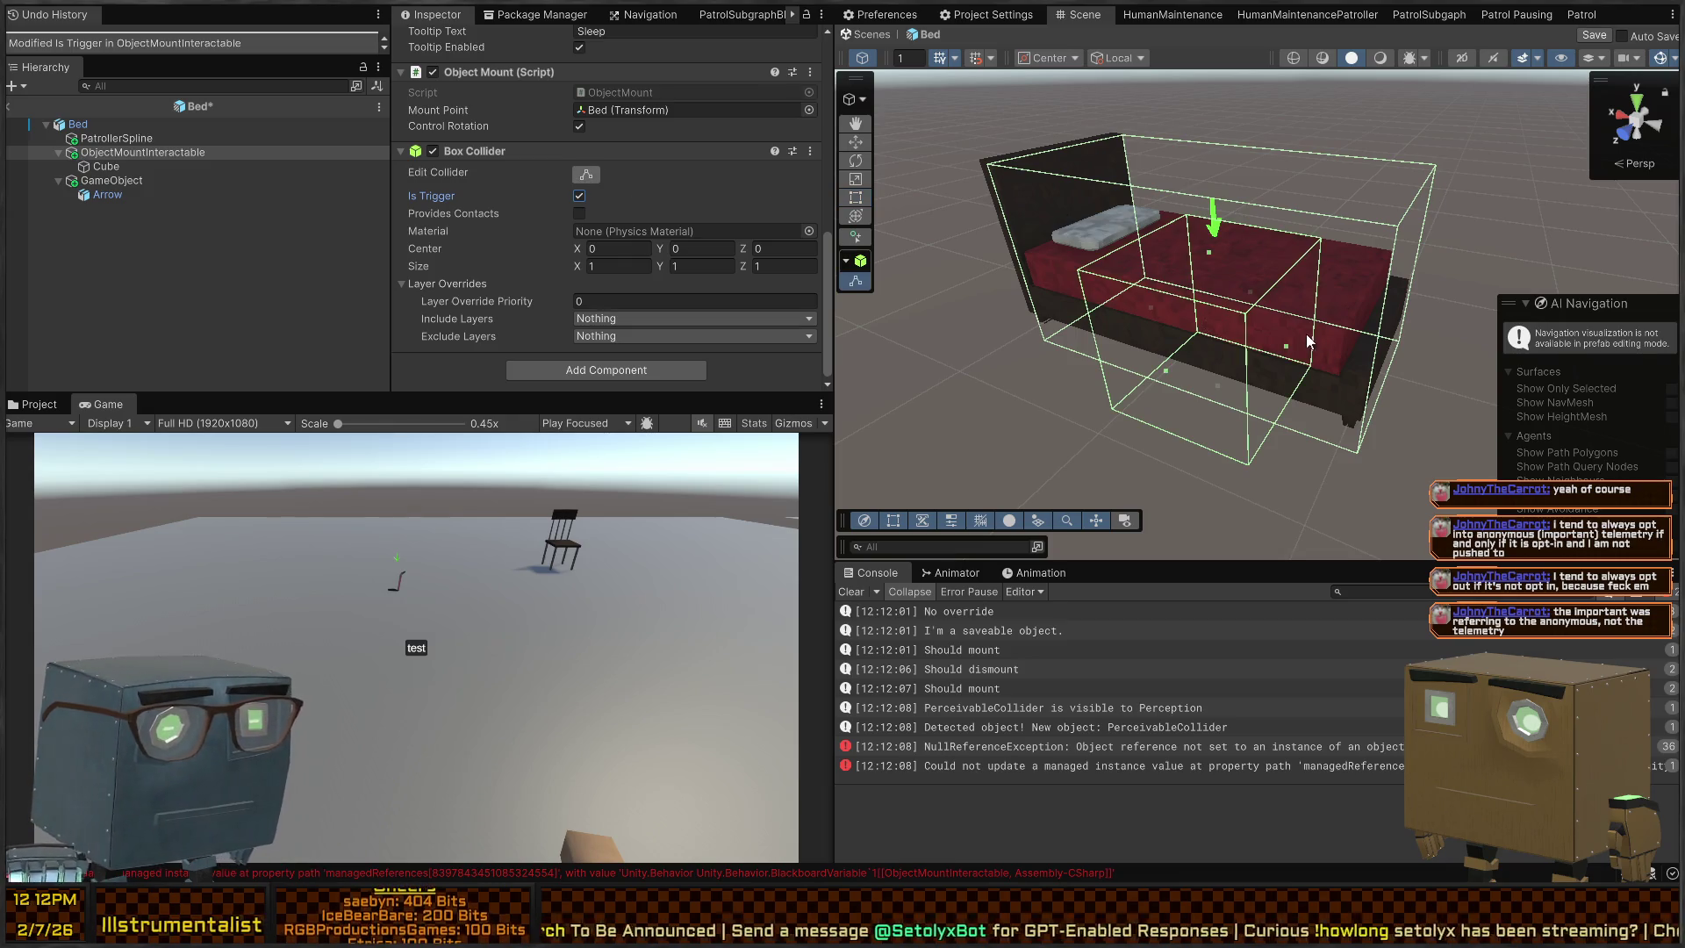
mouse_move(1306, 334)
left_mouse_down()
mouse_move(1277, 334)
mouse_move(1442, 349)
left_mouse_up()
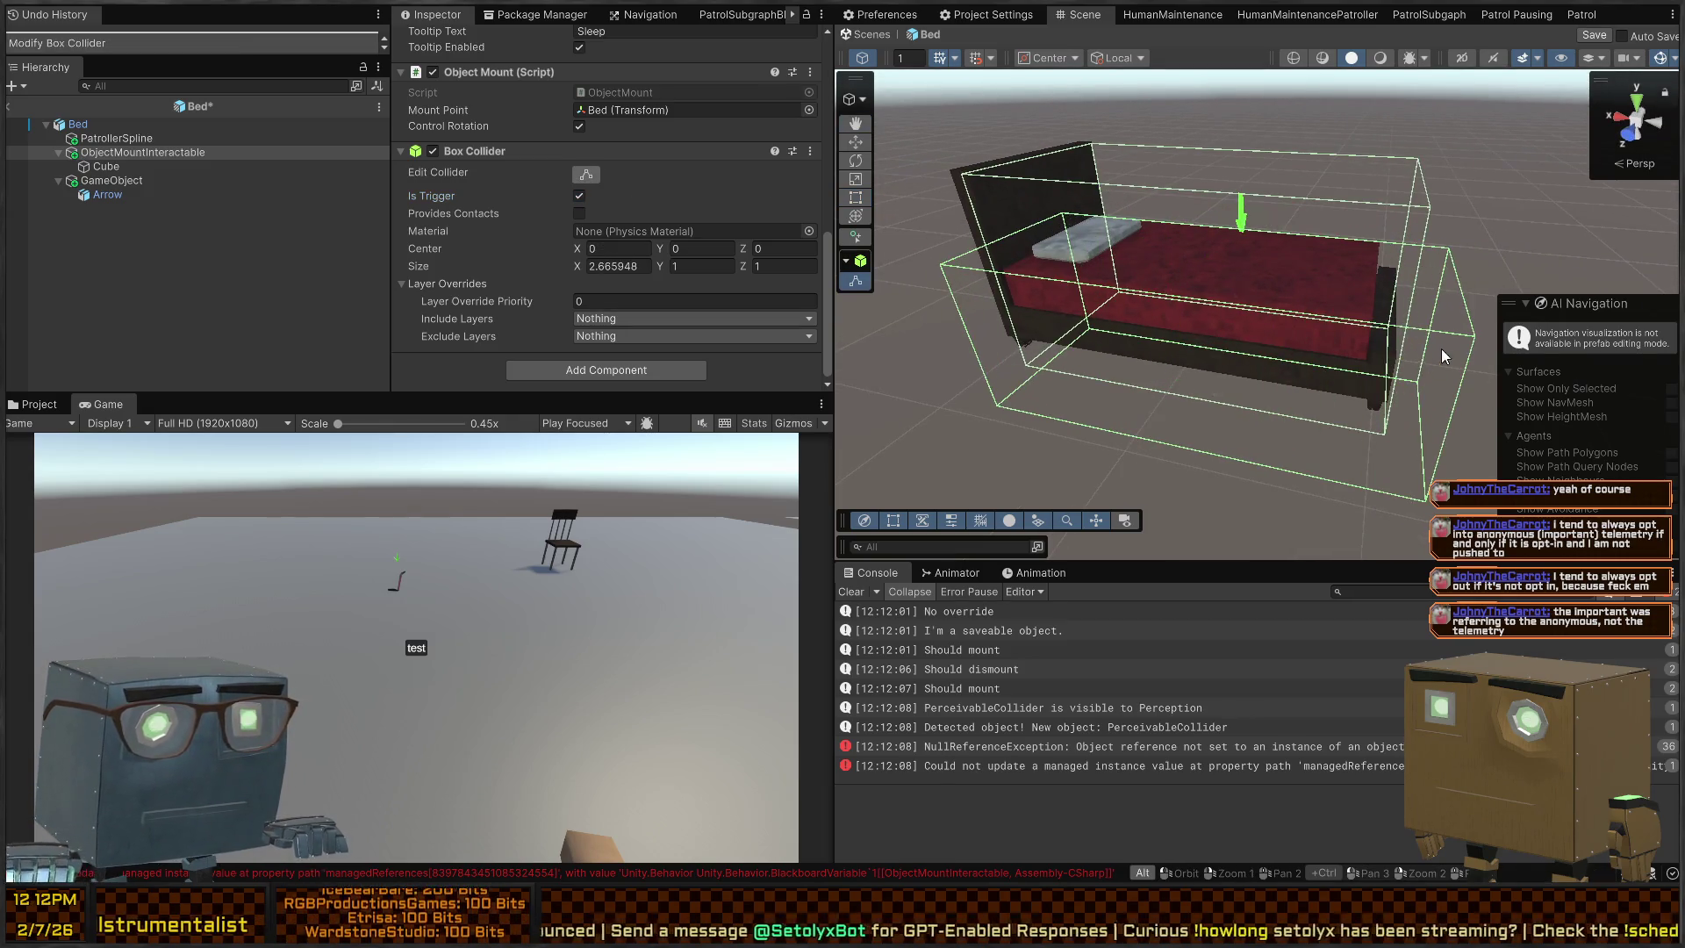
left_click_drag(1178, 379, 1104, 479)
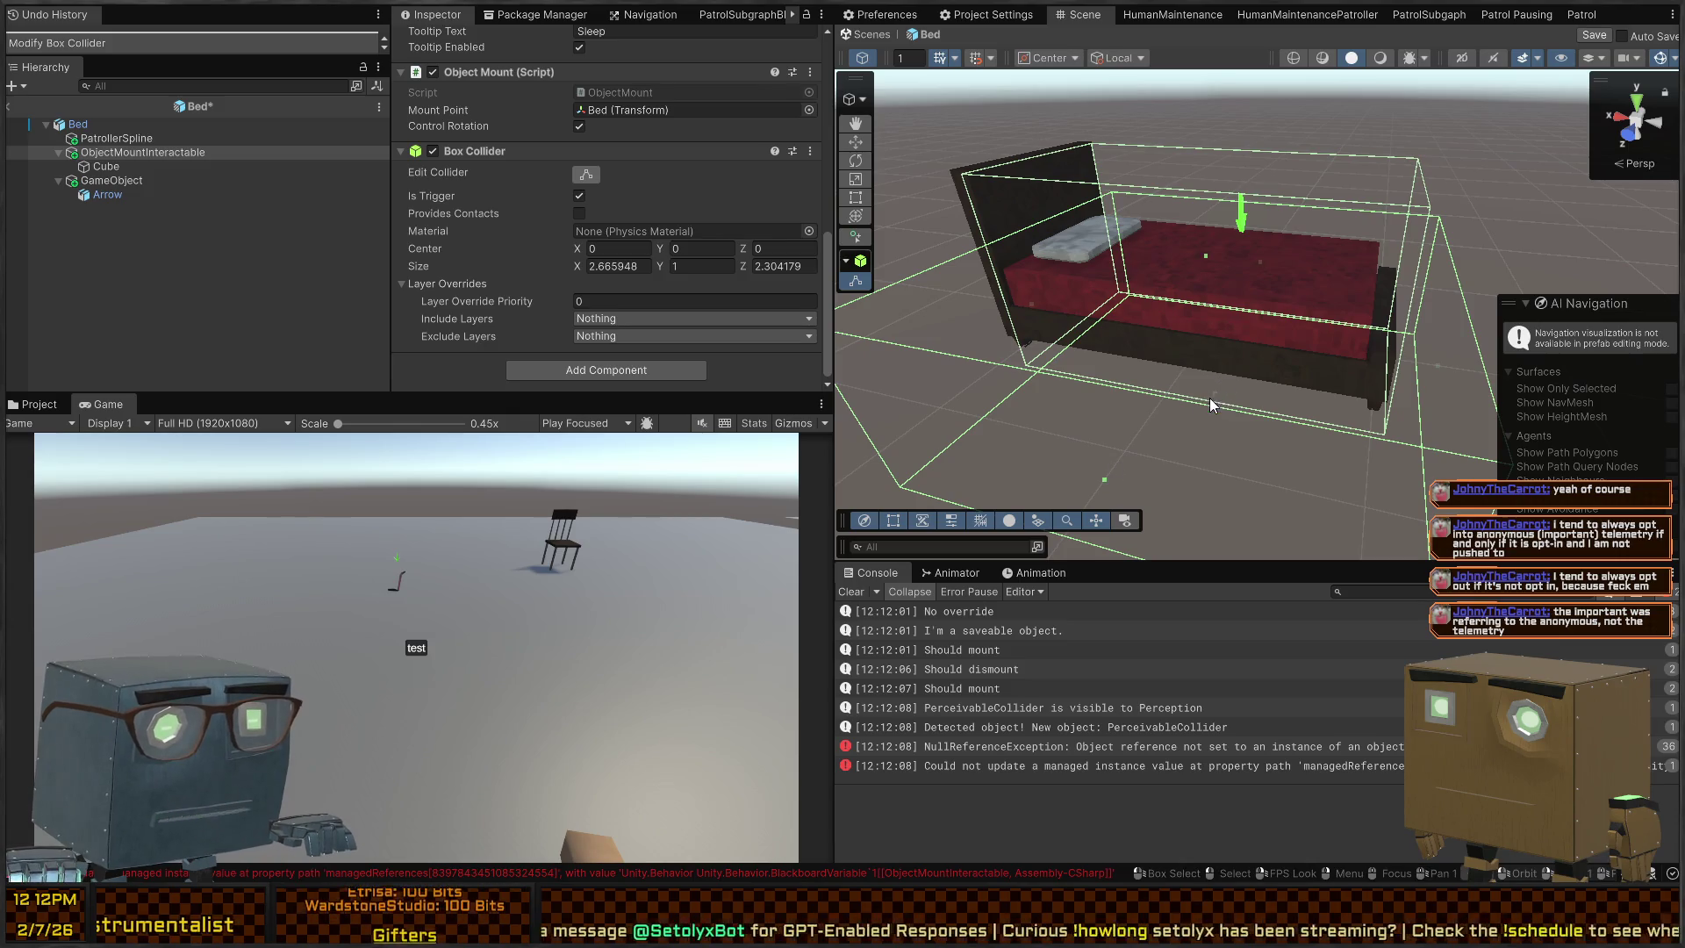
left_click(1209, 398)
key("ctrl+z")
mouse_move(1211, 394)
left_mouse_down()
mouse_move(1225, 330)
mouse_move(1352, 421)
mouse_move(1227, 338)
left_mouse_up()
left_click(865, 35)
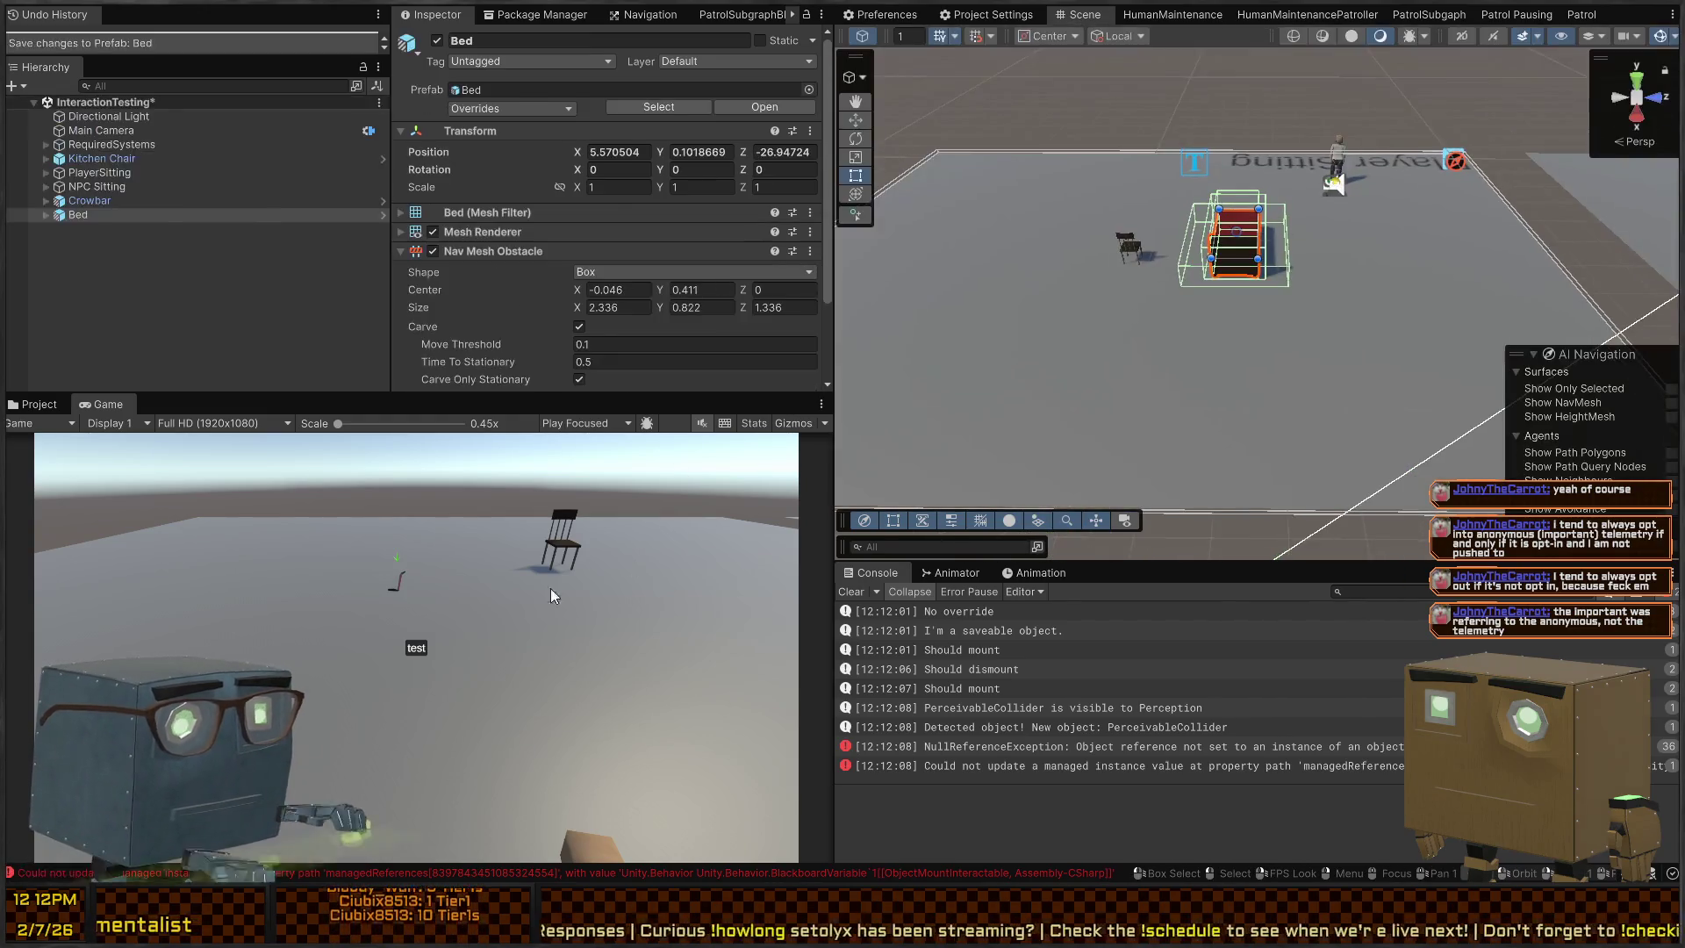
key("ctrl+p")
key("e")
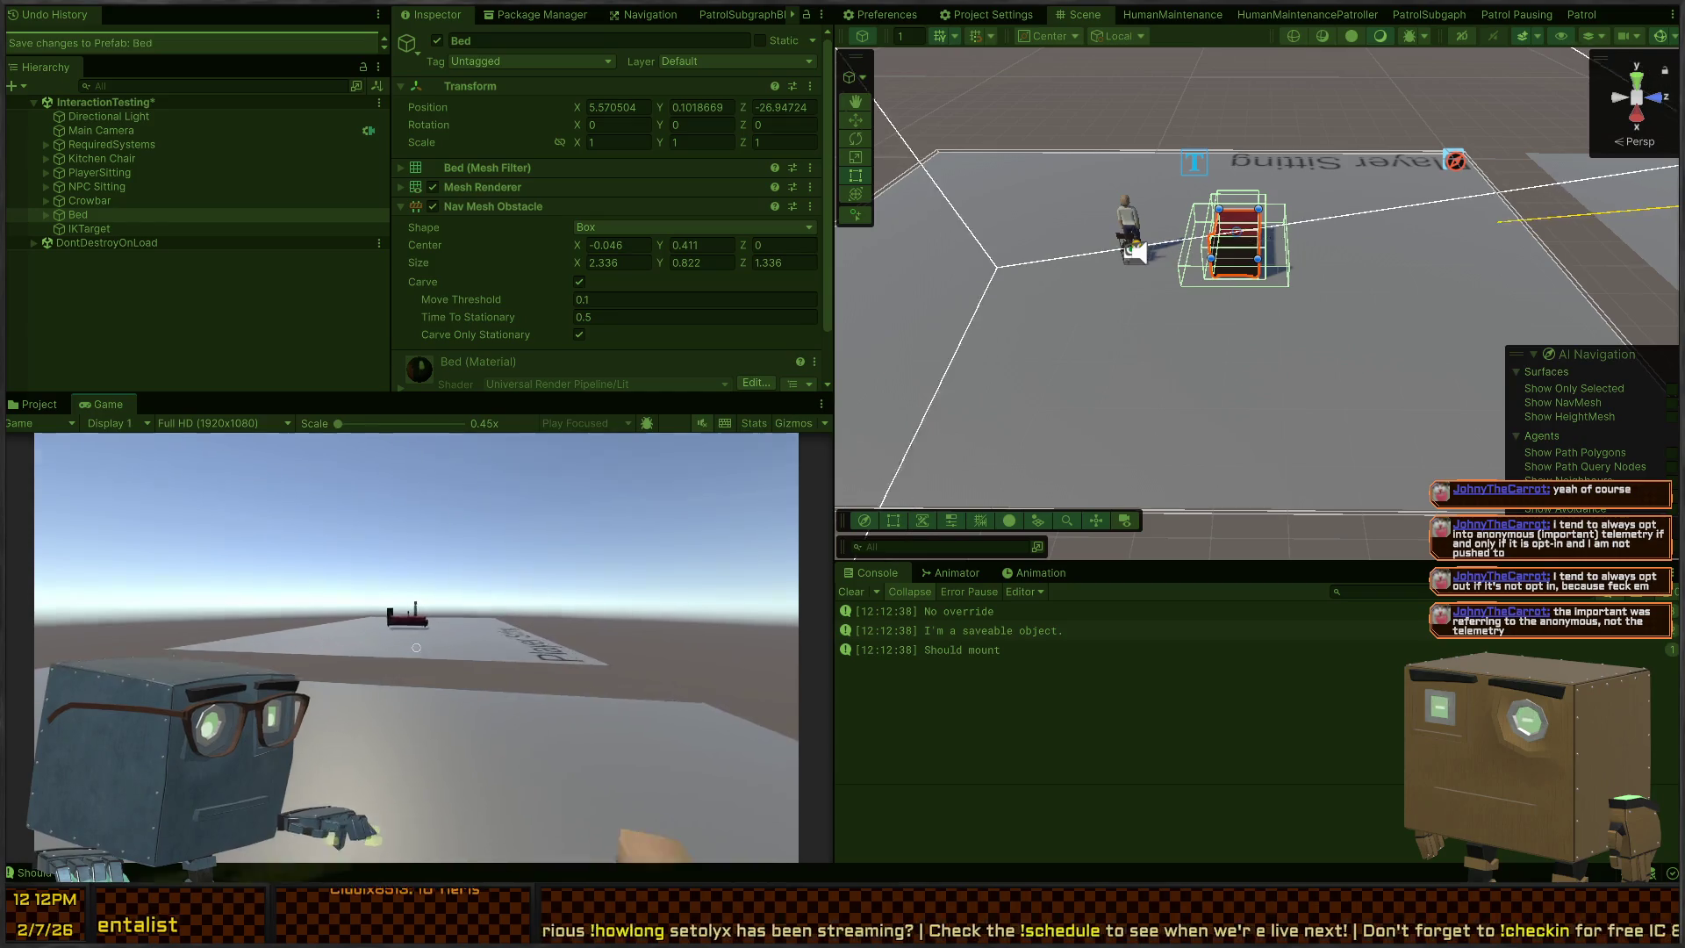
key("w")
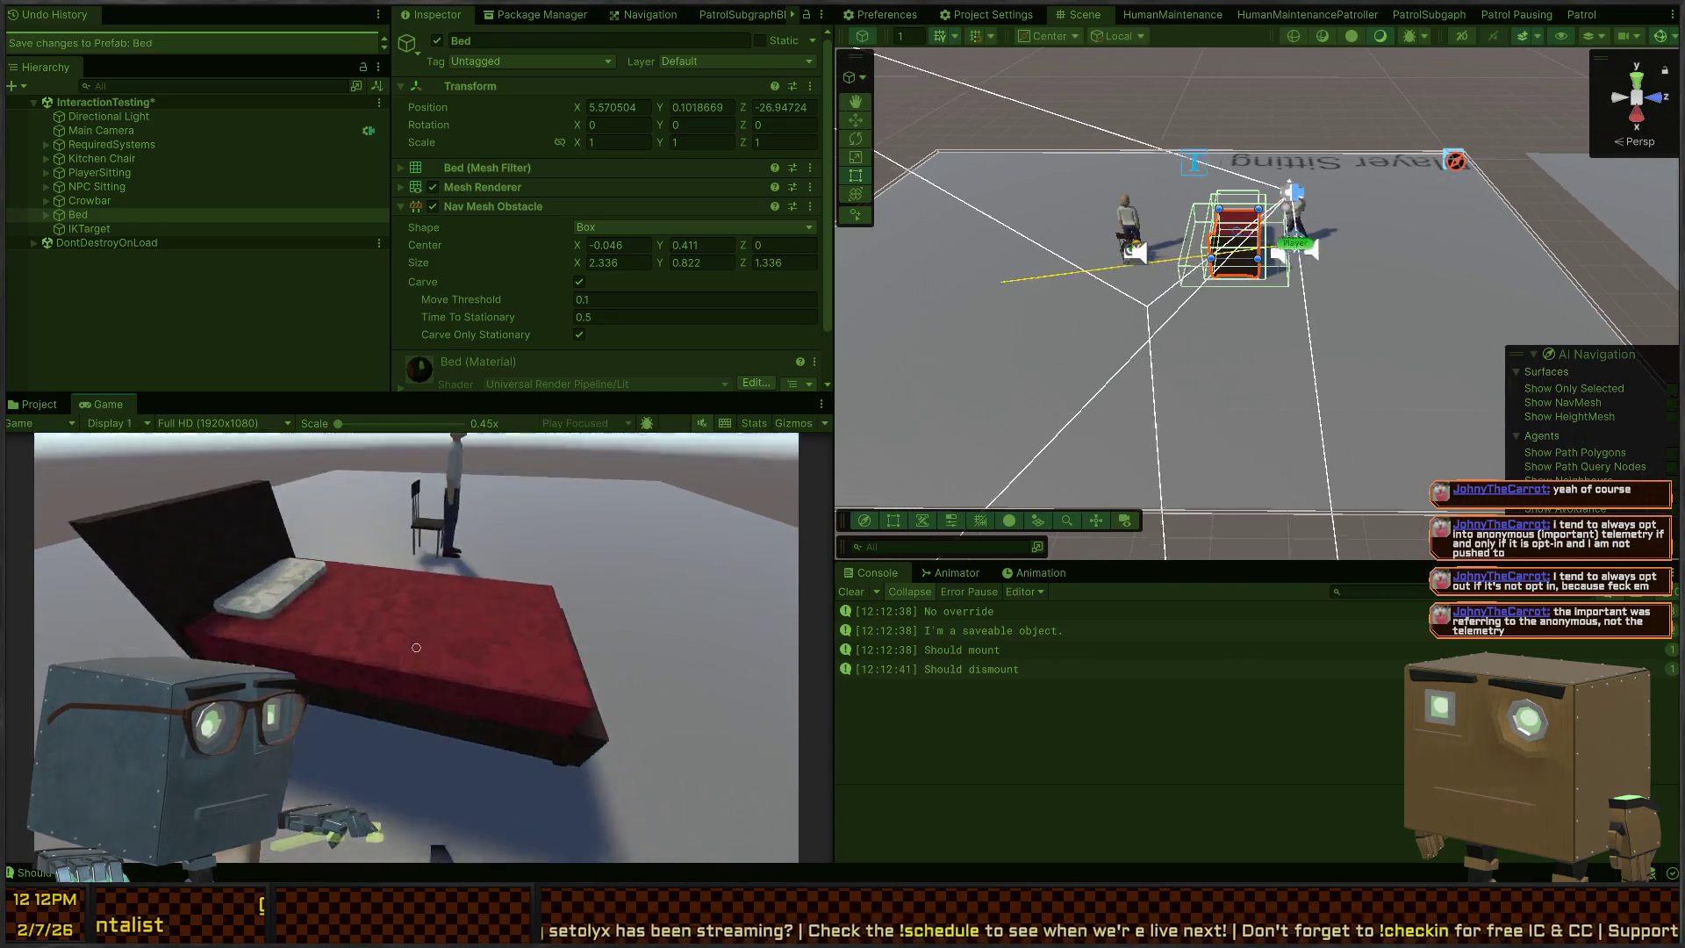
key("e")
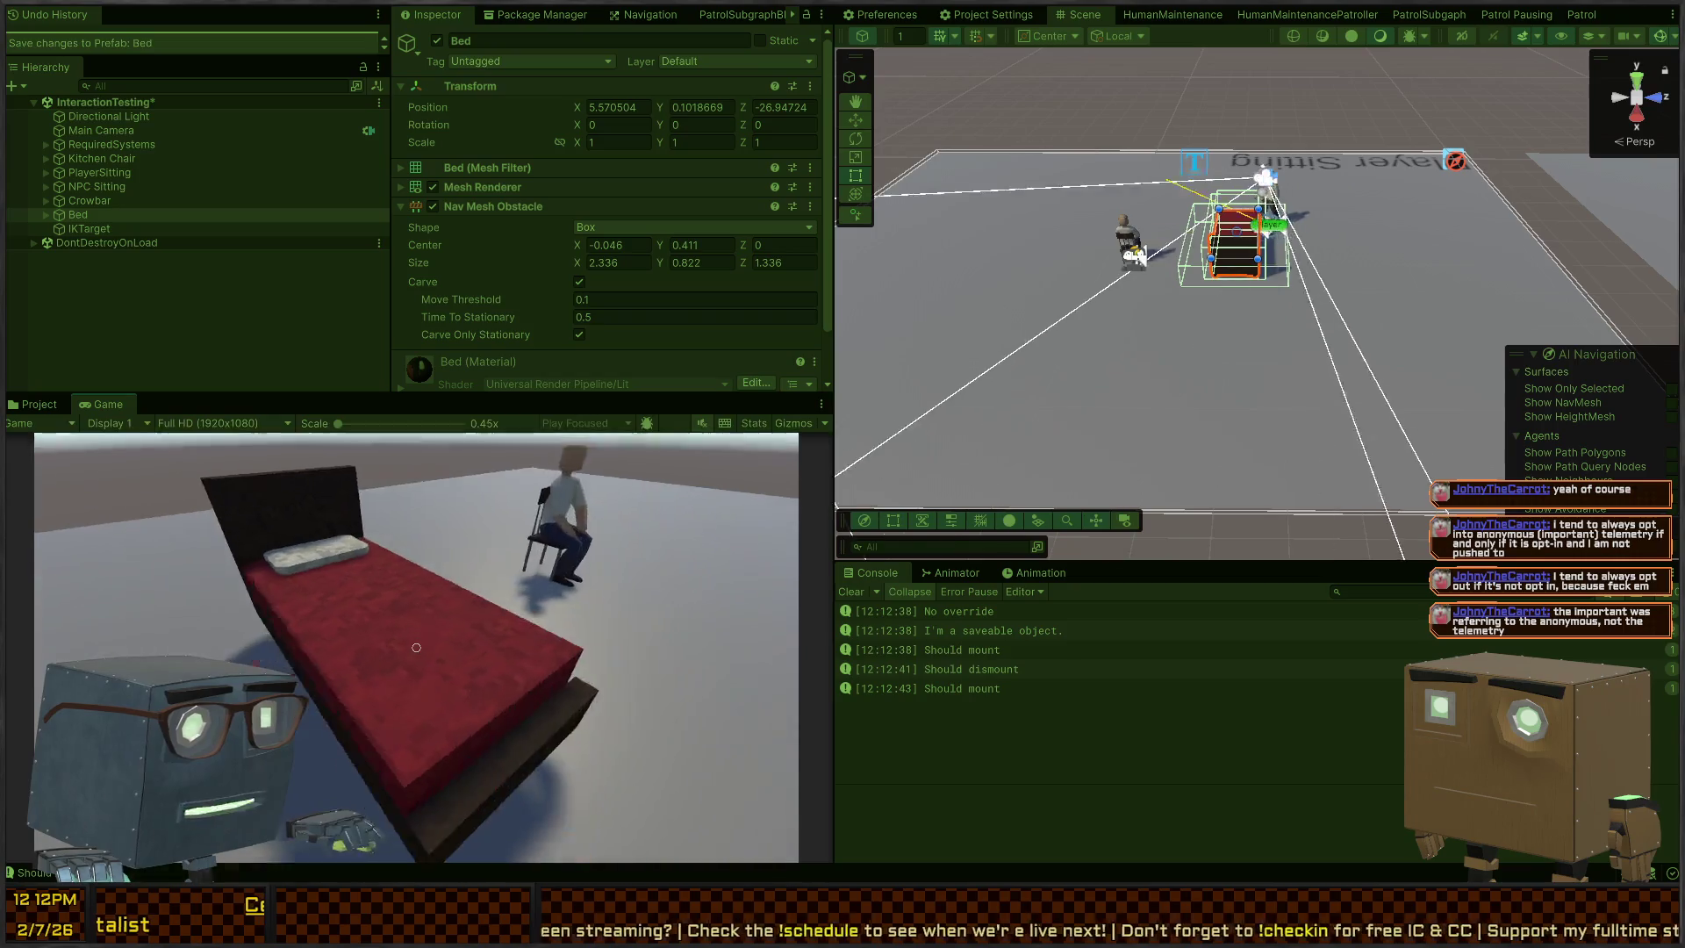
key("ctrl+p")
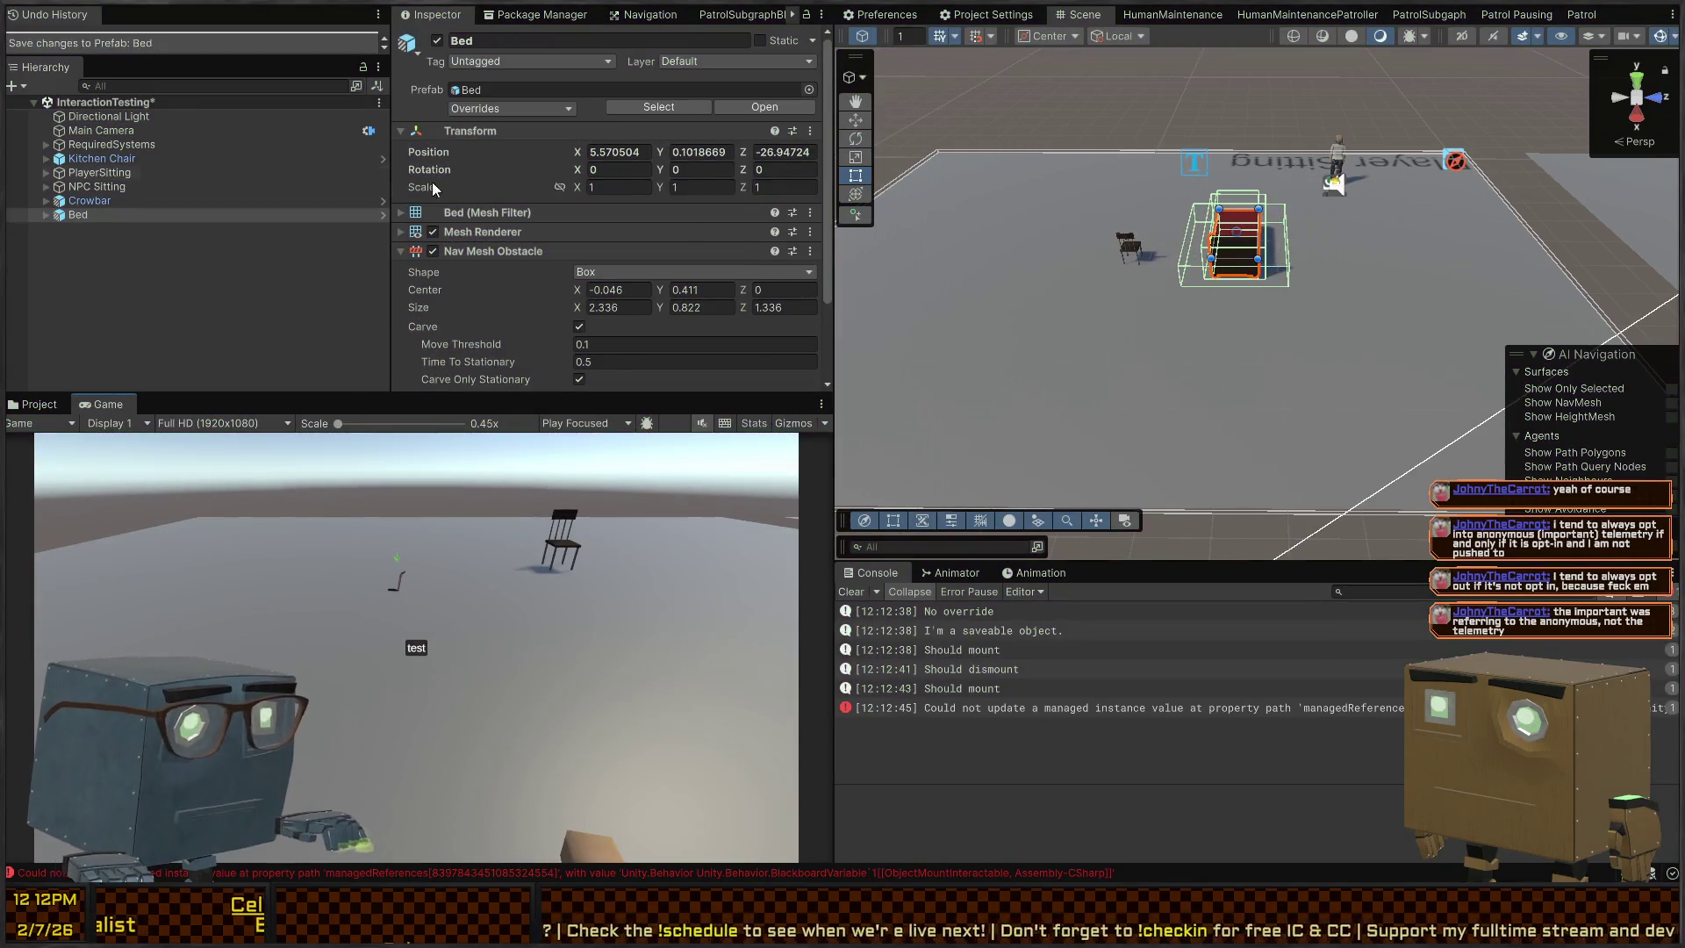
left_click(43, 215)
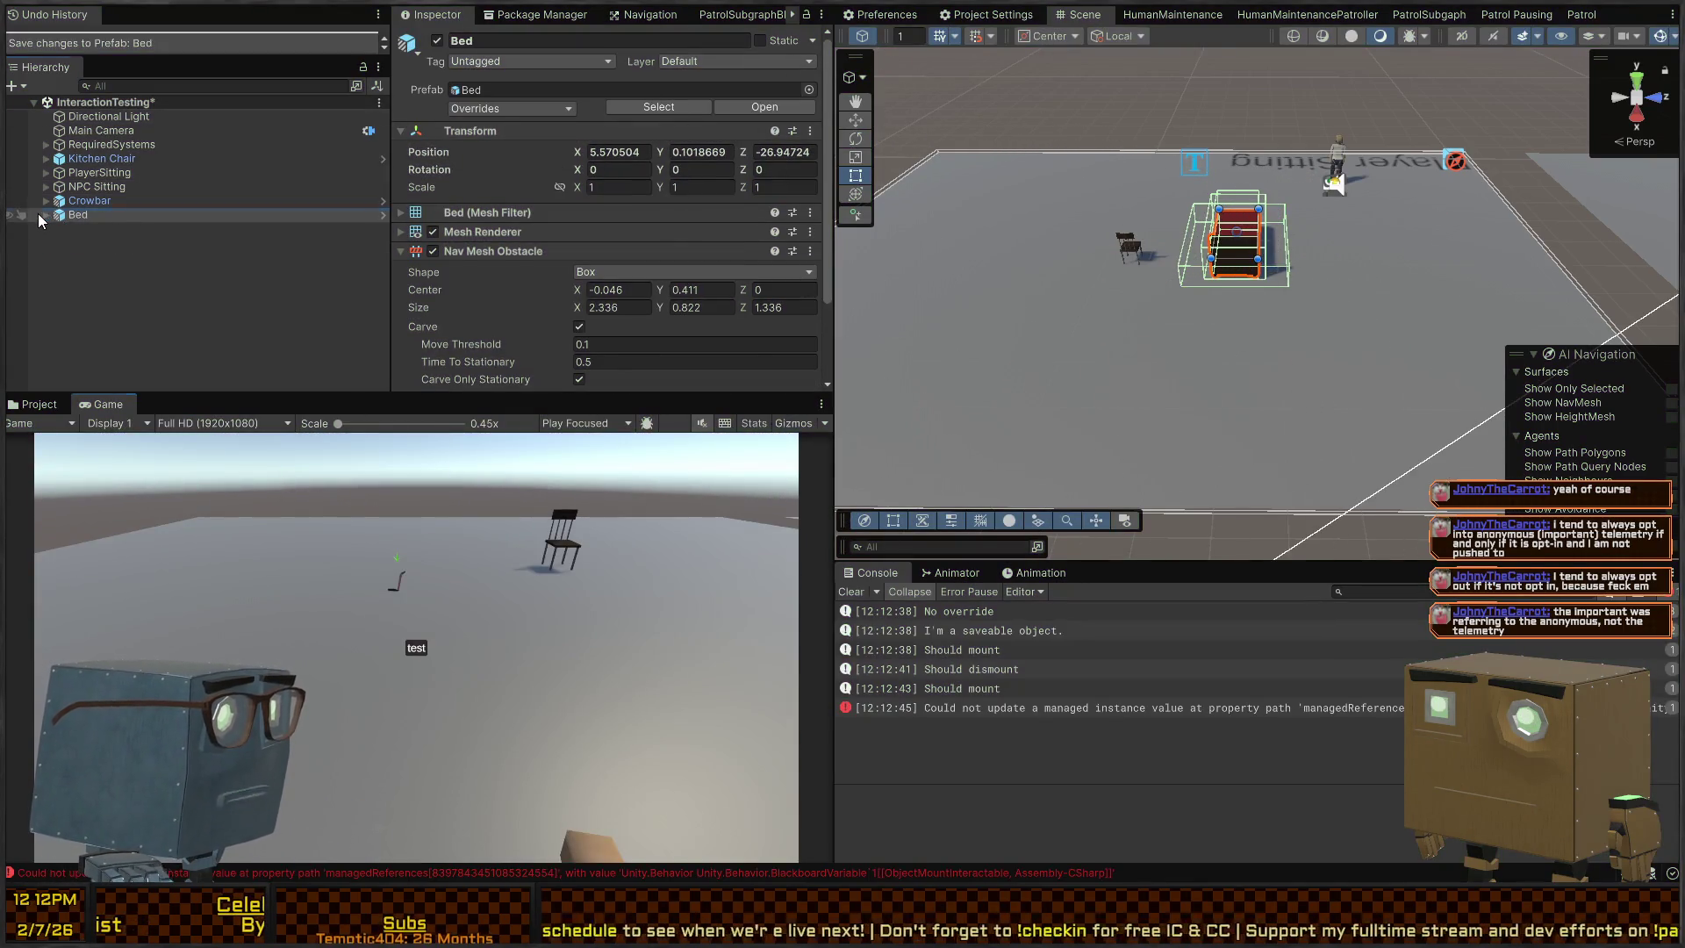
Select the Bed's ObjectMountInteractable child and open its Layer setting
left_click(46, 216)
left_click(118, 230)
left_click(111, 256)
left_click(141, 242)
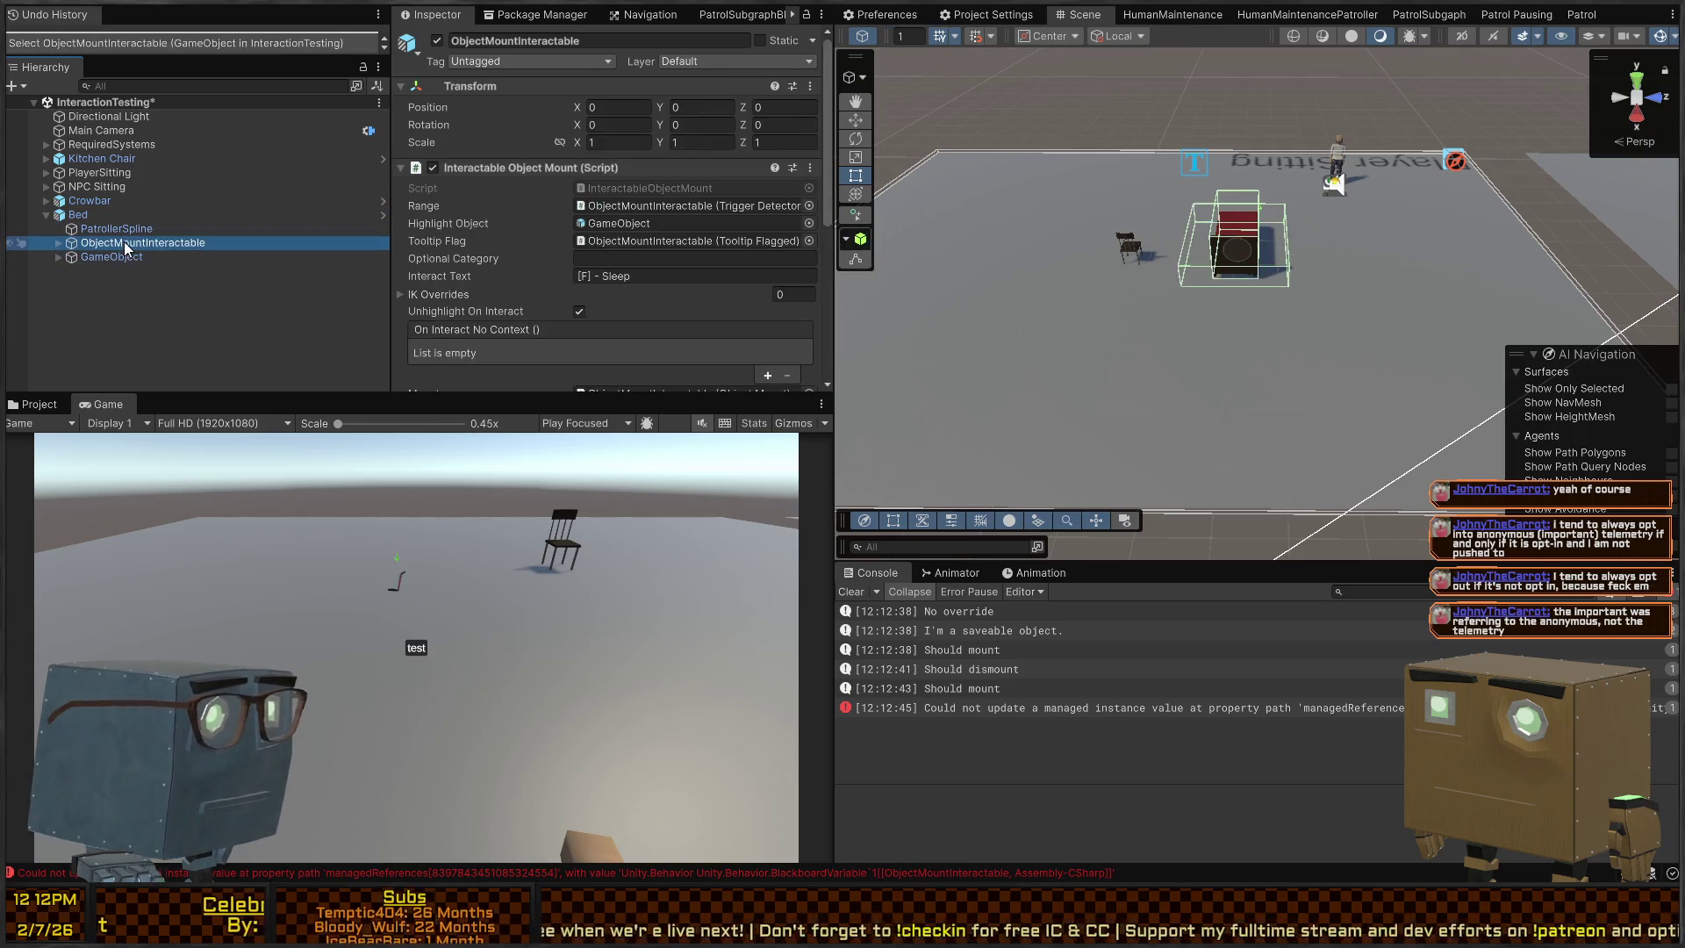
left_click(702, 53)
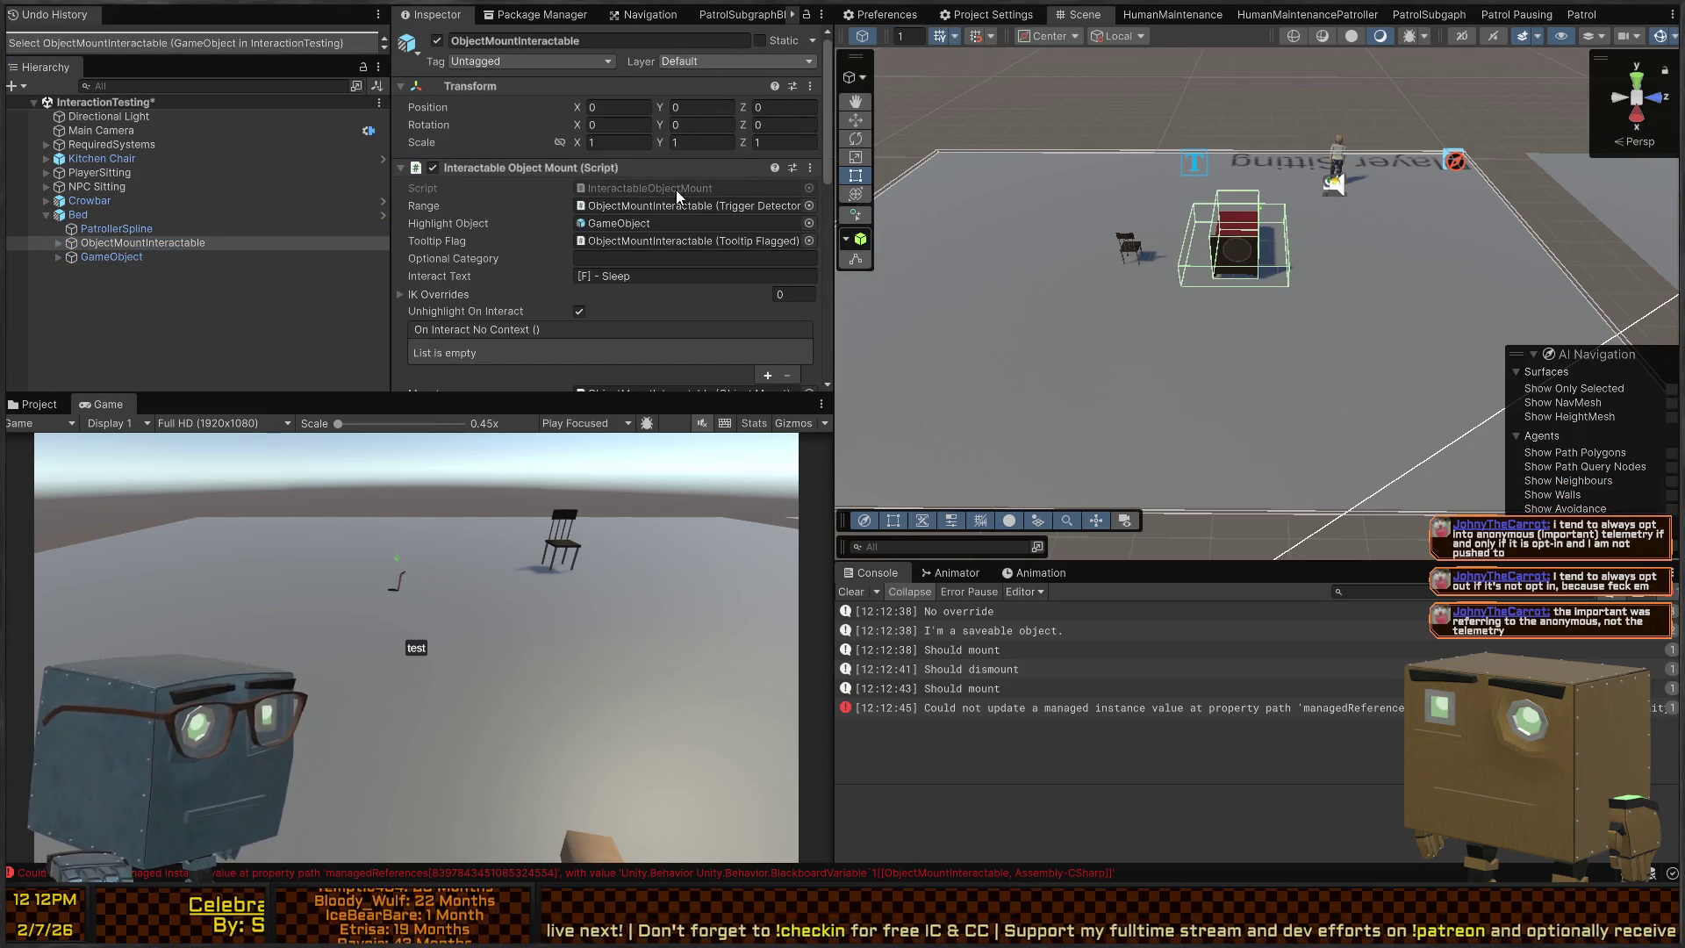
left_click(870, 441)
scroll(579, 171, "down", 10)
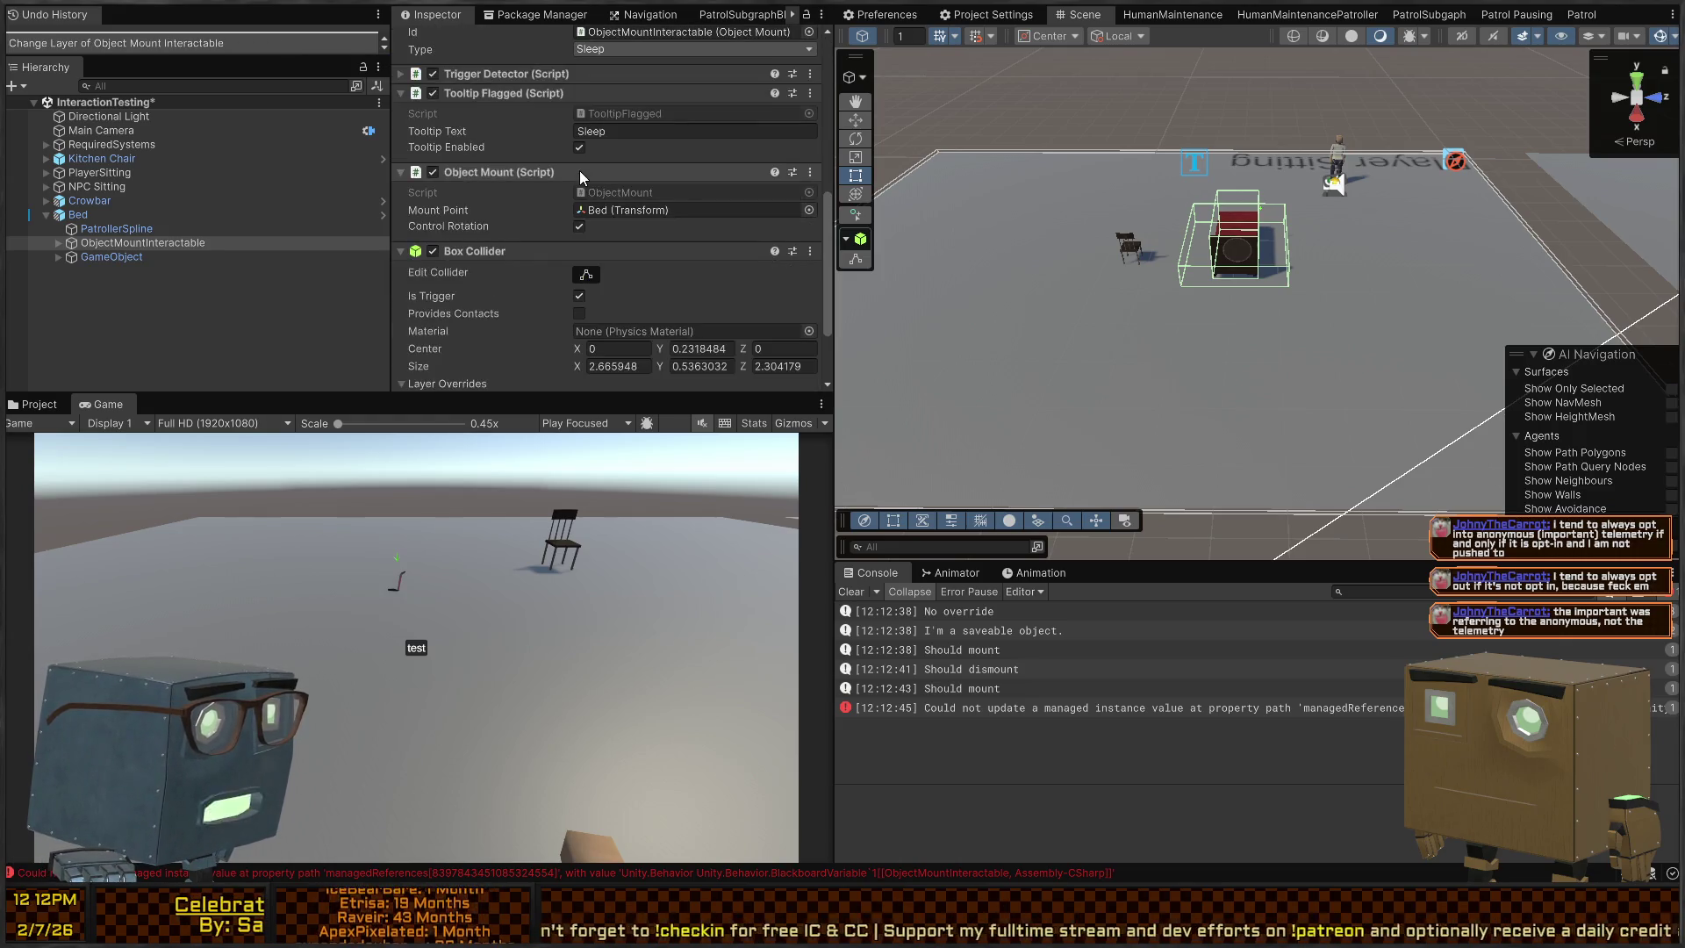
scroll(557, 233, "up", 6)
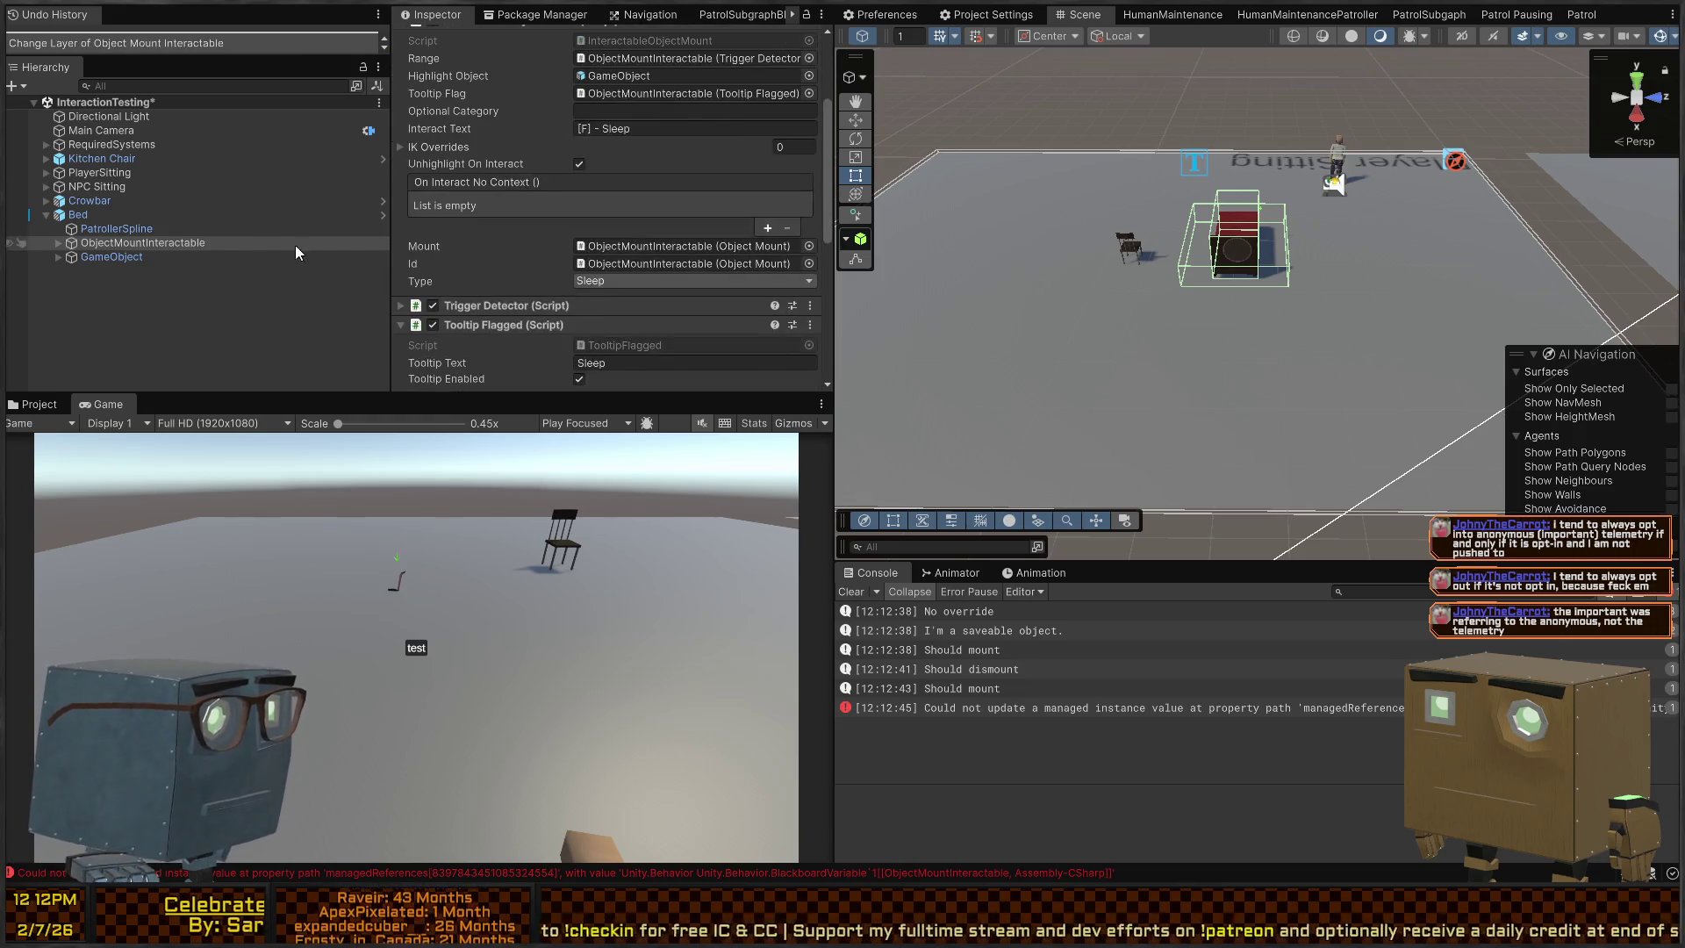
Inspect the Cube collider under ObjectMountInteractable, then step back to the mount object
left_click(59, 242)
left_click(105, 255)
scroll(634, 223, "up", 3)
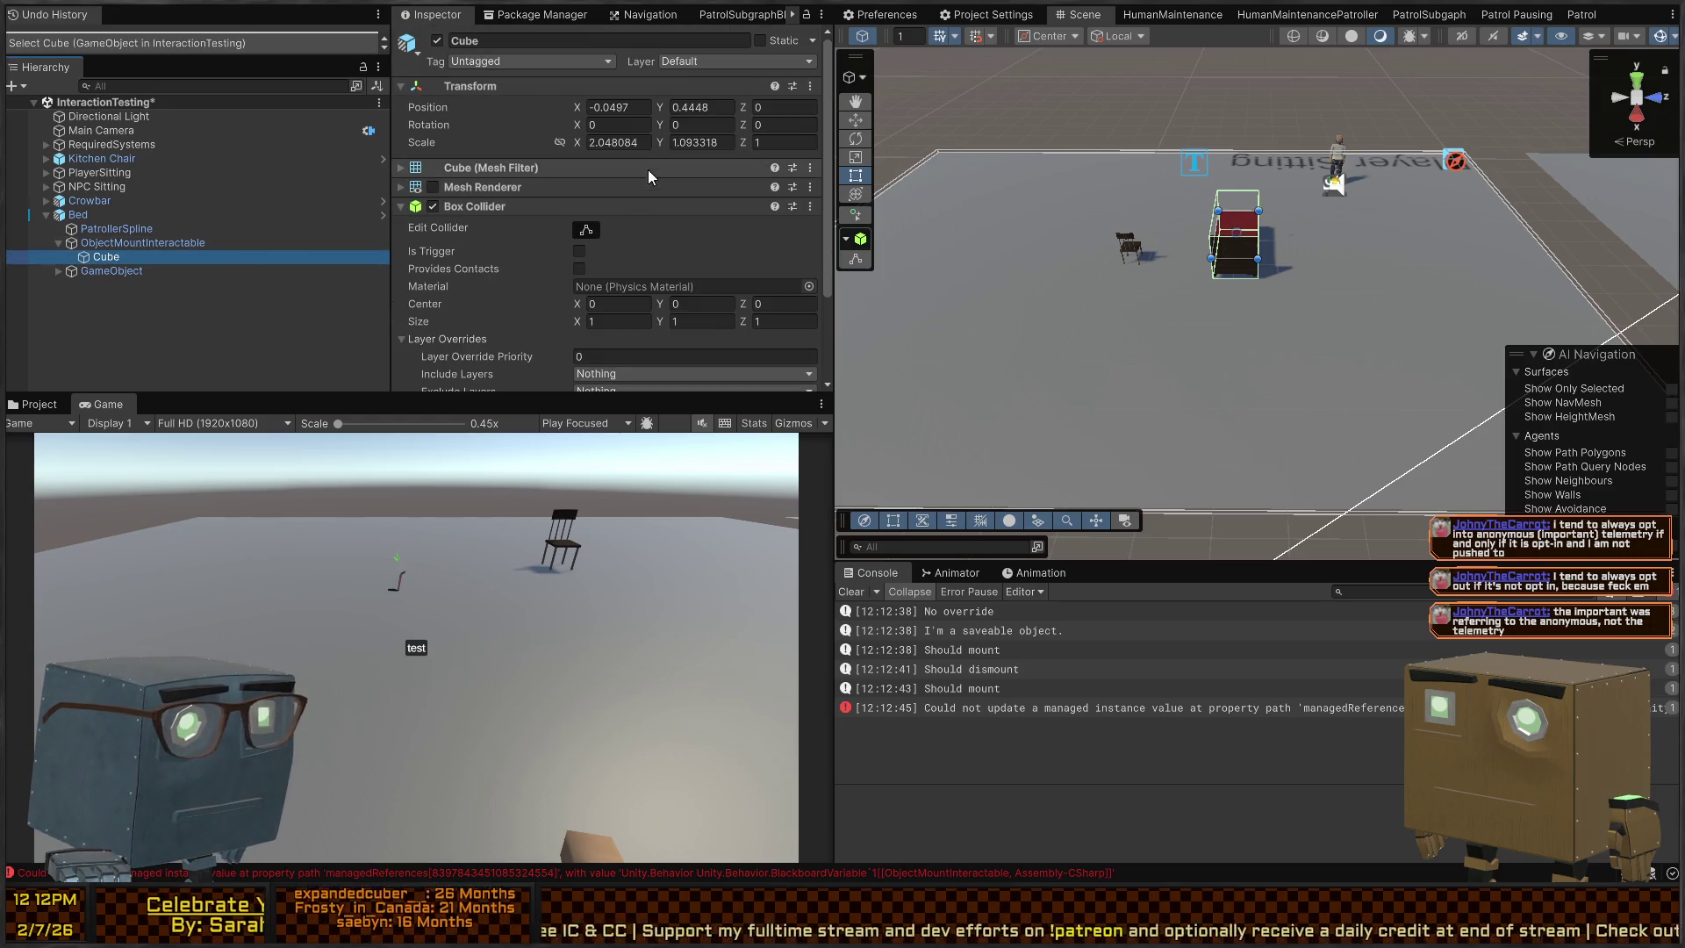
scroll(648, 170, "down", 3)
scroll(519, 262, "up", 3)
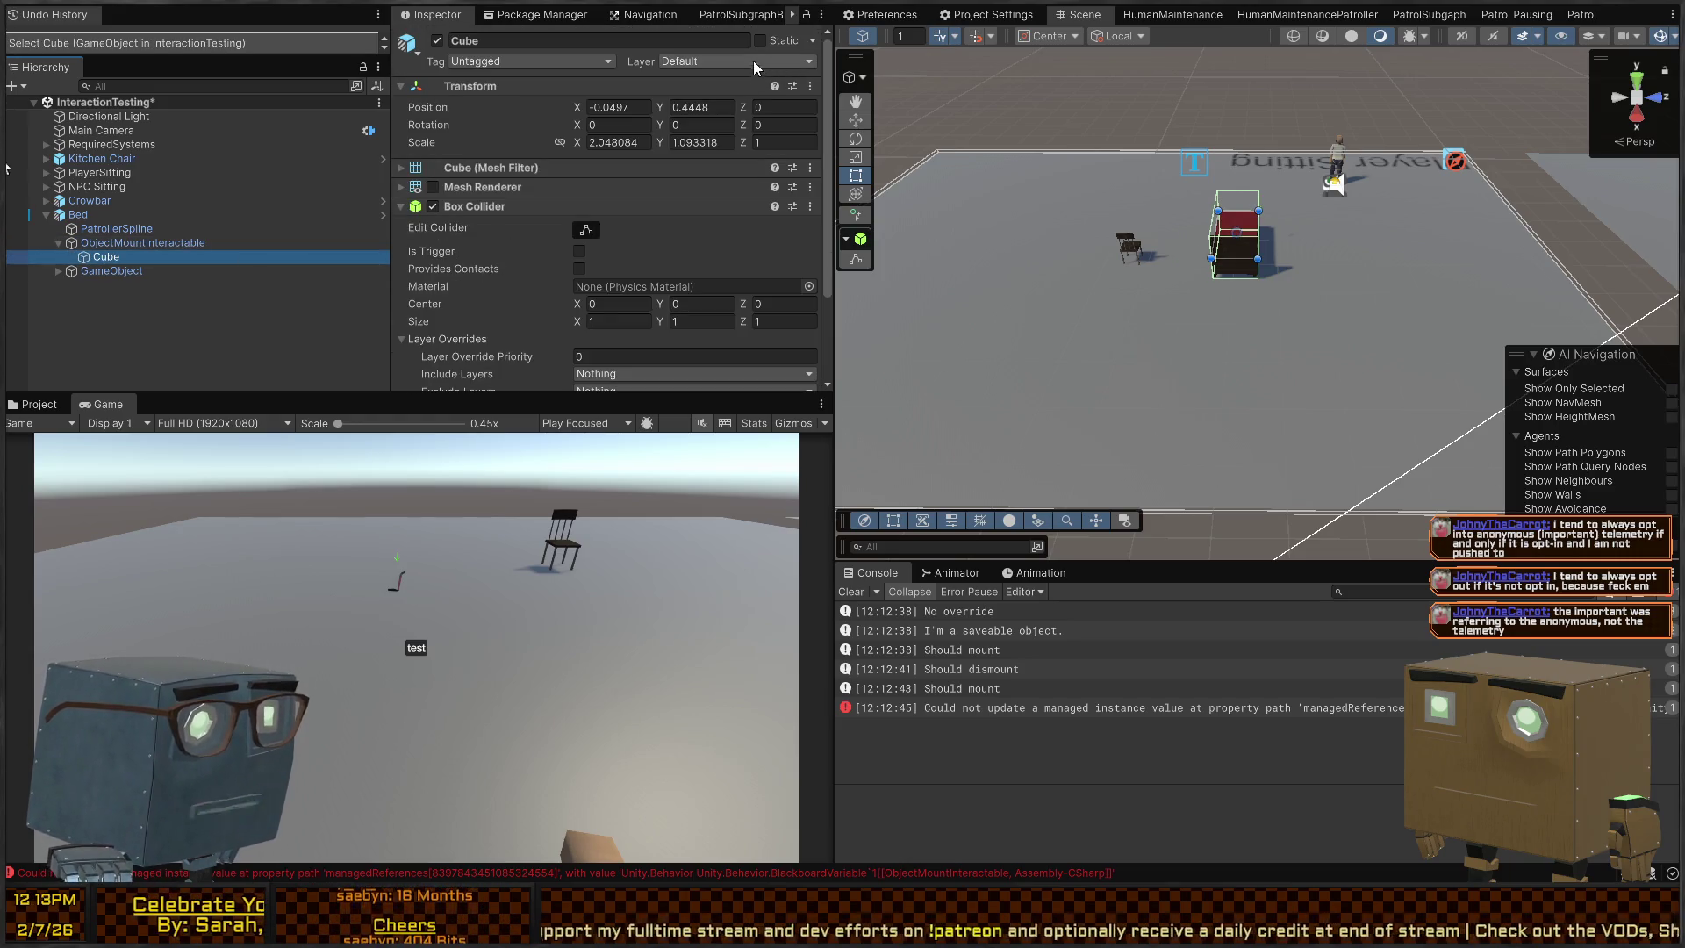
key("ctrl+z")
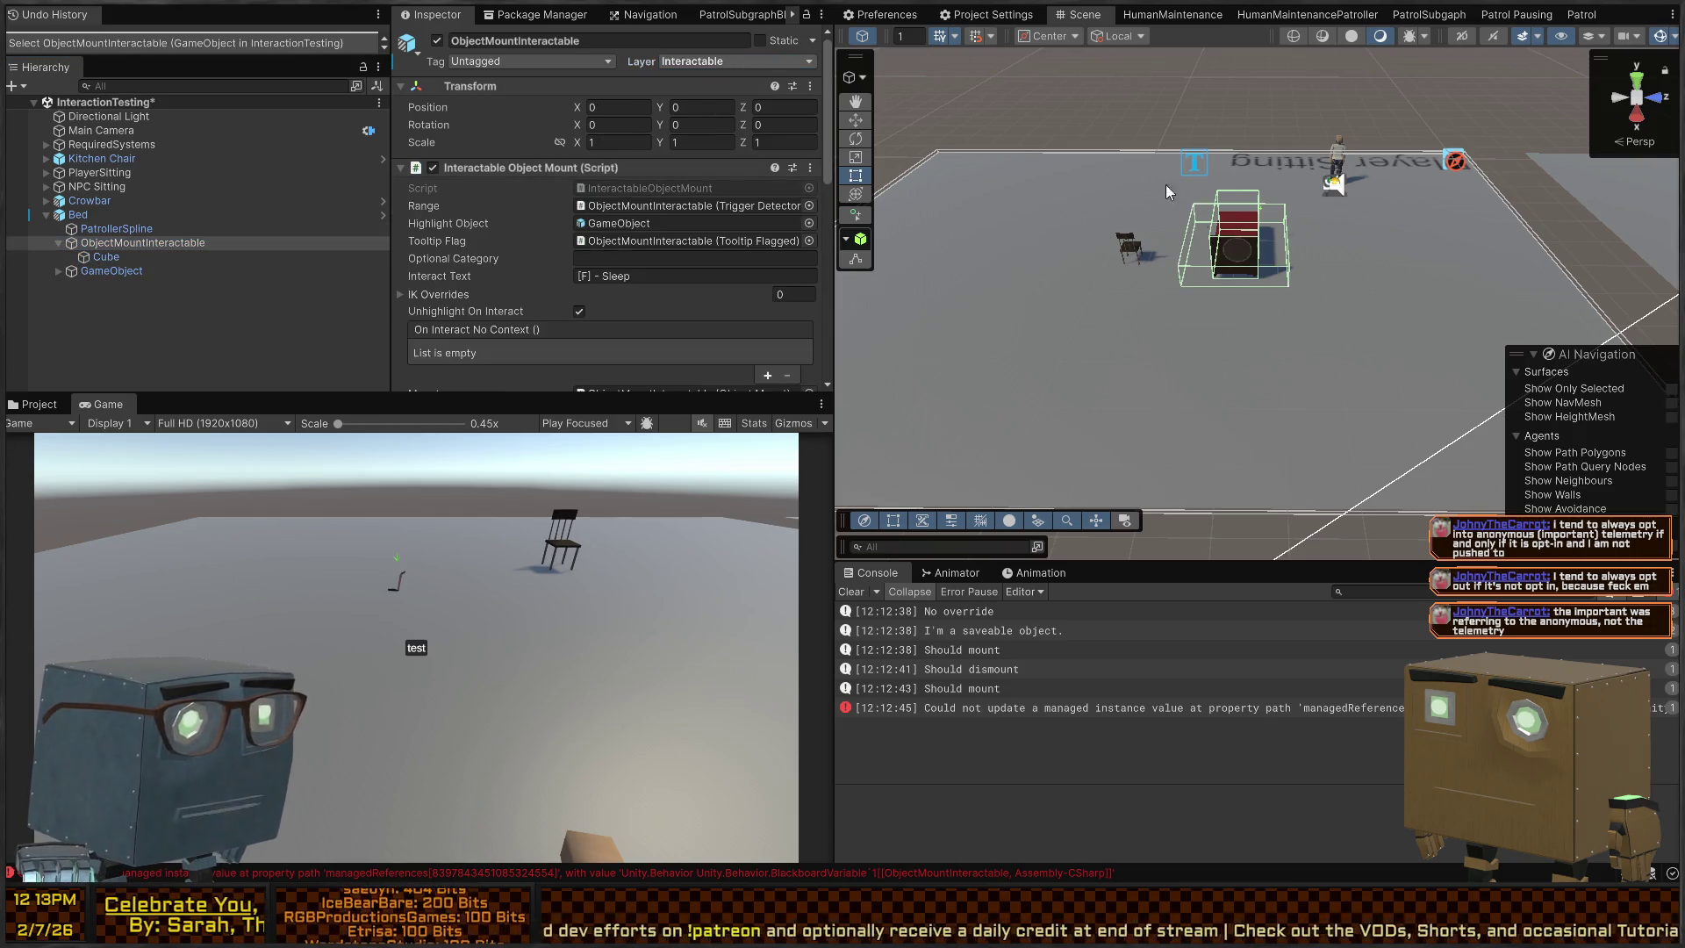
Inspect the Kitchen Chair's SitInteraction object for comparison, then enter Play mode
left_click(883, 426)
left_click(1130, 244)
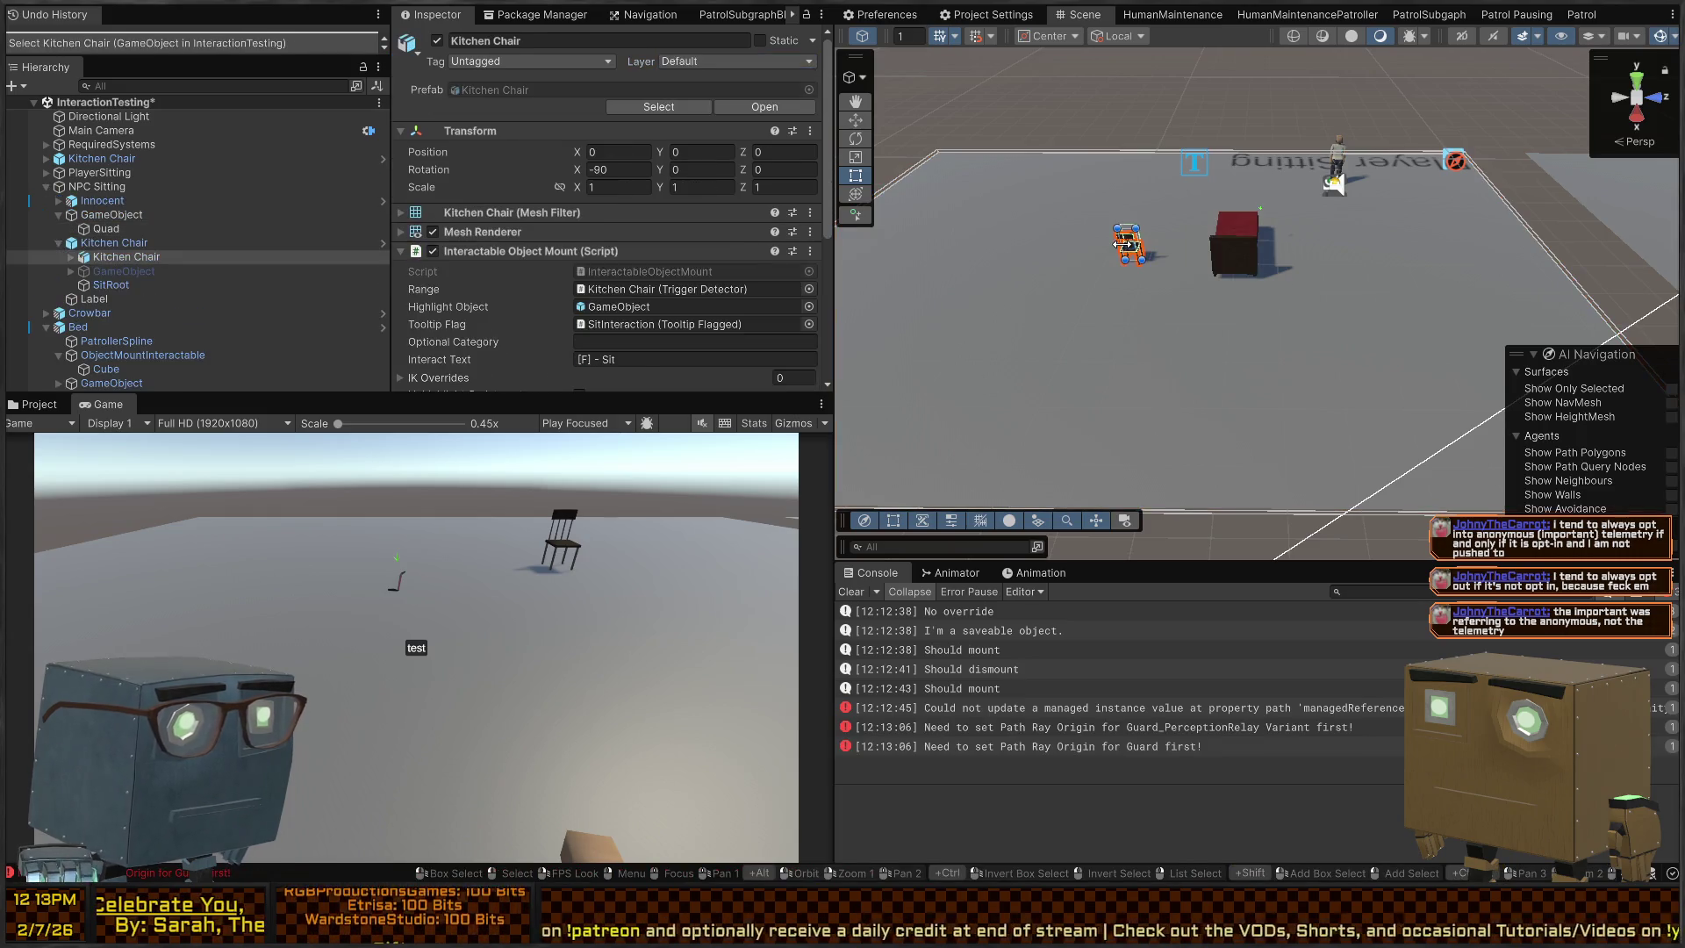
left_click(70, 271)
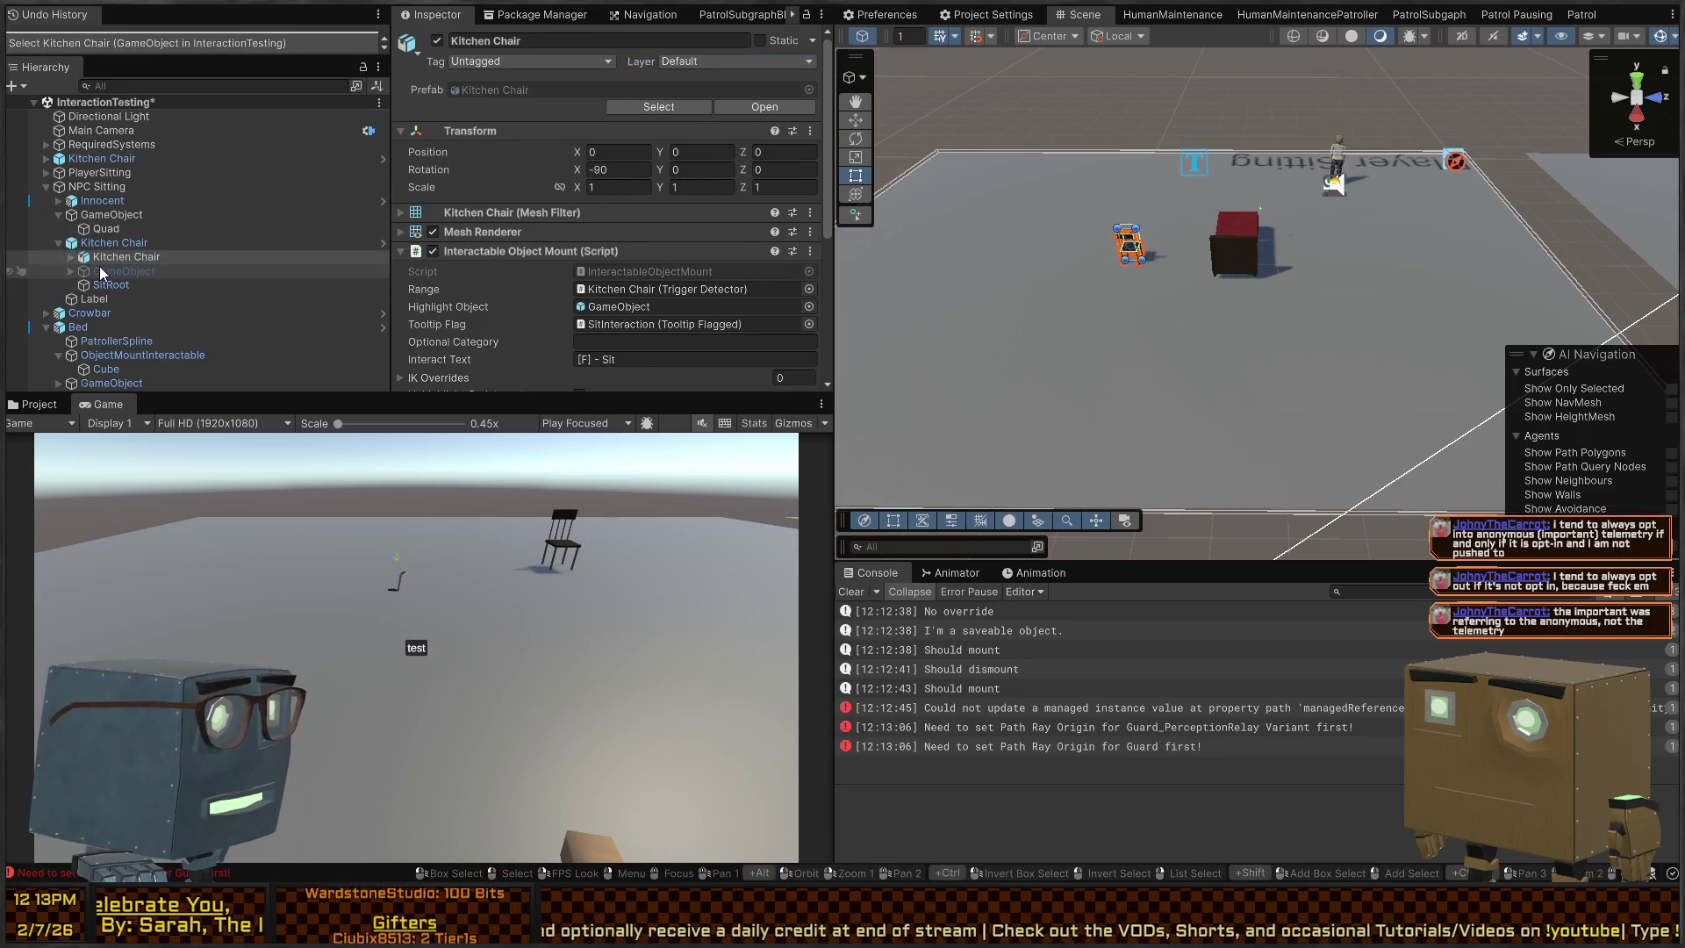
left_click(70, 256)
left_click(126, 271)
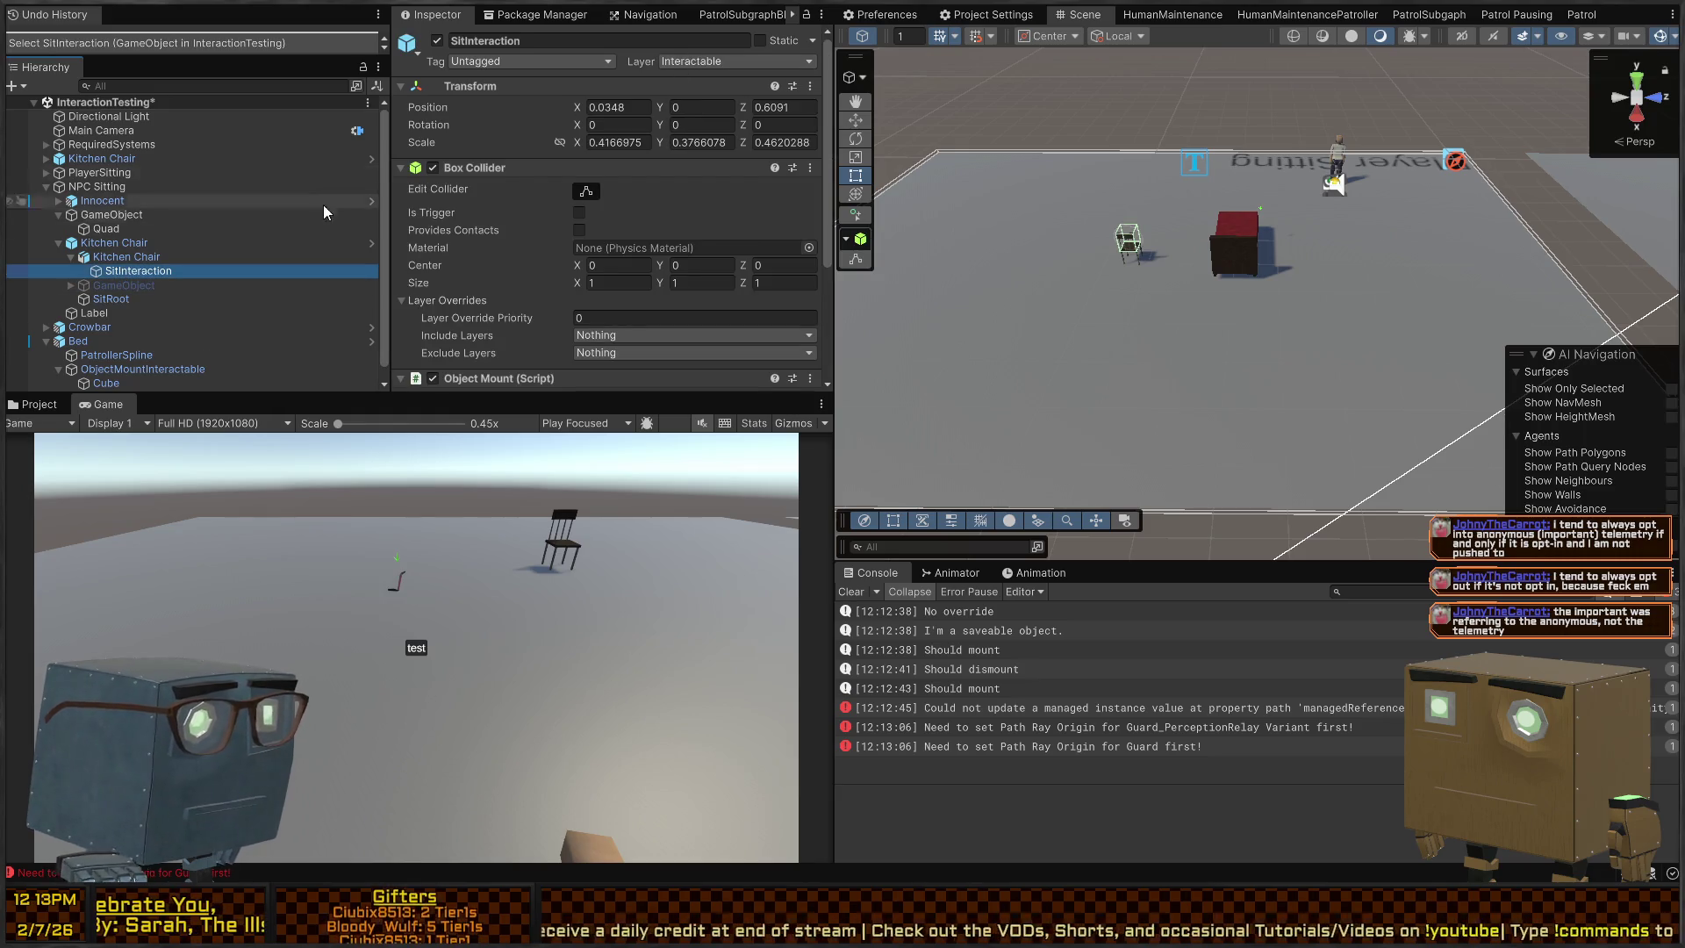
scroll(617, 227, "down", 5)
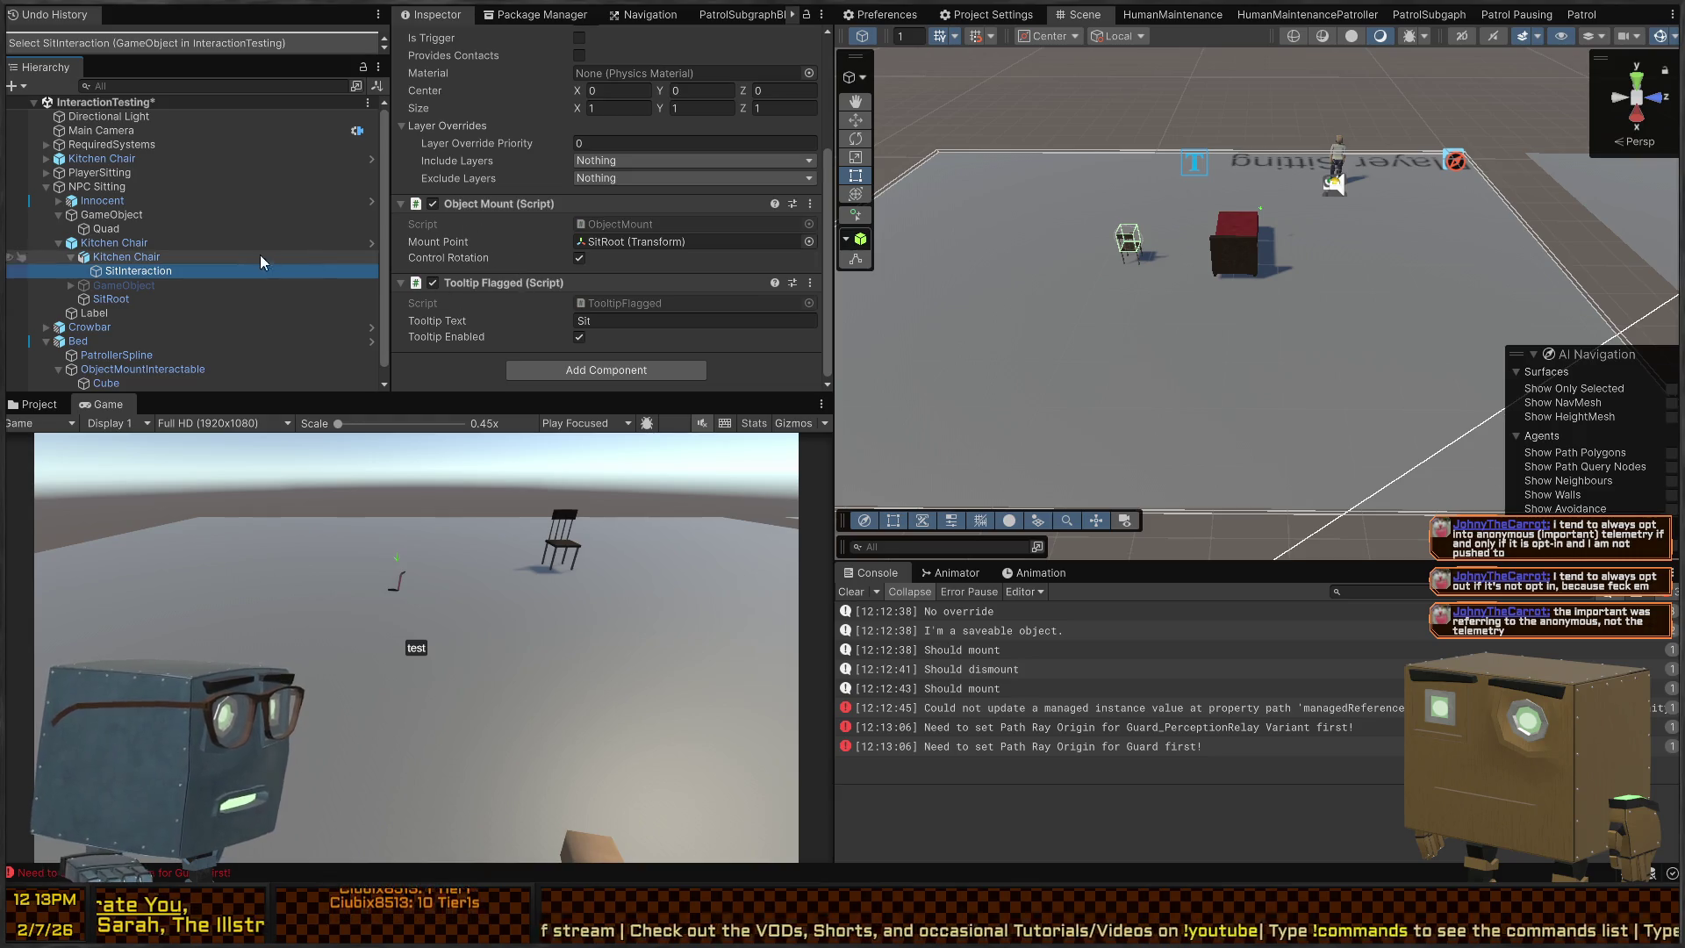
key("ctrl+p")
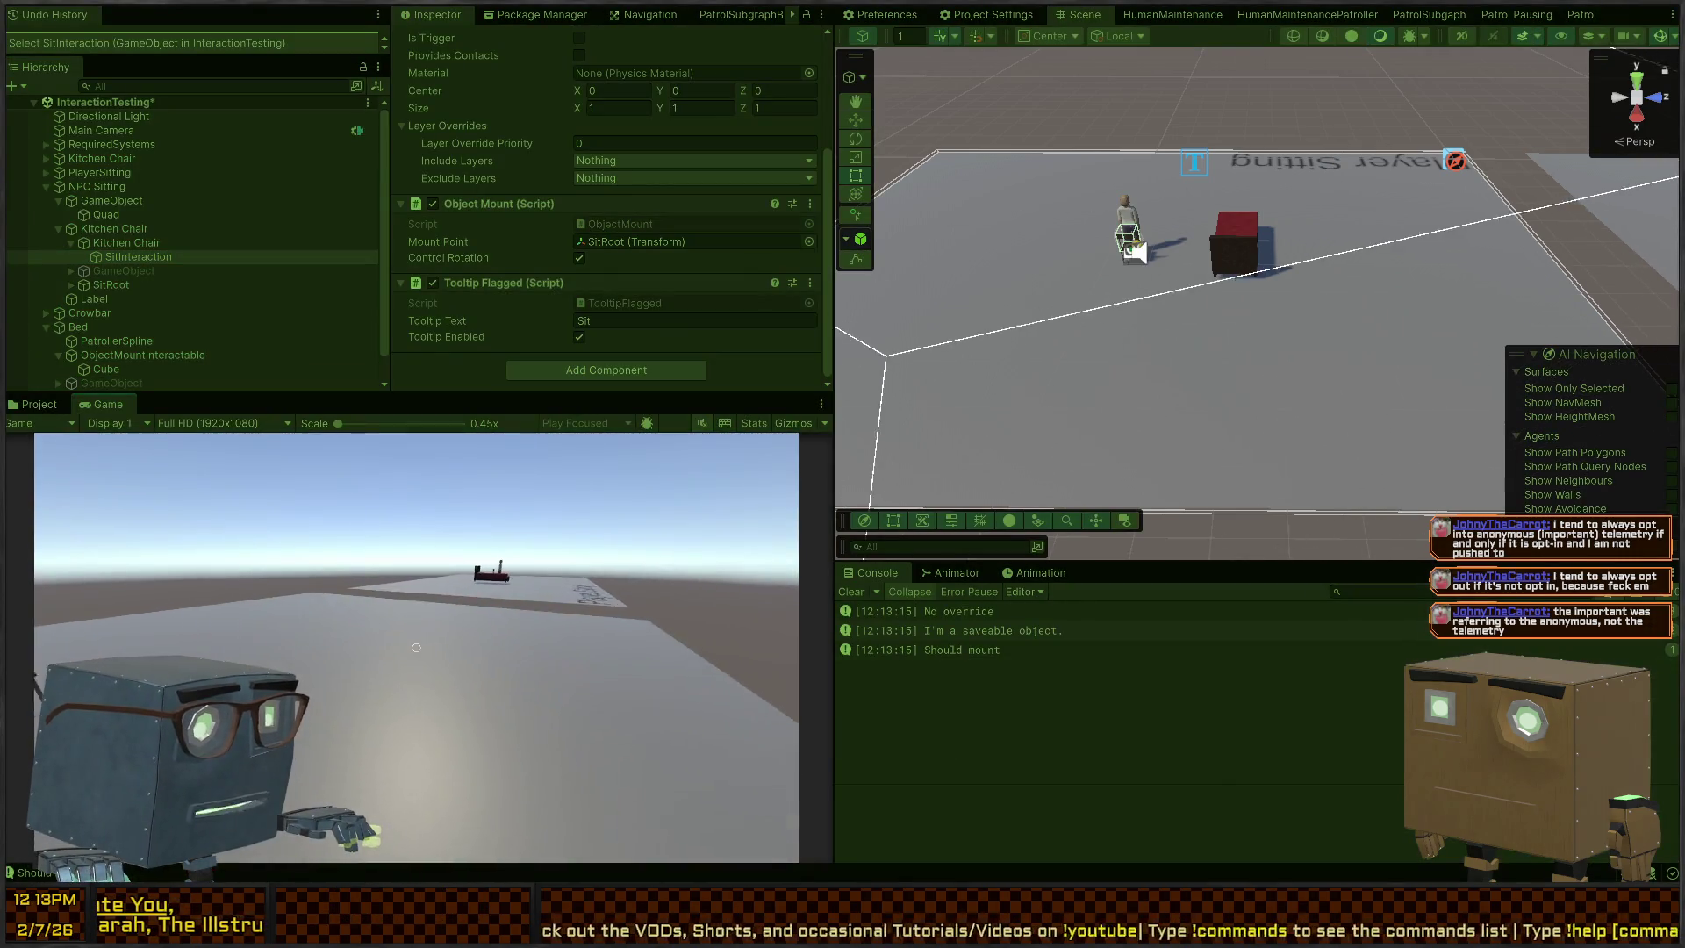
Walk the player to the bed, lie down, get up, and lie down again
key("w")
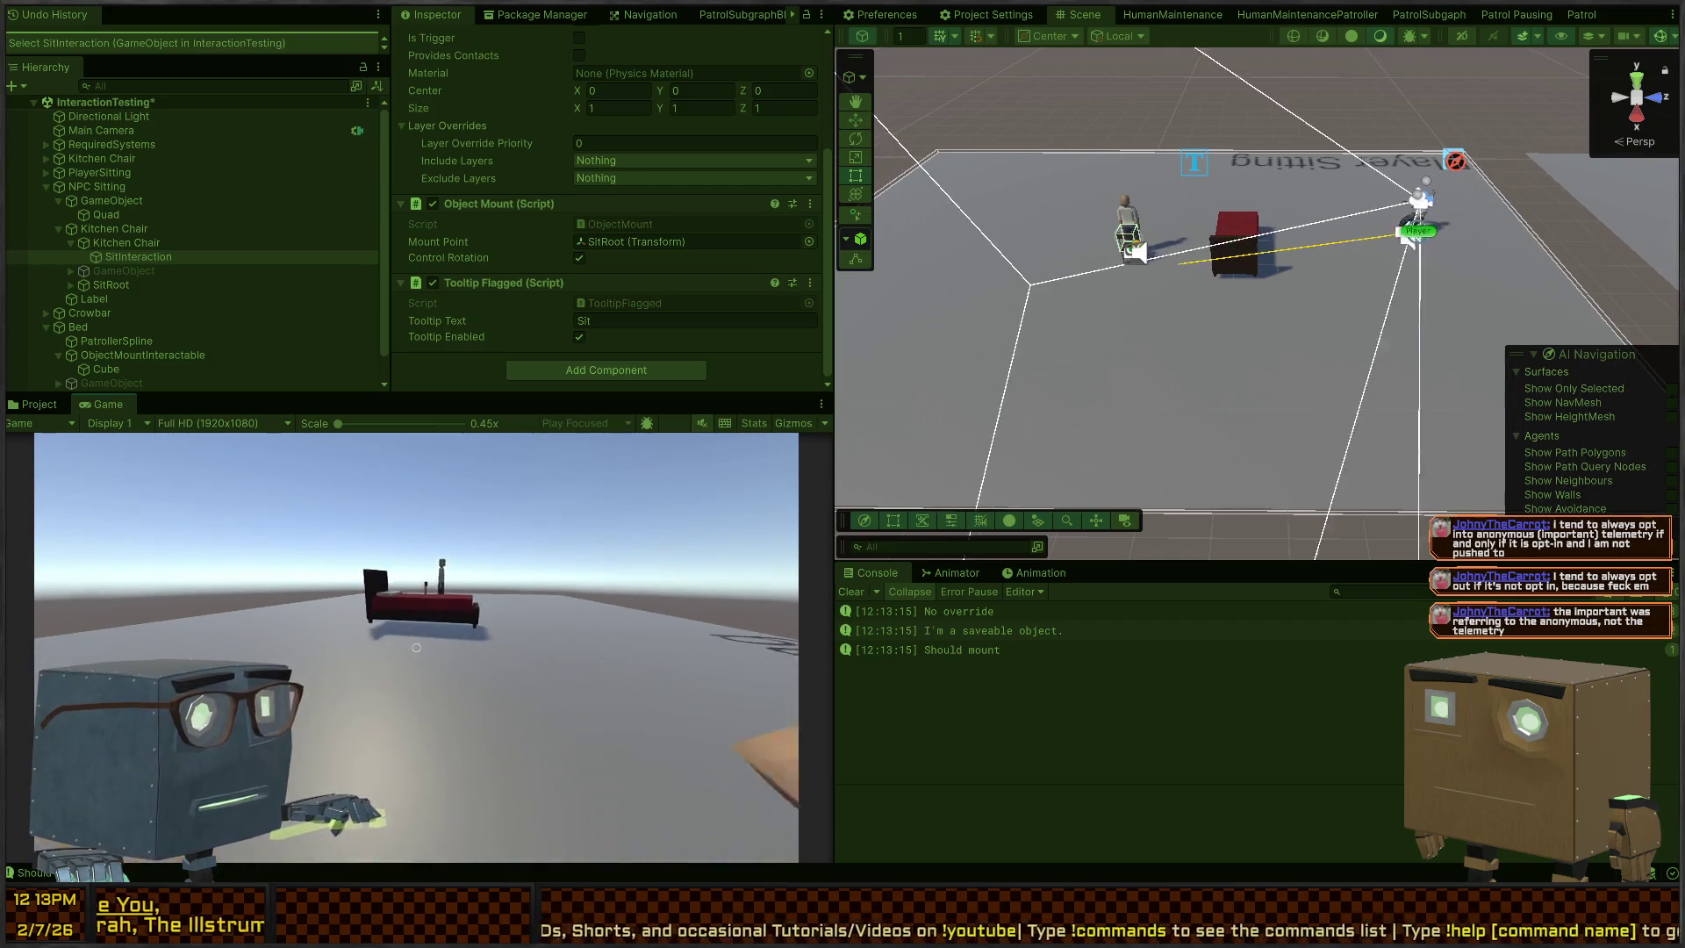
key("e")
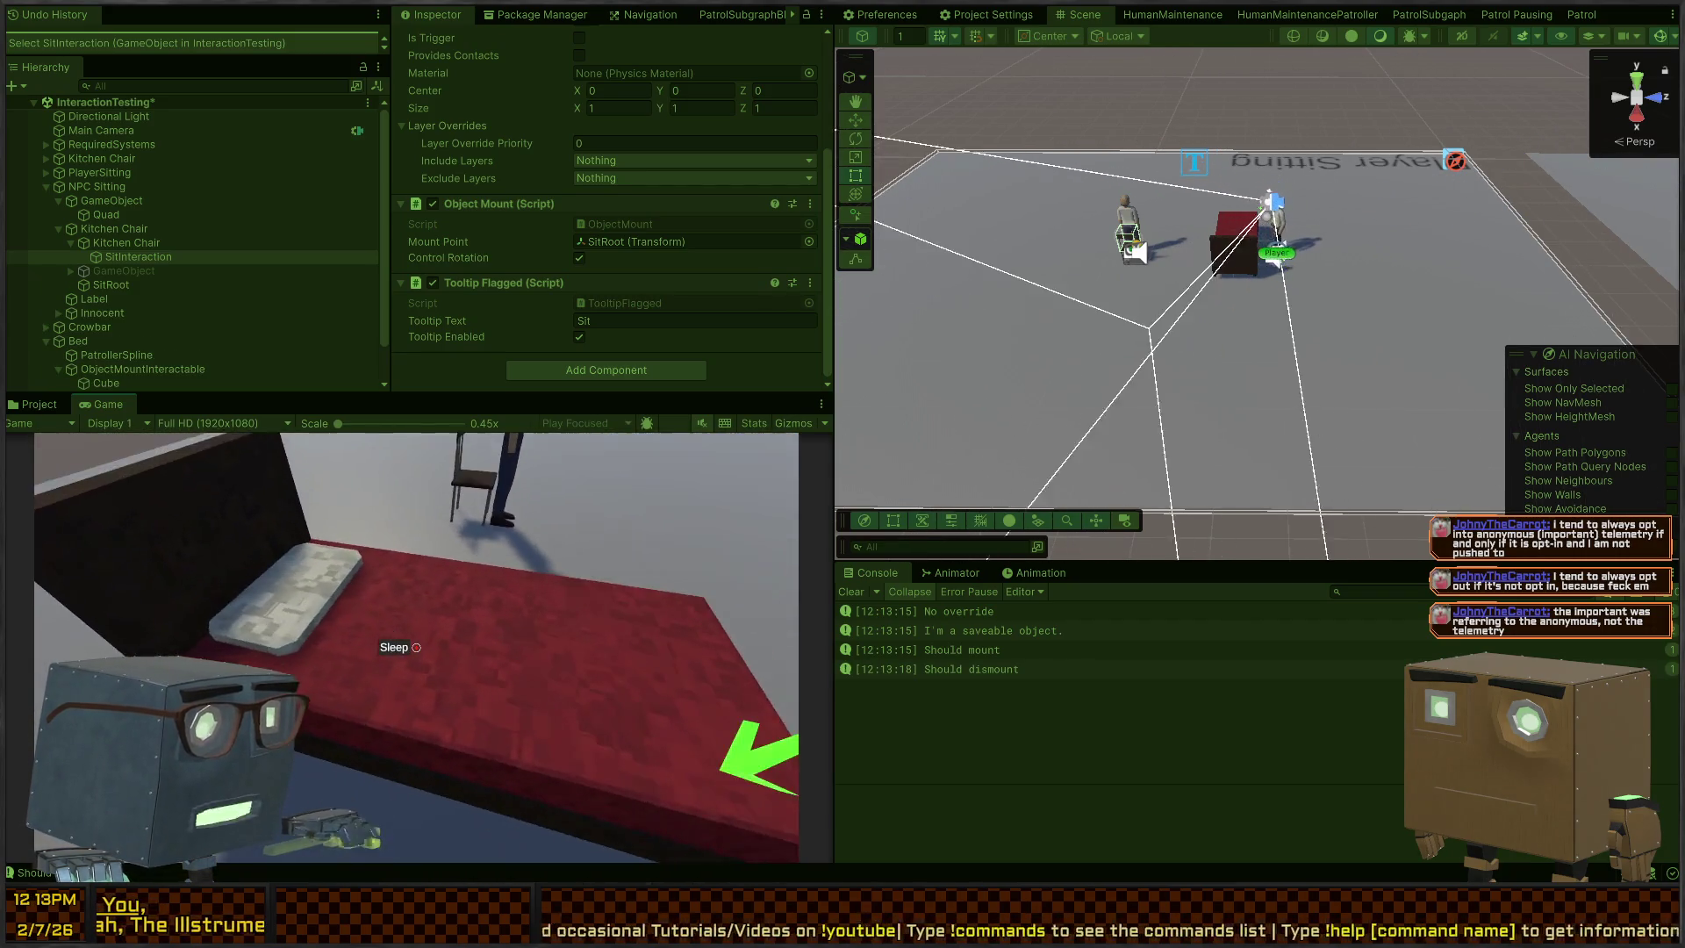
key("e")
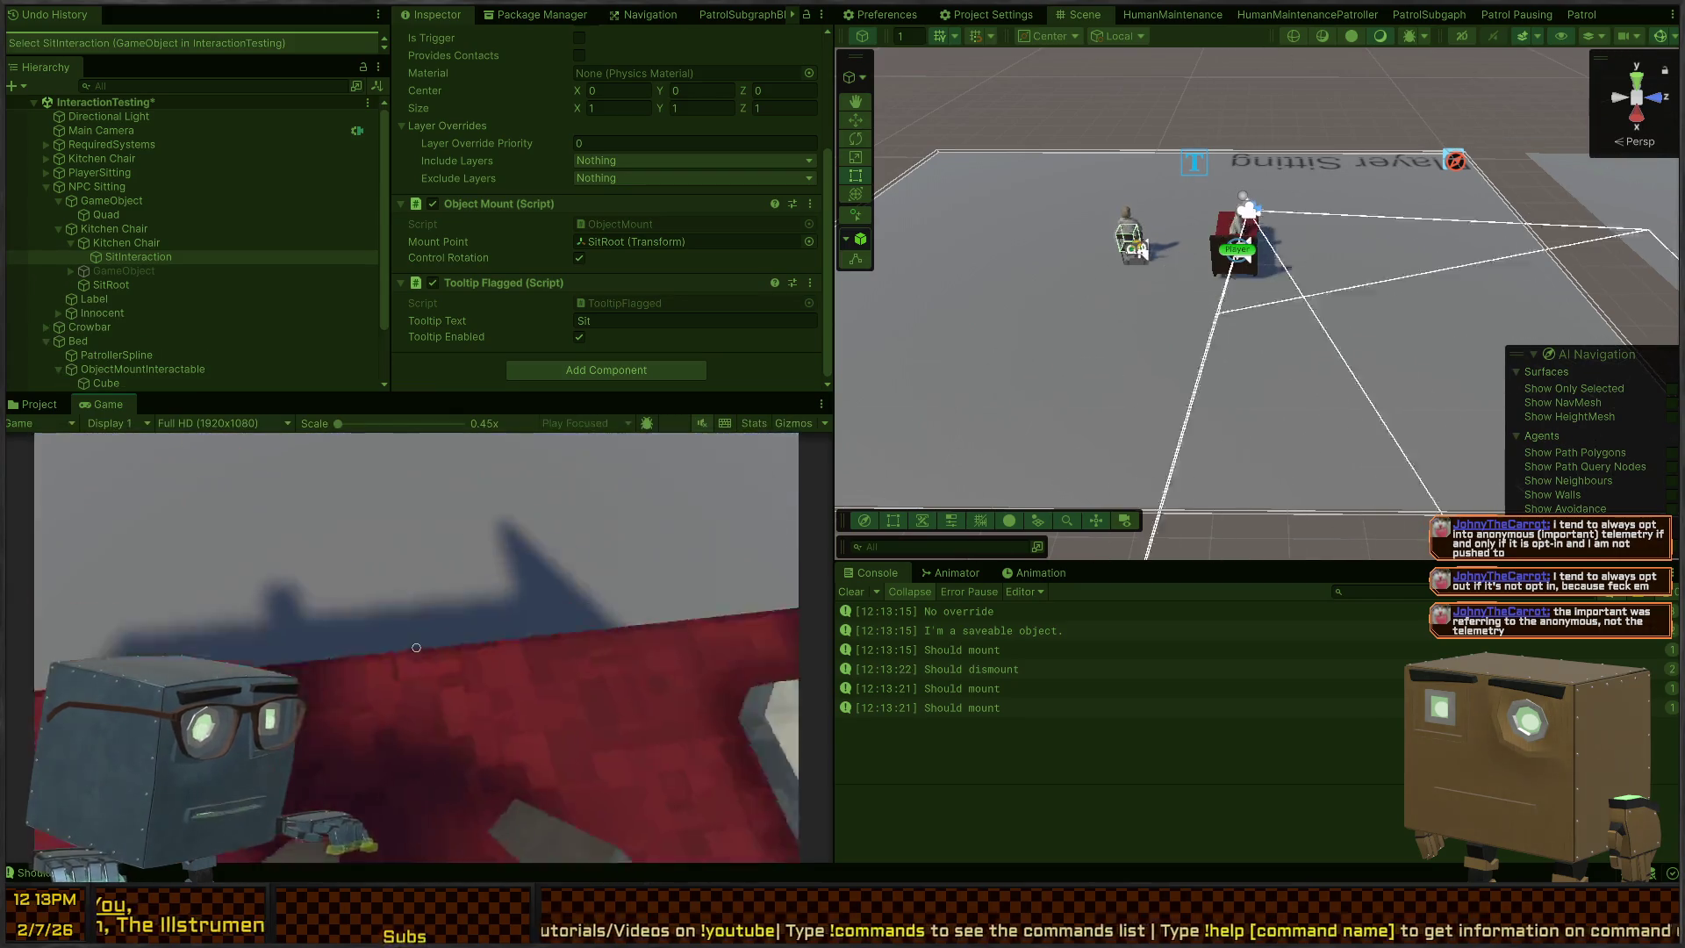
key("e")
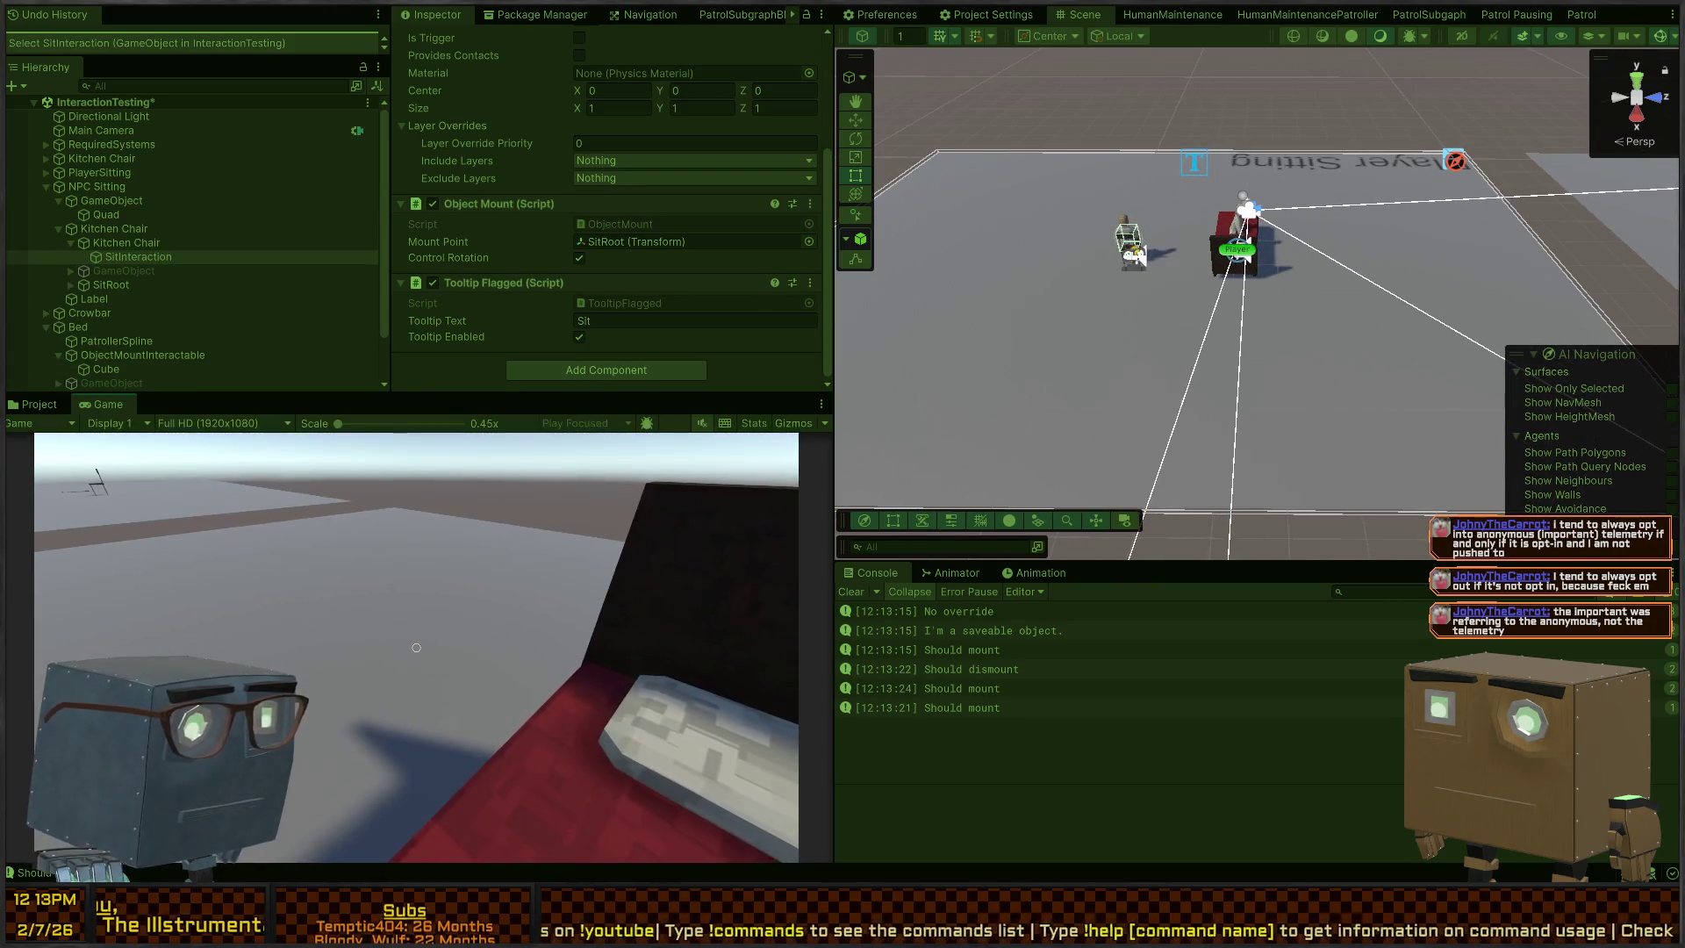
Get the player off the bed, step back from it, and select the bed
scroll(1177, 203, "up", 3)
mouse_move(1176, 203)
left_mouse_down()
mouse_move(402, 235)
mouse_move(445, 231)
left_mouse_up()
left_click(734, 527)
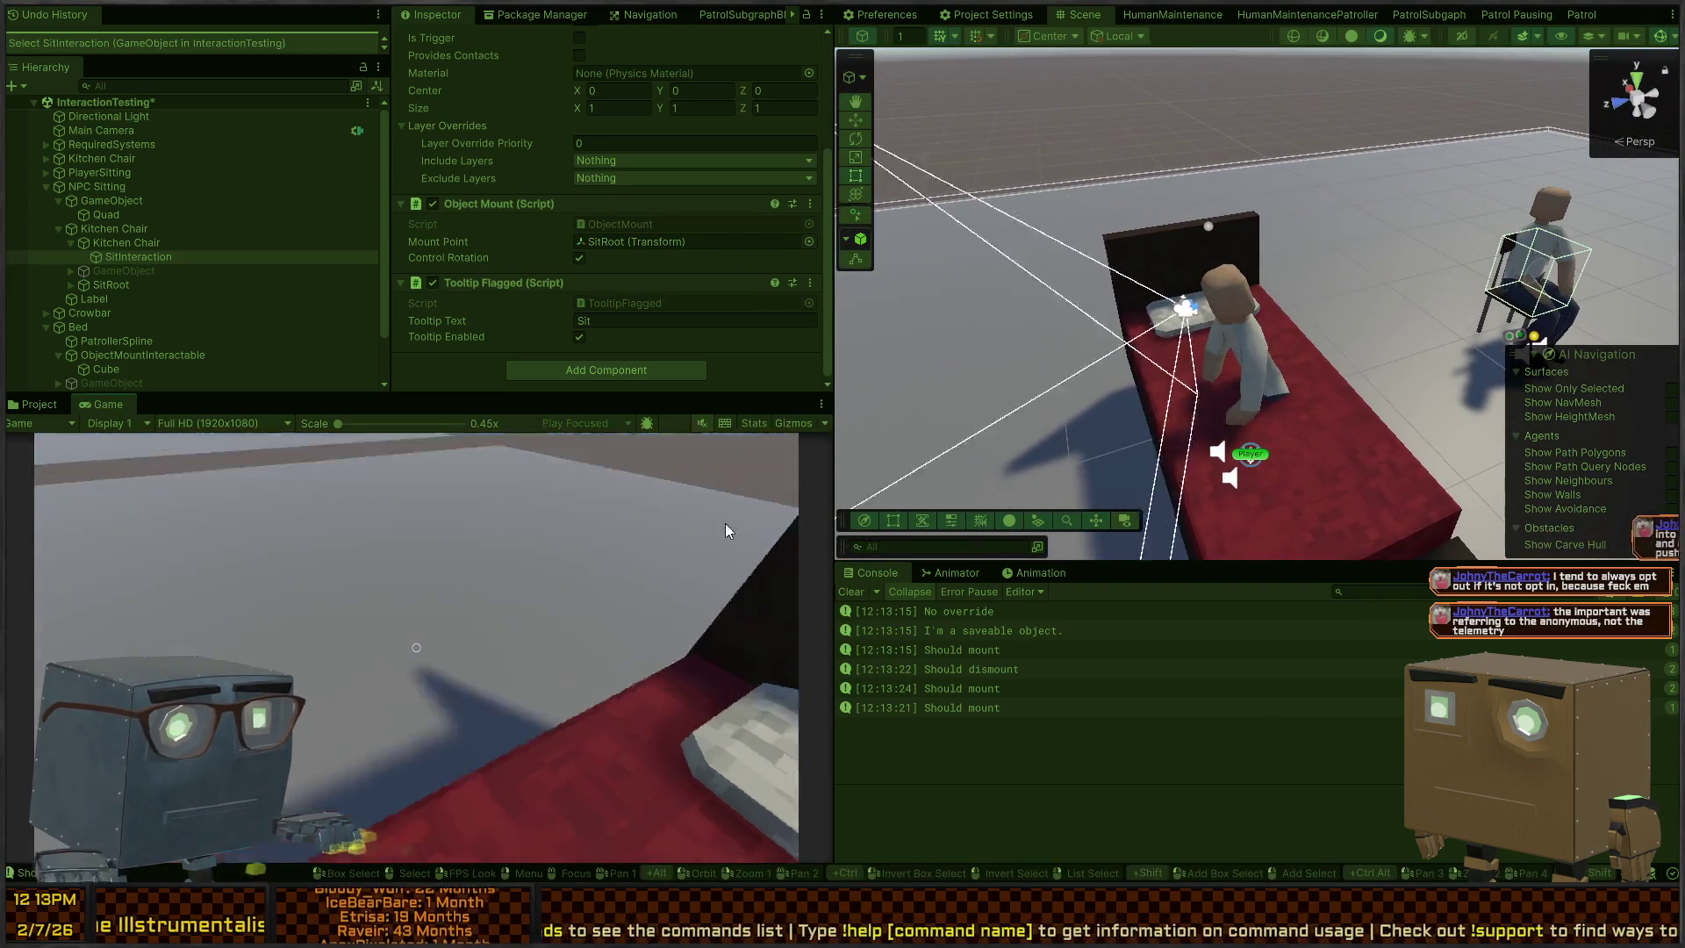
key("s")
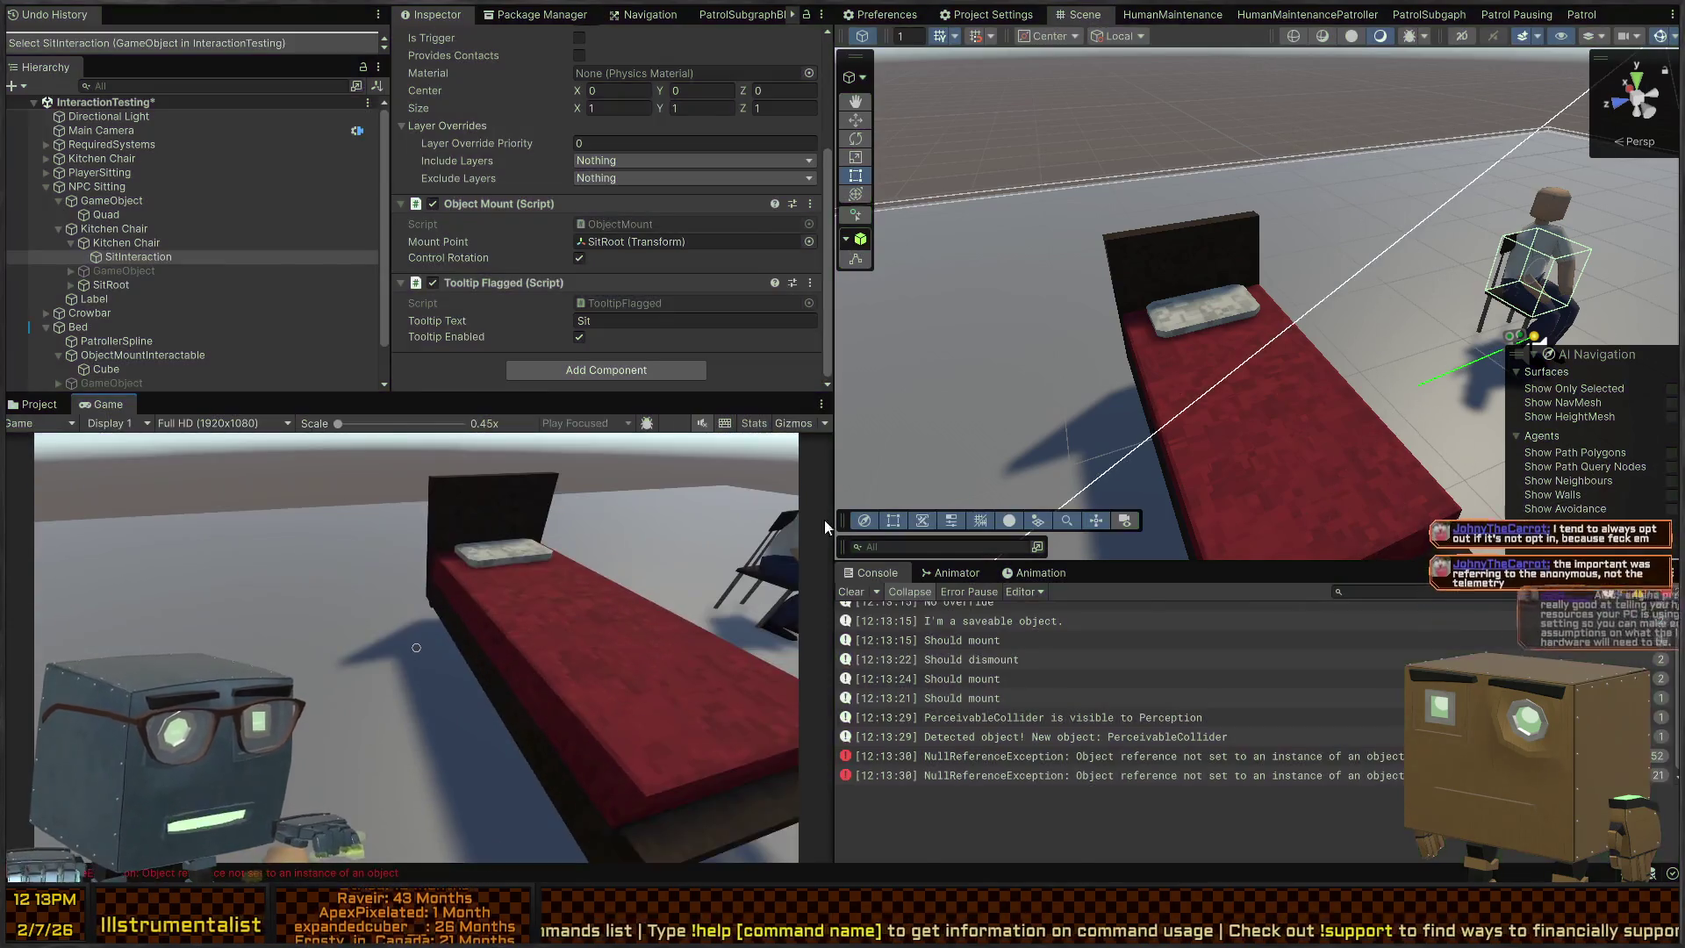
left_click(1229, 412)
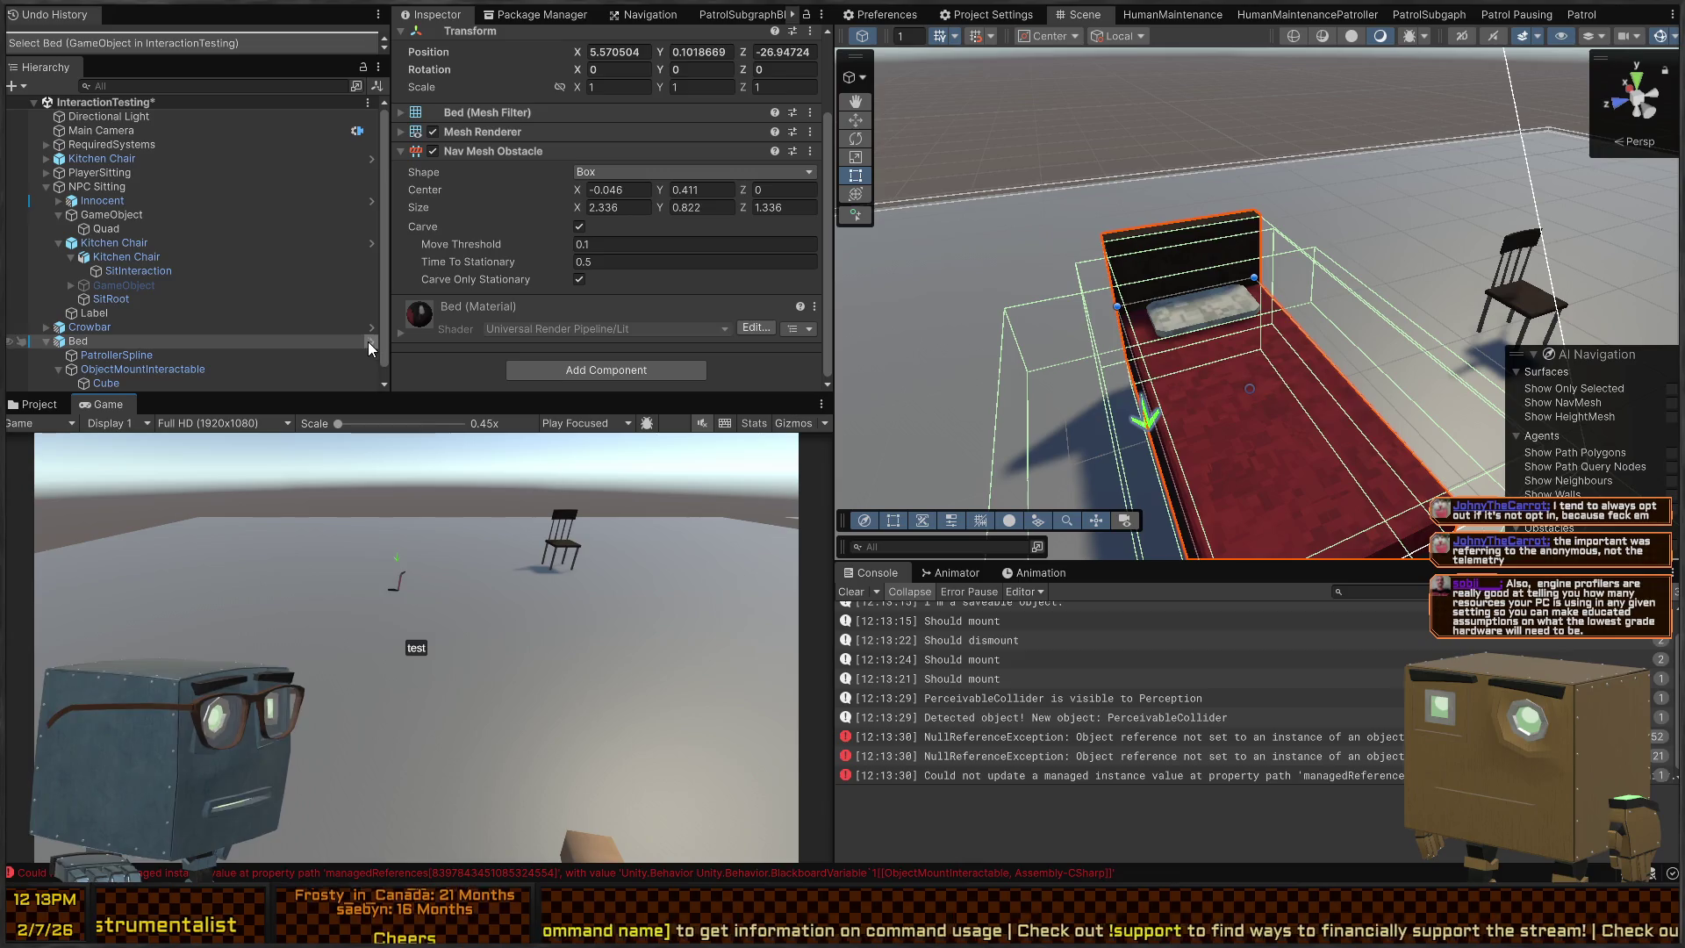
Show the Animator state graph with its Sleeping parameter
left_click(955, 572)
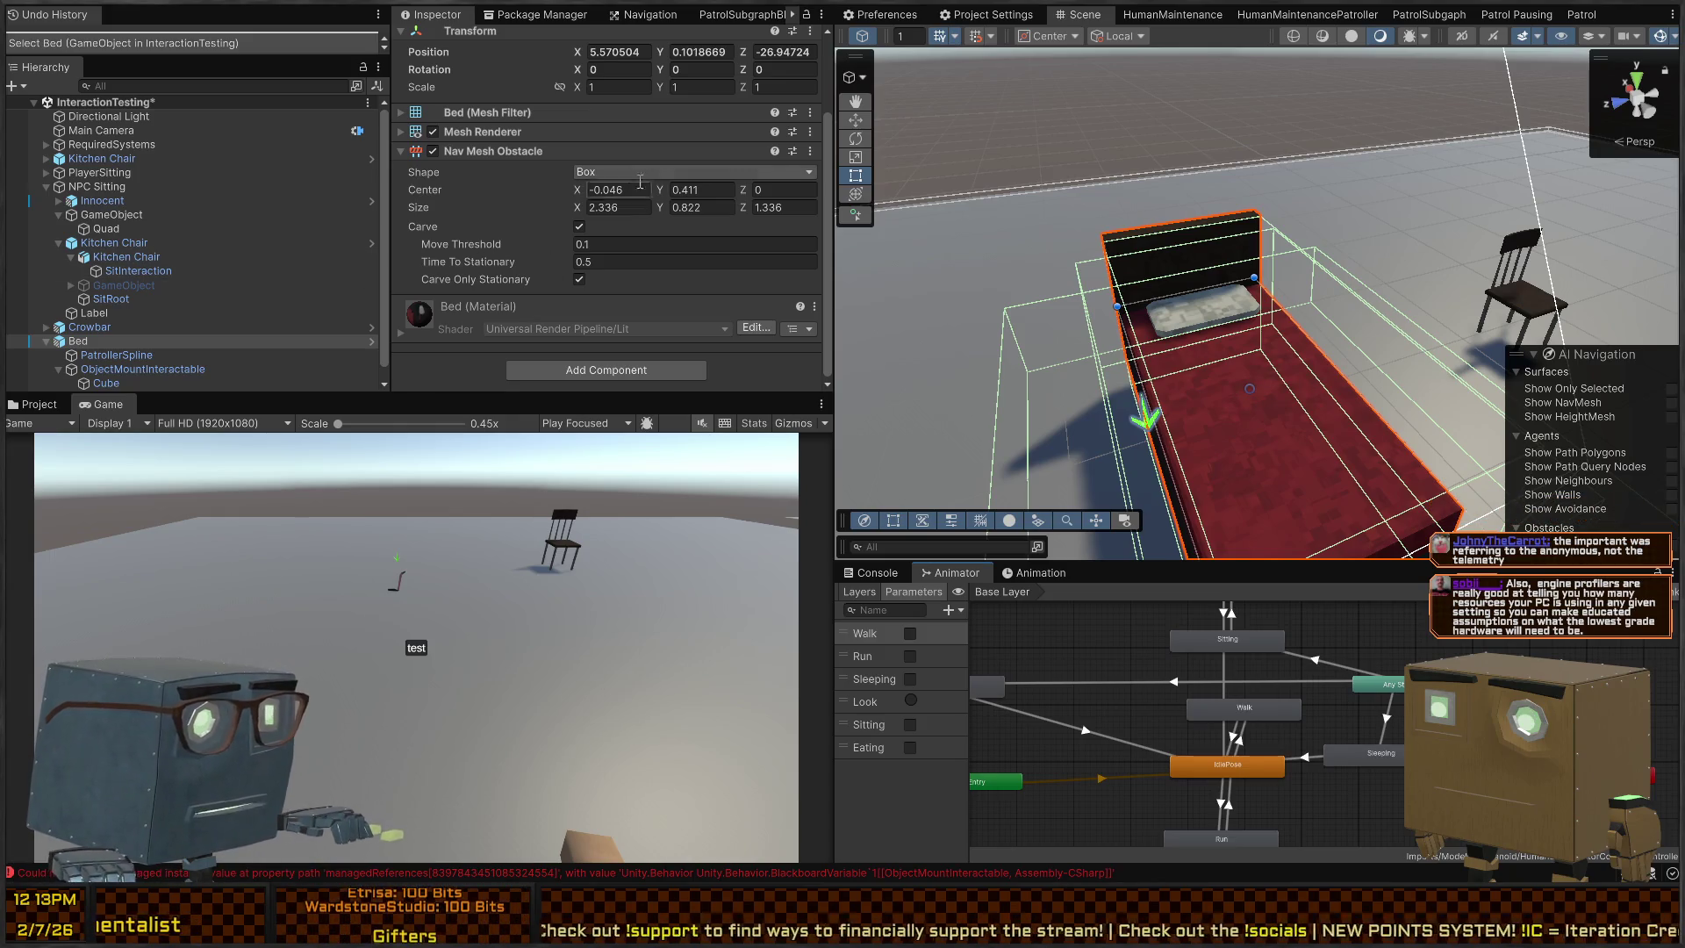
scroll(146, 321, "down", 1)
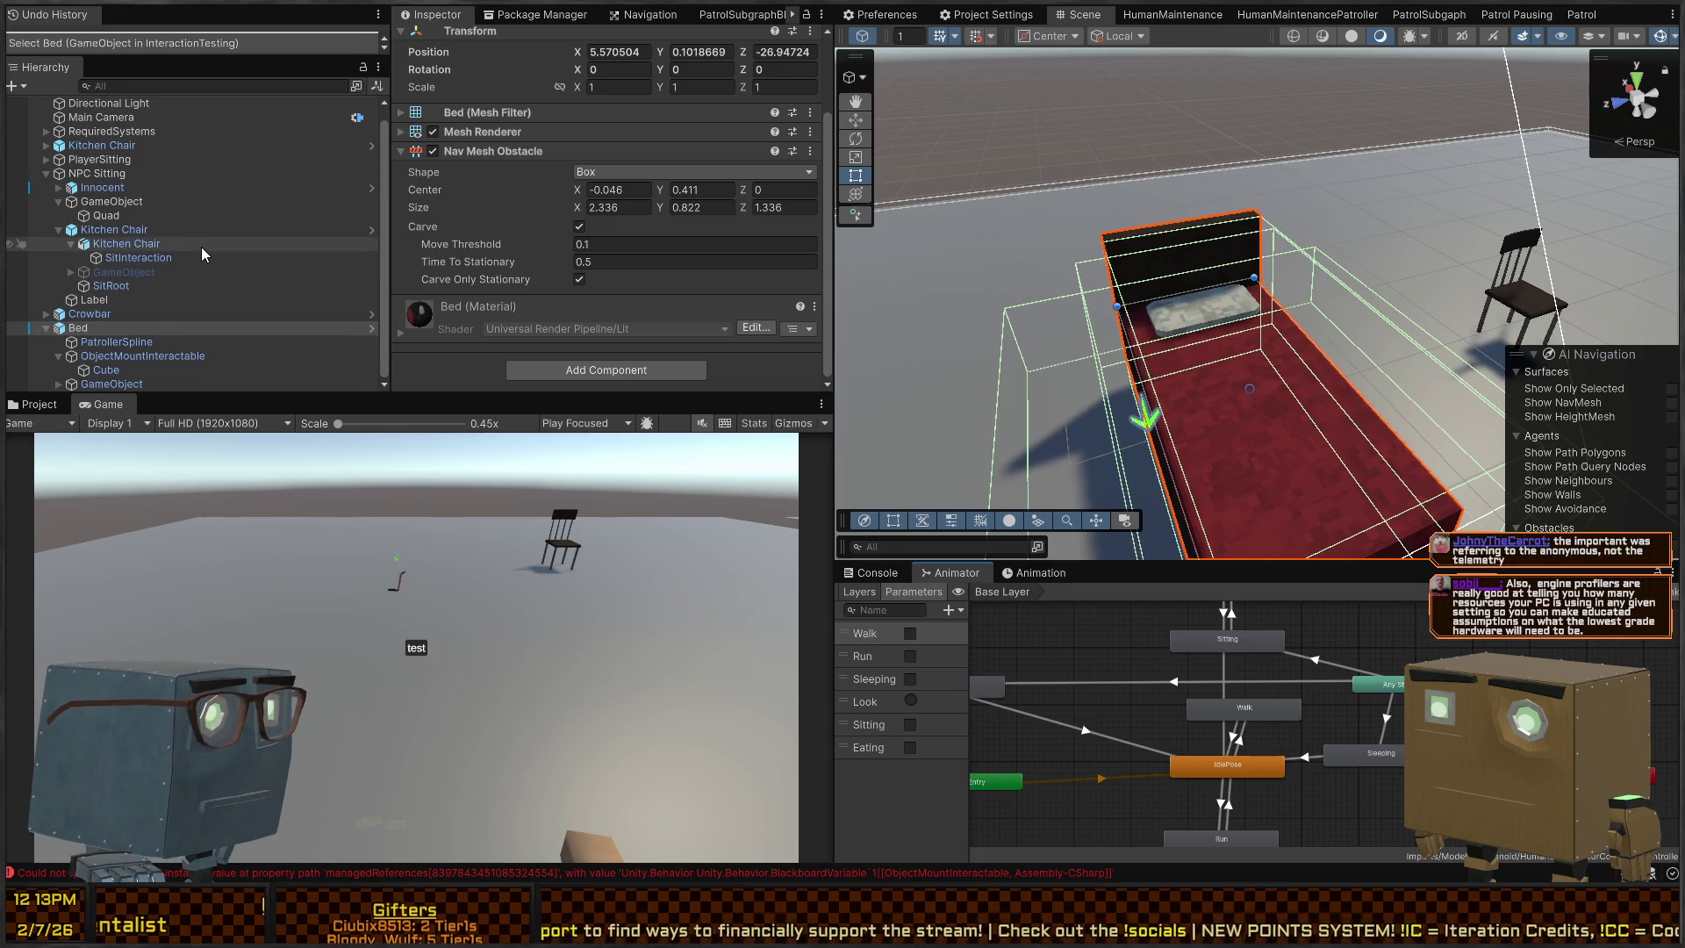
left_click(129, 343)
Open the Bed prefab, review its Cube collider and ObjectMountInteractable mount settings, then exit prefab mode
left_click(373, 330)
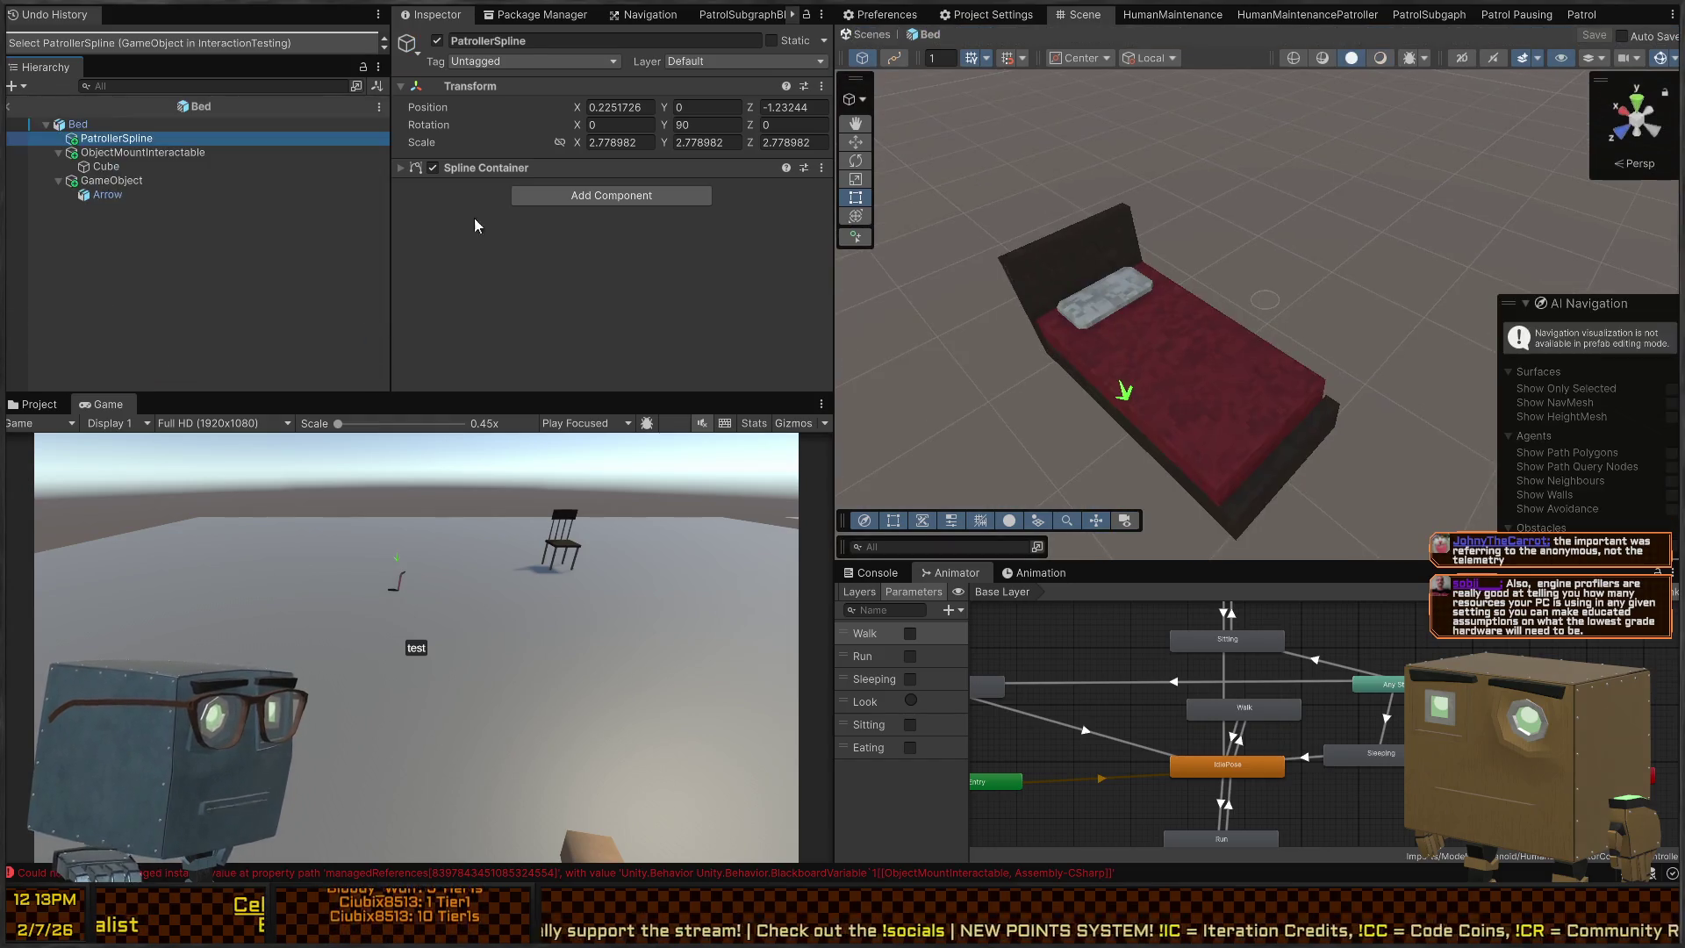
left_click(132, 166)
scroll(528, 236, "down", 1)
scroll(528, 235, "down", 2)
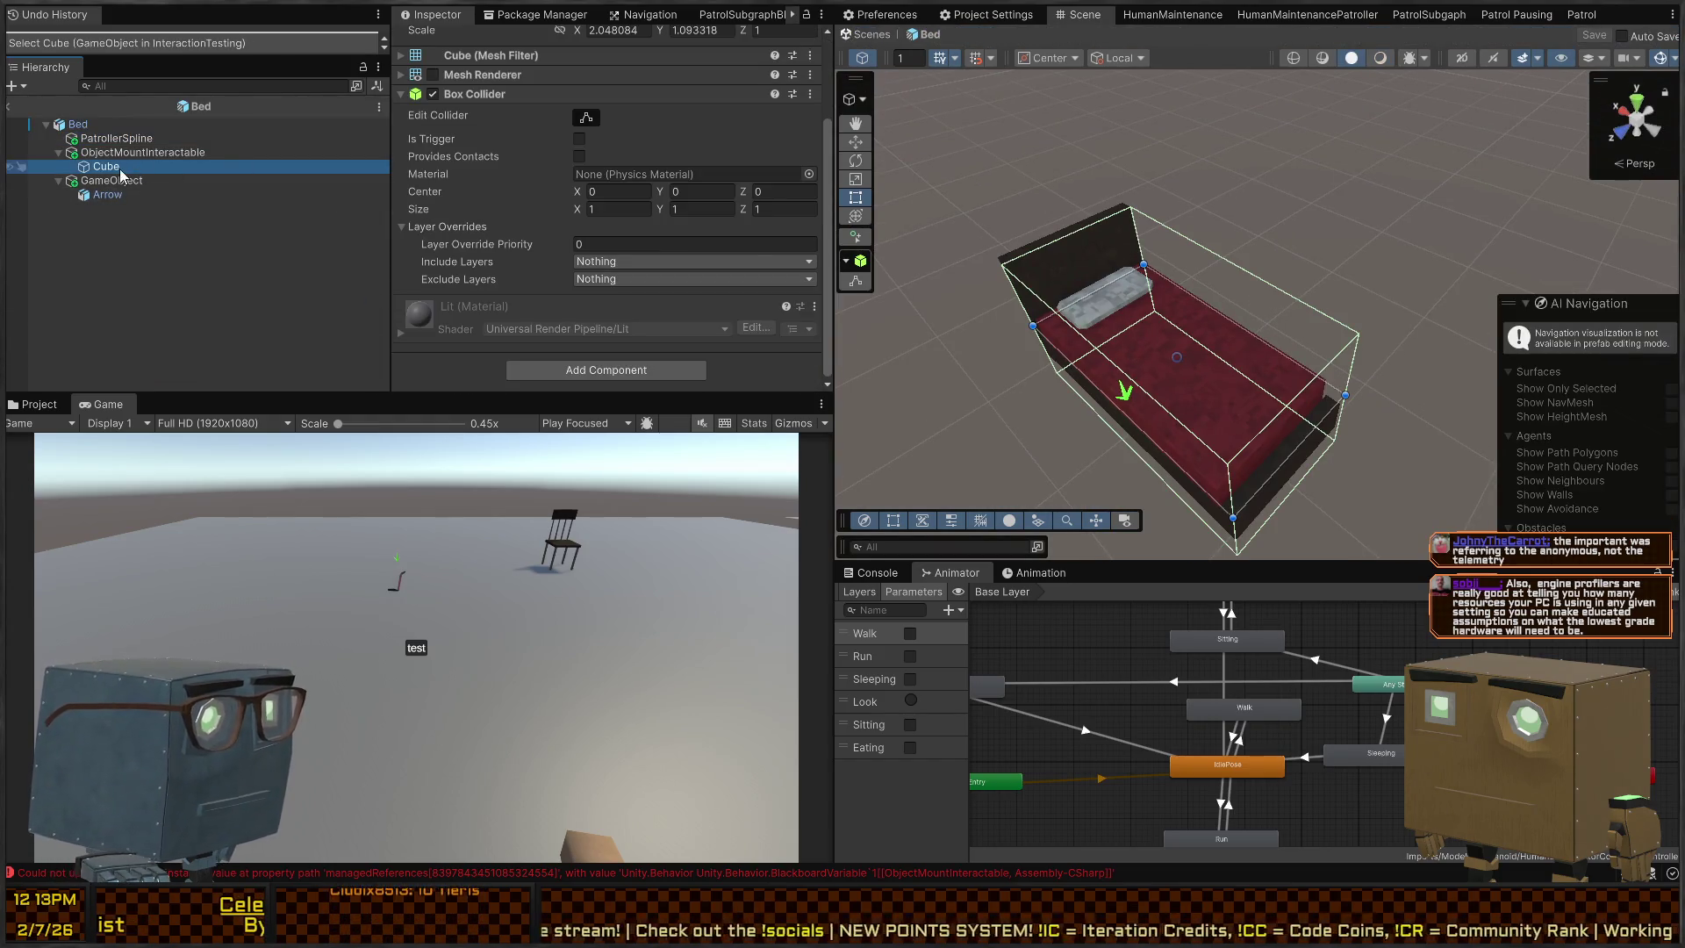
left_click(132, 153)
scroll(495, 209, "down", 5)
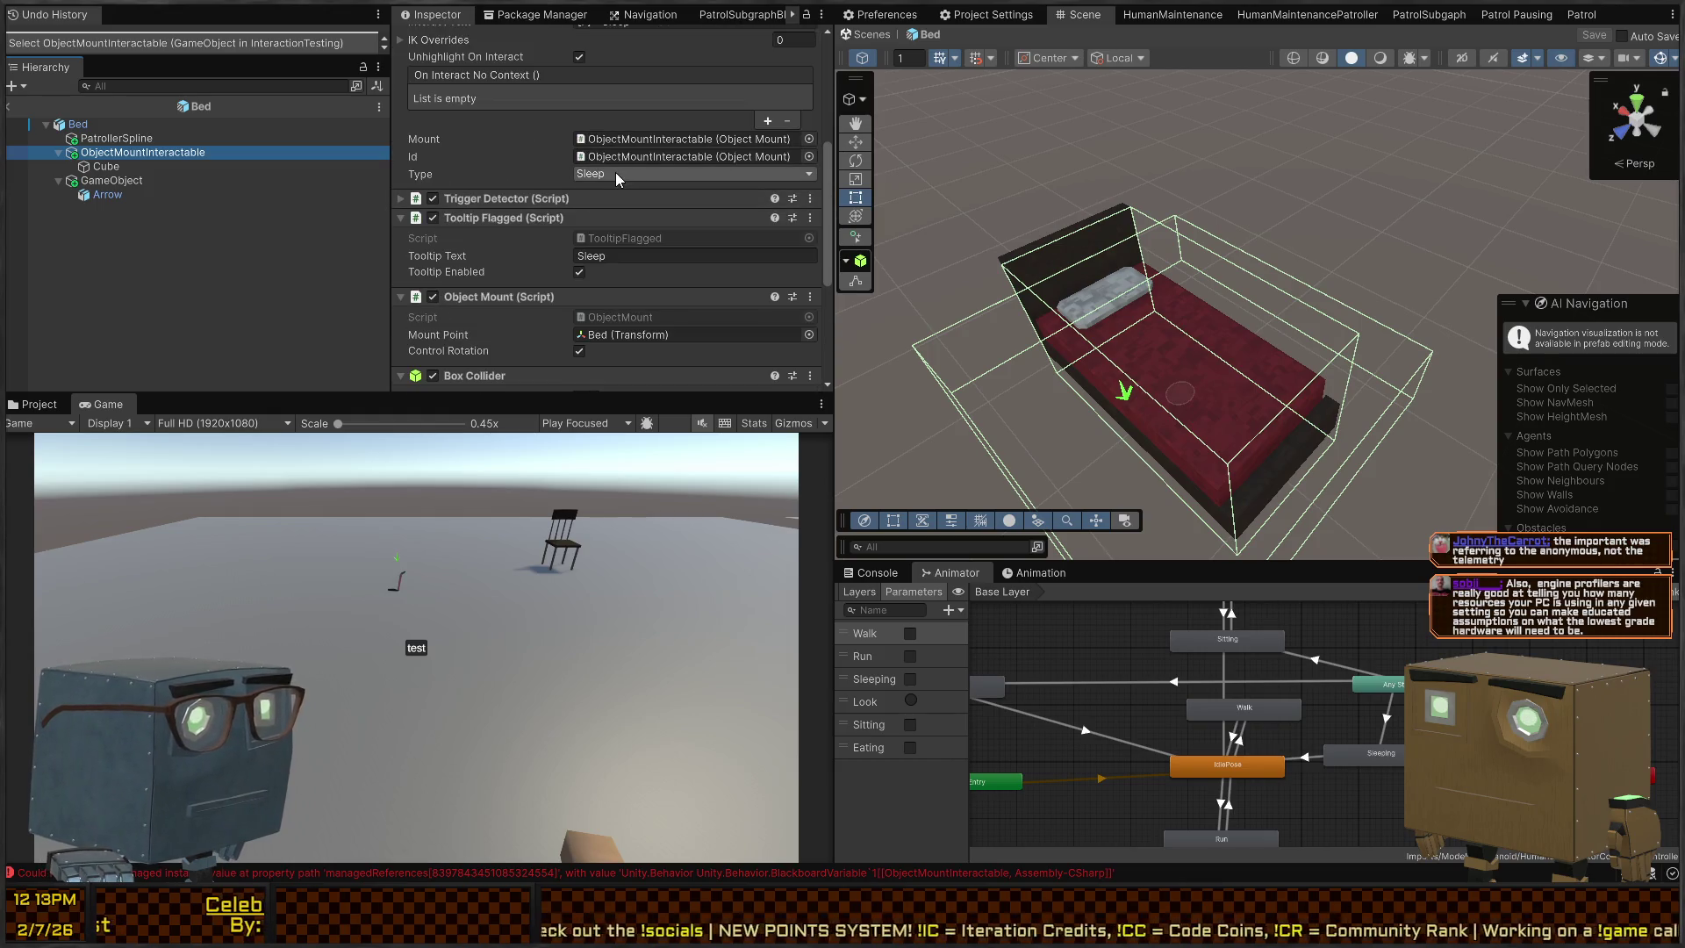
scroll(579, 264, "down", 5)
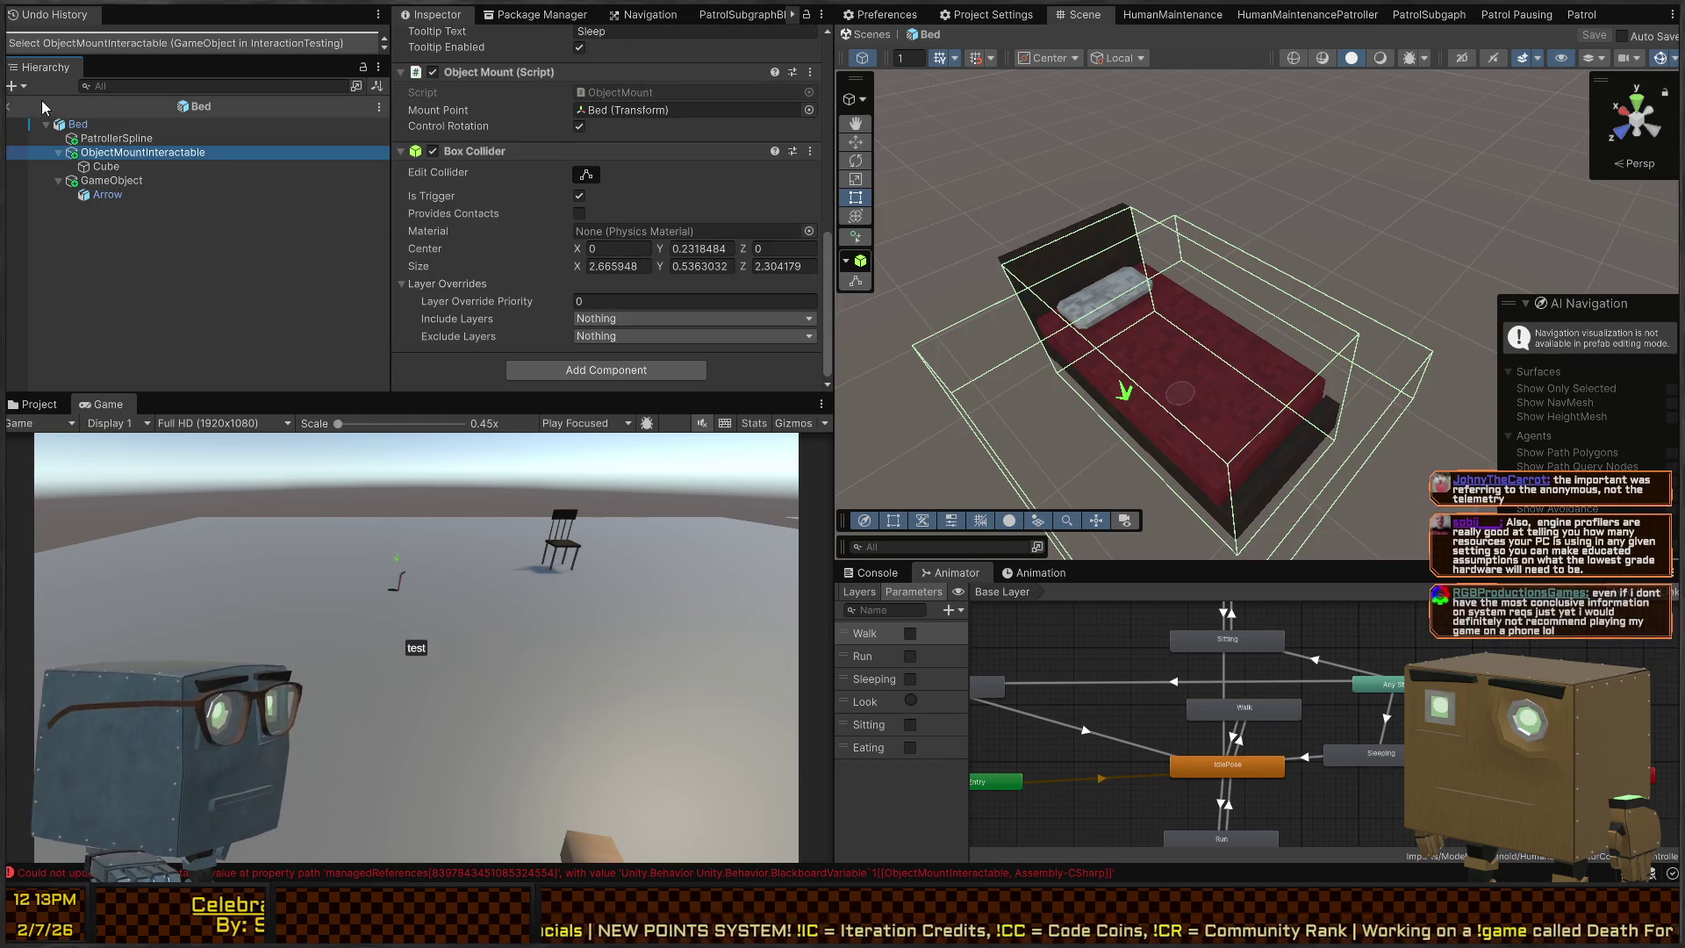
left_click(11, 108)
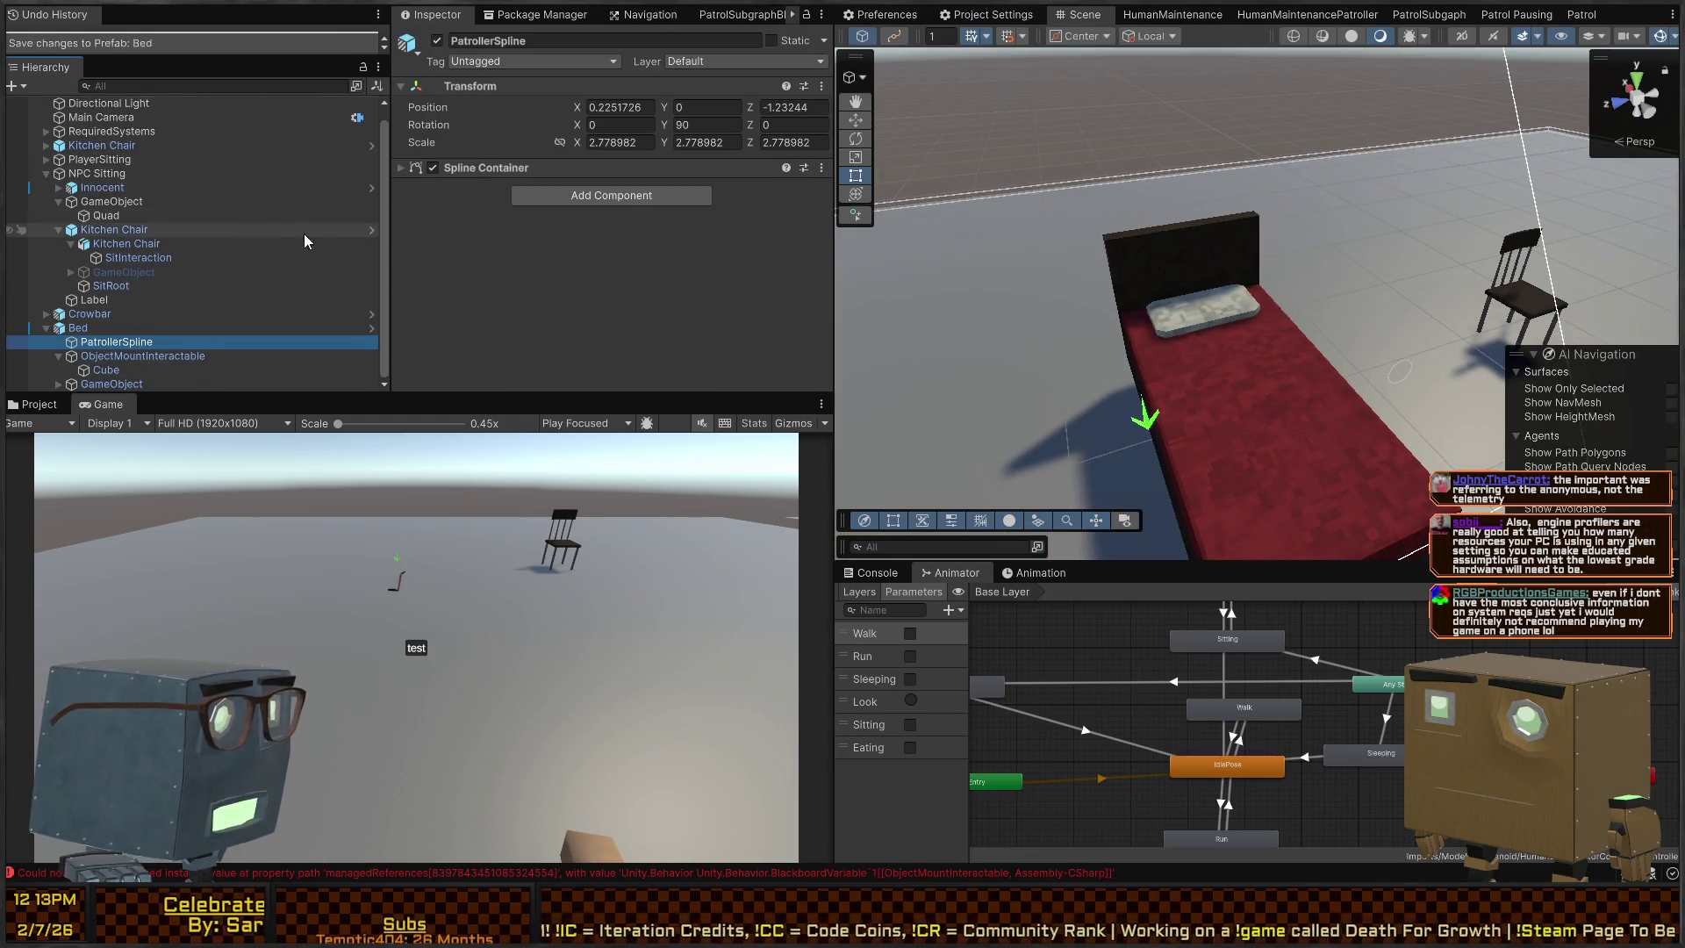
Fly the Scene view to the test area and place the Bed at 5.94, 0.10, -4.47
right_click(1207, 202)
key("f")
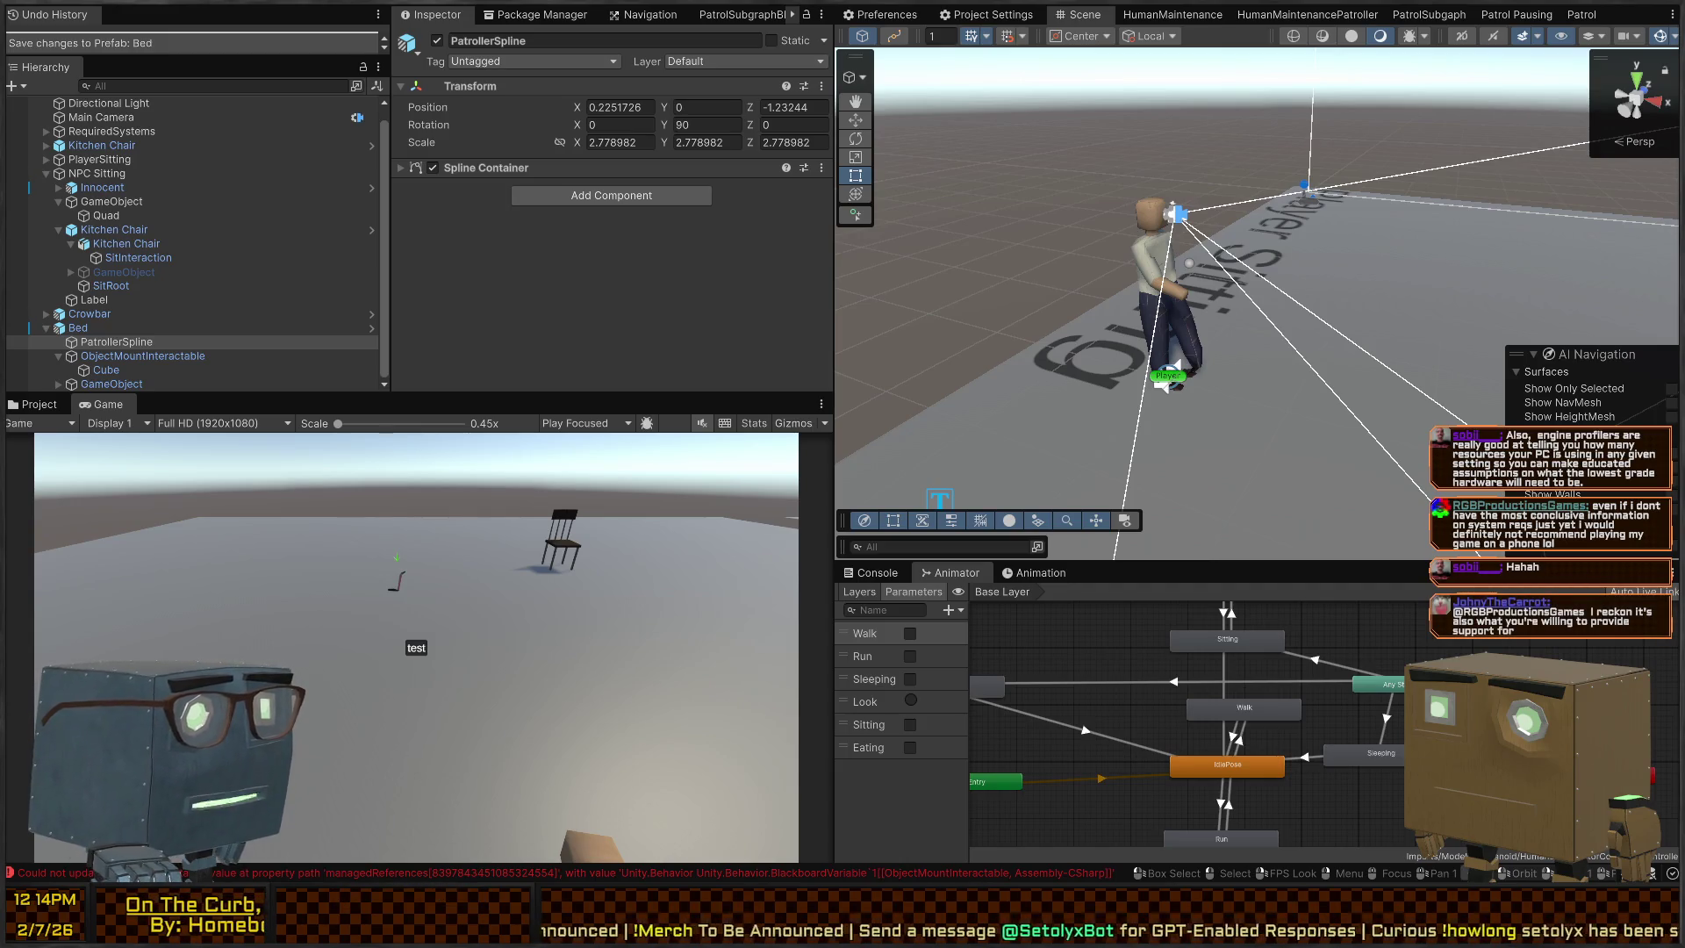
mouse_move(1273, 263)
left_mouse_down()
mouse_move(1416, 211)
mouse_move(1334, 364)
mouse_move(1088, 73)
mouse_move(1104, 68)
left_mouse_up()
left_click(1339, 368)
scroll(1352, 381, "down", 3)
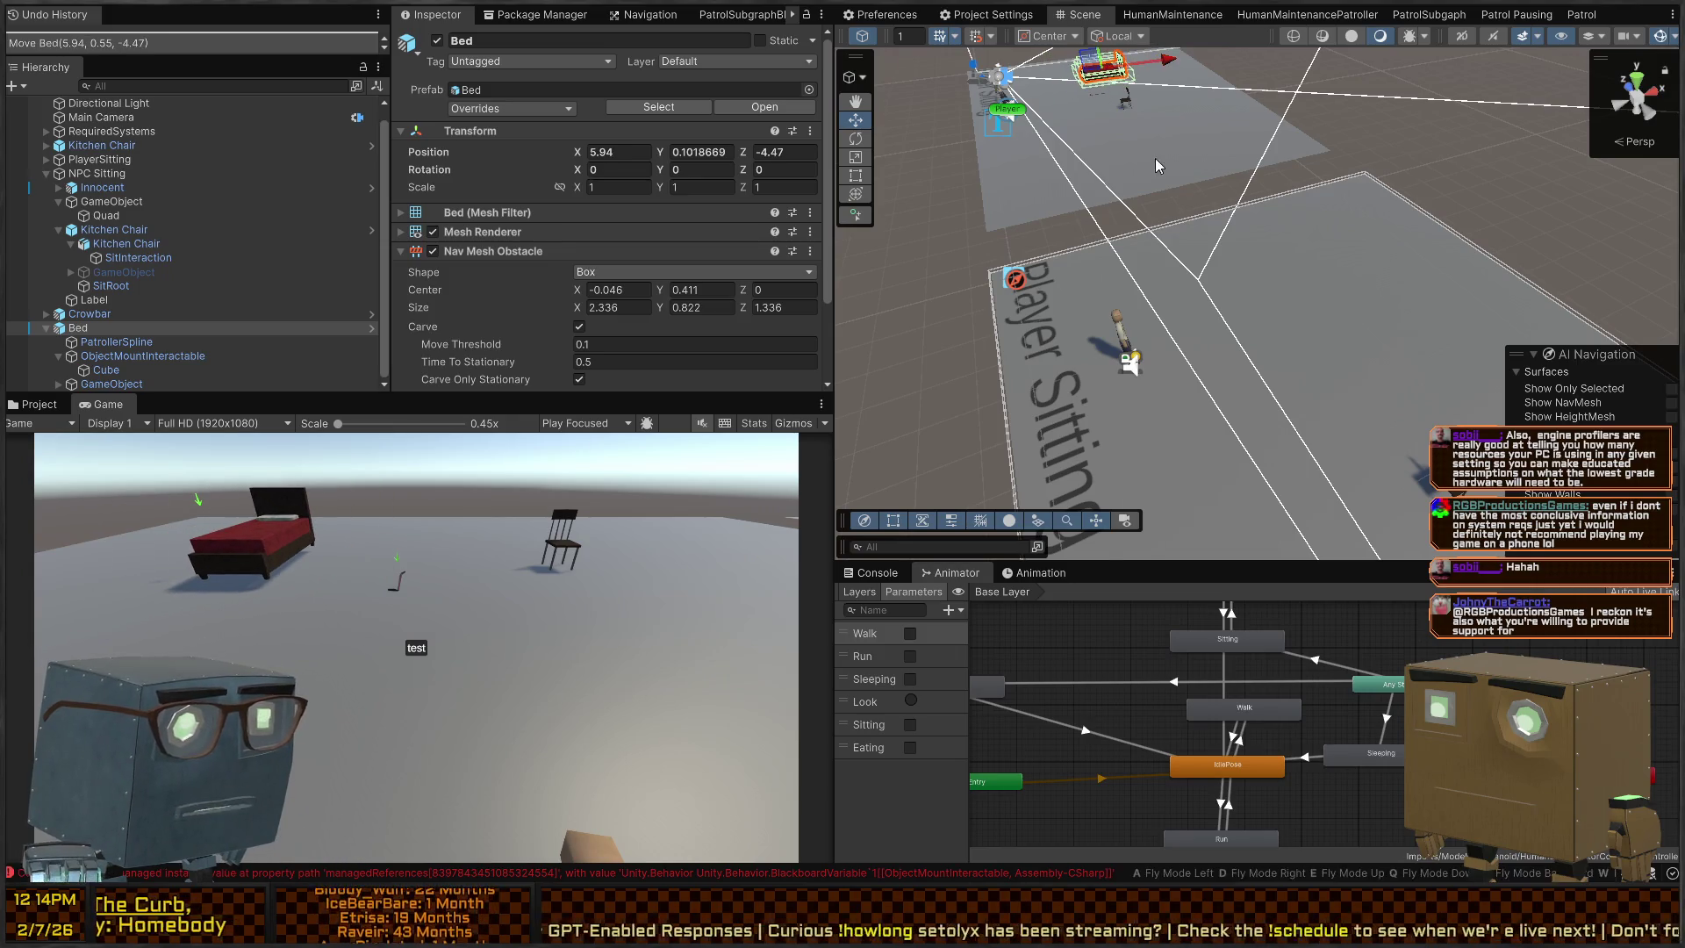
Orbit around the placed bed, then select ObjectMountInteractable to see its [F] - Sleep prompt
key("f")
left_click_drag(1230, 318, 1506, 283)
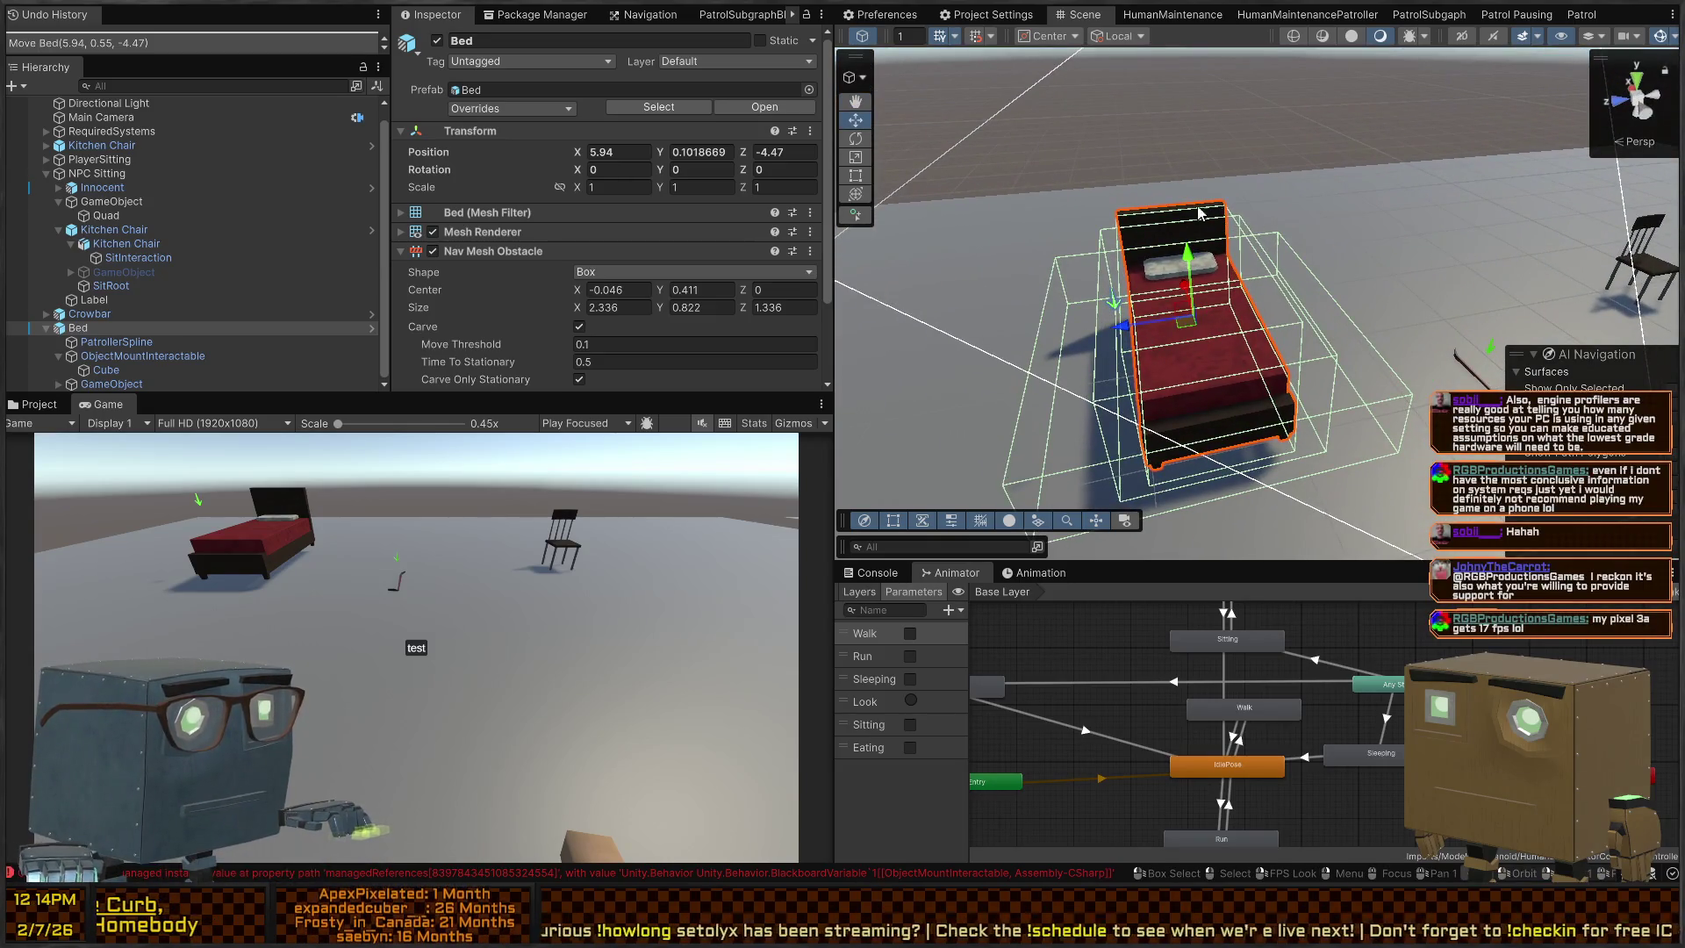
left_click_drag(1200, 211, 1352, 256)
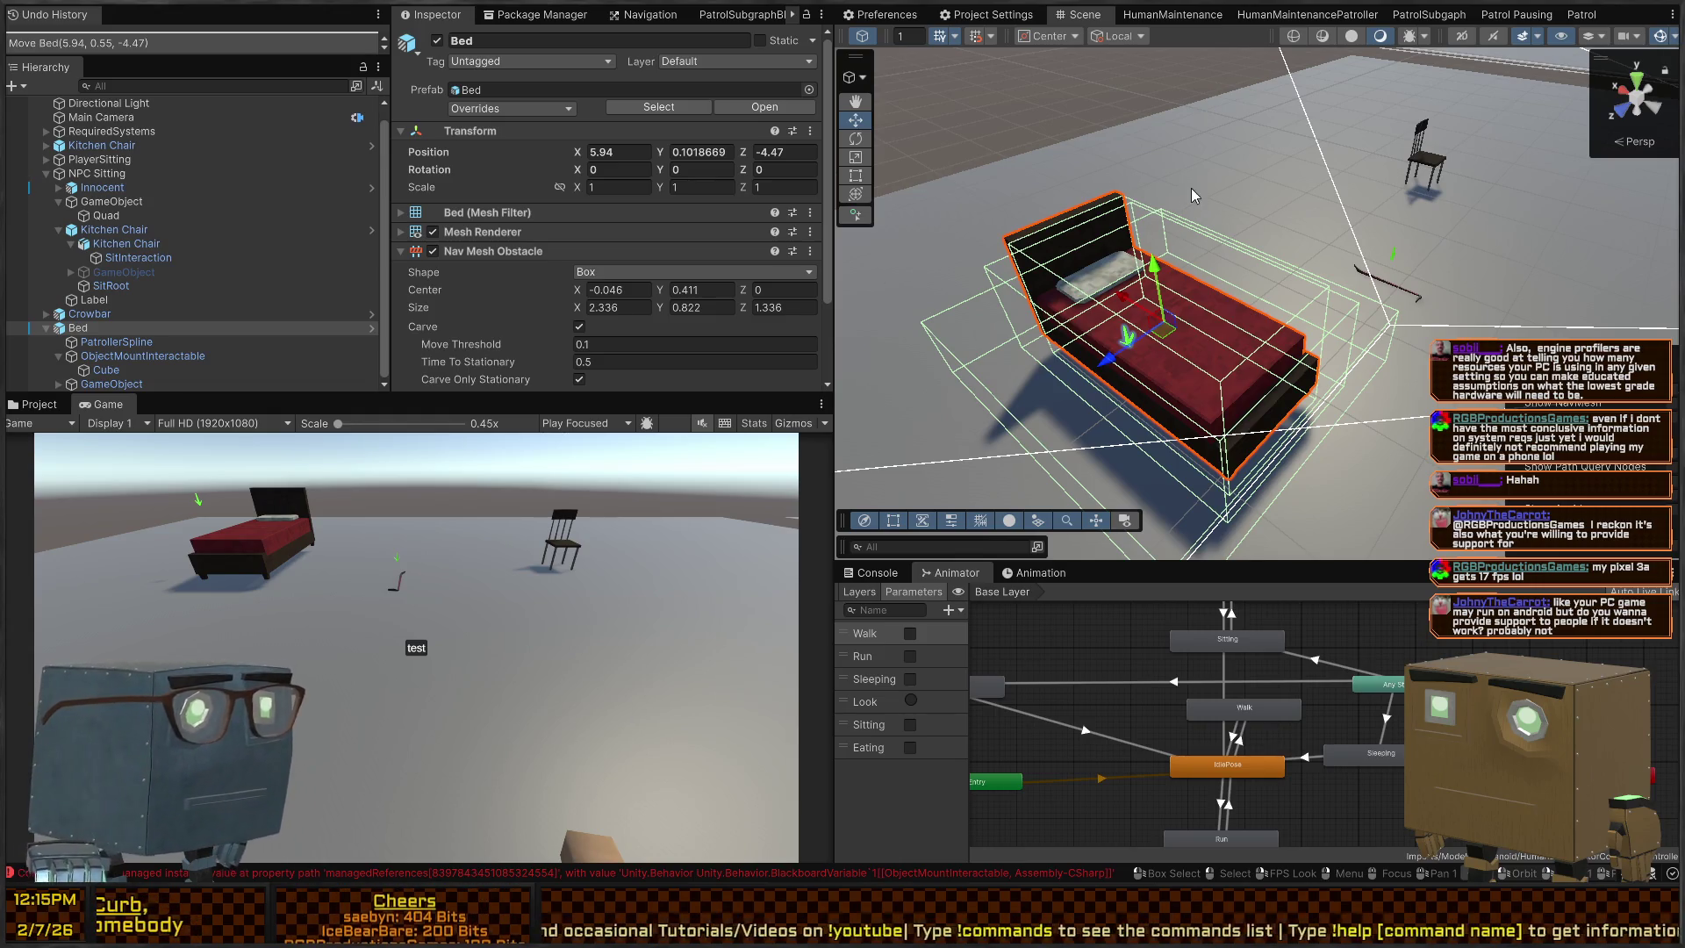
scroll(616, 249, "down", 2)
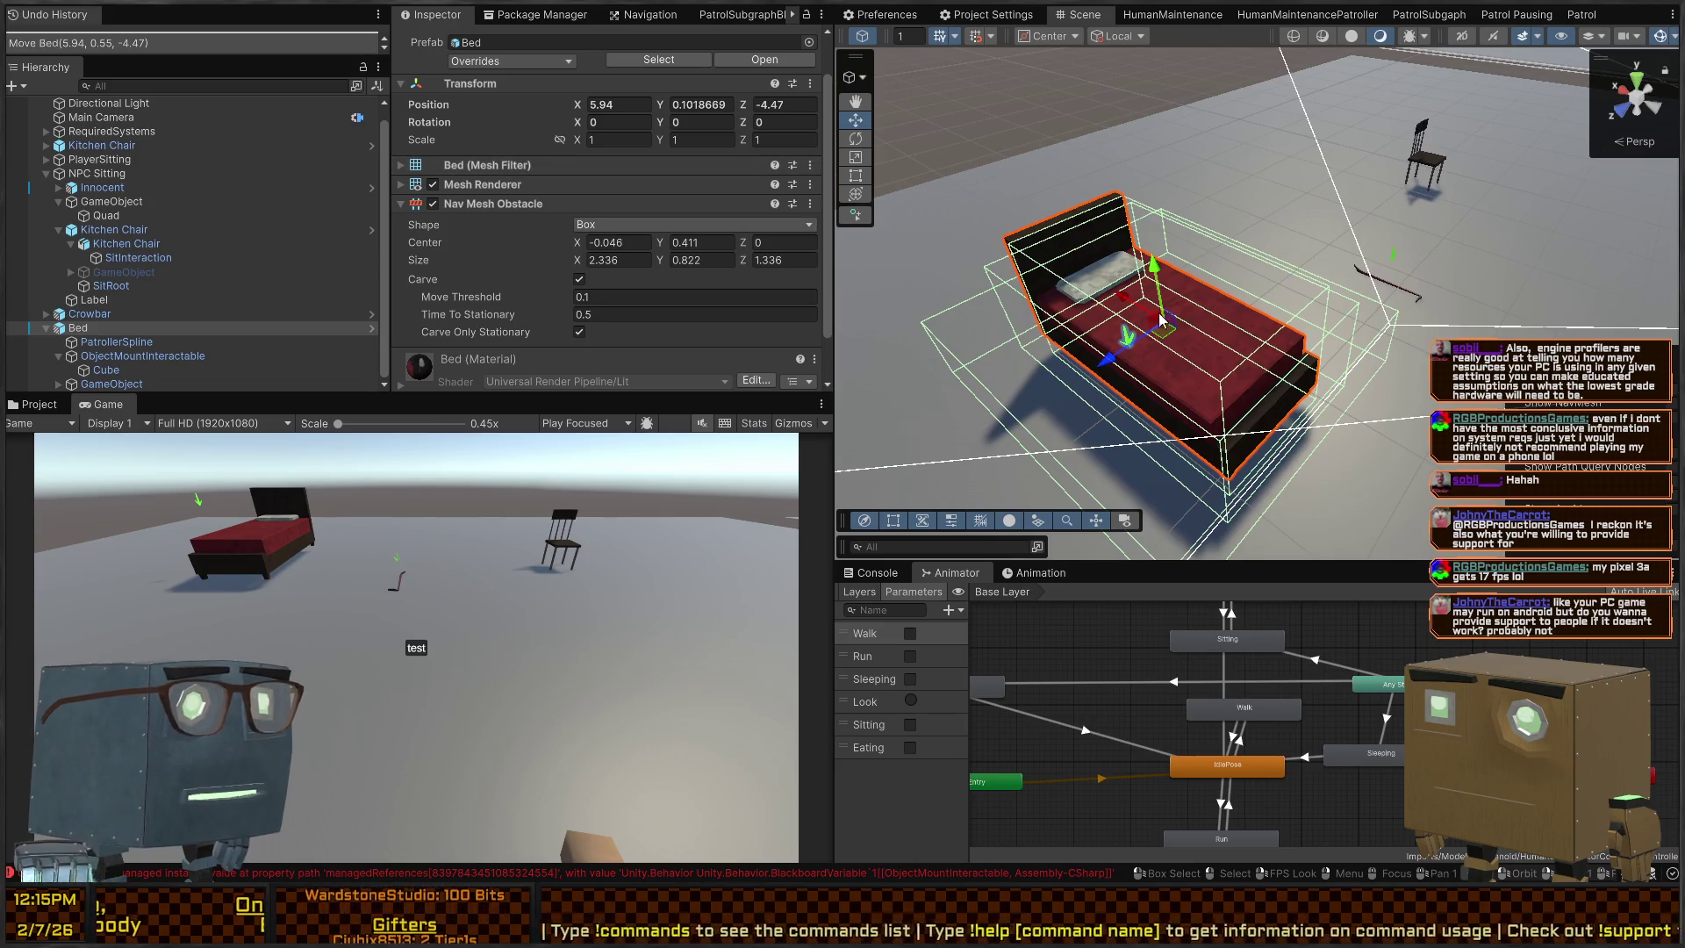
scroll(432, 249, "down", 2)
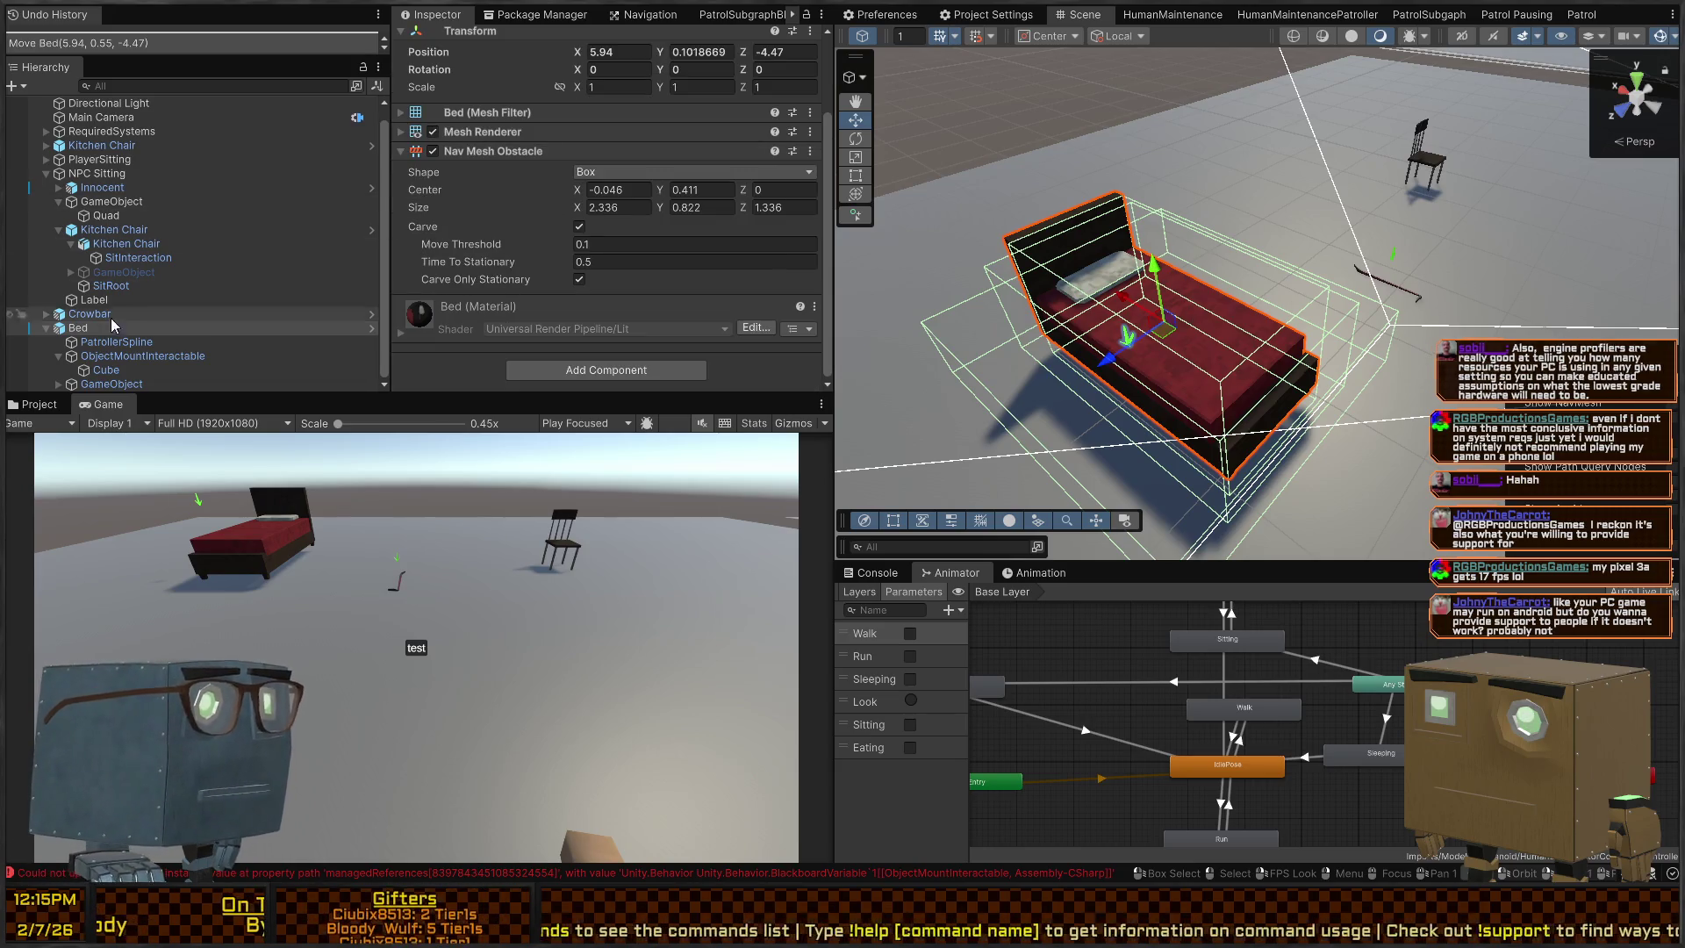
left_click(123, 357)
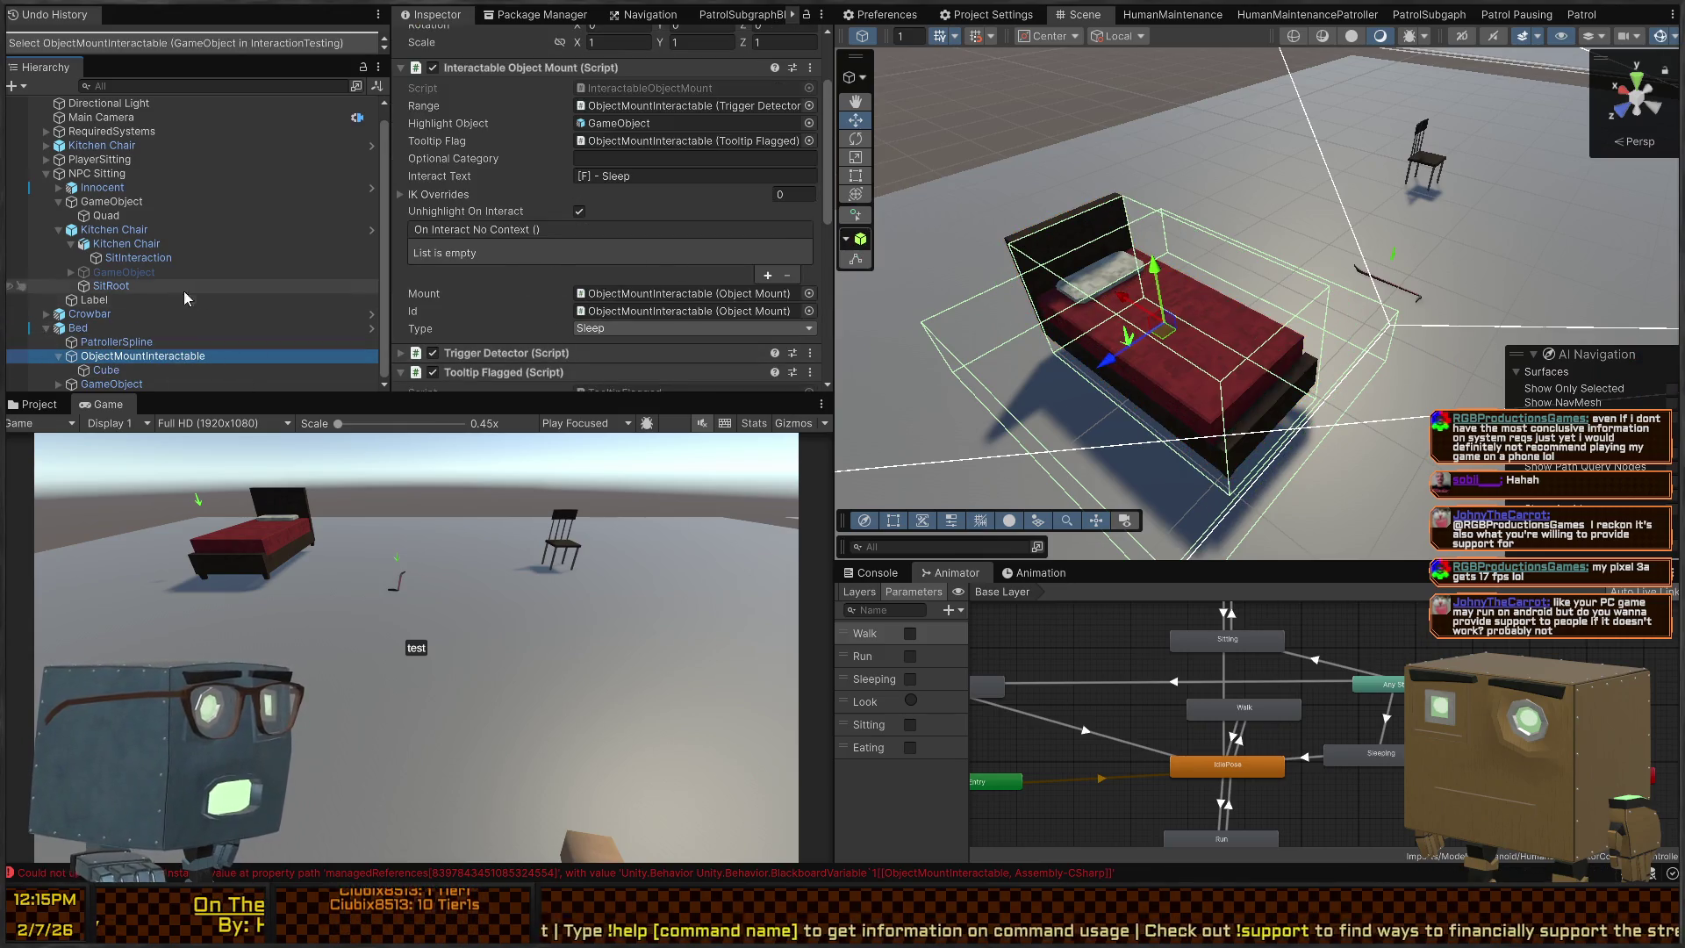
Frame the Scene view on the player and select the Player object
scroll(92, 208, "up", 2)
right_click(1585, 156)
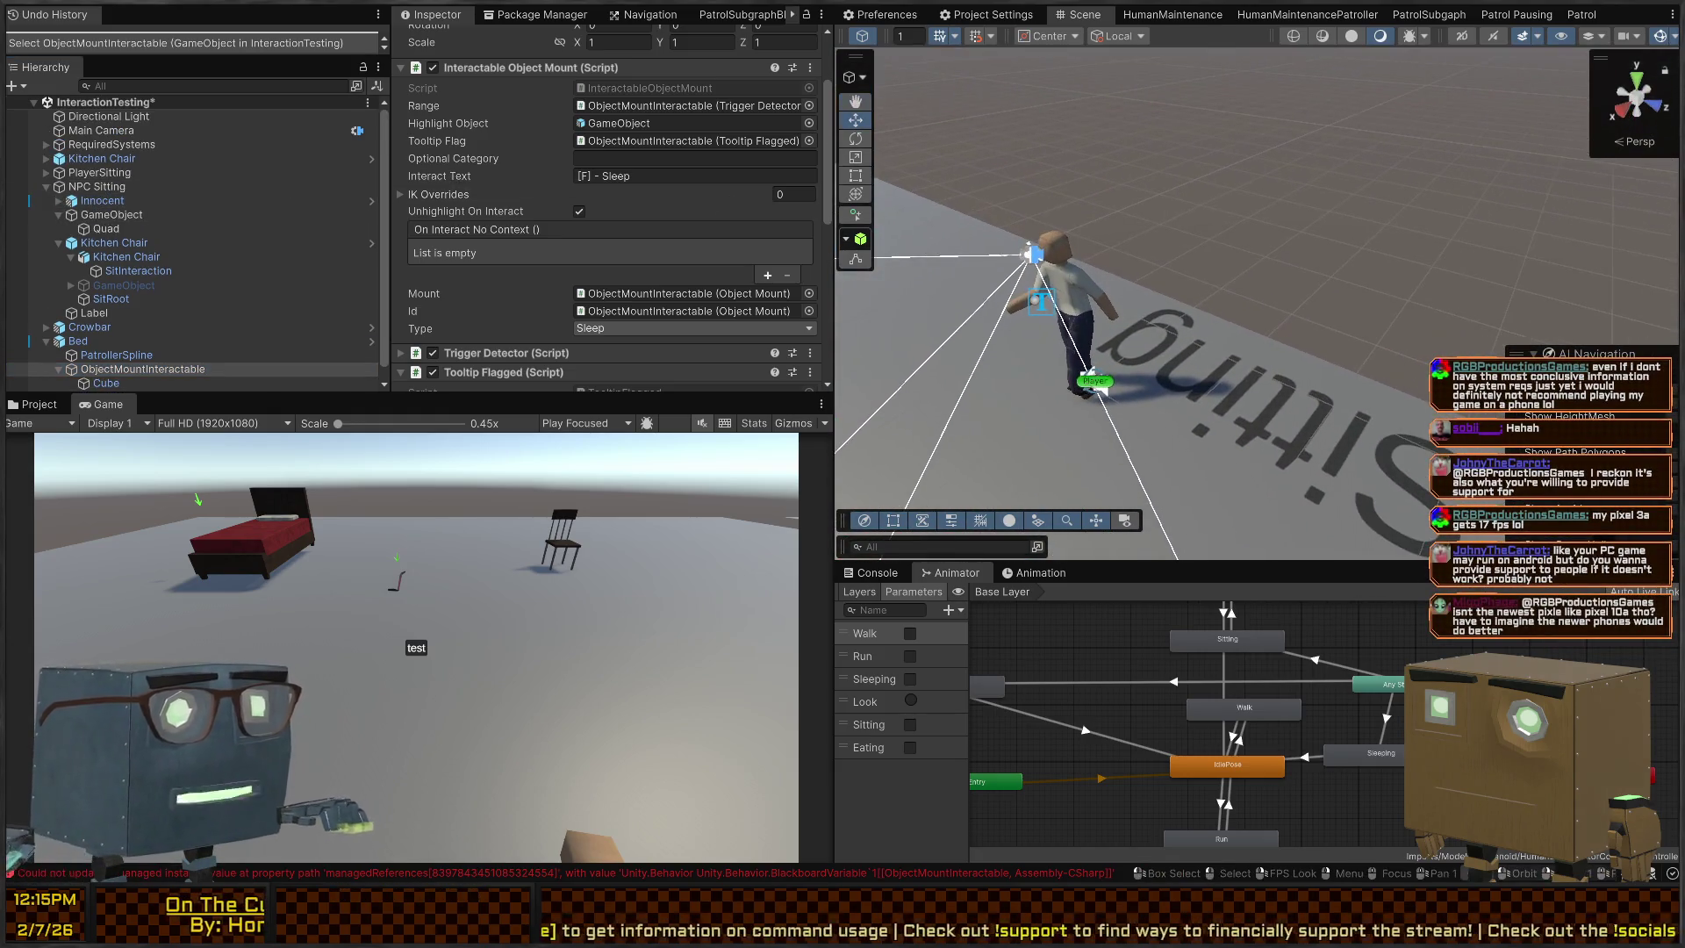
left_click(1097, 385)
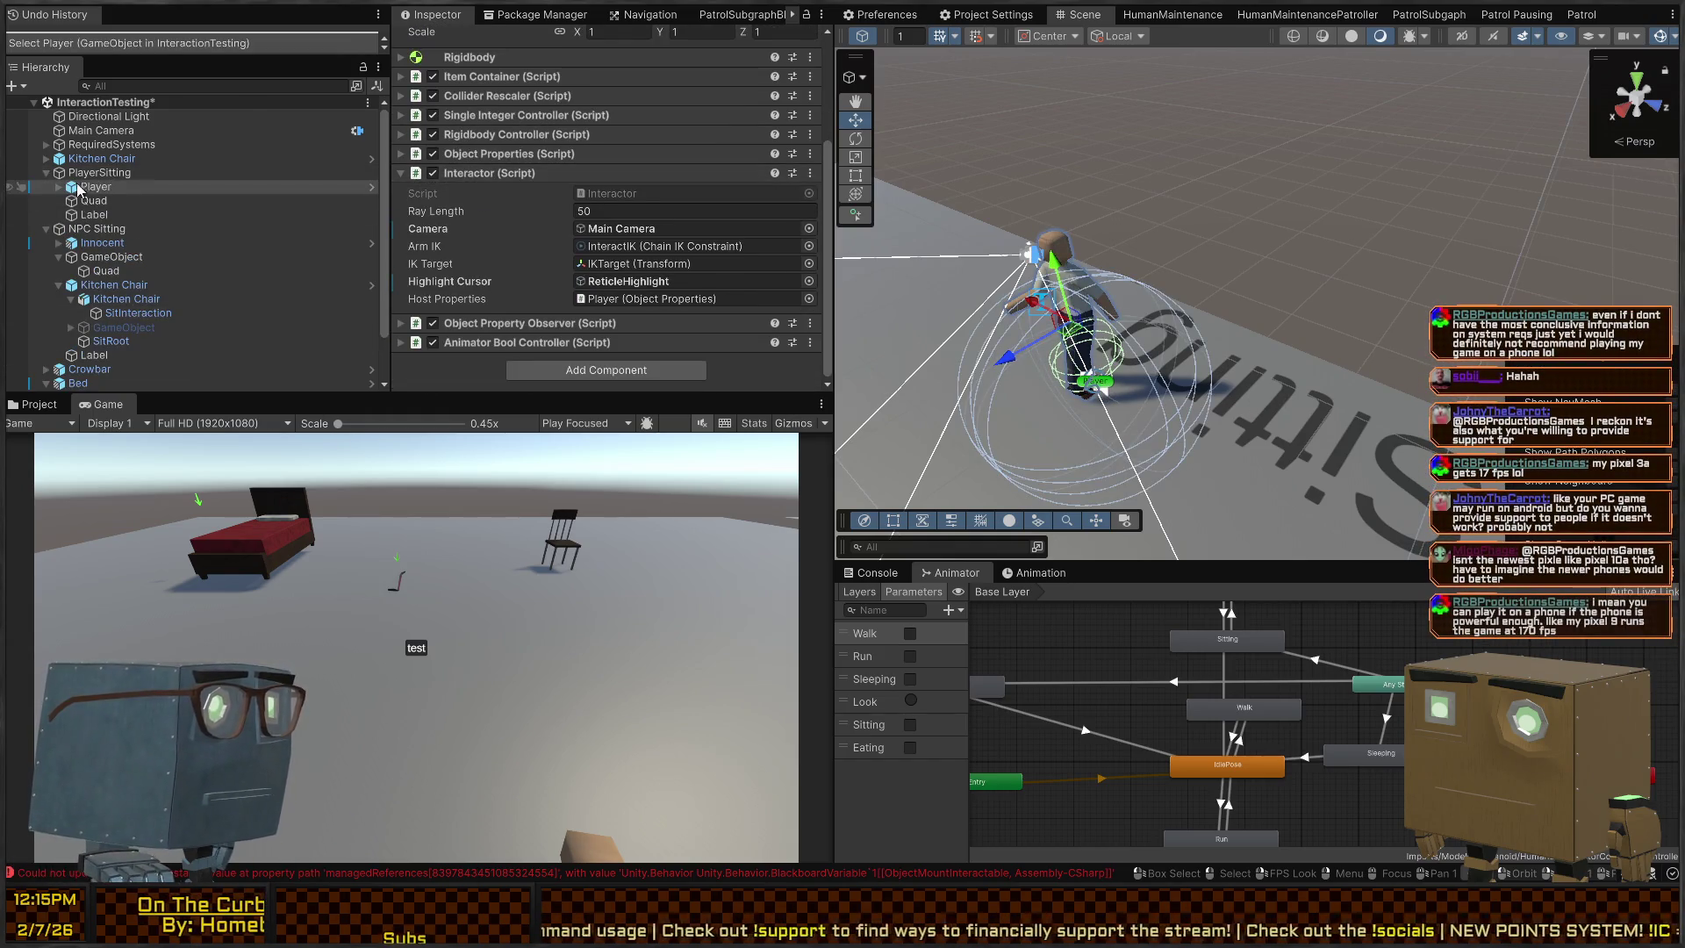
left_click(94, 200)
left_click(99, 172)
left_click(72, 188)
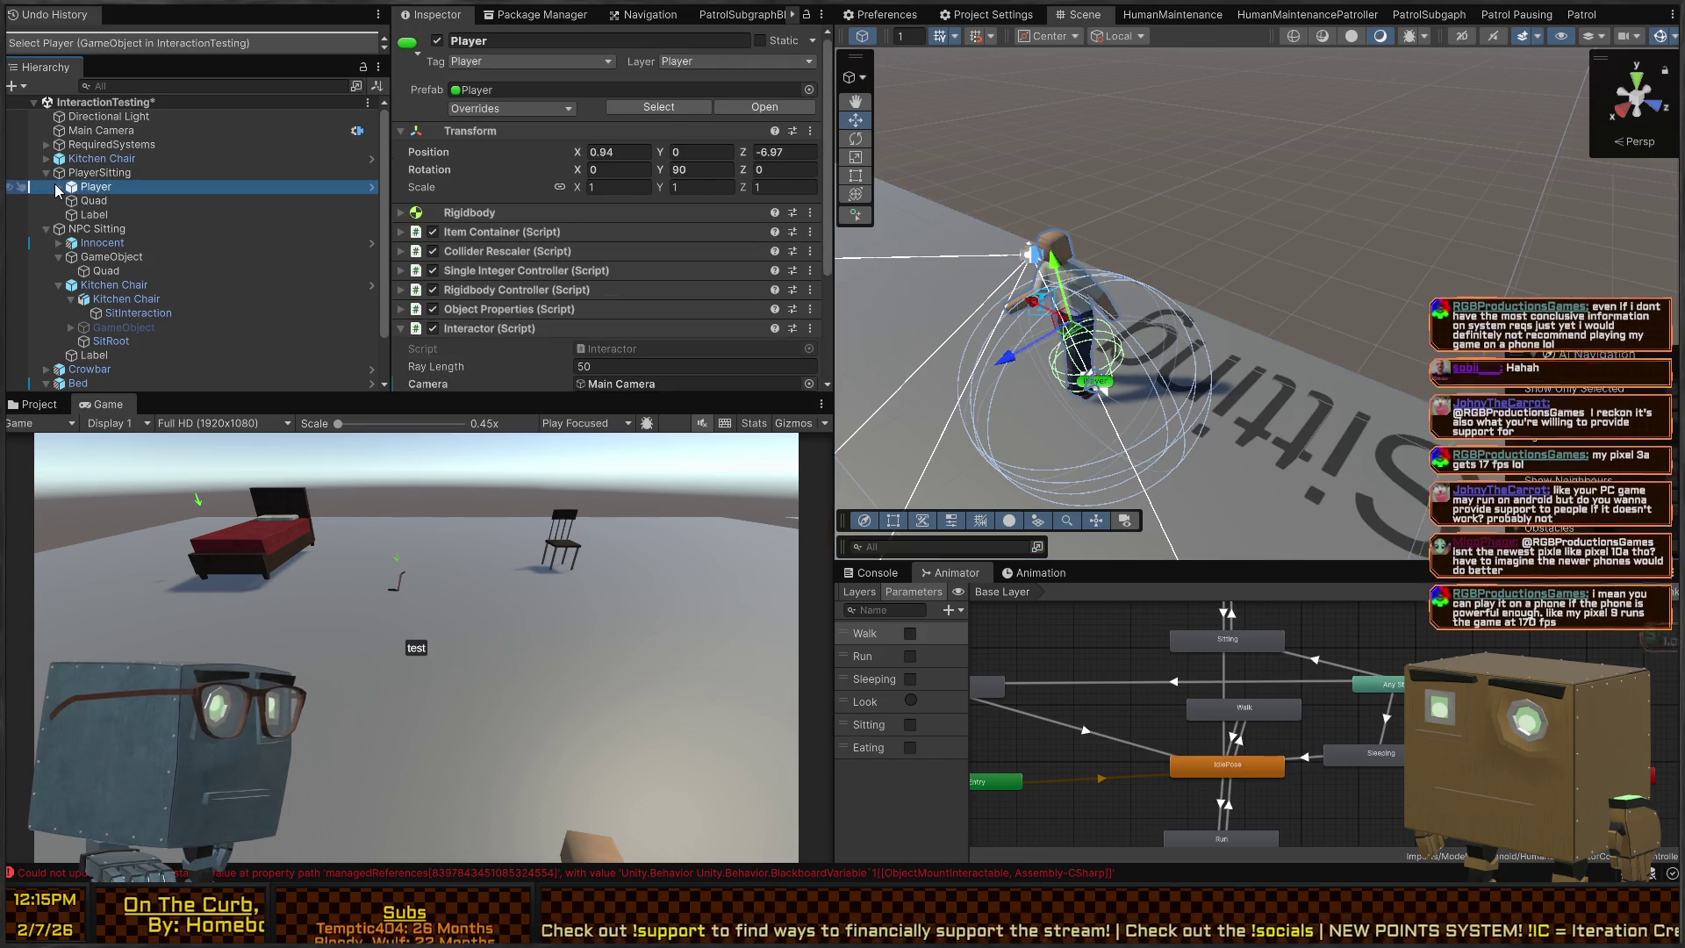
Check the Bed's components and the Sleeping state in the Animator graph
left_click(1027, 572)
left_click(966, 575)
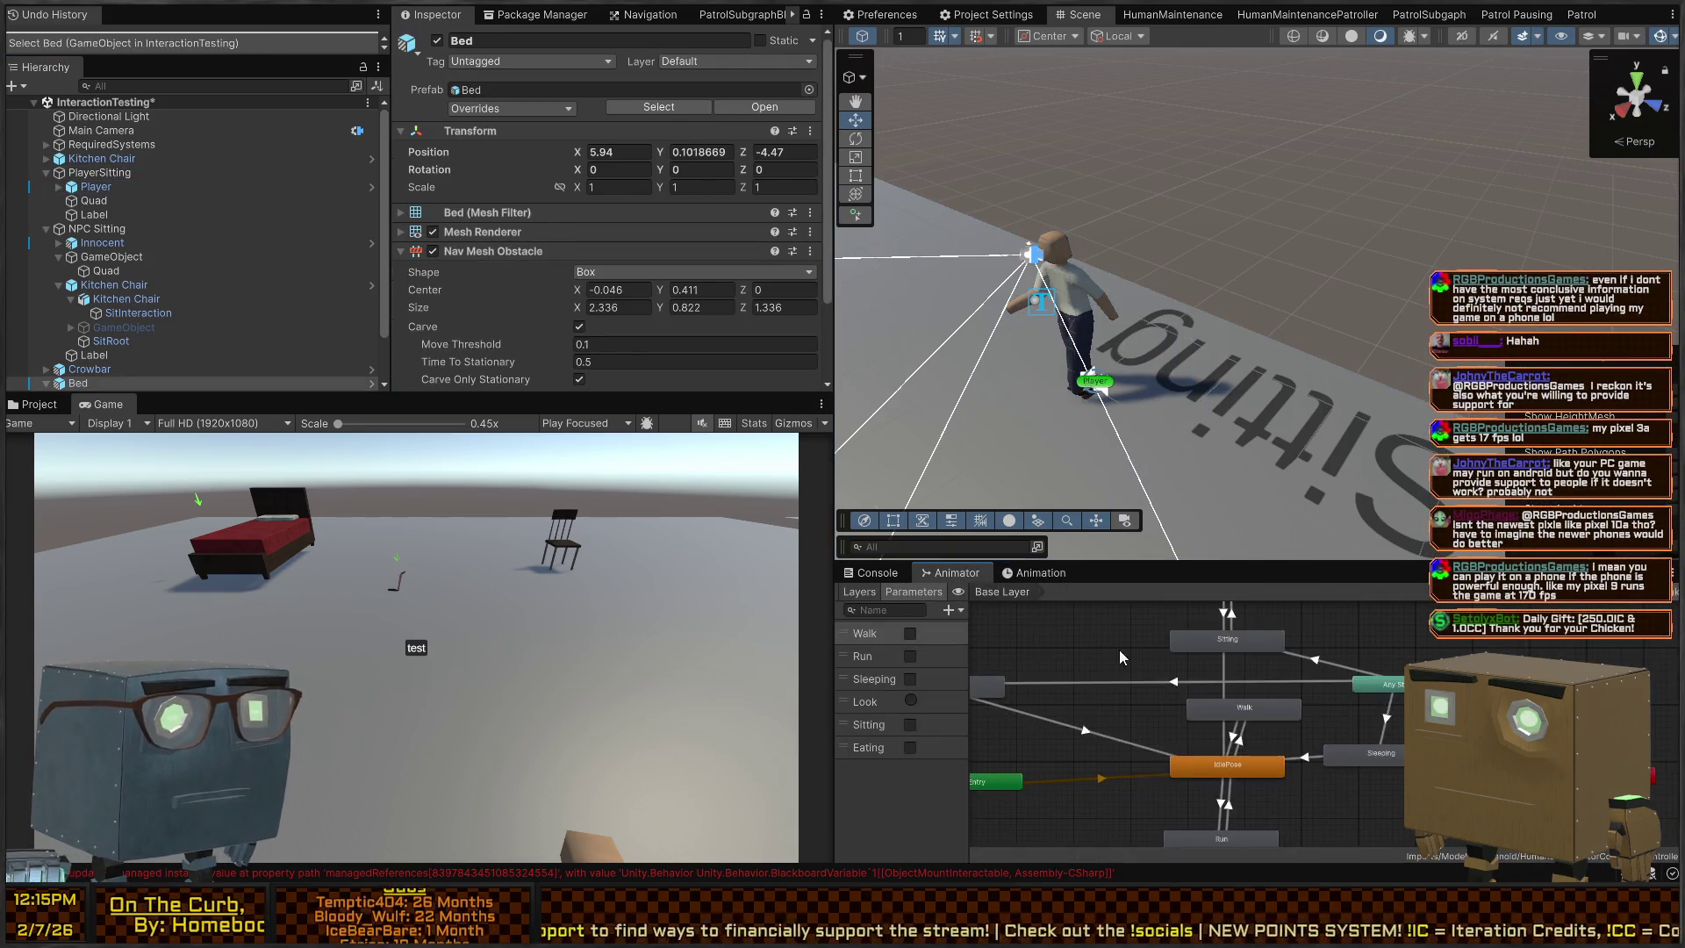
scroll(1382, 781, "up", 2)
scroll(1312, 737, "up", 2)
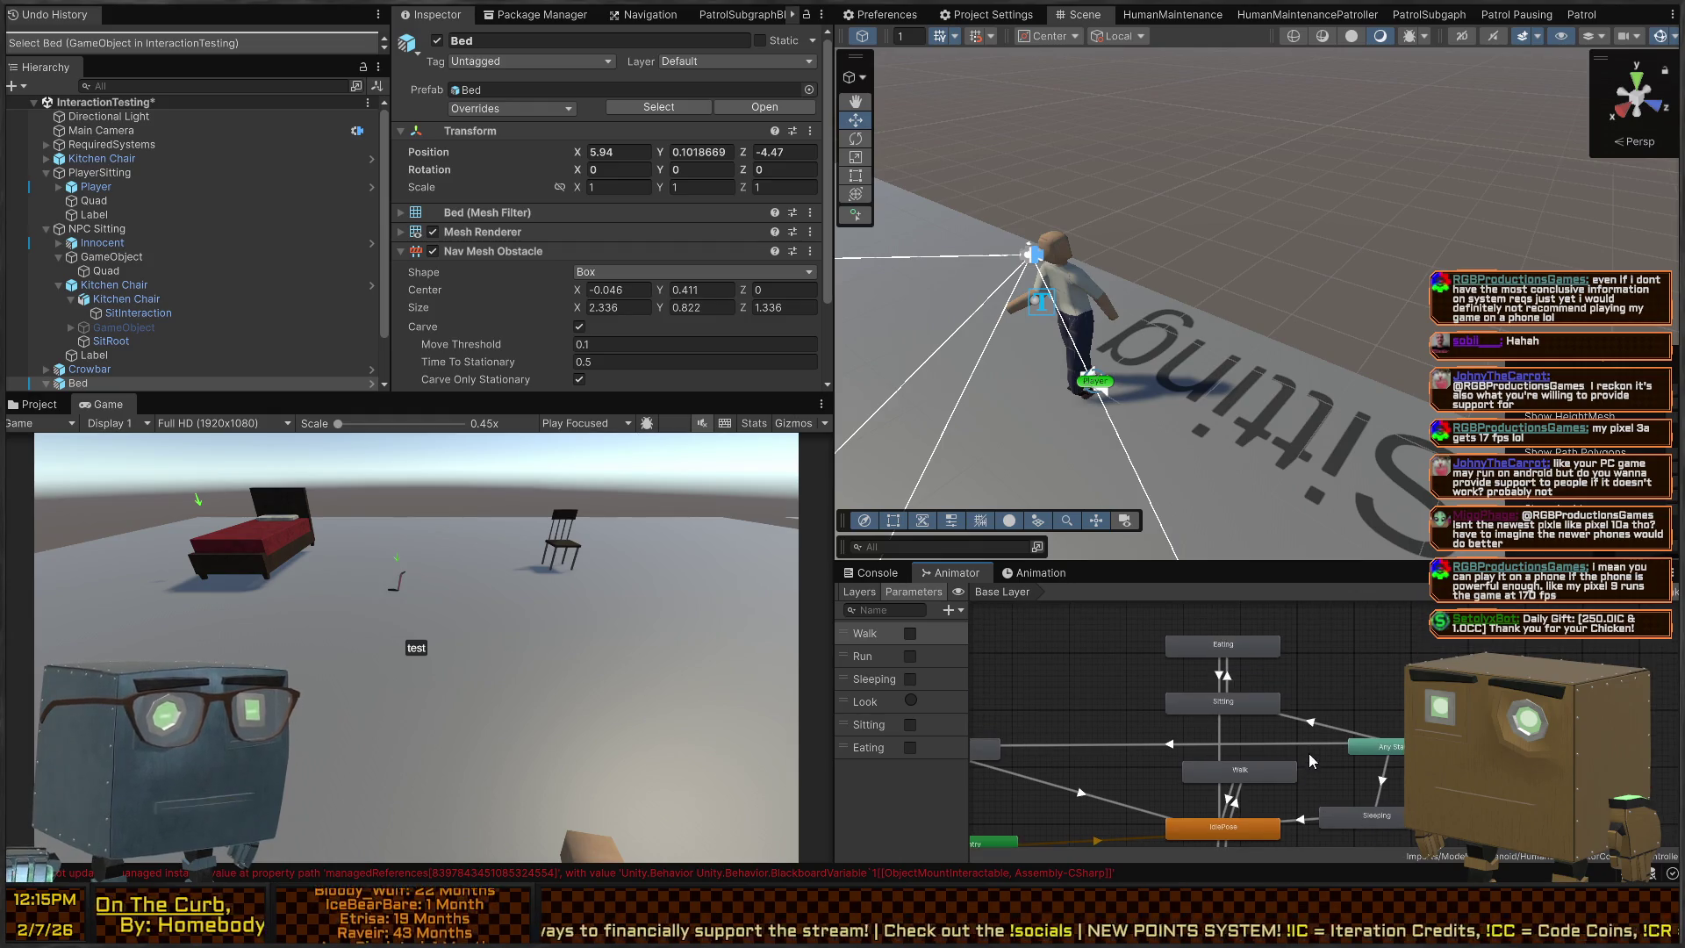
left_click(1350, 815)
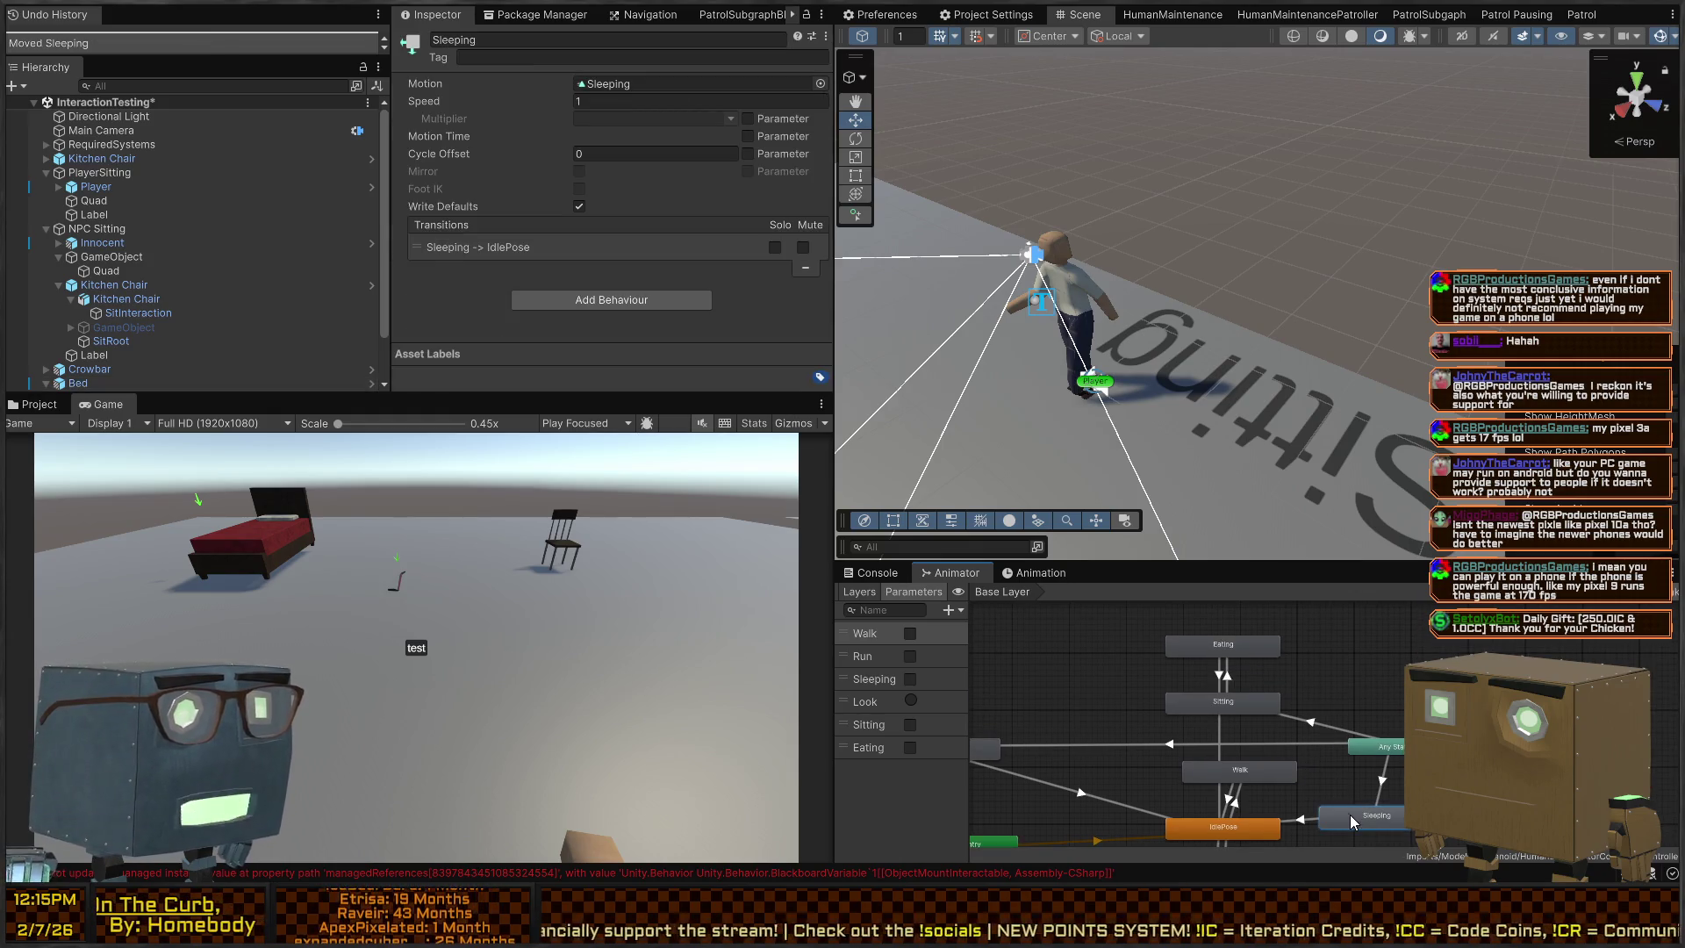
Reselect Player and enter its prefab editing mode
left_click(1097, 387)
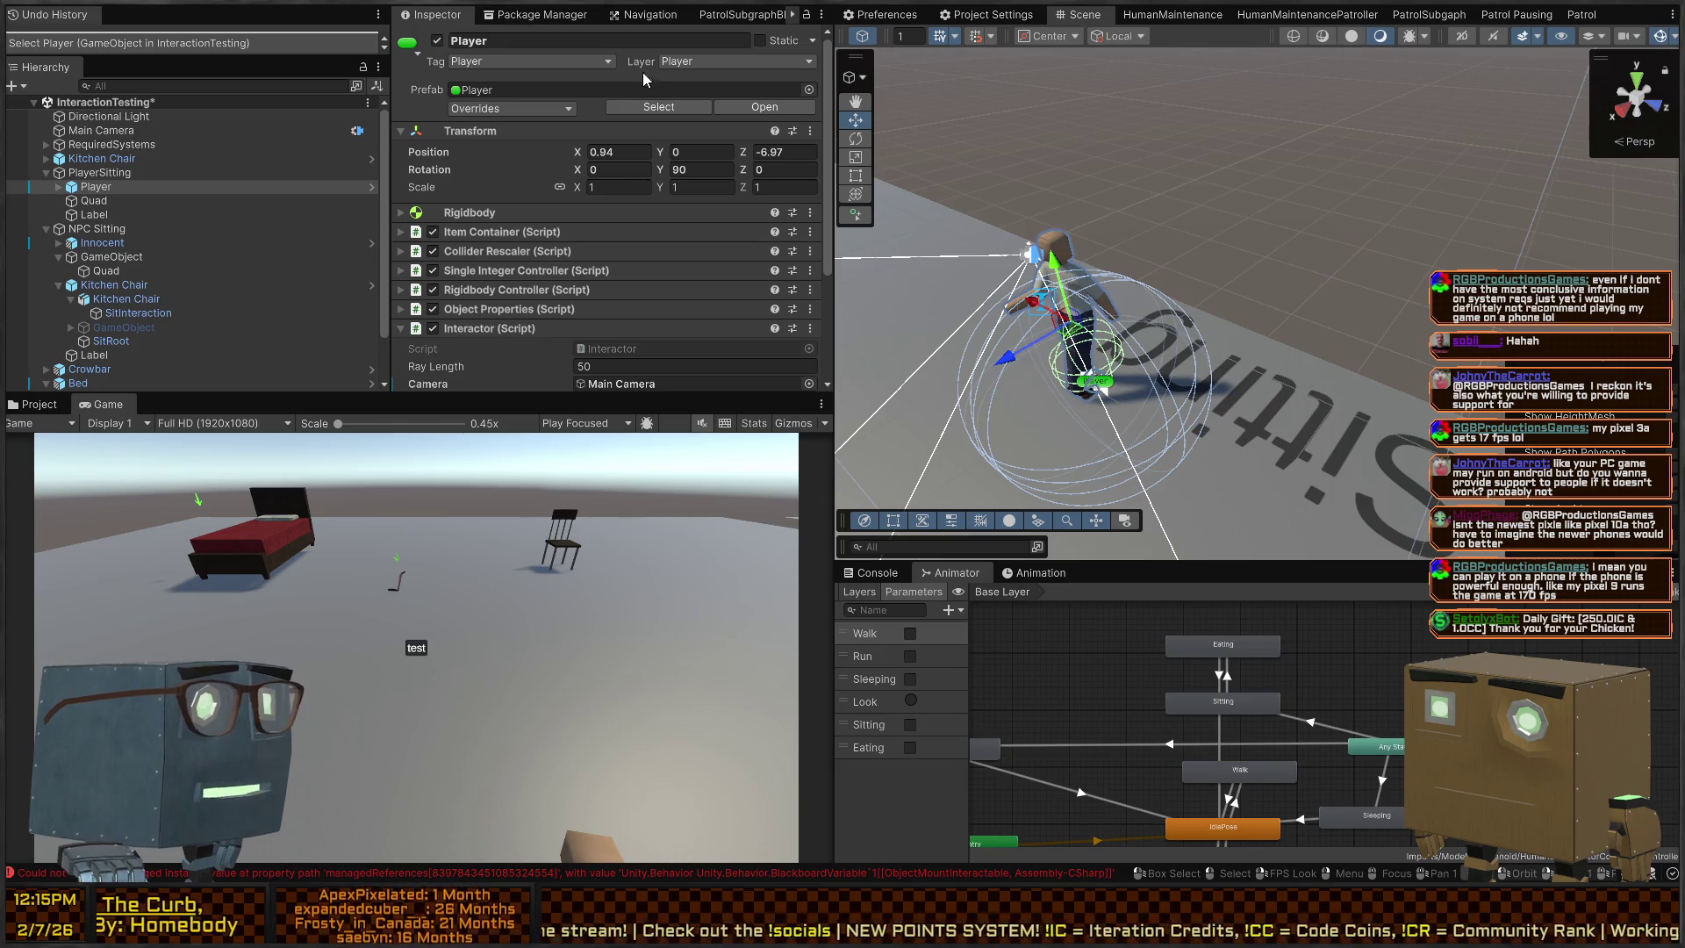
left_click(68, 189)
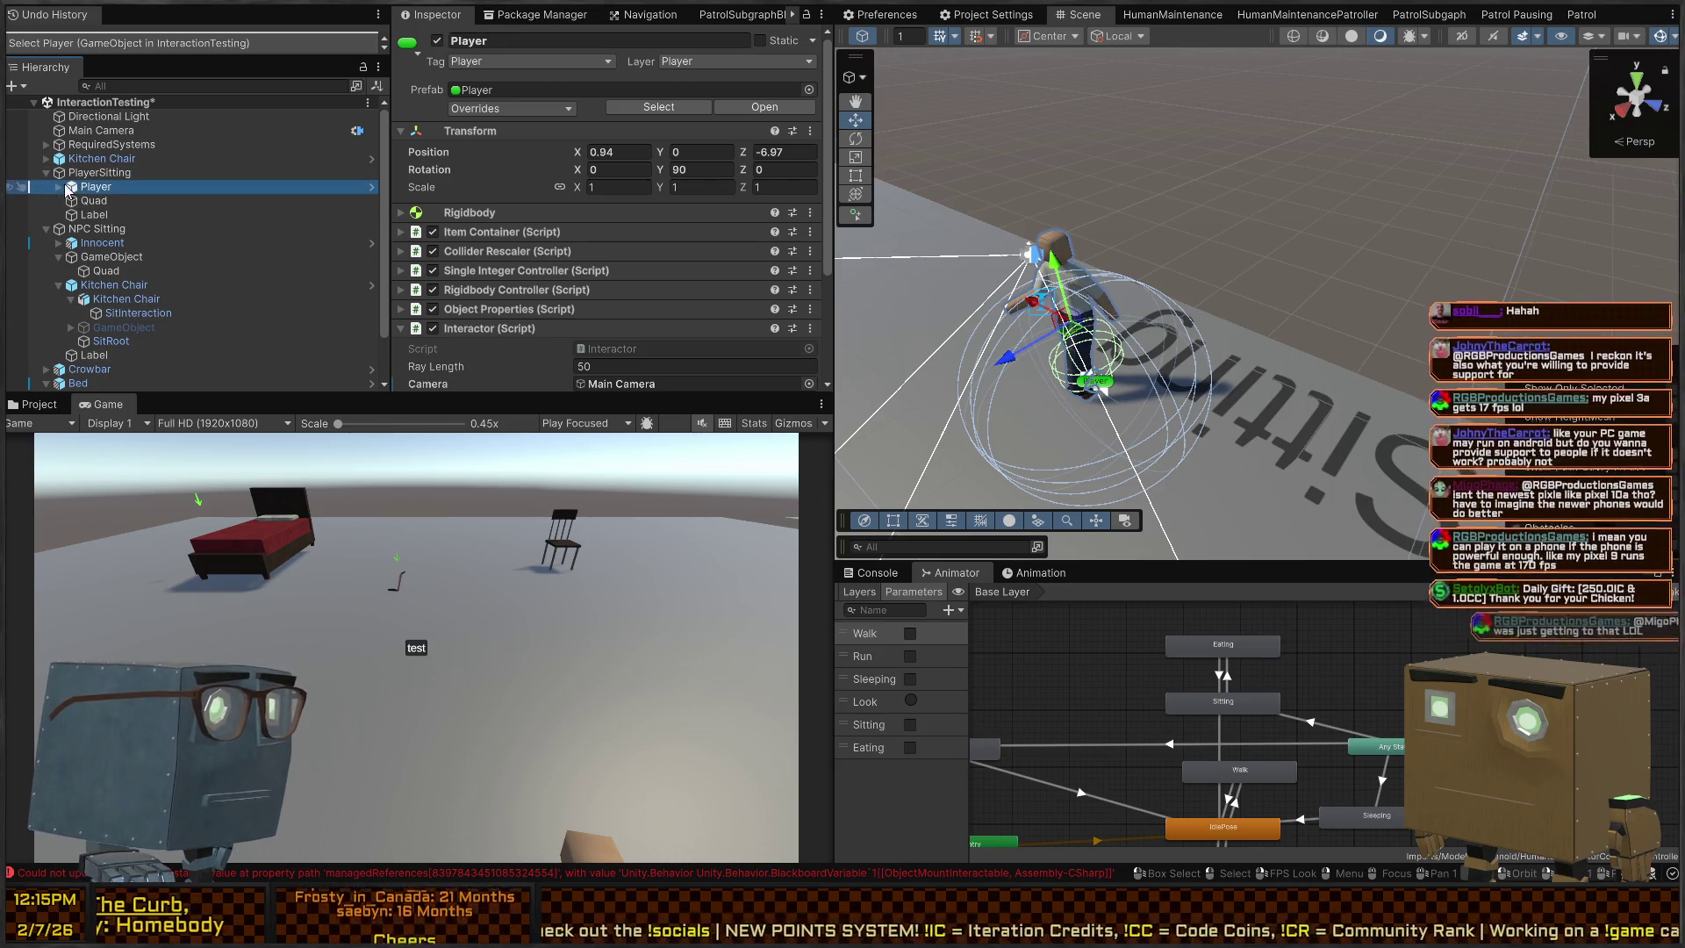
left_click(373, 187)
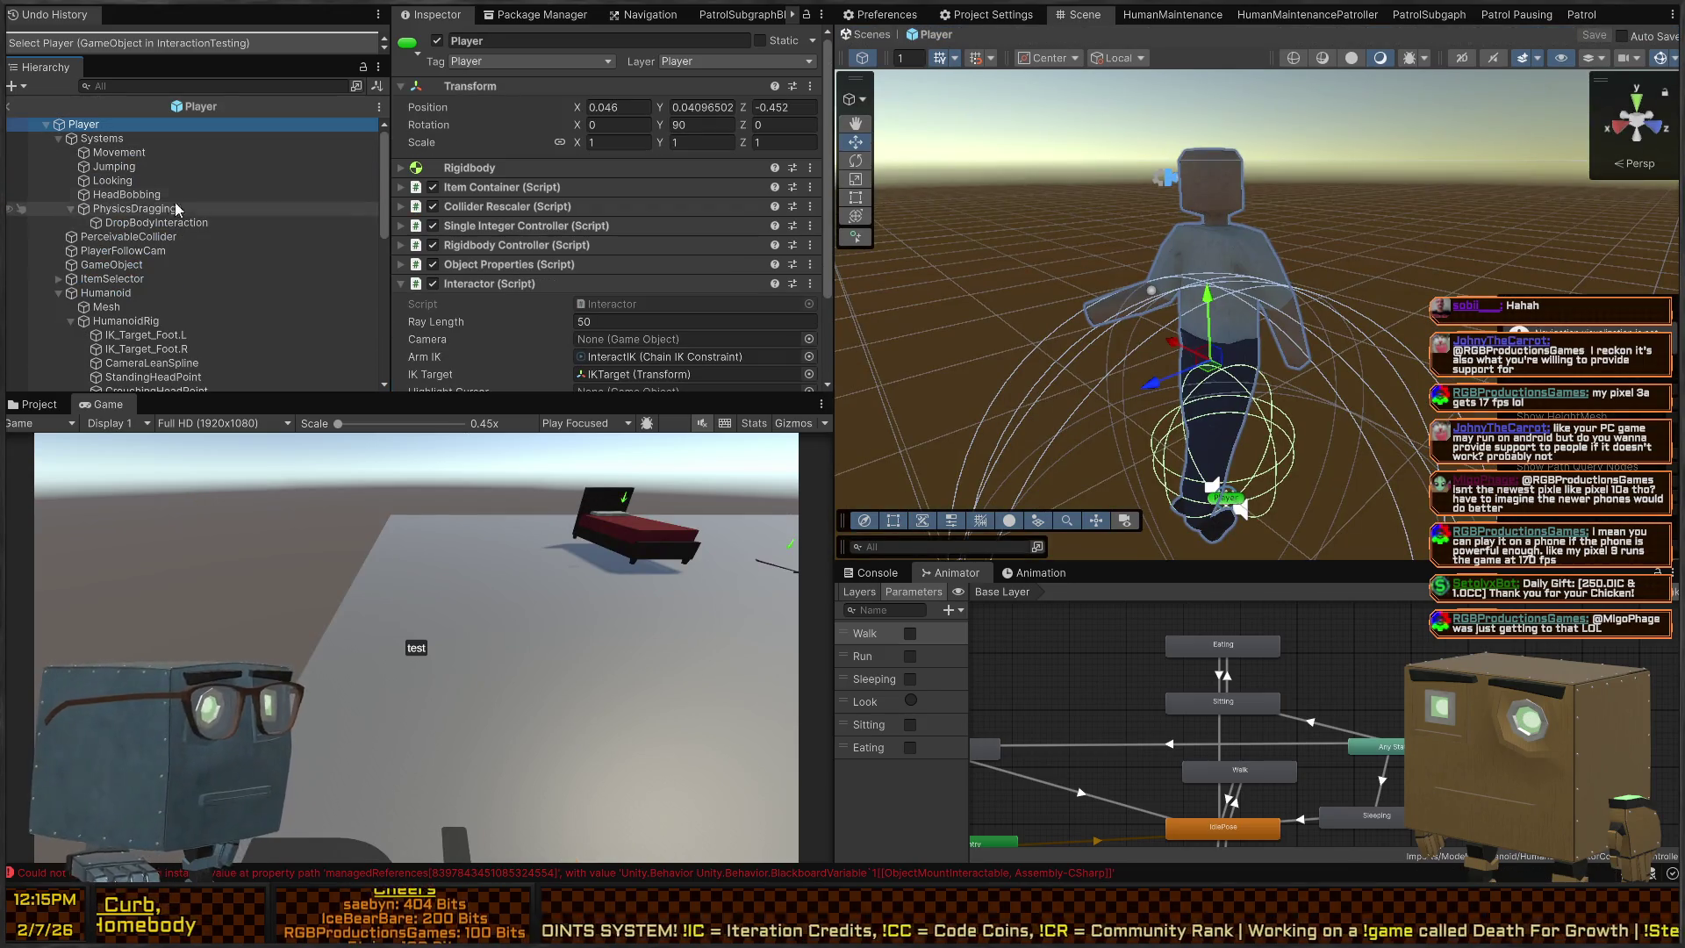
Select the Humanoid in the Player prefab hierarchy to show its rig and animator
scroll(129, 231, "down", 5)
scroll(132, 211, "up", 4)
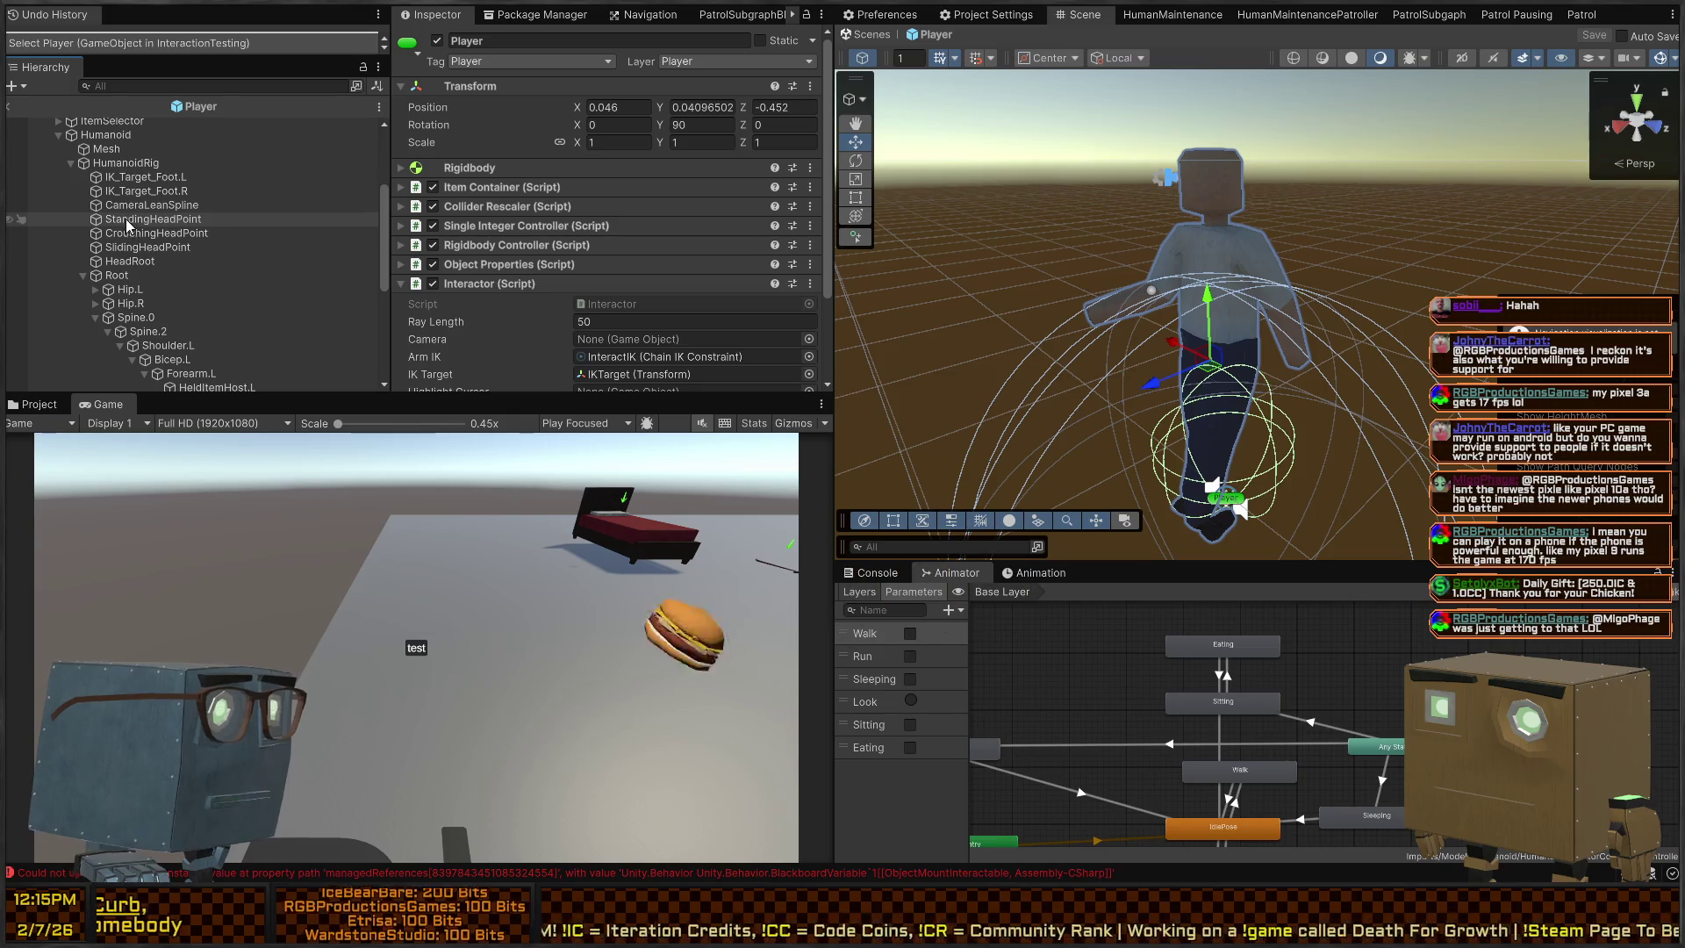
left_click(138, 162)
left_click(123, 148)
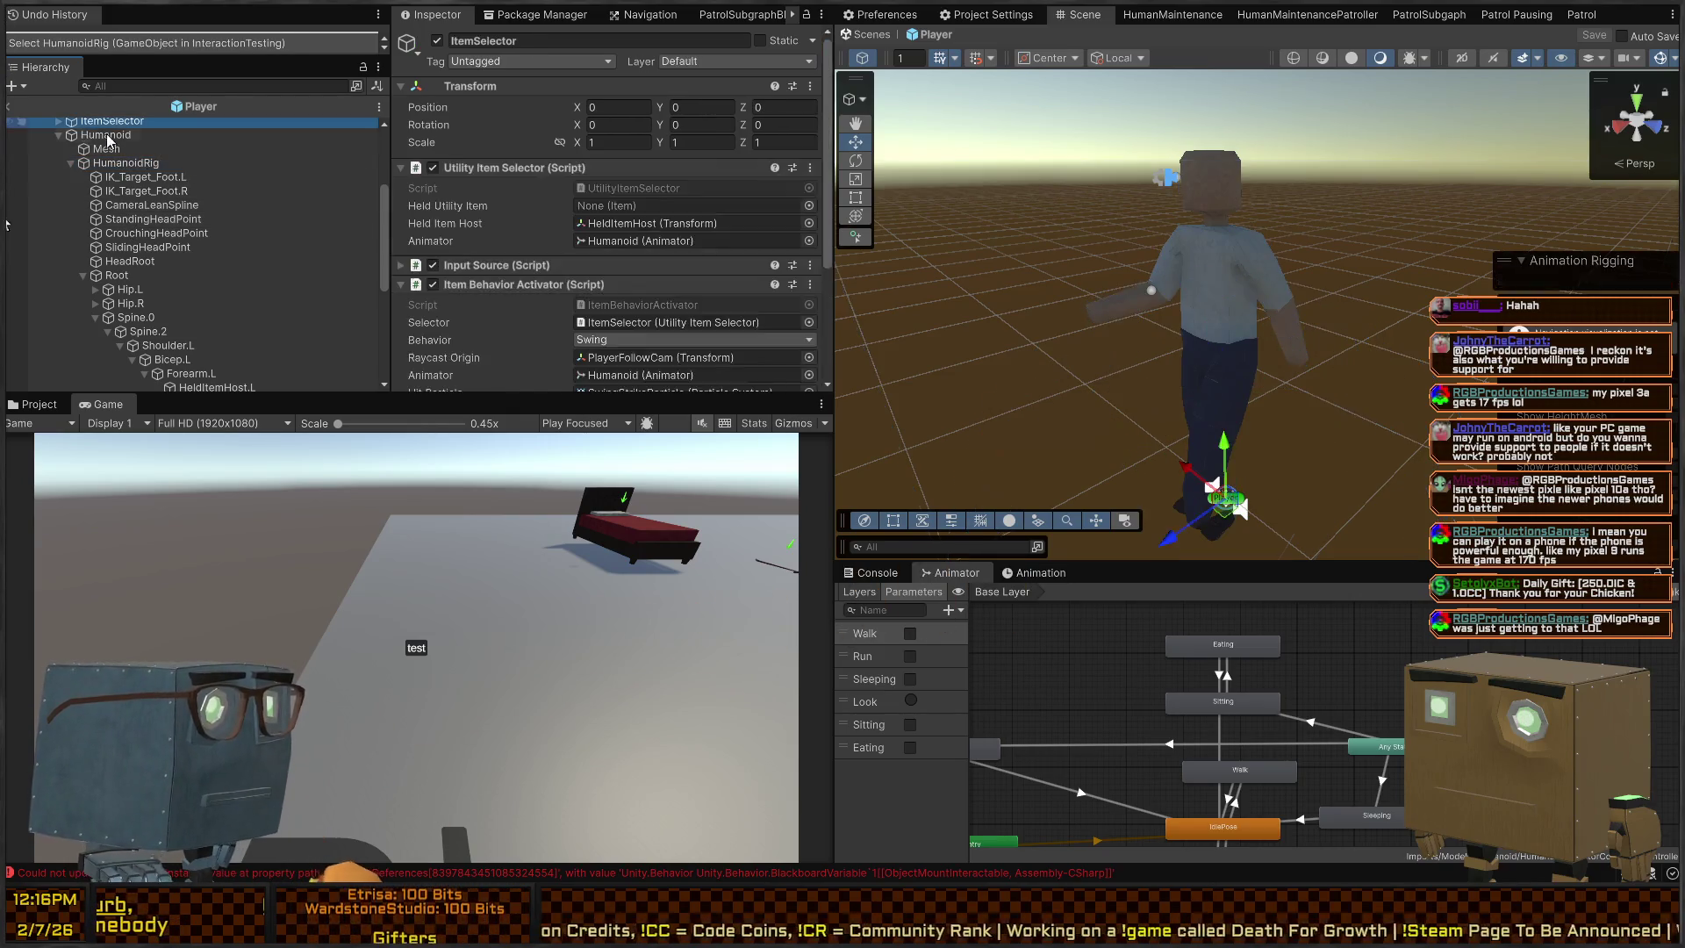
left_click(114, 134)
left_click_drag(1236, 742, 1221, 819)
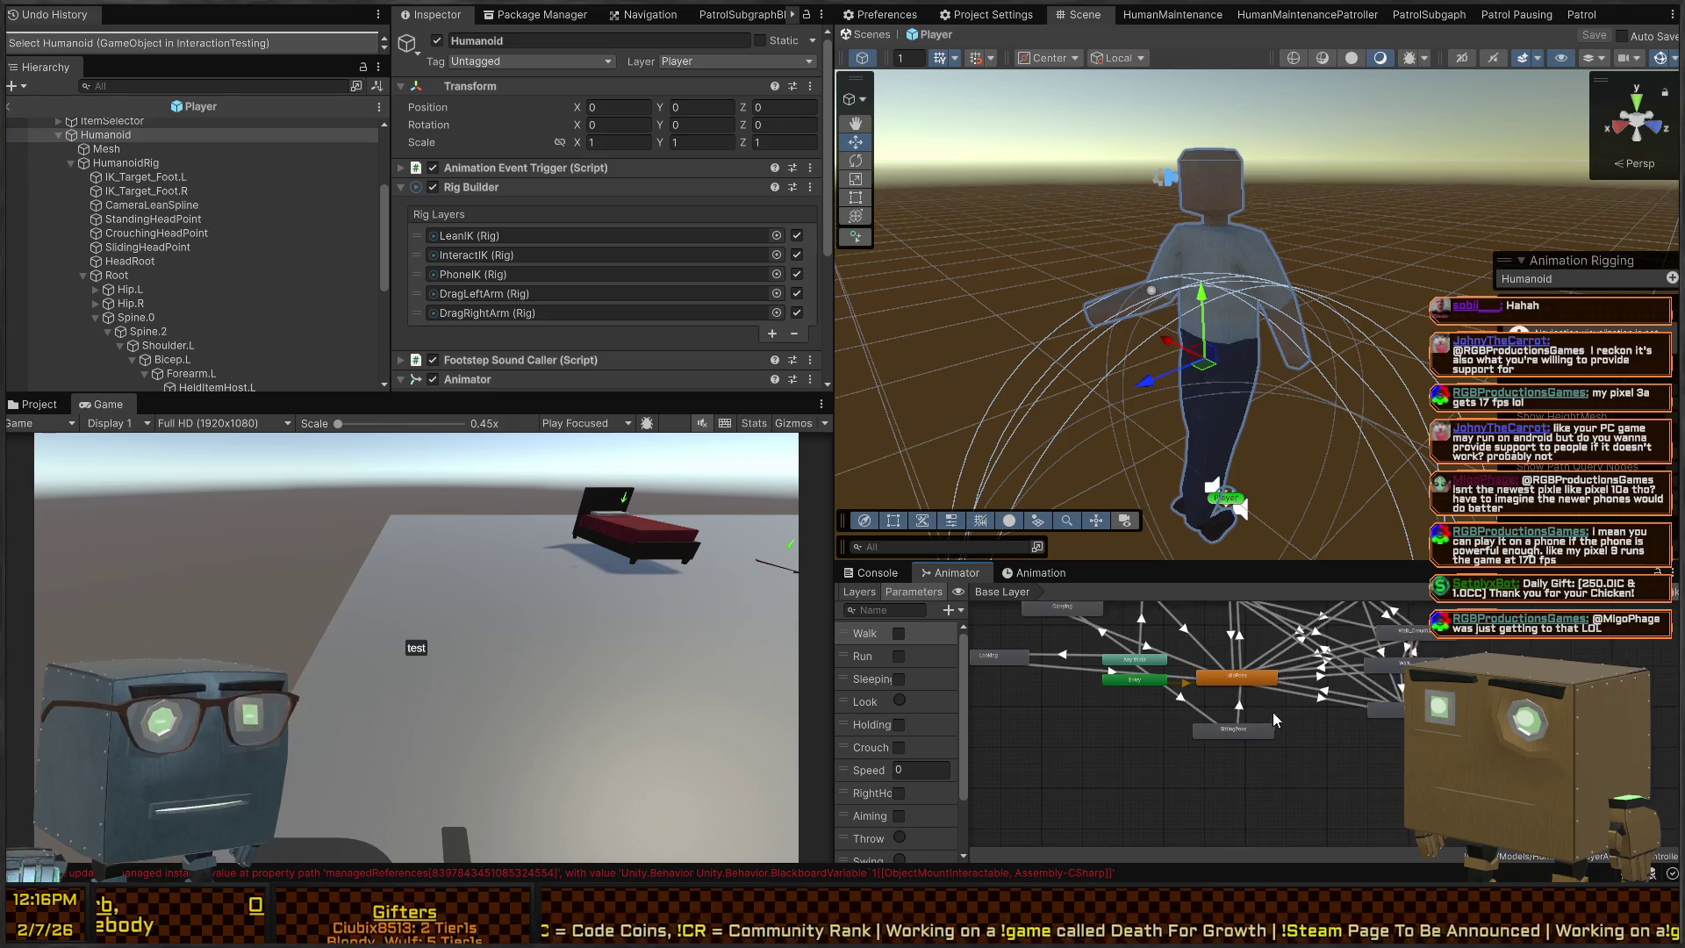
key("shift+space")
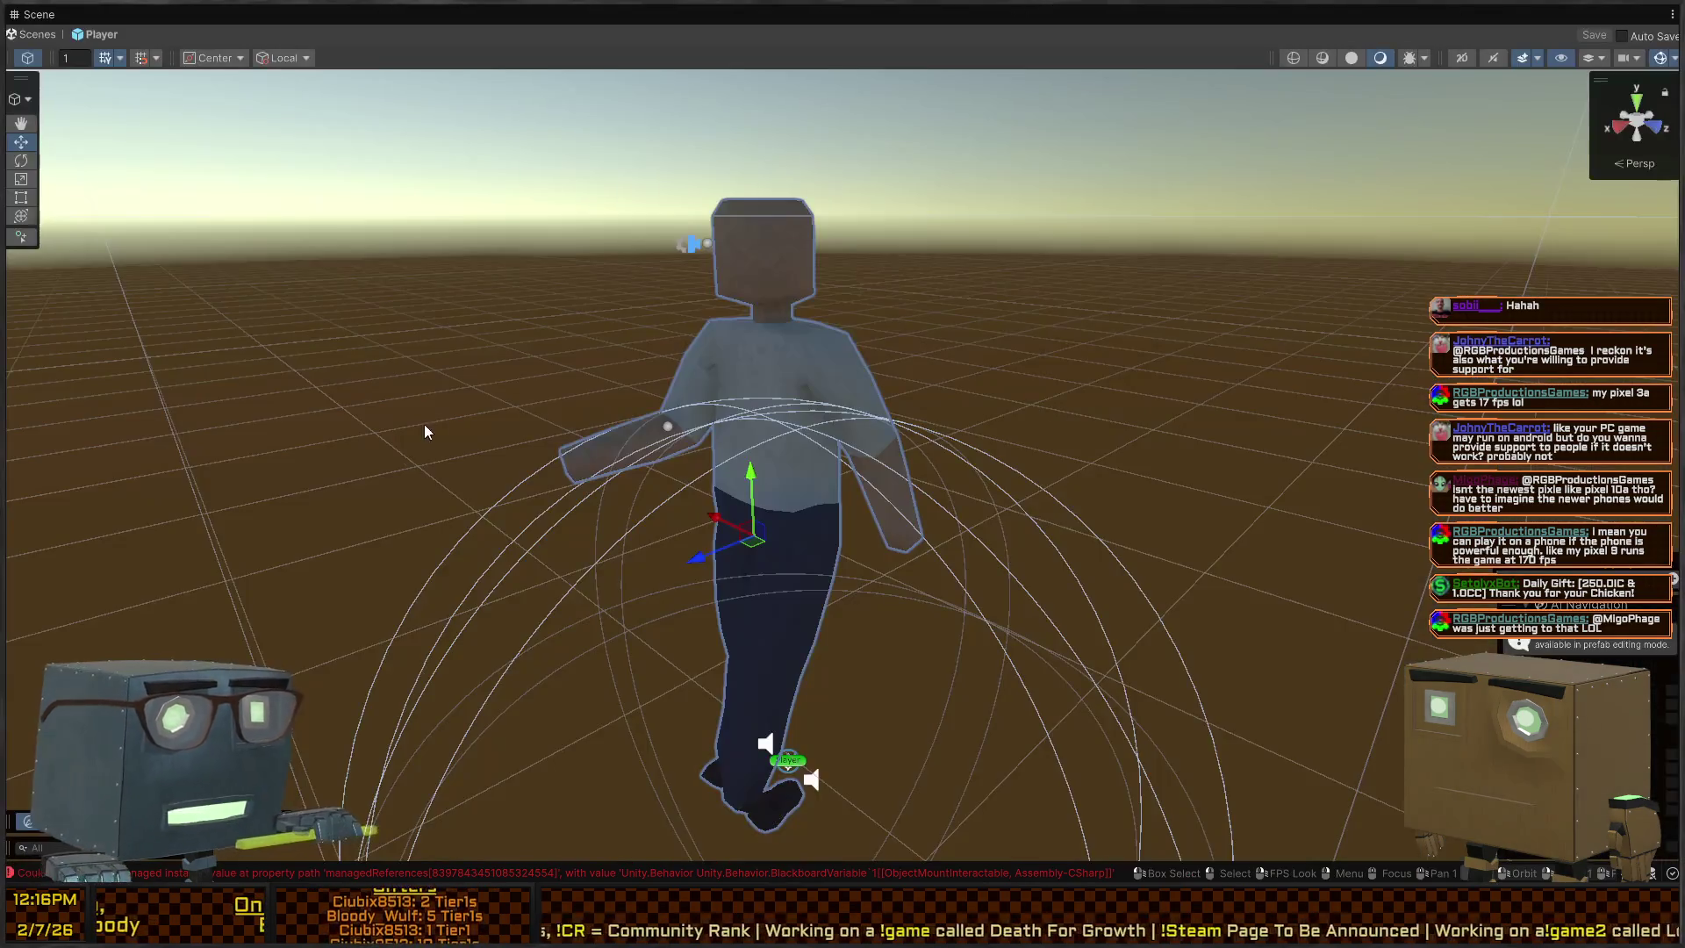
key("f")
key("shift+space")
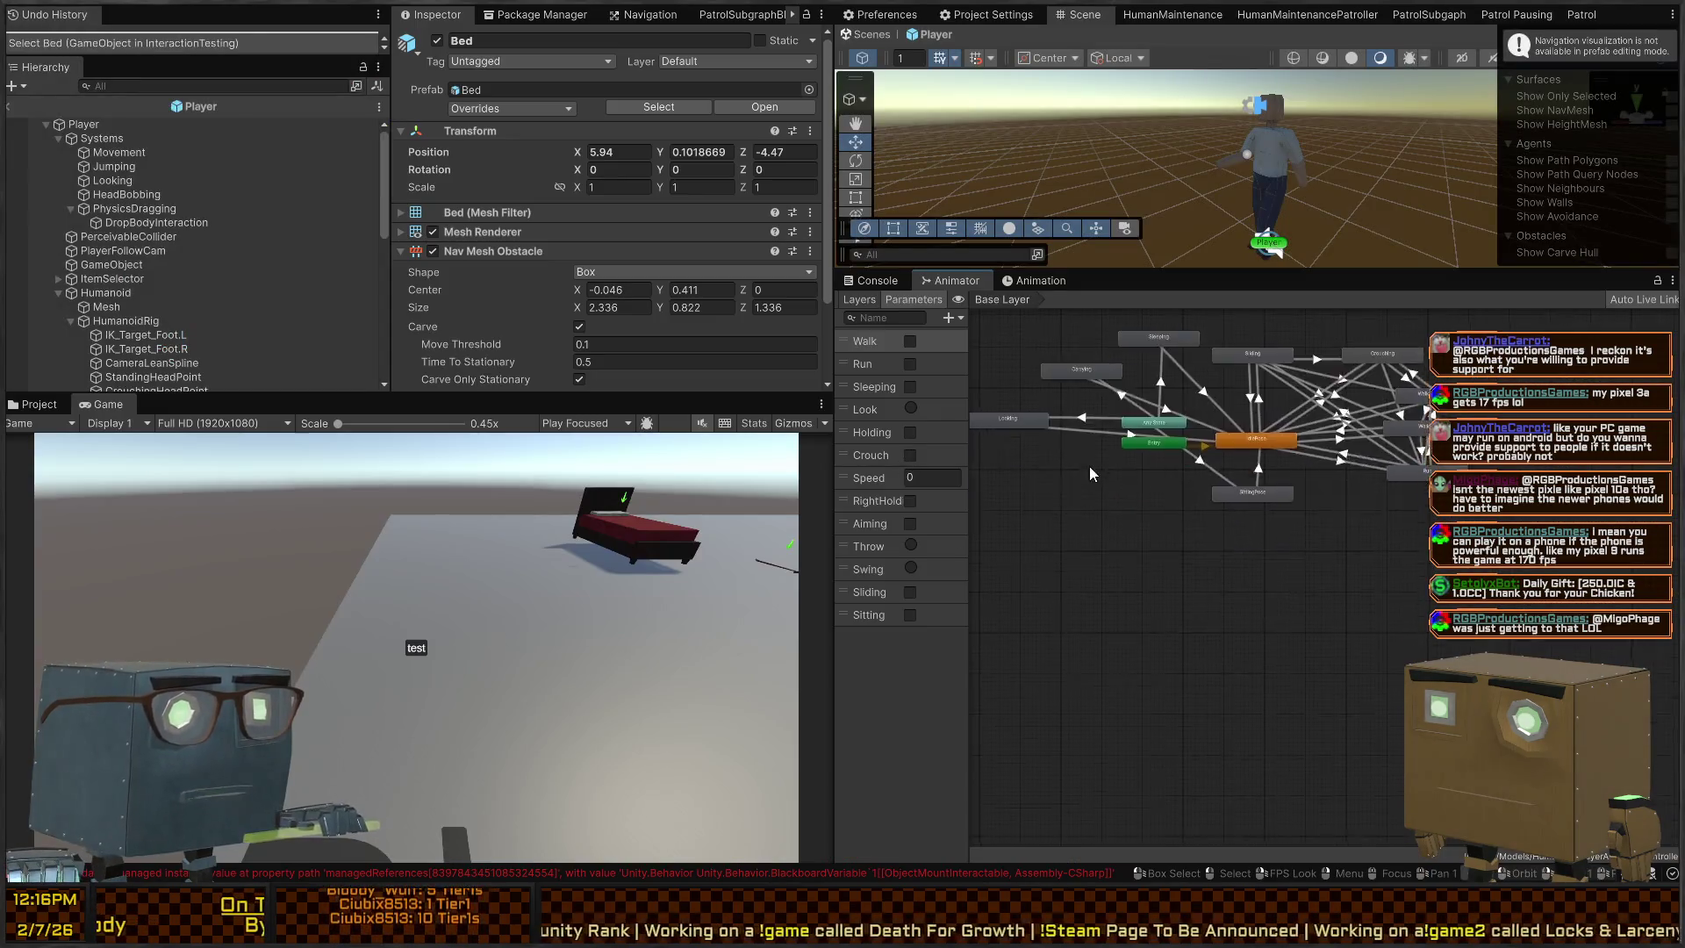
key("shift+space")
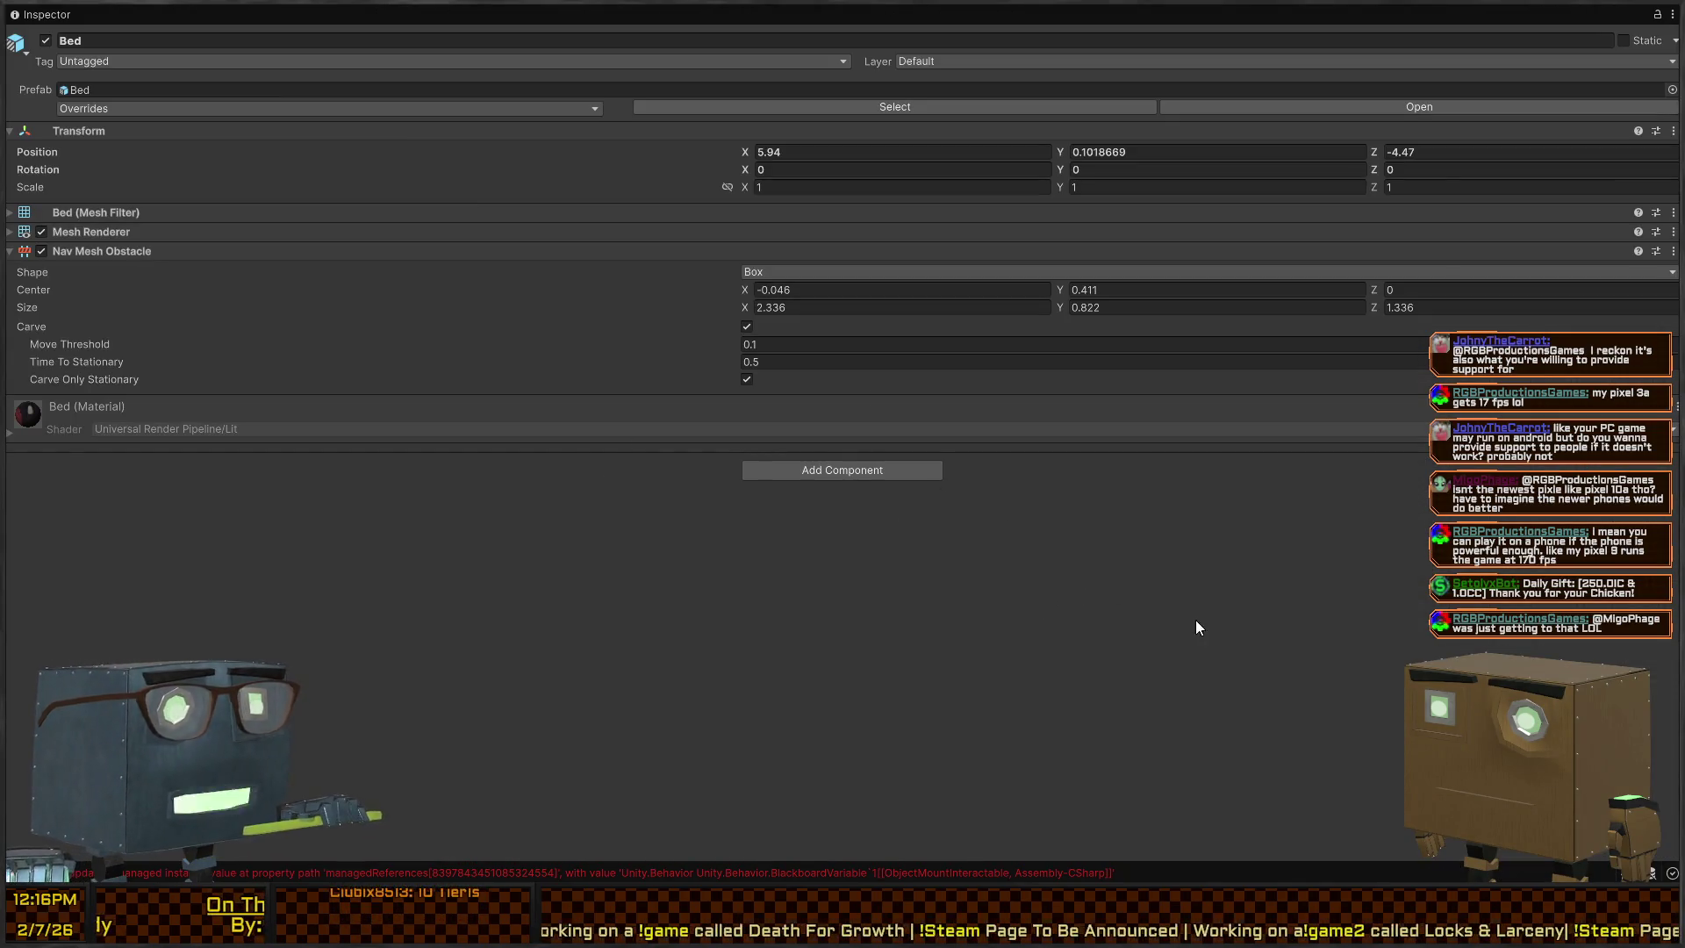
key("shift+space")
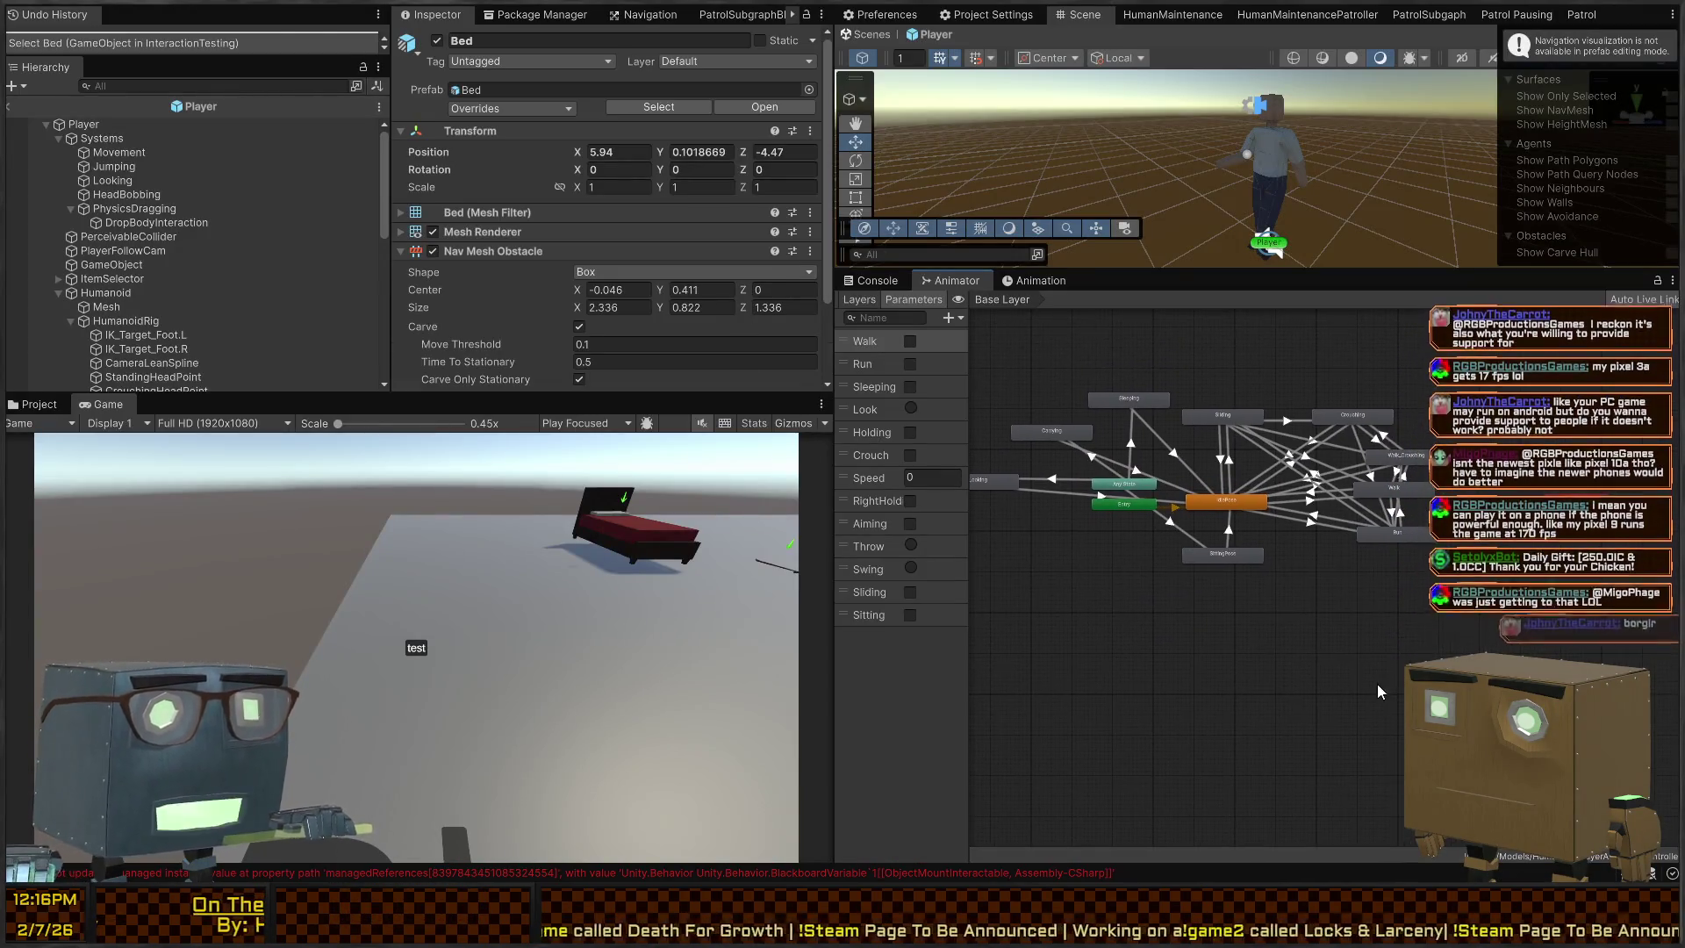
Maximize the animator graph, frame all states, select Sleeping, and restore the layout
left_click(1377, 682)
key("shift+space")
key("a")
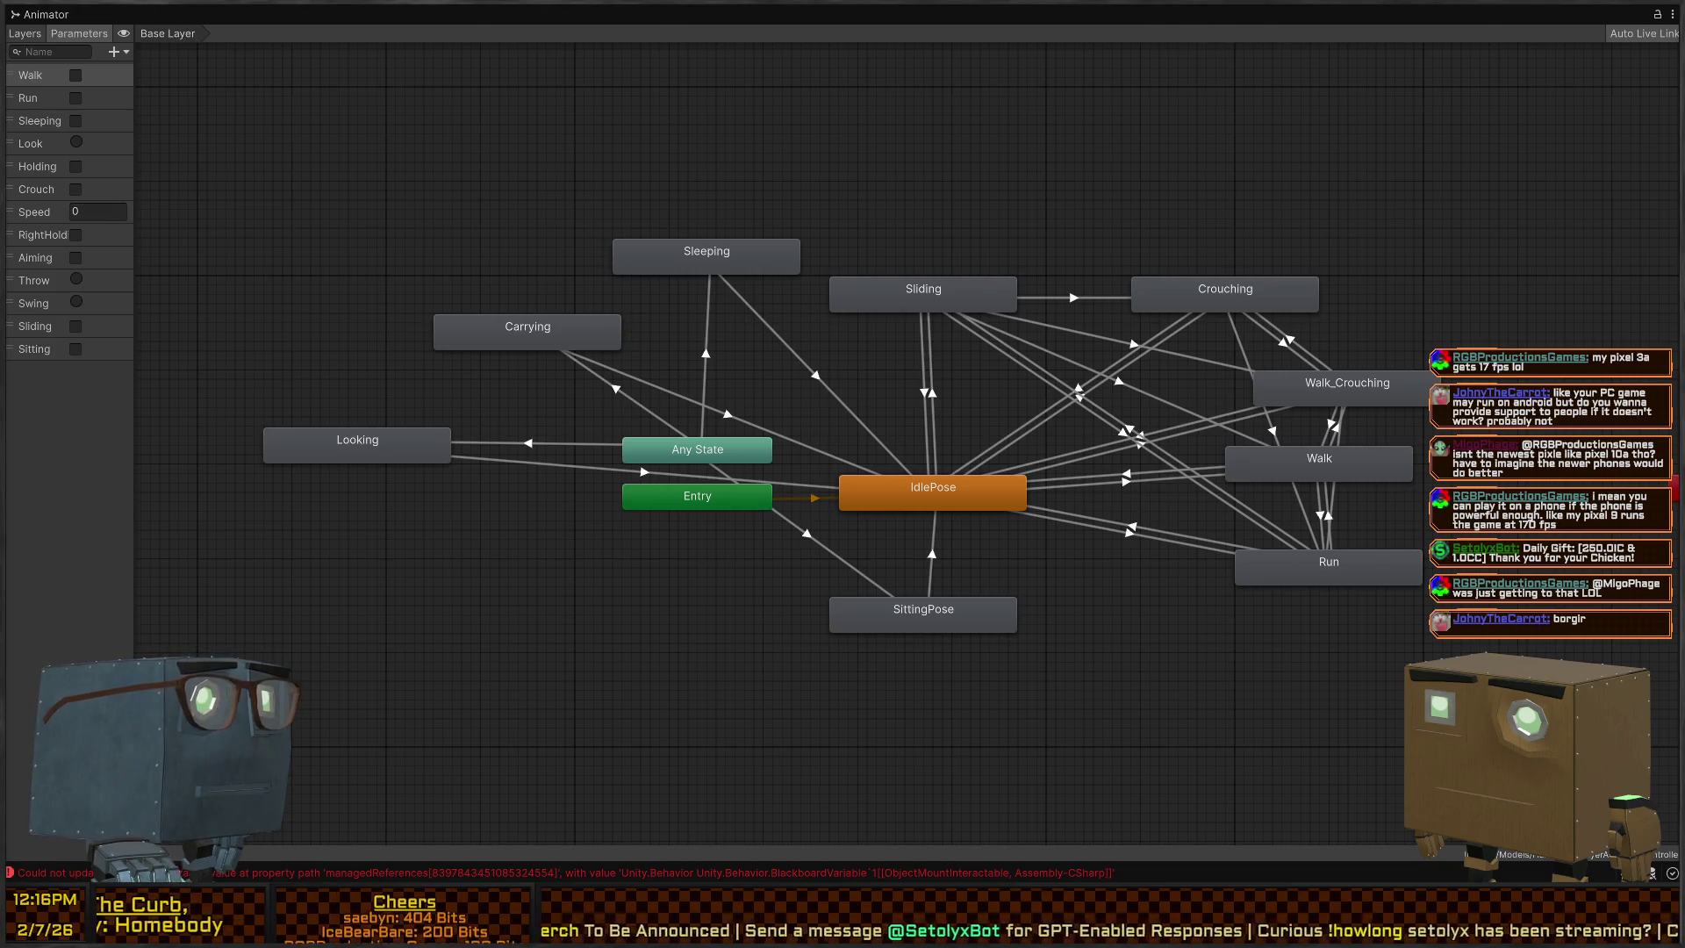
mouse_move(1164, 574)
left_mouse_down()
mouse_move(1077, 573)
mouse_move(1056, 533)
left_mouse_up()
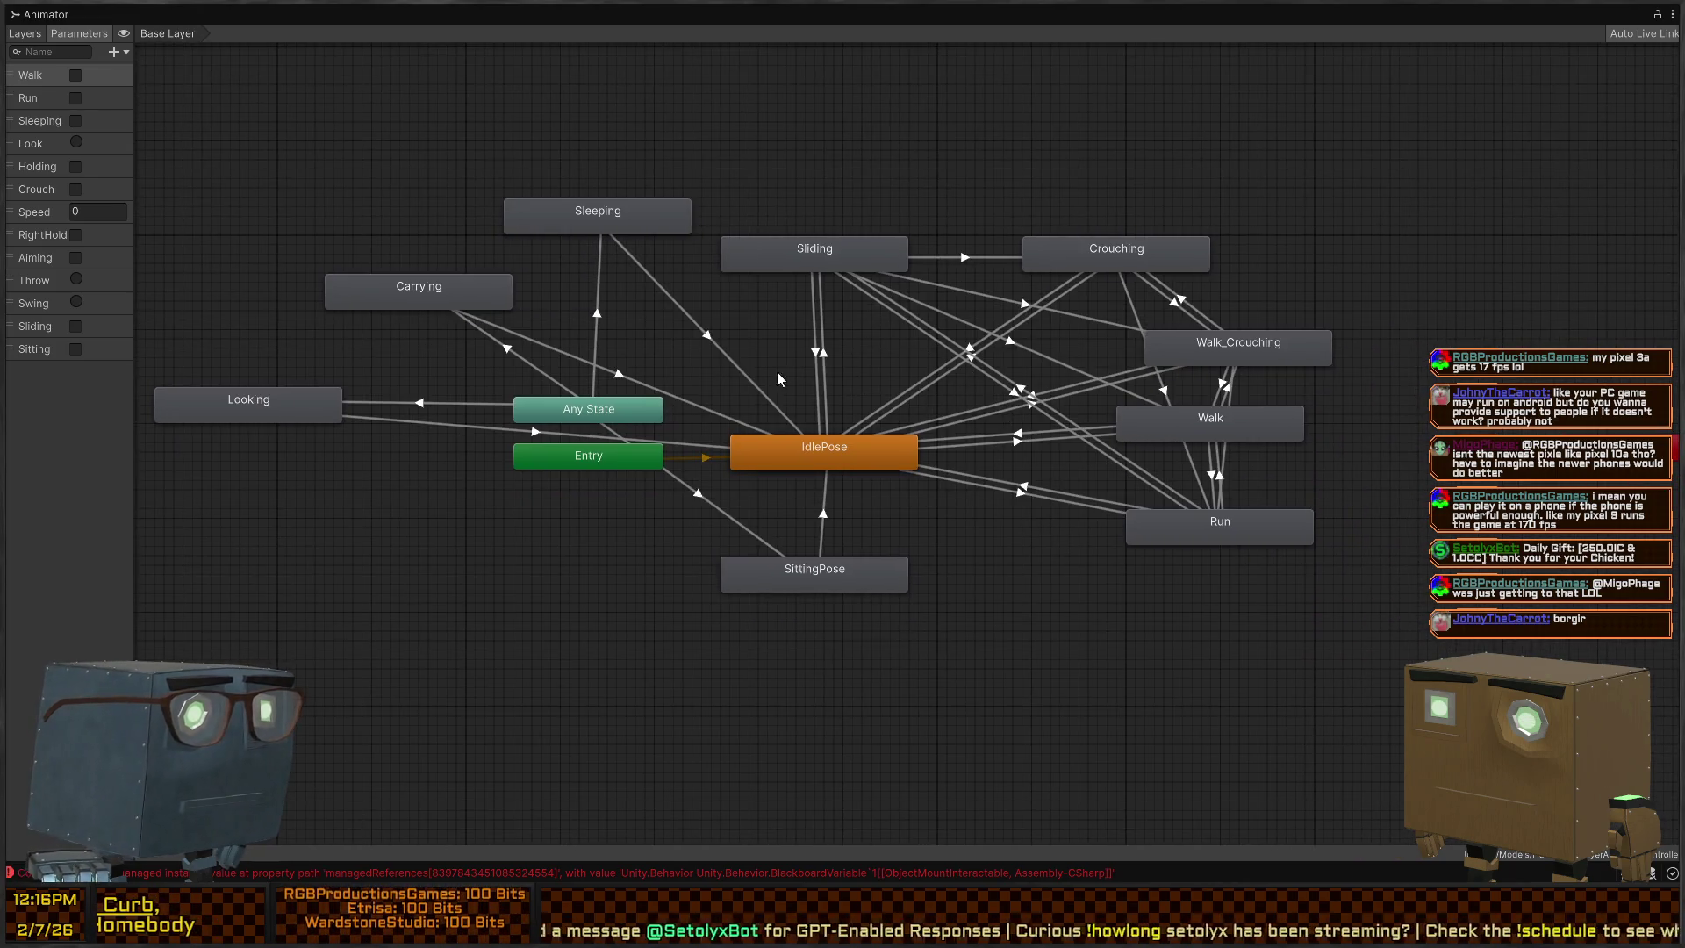
left_click(598, 215)
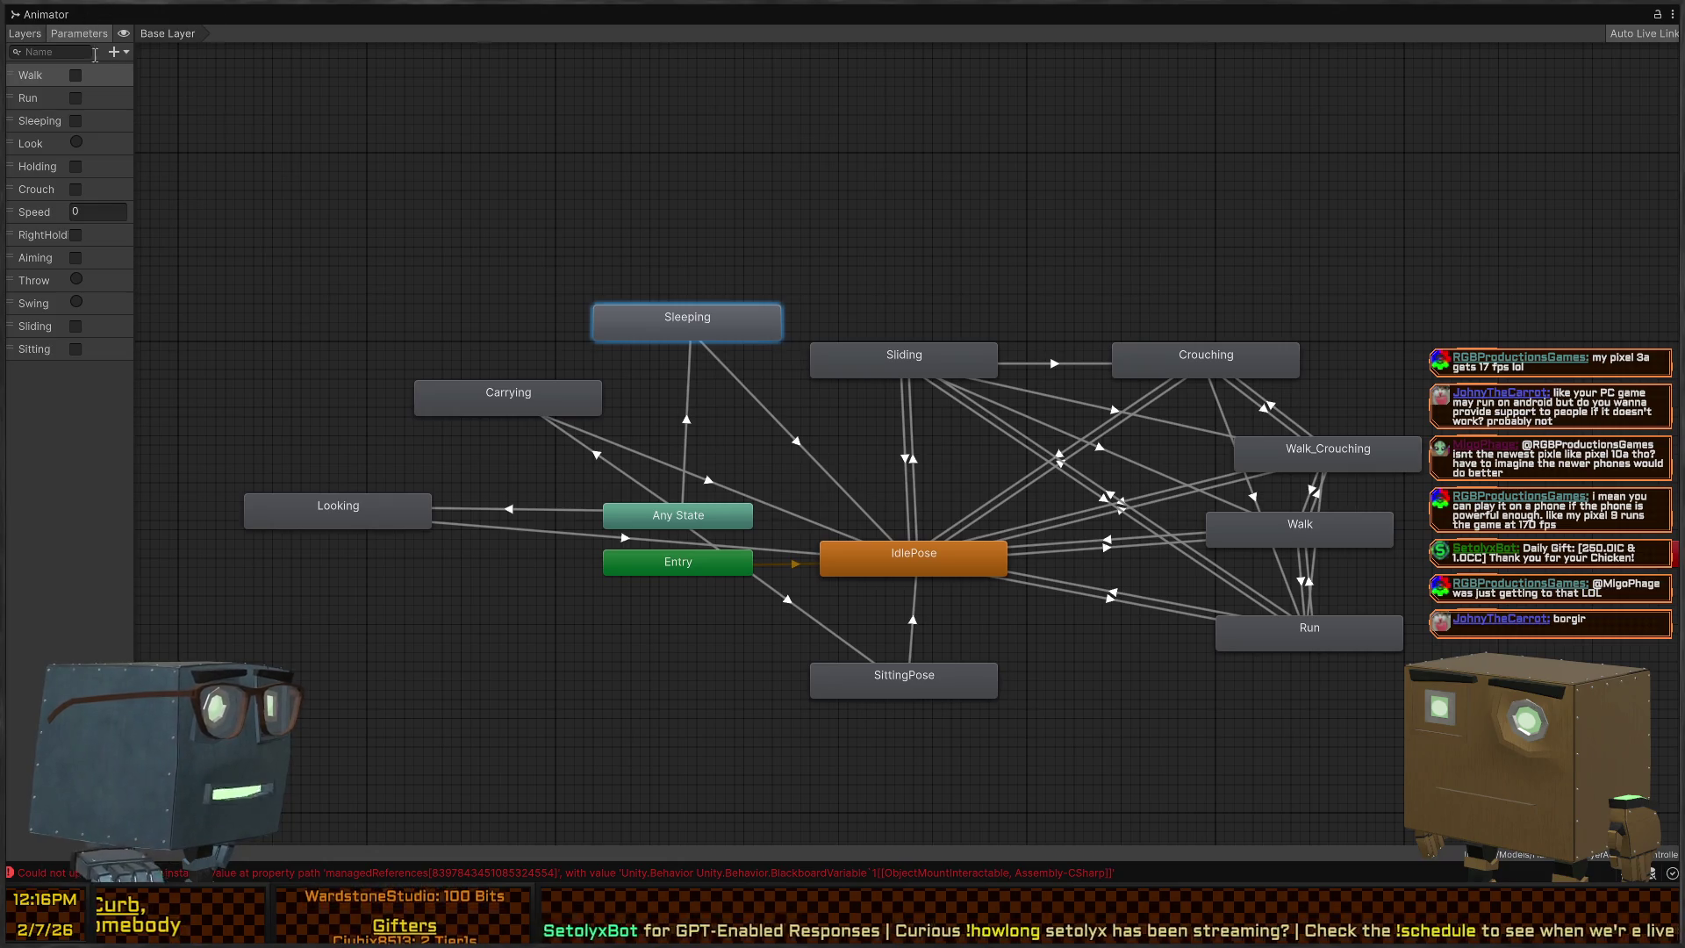
key("shift+space")
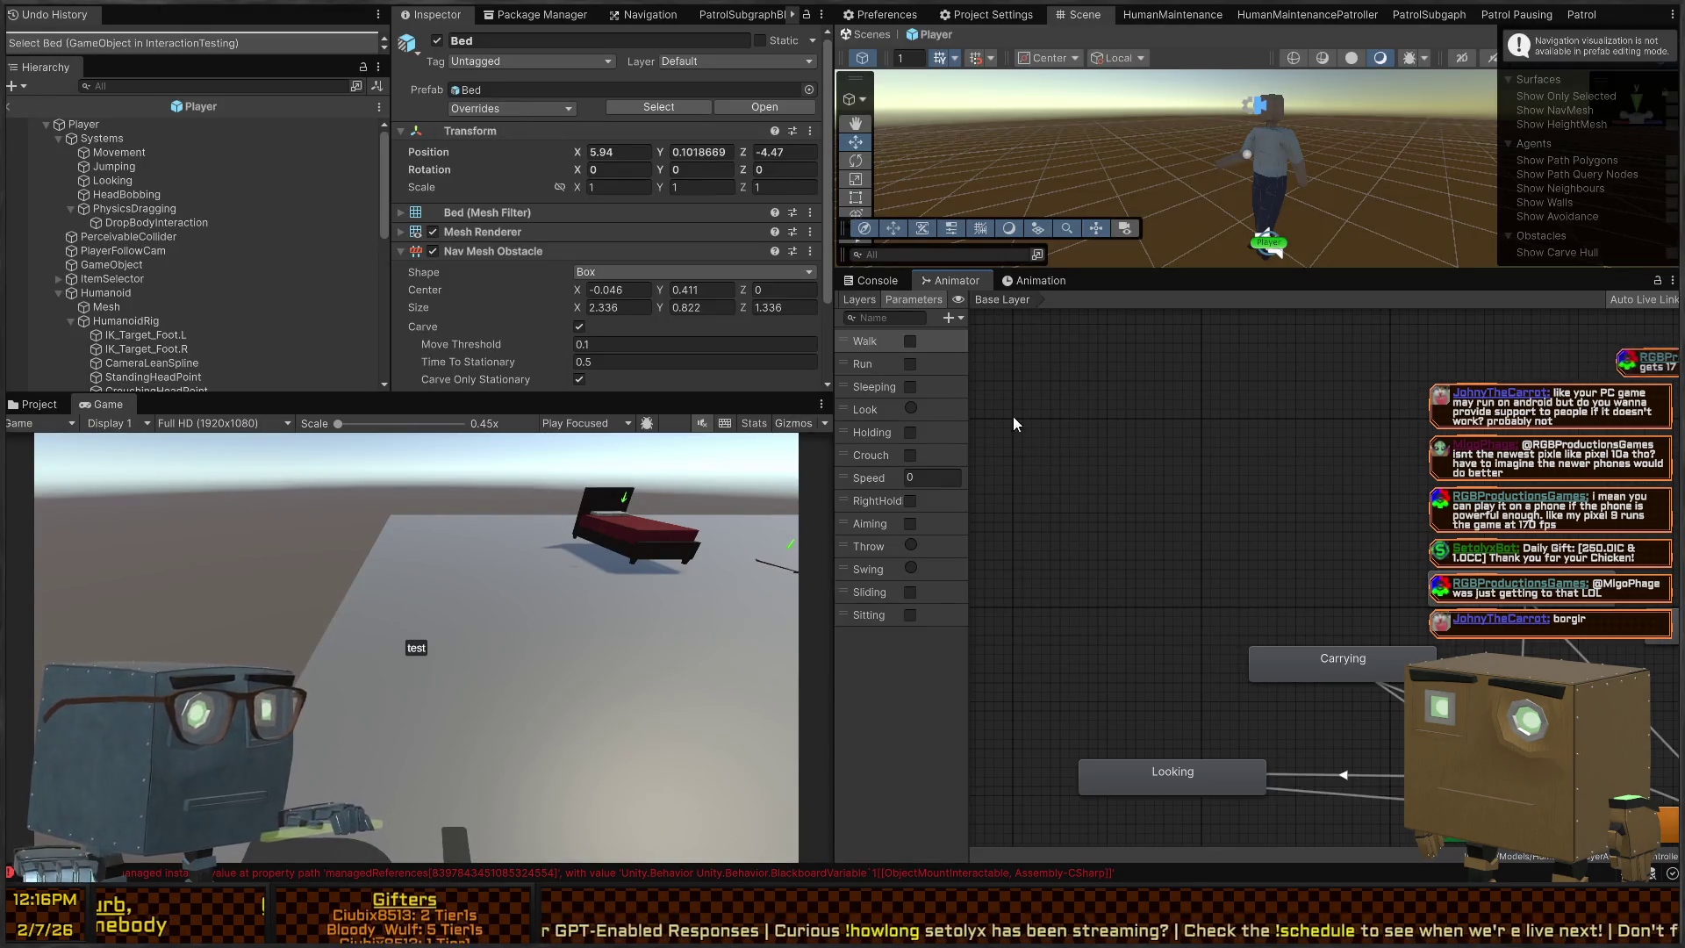
Move the Sleeping node and check the Any State→Sleeping and Sleeping→IdlePose transition conditions
mouse_move(1350, 672)
left_mouse_down()
mouse_move(1166, 448)
mouse_move(1316, 488)
left_mouse_up()
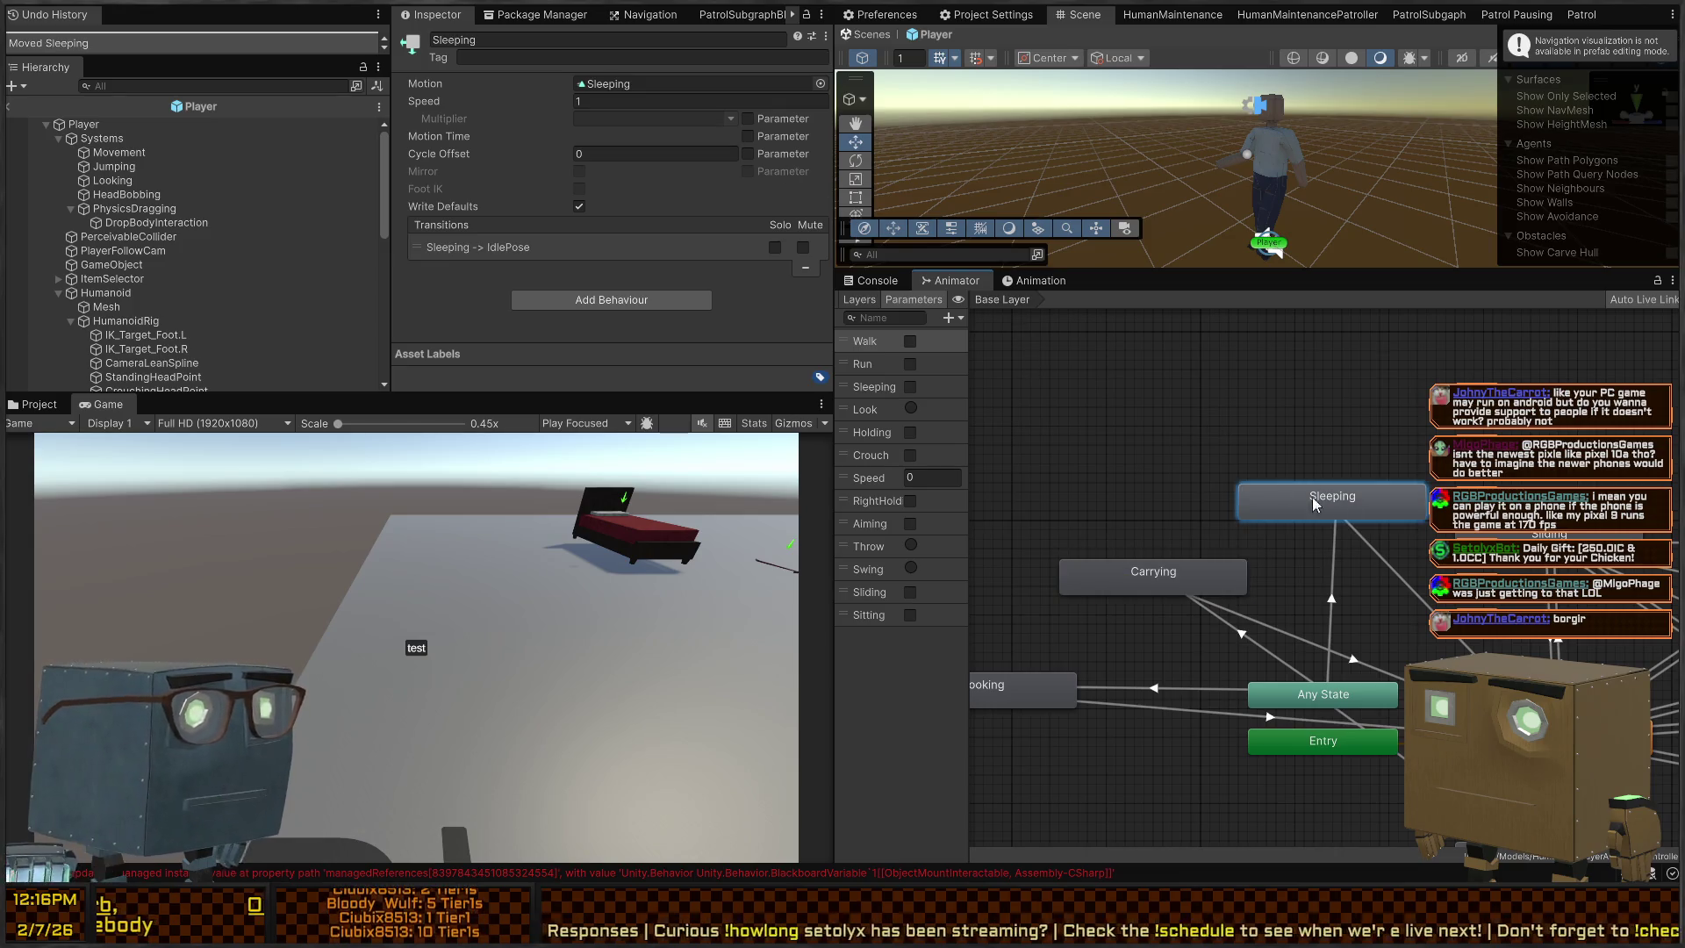
left_click(1313, 496)
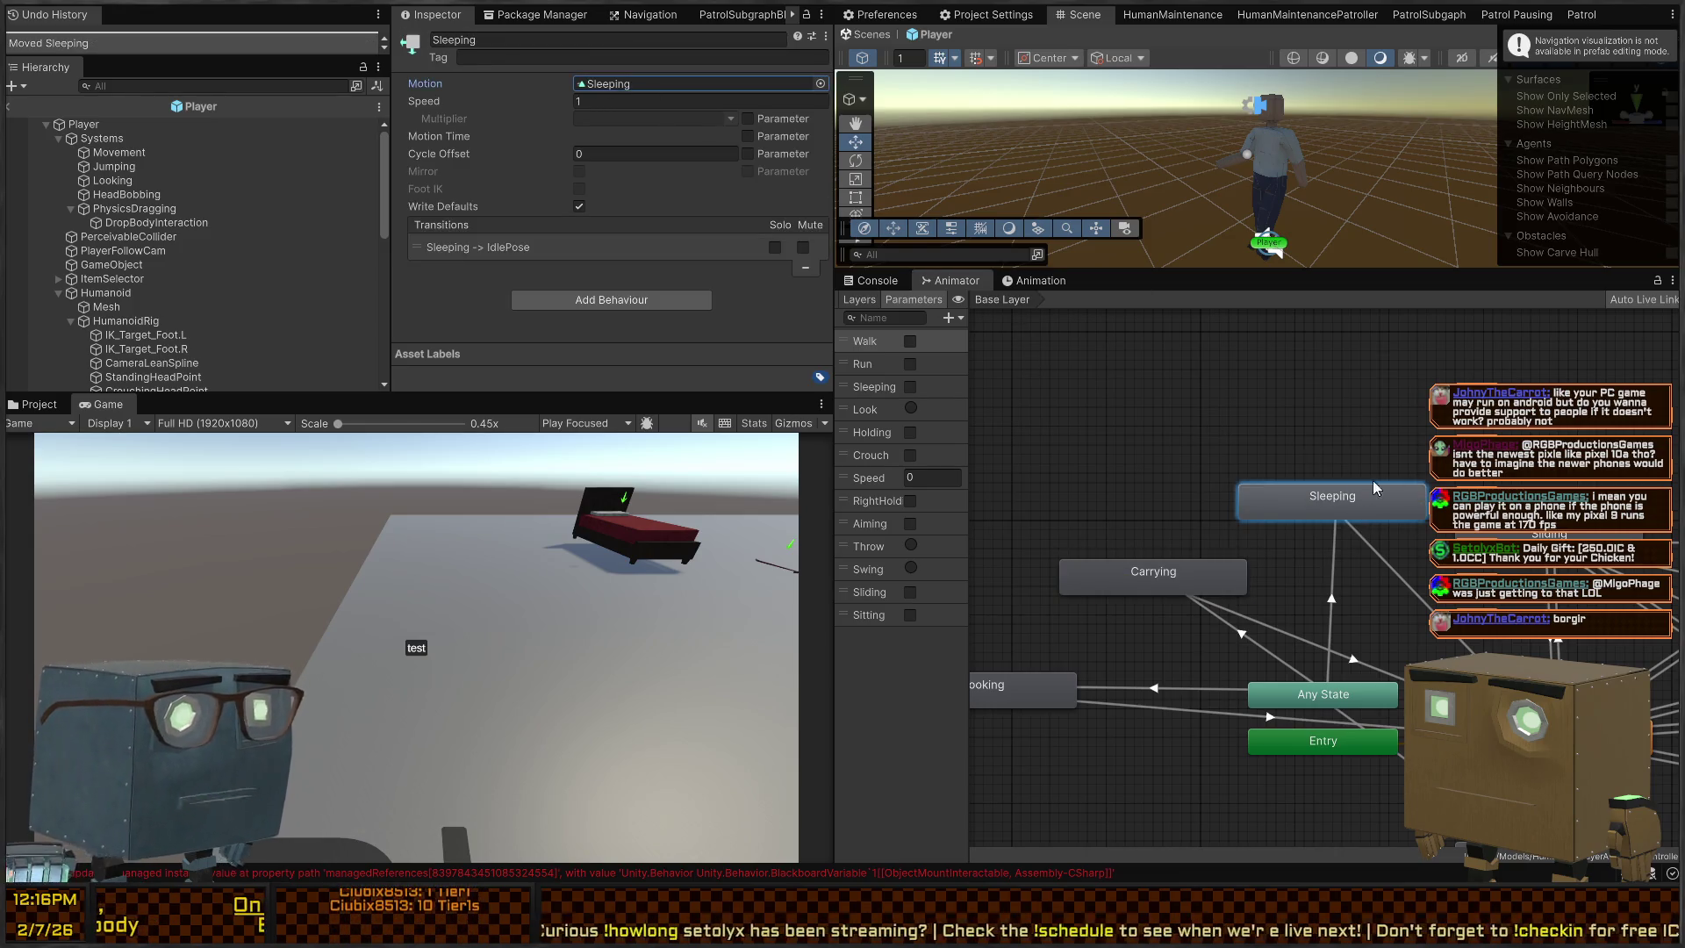
scroll(1299, 494, "up", 1)
left_click(1231, 508)
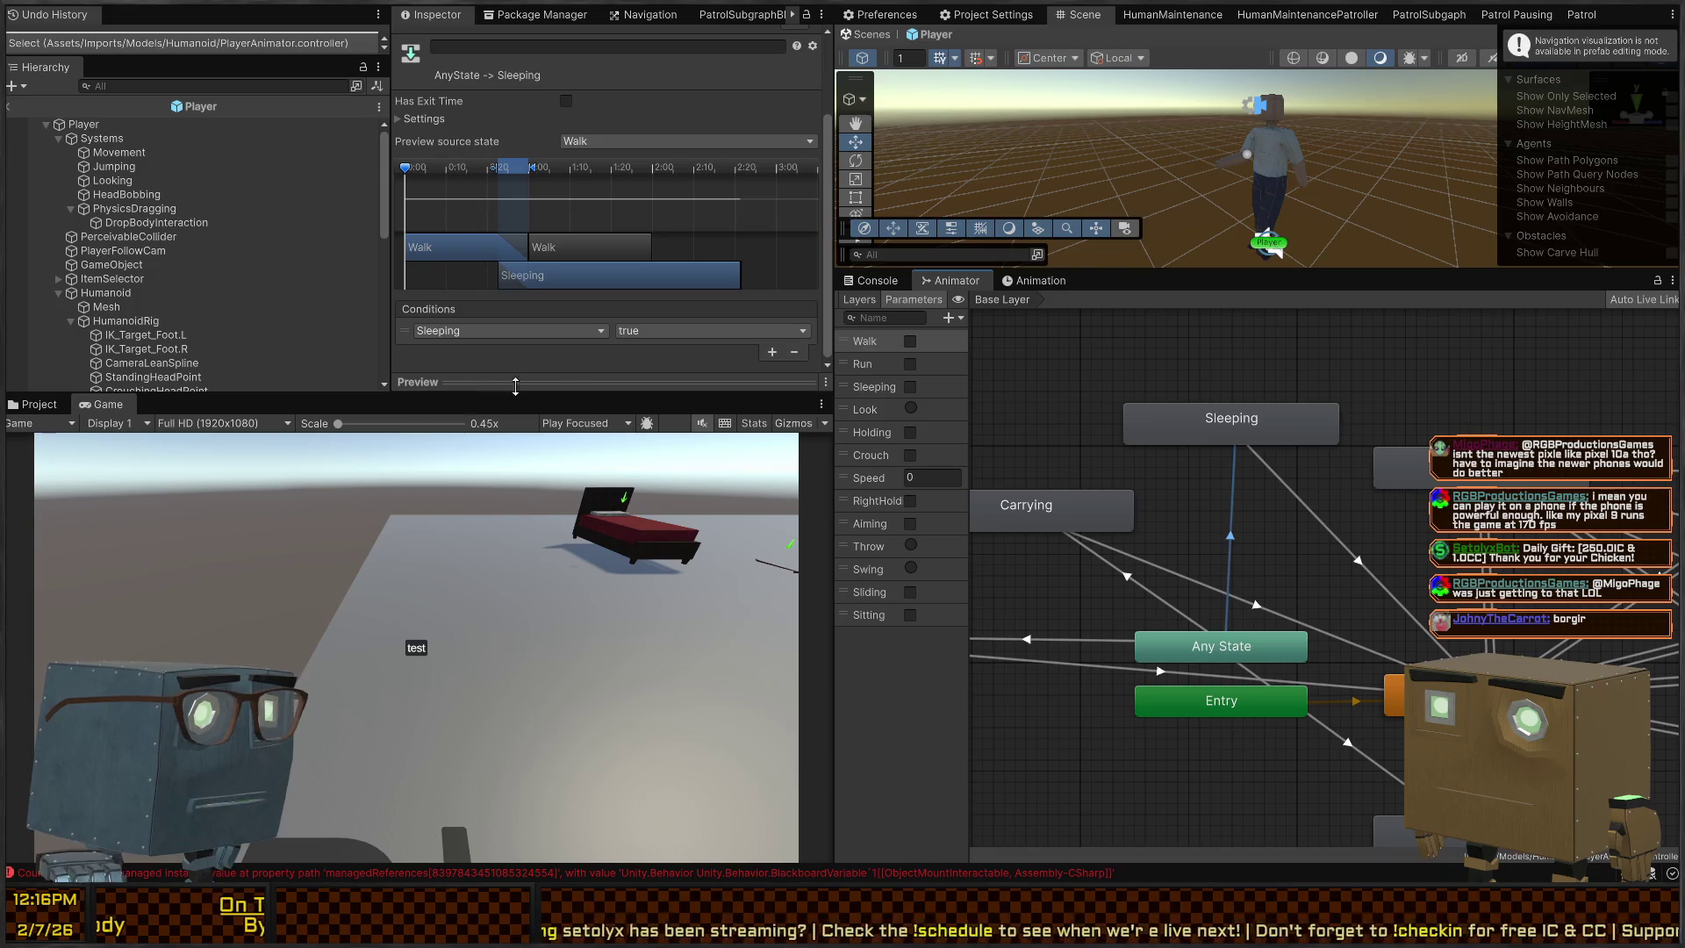
left_click(1338, 544)
scroll(1381, 436, "down", 2)
Zoom out the graph and select Player to show its components
mouse_move(1382, 435)
left_mouse_down()
mouse_move(1082, 419)
mouse_move(1331, 510)
mouse_move(1183, 418)
left_mouse_up()
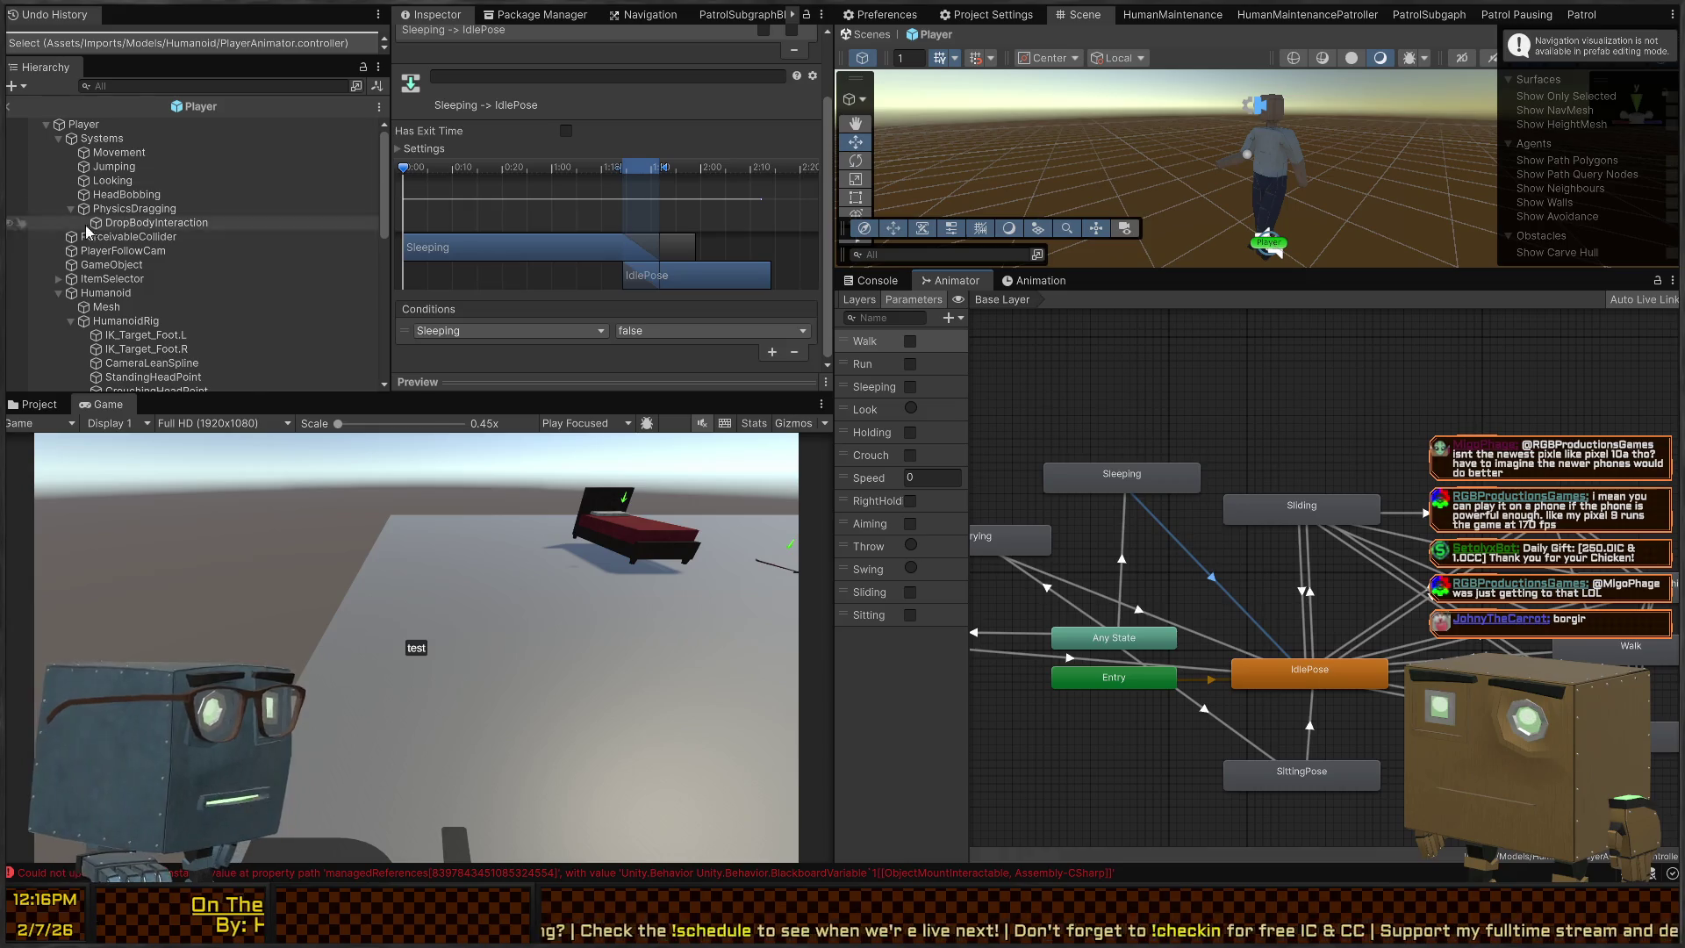
left_click(83, 124)
scroll(509, 214, "down", 1)
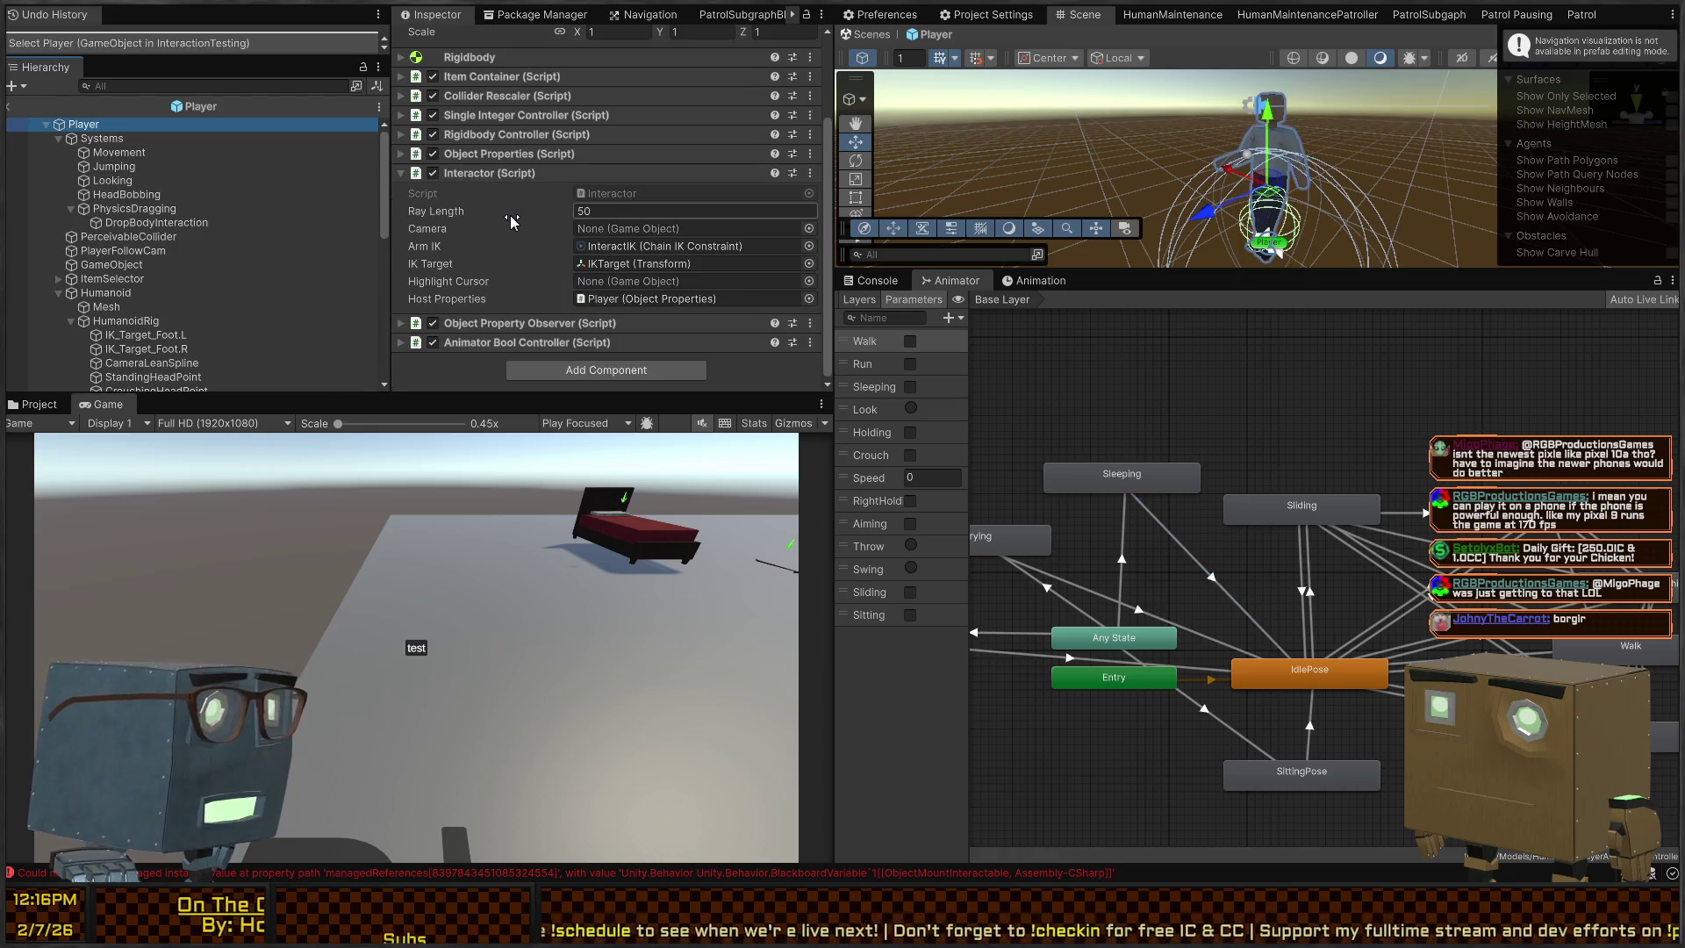
Add a second tag observer to the Object Property Observer and set its tag to Sleeping
left_click(516, 323)
scroll(679, 127, "down", 6)
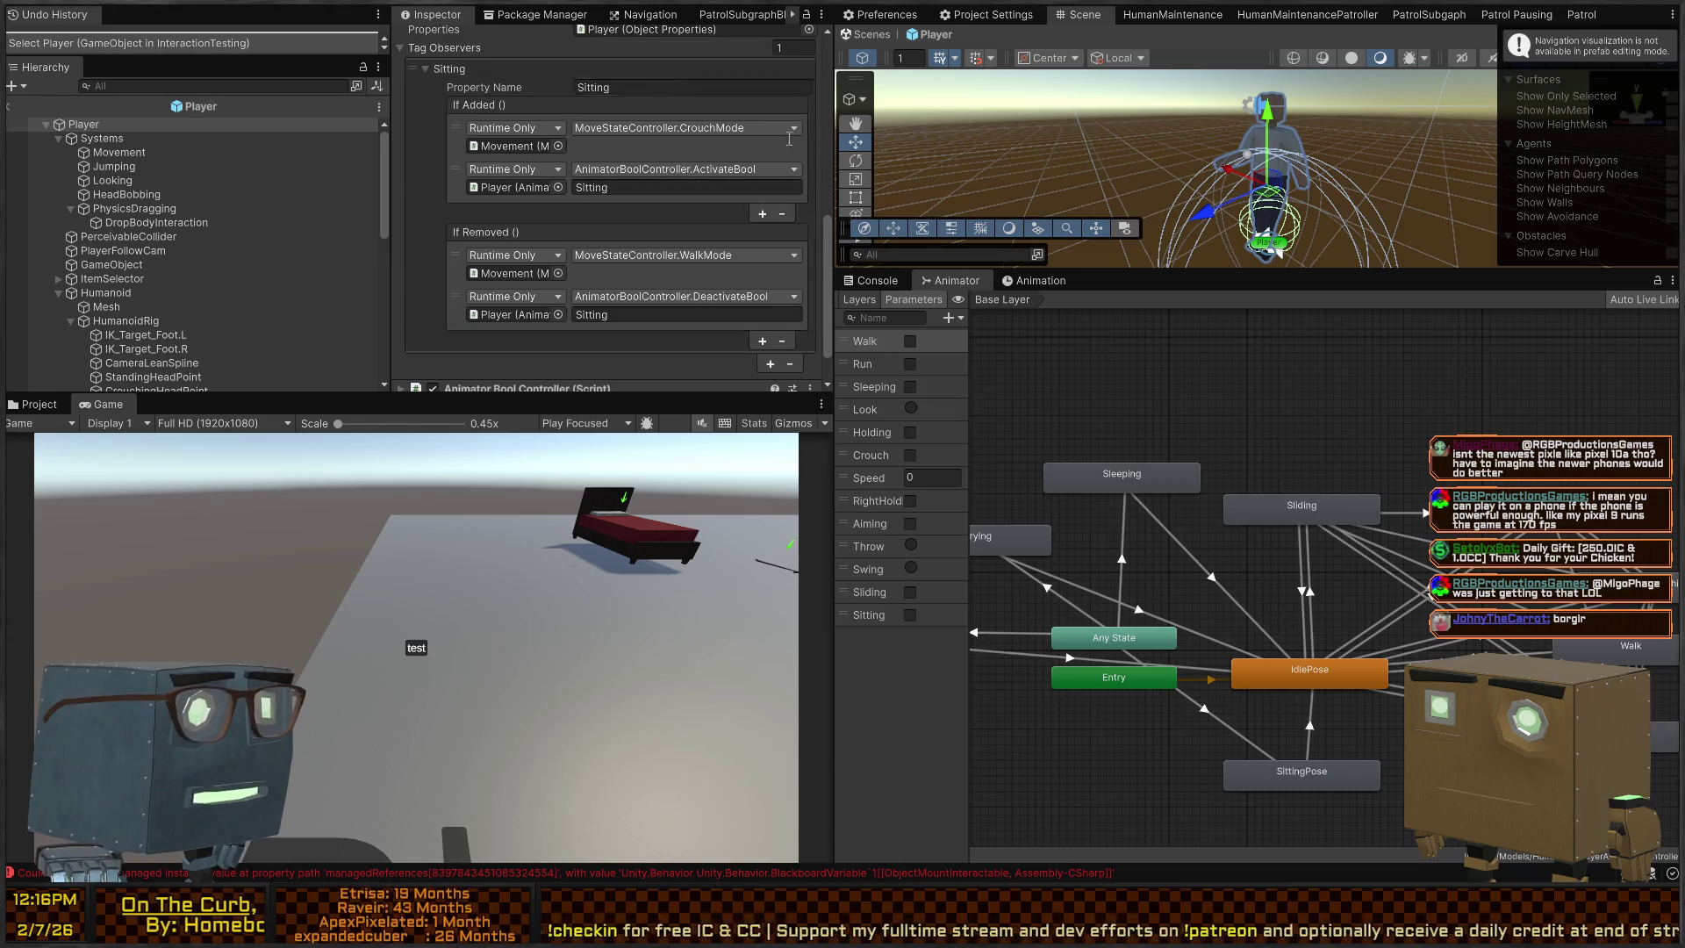
left_click(770, 364)
scroll(556, 175, "up", 2)
scroll(557, 175, "down", 4)
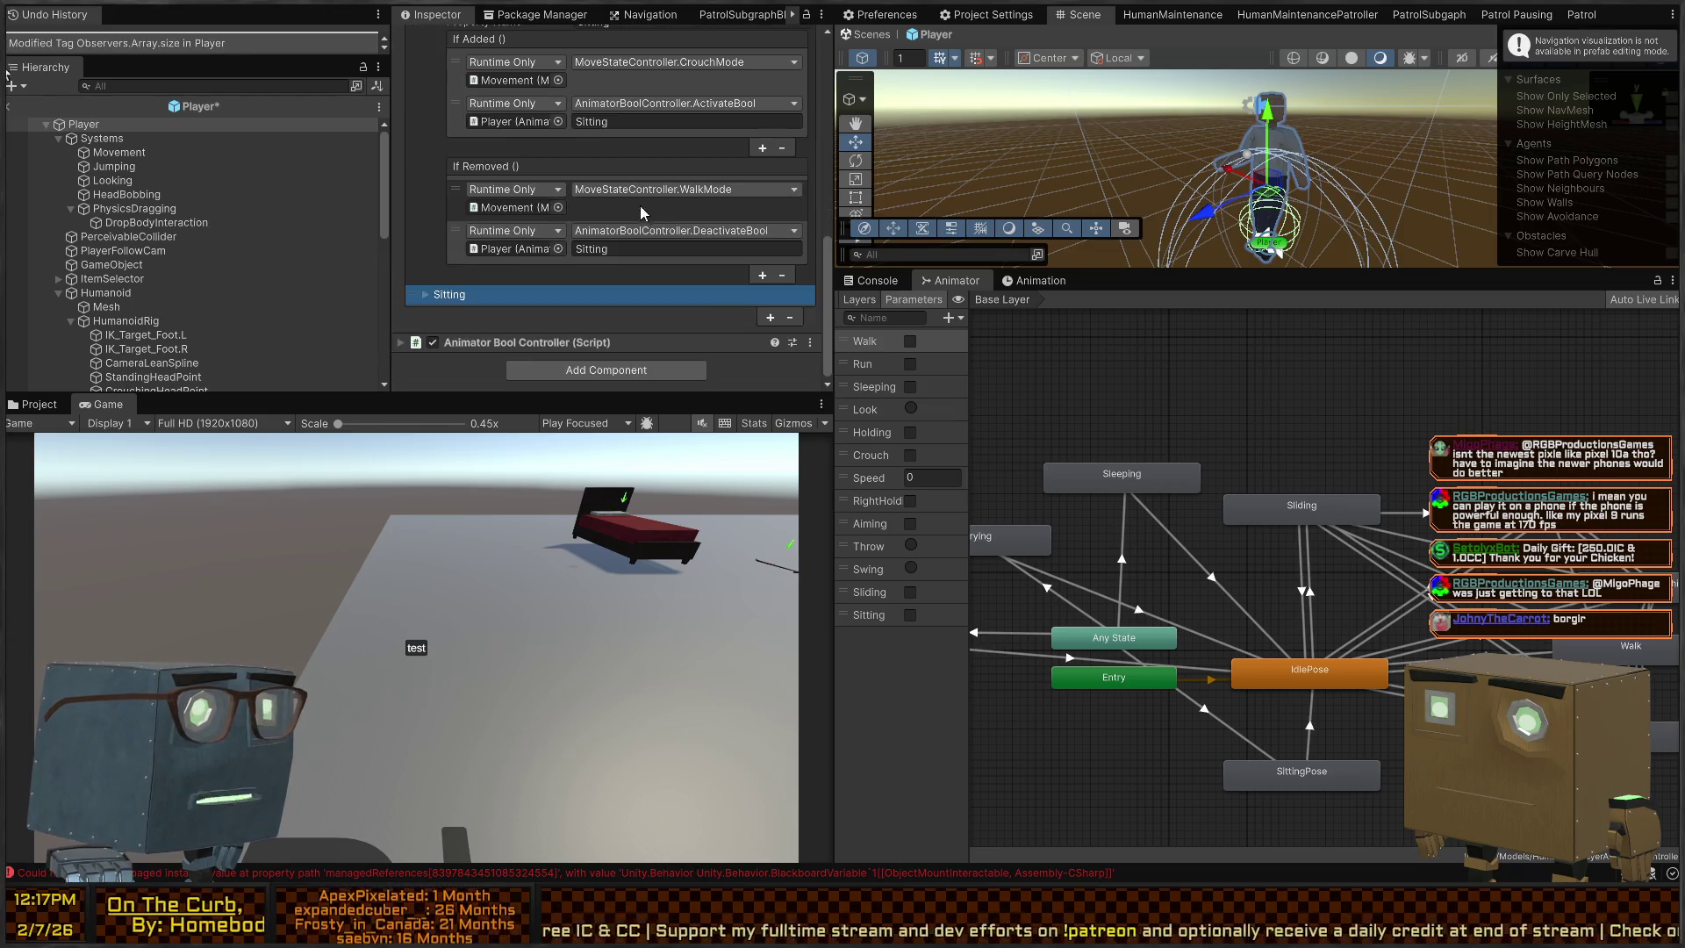
left_click(641, 265)
scroll(641, 219, "down", 1)
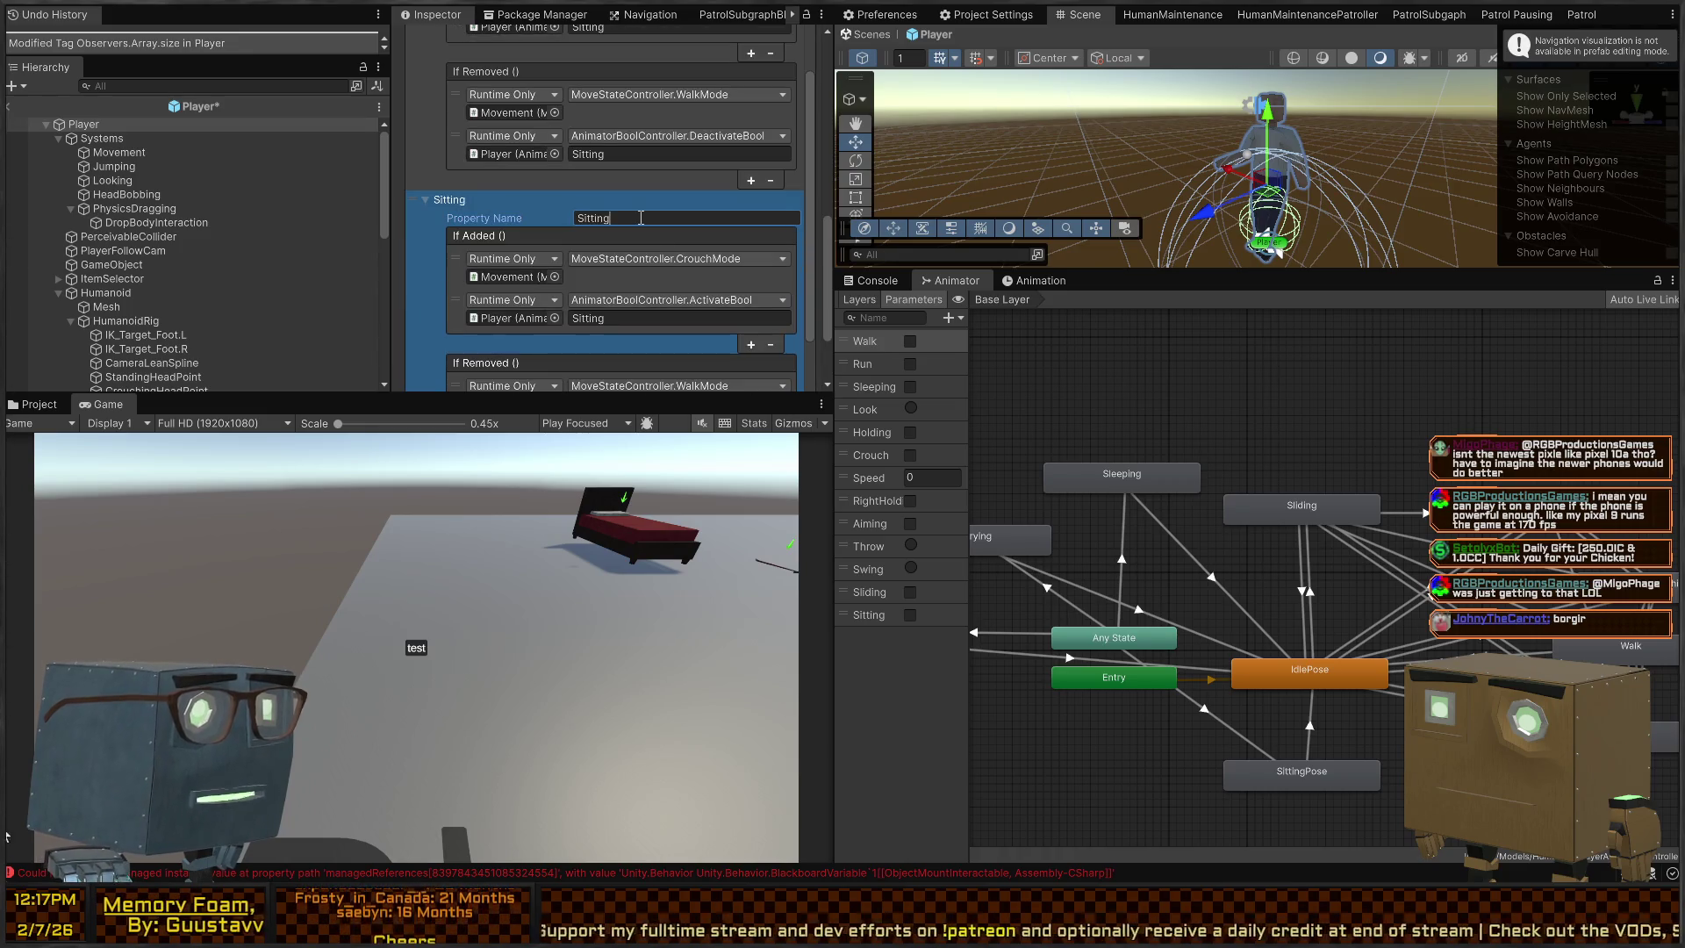
type("Sl")
type("g")
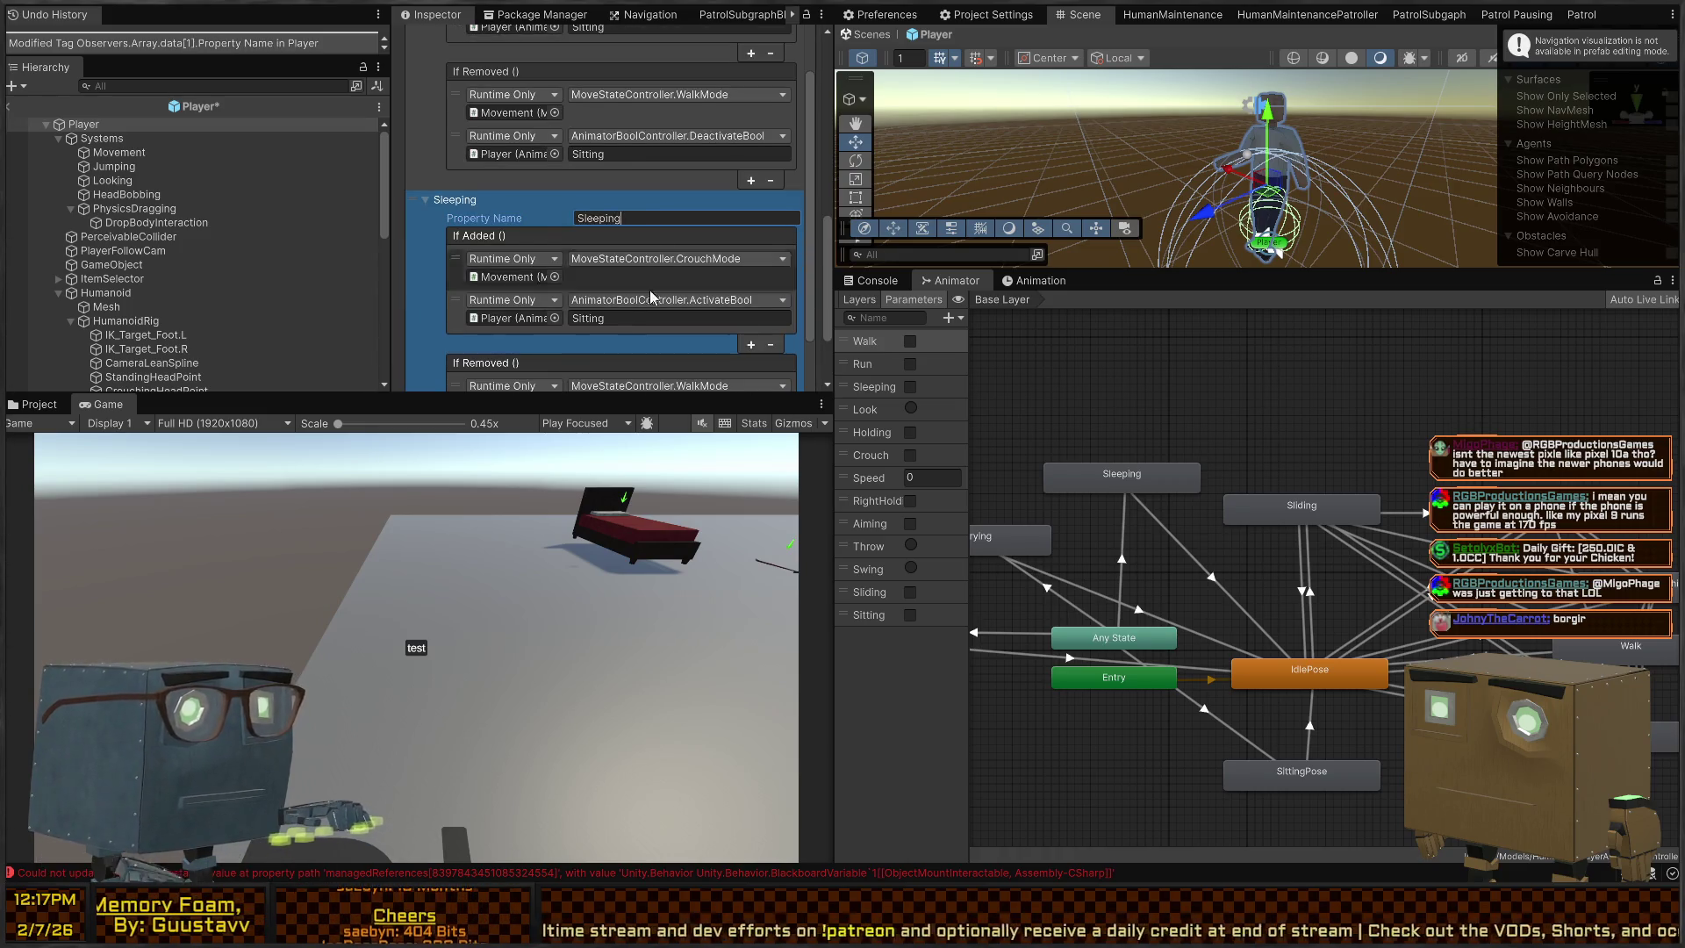
scroll(641, 218, "down", 3)
Set the If Added and If Removed animator bool names to Sleeping, then start a test run
left_click(641, 199)
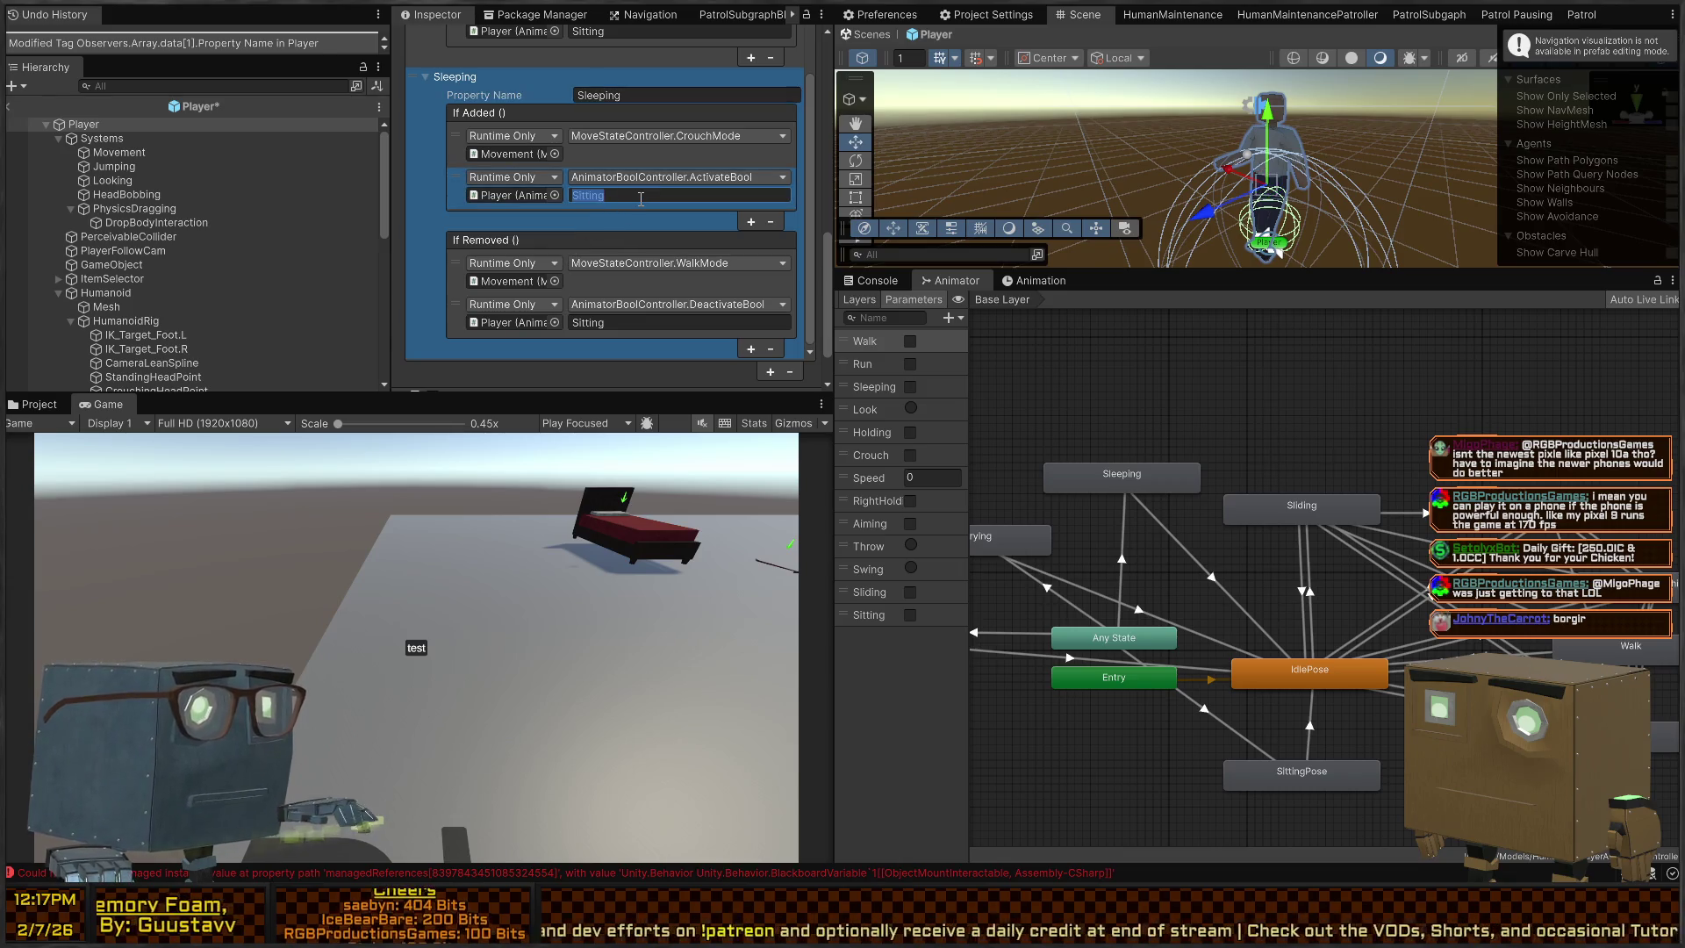
type("Sleep9")
key("ctrl+a")
type("Sle")
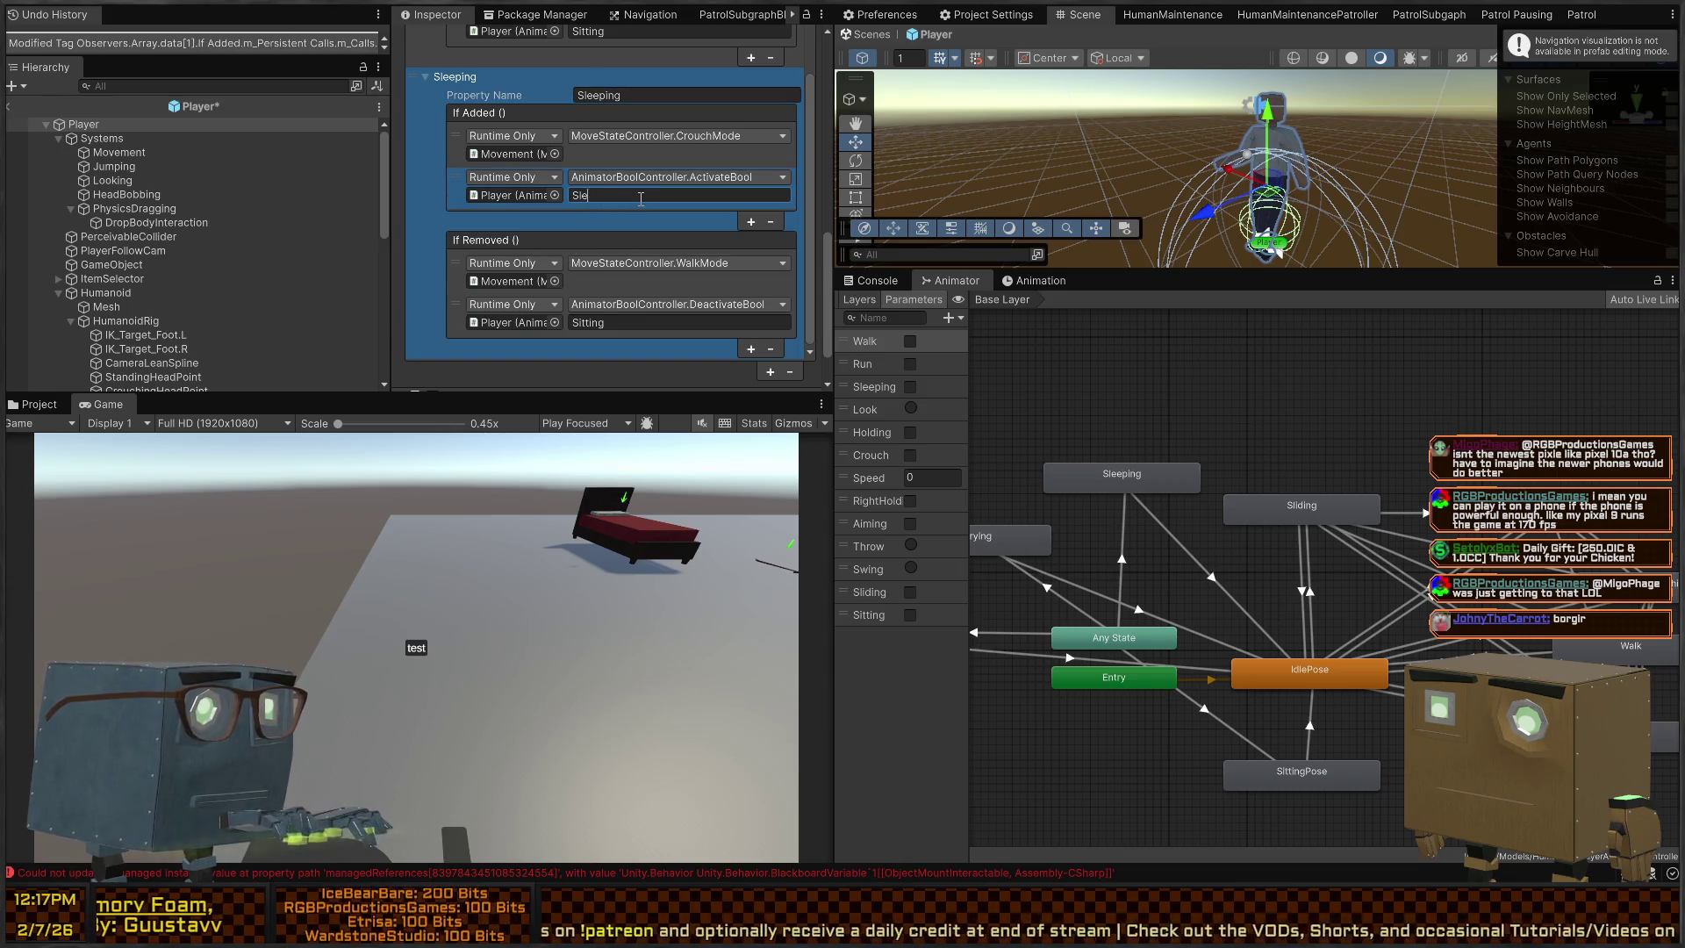
left_click(629, 323)
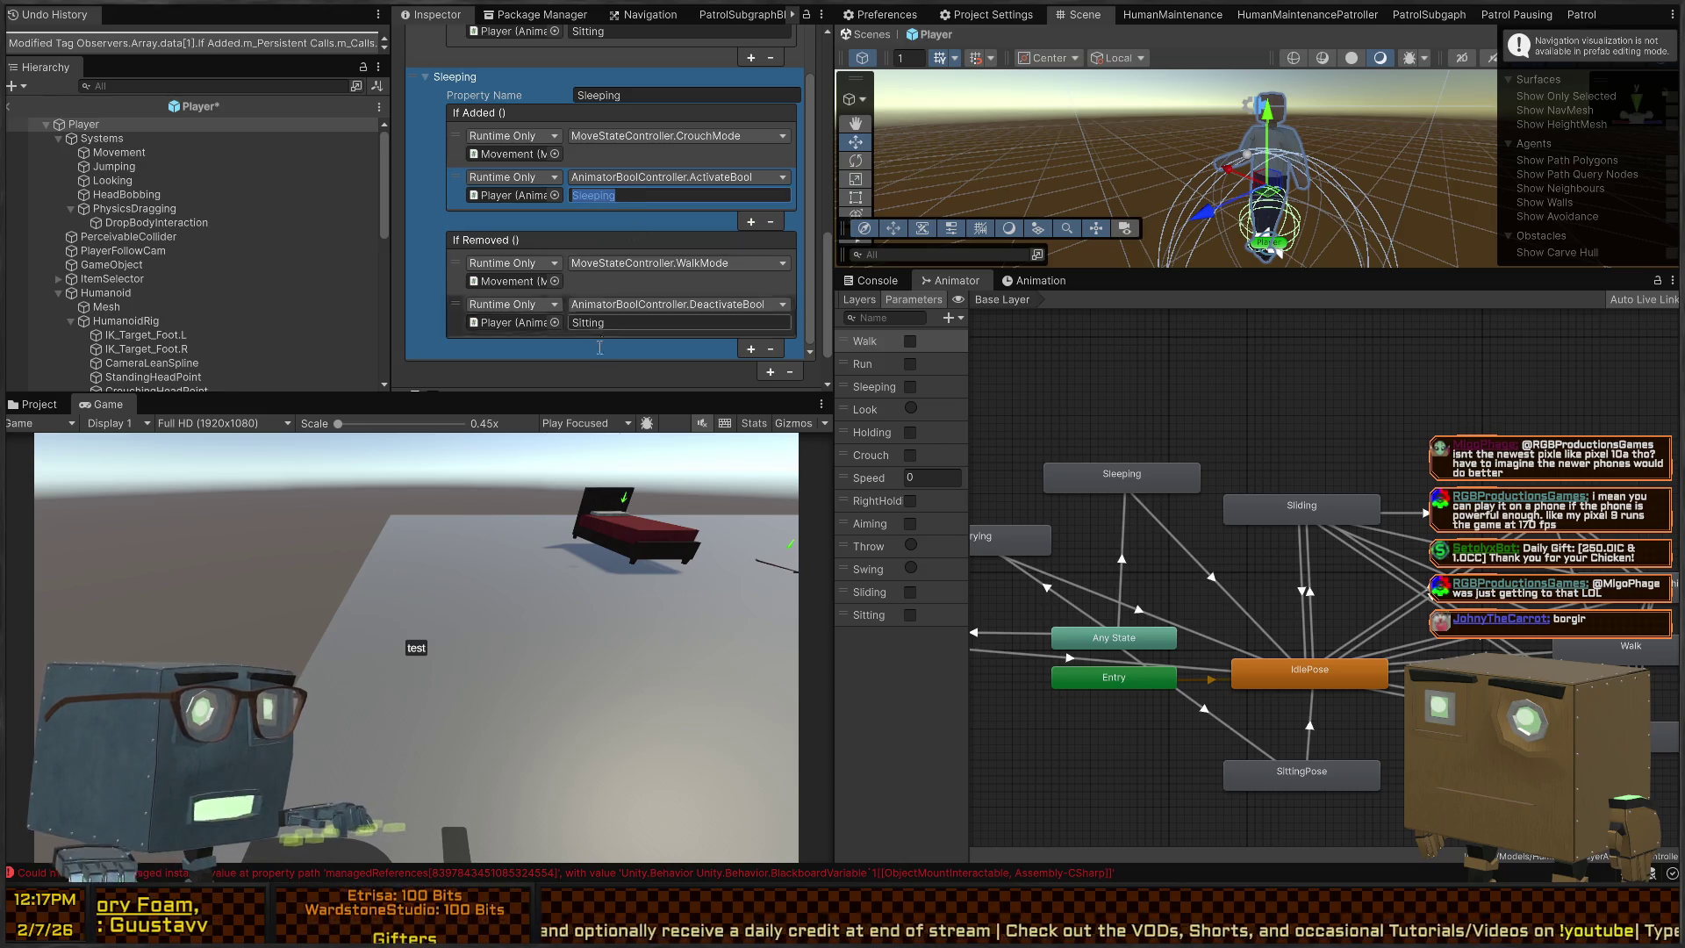
type("Sleeping")
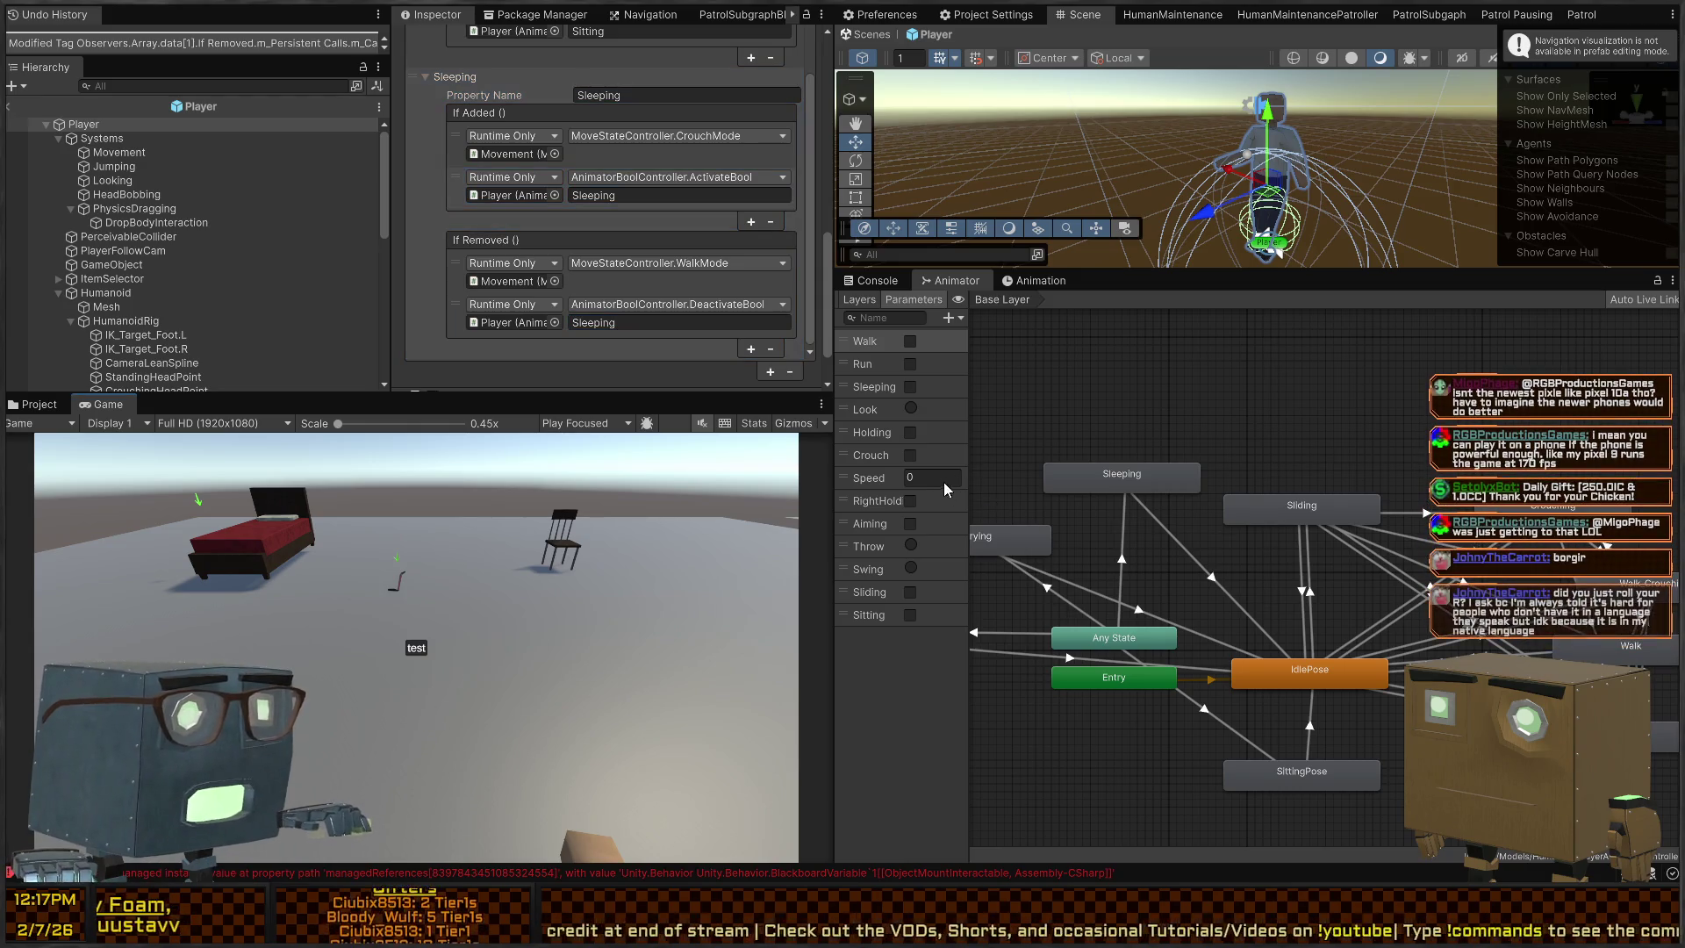
key("ctrl+p")
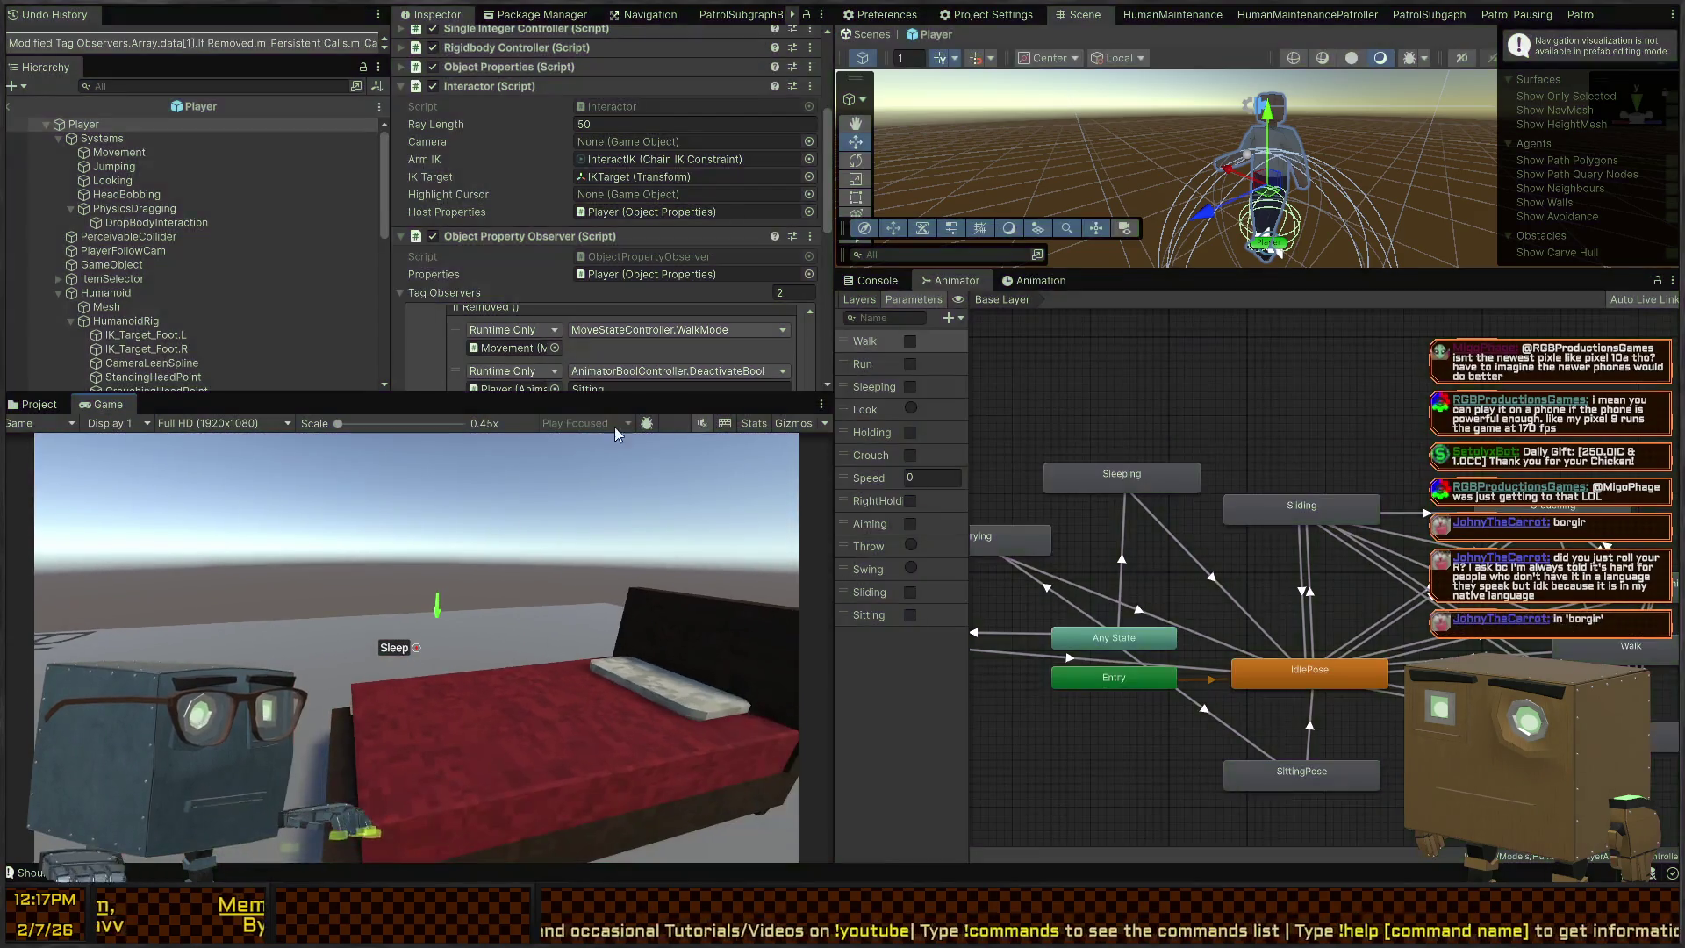
Stop the test run and exit prefab mode back to the InteractionTesting scene
key("ctrl+p")
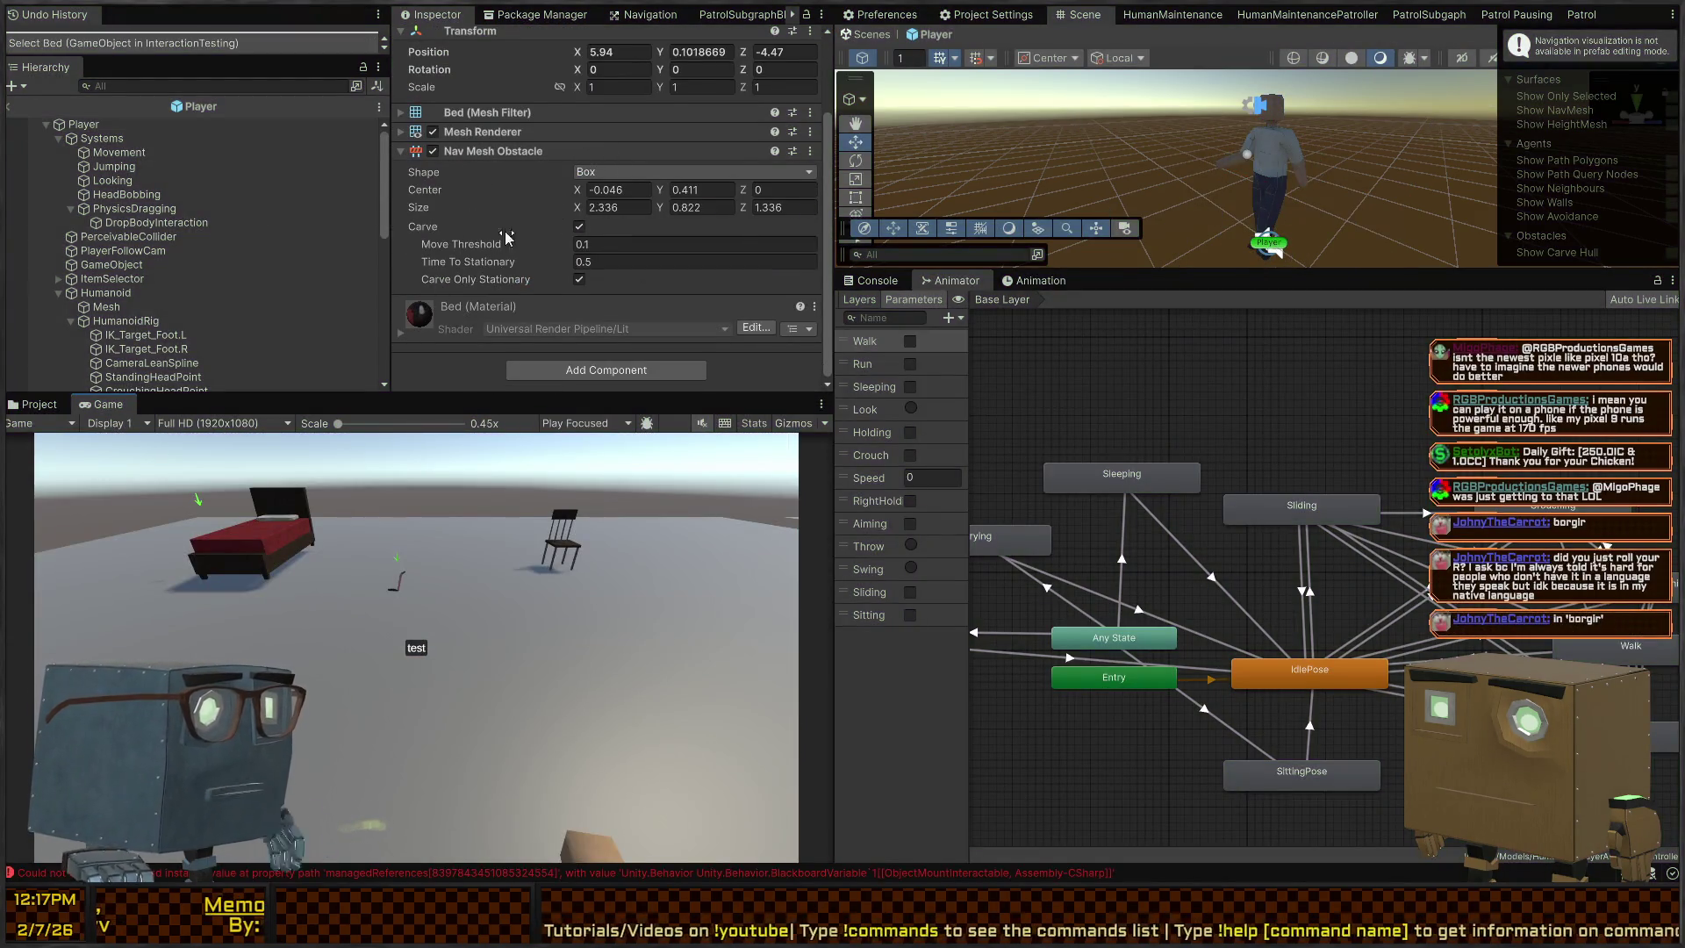
scroll(209, 223, "down", 10)
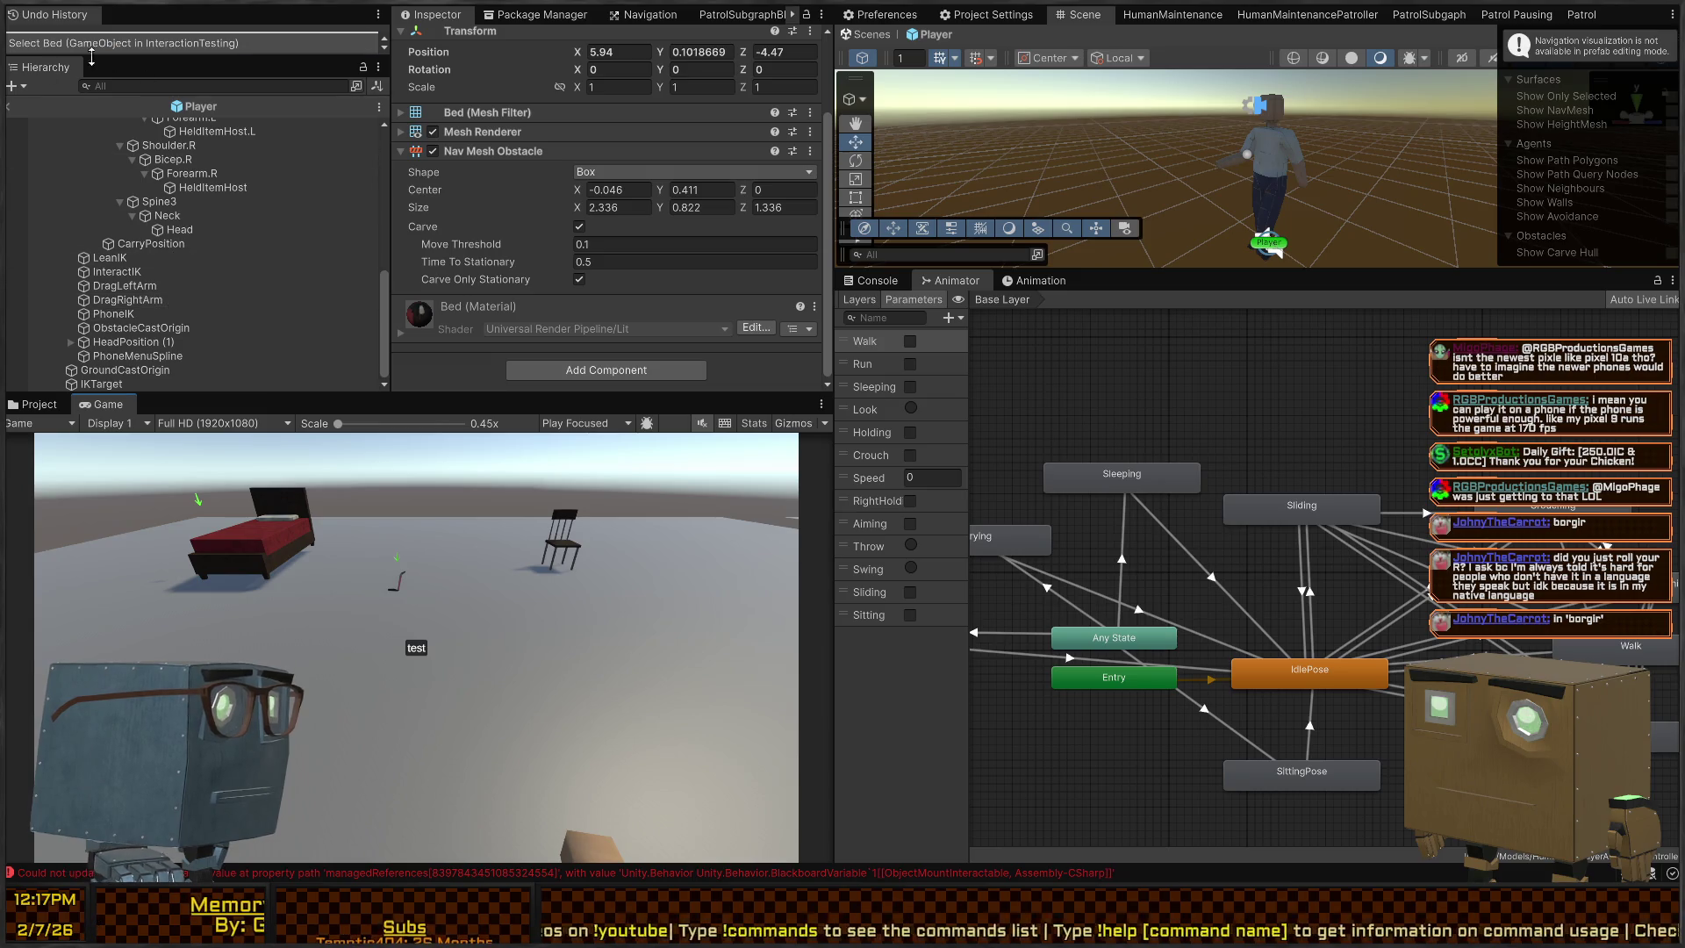
left_click(8, 103)
Inspect the Player's Object Properties references and open the ObjectPropertyObserver script
scroll(554, 211, "down", 10)
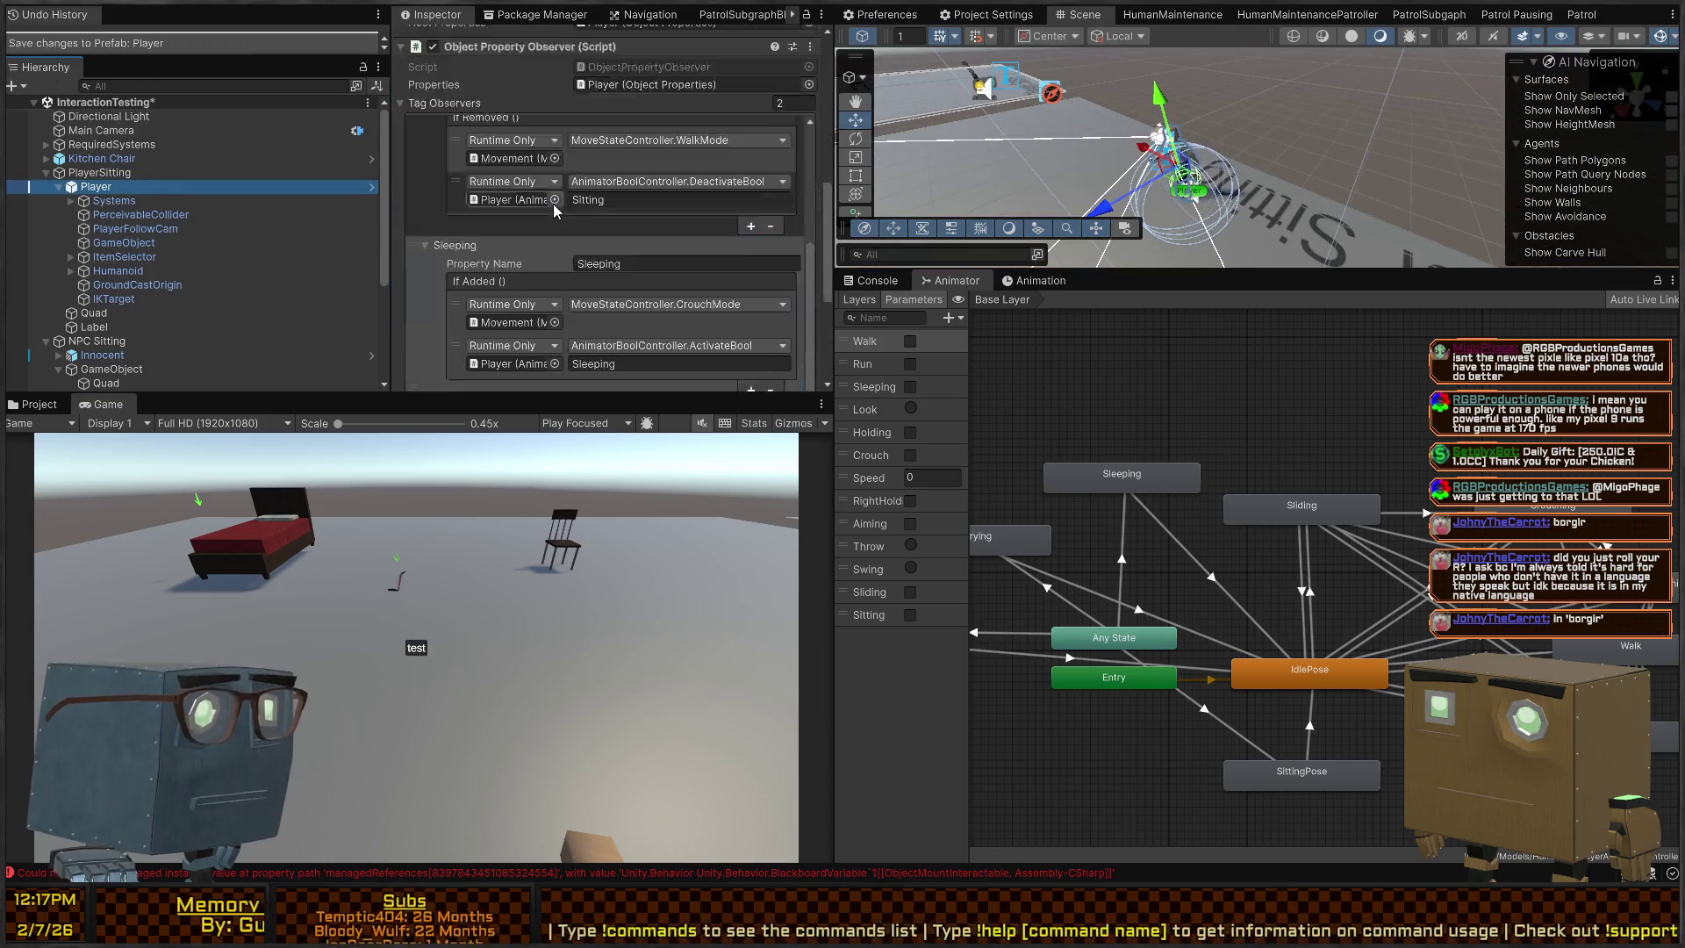
scroll(521, 360, "up", 2)
scroll(544, 247, "up", 6)
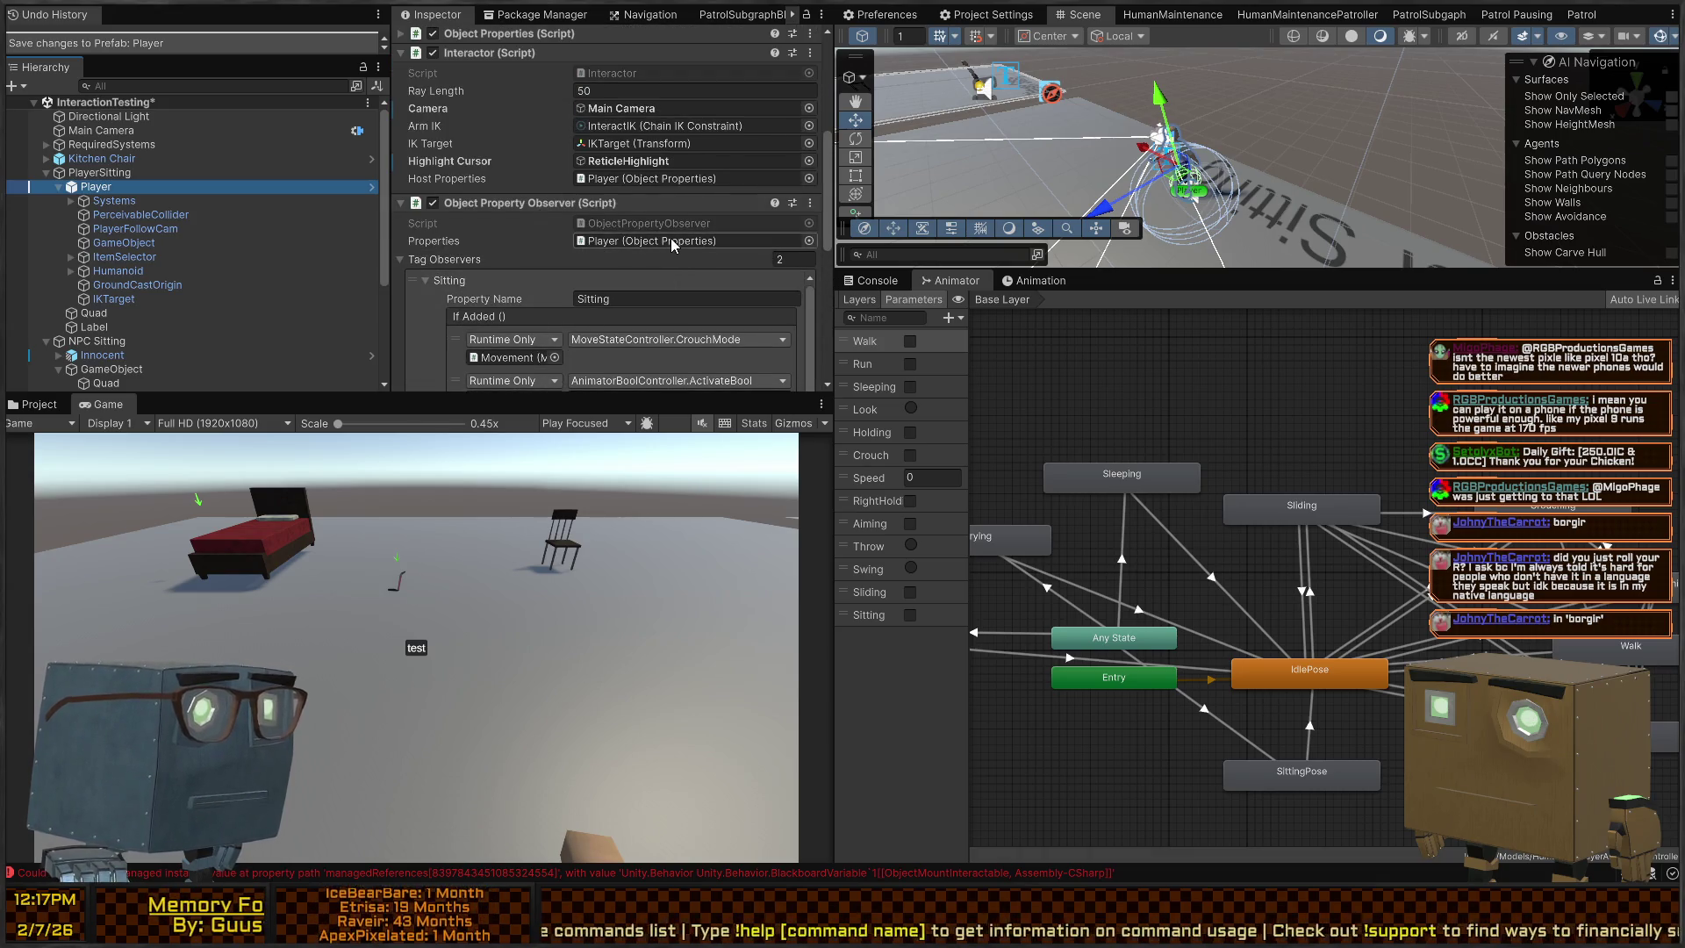
left_click(671, 240)
scroll(527, 197, "down", 2)
scroll(506, 175, "up", 6)
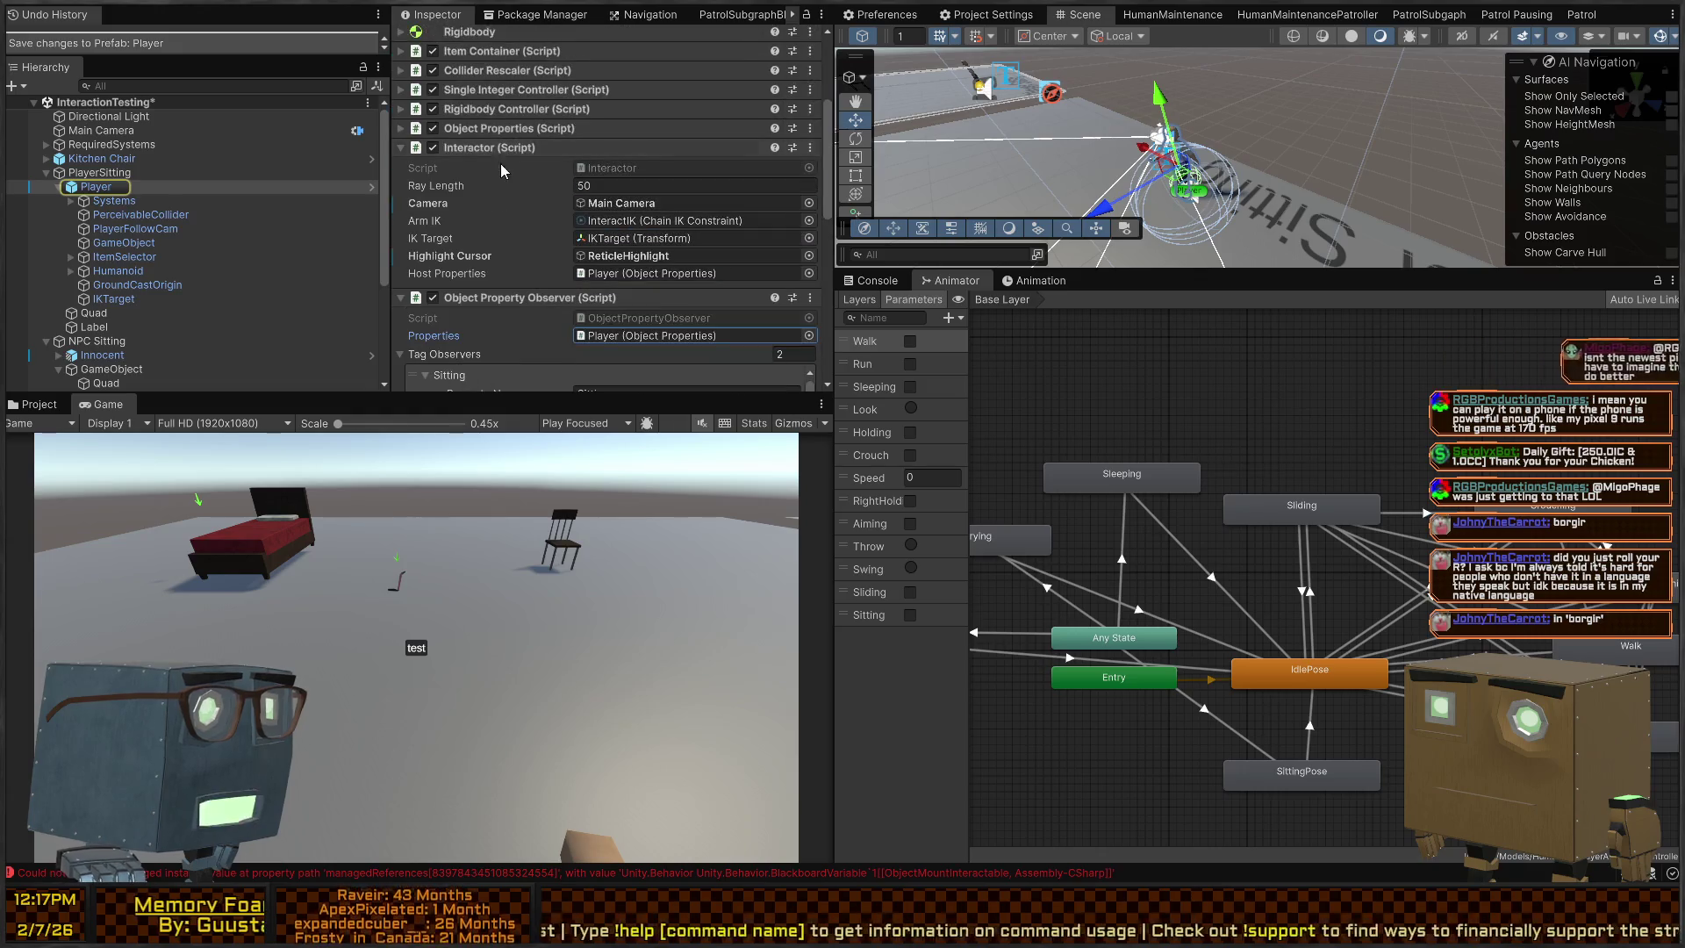
left_click(517, 130)
left_click(518, 129)
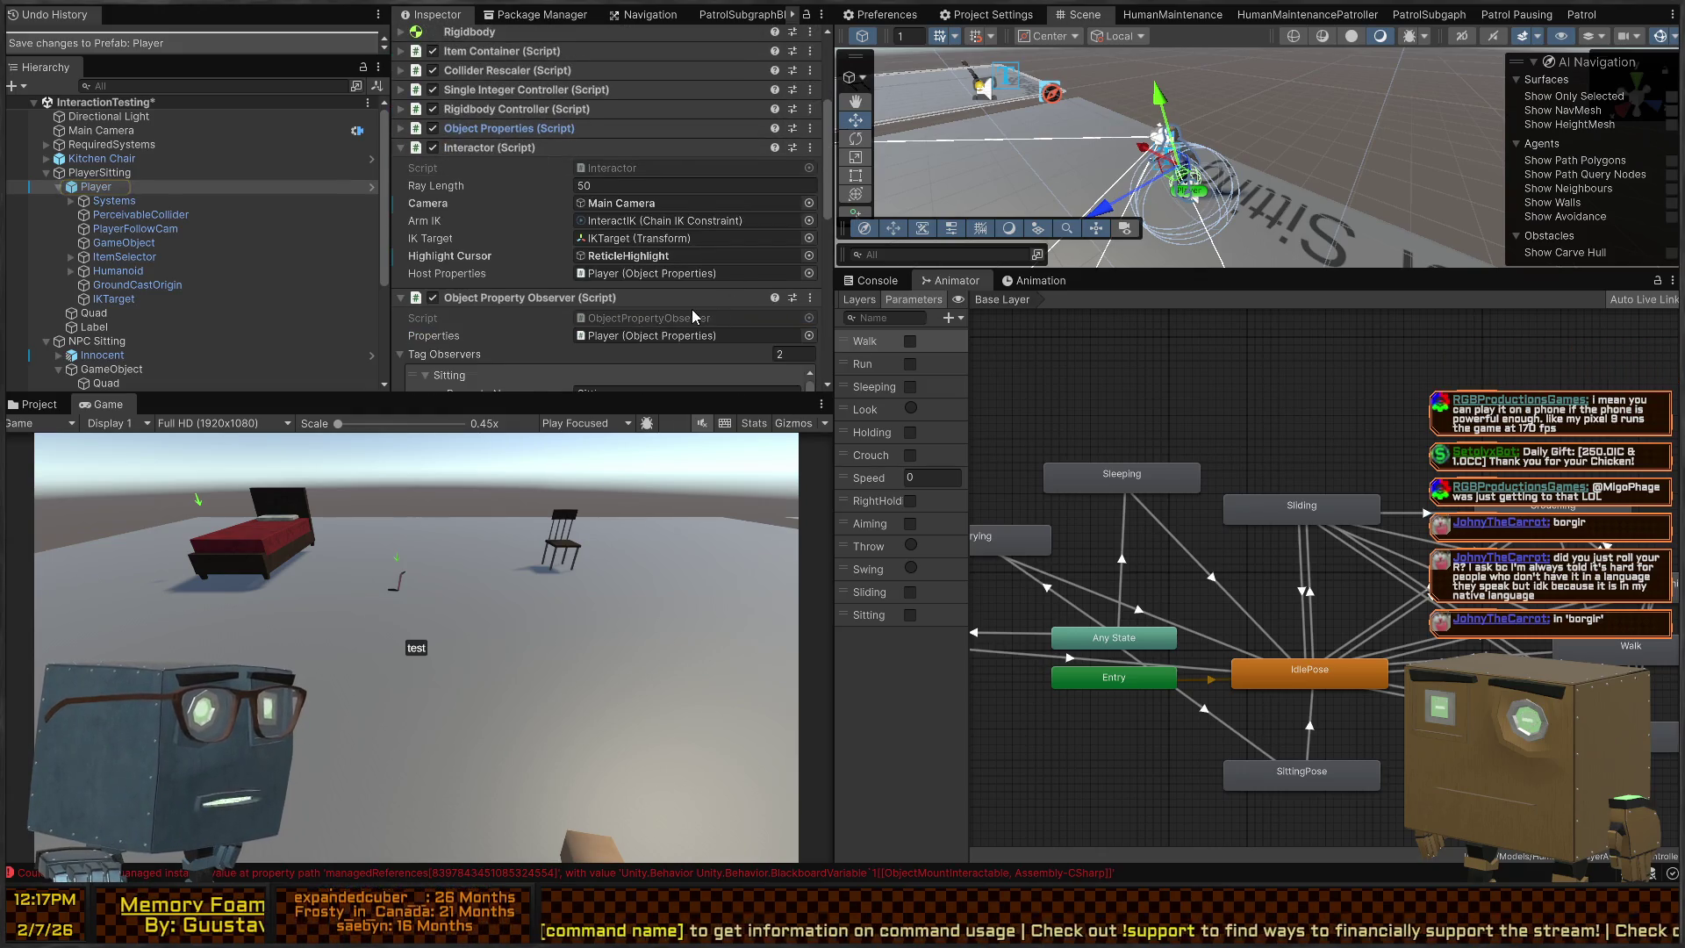
scroll(668, 290, "down", 2)
double_click(649, 270)
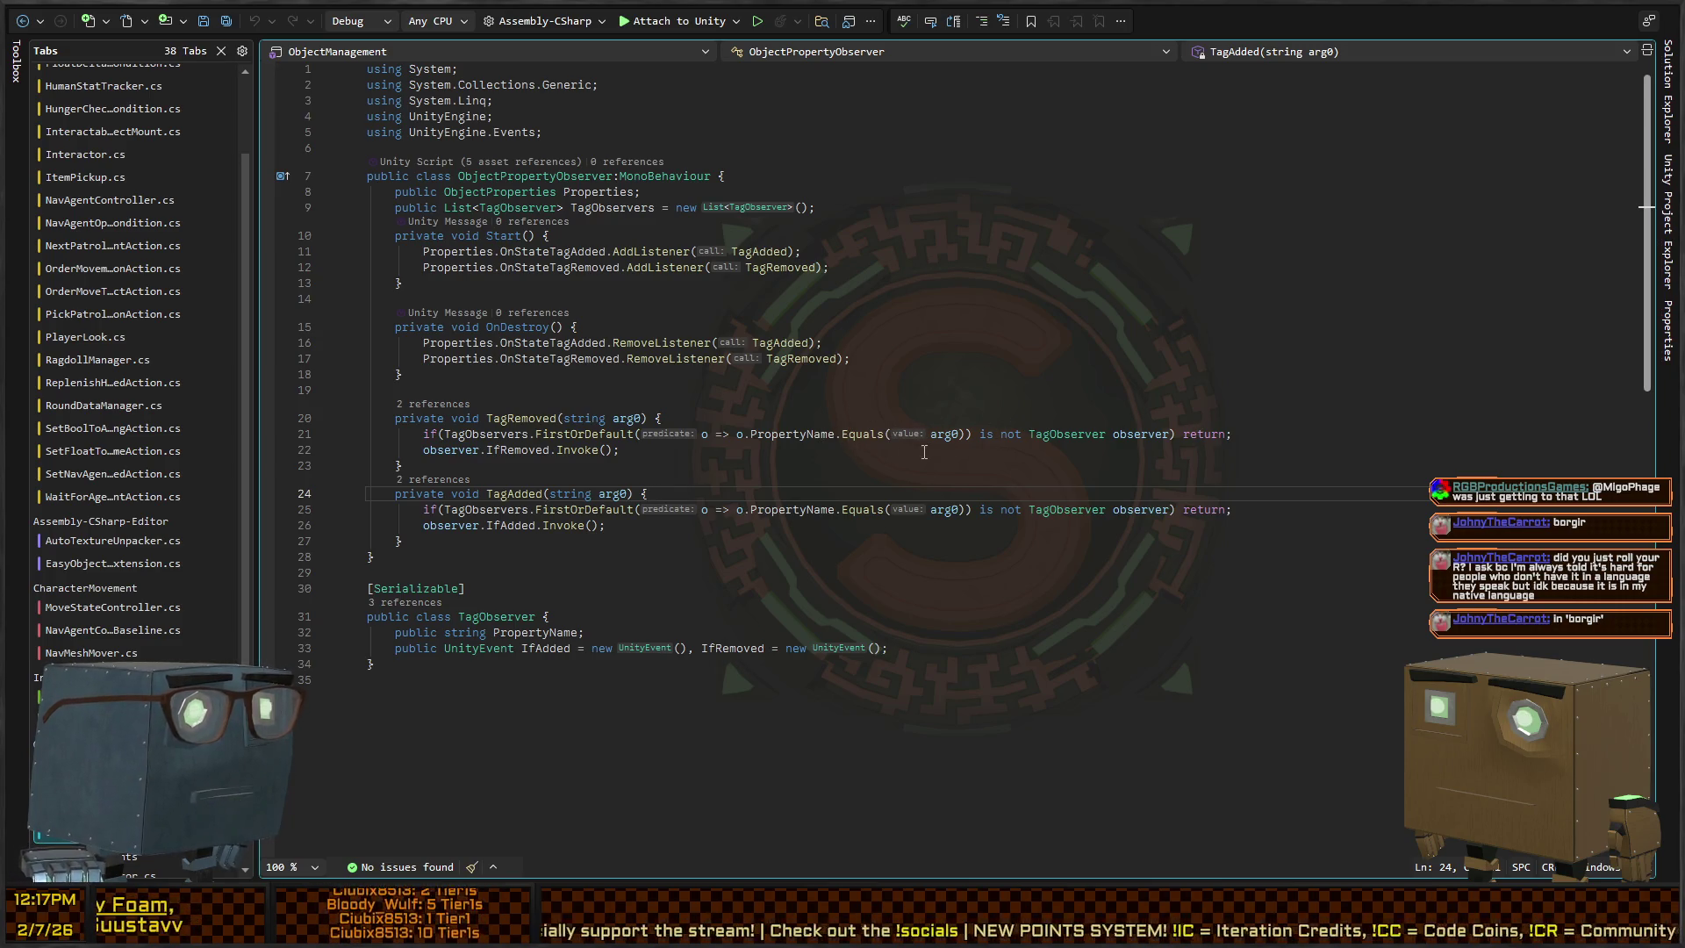
Read through the TagRemoved method in the ObjectPropertyObserver script
left_click(445, 450)
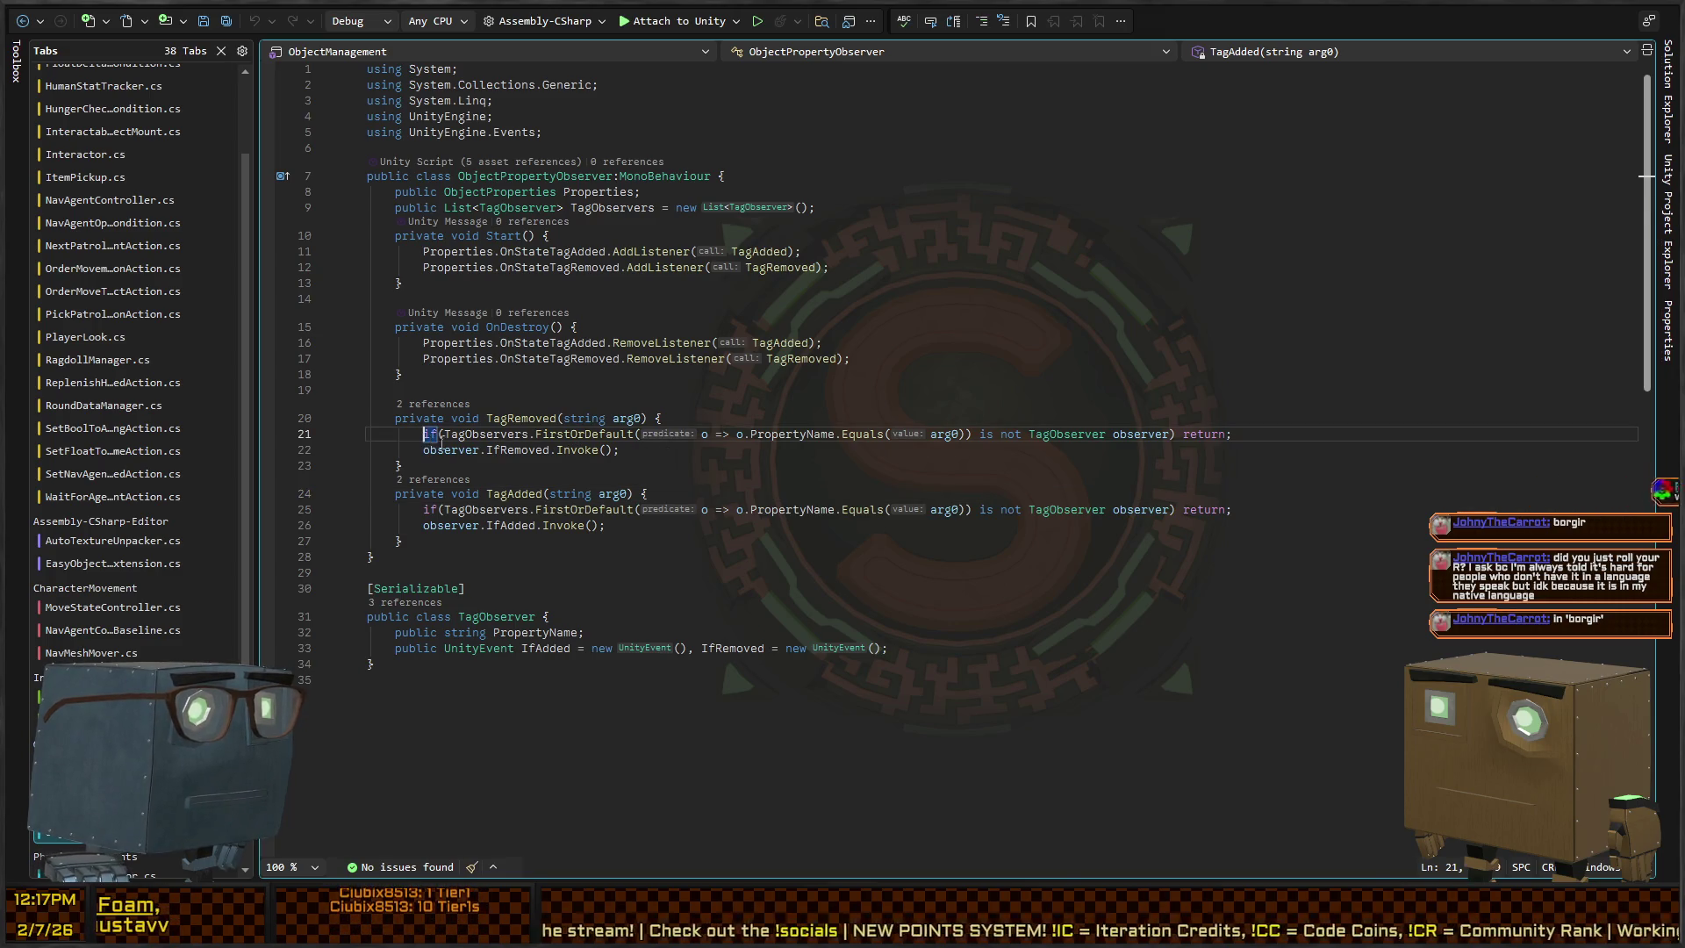
left_click(619, 471)
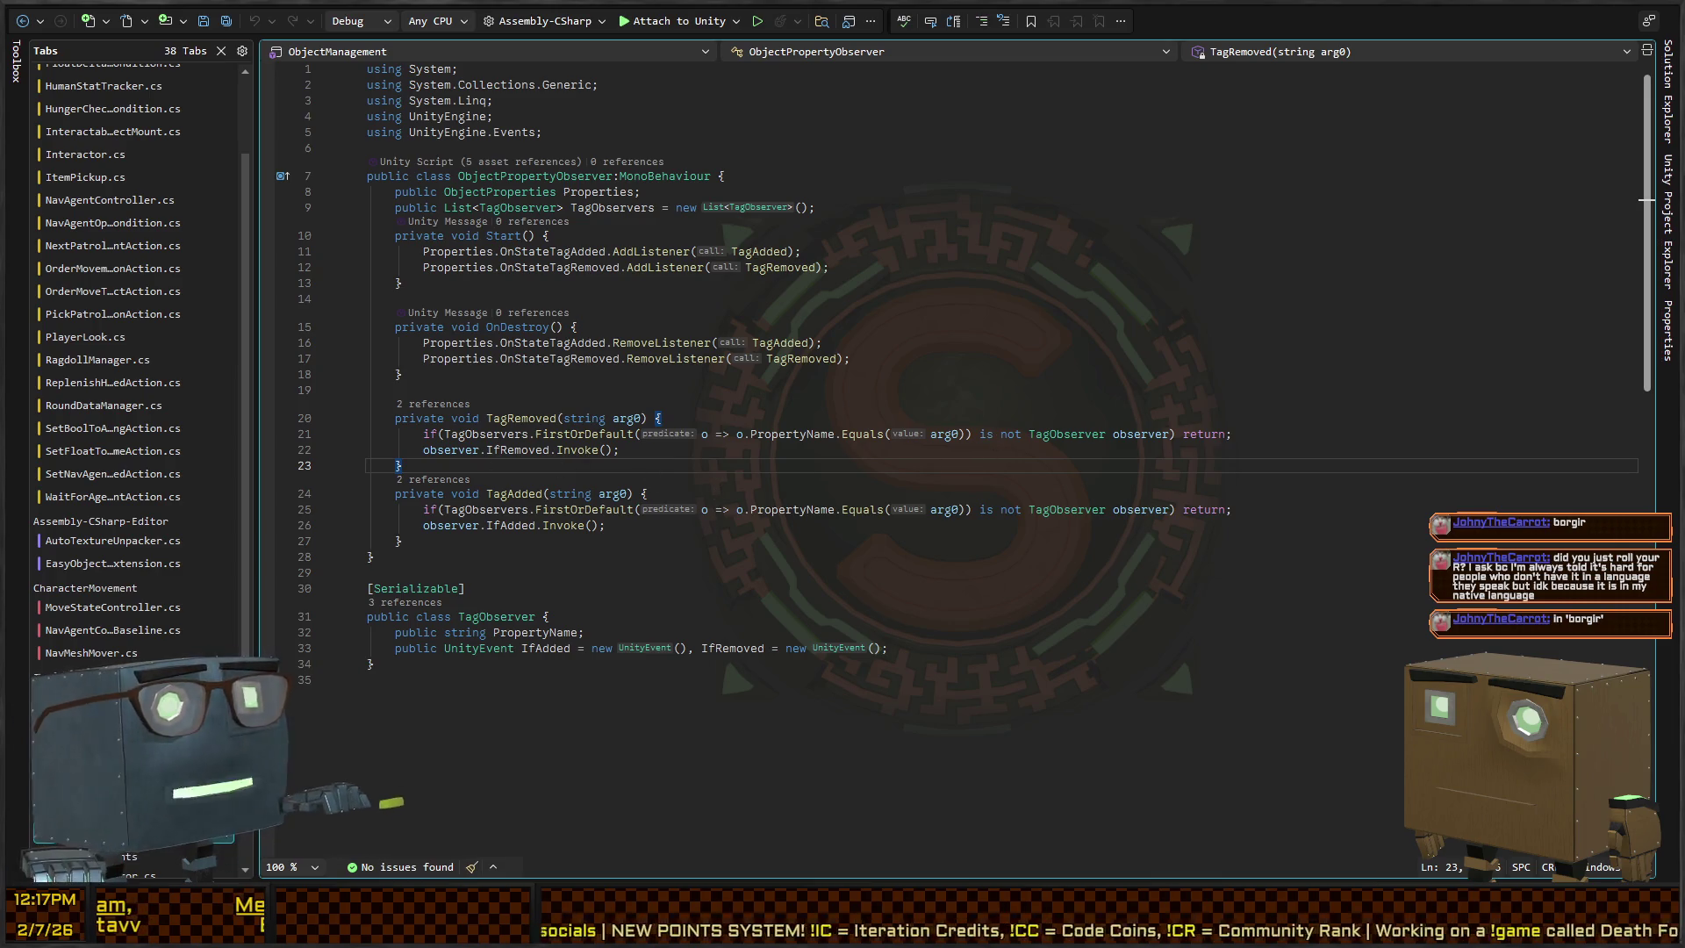
key("alt+Tab")
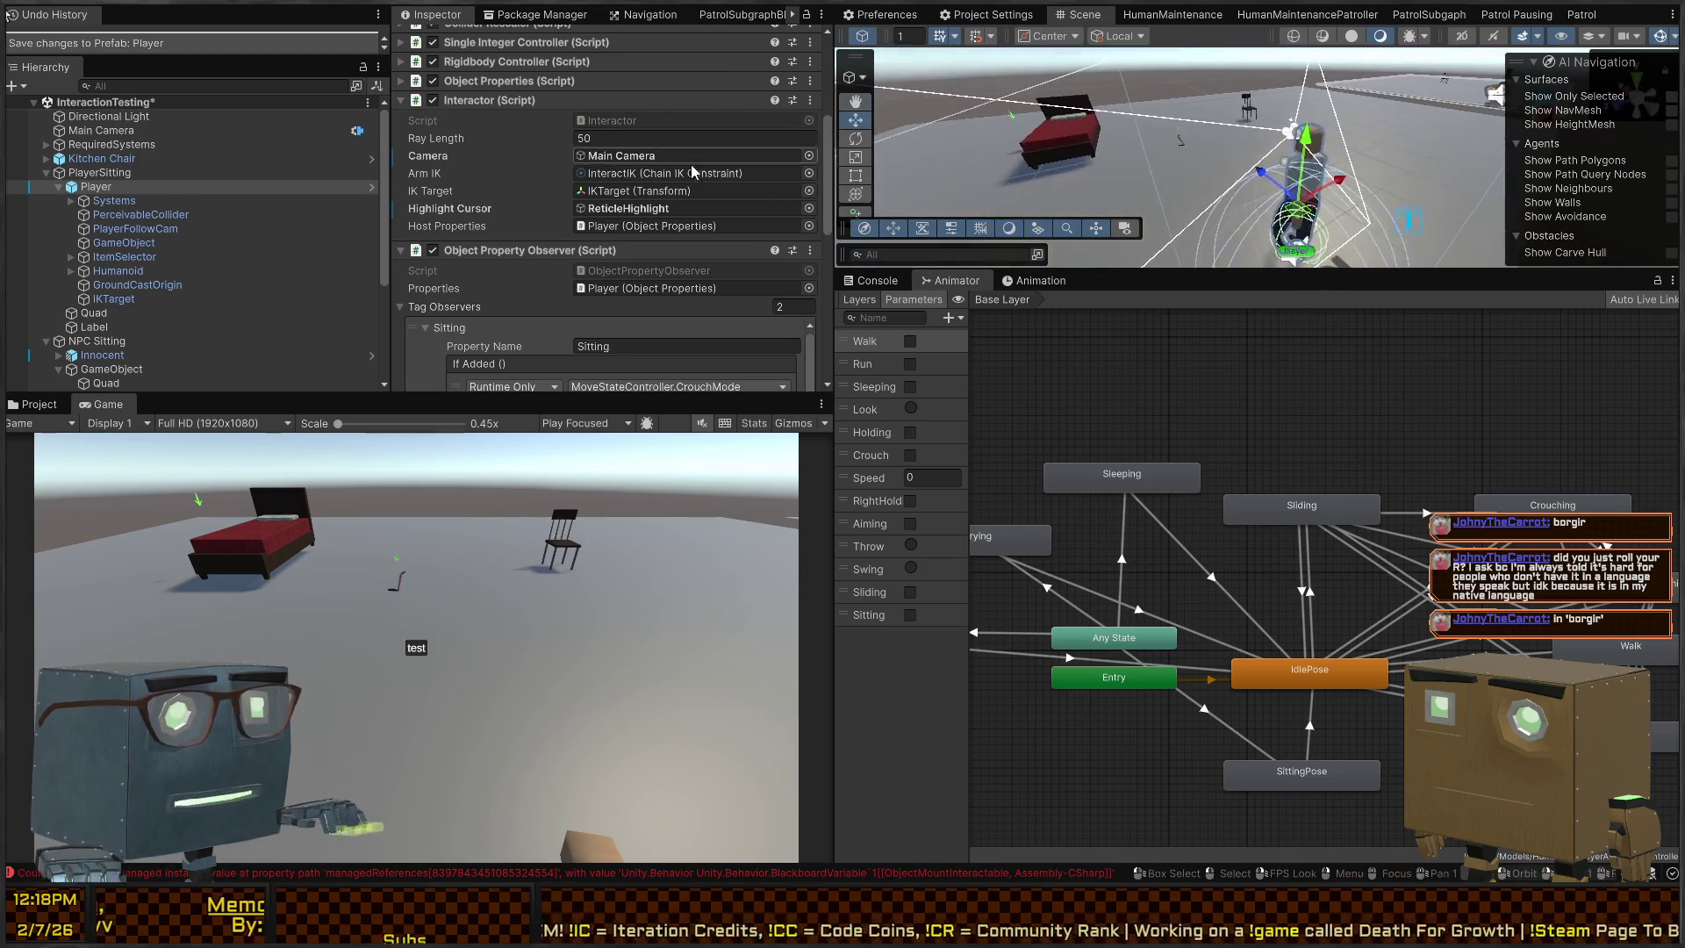
Play-test by walking the player toward the bed, then return to InteractableObjectMount in Rider
key("ctrl+p")
left_click(444, 612)
key("w")
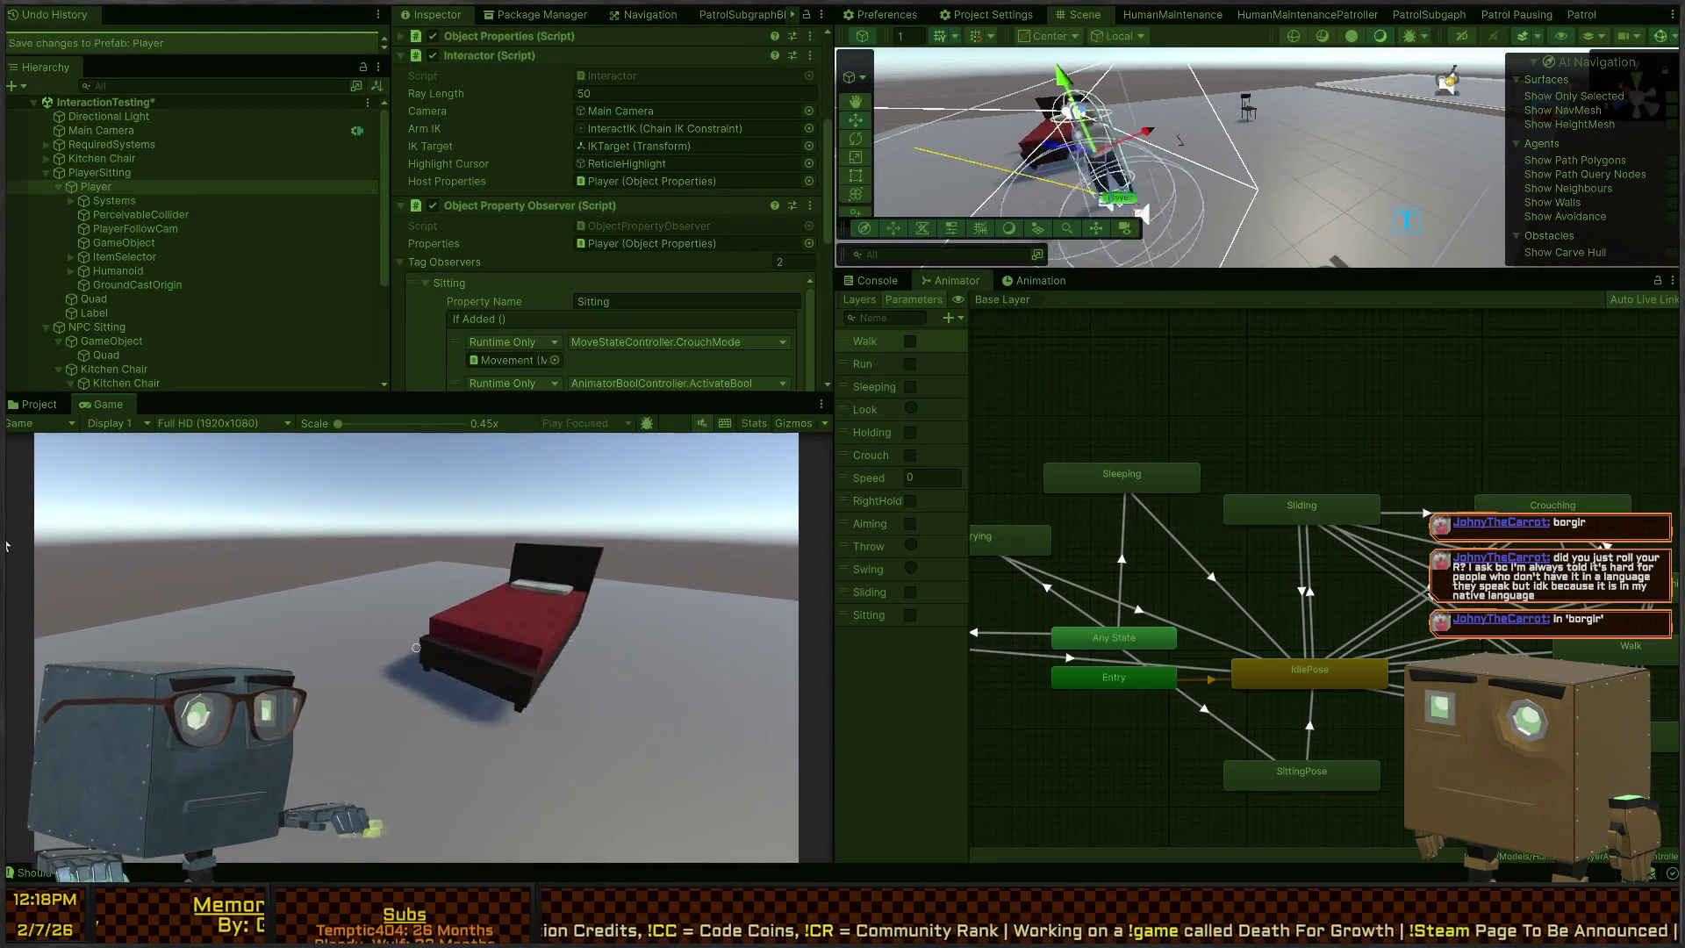
key("alt+Tab")
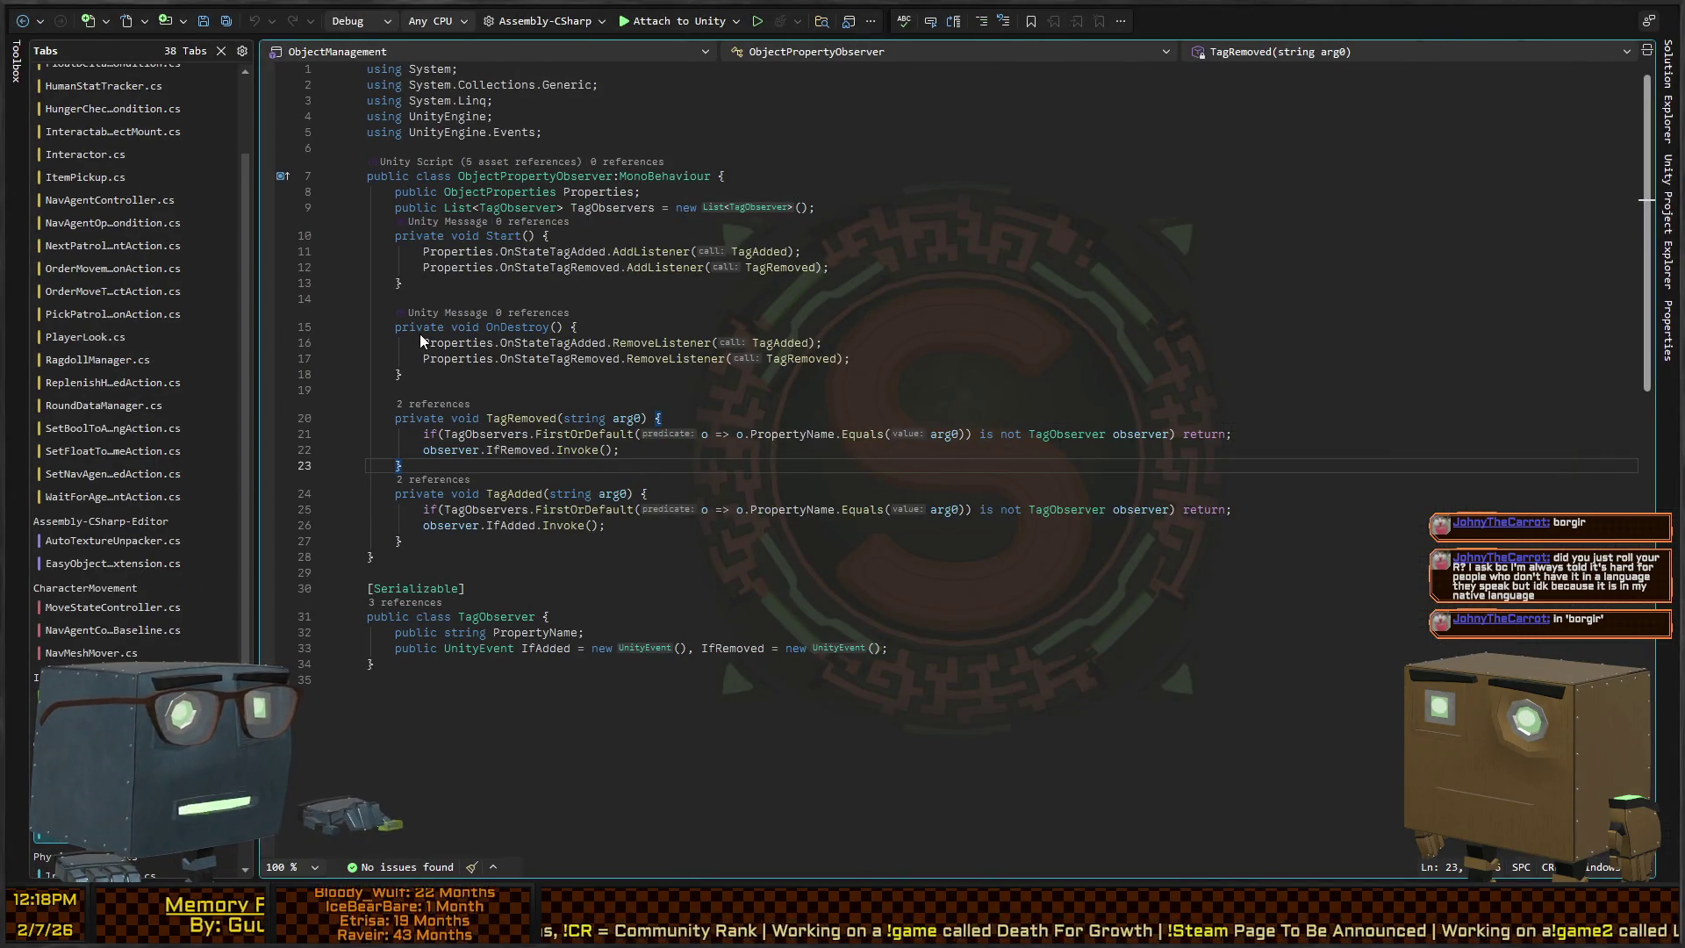
key("ctrl+Tab")
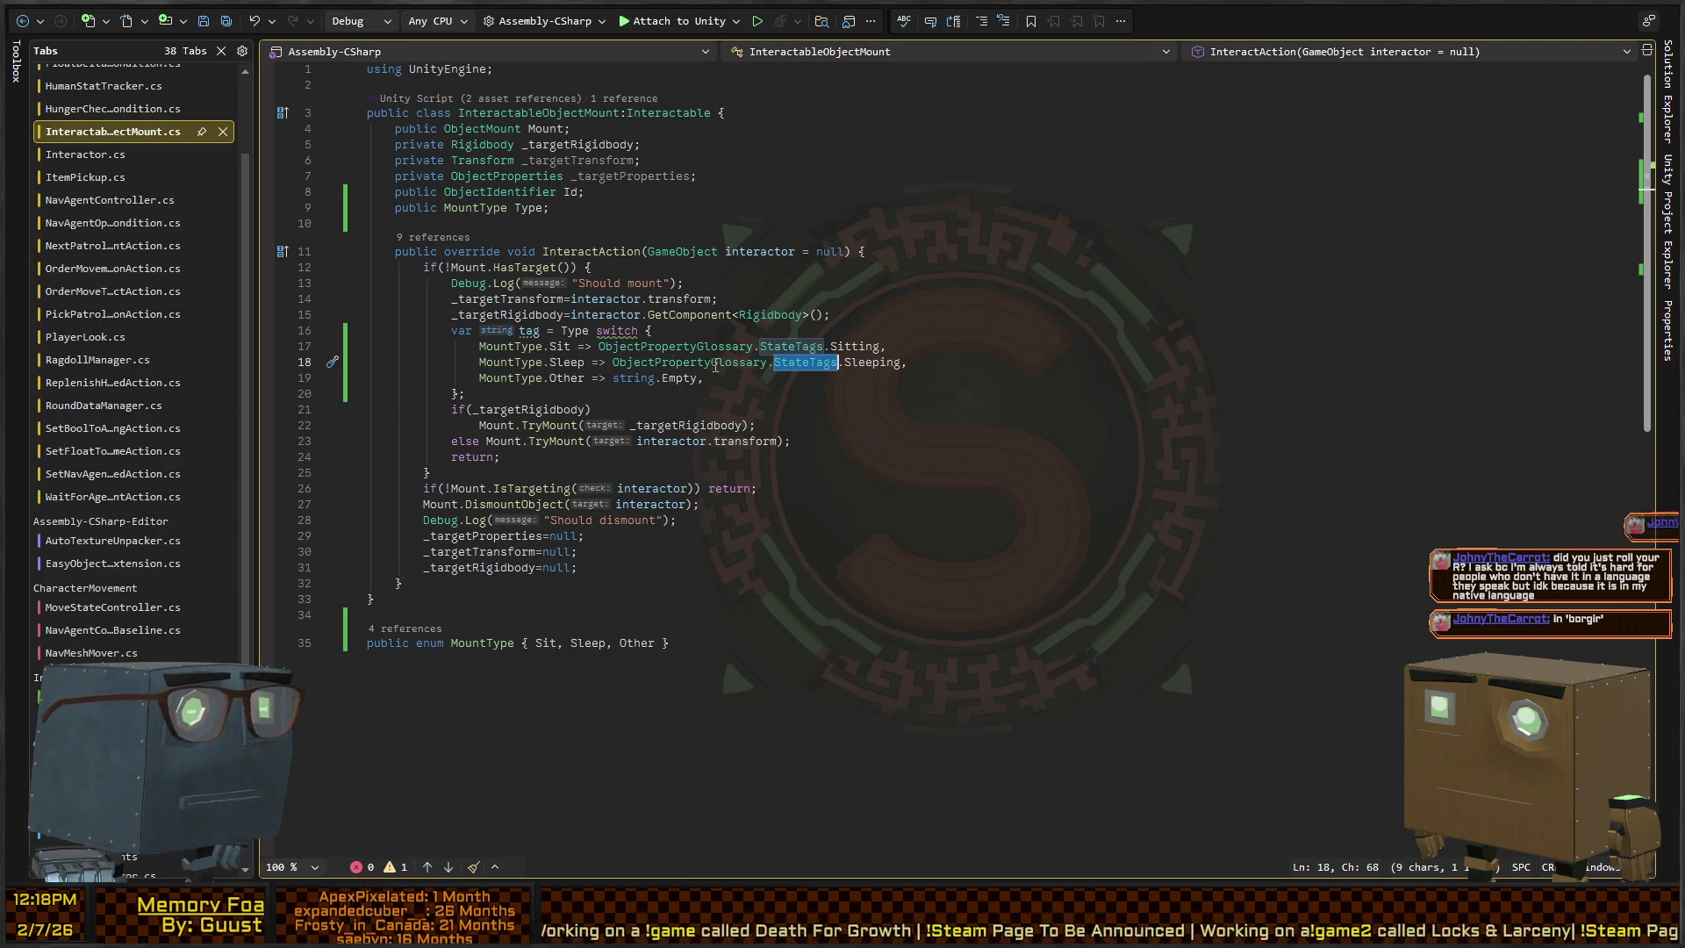
Jump from InteractableObjectMount to the StateTags.Sleeping definition and come back to the switch
left_click(881, 362)
key("F12")
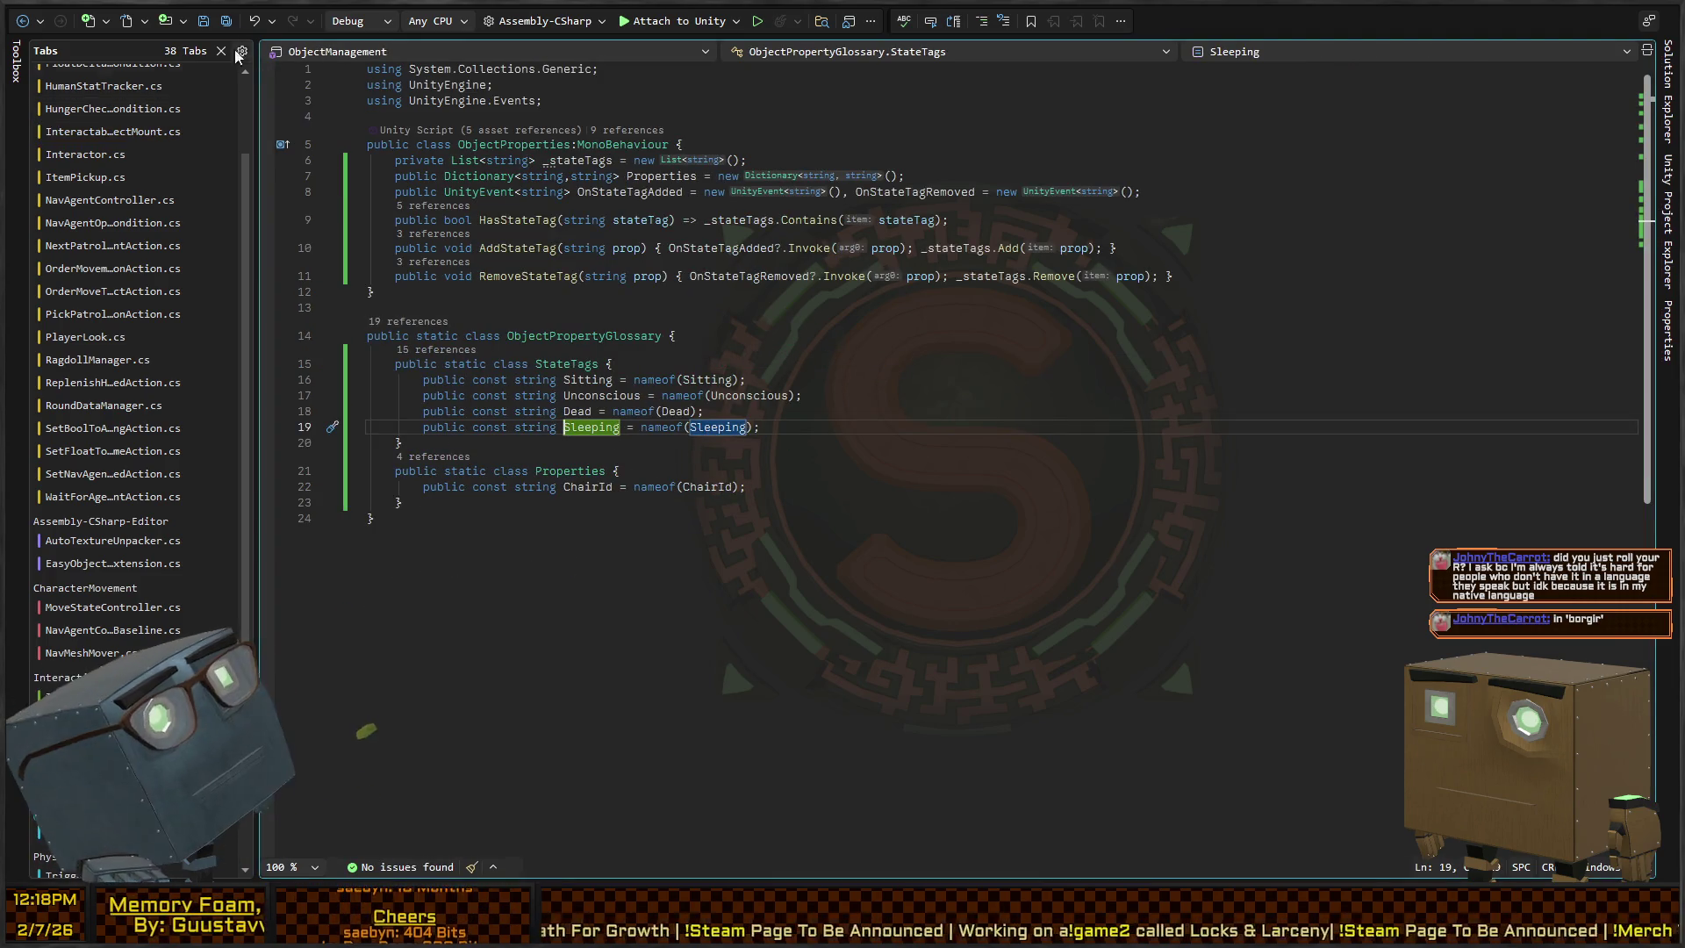
left_click(23, 20)
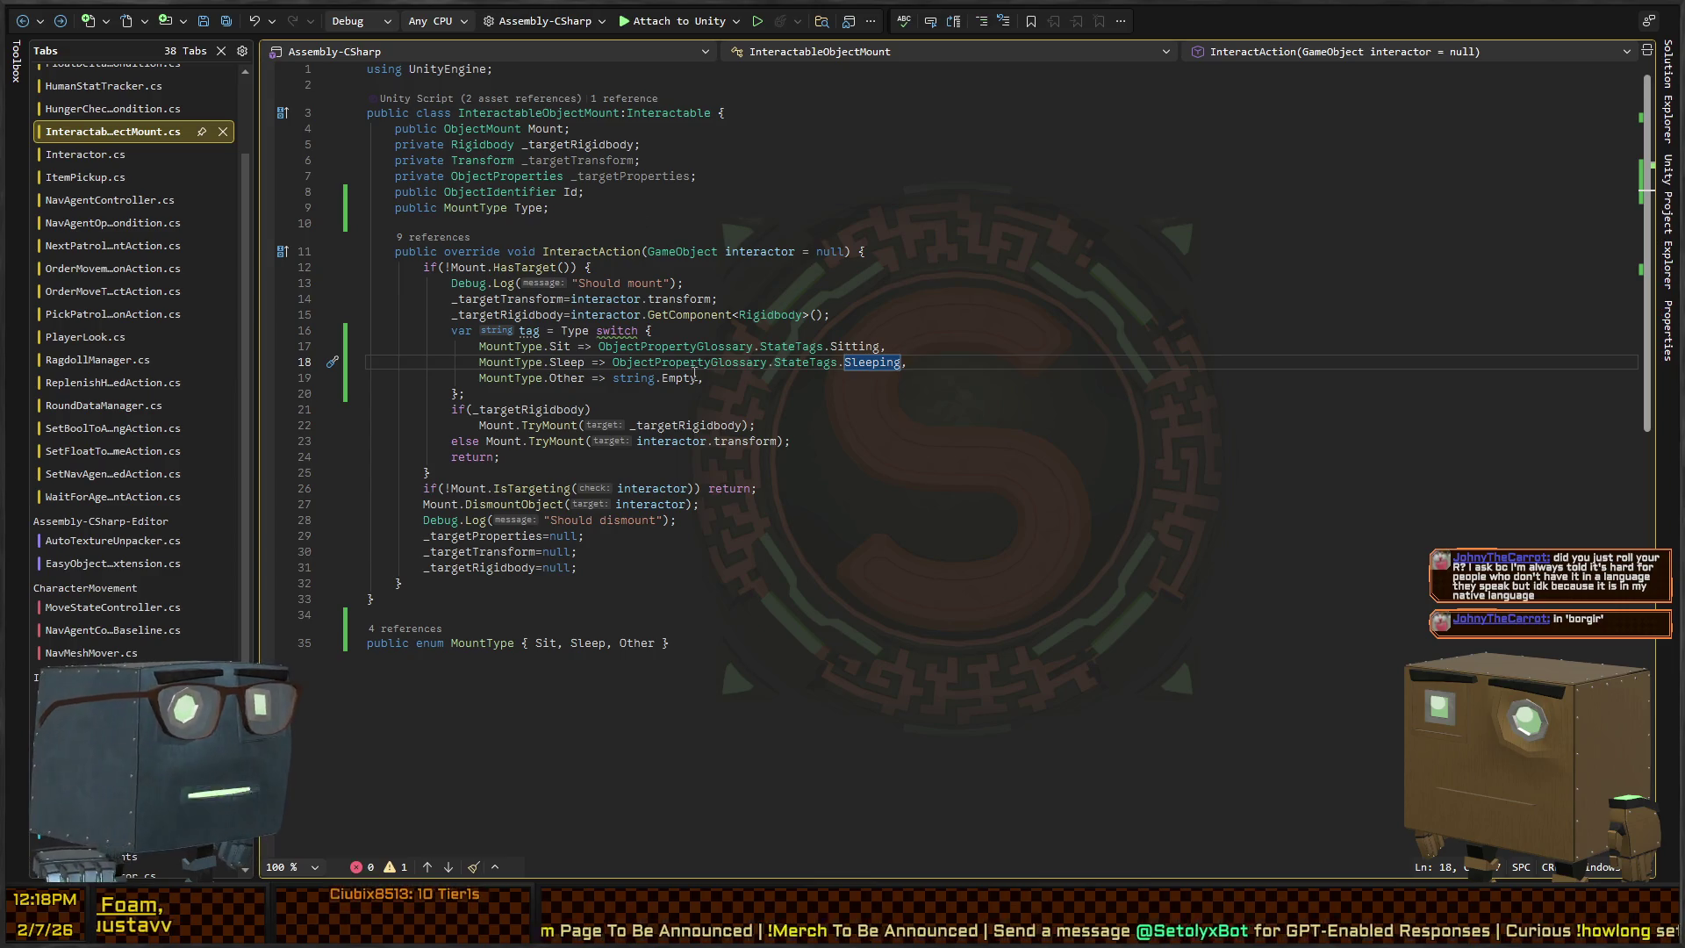
left_click(844, 383)
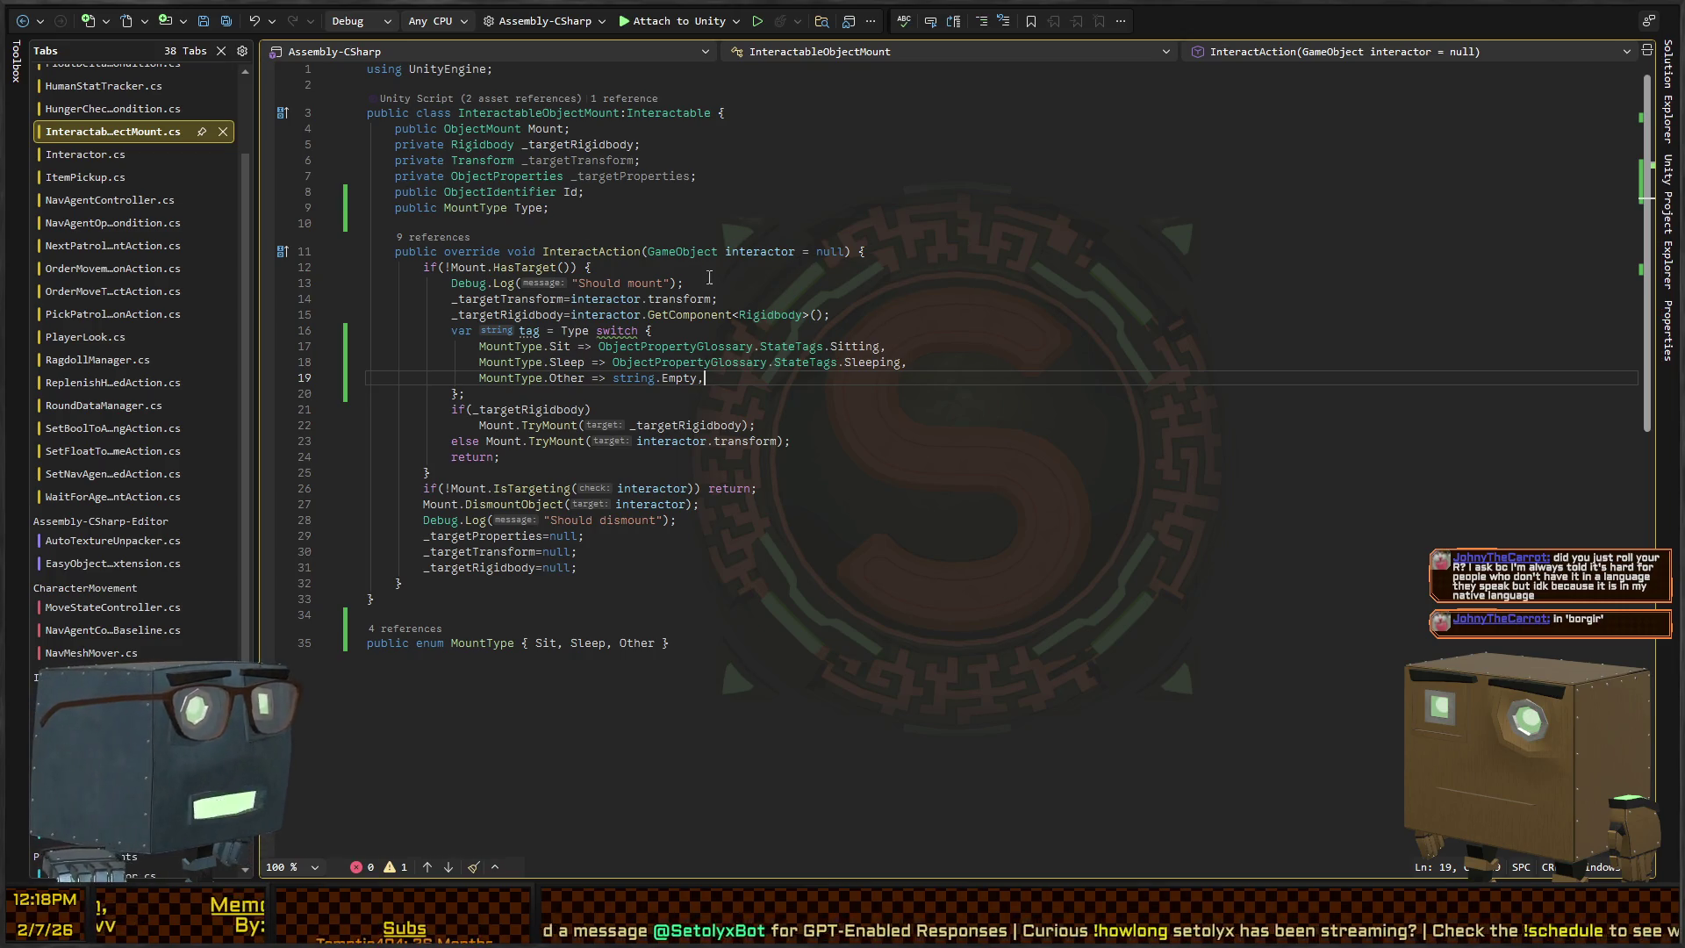
Review the Rigidbody, ObjectPropertyGlossary and Sleeping tag references in InteractableObjectMount
left_click(851, 297)
left_click(1005, 349)
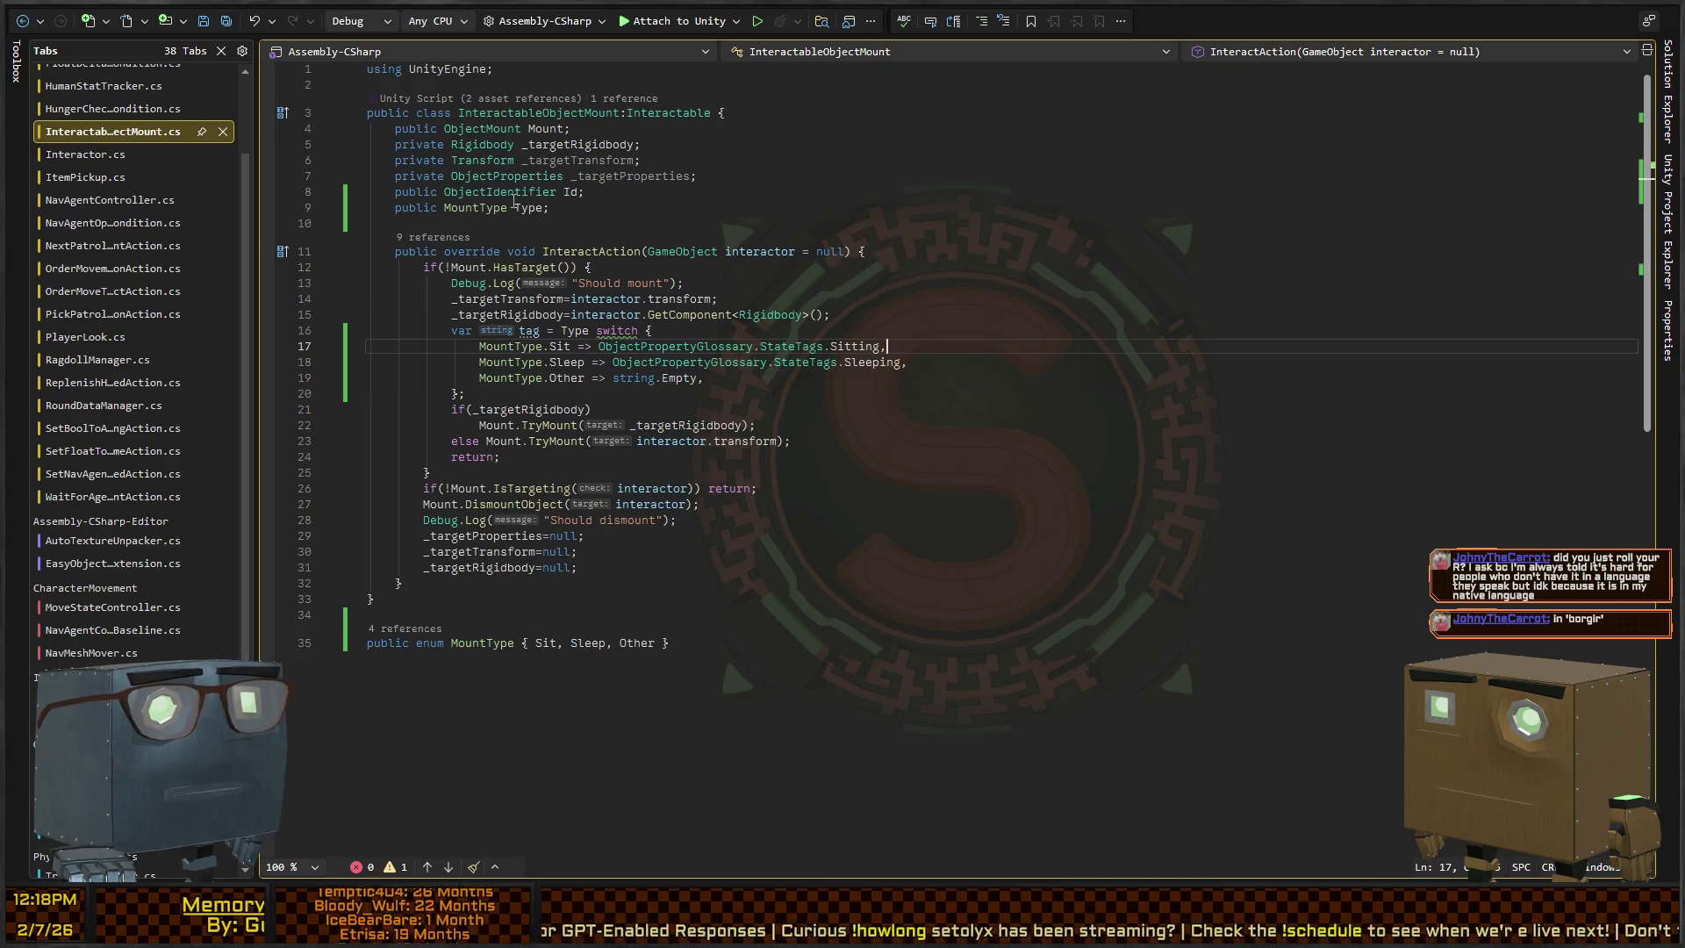
left_click(794, 314)
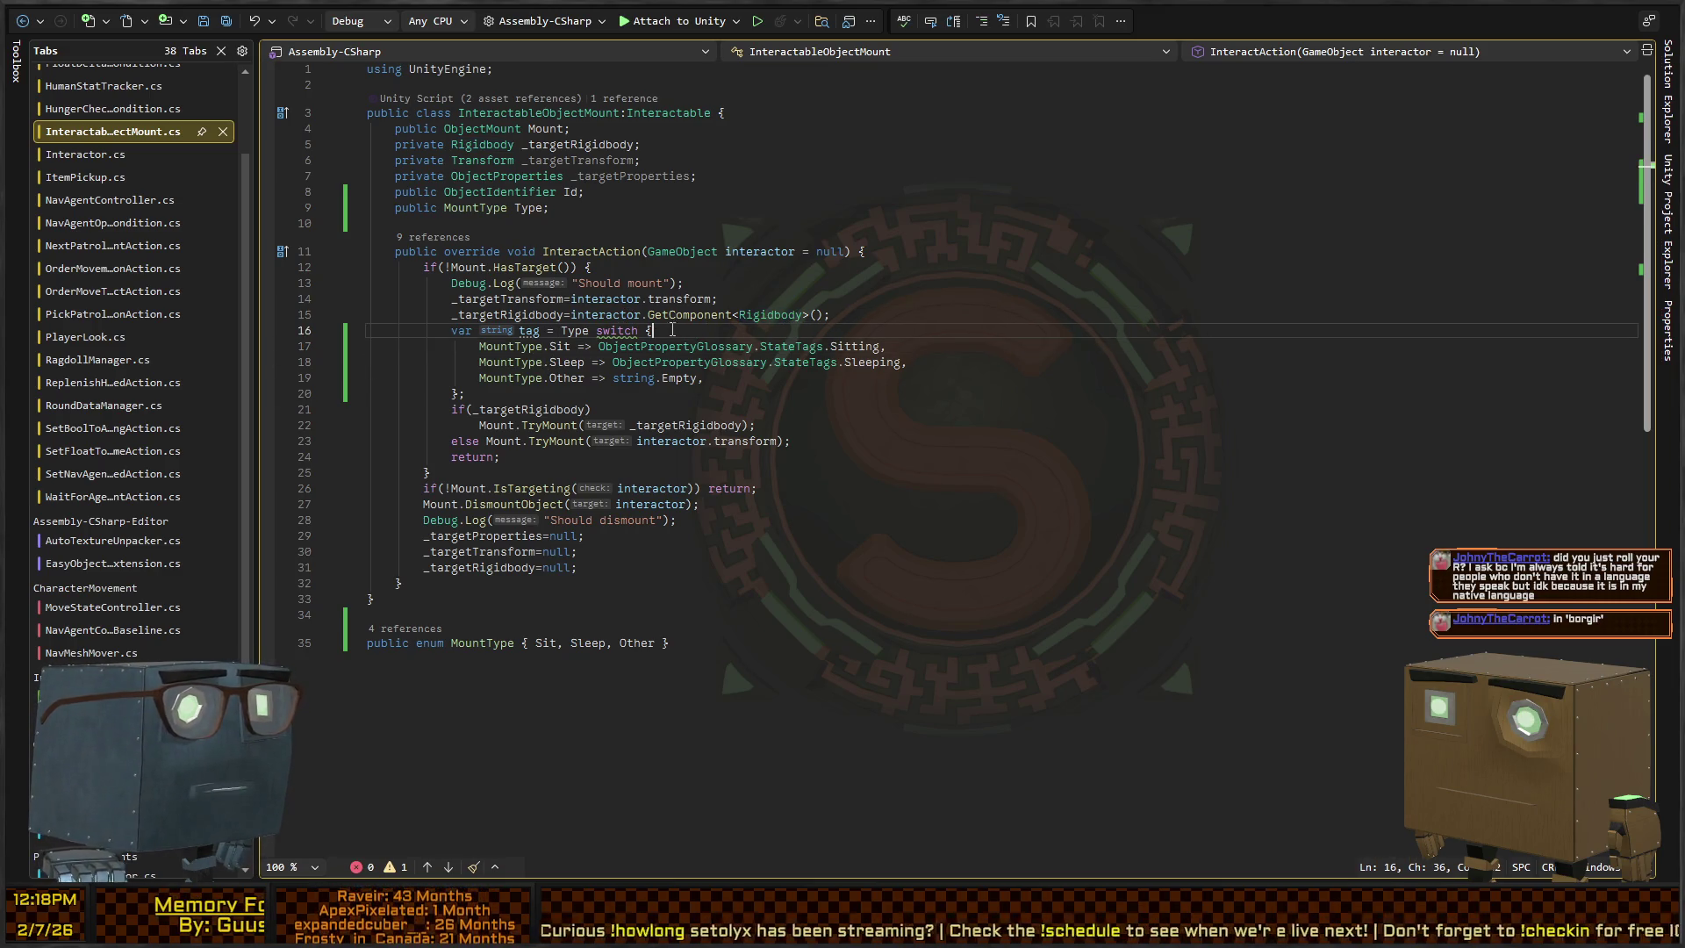
left_click(770, 363)
key("ctrl+Left")
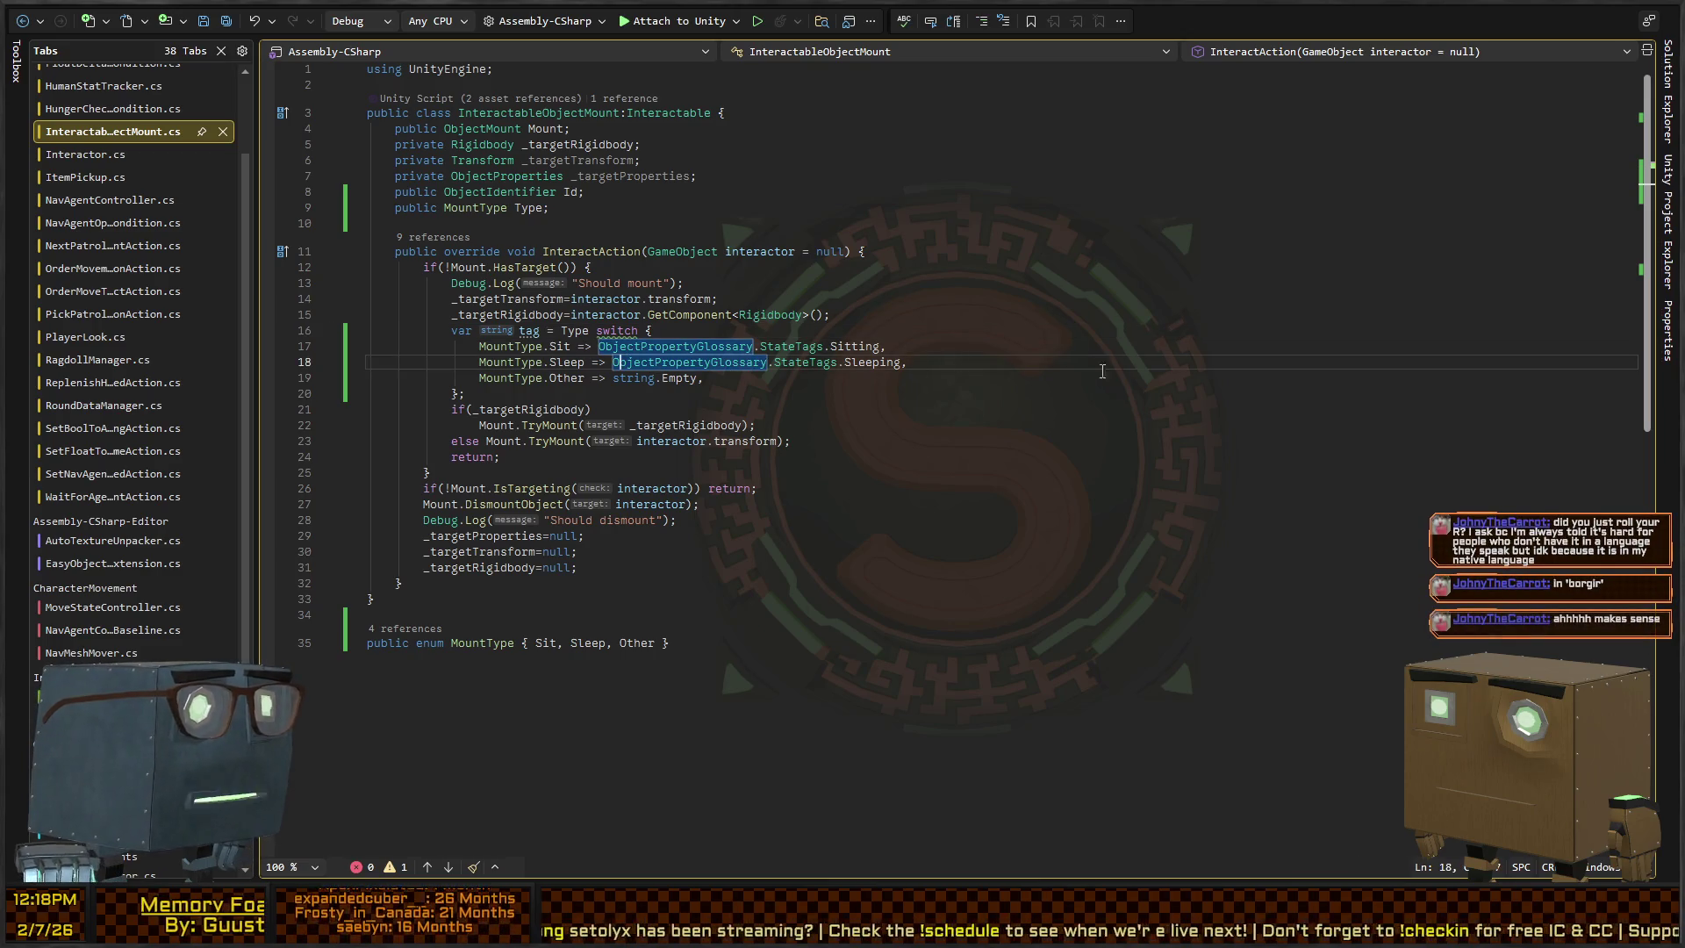
key("End")
key("Up")
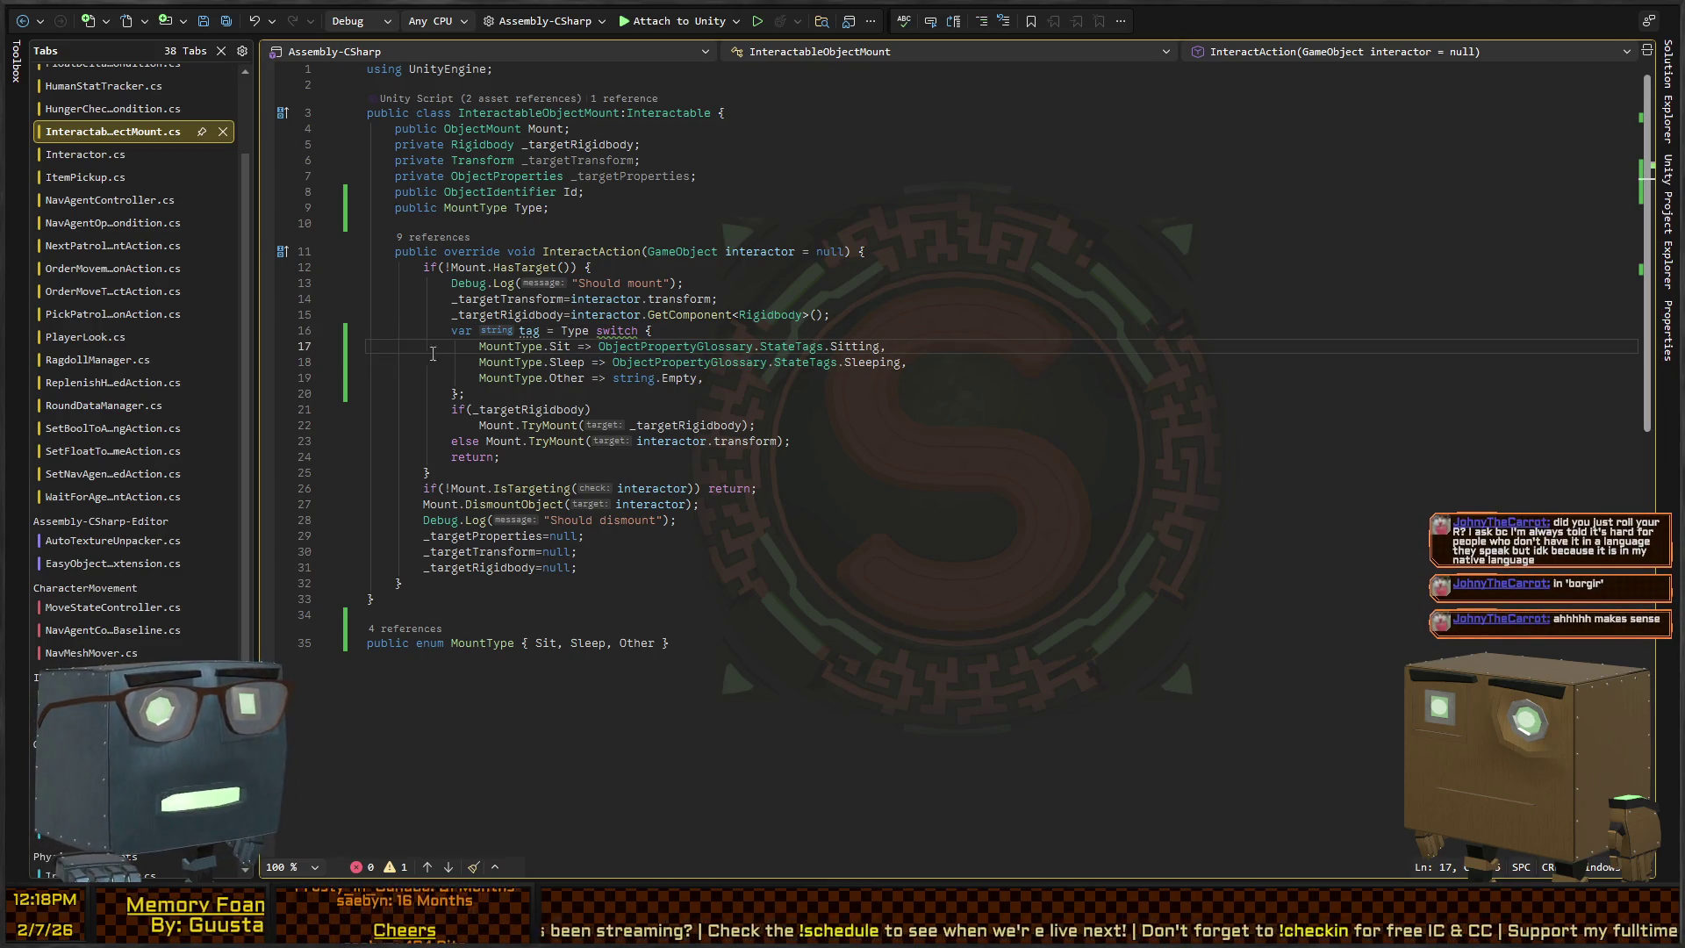
key("Down")
key("Down")
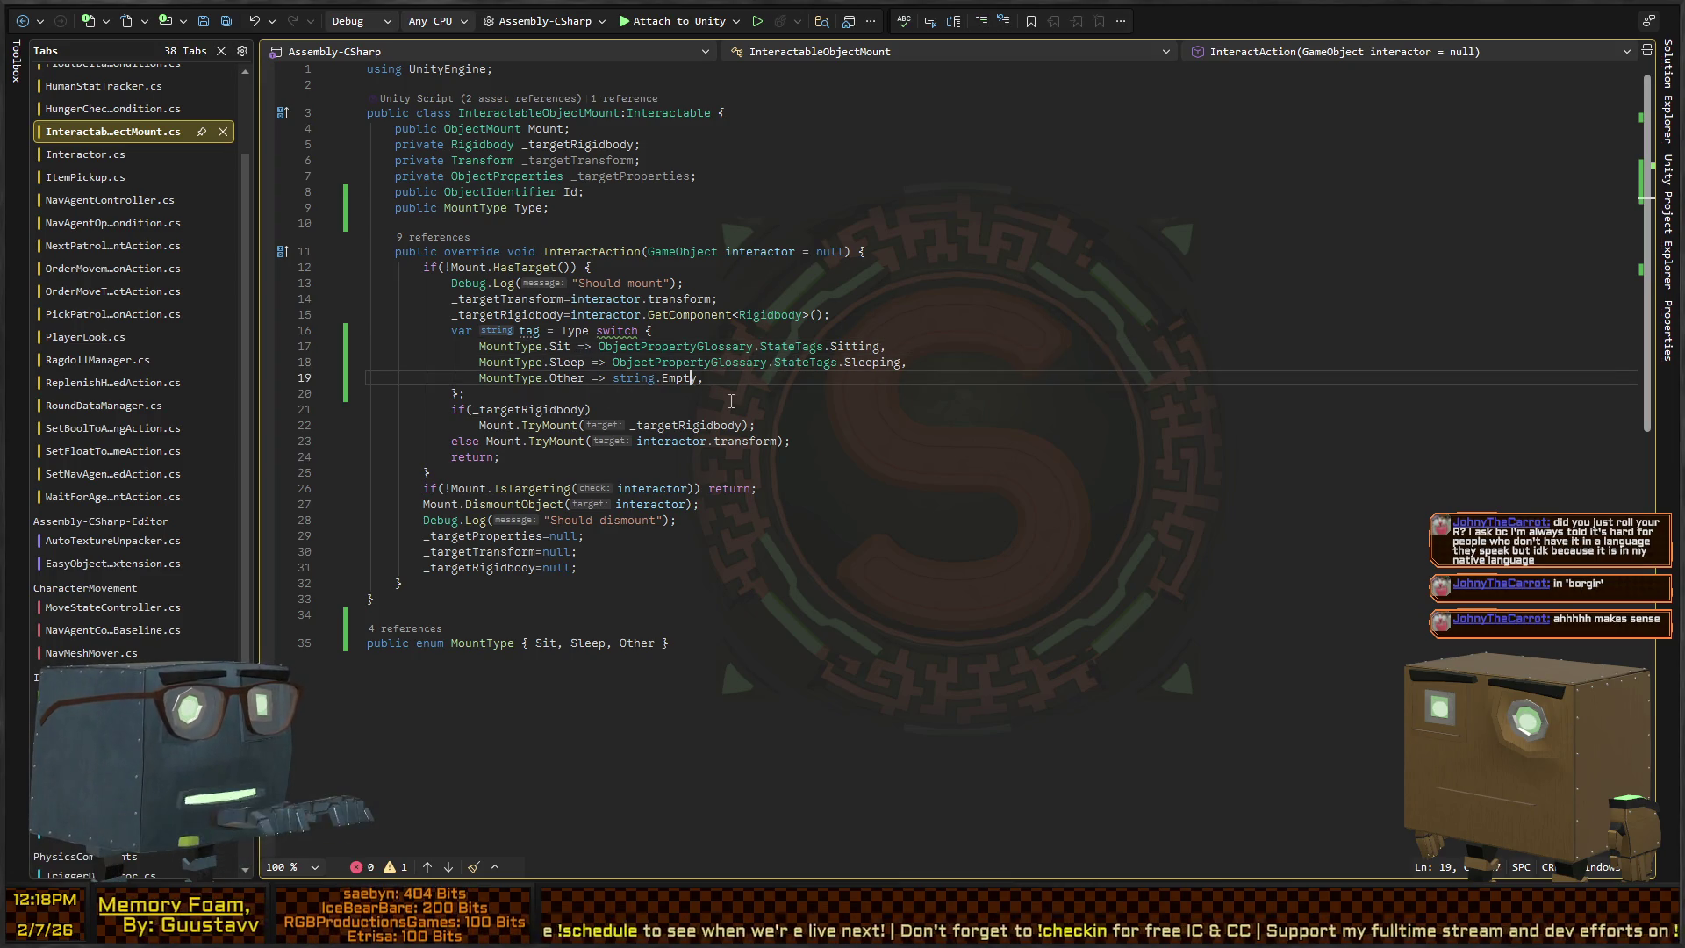
key("Up")
key("ctrl+Left")
key("Left")
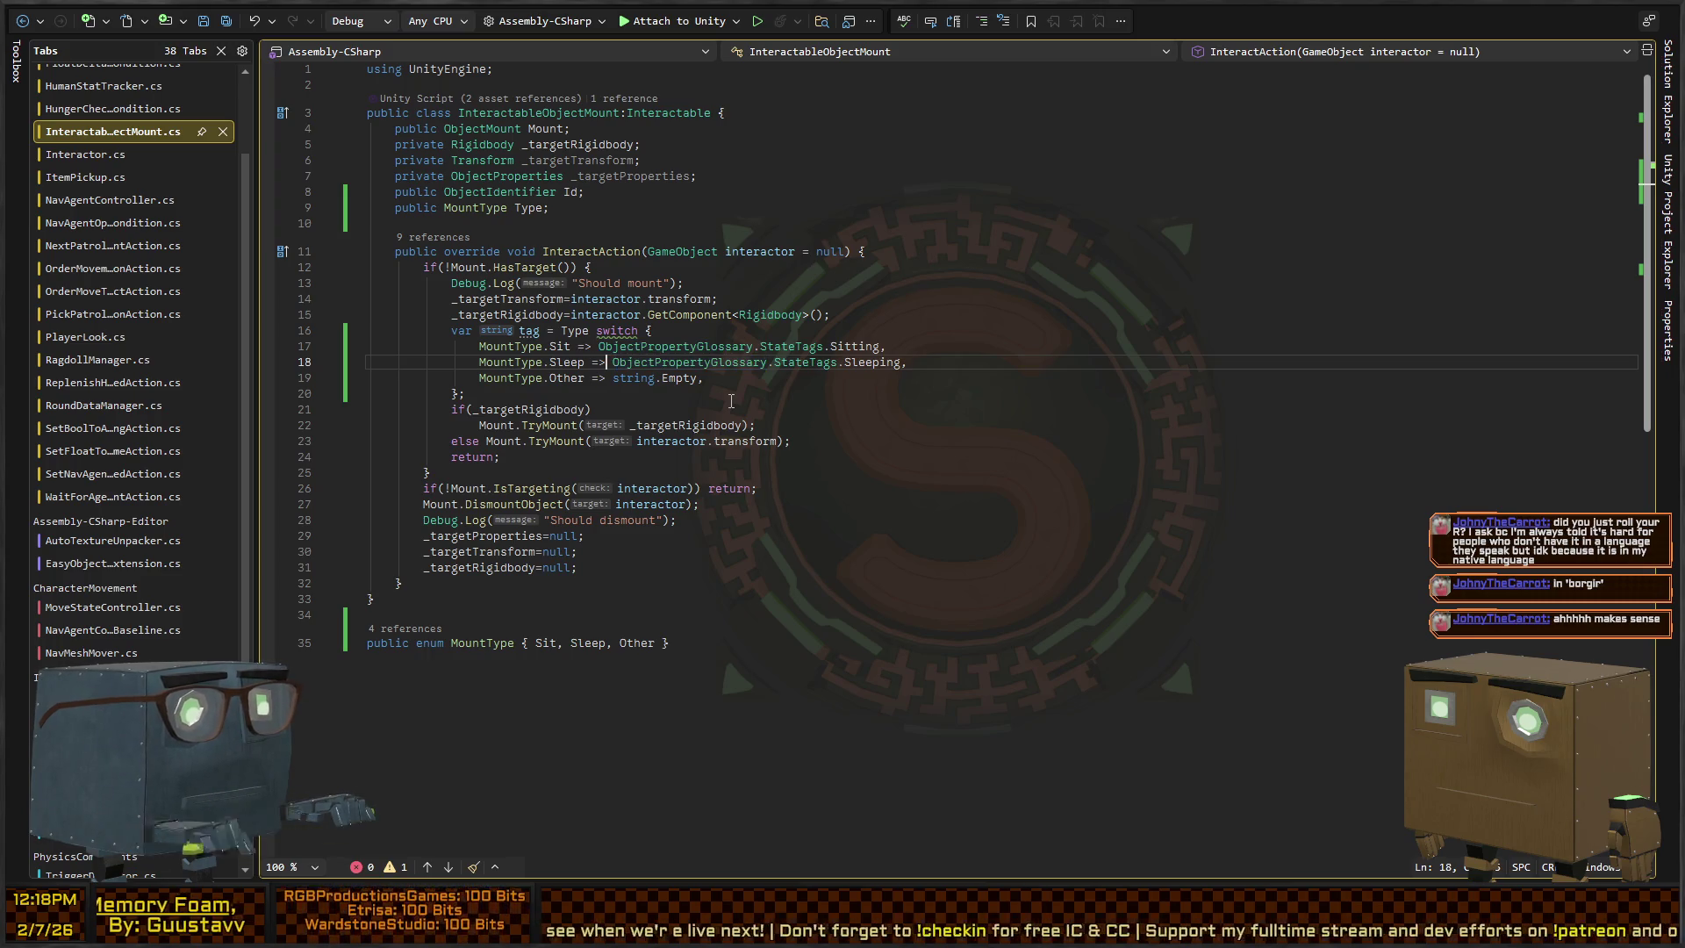
key("Up")
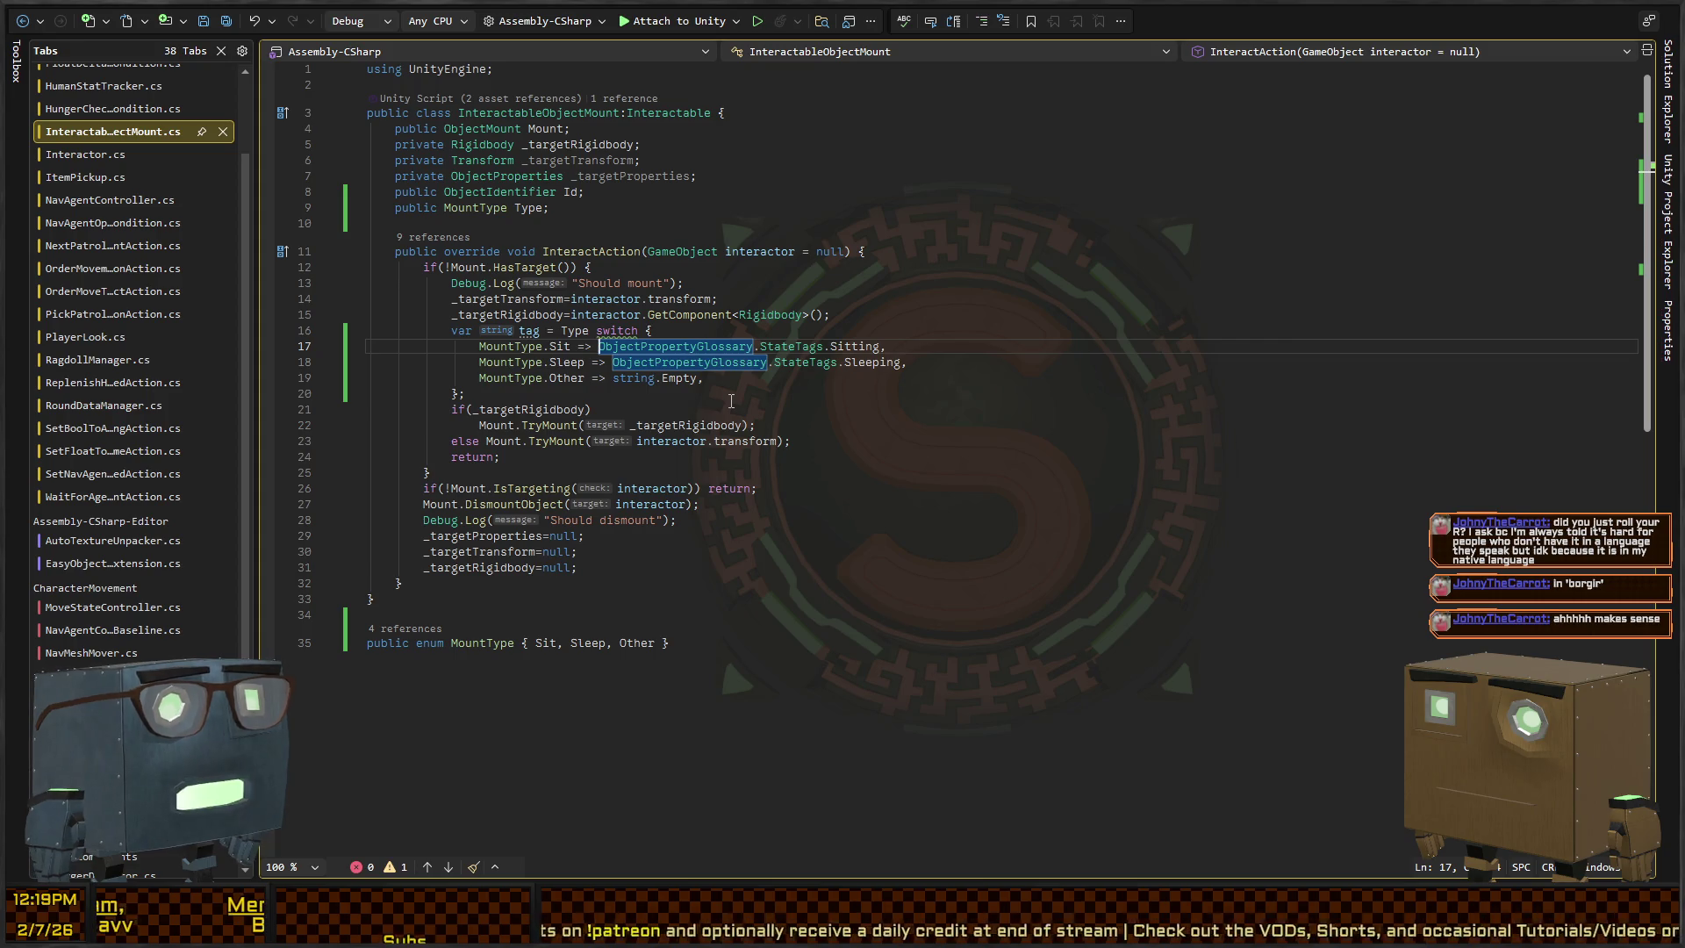
left_click(796, 361)
double_click(885, 364)
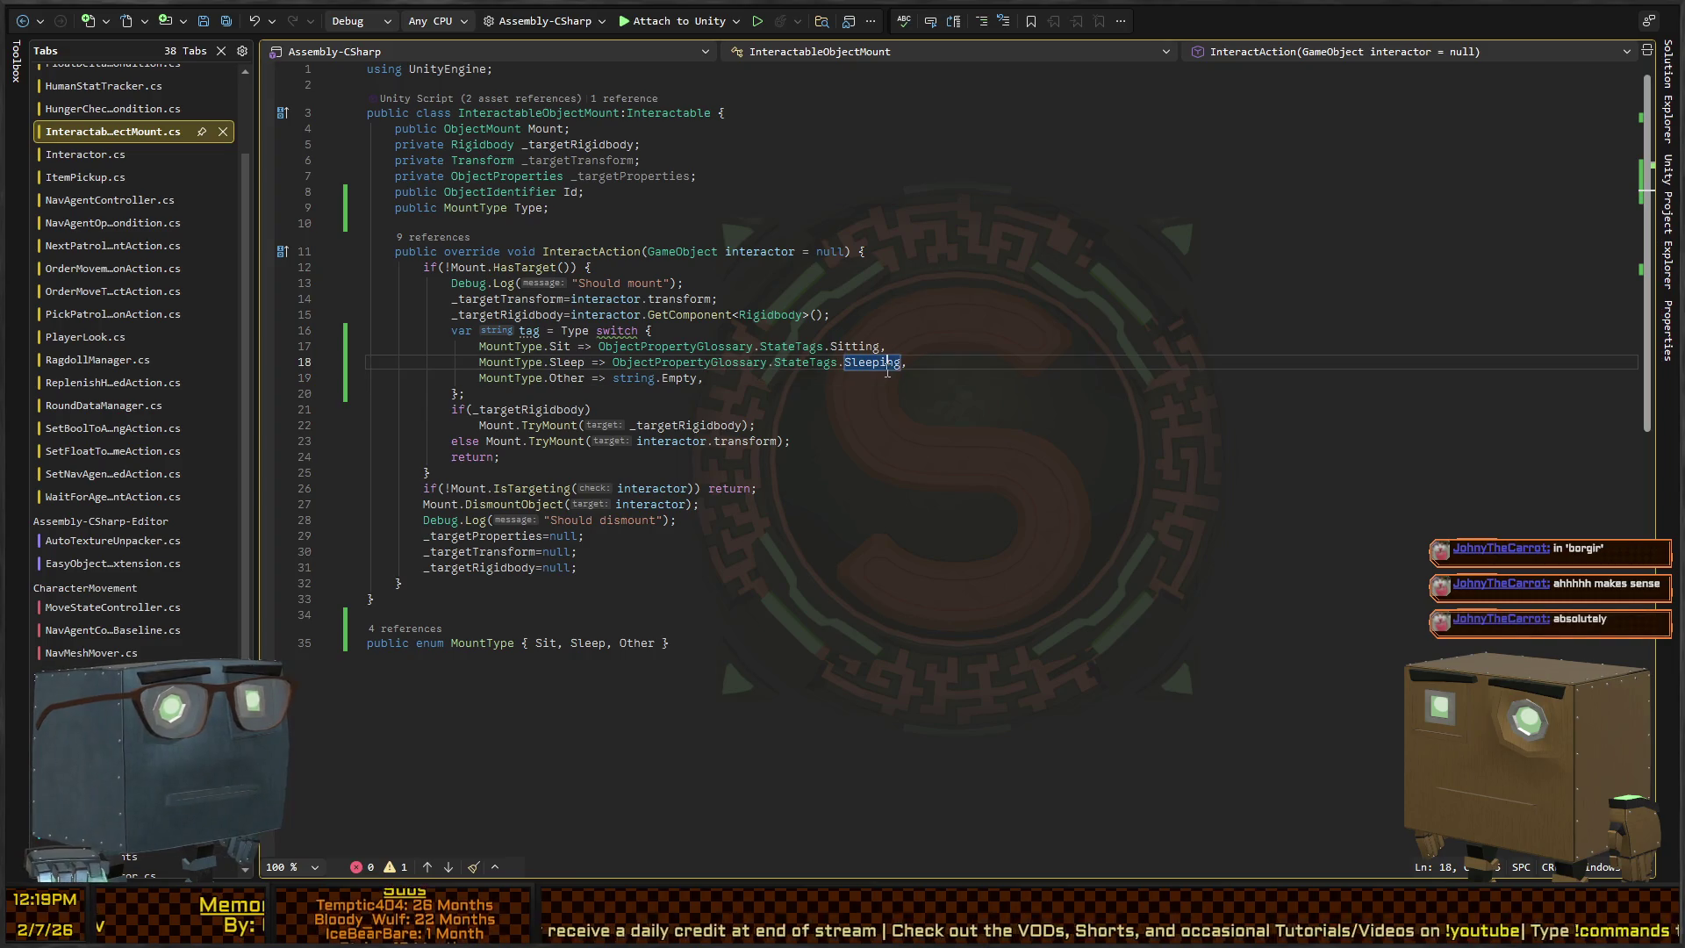
key("End")
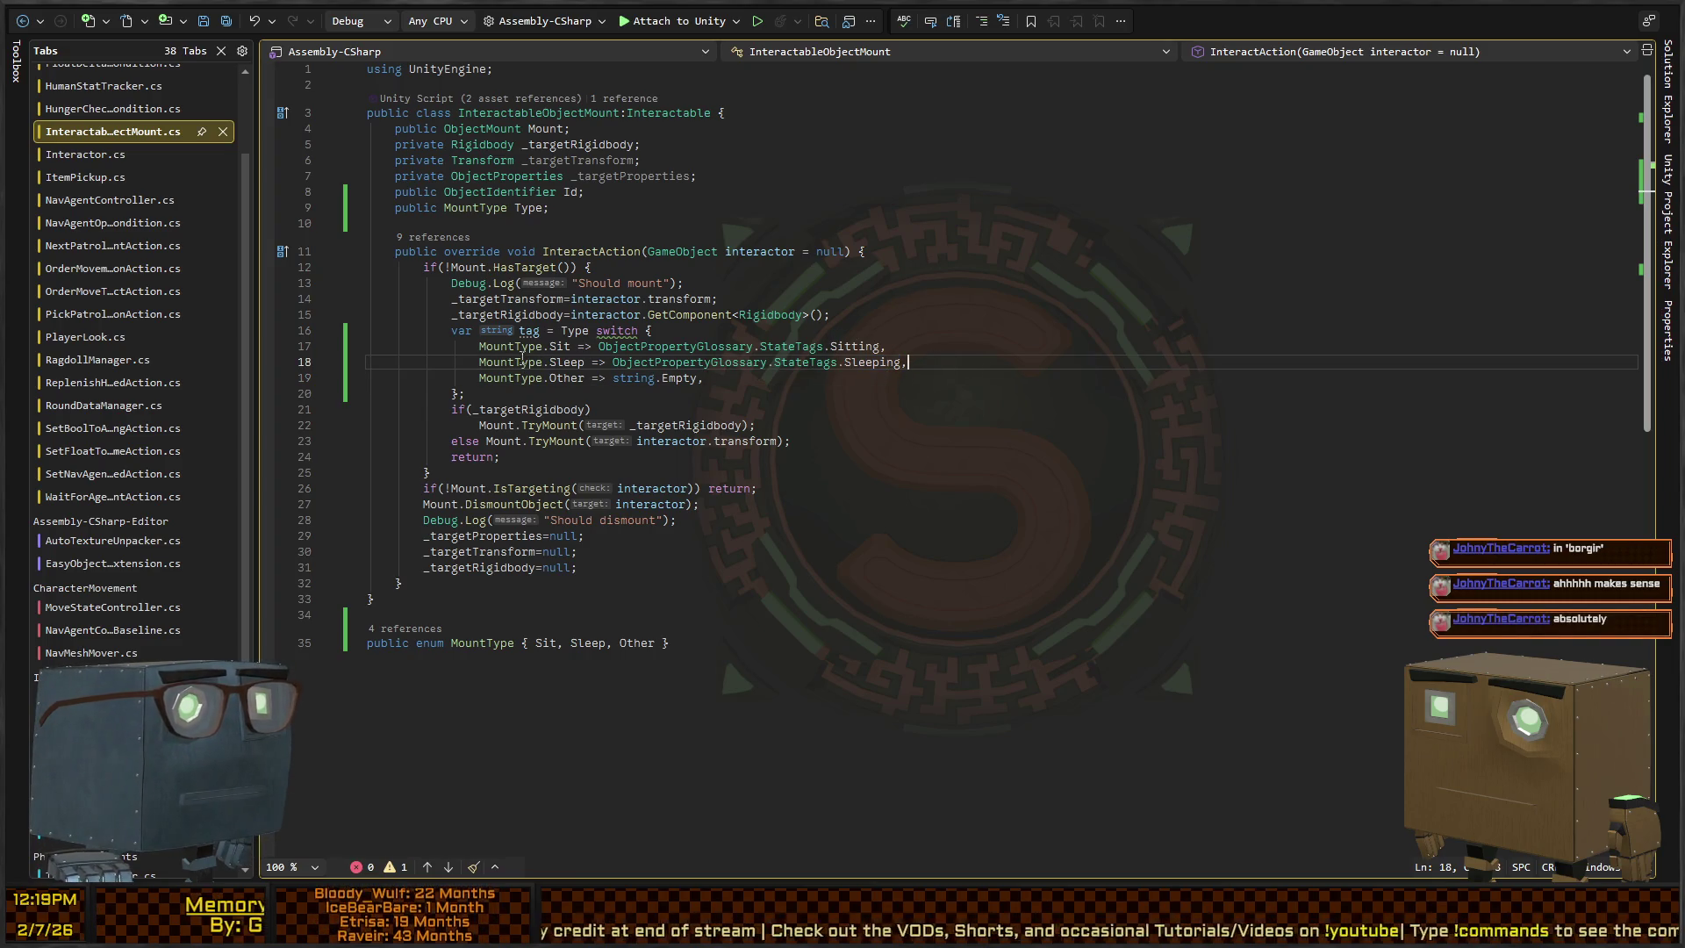
left_click(531, 332)
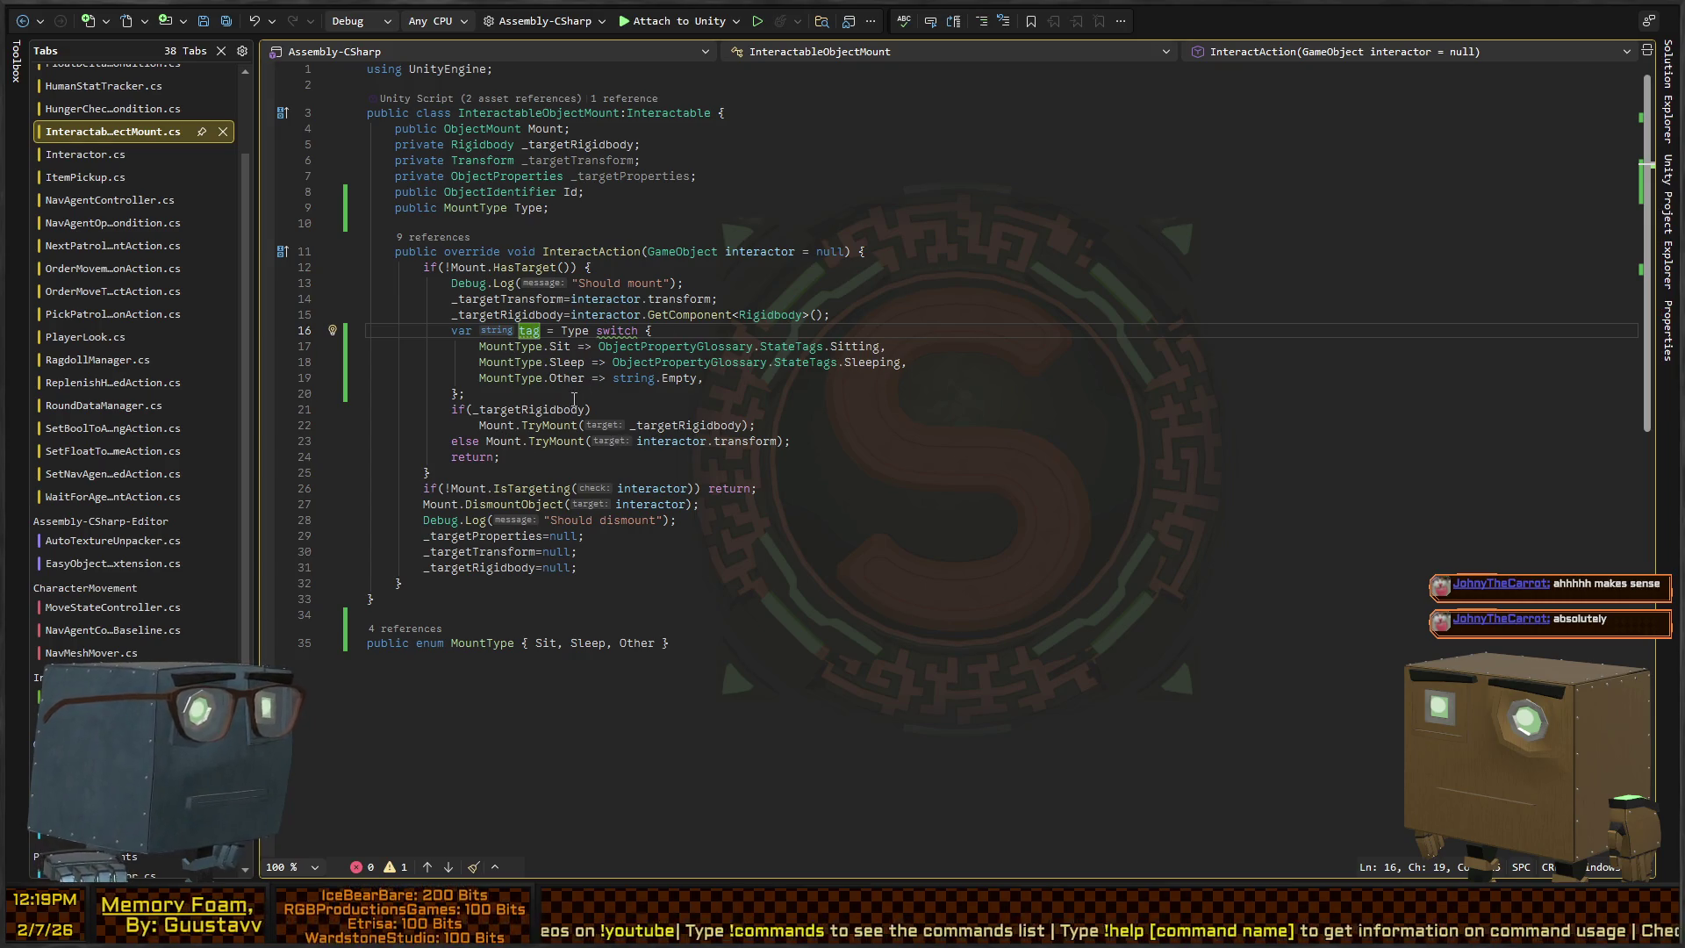
Append ',tag' to both Mount.TryMount calls
left_click(747, 425)
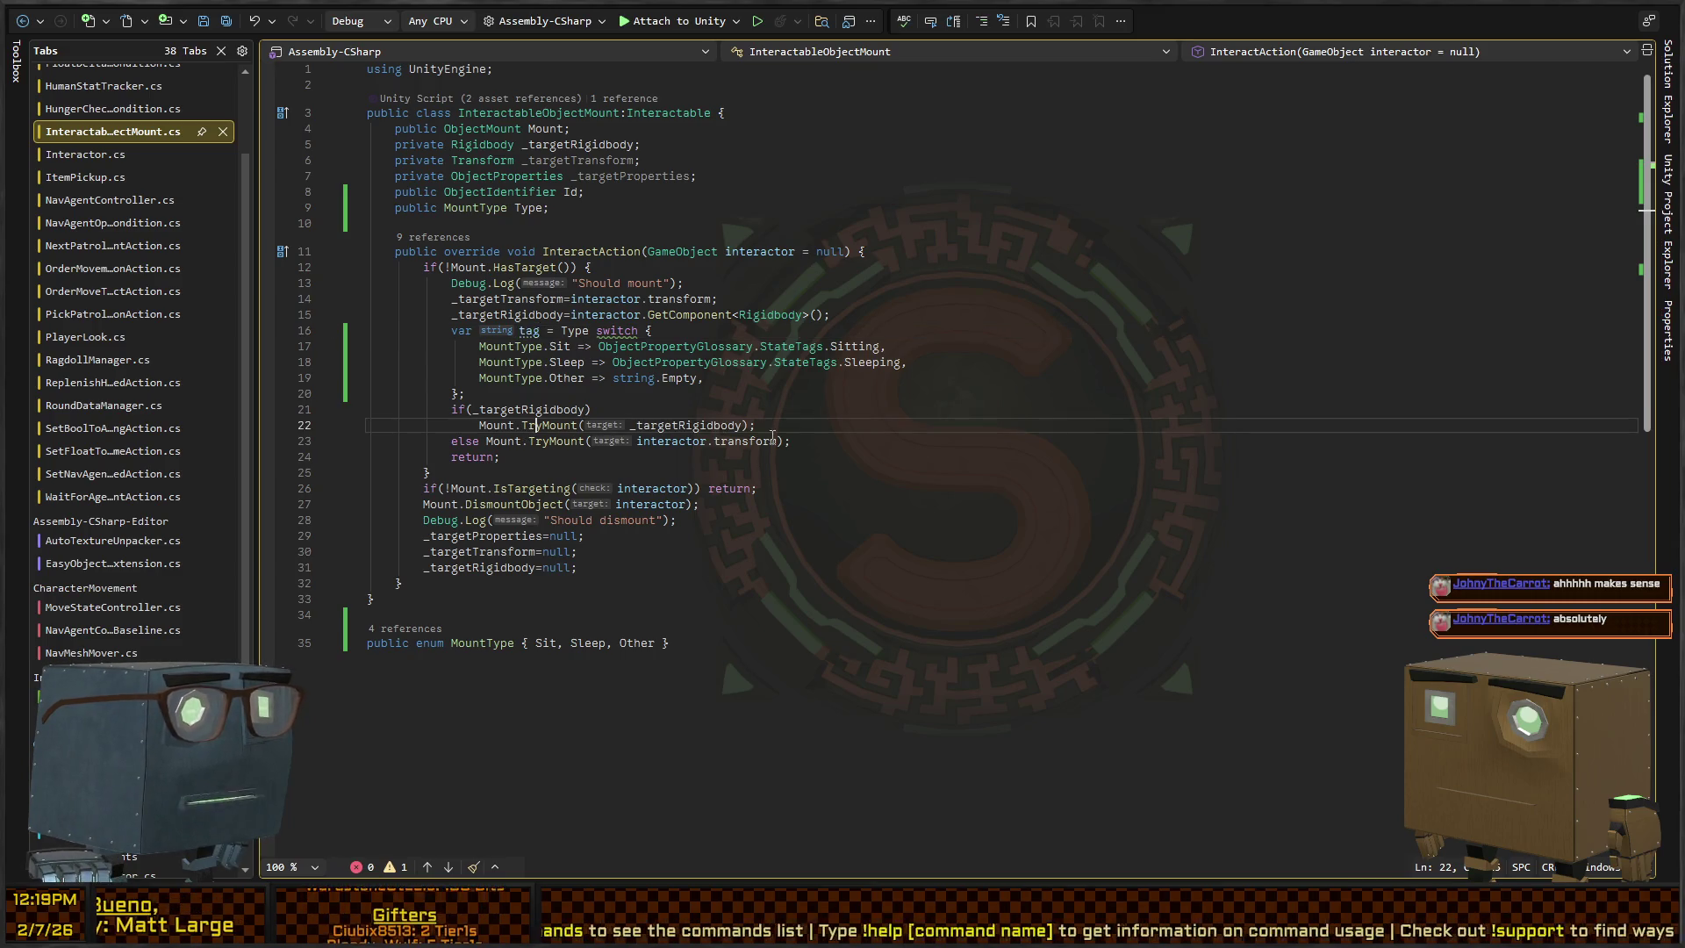
type(",tag")
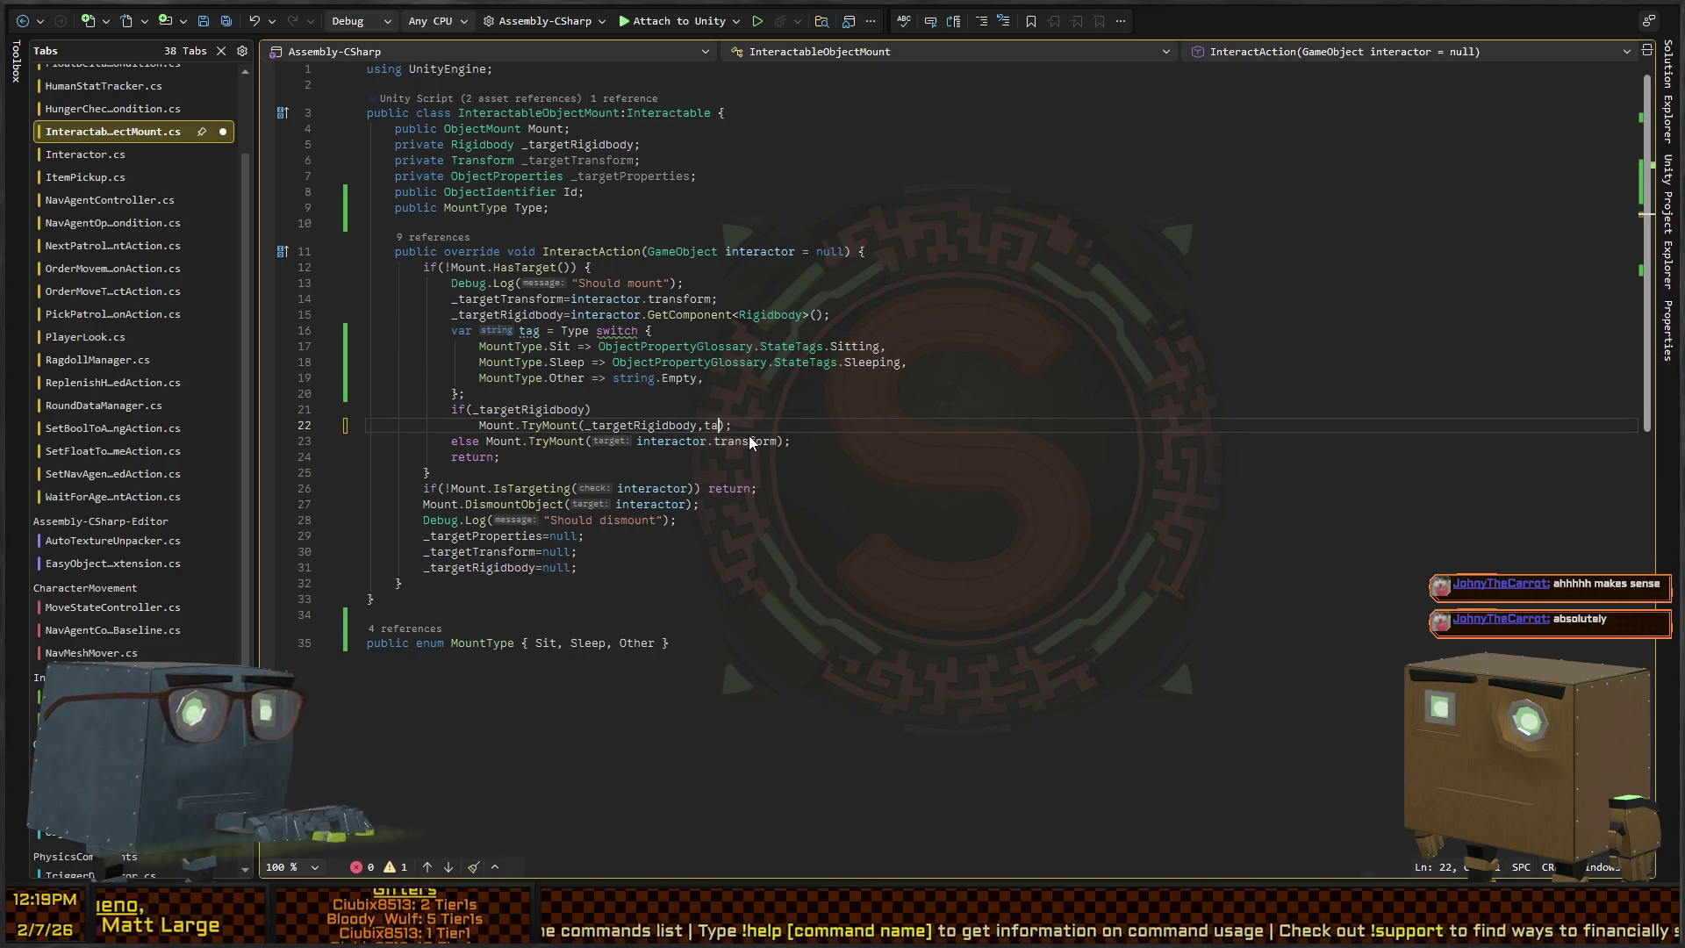
key("Down")
key("Down")
key("Up")
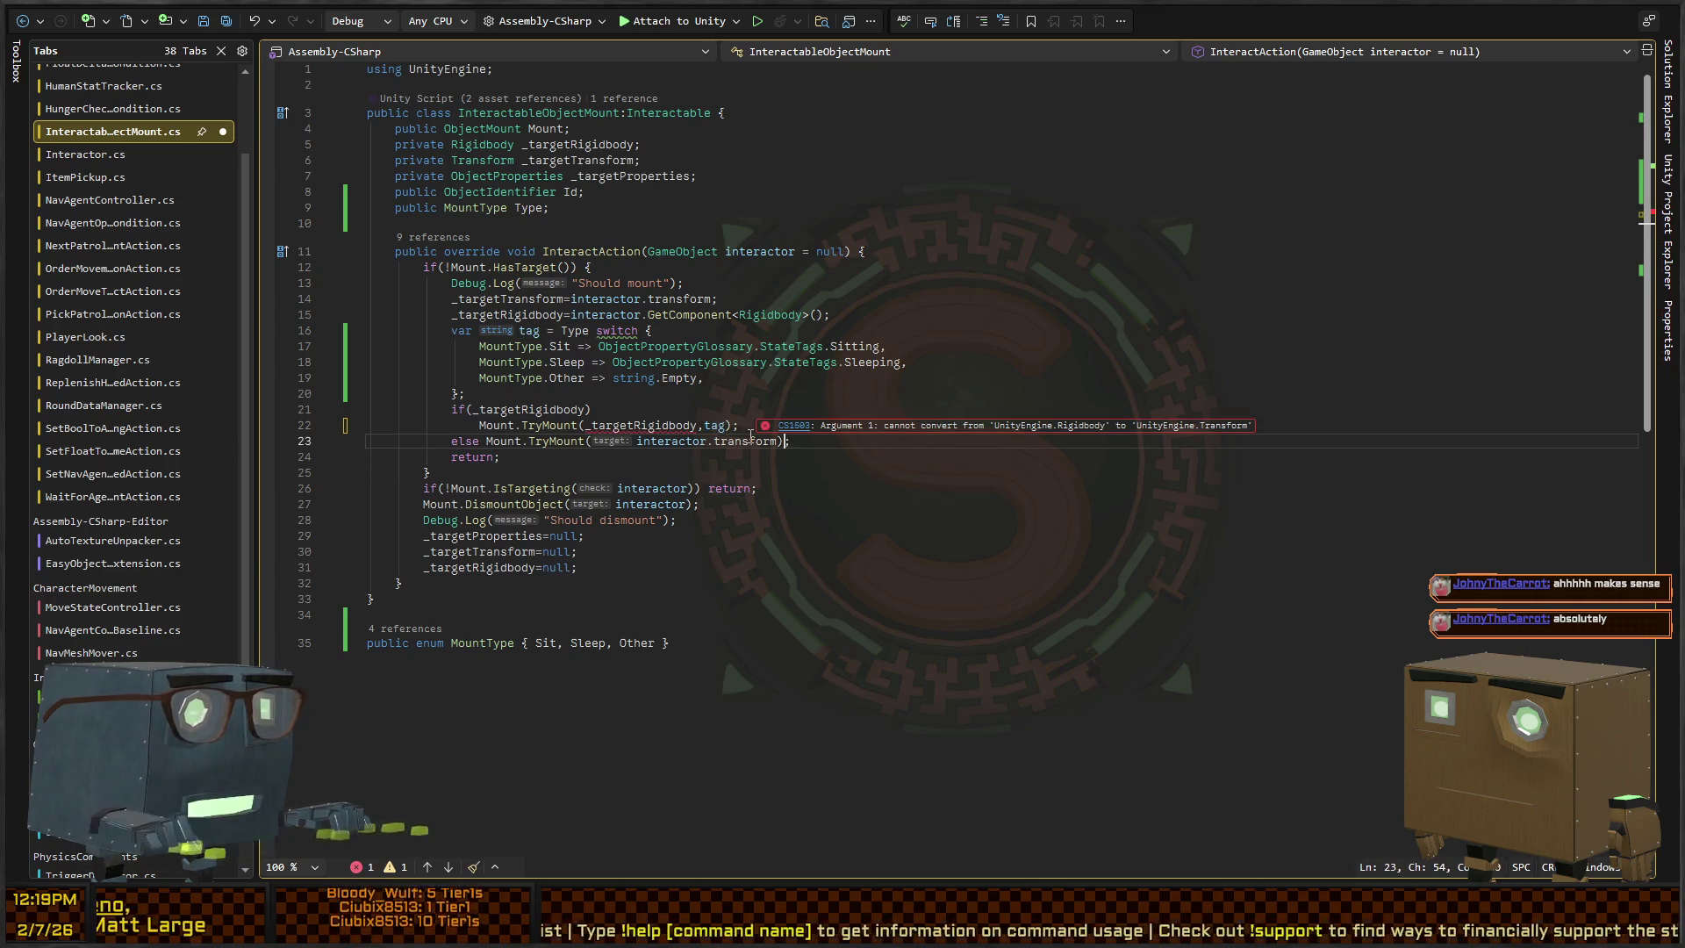
key("End")
key("Left")
key("Left")
type(",tag")
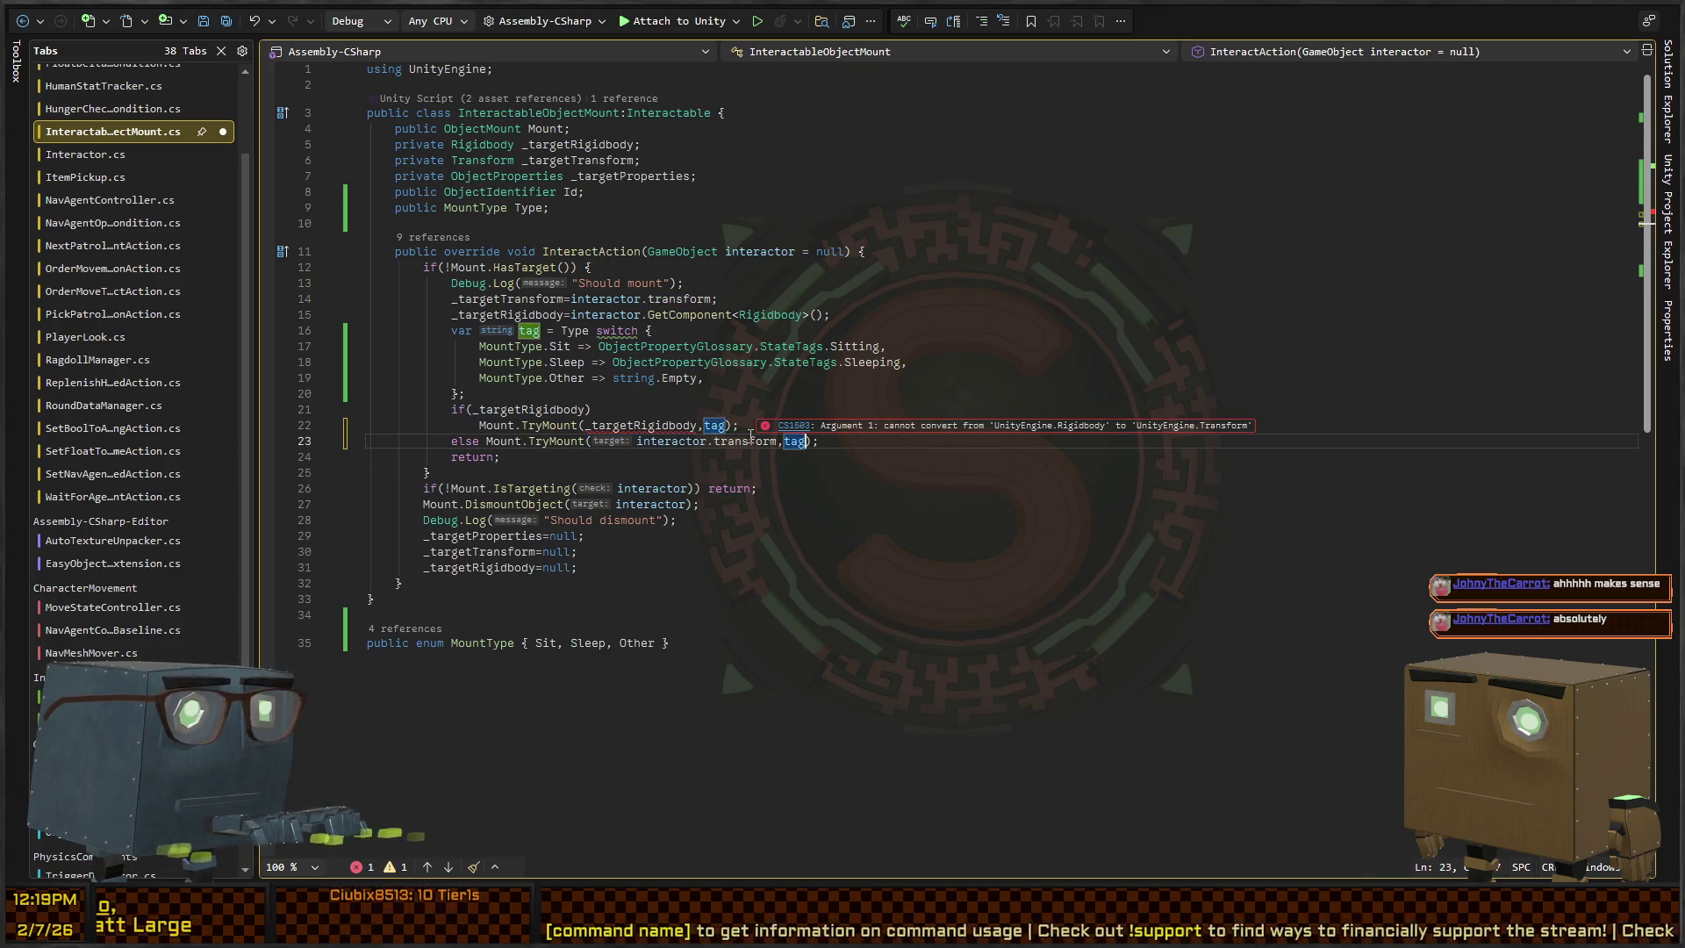
Go to the TryMount definition in ObjectMount
key("Up")
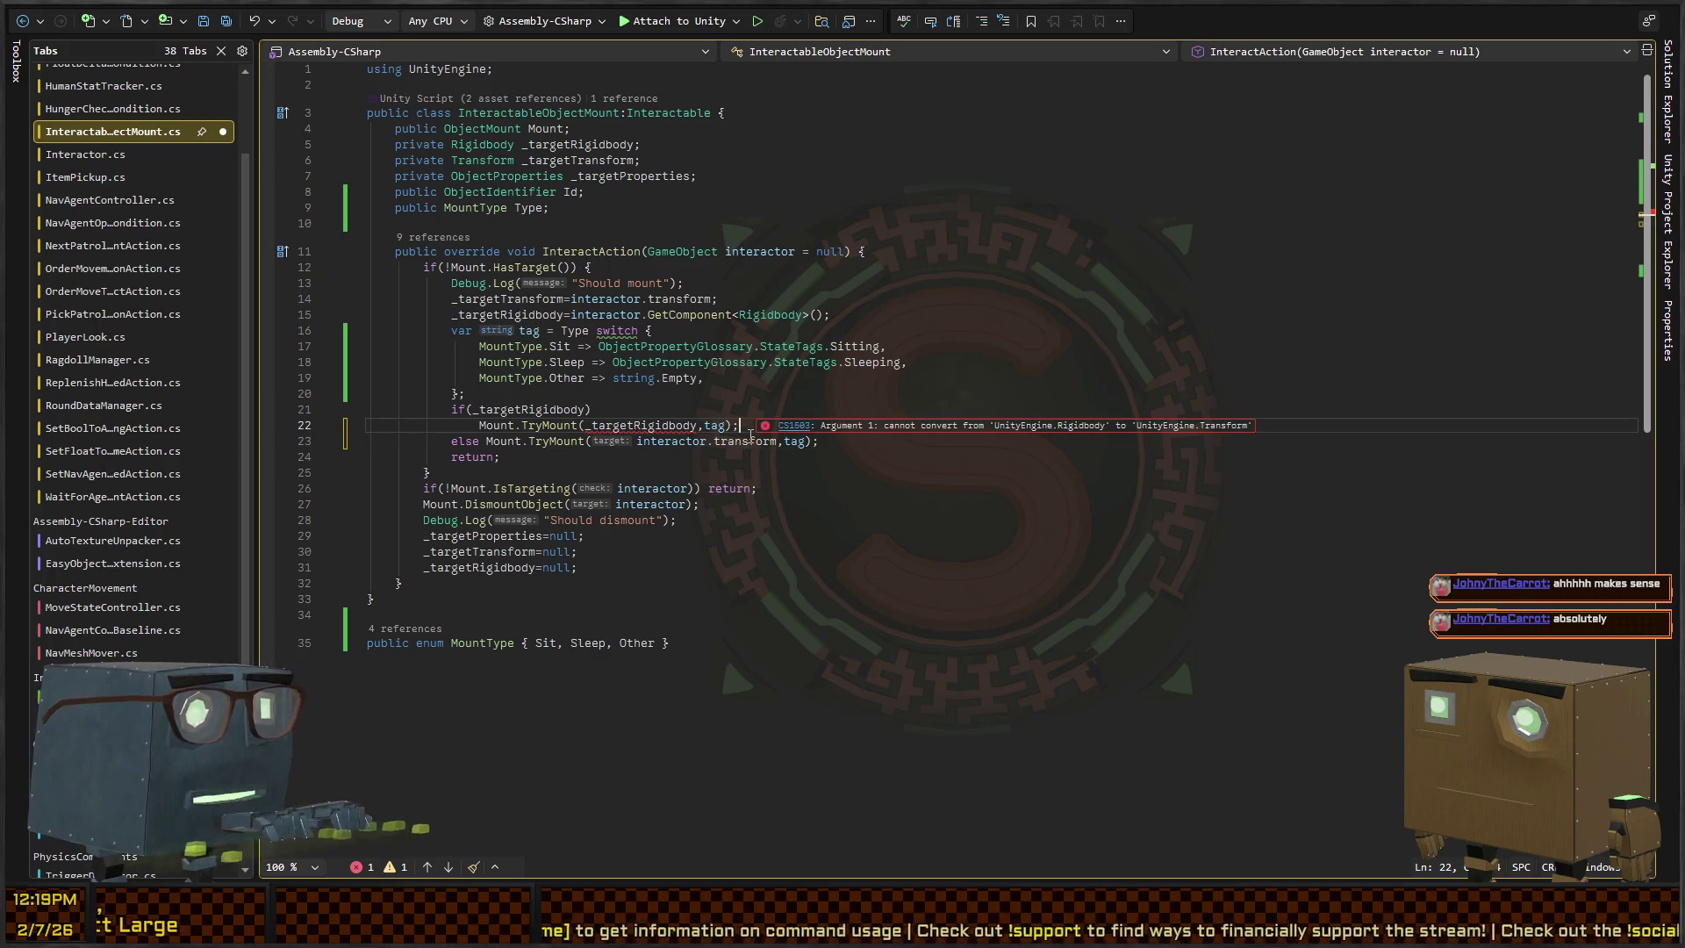
key("Home")
key("ctrl+Right")
key("ctrl+Right")
key("F12")
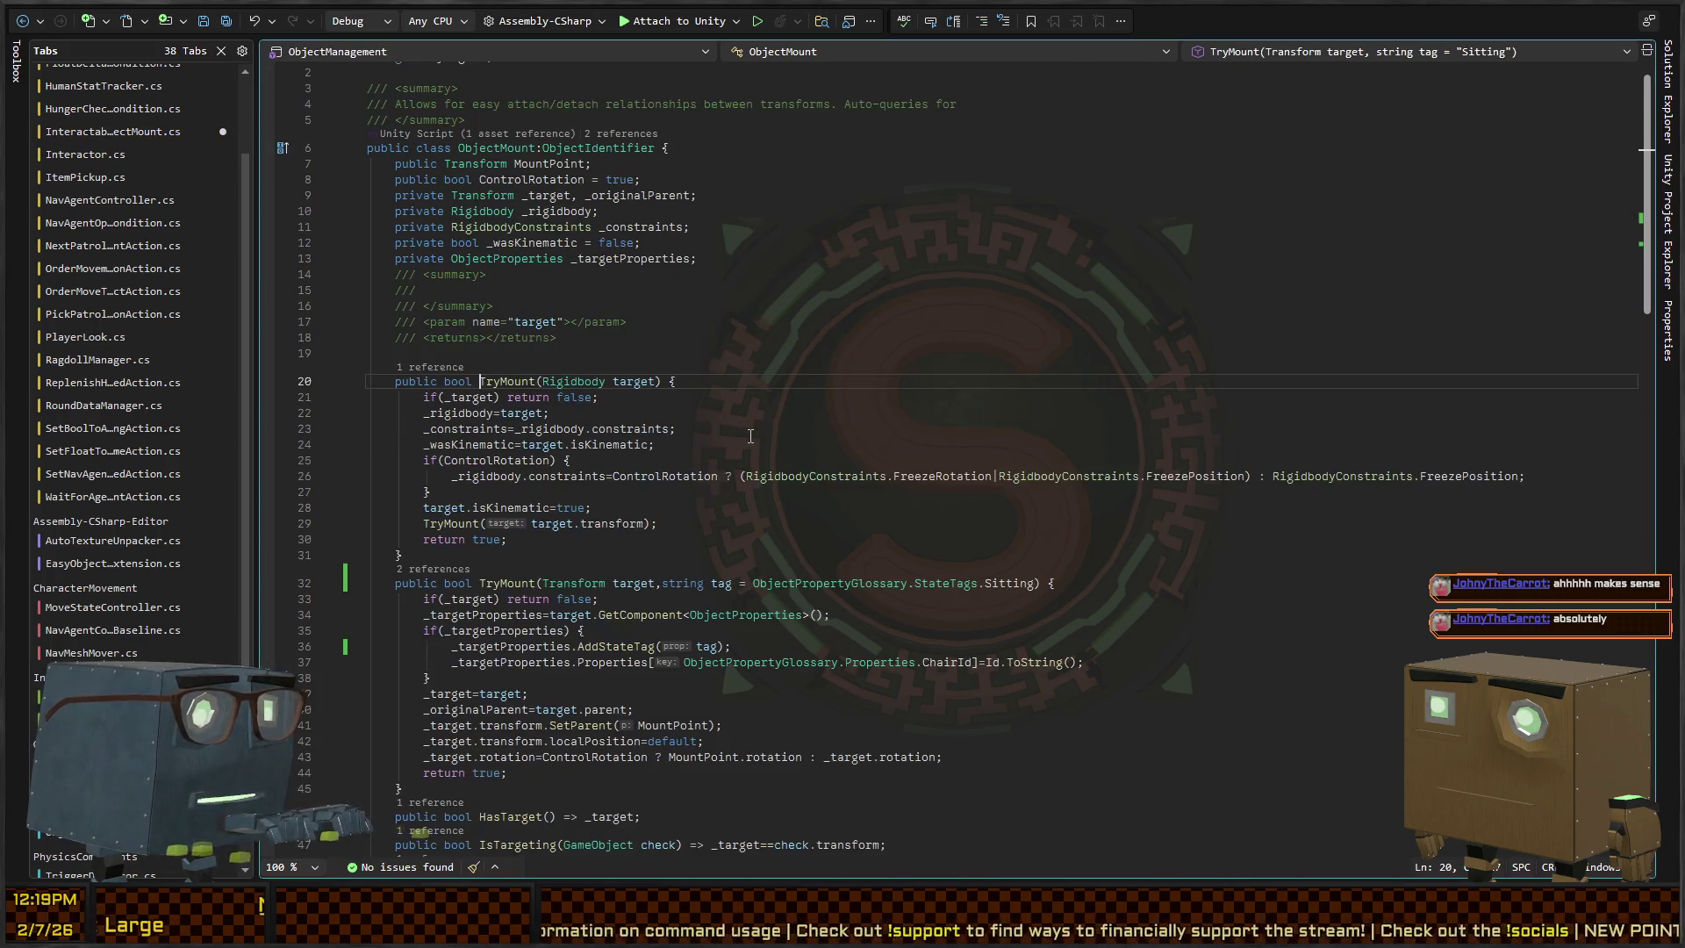
Give TryMount(Rigidbody) a tag parameter defaulting to ObjectPropertyGlossary.StateTags.Sitting and forward it to the transform overload
key("ctrl+Right")
key("ctrl+Right")
key("ctrl+Right")
type(",string tag = ")
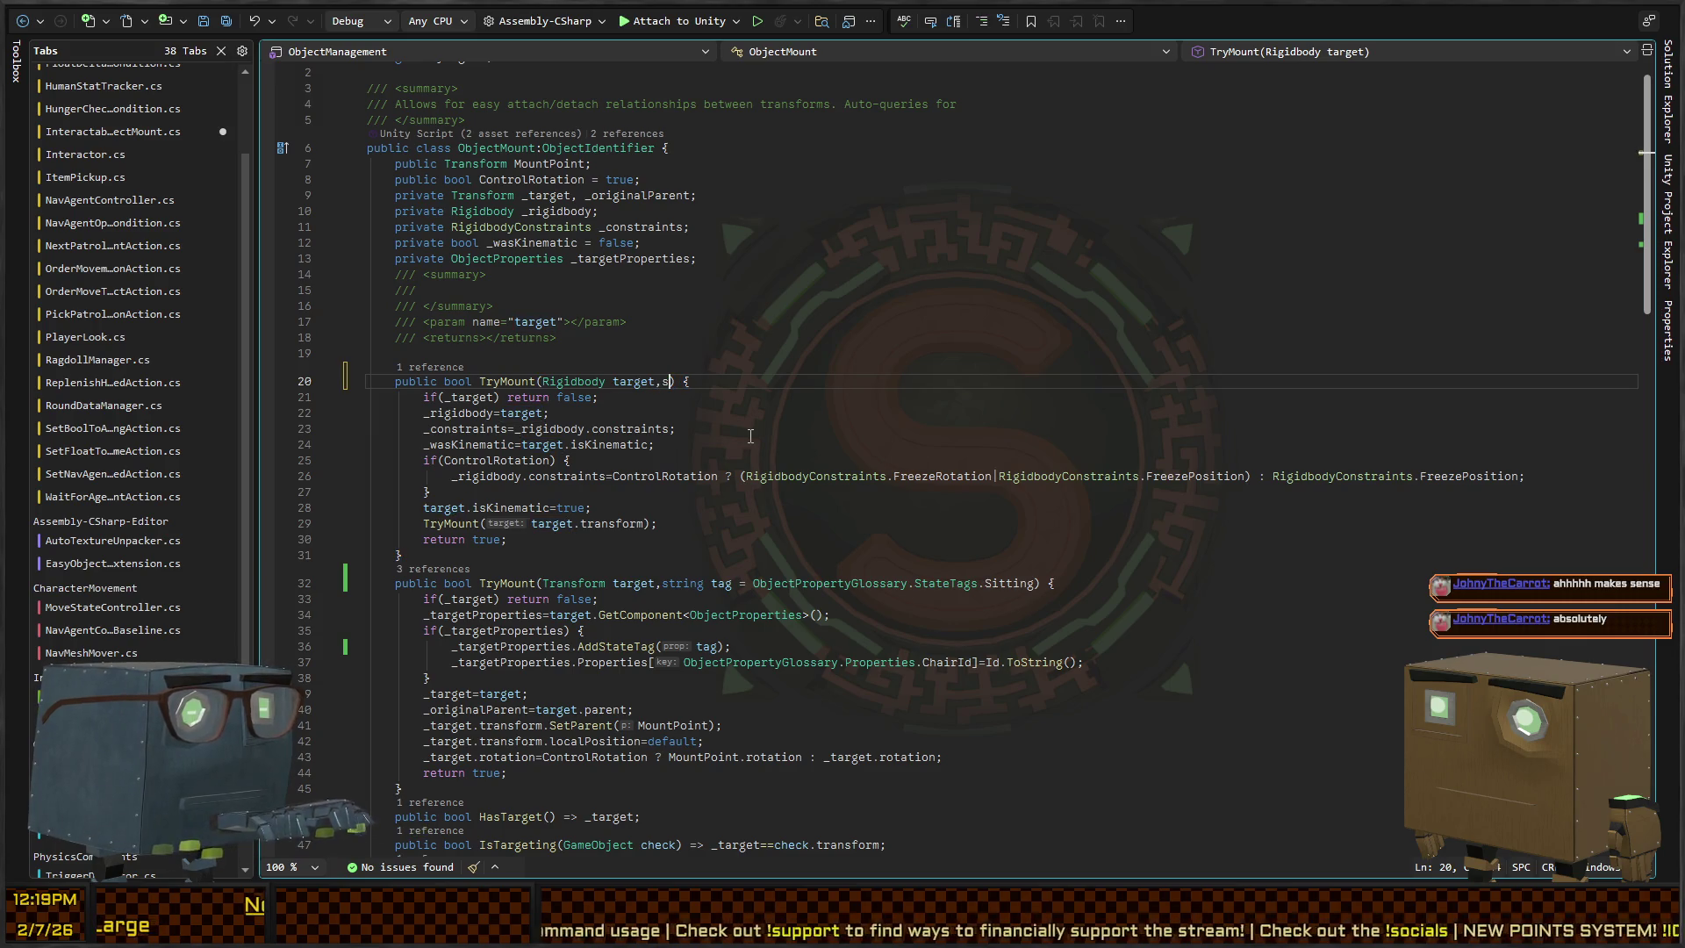
type("Objectproperty")
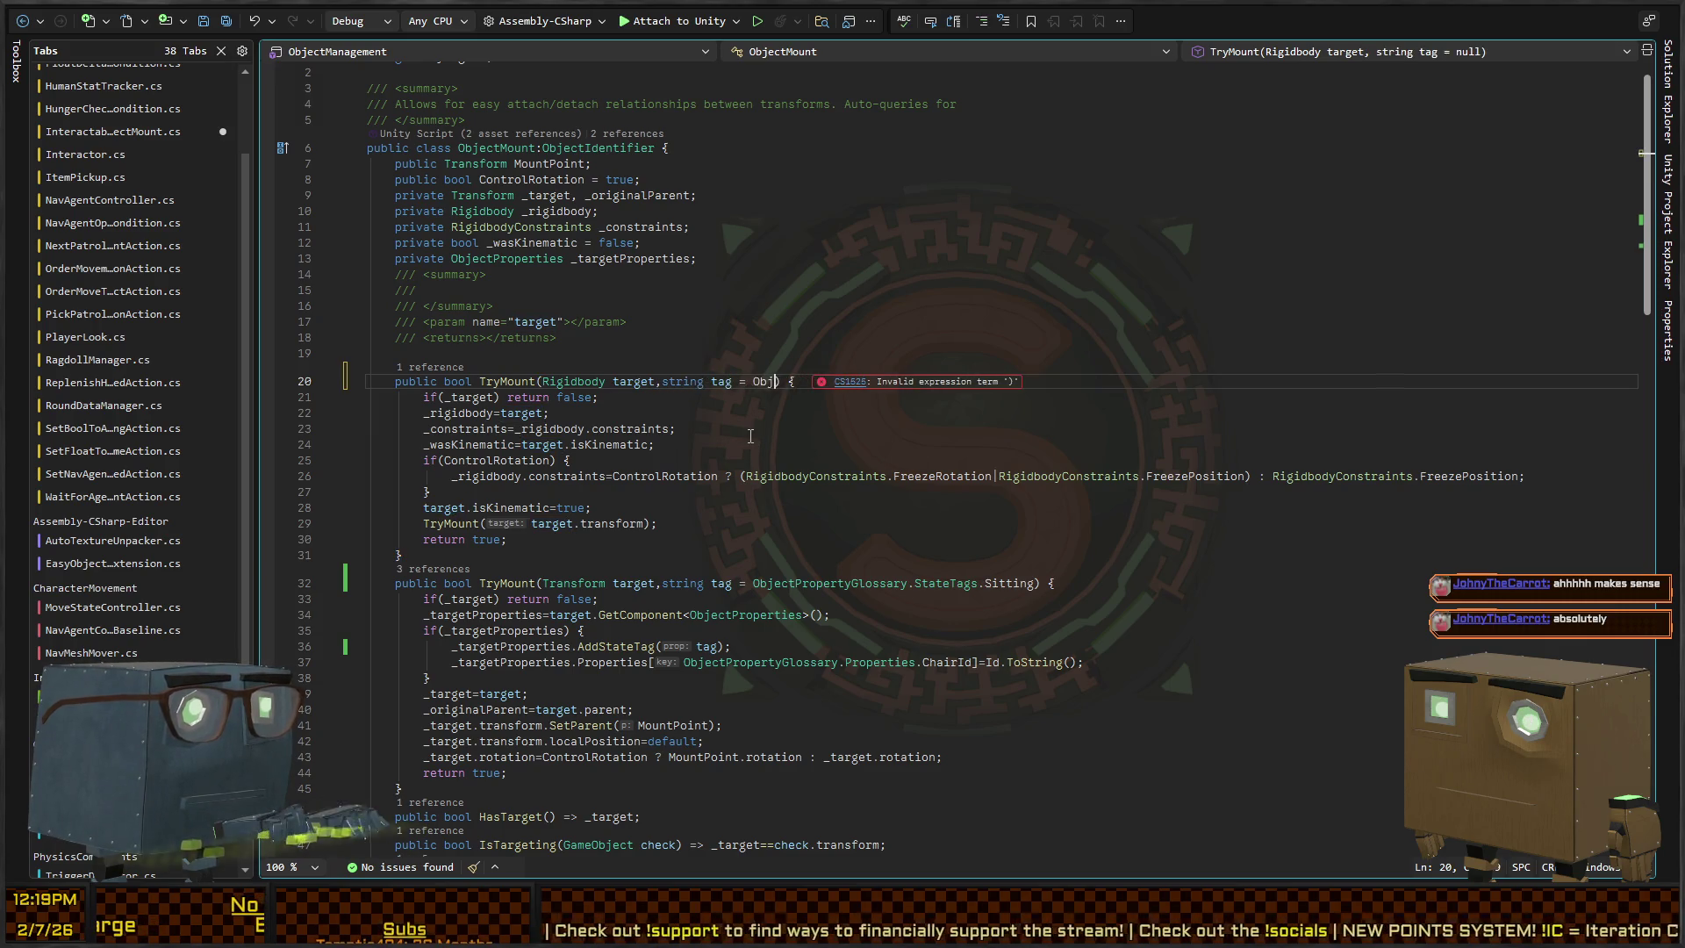
type(".")
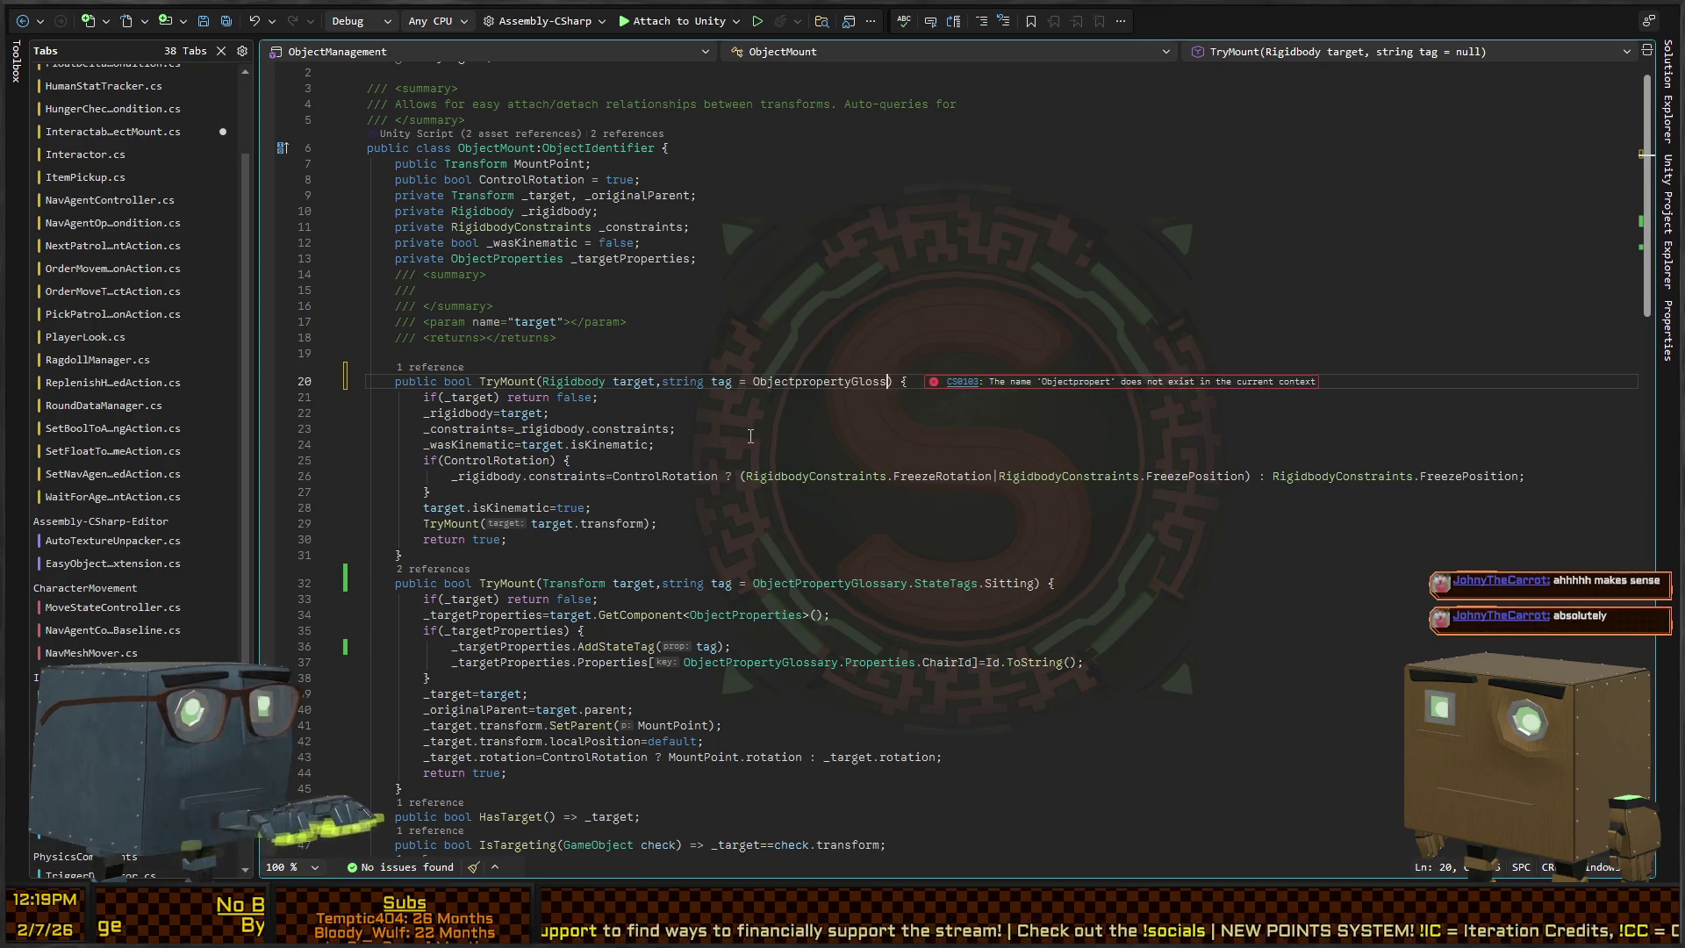
type("StateTags")
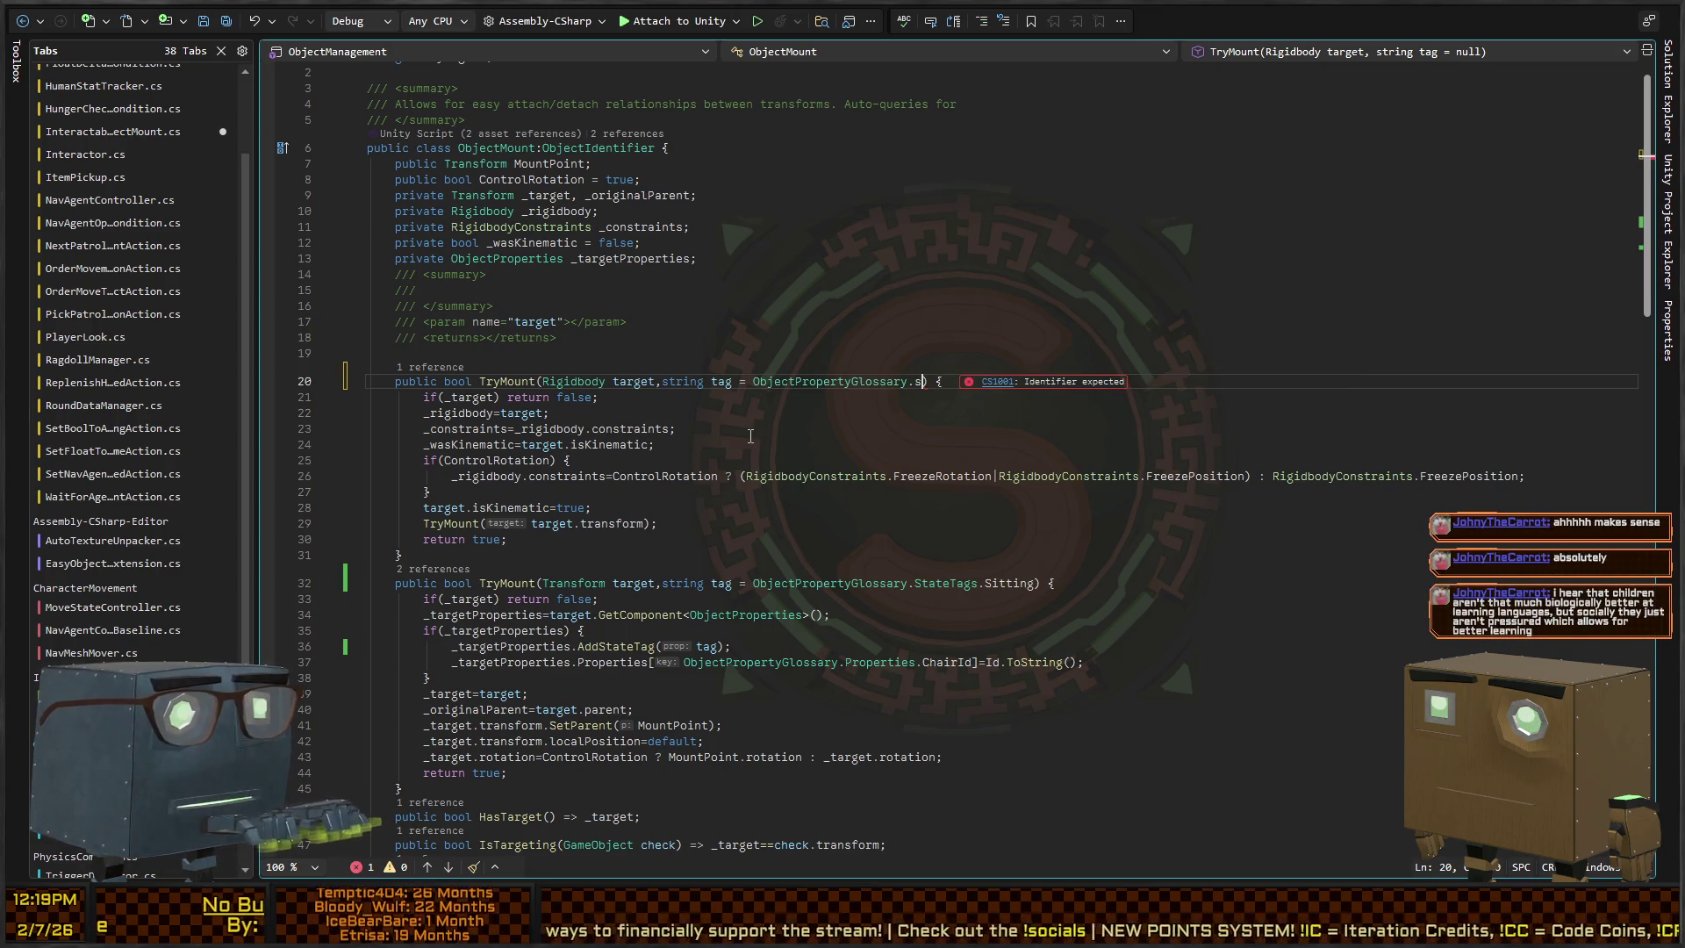
type(".")
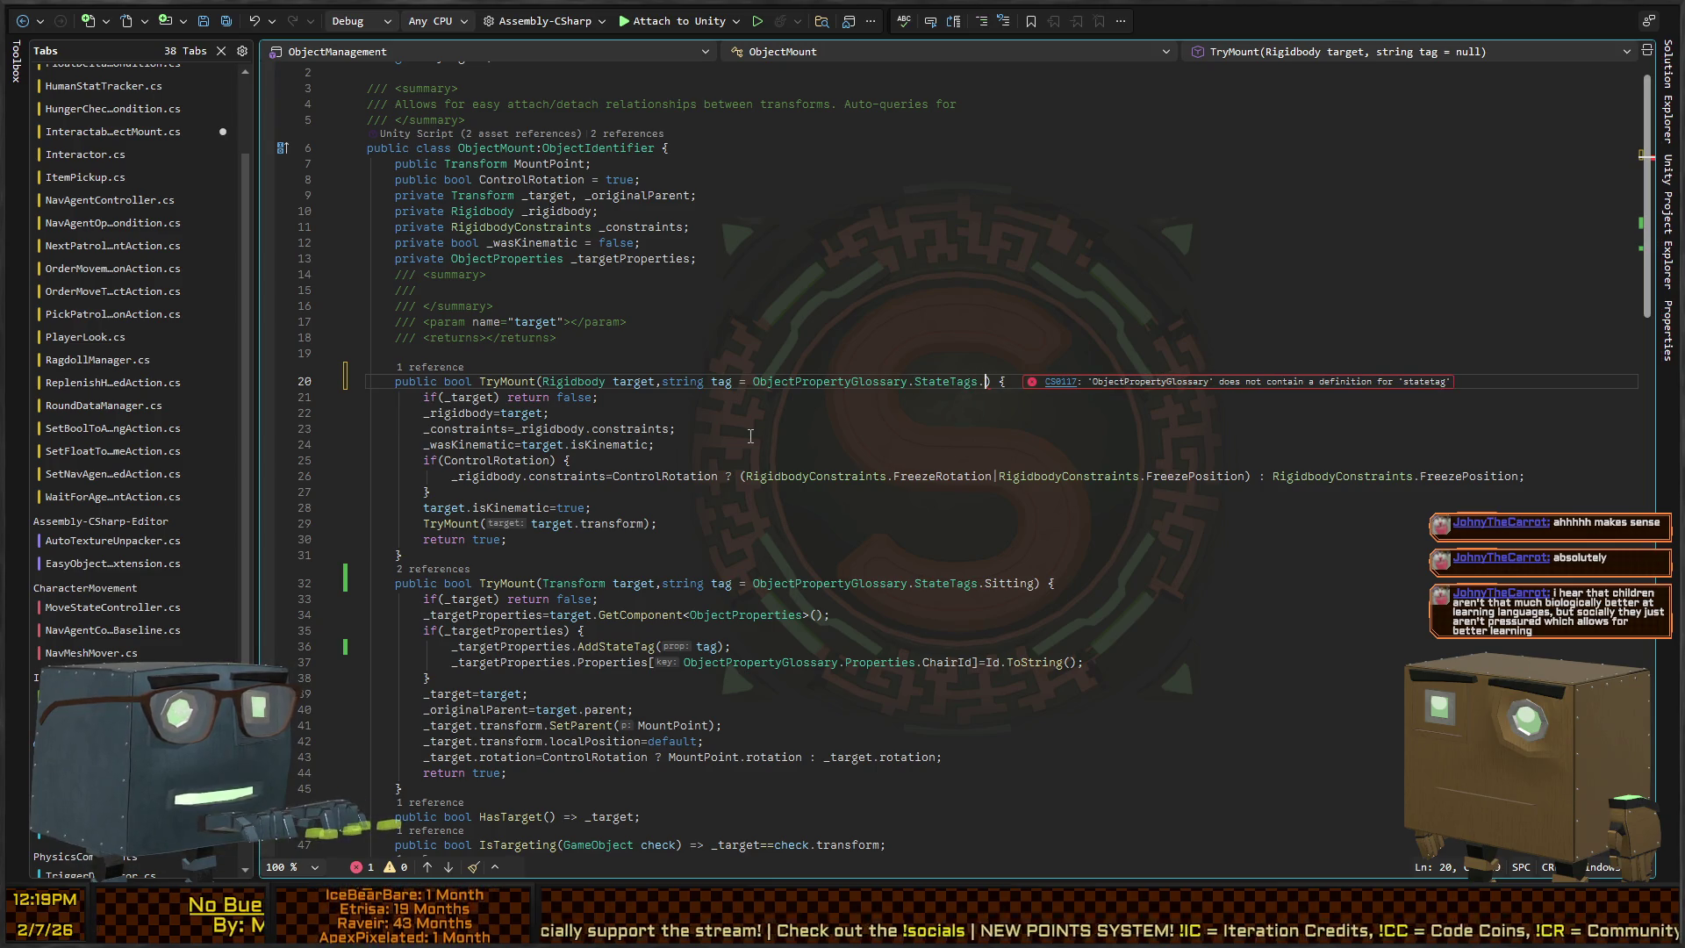
type("Sitting")
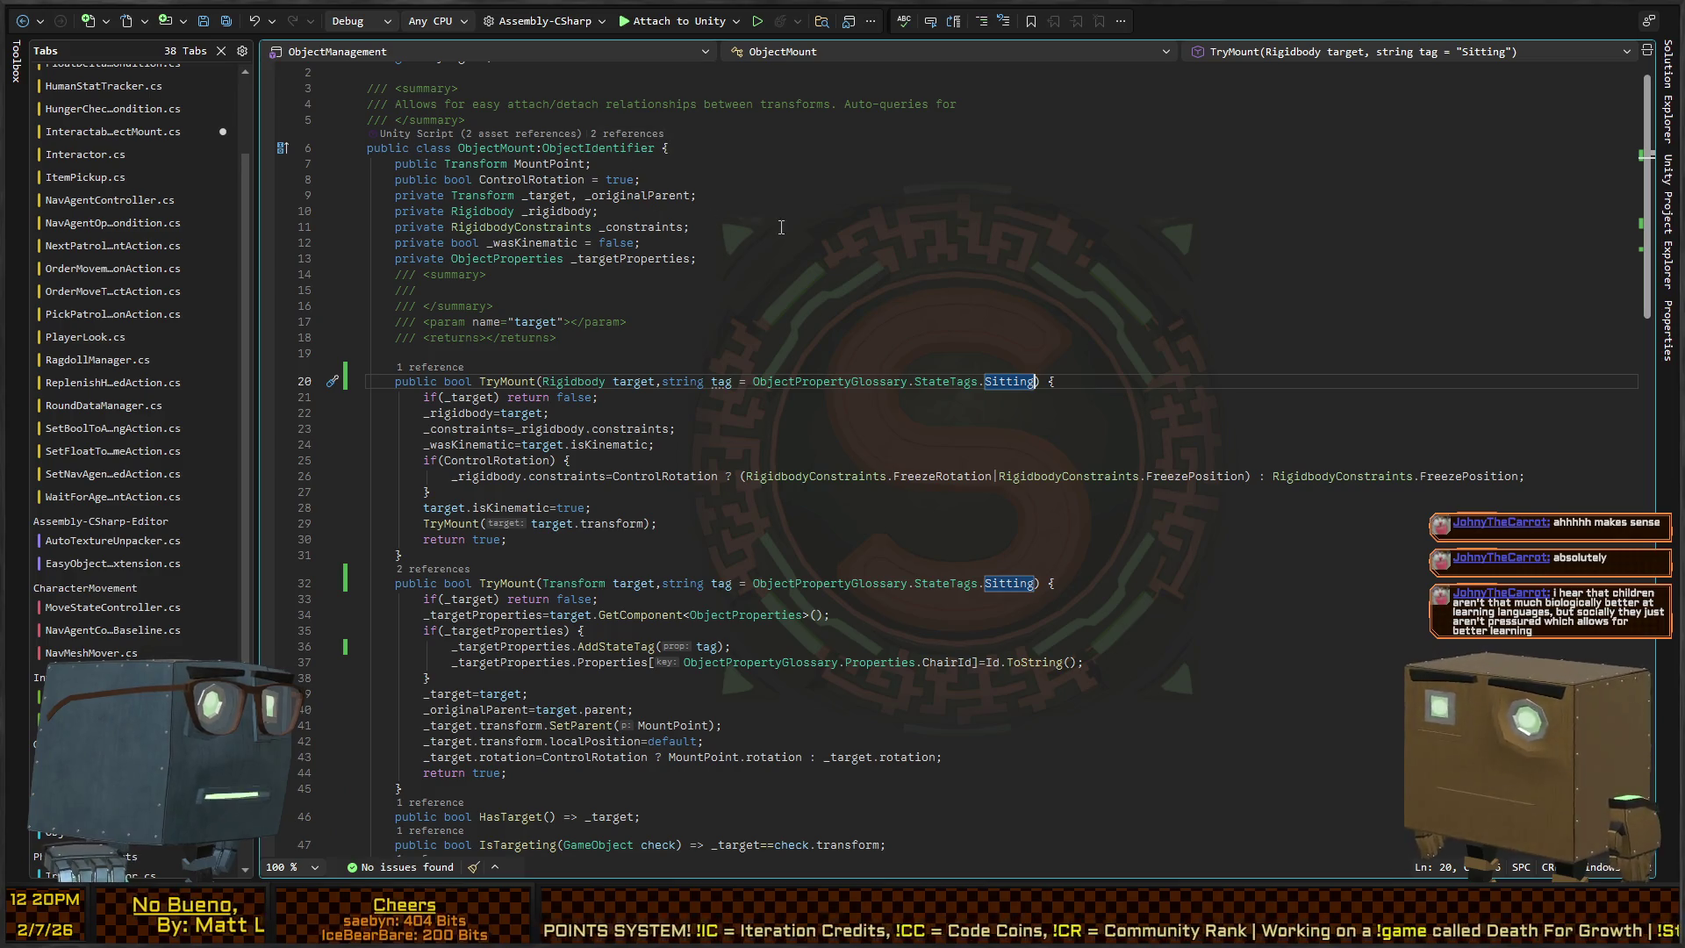
left_click(717, 446)
key("Down")
key("Down")
key("Down")
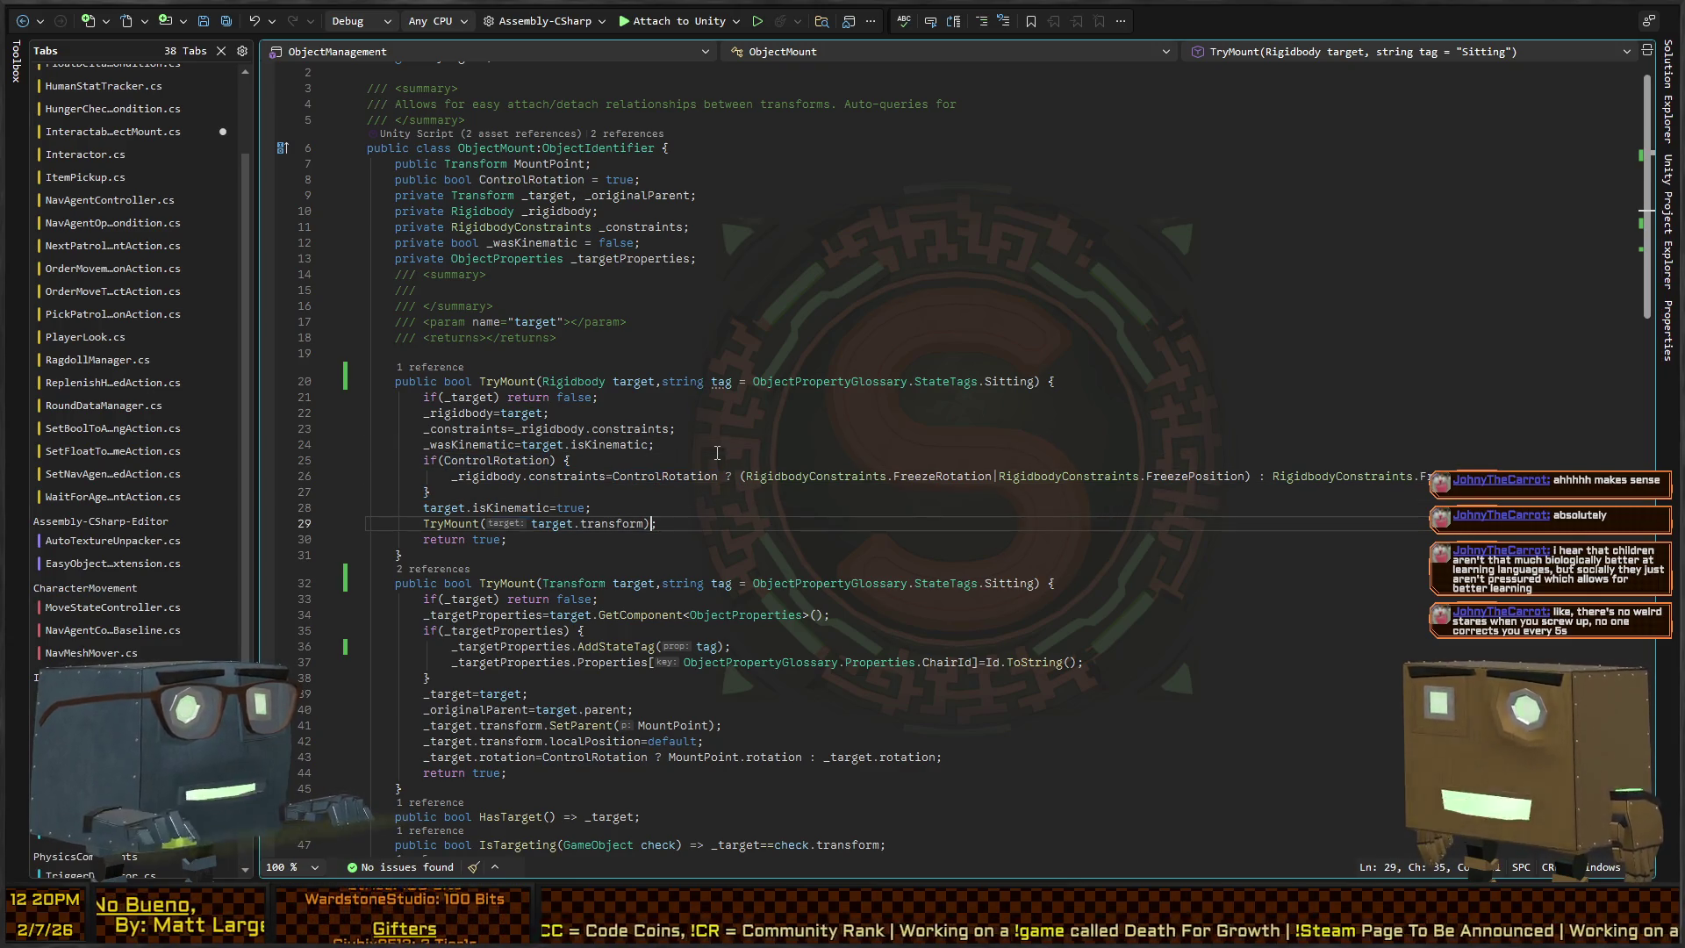
key("Left")
type(",tag")
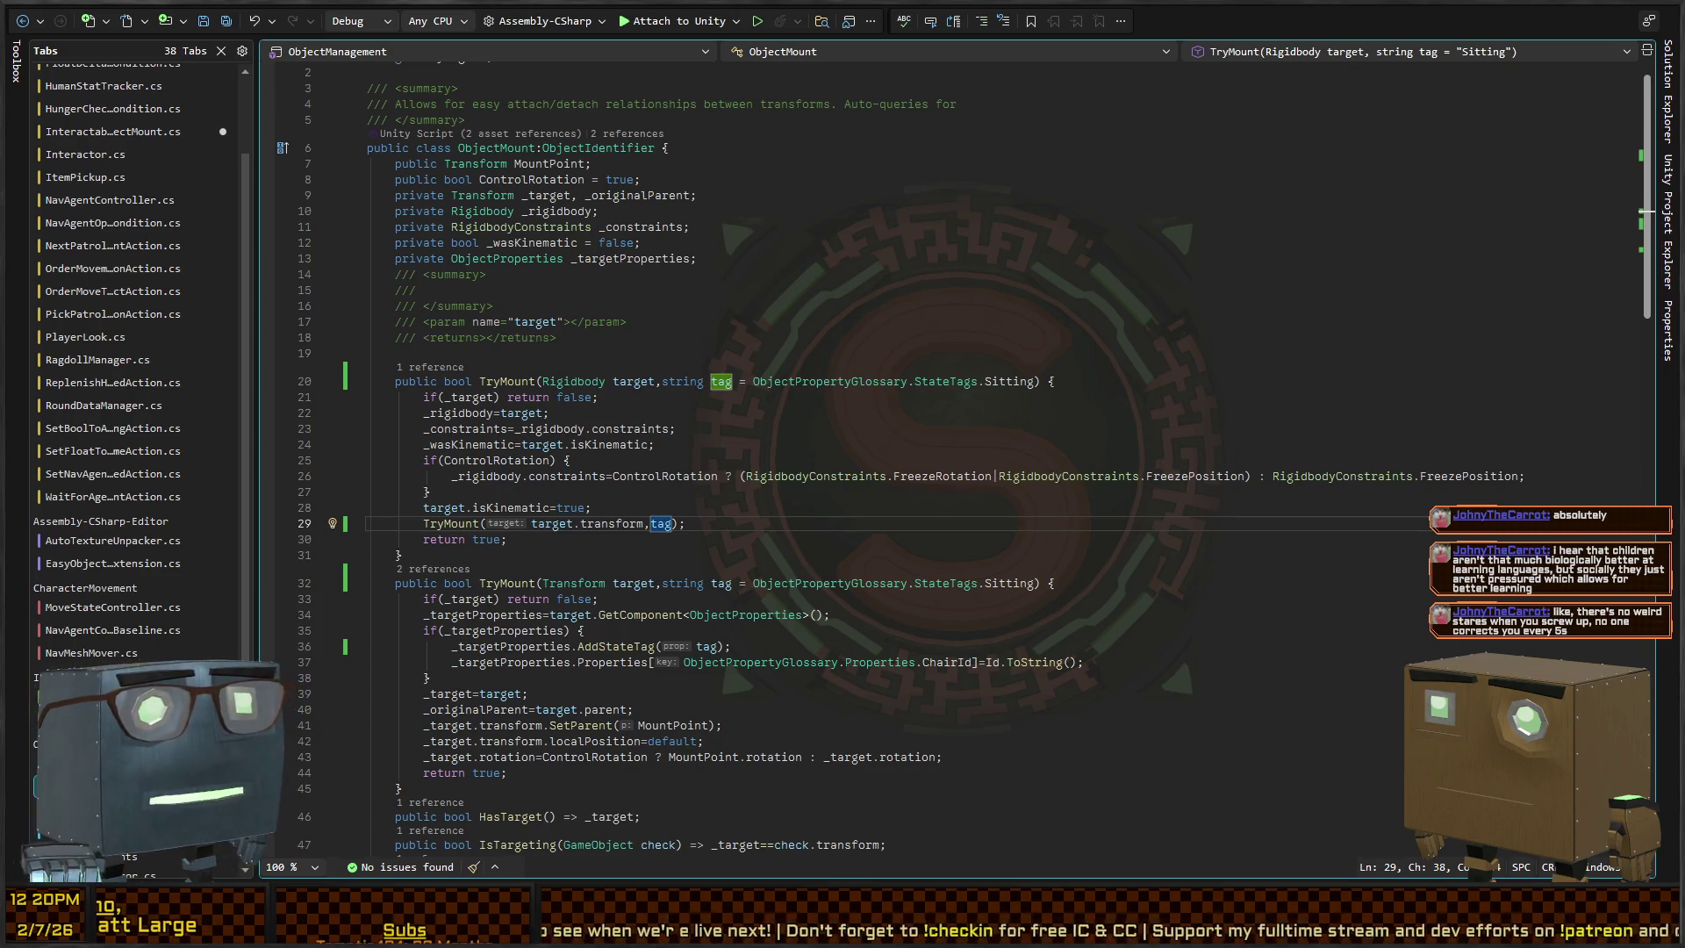
Save the ObjectMount script and return to Unity
left_click(898, 438)
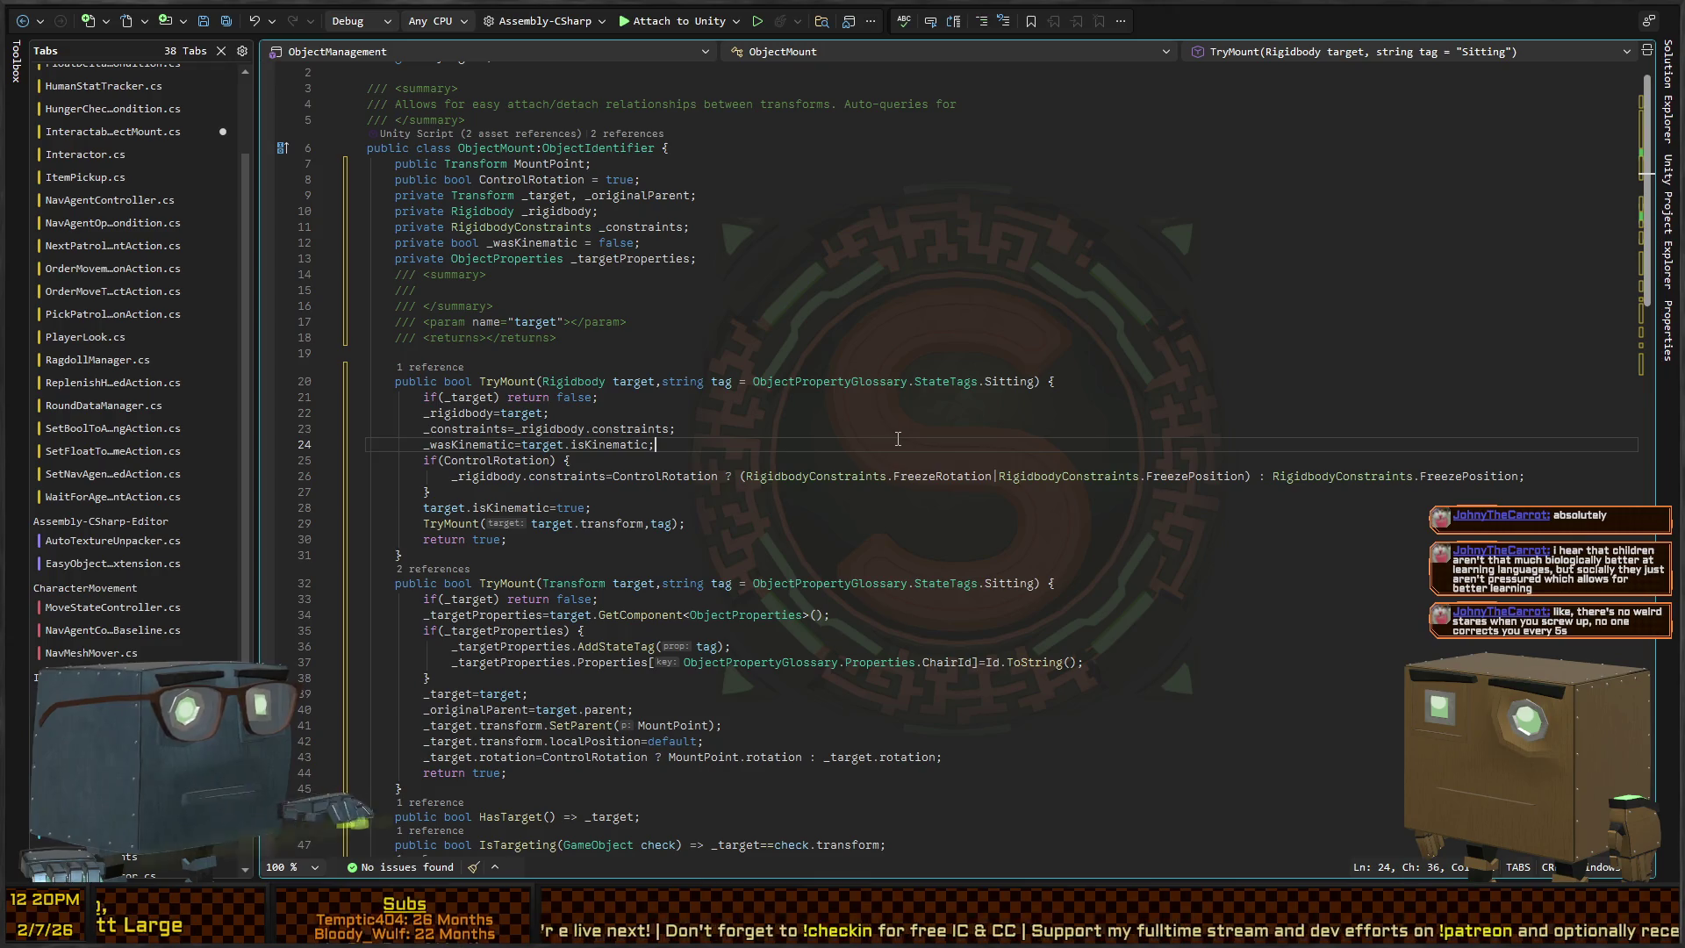
key("ctrl+s")
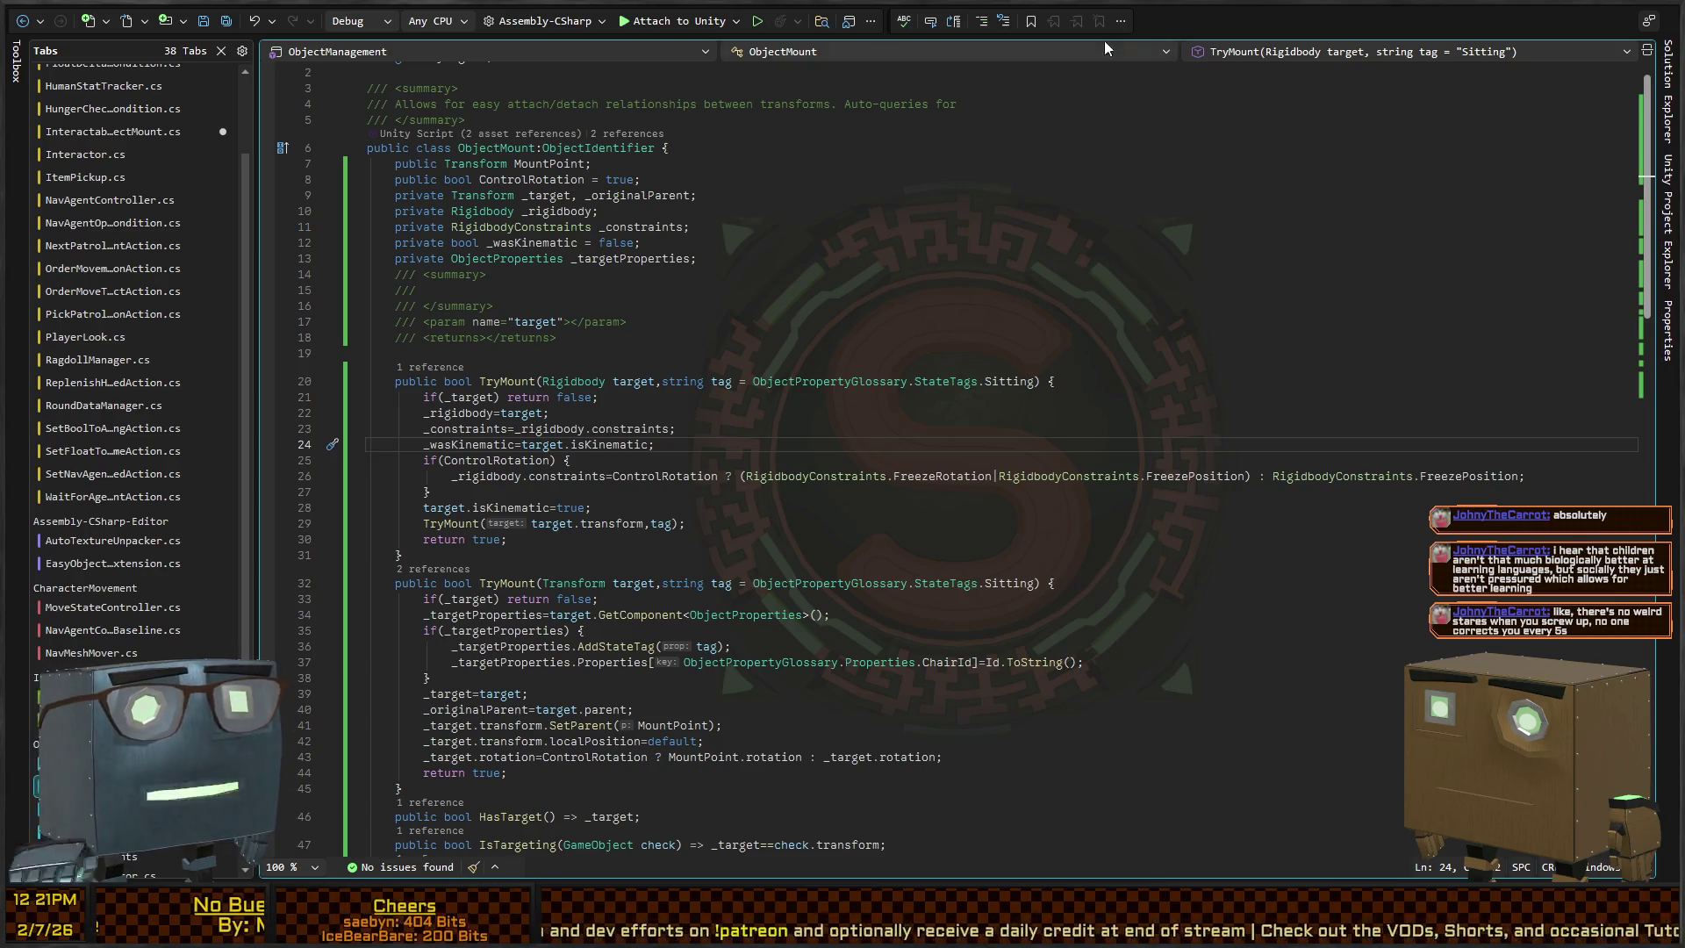
key("alt+Tab")
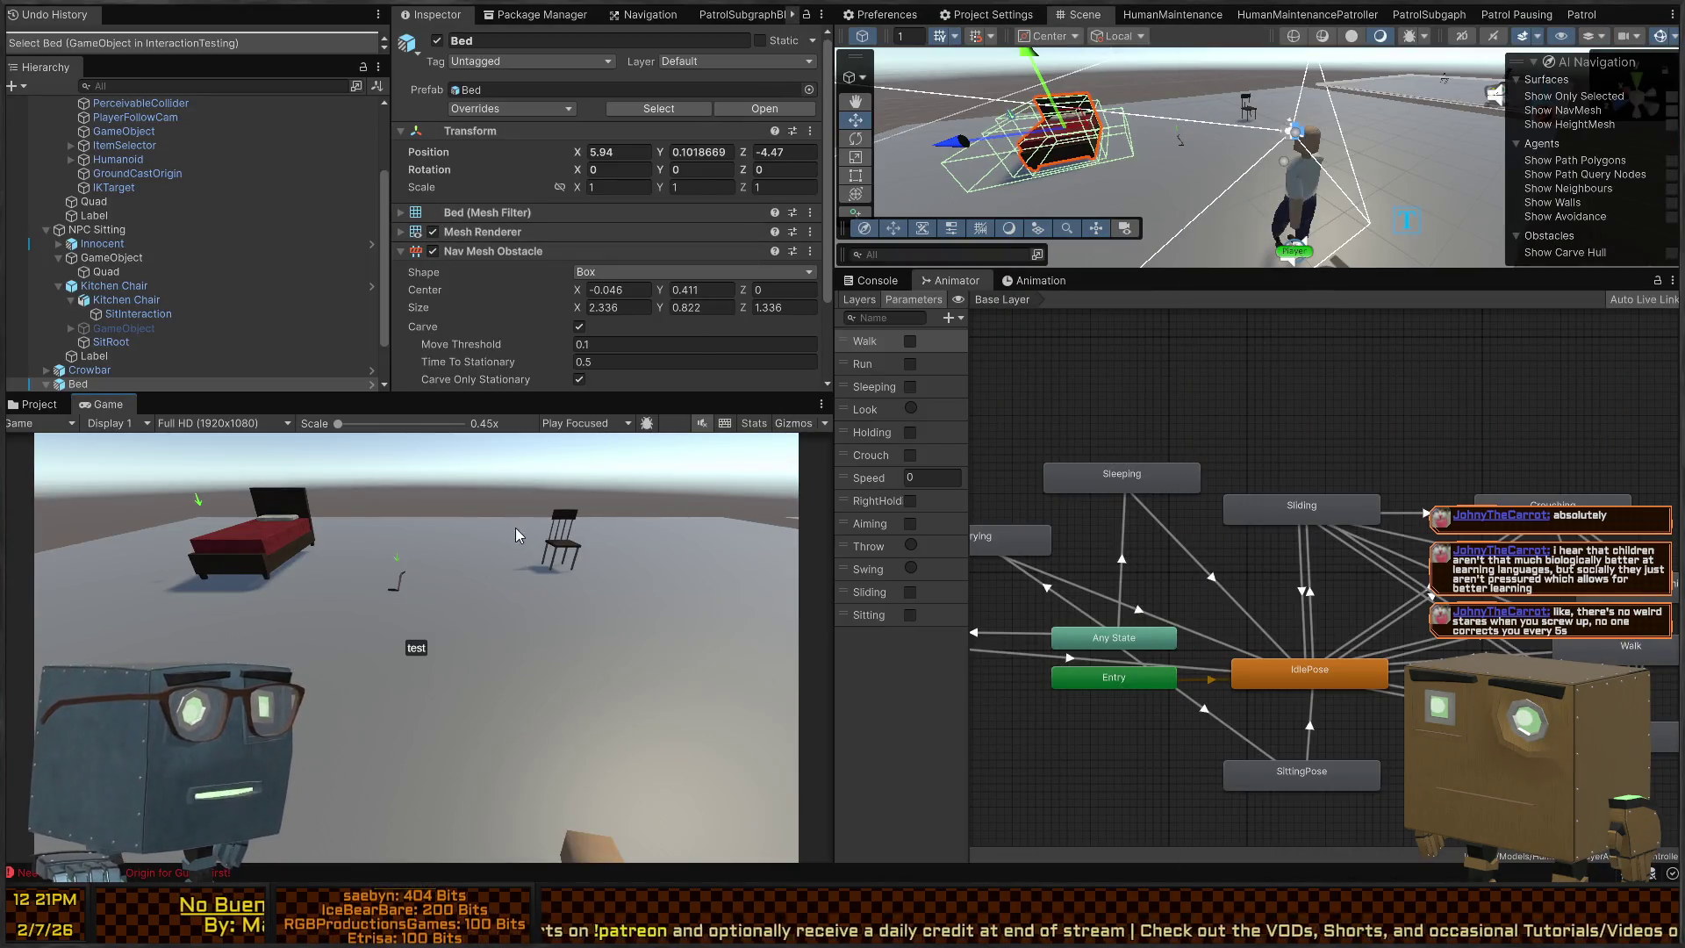
Play the scene, walk the player up to the bed, and accept the Sleep prompt
key("ctrl+p")
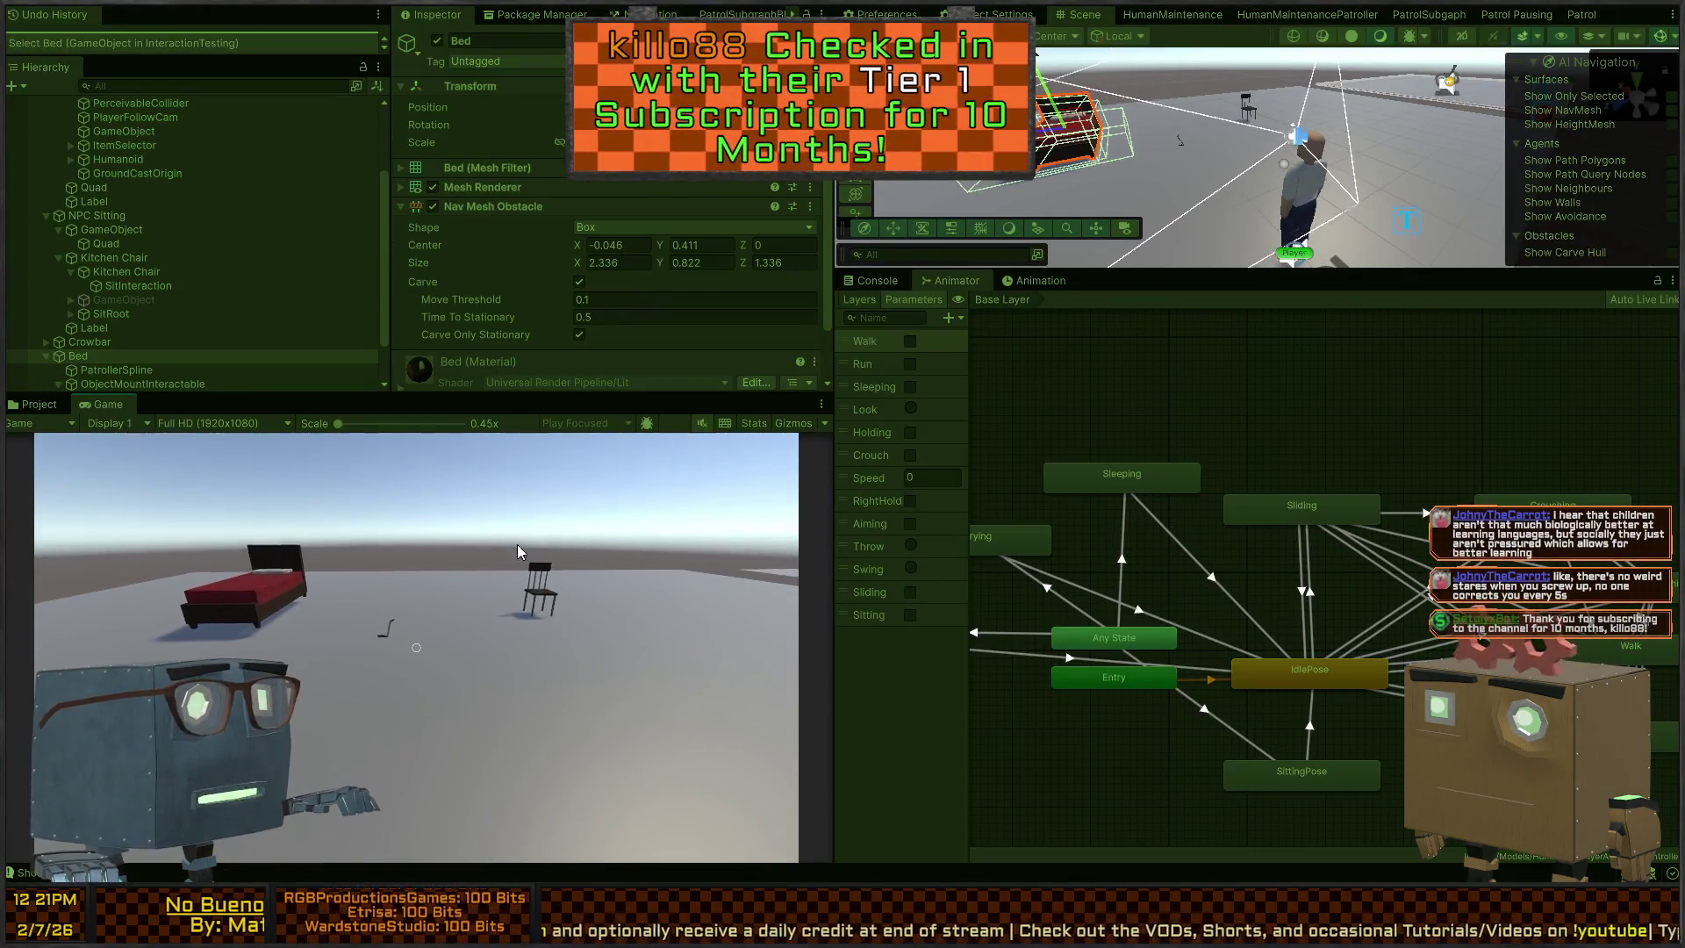
left_click(510, 576)
key("w")
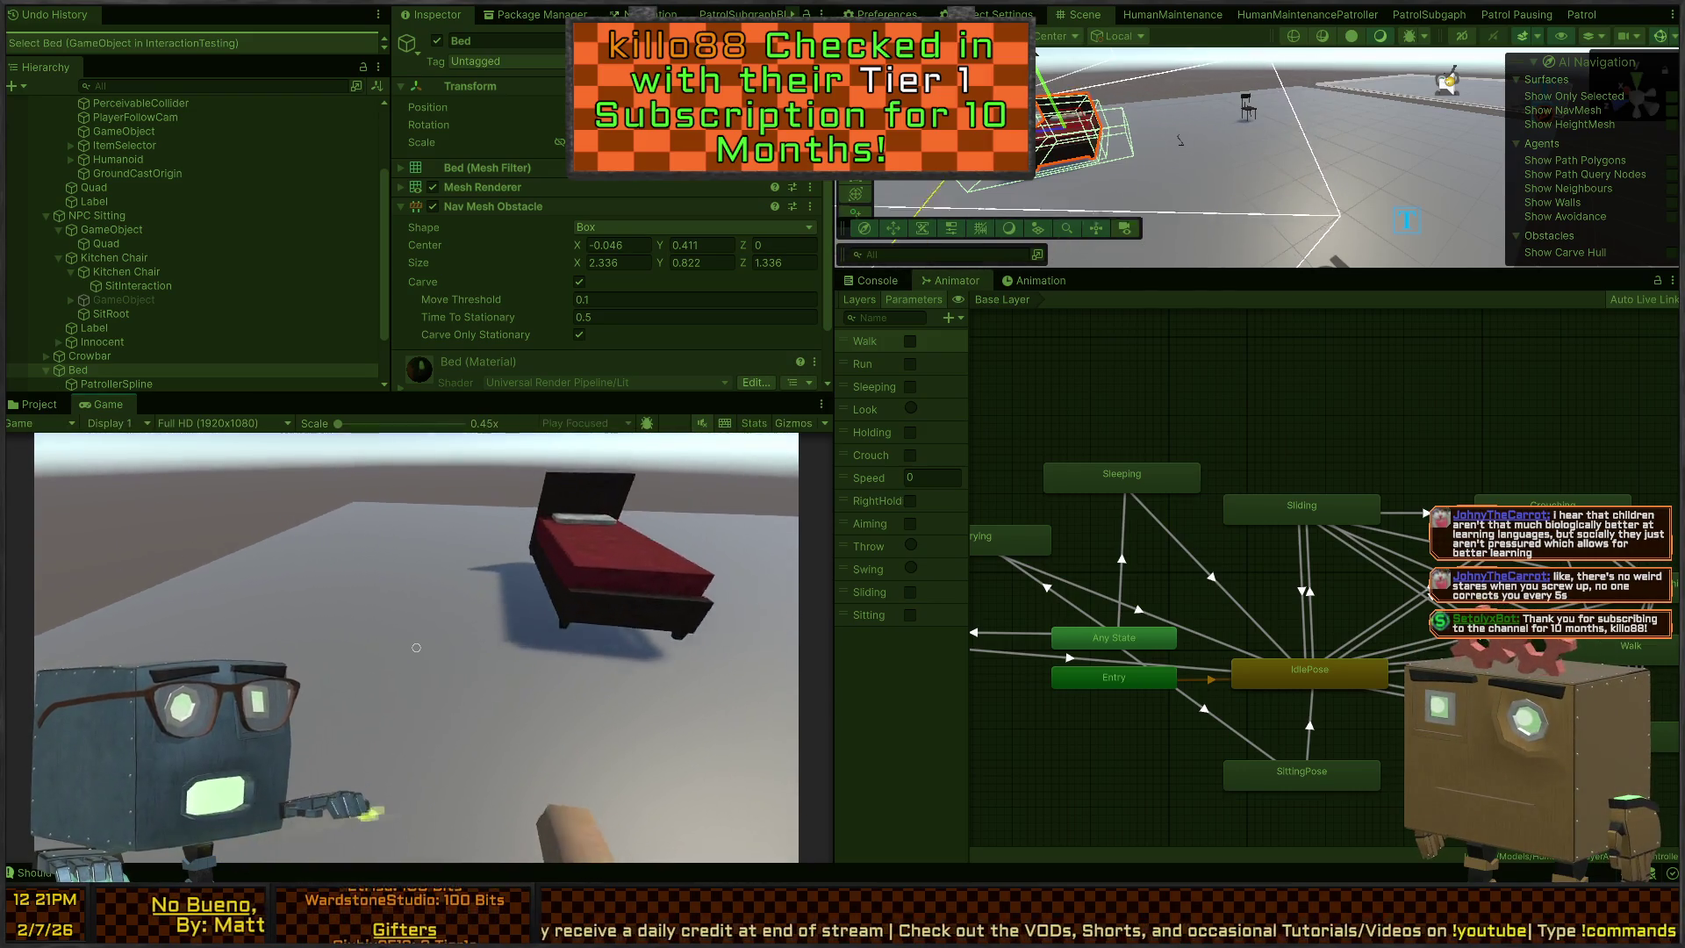
key("e")
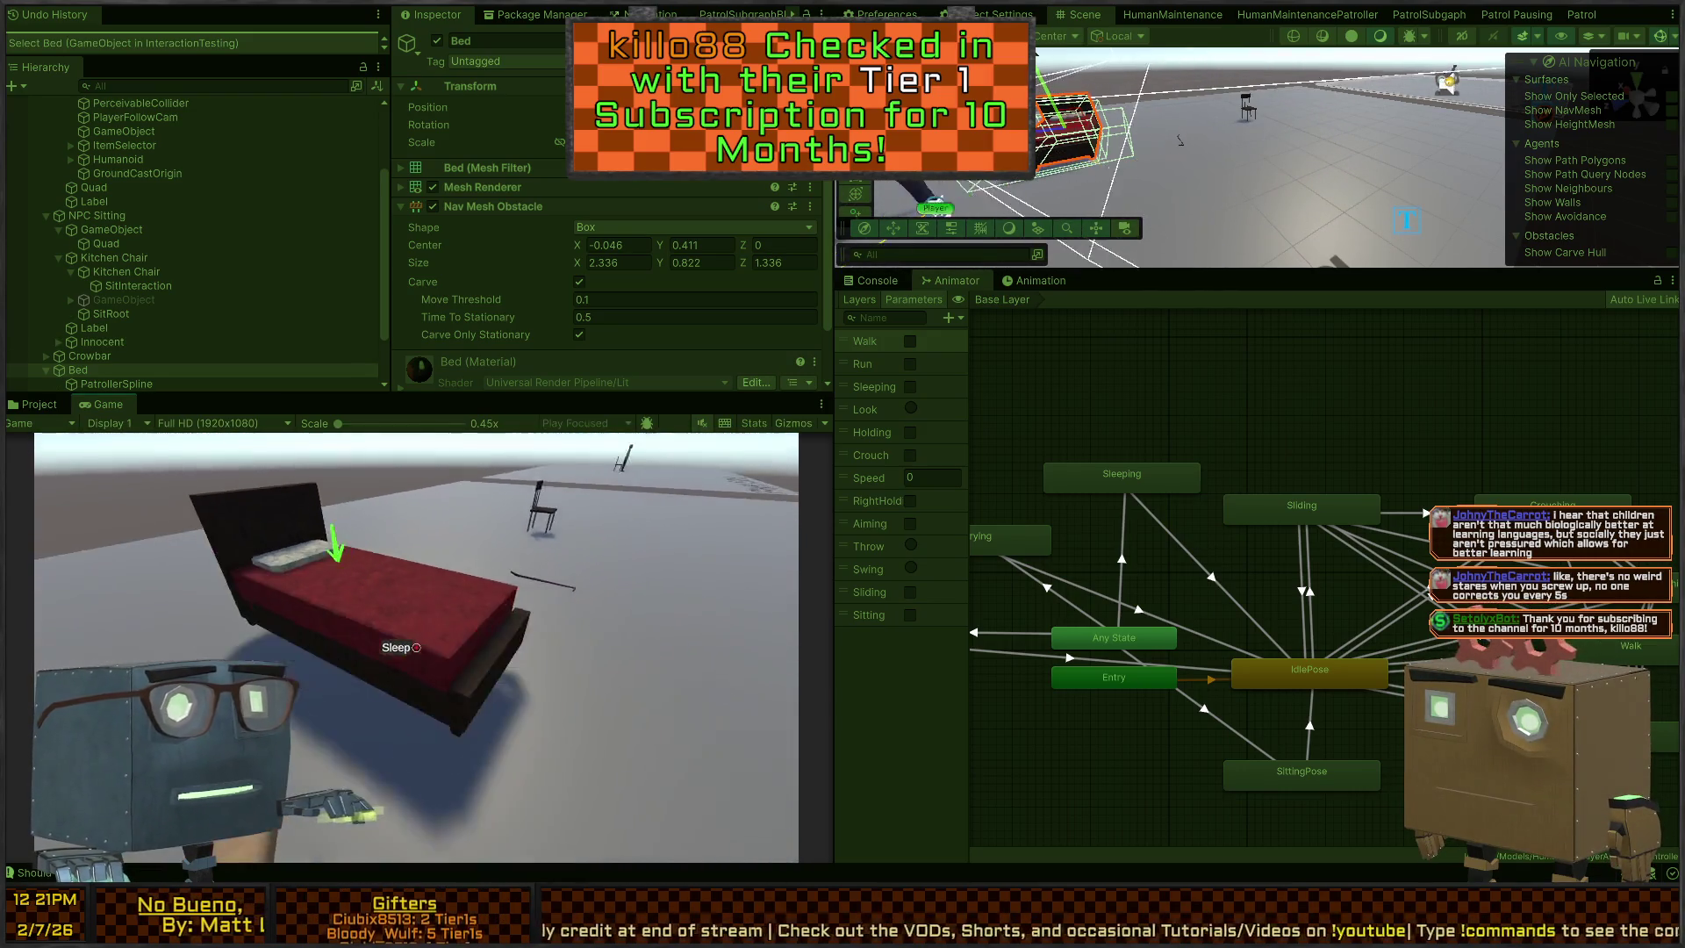
key("w")
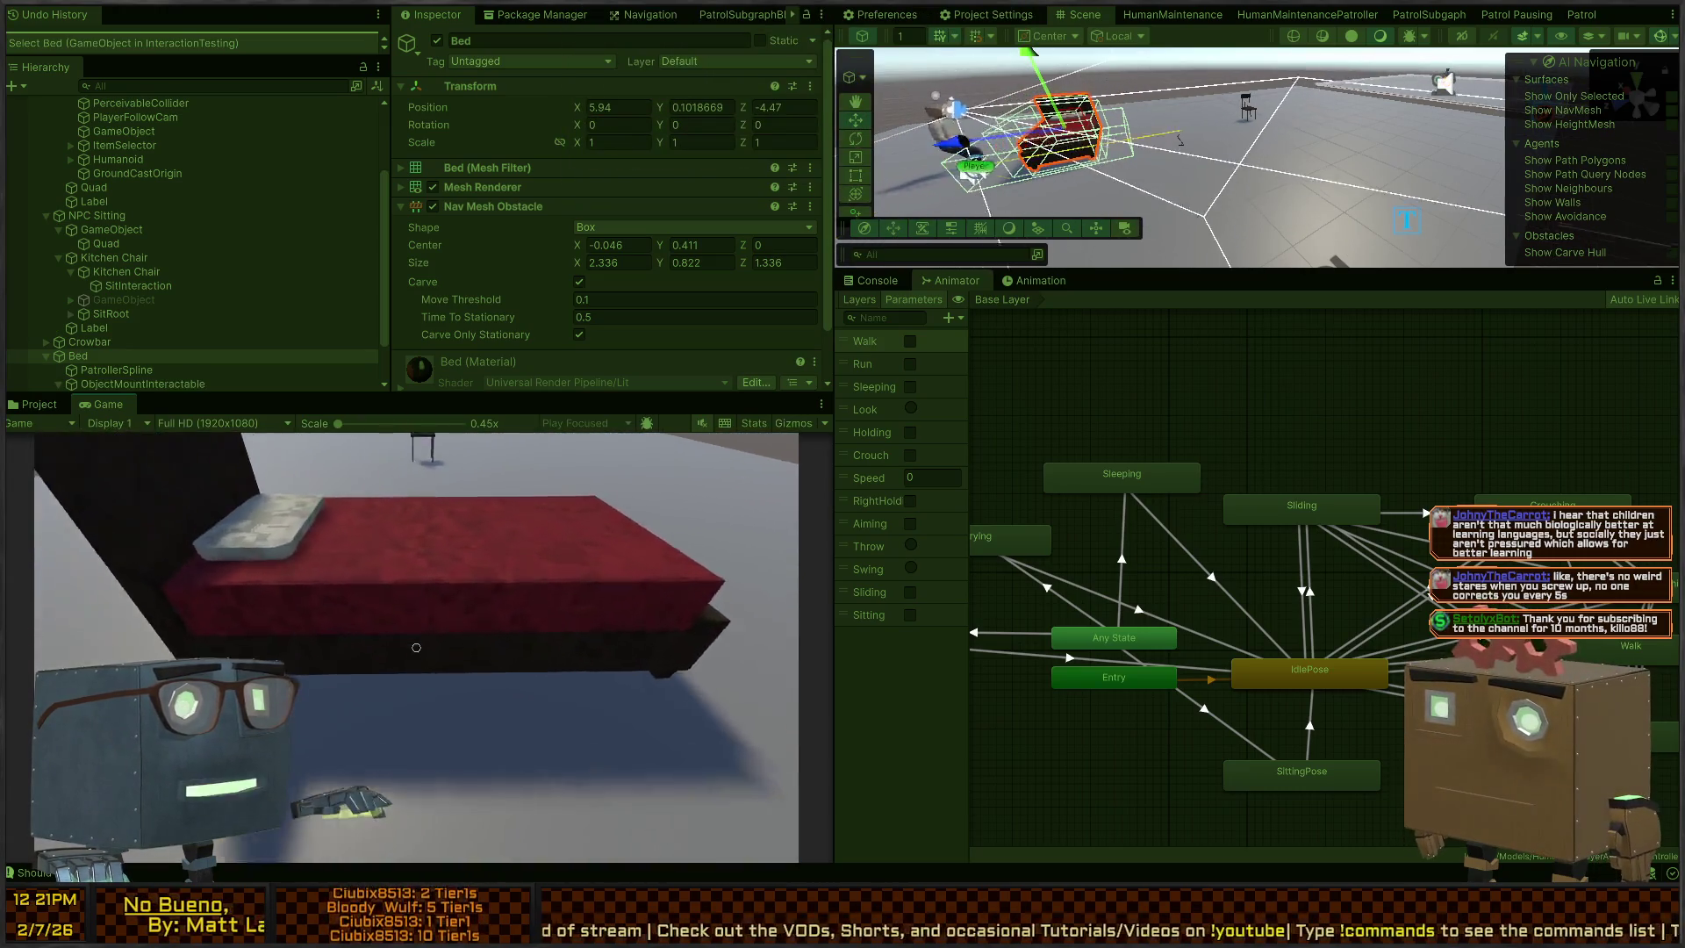
key("s")
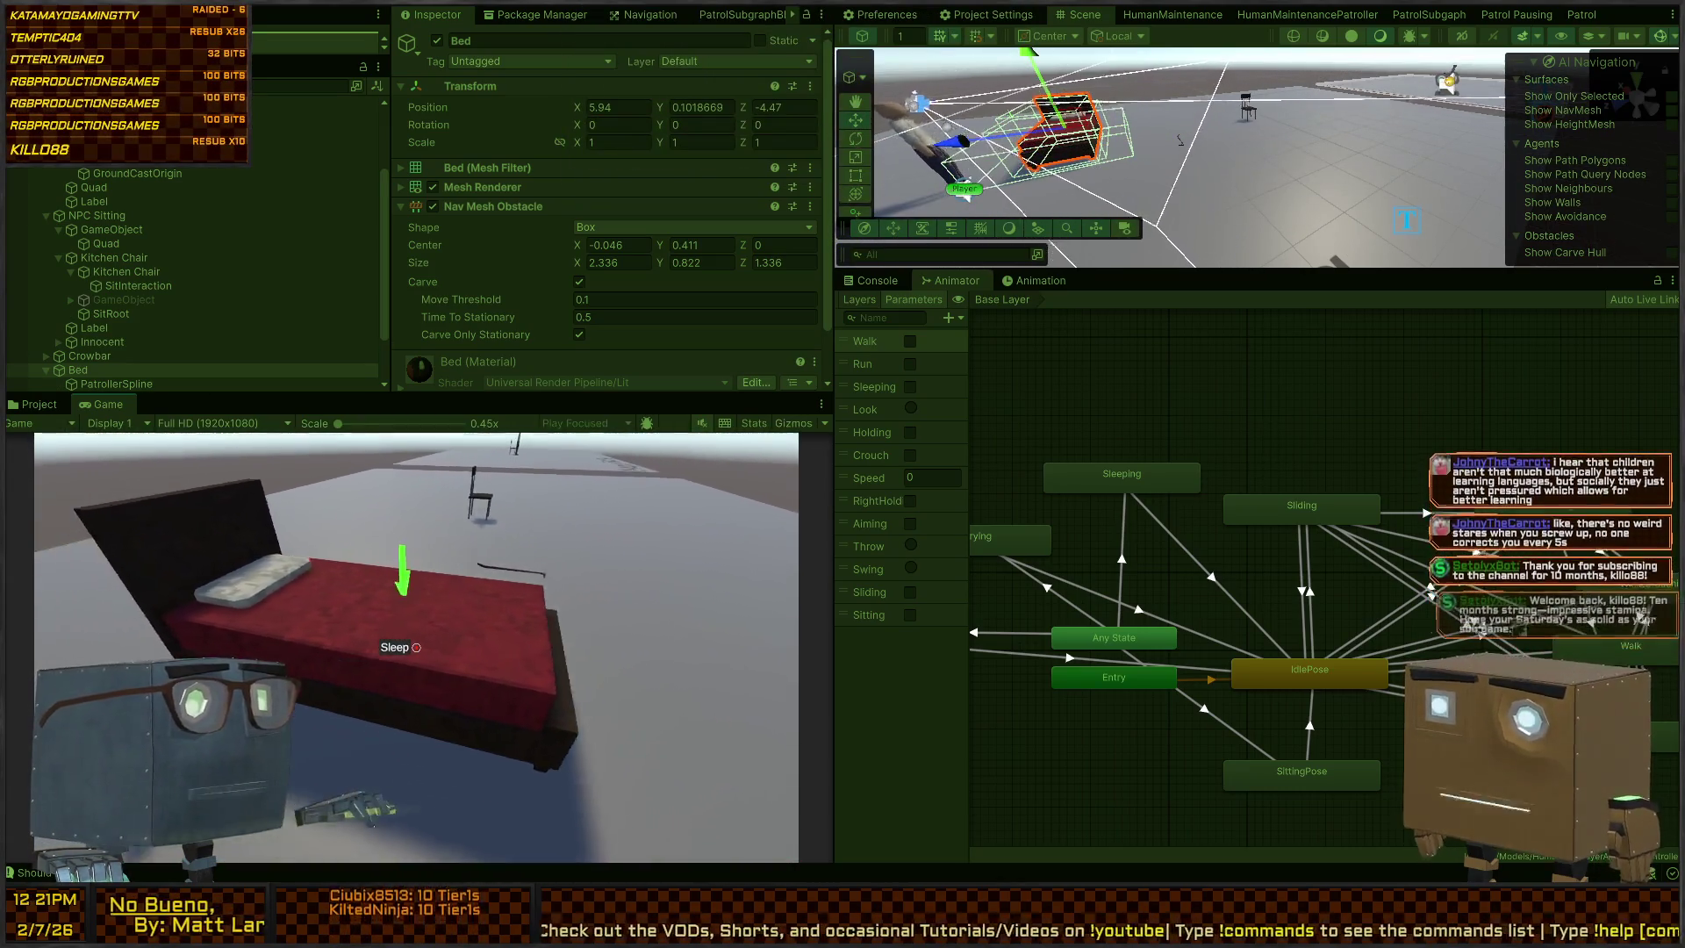
key("e")
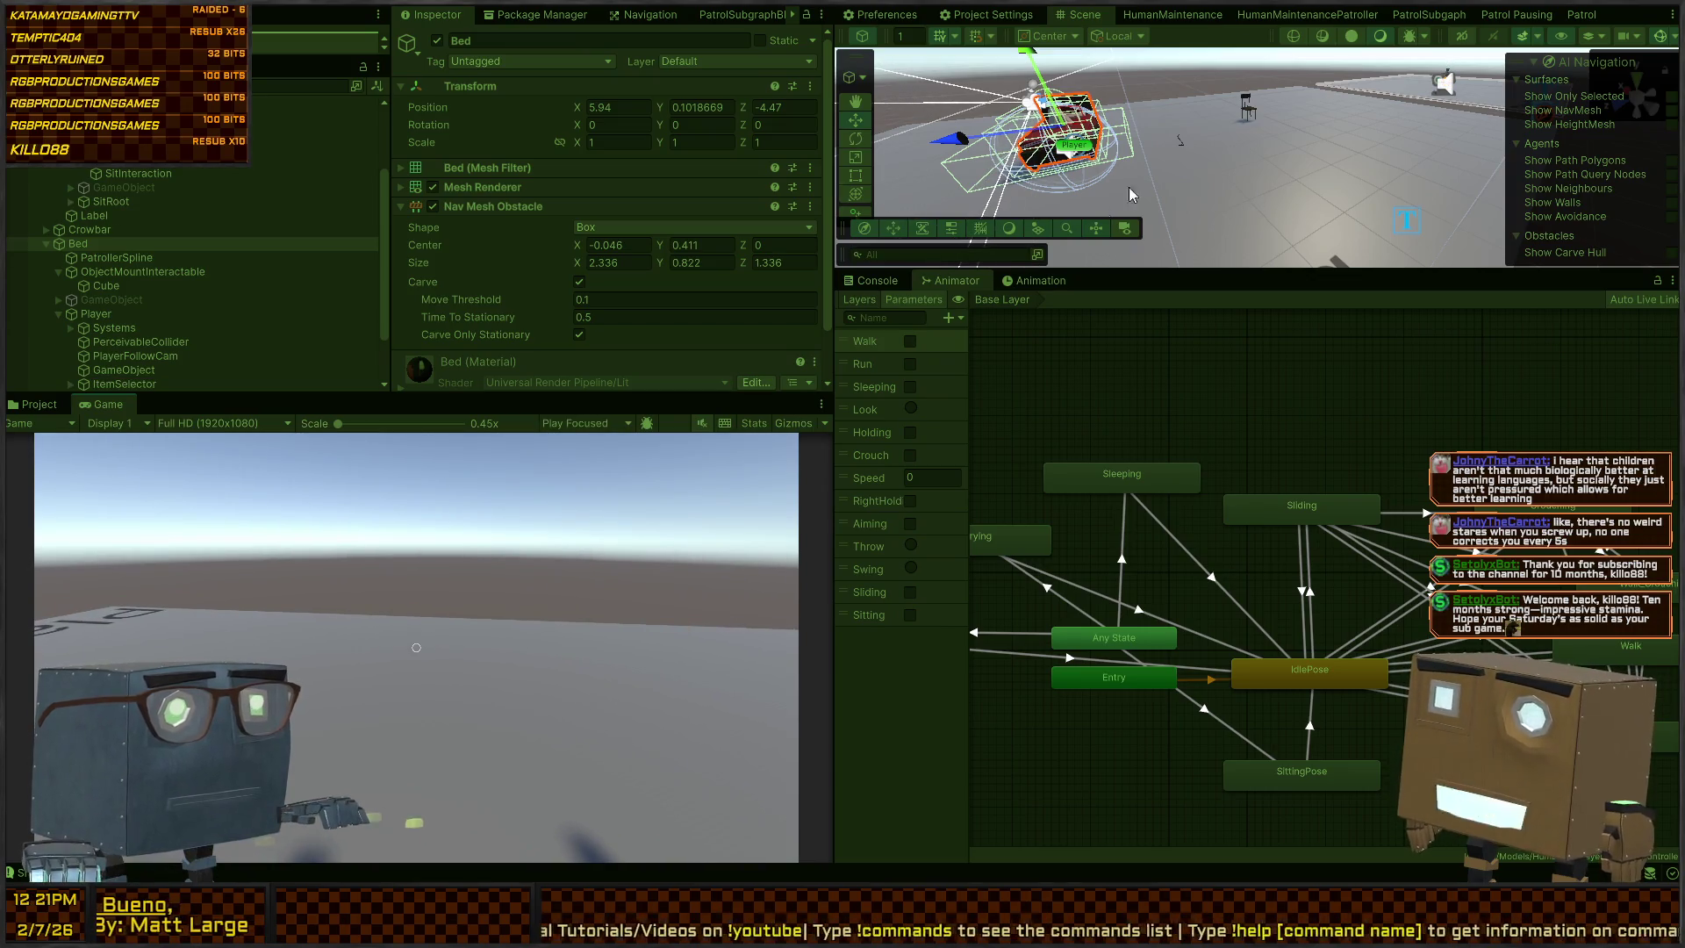
mouse_move(1142, 132)
left_mouse_down()
mouse_move(1050, 91)
mouse_move(1429, 180)
left_mouse_up()
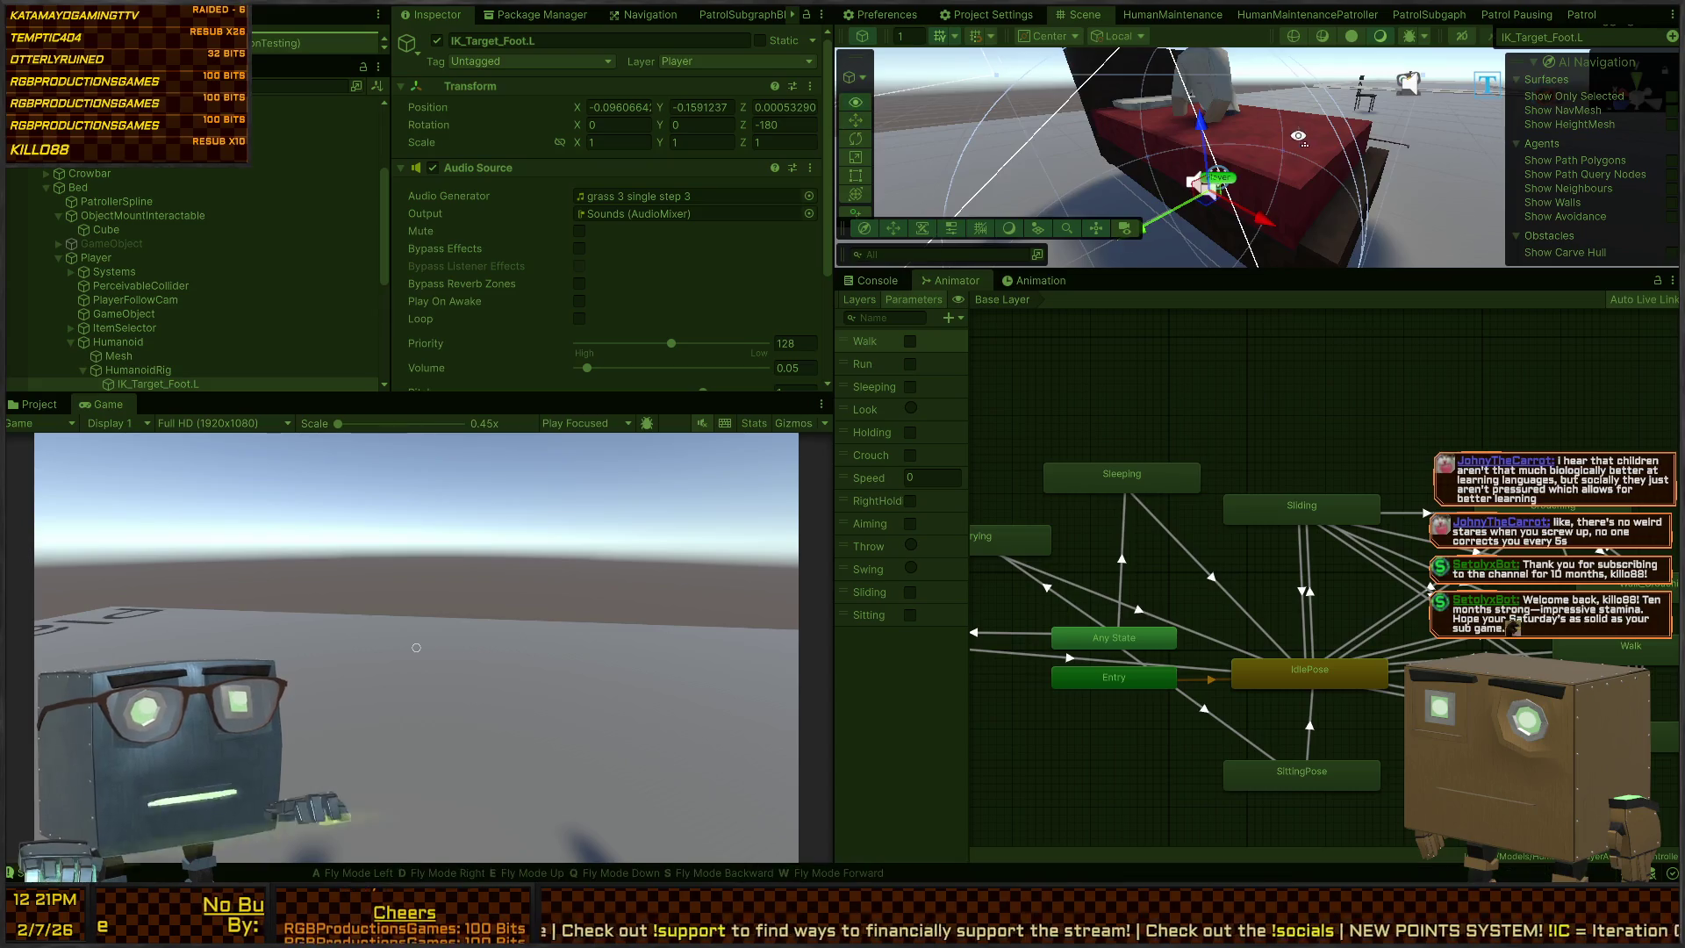
Inspect the sleeping Player and the Humanoid's animator Sleeping parameter during play
mouse_move(1299, 158)
left_mouse_down()
mouse_move(1346, 141)
mouse_move(1255, 193)
mouse_move(1212, 255)
left_mouse_up()
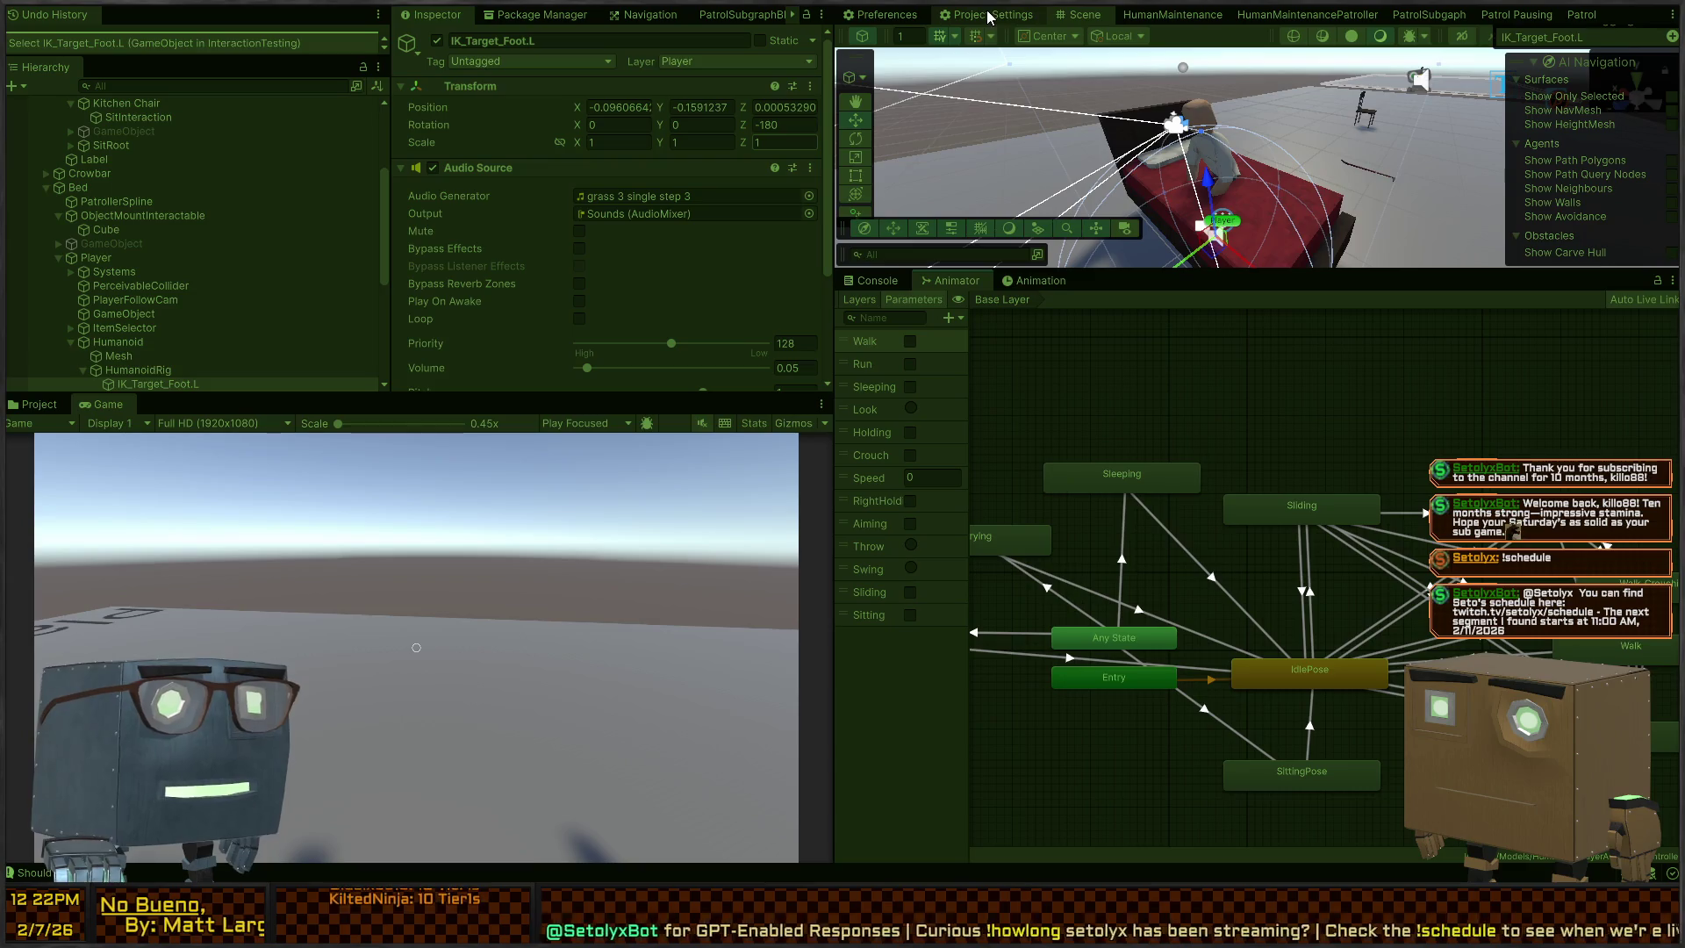
mouse_move(1228, 154)
left_mouse_down()
mouse_move(1407, 115)
mouse_move(1393, 146)
mouse_move(1351, 151)
left_mouse_up()
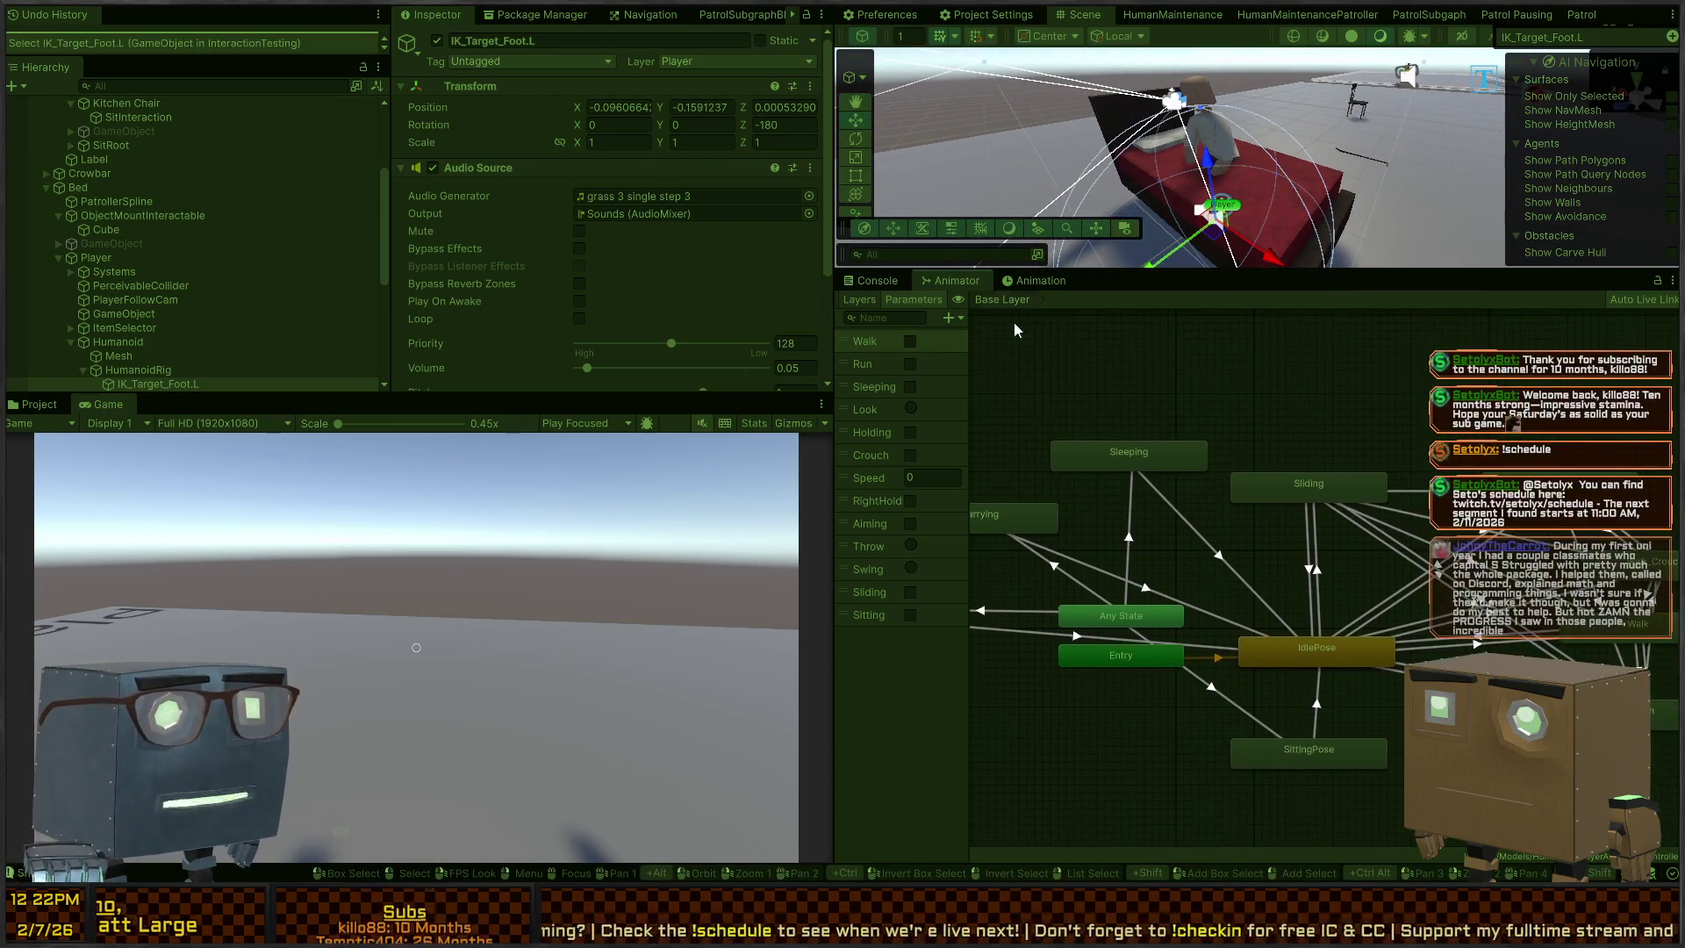
left_click_drag(1261, 121, 1199, 142)
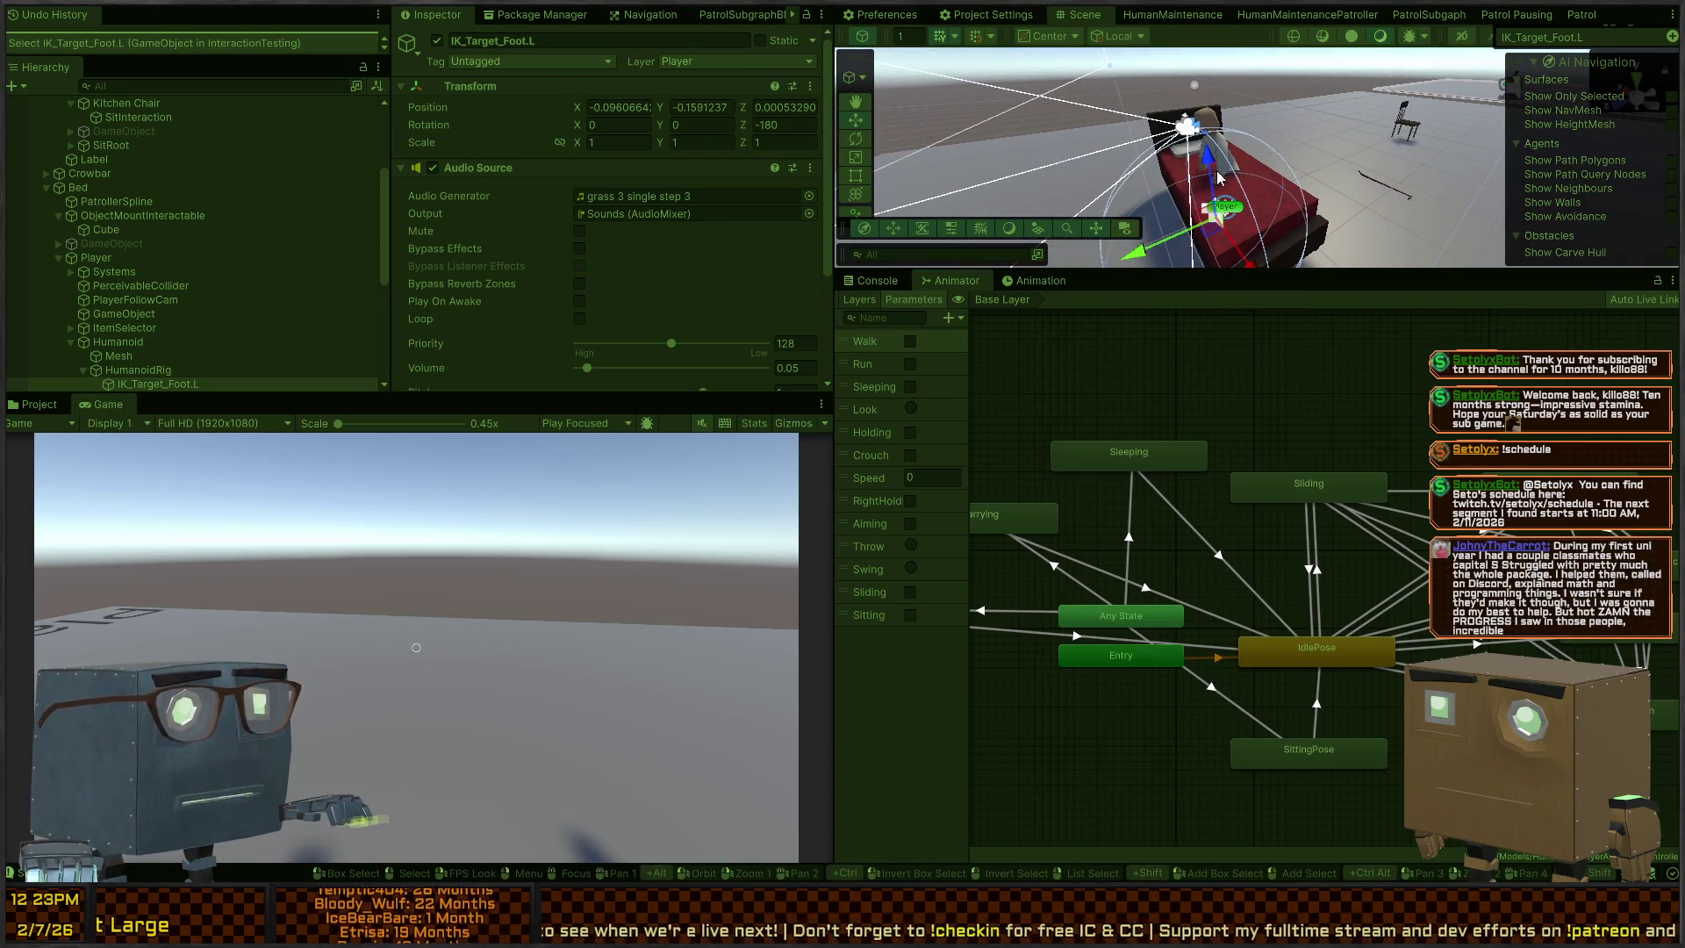
left_click(1233, 209)
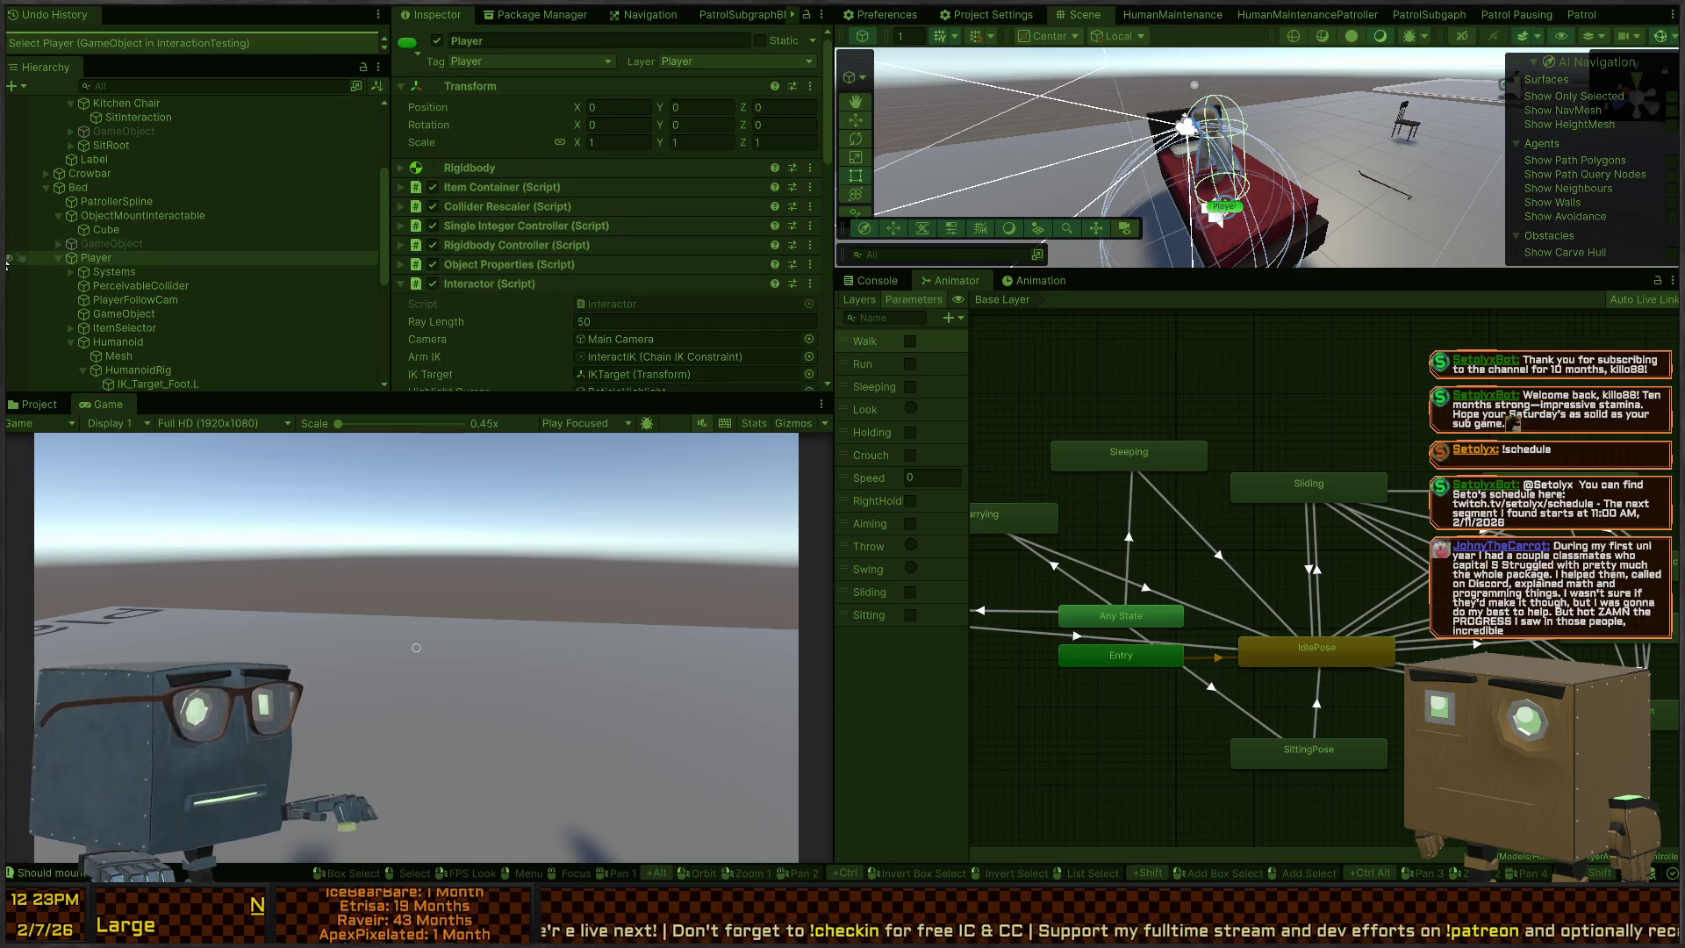
left_click(122, 301)
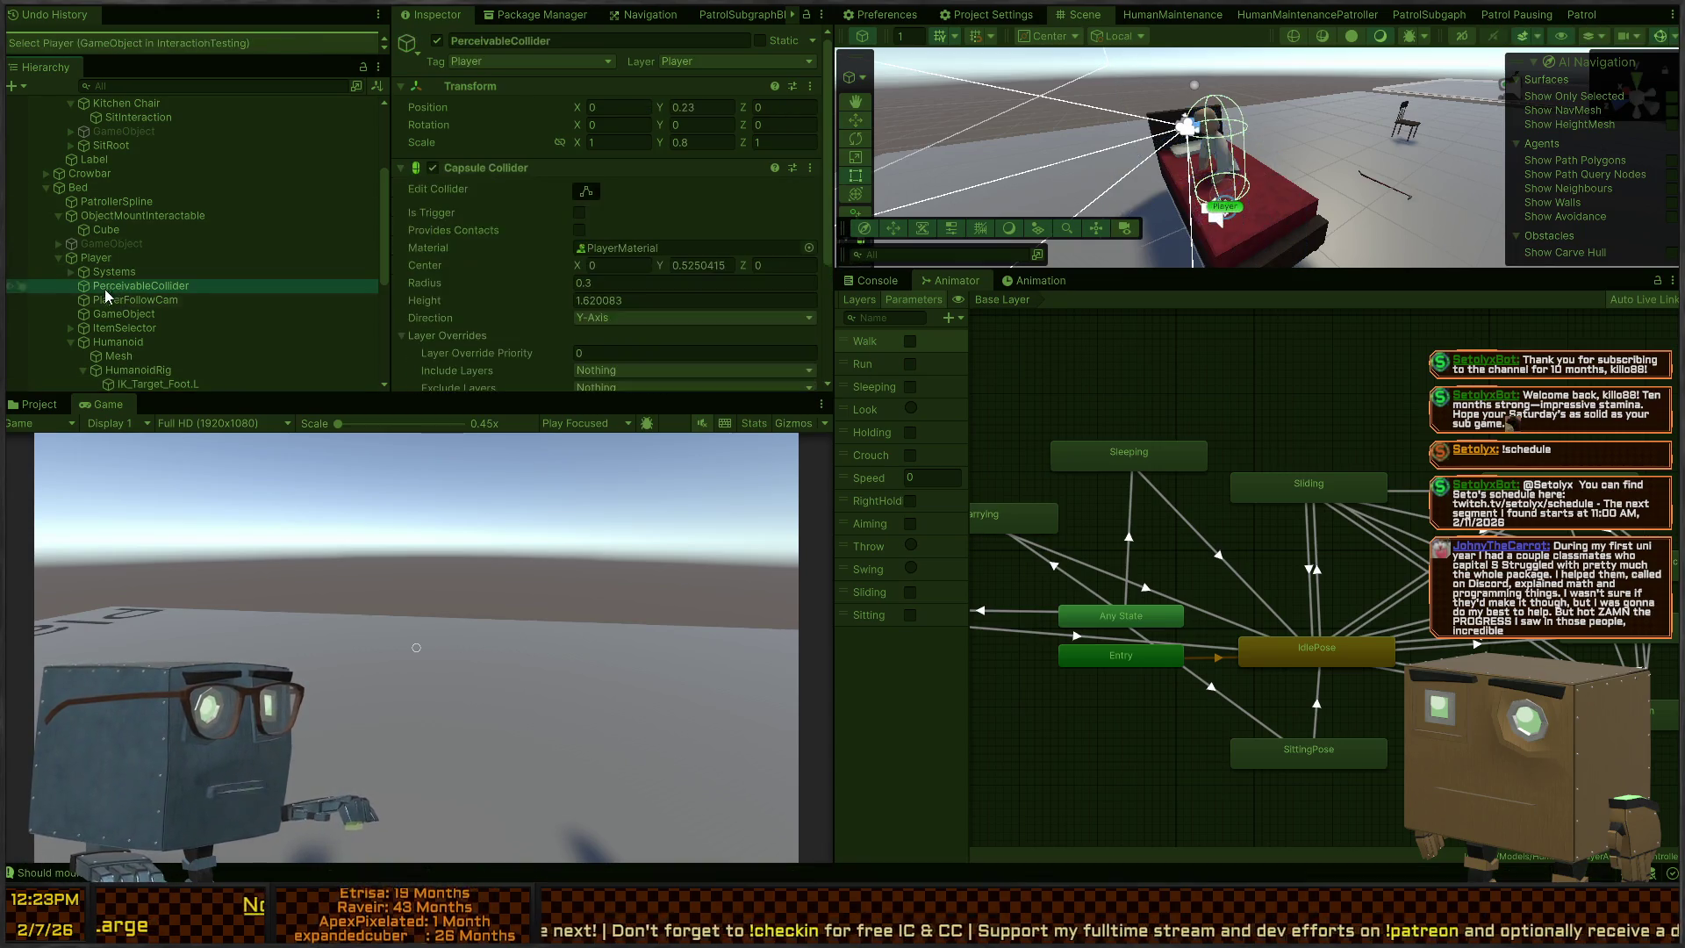
left_click(116, 342)
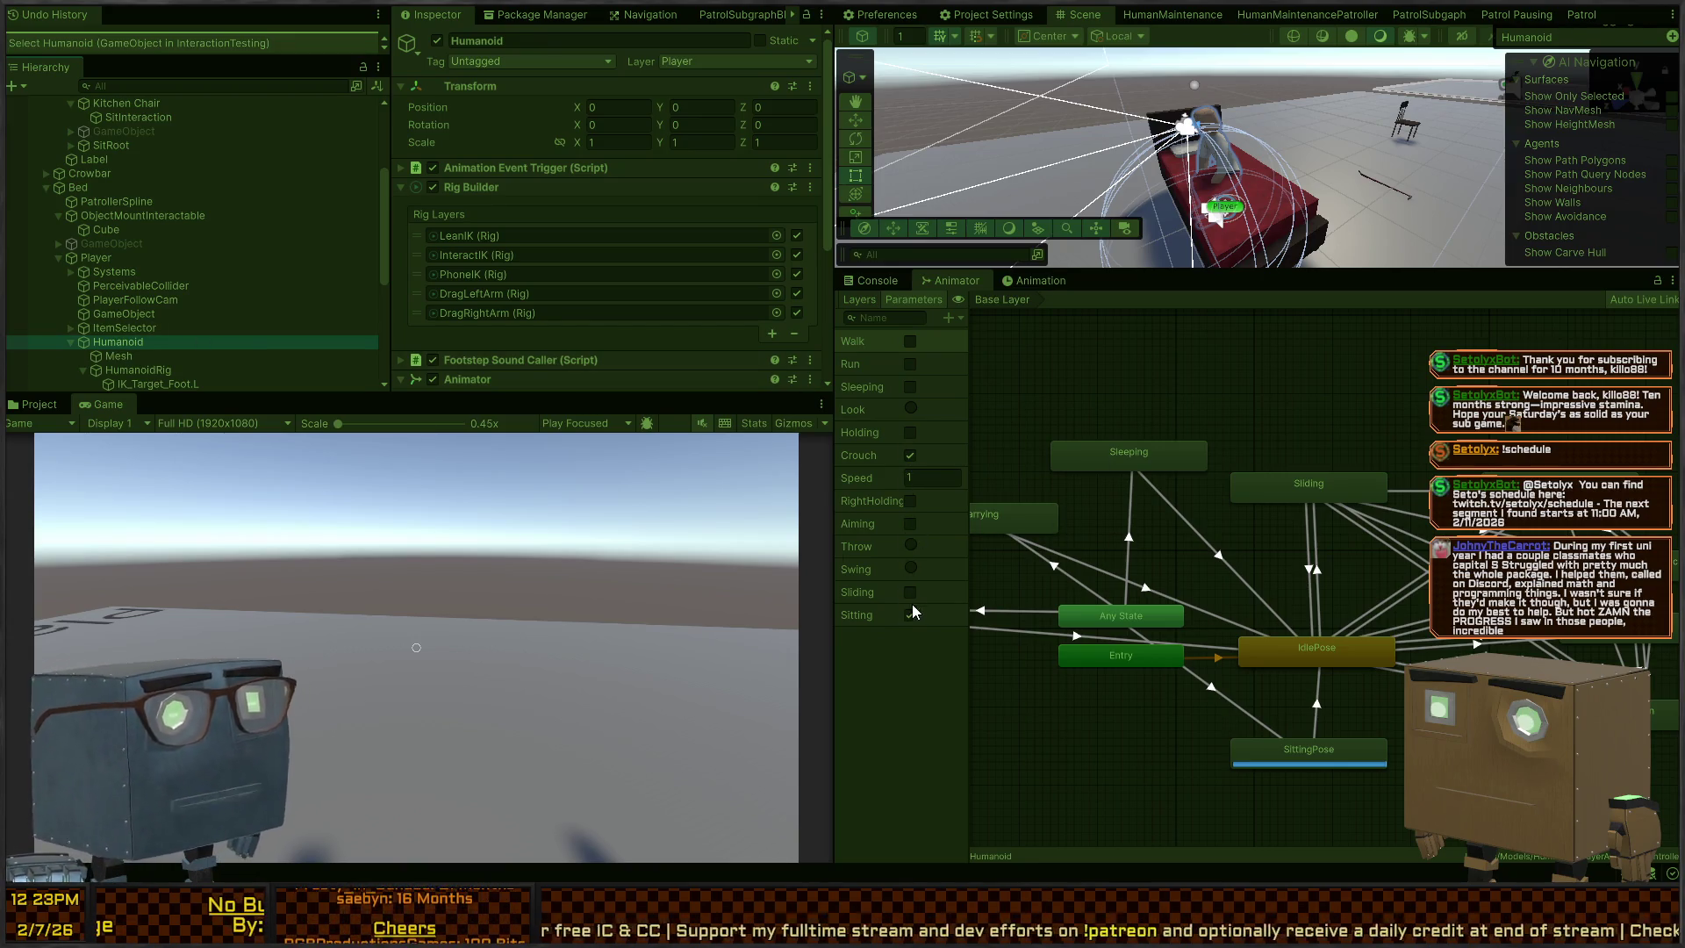
left_click(910, 387)
left_click(911, 615)
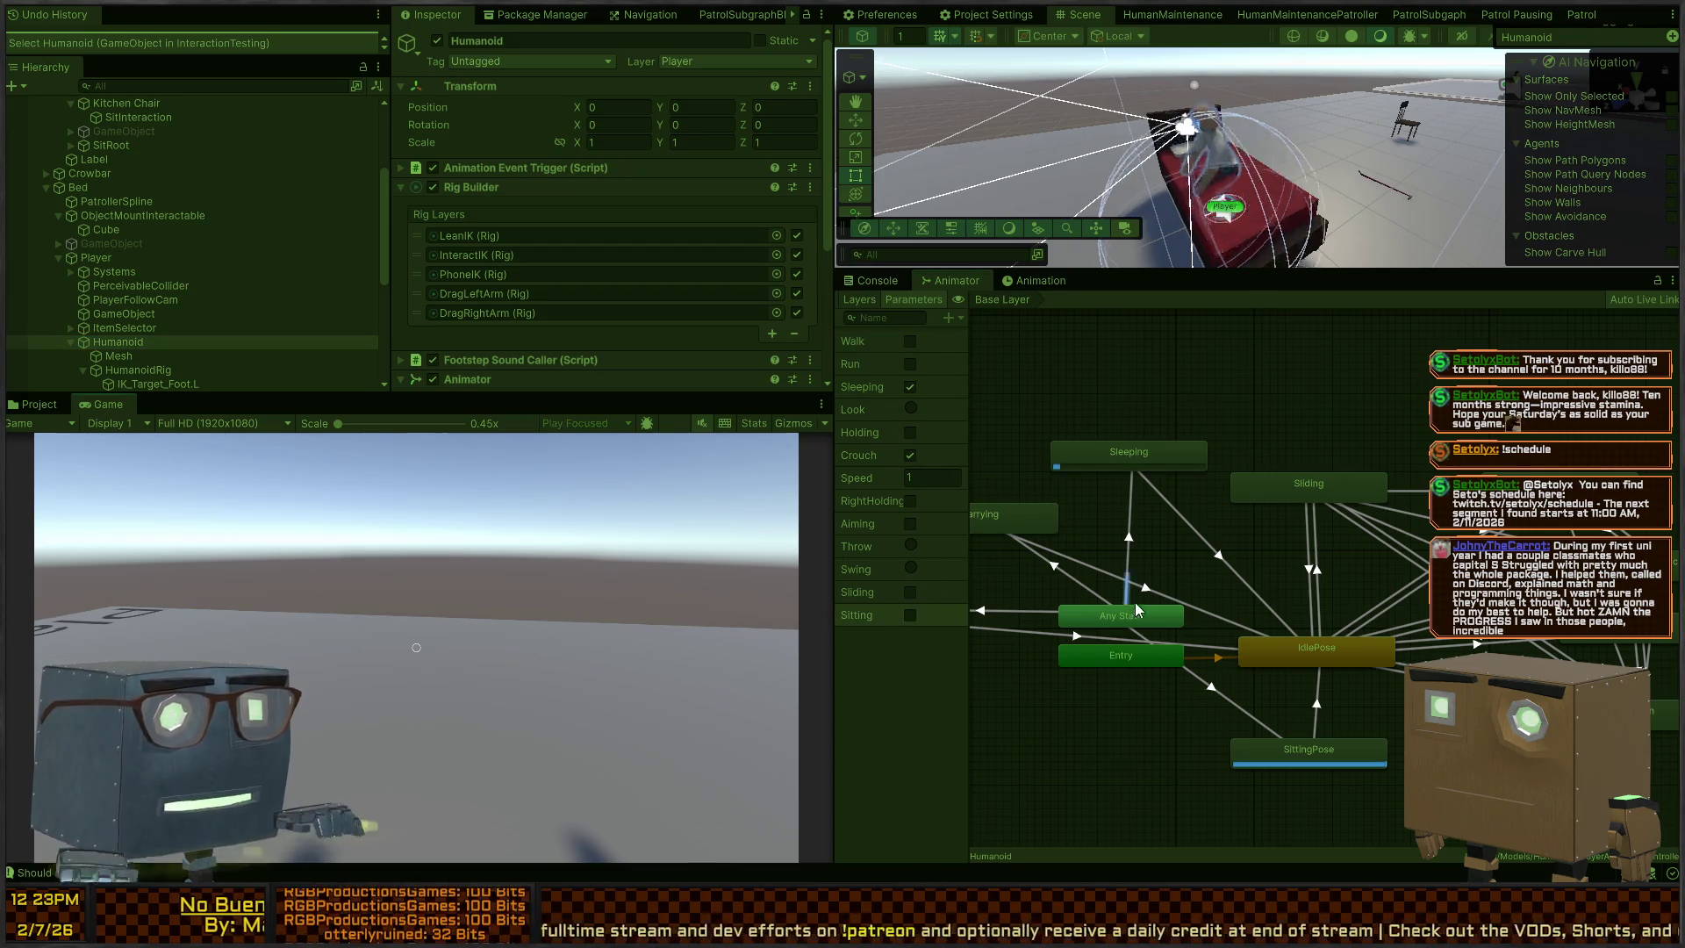
mouse_move(1448, 149)
left_mouse_down()
mouse_move(1525, 105)
mouse_move(1455, 121)
left_mouse_up()
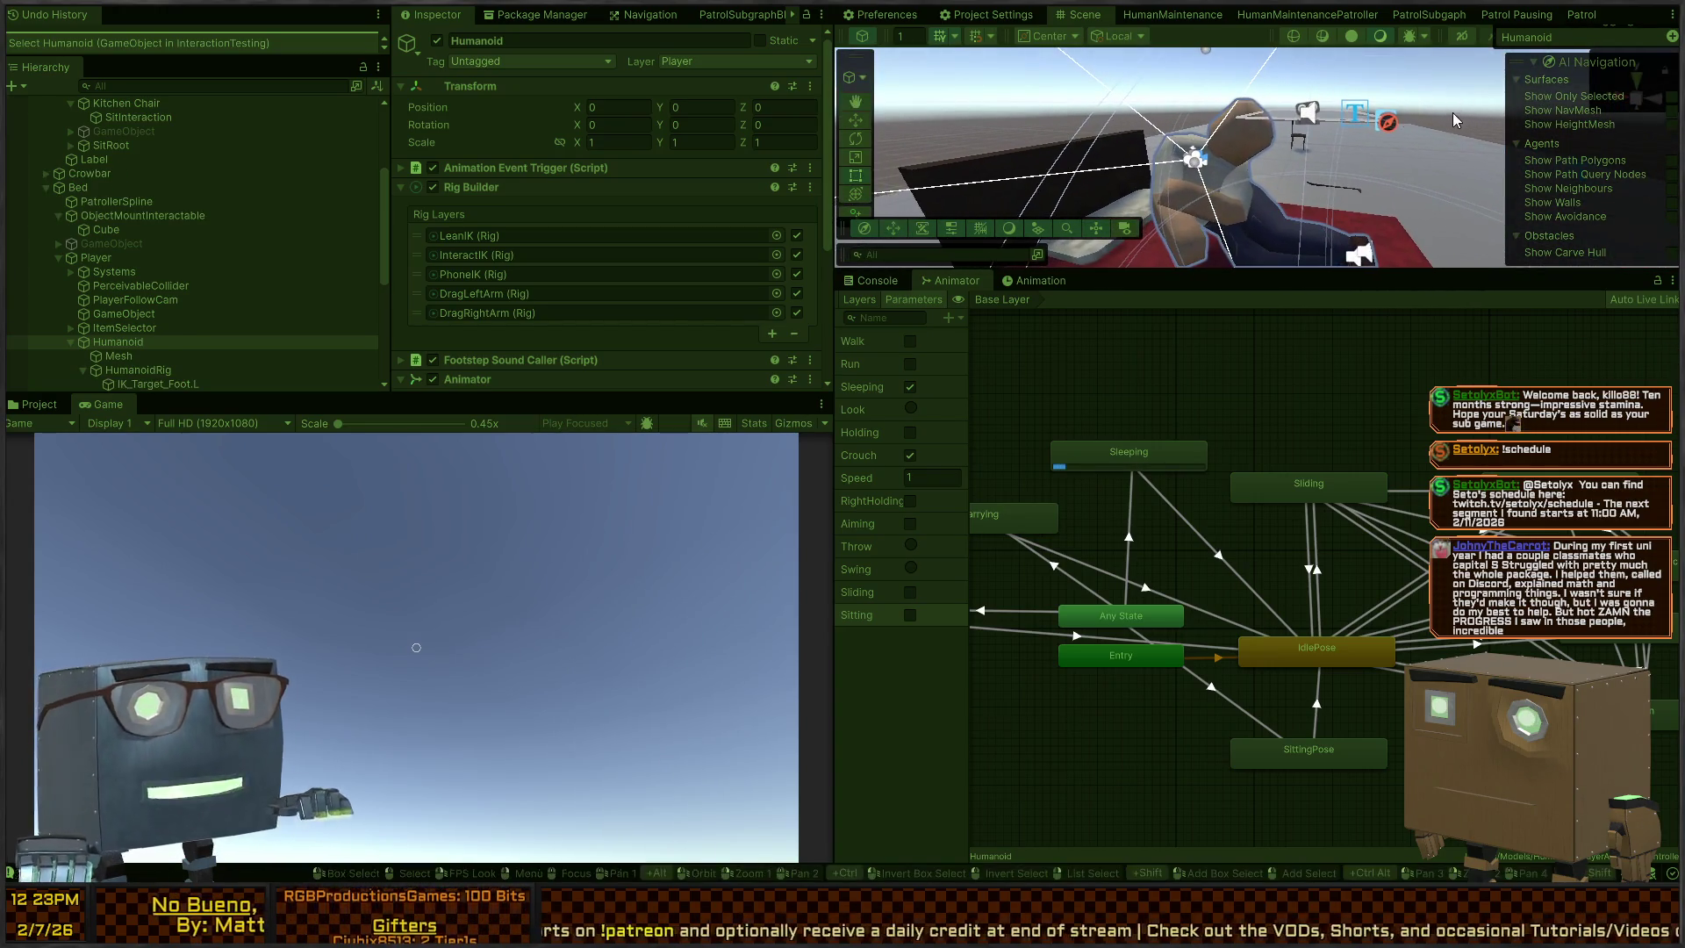
key("f")
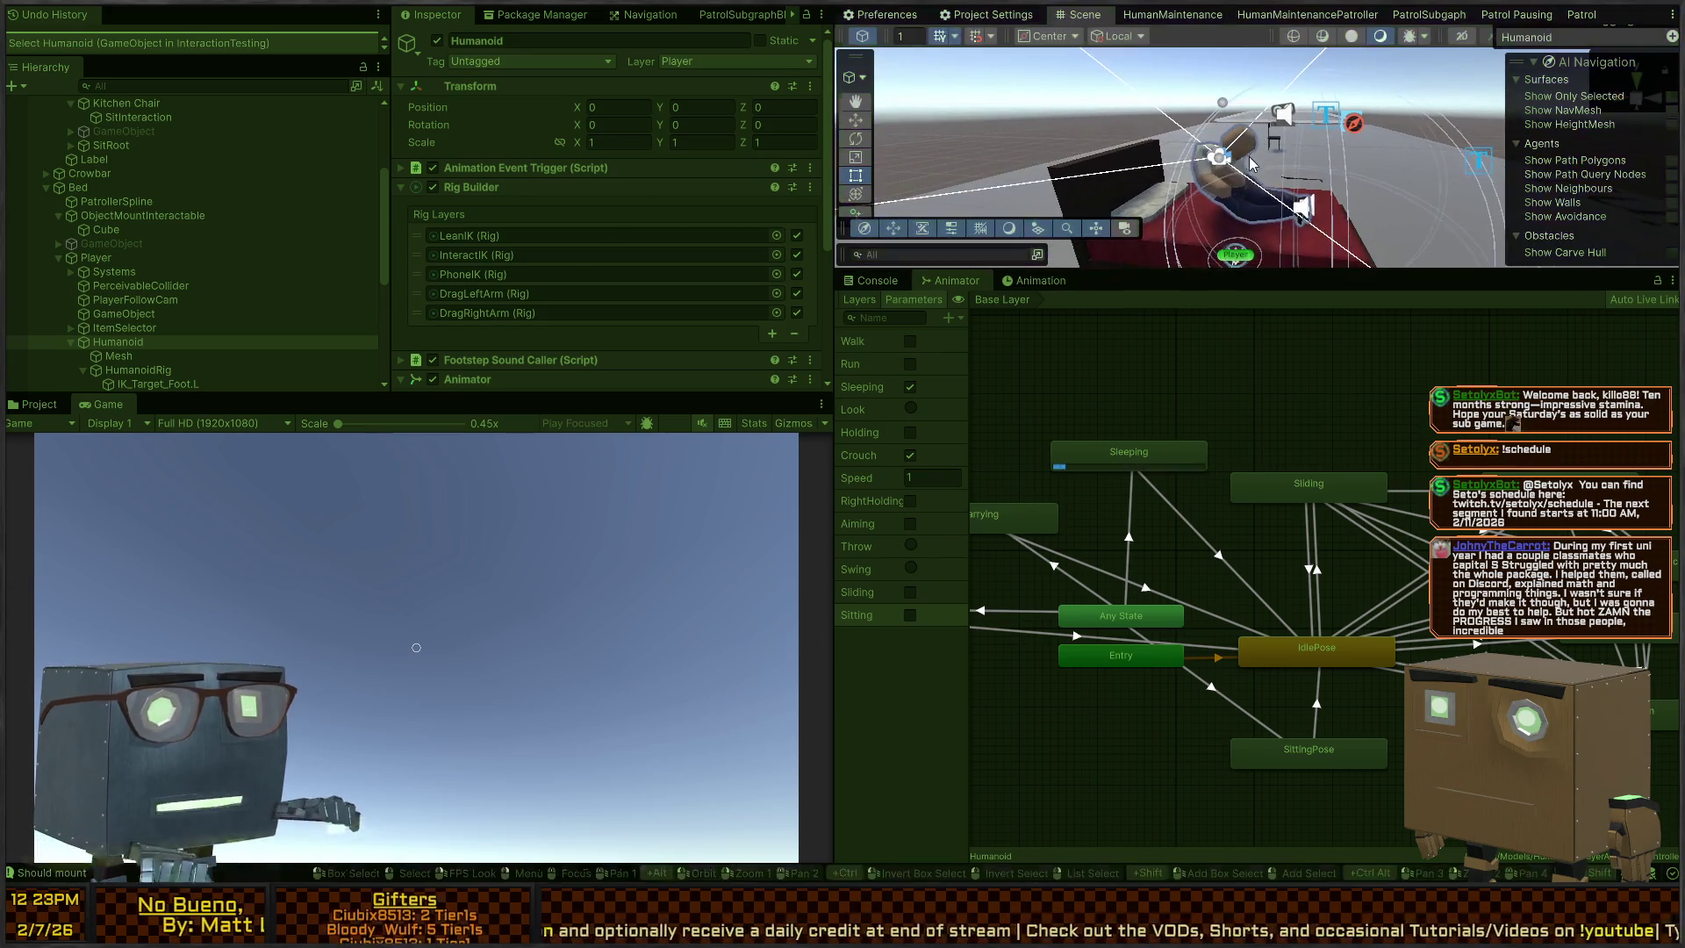
Stop the play test and review the Bed object's setup in the Inspector
key("ctrl+p")
left_click(1253, 180)
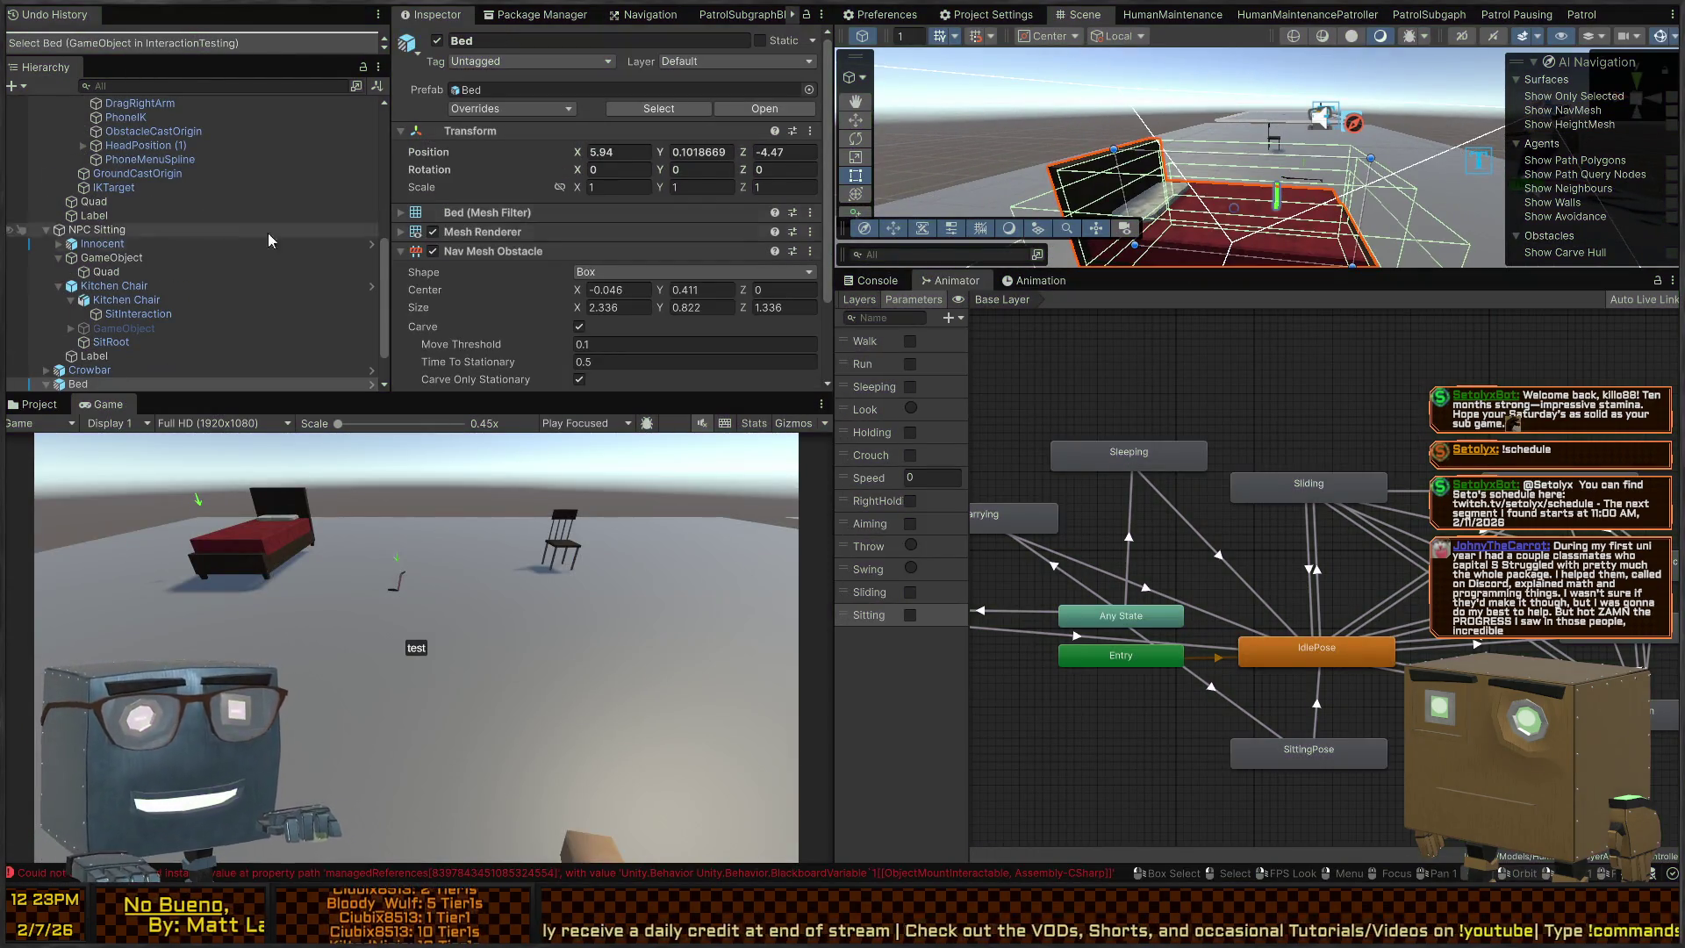
scroll(176, 316, "down", 3)
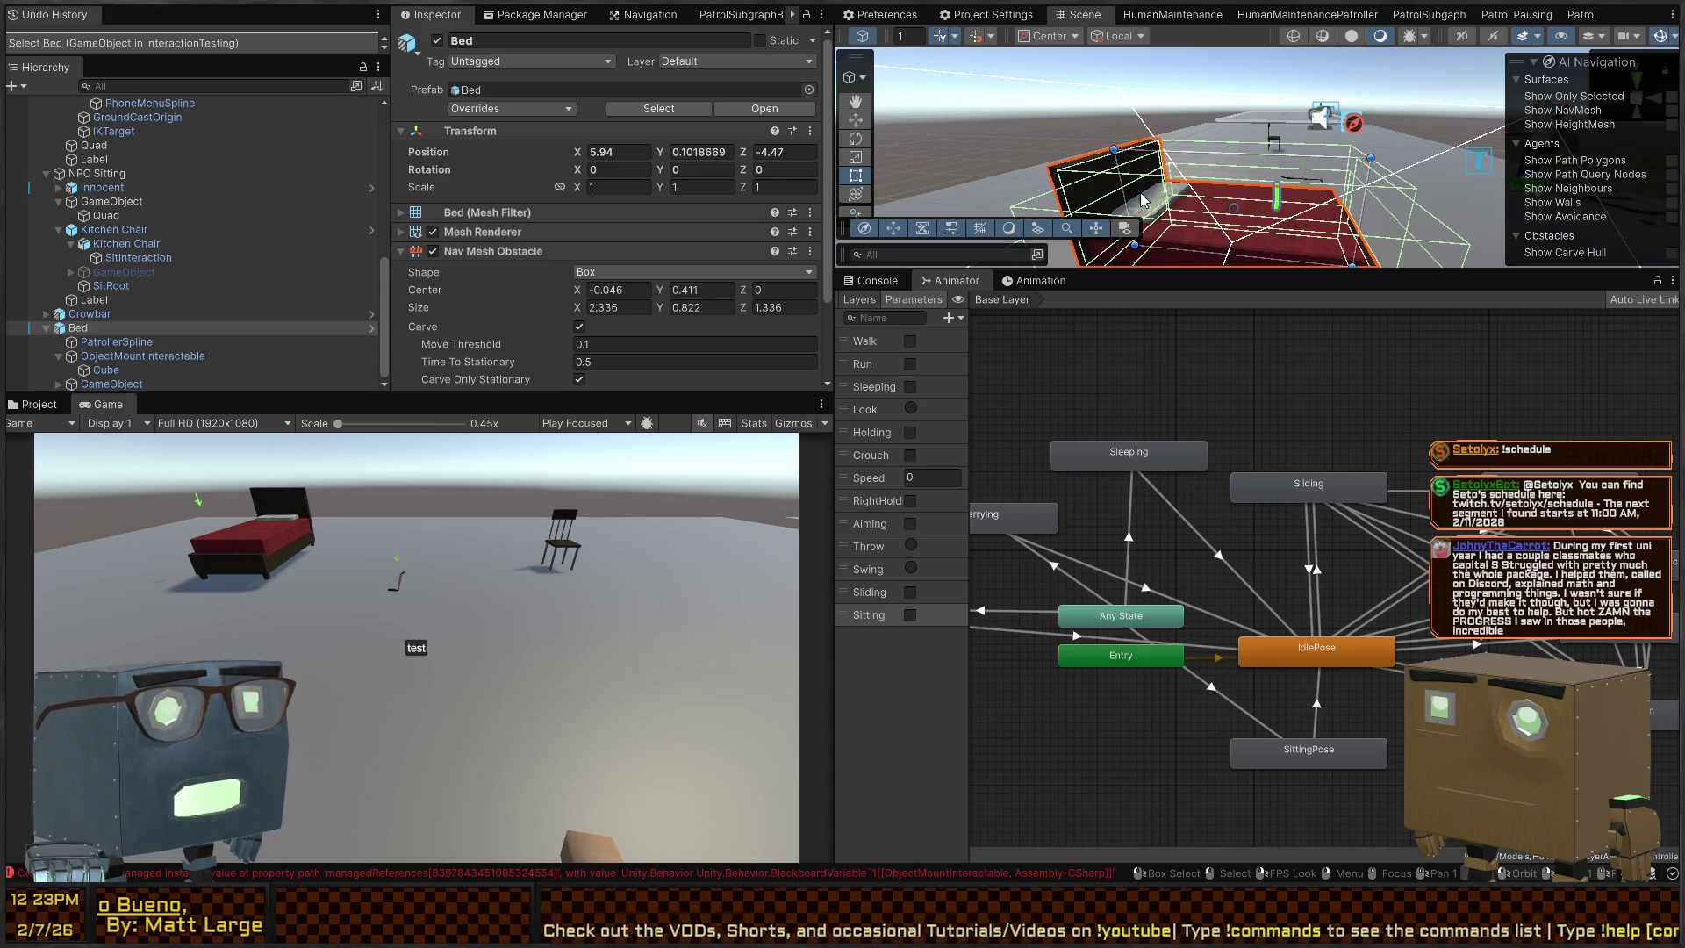
left_click_drag(1246, 105, 1227, 176)
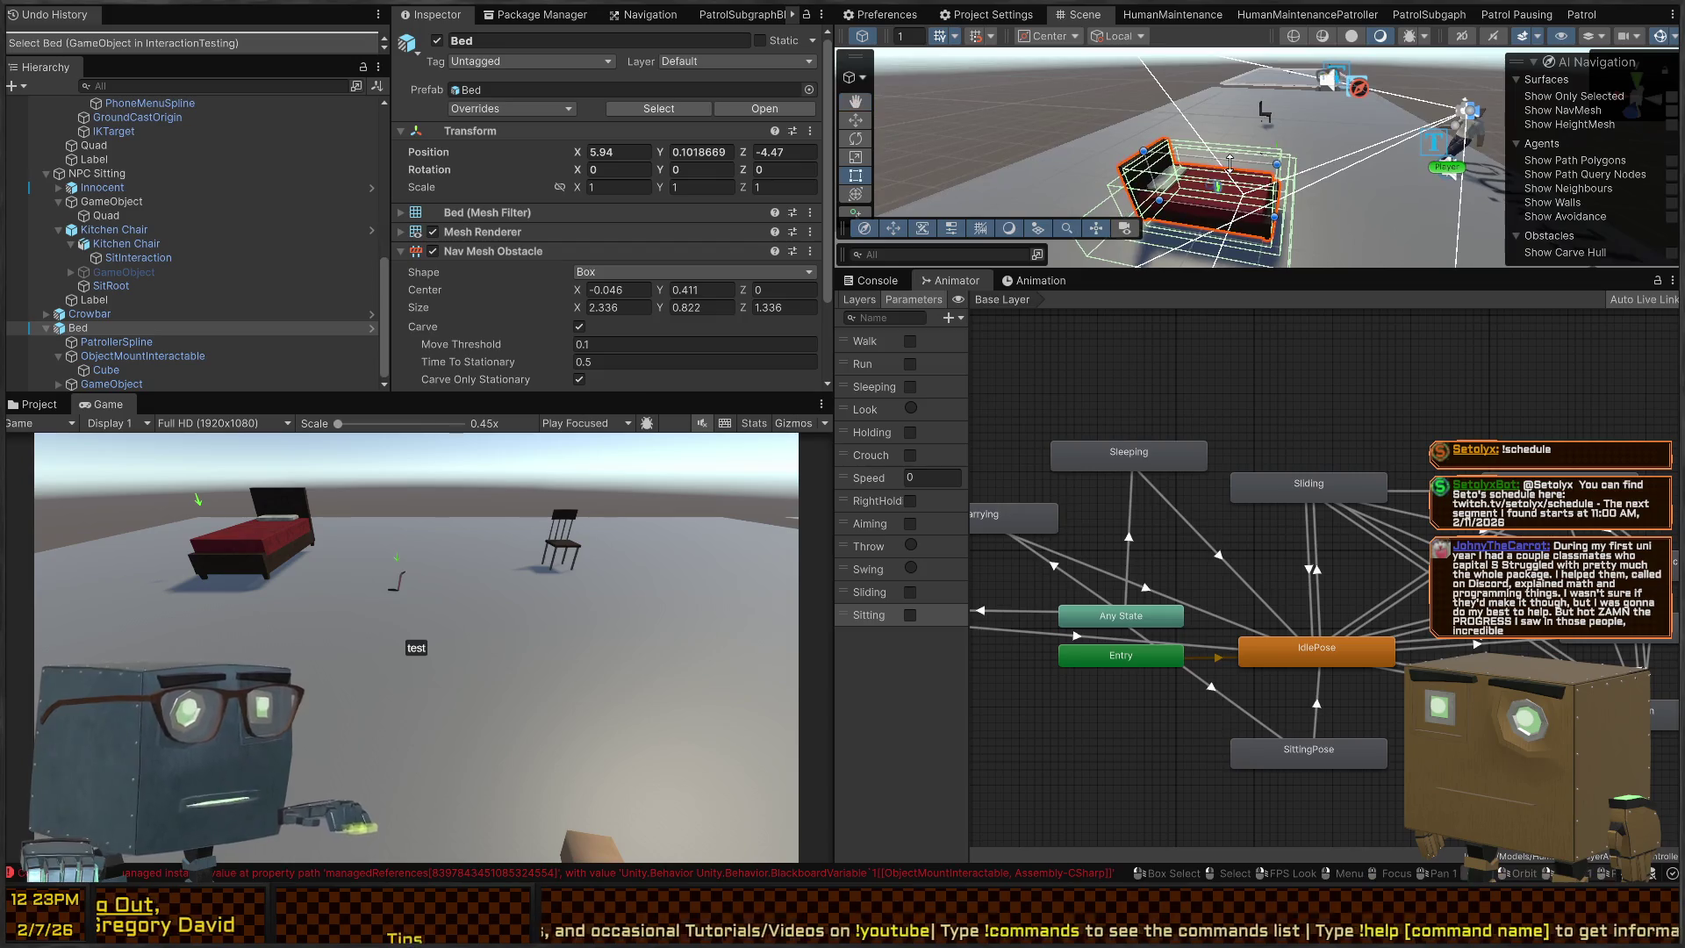
key("alt+Tab")
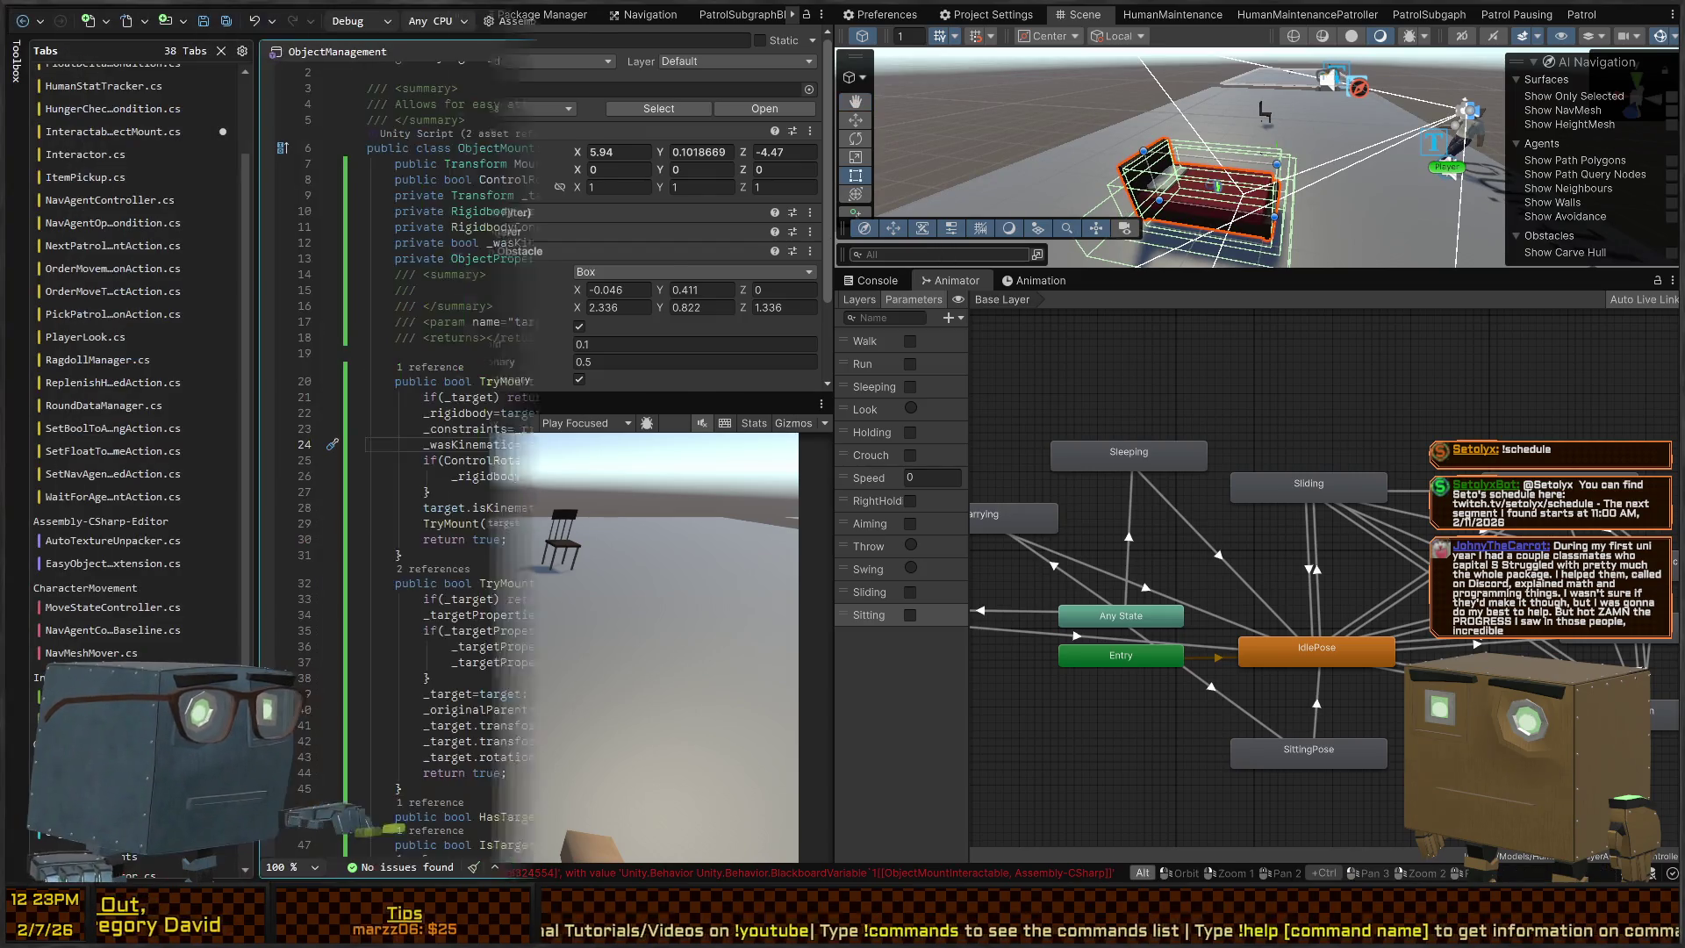
Trace TryMount back to its tag-passing call in InteractableObjectMount and save that script
left_click(504, 381)
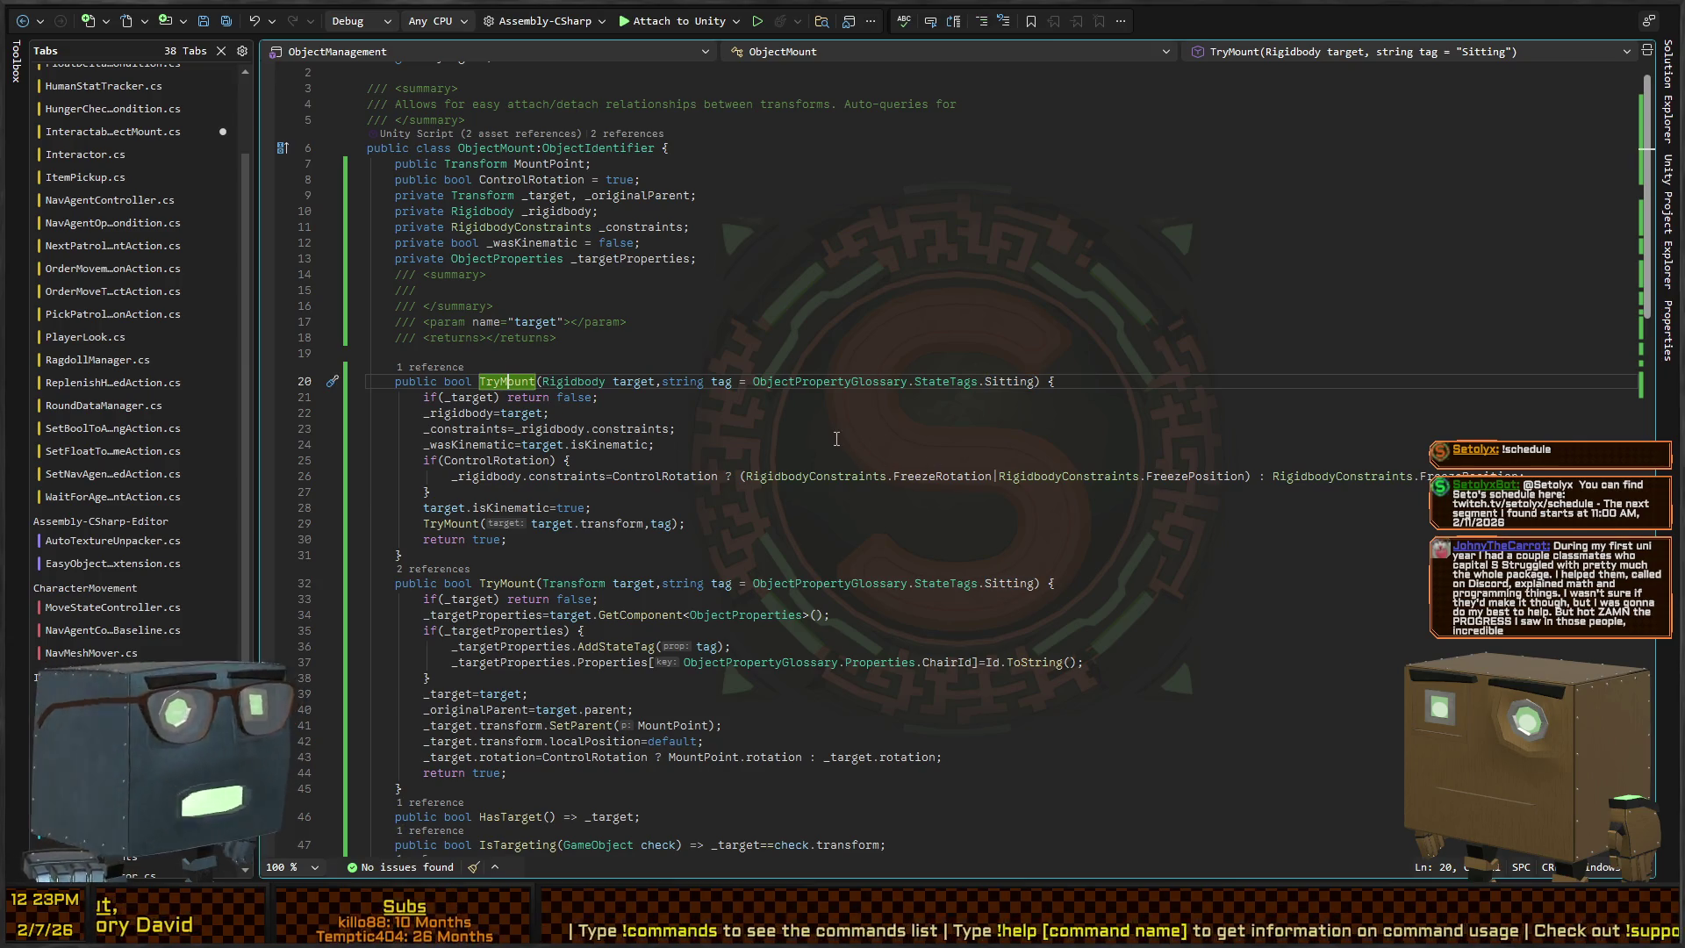
left_click(470, 524)
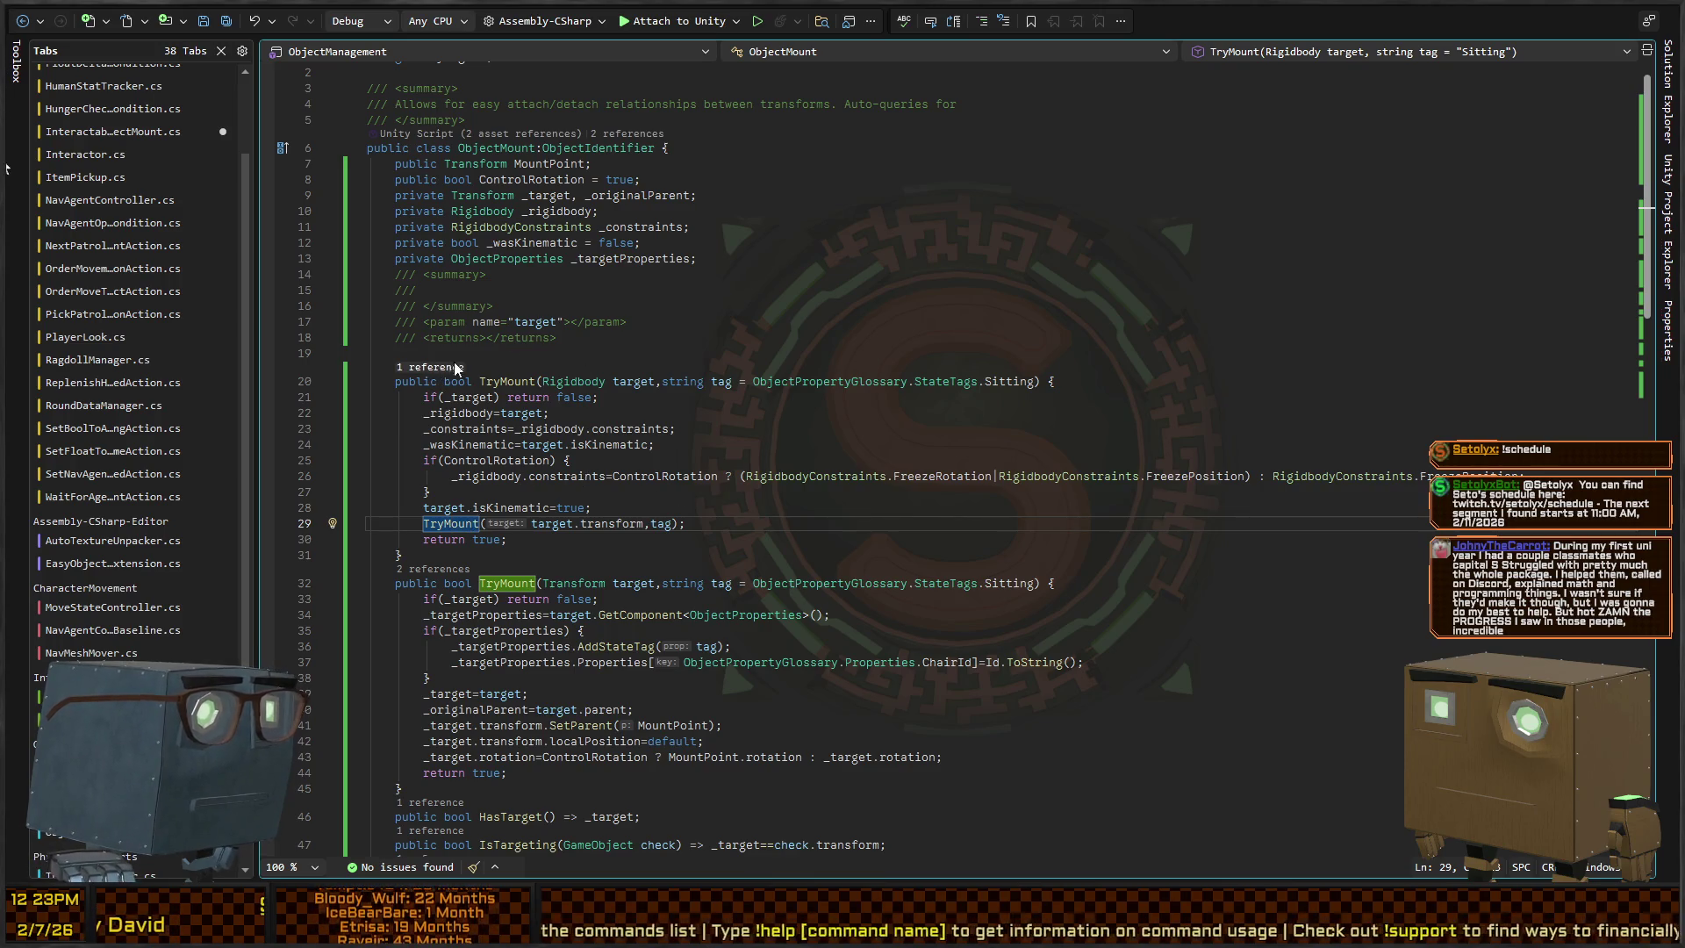
key("ctrl+minus")
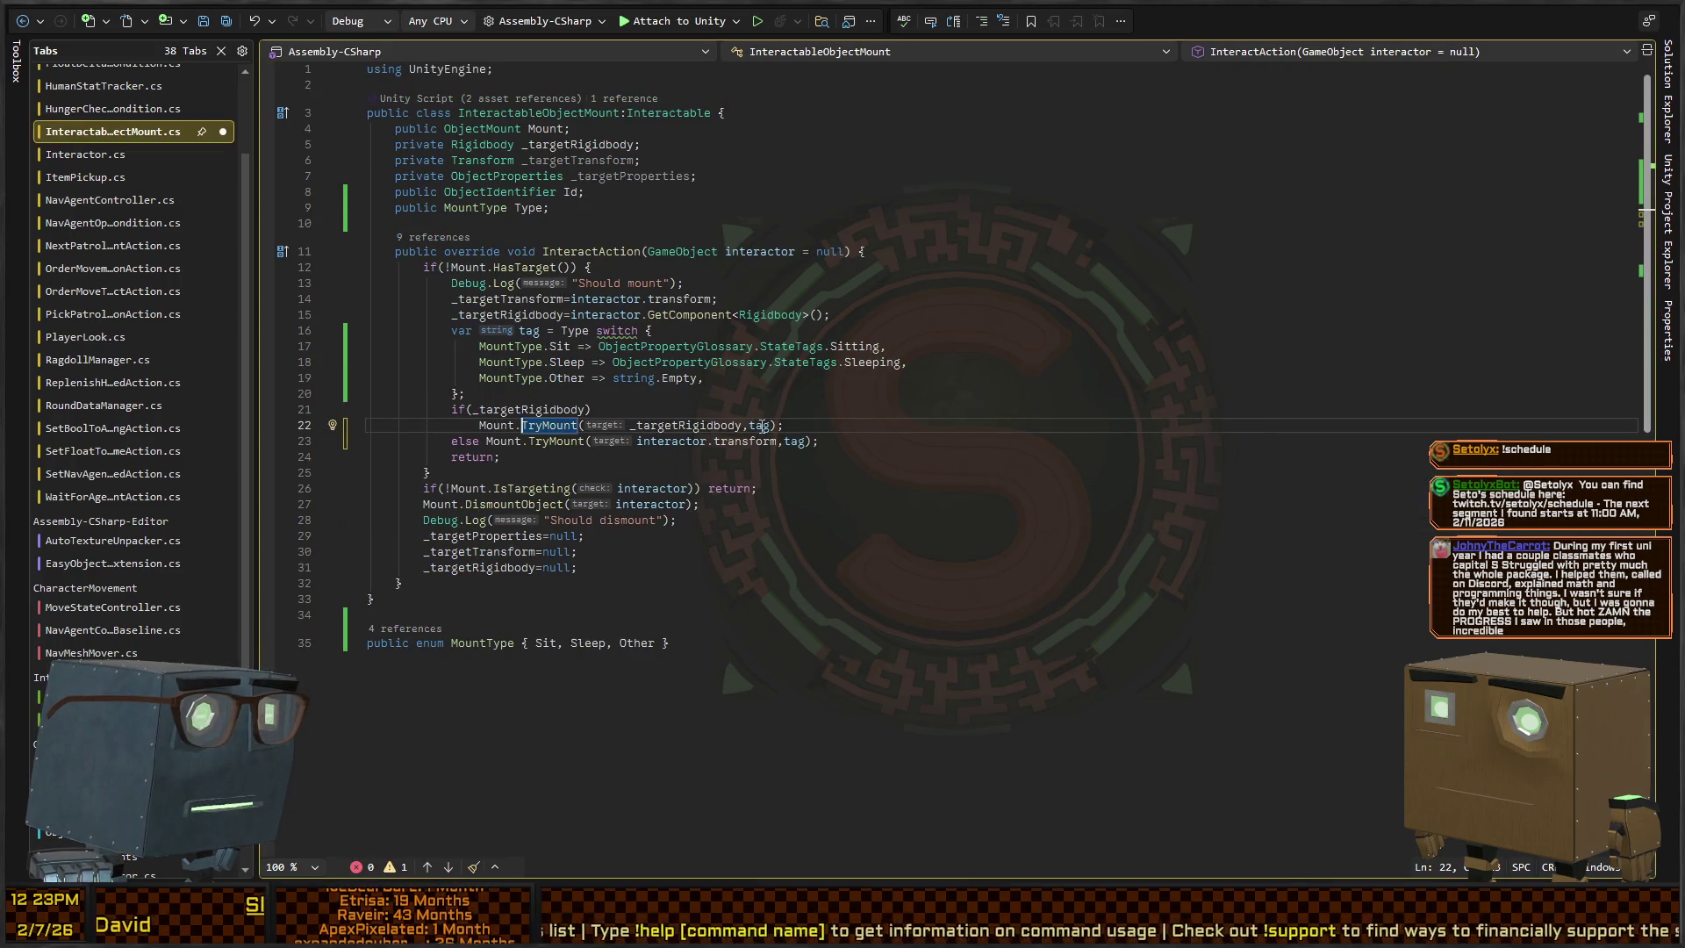
left_click(762, 426)
key("ctrl+s")
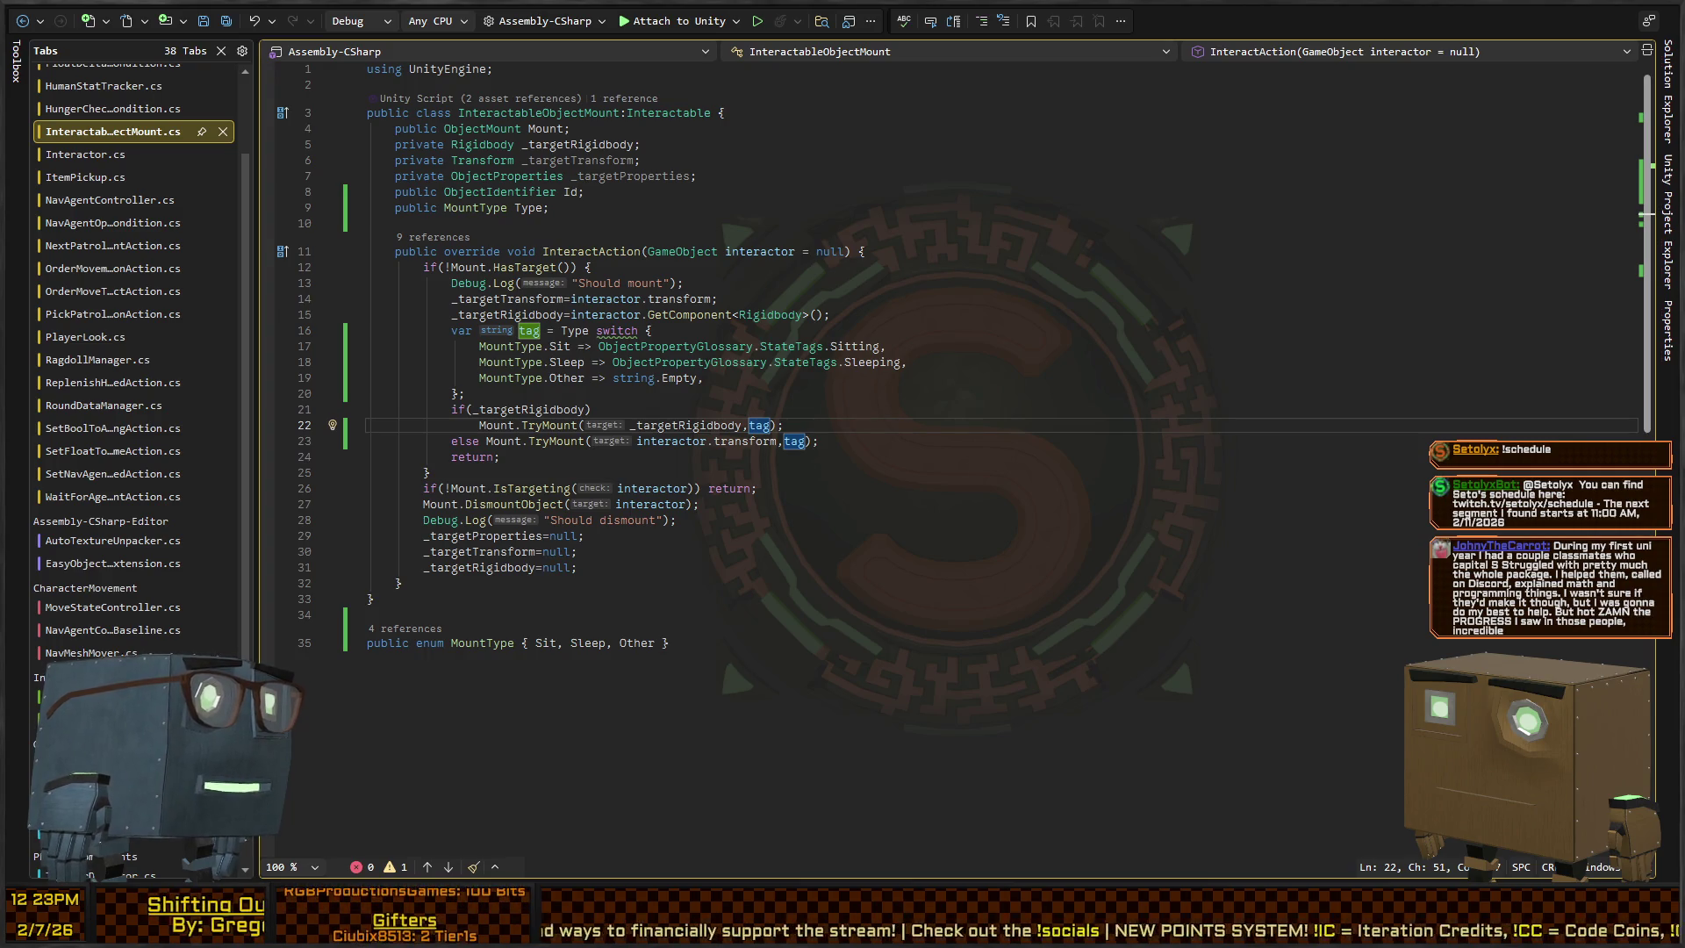
key("alt+Tab")
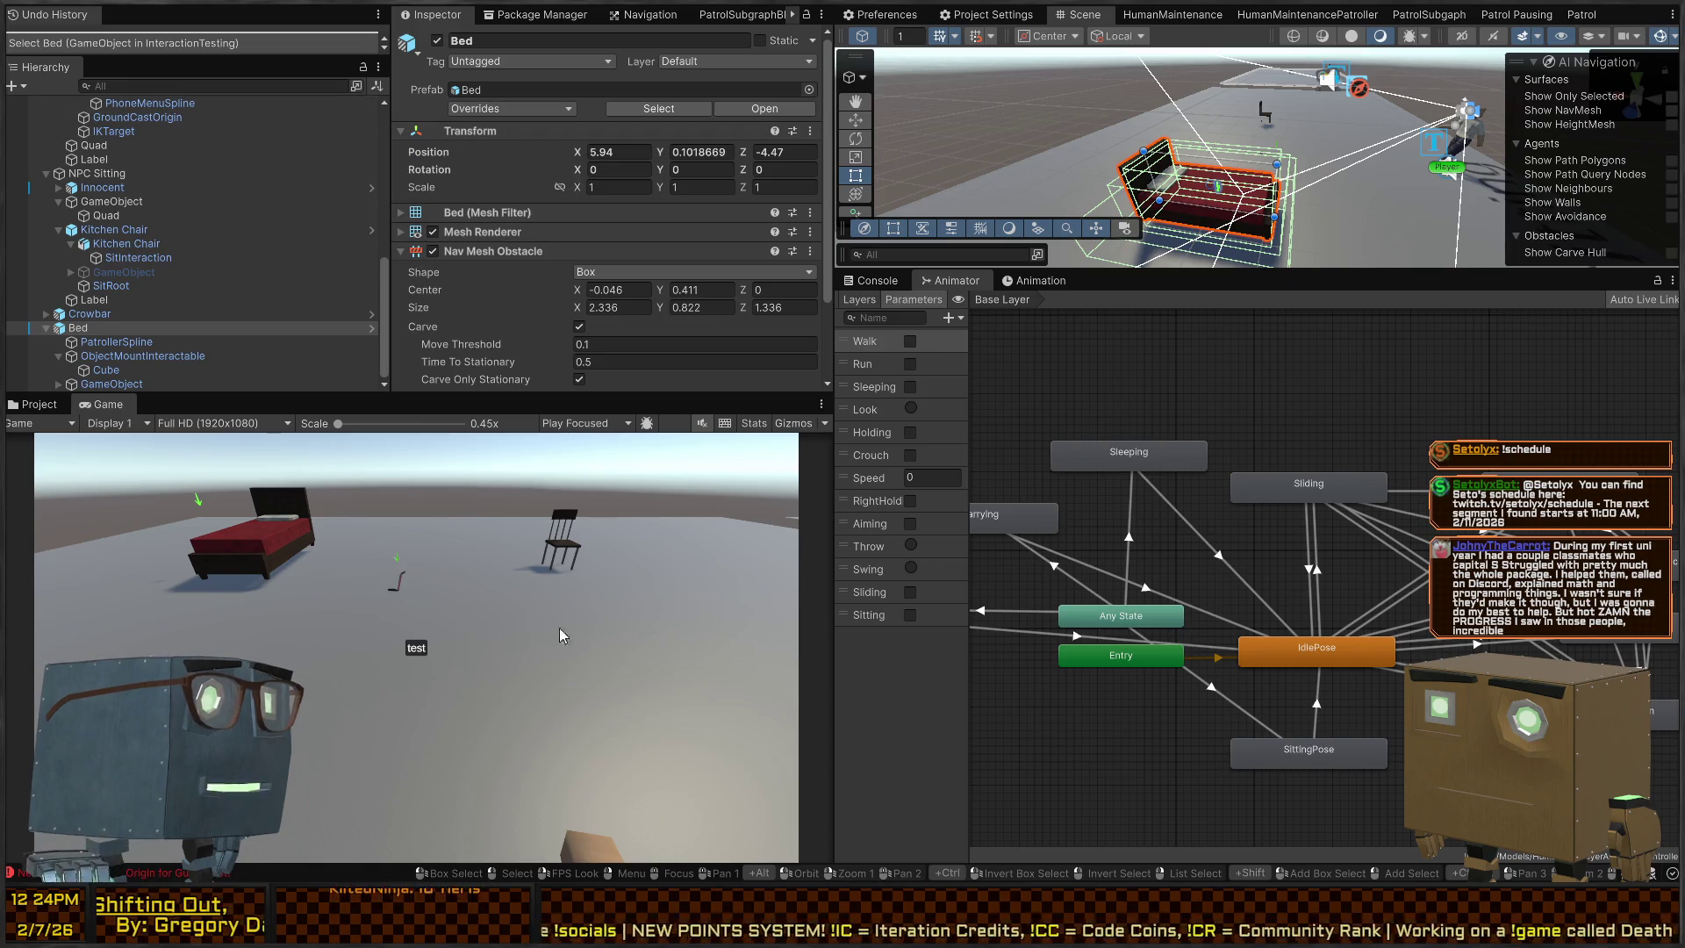
Play-test and use the bed so the character lies down sleeping
key("ctrl+p")
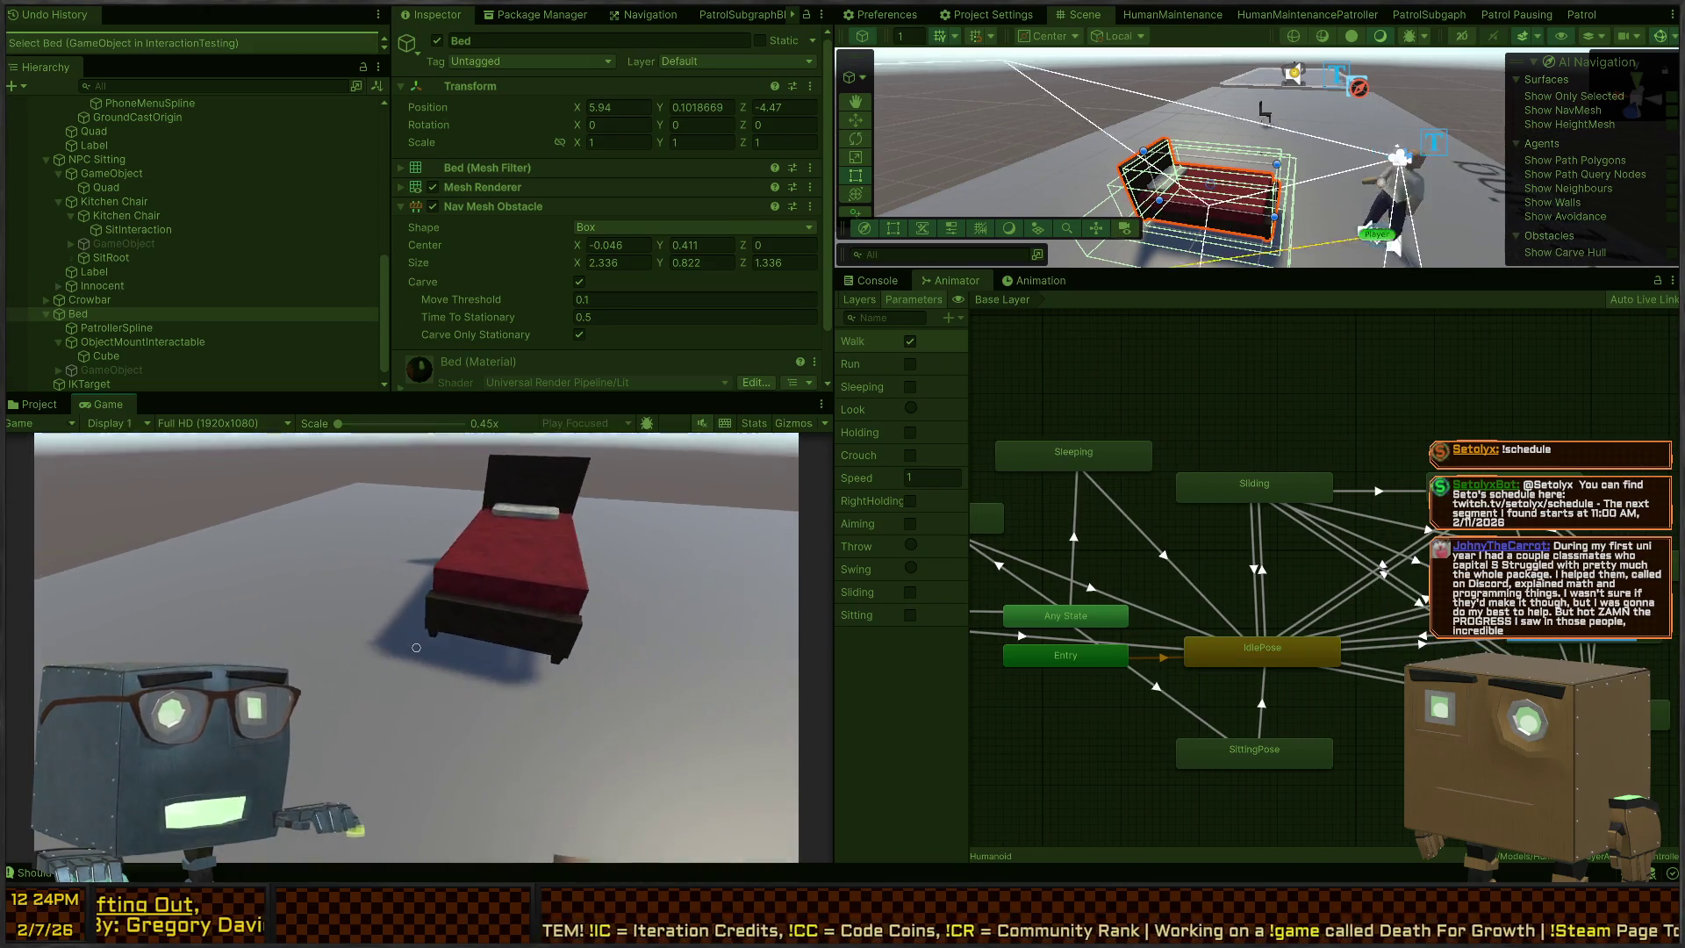
left_click(417, 648)
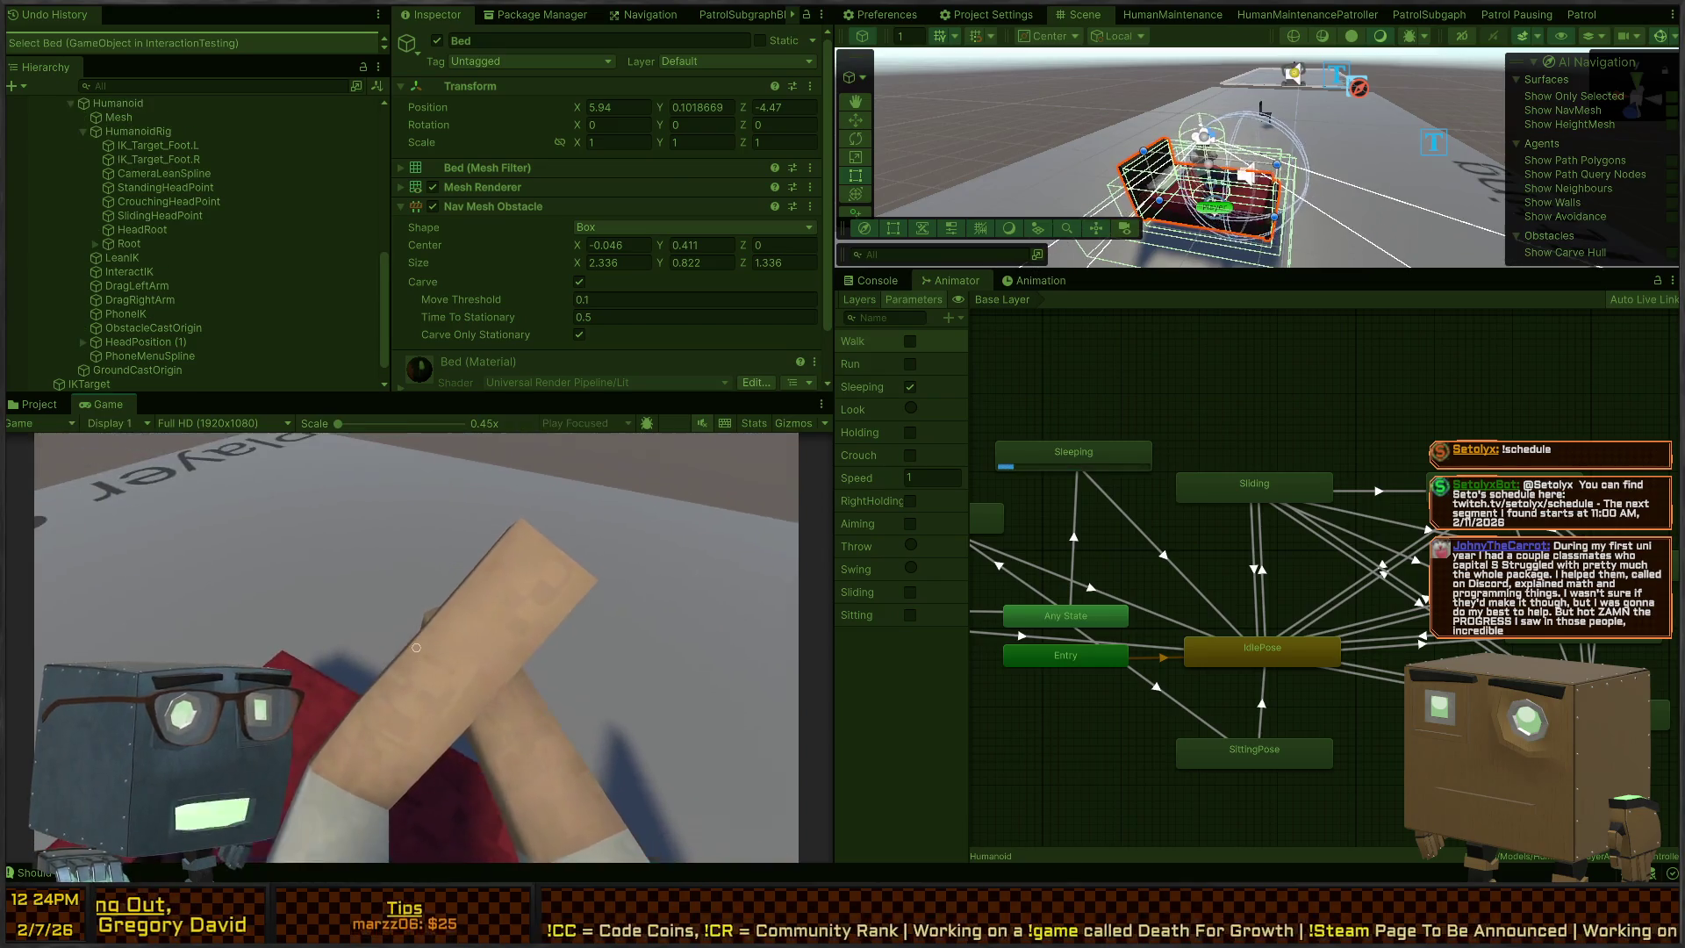
key("ctrl+p")
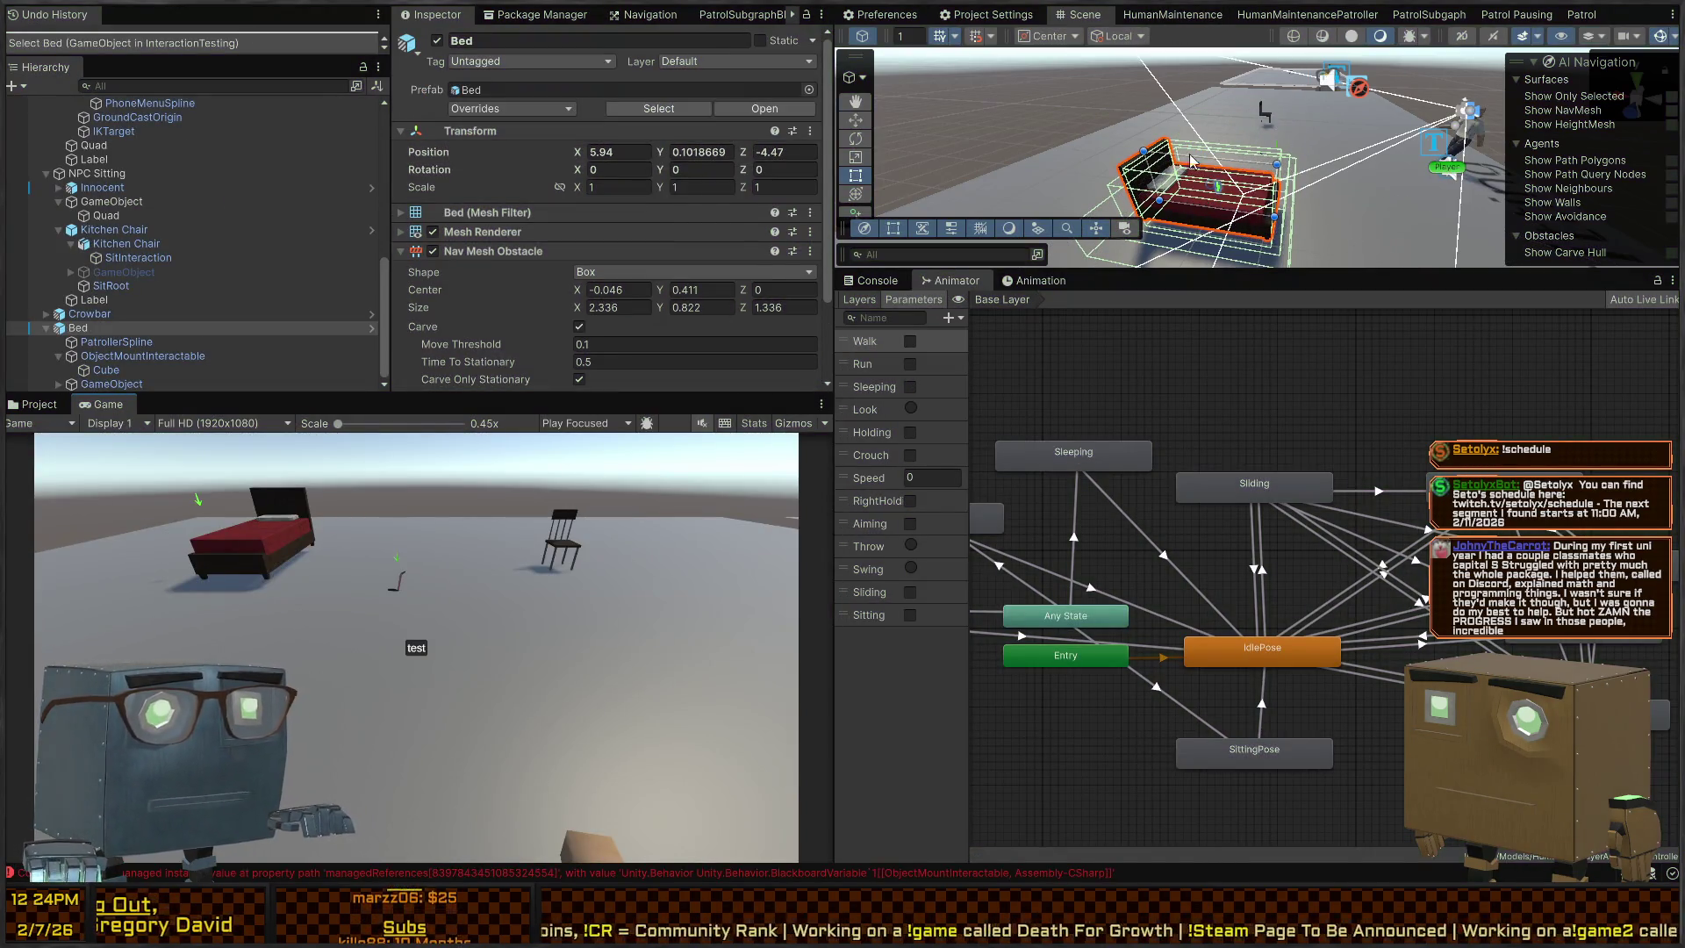
Select the Player and review its Sleeping tag observer's events in the Inspector
left_click_drag(1191, 160, 1311, 119)
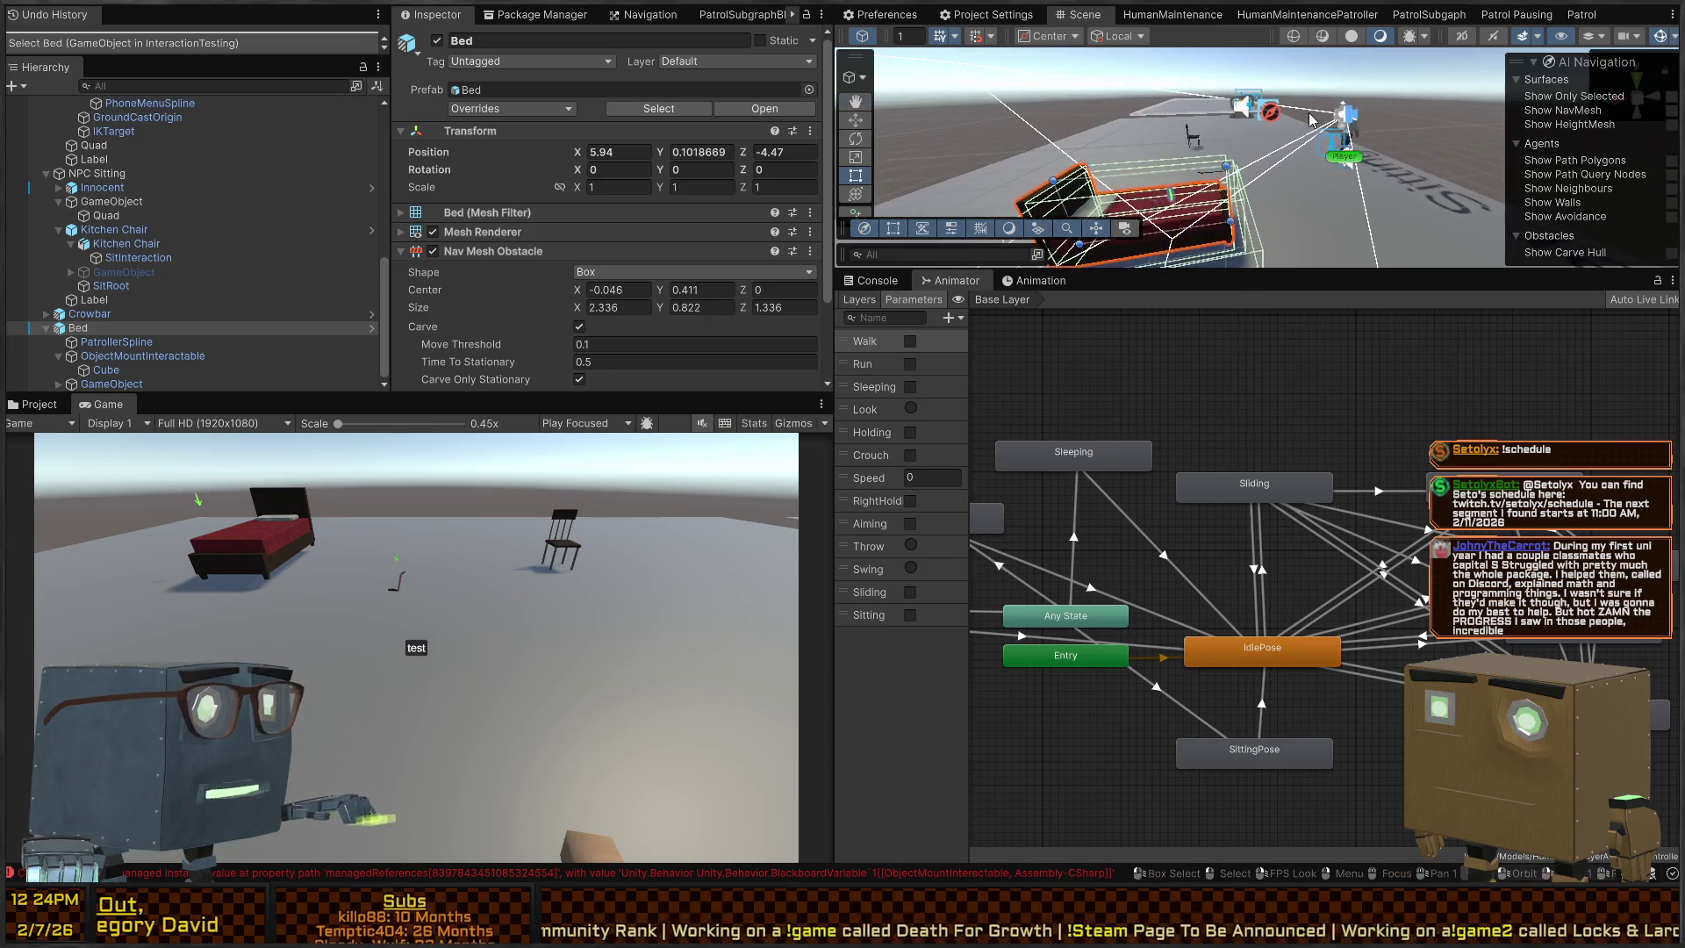
left_click(1356, 165)
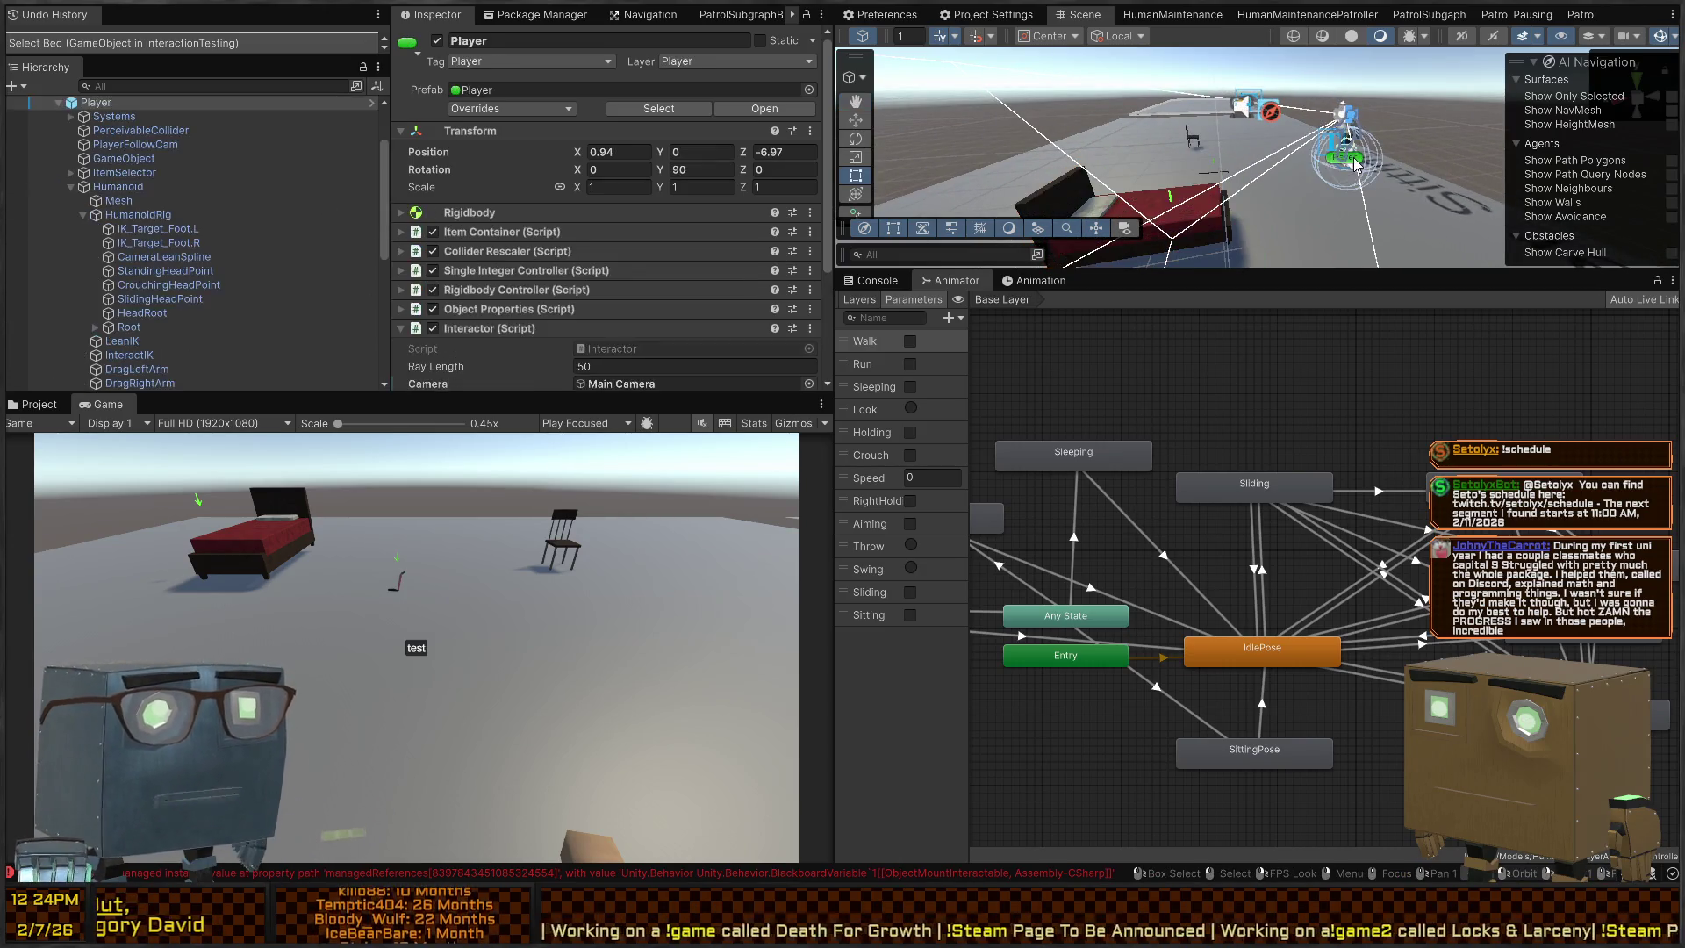
scroll(528, 247, "down", 5)
scroll(528, 247, "down", 6)
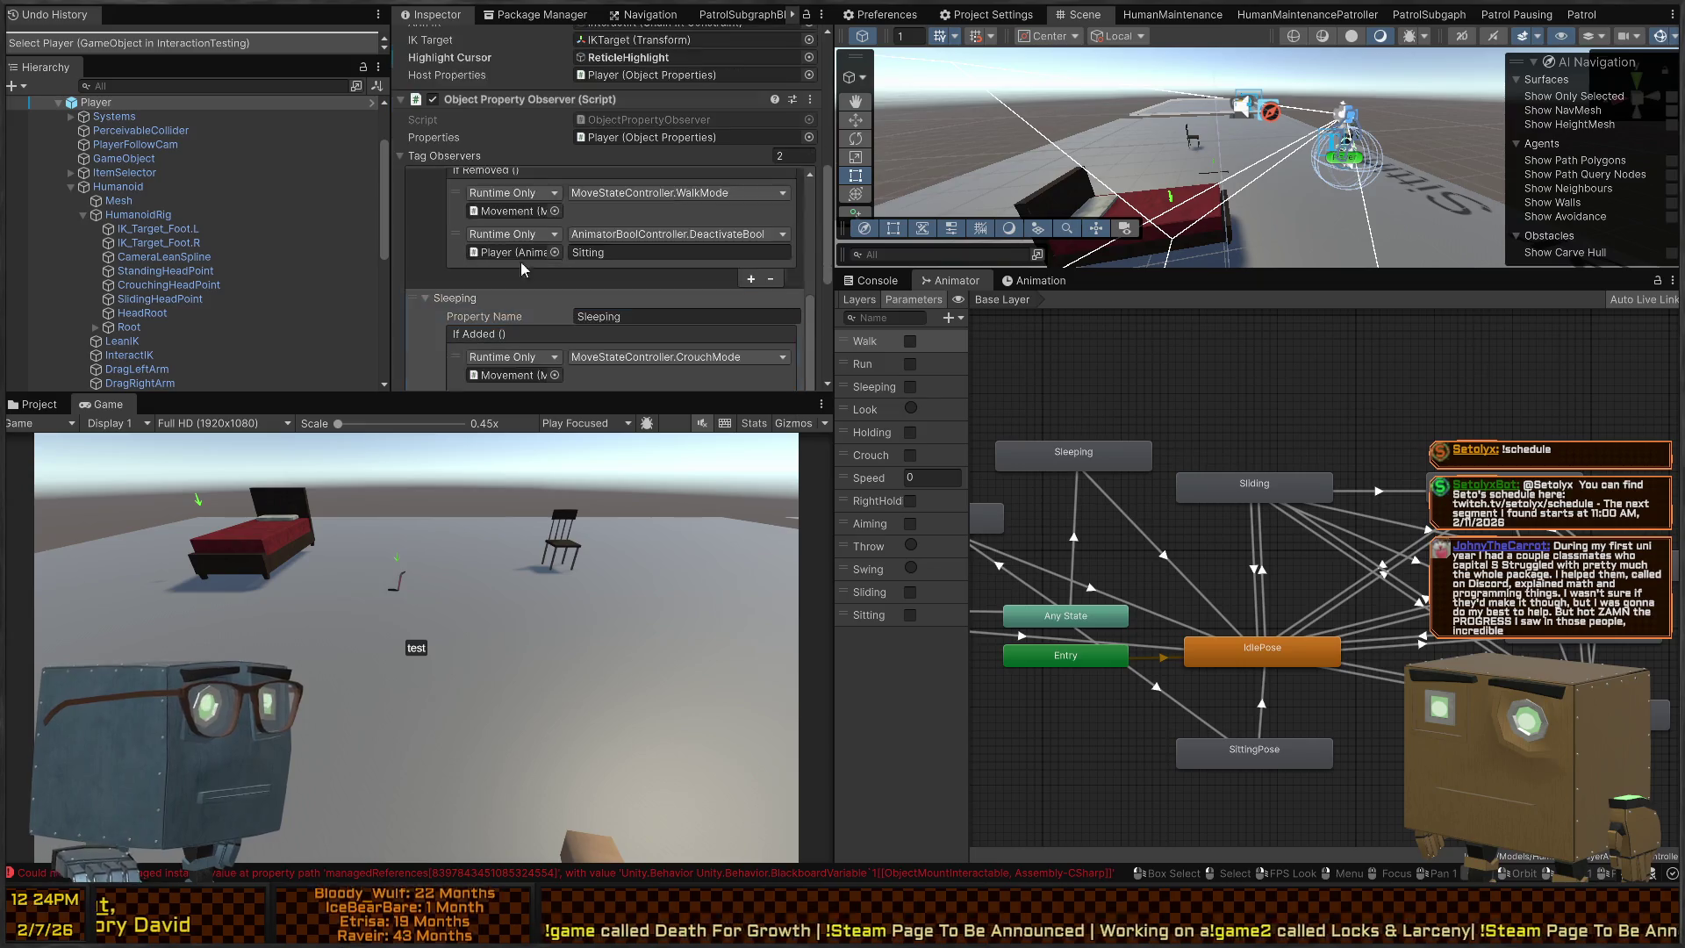
left_click(487, 241)
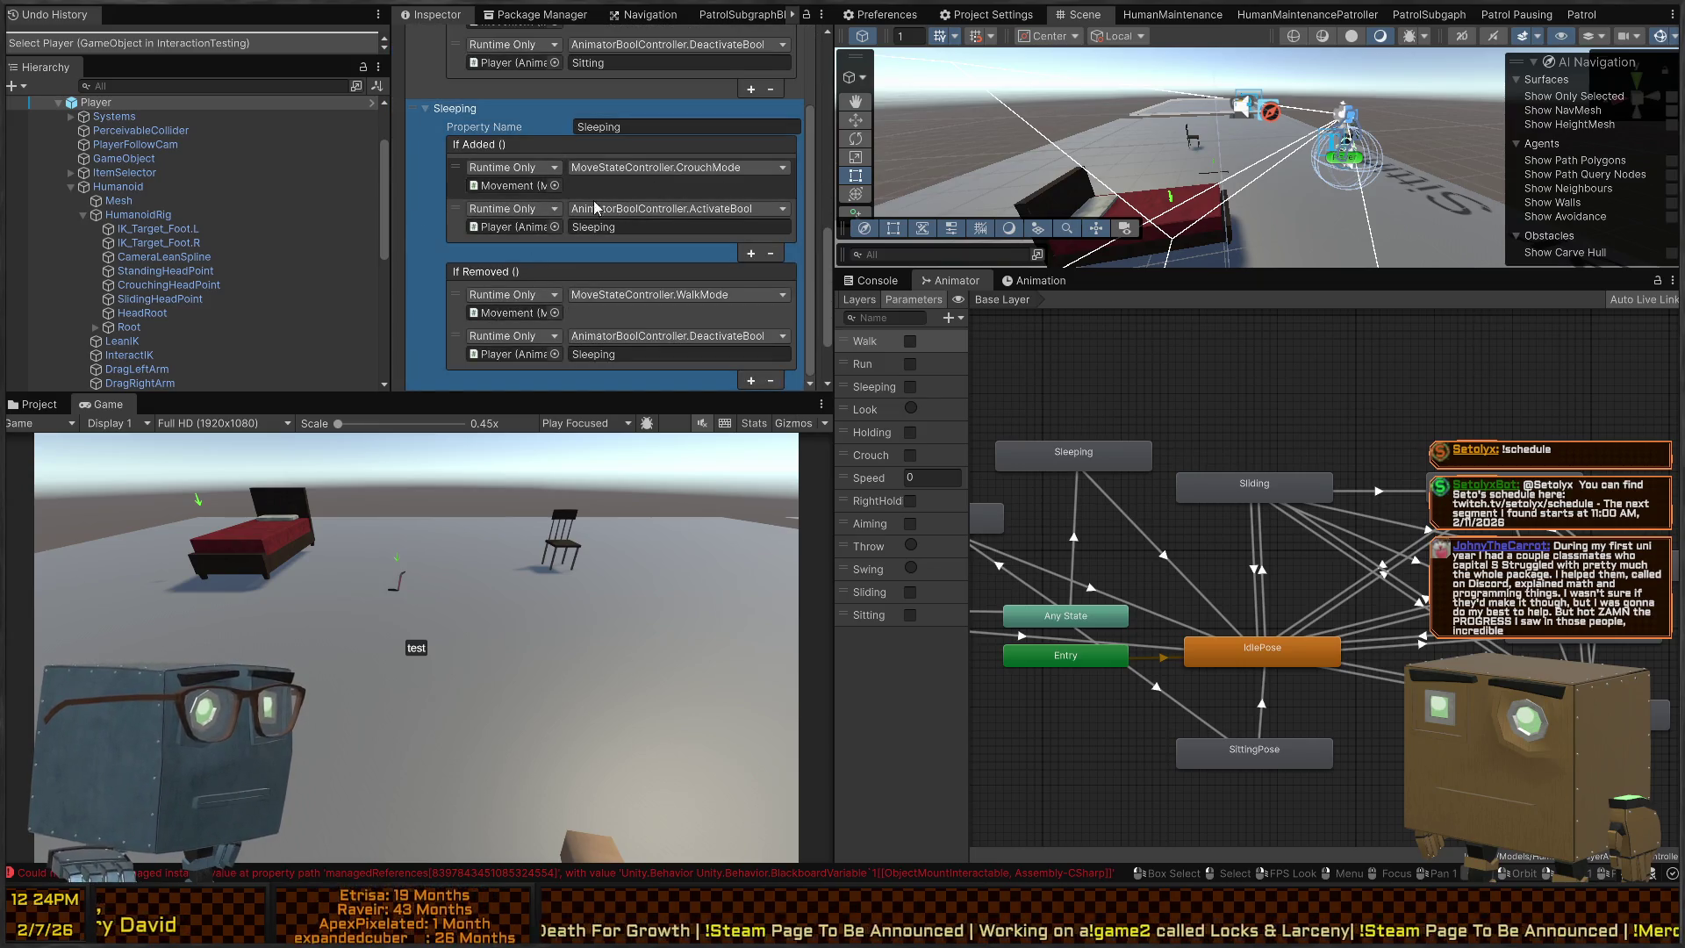
scroll(430, 230, "up", 6)
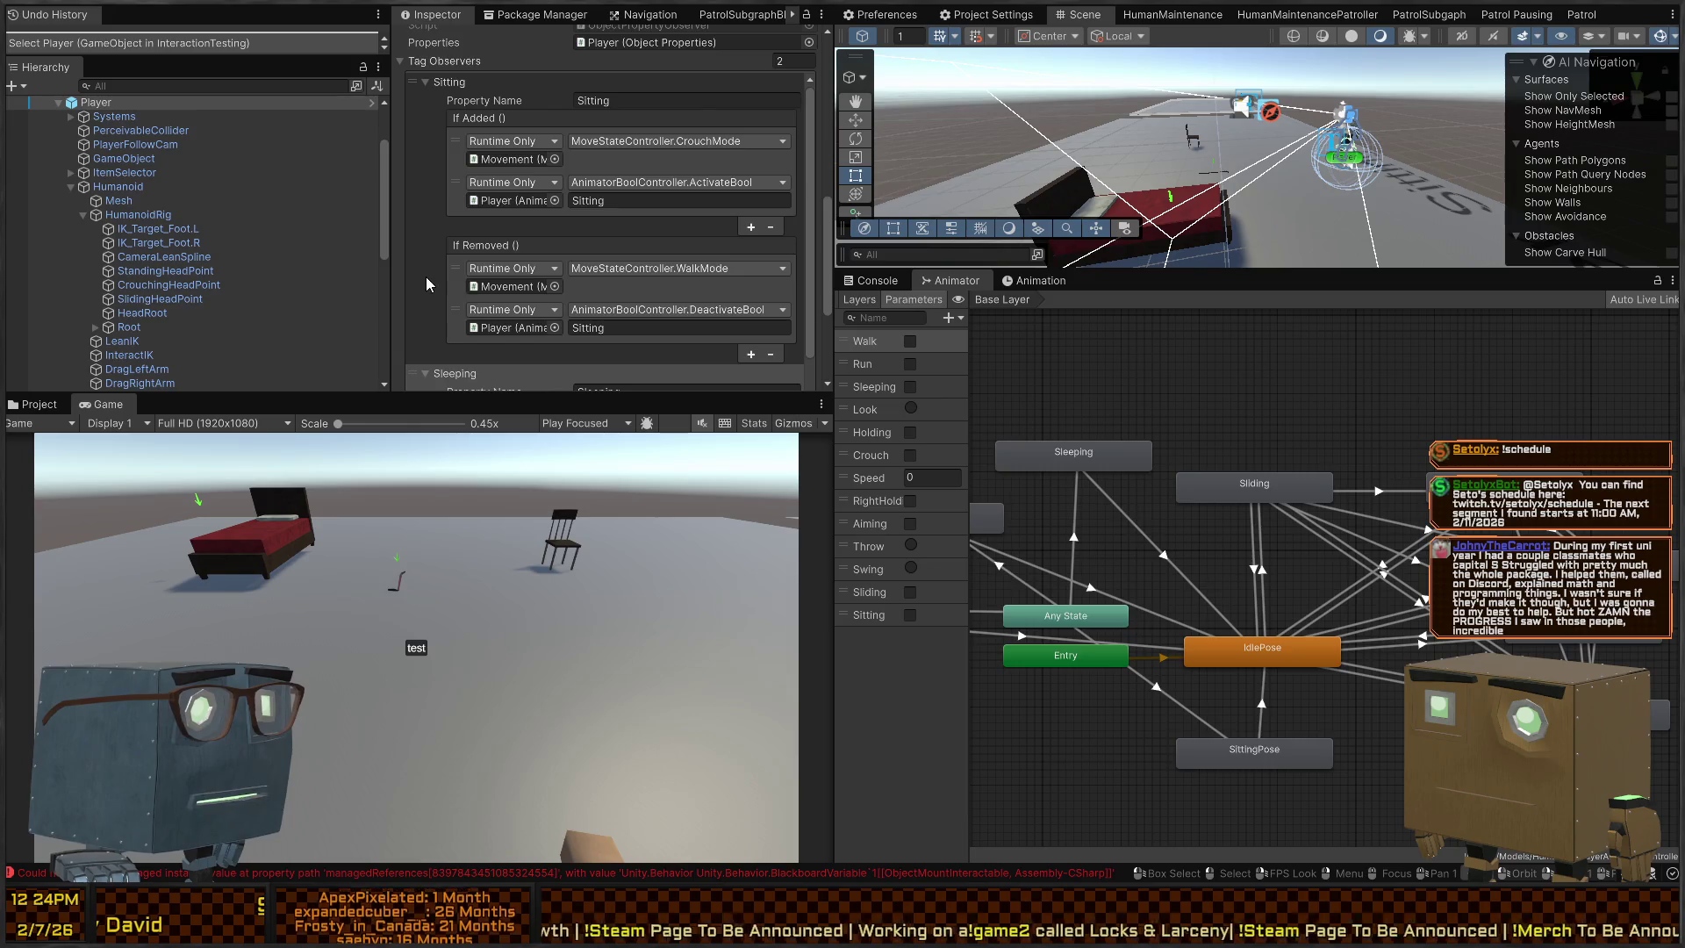
scroll(468, 226, "down", 3)
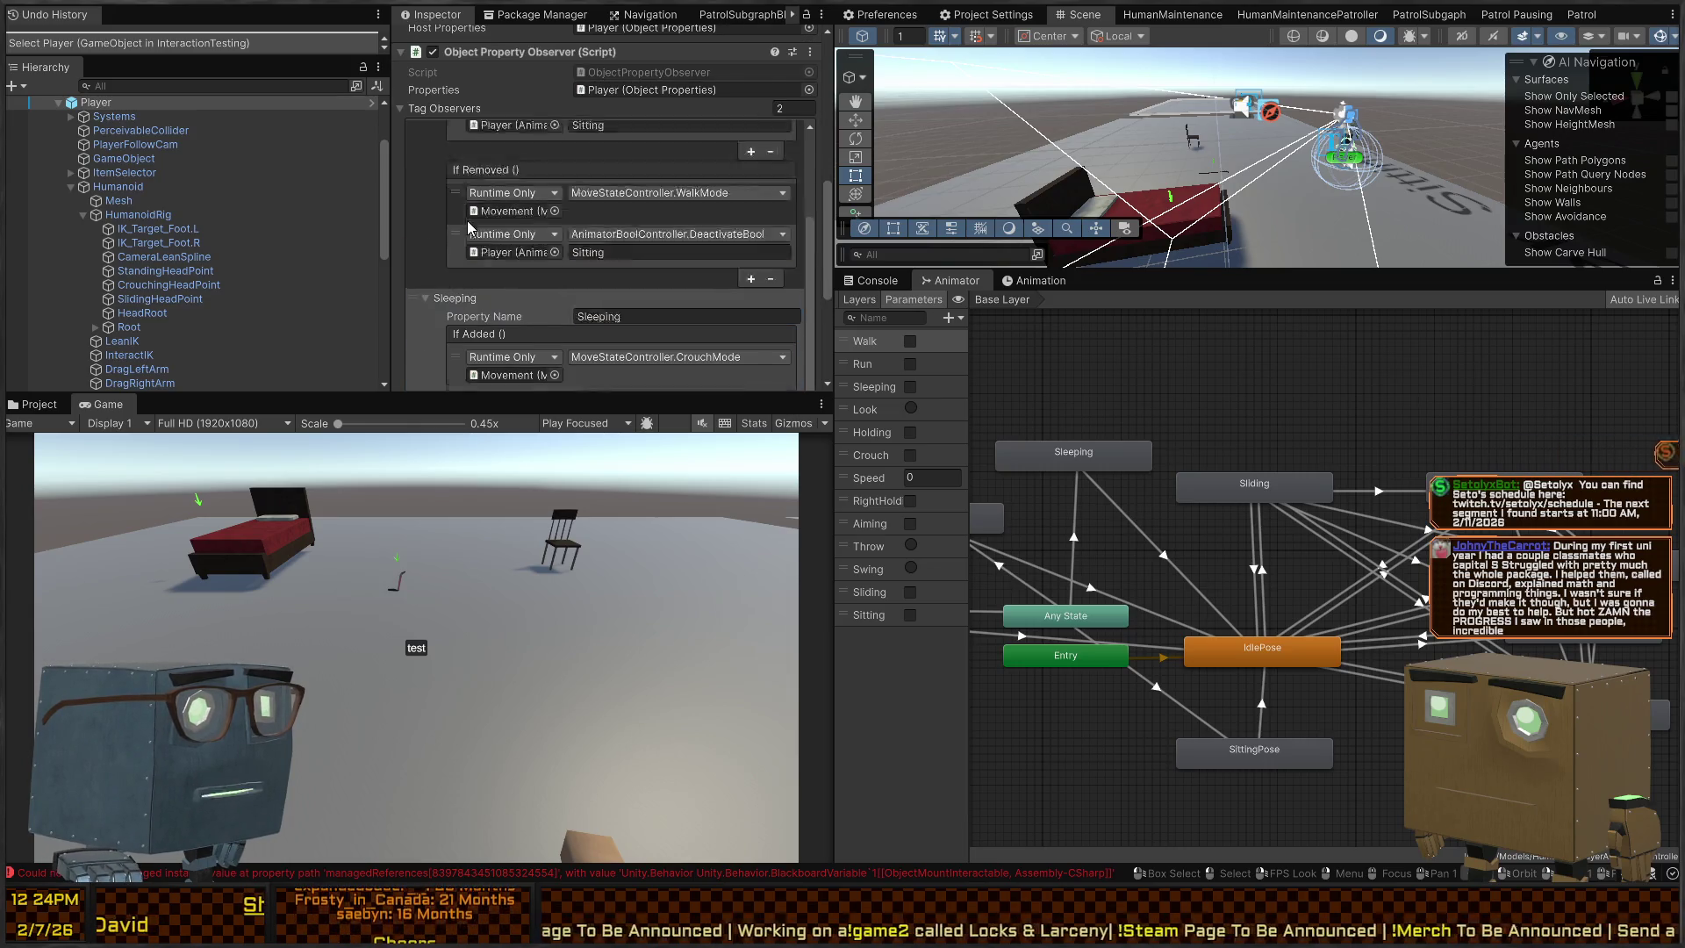
scroll(474, 233, "up", 5)
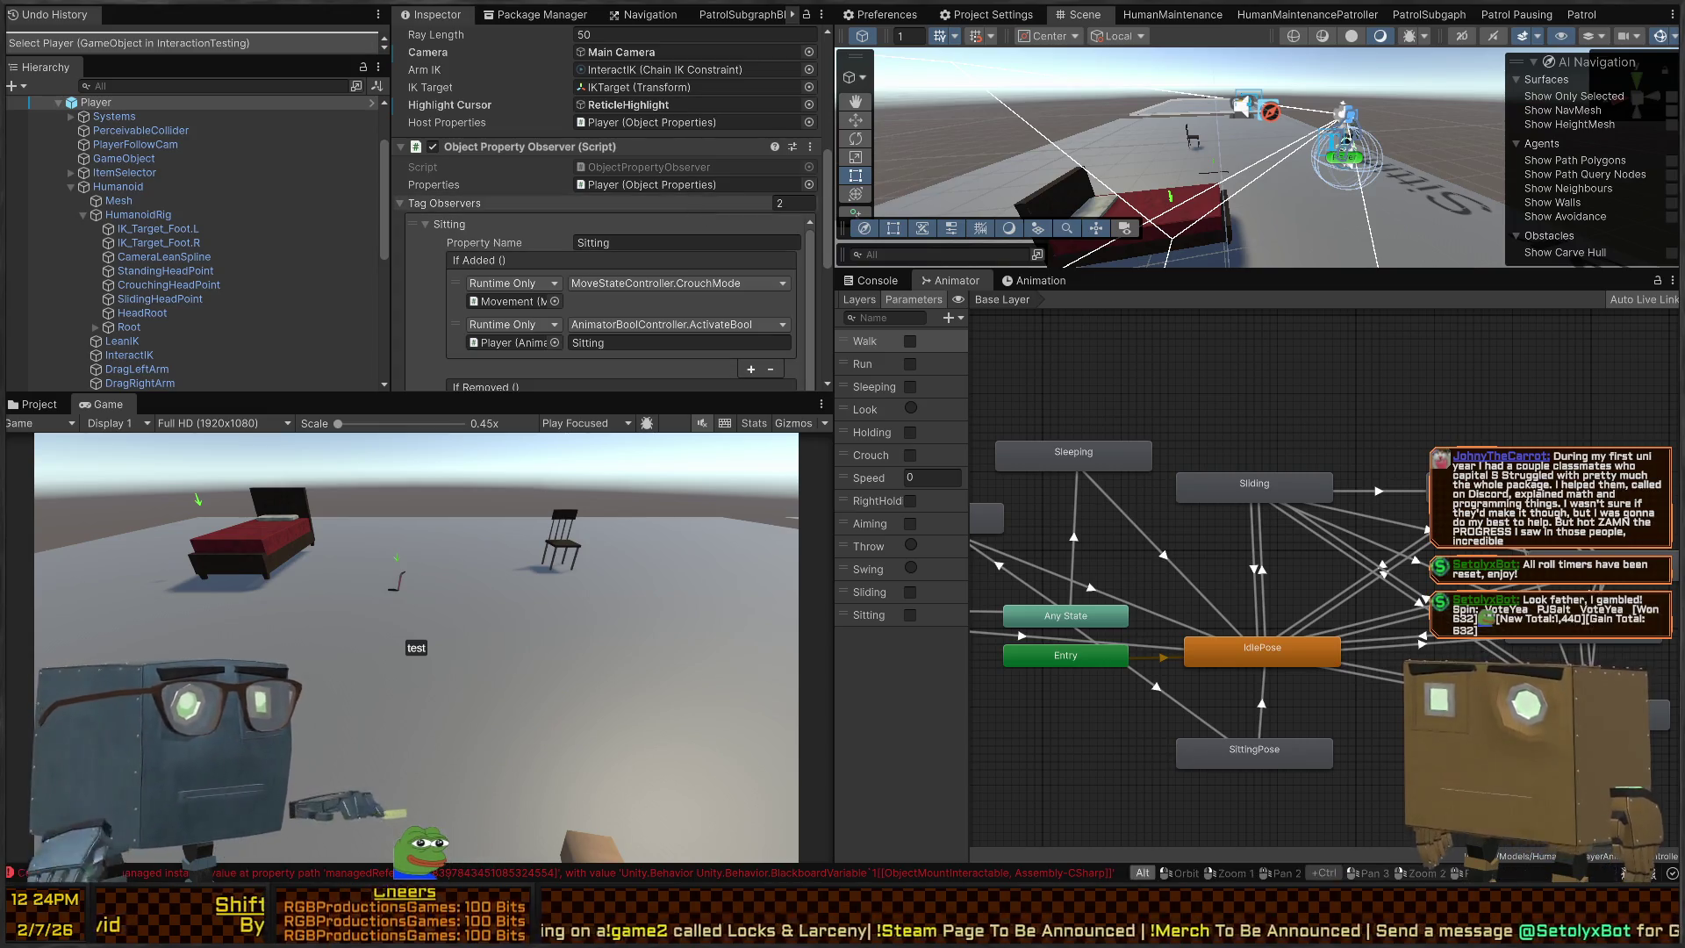
key("alt+Tab")
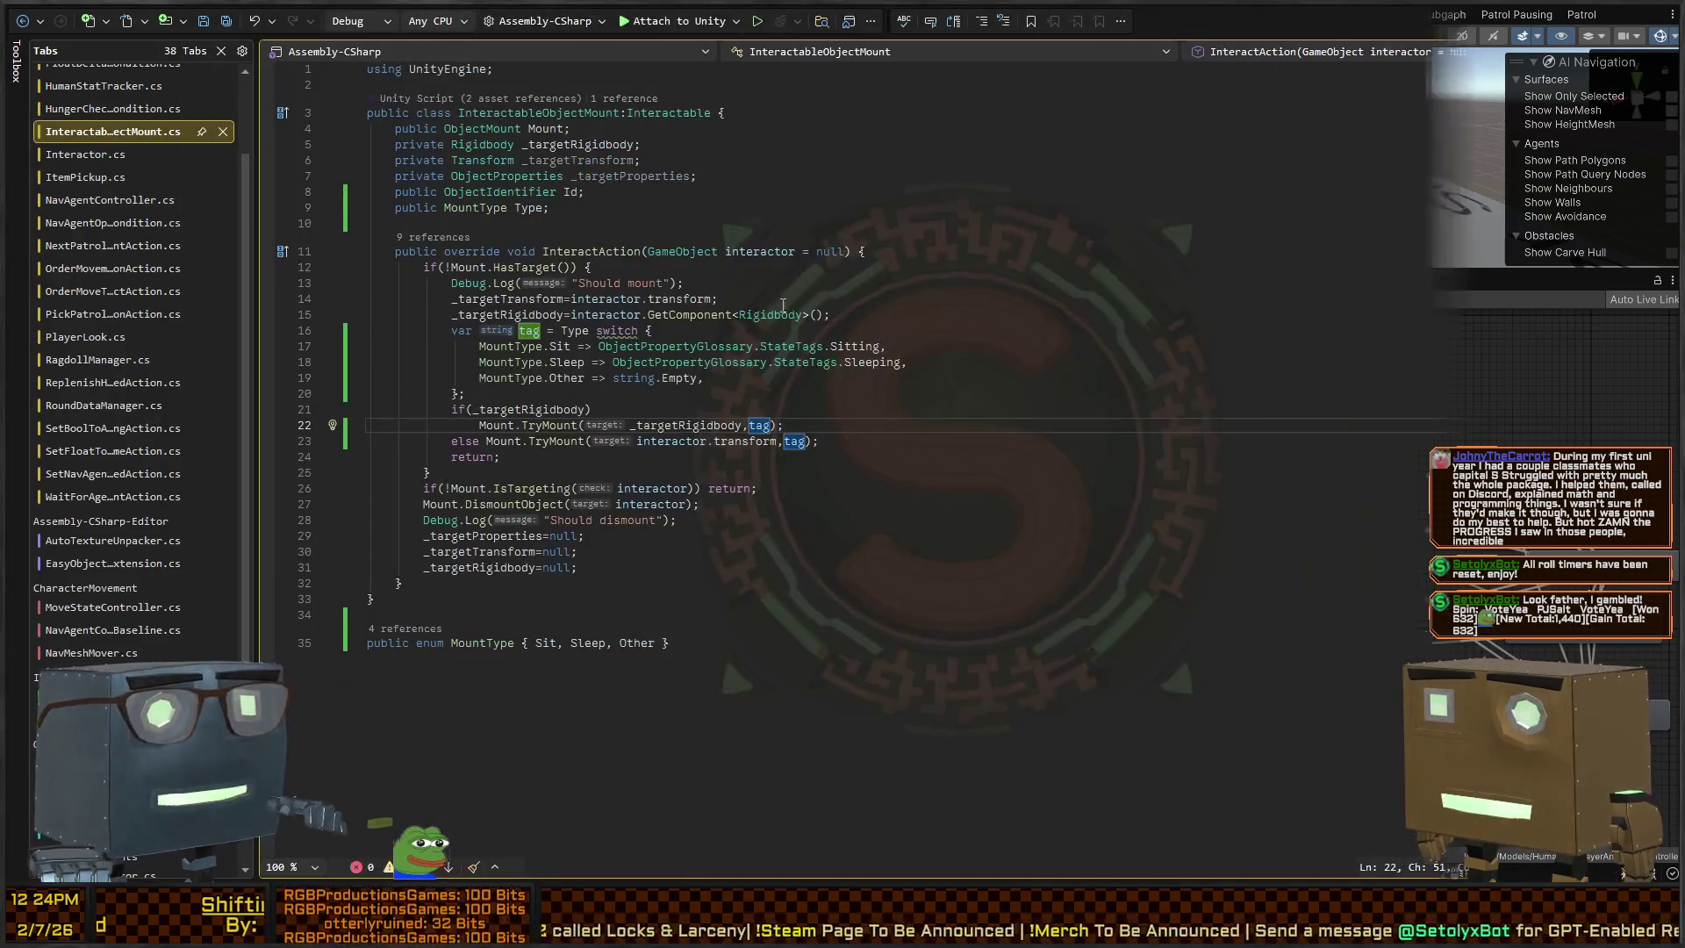
Find all references to the Sitting tag and open PlayerLook.cs at its StateTagAdded case
left_click(867, 347)
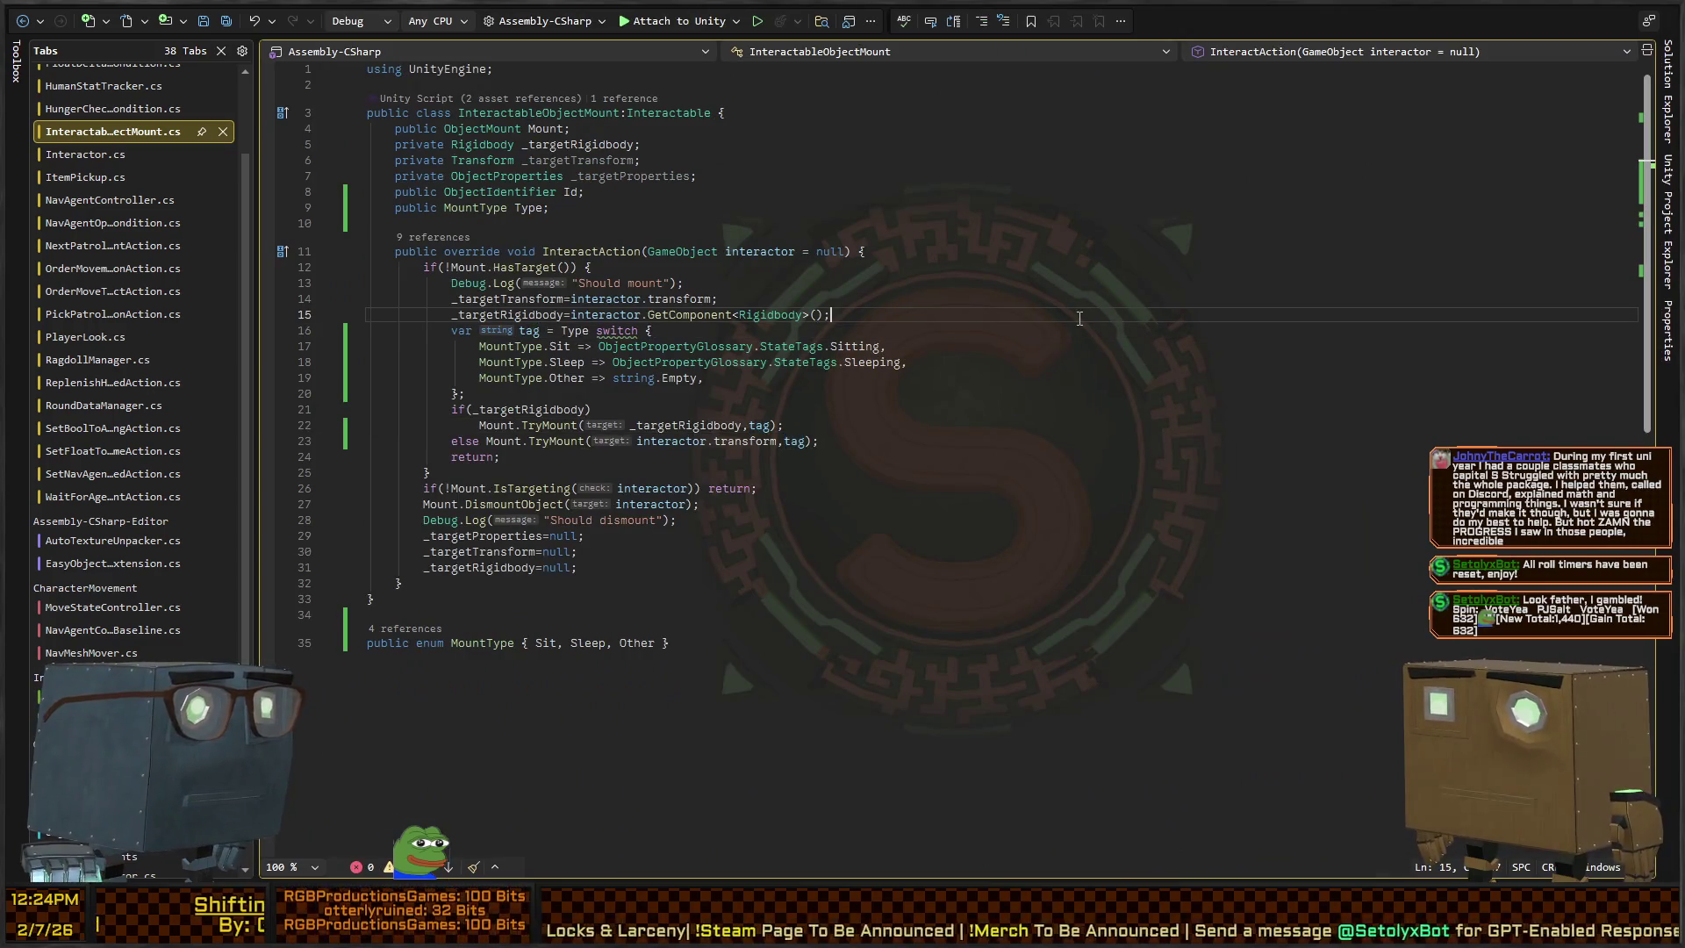
left_click(866, 347, "ctrl")
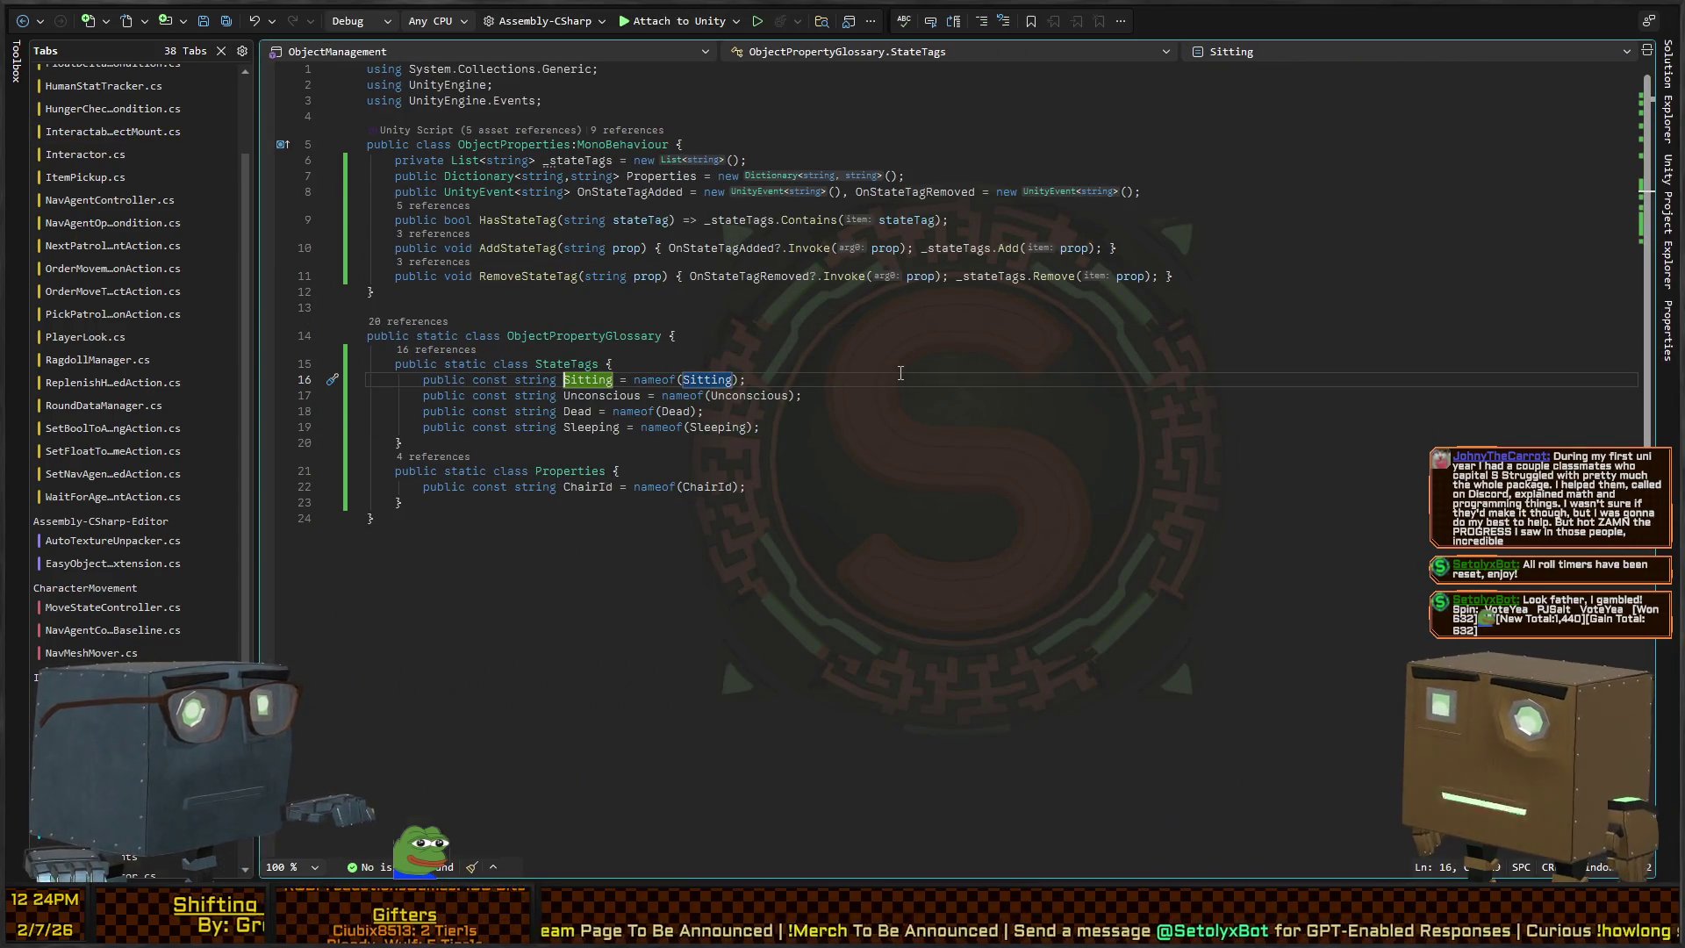
key("shift+F12")
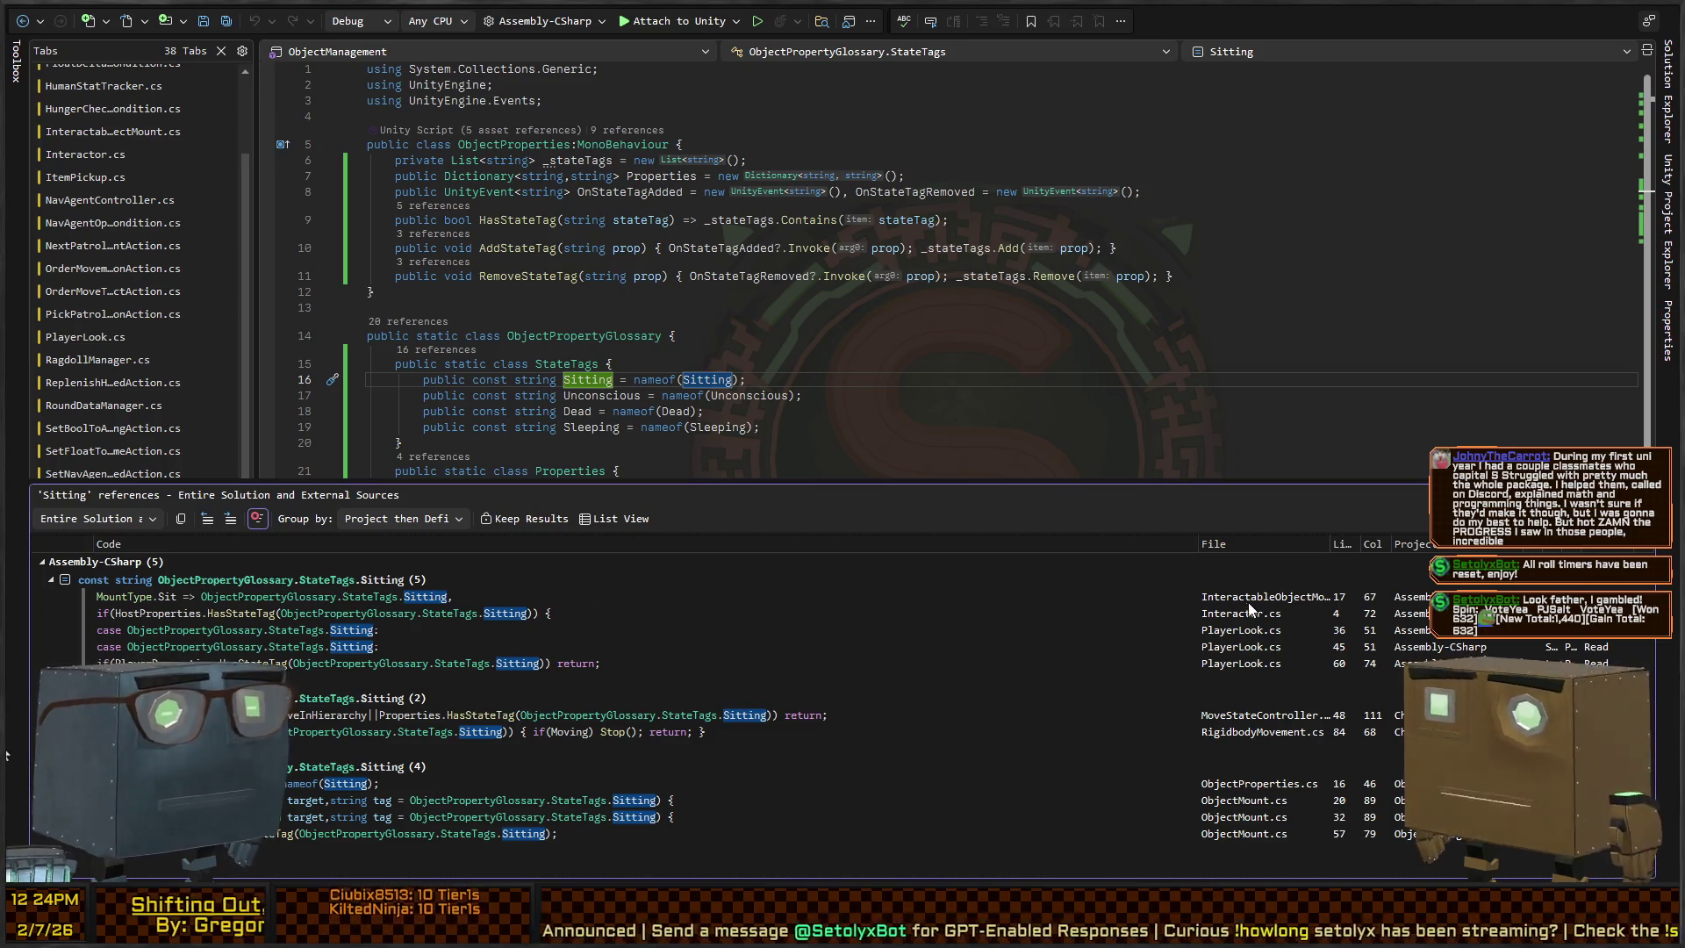
left_click(1220, 731)
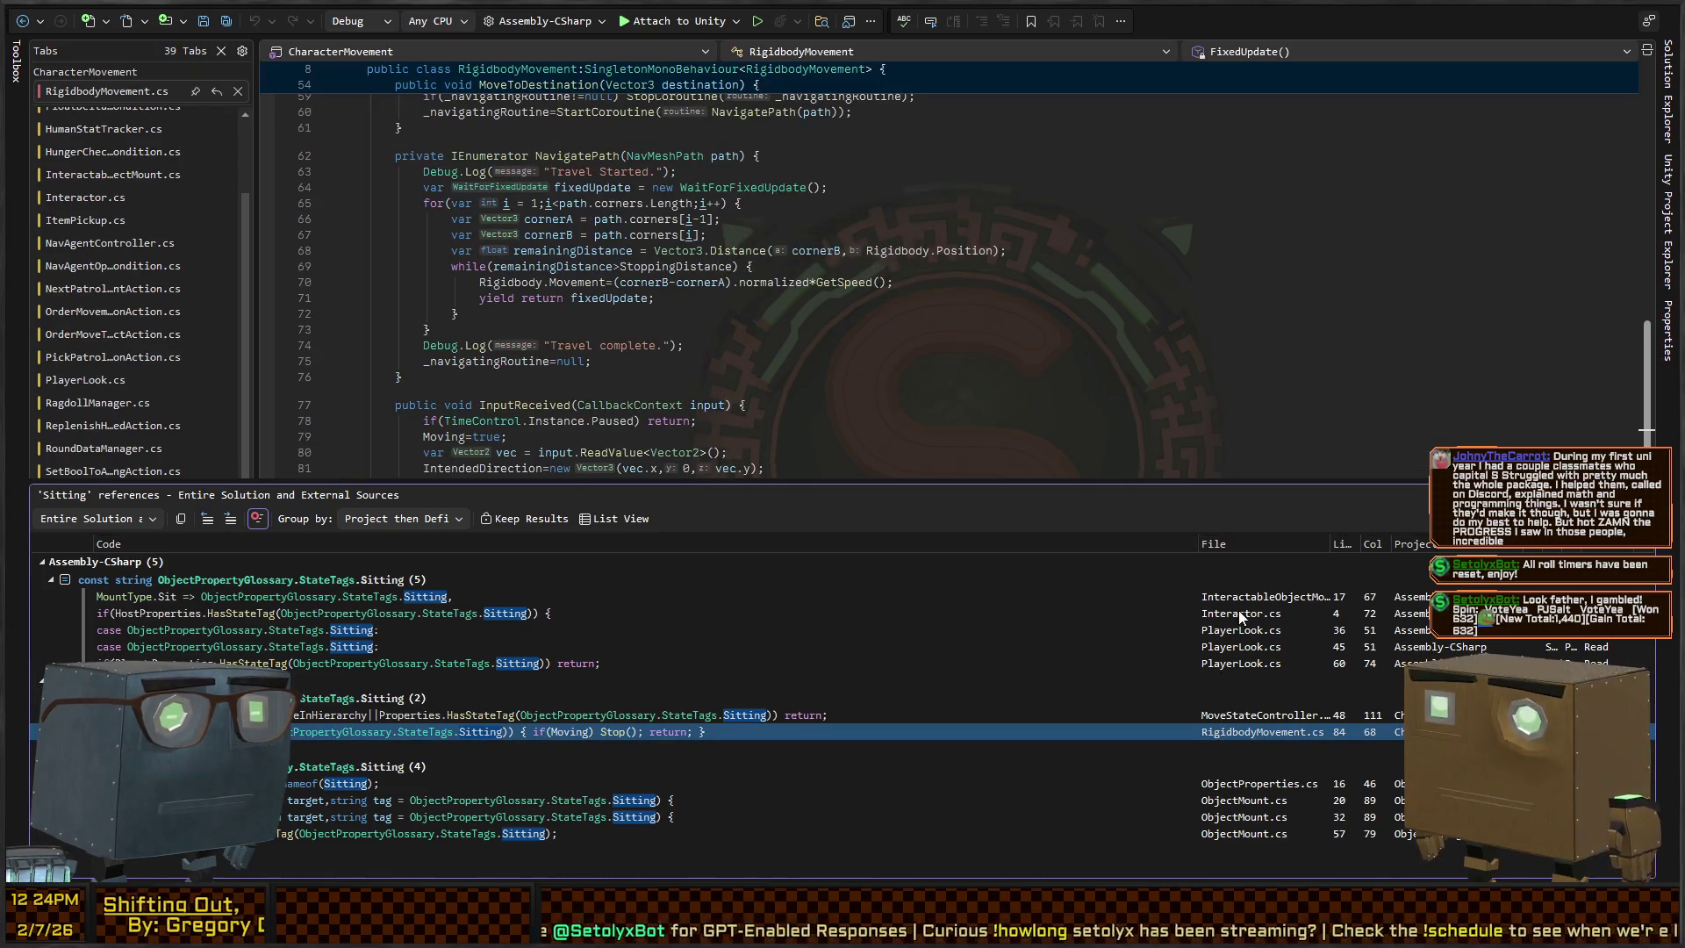
left_click(1209, 630)
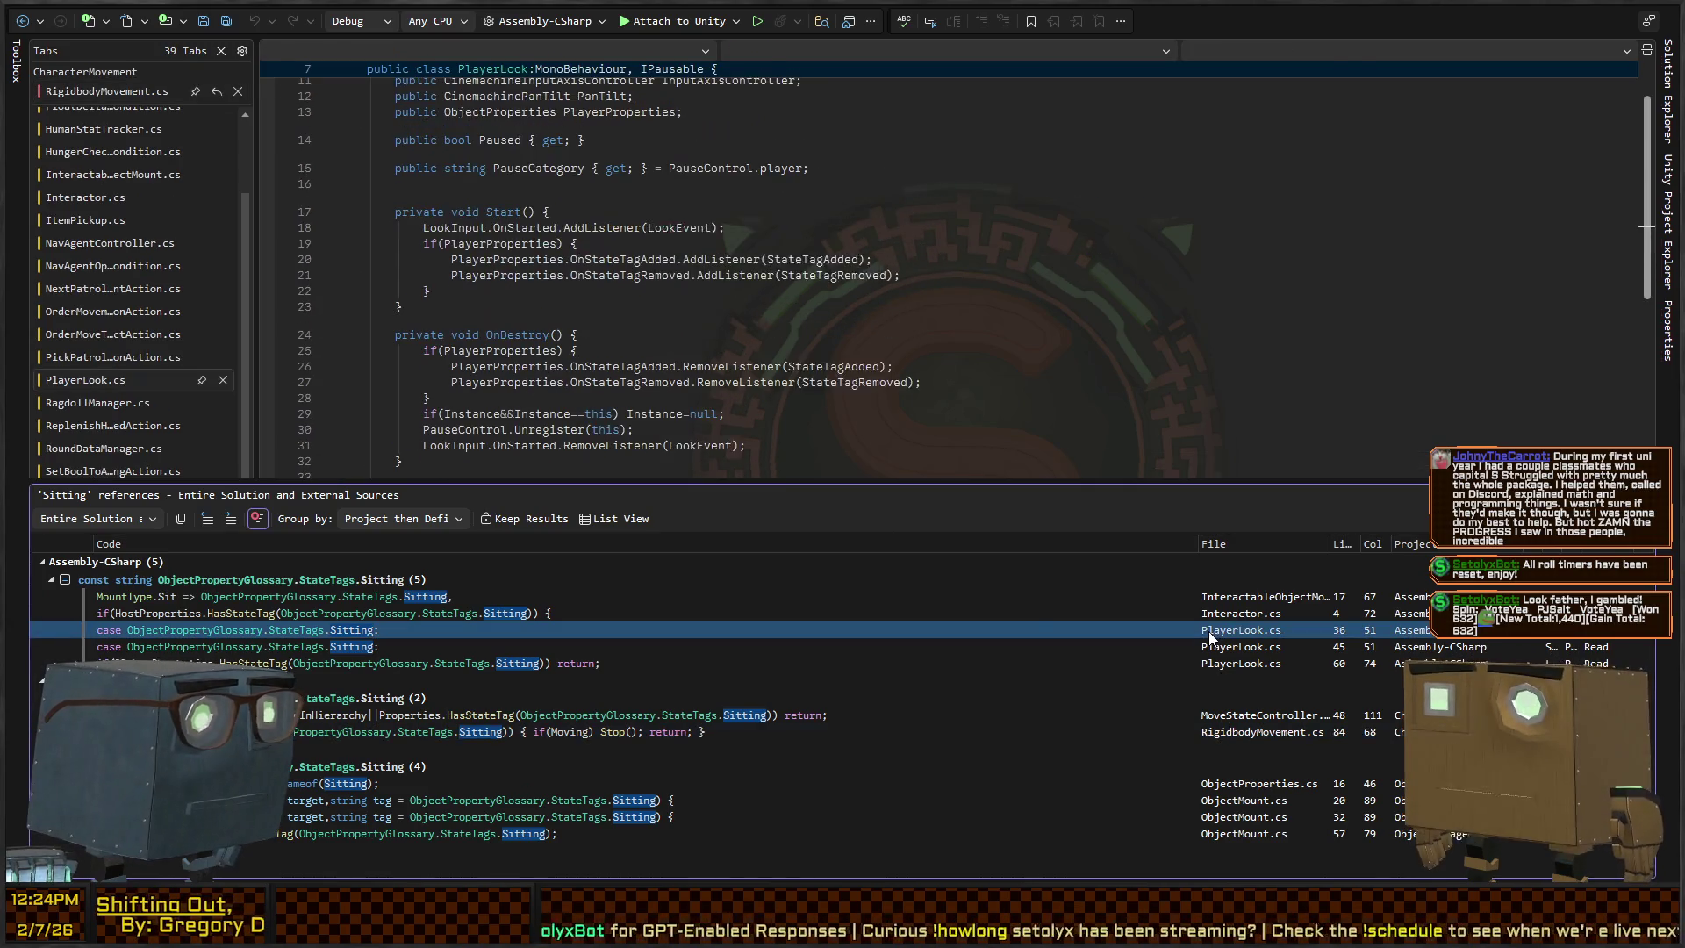
double_click(373, 632)
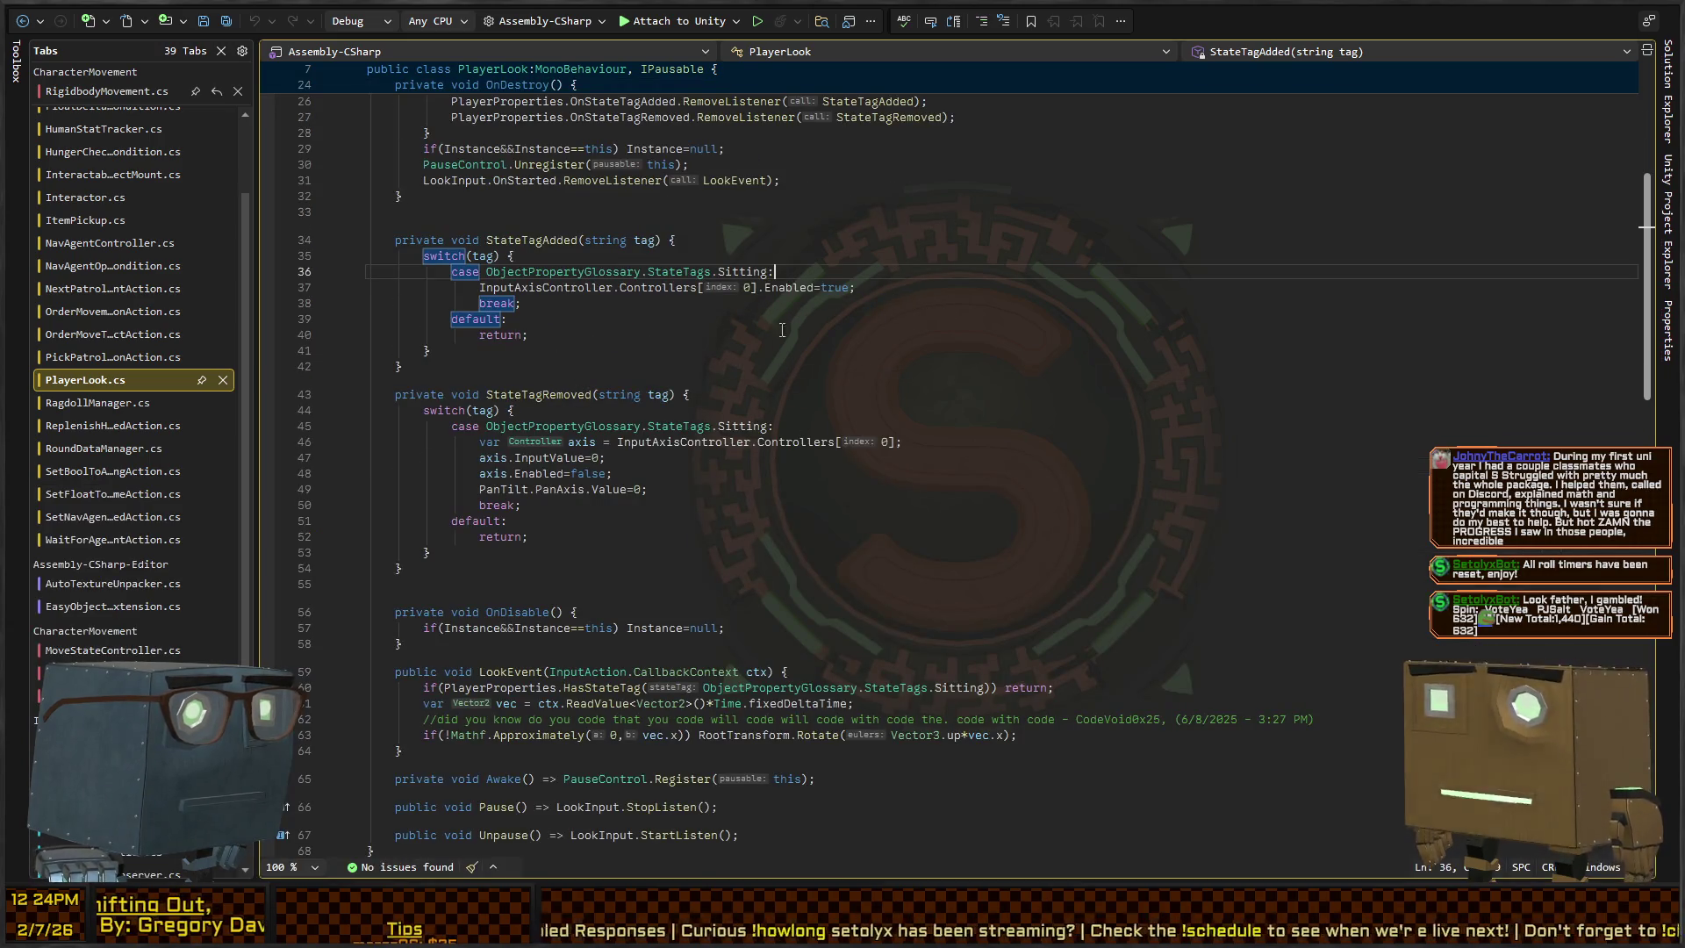
Add a Sleeping case alongside Sitting in PlayerLook's StateTagAdded switch
key("Return")
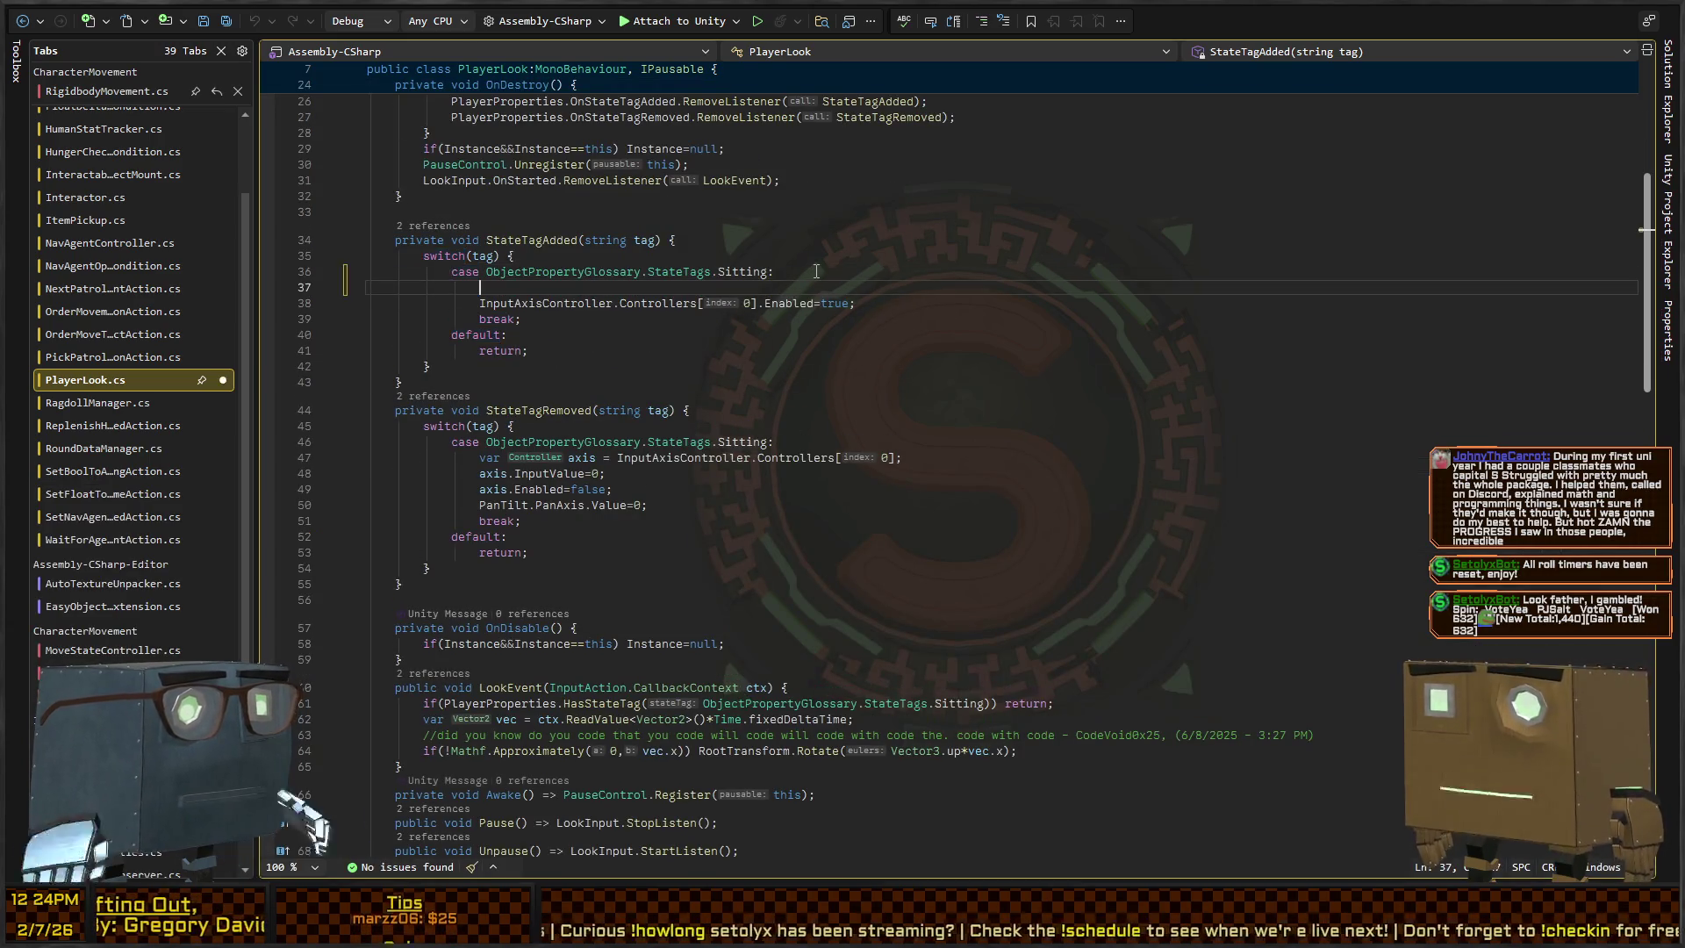
key("Up")
key("Home")
key("shift+End")
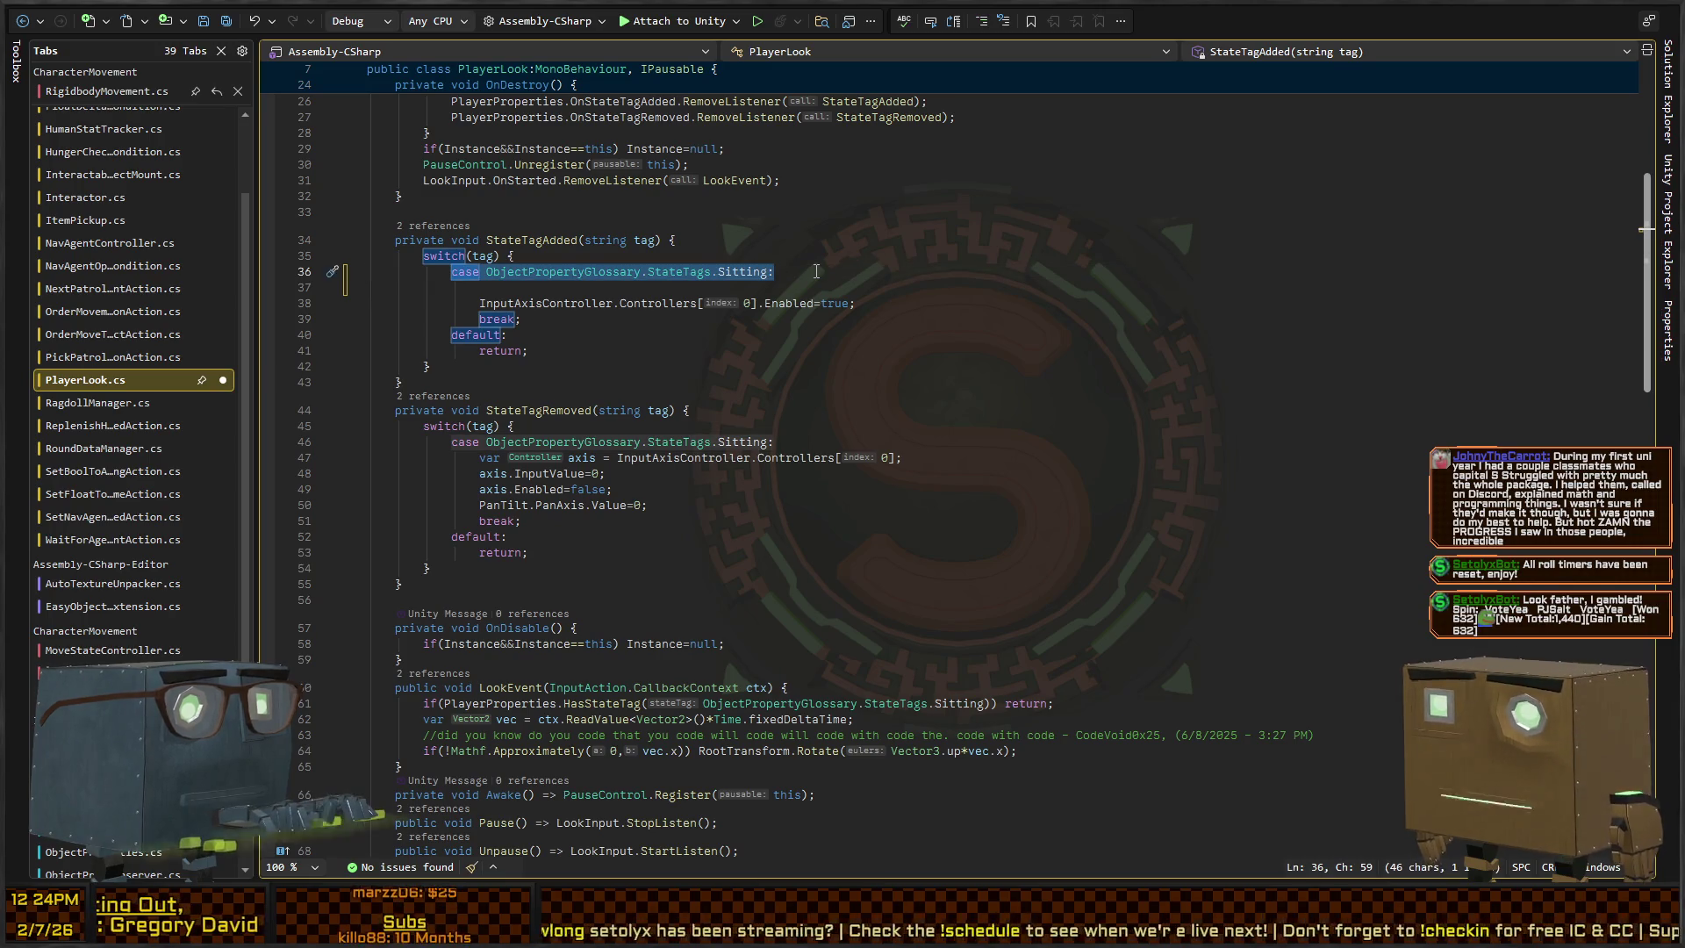
key("ctrl+c")
key("Down")
key("ctrl+v")
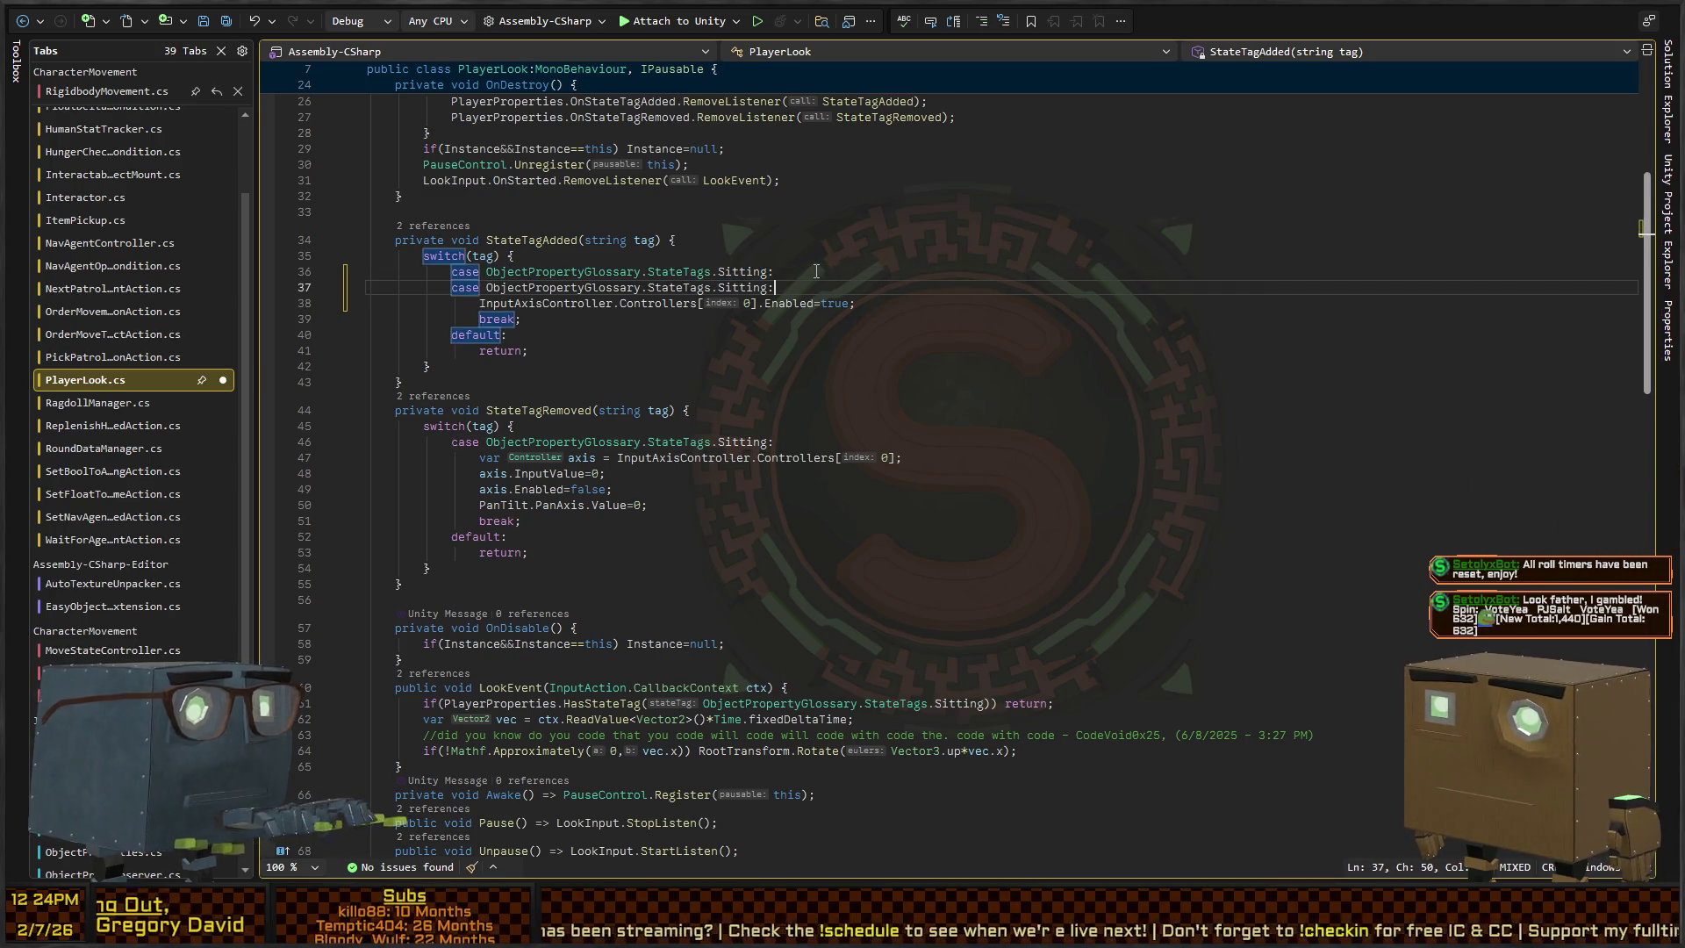
key("ctrl+shift+Left")
type("Sleeping:")
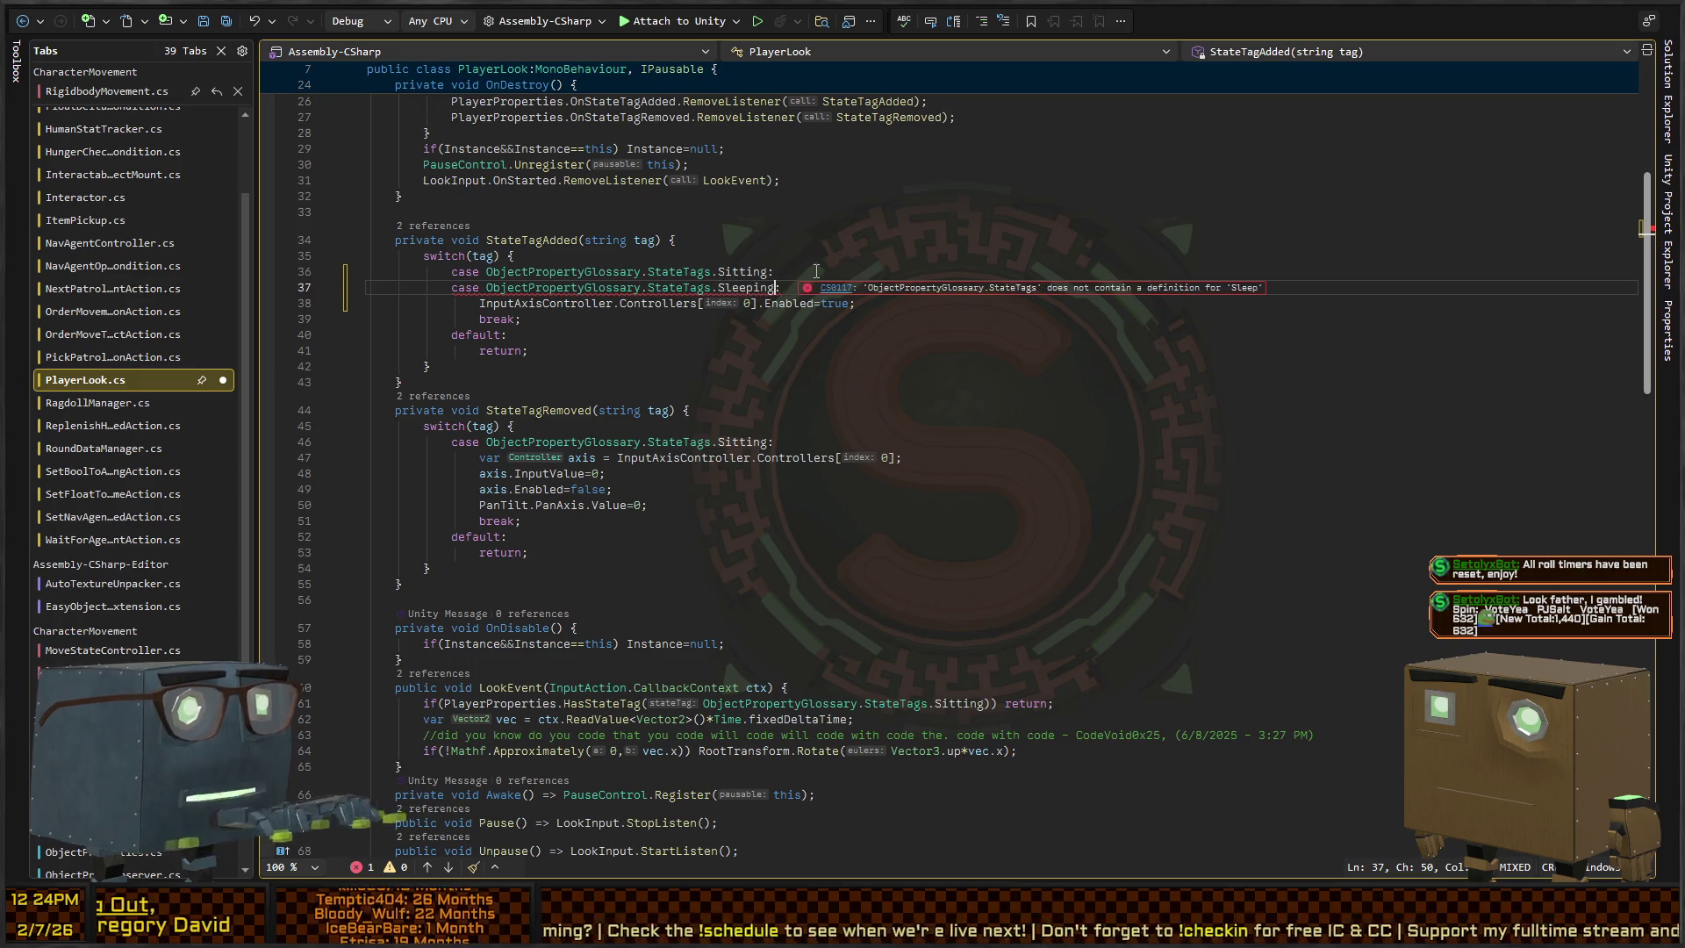
key("Down")
key("Down")
key("Down")
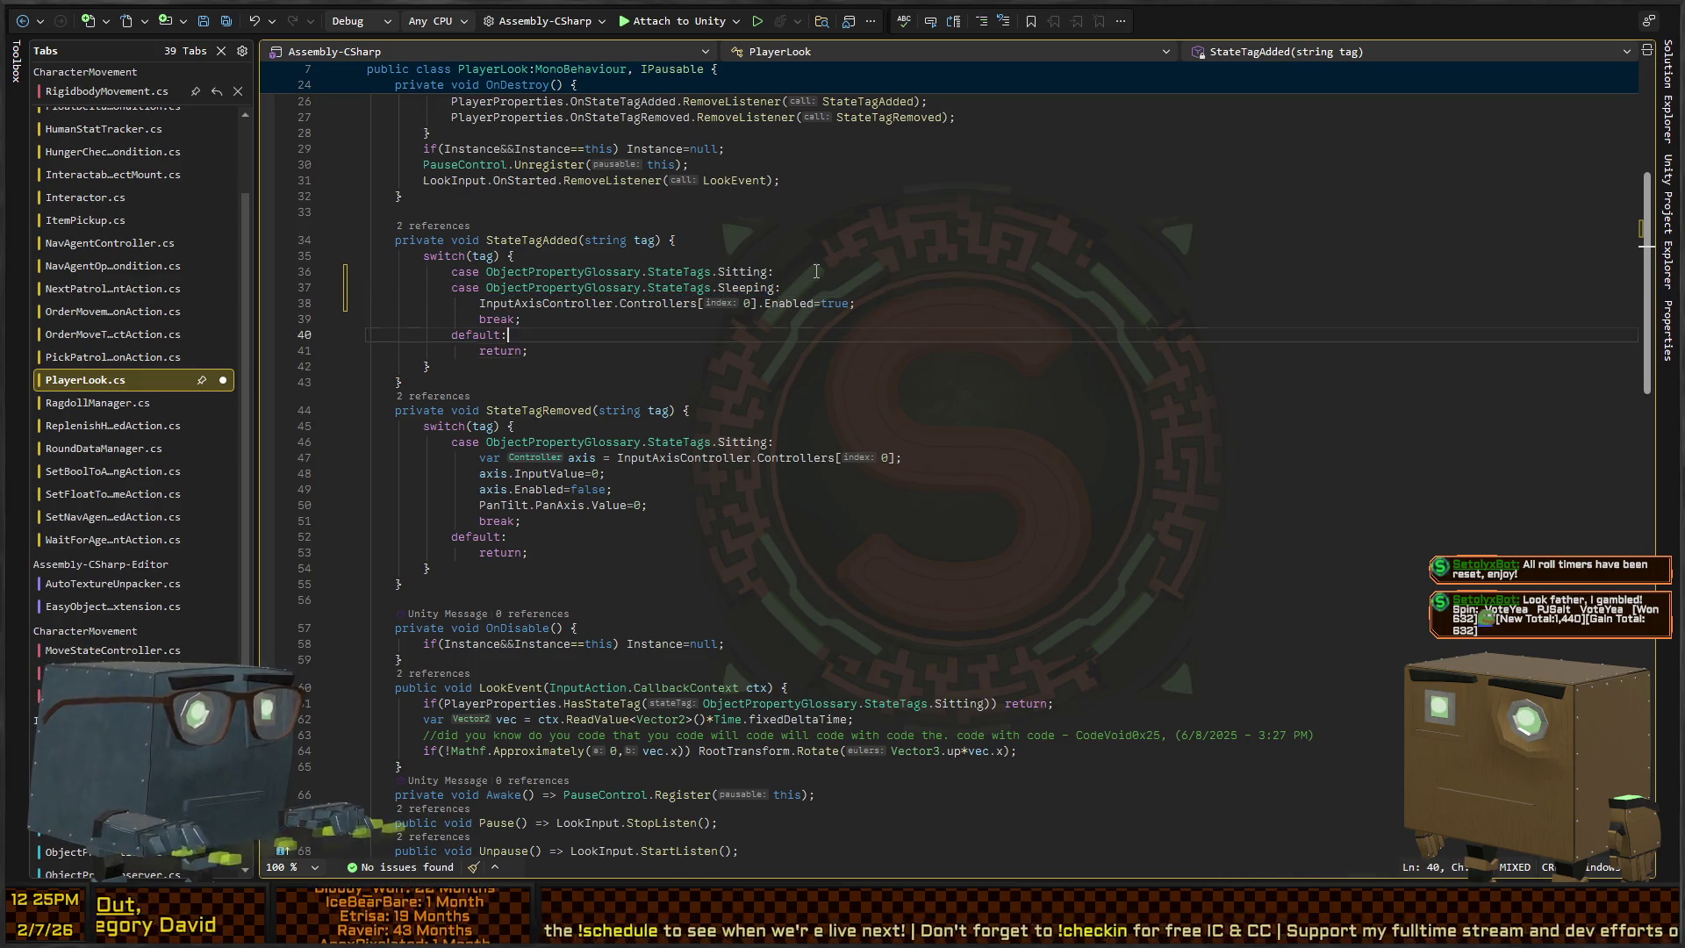
Copy the Sleeping case into StateTagRemoved under Sitting and save PlayerLook
key("Up")
key("Up")
key("Up")
key("ctrl+c")
key("Down")
key("Down")
key("Down")
key("ctrl+v")
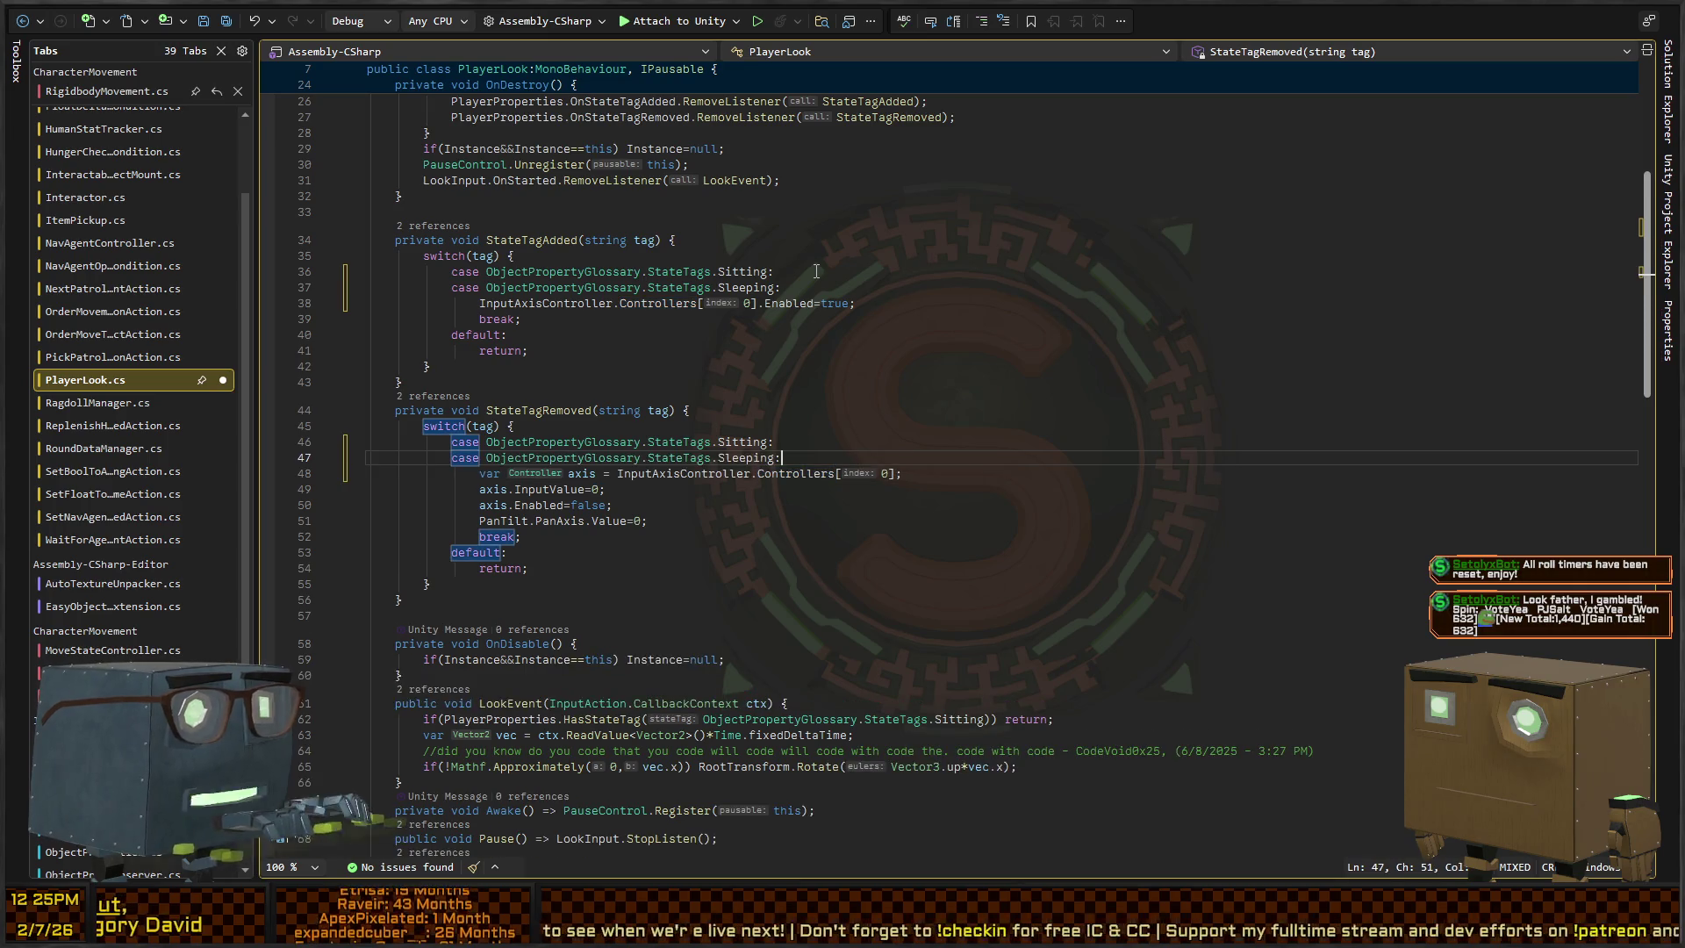
key("ctrl+s")
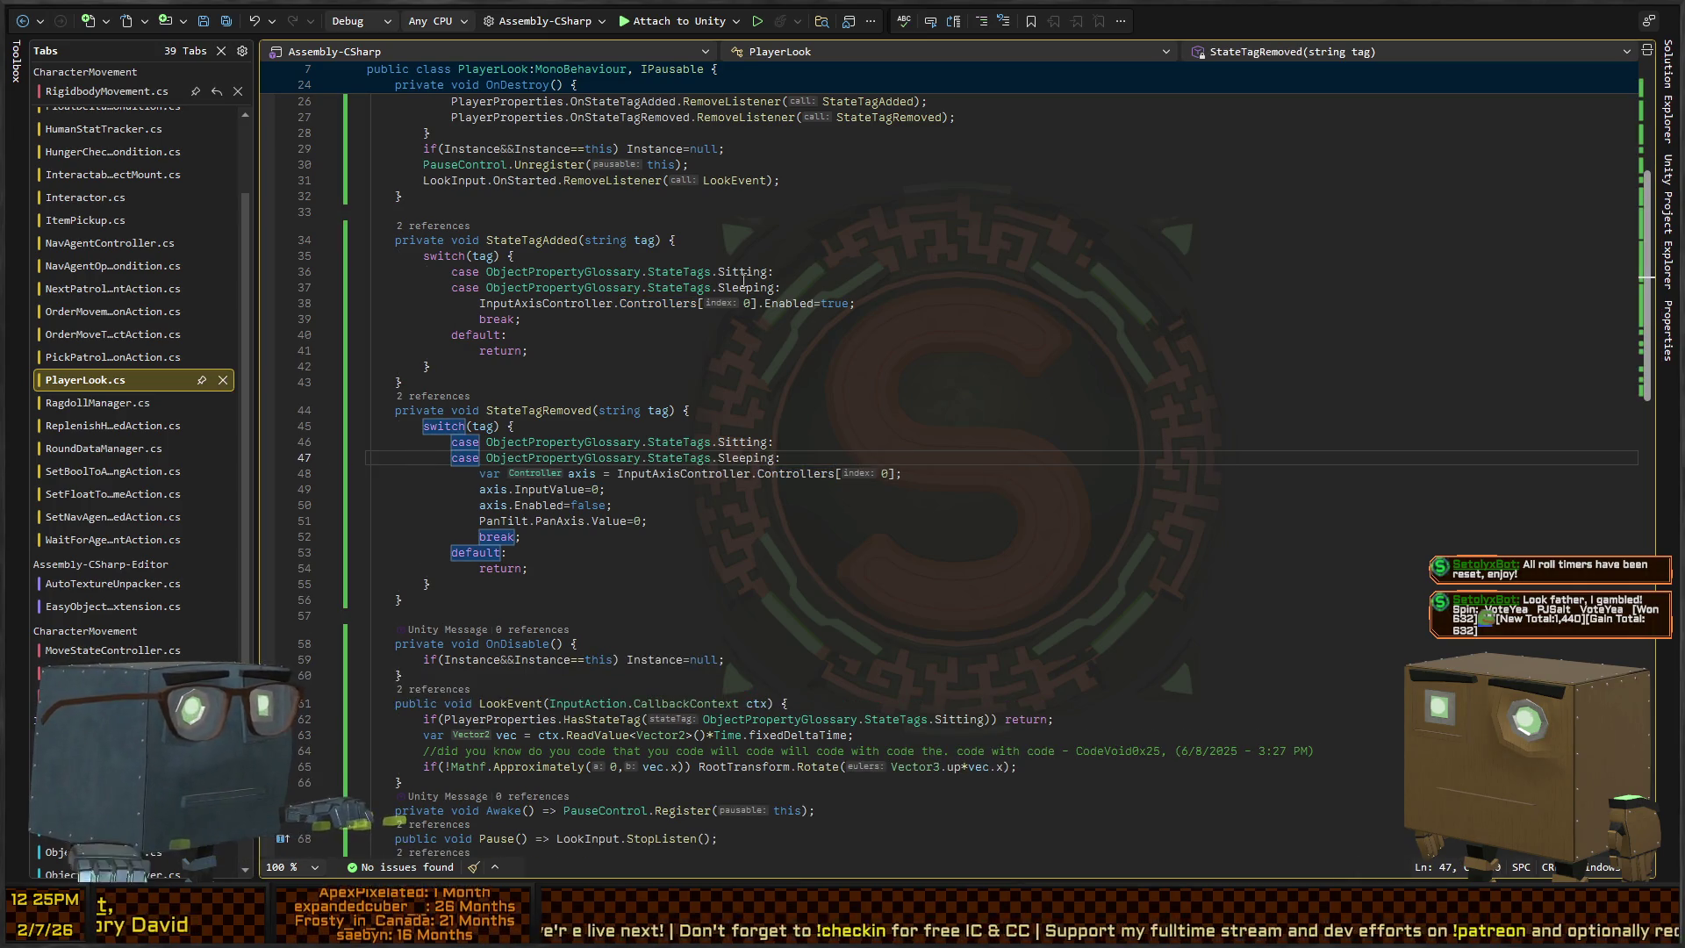
key("alt+Tab")
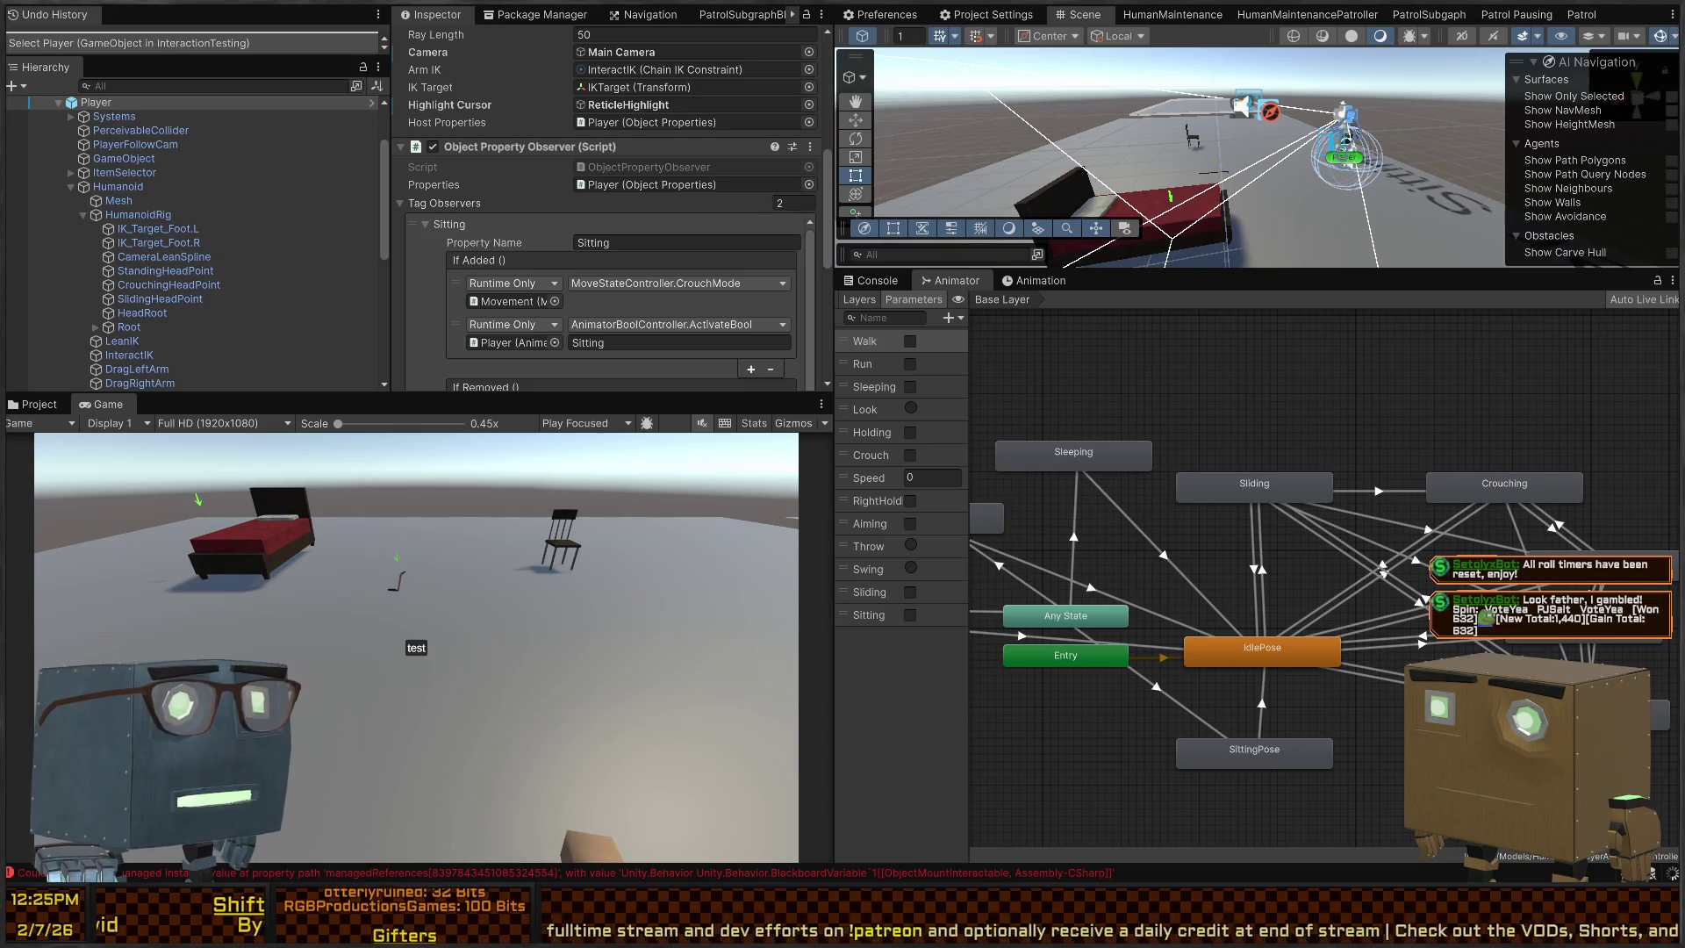
Play-test walking to the Bed, lying down at Sleep, trying to move, then stop and return to Visual Studio
left_click(78, 384)
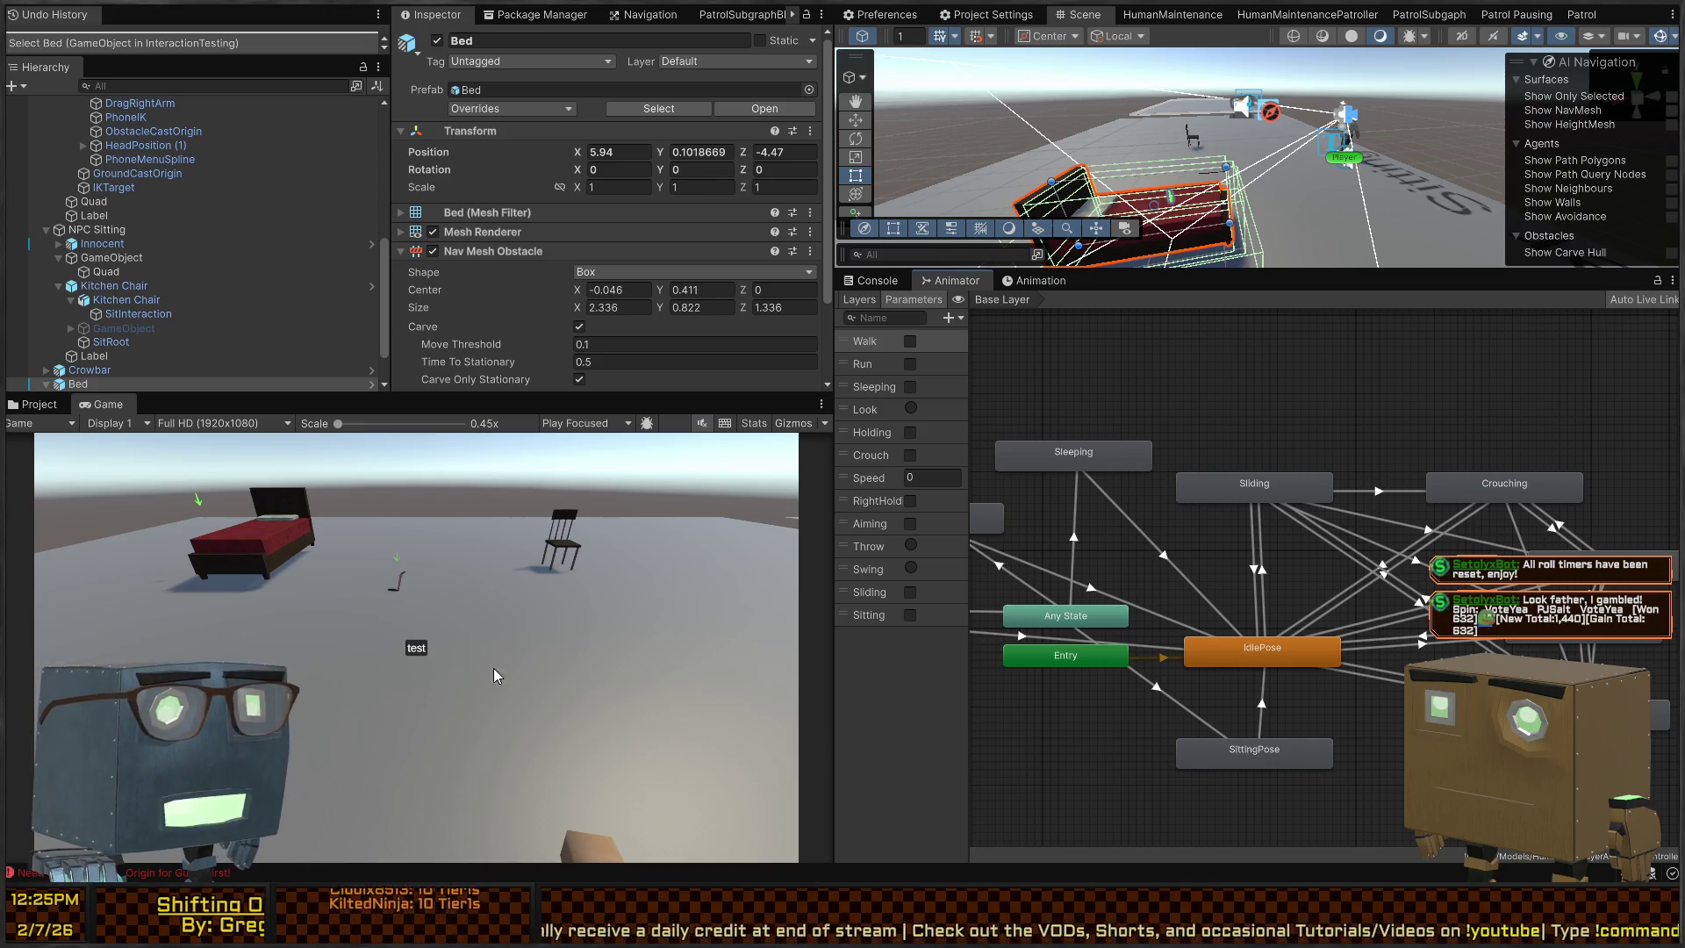
key("ctrl+p")
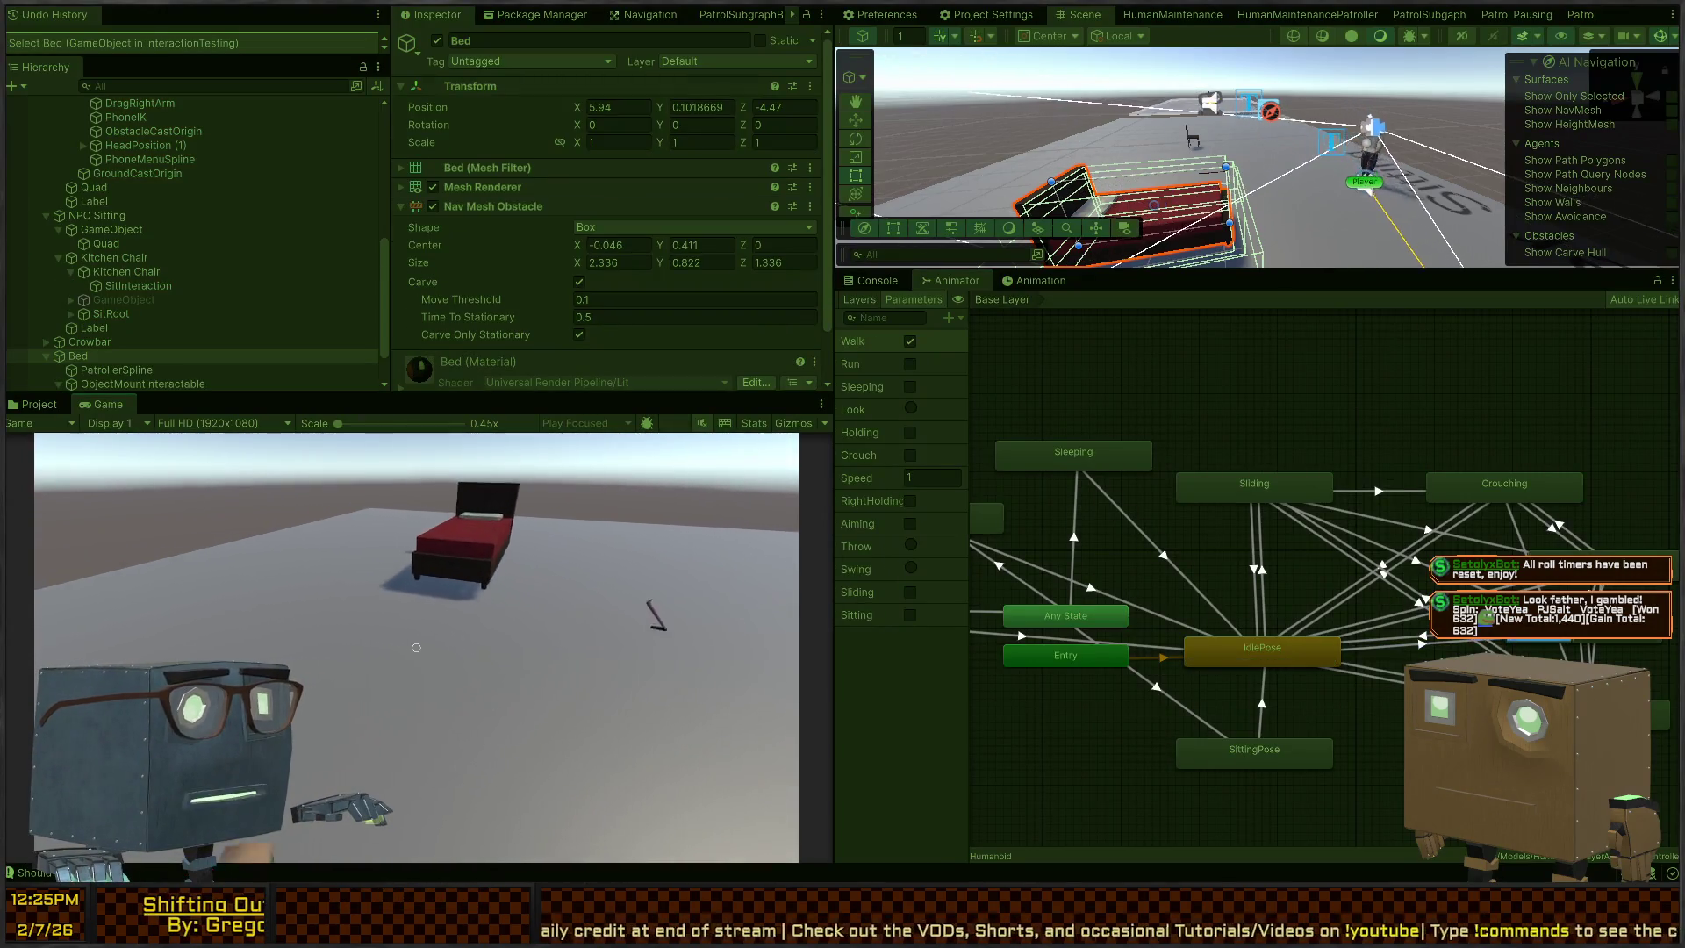
key("w")
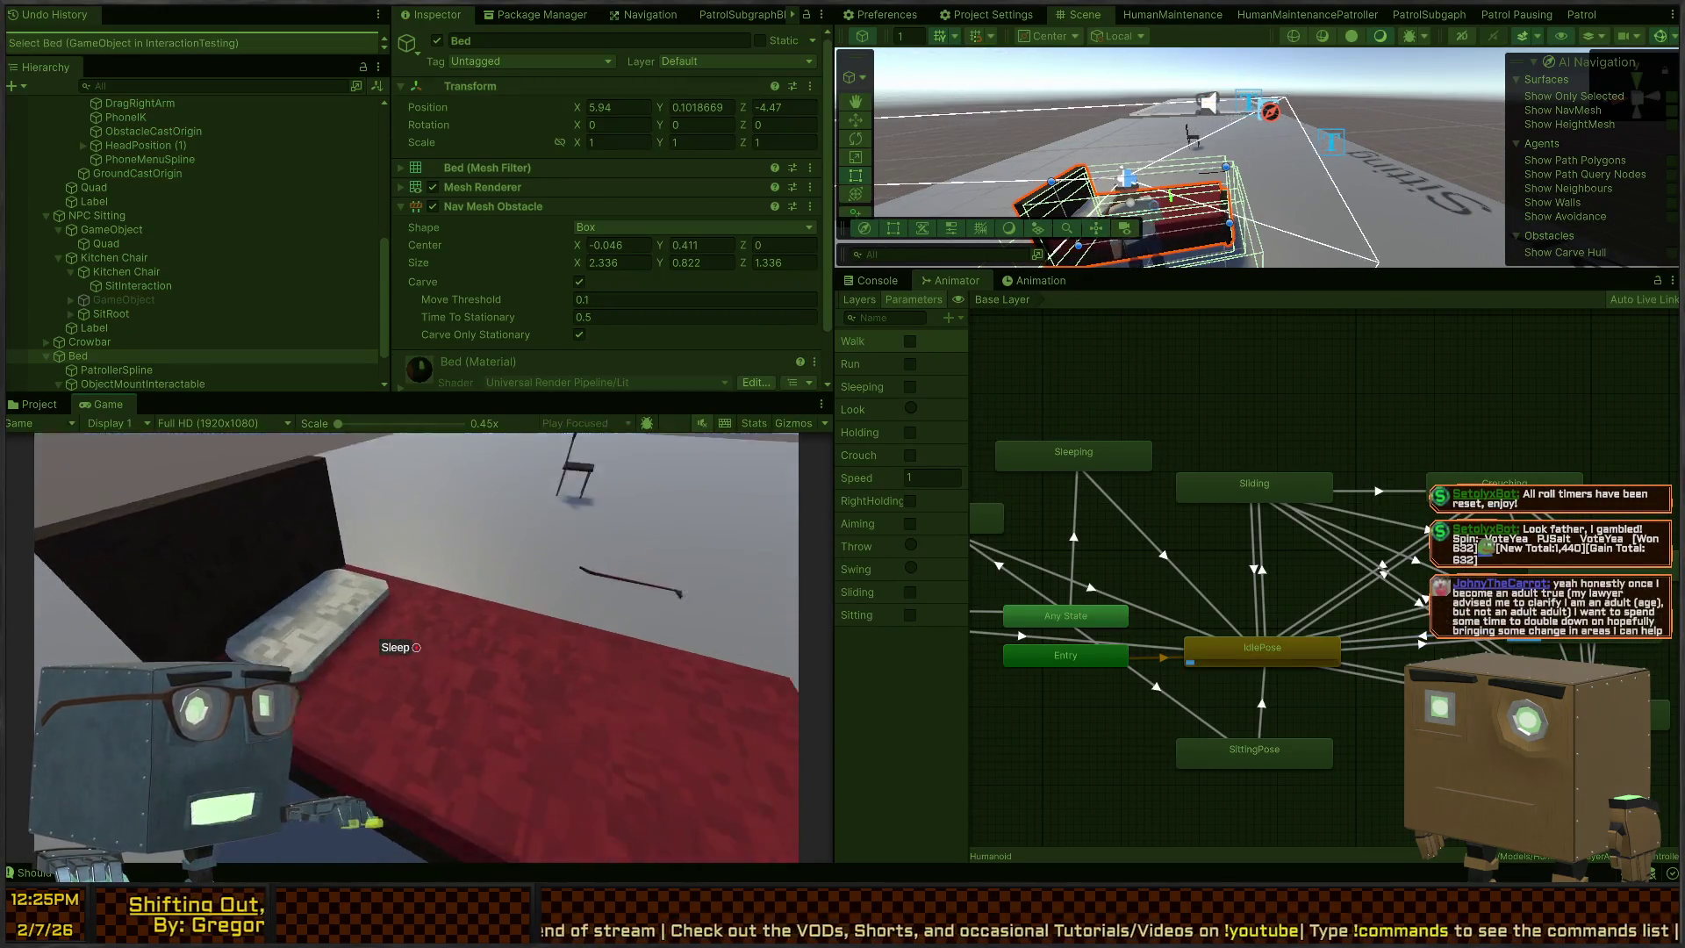
key("e")
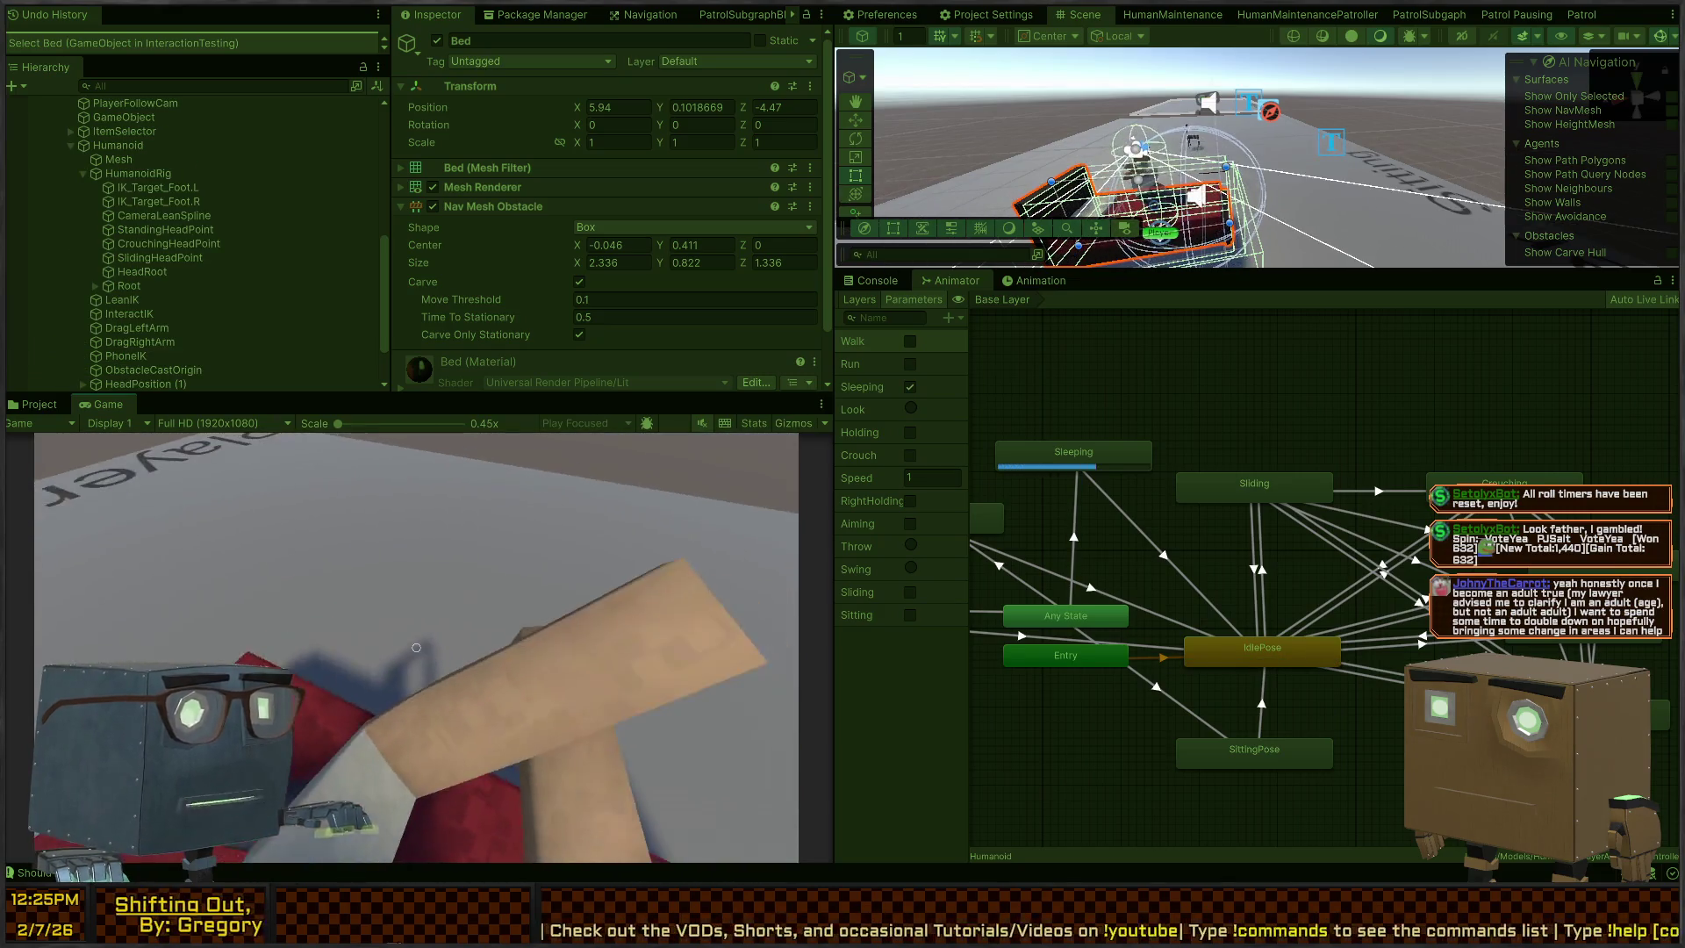
key("w")
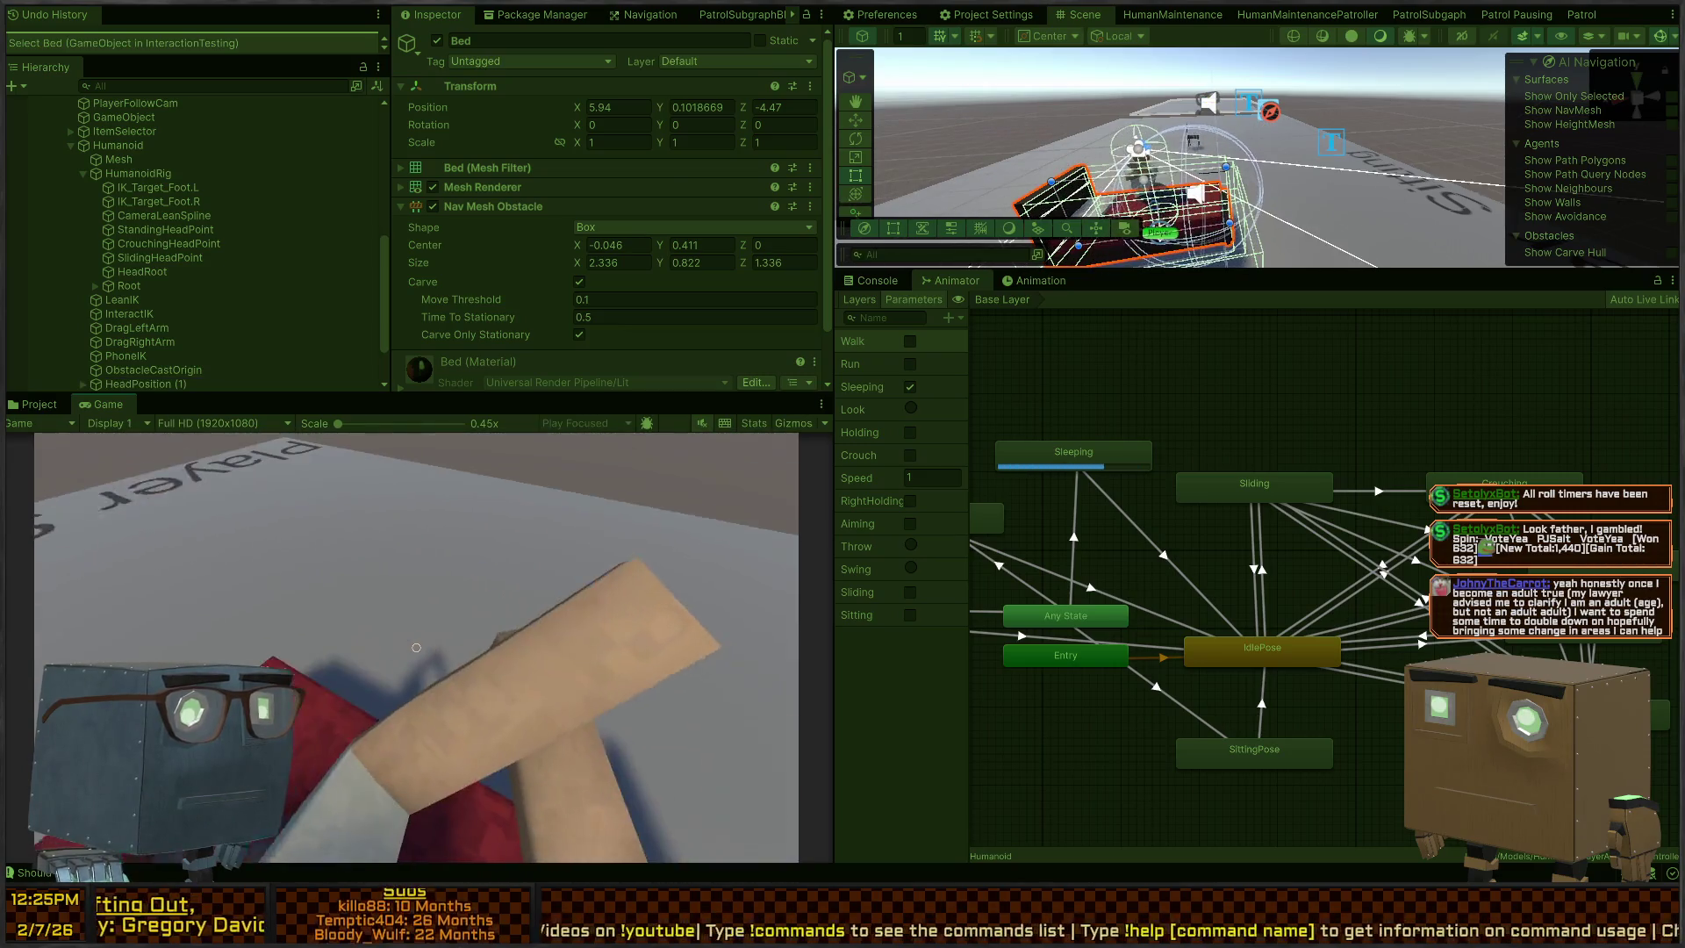
key("ctrl+p")
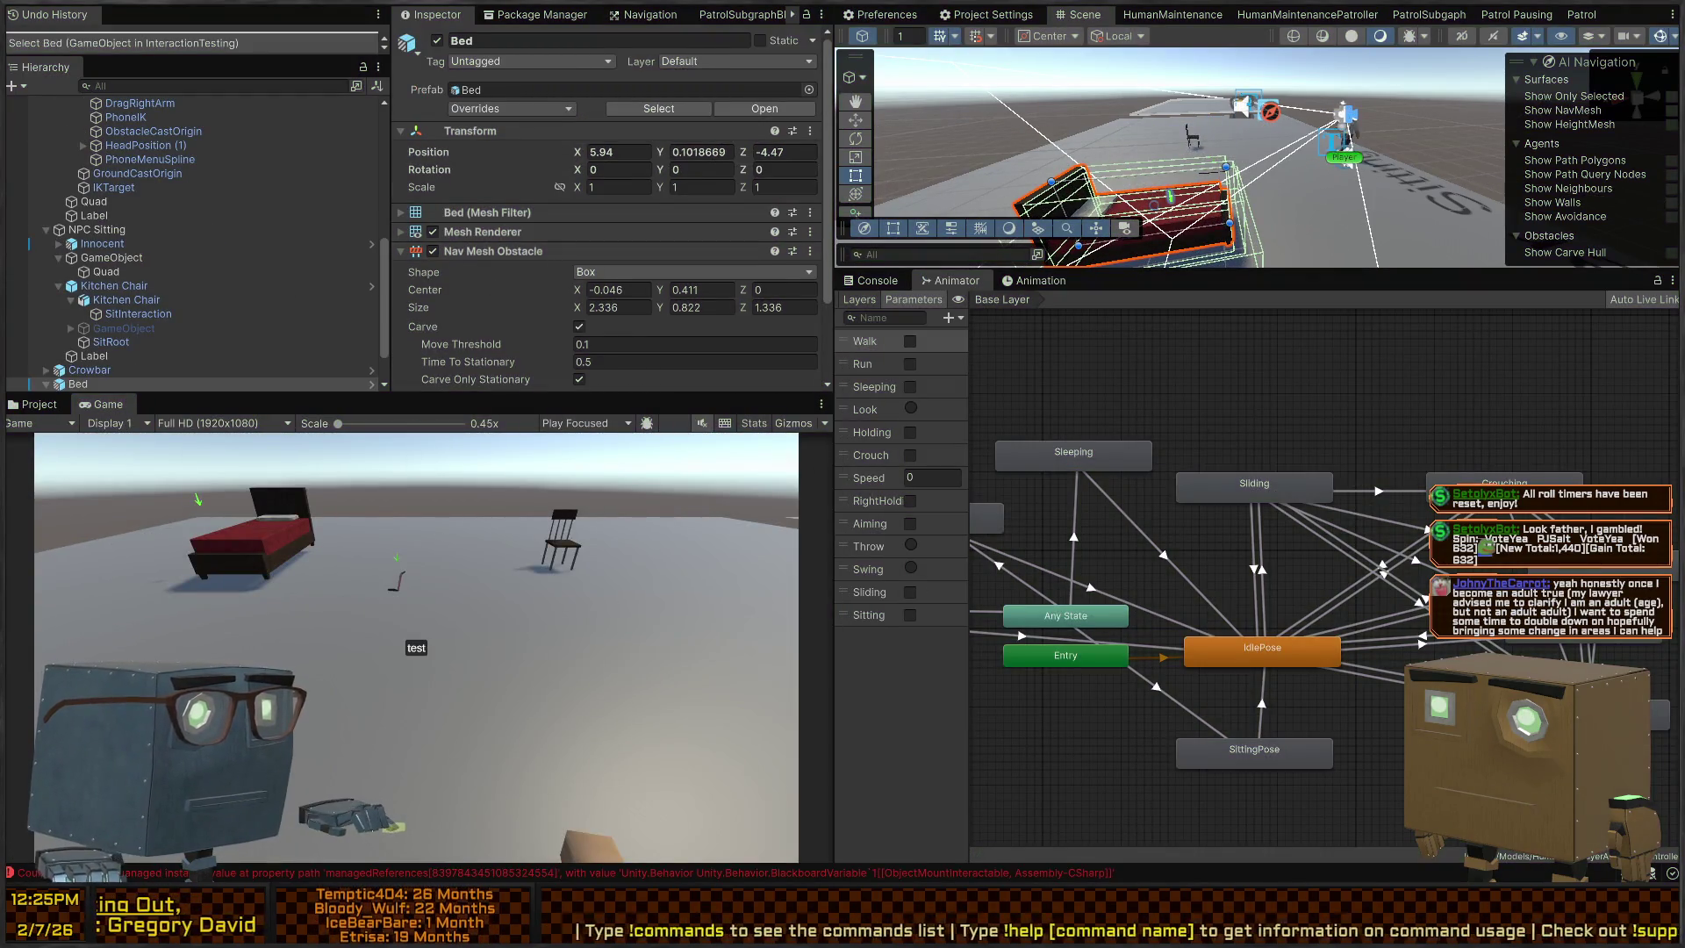
key("alt+Tab")
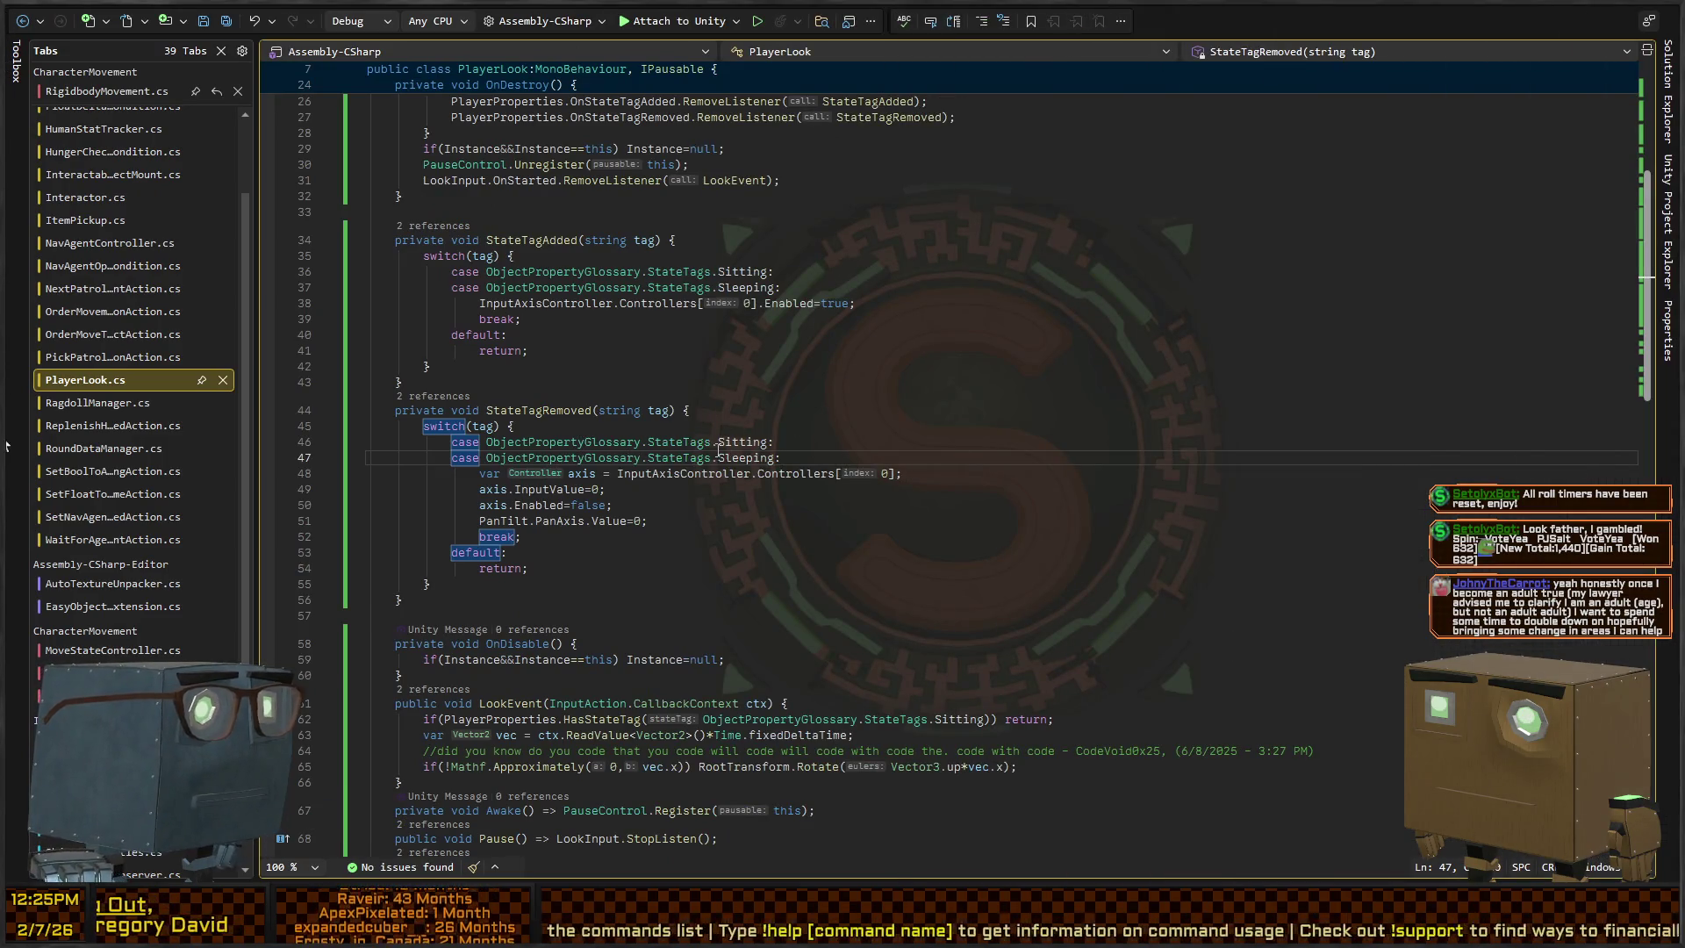
Extend LookEvent's Sitting check with an OR HasStateTag check for Sleeping
scroll(870, 453, "up", 6)
scroll(674, 430, "down", 6)
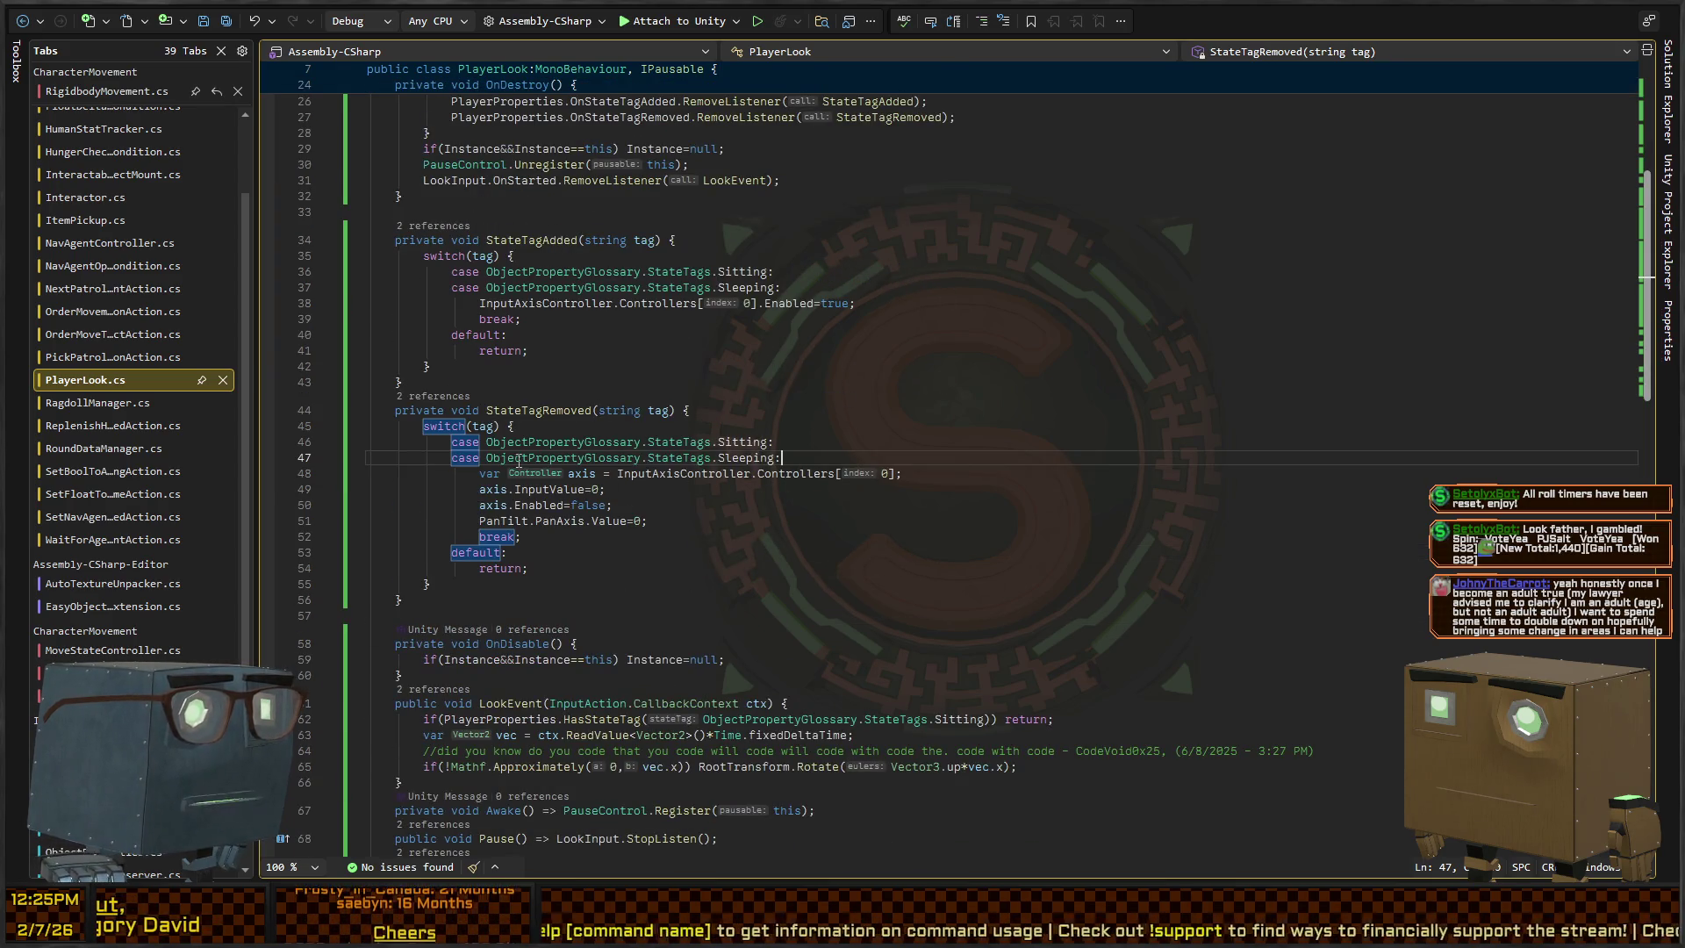
scroll(518, 461, "down", 8)
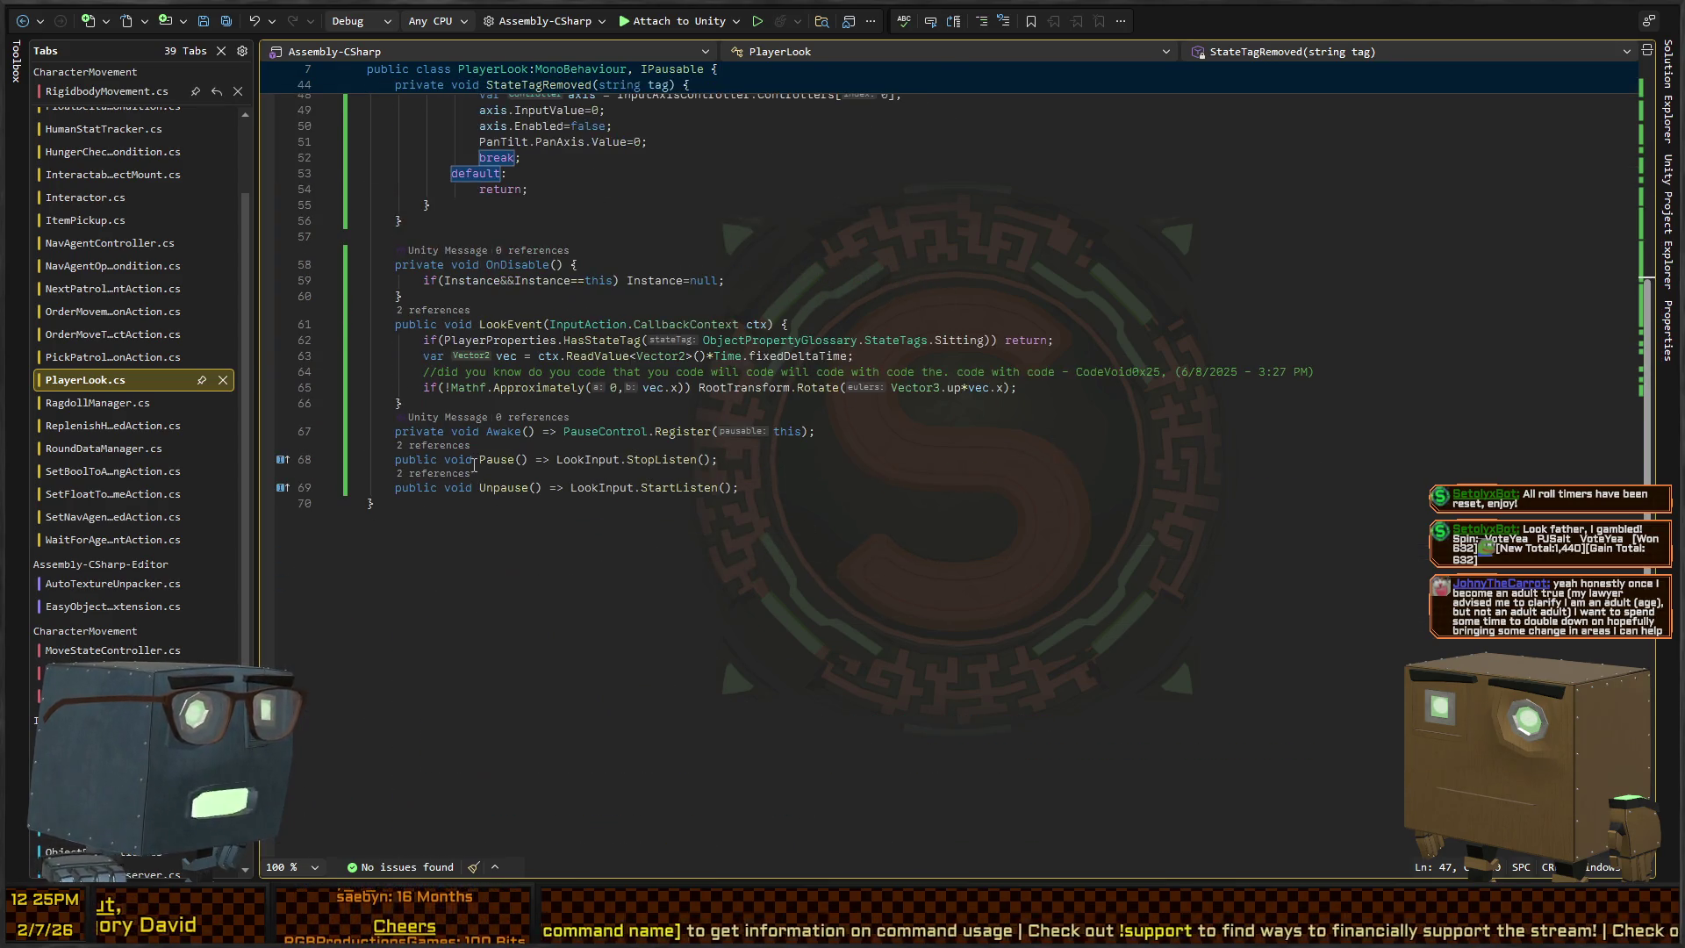
left_click(979, 341)
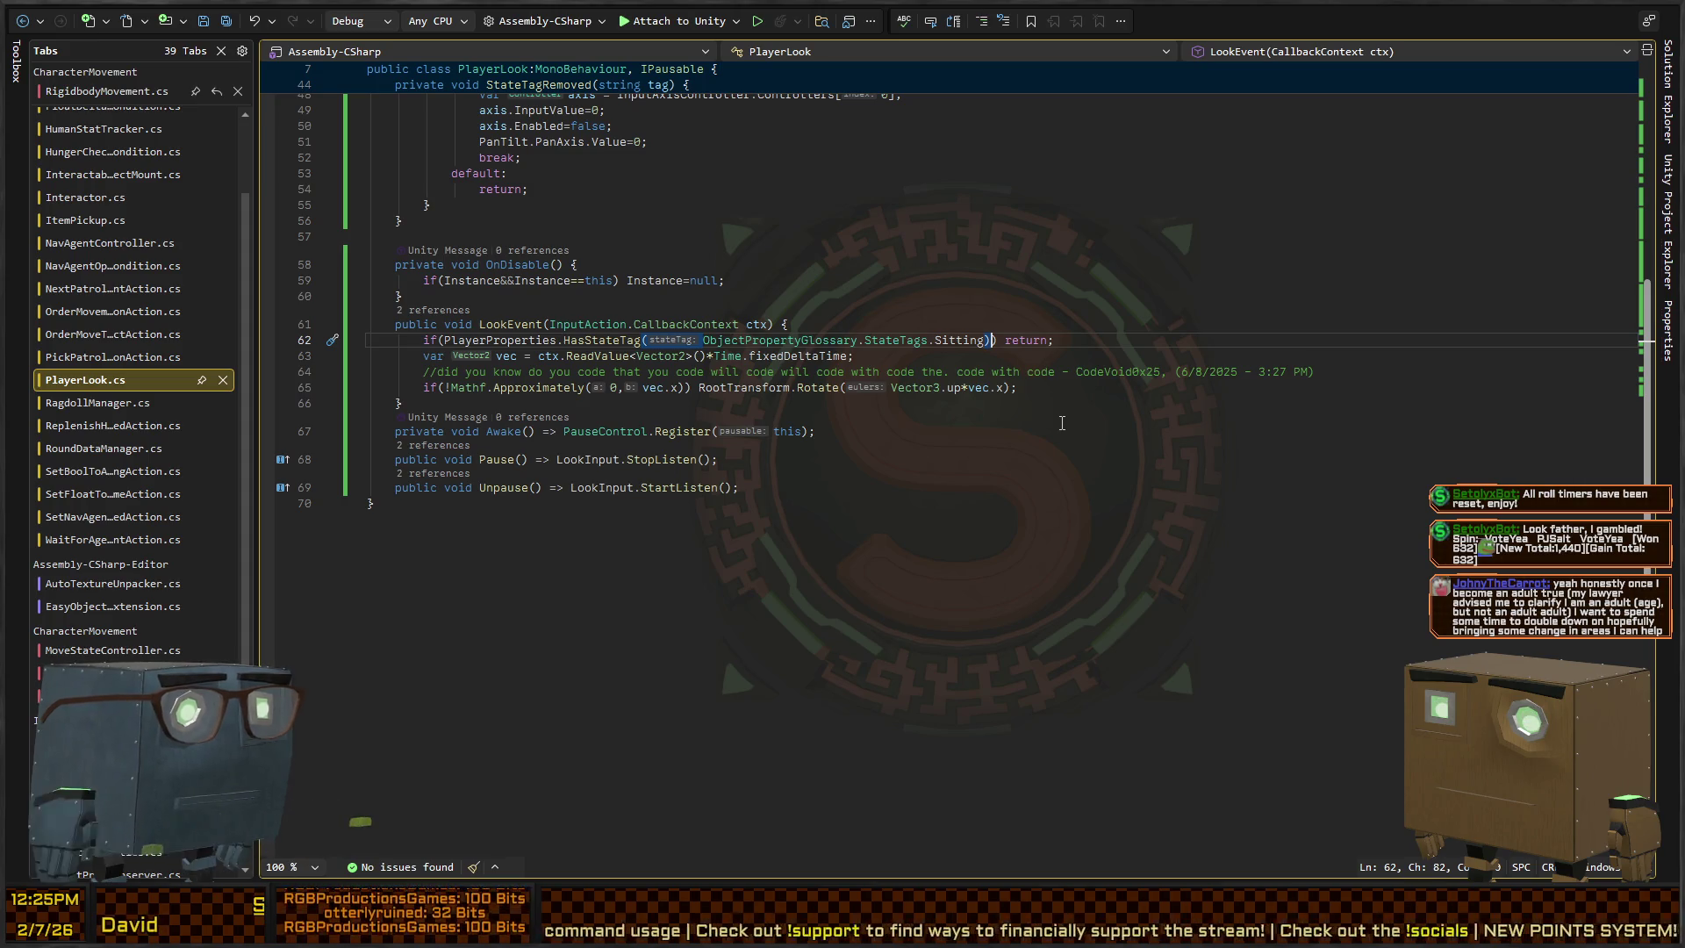
key("shift+Home")
key("ctrl+c")
key("Right")
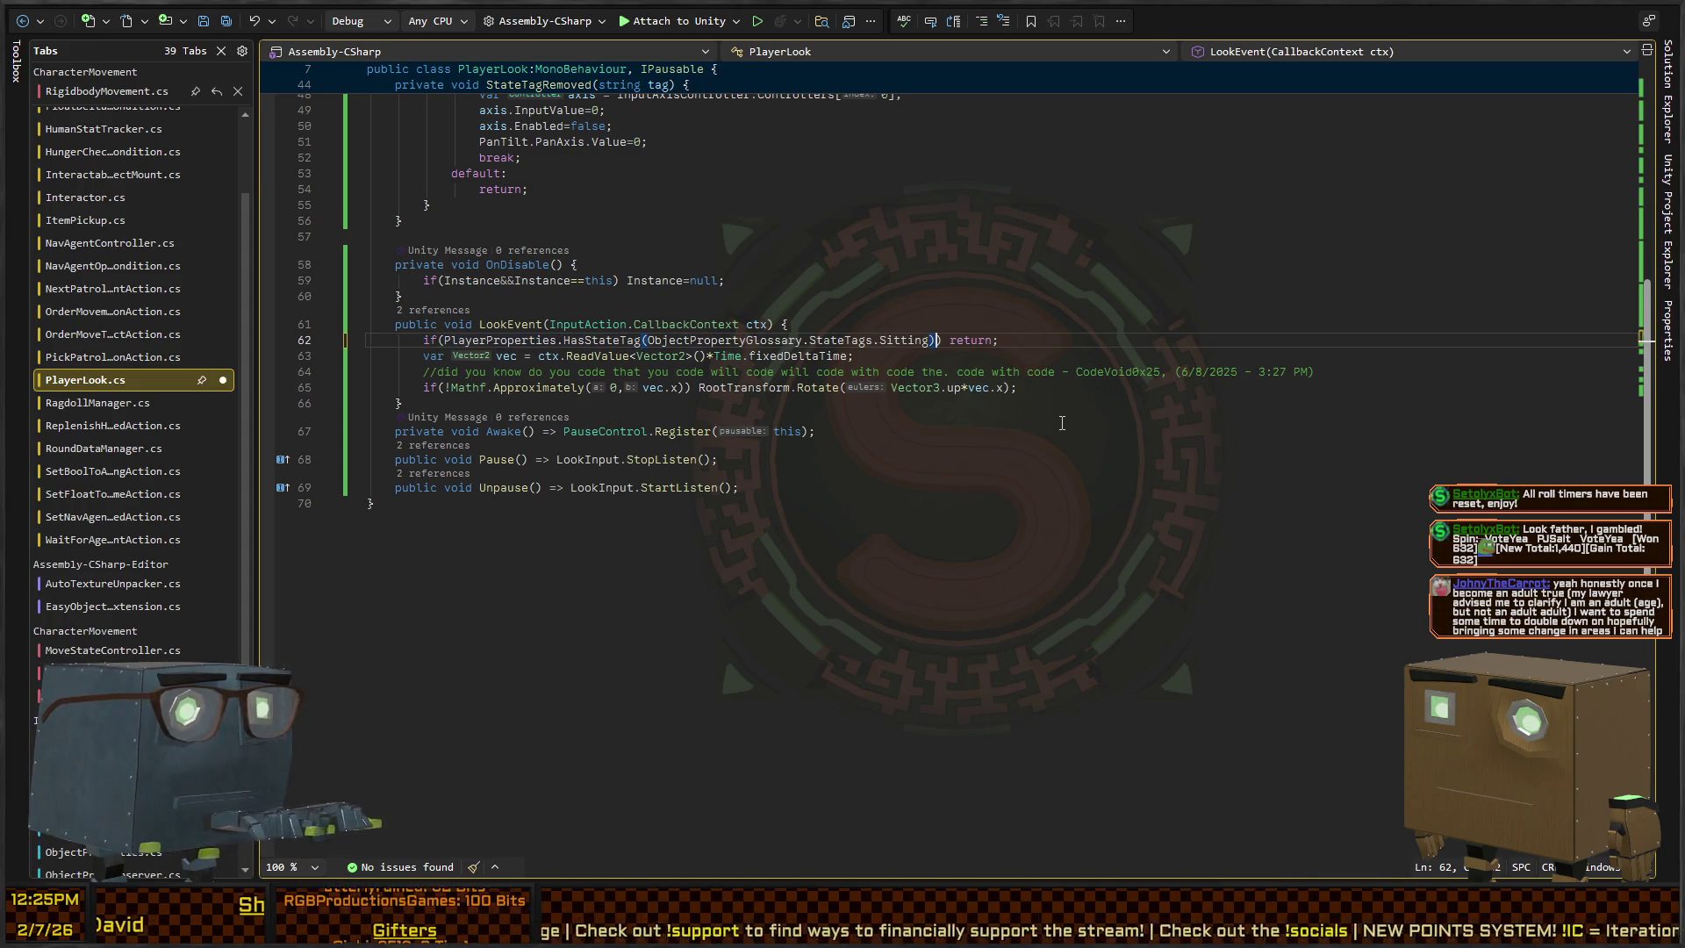
type("||")
key("ctrl+v")
key("ctrl+shift+Left")
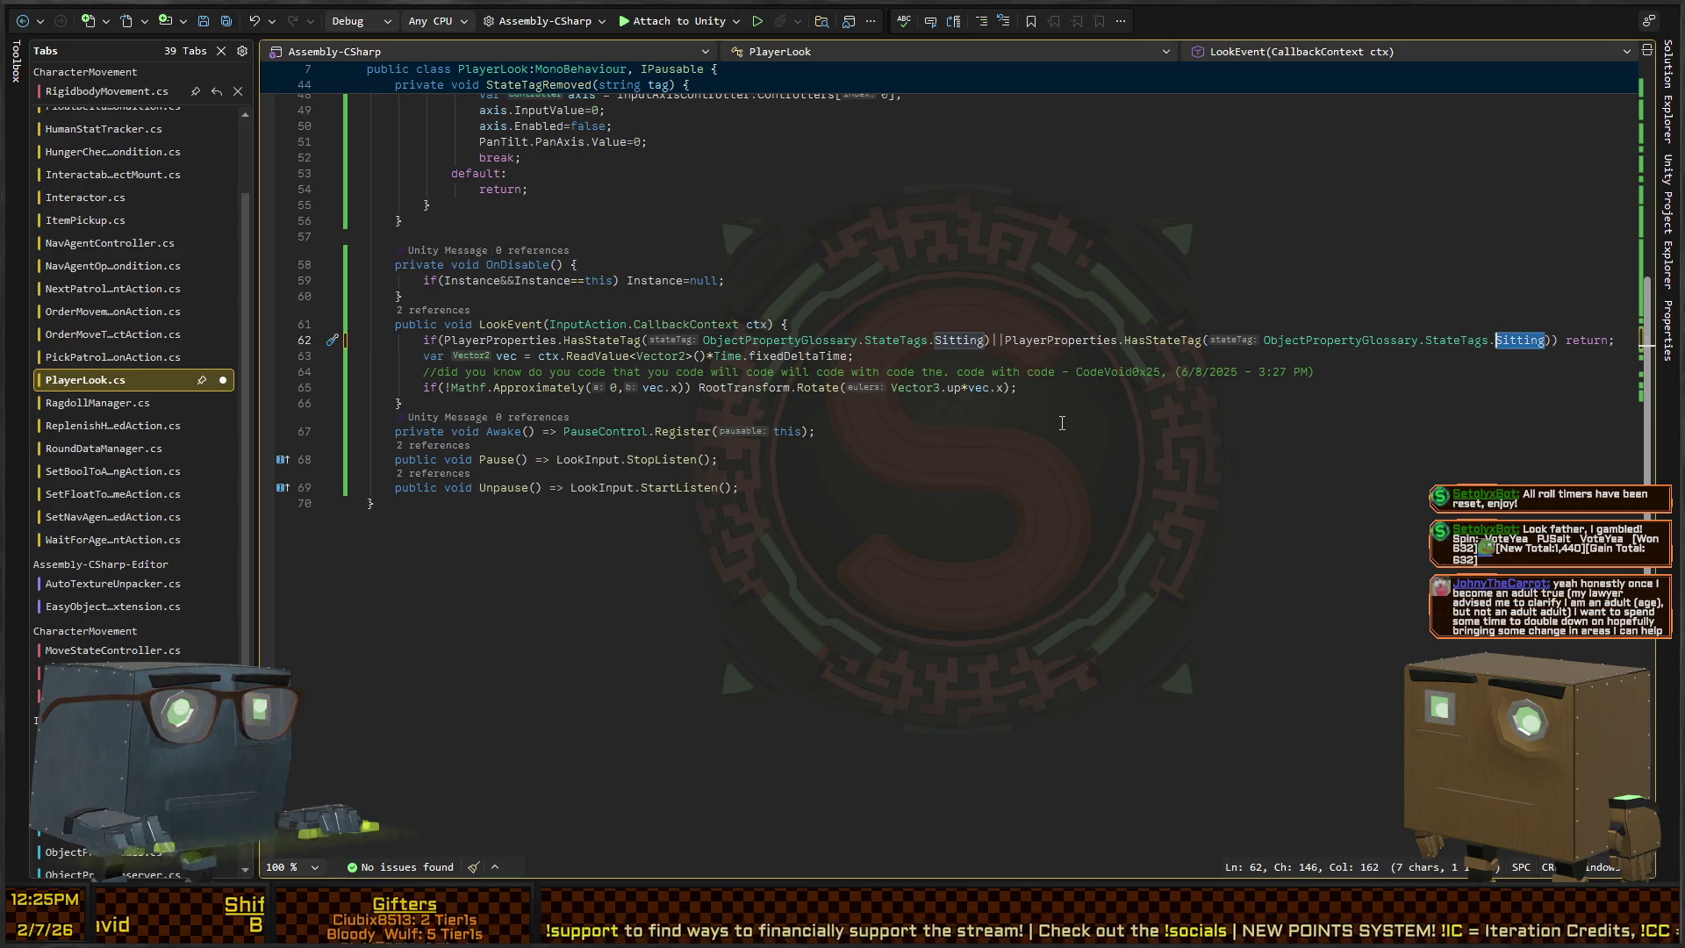
type("S")
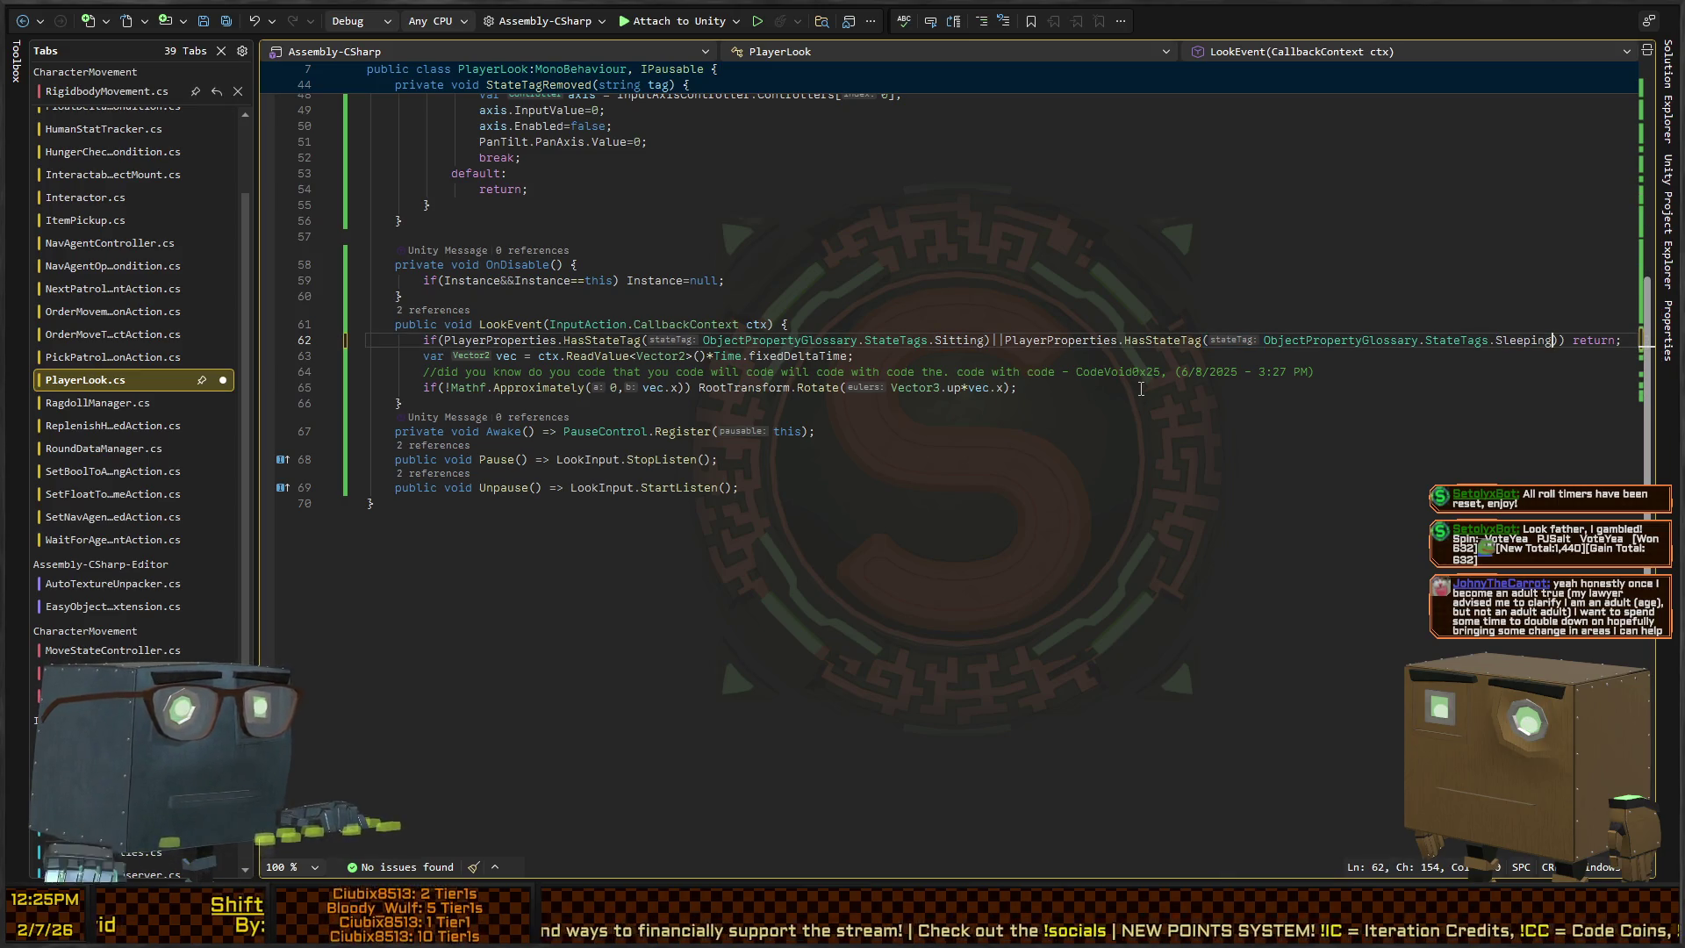
Add a 'private bool _lock;' field above the Paused property
scroll(655, 433, "up", 15)
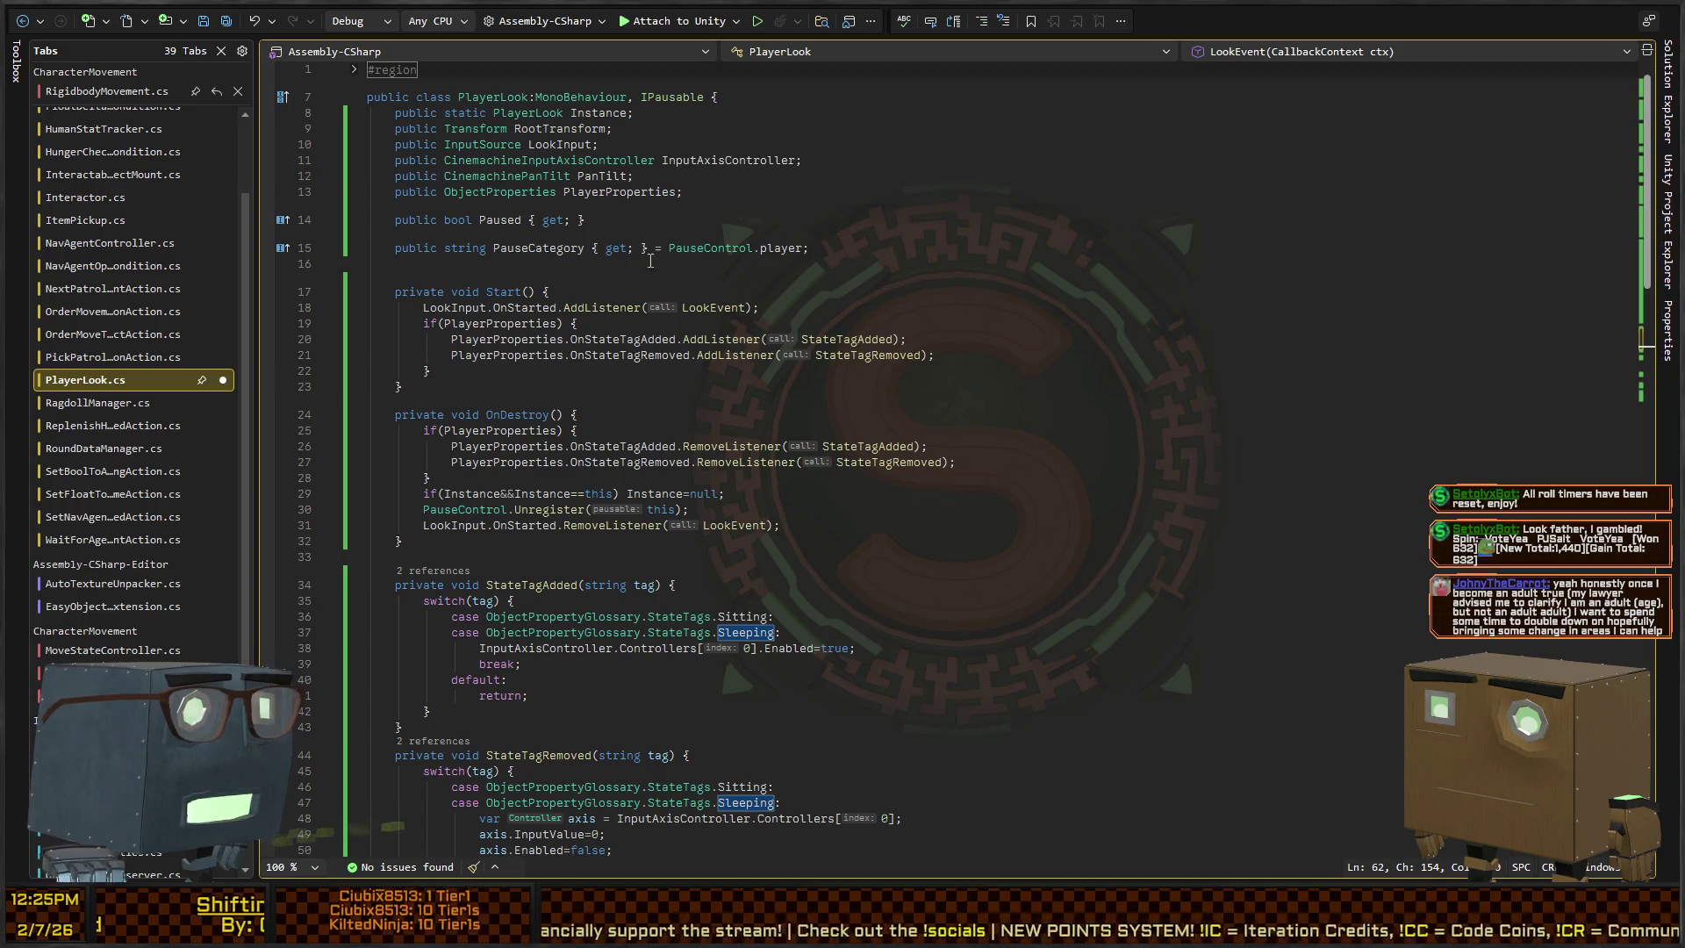
left_click(1052, 221)
key("ctrl+Return")
type("rivate")
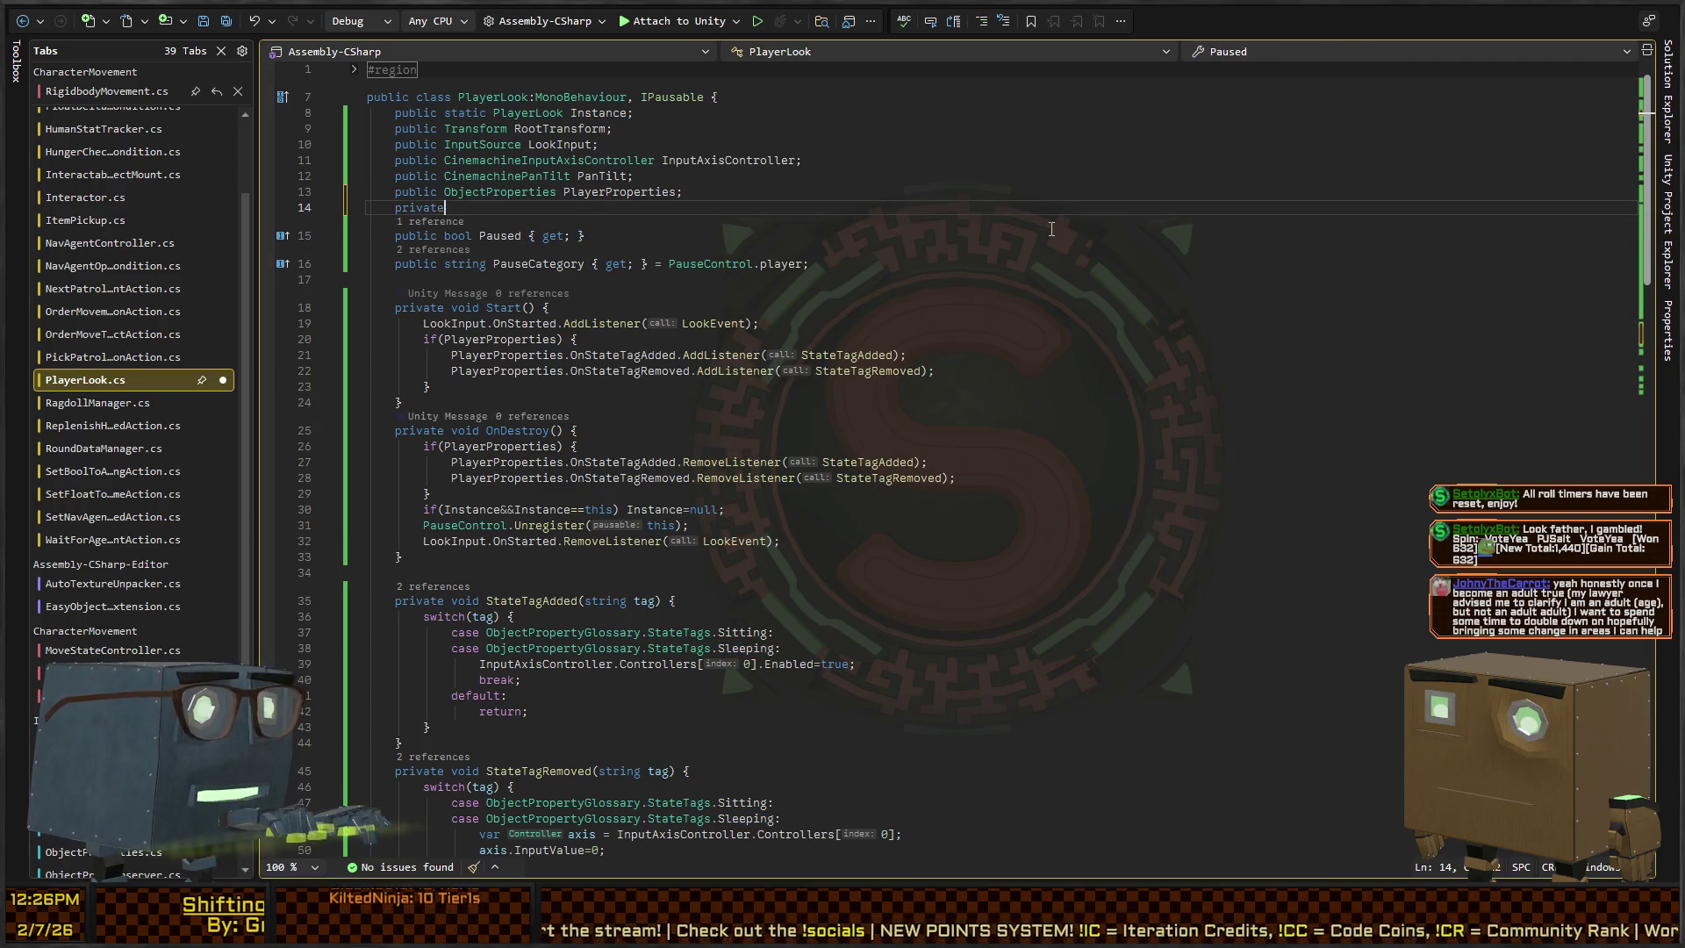
type(" bool _lock;")
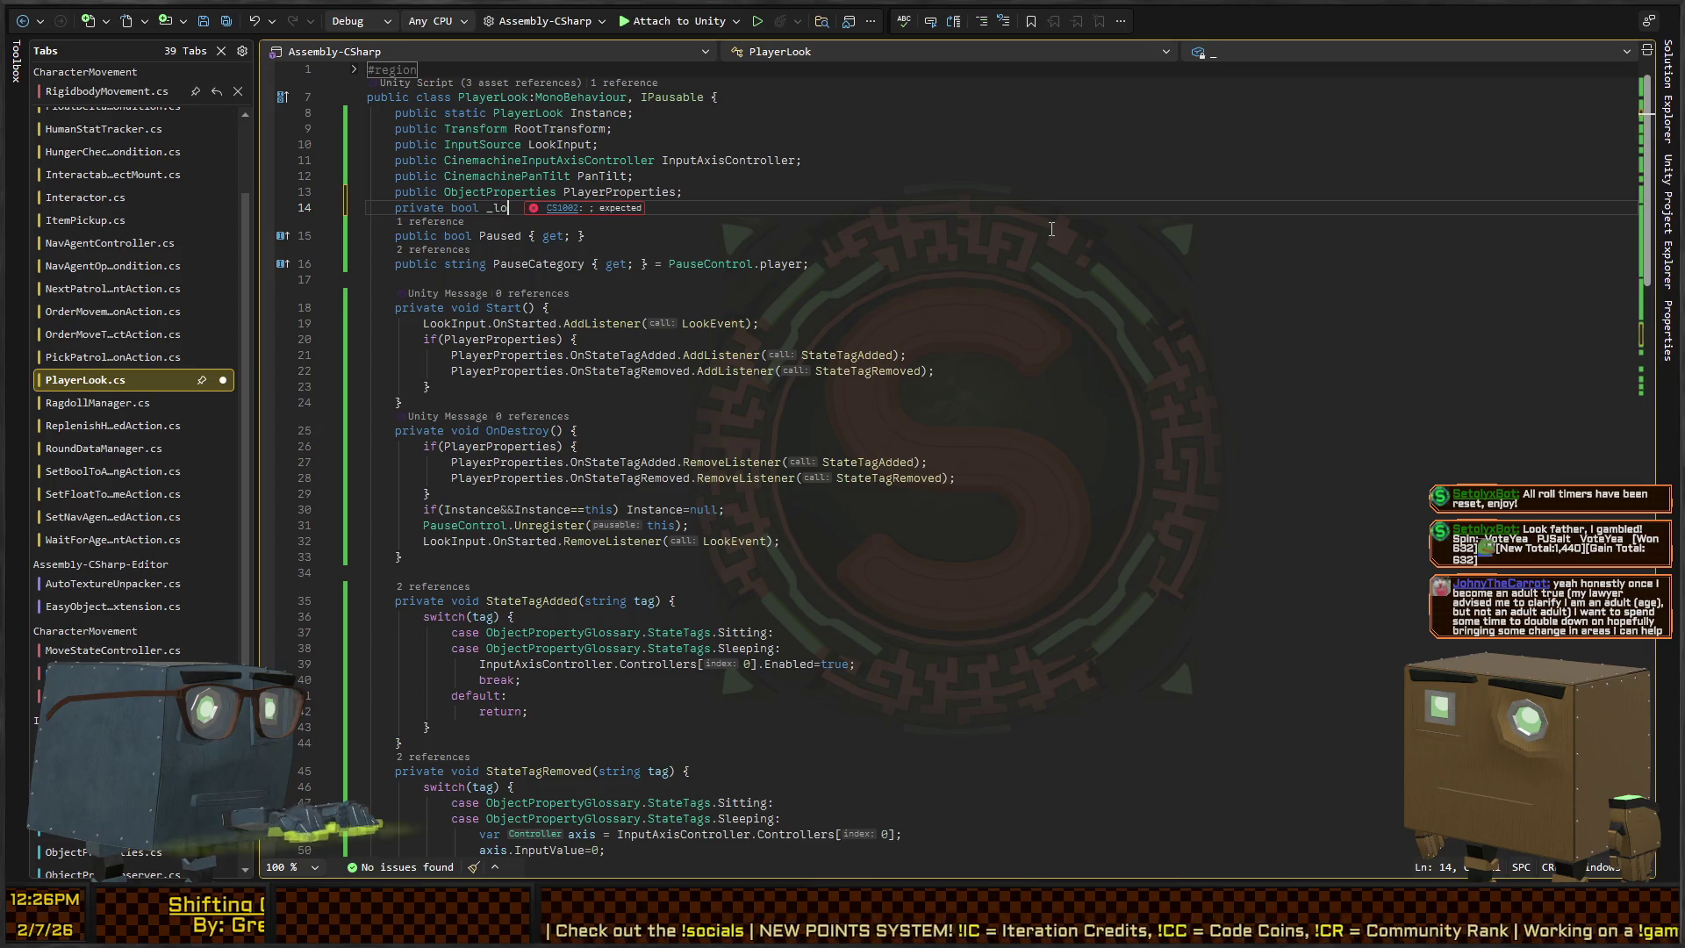
Set _lock to true in StateTagAdded and false in StateTagRemoved for the Sleeping case
scroll(581, 358, "down", 2)
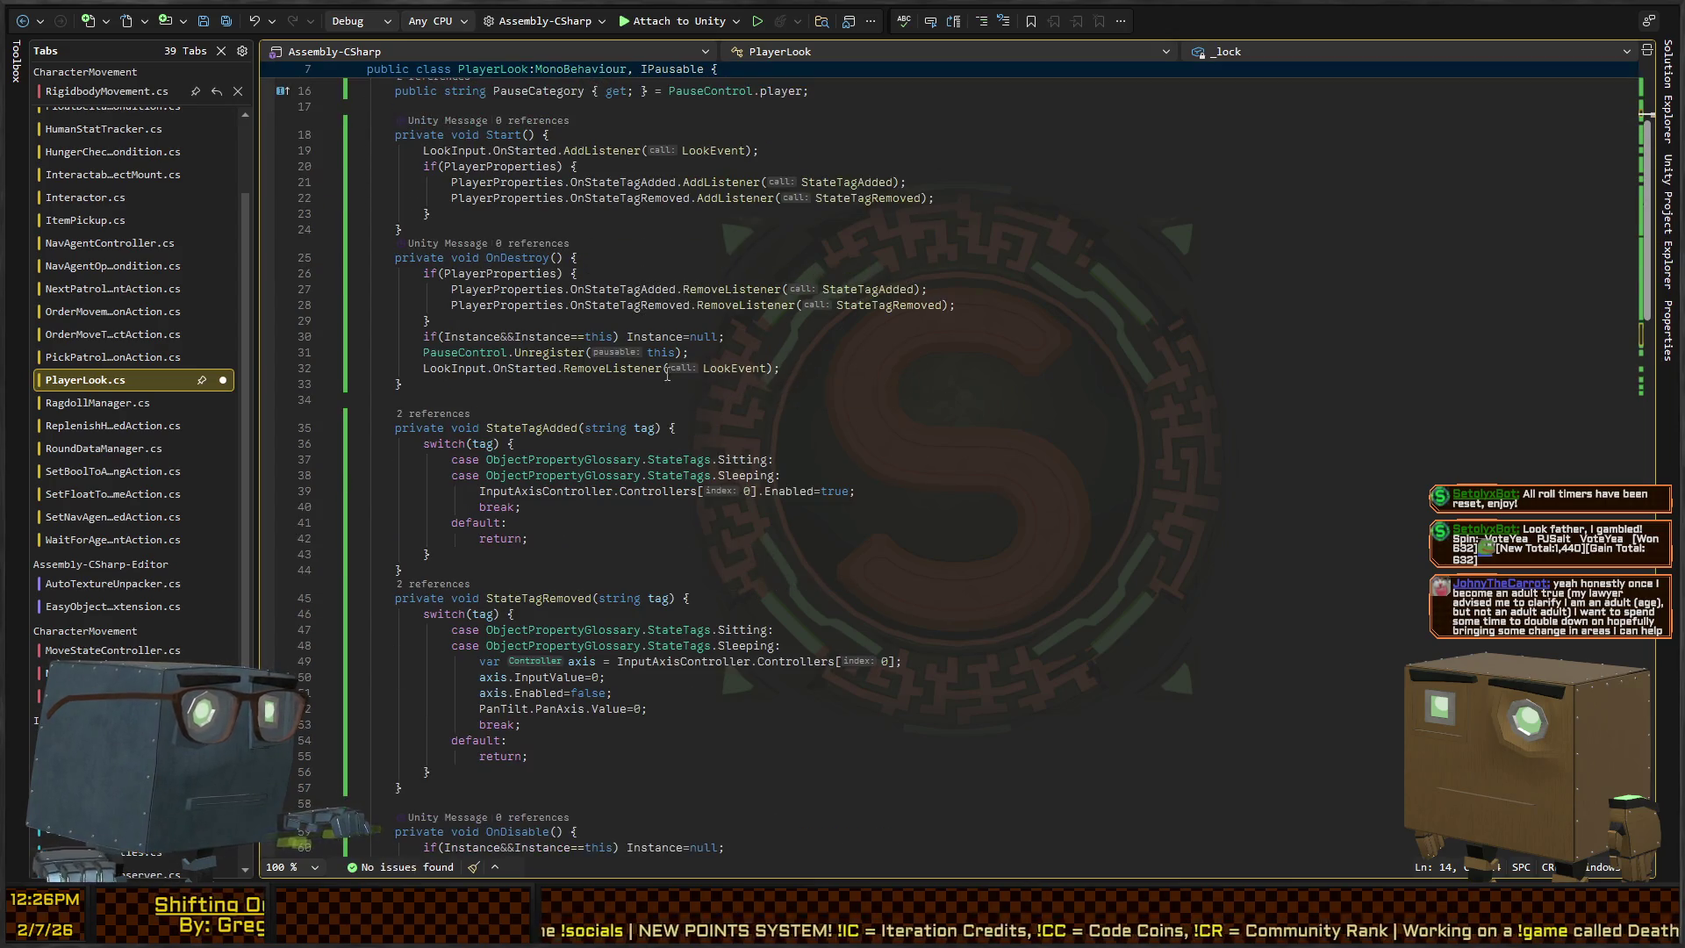
left_click(677, 537)
scroll(837, 392, "down", 5)
key("Down")
key("Down")
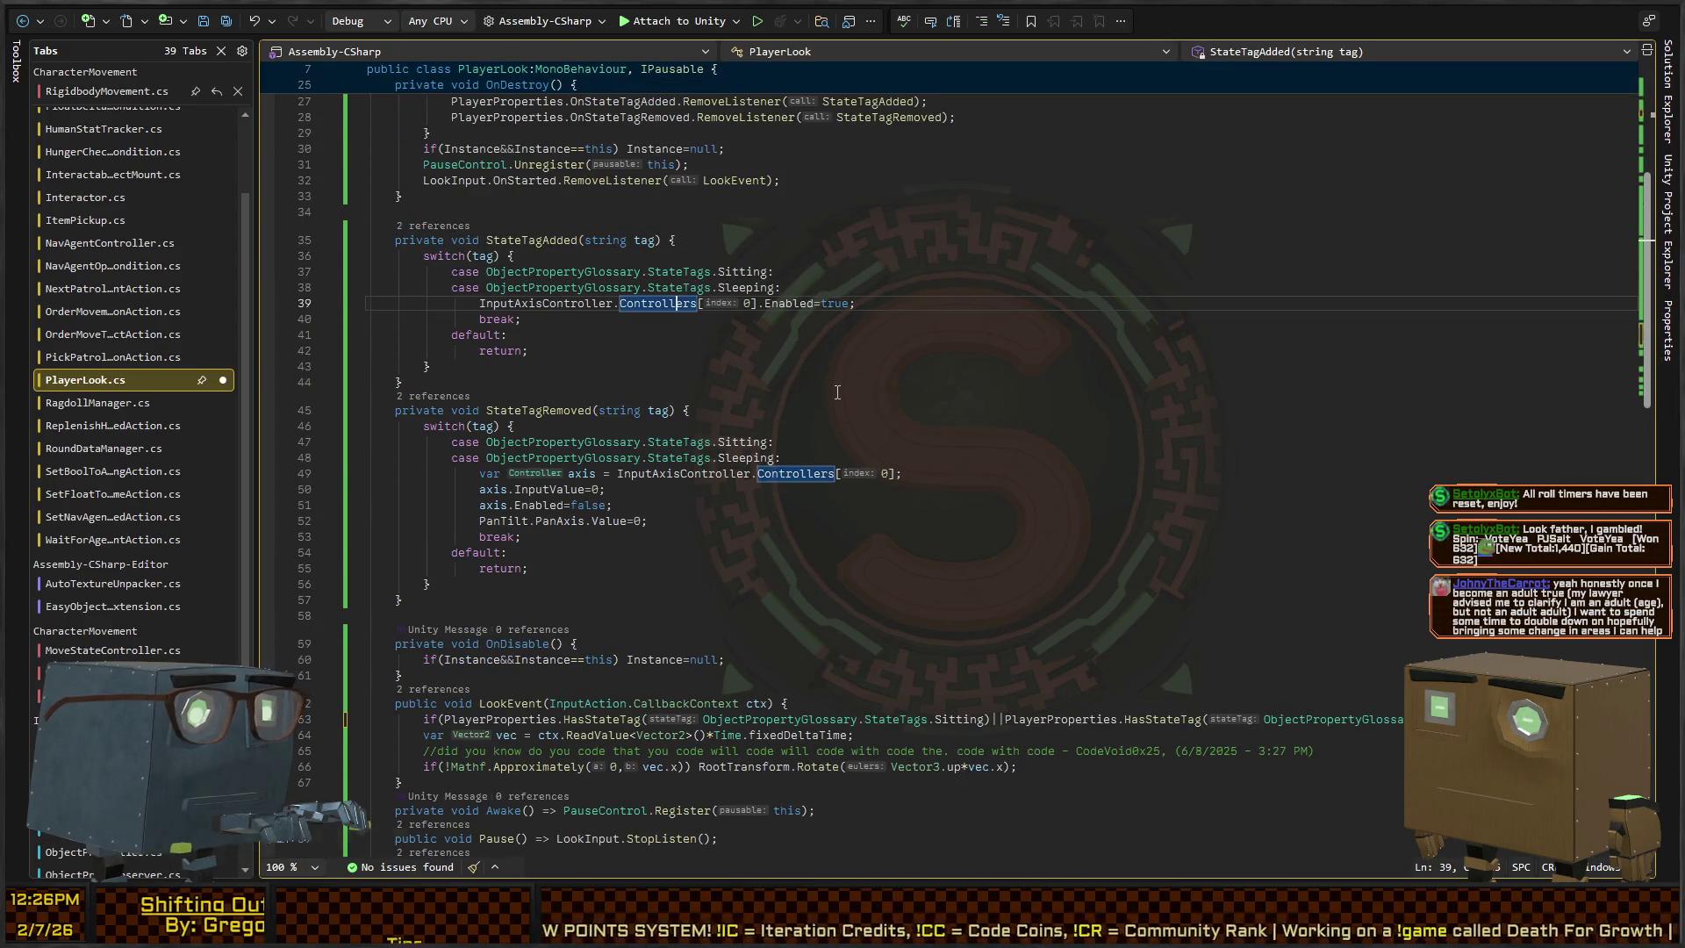
key("ctrl+Return")
type("true;")
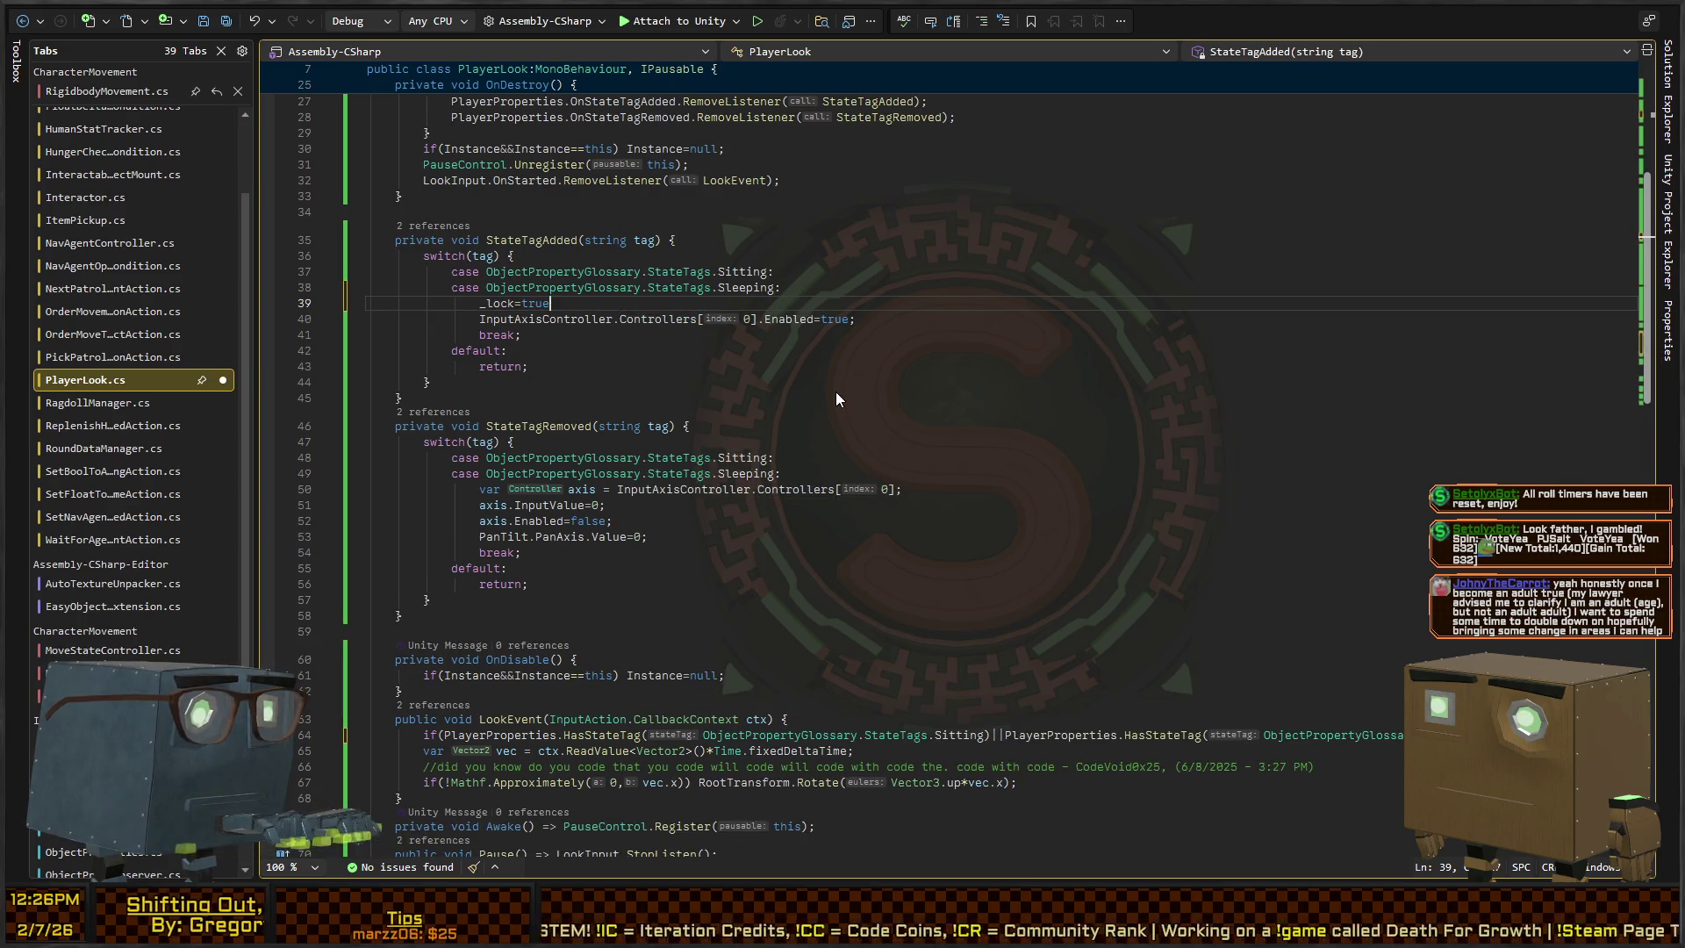
key("Down")
key("Down")
key("Down")
key("ctrl+Return")
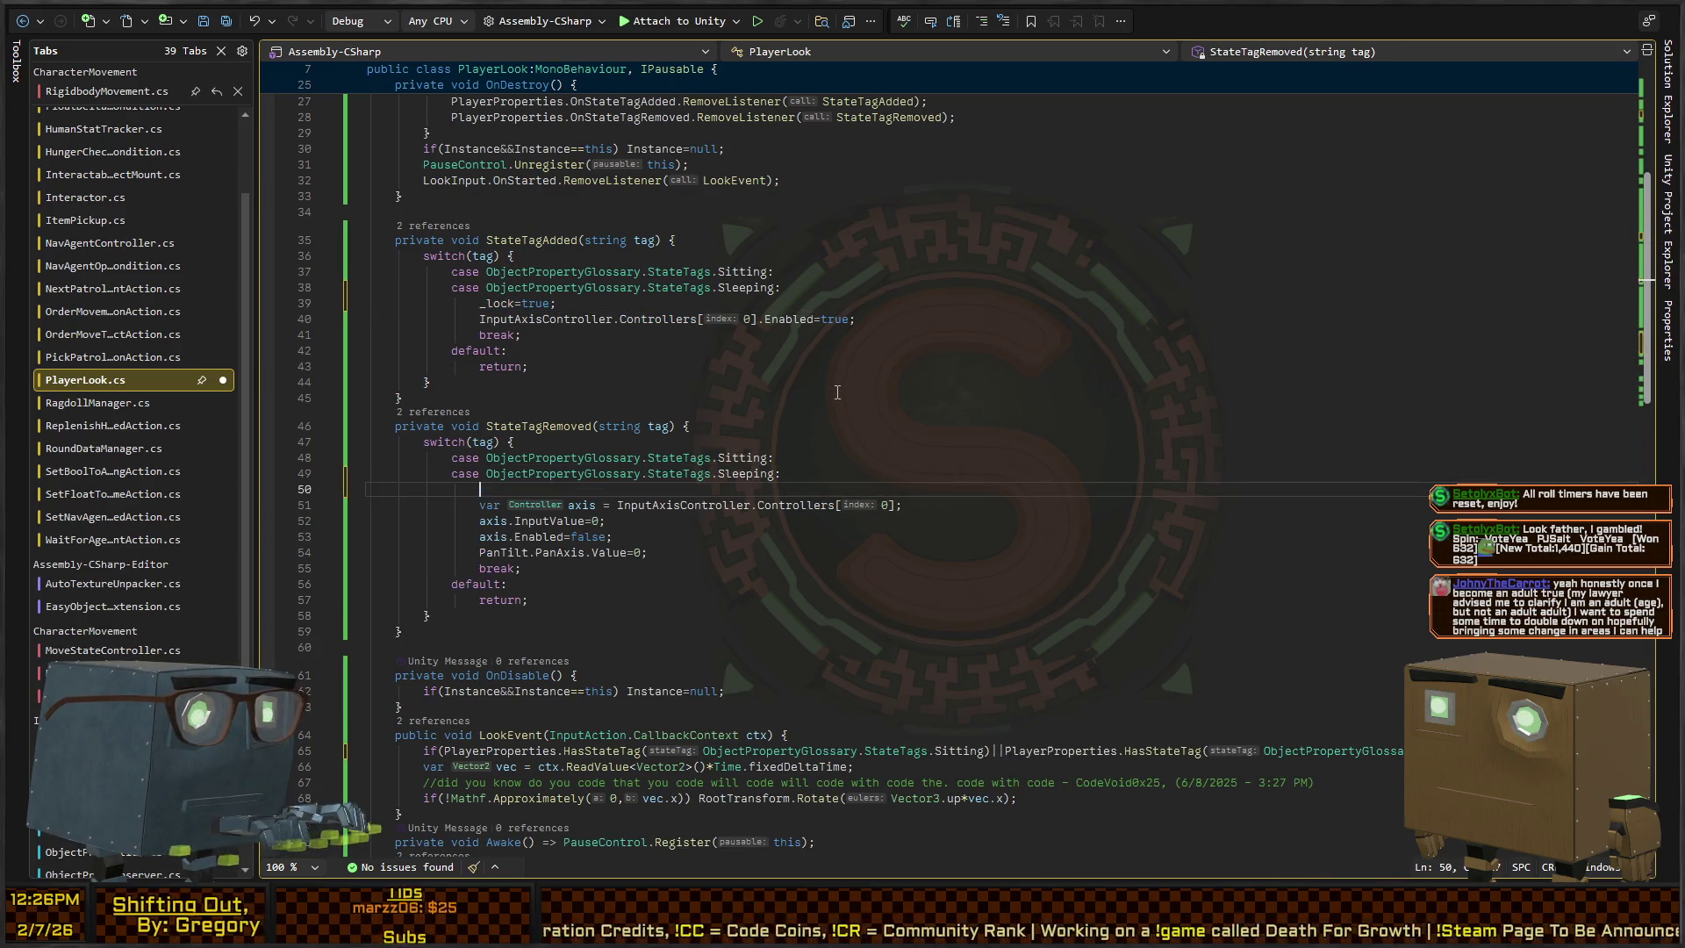
key("BackSpace")
key("BackSpace")
key("BackSpace")
type("false;")
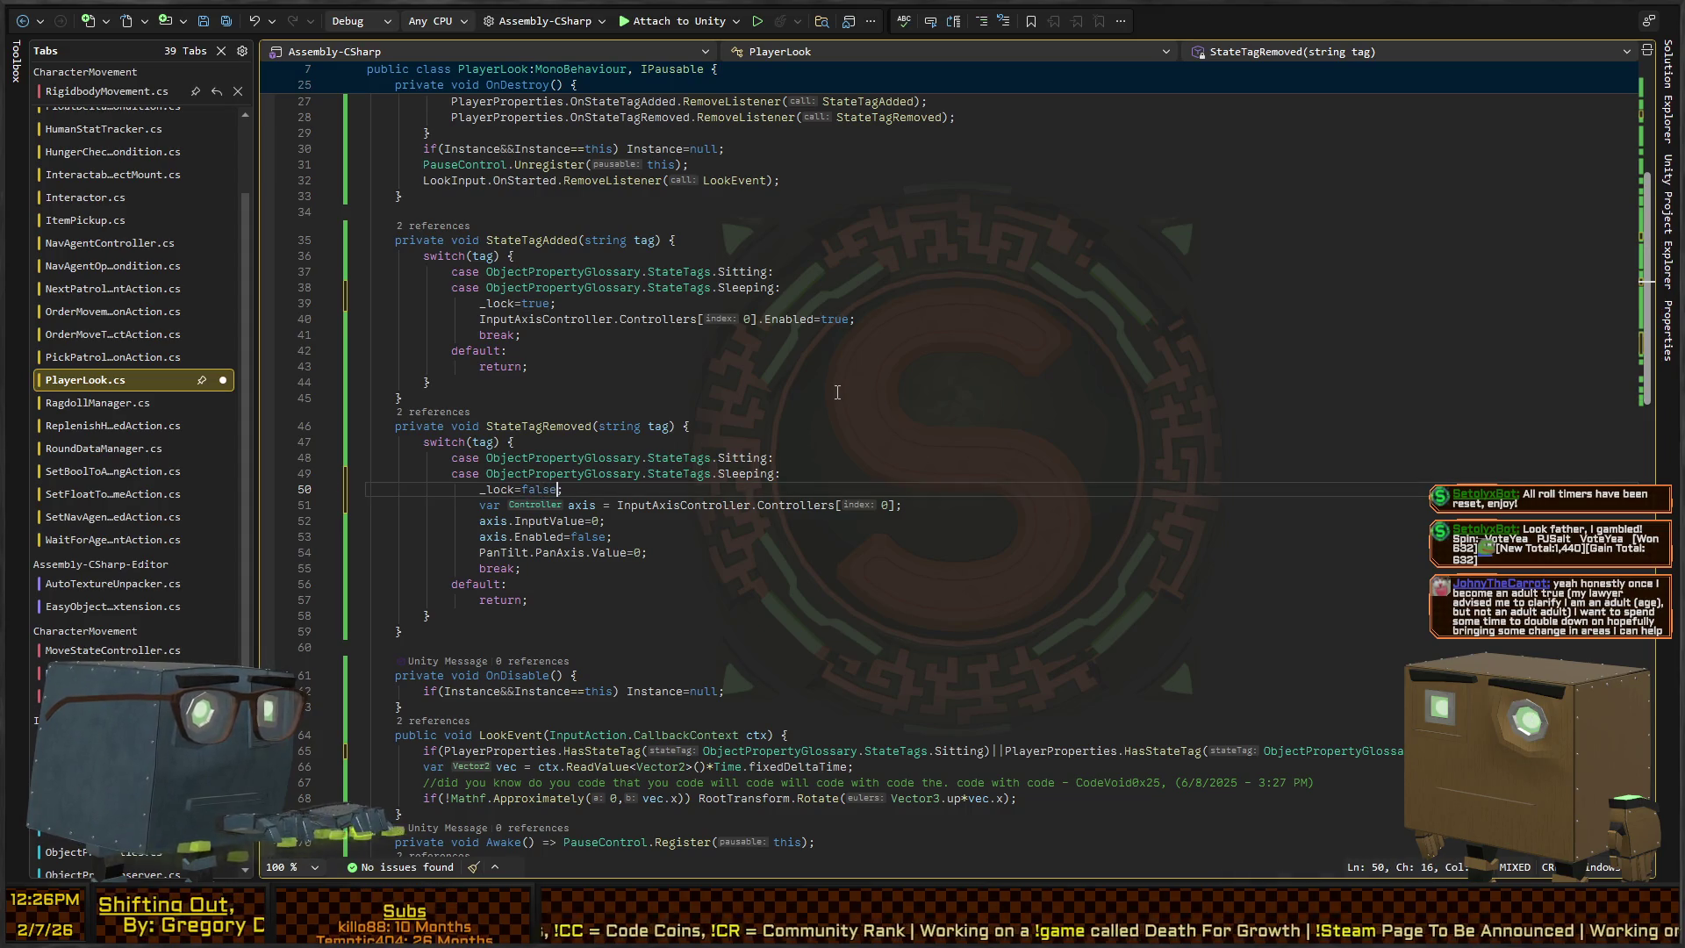
Remove the old state-tag condition from LookEvent, then switch back to Unity to test
scroll(837, 393, "down", 6)
left_click(728, 466)
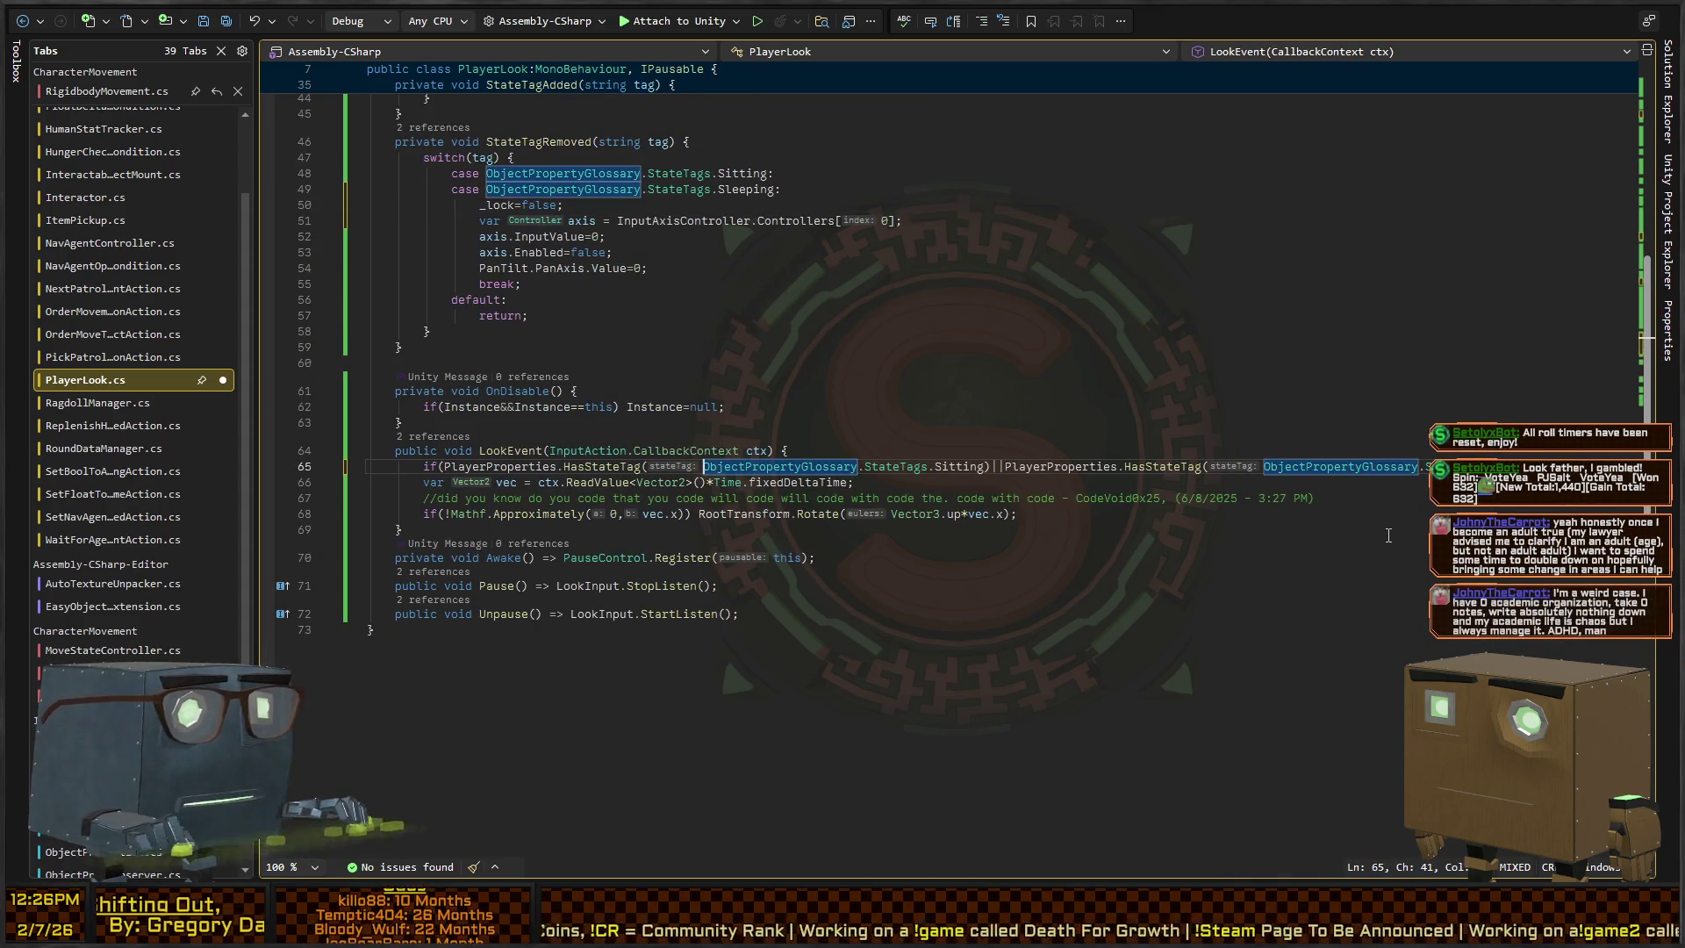
key("ctrl+Left")
key("ctrl+Left")
key("ctrl+Left")
key("shift+End")
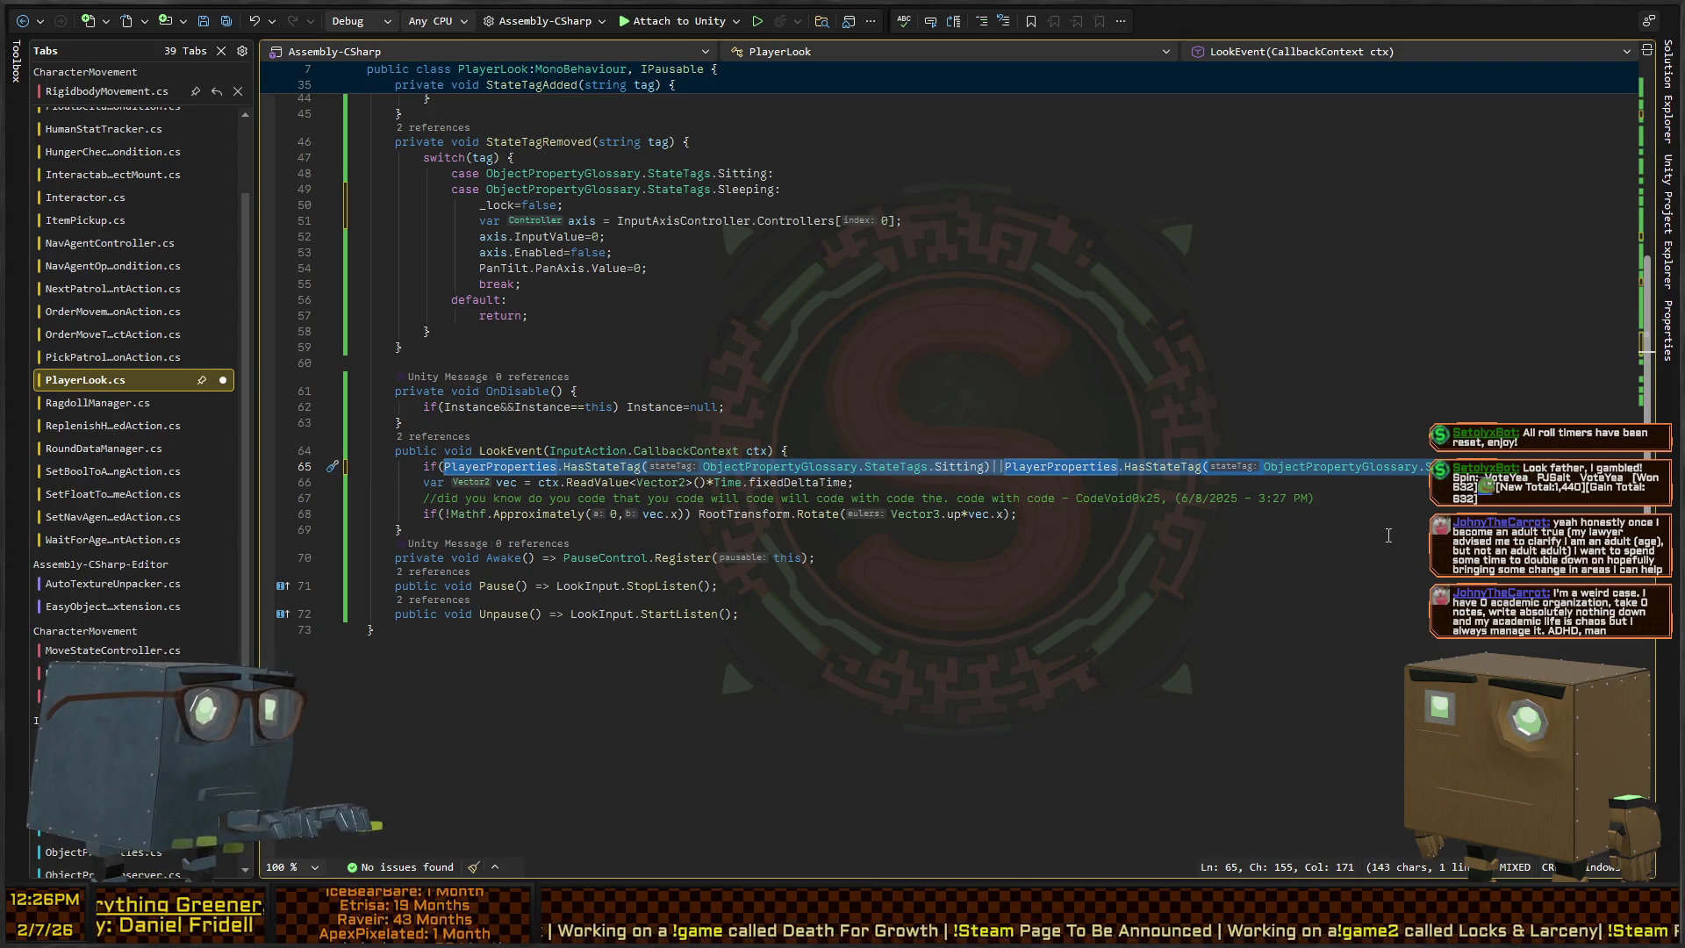
key("ctrl+x")
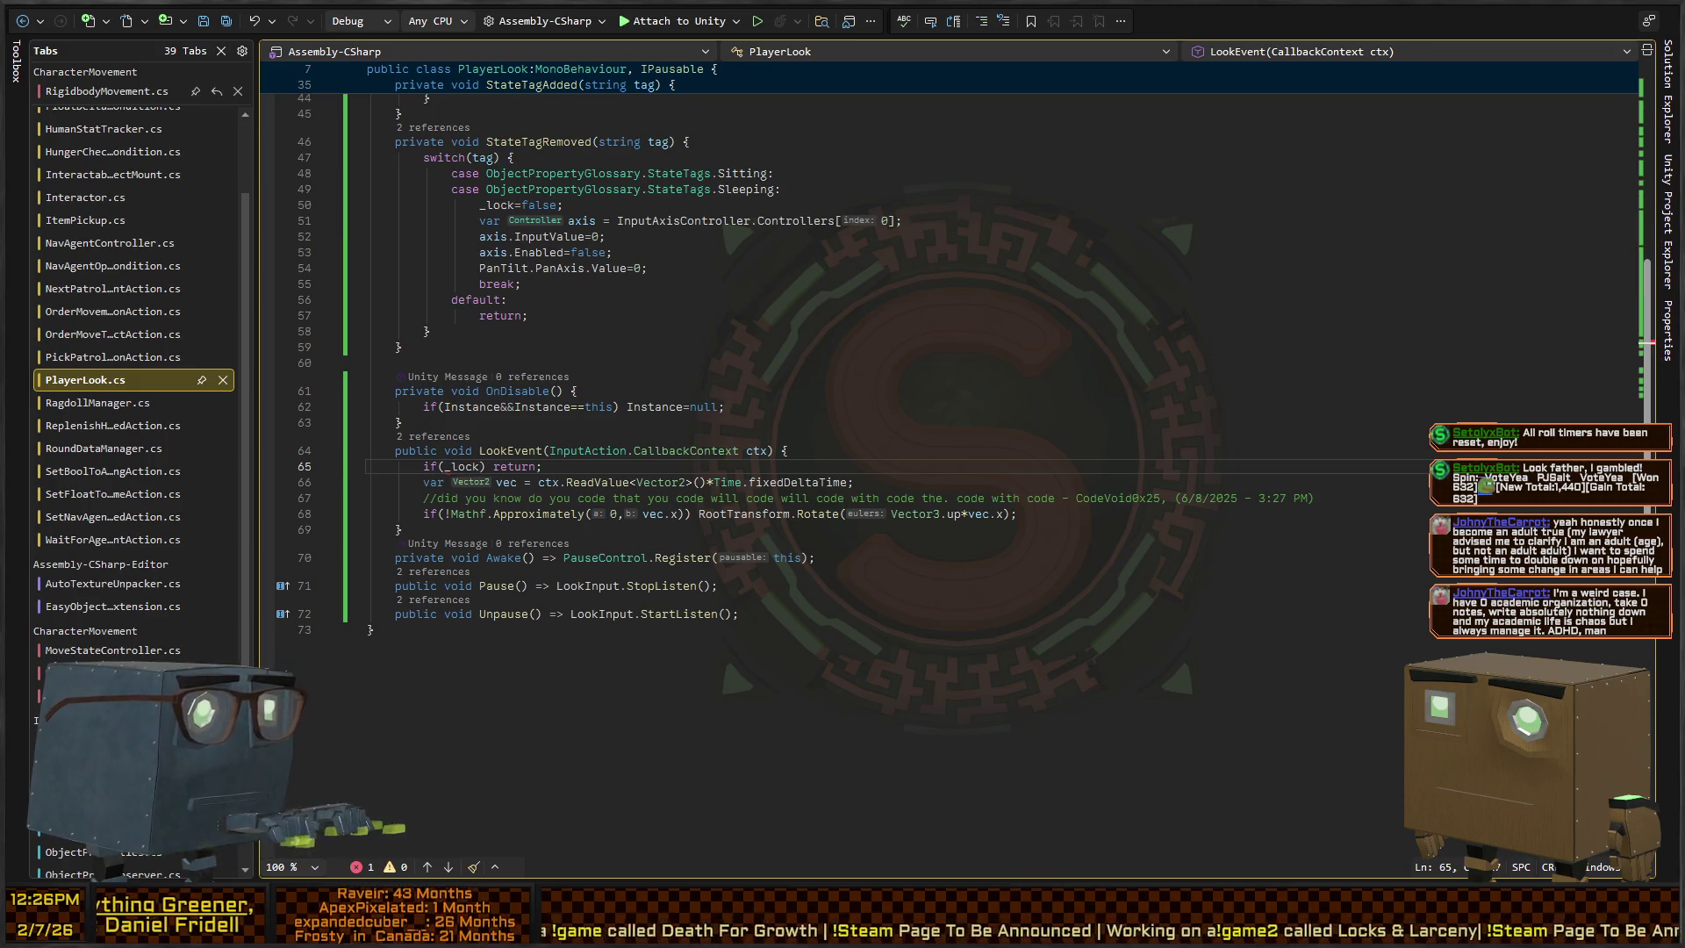
key("alt+Tab")
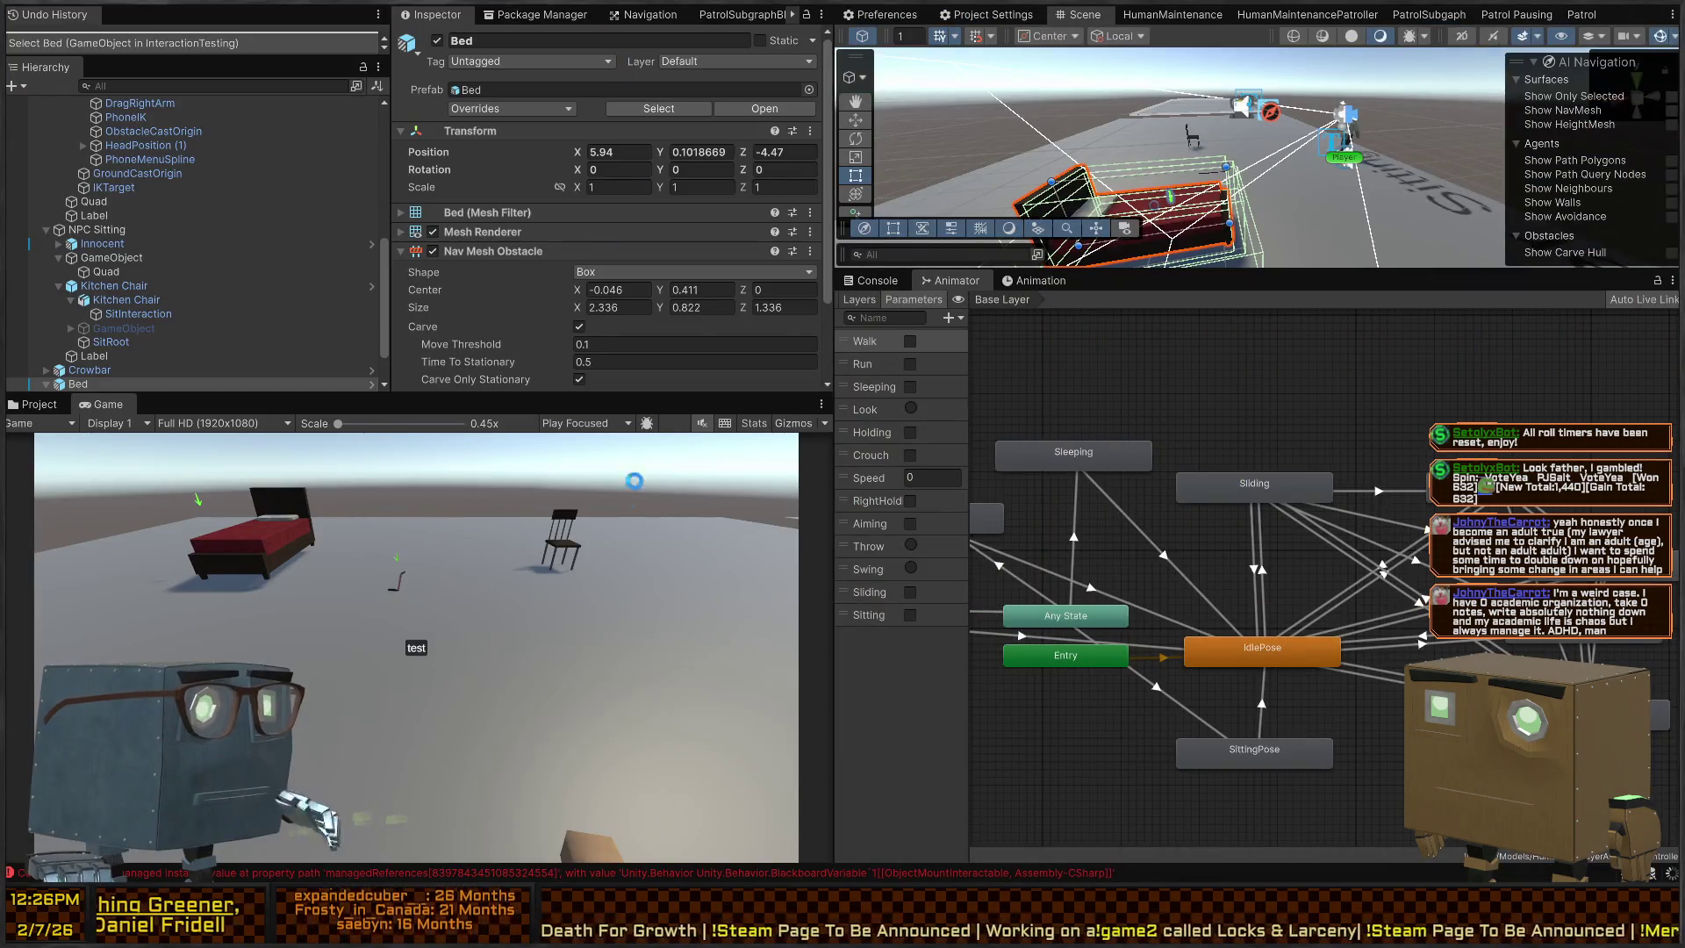